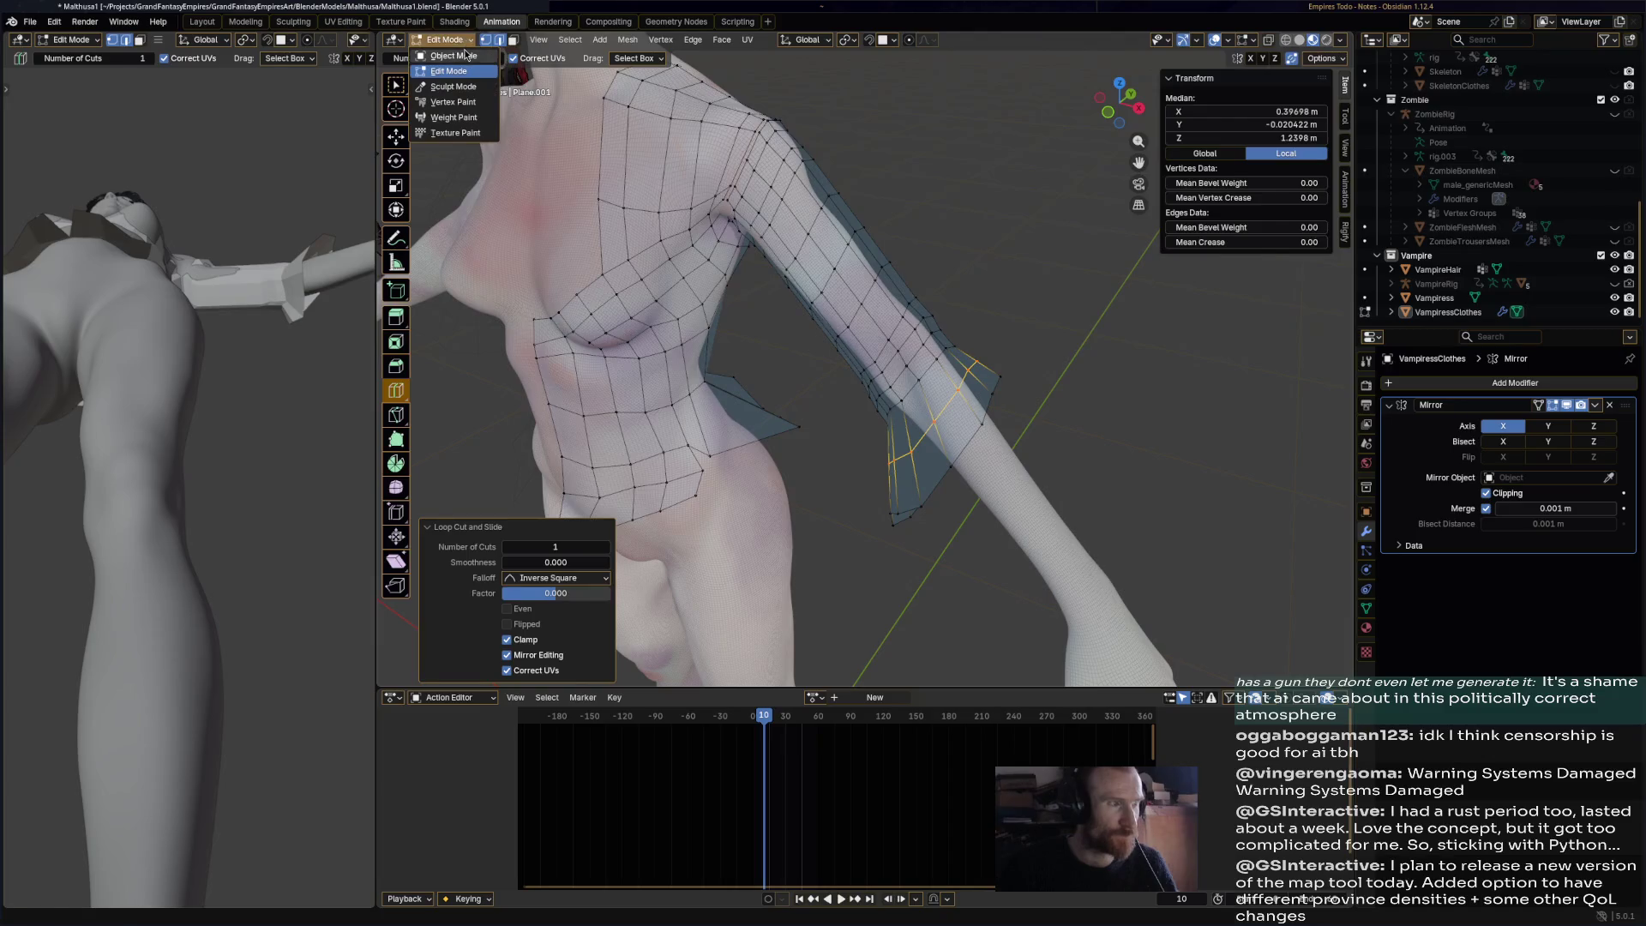
- Select VampiressClothes and switch it into Edit Mode, undoing a stray loop cut
left_click(993, 373)
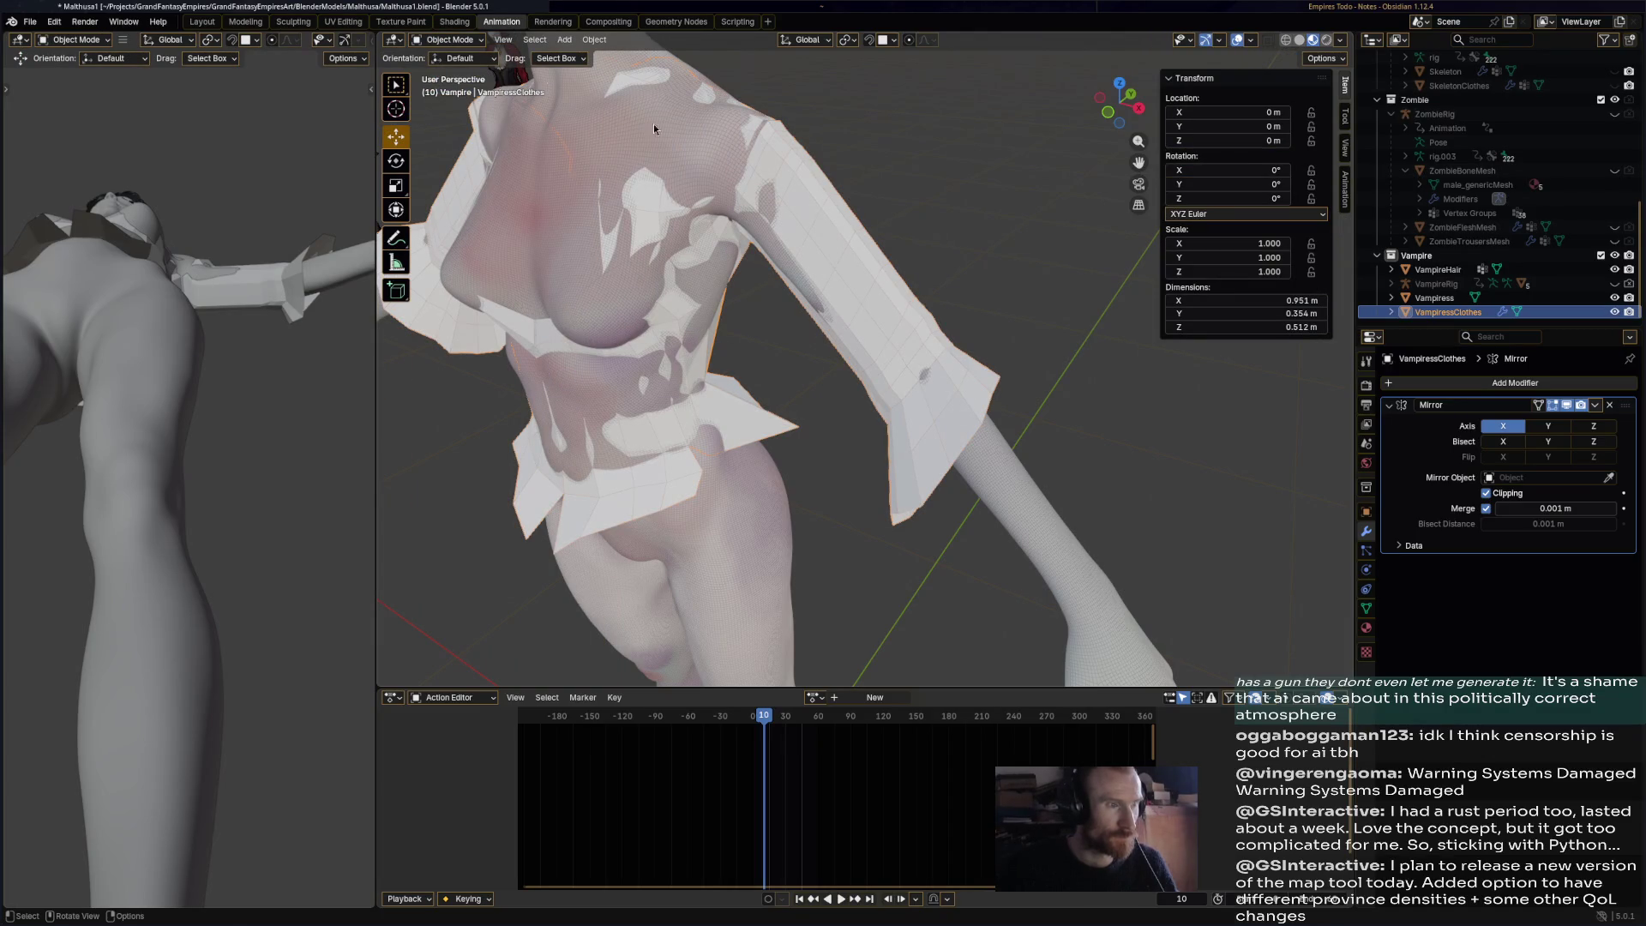
left_click(456, 40)
left_click(464, 73)
left_click(867, 302)
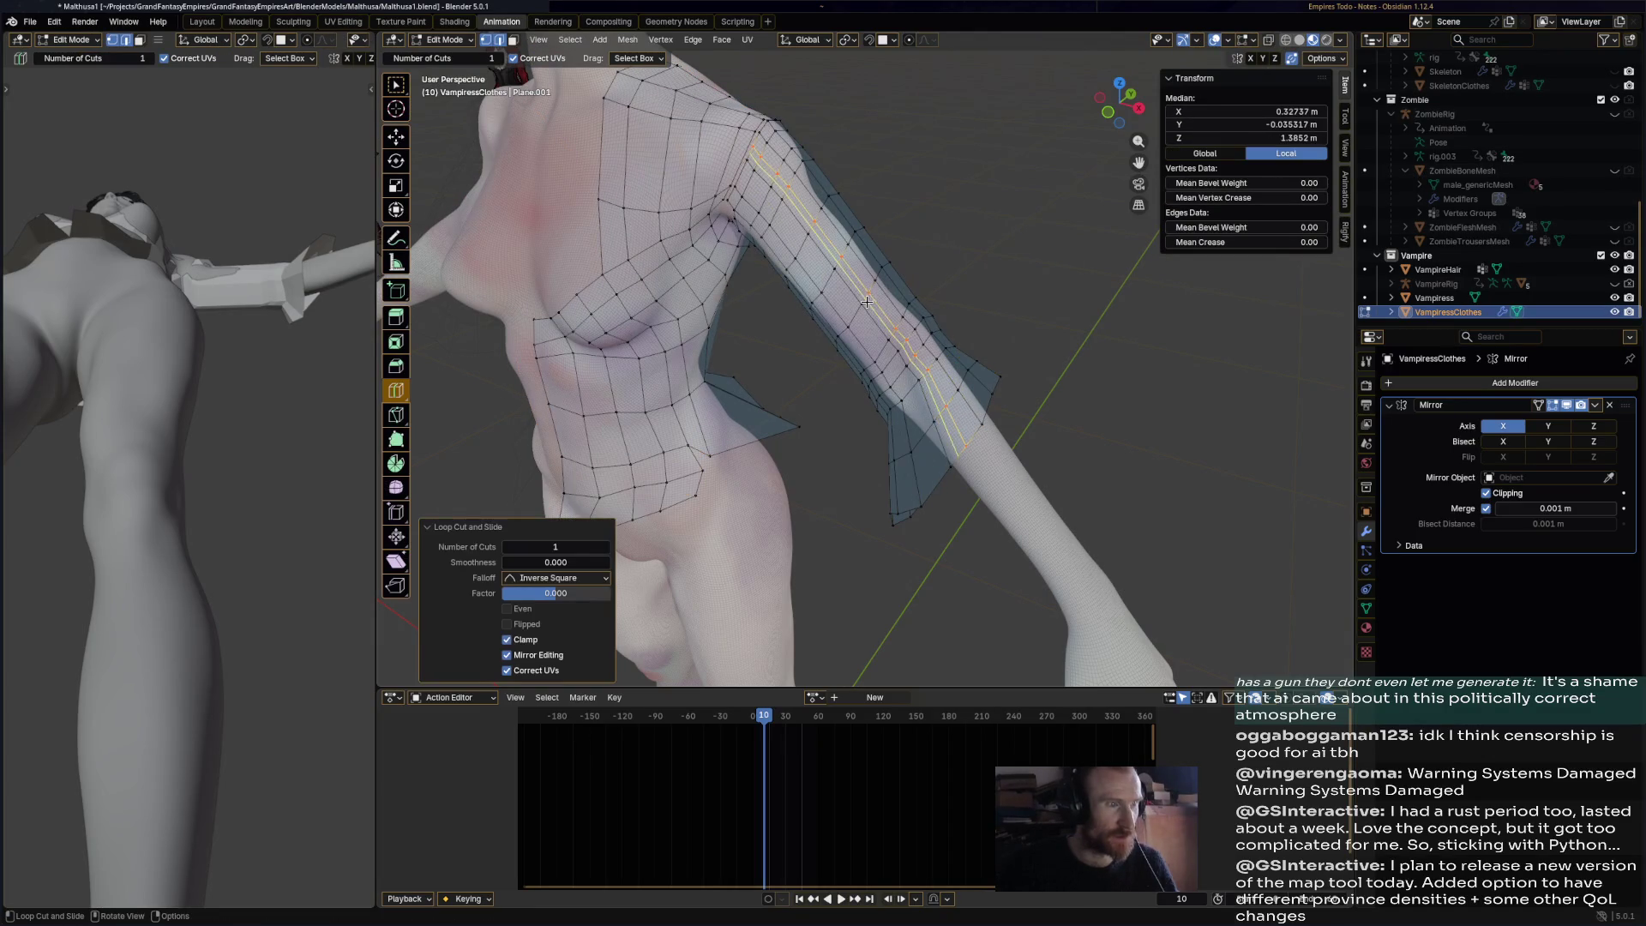
key("ctrl+z")
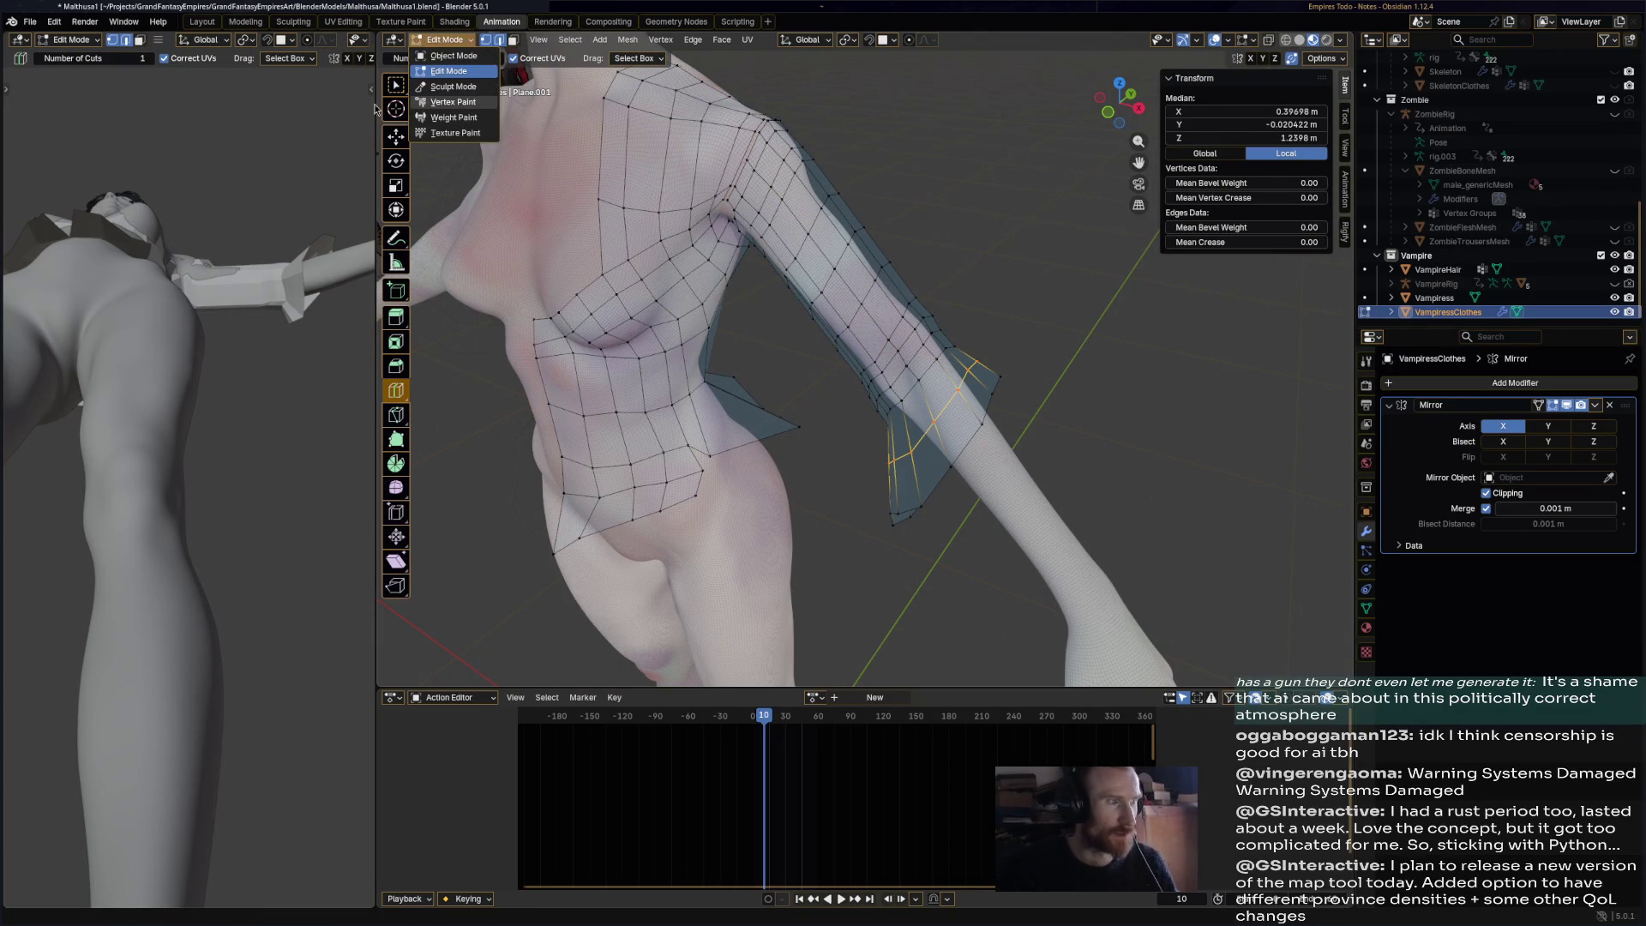
- Select the linked sleeve geometry and separate it into its own object
left_click(395, 86)
left_click(928, 336)
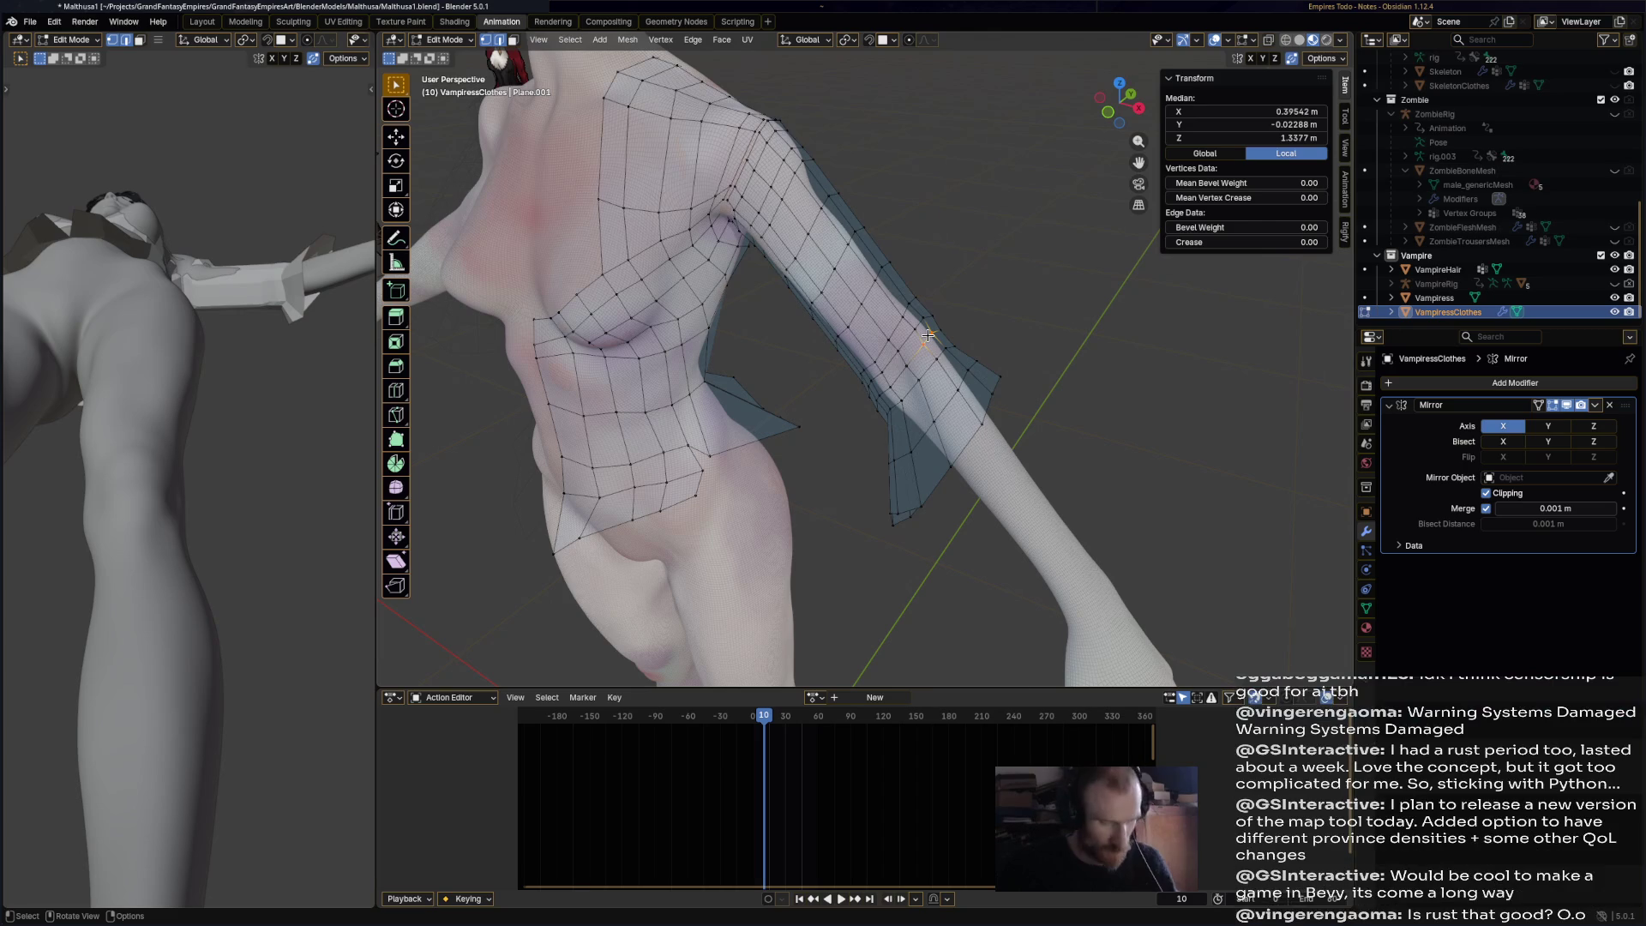
key("l")
key("p")
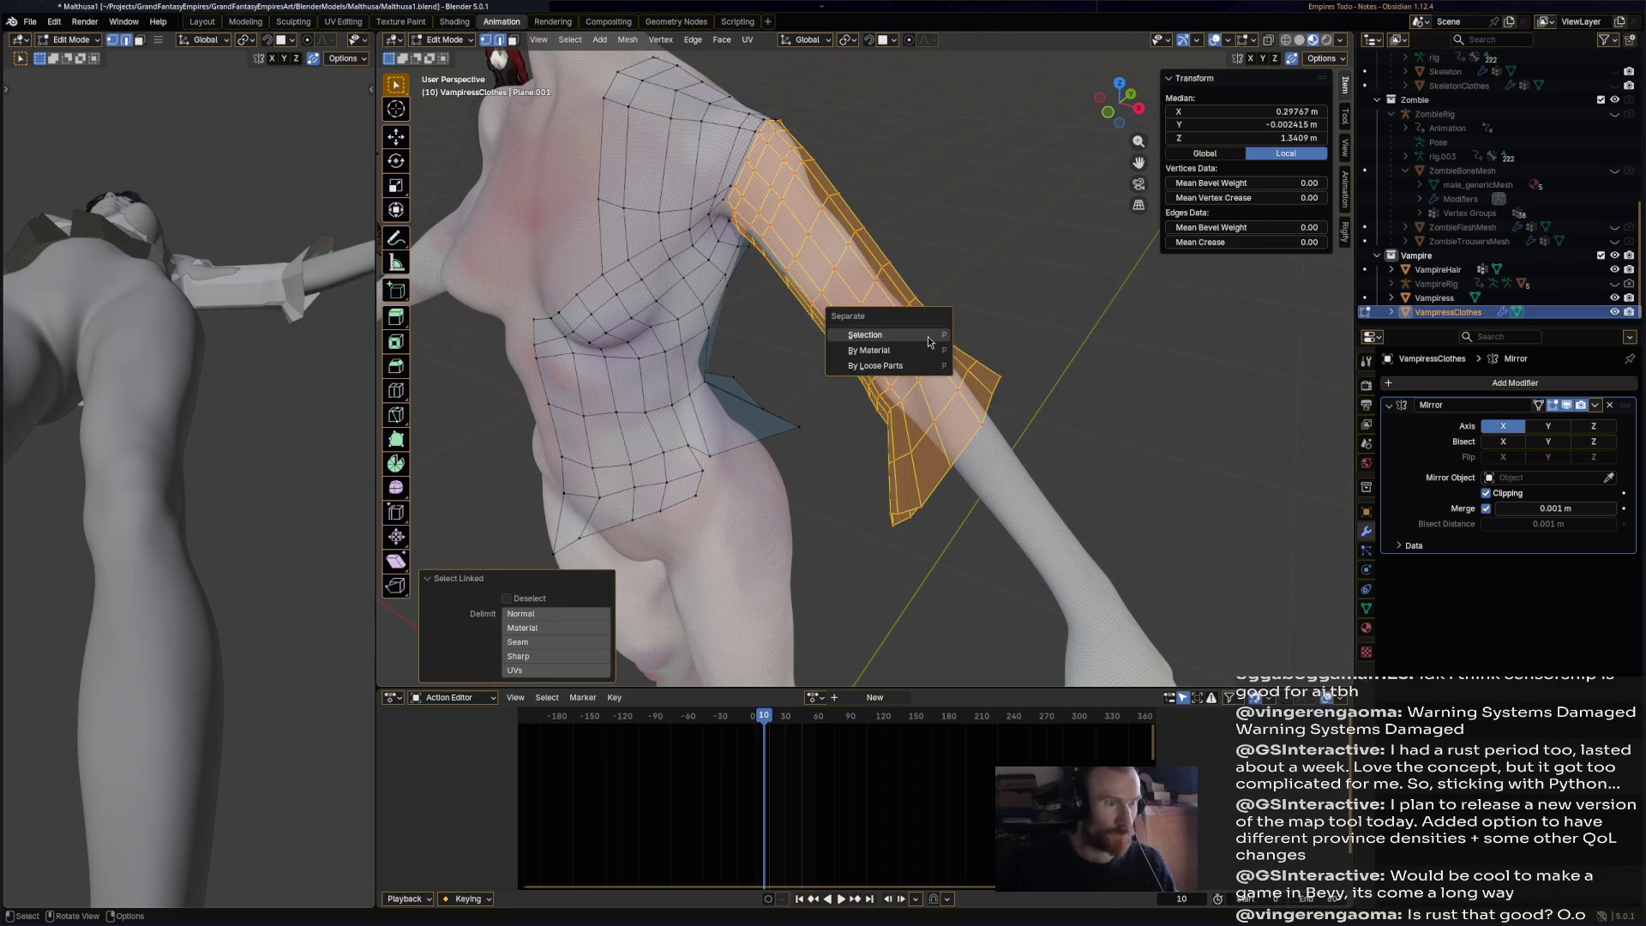
left_click(865, 336)
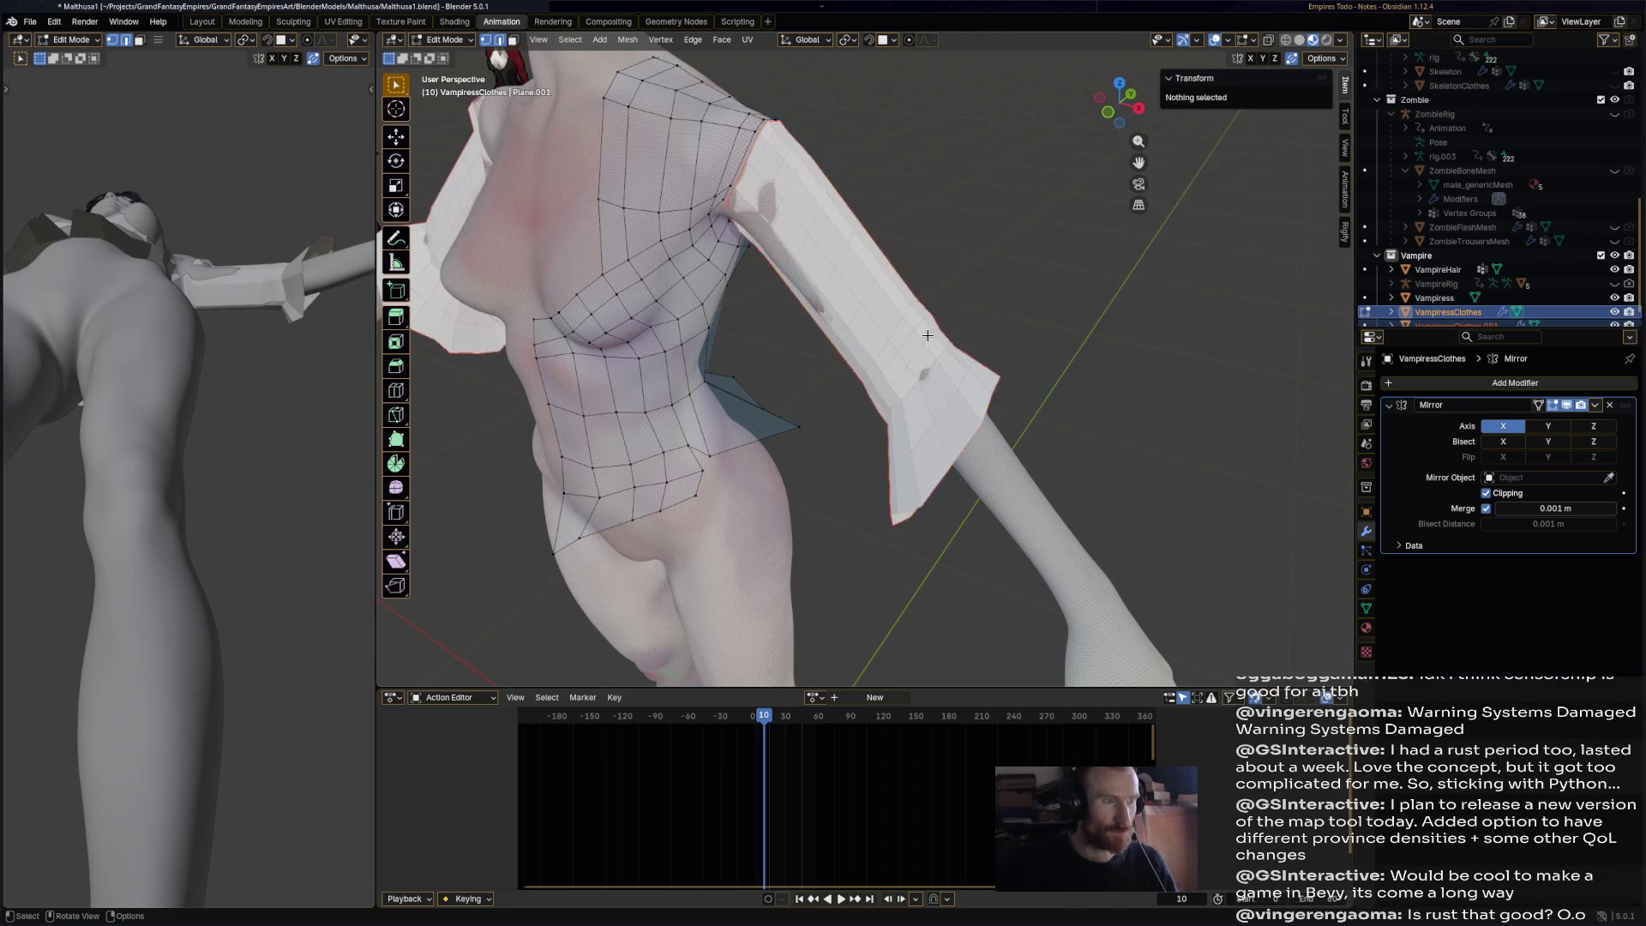
mouse_move(1014, 321)
middle_mouse_down()
mouse_move(813, 352)
mouse_move(852, 353)
middle_mouse_up()
- Save Matthusa1.blend and orbit around to inspect the separated sleeve
key("ctrl+s")
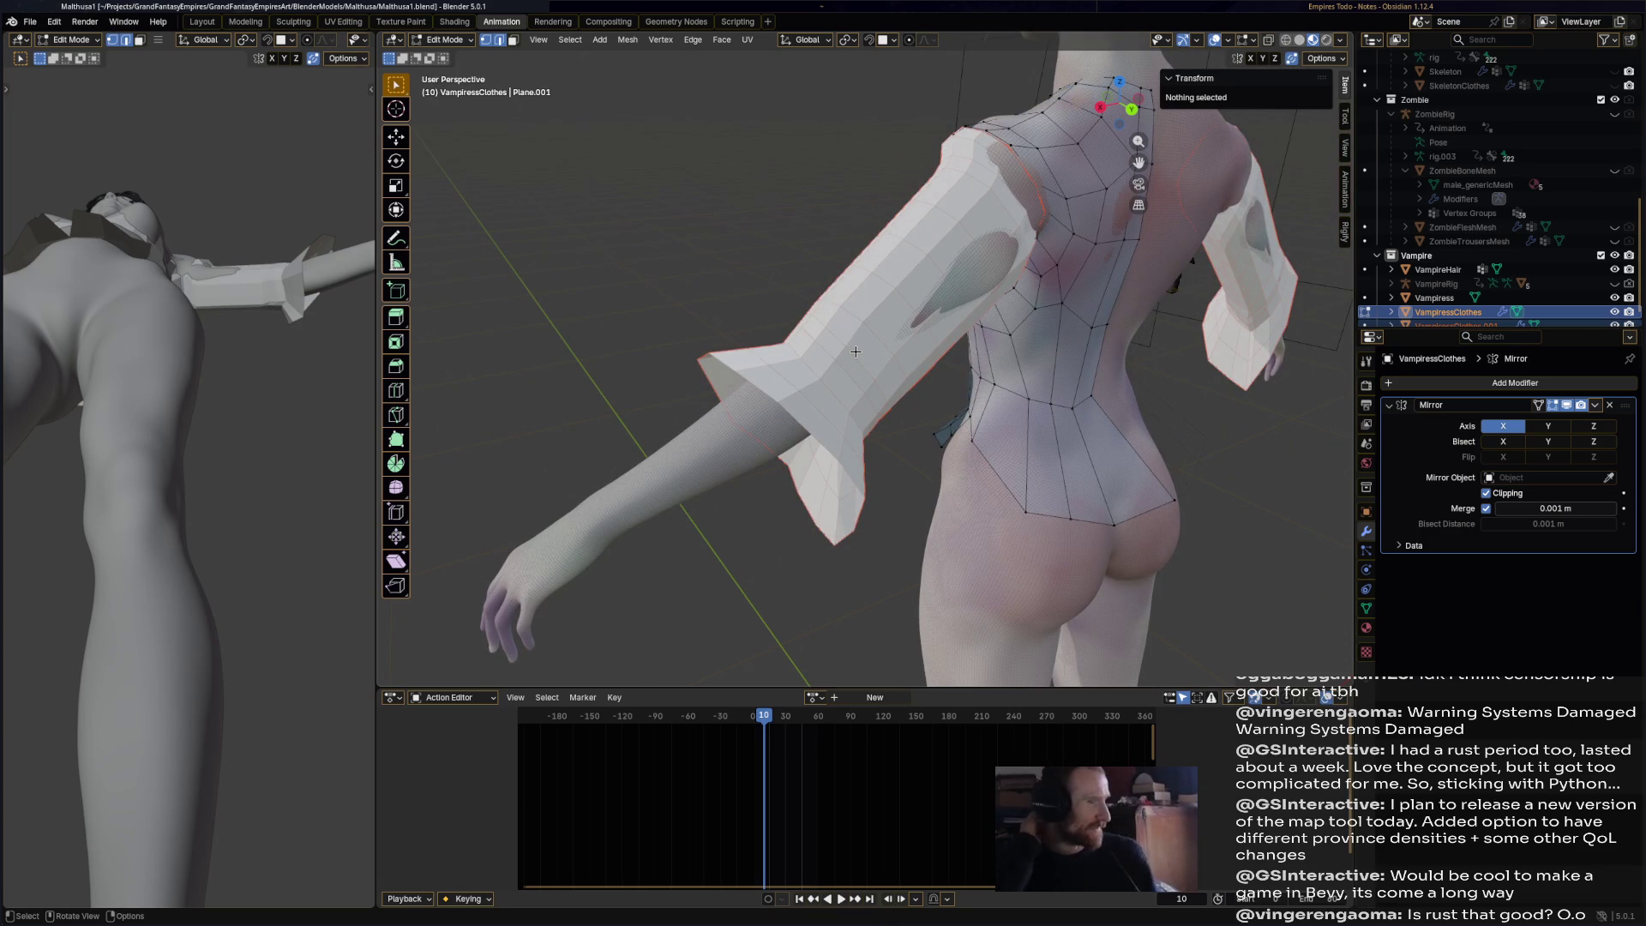
scroll(919, 329, "up", 2)
mouse_move(919, 328)
middle_mouse_down()
mouse_move(985, 471)
mouse_move(1069, 428)
middle_mouse_up()
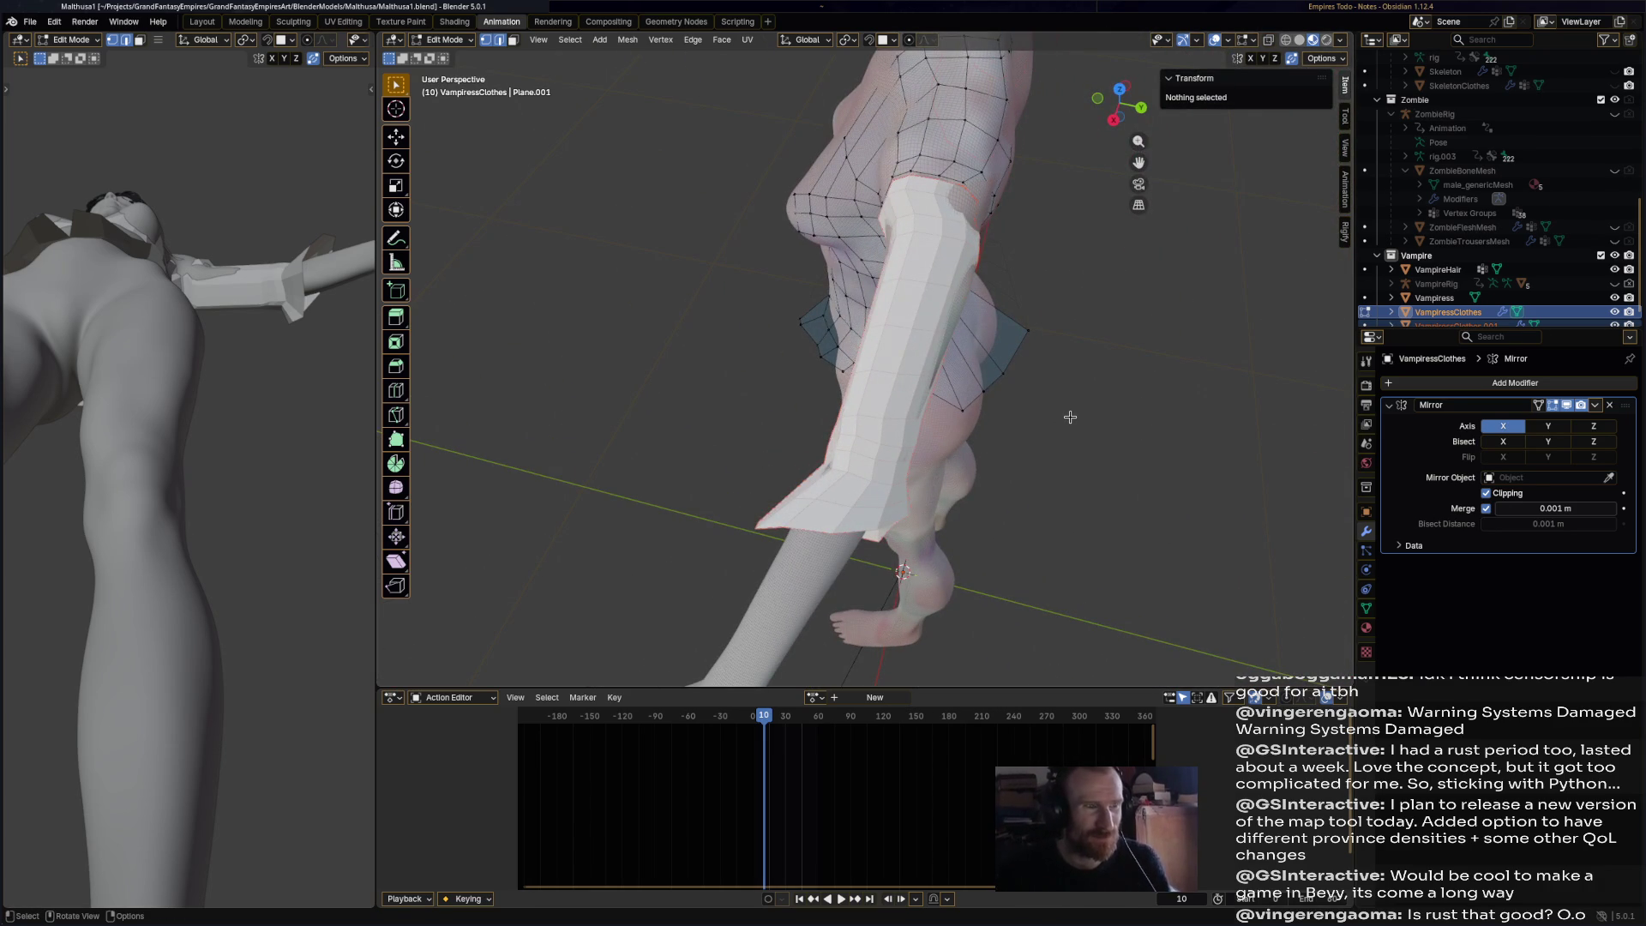
middle_click_drag(1024, 412, 631, 90)
- Return to Object Mode and select the separated sleeve object
left_click(437, 43)
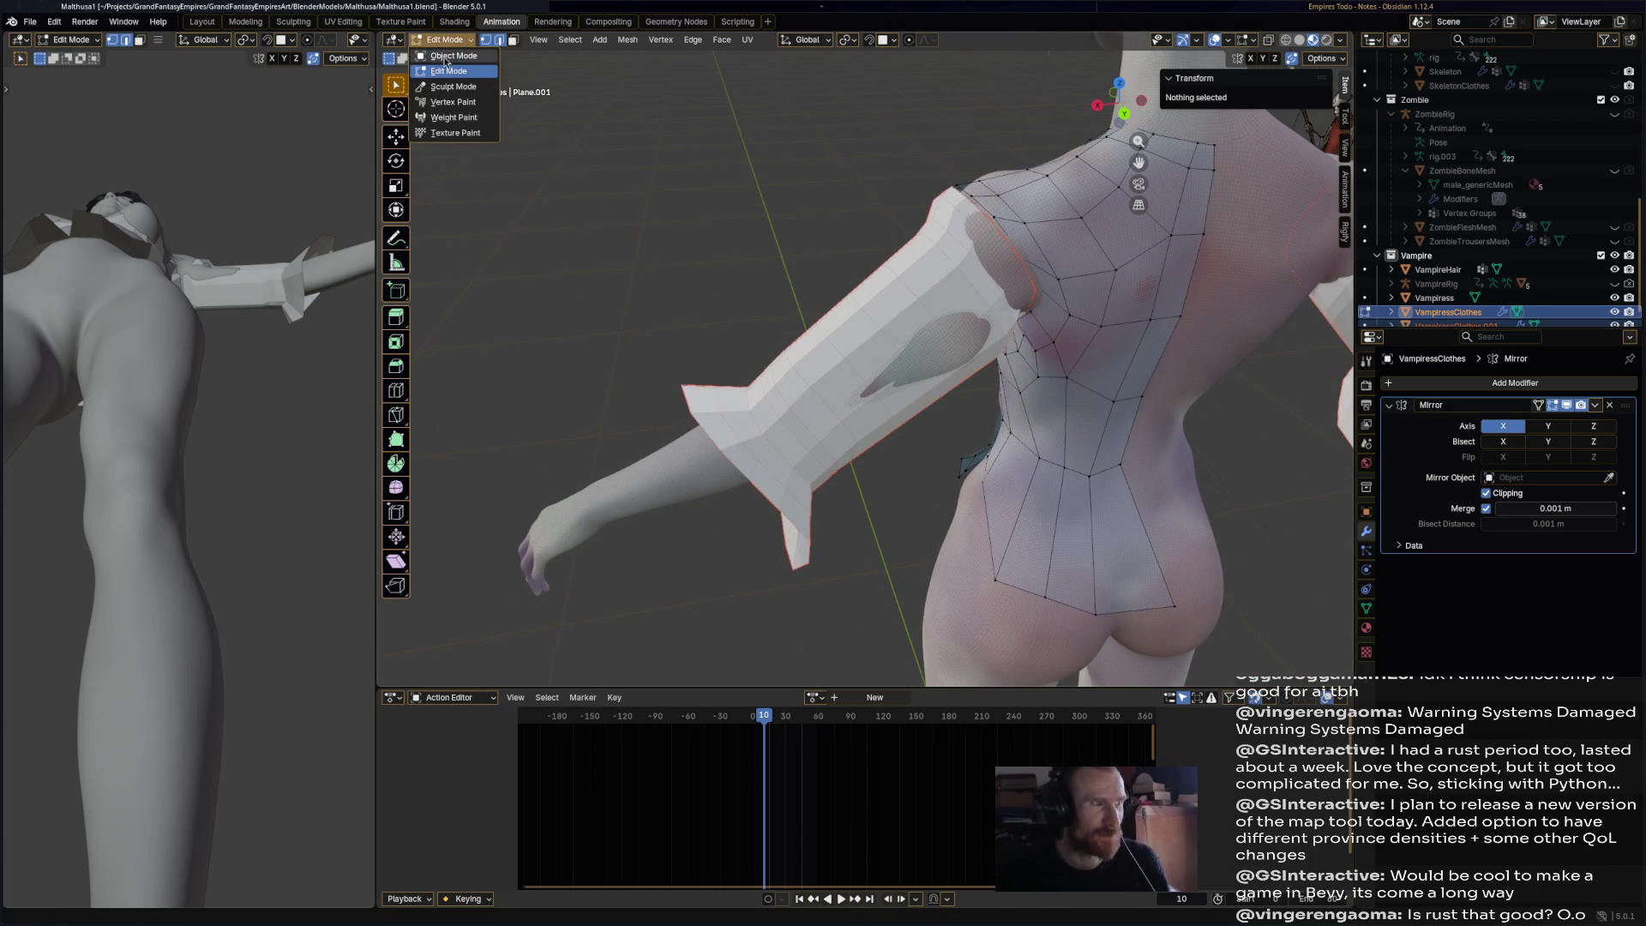
left_click(442, 57)
left_click(882, 341)
mouse_move(881, 338)
middle_mouse_down()
mouse_move(903, 310)
mouse_move(1068, 328)
mouse_move(1054, 346)
middle_mouse_up()
left_click(454, 40)
- In Edit Mode, scale the whole sleeve mesh up to 1.097 and save
left_click(463, 57)
left_click(463, 40)
left_click(454, 73)
key("a")
key("s")
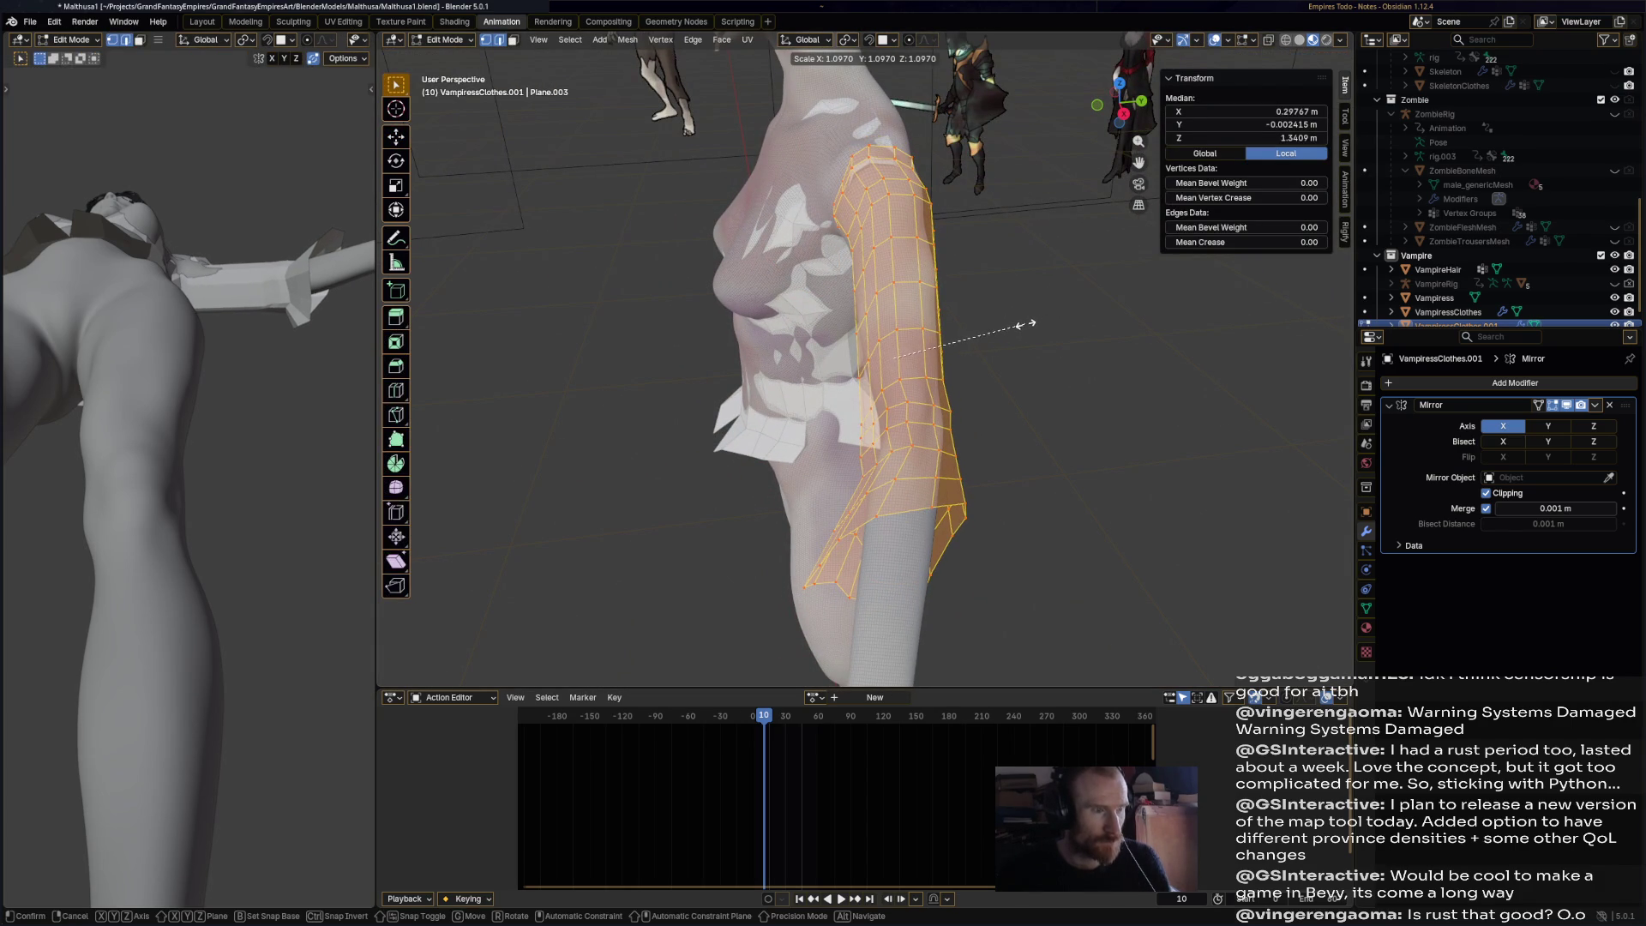
left_click(1060, 337)
key("ctrl+s")
- Back in Object Mode, add a Shrinkwrap modifier to the sleeve
left_click(455, 39)
left_click(454, 57)
mouse_move(1048, 337)
middle_mouse_down()
mouse_move(897, 312)
mouse_move(943, 338)
middle_mouse_up()
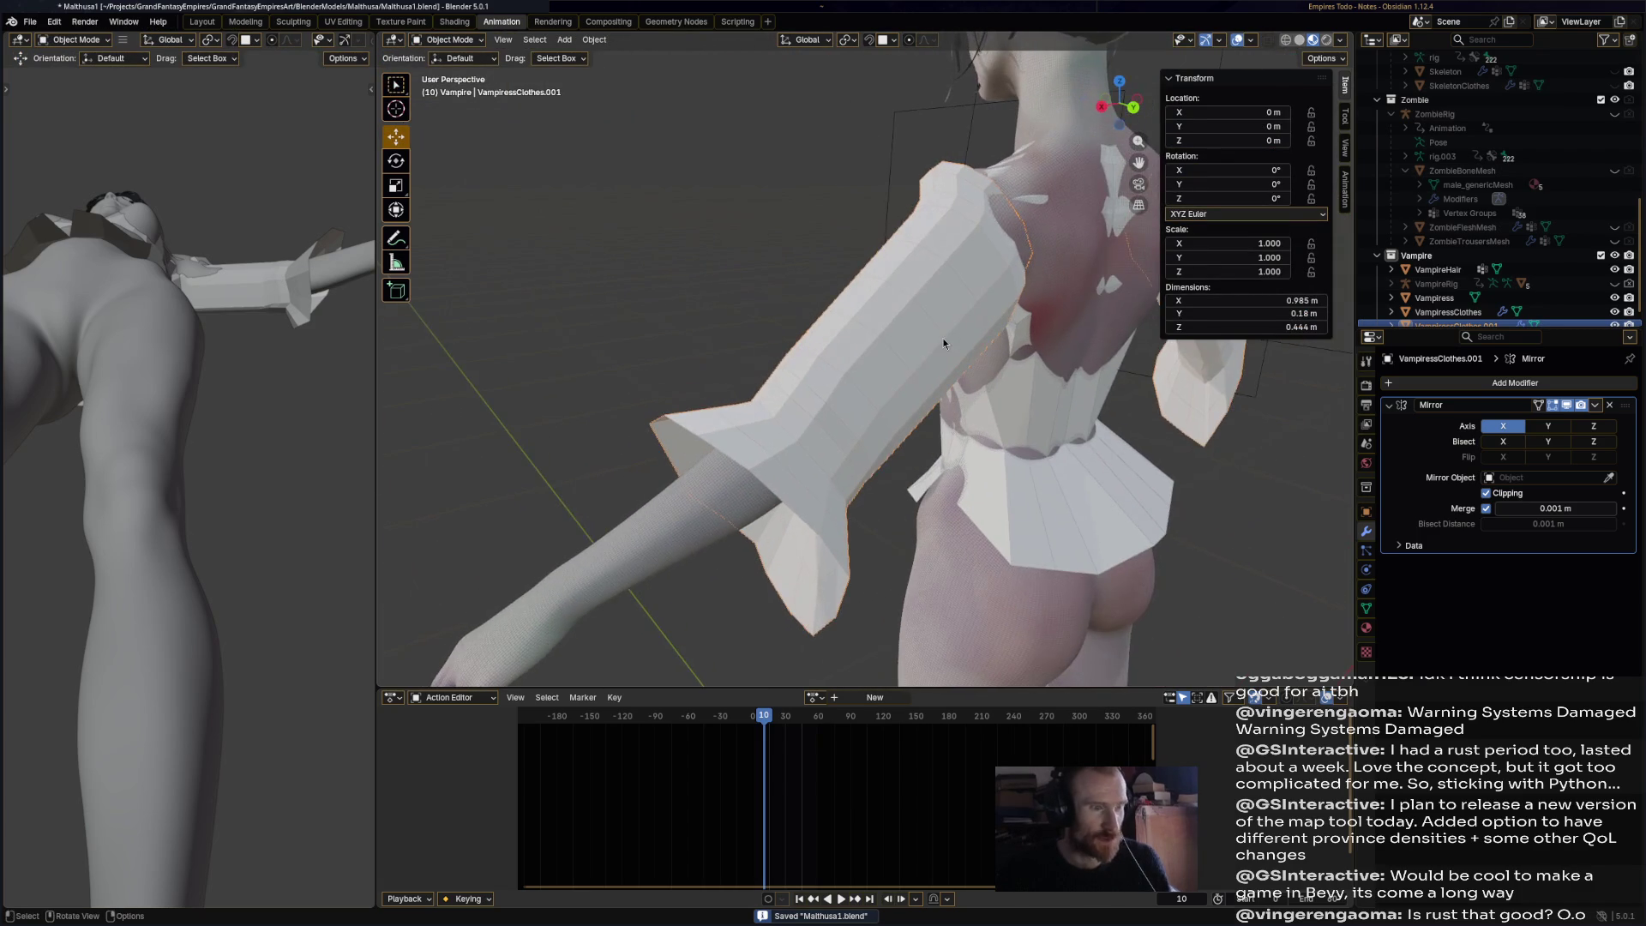
left_click(1470, 387)
mouse_move(1470, 386)
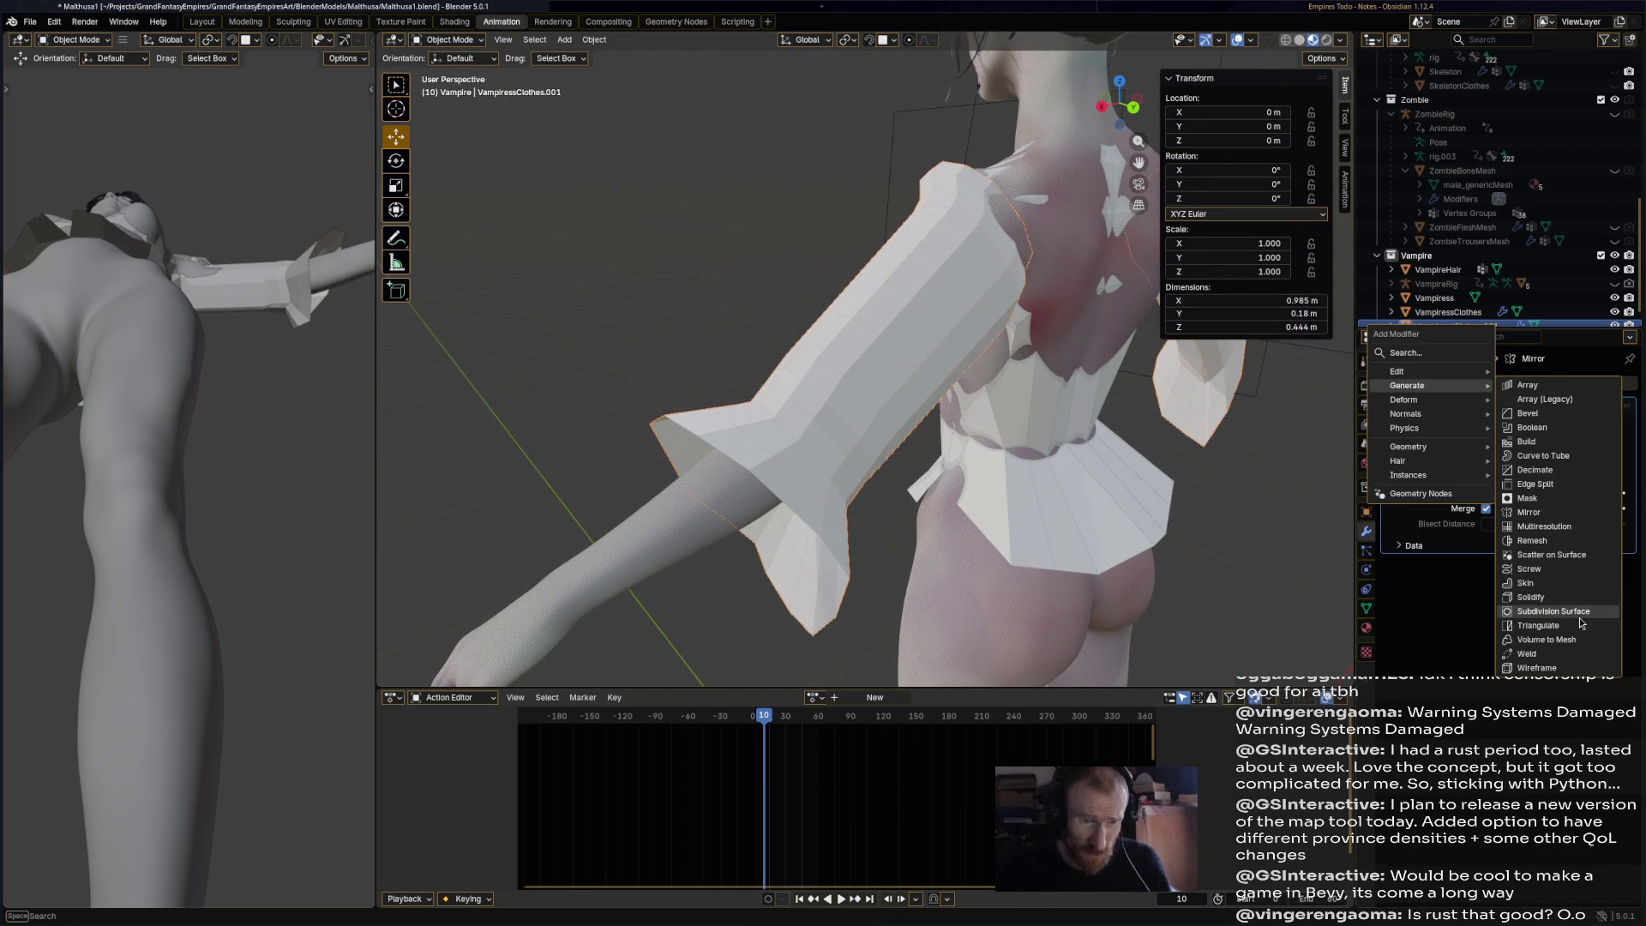
mouse_move(1417, 402)
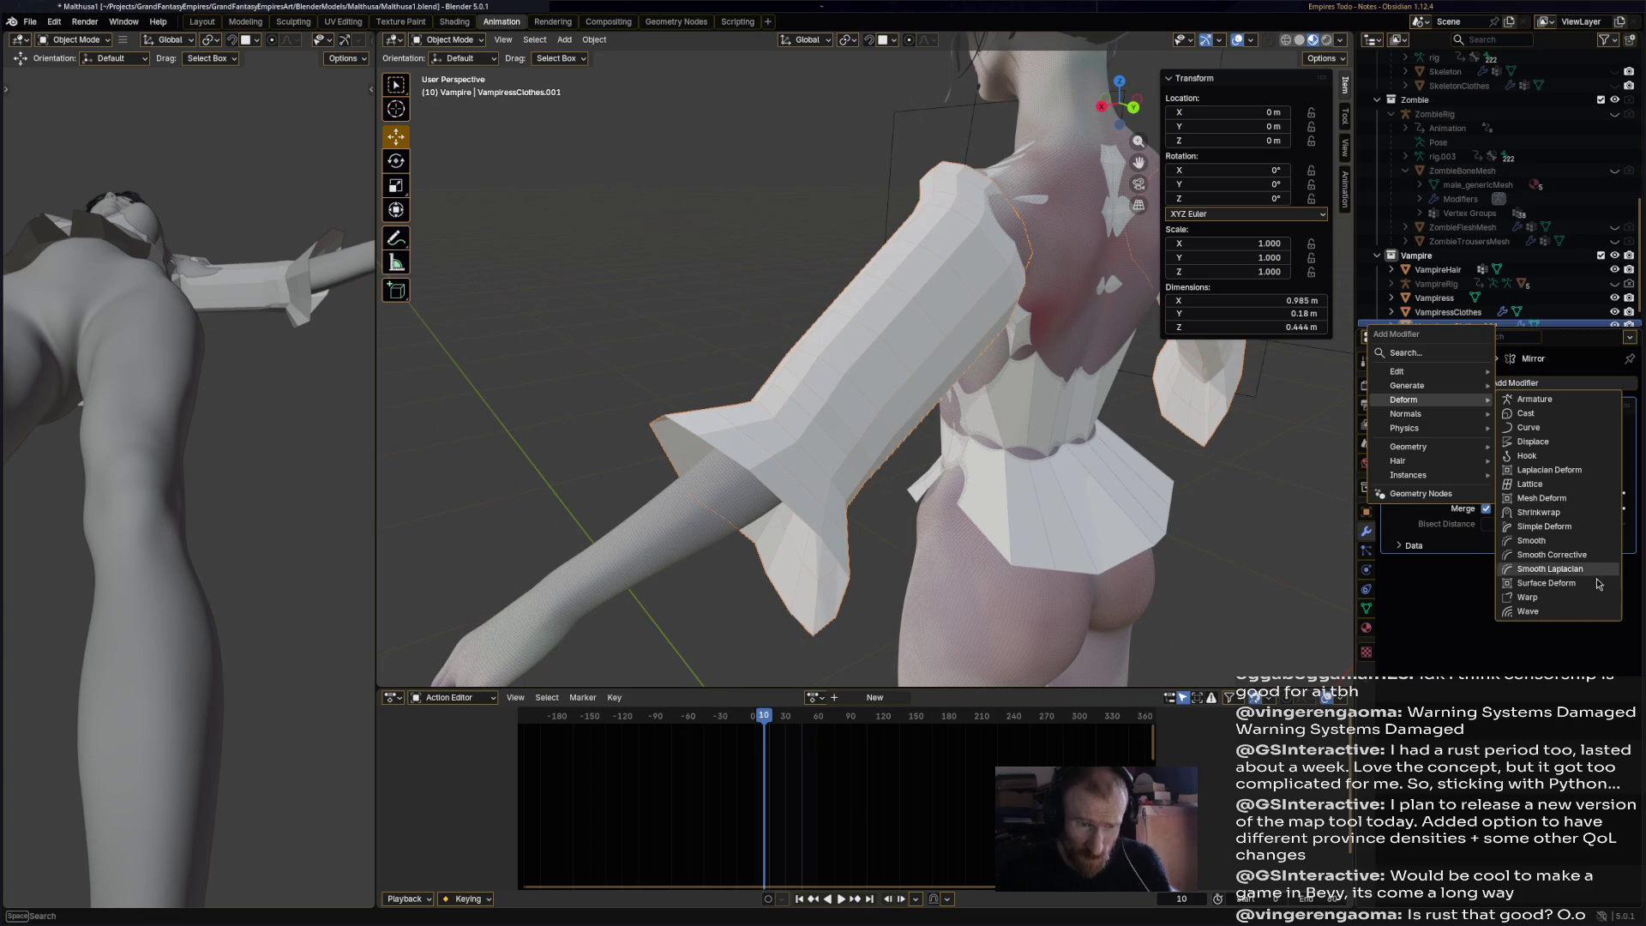
left_click(1557, 513)
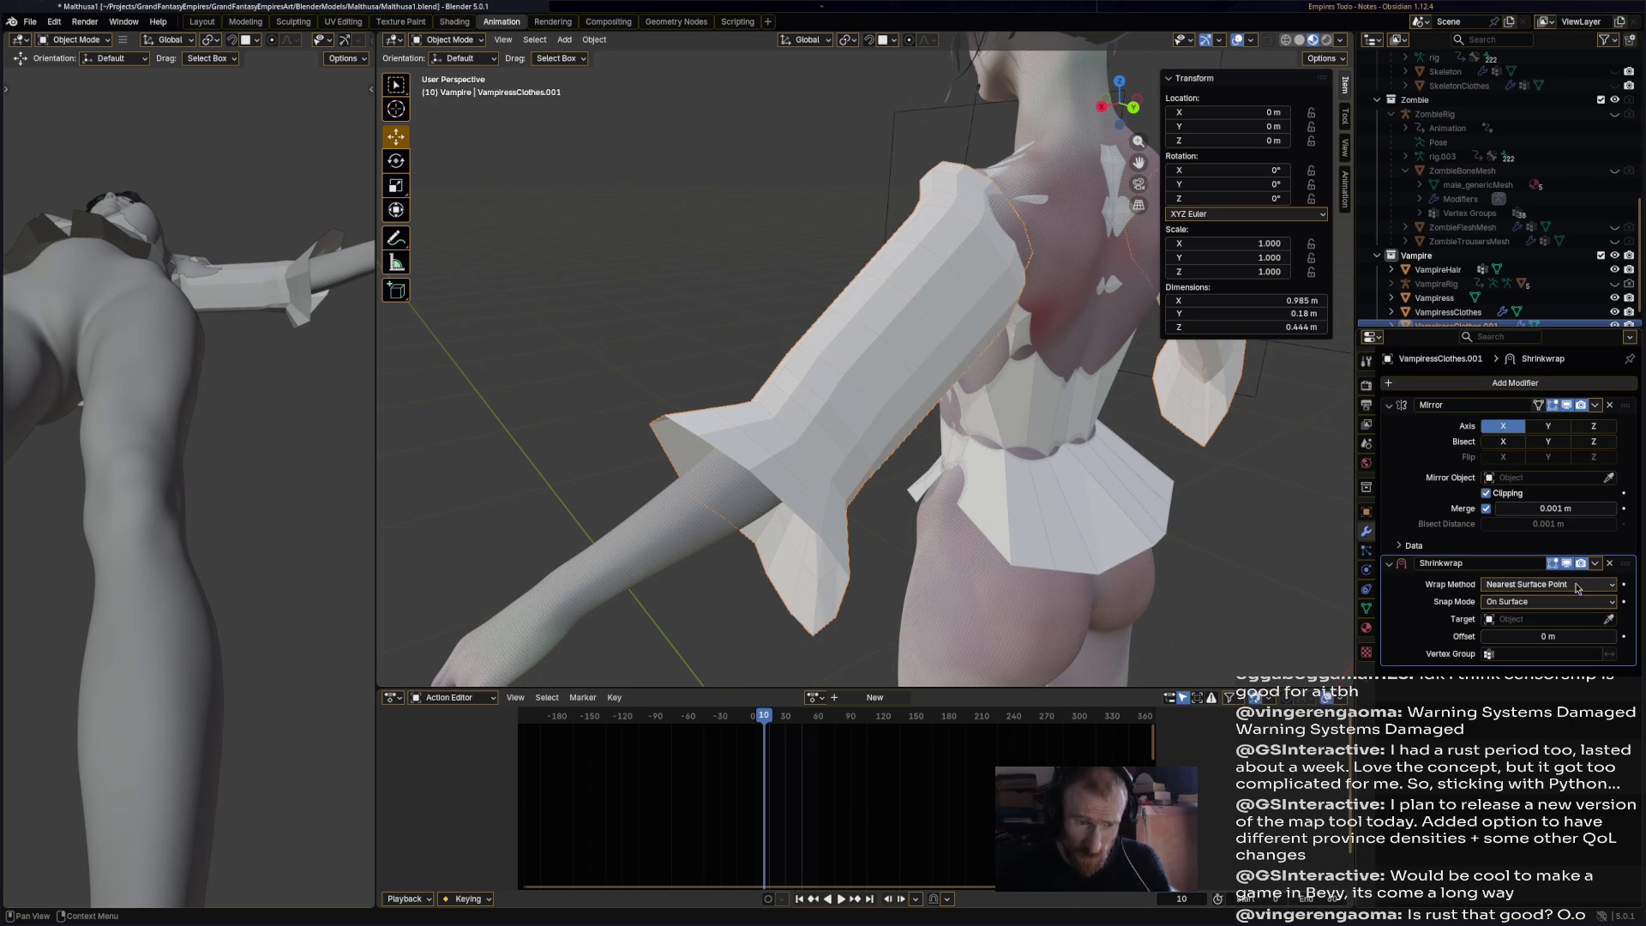
- Set the Shrinkwrap target to Vampiress with a 0.01 m offset
left_click(690, 497)
middle_click_drag(986, 506, 1426, 609)
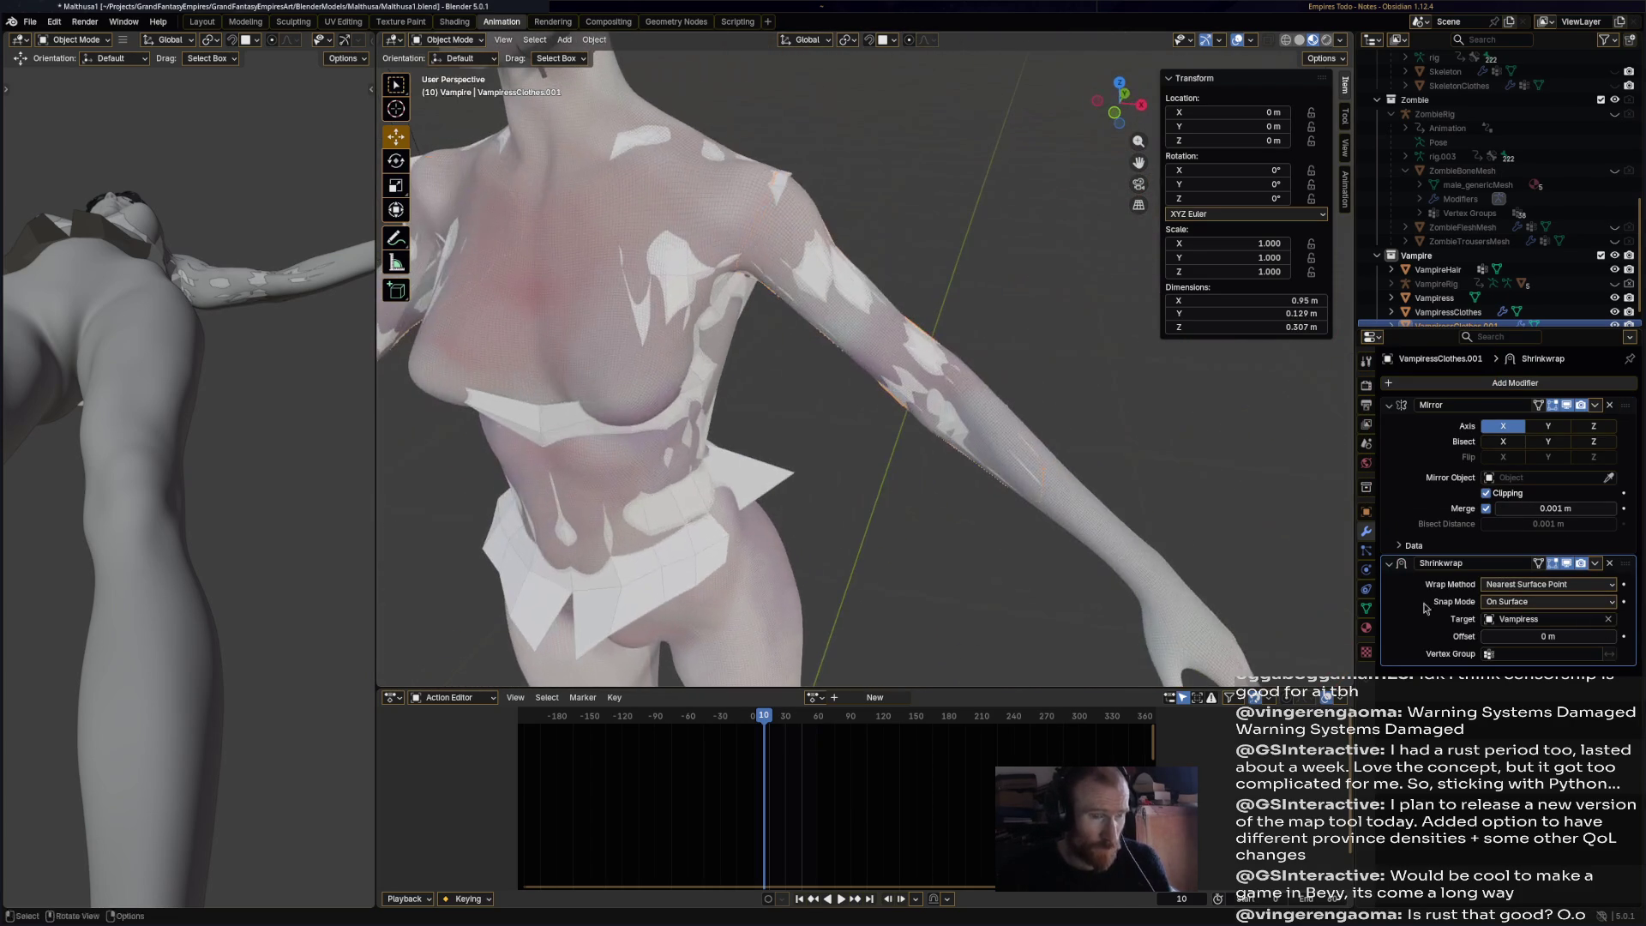
left_click(1613, 639)
mouse_move(1287, 514)
middle_mouse_down()
mouse_move(1192, 394)
mouse_move(1000, 414)
mouse_move(1012, 420)
middle_mouse_up()
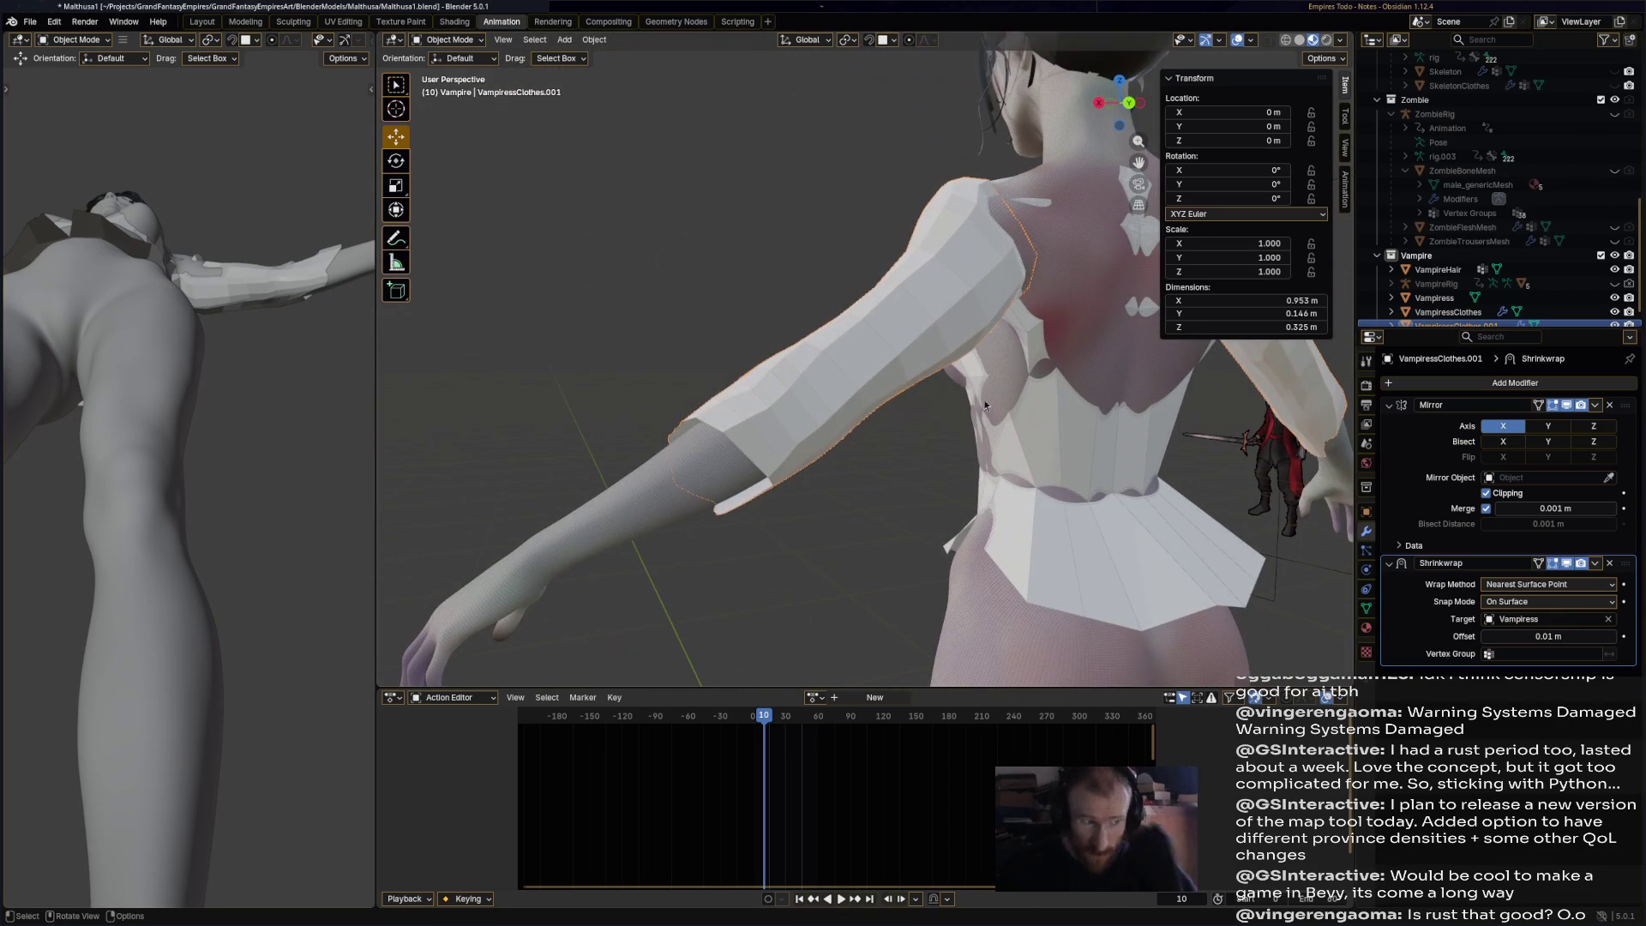
left_click(435, 40)
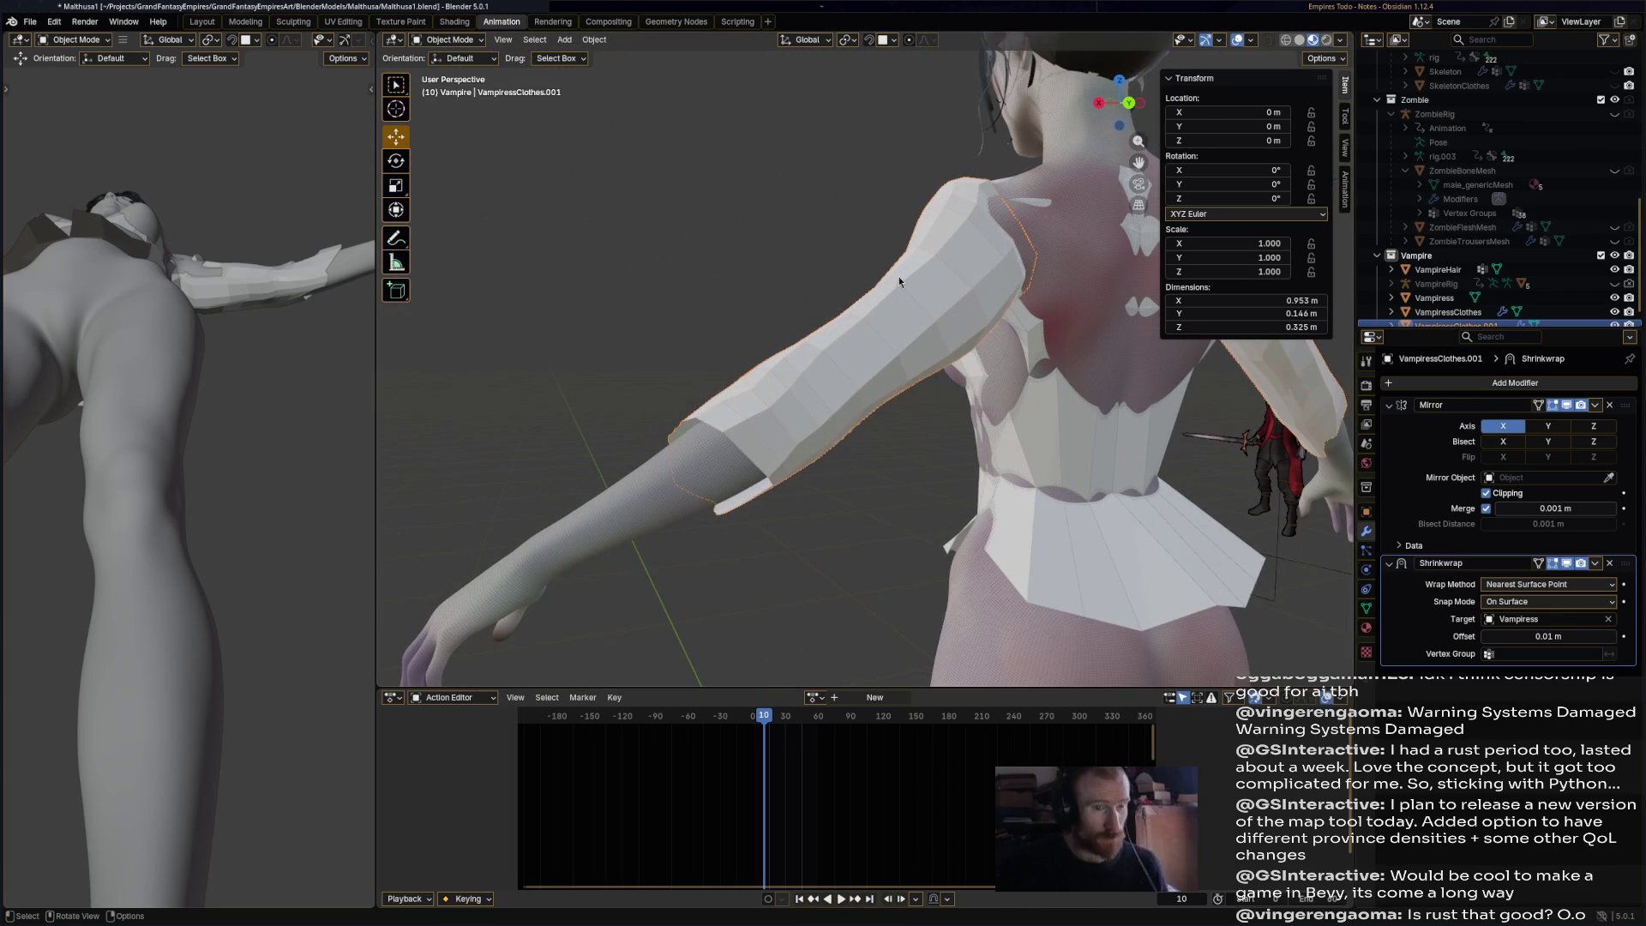
left_click(1104, 441)
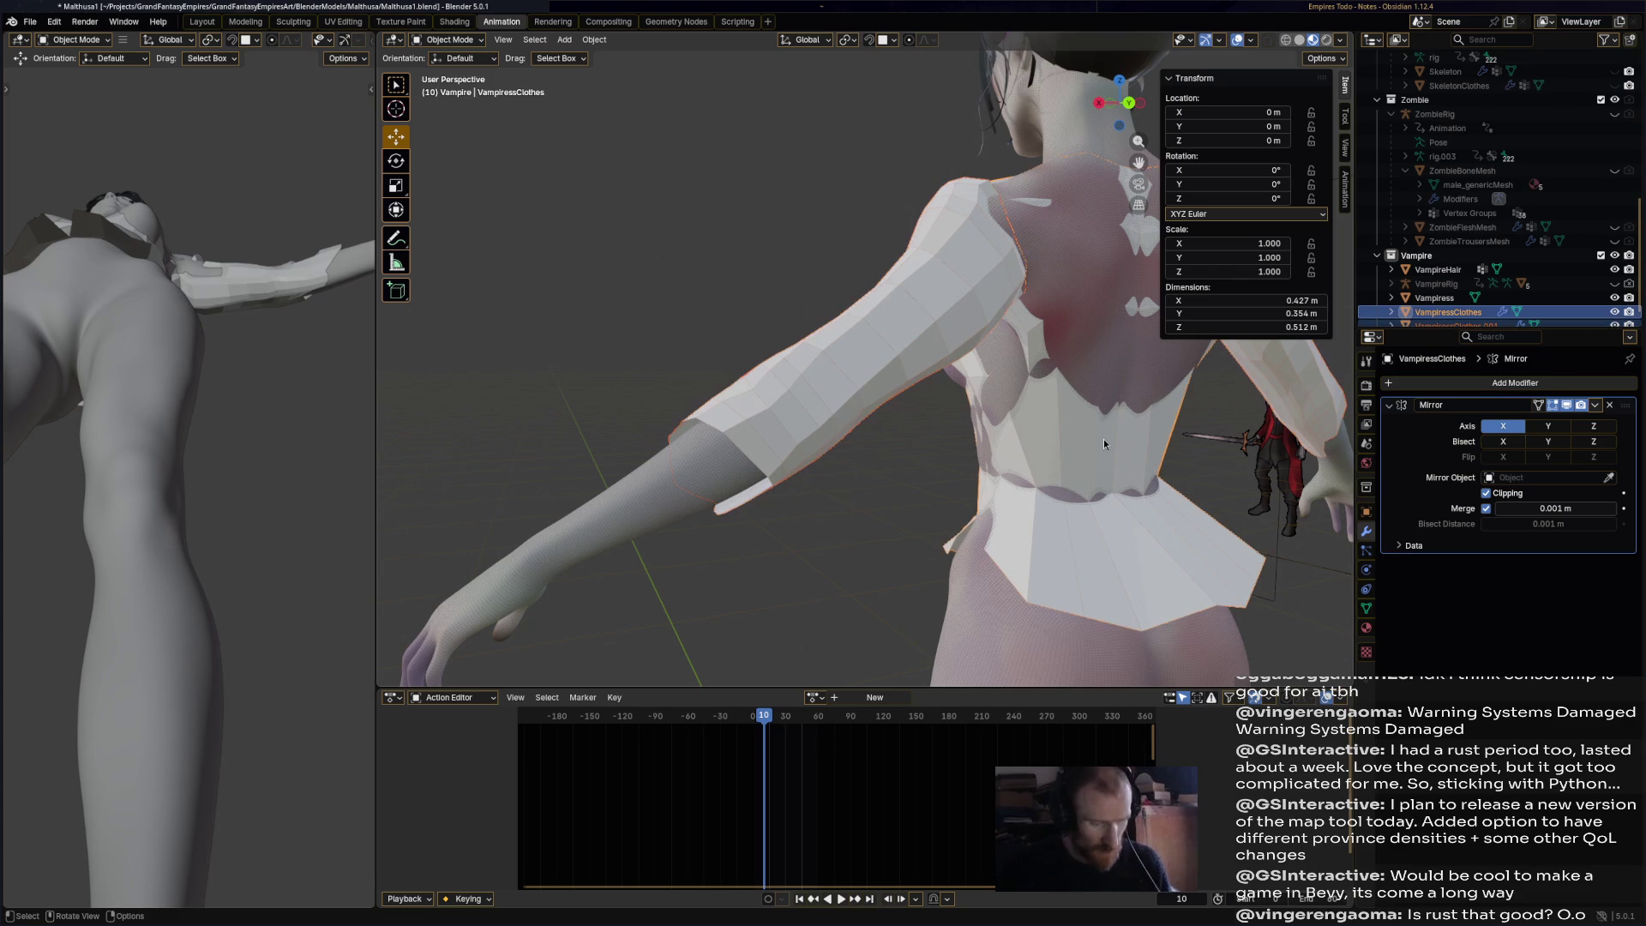
- Select the sleeve object and apply its Shrinkwrap modifier
middle_click_drag(1104, 439, 946, 349)
key("ctrl+z")
left_click(946, 349)
left_click(1596, 563)
left_click(1587, 585)
mouse_move(1055, 394)
middle_mouse_down()
mouse_move(966, 381)
mouse_move(939, 358)
mouse_move(955, 359)
middle_mouse_up()
- Join the sleeve into VampiressClothes and enter Edit Mode on the combined mesh
left_click(1043, 447, "shift")
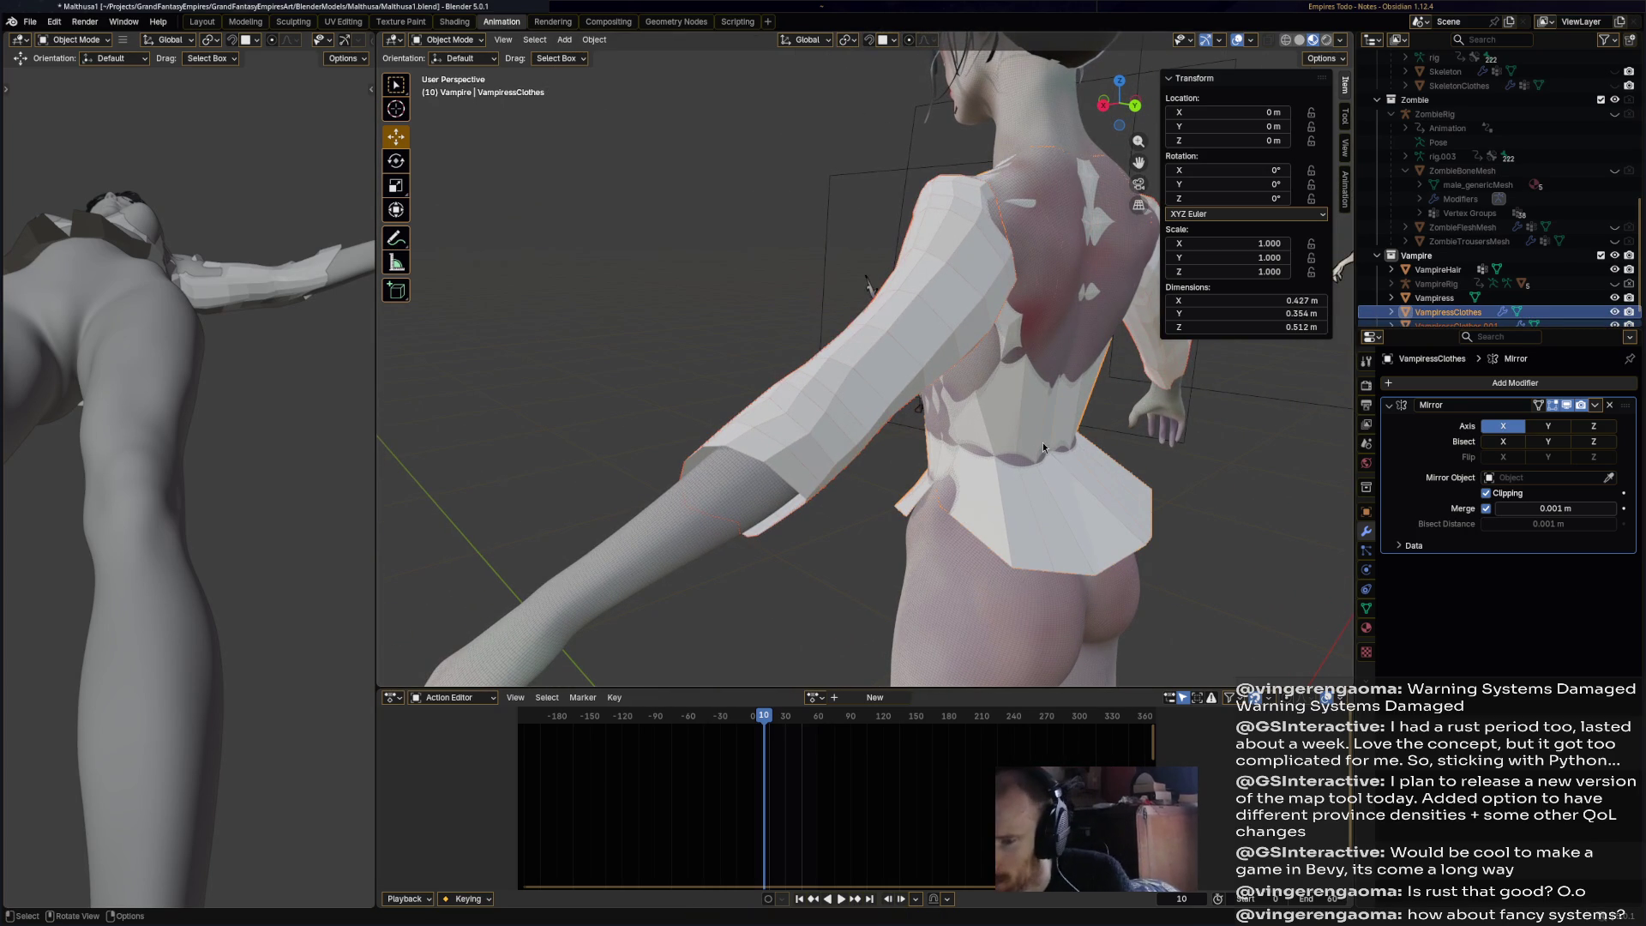
mouse_move(1052, 441)
middle_mouse_down()
mouse_move(1009, 419)
mouse_move(981, 429)
middle_mouse_up()
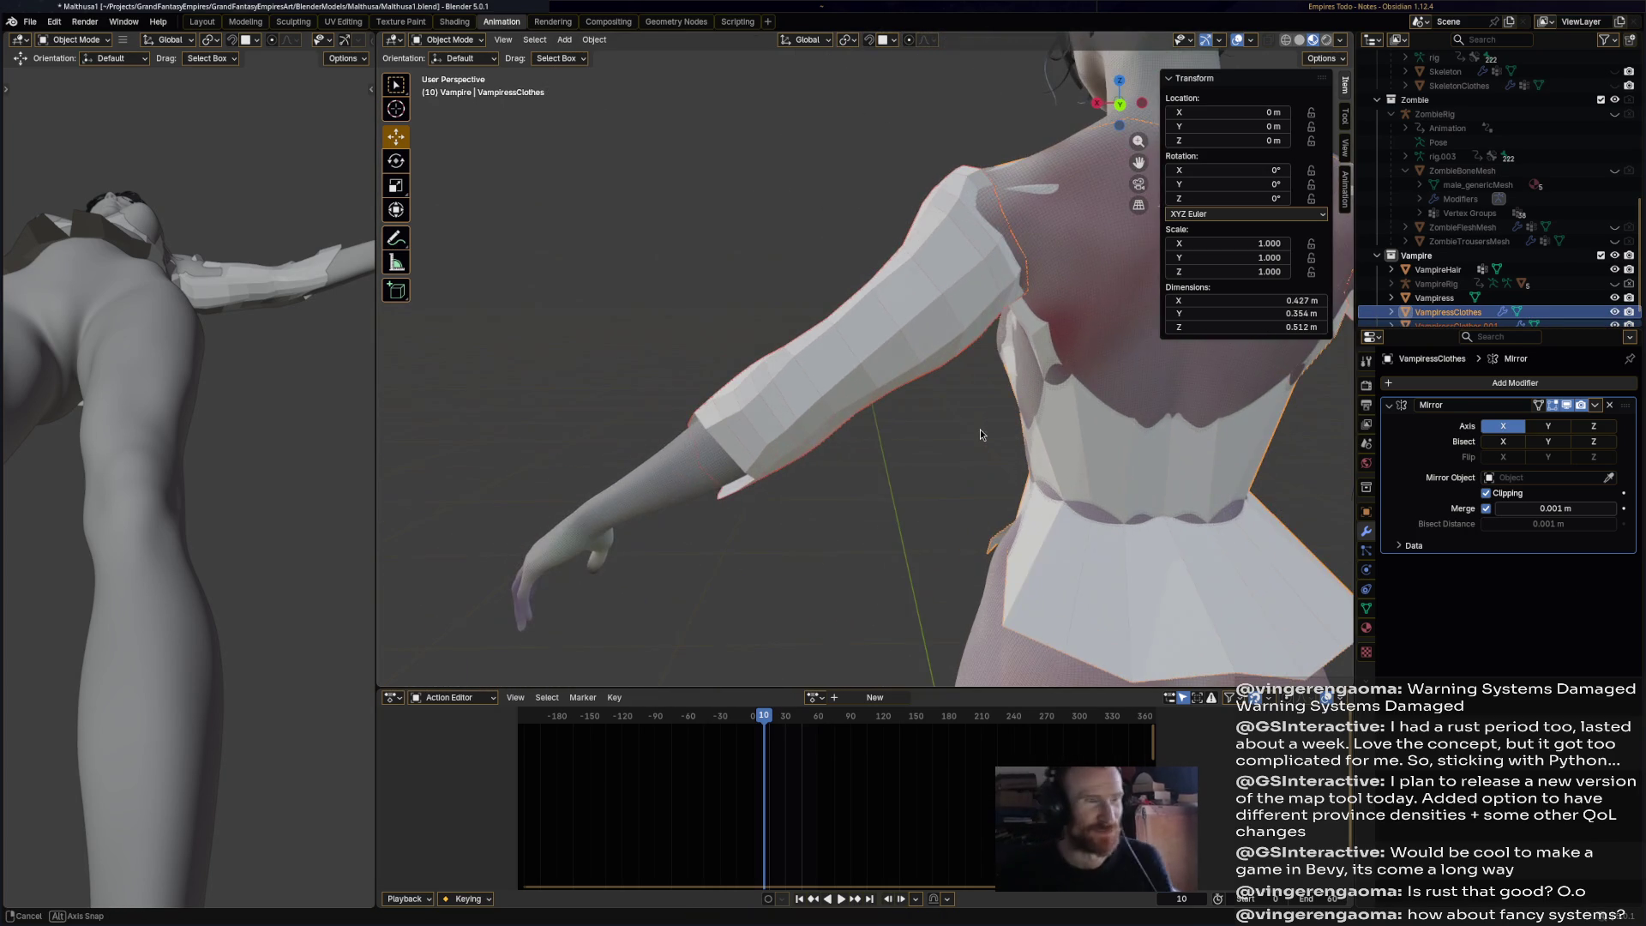
right_click(1101, 466)
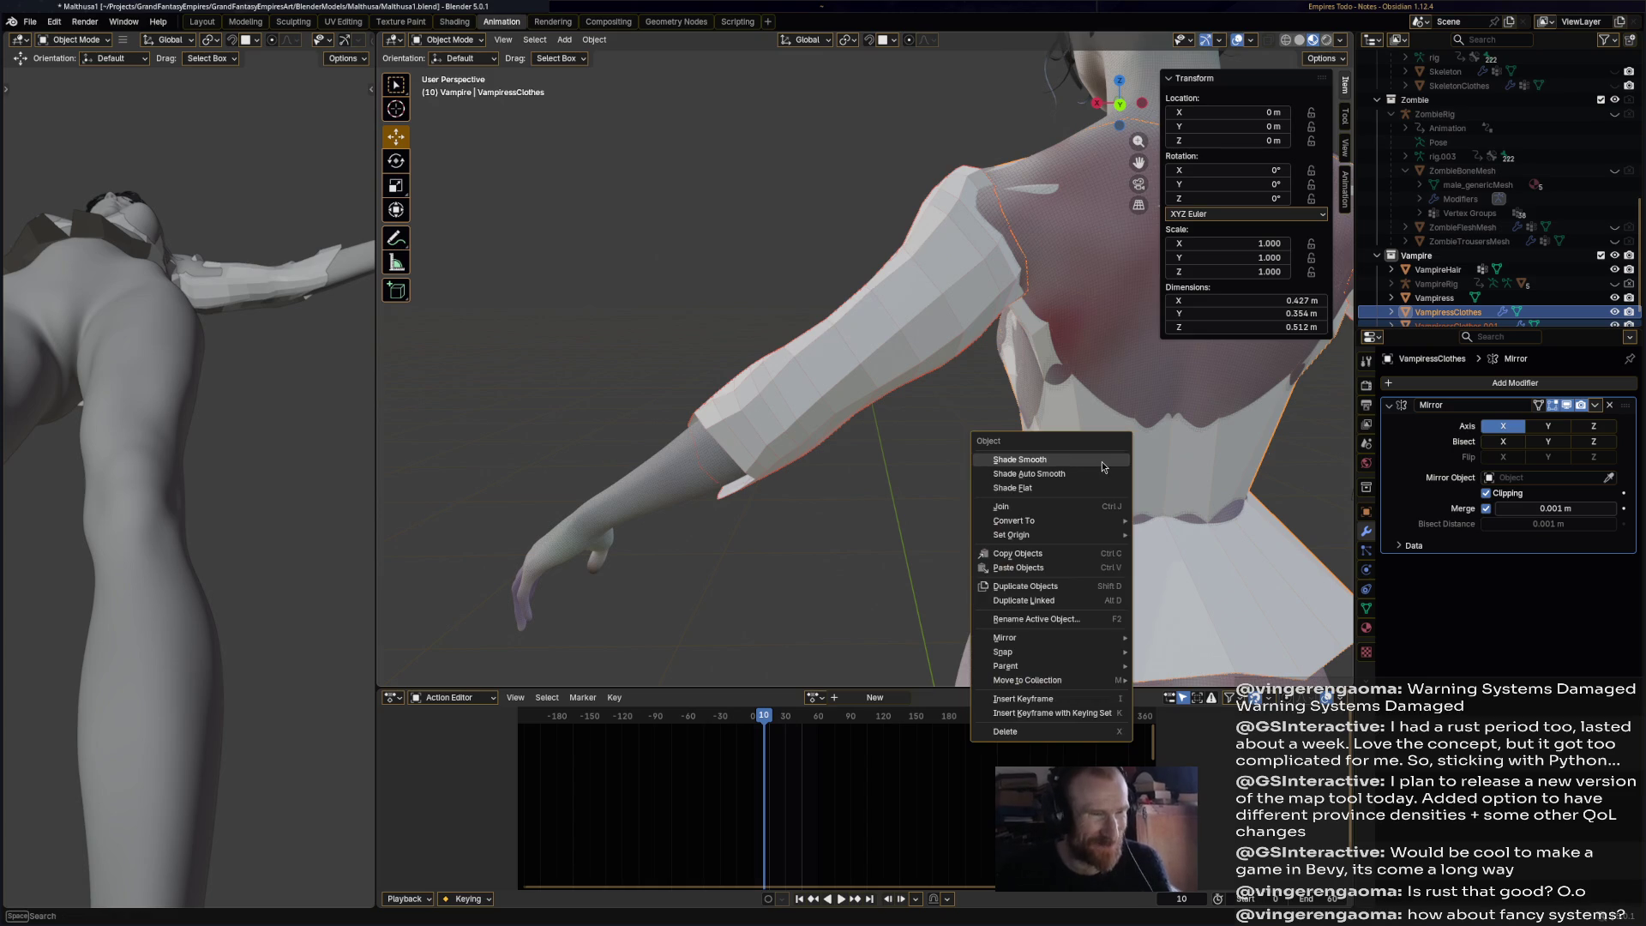
mouse_move(1081, 518)
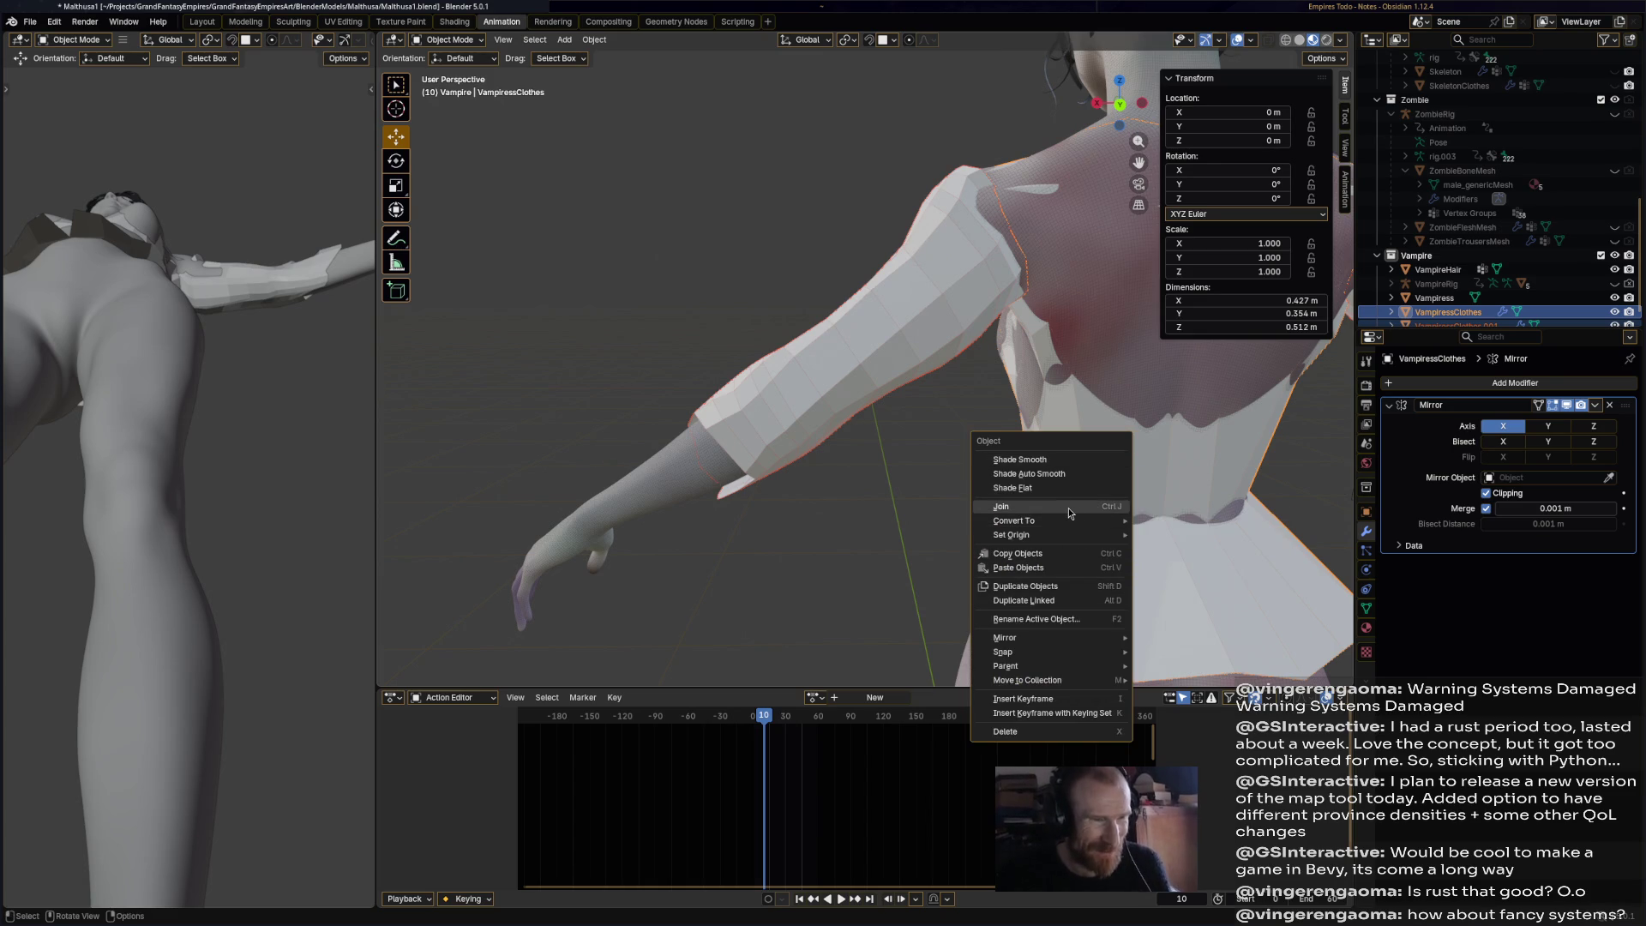
left_click(1070, 513)
middle_click_drag(1070, 513, 949, 372)
left_click(442, 43)
left_click(450, 77)
- Select a shoulder edge and move it in to fit the body
mouse_move(840, 283)
middle_mouse_down()
mouse_move(937, 224)
mouse_move(857, 202)
middle_mouse_up()
scroll(810, 187, "up", 5)
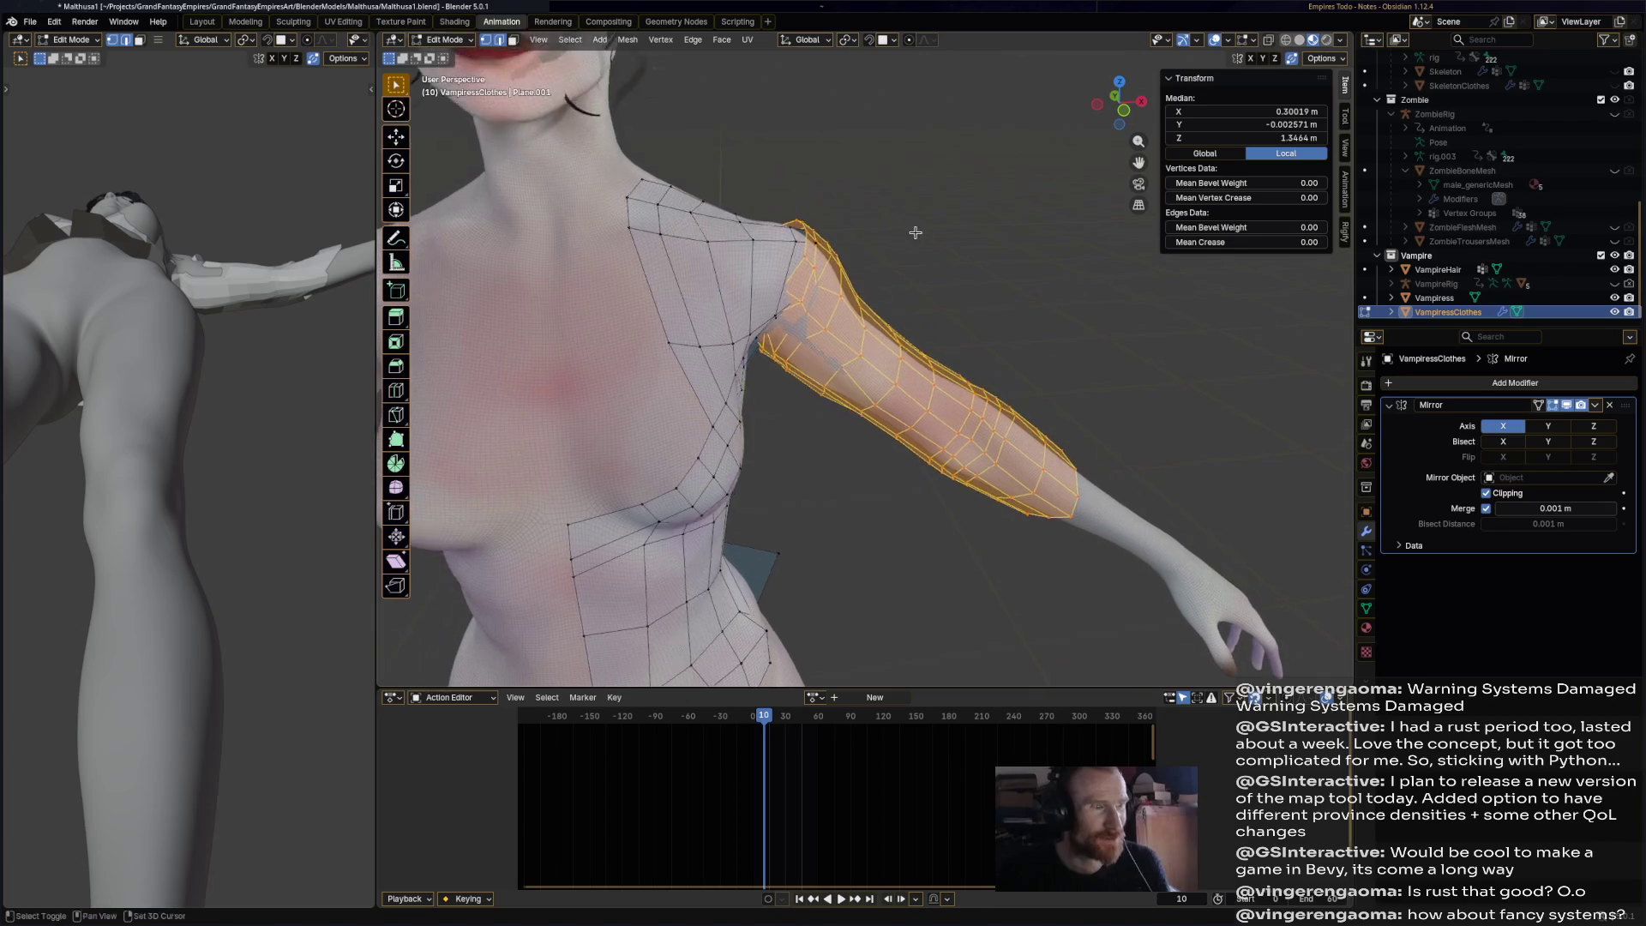
scroll(811, 187, "up", 3)
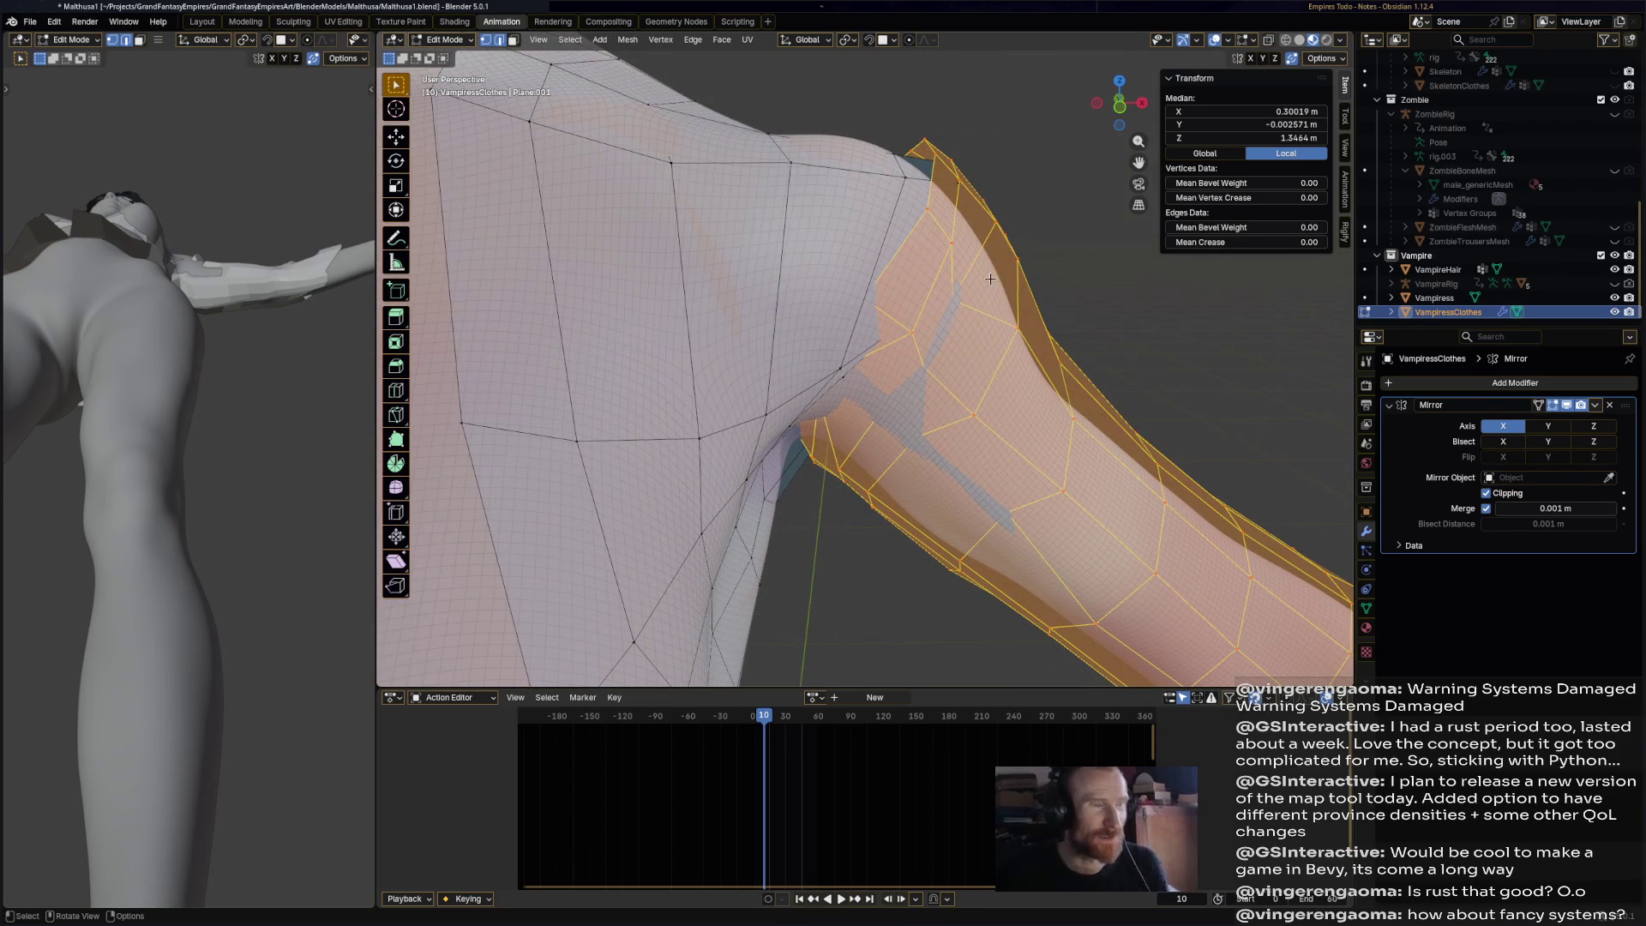
scroll(946, 227, "down", 3)
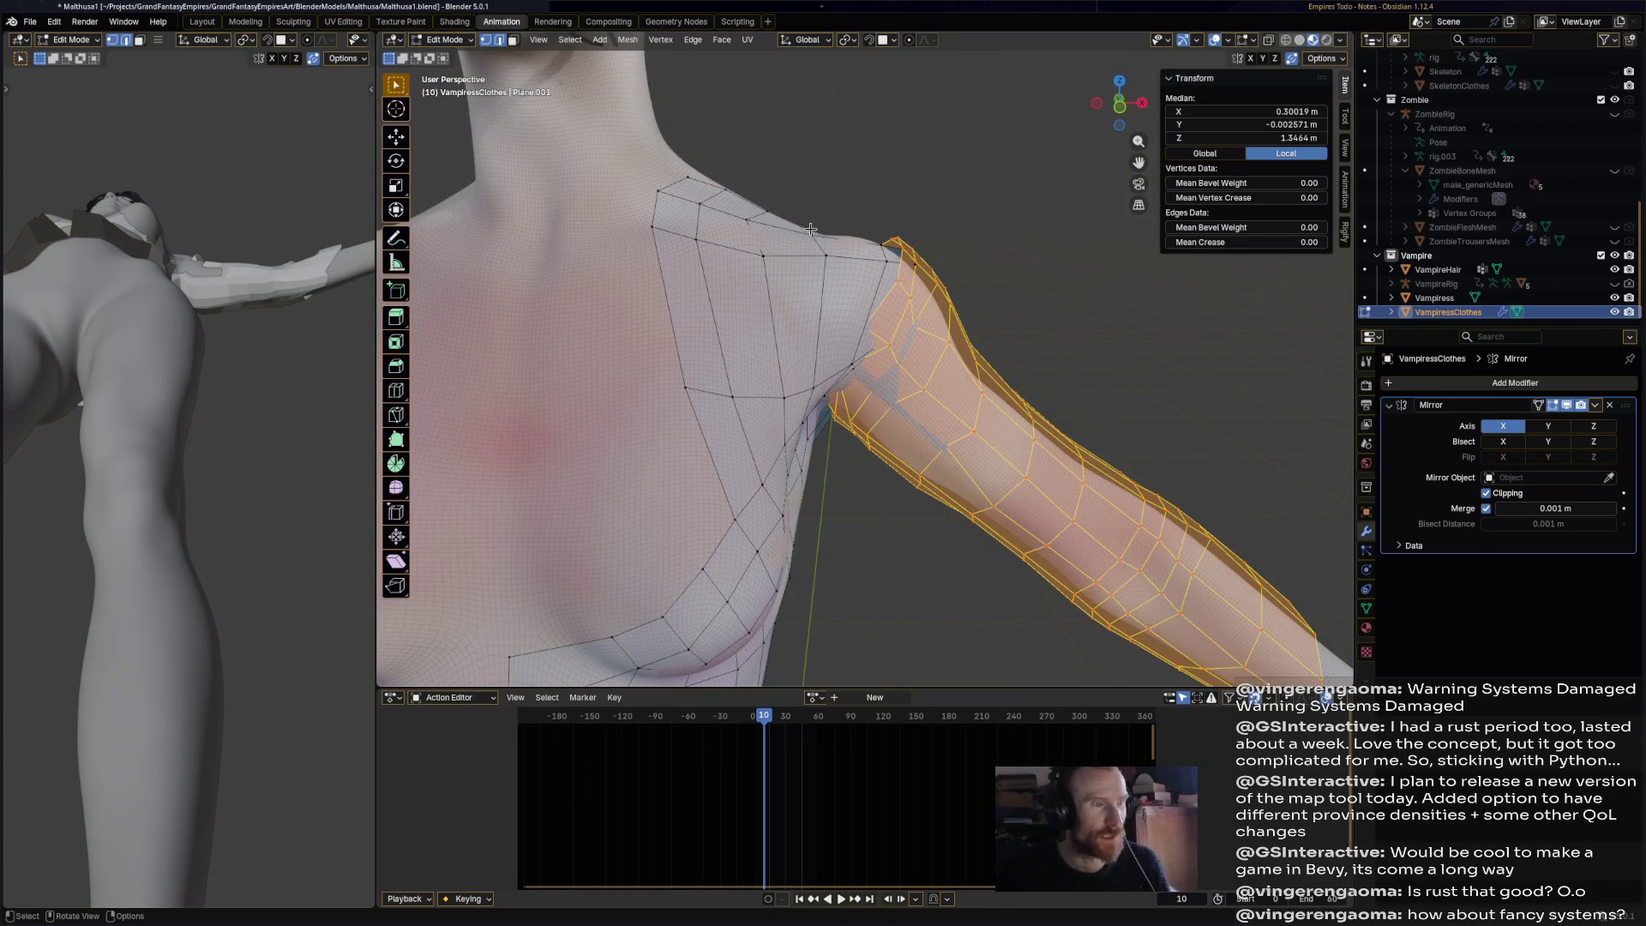
left_click(883, 250)
scroll(888, 256, "up", 2)
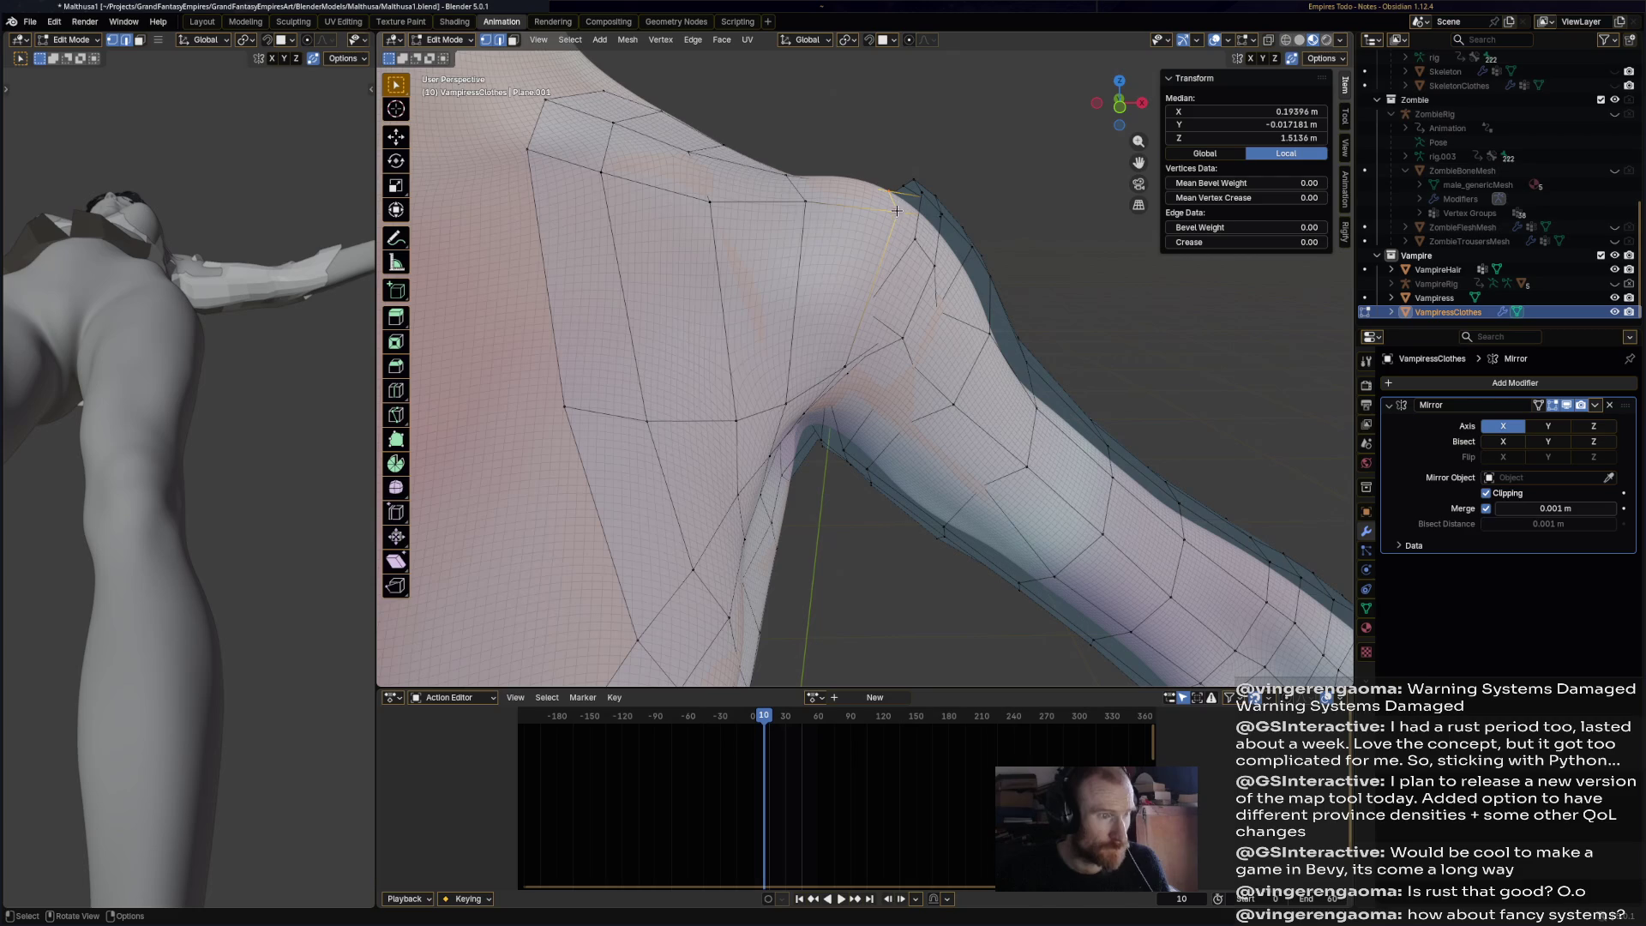
left_click(397, 139)
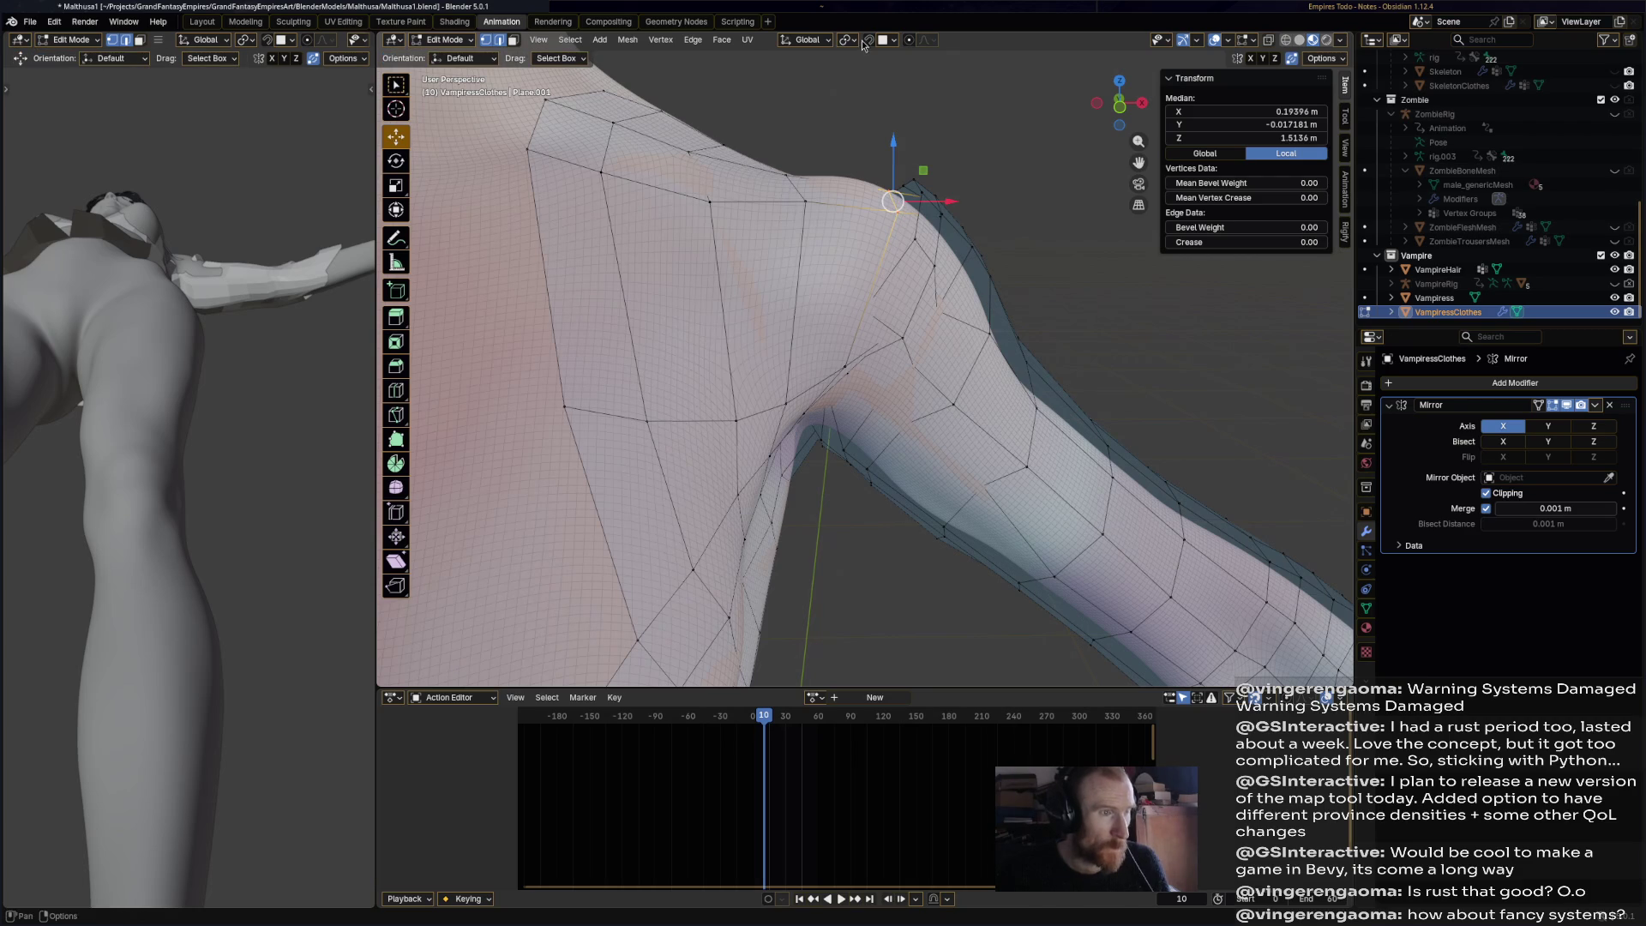
left_click_drag(893, 202, 840, 196)
middle_click_drag(841, 195, 904, 275)
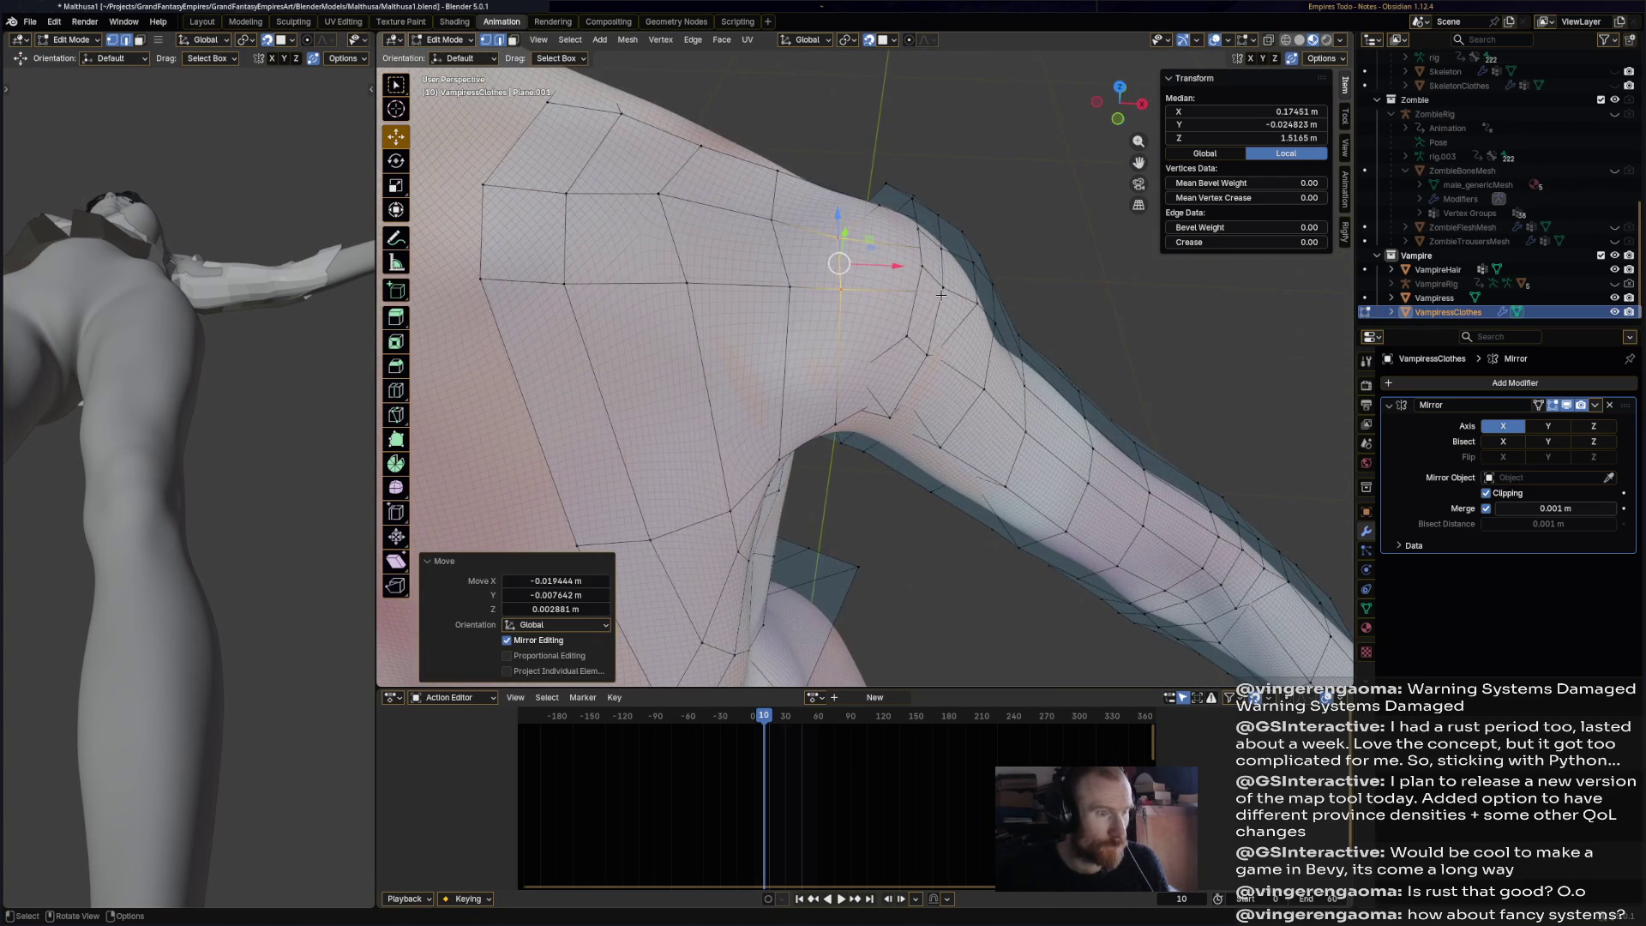
- Drag three individual shoulder vertices inward toward the body
left_click(941, 289)
mouse_move(940, 290)
left_mouse_down()
mouse_move(864, 258)
mouse_move(881, 289)
left_mouse_up()
left_click(944, 241)
left_click_drag(943, 241, 883, 243)
middle_click_drag(890, 230, 885, 243)
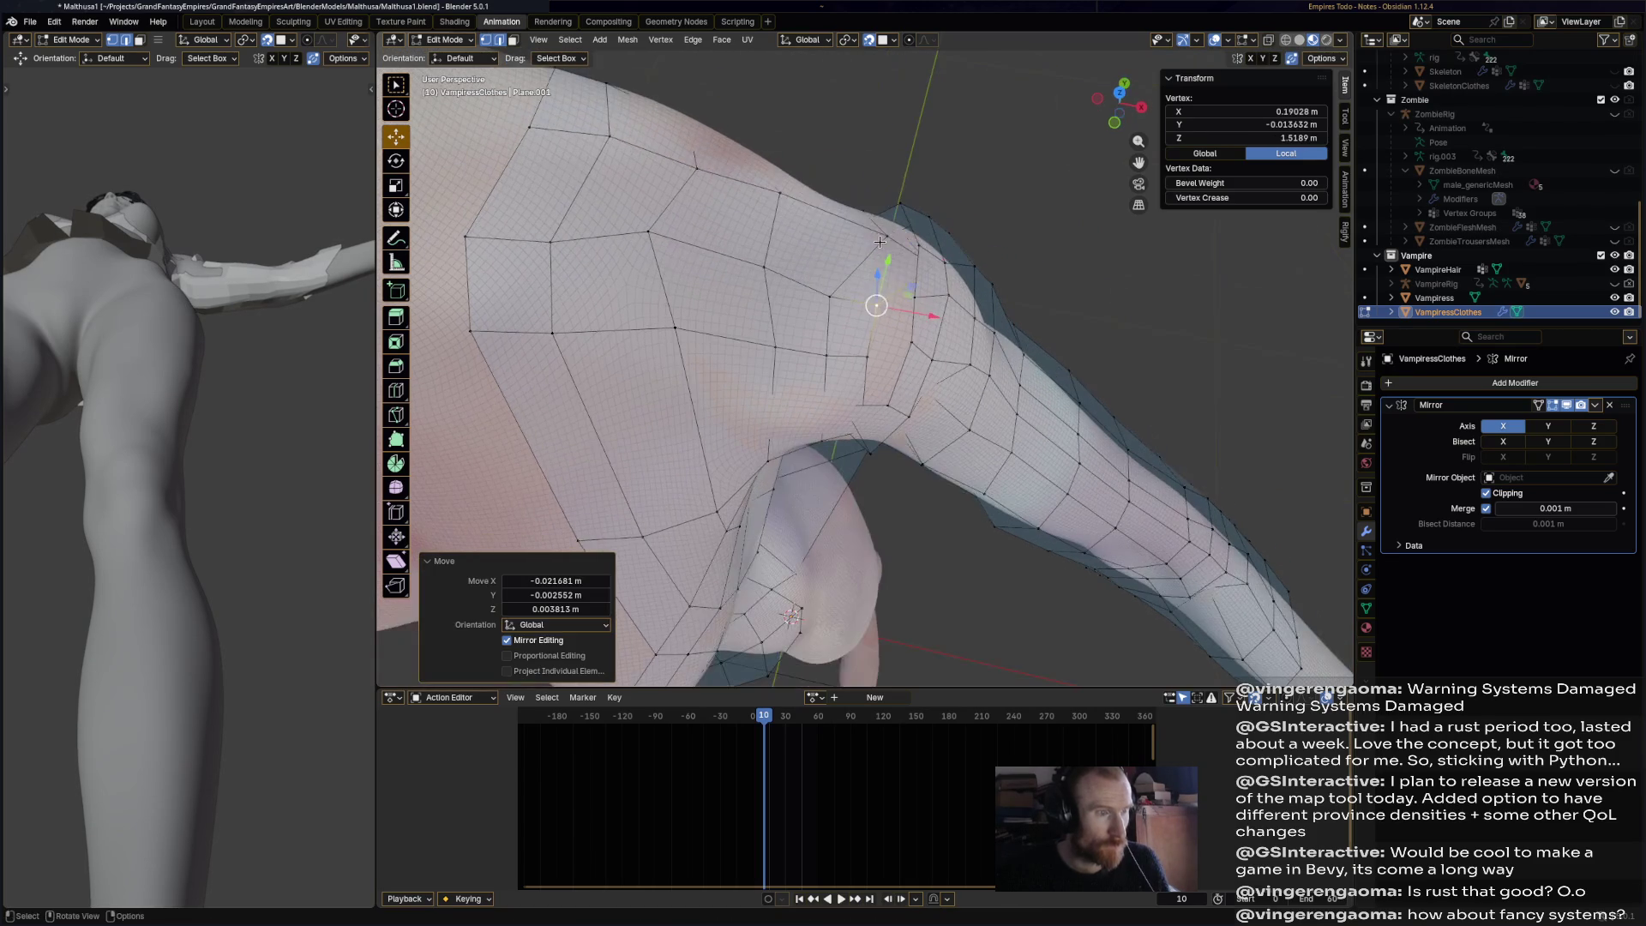
left_click(886, 228)
left_click_drag(886, 228, 847, 227)
- Select a set of vertices along the shoulder
left_click(933, 267)
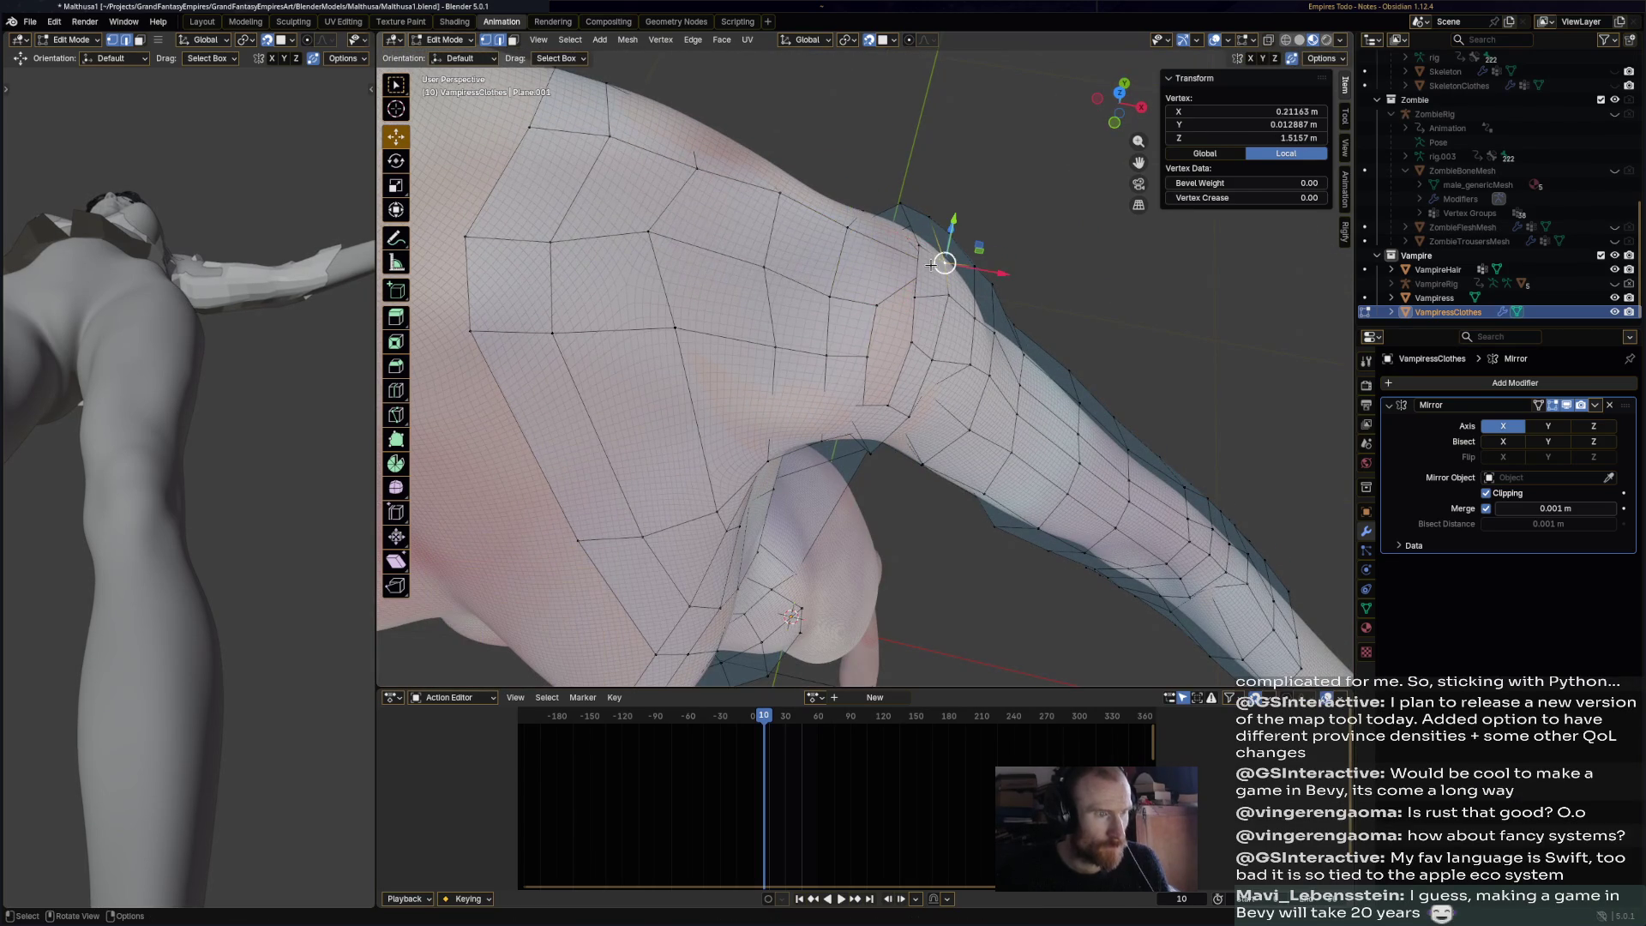
left_click(934, 271, "shift")
middle_click_drag(897, 295, 943, 272)
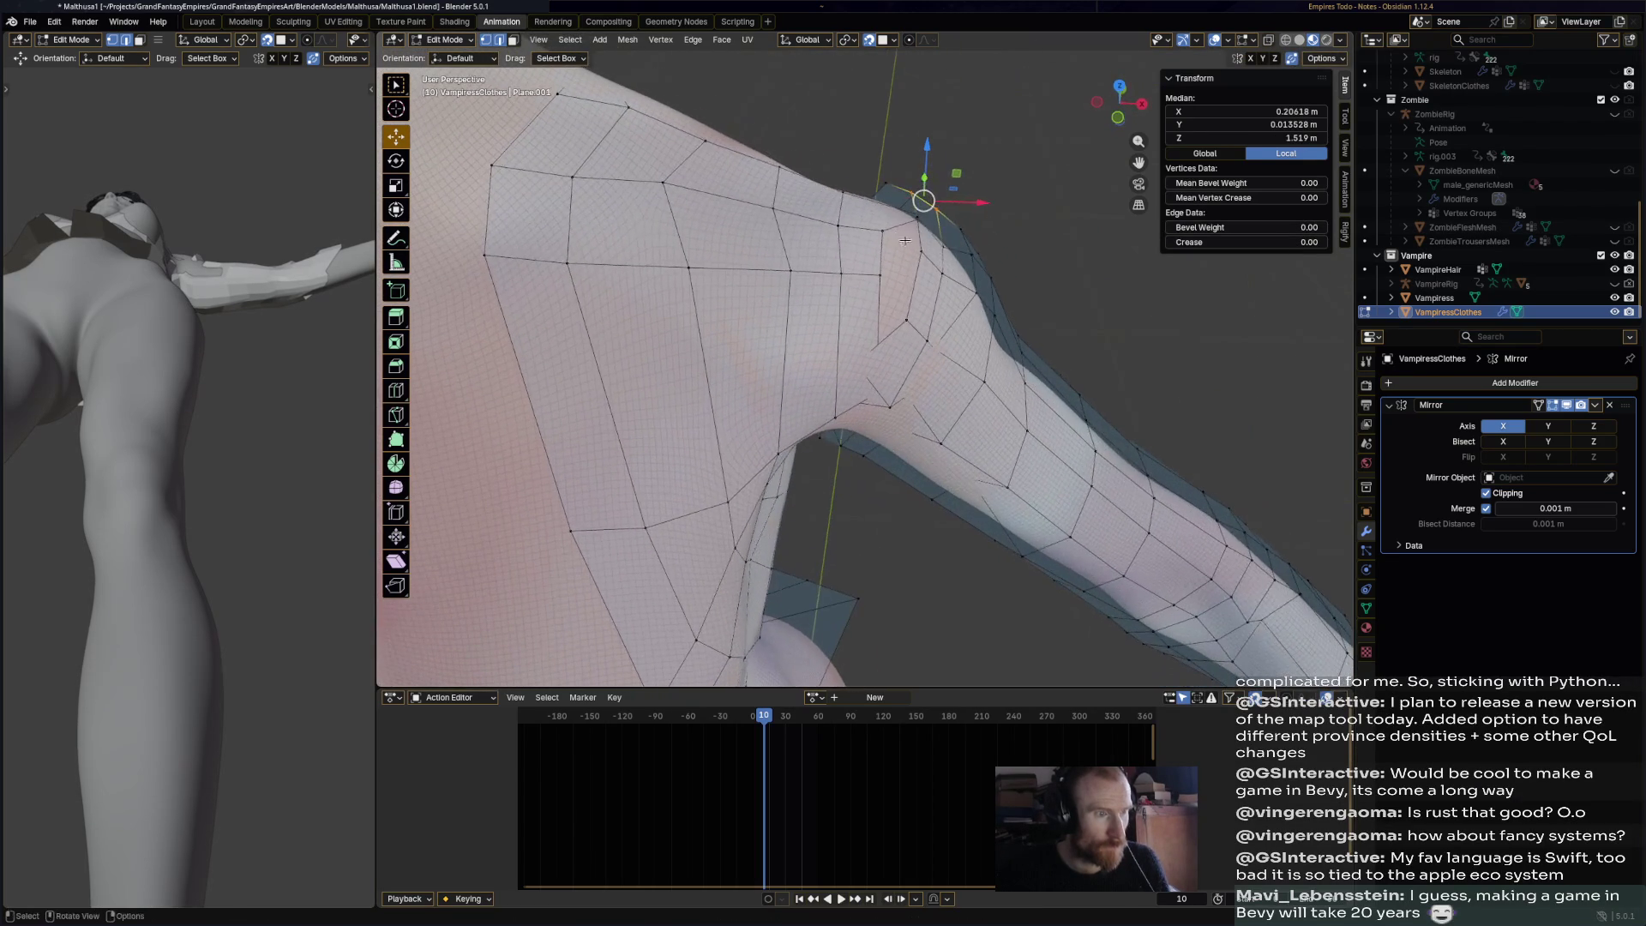
left_click(1010, 279)
left_click(1008, 281)
left_click(1005, 284)
left_click(1001, 288)
left_click(1001, 287)
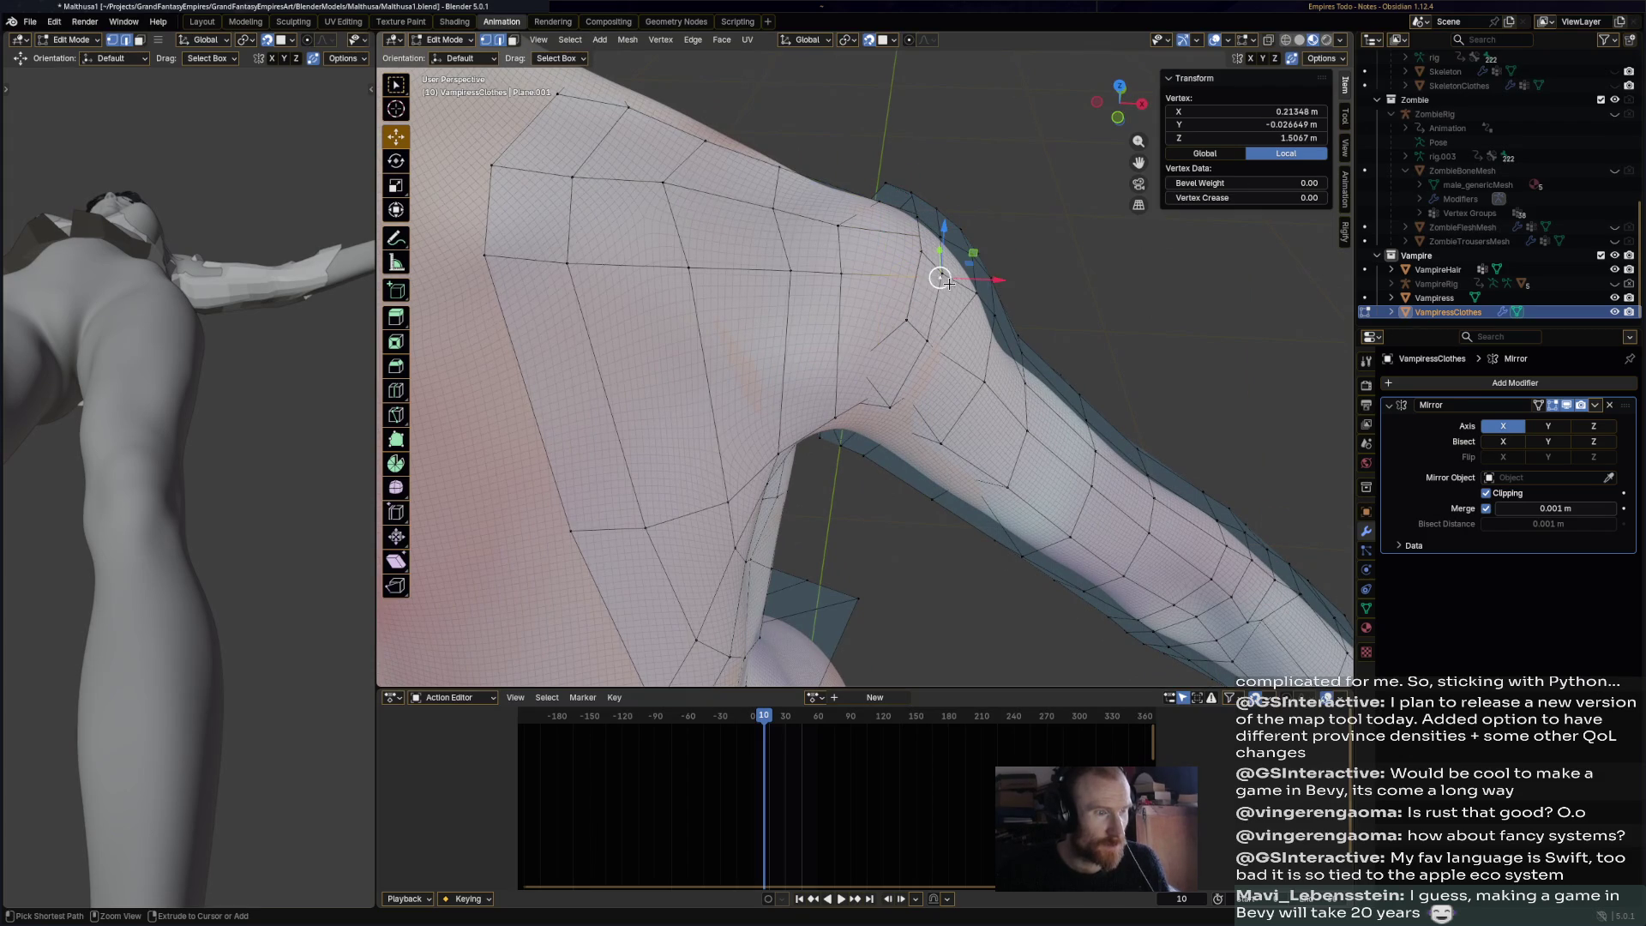
- Select several shoulder vertices and grab-move them into place
mouse_move(858, 424)
middle_mouse_down()
mouse_move(852, 313)
mouse_move(900, 373)
mouse_move(987, 399)
middle_mouse_up()
left_click(818, 350, "alt")
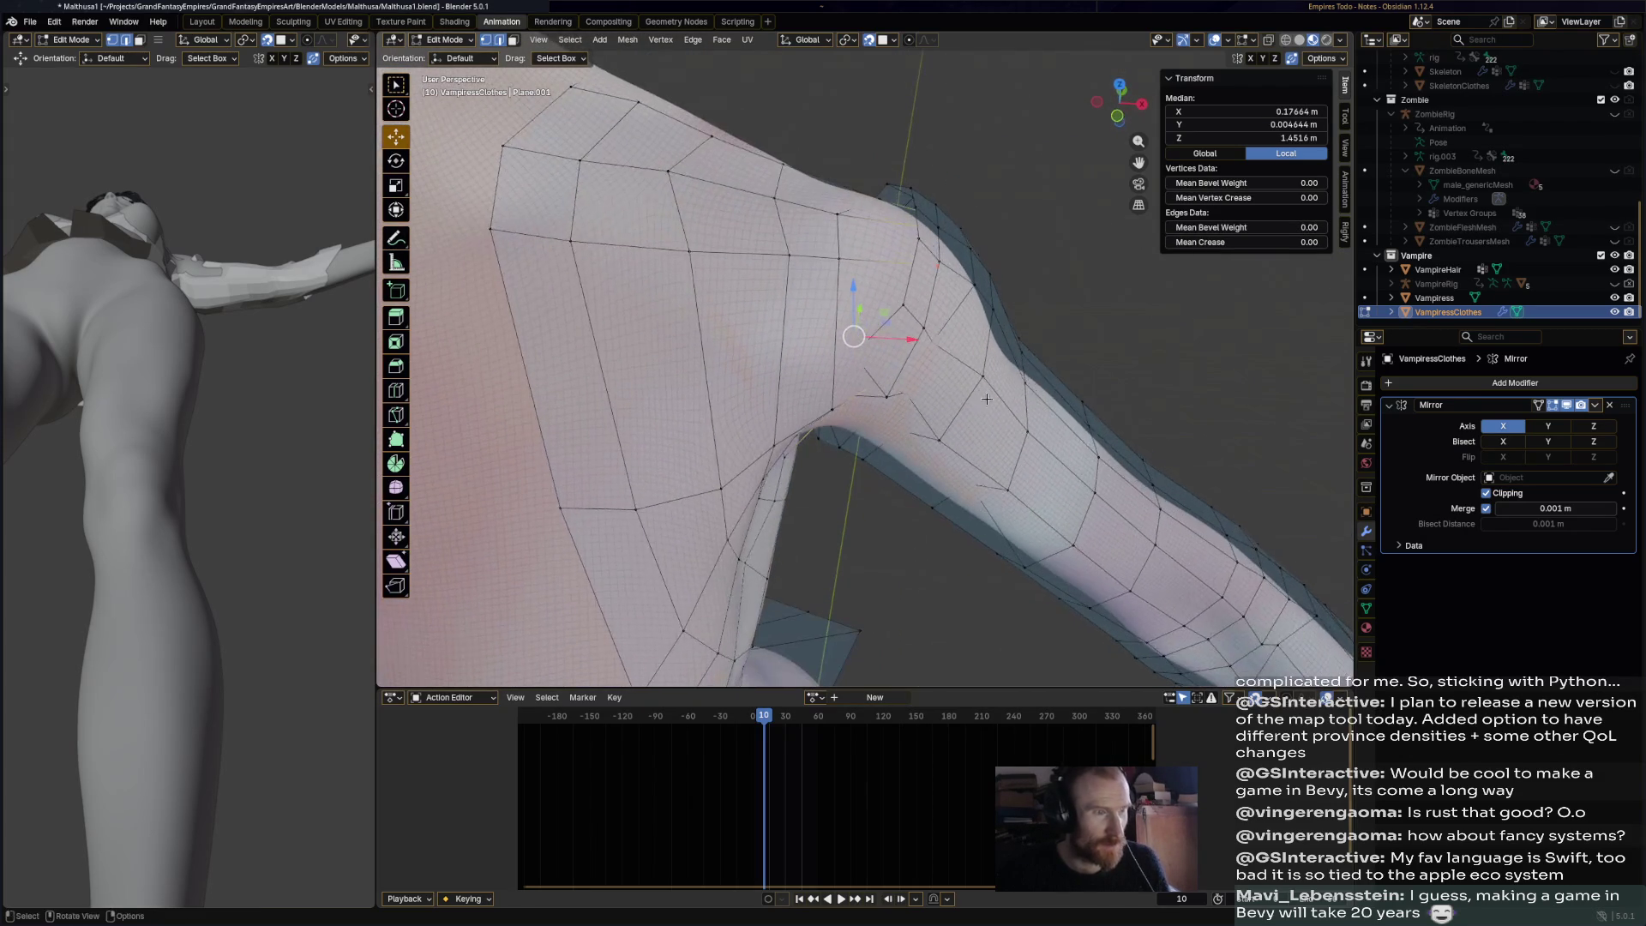
middle_click_drag(1047, 354, 1039, 351)
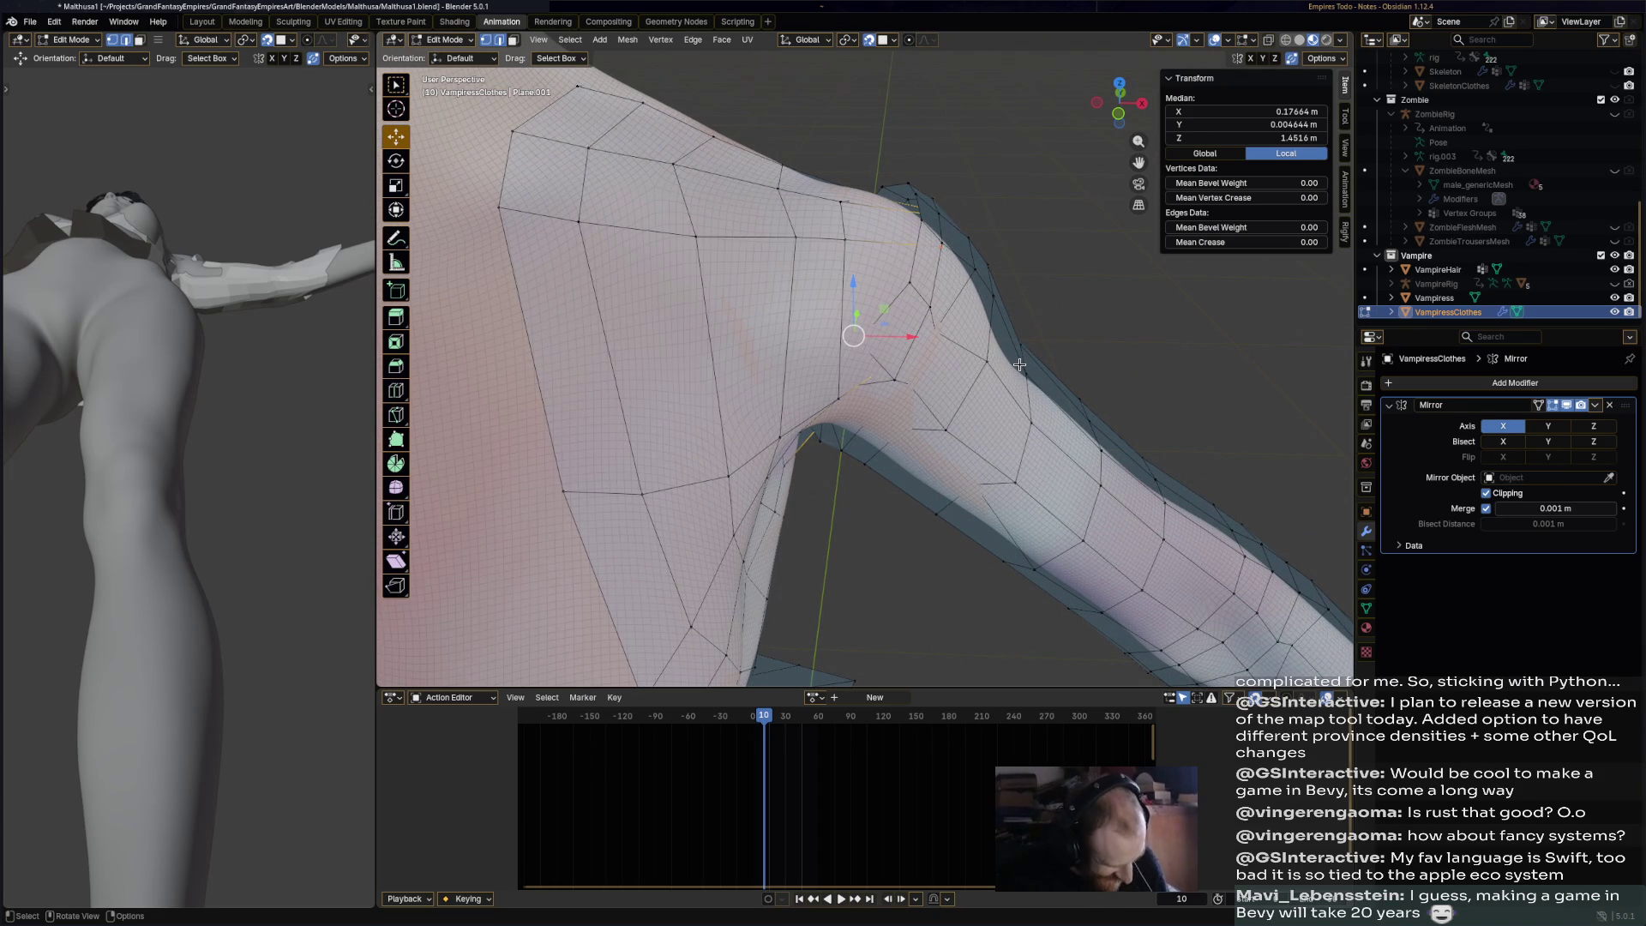
key("g")
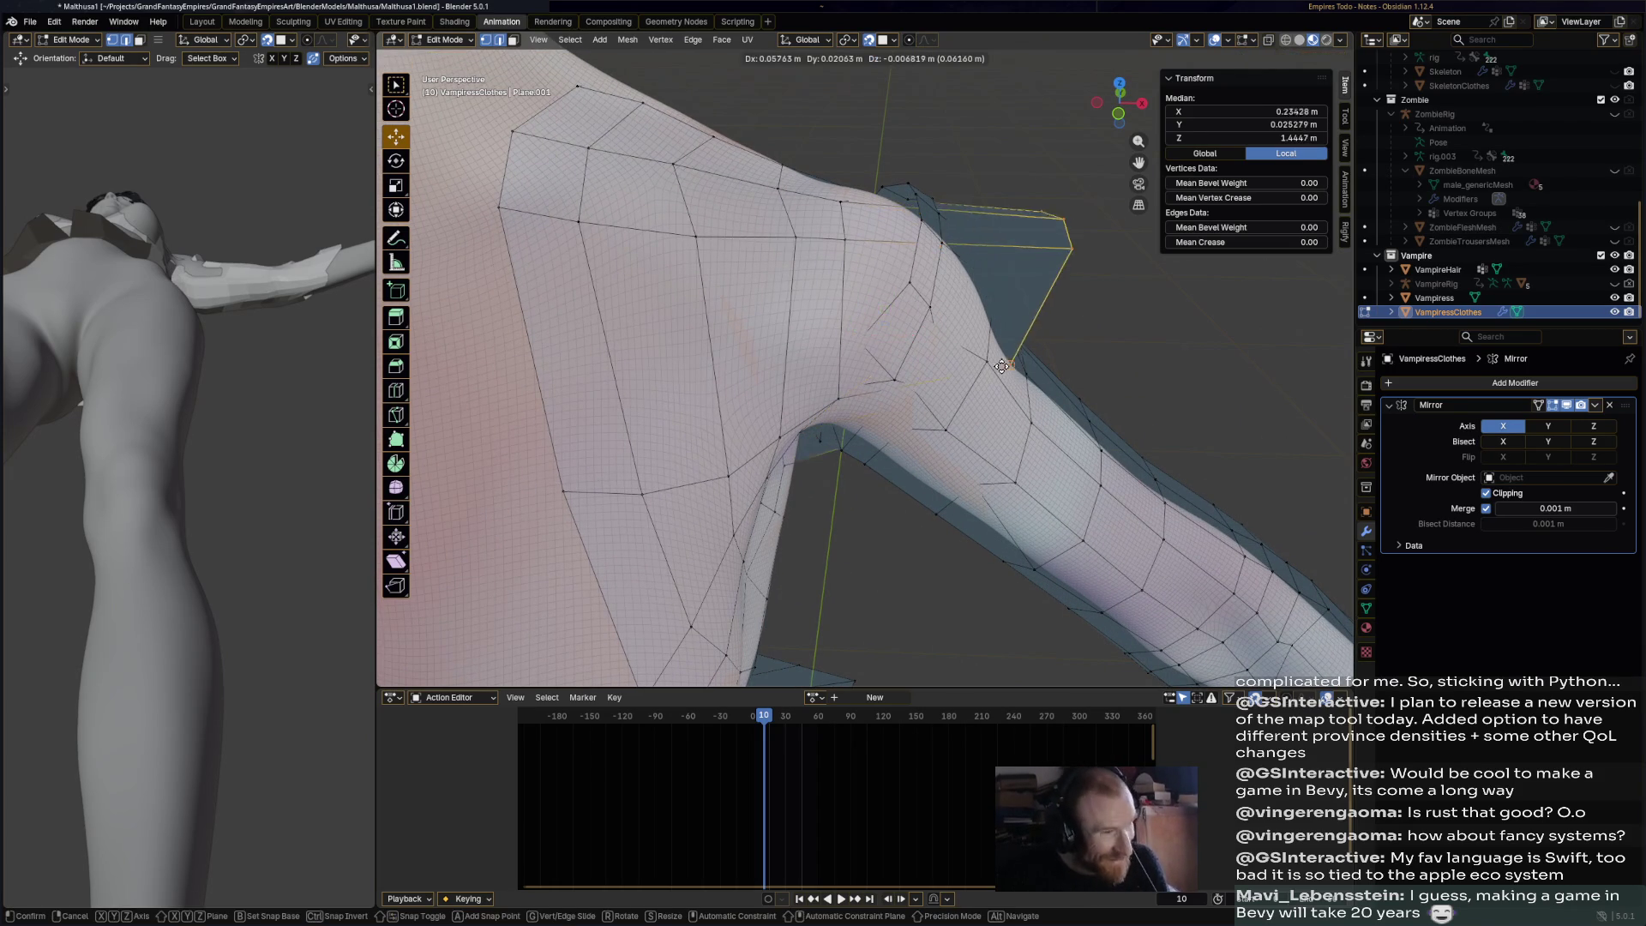
left_click(840, 342)
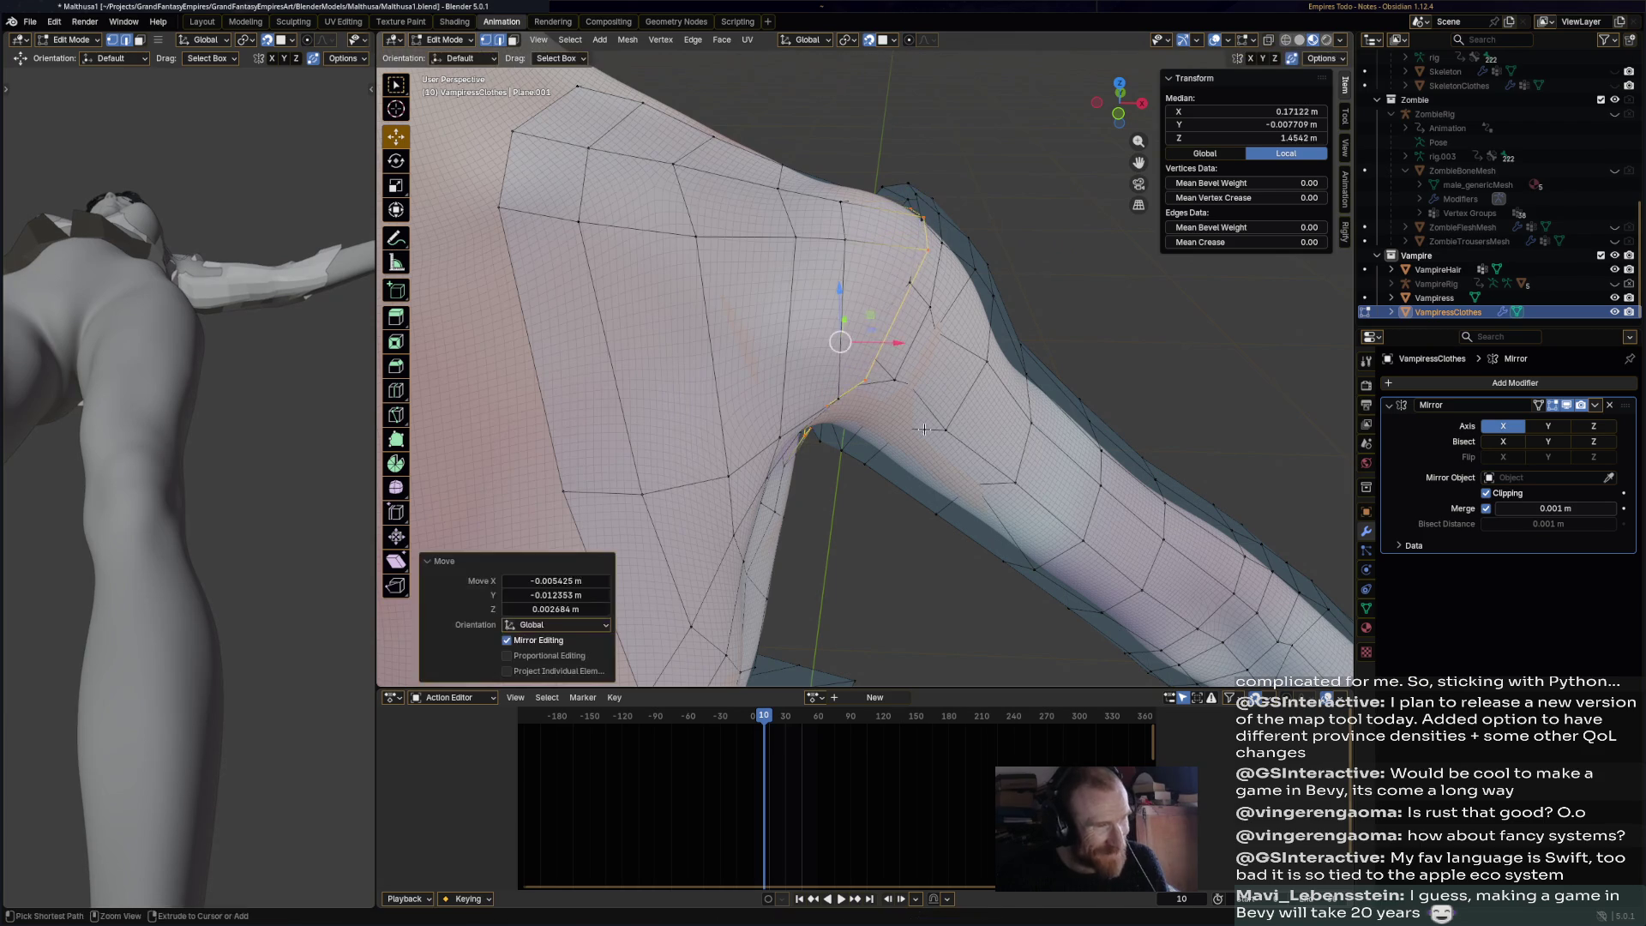
- Move the selected vertices along the X axis, redoing the first attempt
middle_click_drag(1000, 442, 1027, 372)
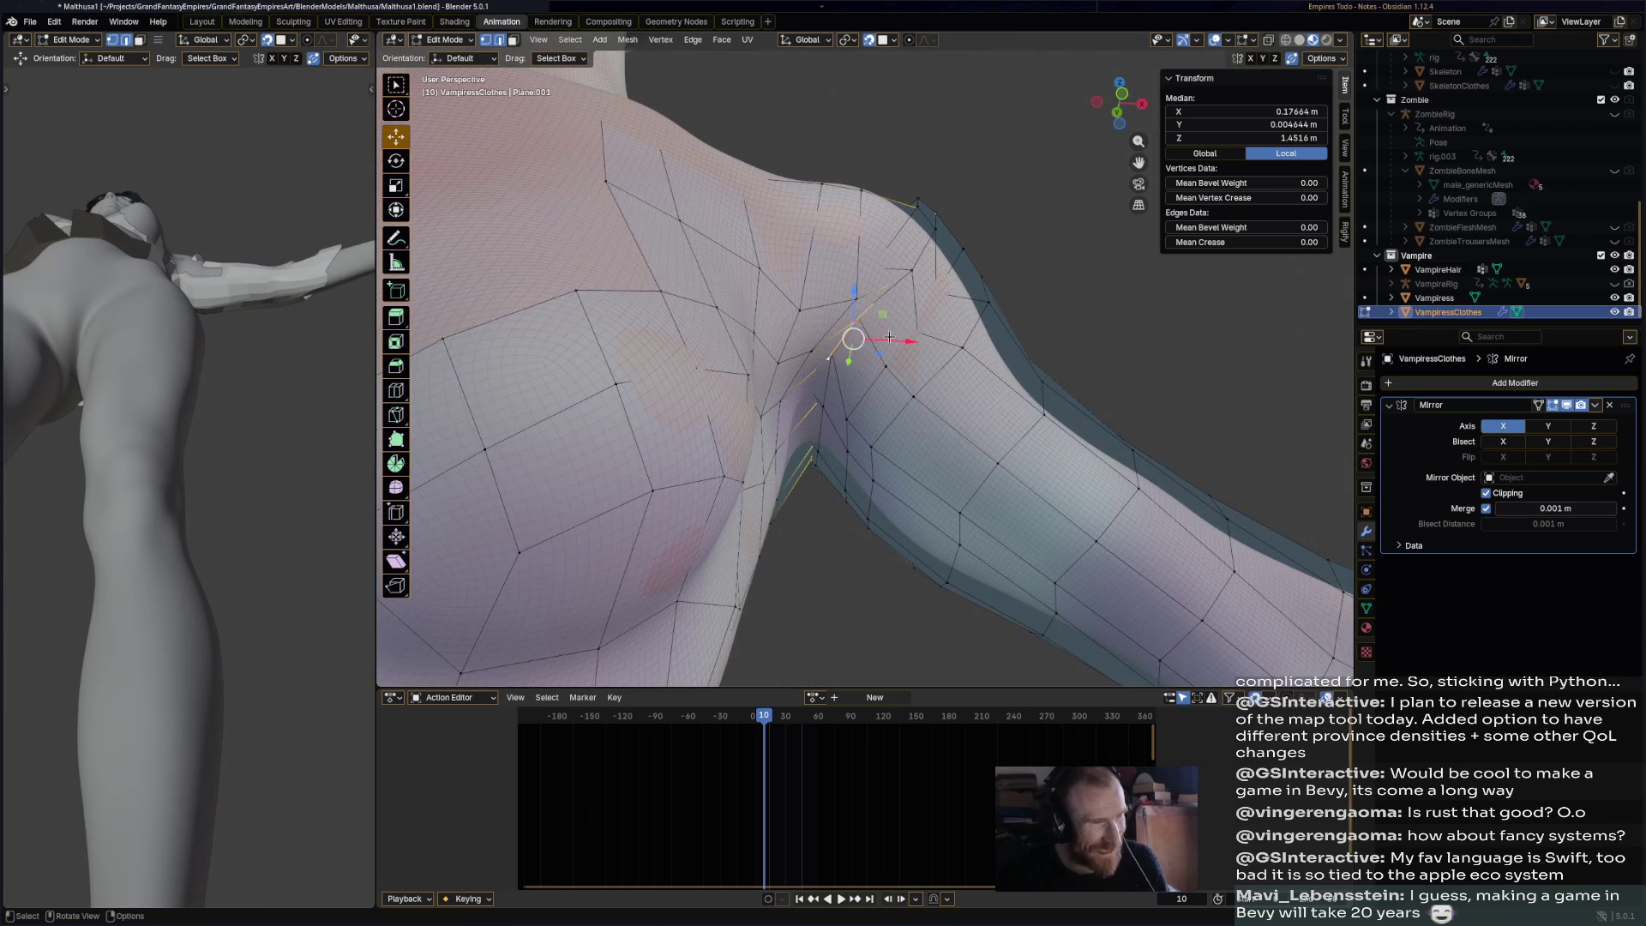
key("g")
key("x")
left_click(1089, 352)
key("ctrl+z")
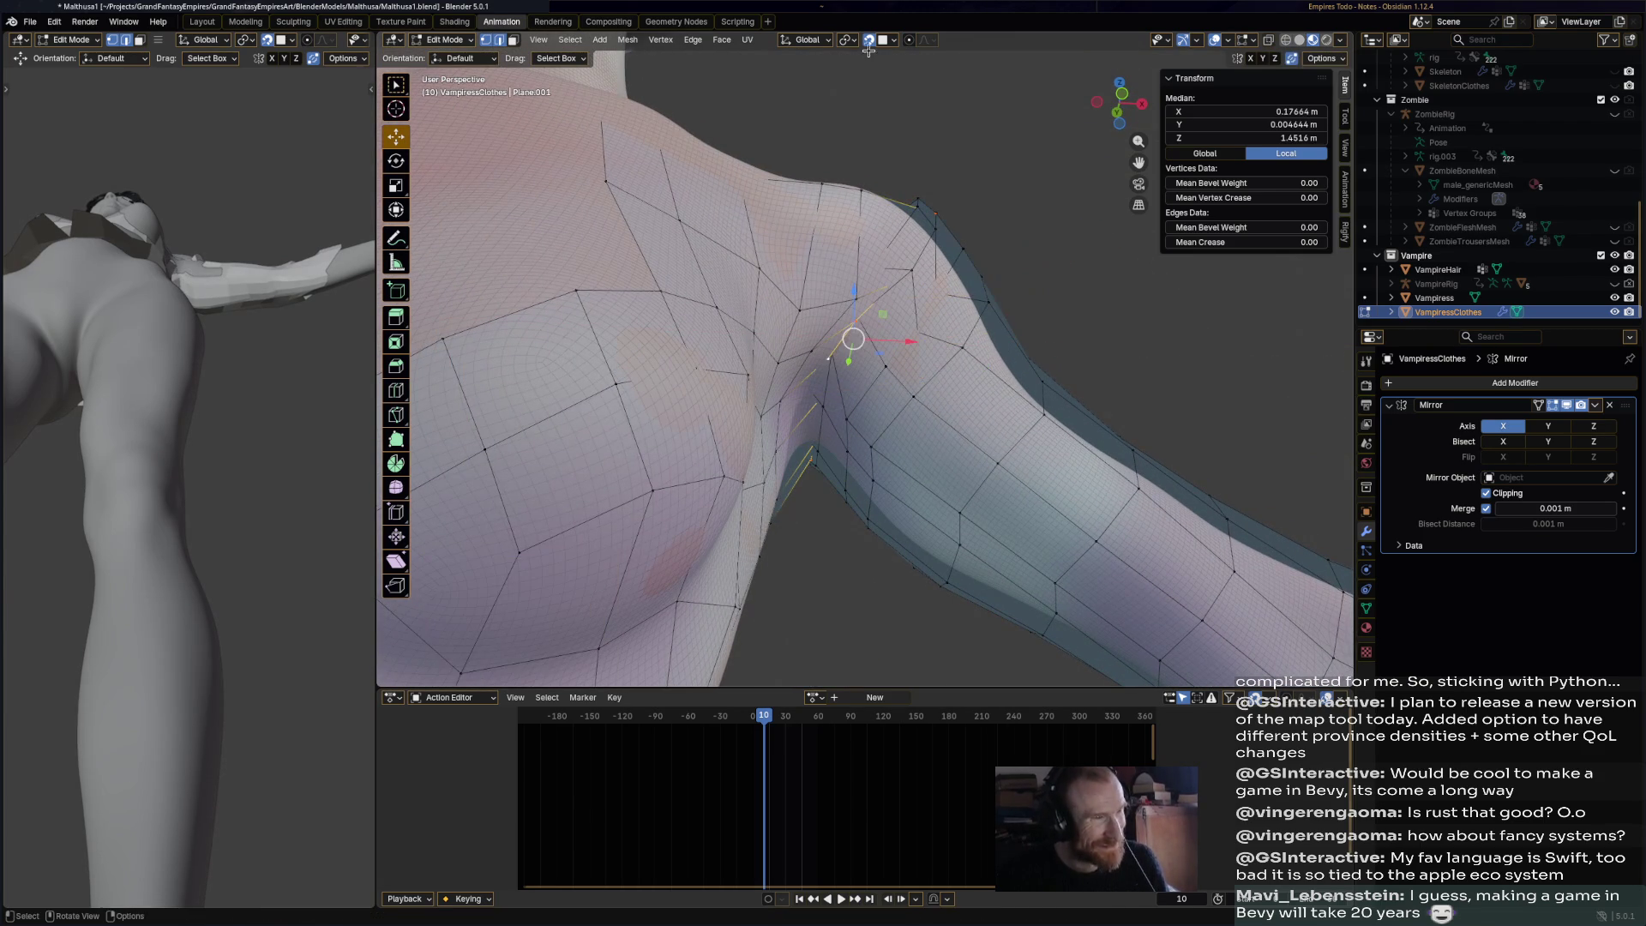
middle_click_drag(1066, 343, 875, 348)
key("g")
key("x")
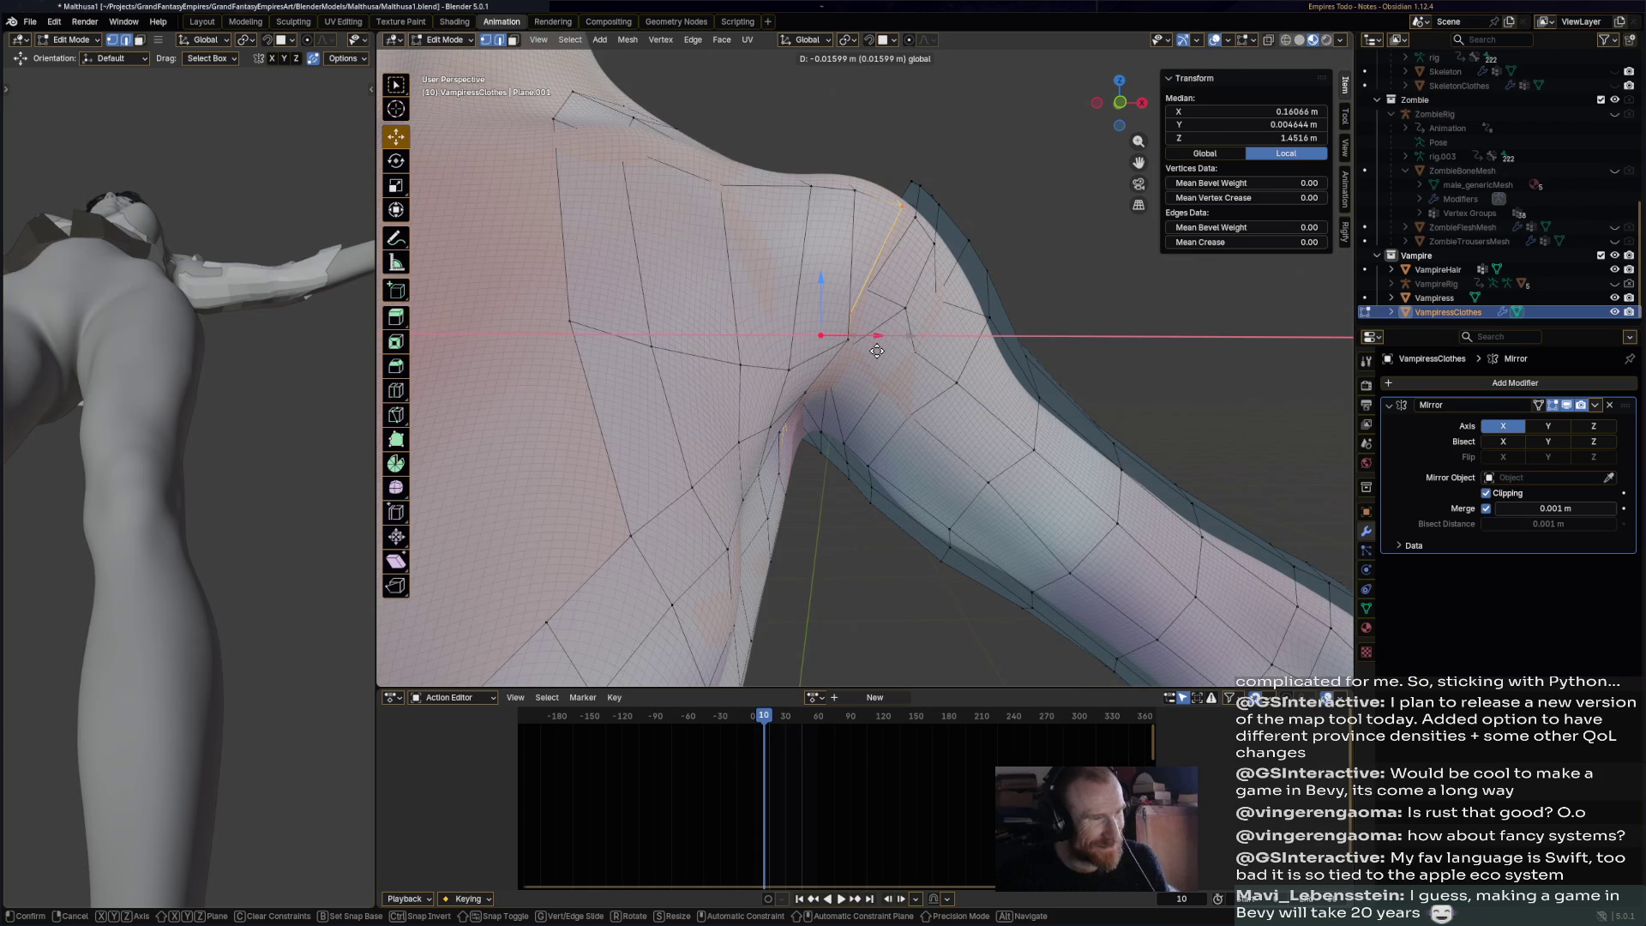
left_click(873, 351)
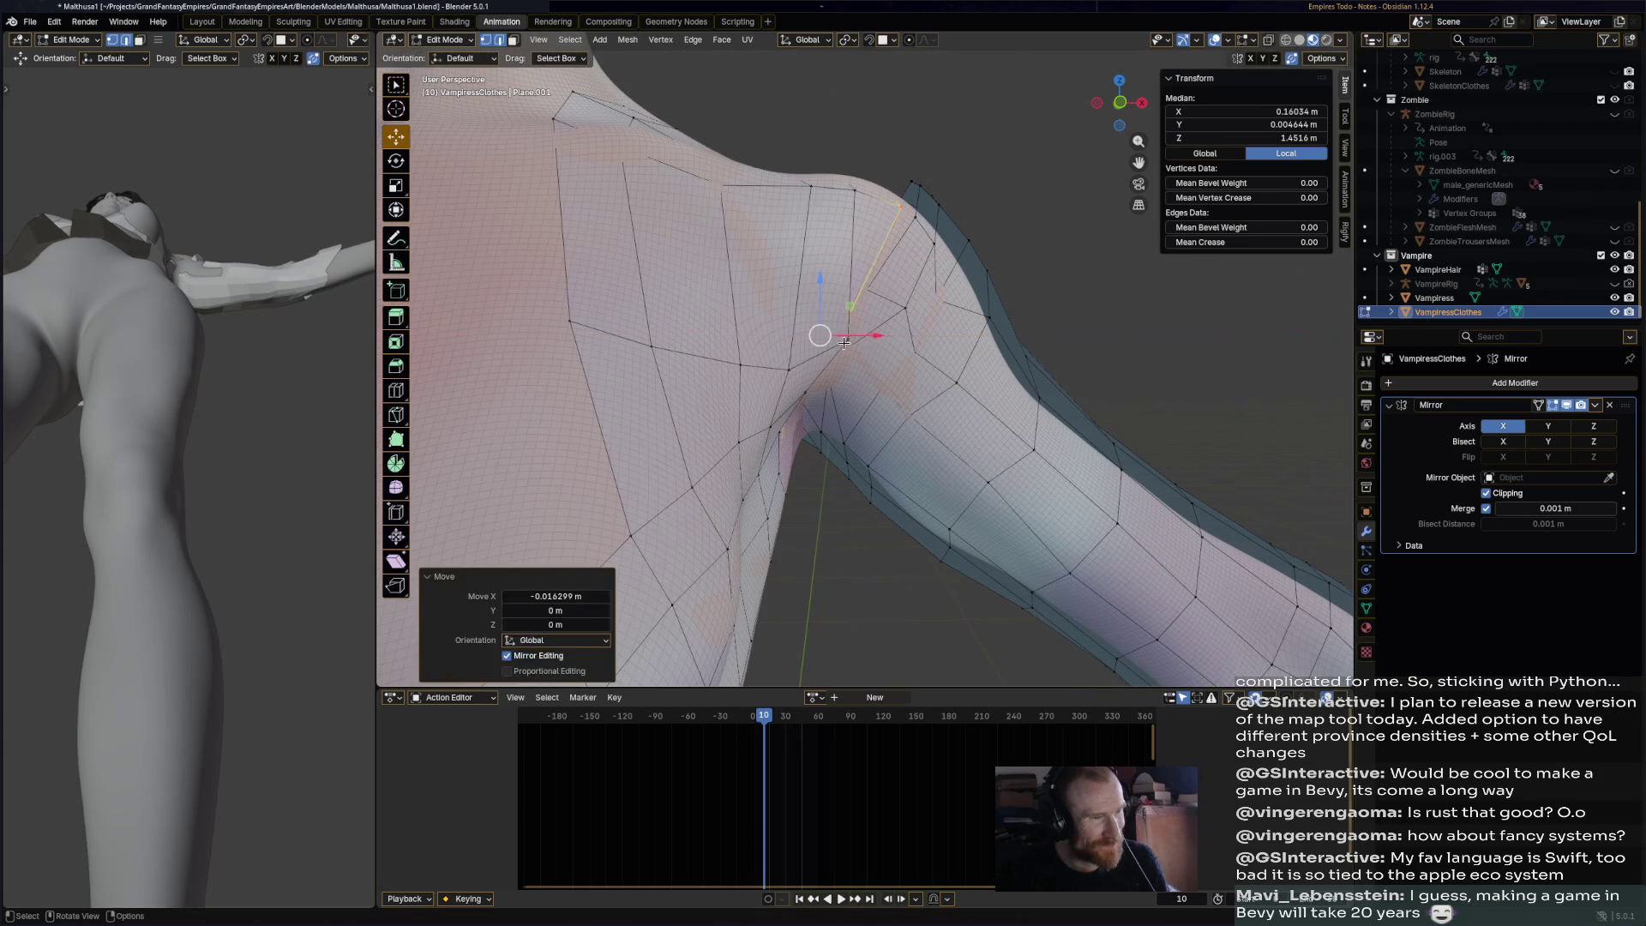
- Nudge another single shoulder vertex along X
left_click(844, 338)
key("g")
key("x")
left_click(859, 340)
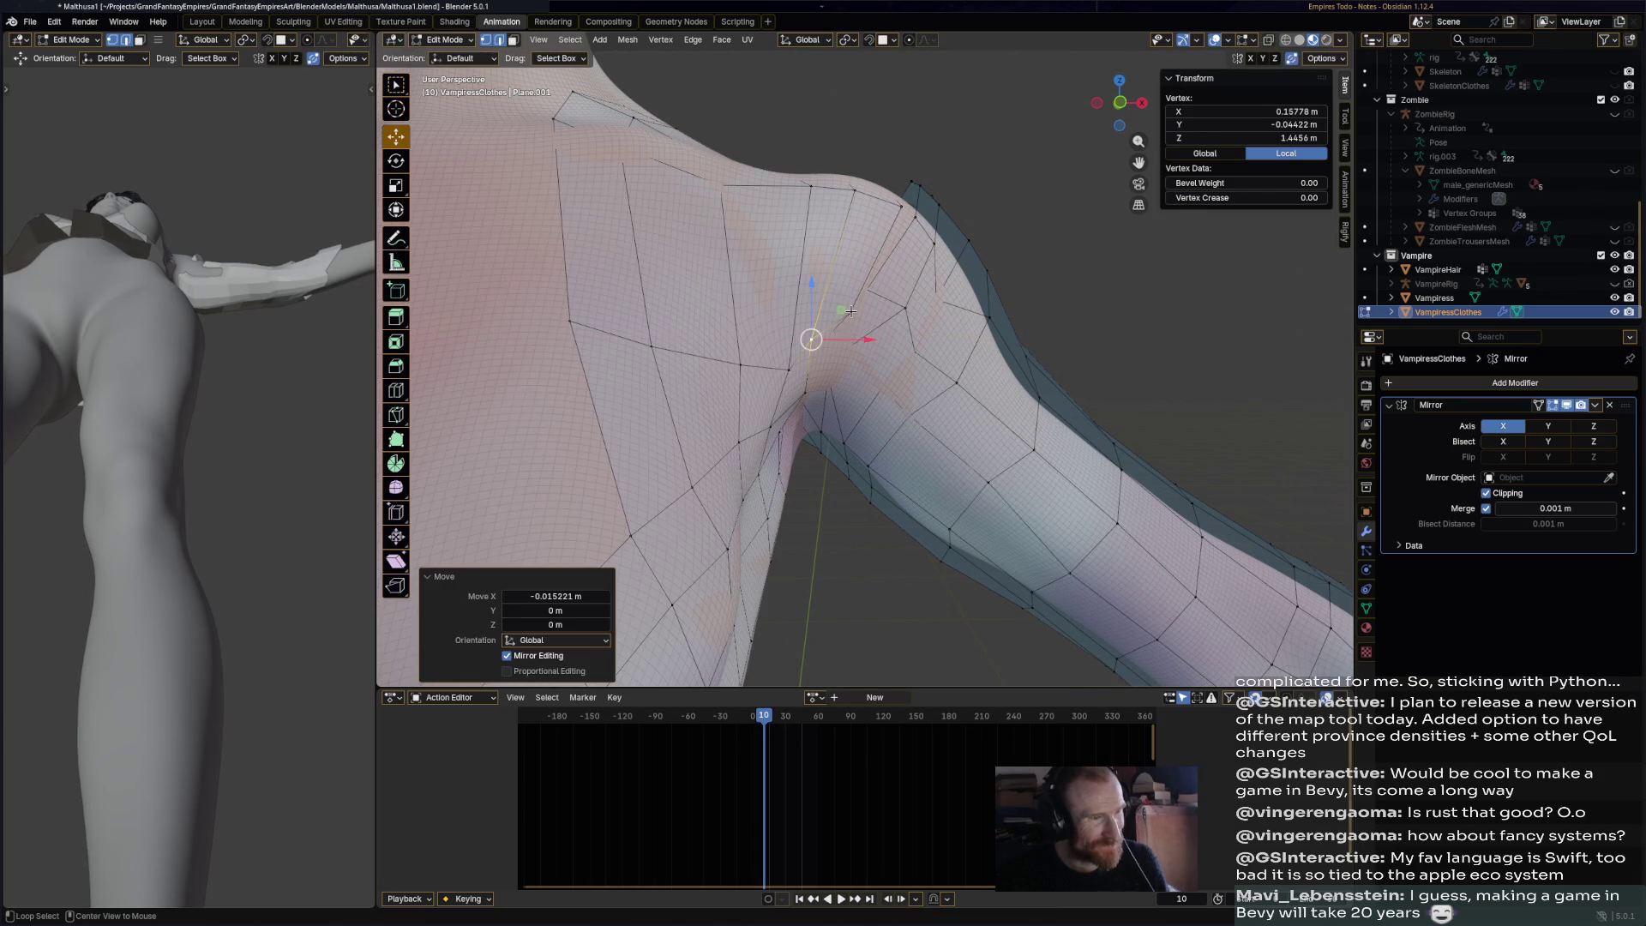
- Hide the Vampiress body so only the clothes mesh is visible
left_click(851, 311, "alt")
mouse_move(898, 307)
middle_mouse_down()
mouse_move(840, 468)
mouse_move(549, 360)
mouse_move(566, 361)
middle_mouse_up()
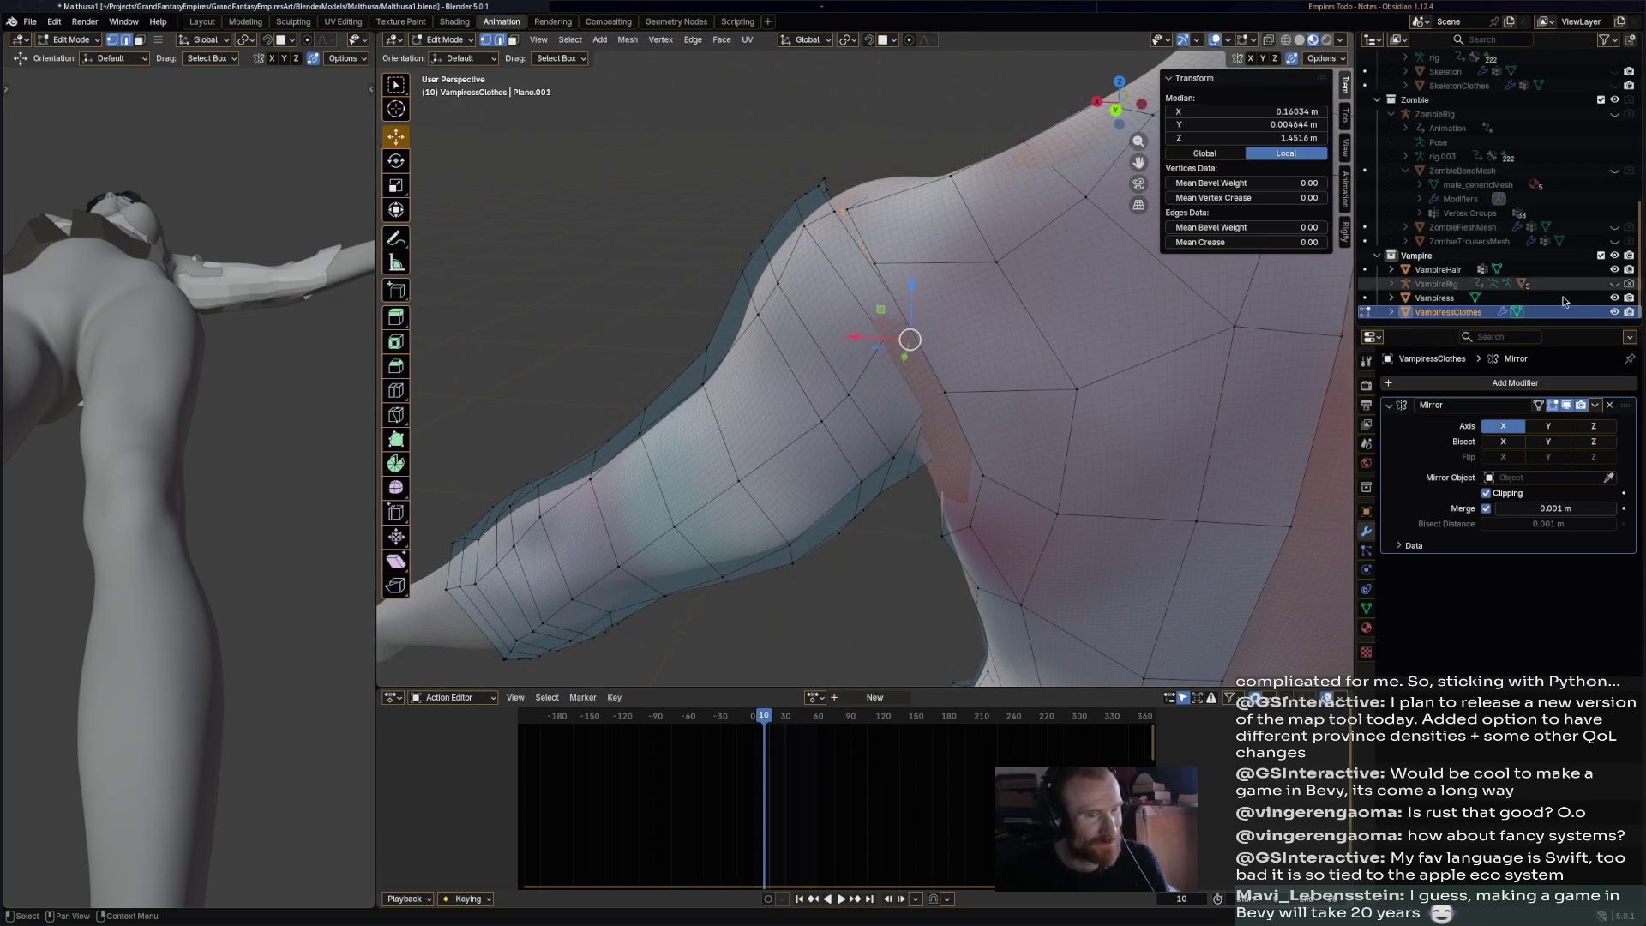
left_click(1616, 298)
mouse_move(1115, 257)
middle_mouse_down()
mouse_move(1088, 254)
mouse_move(1292, 260)
mouse_move(823, 331)
middle_mouse_up()
left_click(891, 257)
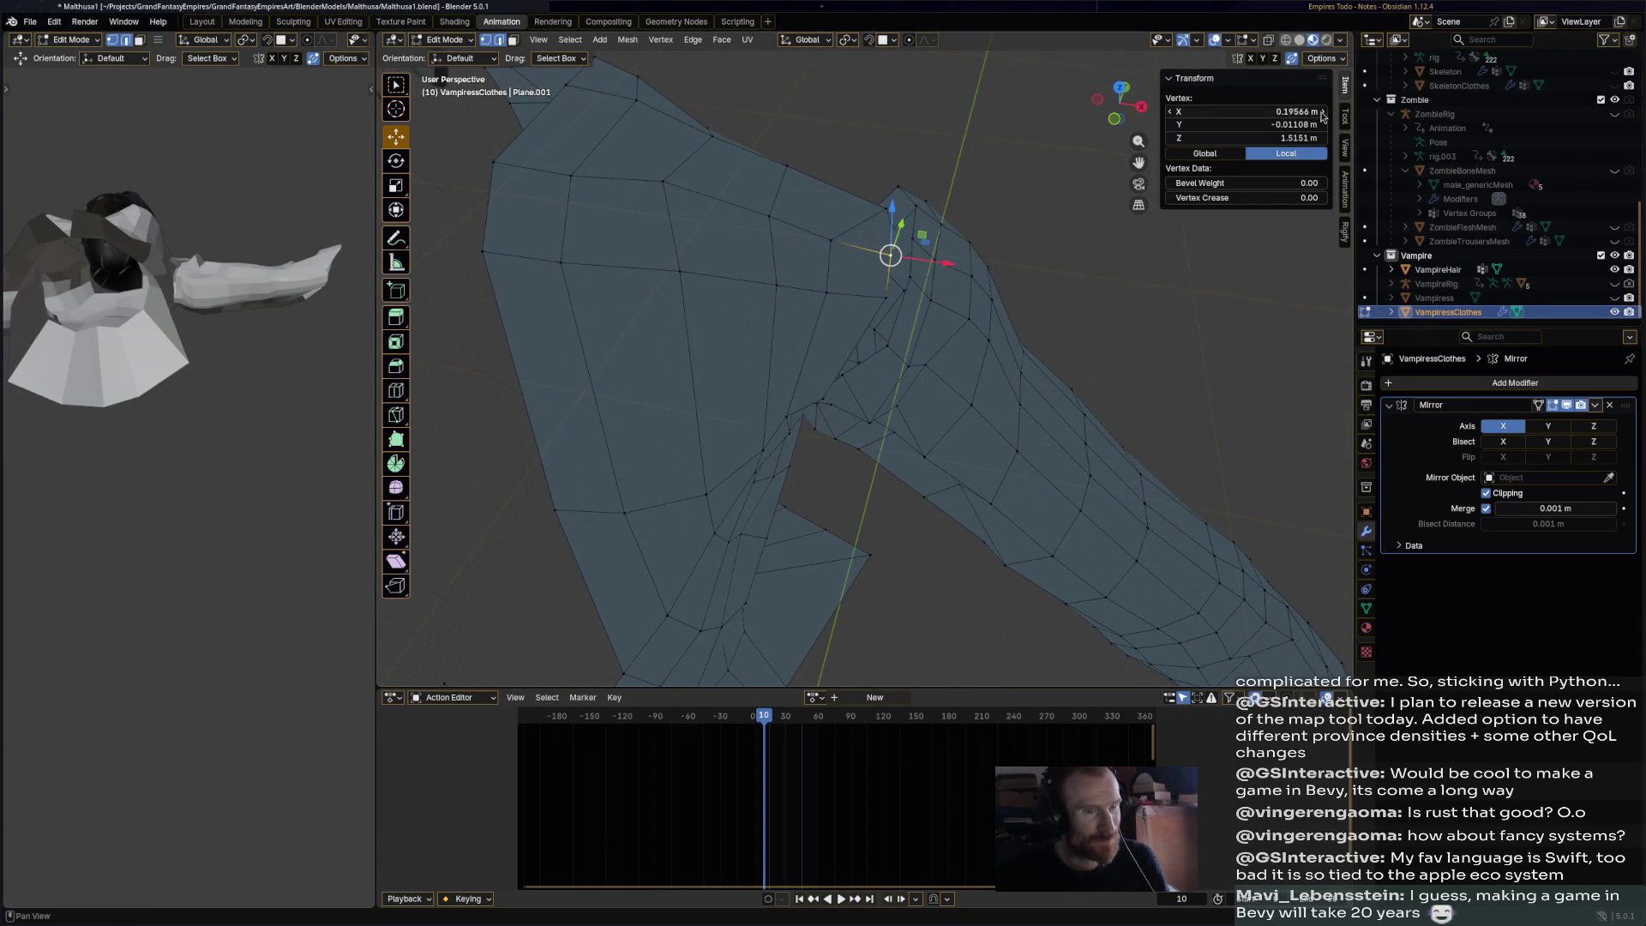
- Enable snapping with the Face target and reposition the selected clothes vertex twice
left_click(872, 40)
left_click(885, 39)
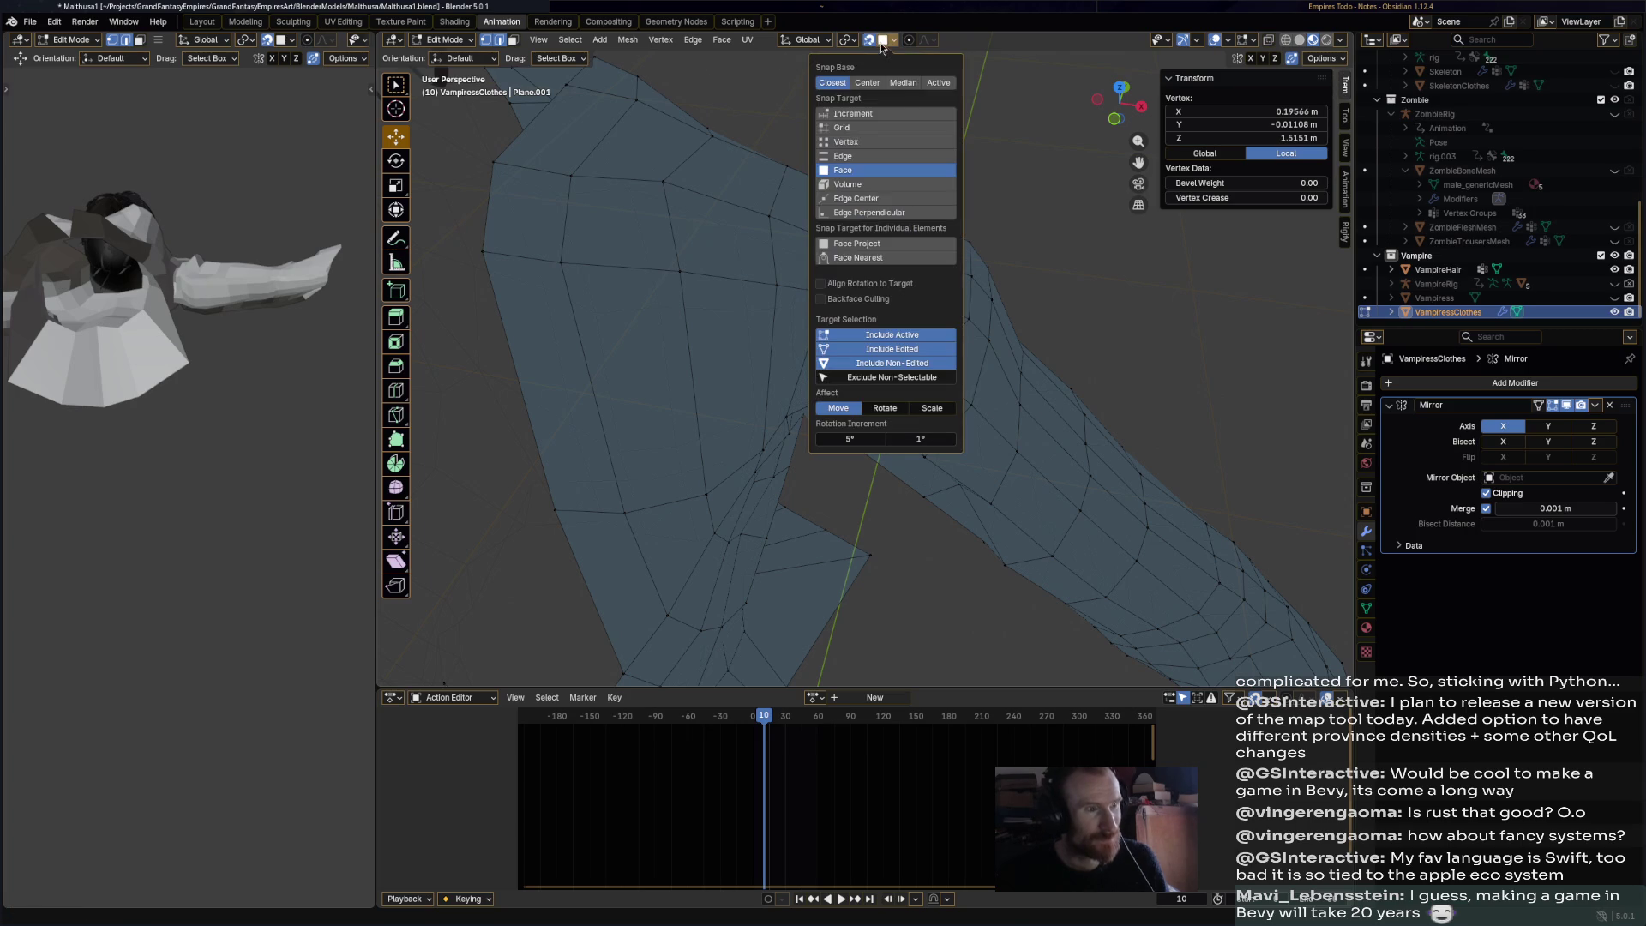
middle_click_drag(910, 255, 933, 319)
key("g")
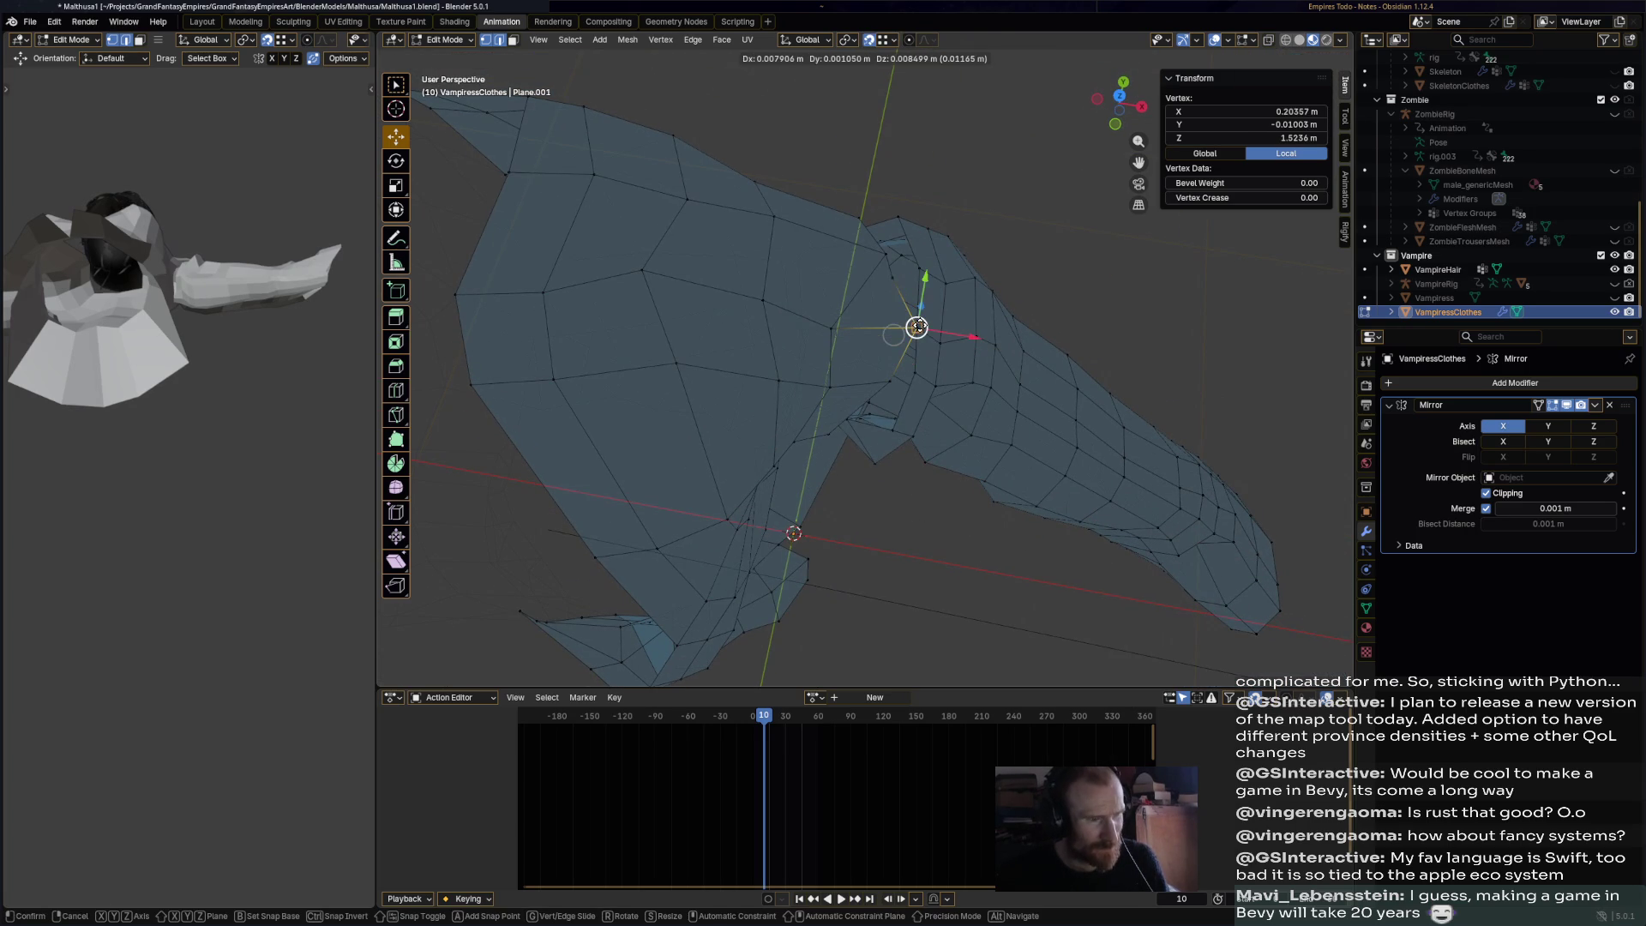
left_click(919, 324)
key("g")
left_click(919, 265)
- Snap another VampiressClothes vertex into a new position against the body
mouse_move(920, 265)
middle_mouse_down()
mouse_move(833, 292)
mouse_move(923, 329)
mouse_move(1012, 323)
mouse_move(934, 312)
mouse_move(875, 128)
mouse_move(849, 121)
middle_mouse_up()
key("g")
left_click(1033, 325)
key("g")
left_click(940, 330)
- Select a single shoulder vertex and move it up and to the right
left_click(982, 297, "shift")
mouse_move(982, 298)
middle_mouse_down()
mouse_move(941, 221)
mouse_move(949, 295)
mouse_move(1003, 257)
mouse_move(891, 297)
middle_mouse_up()
left_click(967, 206, "shift")
left_click(888, 298)
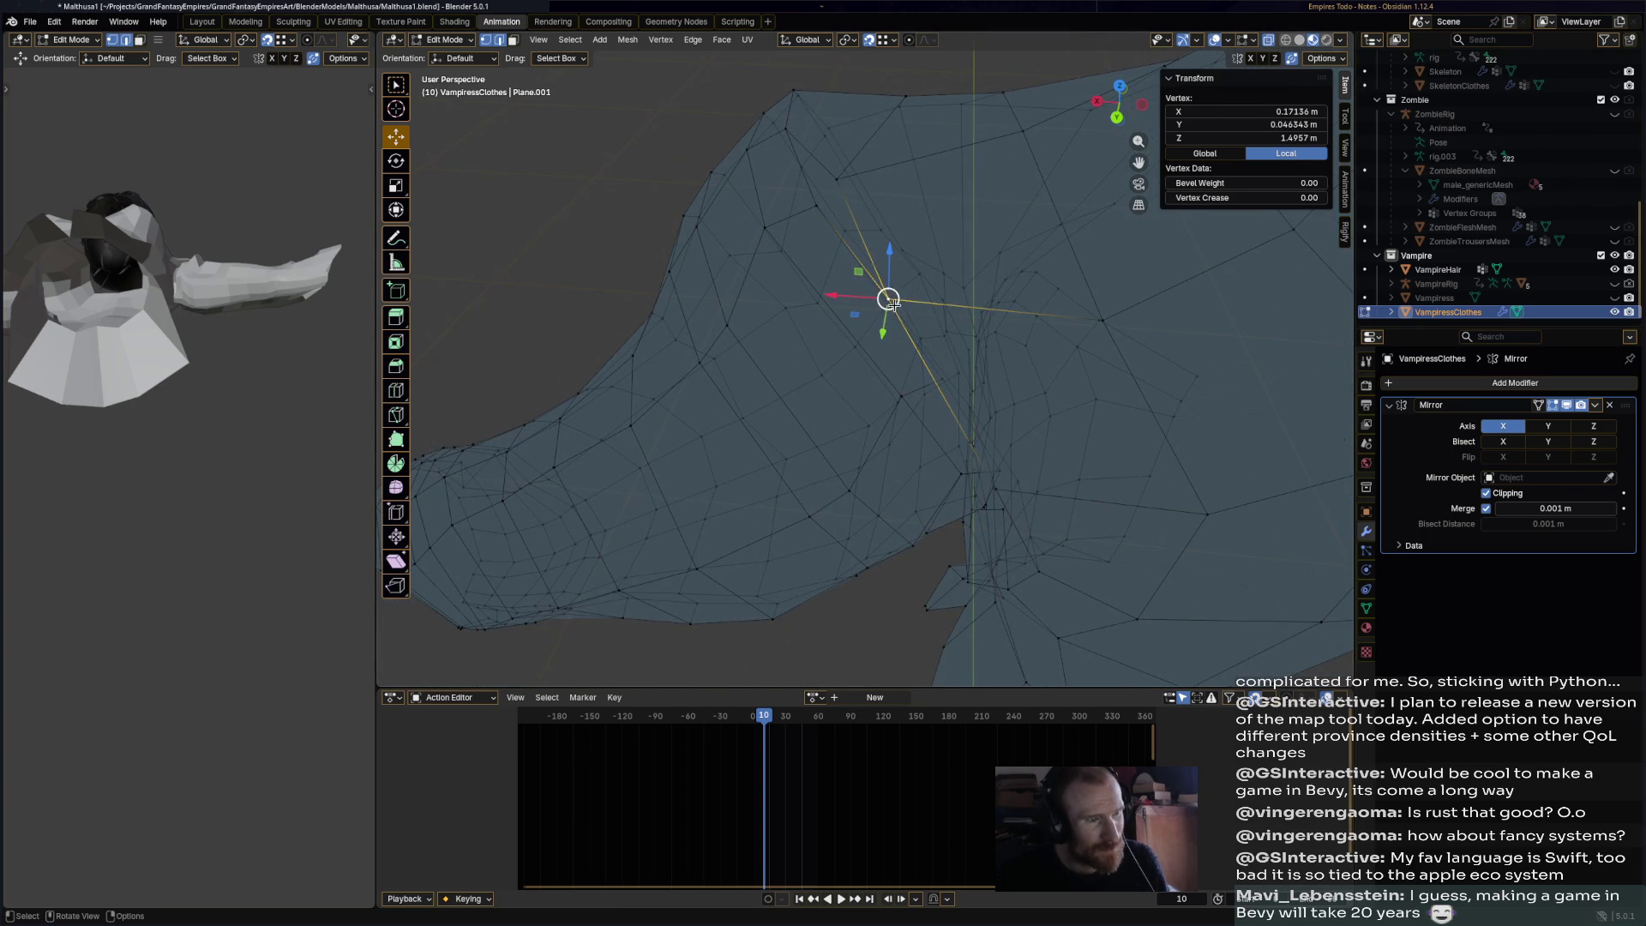
key("ctrl+z")
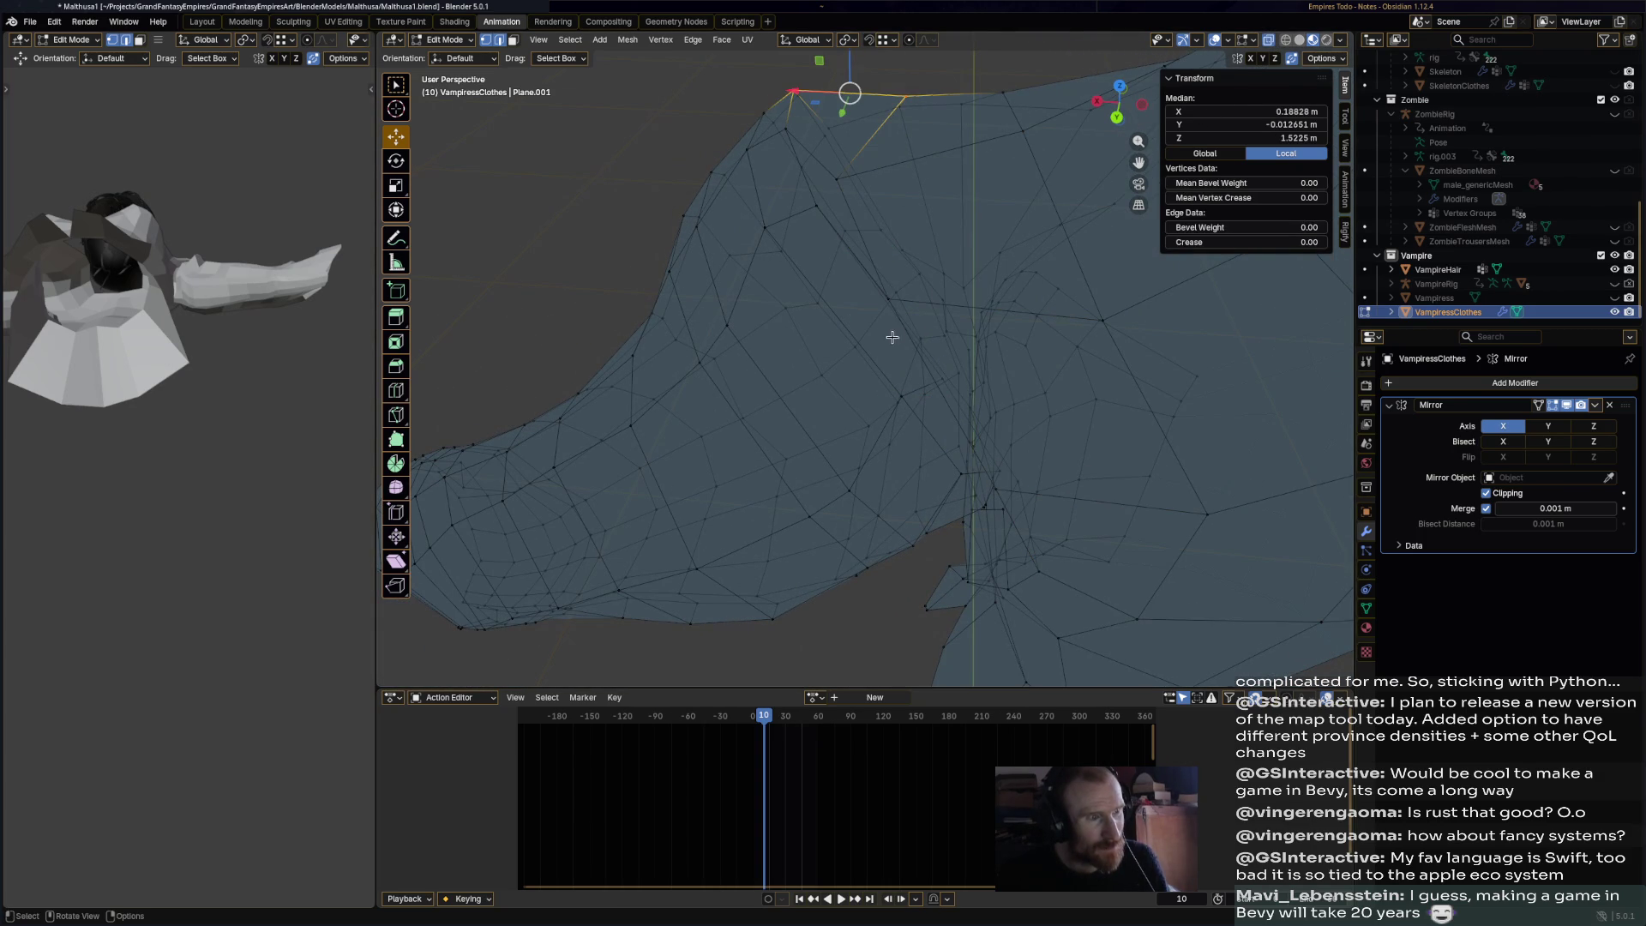
left_click(888, 296)
middle_click_drag(888, 297, 919, 257)
left_click_drag(918, 258, 956, 172)
mouse_move(955, 172)
middle_mouse_down()
mouse_move(1027, 248)
mouse_move(963, 241)
middle_mouse_up()
key("g")
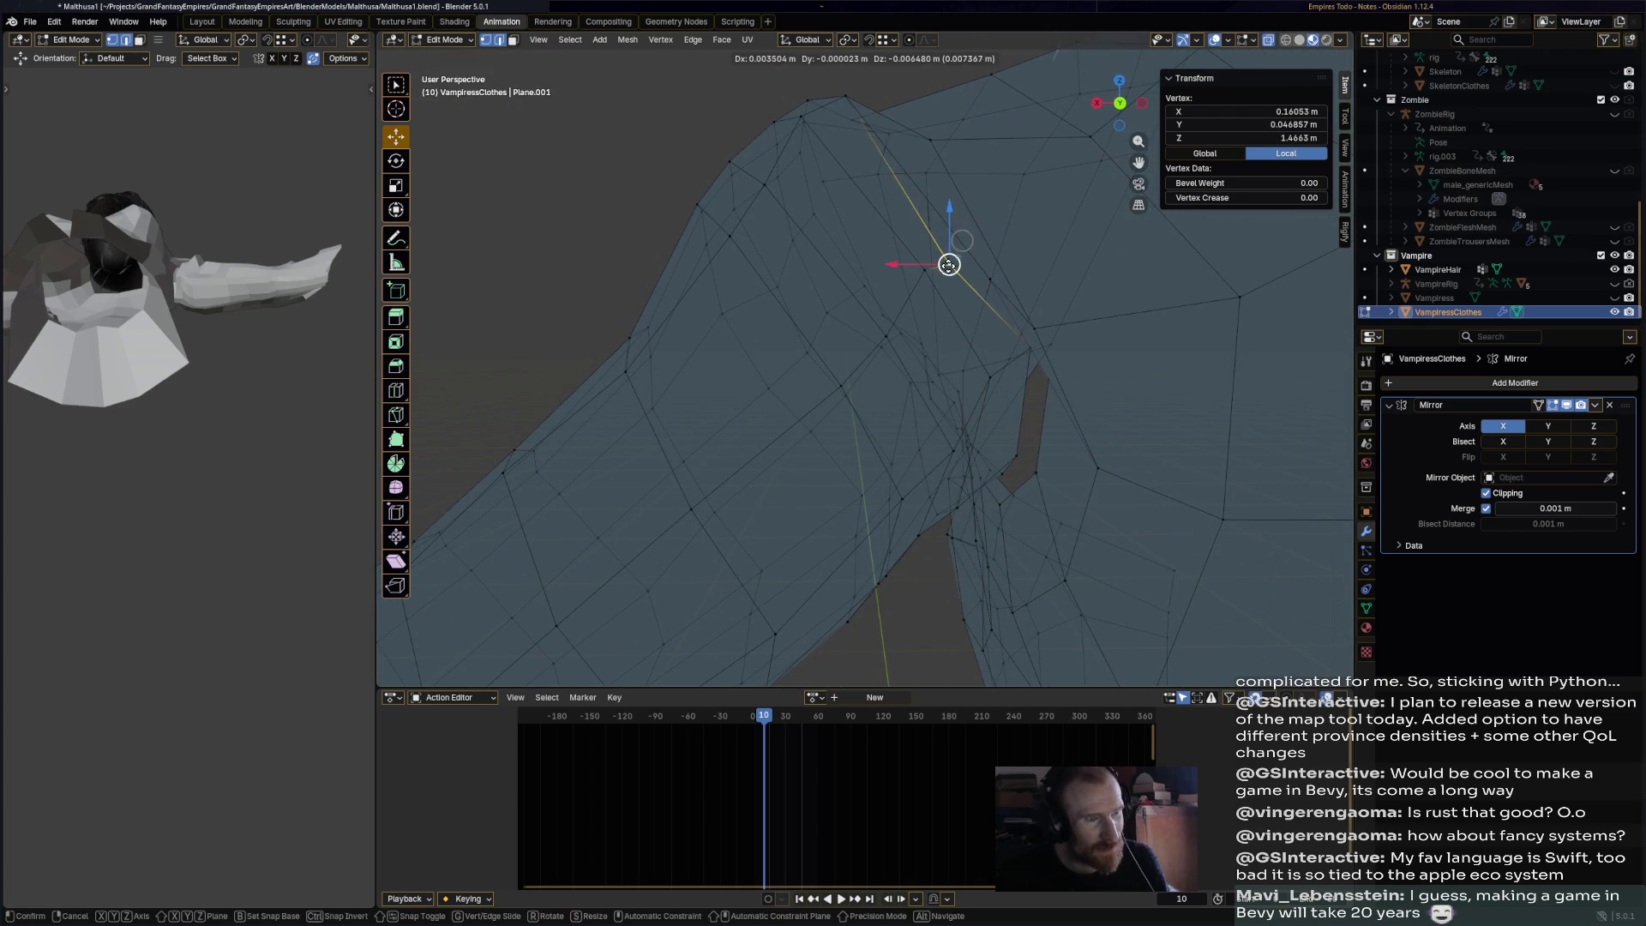
left_click(974, 258)
- Shift the shoulder vertex down and right, then adjust neighbouring vertices near the hair
middle_click_drag(1017, 338, 1041, 334)
key("g")
left_click(999, 277)
key("g")
left_click(983, 248)
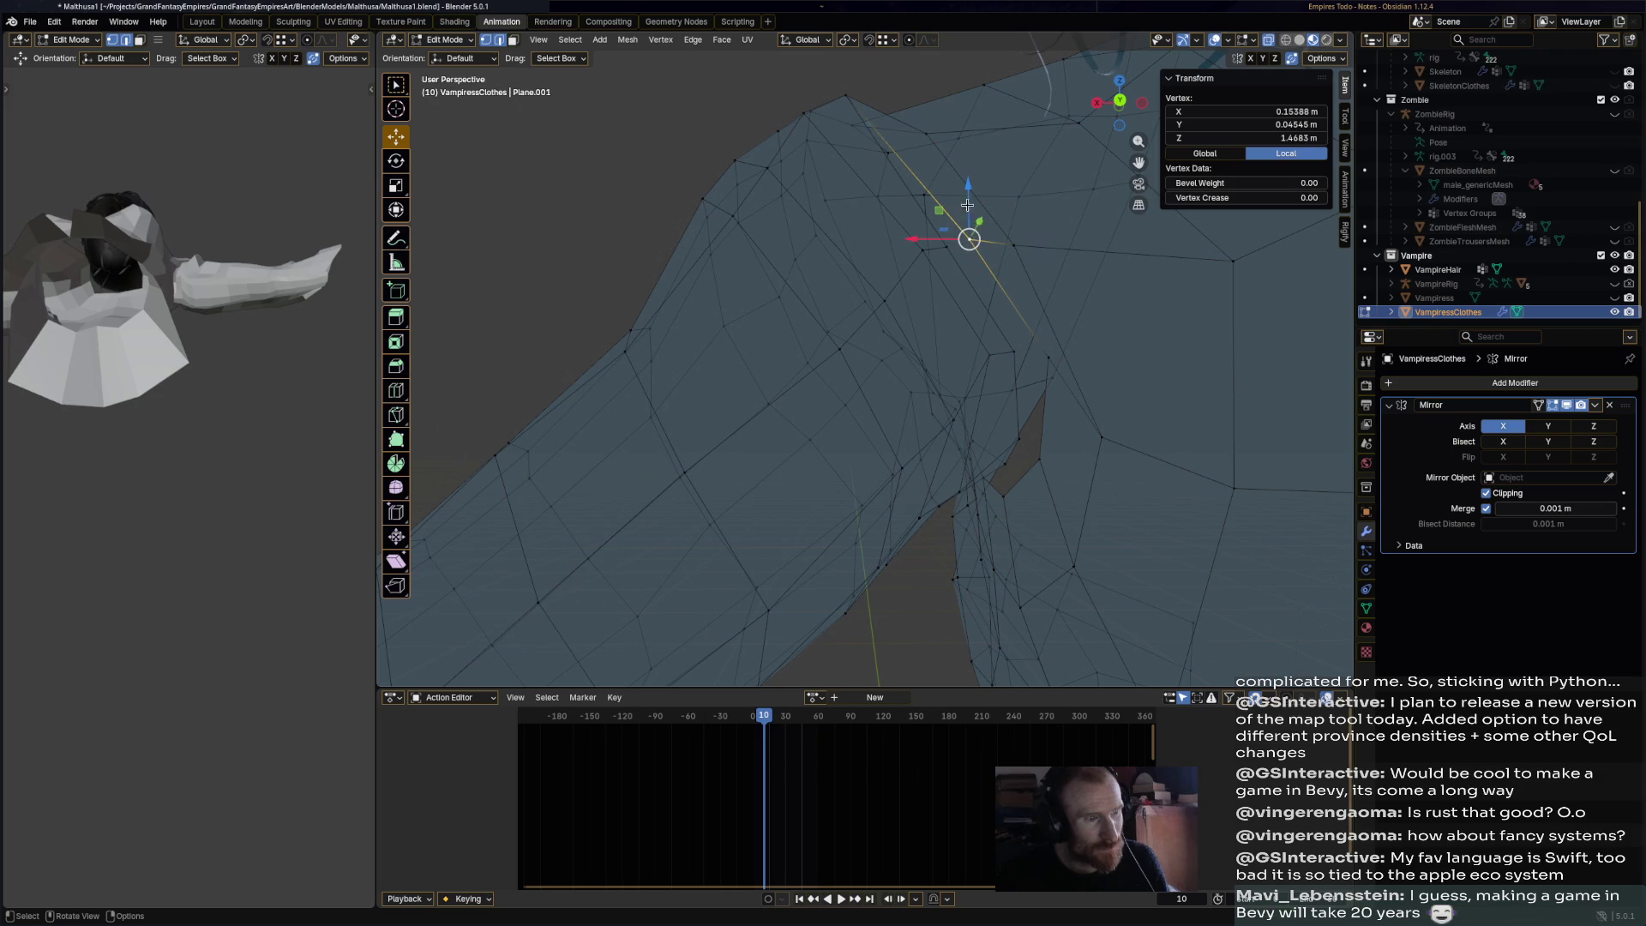
left_click_drag(969, 240, 944, 246)
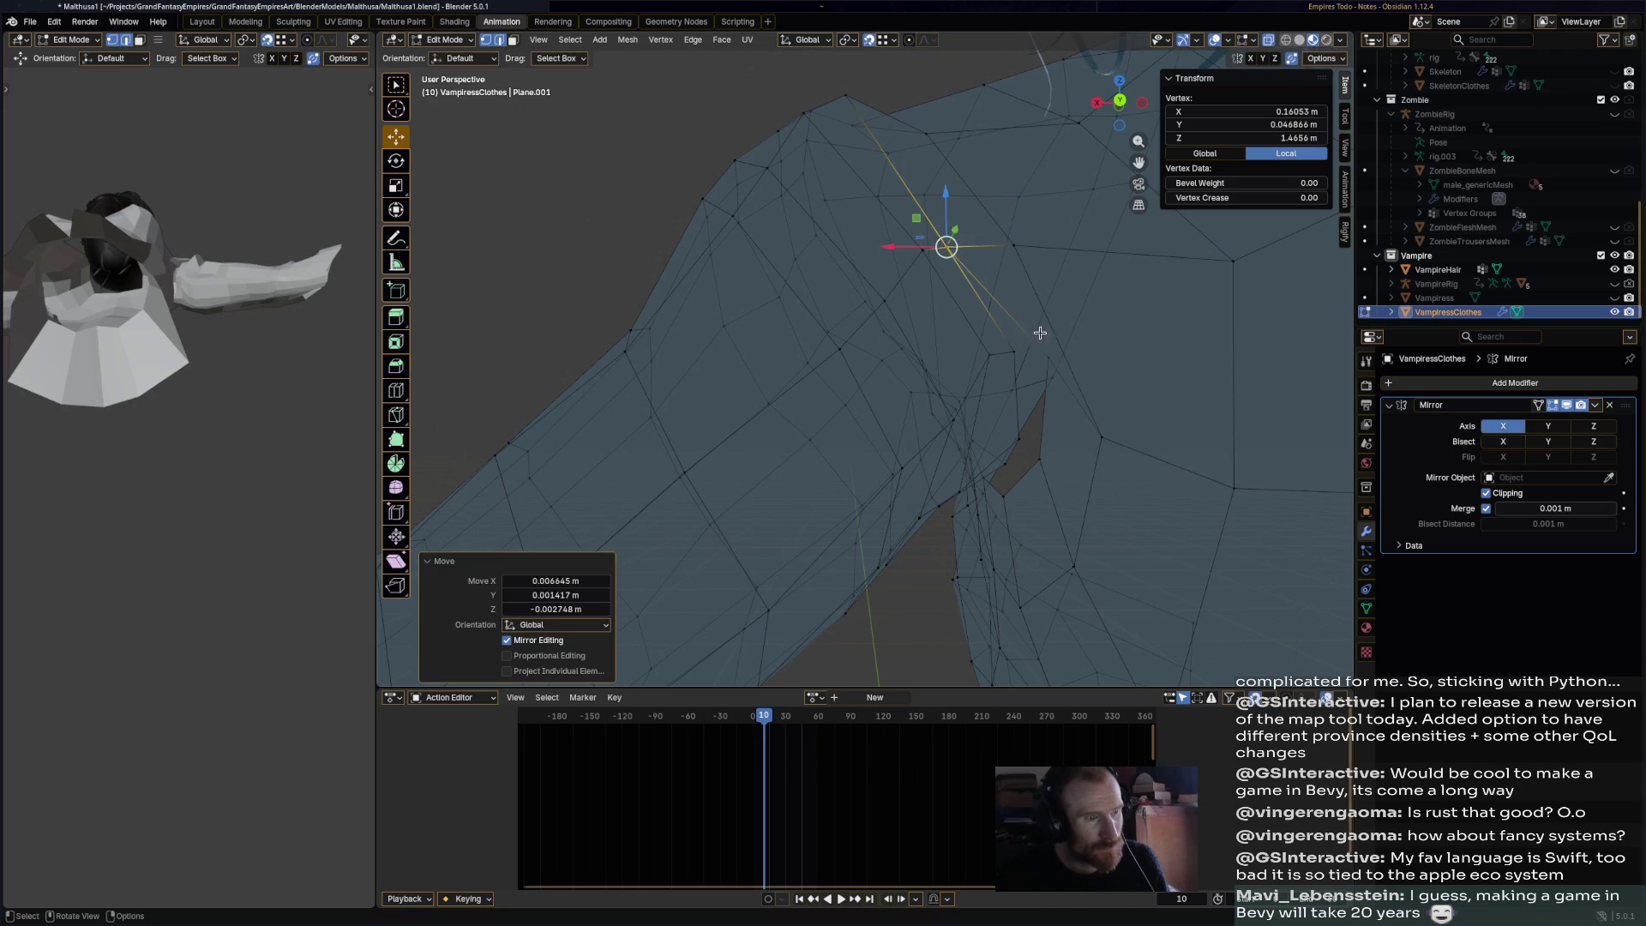
middle_click_drag(944, 247, 1050, 313)
left_click(1050, 313)
left_click_drag(1043, 312, 1014, 301)
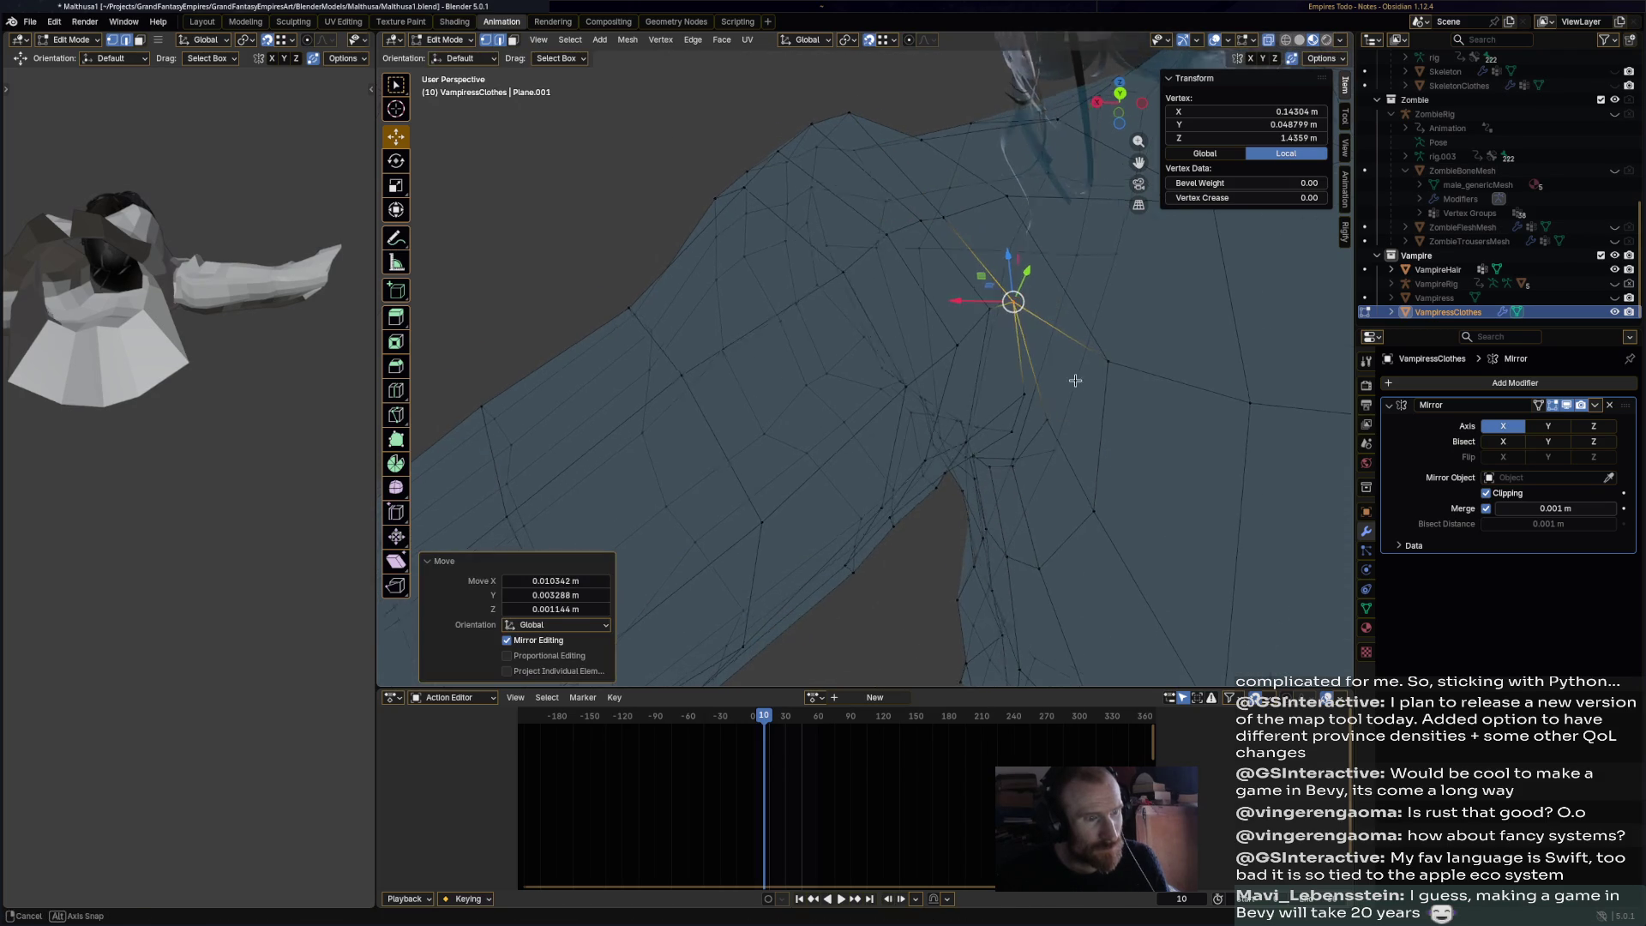
middle_click_drag(1014, 301, 1048, 334)
left_click(1048, 331)
mouse_move(1046, 322)
left_mouse_down()
mouse_move(1029, 266)
mouse_move(1049, 326)
left_mouse_up()
- Pull several clothes vertices near the head and shoulder into place
middle_click_drag(1049, 326, 1057, 436)
left_click_drag(1018, 431, 985, 408)
mouse_move(986, 408)
middle_mouse_down()
mouse_move(1080, 403)
mouse_move(1037, 360)
middle_mouse_up()
left_click_drag(1029, 357, 1031, 404)
middle_click_drag(1031, 404, 1025, 394)
left_click_drag(988, 379, 1001, 400)
mouse_move(1002, 400)
middle_mouse_down()
mouse_move(1206, 441)
mouse_move(1183, 442)
middle_mouse_up()
left_click(865, 476)
middle_click_drag(866, 477, 873, 481)
left_click_drag(873, 481, 878, 486)
mouse_move(878, 486)
middle_mouse_down()
mouse_move(1051, 463)
mouse_move(1070, 544)
middle_mouse_up()
- Reshape the armpit vertices, pushing one outward and pulling another downward
left_click(732, 383)
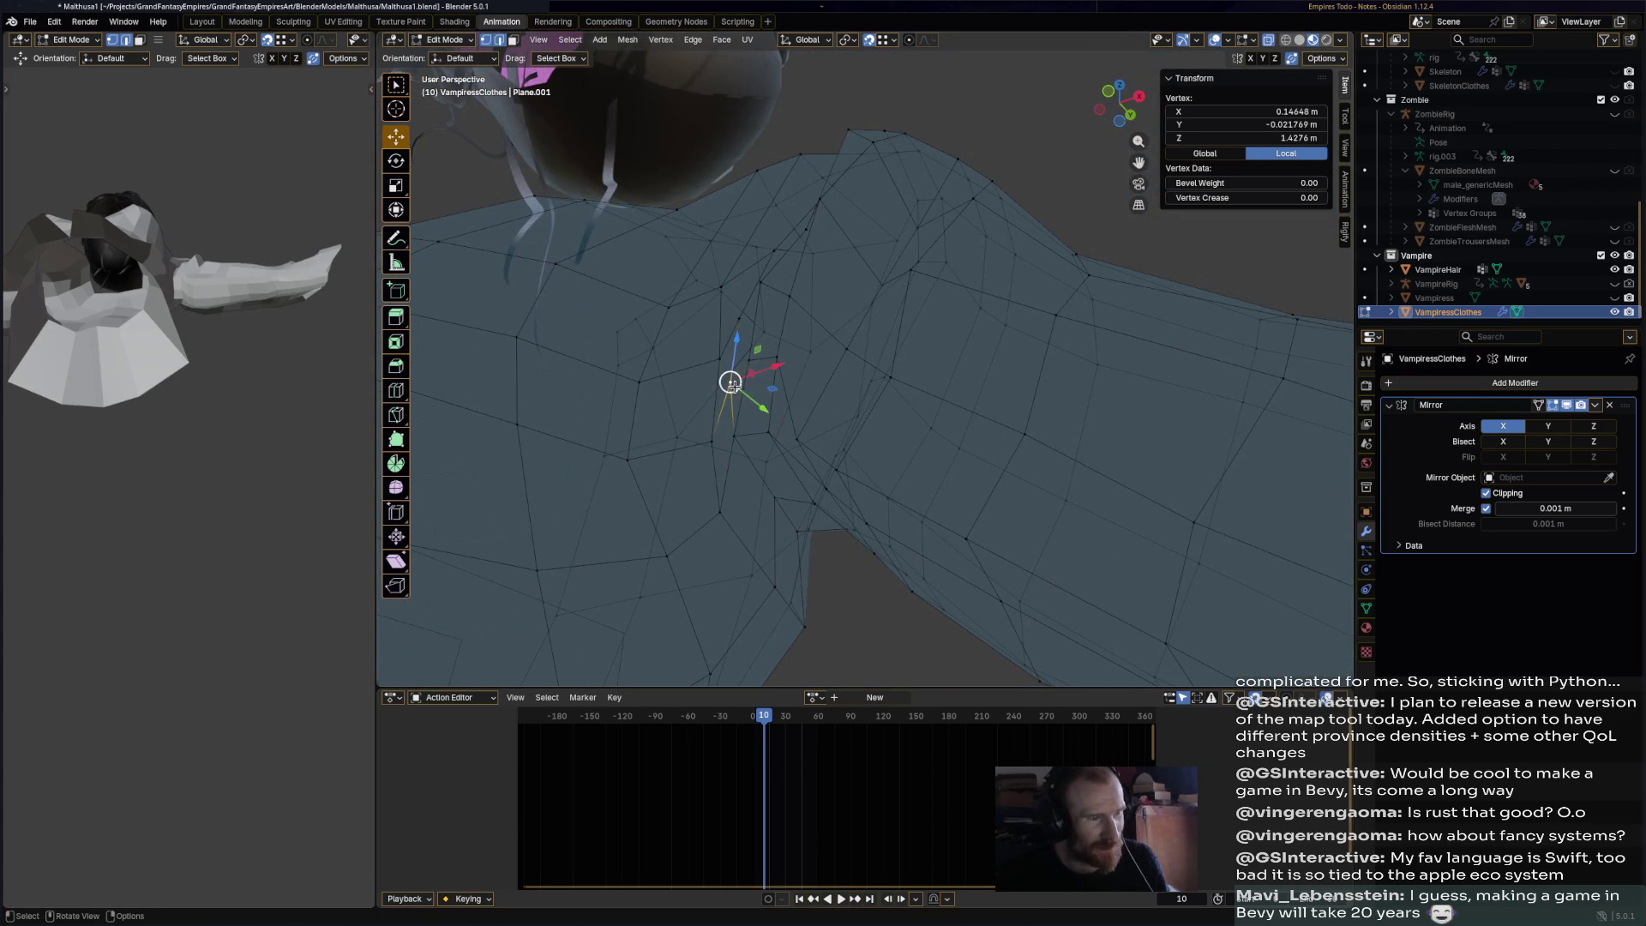
left_click_drag(732, 383, 749, 361)
mouse_move(750, 360)
middle_mouse_down()
mouse_move(751, 292)
mouse_move(725, 281)
mouse_move(762, 287)
middle_mouse_up()
left_click(704, 270)
left_click_drag(762, 286, 766, 318)
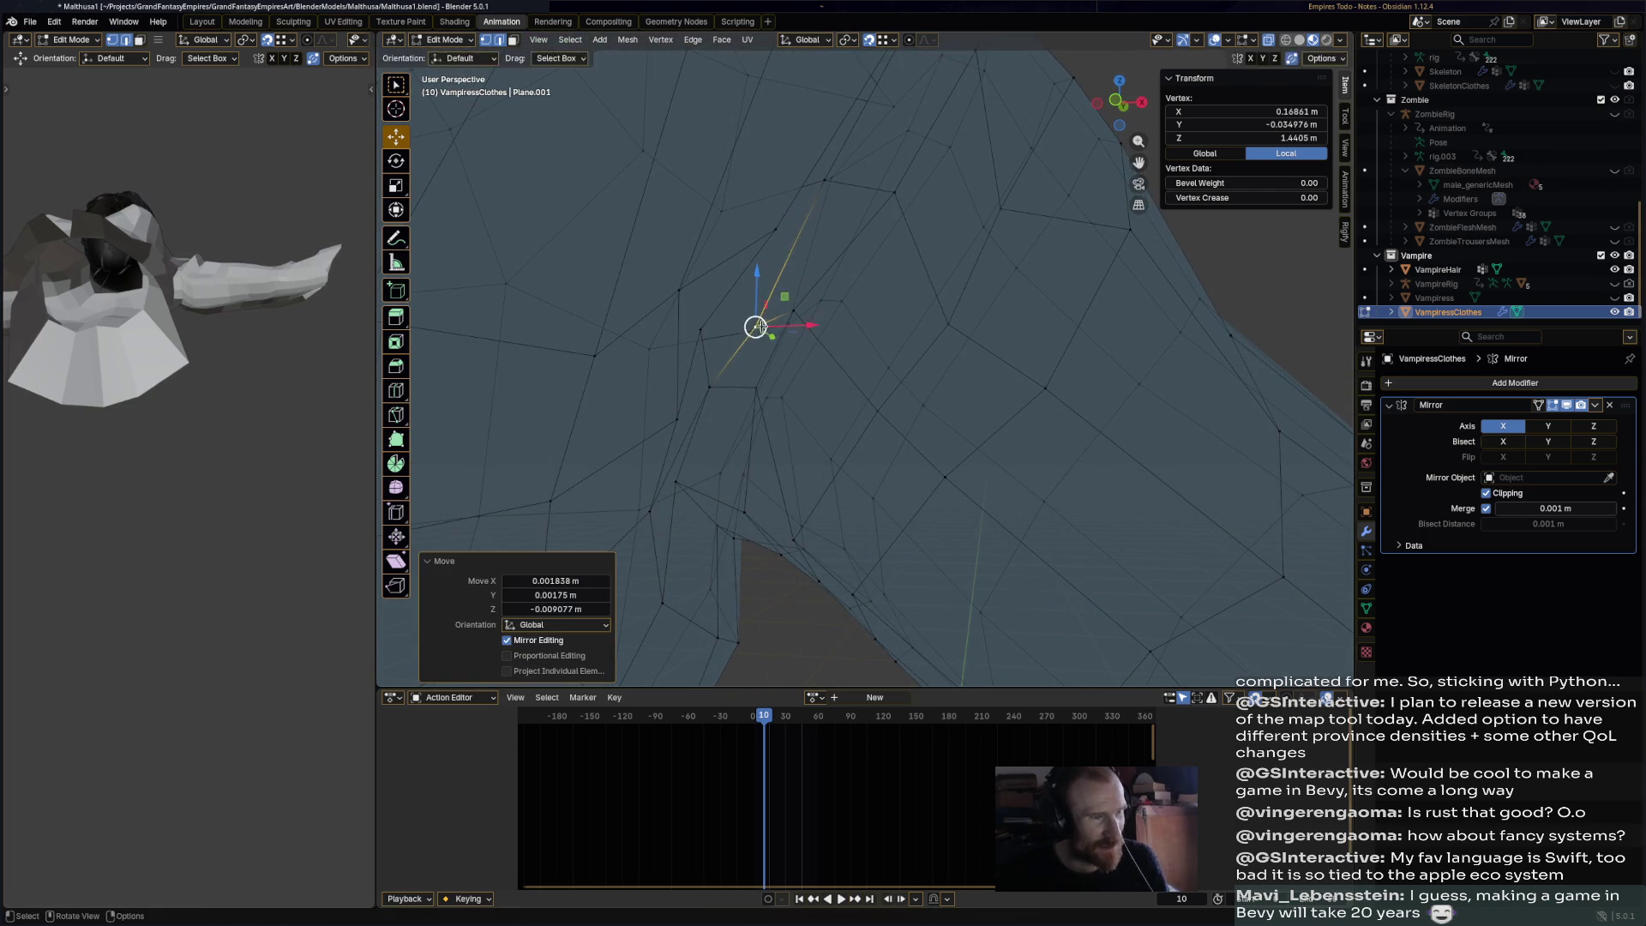
mouse_move(738, 296)
middle_mouse_down()
mouse_move(755, 292)
mouse_move(738, 295)
middle_mouse_up()
mouse_move(737, 295)
left_mouse_down()
mouse_move(711, 326)
mouse_move(765, 293)
left_mouse_up()
middle_click_drag(765, 293, 746, 334)
mouse_move(746, 334)
left_mouse_down()
mouse_move(771, 257)
mouse_move(821, 200)
left_mouse_up()
left_click(820, 201)
- Move another vertex up and right, then select the next shoulder vertex
middle_click_drag(821, 201, 882, 323)
mouse_move(810, 476)
left_mouse_down()
mouse_move(889, 341)
mouse_move(883, 319)
left_mouse_up()
mouse_move(883, 319)
middle_mouse_down()
mouse_move(901, 378)
mouse_move(884, 386)
mouse_move(912, 295)
mouse_move(878, 394)
middle_mouse_up()
left_click(883, 385, "shift")
left_click(867, 389)
- Raise one more shoulder-top vertex slightly and save Malthusa1.blend
left_click_drag(867, 389, 873, 341)
mouse_move(873, 341)
middle_mouse_down()
mouse_move(837, 337)
mouse_move(1013, 219)
mouse_move(978, 162)
mouse_move(995, 129)
mouse_move(900, 283)
mouse_move(921, 229)
mouse_move(926, 266)
mouse_move(1052, 391)
middle_mouse_up()
key("ctrl+s")
middle_click_drag(1015, 467, 552, 126)
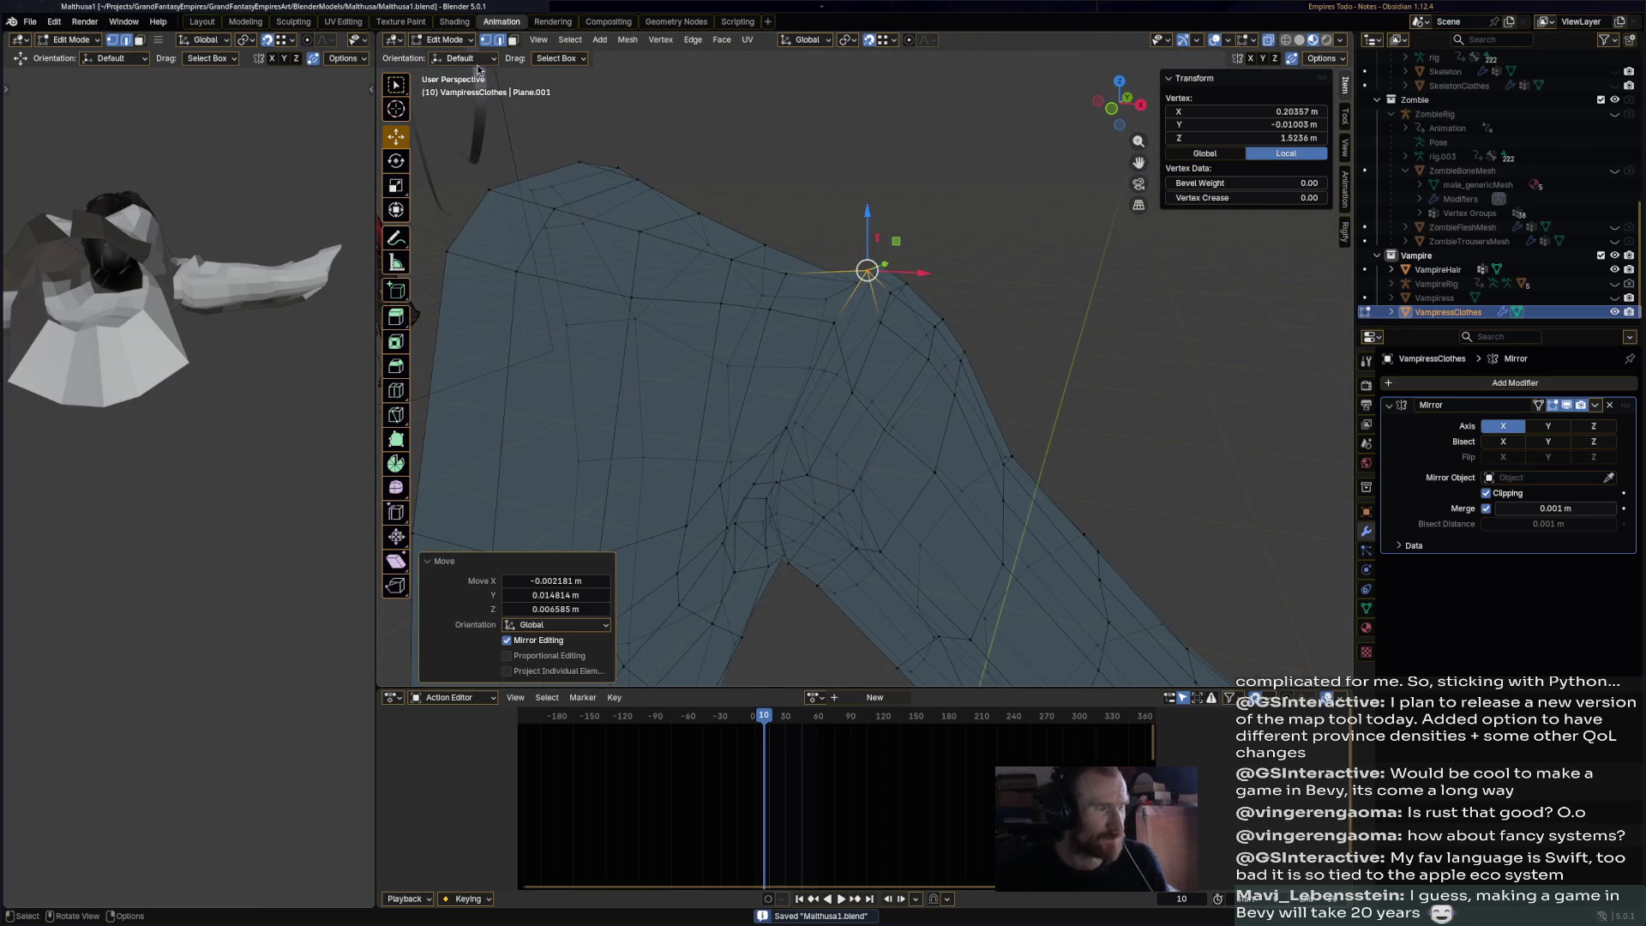
- Switch to Object Mode and unhide the Vampiress body in the outliner
left_click(444, 39)
left_click(450, 54)
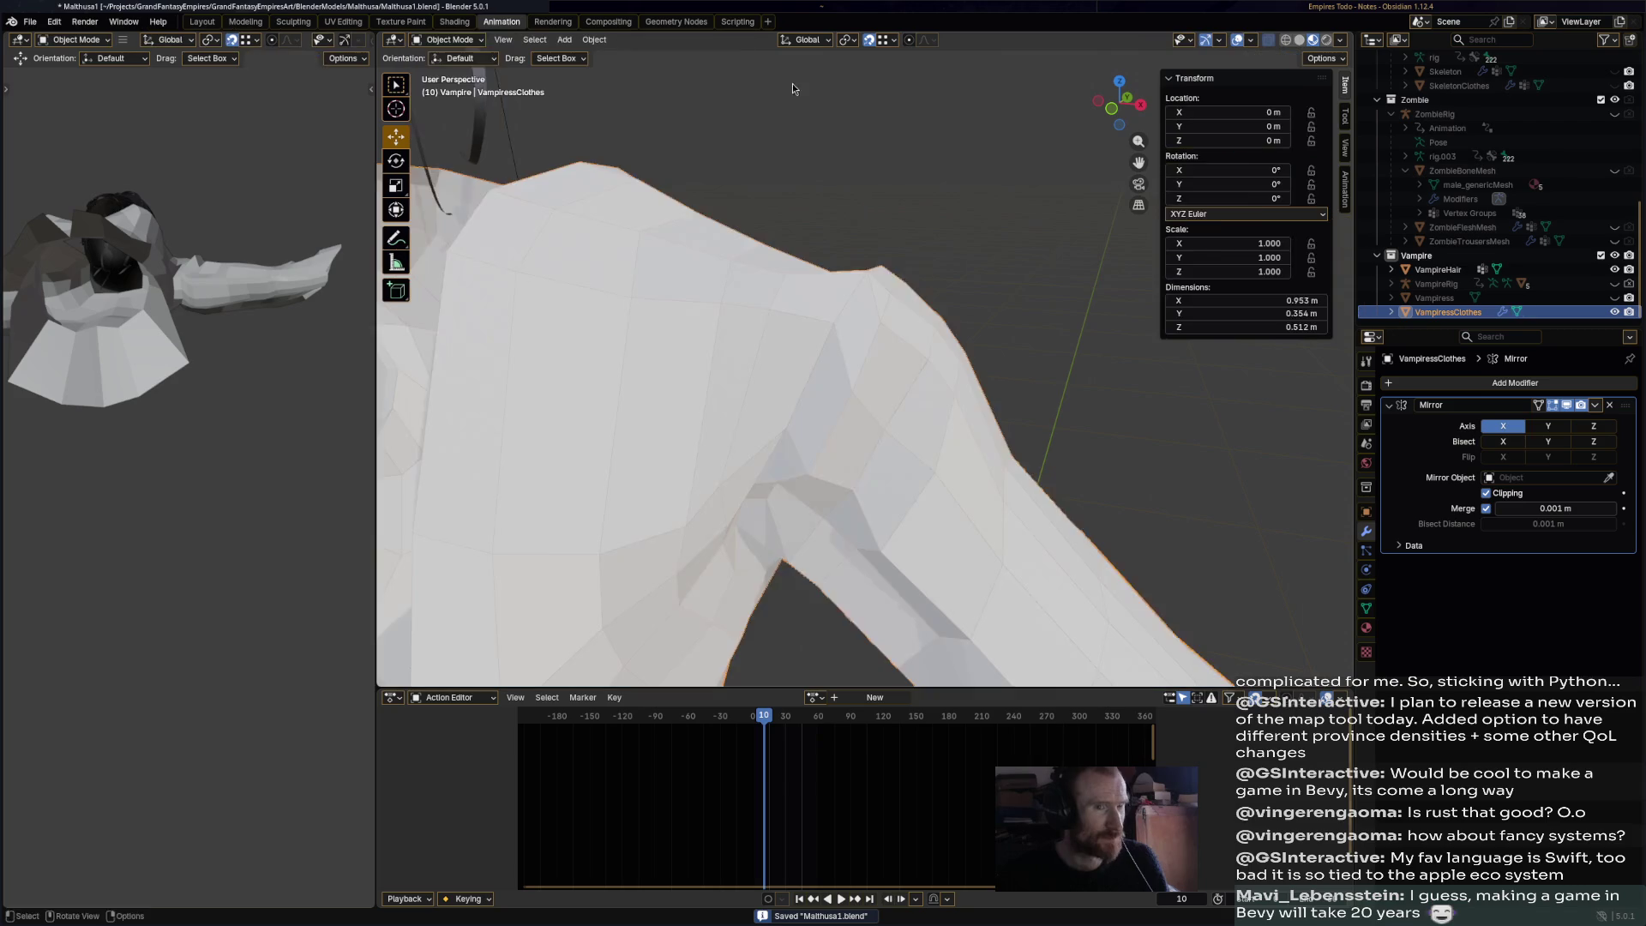
middle_click_drag(936, 229, 986, 332)
left_click(1616, 298)
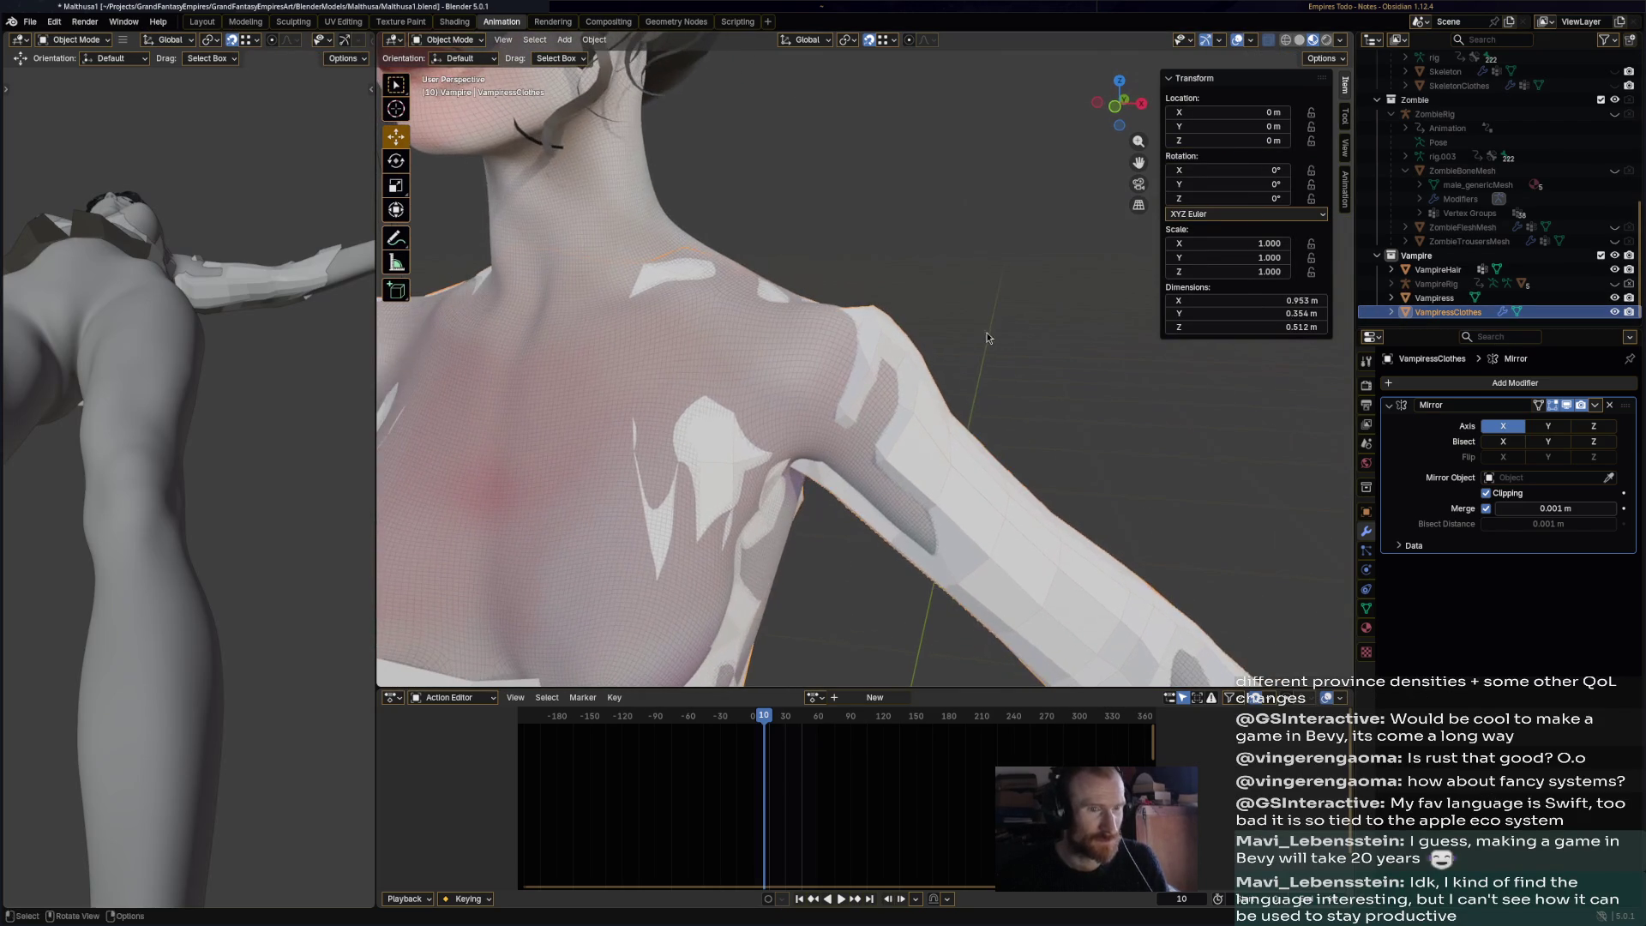
- Return to Edit Mode on the clothing mesh to see its shoulder over the body
left_click(446, 40)
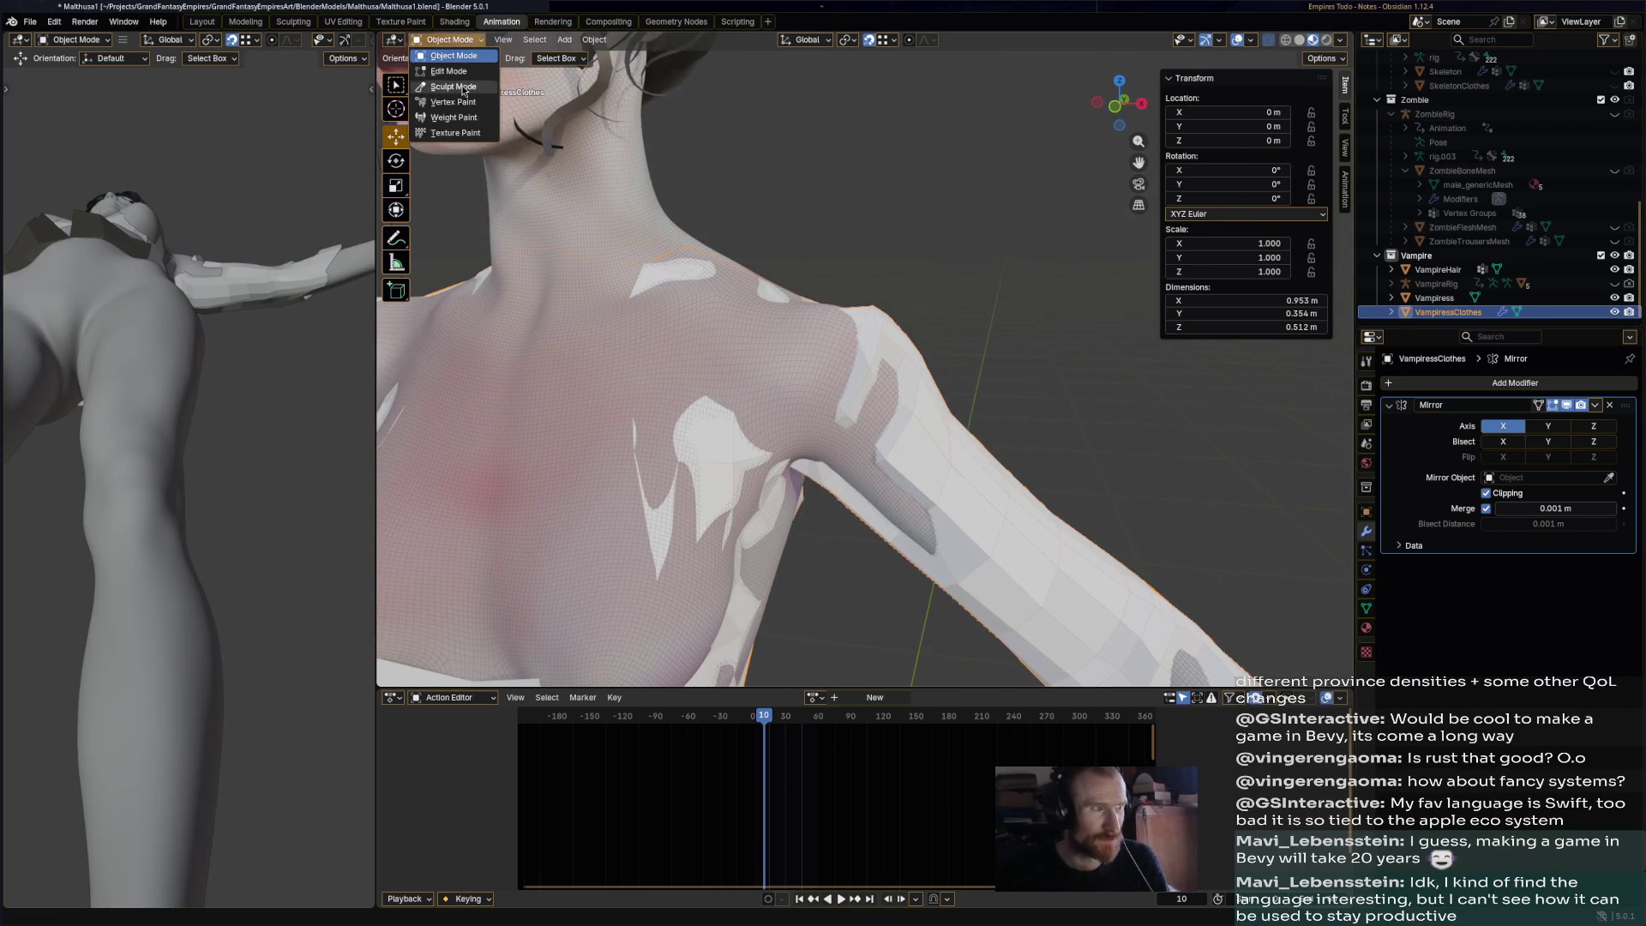
left_click(450, 69)
scroll(924, 377, "up", 2)
scroll(924, 377, "down", 2)
middle_click_drag(924, 376, 988, 306)
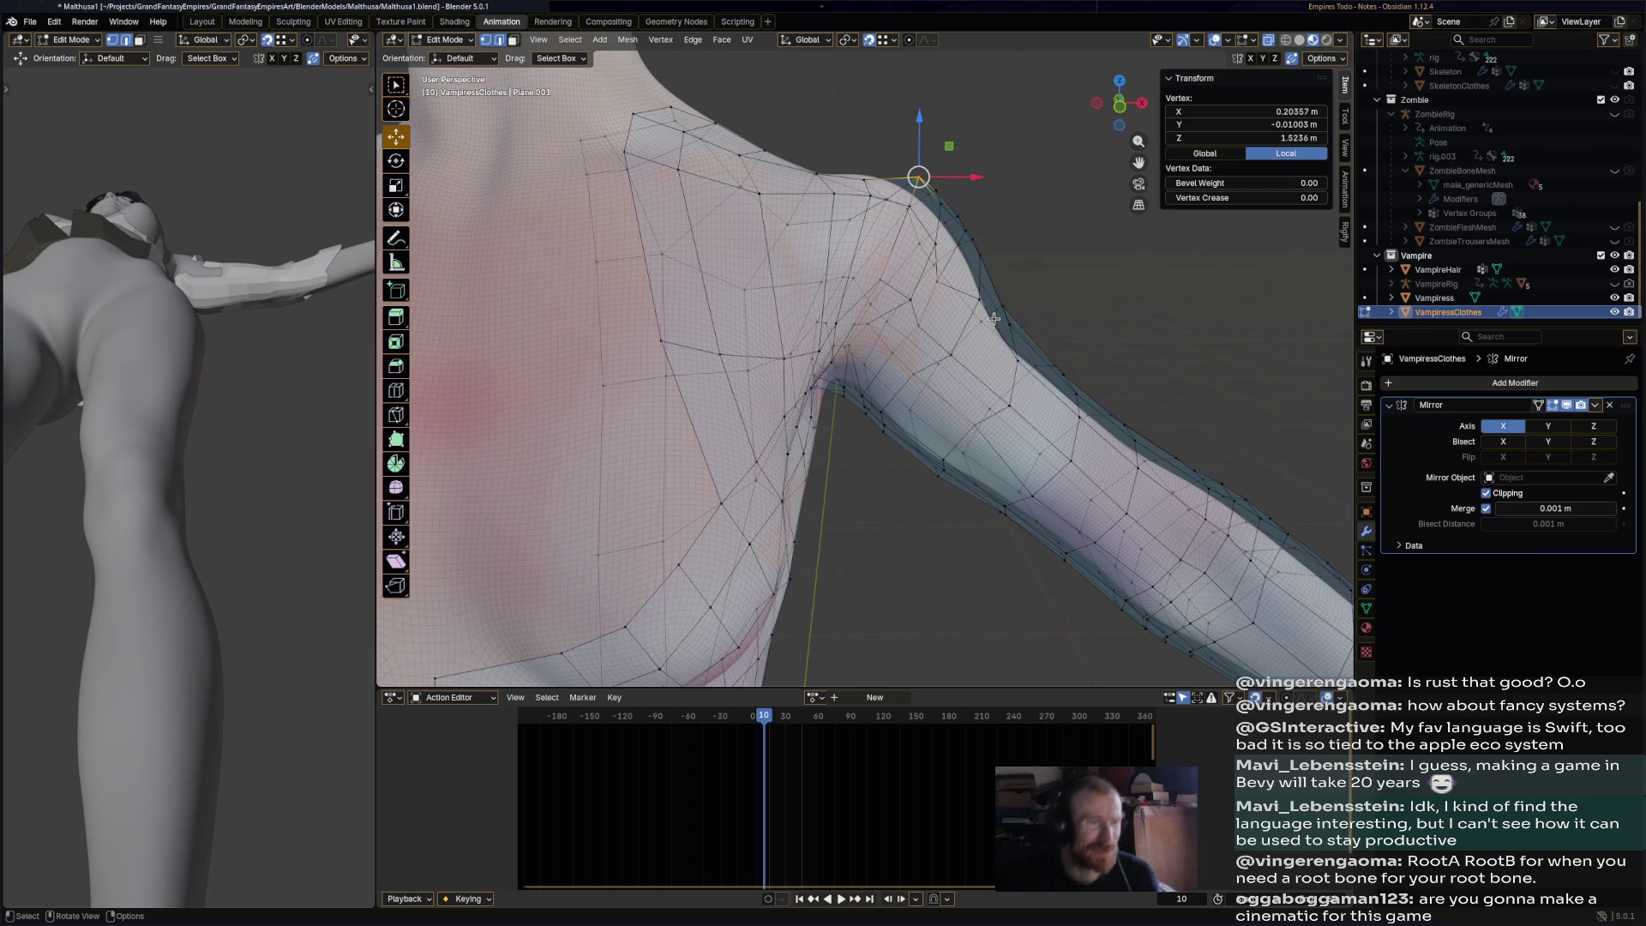
- Select a single shoulder vertex and try an X-axis move, then cancel it
mouse_move(993, 319)
middle_mouse_down()
mouse_move(961, 227)
mouse_move(920, 195)
mouse_move(900, 225)
middle_mouse_up()
left_click(918, 194, "alt")
left_click(916, 195)
key("g")
key("x")
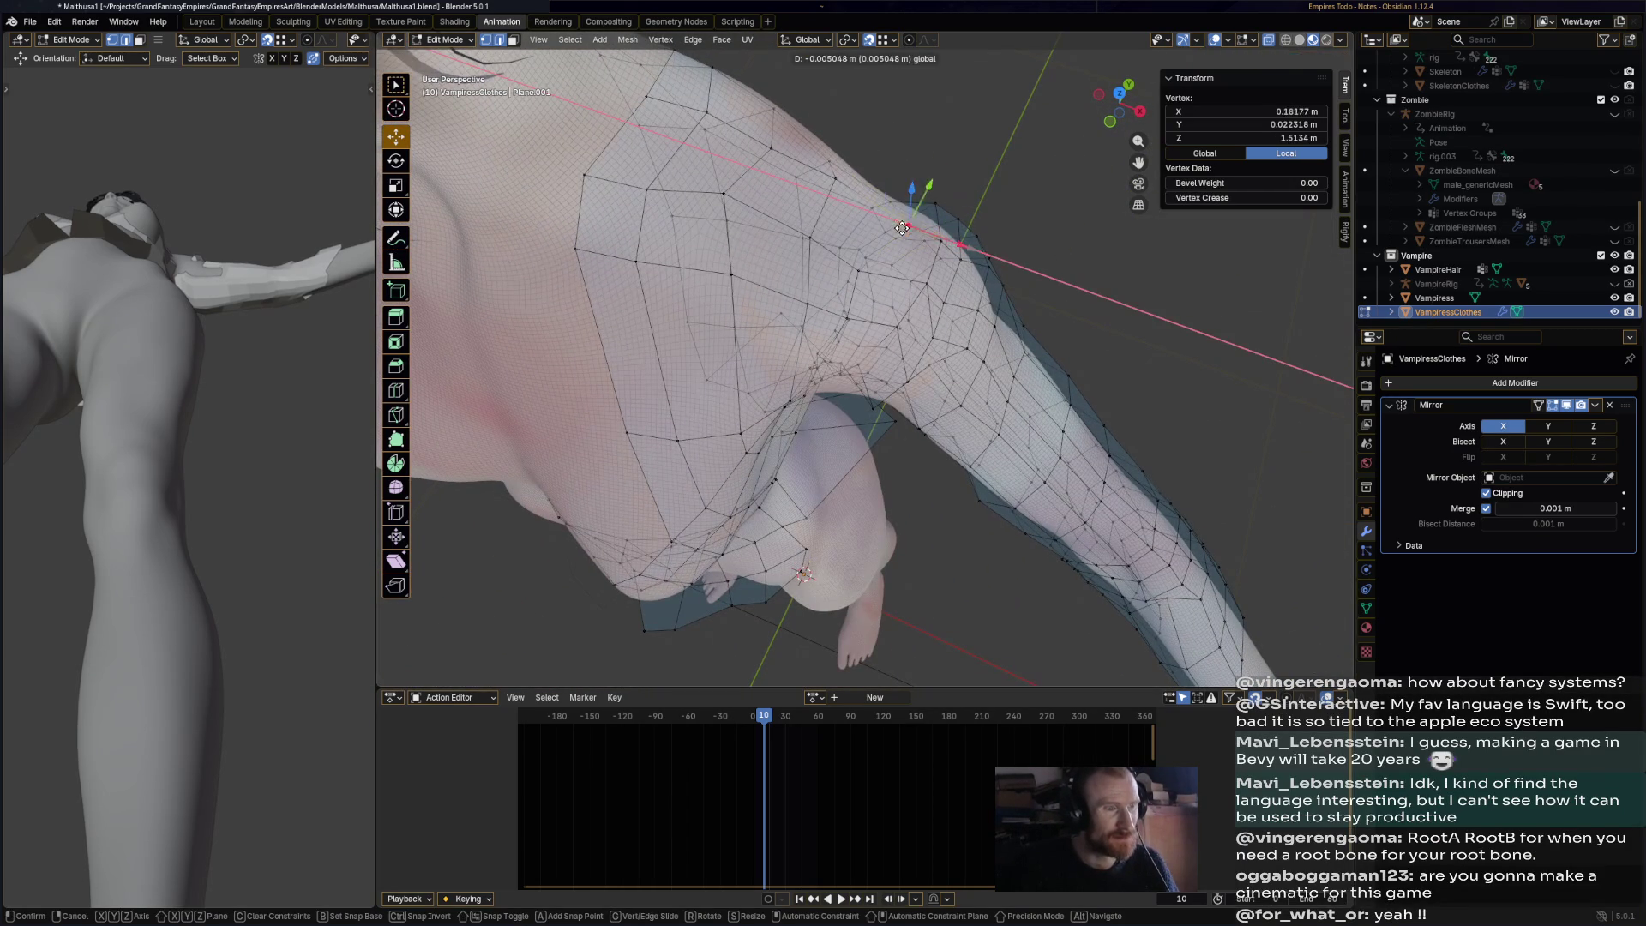
right_click(899, 229)
- Set Snap Target to Face and snap the shoulder vertex onto the body surface
left_click(892, 40)
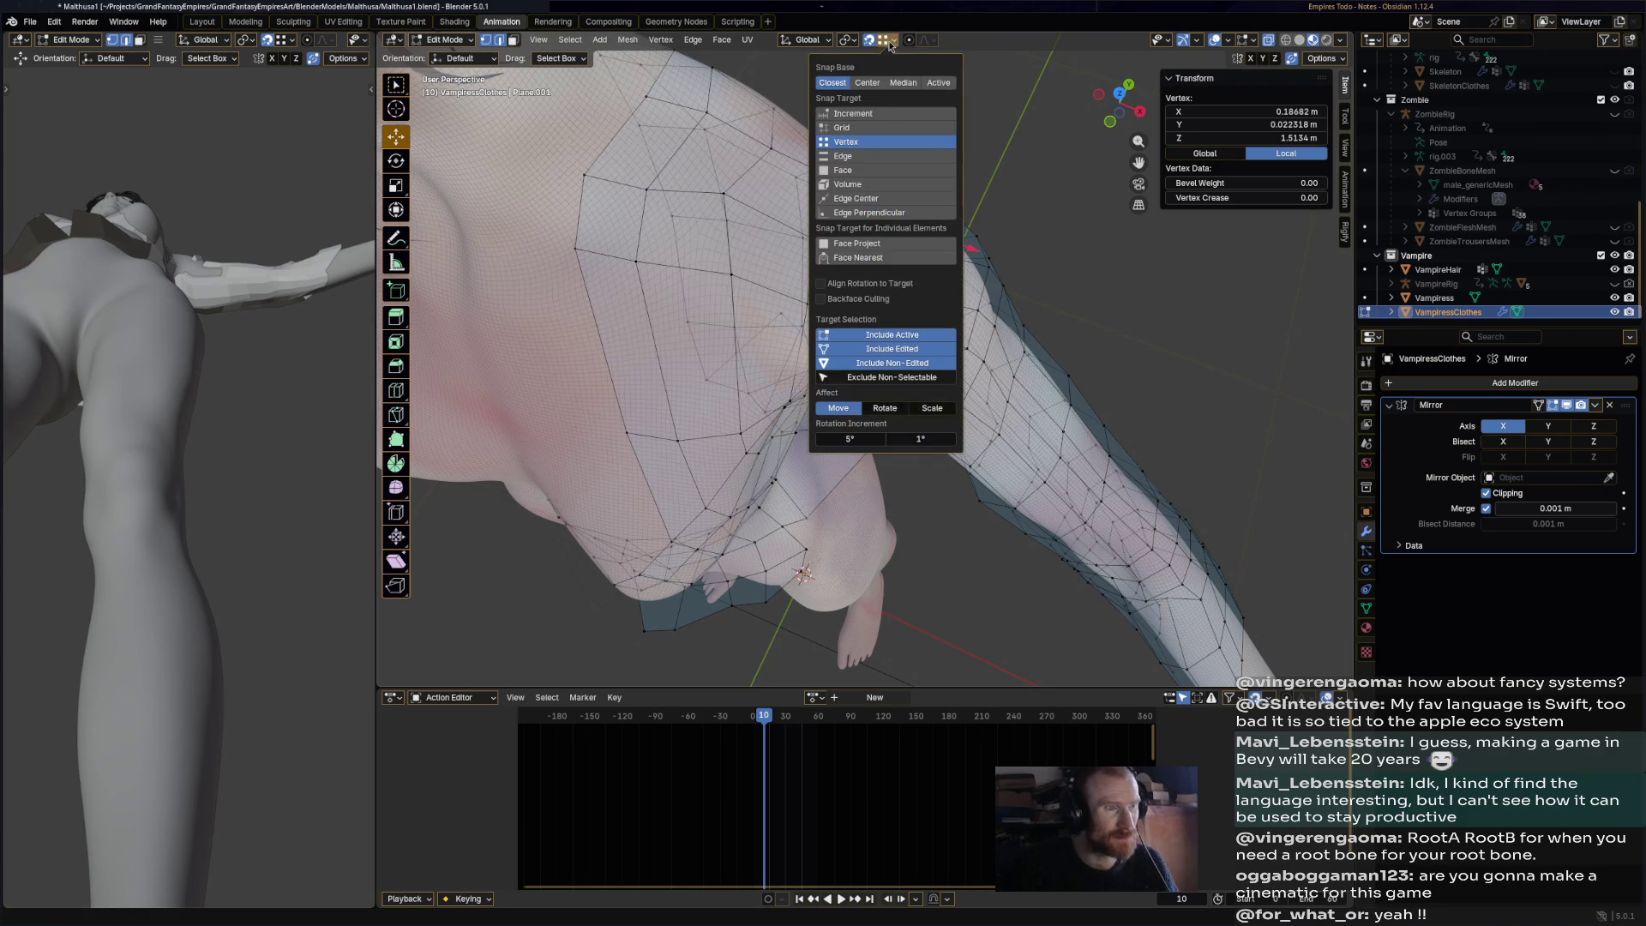
left_click(874, 169)
mouse_move(917, 230)
left_mouse_down()
mouse_move(943, 237)
mouse_move(879, 219)
left_mouse_up()
key("ctrl+z")
mouse_move(880, 219)
middle_mouse_down()
mouse_move(690, 102)
mouse_move(883, 227)
middle_mouse_up()
left_click_drag(883, 228, 902, 198)
mouse_move(902, 199)
middle_mouse_down()
mouse_move(923, 254)
mouse_move(908, 233)
mouse_move(892, 285)
mouse_move(986, 378)
mouse_move(1006, 424)
mouse_move(1002, 377)
mouse_move(1006, 408)
middle_mouse_up()
- Select shoulder vertices and move them 0.01156 m along the Y axis
left_click(922, 254, "alt")
left_click(922, 279)
left_click(1002, 377)
left_click_drag(1006, 407, 1018, 423)
key("g")
key("y")
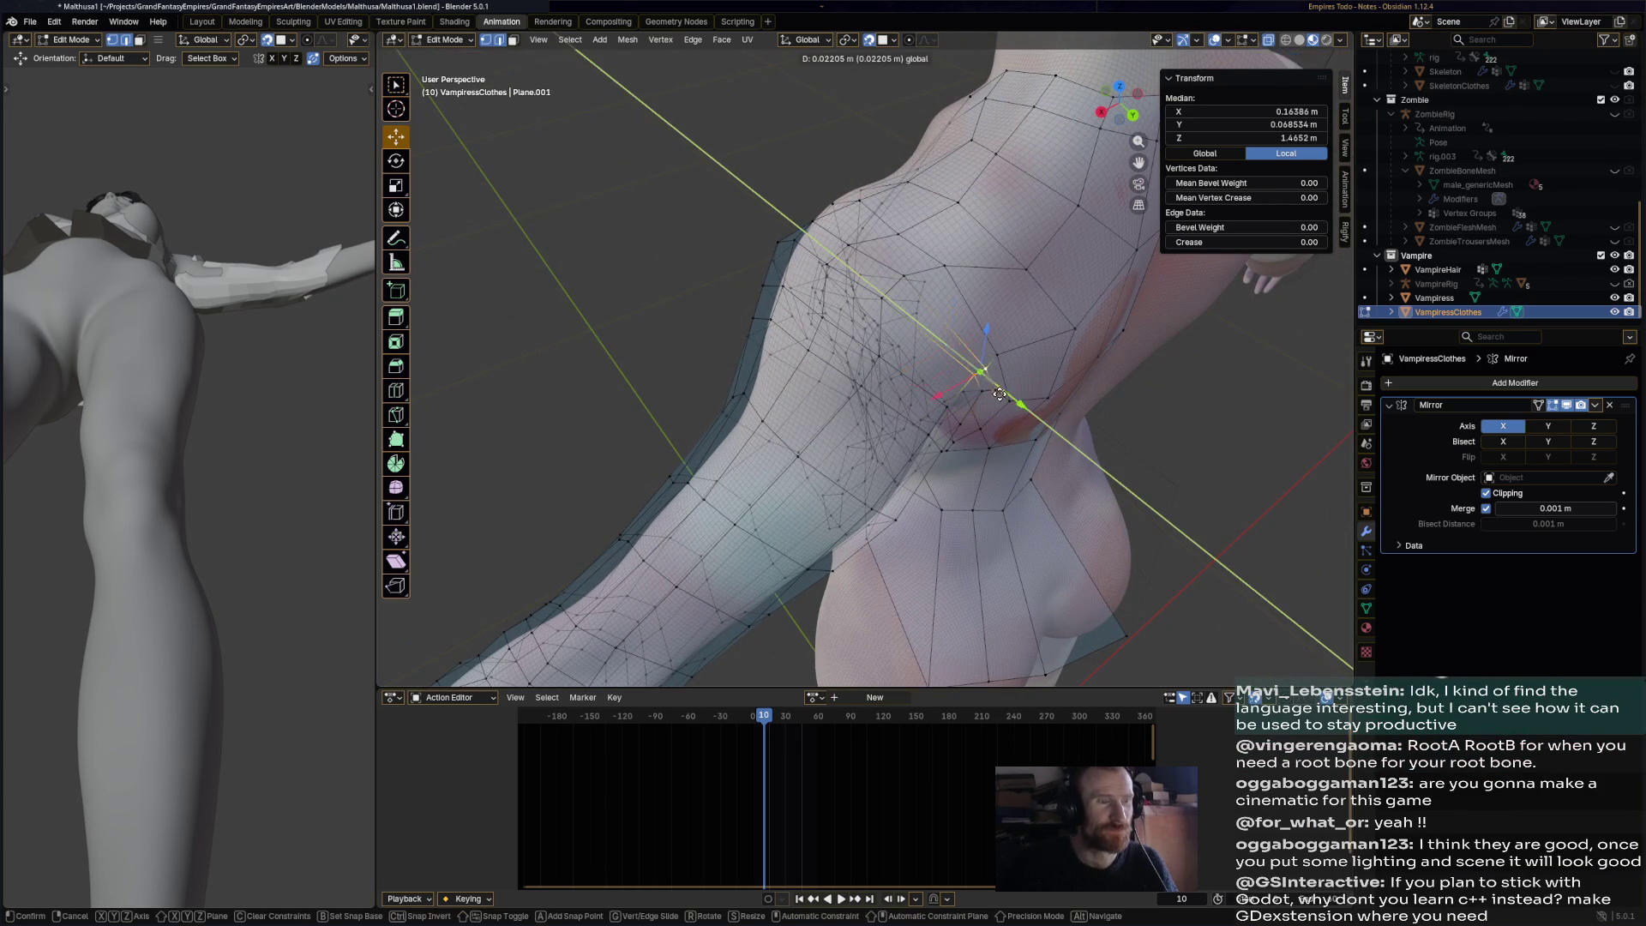
left_click(990, 388)
- Begin selecting the shoulder vertex strip across the top and back of the shoulder
mouse_move(990, 387)
middle_mouse_down()
mouse_move(1095, 218)
mouse_move(964, 216)
middle_mouse_up()
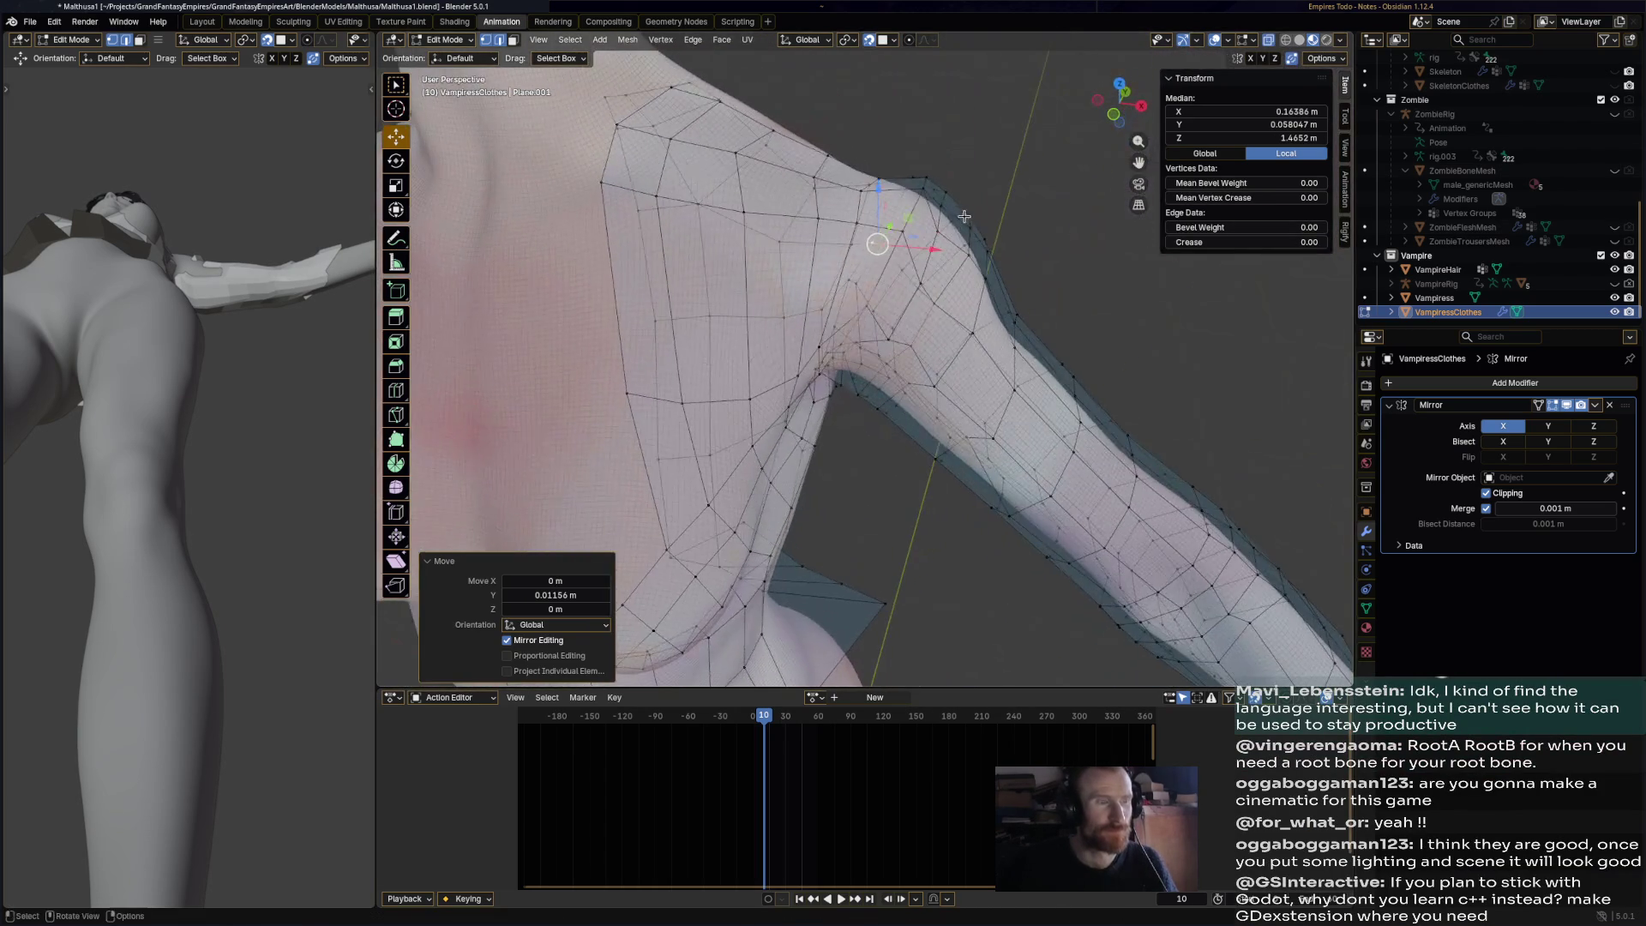
left_click(922, 189)
left_click(937, 204, "shift")
left_click(944, 195, "shift")
mouse_move(952, 214)
middle_mouse_down()
mouse_move(981, 233)
mouse_move(956, 251)
mouse_move(925, 388)
mouse_move(892, 402)
mouse_move(1018, 404)
mouse_move(827, 360)
mouse_move(853, 464)
mouse_move(902, 470)
middle_mouse_up()
left_click(954, 239, "shift")
left_click(924, 376, "shift")
left_click(923, 376, "shift")
- Extend the shoulder strip selection with upper-arm and front shoulder vertices
left_click(886, 402, "shift")
left_click(883, 400, "shift")
left_click(827, 358, "shift")
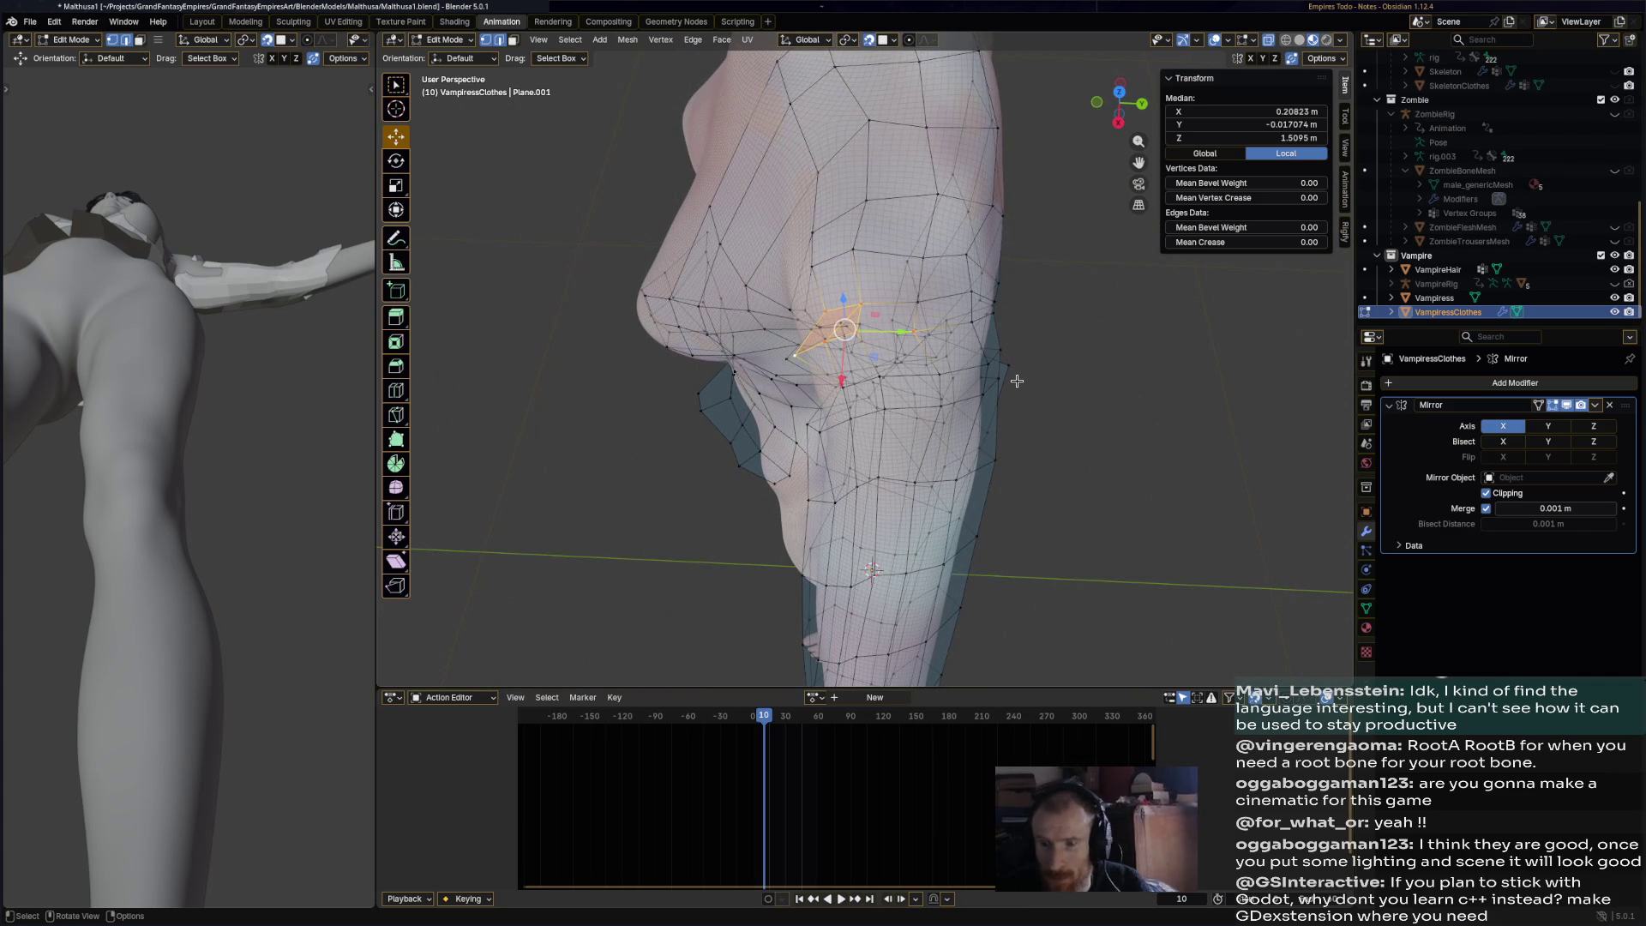
left_click(921, 302, "shift")
mouse_move(922, 301)
middle_mouse_down()
mouse_move(926, 289)
mouse_move(966, 336)
mouse_move(883, 316)
mouse_move(878, 298)
mouse_move(948, 249)
middle_mouse_up()
left_click(935, 306, "shift")
left_click(877, 284, "shift")
left_click(876, 284, "shift")
- Turn off snapping, raise the shoulder vertices, and scale them up to 1.279
key("g")
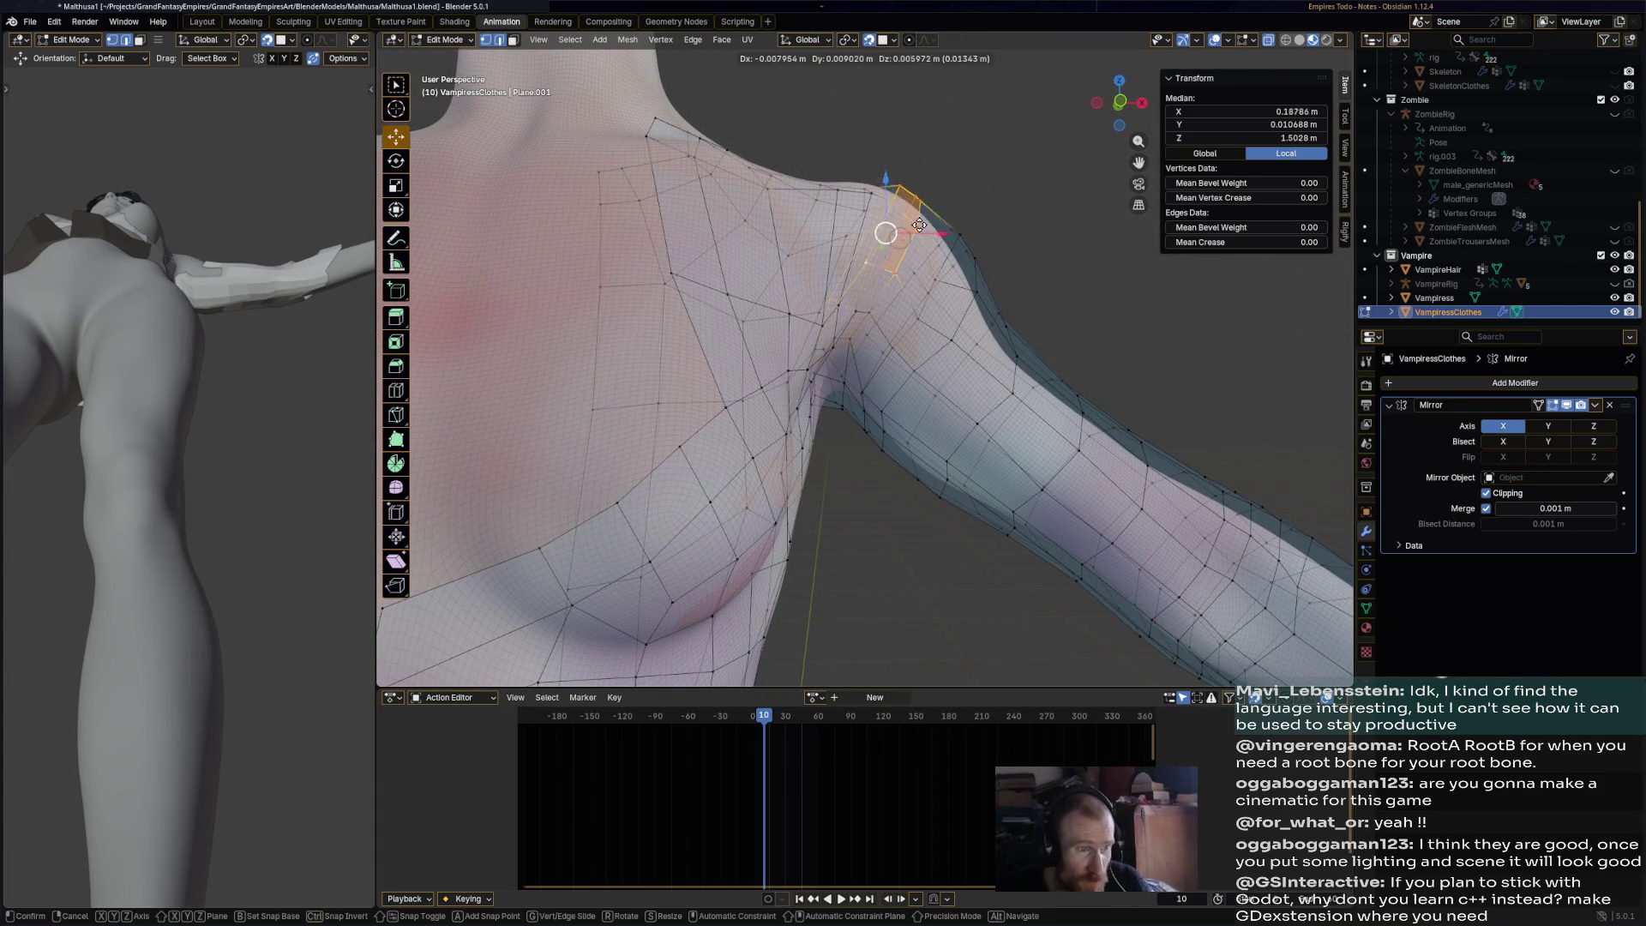
key("Escape")
key("shift+Tab")
key("g")
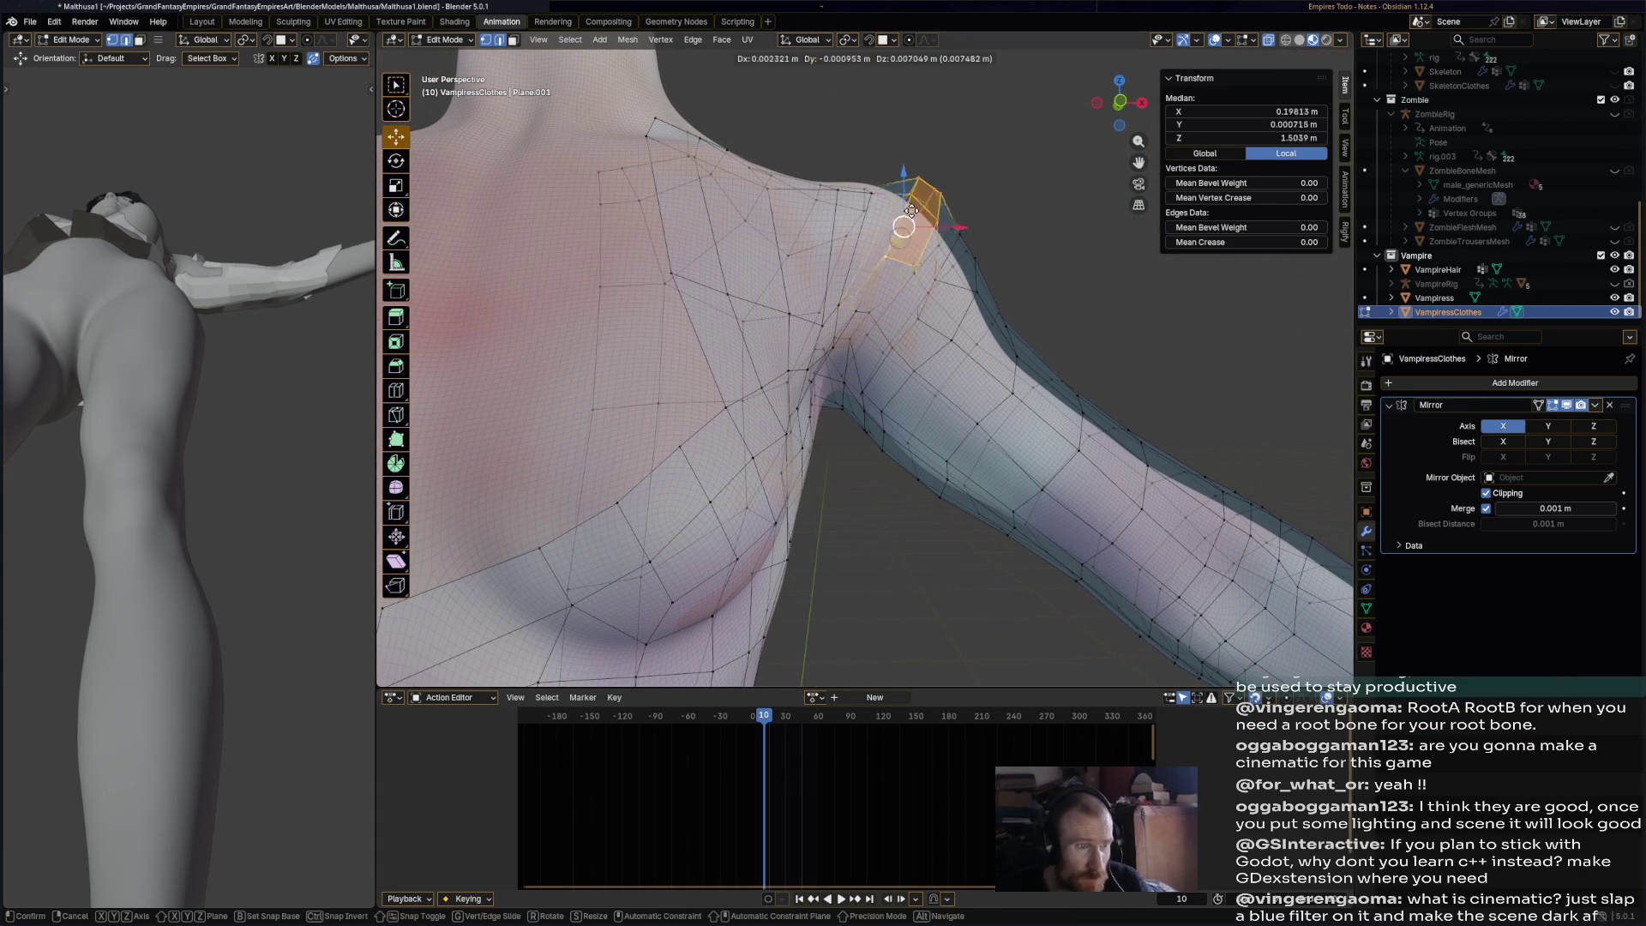
key("Return")
key("s")
left_click(1077, 204)
- Select the vertices at the shoulder tip and drag them inward
mouse_move(1072, 214)
middle_mouse_down()
mouse_move(1021, 290)
mouse_move(666, 298)
mouse_move(714, 256)
middle_mouse_up()
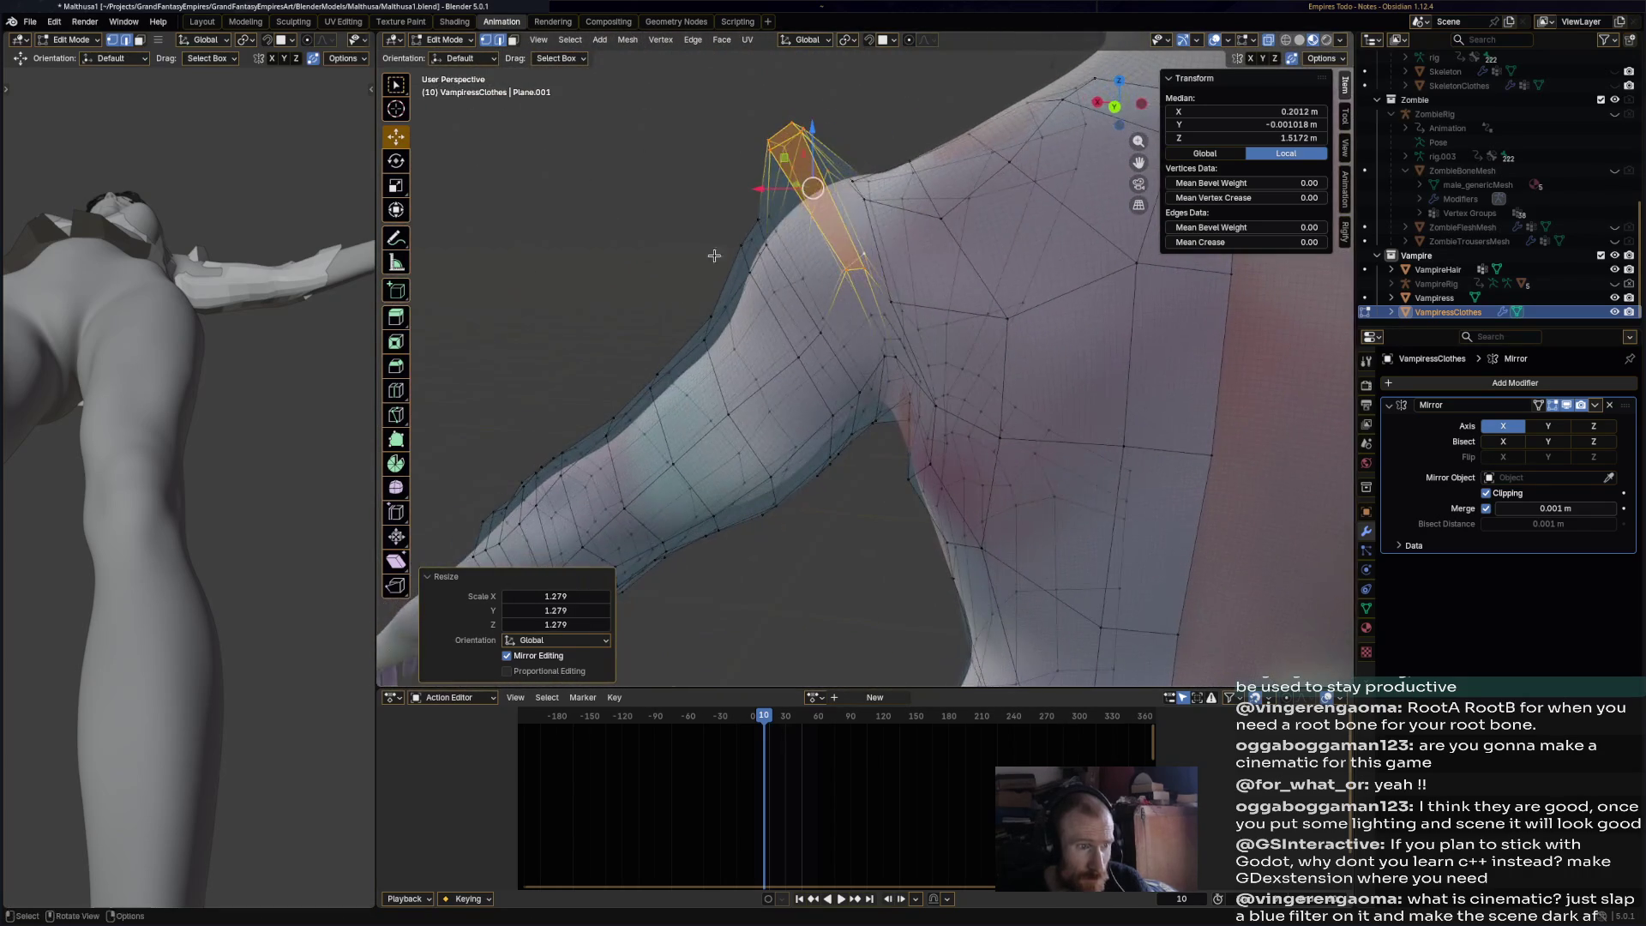
left_click(798, 135)
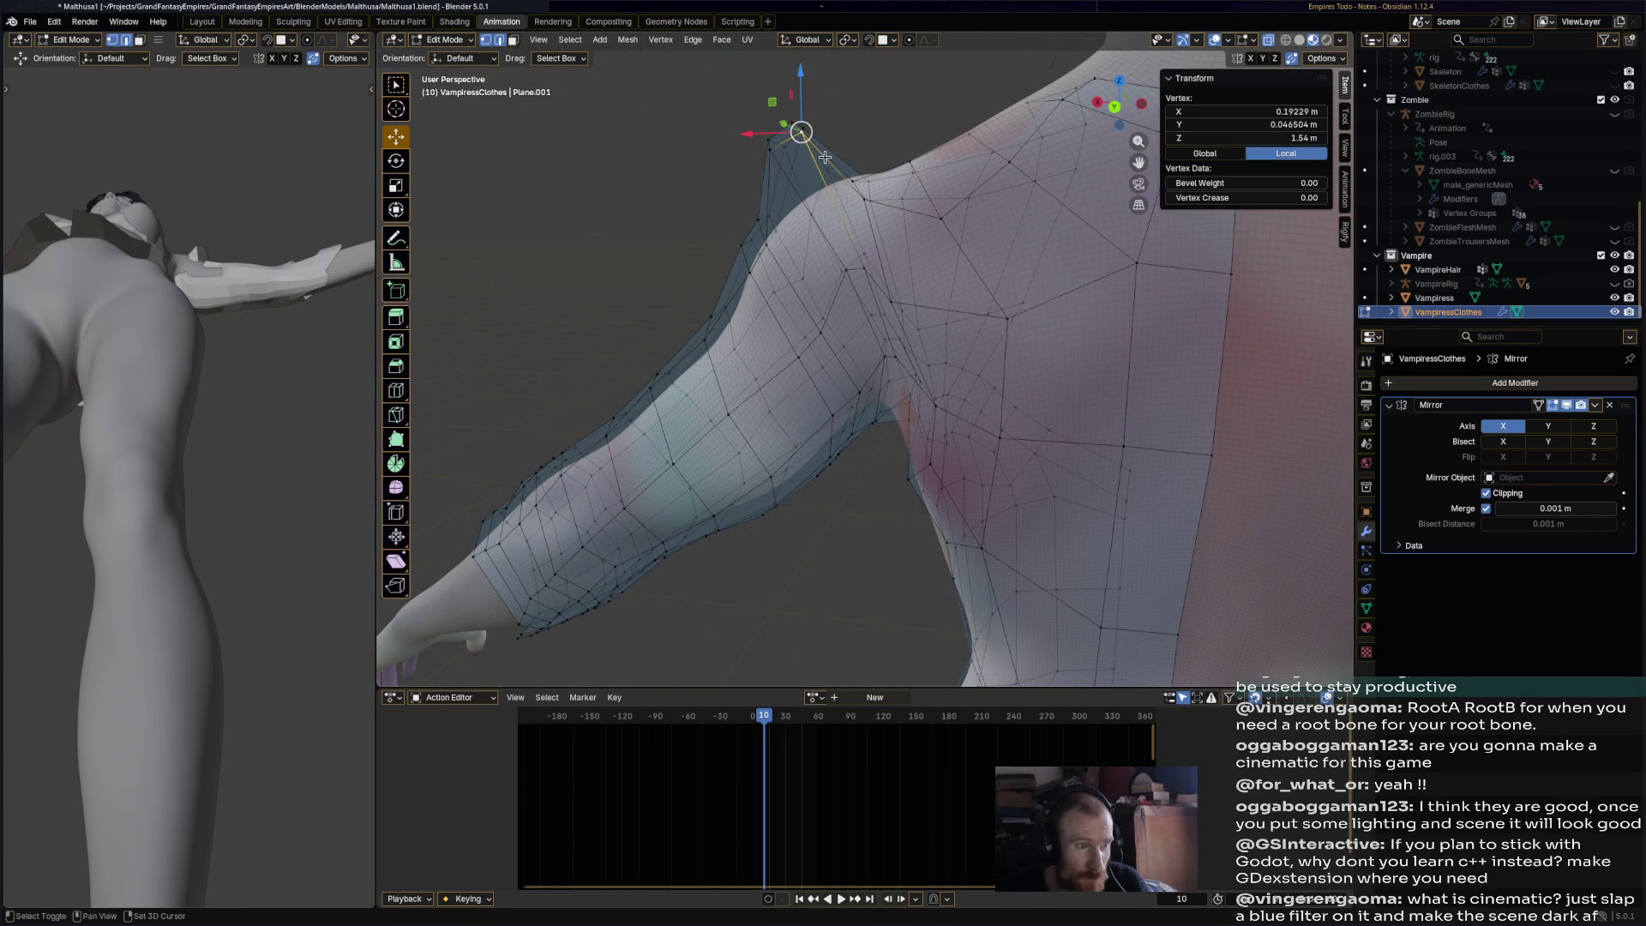
middle_click_drag(850, 216, 852, 320)
left_click_drag(825, 265, 819, 267)
mouse_move(819, 267)
middle_mouse_down()
mouse_move(801, 232)
mouse_move(814, 266)
mouse_move(940, 277)
mouse_move(962, 349)
mouse_move(680, 229)
middle_mouse_up()
left_click(819, 257)
scroll(940, 277, "down", 5)
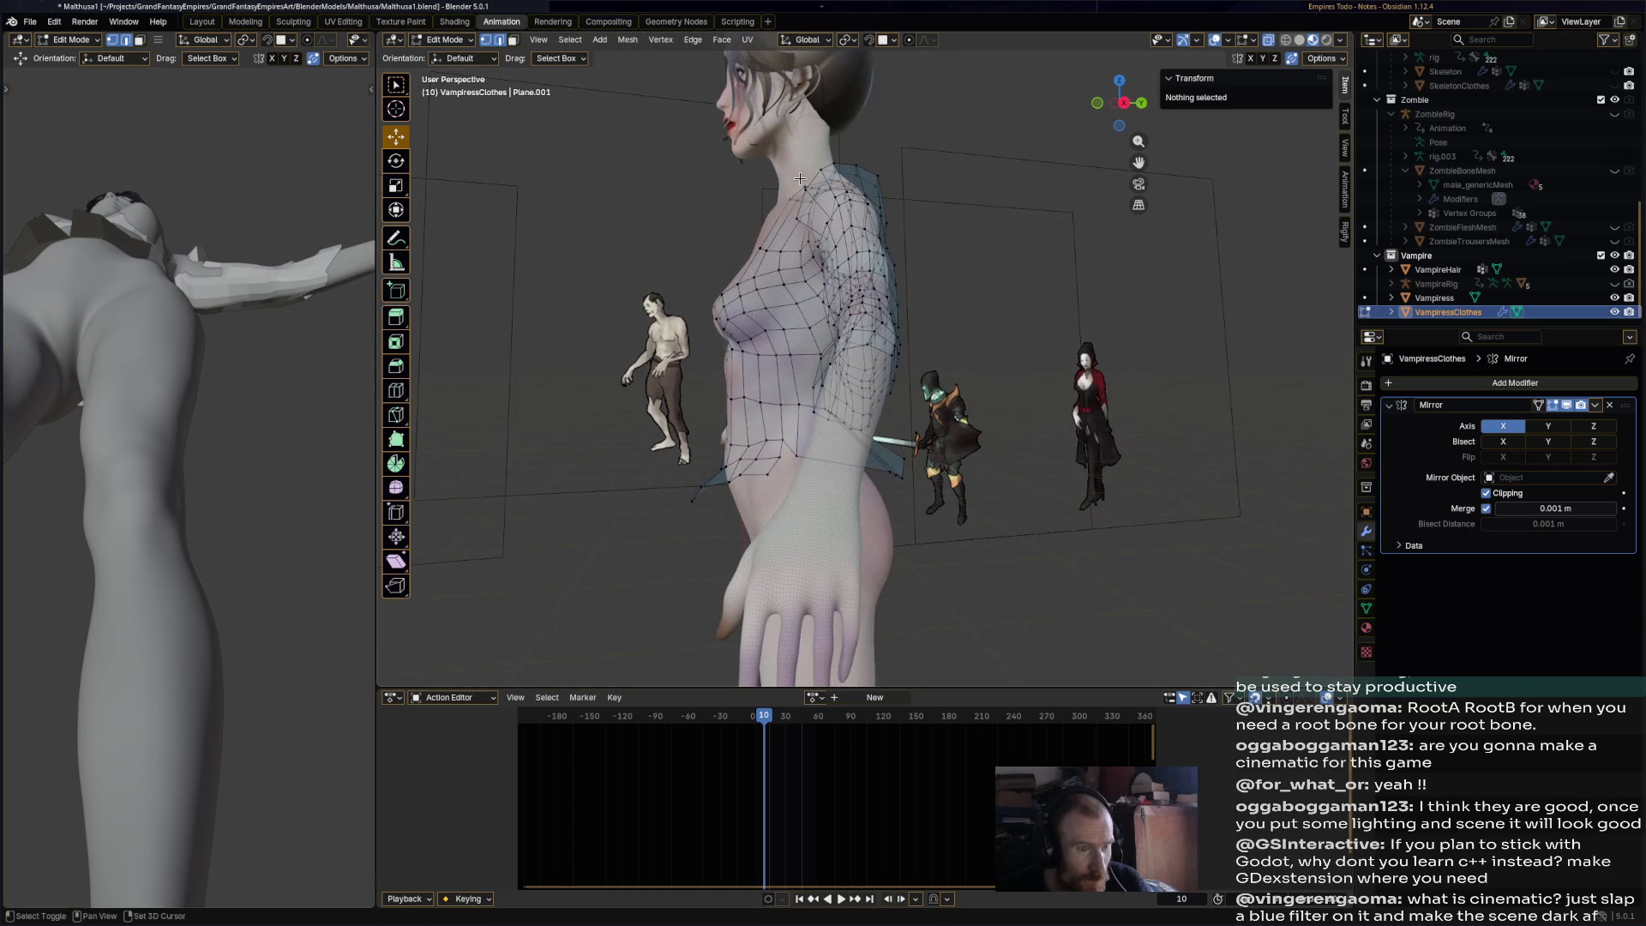
scroll(800, 178, "up", 5)
- Move a shoulder vertex in stages toward the neck
left_click(743, 317)
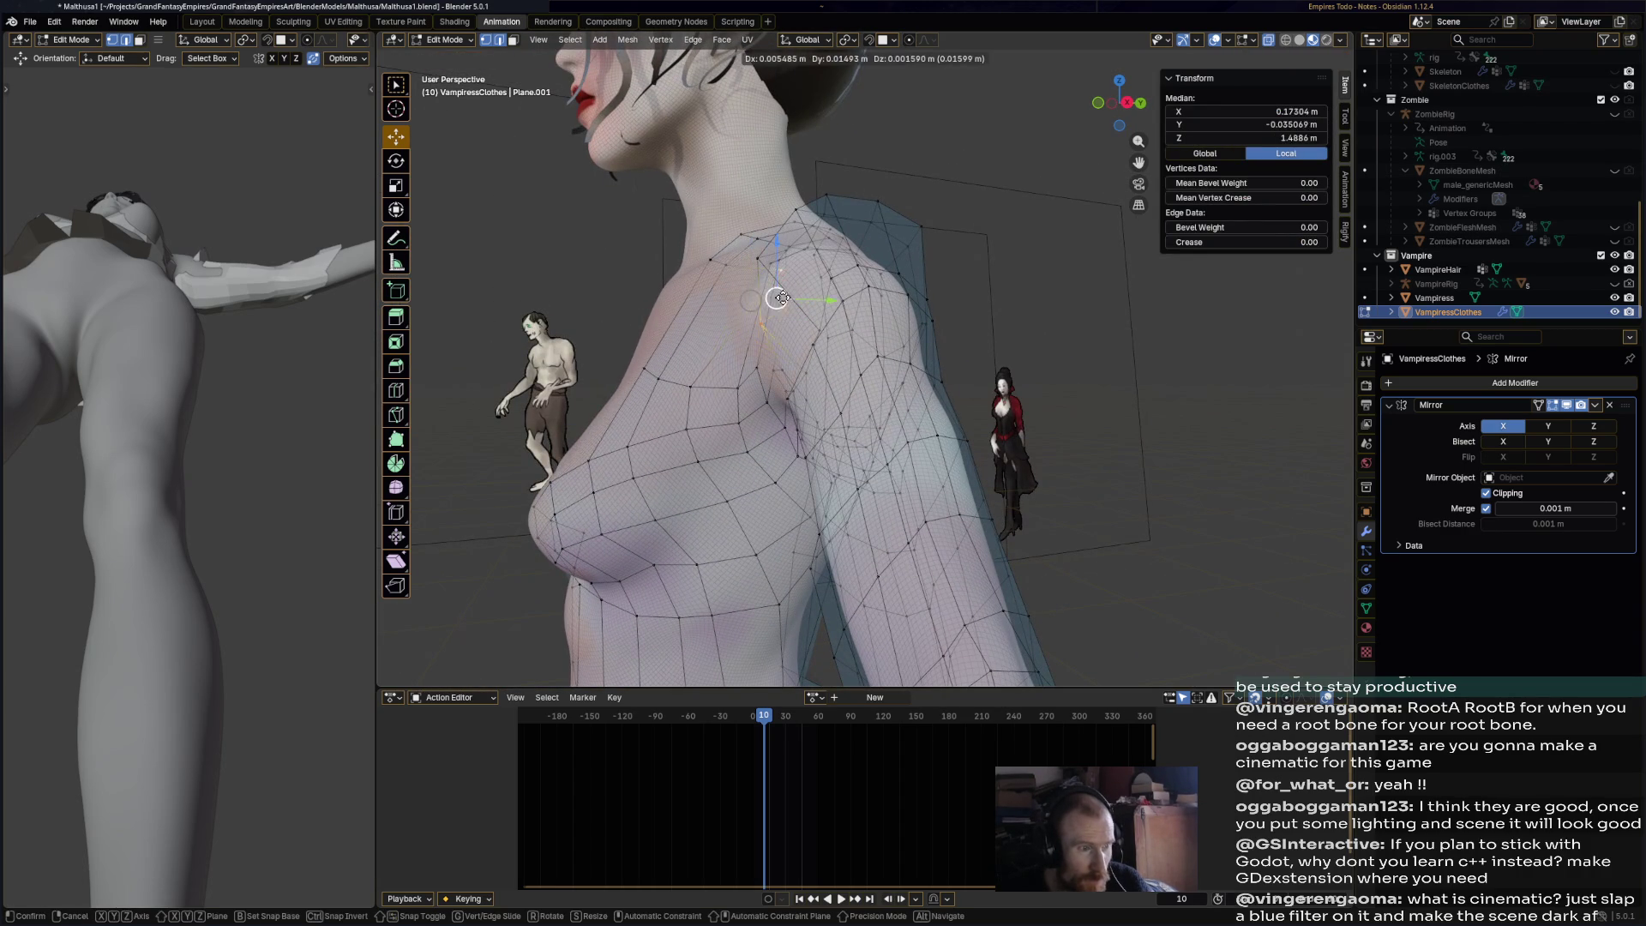
right_click(782, 325)
key("g")
left_click(746, 260)
key("g")
left_click(794, 218)
key("g")
left_click(796, 211)
- Fine-tune that vertex's position near the neck, then deselect all vertices
key("g")
left_click(857, 208)
key("g")
left_click(882, 210)
key("g")
left_click(883, 211)
left_click(921, 232, "shift")
key("alt+a")
mouse_move(920, 226)
middle_mouse_down()
mouse_move(1040, 360)
mouse_move(1021, 401)
mouse_move(948, 378)
middle_mouse_up()
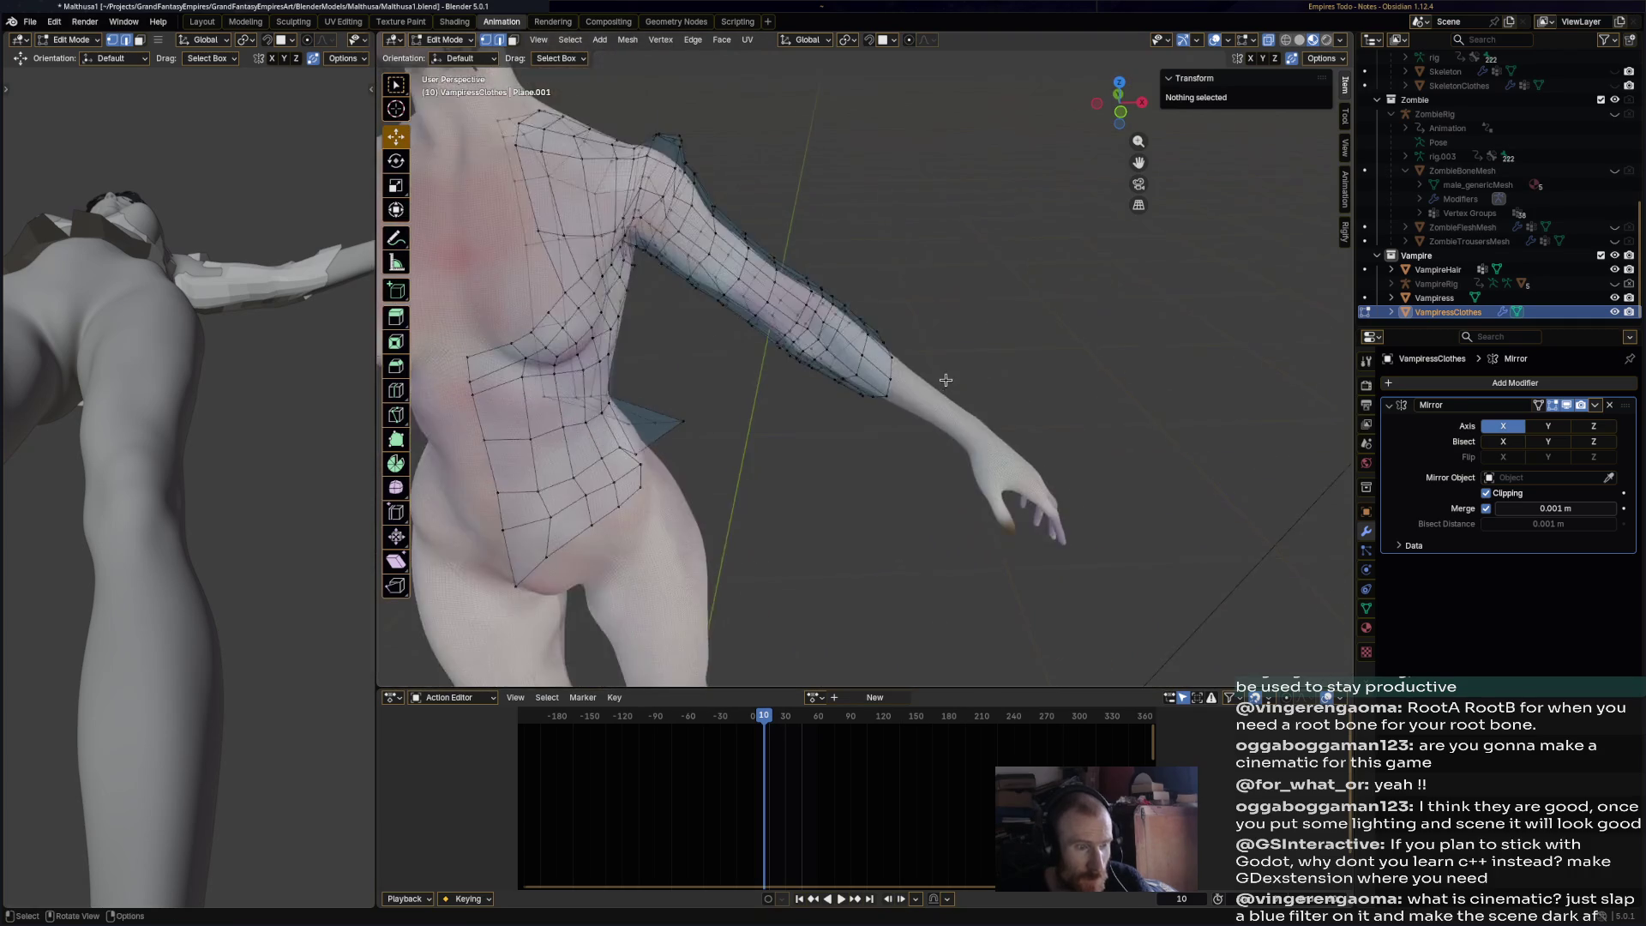
- Resize the edge loop around the upper arm
scroll(926, 387, "up", 5)
left_click(925, 464, "alt")
scroll(925, 454, "down", 4)
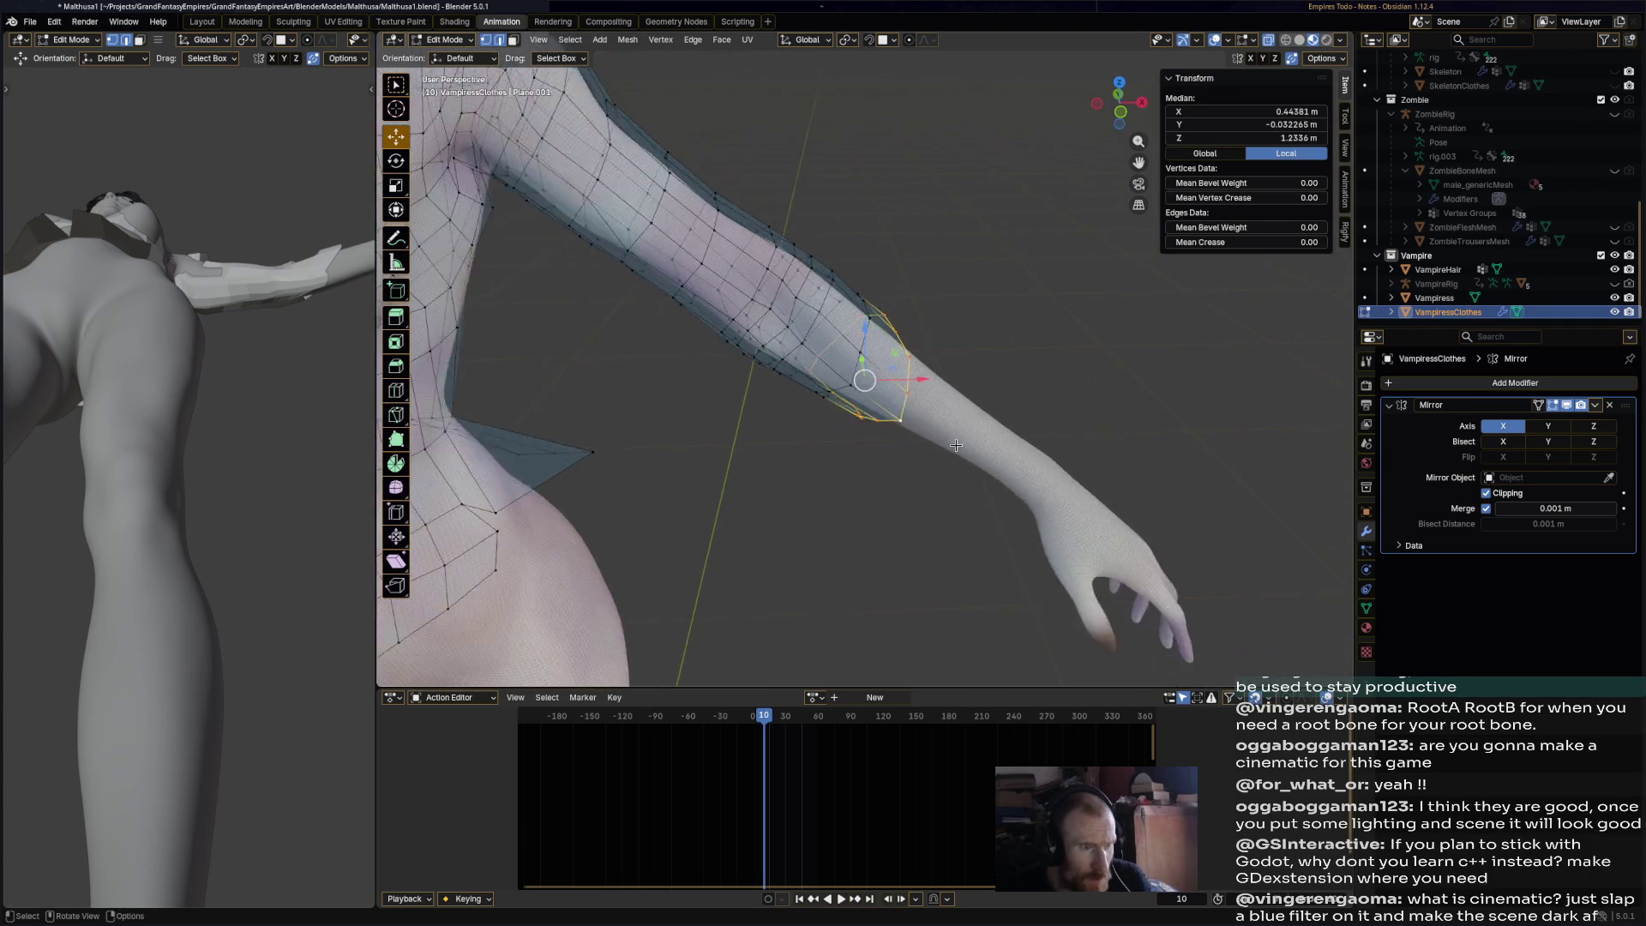
key("s")
left_click(978, 444)
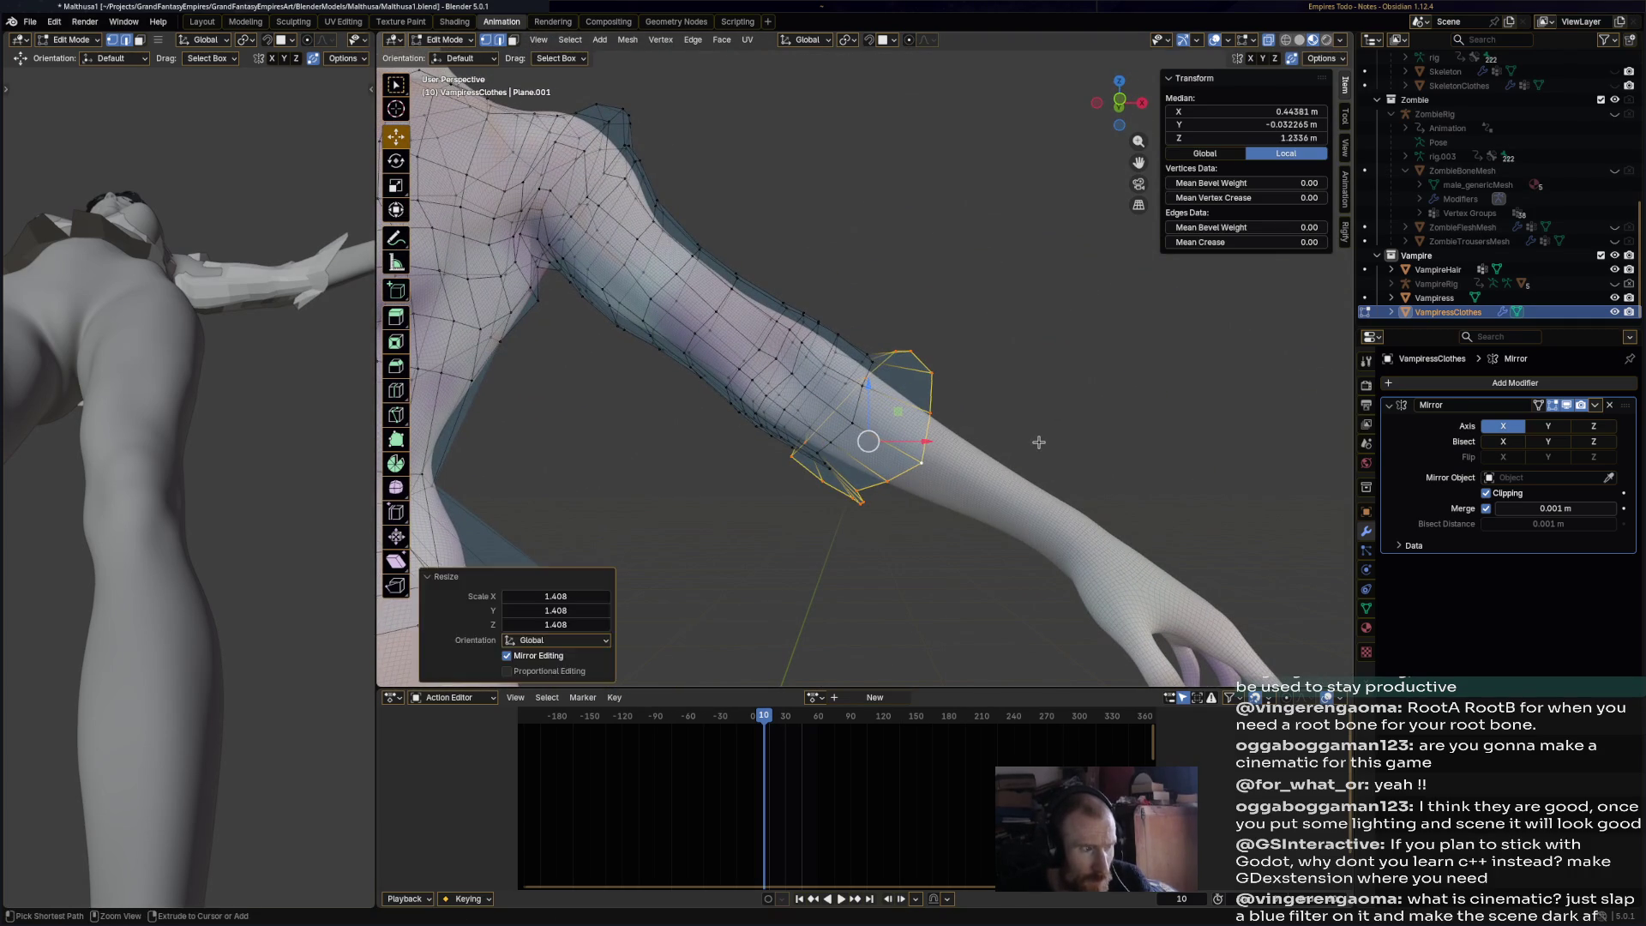
key("alt+a")
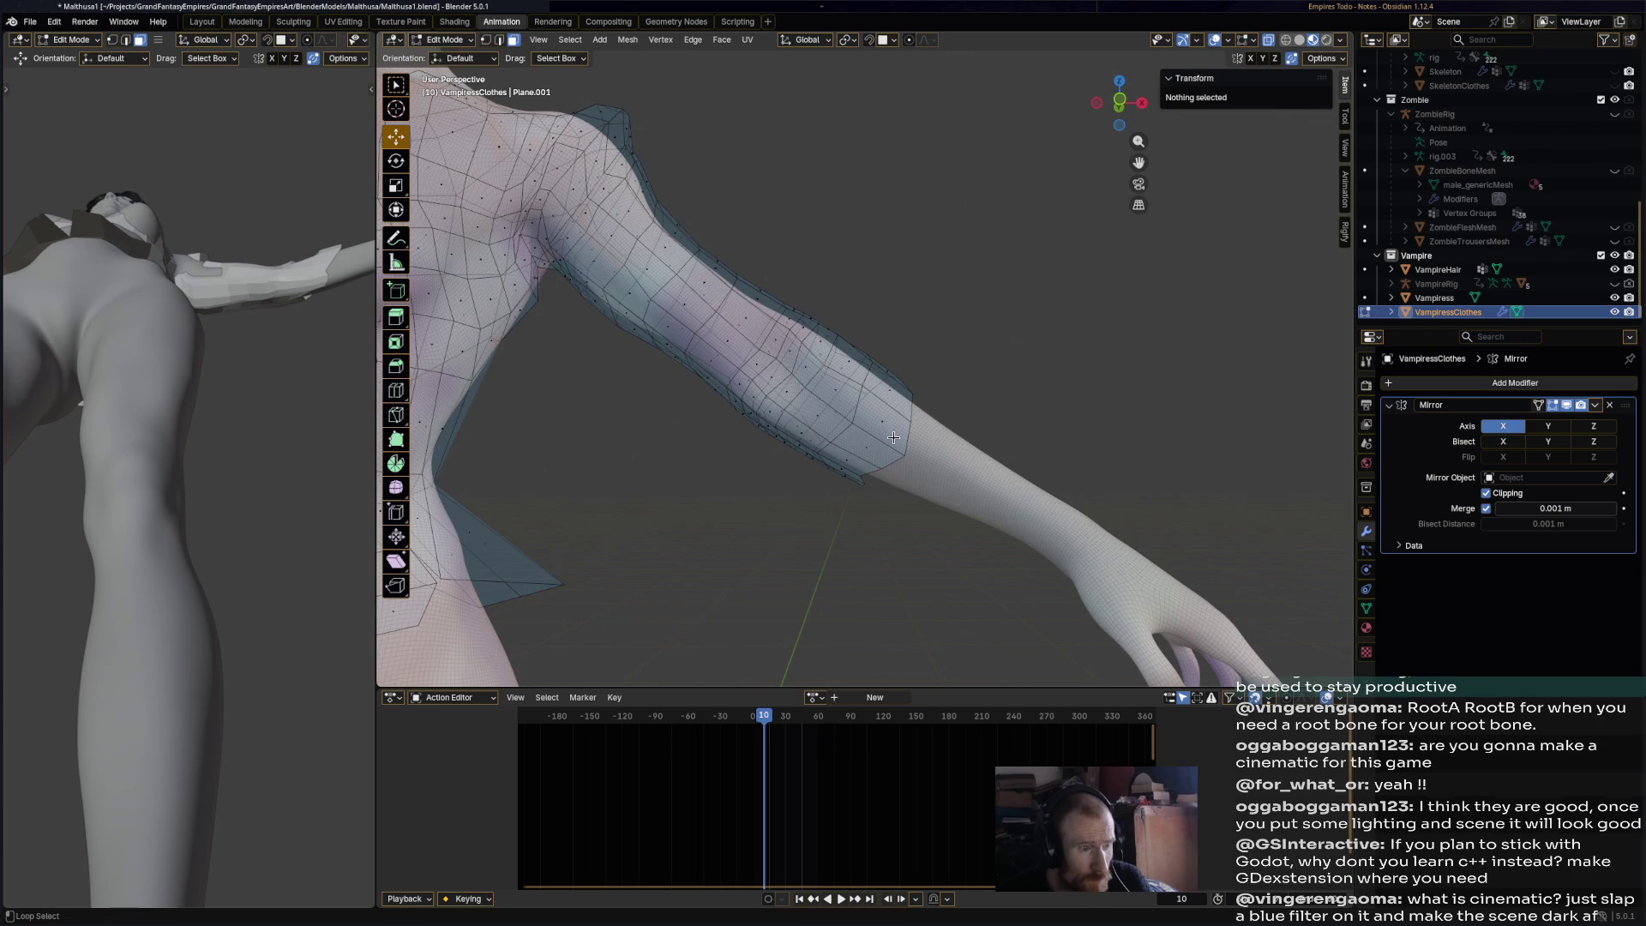
- Enlarge and reposition the sleeve cuff loop, using edge select mode
left_click(894, 438, "alt")
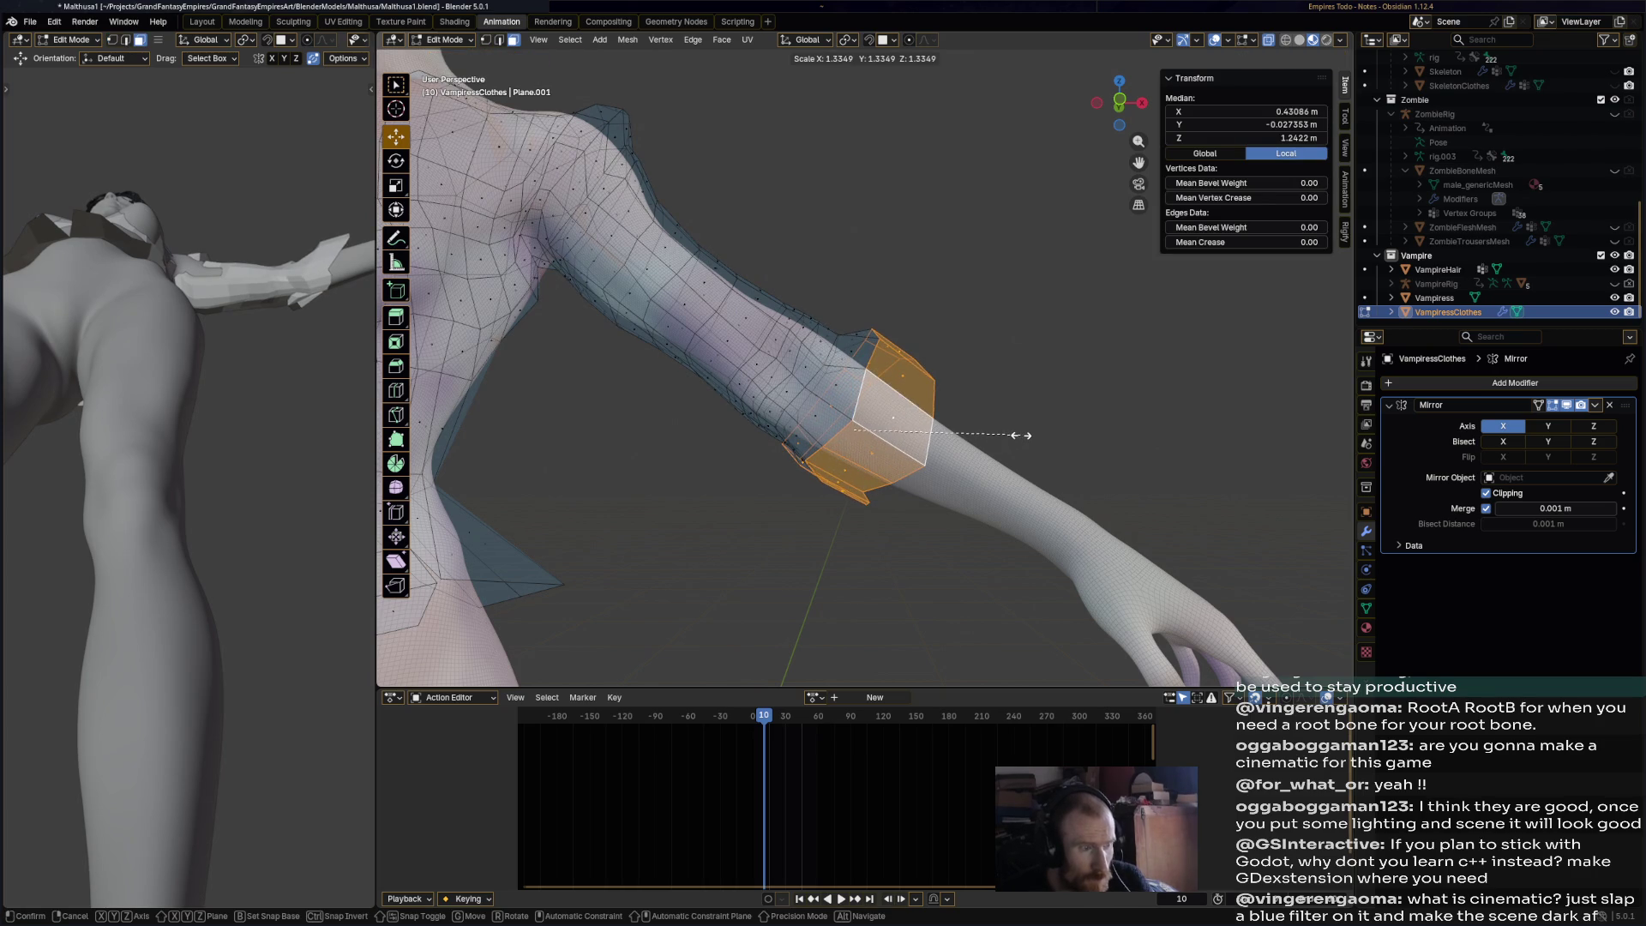
left_click(1020, 435)
mouse_move(1021, 435)
middle_mouse_down()
mouse_move(785, 452)
mouse_move(852, 423)
middle_mouse_up()
key("g")
left_click(785, 452)
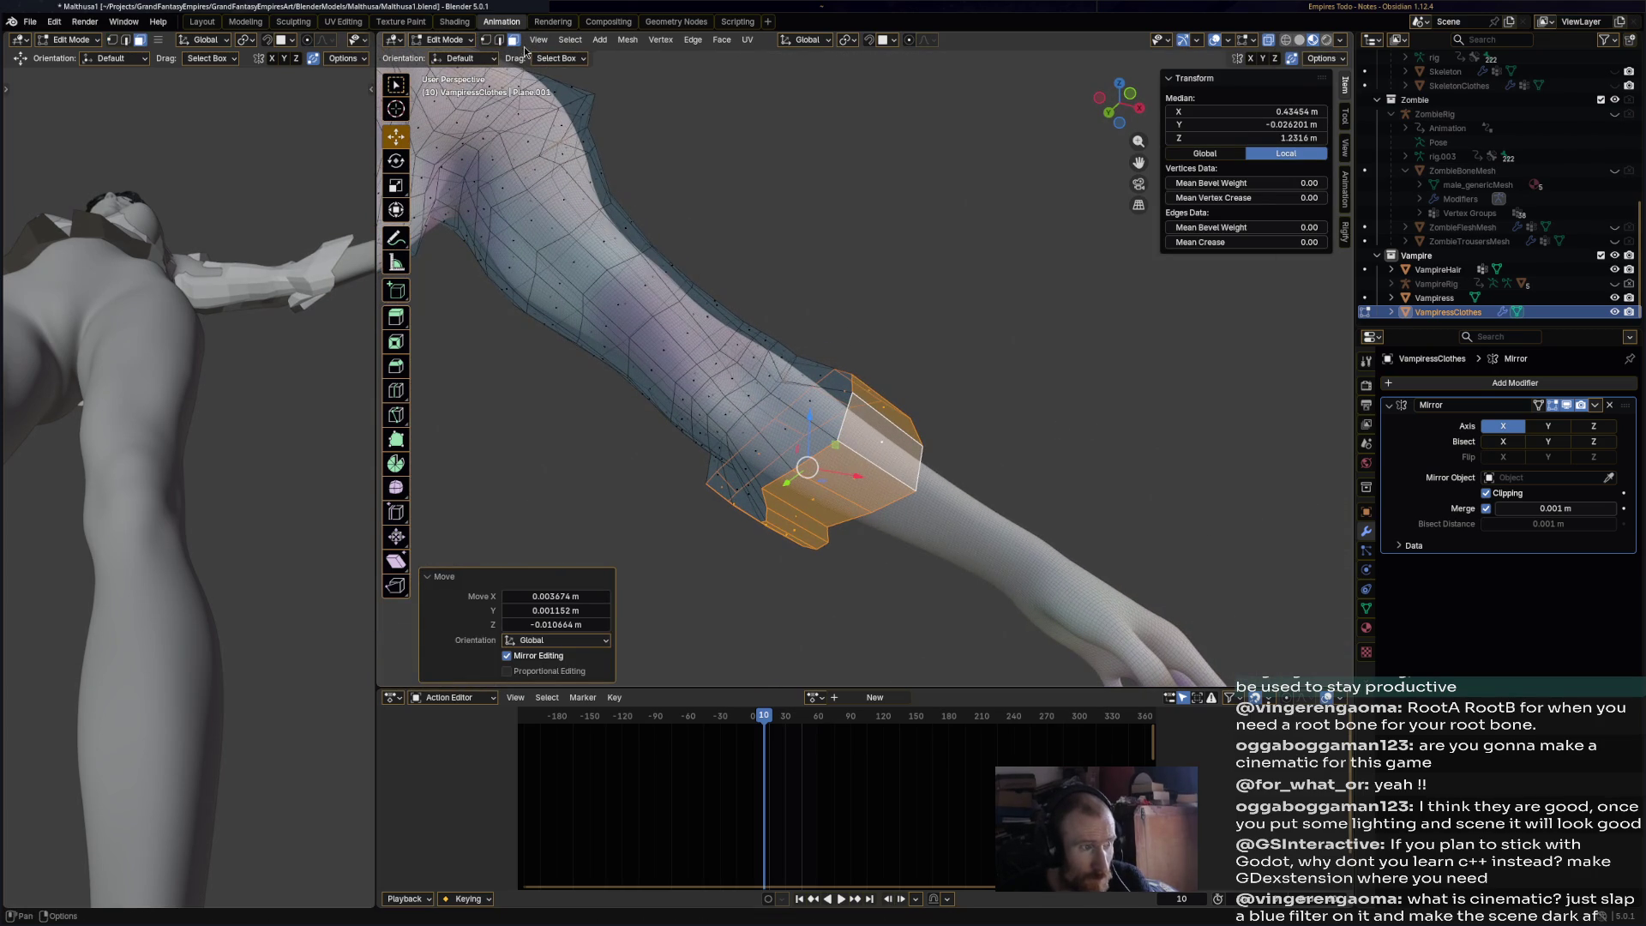
left_click(499, 40)
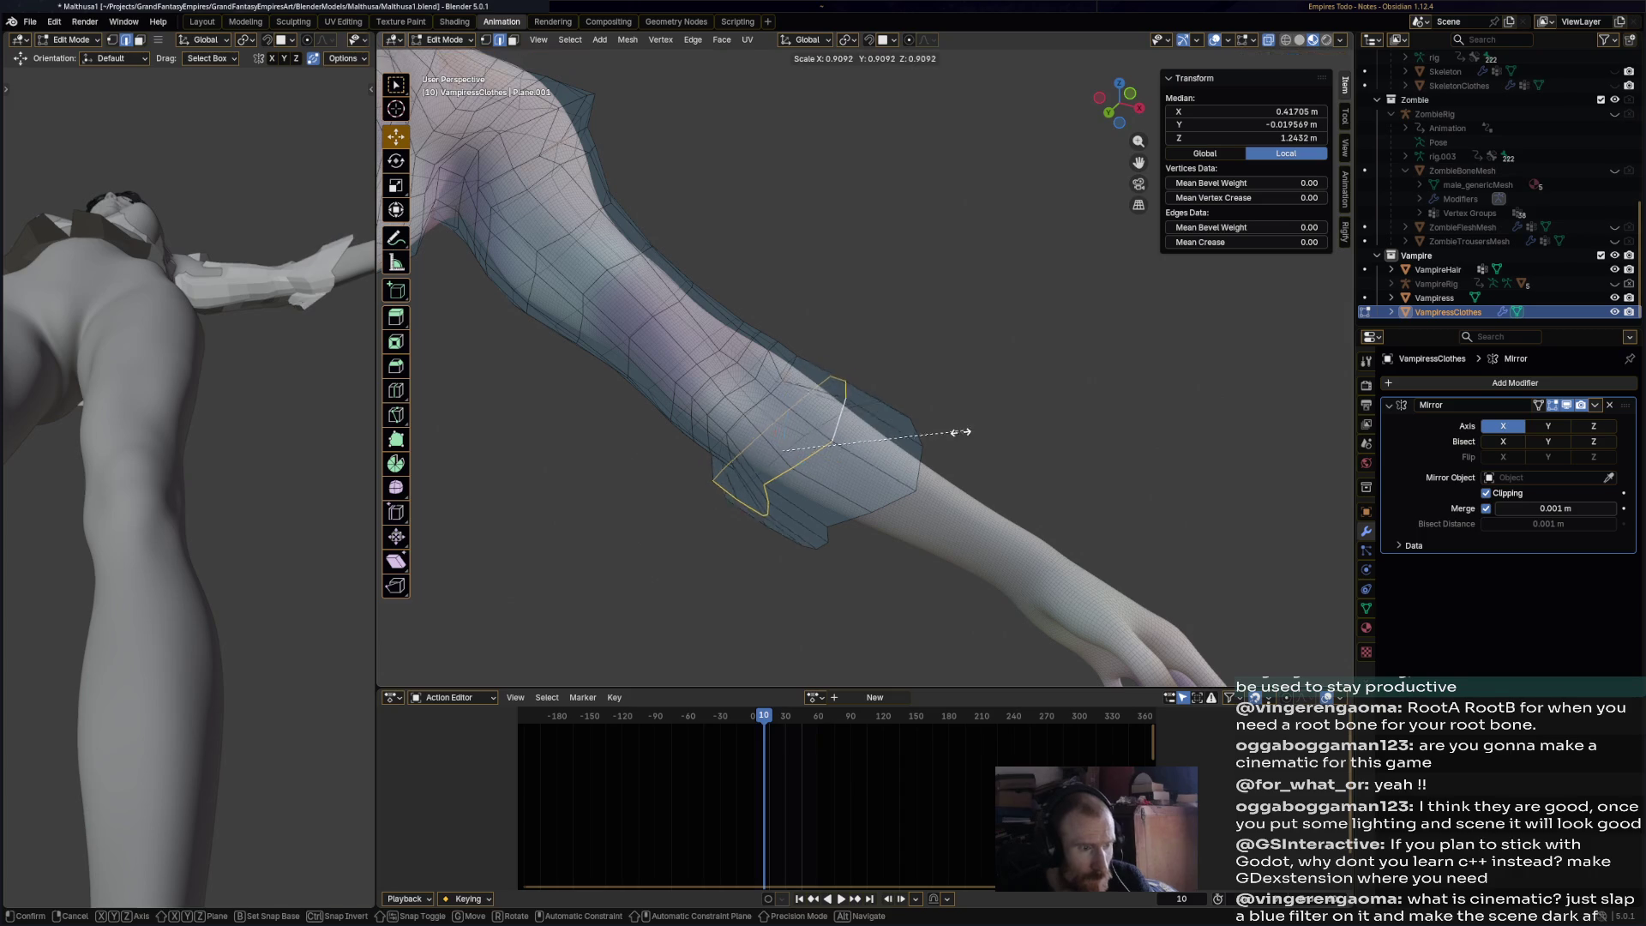
left_click(932, 431)
key("alt+a")
scroll(857, 463, "down", 4)
mouse_move(858, 463)
middle_mouse_down()
mouse_move(832, 499)
mouse_move(890, 526)
middle_mouse_up()
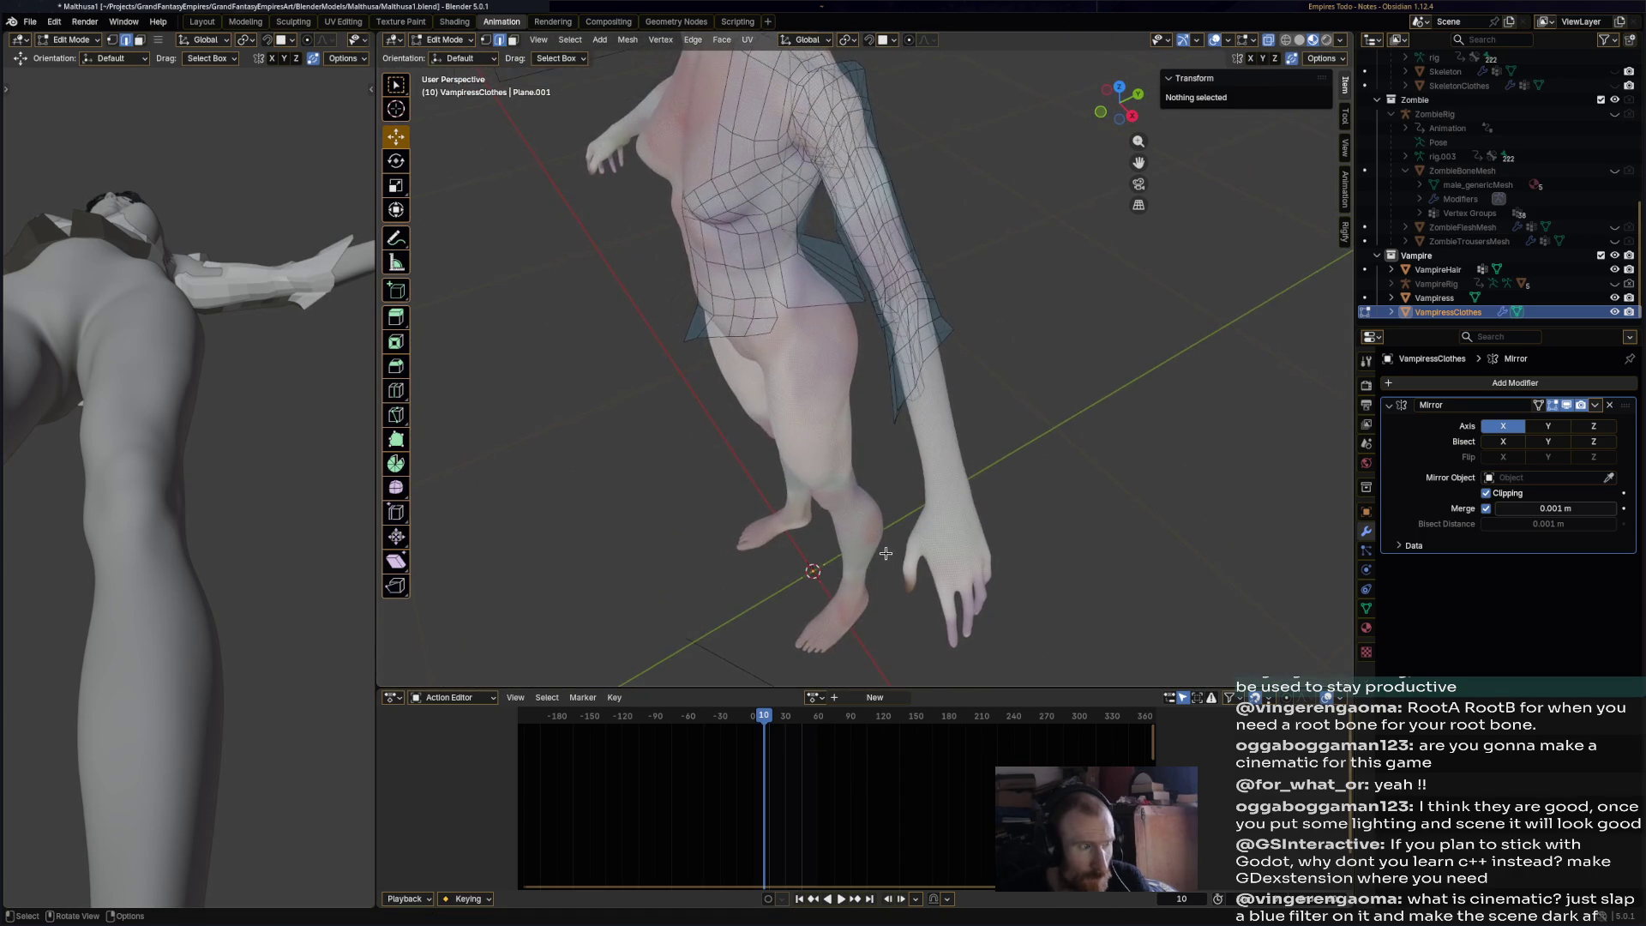
- Rotate the sleeve's bottom edge loop by 78.2°
scroll(890, 525, "down", 2)
scroll(969, 359, "up", 6)
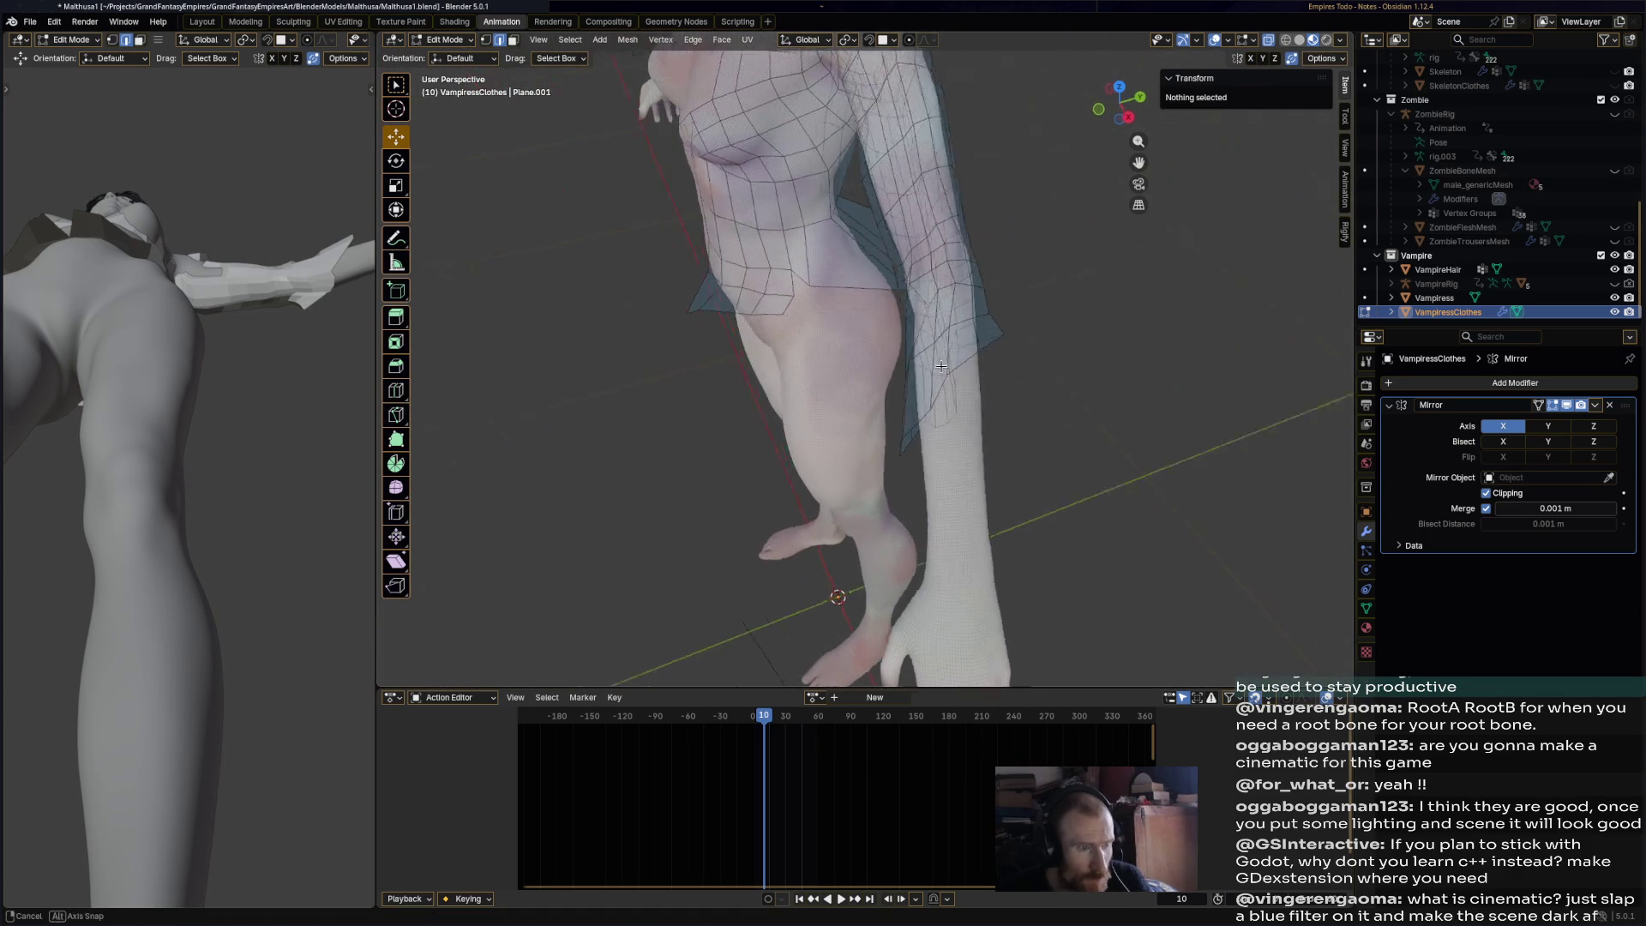
left_click(969, 359, "alt")
key("r")
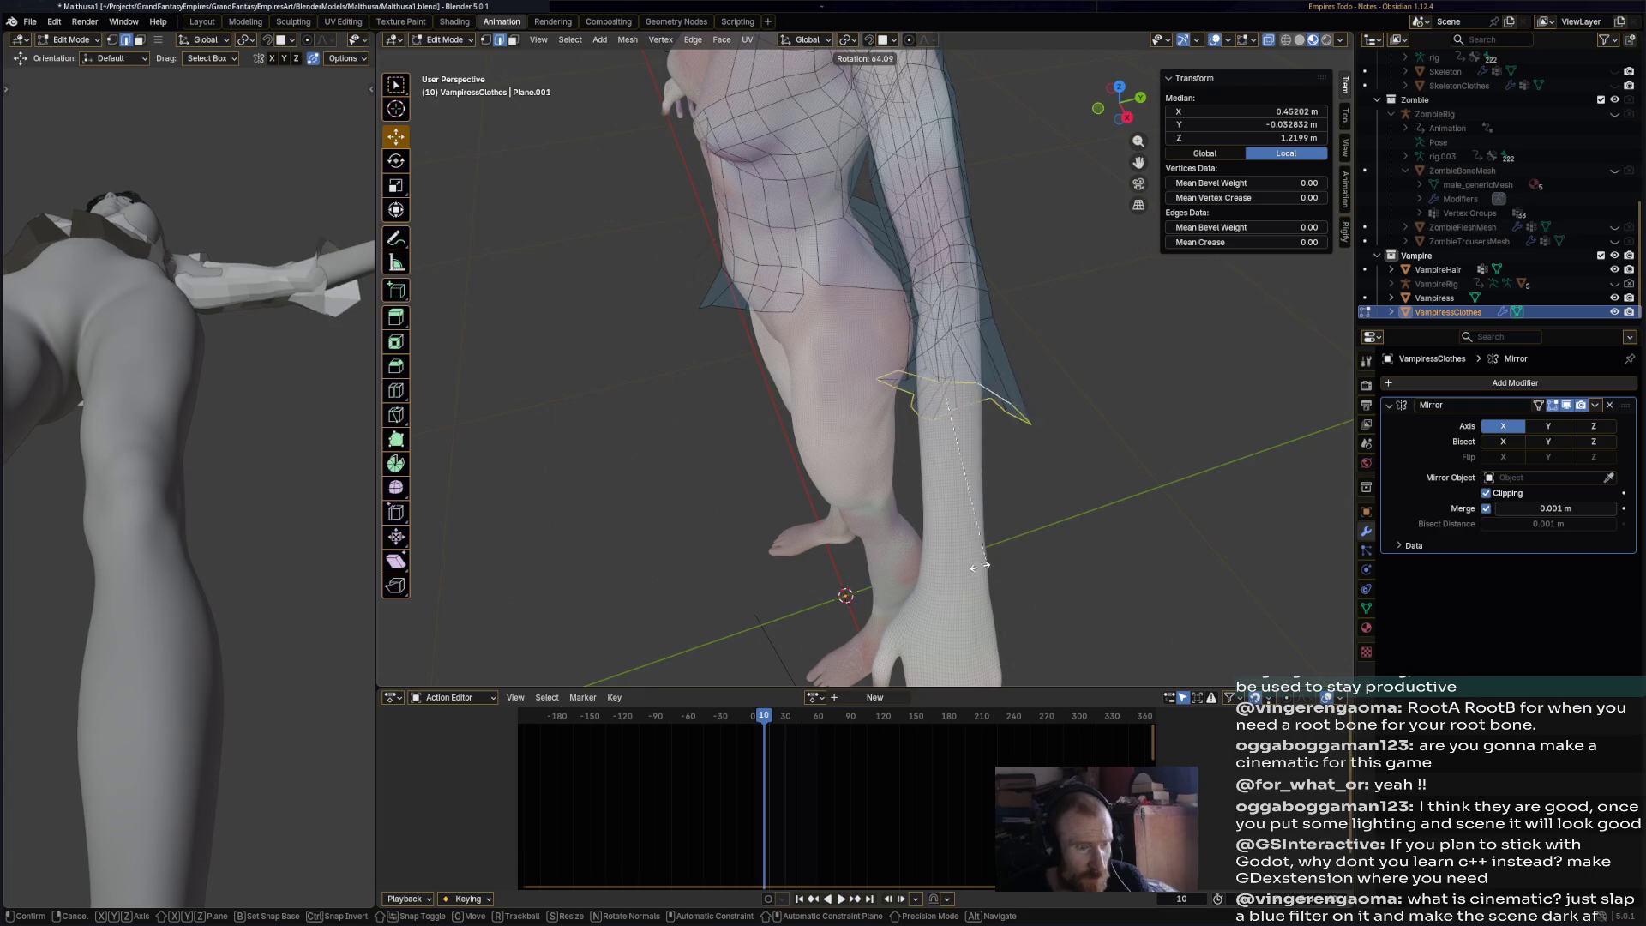
left_click(945, 573)
- Nudge individual sleeve edges slightly into place
mouse_move(946, 573)
middle_mouse_down()
mouse_move(896, 409)
mouse_move(854, 400)
middle_mouse_up()
left_click(853, 399)
key("g")
left_click(858, 411)
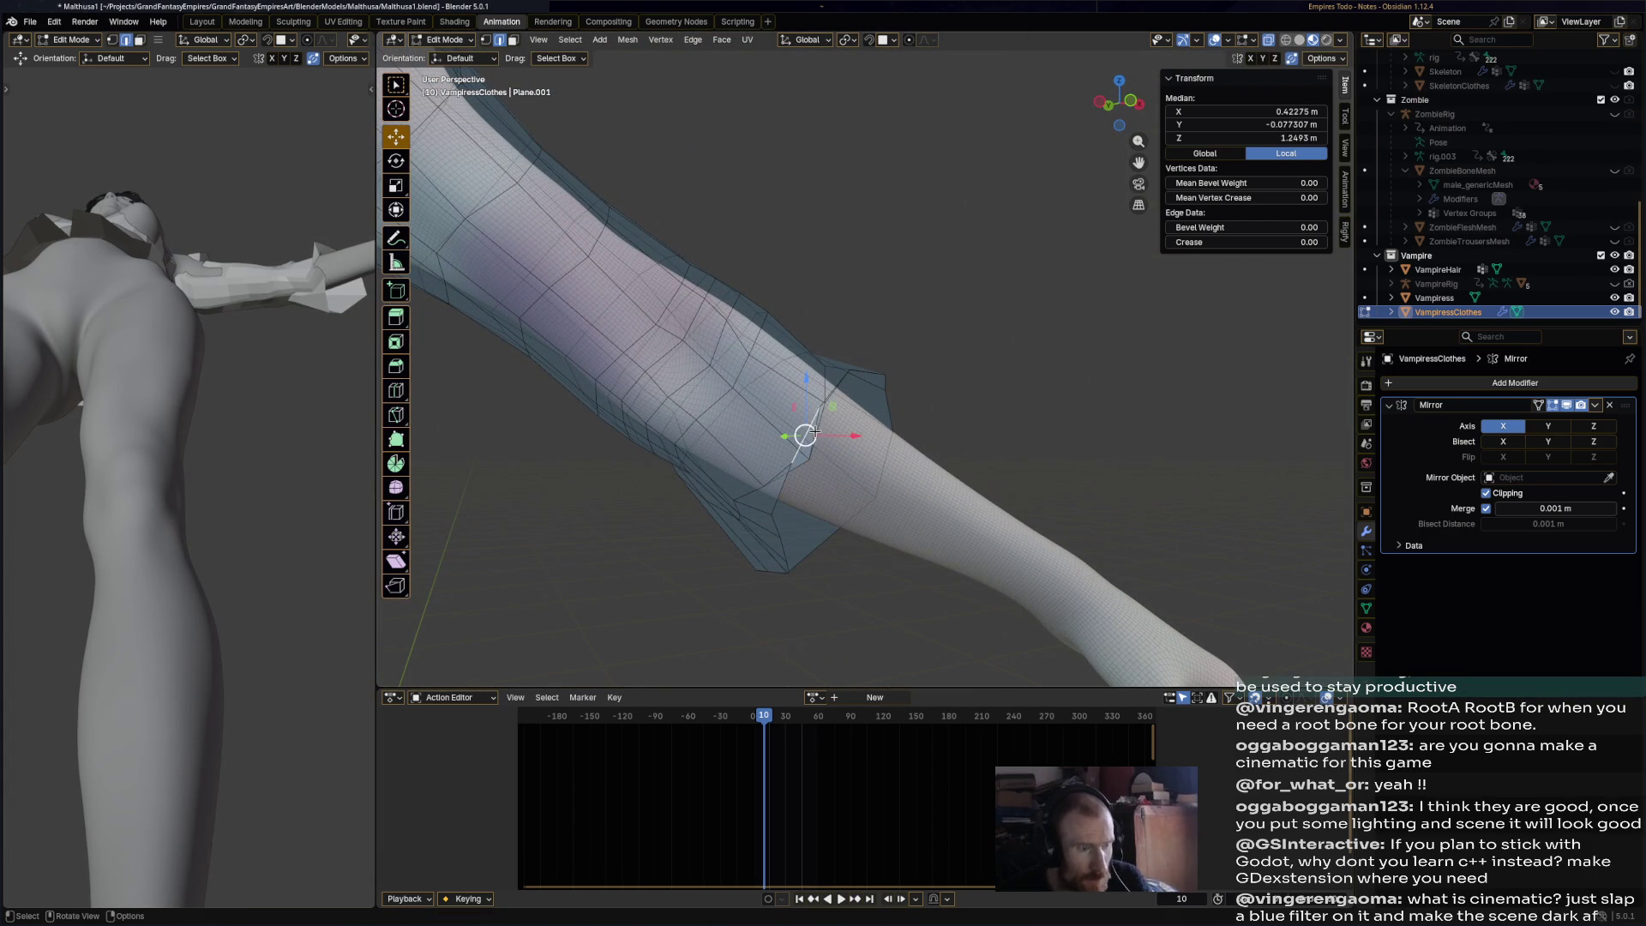
left_click(810, 426)
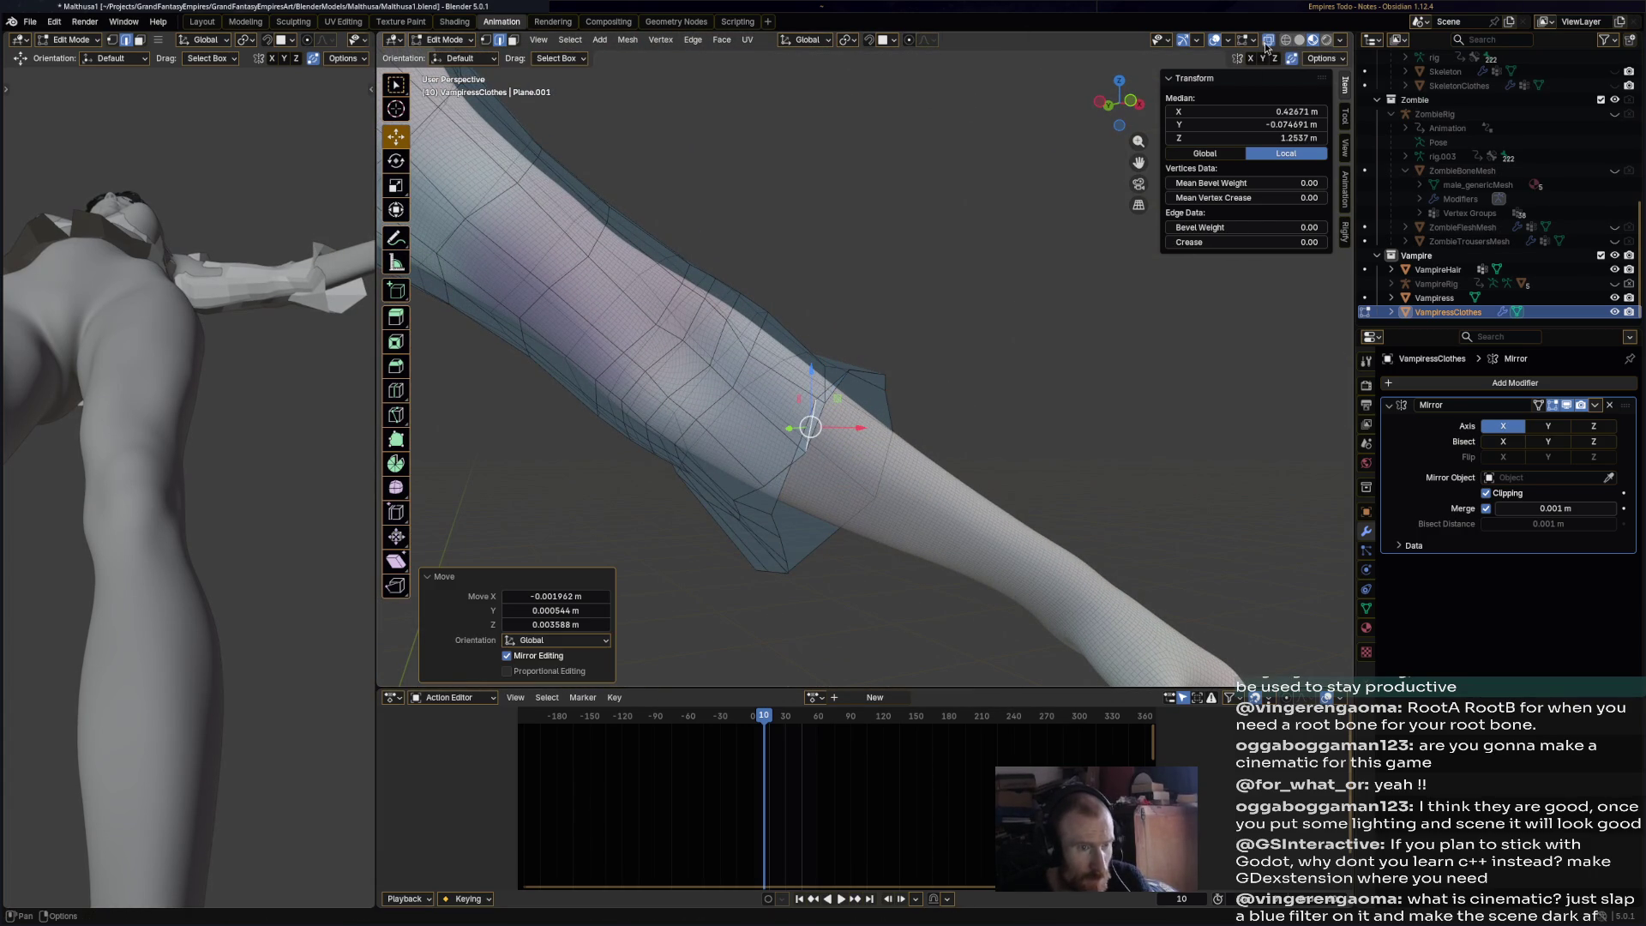
left_click(797, 439)
left_click(818, 454)
middle_click_drag(809, 433, 804, 371)
- Move sleeve vertices and rotate the sleeve section by -21.5°
key("g")
left_click(790, 462)
left_click(805, 445)
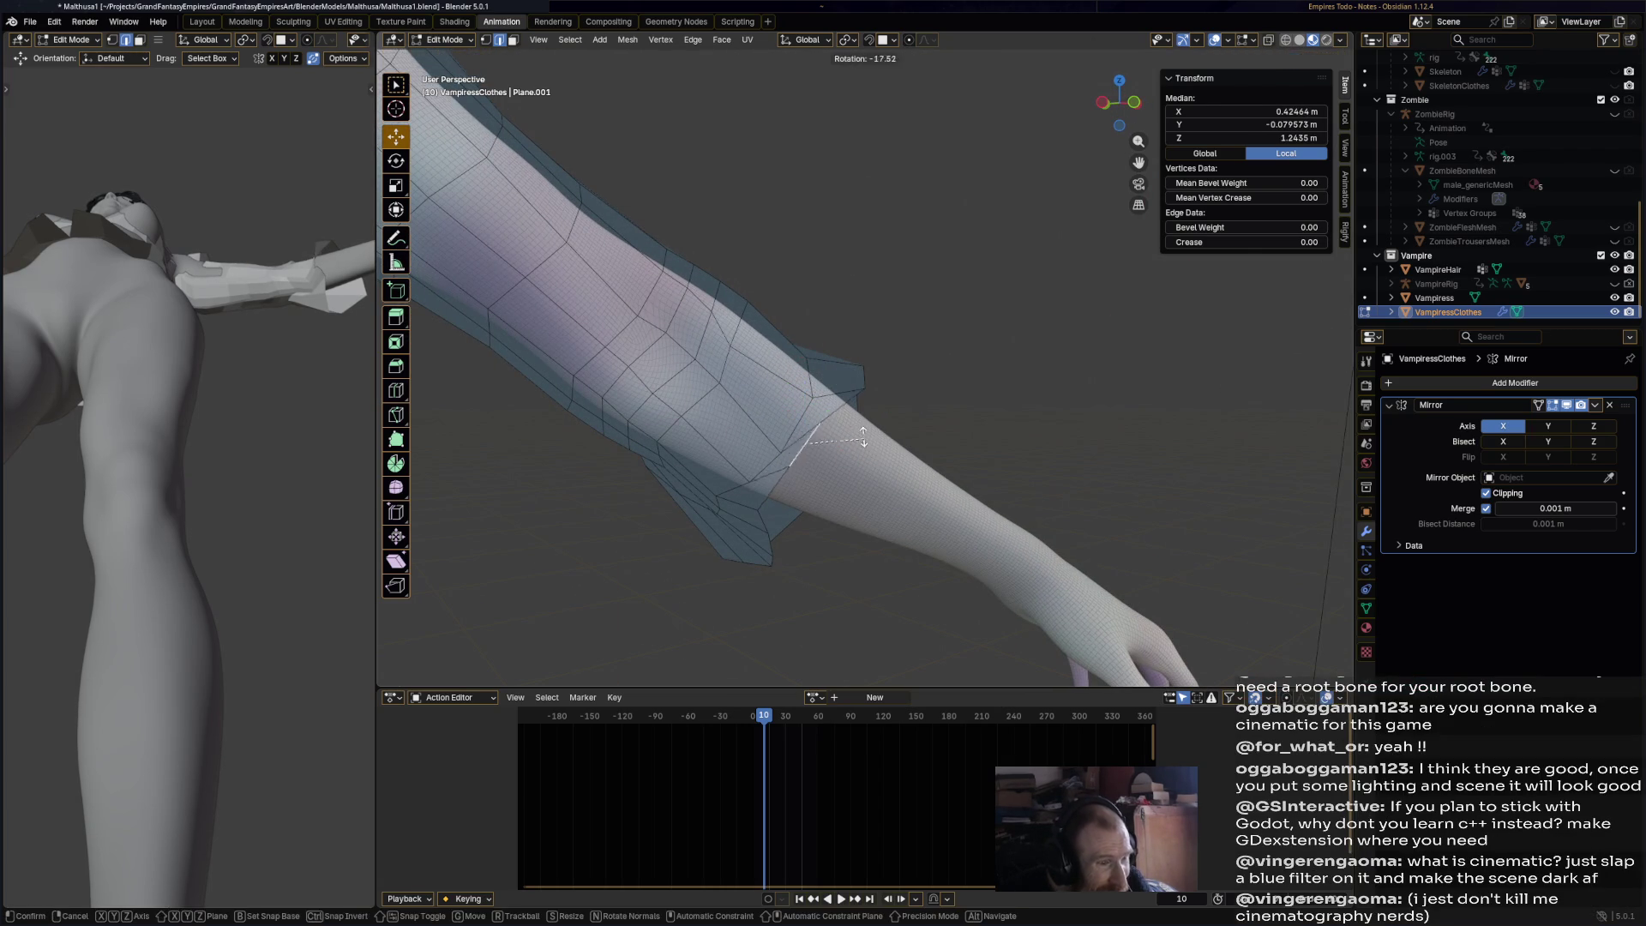
left_click(862, 435)
mouse_move(864, 453)
middle_mouse_down()
mouse_move(793, 487)
mouse_move(797, 455)
mouse_move(790, 505)
middle_mouse_up()
- Make several small moves of the sleeve vertices near the hand
key("g")
left_click(785, 480)
key("g")
left_click(797, 487)
key("g")
left_click(793, 498)
key("g")
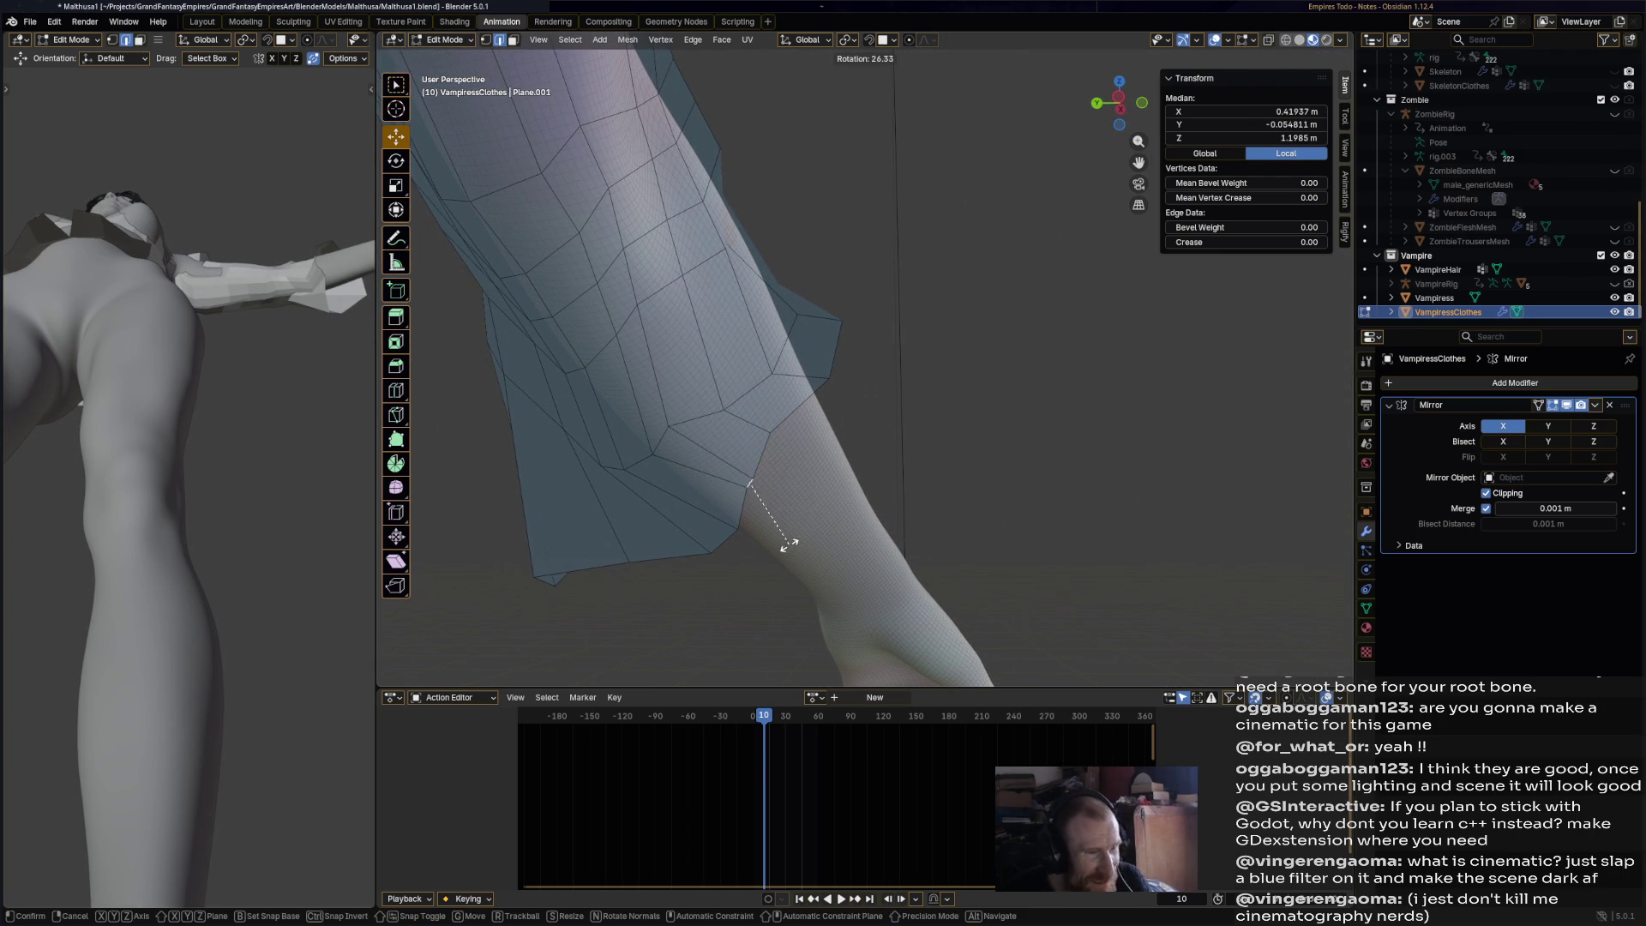
right_click(789, 544)
key("g")
left_click(787, 487)
- Reposition the sleeve edge and rotate it by -19.3°
key("s")
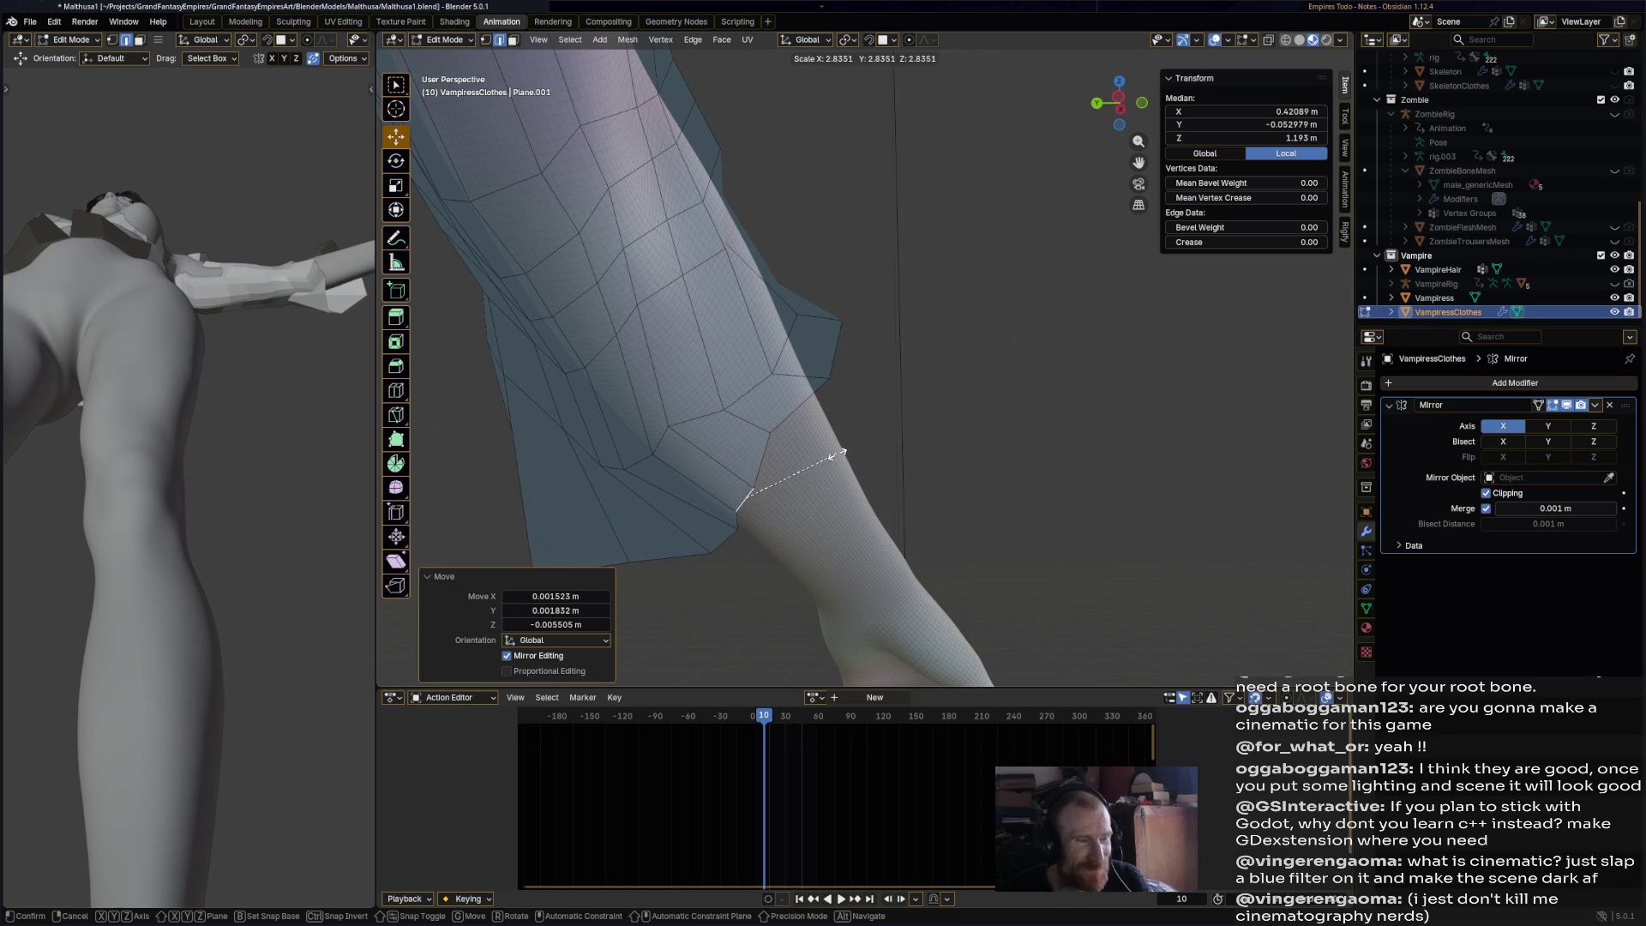
key("g")
left_click(810, 491)
left_click(797, 467)
mouse_move(886, 496)
middle_mouse_down()
mouse_move(857, 446)
mouse_move(893, 434)
mouse_move(559, 596)
mouse_move(909, 445)
middle_mouse_up()
- Rotate another sleeve part by -16.7° and shrink it to 0.659
left_click(916, 444)
left_click(858, 476)
left_click(870, 391)
middle_click_drag(870, 392, 940, 435)
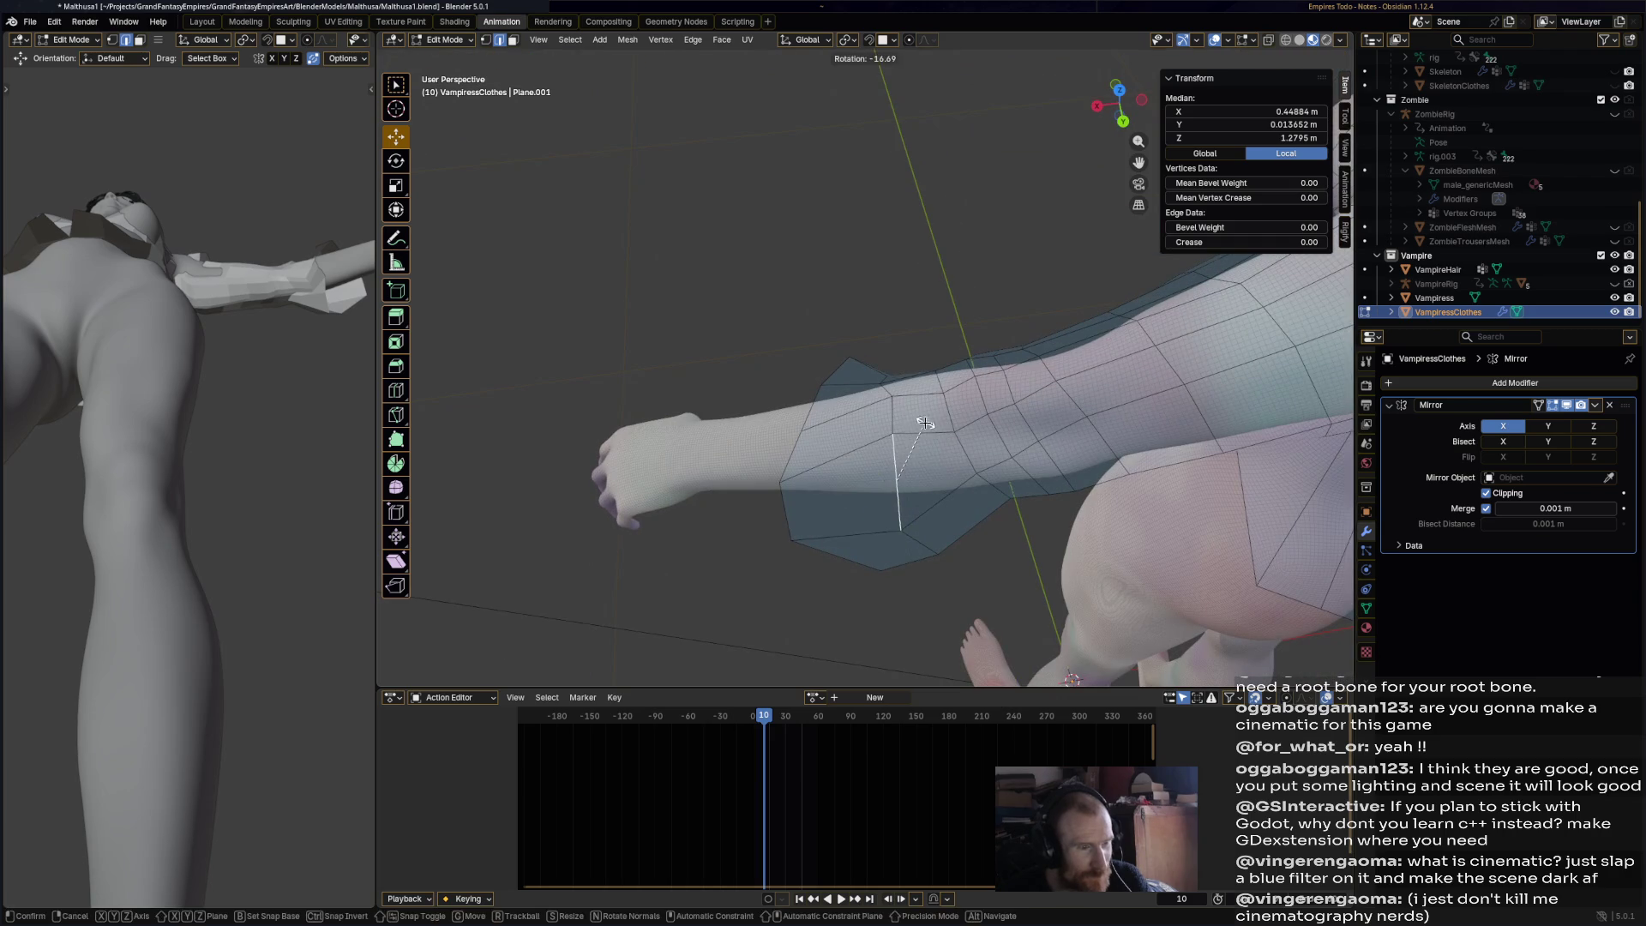
left_click(924, 422)
left_click(915, 479)
- Move the sleeve edge, rotate it -14.7°, and shrink it to 0.647
key("g")
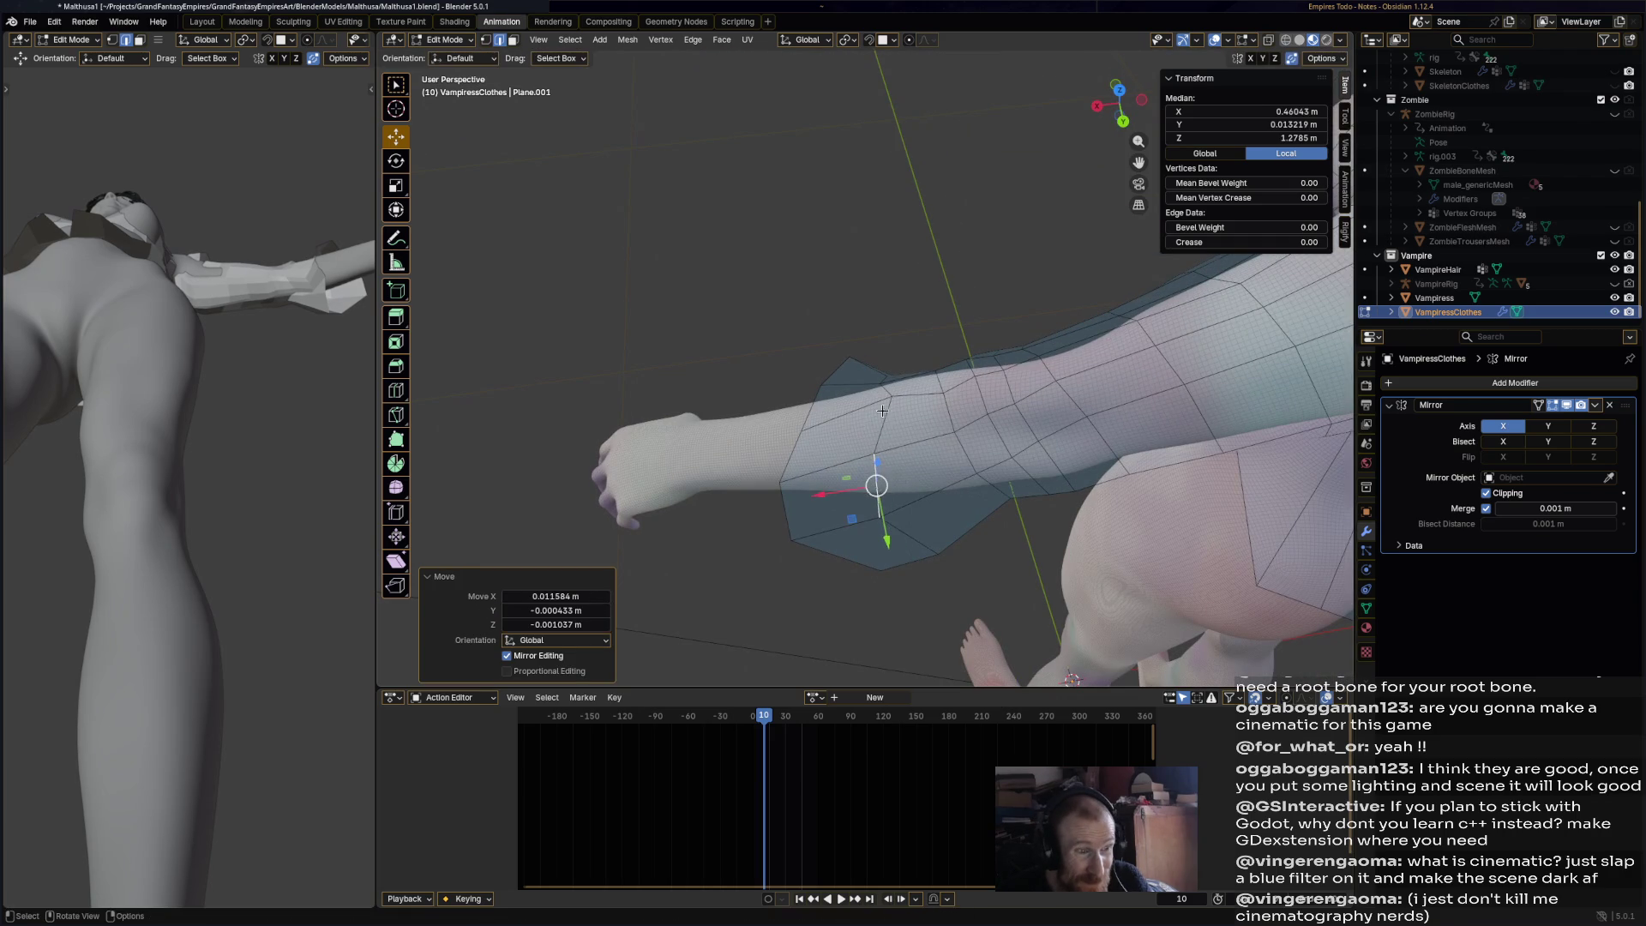
middle_click_drag(882, 410, 892, 446)
key("r")
left_click(893, 458)
key("s")
left_click(889, 464)
- Adjust the upper-arm vertices with a 3.28° rotation, then deselect everything
middle_click_drag(956, 498, 1062, 442)
mouse_move(975, 315)
middle_mouse_down()
mouse_move(795, 257)
mouse_move(806, 228)
mouse_move(786, 246)
middle_mouse_up()
scroll(849, 270, "up", 3)
key("g")
left_click(812, 216)
left_click(812, 219)
scroll(806, 232, "down", 3)
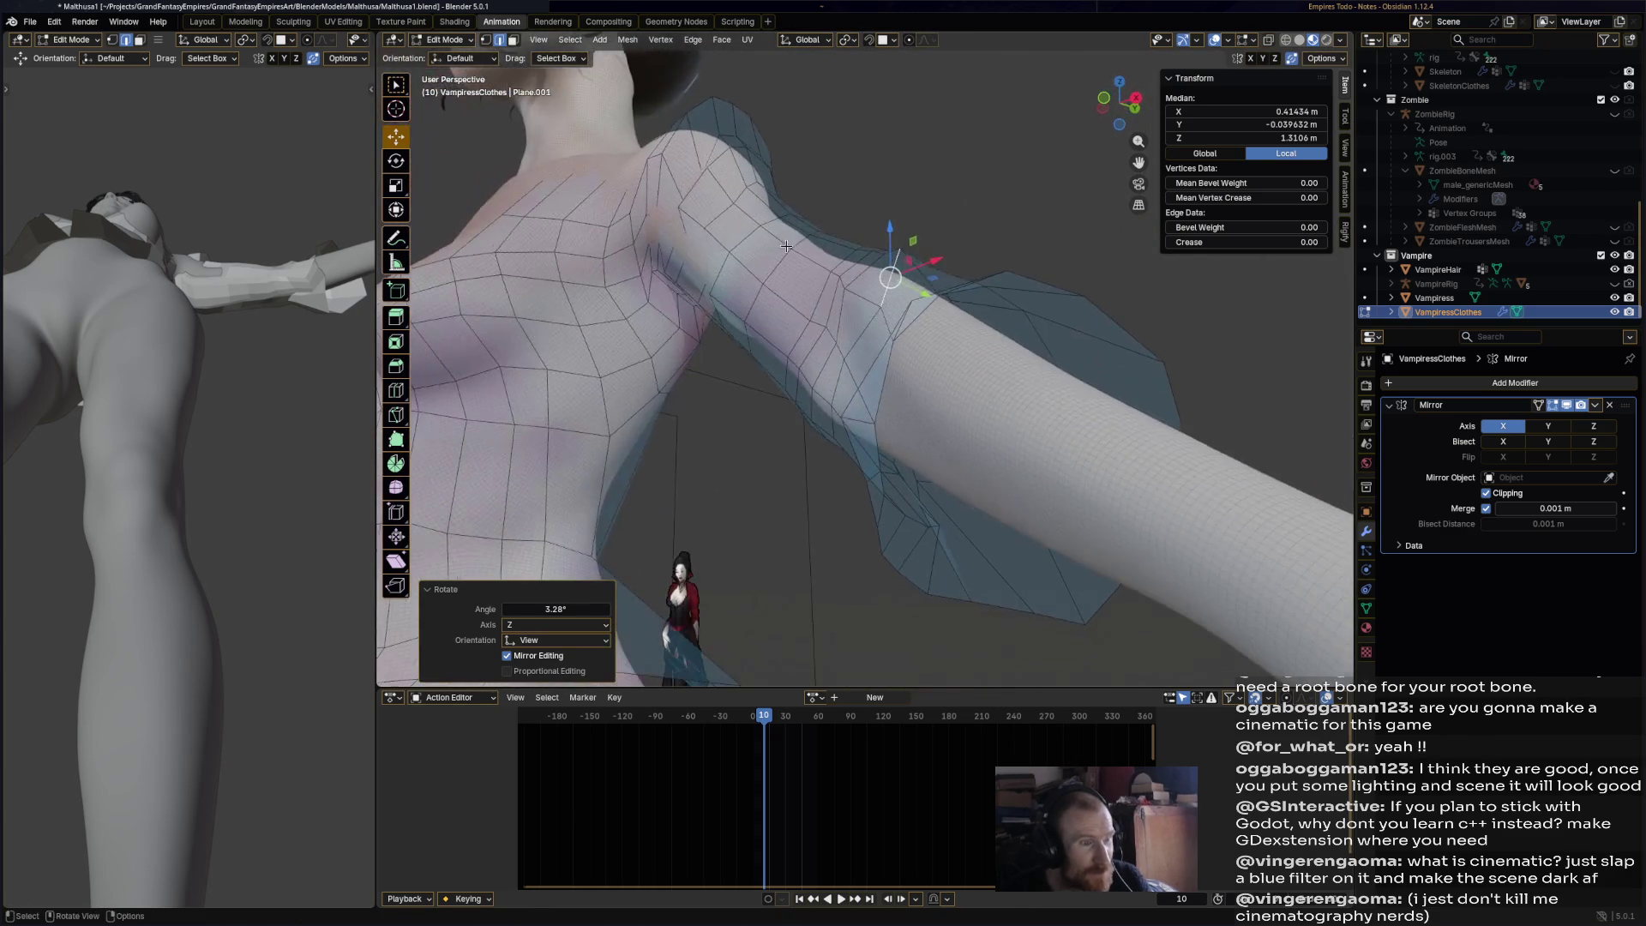
left_click(1031, 250)
scroll(996, 265, "down", 3)
mouse_move(996, 265)
middle_mouse_down()
mouse_move(908, 422)
mouse_move(775, 498)
mouse_move(713, 511)
middle_mouse_up()
scroll(908, 422, "down", 8)
- Undo the stray torso vertex selection and save the file
scroll(978, 429, "up", 6)
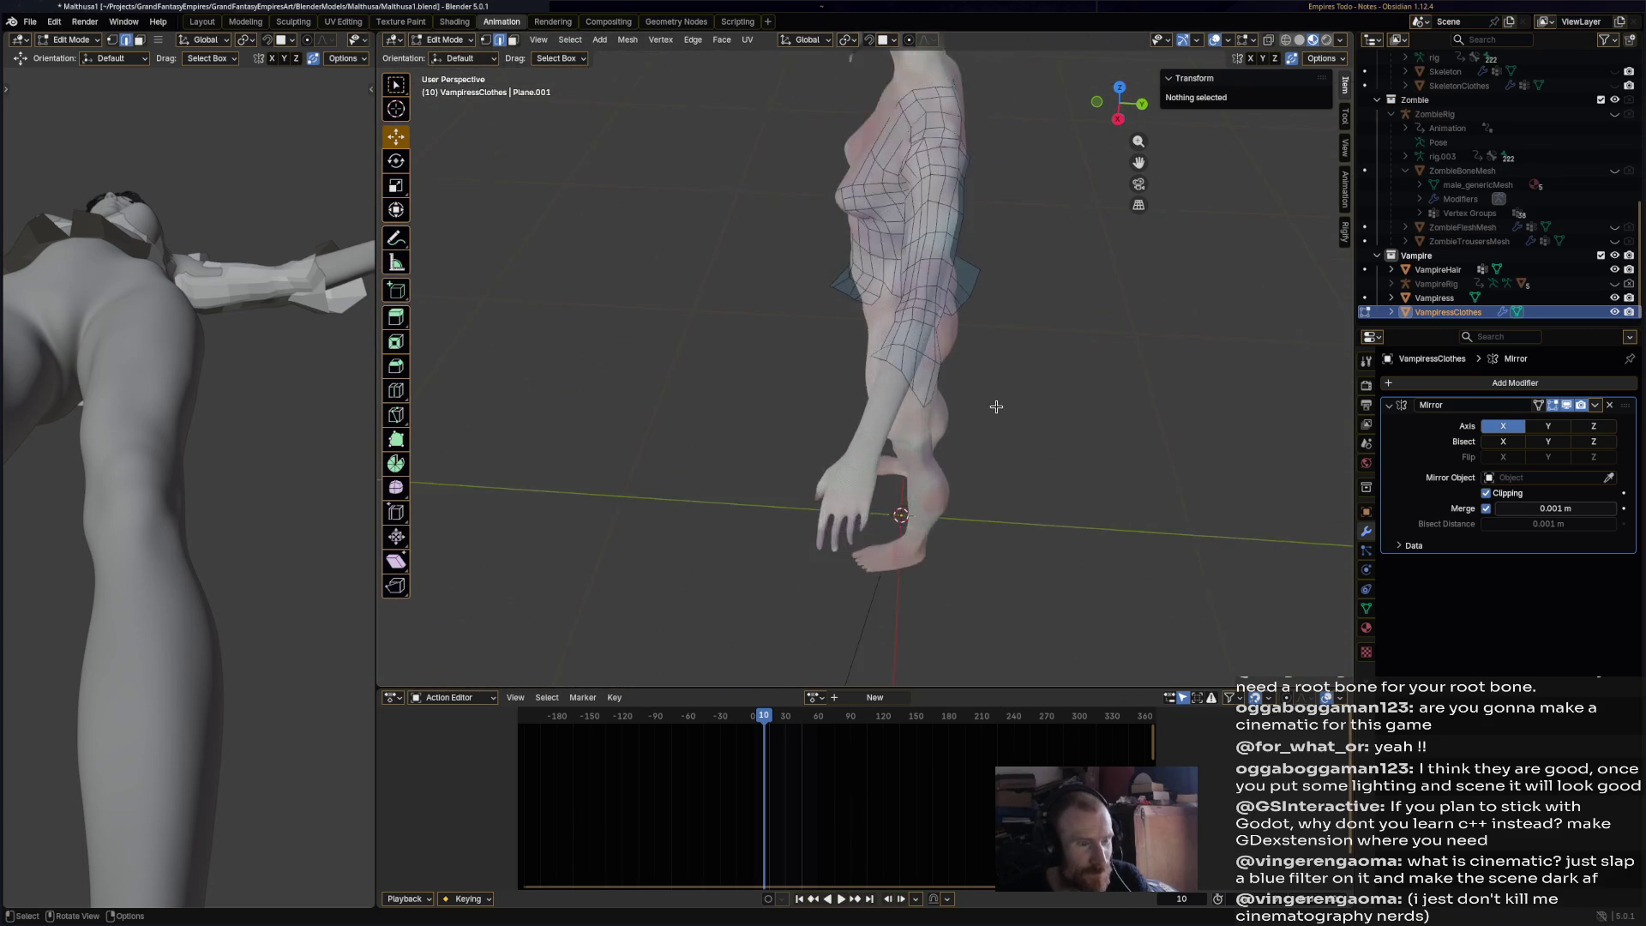
left_click(956, 465)
key("ctrl+z")
scroll(943, 429, "down", 6)
mouse_move(943, 429)
middle_mouse_down()
mouse_move(827, 291)
mouse_move(781, 276)
mouse_move(696, 376)
mouse_move(783, 357)
mouse_move(980, 389)
mouse_move(937, 338)
mouse_move(891, 342)
middle_mouse_up()
scroll(826, 290, "up", 6)
key("ctrl+s")
scroll(781, 276, "down", 5)
- Select the clothing's back neckline edges
key("a")
key("alt+a")
middle_click_drag(998, 281, 757, 383)
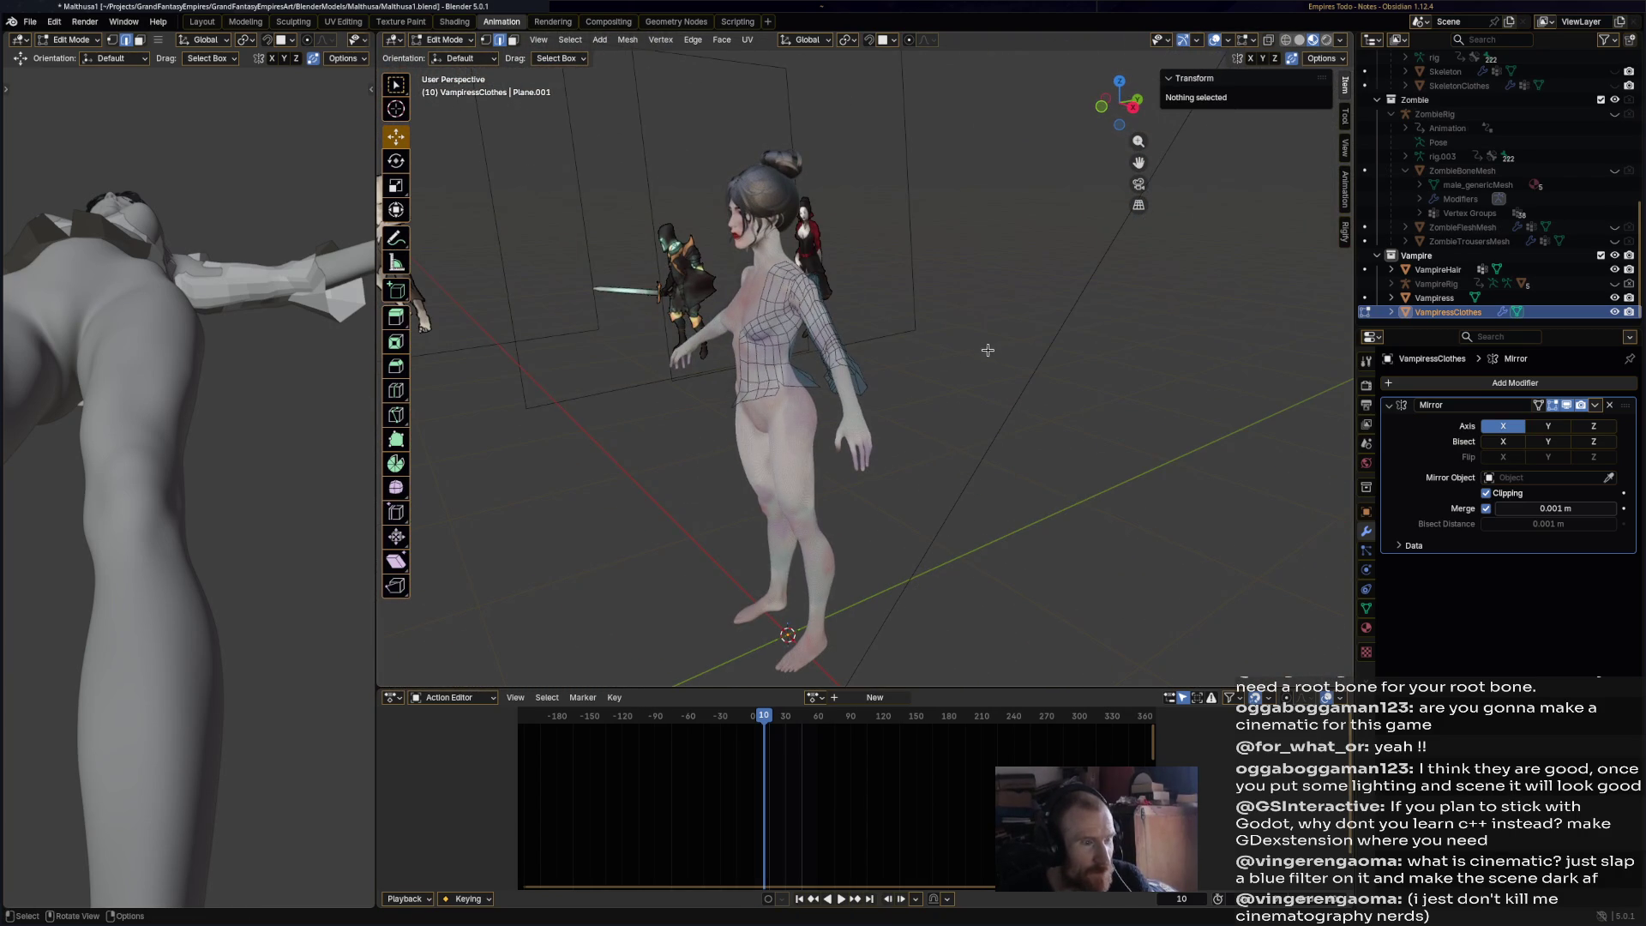
scroll(988, 350, "up", 6)
left_click(1003, 459, "alt")
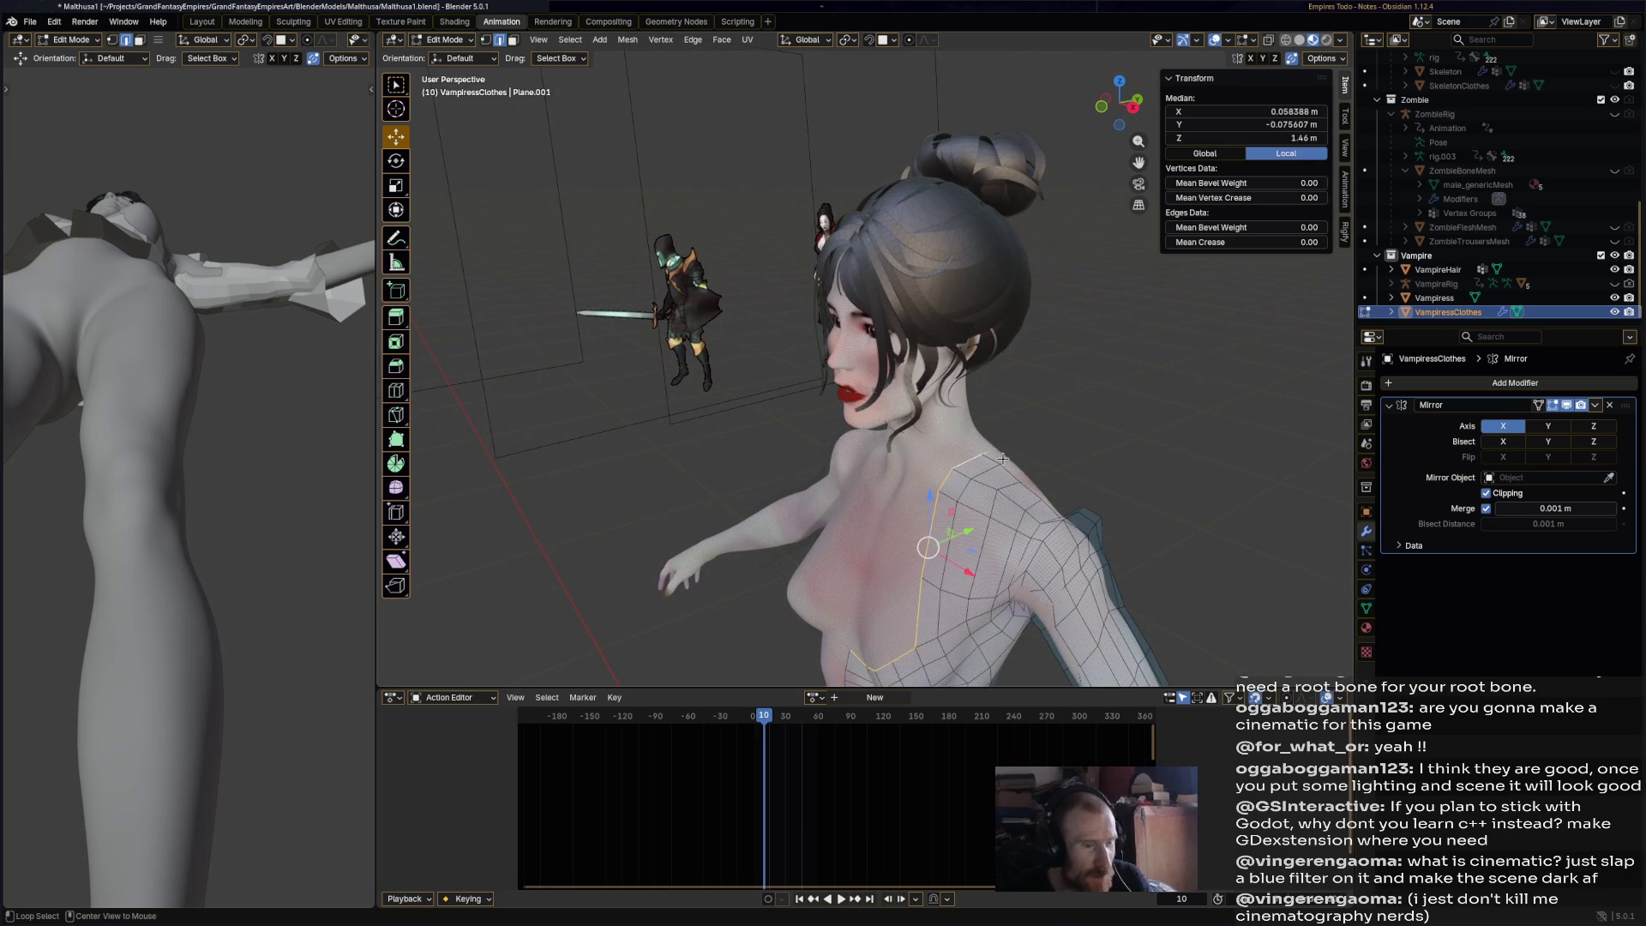
middle_click_drag(962, 461, 1085, 452)
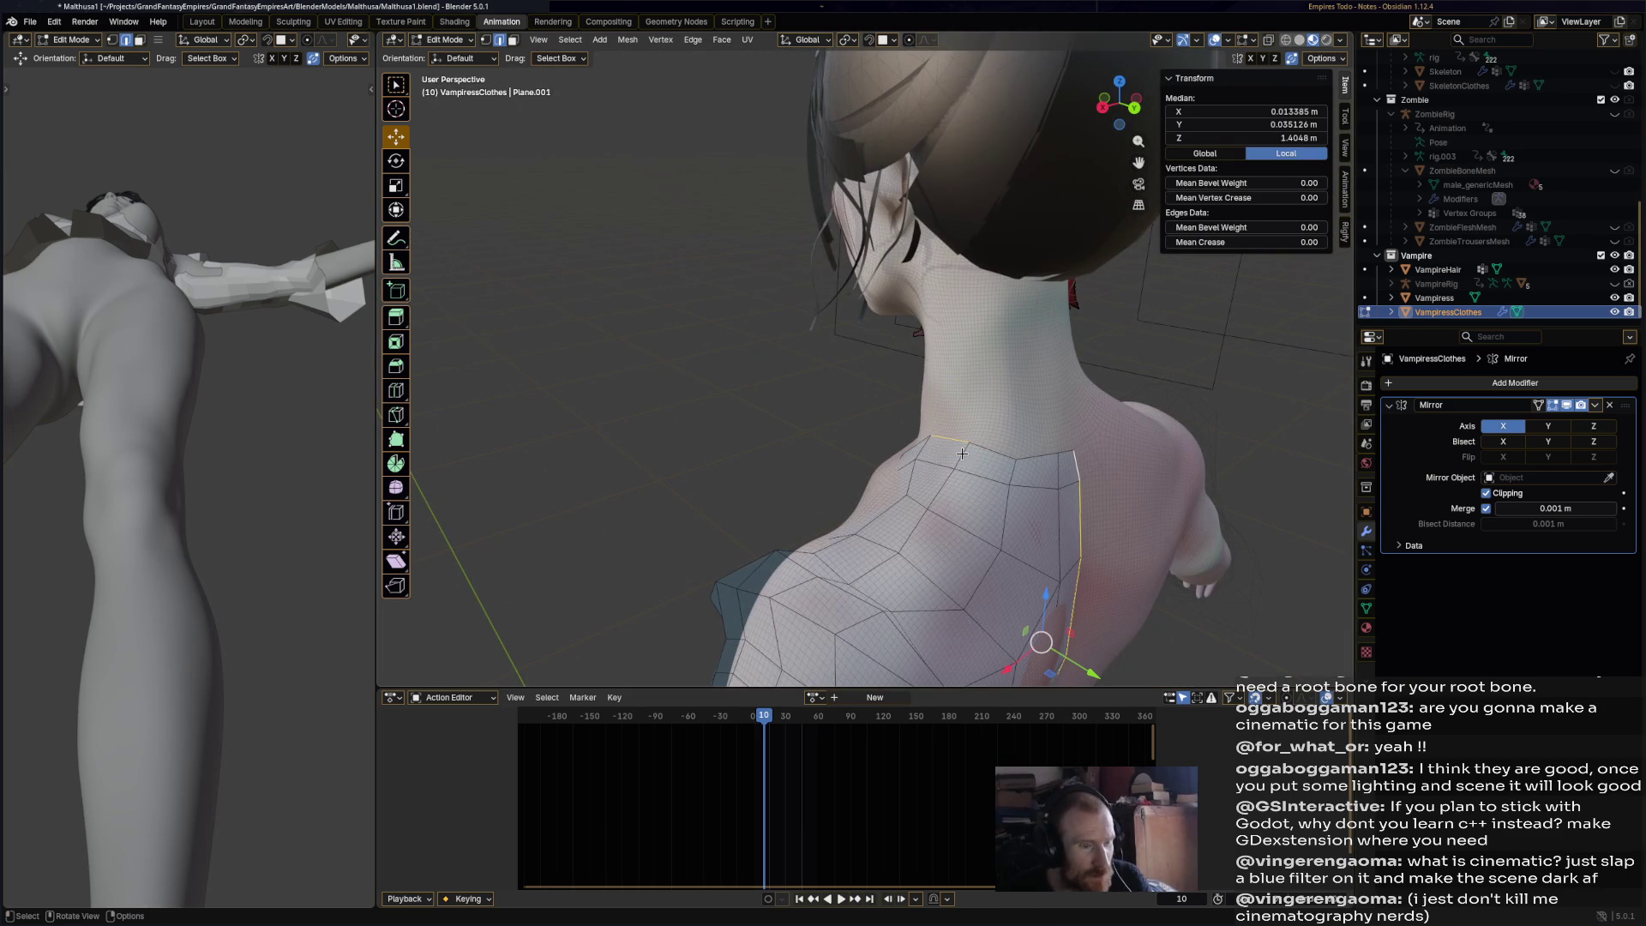
mouse_move(950, 441)
middle_mouse_down()
mouse_move(1037, 465)
mouse_move(1081, 425)
middle_mouse_up()
left_click(928, 425, "alt")
left_click(1053, 466, "ctrl+shift")
- Extrude the neckline edges upward toward the neck and shrink them slightly inward
right_click(1088, 427)
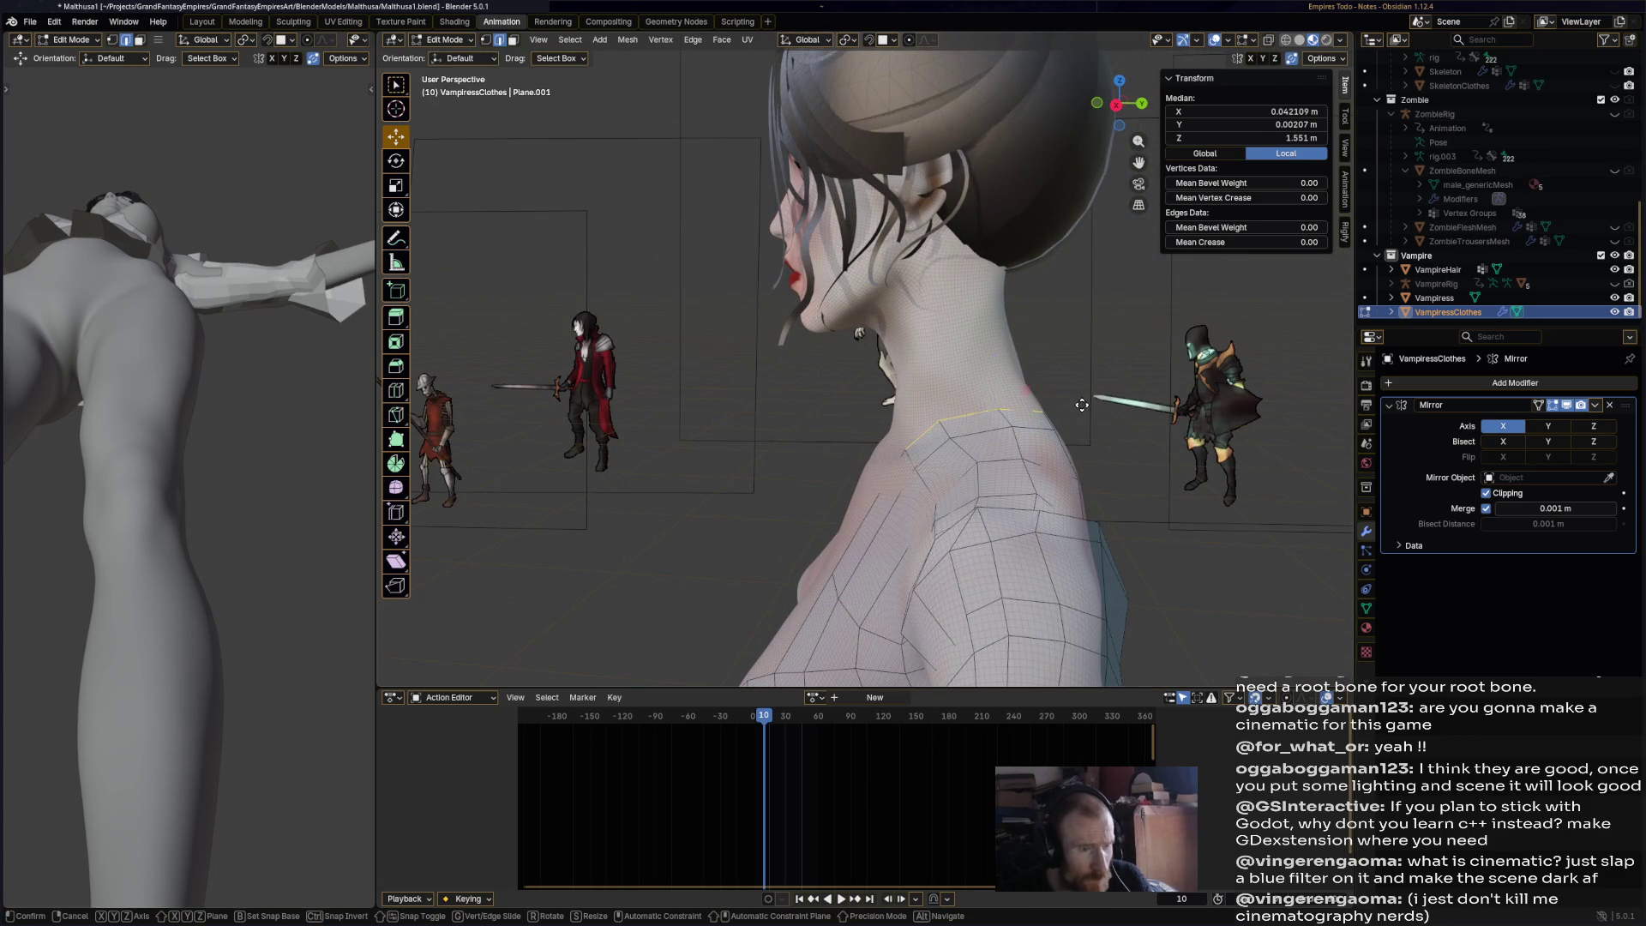
left_click(1093, 322)
mouse_move(1093, 322)
middle_mouse_down()
mouse_move(995, 379)
mouse_move(1023, 394)
middle_mouse_up()
left_click(1151, 391)
middle_click_drag(1150, 391, 992, 409)
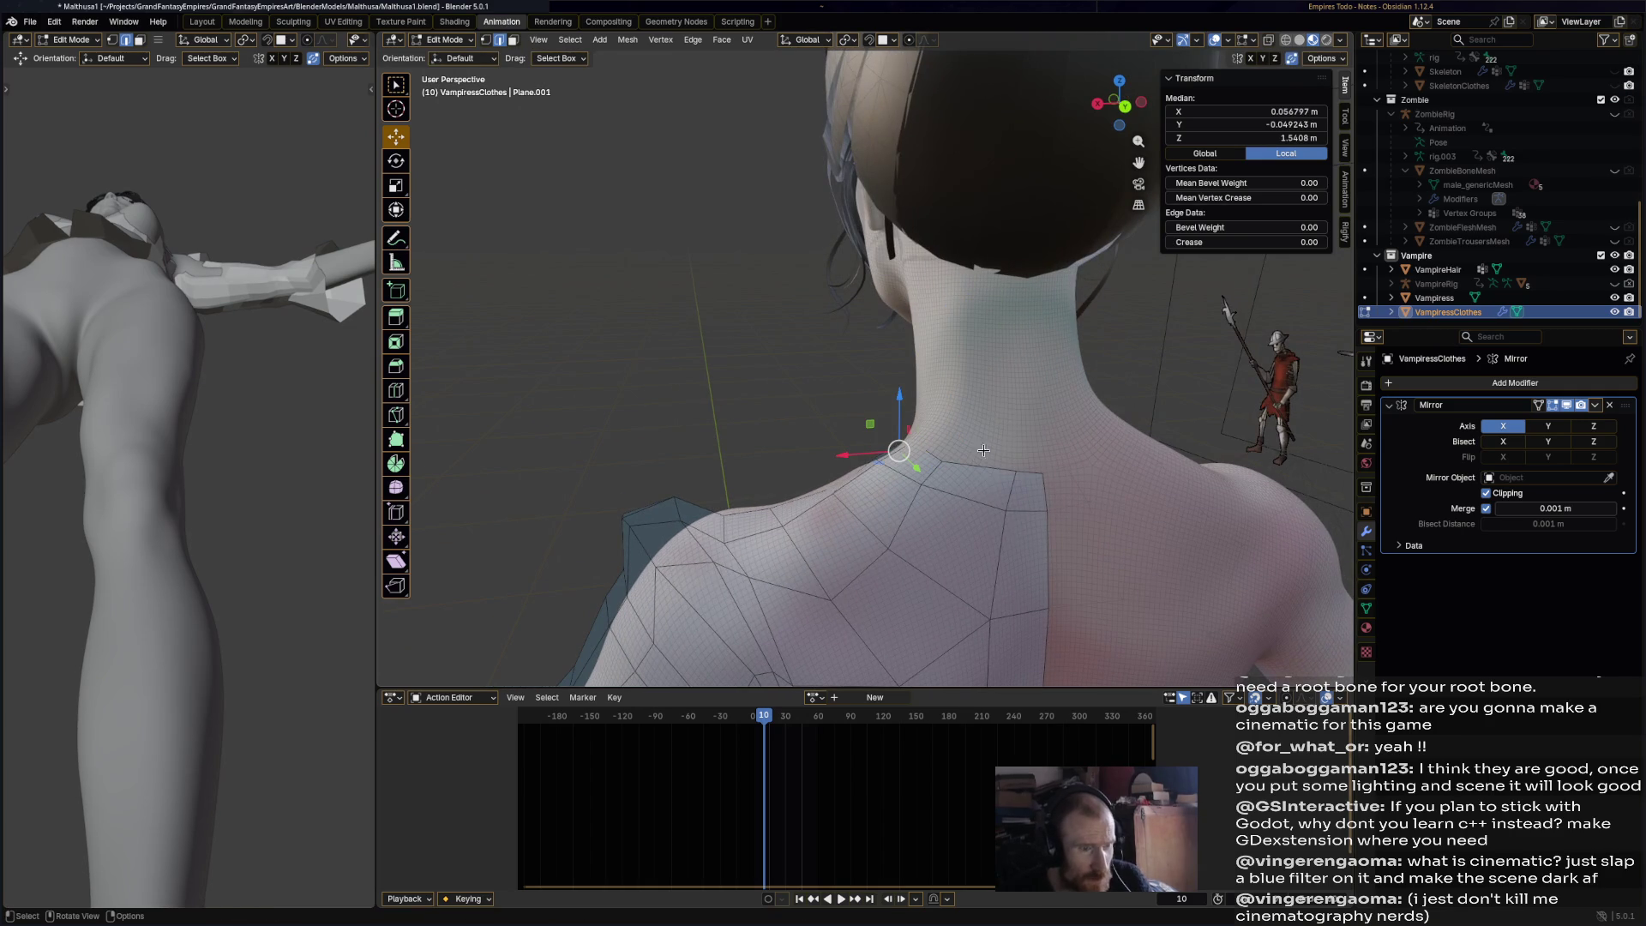
mouse_move(1029, 473)
middle_mouse_down()
mouse_move(1011, 326)
mouse_move(859, 364)
middle_mouse_up()
- Extrude the neck edges a second time and narrow them along X
left_click(1012, 308, "ctrl")
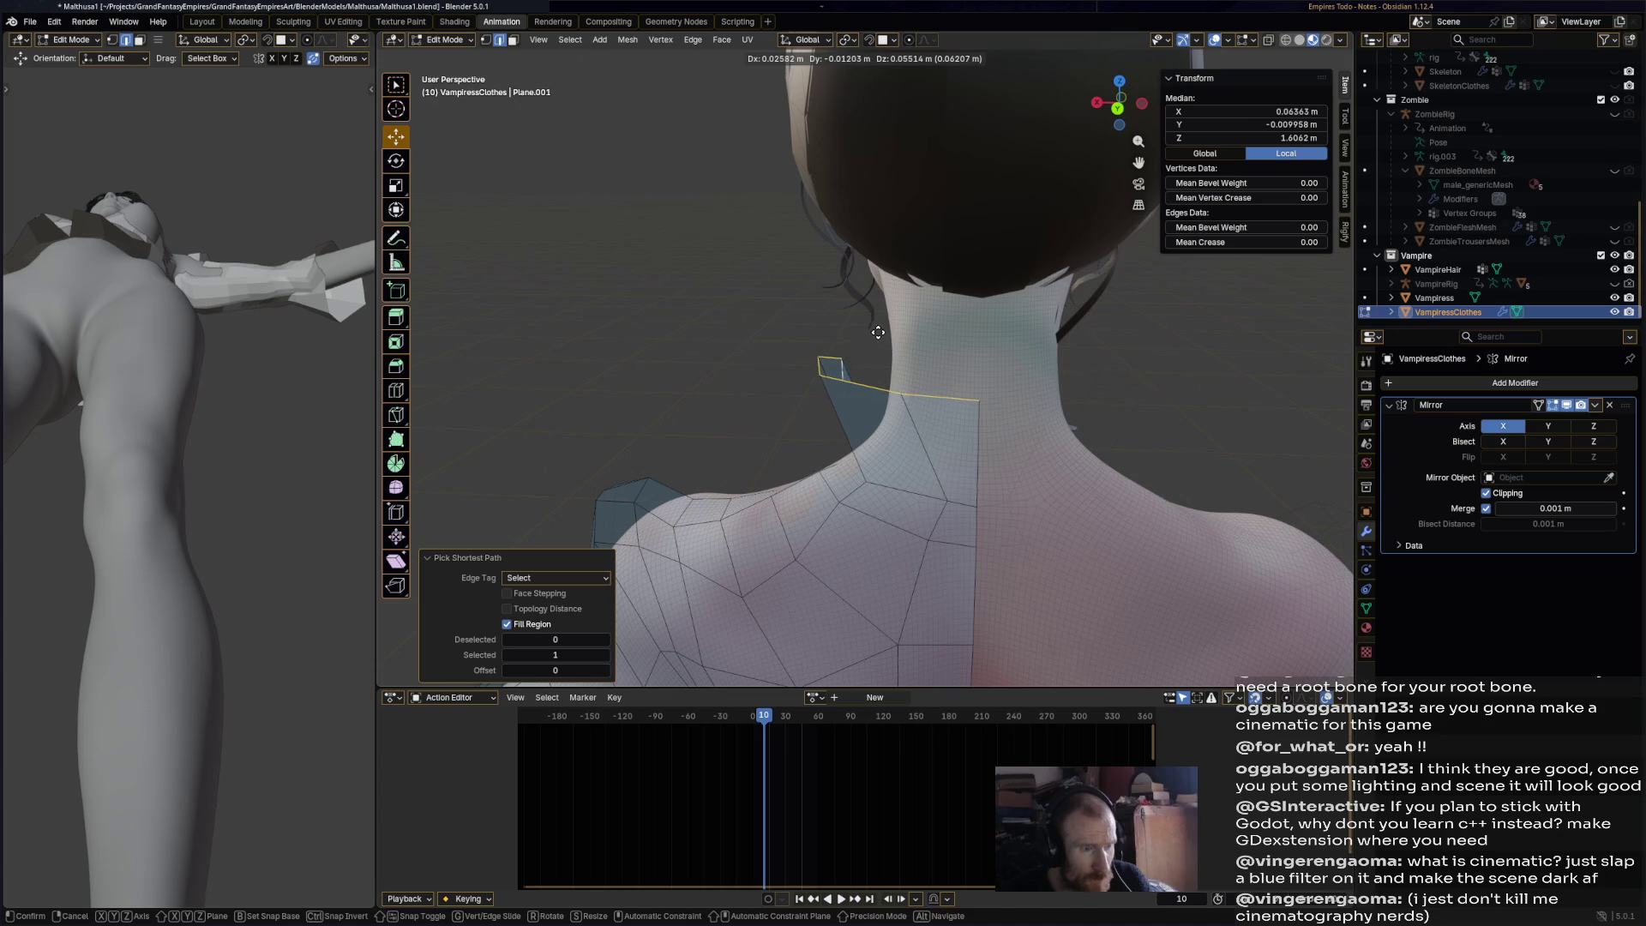
left_click(890, 375)
key("e")
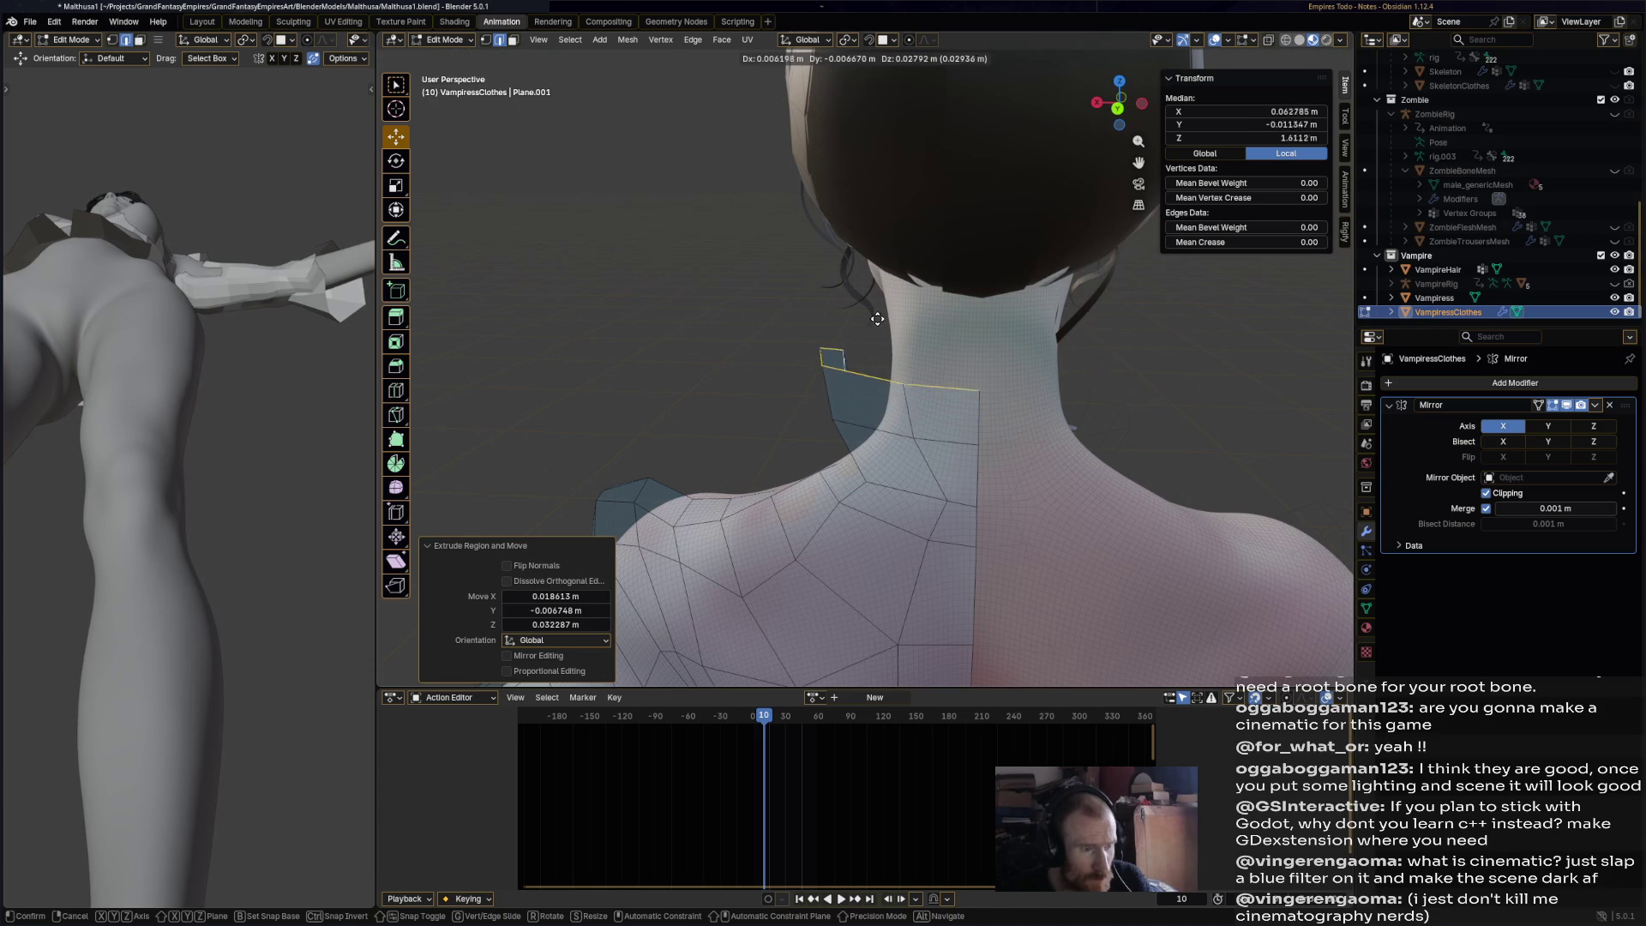
mouse_move(855, 350)
middle_mouse_down()
mouse_move(1165, 320)
mouse_move(1062, 375)
middle_mouse_up()
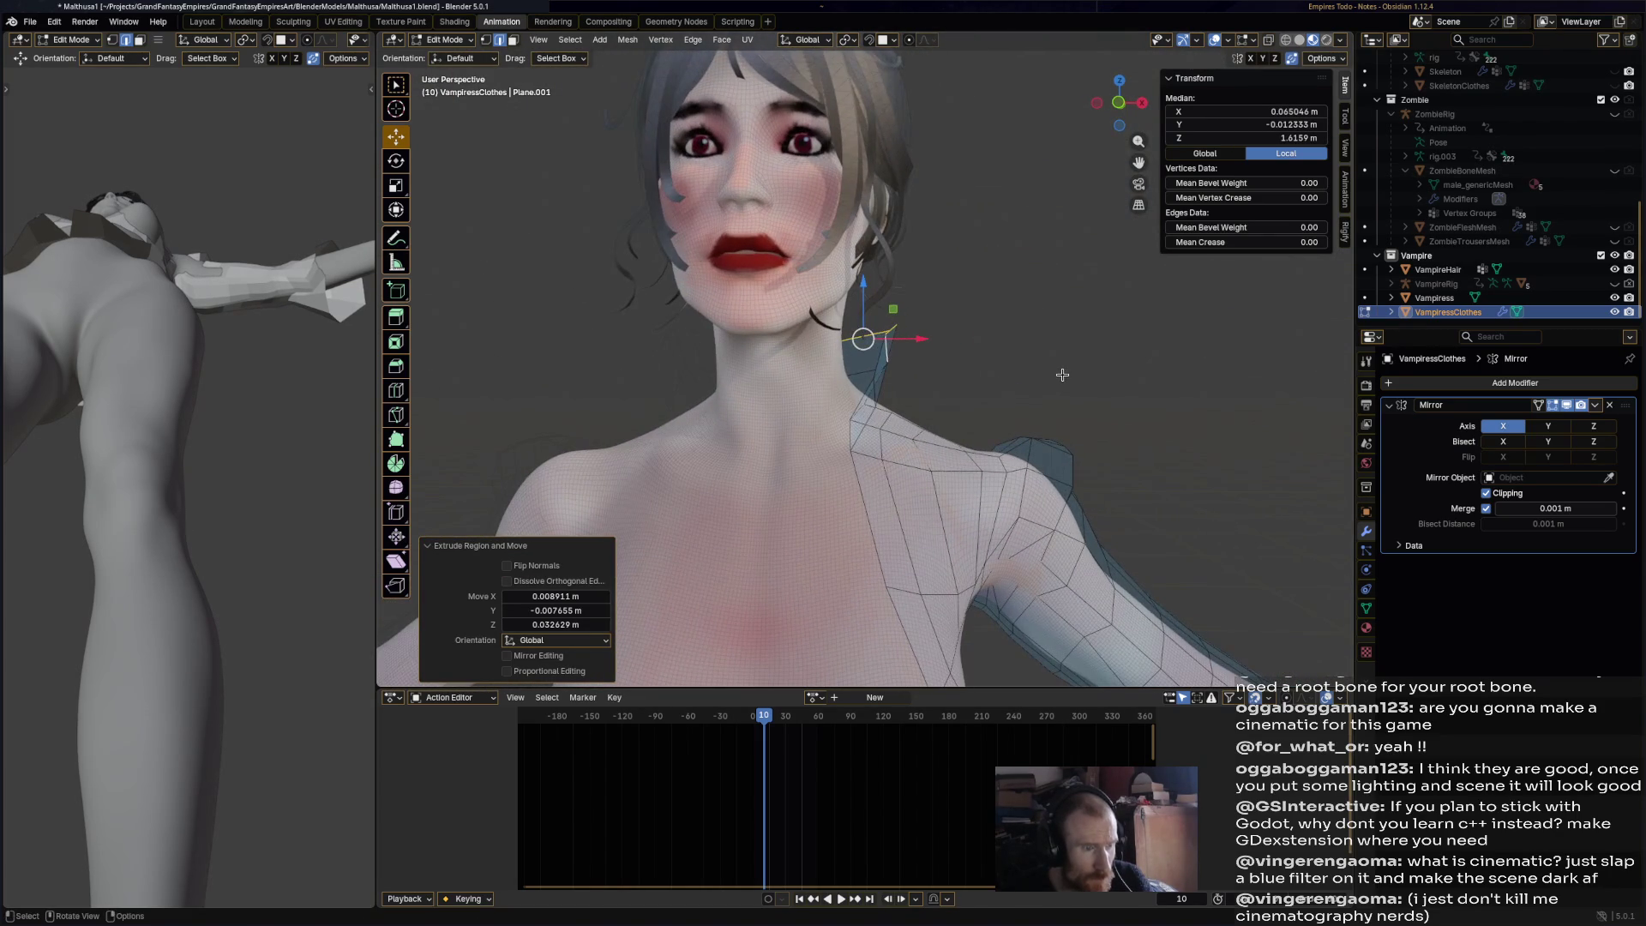
key("x")
left_click(885, 343)
- Pull the collar vertices up the side and back of the neck to meet the centre line
key("alt+a")
mouse_move(885, 343)
middle_mouse_down()
mouse_move(940, 406)
mouse_move(1030, 306)
middle_mouse_up()
left_click(1030, 306)
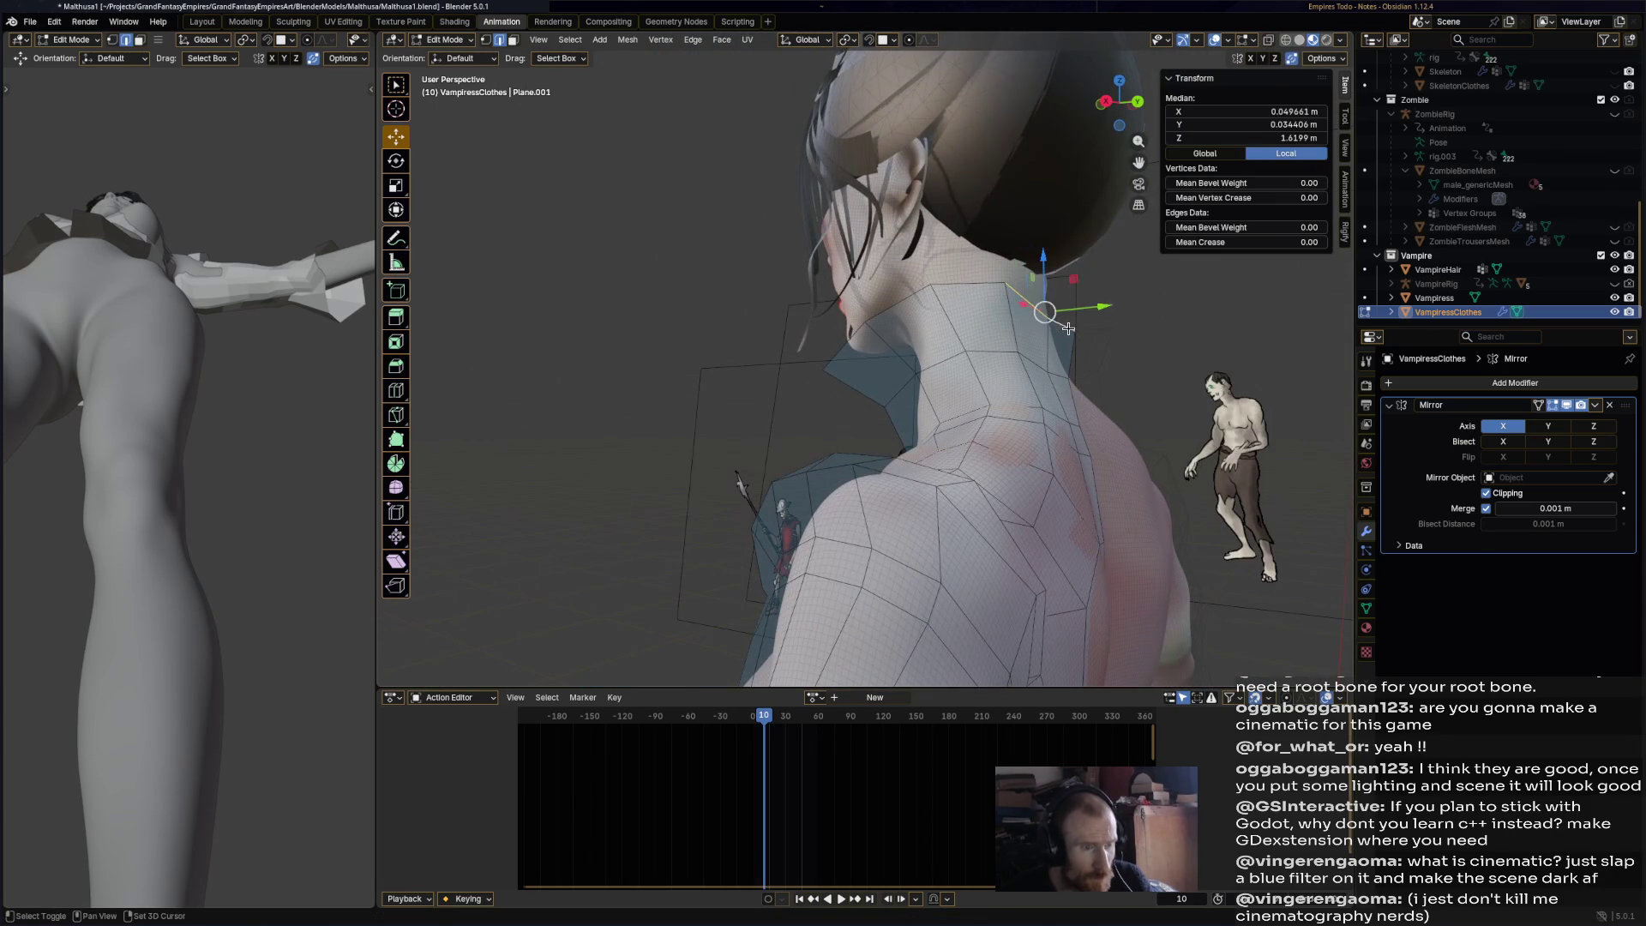
left_click_drag(1046, 312, 1060, 279)
middle_click_drag(1060, 280, 815, 287)
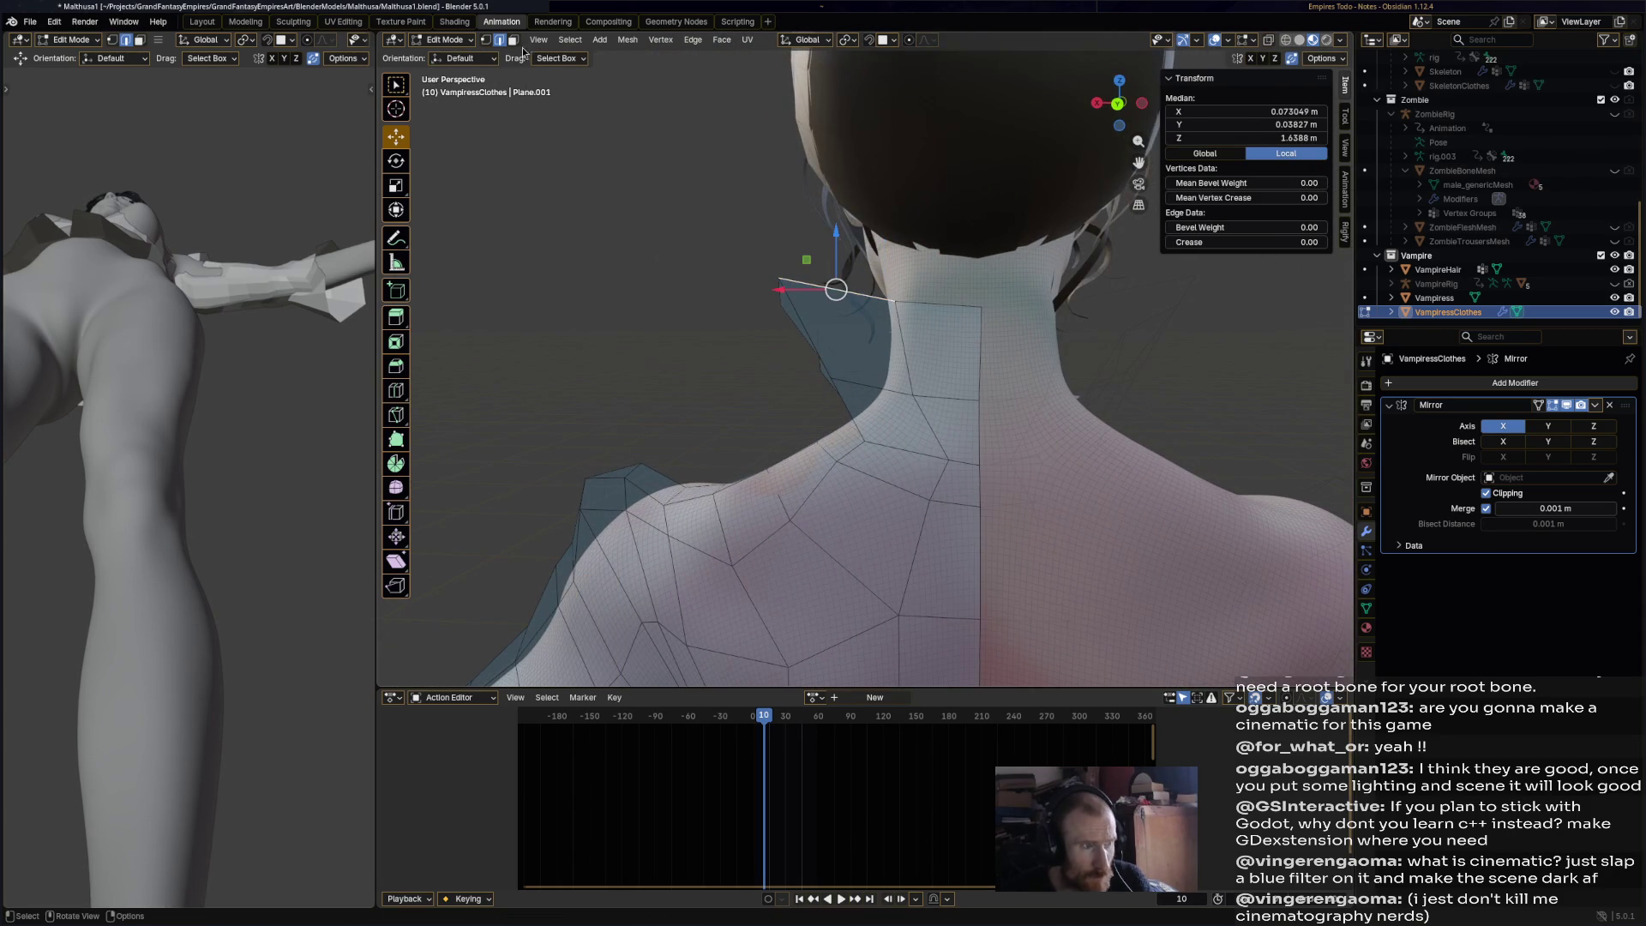
left_click_drag(778, 277, 771, 250)
left_click(808, 316)
mouse_move(981, 302)
middle_mouse_down()
mouse_move(872, 339)
mouse_move(745, 312)
mouse_move(806, 360)
middle_mouse_up()
scroll(857, 412, "down", 5)
- Move a clothing vertex at the vampire's hips to a new position
mouse_move(858, 411)
middle_mouse_down()
mouse_move(950, 494)
mouse_move(876, 292)
mouse_move(584, 549)
middle_mouse_up()
scroll(909, 369, "up", 6)
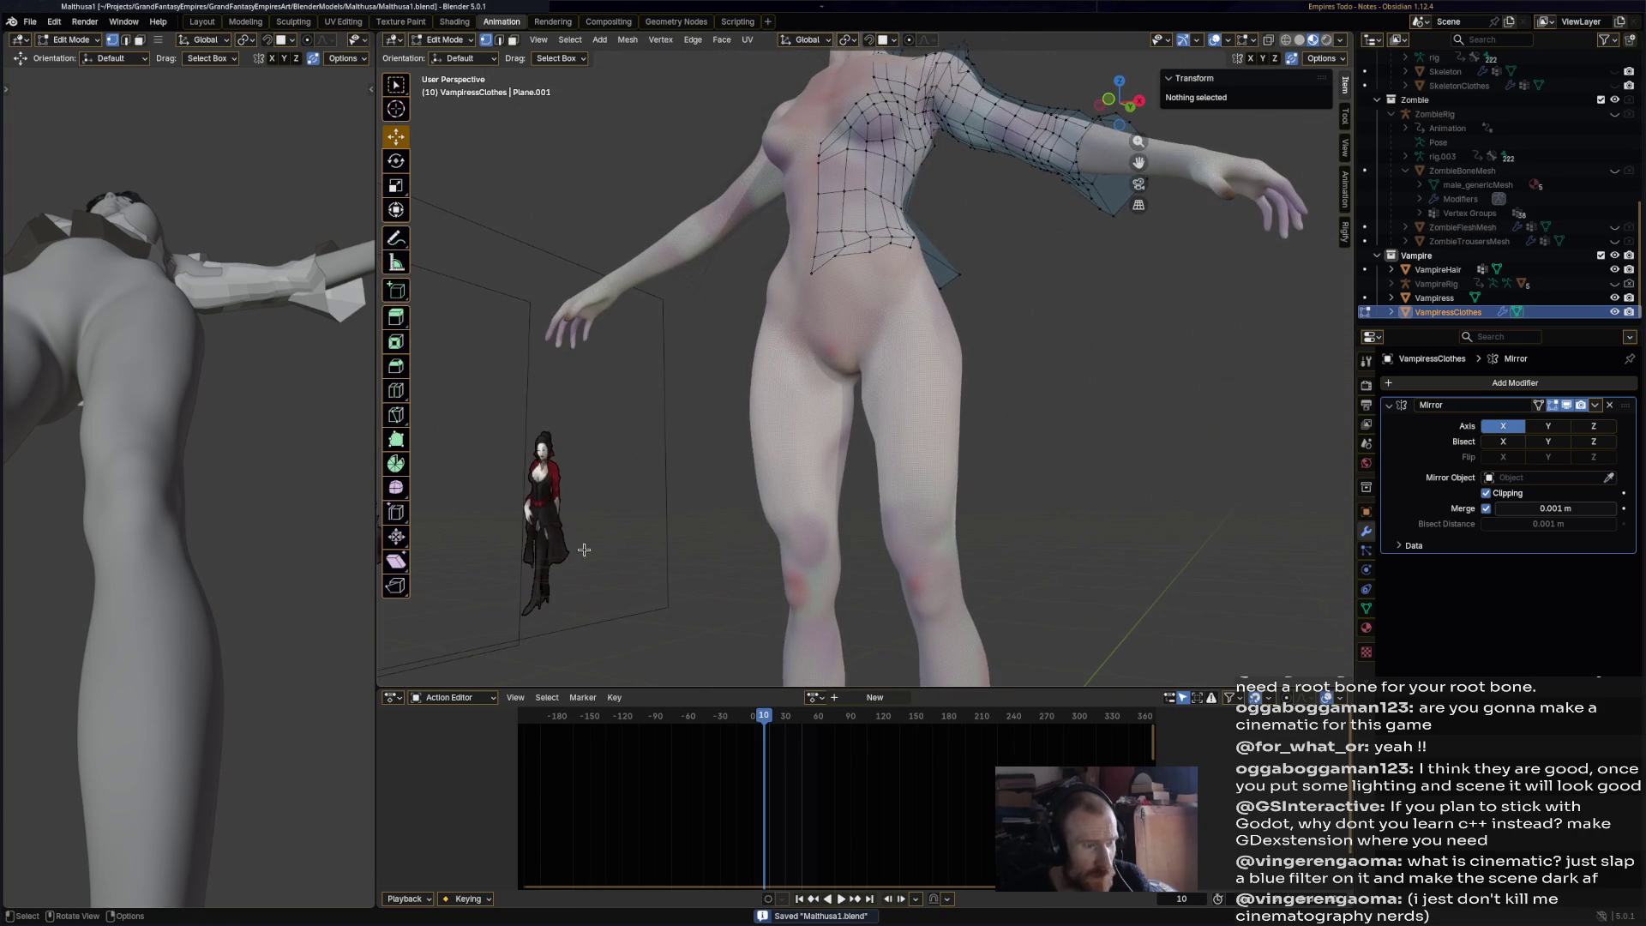
scroll(905, 350, "up", 2)
middle_click_drag(905, 350, 883, 157)
left_click(822, 436)
mouse_move(822, 435)
middle_mouse_down()
mouse_move(866, 404)
mouse_move(900, 338)
mouse_move(838, 357)
mouse_move(987, 354)
mouse_move(1042, 422)
mouse_move(1009, 242)
mouse_move(883, 223)
mouse_move(915, 227)
mouse_move(924, 272)
middle_mouse_up()
left_click(898, 194)
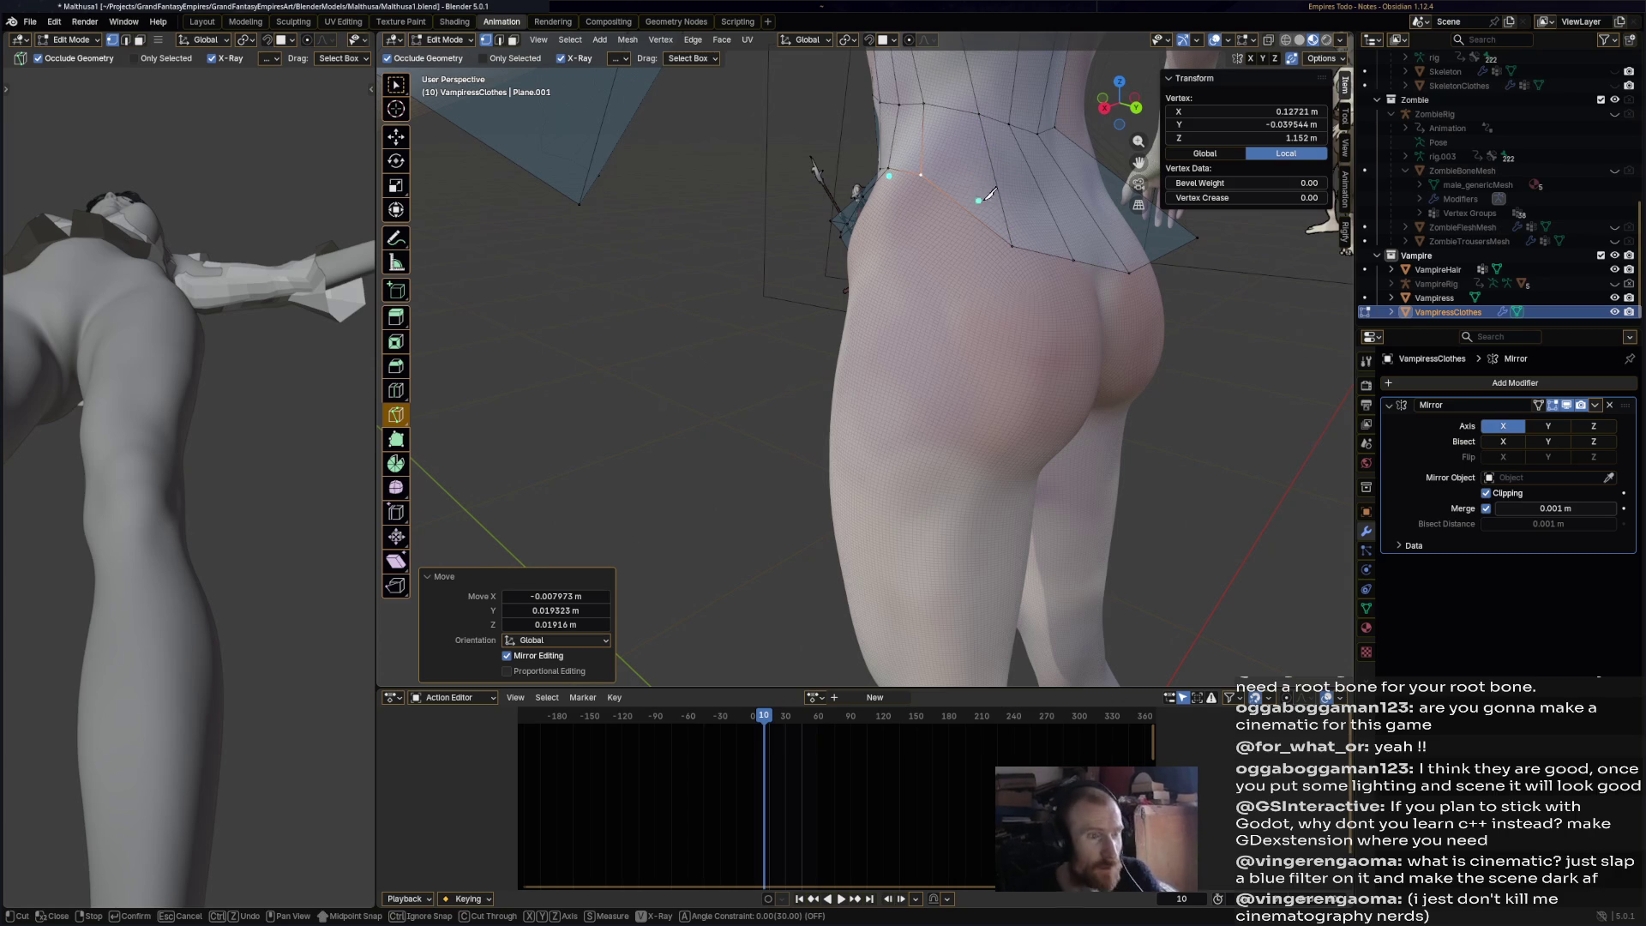
- Knife-cut a new edge line across the back of the waist, just above the hips
middle_click_drag(990, 194, 920, 286, "shift")
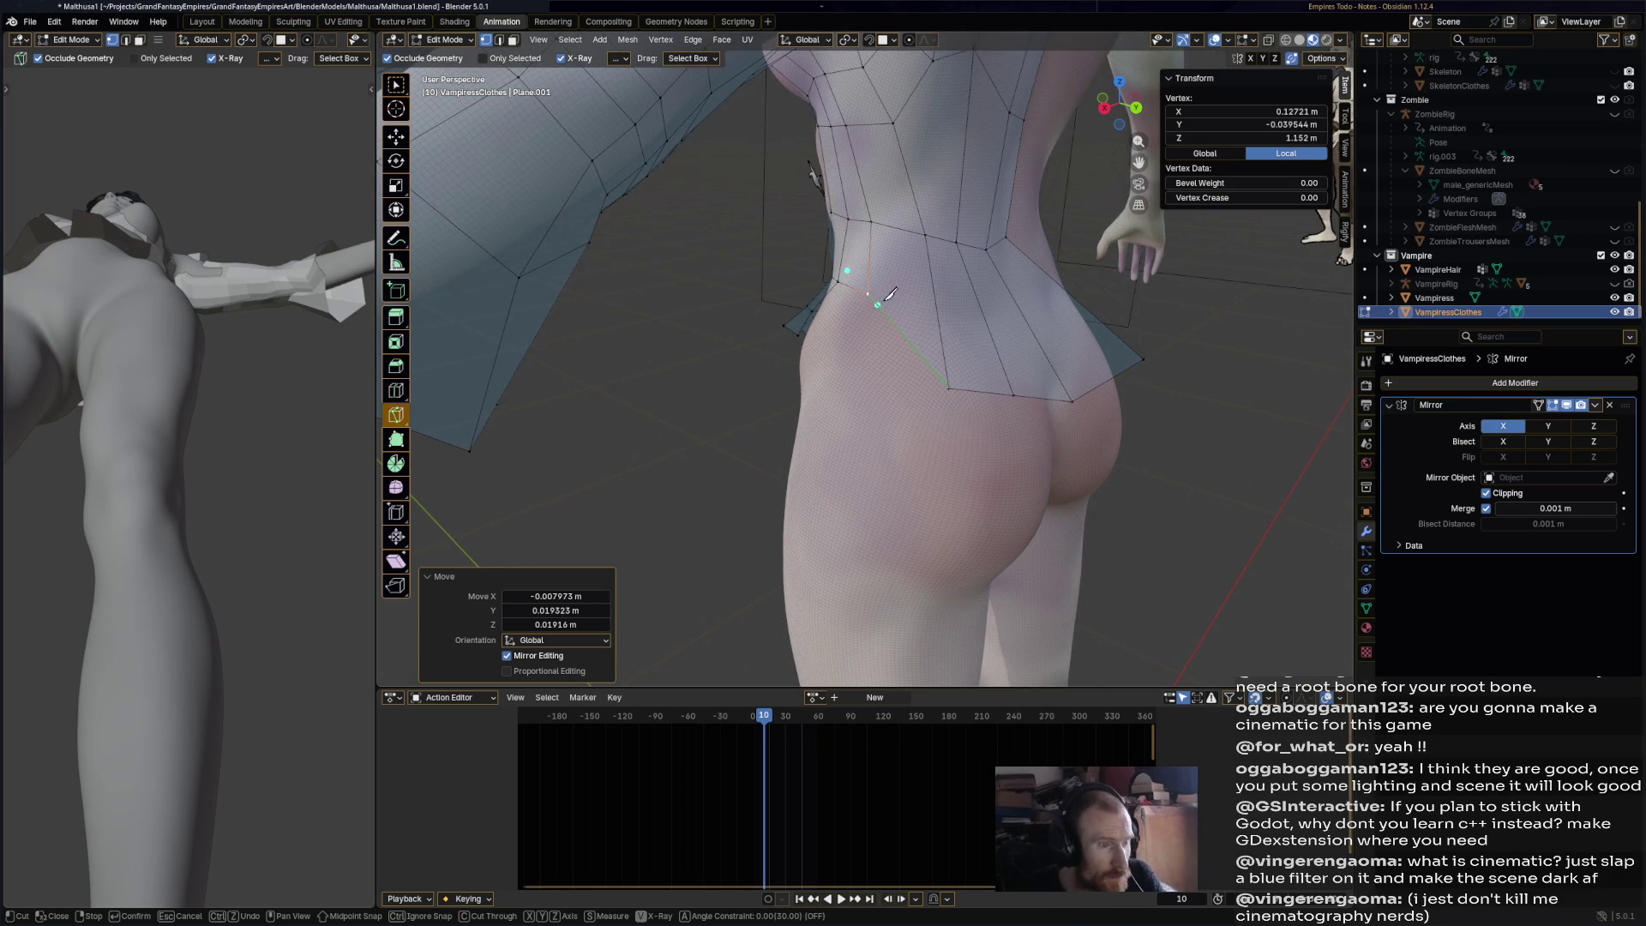
middle_click_drag(1053, 290, 926, 305)
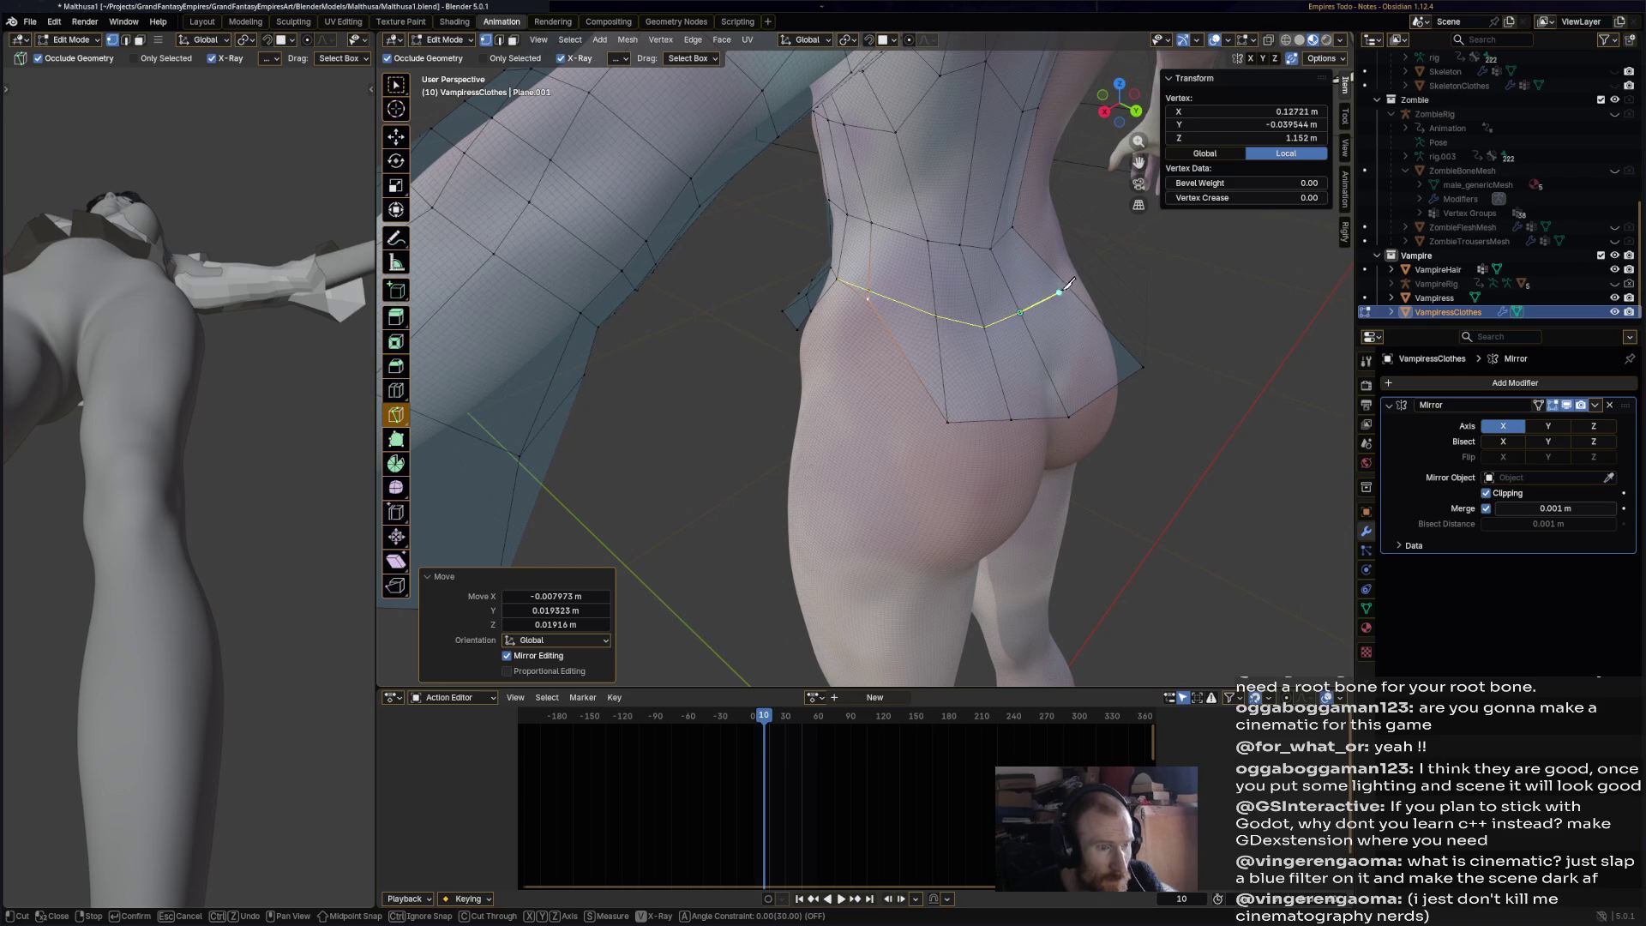
key("Return")
middle_click_drag(1060, 269, 1003, 332)
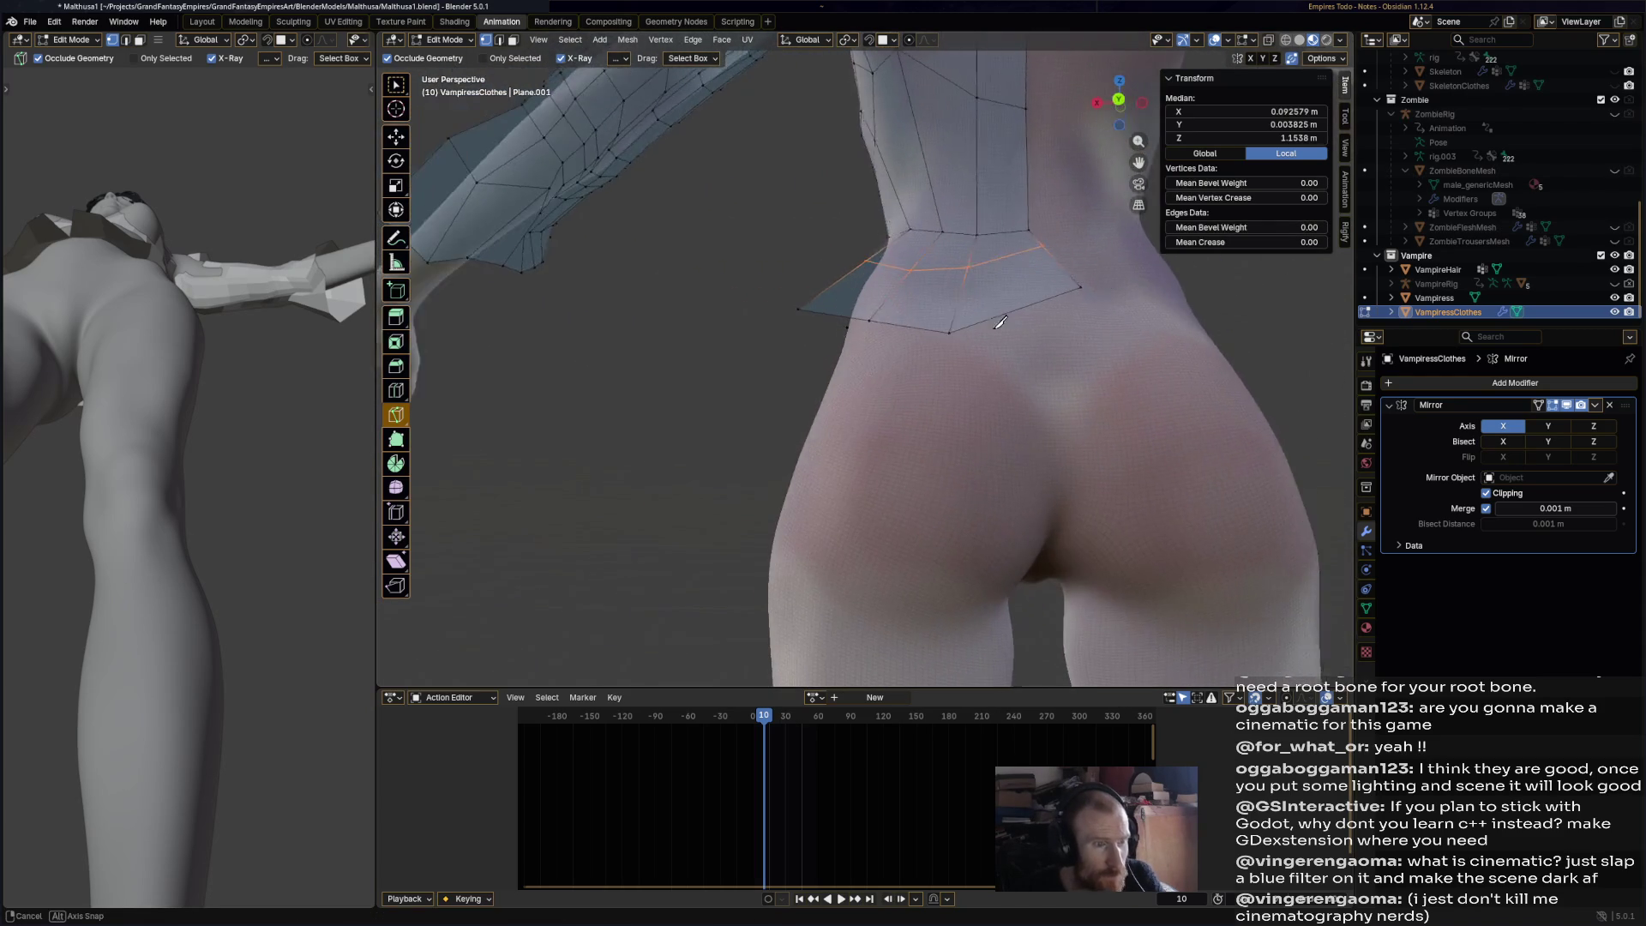
- With the Move tool, drag the waist vertices on both sides into place
left_click(396, 137)
left_click_drag(1030, 256, 1040, 279)
mouse_move(1040, 278)
middle_mouse_down()
mouse_move(1027, 306)
mouse_move(977, 300)
middle_mouse_up()
left_click_drag(952, 287, 884, 300)
middle_click_drag(883, 299, 957, 319)
mouse_move(981, 314)
left_mouse_down()
mouse_move(970, 306)
mouse_move(1031, 284)
mouse_move(1033, 310)
left_mouse_up()
- Lower the centre waist vertex, raise another, and select the waist edge path across the back
left_click(1030, 285)
mouse_move(1034, 311)
middle_mouse_down()
mouse_move(1116, 281)
mouse_move(775, 364)
mouse_move(938, 342)
middle_mouse_up()
left_click(869, 342)
left_click_drag(940, 386, 963, 367)
mouse_move(963, 367)
middle_mouse_down()
mouse_move(820, 252)
mouse_move(755, 341)
mouse_move(625, 357)
middle_mouse_up()
scroll(755, 340, "up", 5)
left_click(755, 340)
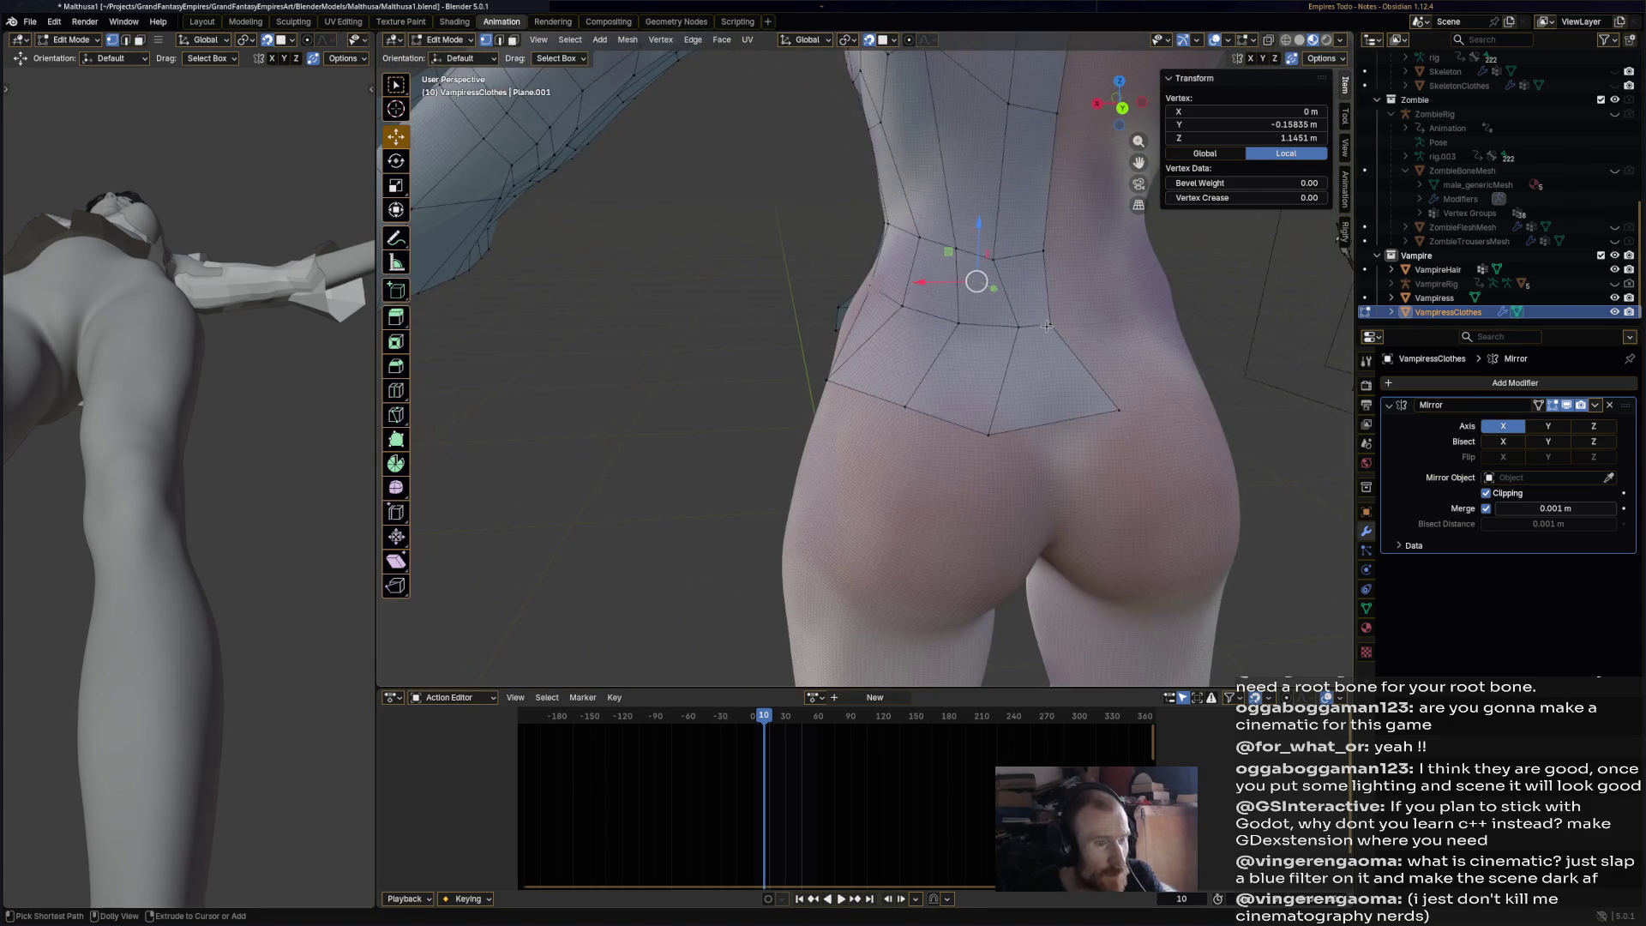
left_click(986, 360, "ctrl")
mouse_move(987, 360)
middle_mouse_down()
mouse_move(1015, 367)
mouse_move(930, 456)
middle_mouse_up()
- Tilt the waist edges slightly, extend them down over the hips and widen the hem loop to 1.316
key("r")
left_click(944, 464)
key("g")
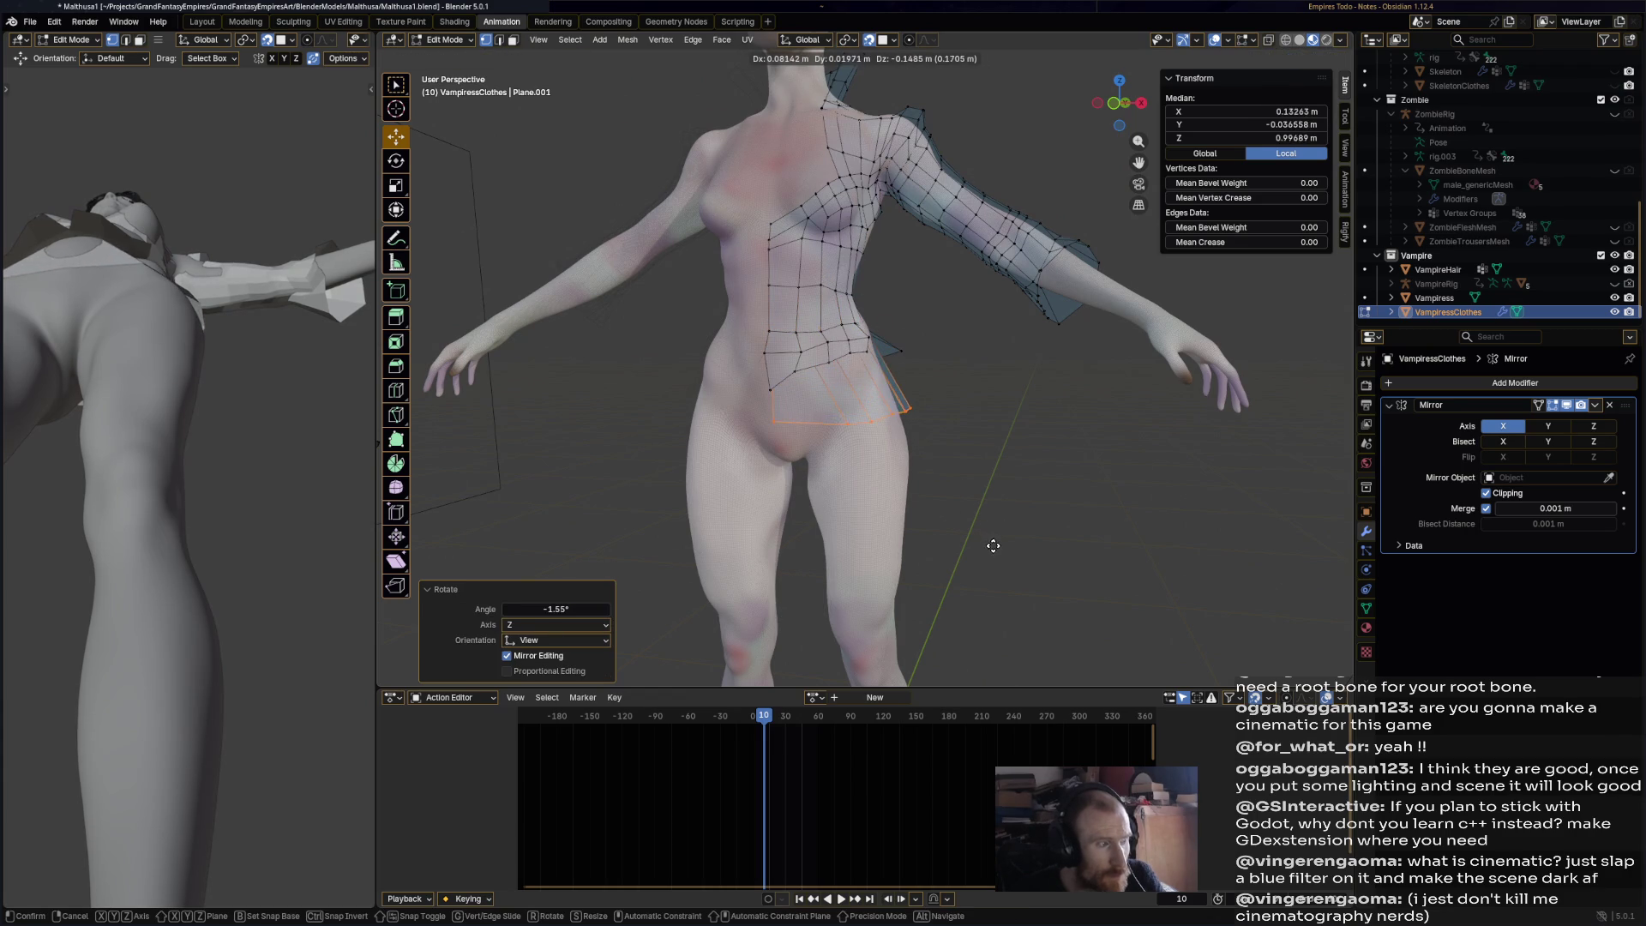
left_click(1002, 563)
mouse_move(1003, 563)
middle_mouse_down()
mouse_move(954, 506)
mouse_move(994, 429)
mouse_move(952, 266)
middle_mouse_up()
key("s")
left_click(1015, 506)
- Move the first hem vertex outward to fit the side of the hip
left_click(967, 444)
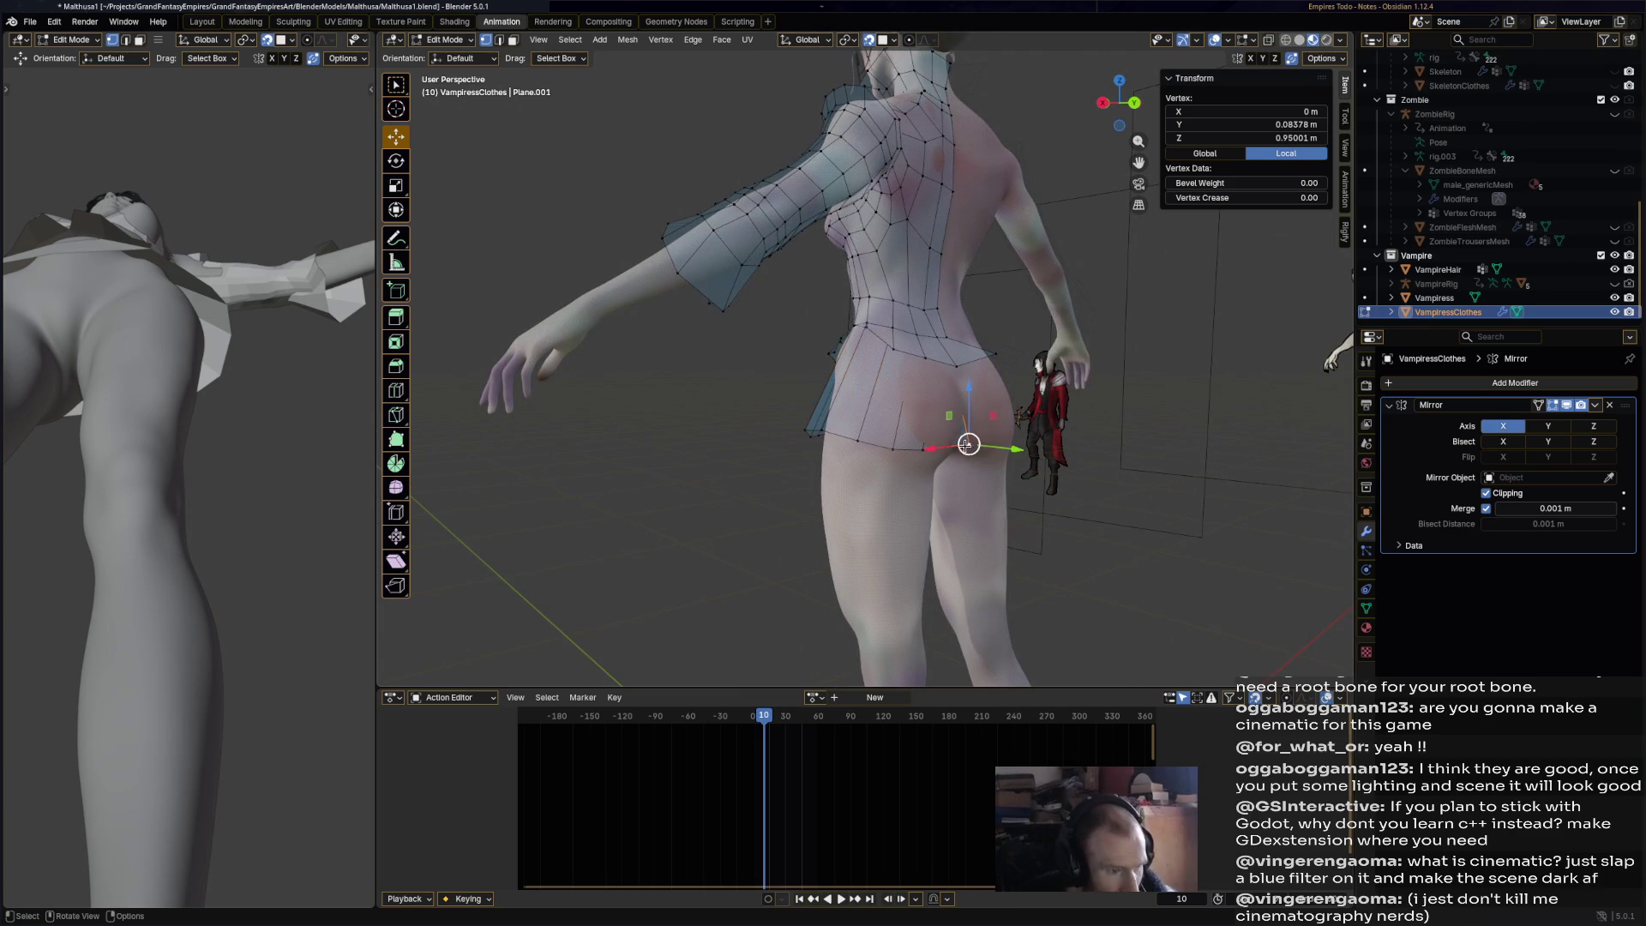
key("g")
left_click(1016, 410)
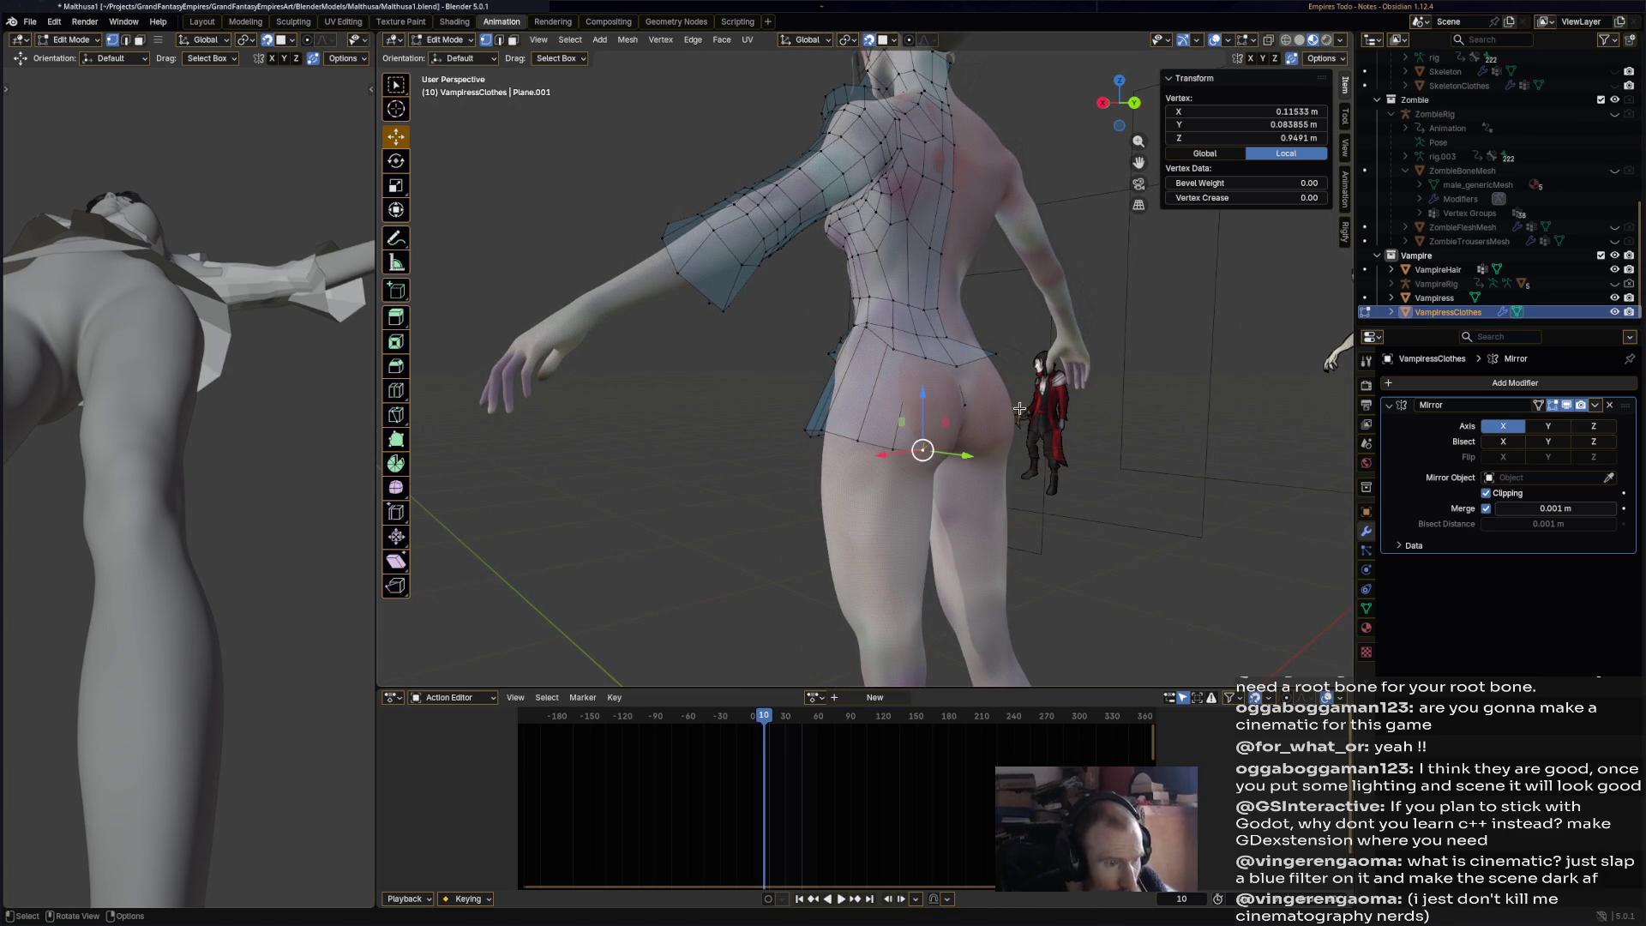
scroll(1059, 306, "up", 2)
key("g")
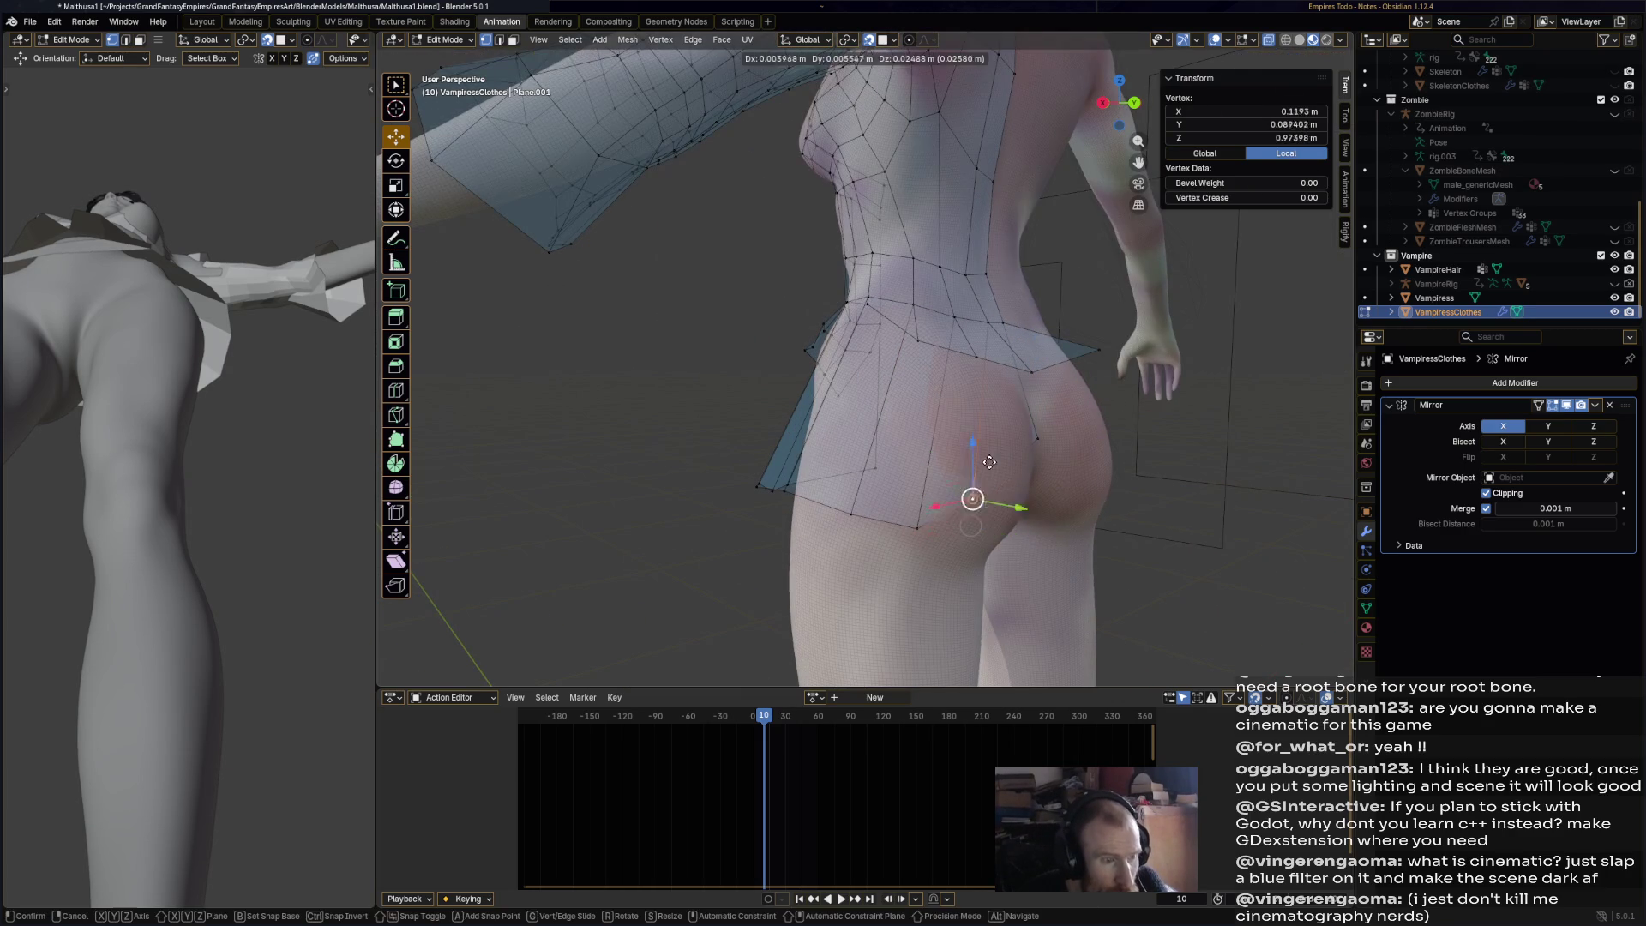
left_click(911, 533)
key("g")
left_click(944, 460)
- Adjust the next hem vertices around the side of the hips
left_click(859, 510)
key("g")
left_click(882, 462)
middle_click_drag(881, 461, 854, 494)
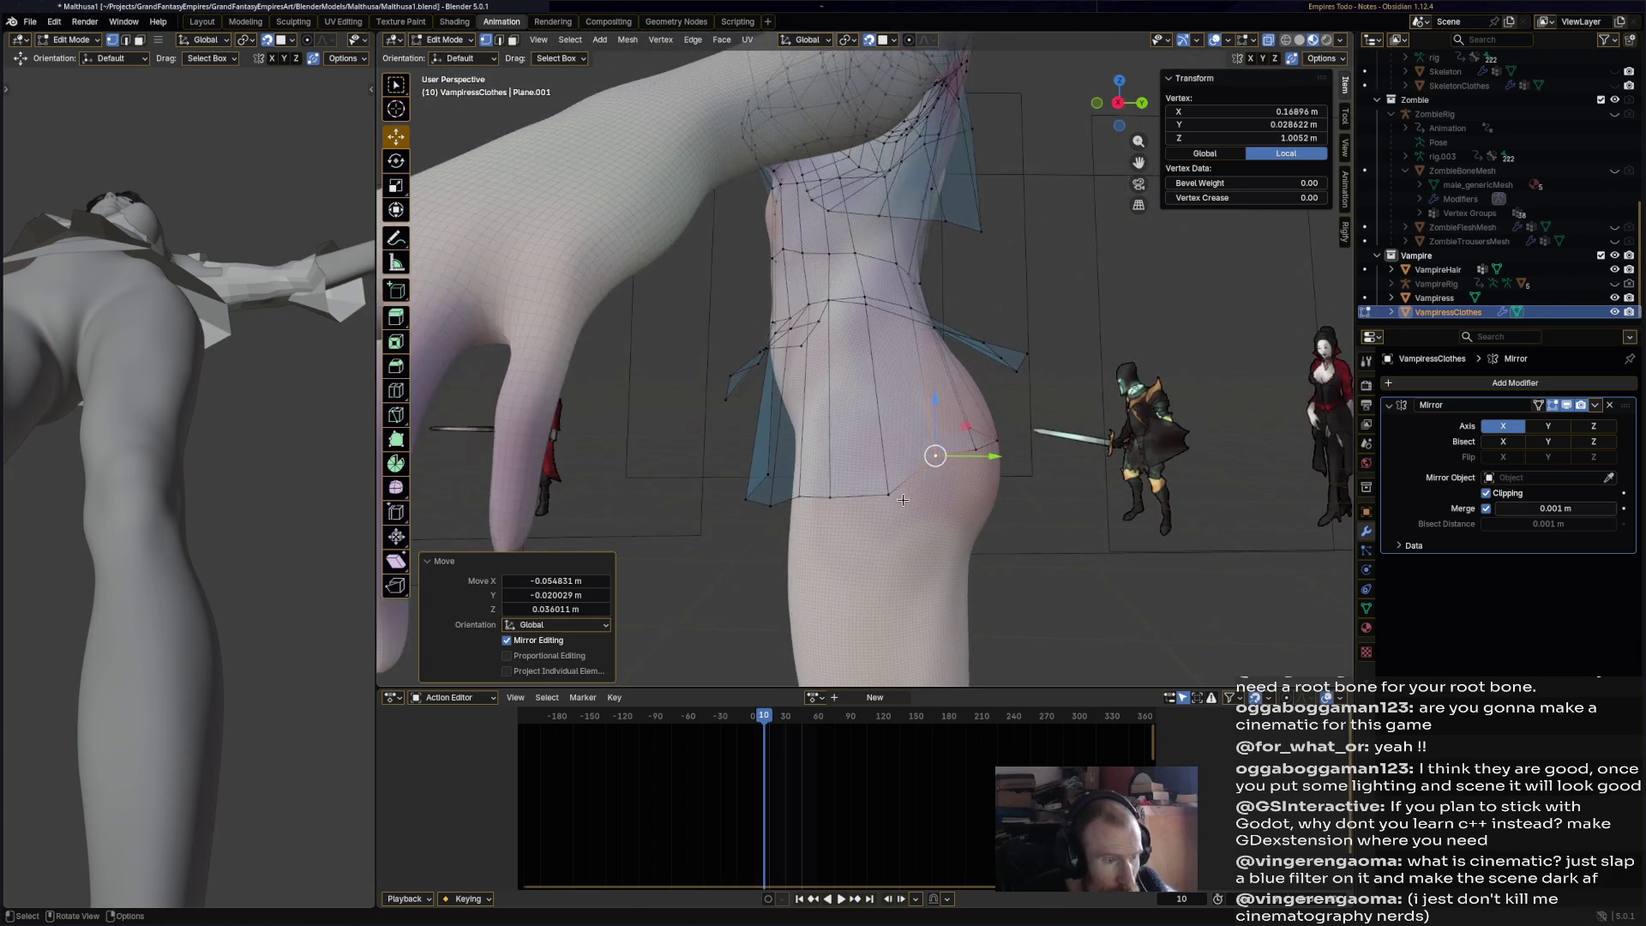
key("g")
left_click(853, 498)
key("g")
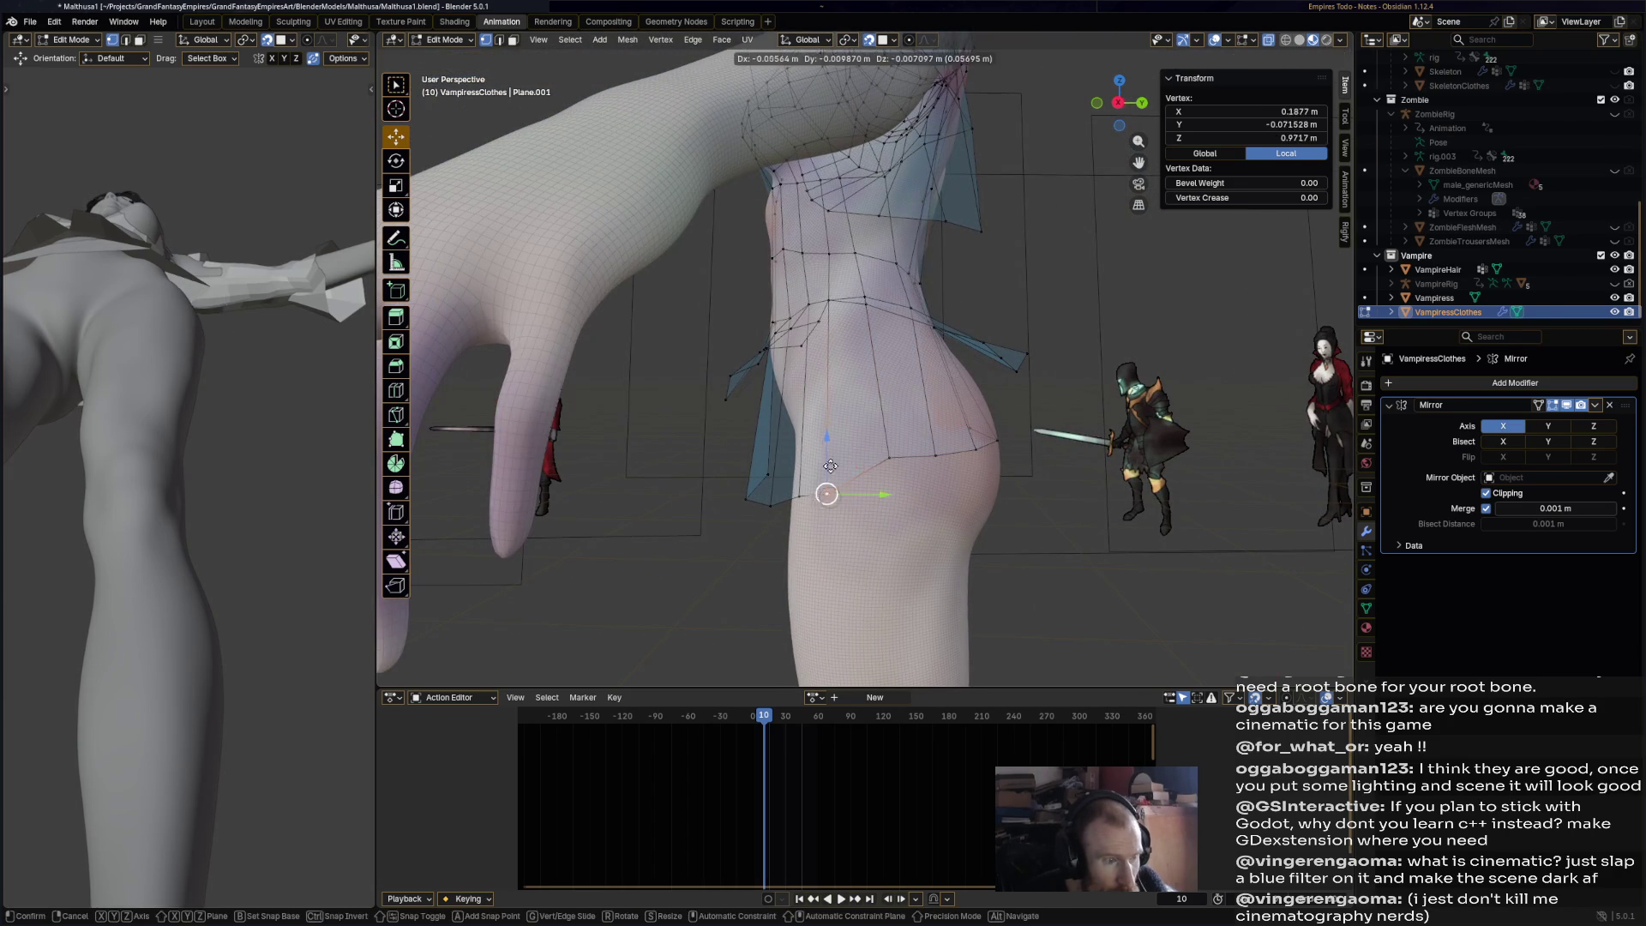
left_click(831, 467)
- Fit another hem vertex around the front of the hips
mouse_move(831, 468)
middle_mouse_down()
mouse_move(956, 450)
mouse_move(911, 489)
middle_mouse_up()
left_click(910, 489)
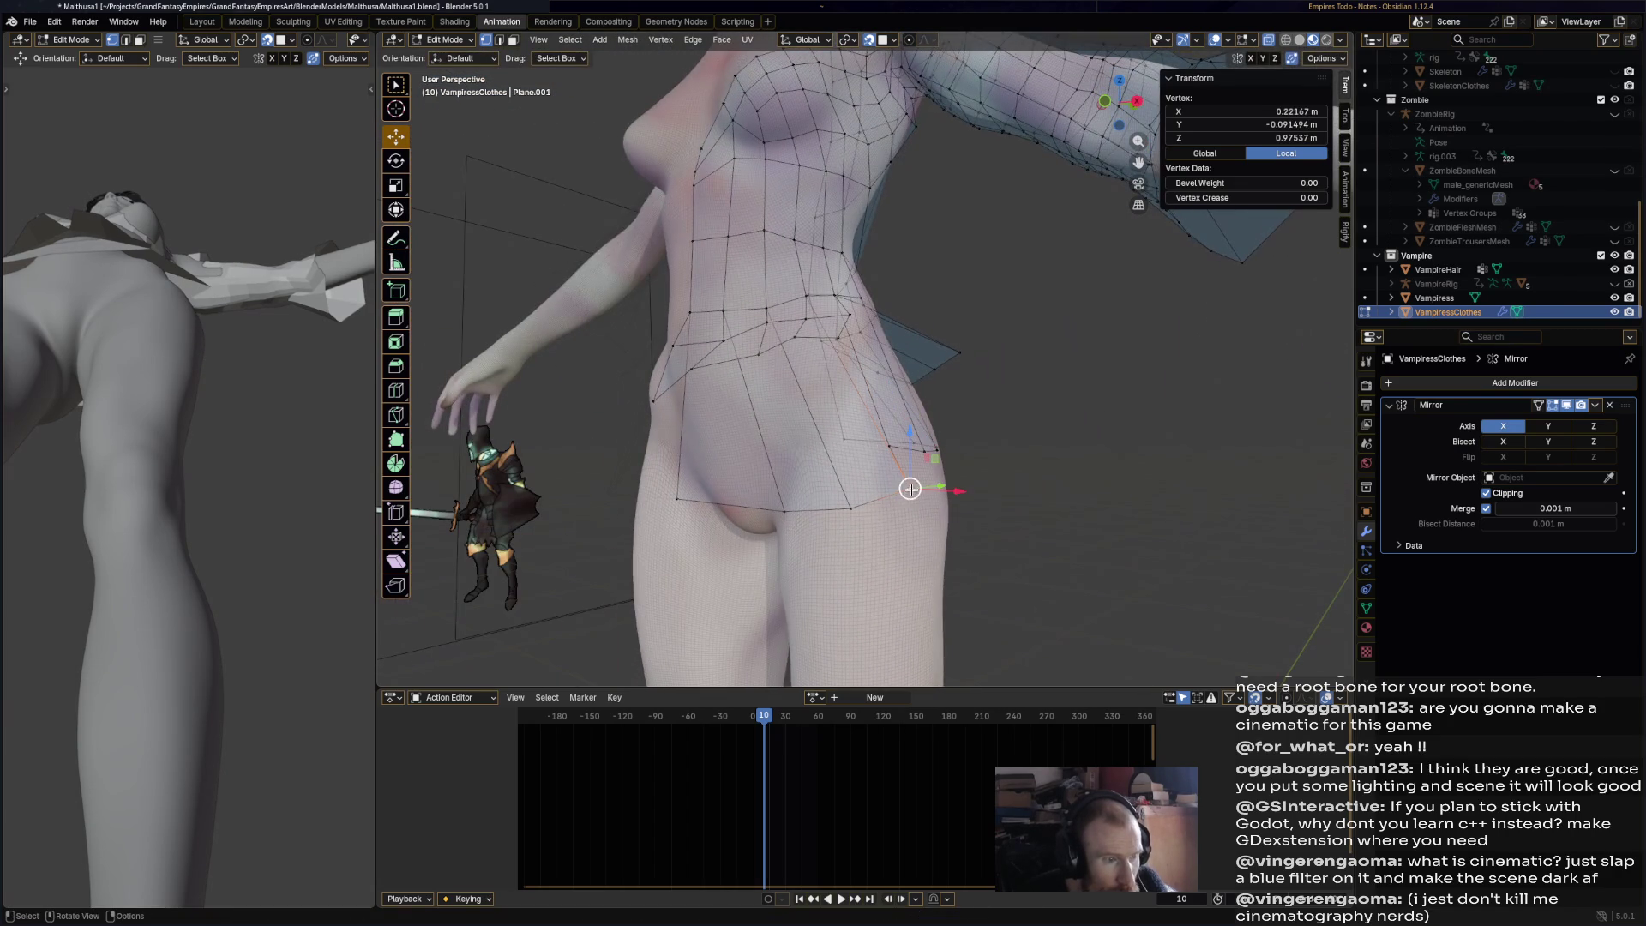
key("g")
left_click(857, 445)
key("g")
left_click(797, 470)
- Raise the front hip vertex and bring a front hem vertex onto the centre line
left_click(777, 504)
key("g")
left_click(746, 445)
middle_click_drag(746, 446, 829, 483)
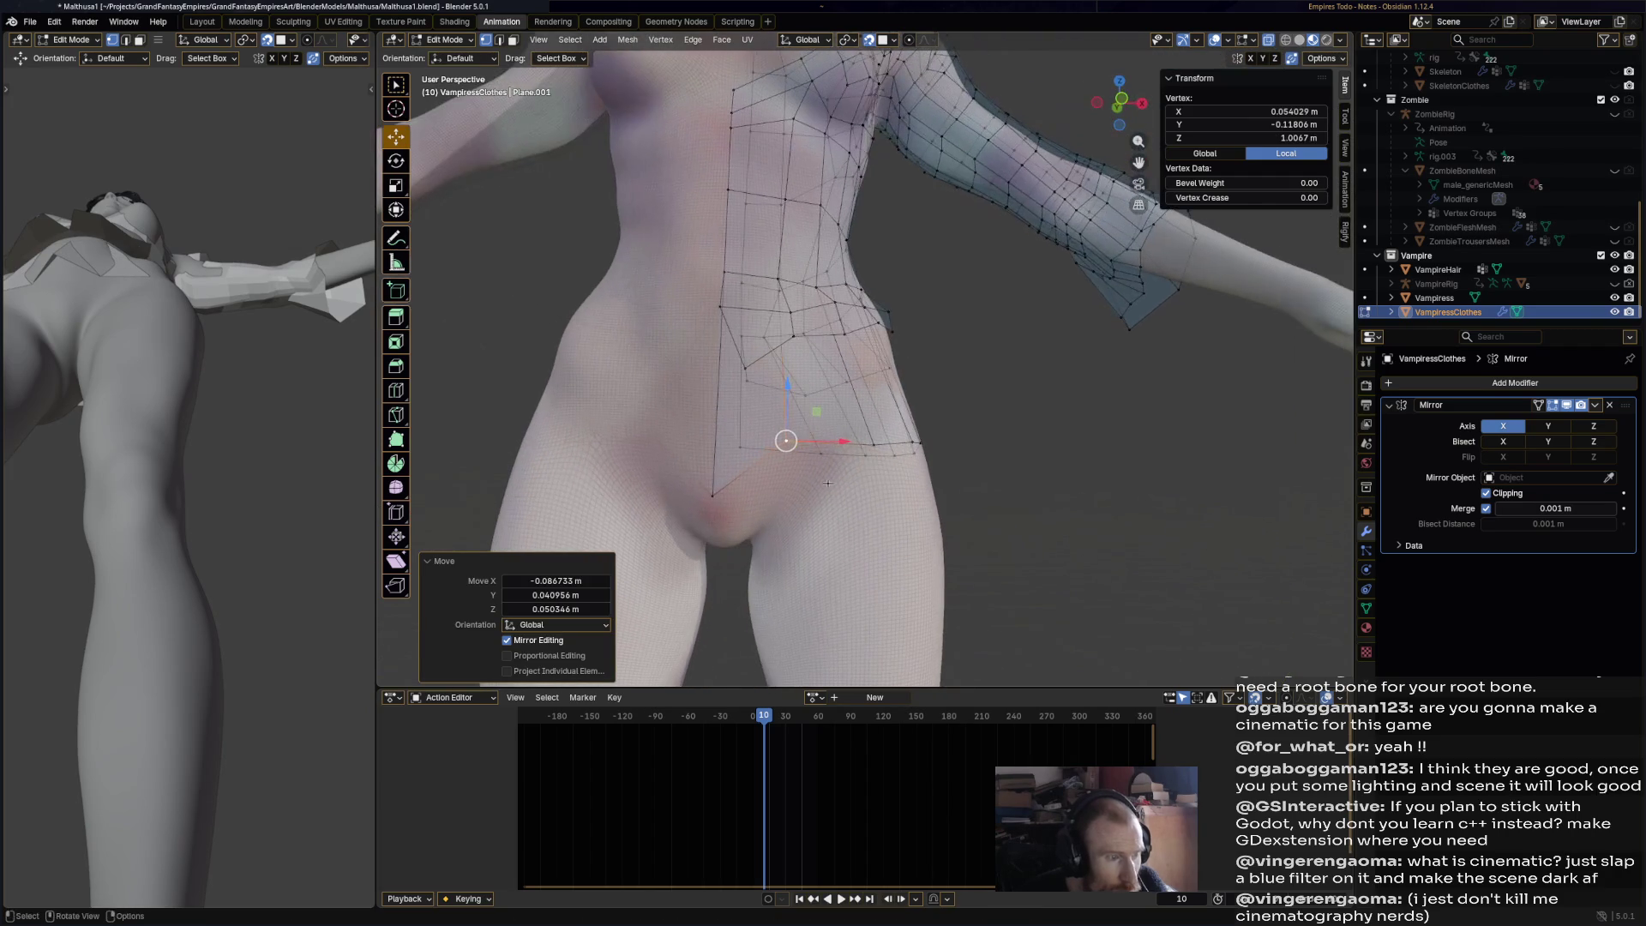
left_click(722, 486)
key("g")
left_click(757, 449)
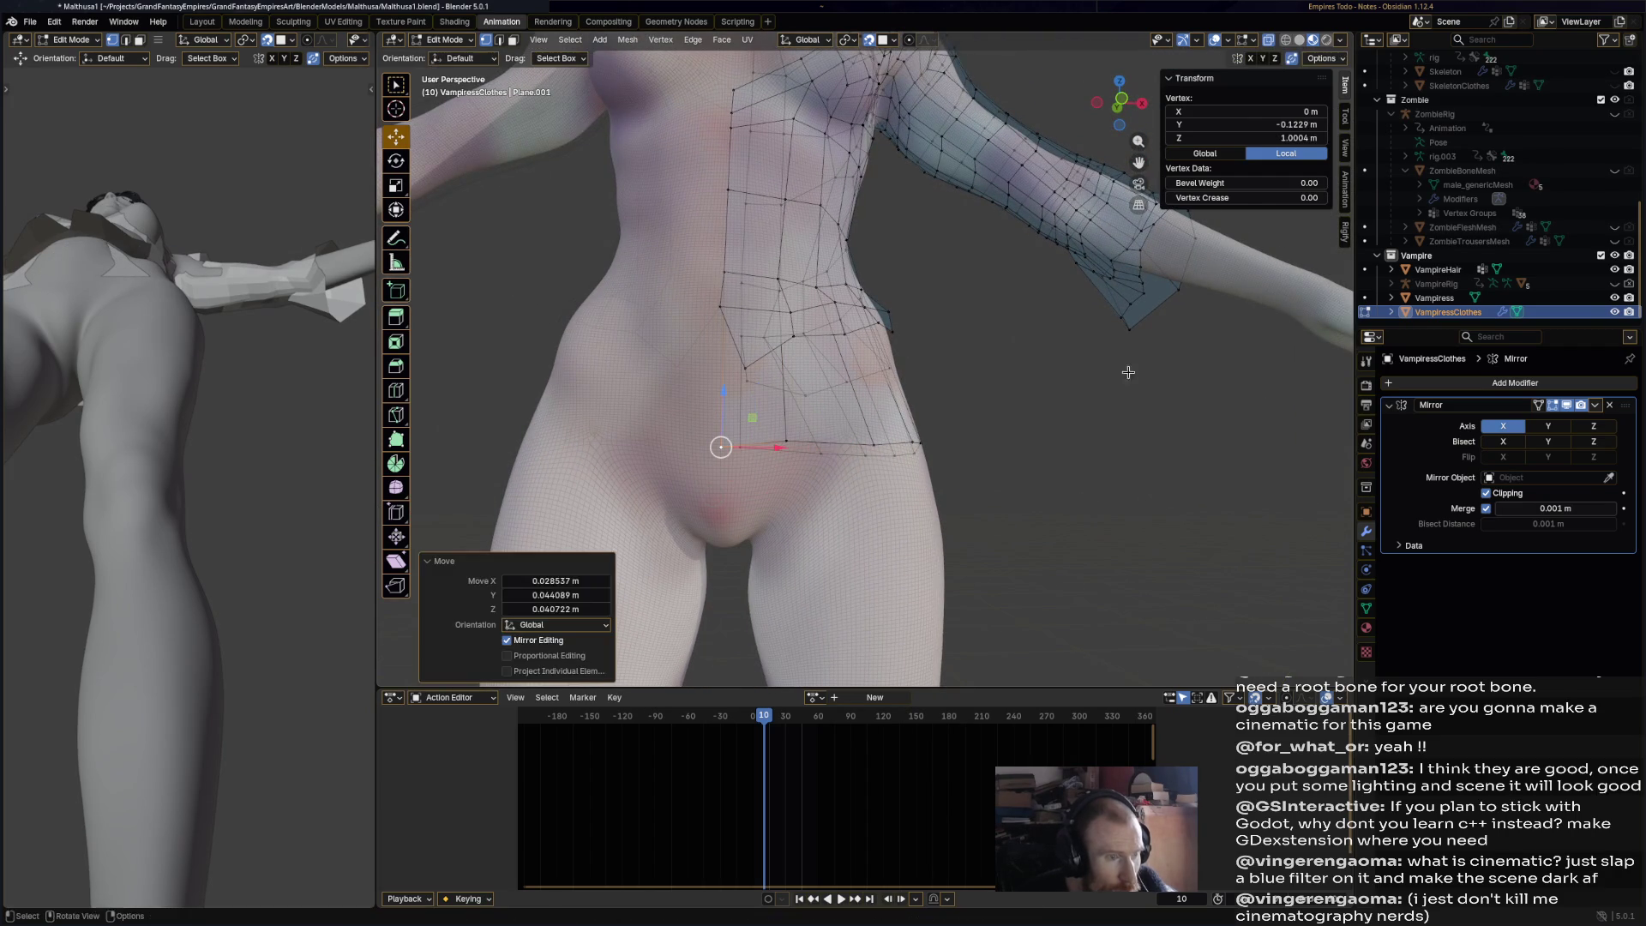
- Turn off Mirror clipping and shift the front hem vertices about 0.022 m along X
left_click(1479, 495)
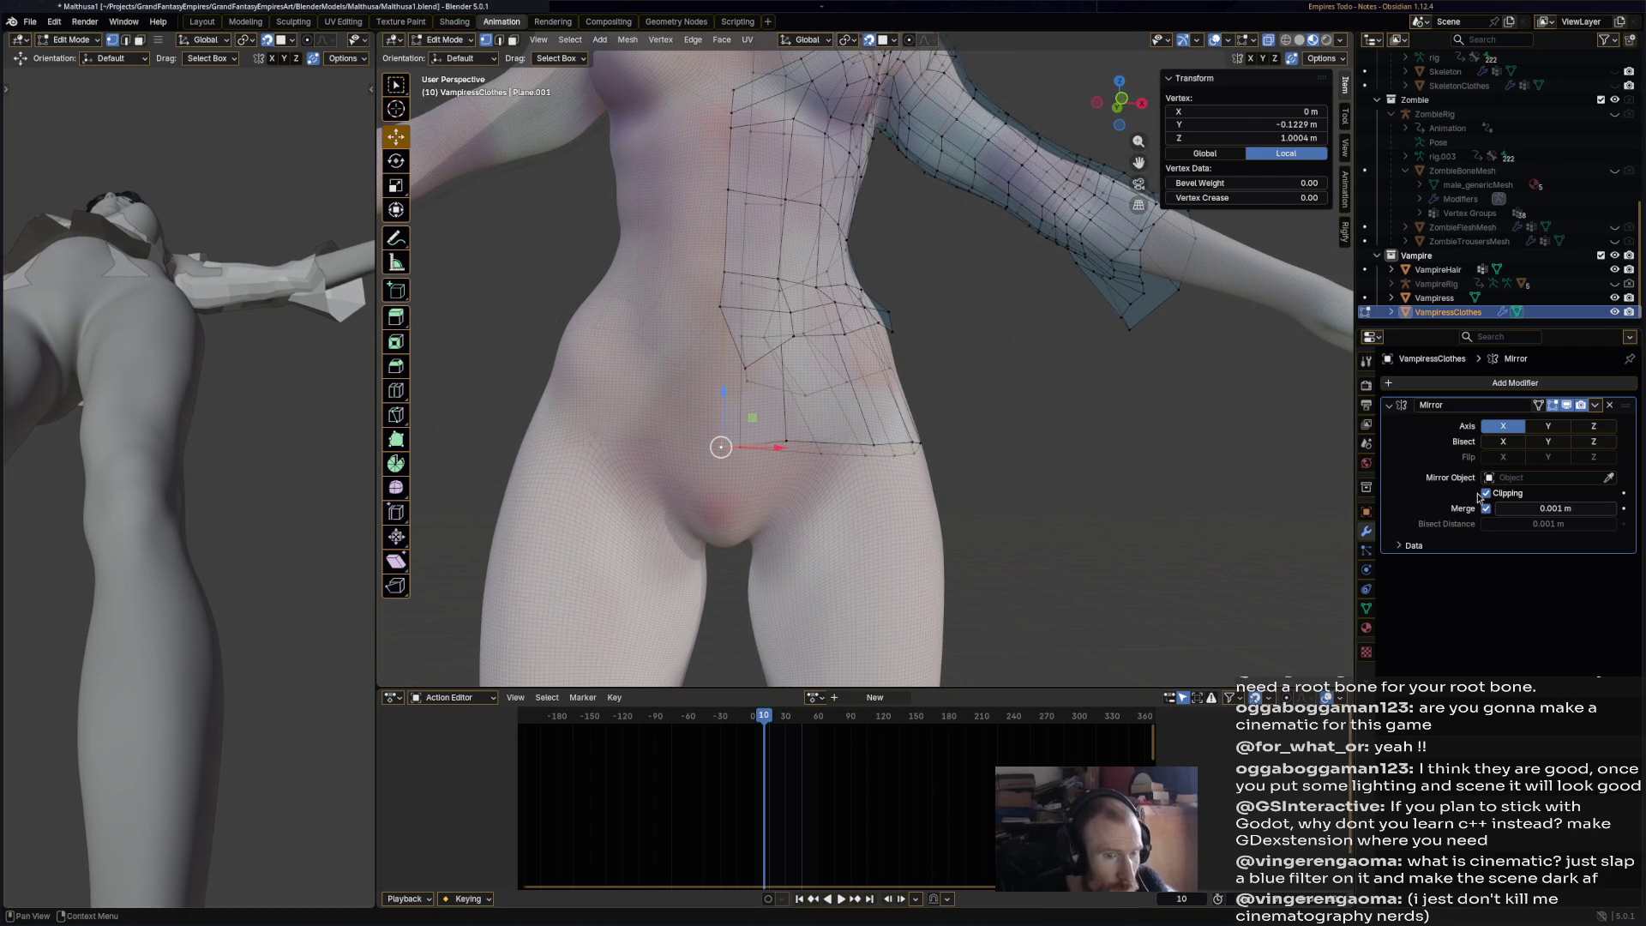
key("g")
left_click(753, 447)
key("g")
left_click(812, 448)
mouse_move(801, 449)
middle_mouse_down()
mouse_move(775, 423)
mouse_move(797, 426)
middle_mouse_up()
left_click(797, 426)
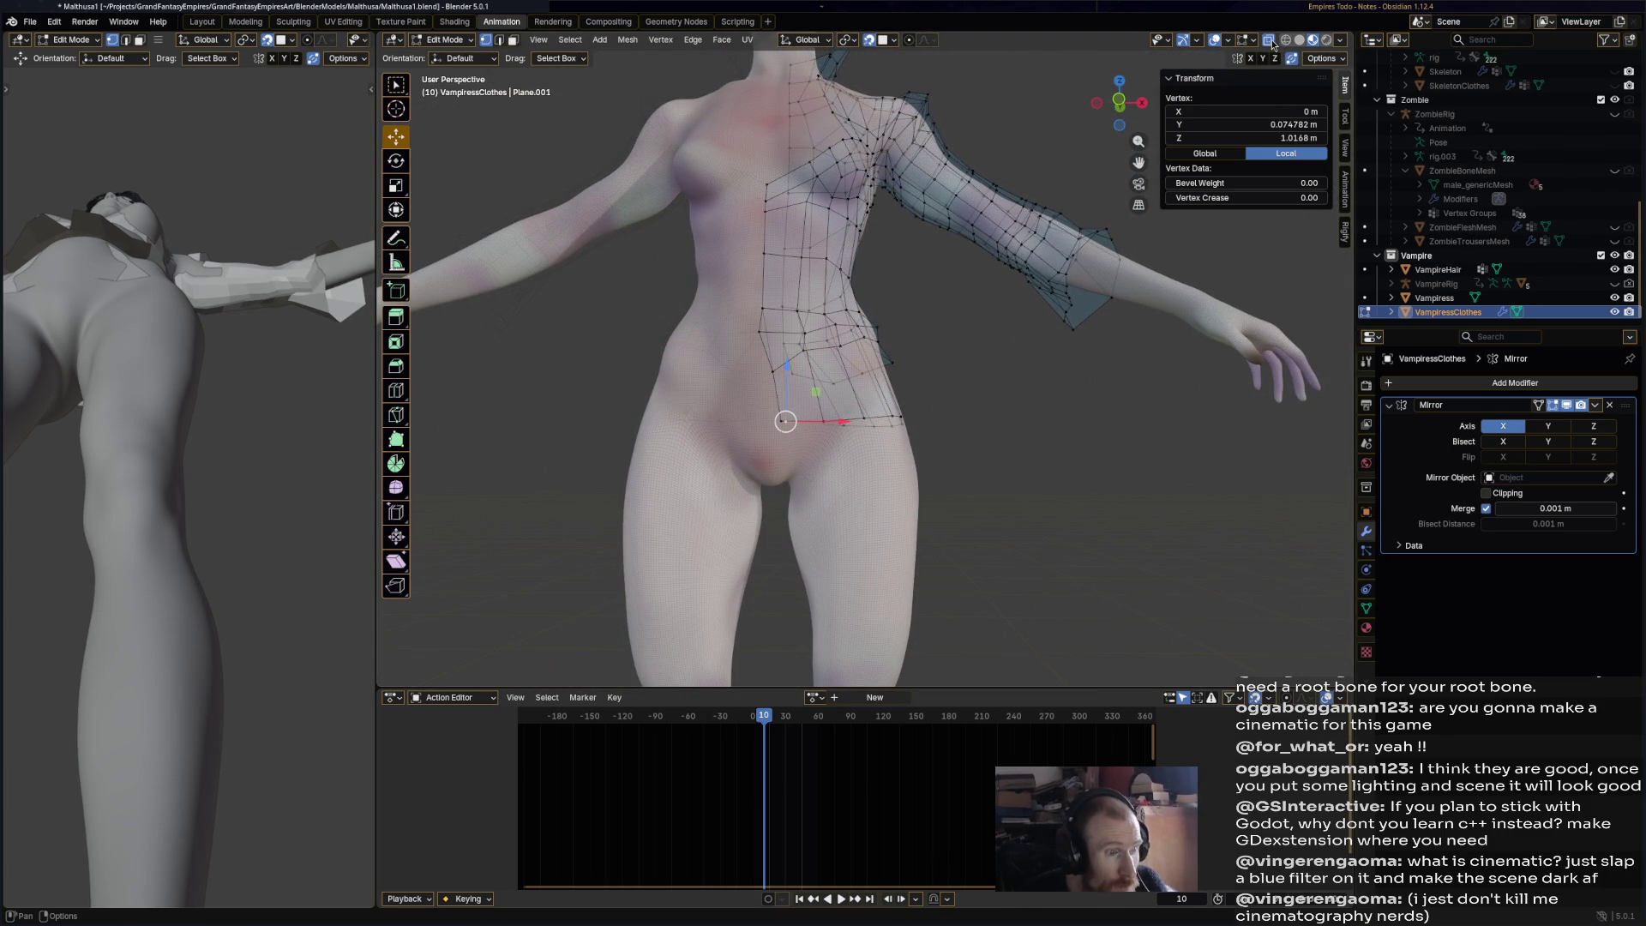
mouse_move(826, 418)
middle_mouse_down()
mouse_move(798, 424)
mouse_move(896, 445)
mouse_move(875, 433)
mouse_move(1110, 130)
middle_mouse_up()
left_click(896, 445, "ctrl+shift")
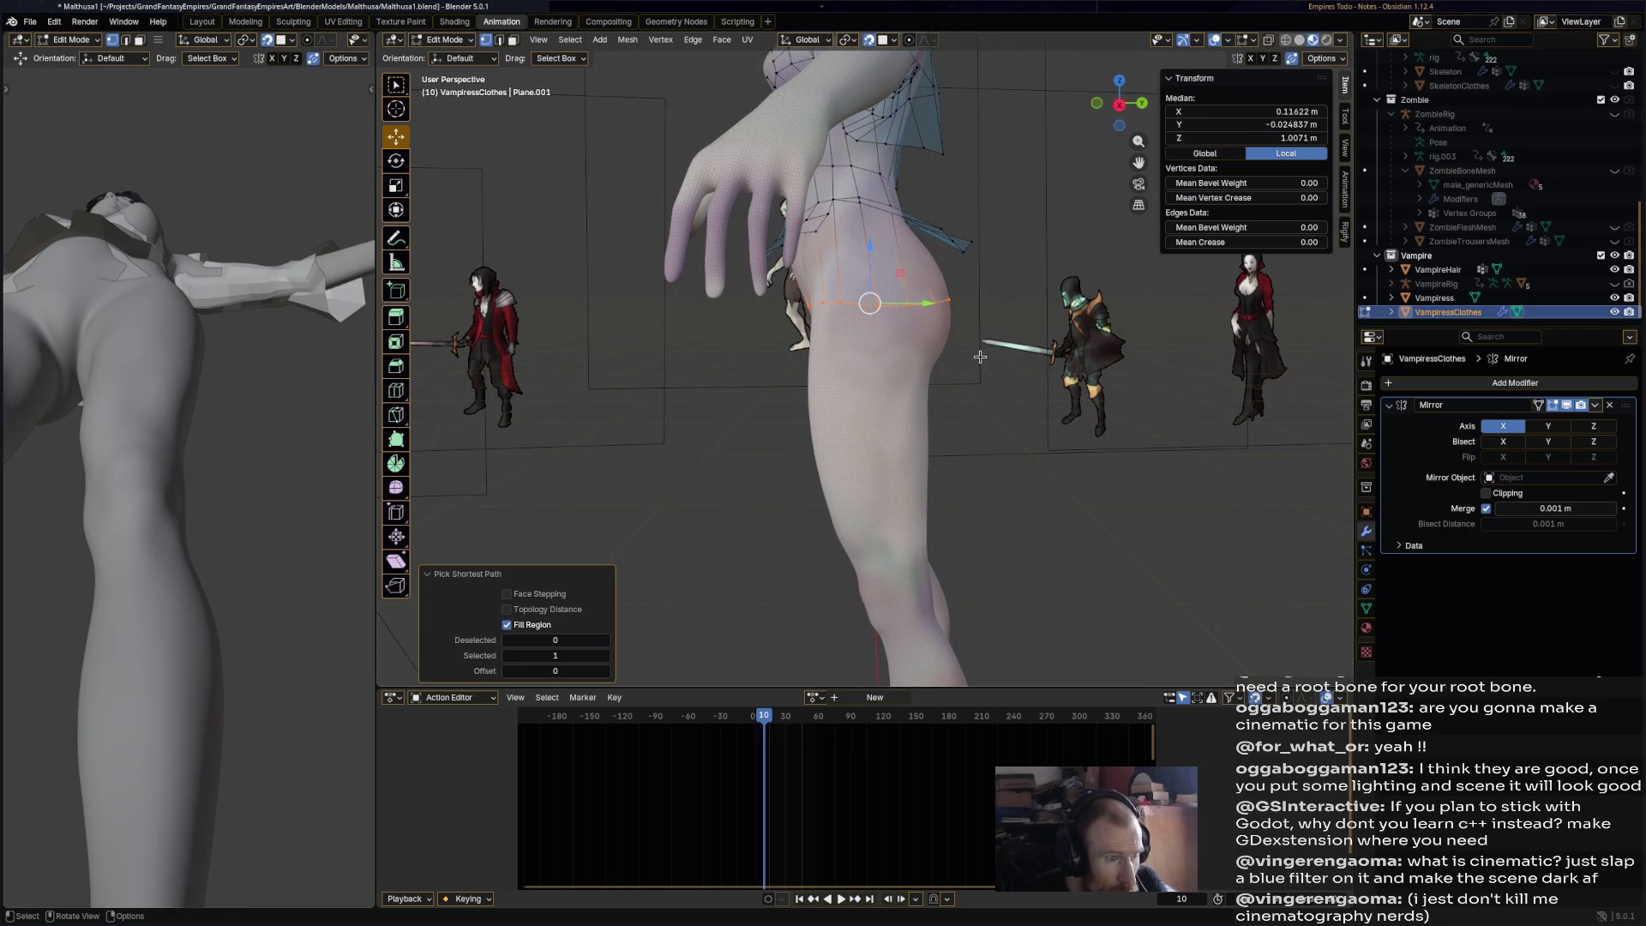
- In side view, extend the hem further down and widen it to 1.564
left_click(1119, 109)
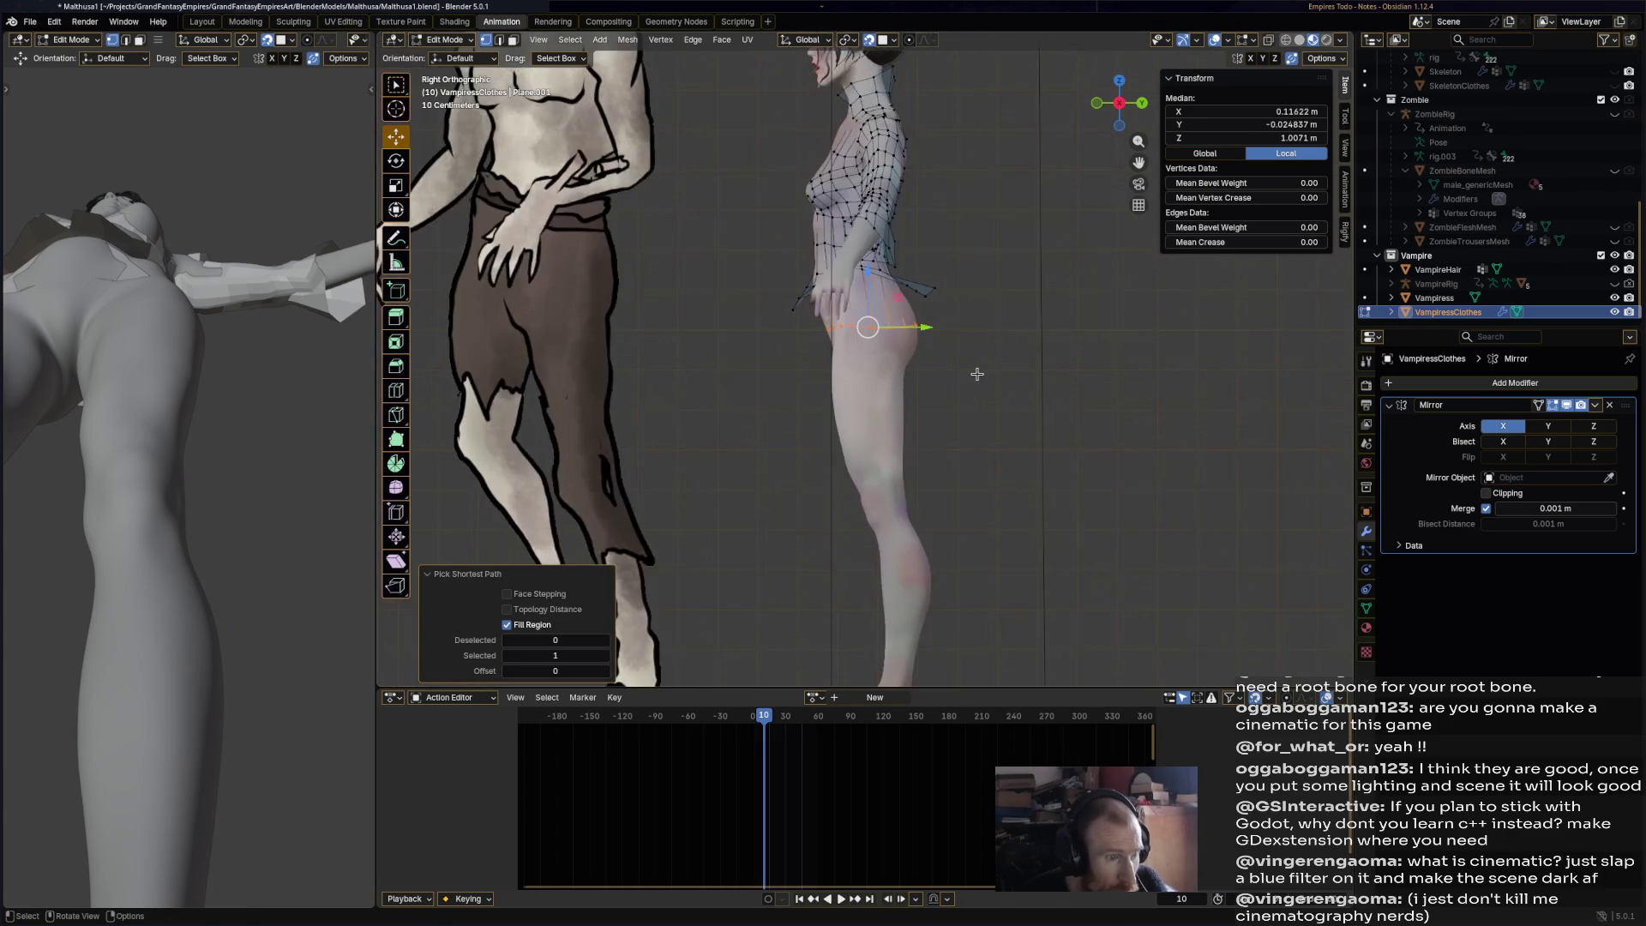
key("g")
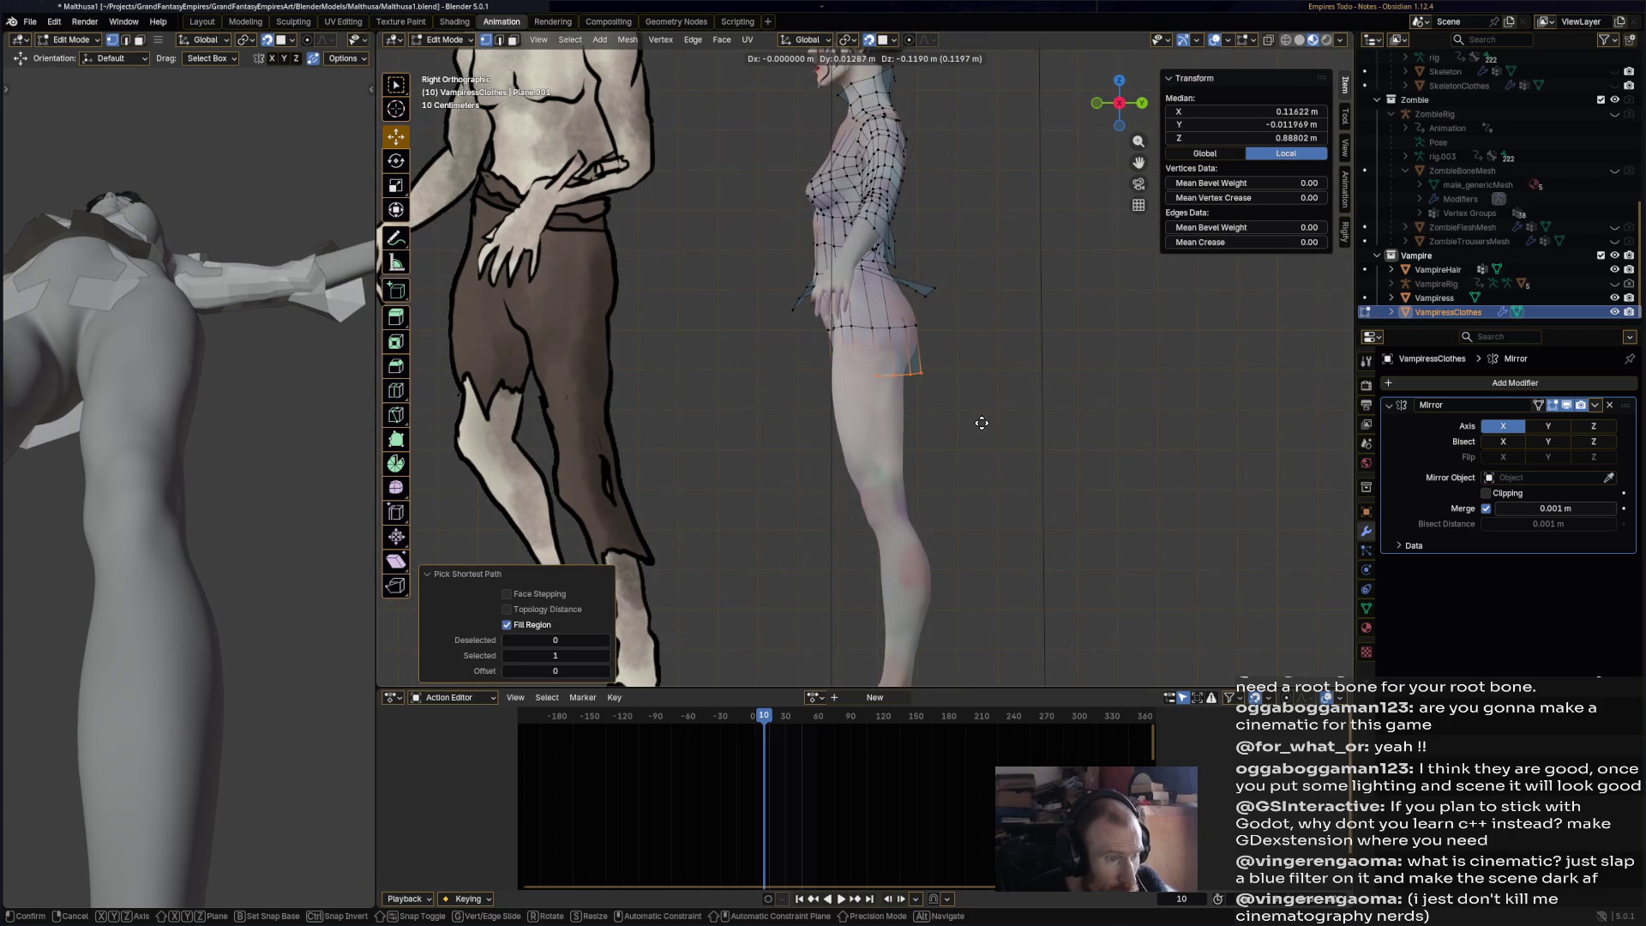
left_click(981, 433)
key("s")
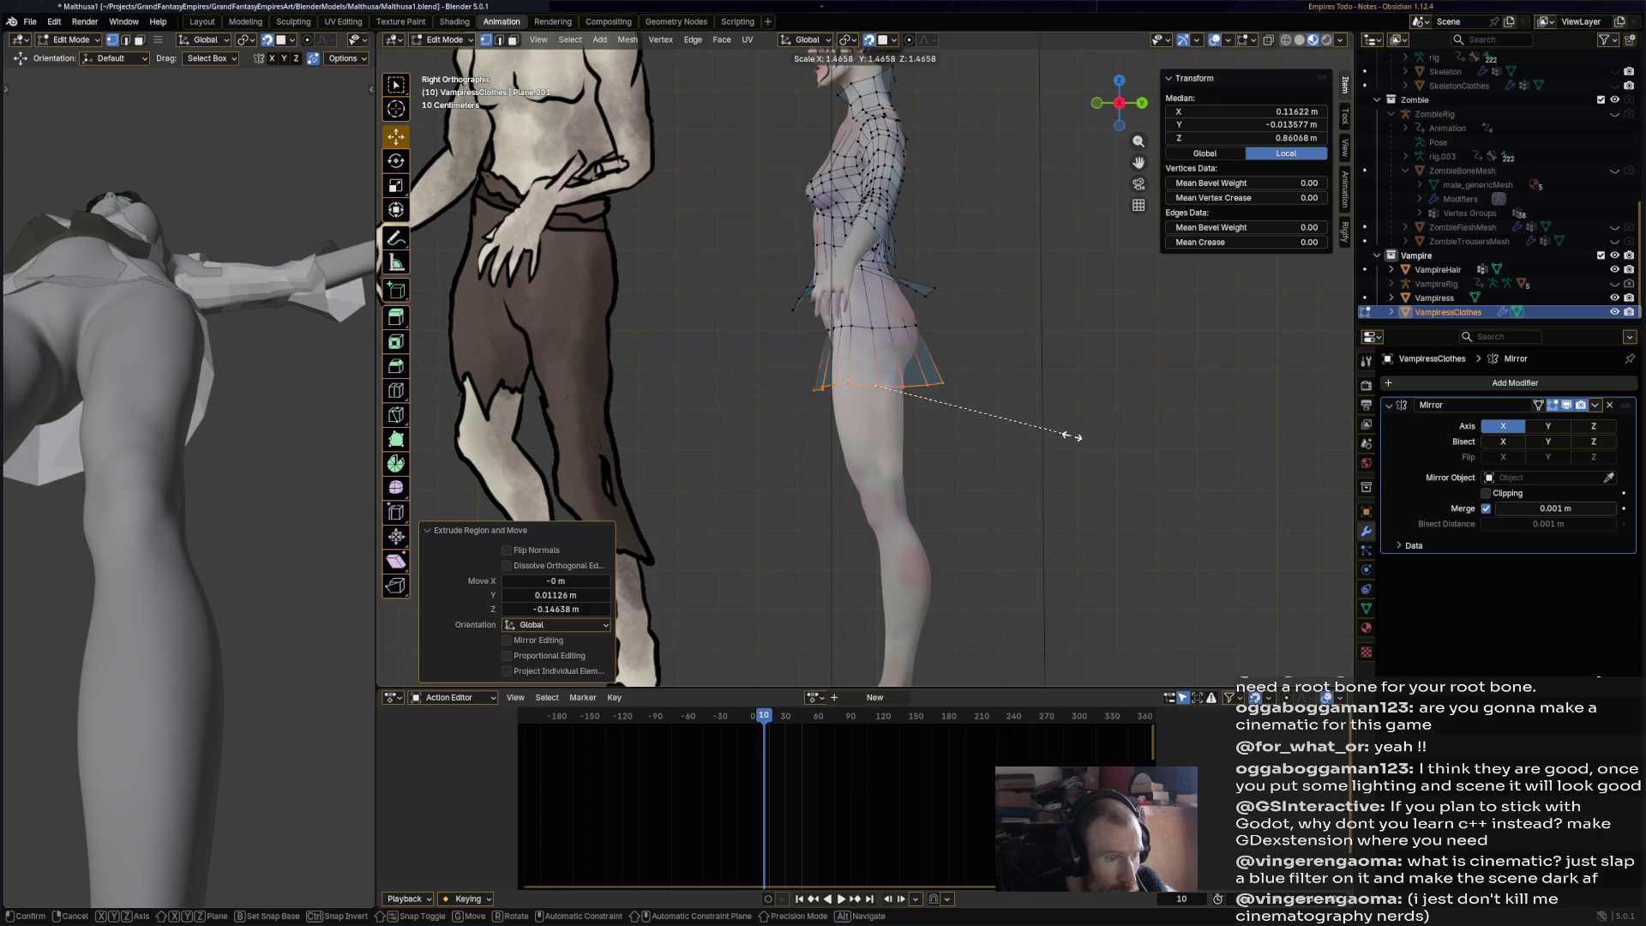
left_click(1085, 438)
middle_click_drag(1084, 439, 893, 403)
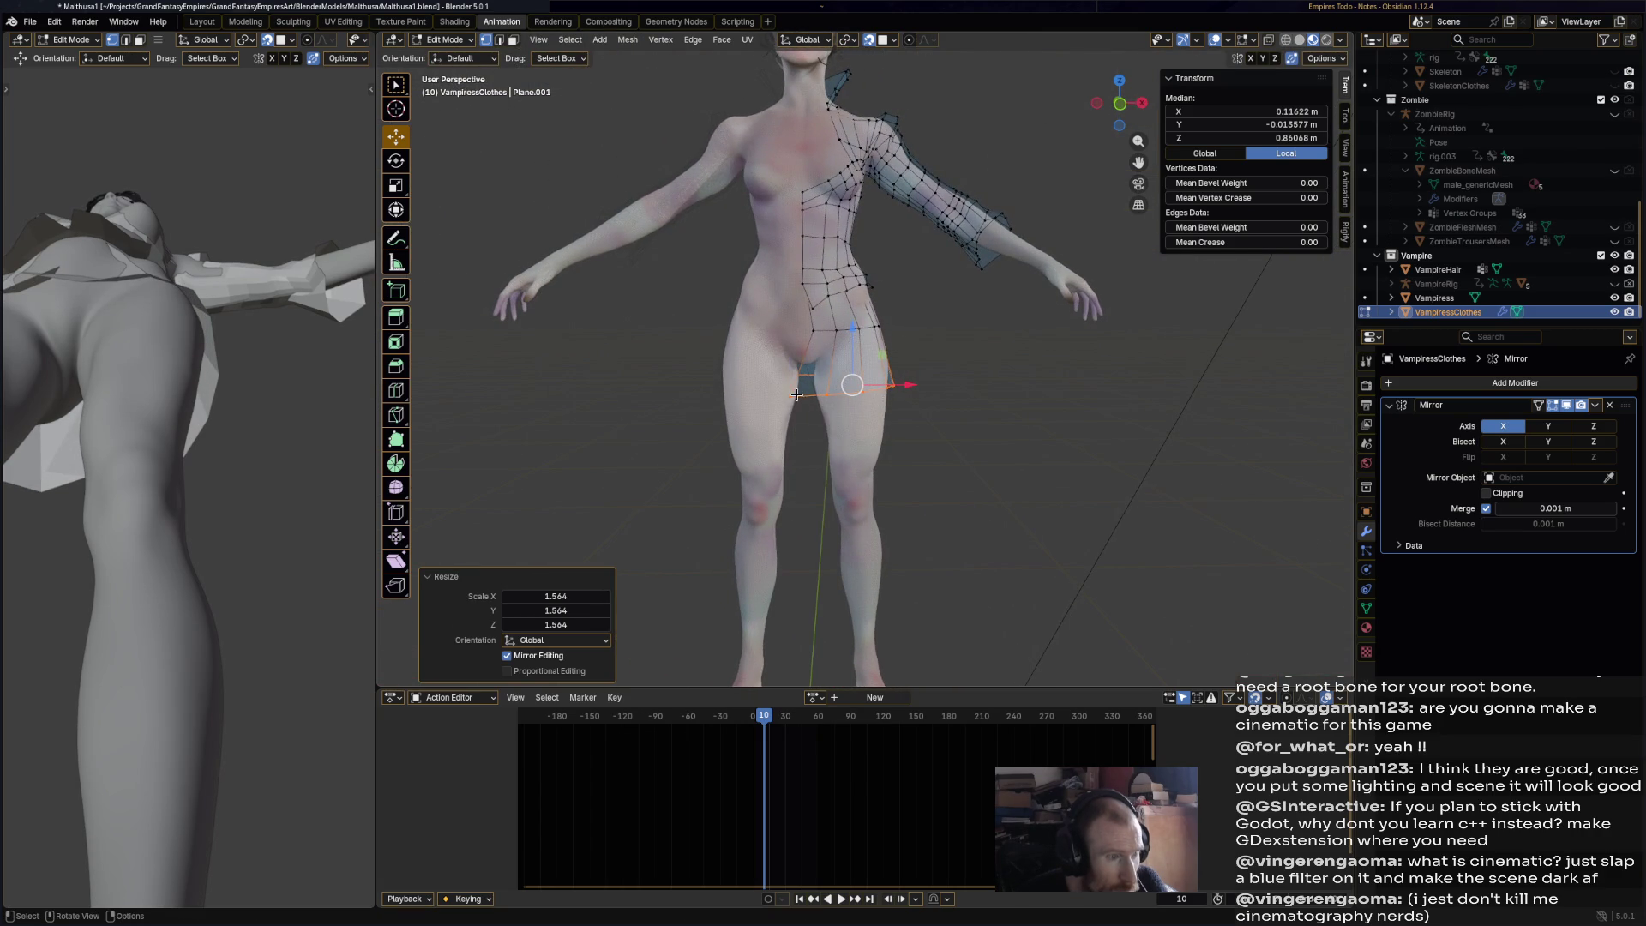
- Reposition a vertex on the garment's hip edge so it sits against the body
left_click(796, 394)
scroll(797, 394, "up", 2)
key("g")
left_click(808, 412)
key("g")
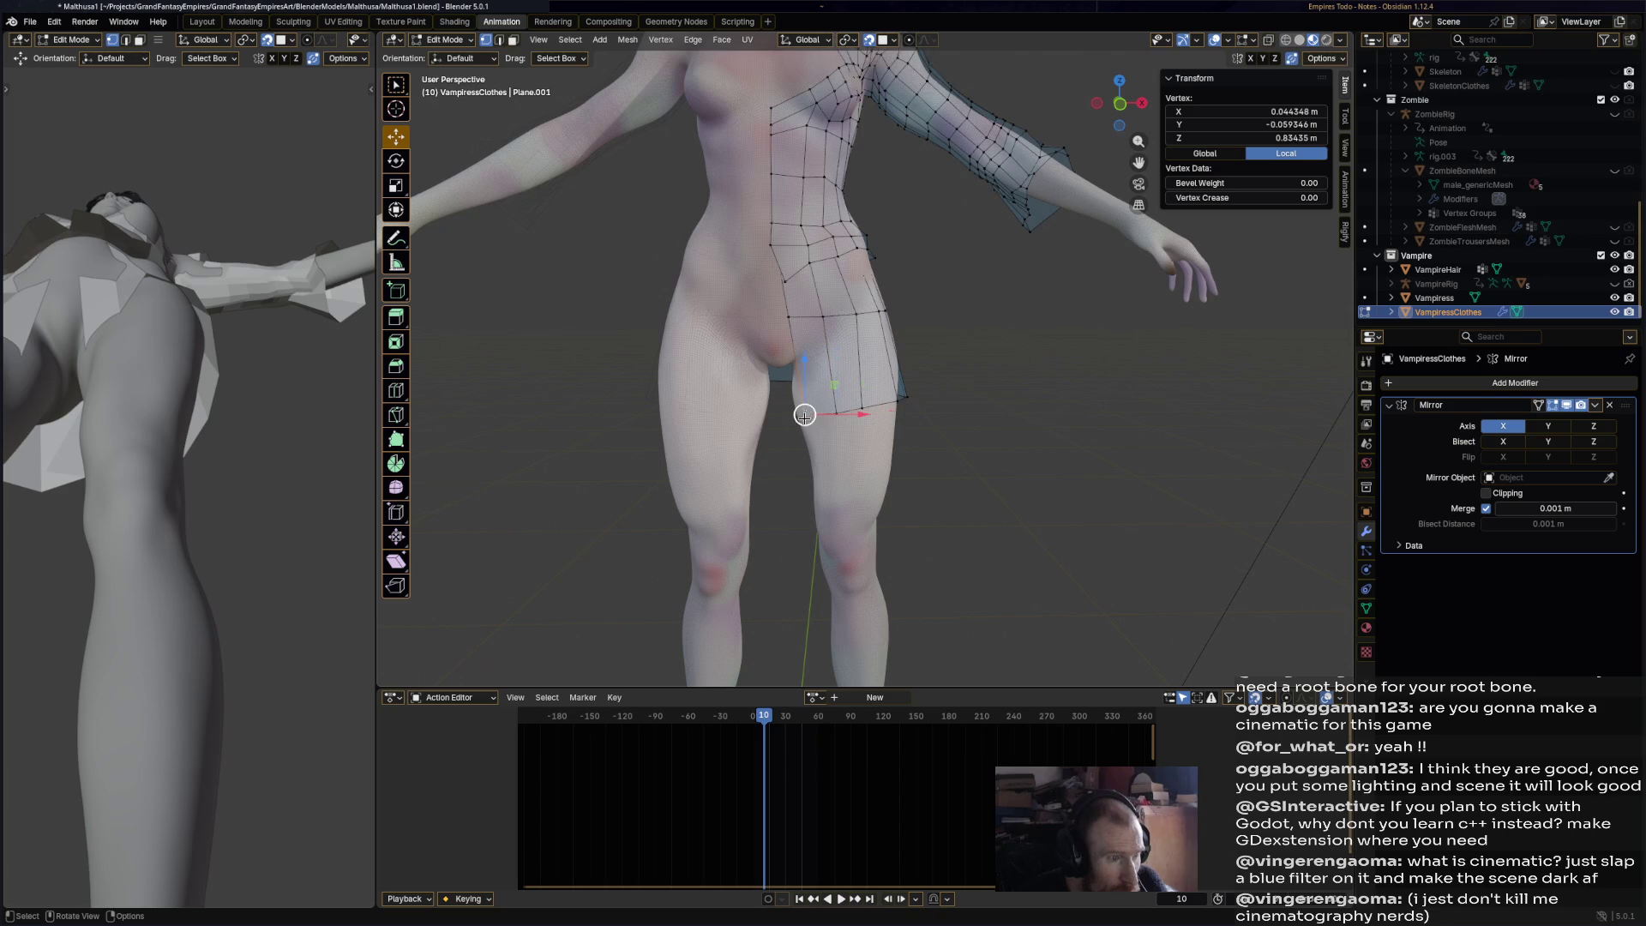
left_click(812, 431)
key("g")
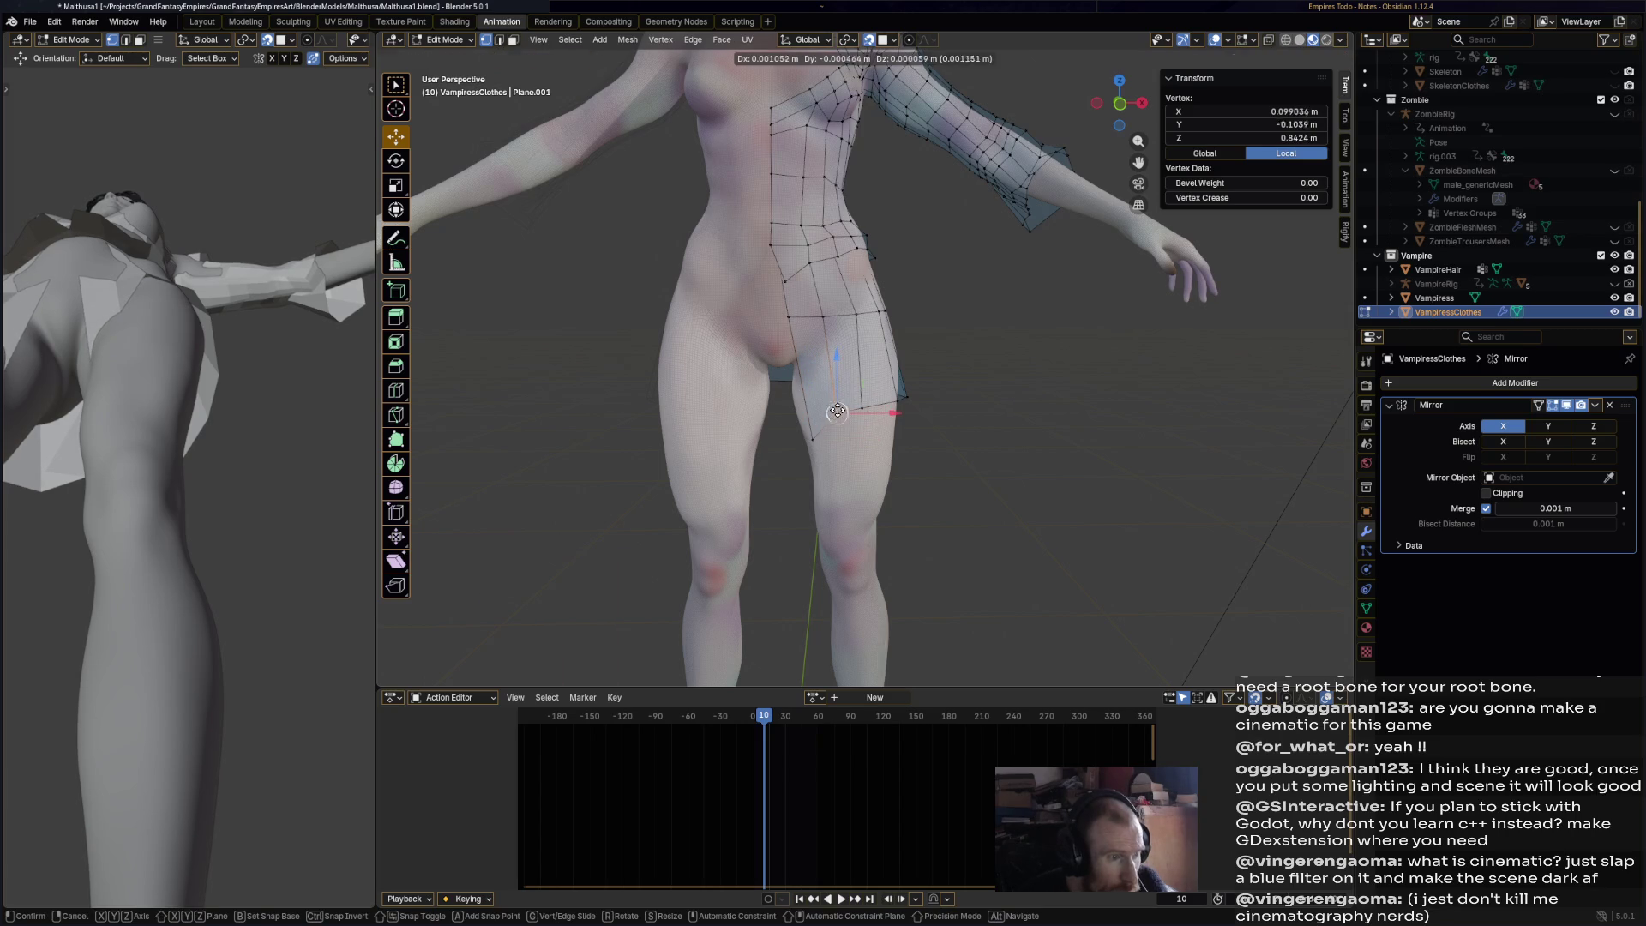
left_click(835, 405)
mouse_move(835, 405)
middle_mouse_down()
mouse_move(891, 403)
mouse_move(845, 444)
mouse_move(974, 434)
mouse_move(926, 445)
middle_mouse_up()
- Push two hip vertices, then a single vertex, back along Y against the body
left_click(845, 444, "shift")
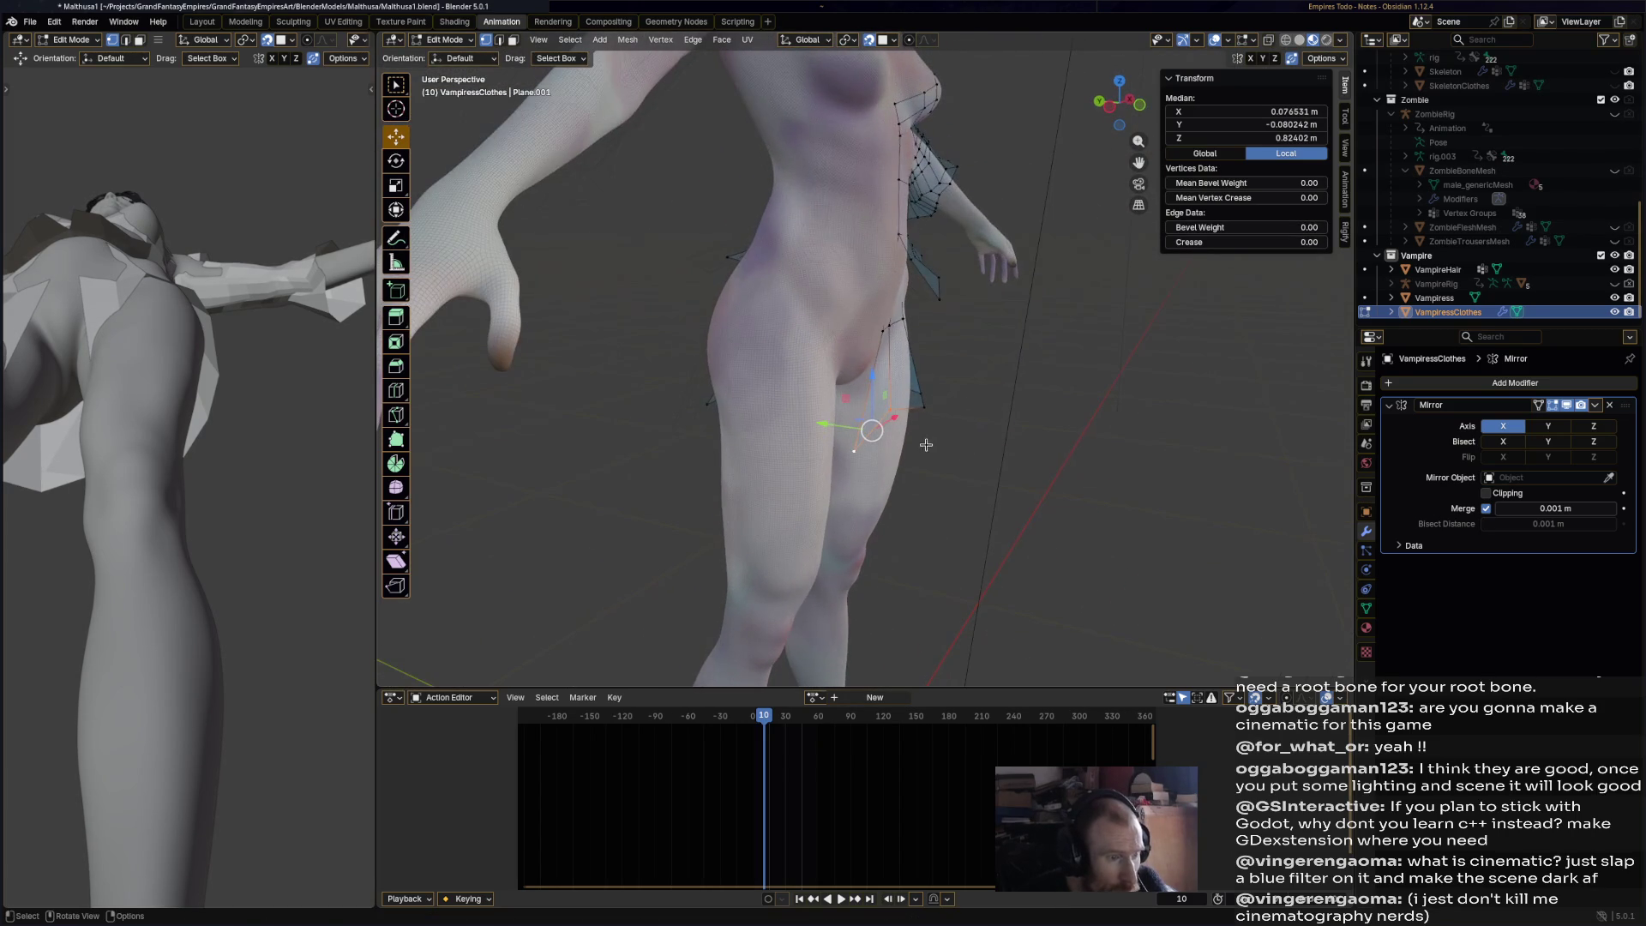
left_click_drag(832, 419, 903, 426)
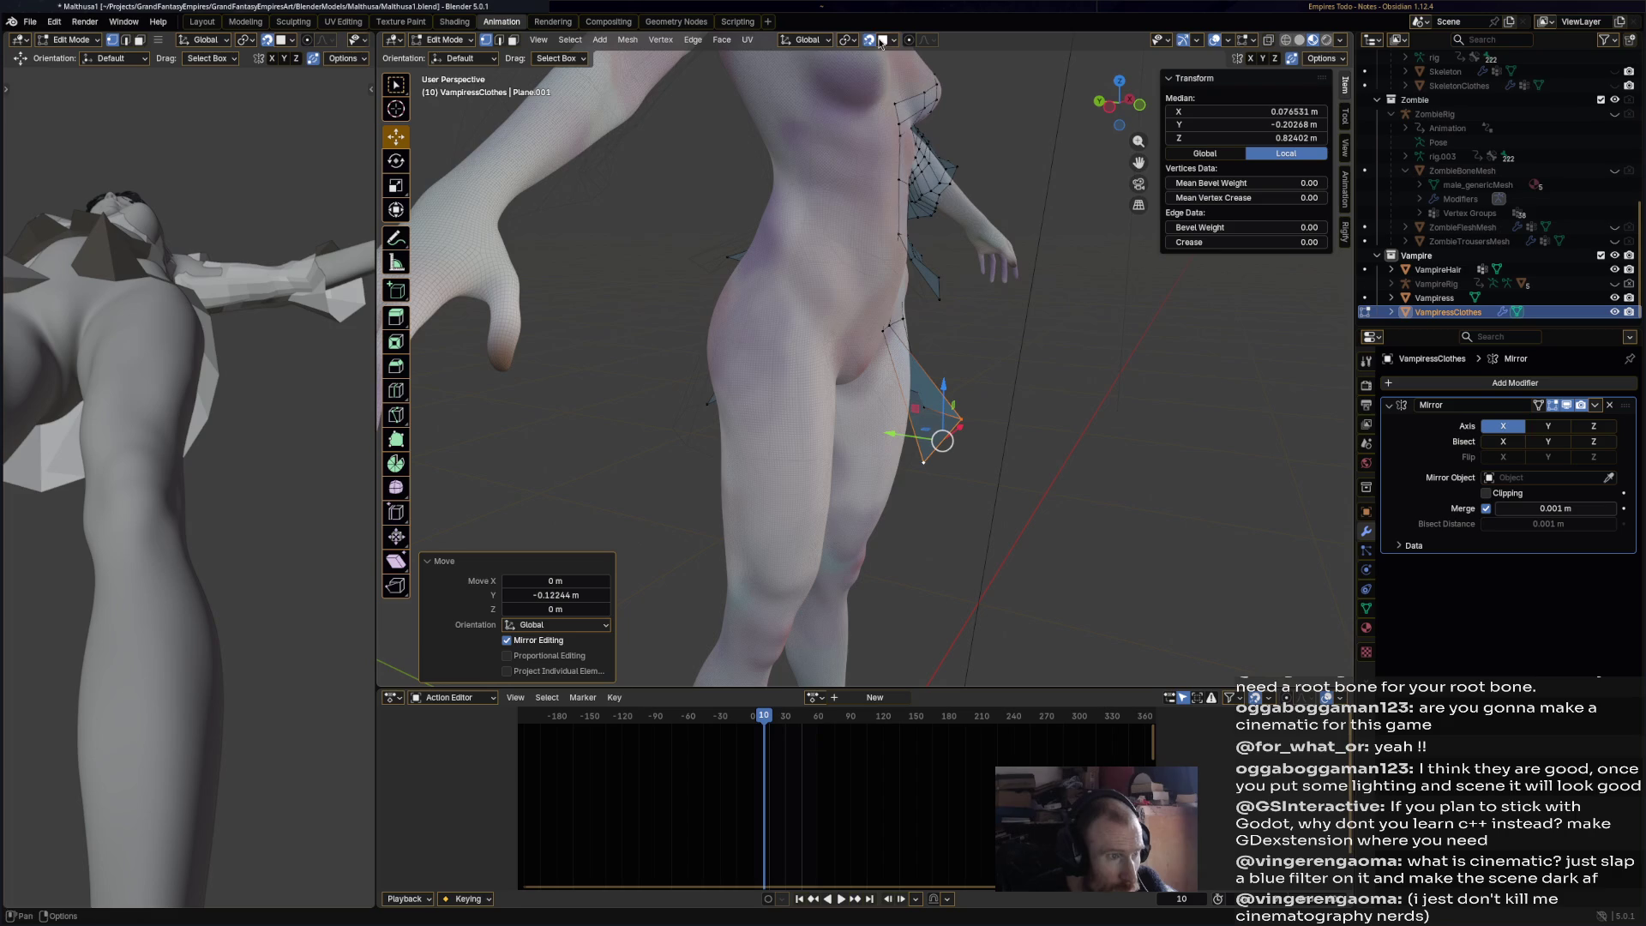
mouse_move(957, 239)
middle_mouse_down()
mouse_move(909, 439)
mouse_move(985, 456)
mouse_move(969, 460)
middle_mouse_up()
left_click(909, 439)
left_click_drag(880, 426, 860, 420)
middle_click_drag(860, 420, 1012, 300)
- Move a rear hem edge and a hip vertex along Y to tuck them against the buttocks
left_click(1011, 300)
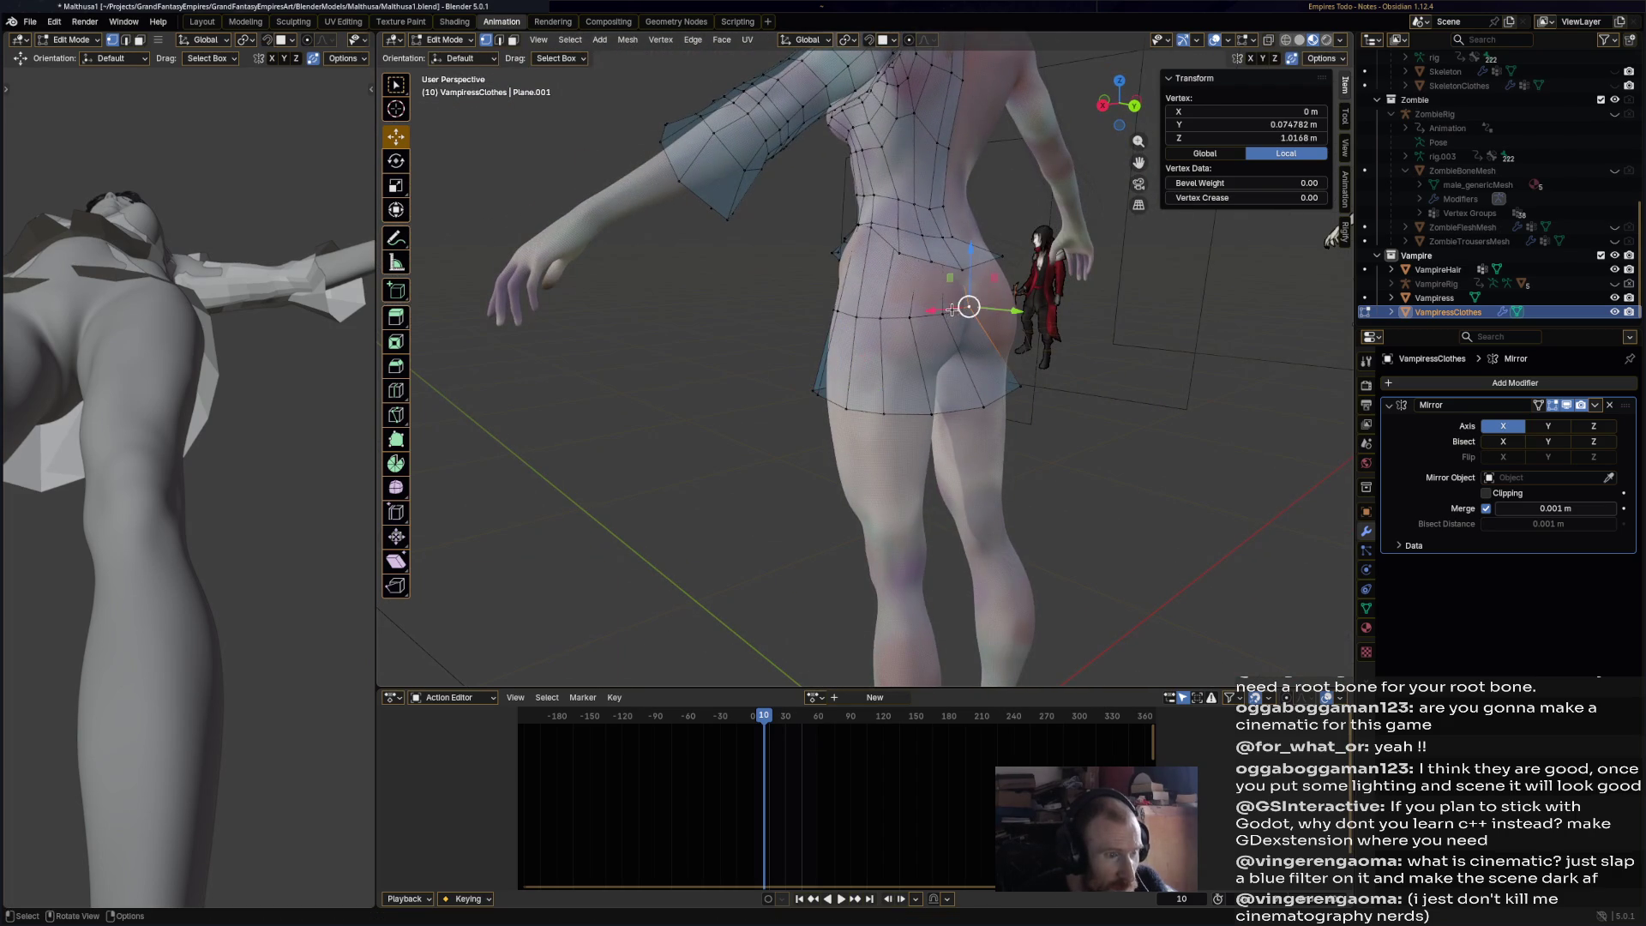
left_click(965, 313, "shift")
left_click_drag(999, 314, 911, 318)
left_click(911, 319)
middle_click_drag(911, 319, 990, 309)
left_click_drag(991, 308, 982, 309)
mouse_move(982, 308)
middle_mouse_down()
mouse_move(1005, 317)
mouse_move(901, 414)
mouse_move(755, 378)
mouse_move(1035, 458)
middle_mouse_up()
- Slide the hip vertex along Y, about 0.036 m, snug against the body
key("g")
key("y")
left_click(686, 374)
middle_click_drag(703, 343, 497, 326)
left_click(398, 419)
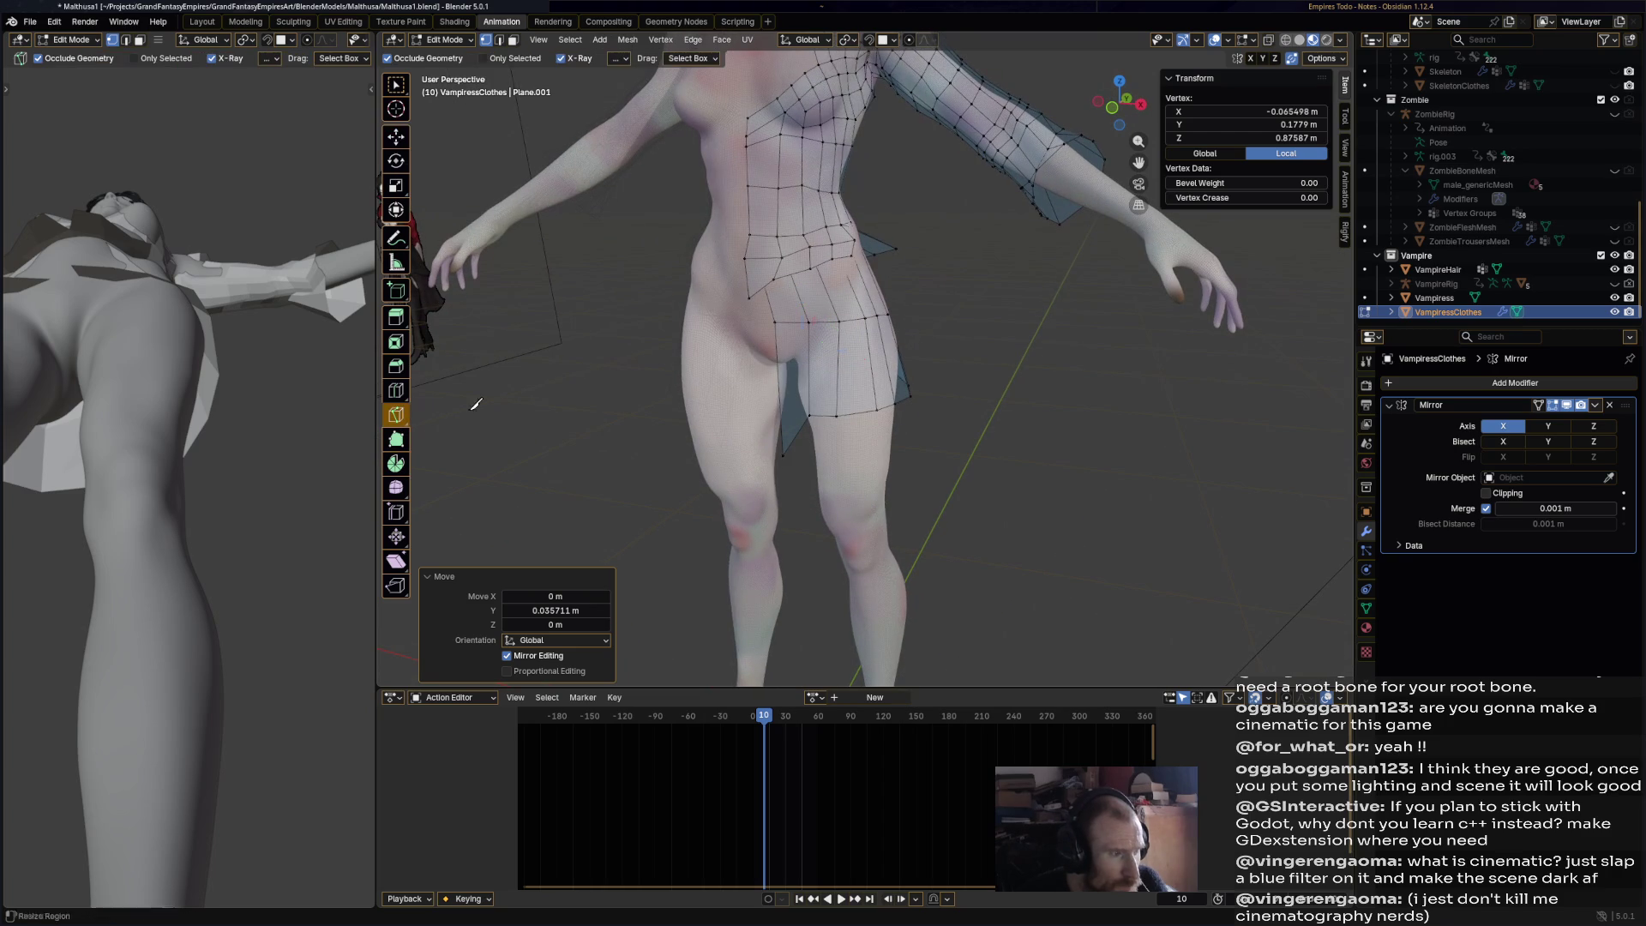
- Cut a new edge loop around the garment's thigh and slide it into place
left_click(397, 391)
left_click_drag(774, 386, 779, 407)
middle_click_drag(780, 408, 597, 200)
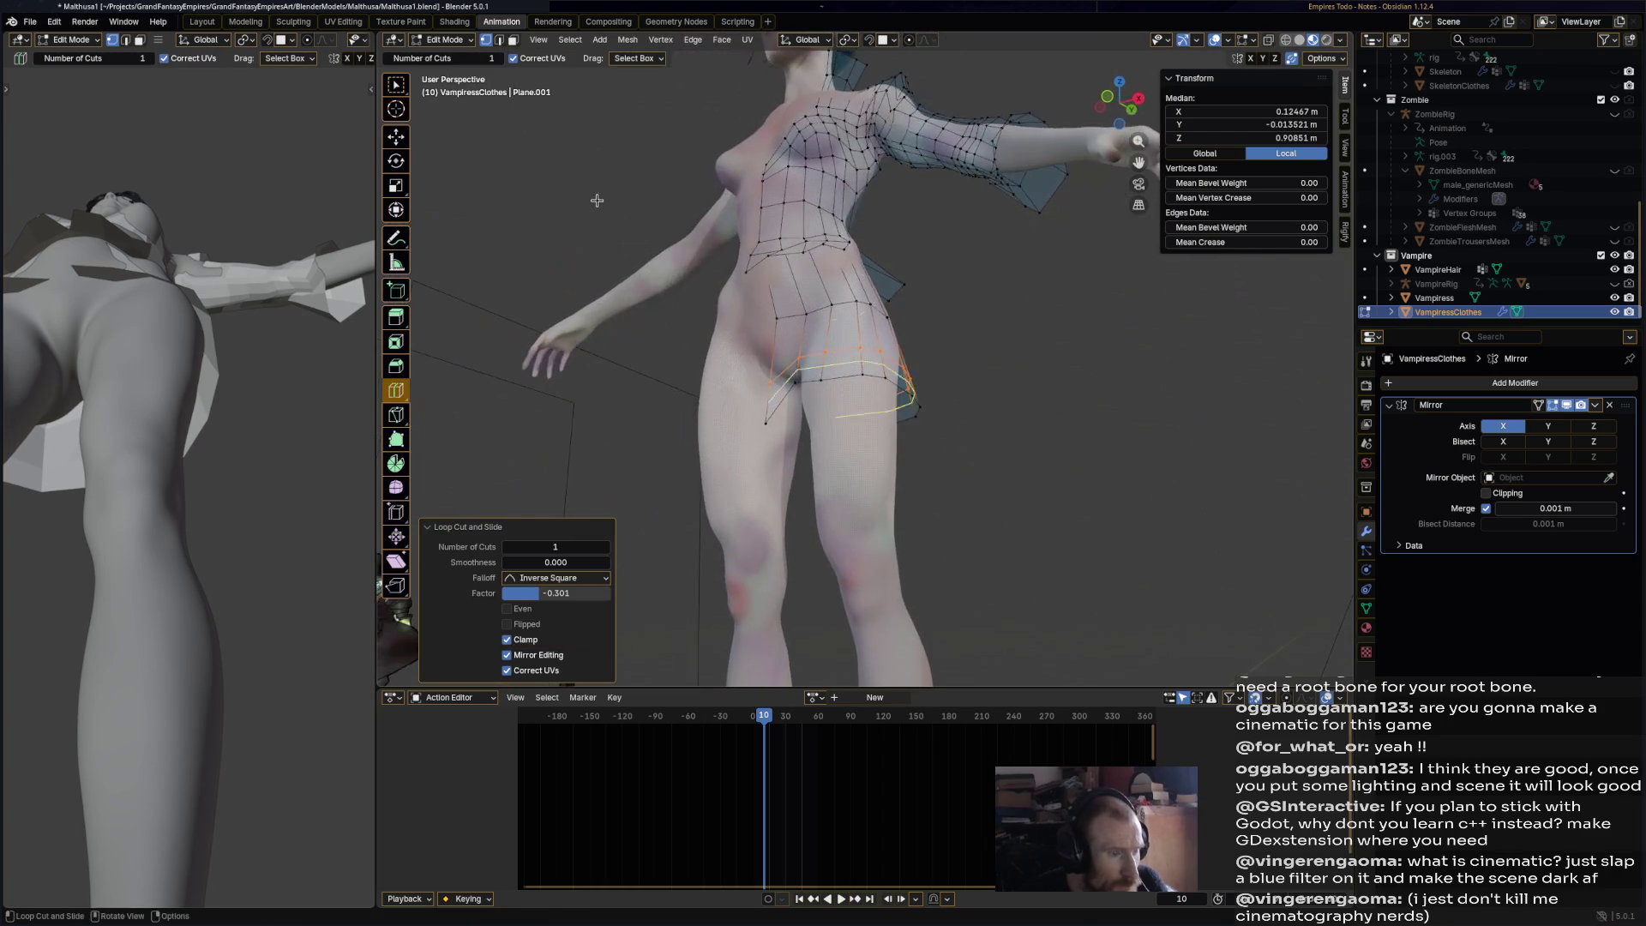
- Scale the lower hem edge loop outward to flare it
left_click(400, 144)
middle_click_drag(797, 446, 831, 460)
middle_click_drag(1044, 453, 994, 441)
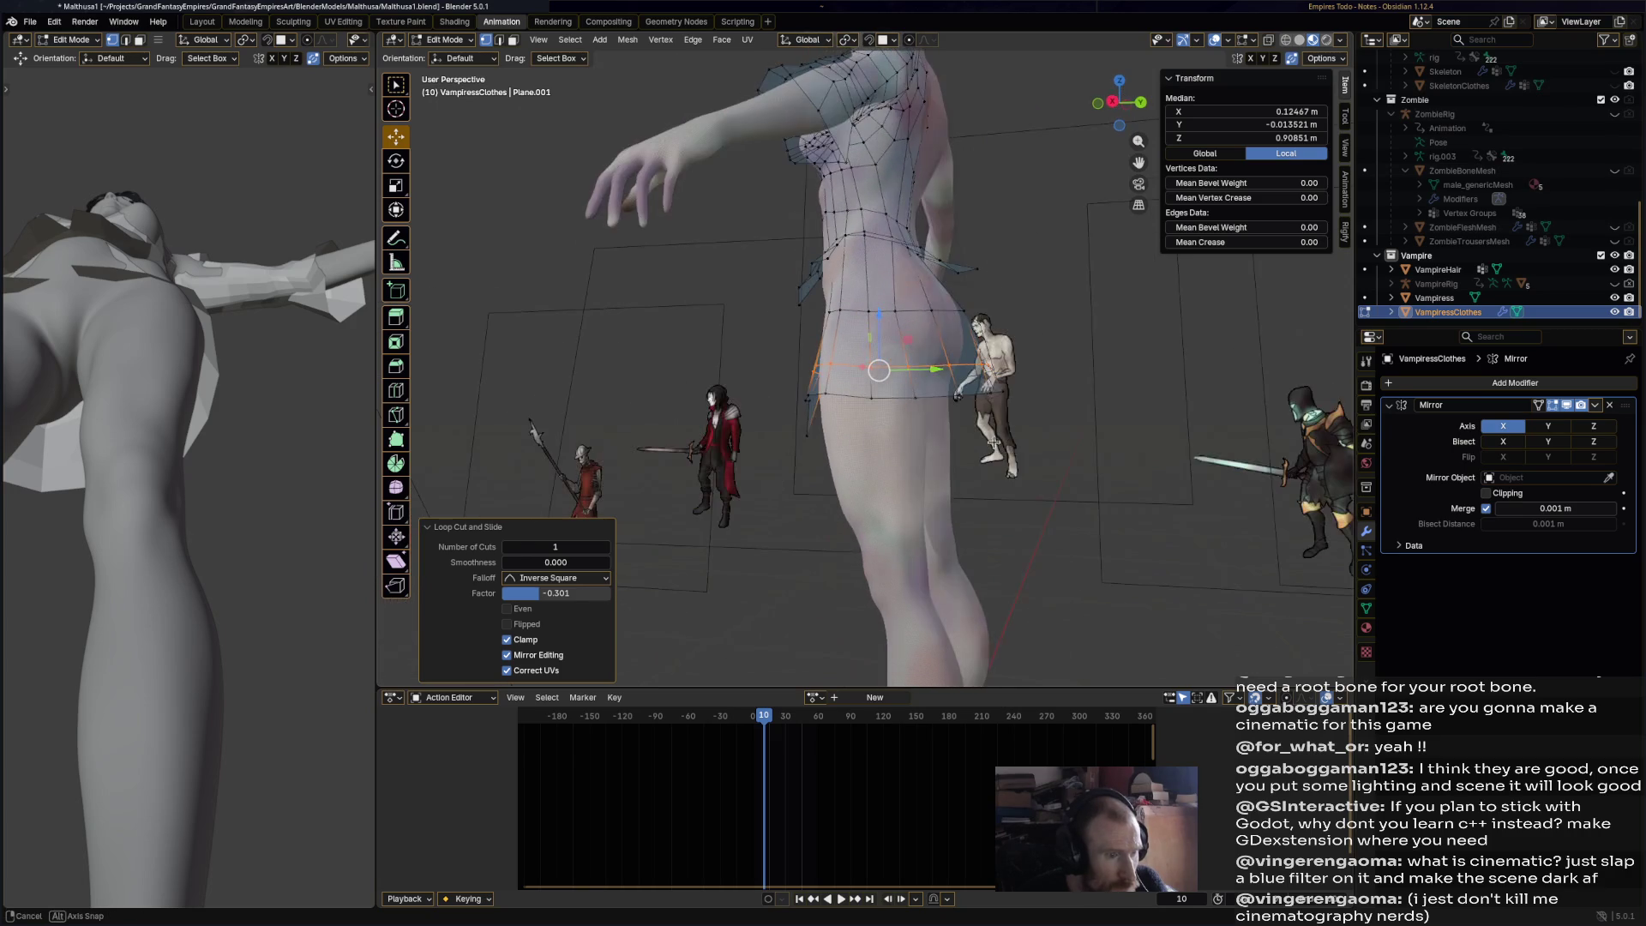
left_click(992, 391, "alt")
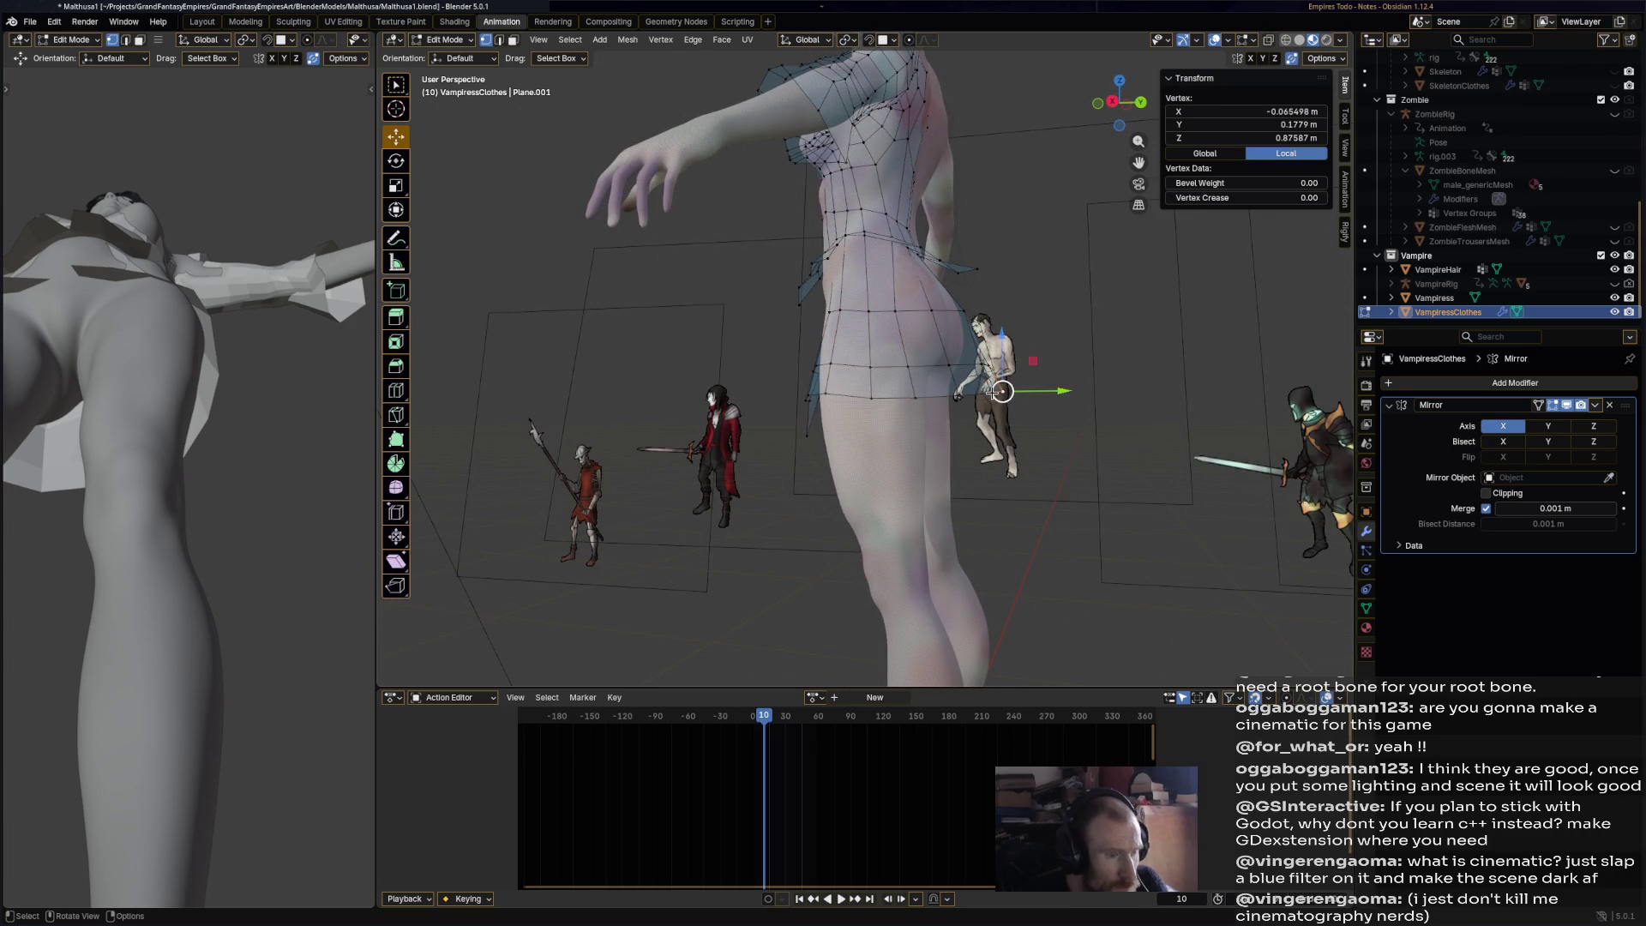
mouse_move(1031, 394)
middle_mouse_down()
mouse_move(1074, 432)
mouse_move(1107, 427)
mouse_move(1061, 421)
middle_mouse_up()
key("s")
left_click(1123, 429)
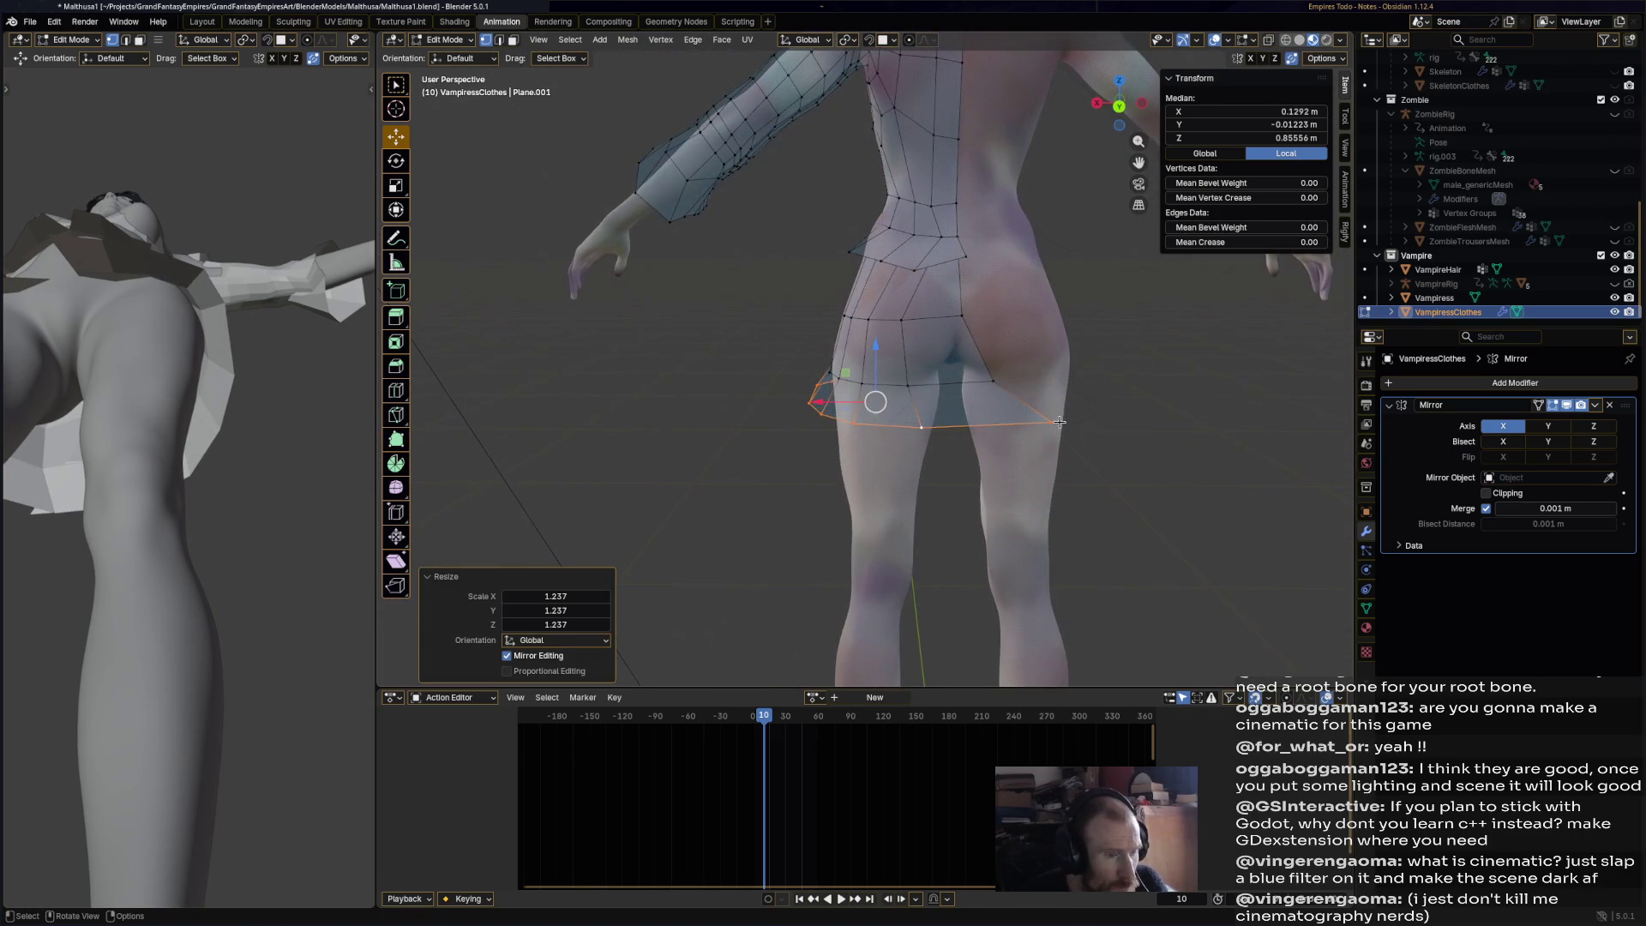
- Reposition a rear hem vertex, sliding it along the X axis
left_click(948, 434)
left_click(995, 387, "shift")
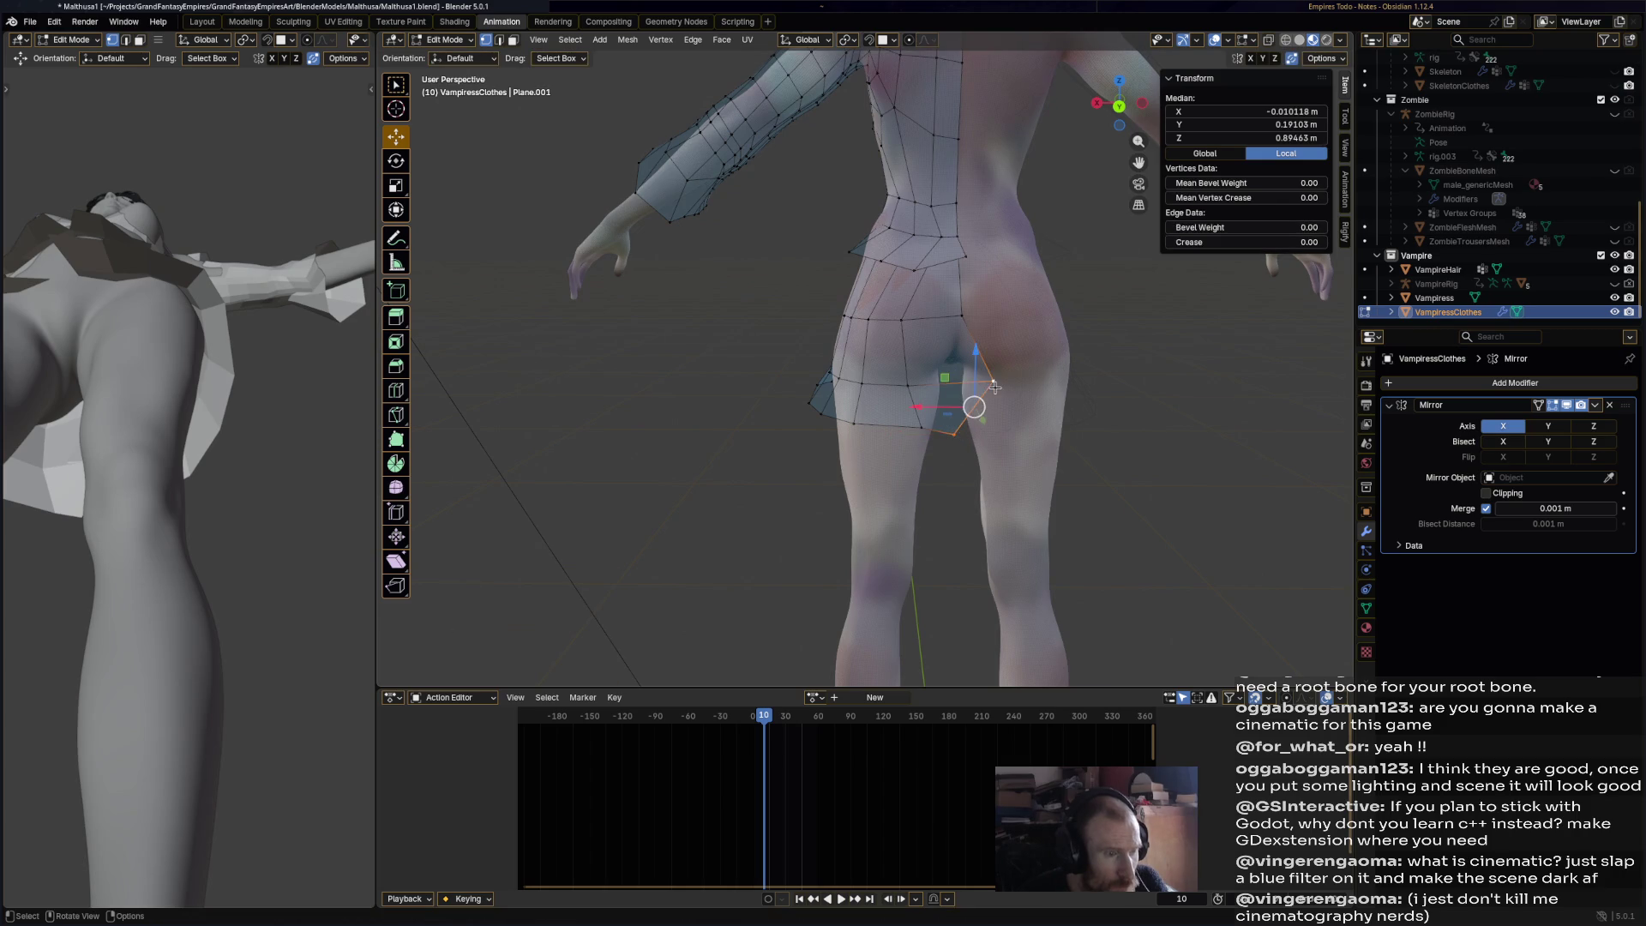
left_click(949, 433)
key("g")
left_click(944, 433)
key("g")
left_click(942, 434)
key("g")
key("x")
left_click(906, 428)
- Move a pair of rear vertices, then a vertex on the back of the garment
left_click(938, 433)
left_click(944, 381, "shift")
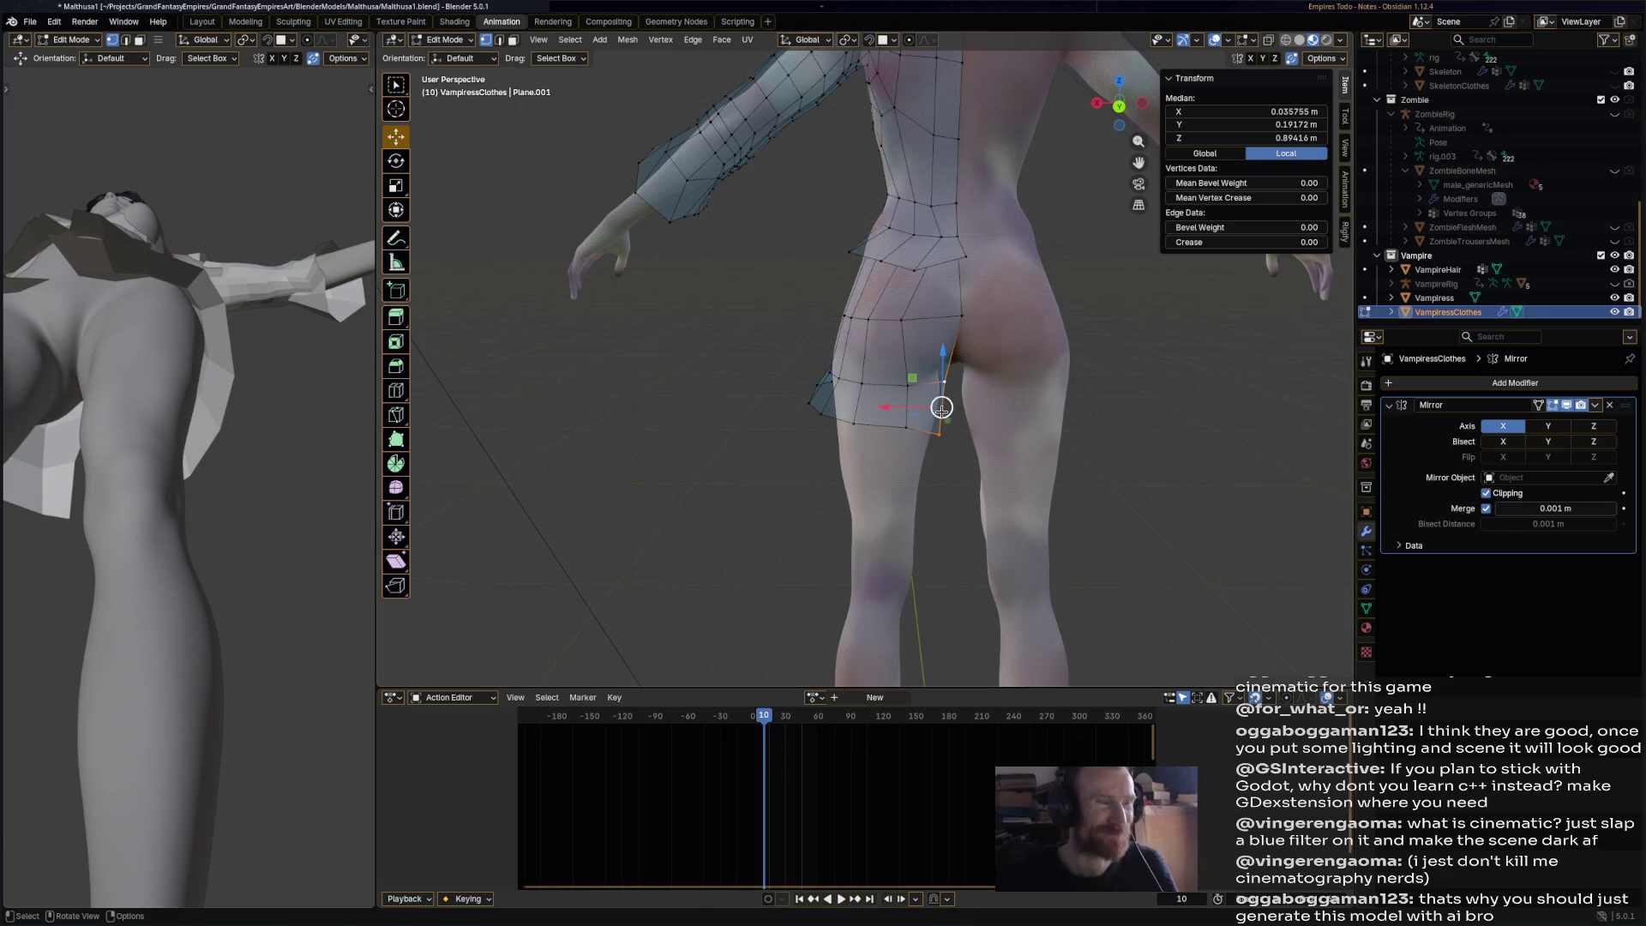
key("g")
left_click(1020, 414)
left_click(998, 540)
mouse_move(998, 540)
middle_mouse_down()
mouse_move(940, 529)
mouse_move(956, 386)
middle_mouse_up()
left_click(959, 382)
key("g")
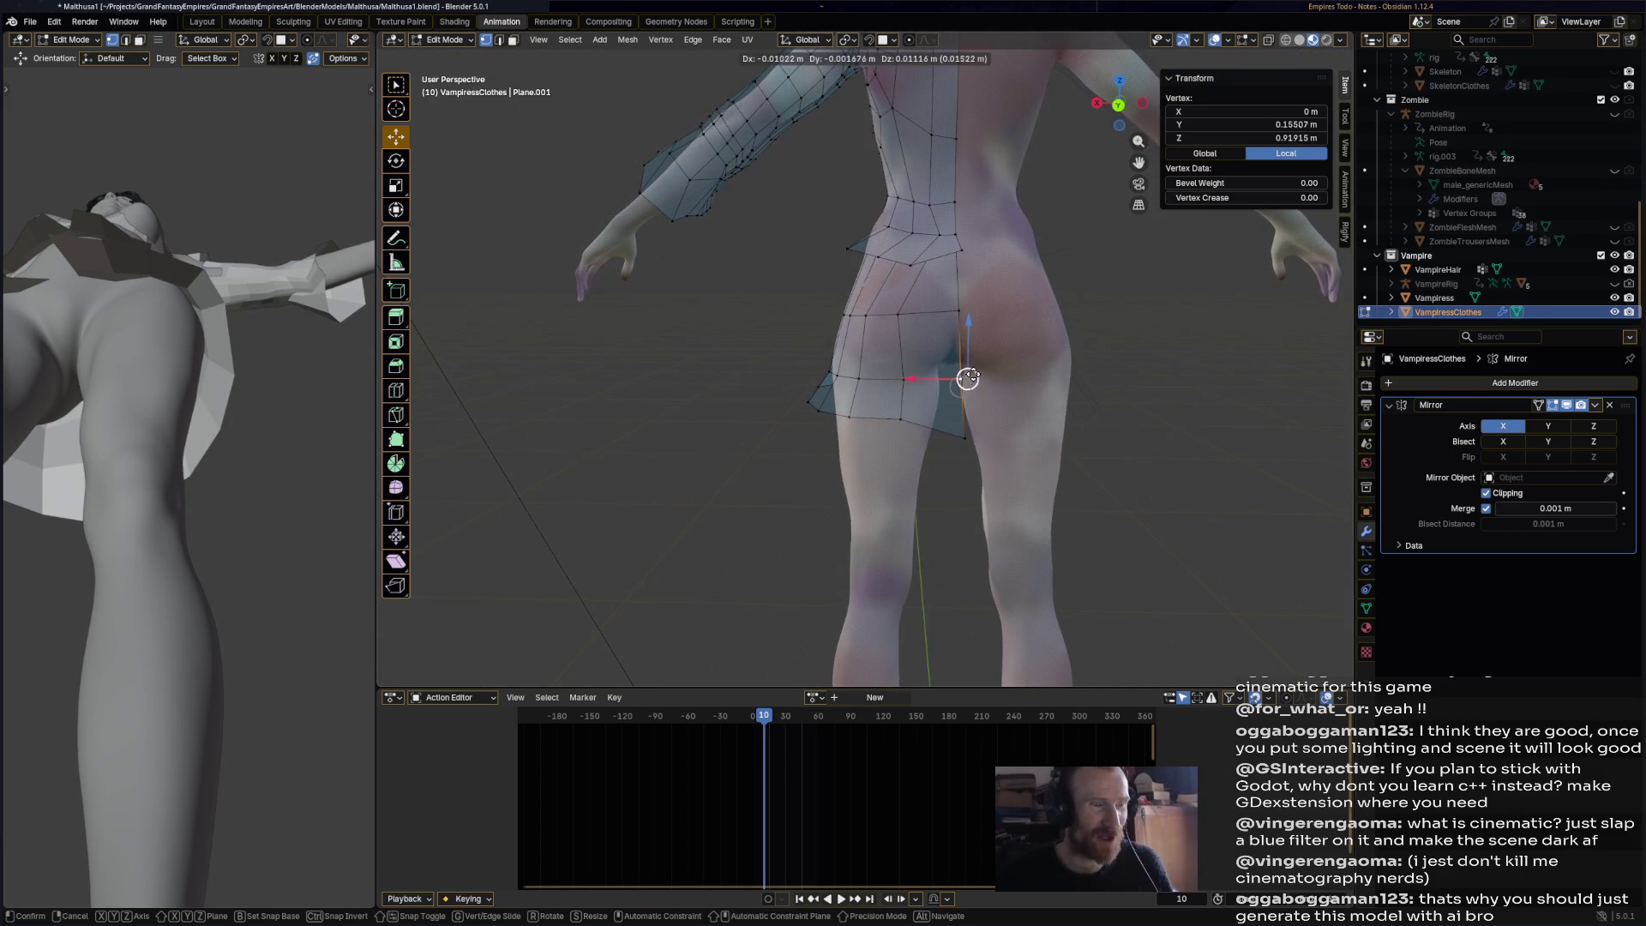
left_click(975, 372)
- Adjust the vertices at the side of the hip so the garment wraps it
middle_click_drag(975, 372, 936, 442)
scroll(848, 367, "up", 5)
left_click(679, 453)
key("g")
left_click(670, 432)
left_click(747, 391)
left_click(720, 479)
key("g")
left_click(737, 479)
- Pull the lower hem vertices up against the inner thigh and deselect everything
left_click(626, 614)
key("g")
left_click(704, 555)
key("g")
left_click(746, 509)
key("alt+a")
scroll(928, 552, "down", 5)
mouse_move(929, 551)
middle_mouse_down()
mouse_move(1060, 498)
mouse_move(981, 460)
mouse_move(854, 354)
middle_mouse_up()
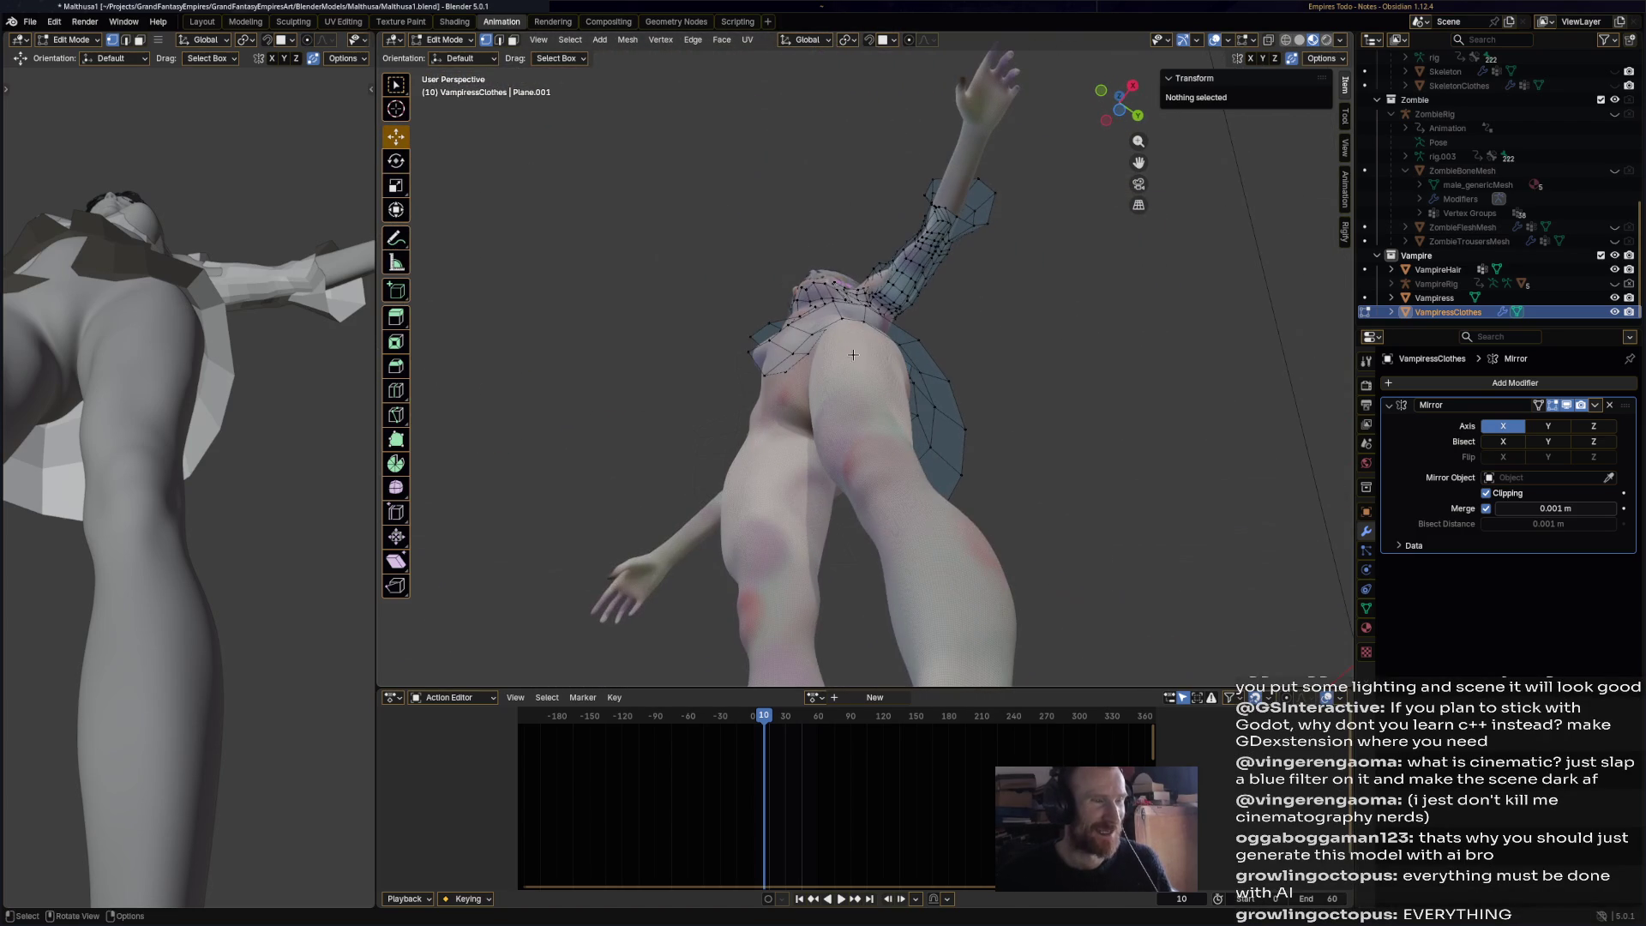
- Lower the skirt hem loop and scale it wider
left_click(763, 376, "alt")
left_click(764, 386)
middle_click_drag(951, 445, 926, 418)
left_click(1001, 367, "ctrl+alt")
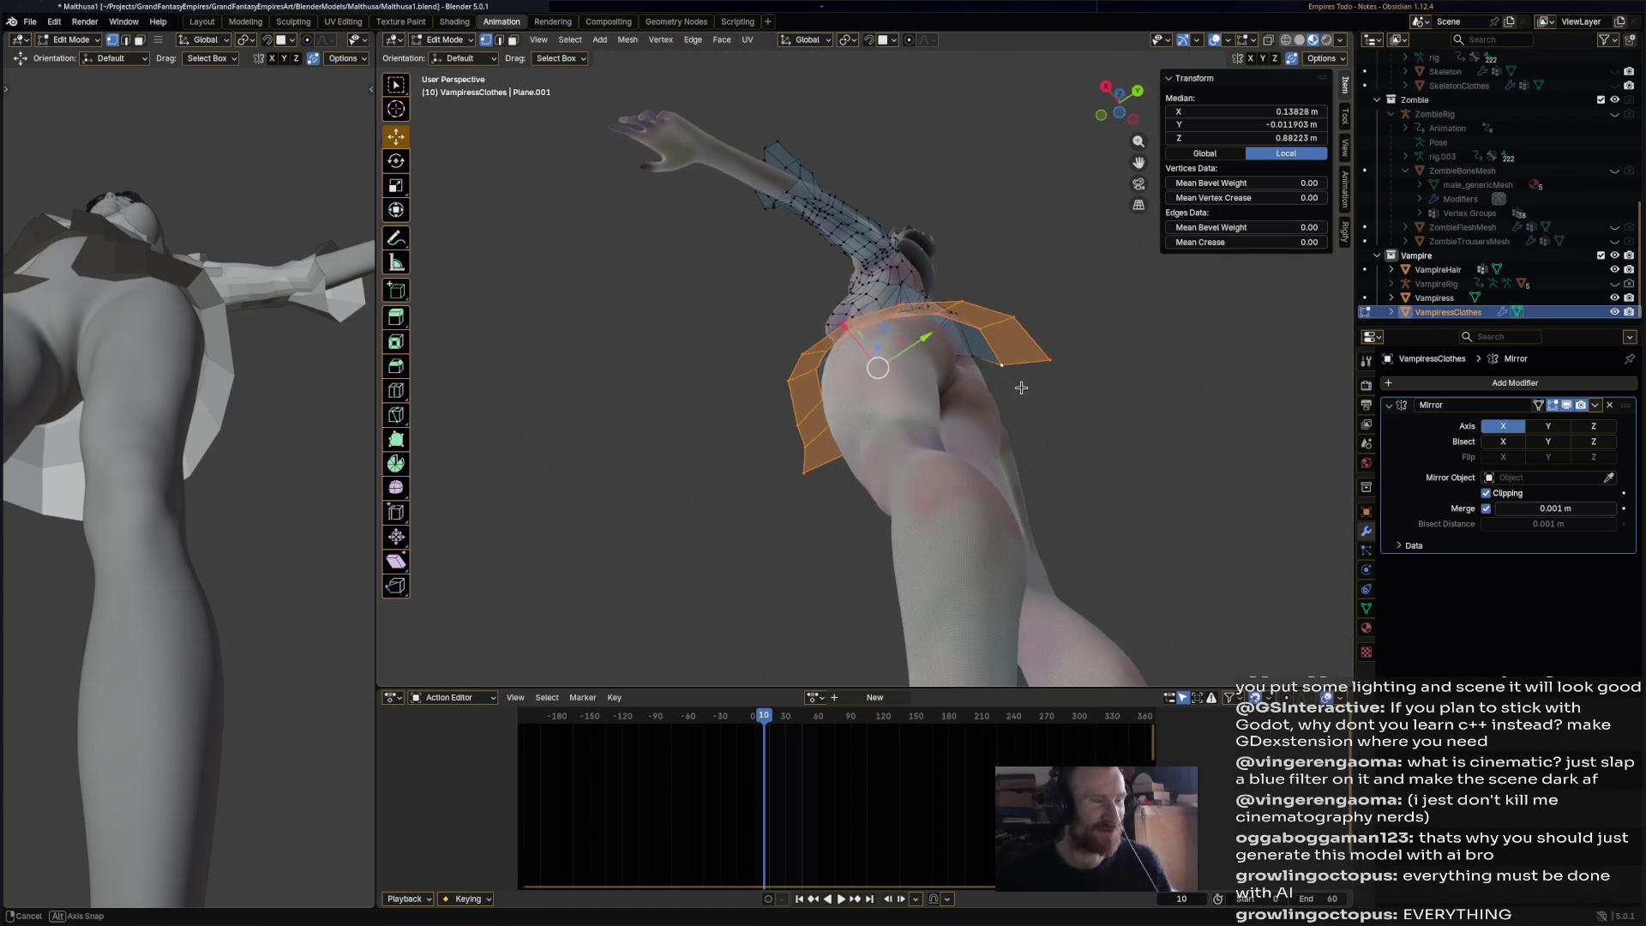
middle_click_drag(1000, 368, 986, 390)
left_click(990, 396)
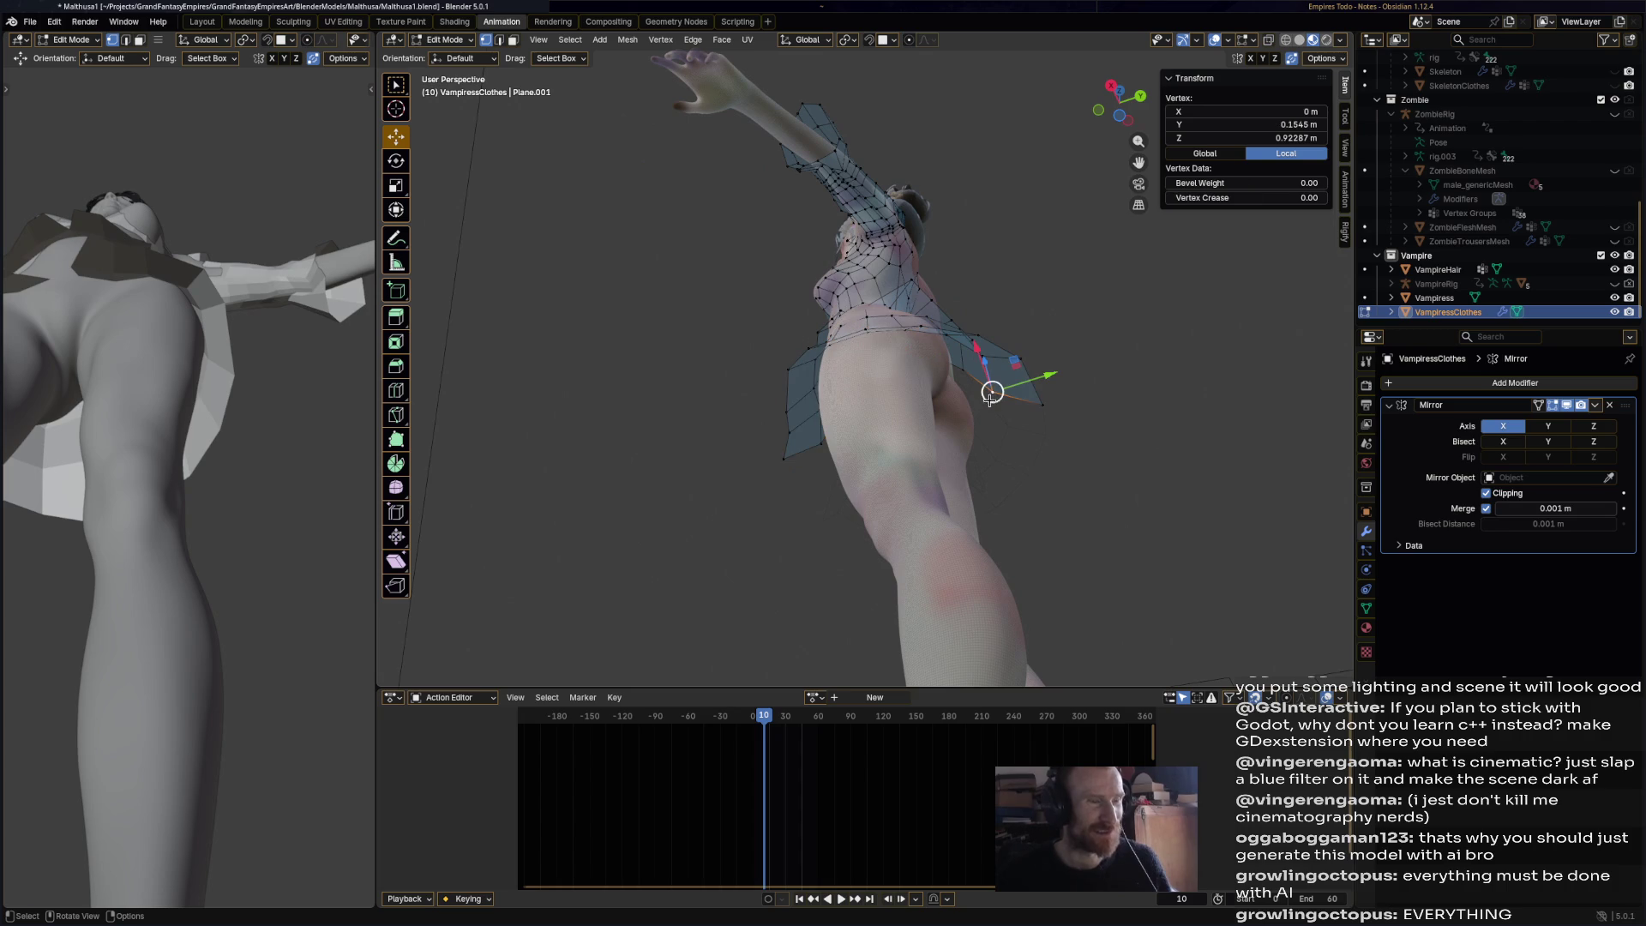
left_click(822, 447, "ctrl")
mouse_move(857, 467)
middle_mouse_down()
mouse_move(969, 494)
mouse_move(936, 490)
mouse_move(889, 550)
mouse_move(971, 416)
middle_mouse_up()
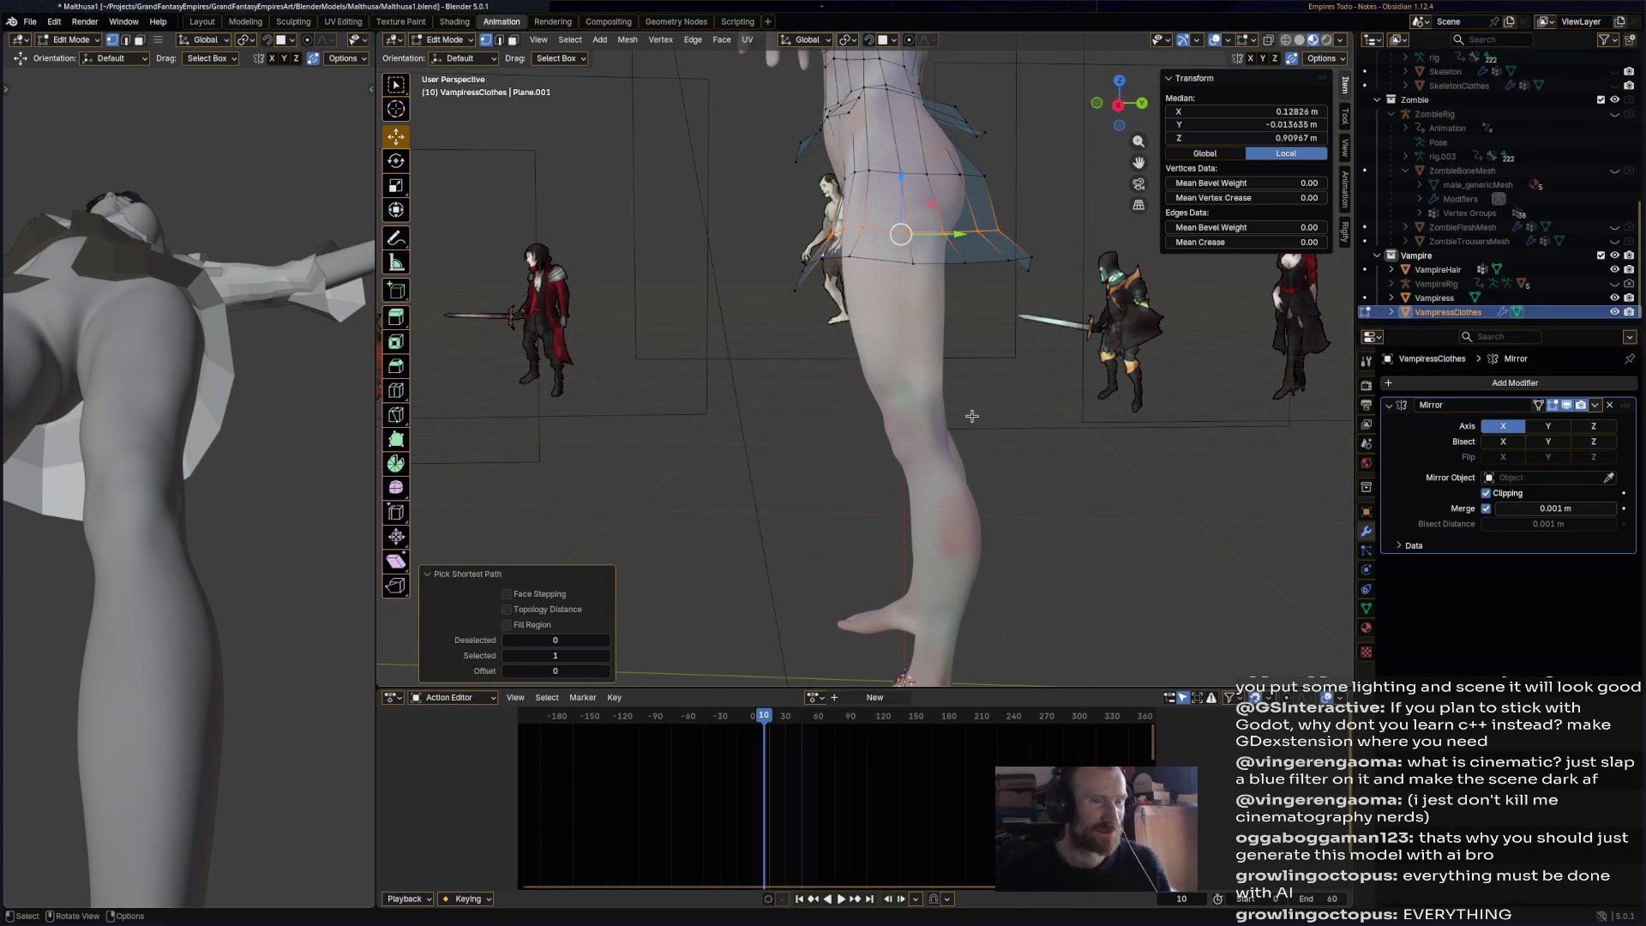
key("g")
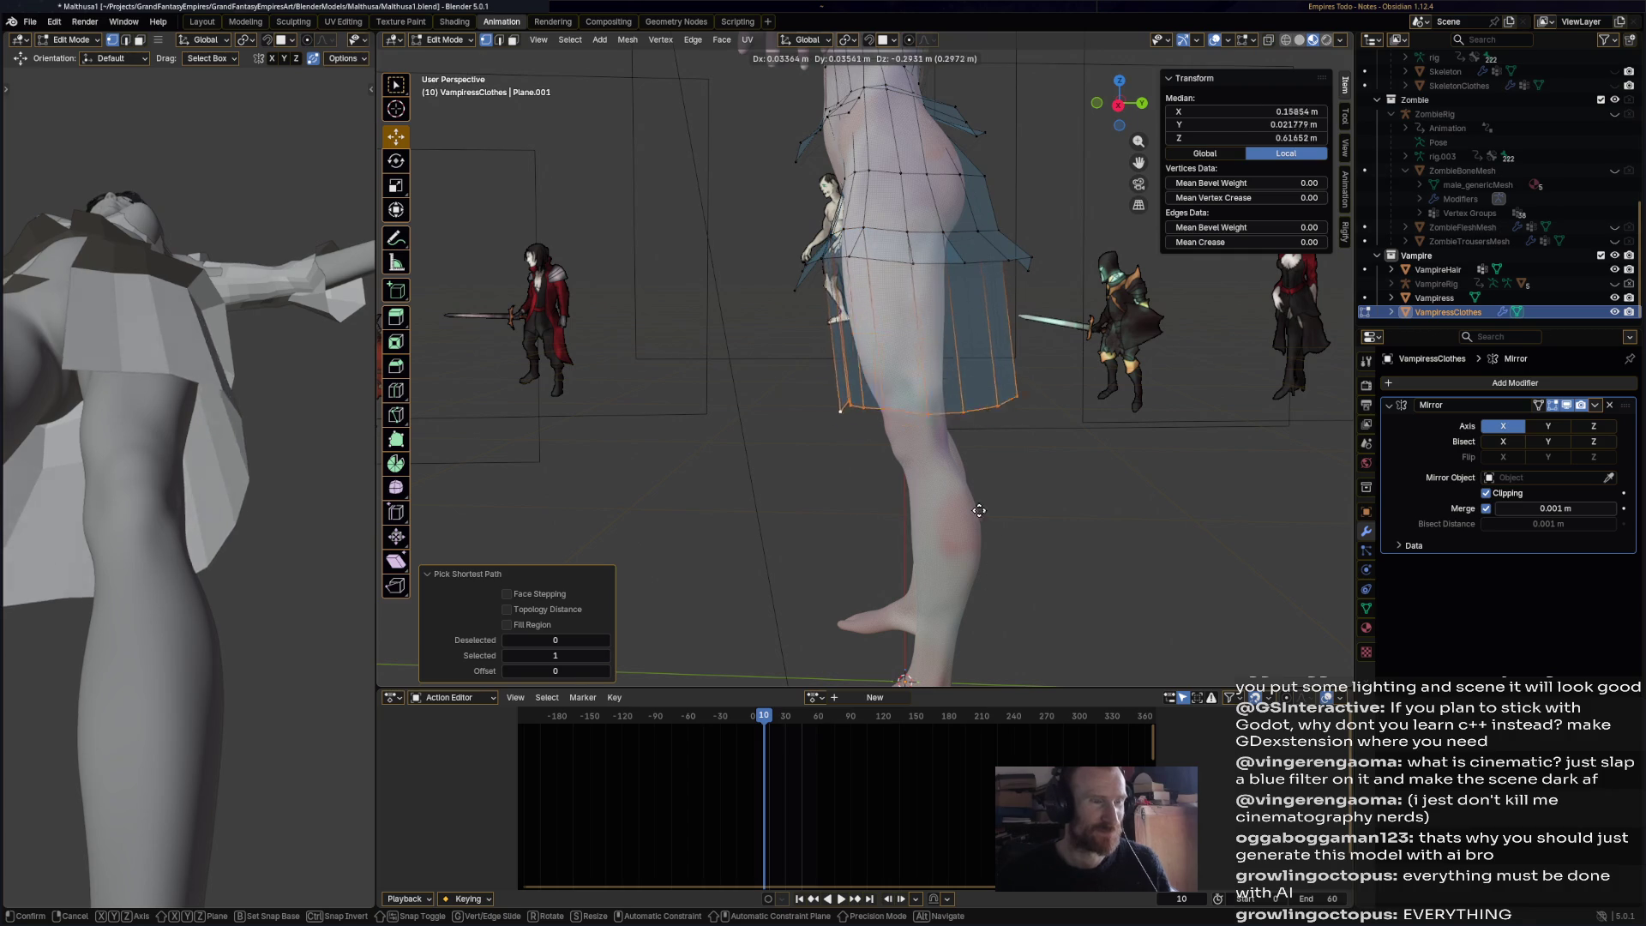
left_click(976, 508)
key("s")
left_click(1067, 489)
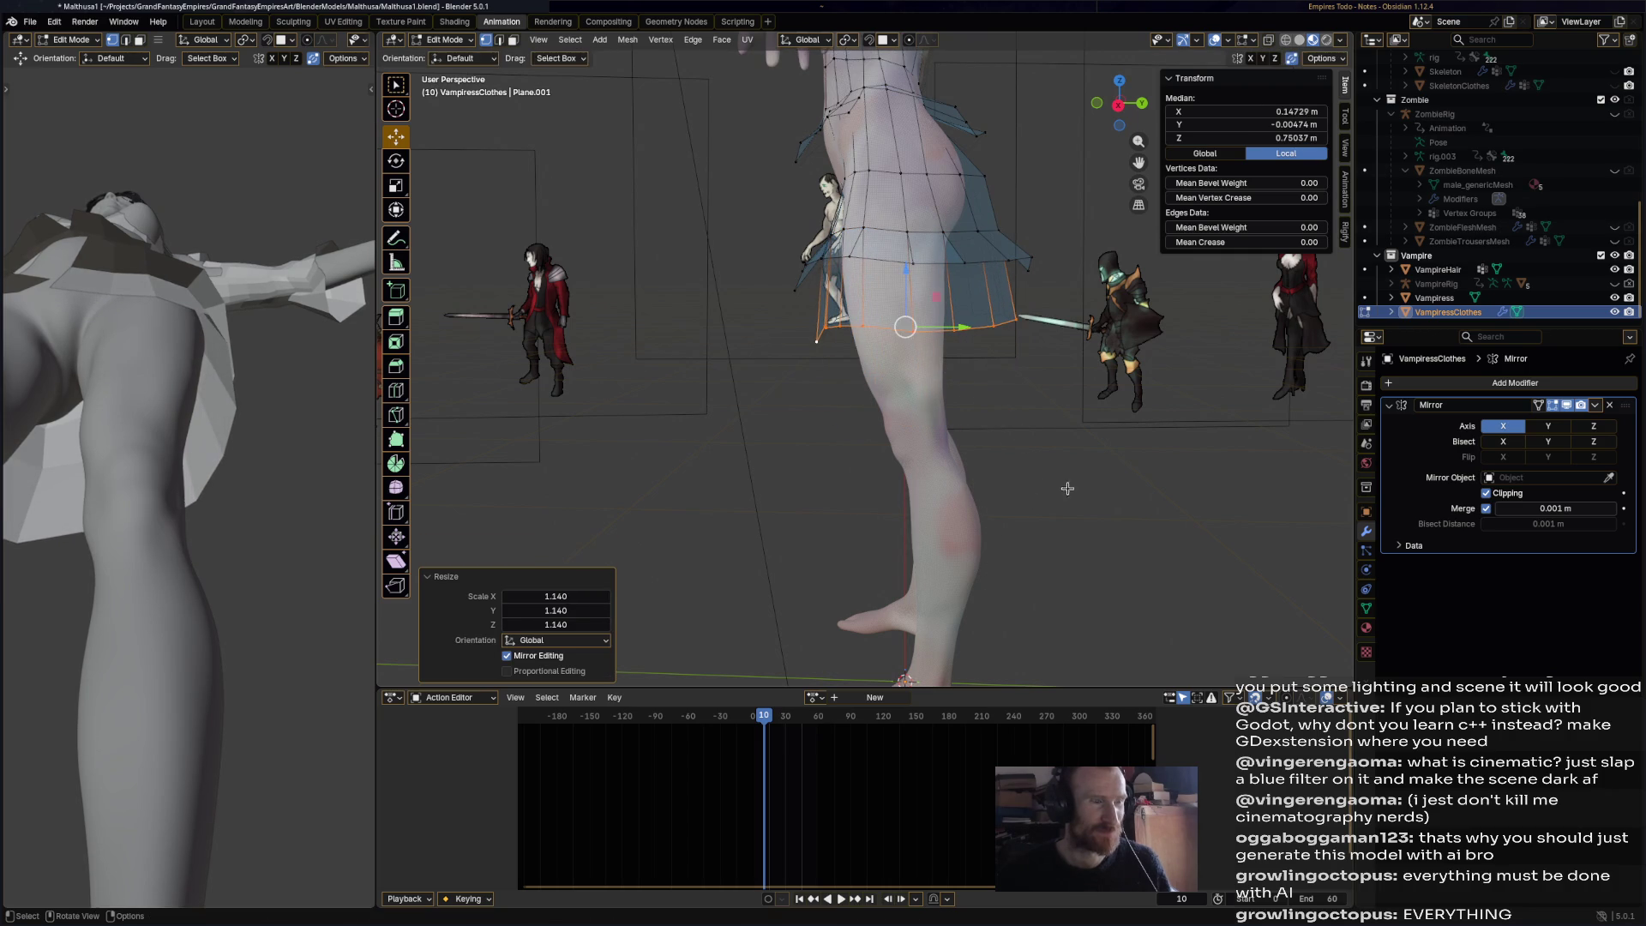
- Extrude the hem loop downward and flare the new hem outward
key("g")
right_click(916, 345)
key("e")
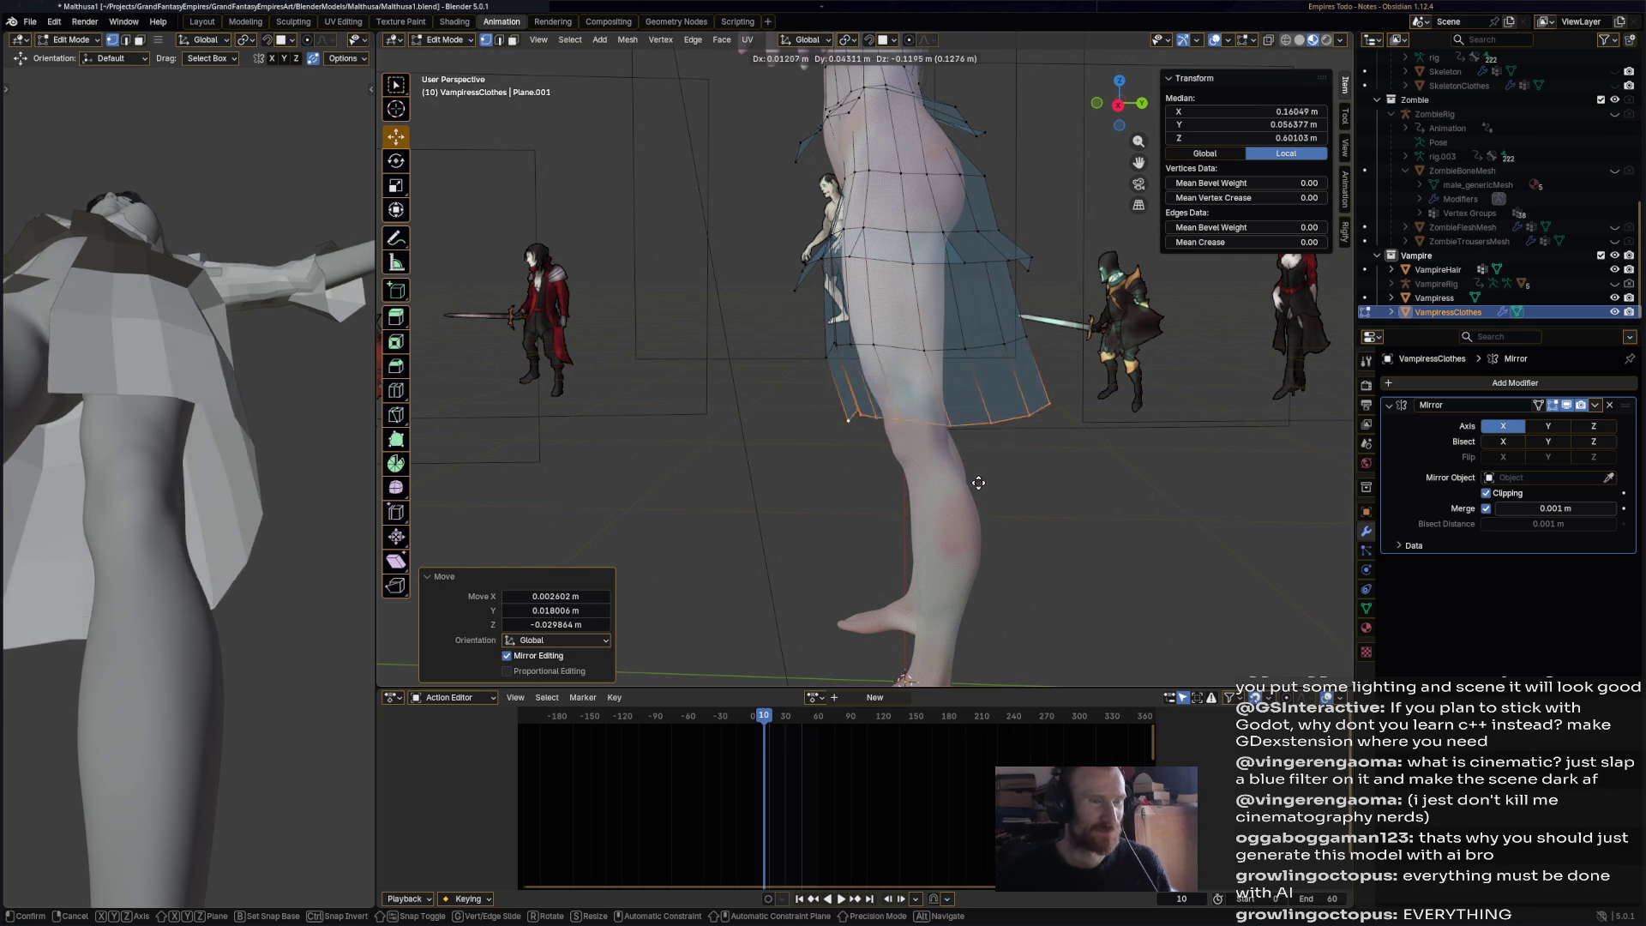
left_click(977, 485)
key("g")
left_click(1037, 501)
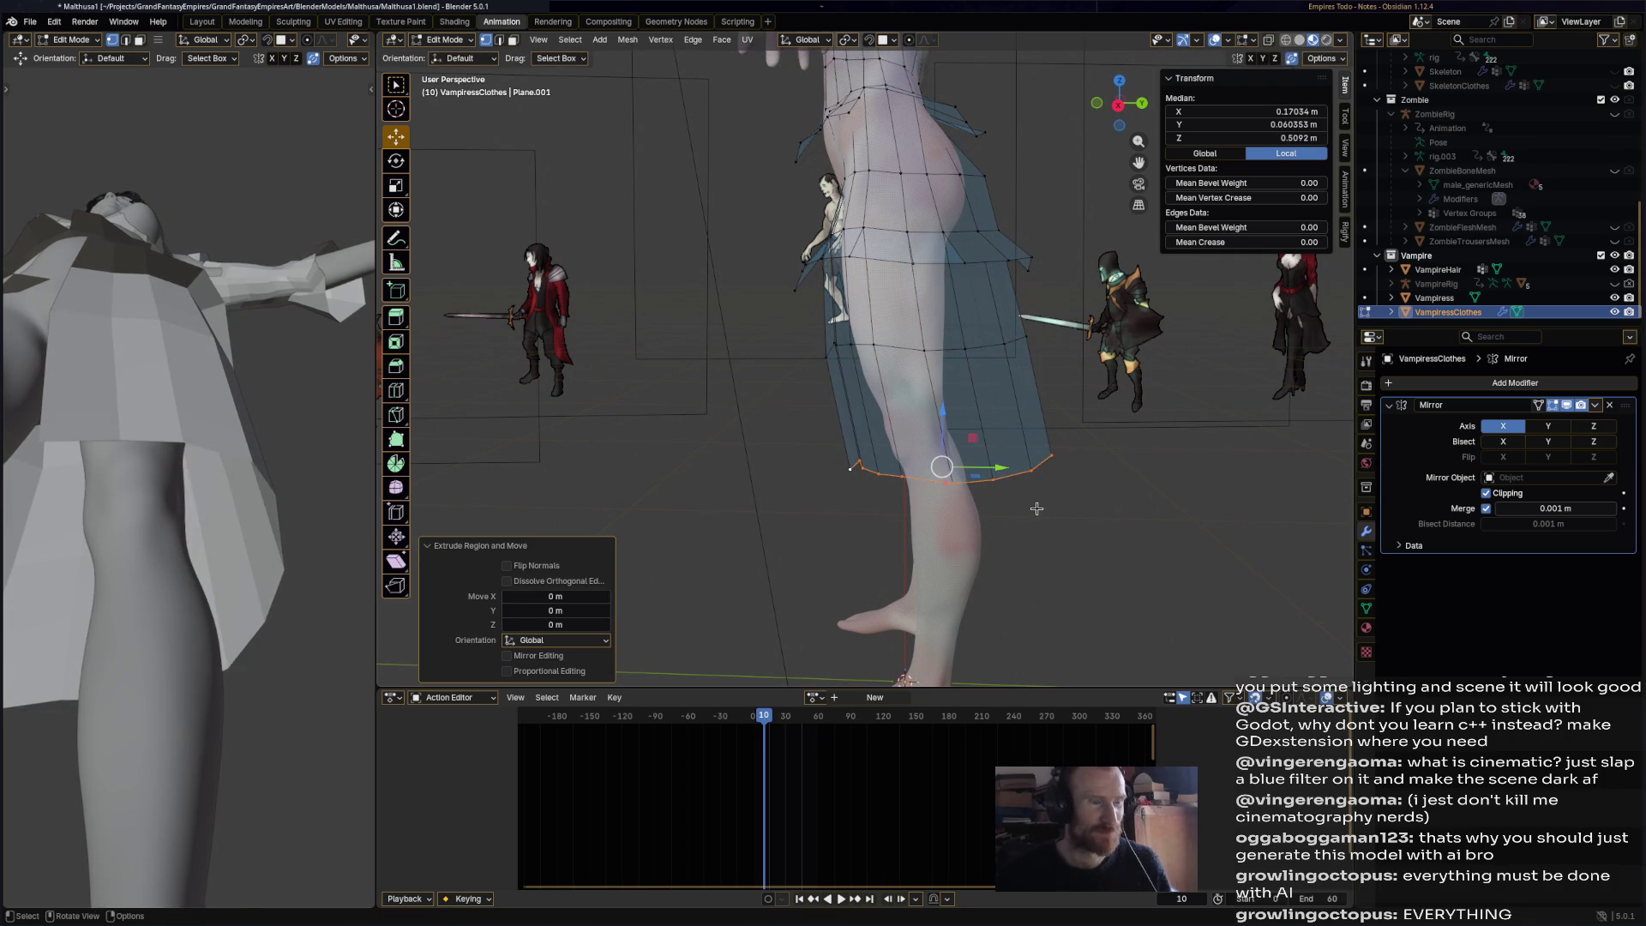
key("s")
left_click(1121, 493)
key("s")
left_click(1085, 510)
- Tweak individual hem vertices, pulling the rear corner down onto the centre line
mouse_move(1084, 510)
middle_mouse_down()
mouse_move(967, 540)
mouse_move(858, 480)
middle_mouse_up()
left_click(825, 447)
scroll(819, 470, "up", 3)
left_click_drag(802, 500, 822, 506)
mouse_move(822, 507)
middle_mouse_down()
mouse_move(519, 478)
mouse_move(940, 524)
middle_mouse_up()
left_click(935, 510)
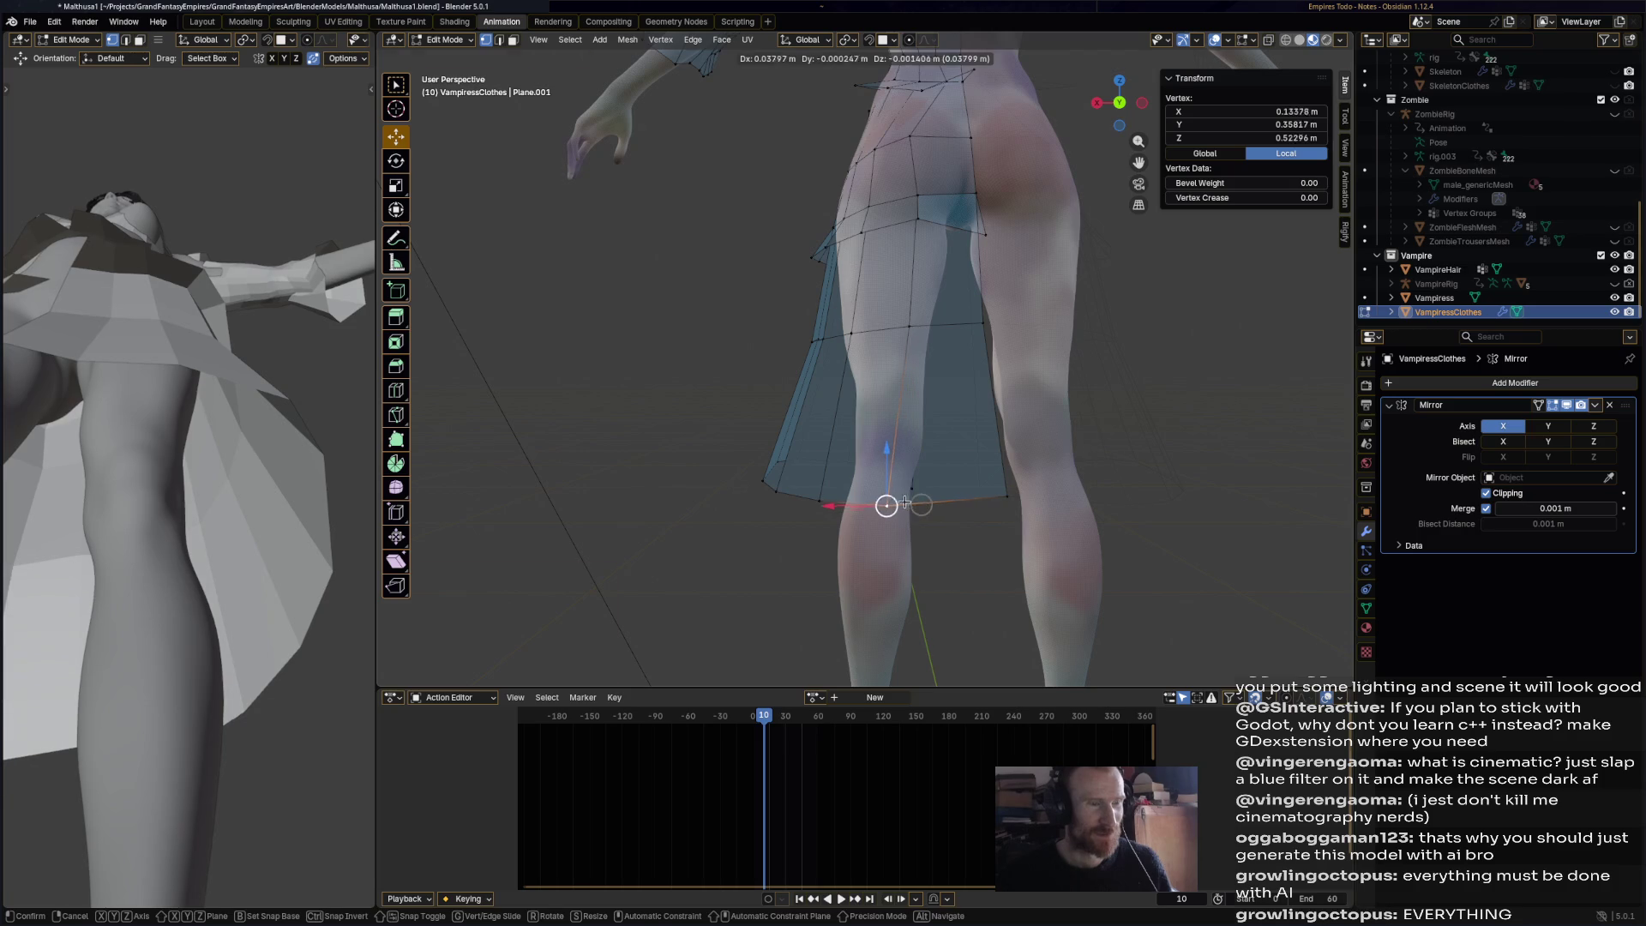
left_click(1006, 495)
left_click_drag(1006, 496, 1010, 589)
left_click(882, 503)
mouse_move(881, 503)
left_mouse_down()
mouse_move(888, 520)
mouse_move(816, 499)
left_mouse_up()
left_click(828, 506)
left_click(776, 493)
middle_click_drag(776, 493, 985, 488)
- Rotate a group of skirt vertices by 17° and lift several vertices to form folds
left_click_drag(943, 500, 1047, 463)
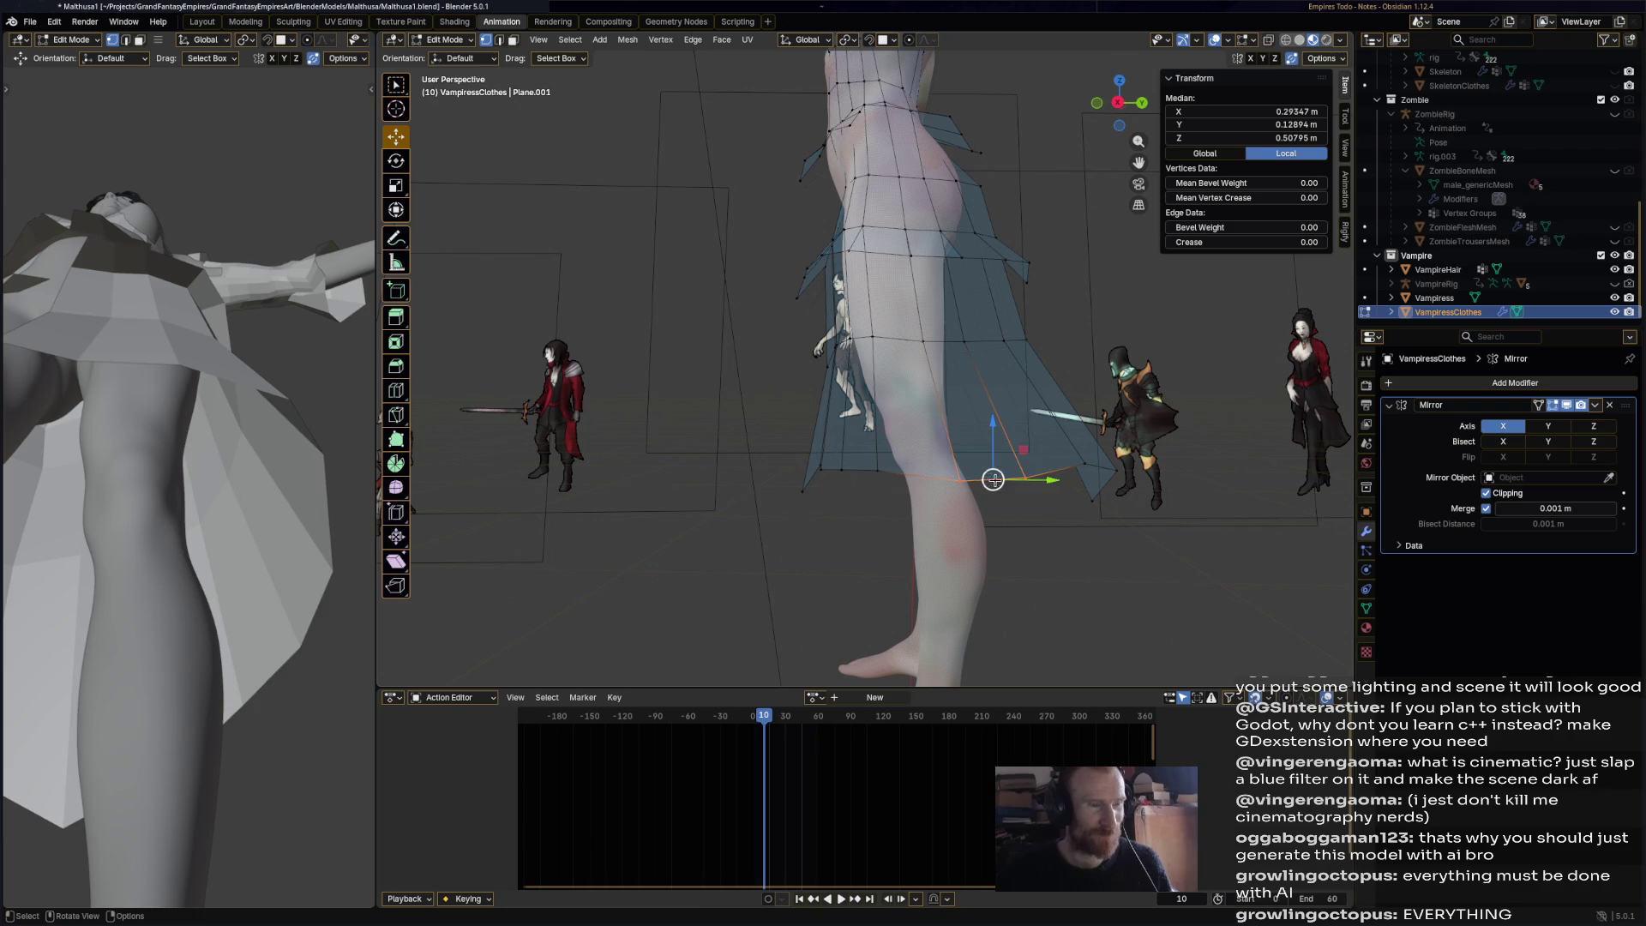
key("r")
left_click(949, 495)
left_click(876, 469)
left_click_drag(876, 468, 875, 426)
middle_click_drag(876, 426, 894, 463)
key("g")
left_click(884, 434)
left_click(841, 471)
left_click_drag(841, 470, 846, 427)
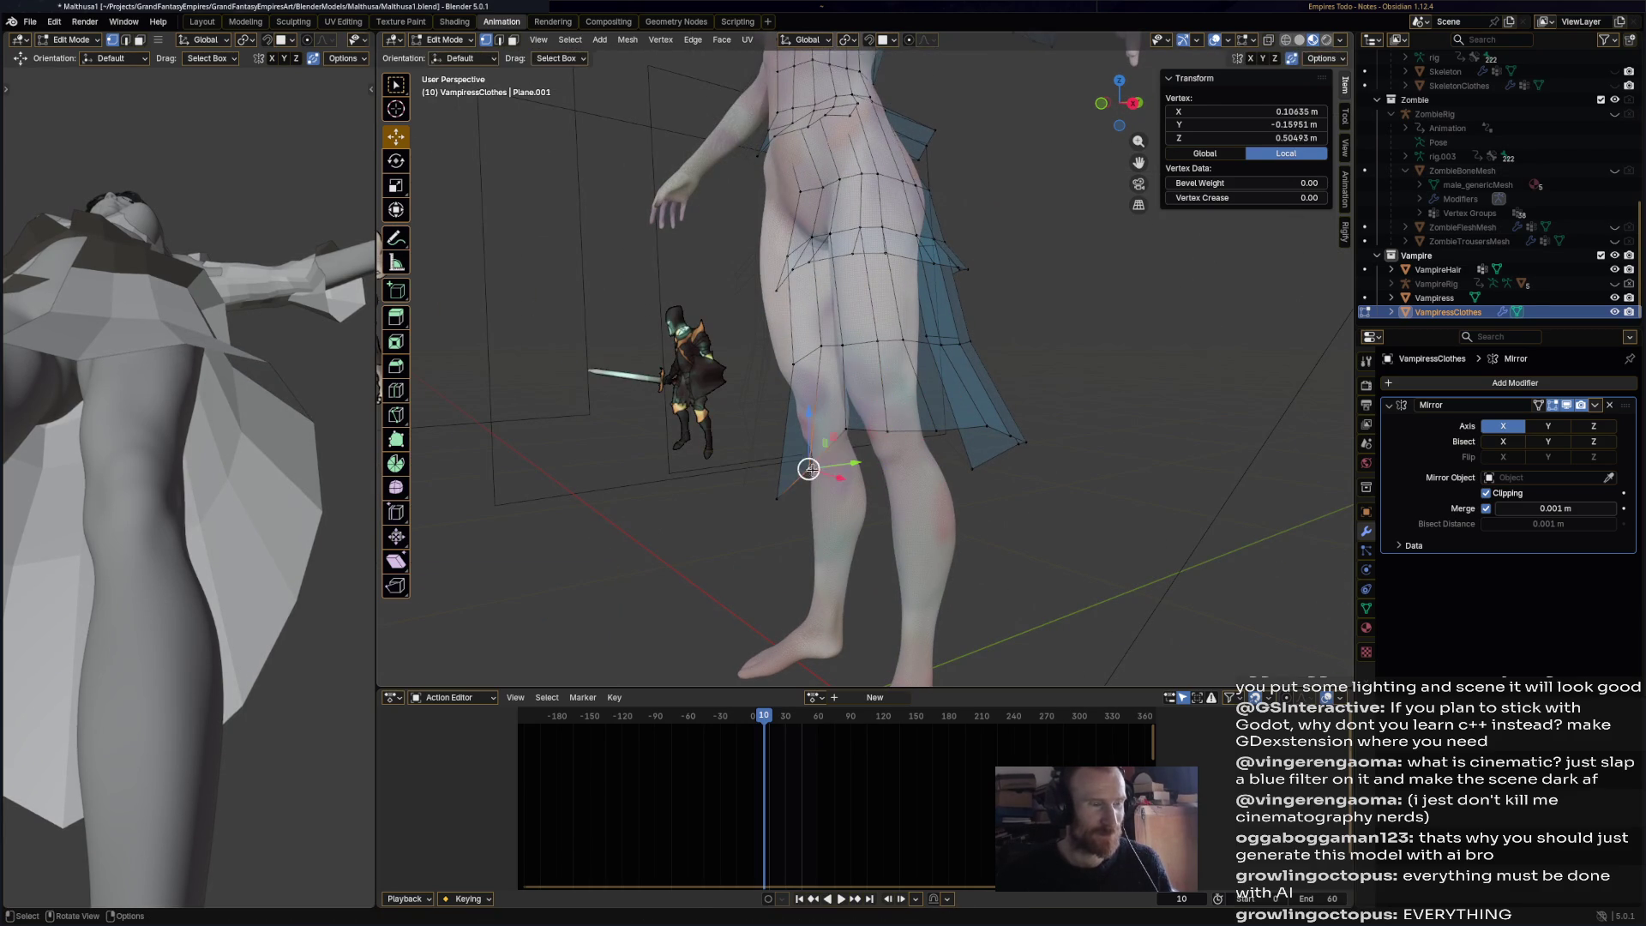
left_click(777, 500)
left_click_drag(776, 499, 790, 450)
- Deselect everything and save the file with Ctrl+S
left_click(943, 514)
mouse_move(943, 515)
middle_mouse_down()
mouse_move(1005, 522)
mouse_move(992, 488)
mouse_move(955, 561)
mouse_move(939, 542)
mouse_move(1051, 540)
middle_mouse_up()
scroll(1006, 523, "down", 5)
key("ctrl+s")
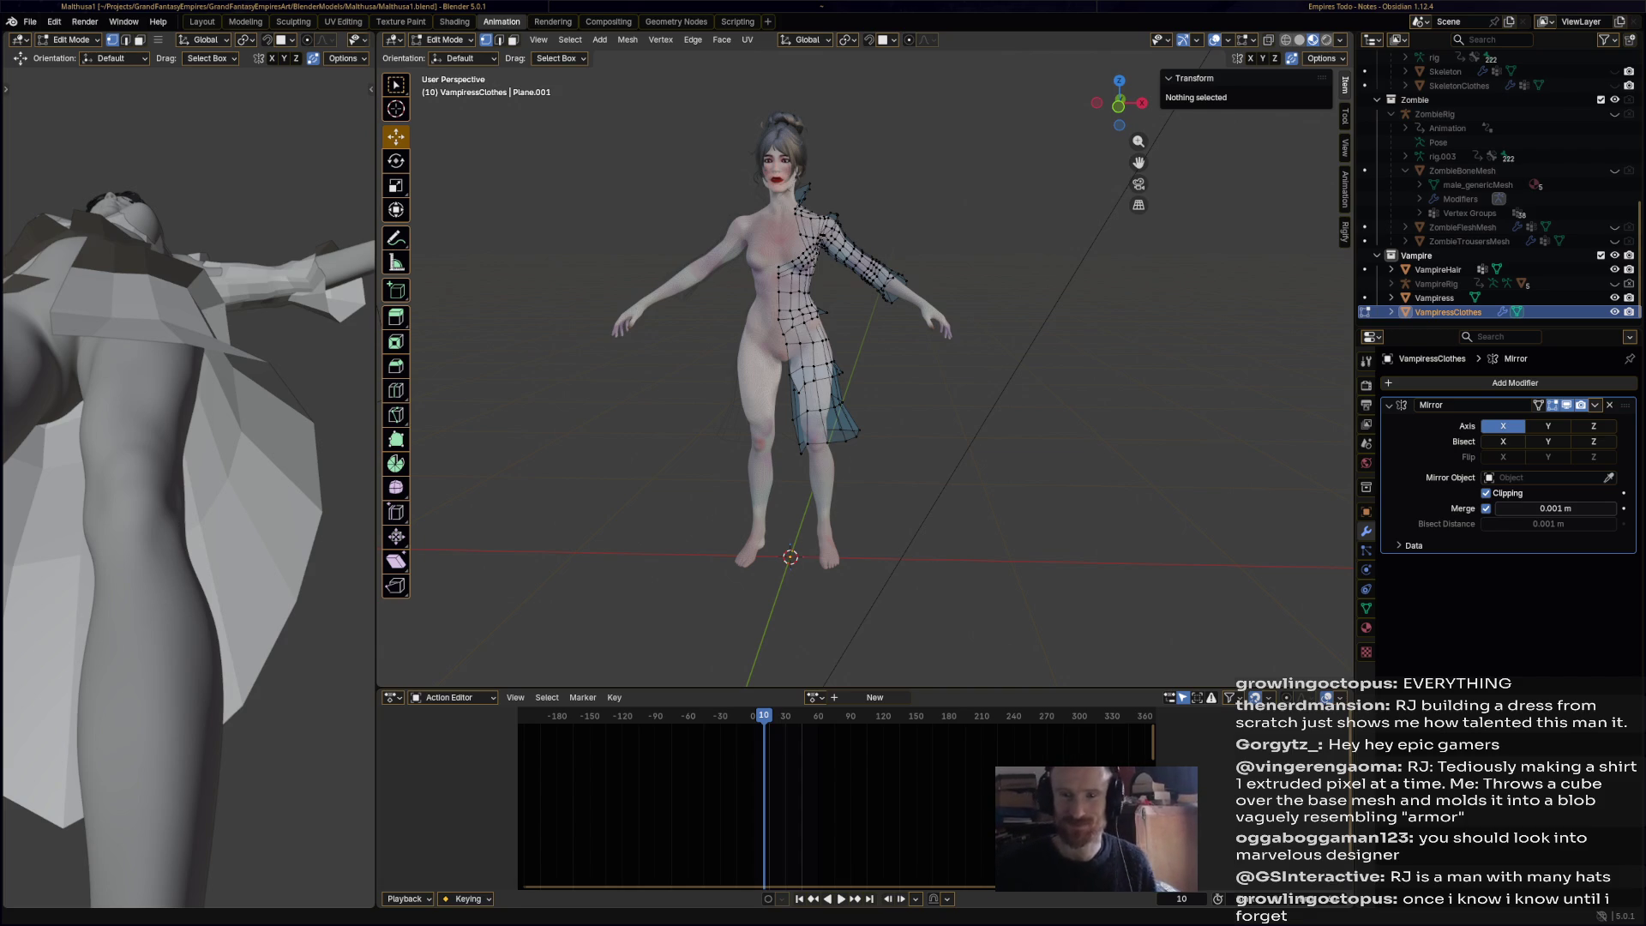
key("alt+Tab")
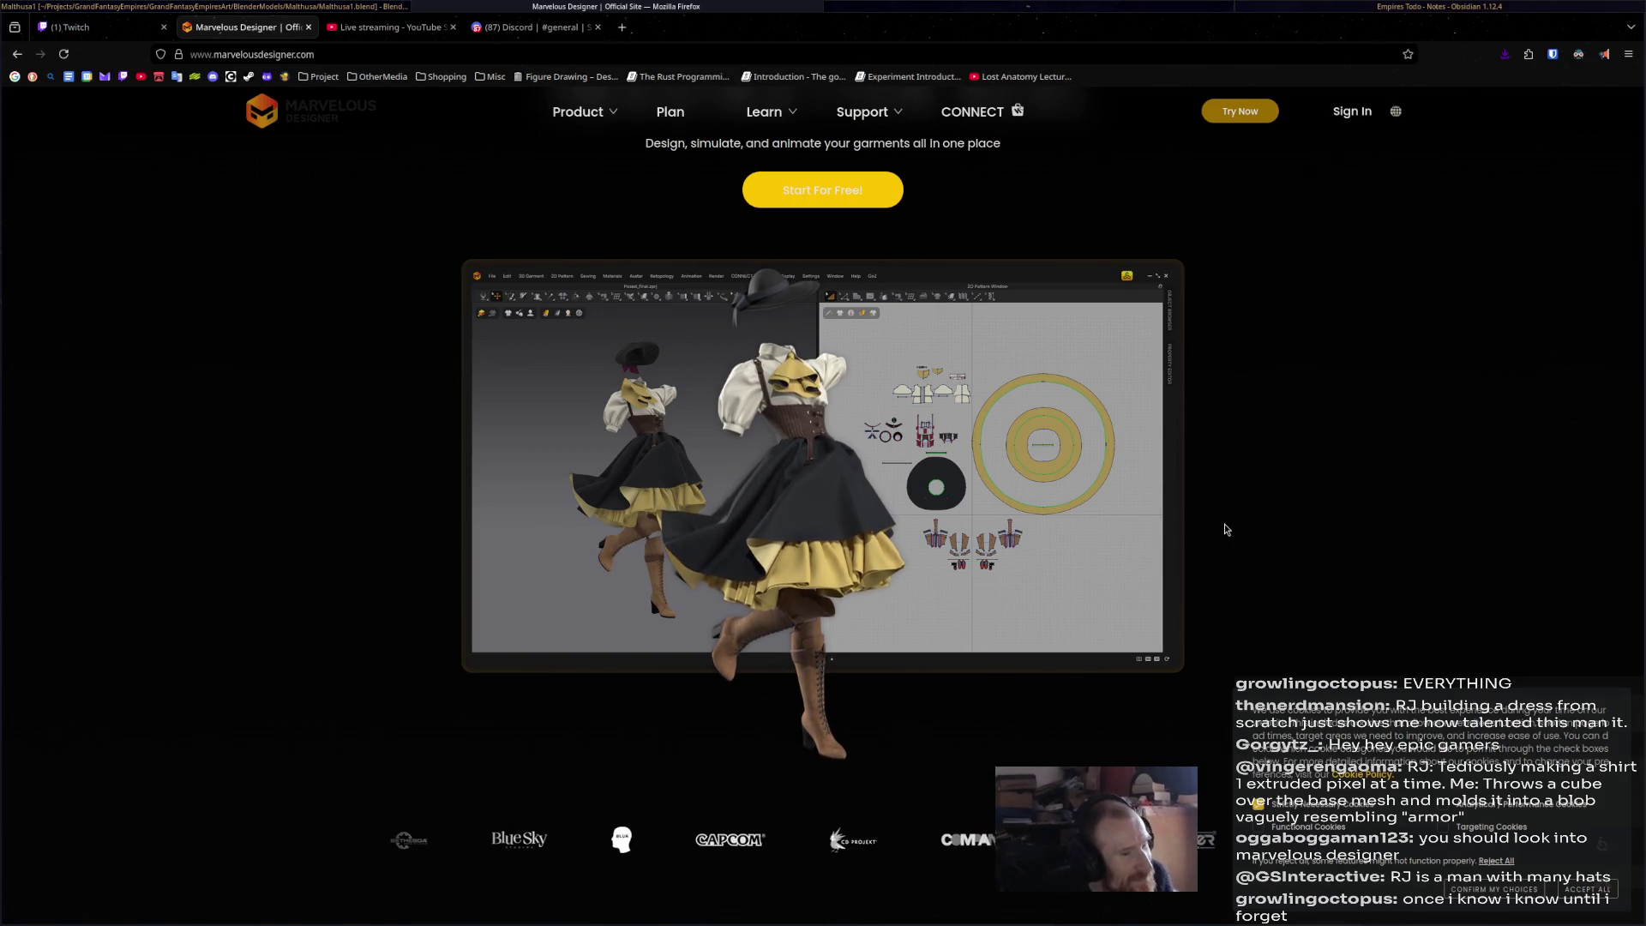
- Scroll through the Marvelous Designer feature sections, back to the top, then return to Blender
scroll(1227, 530, "down", 8)
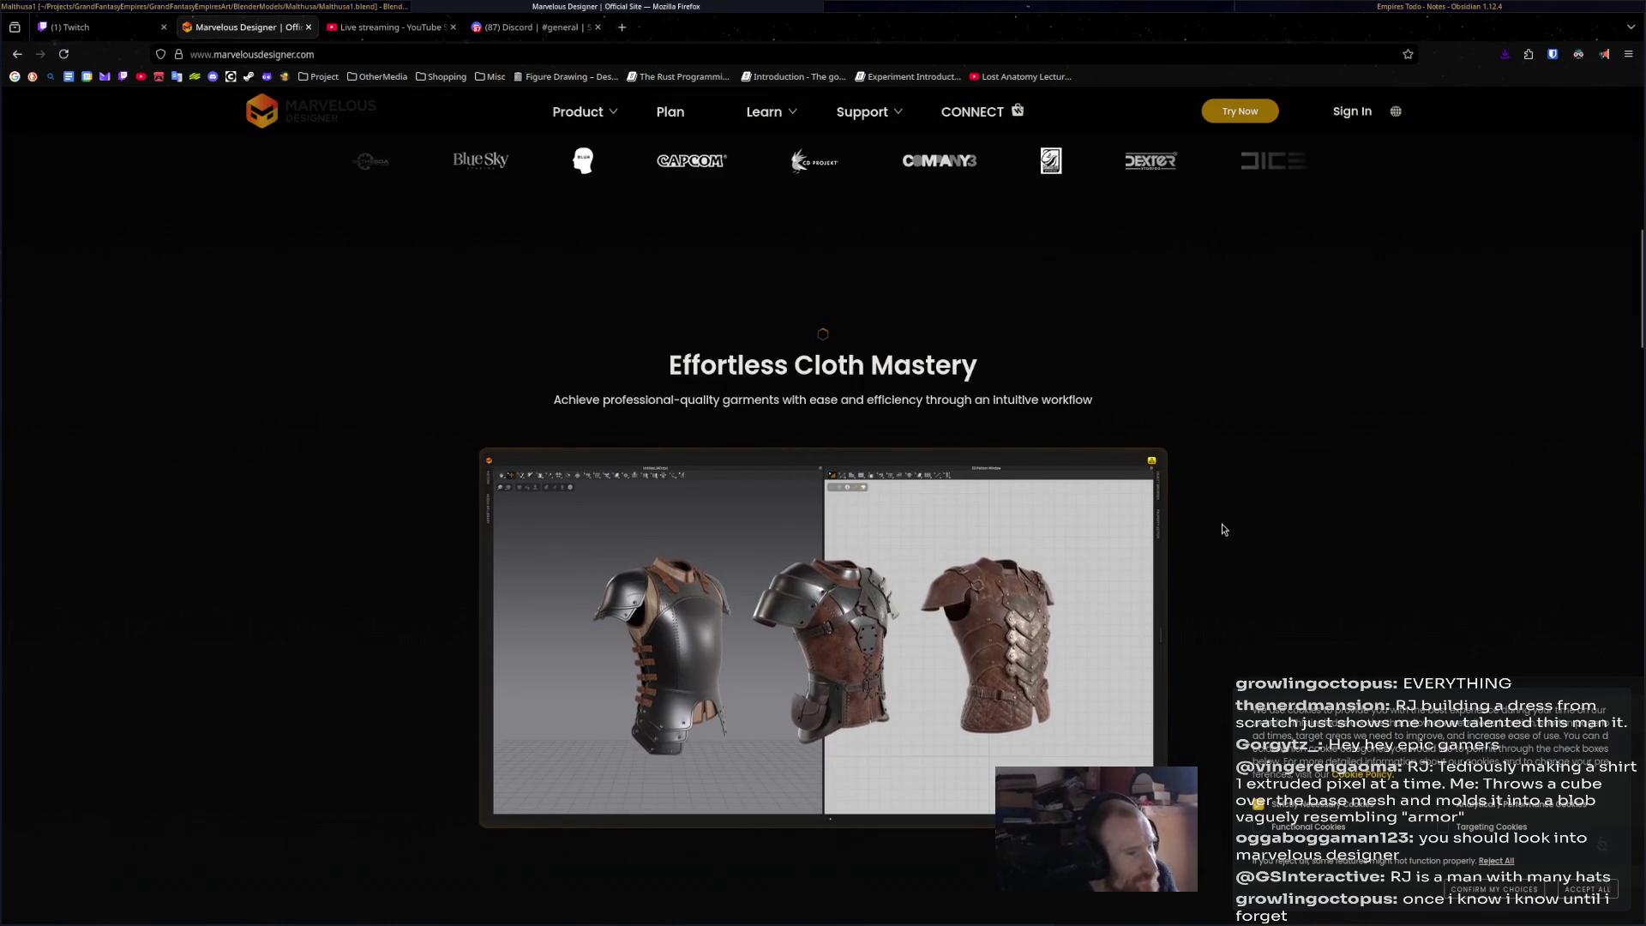
scroll(1225, 529, "down", 7)
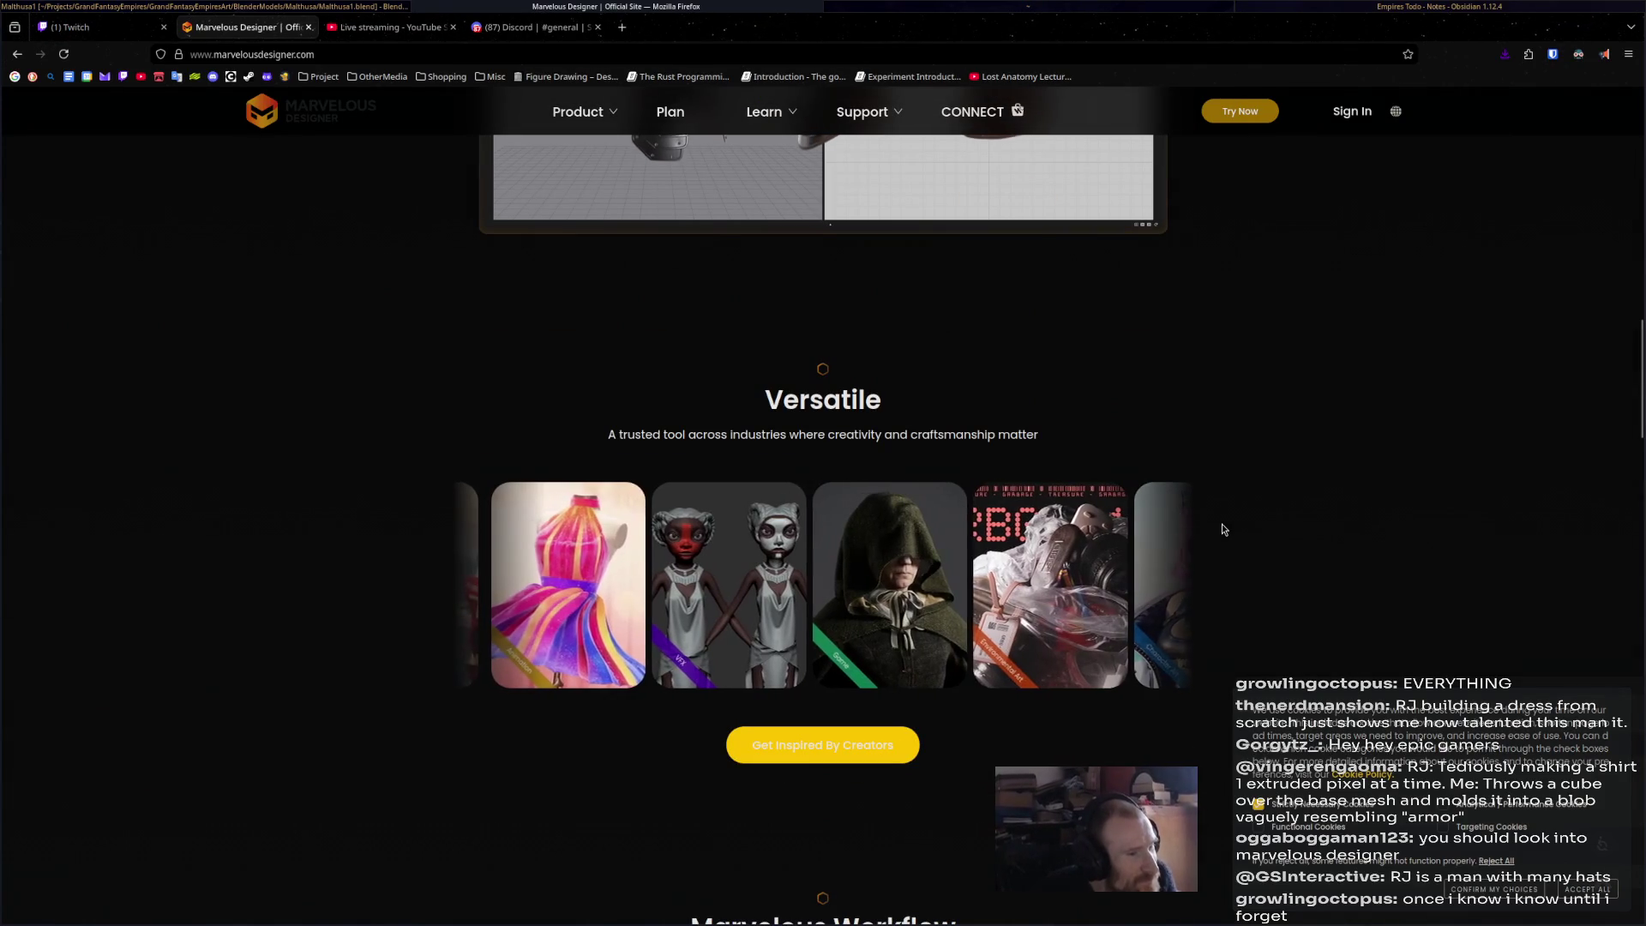
scroll(1224, 529, "down", 3)
scroll(1224, 529, "down", 4)
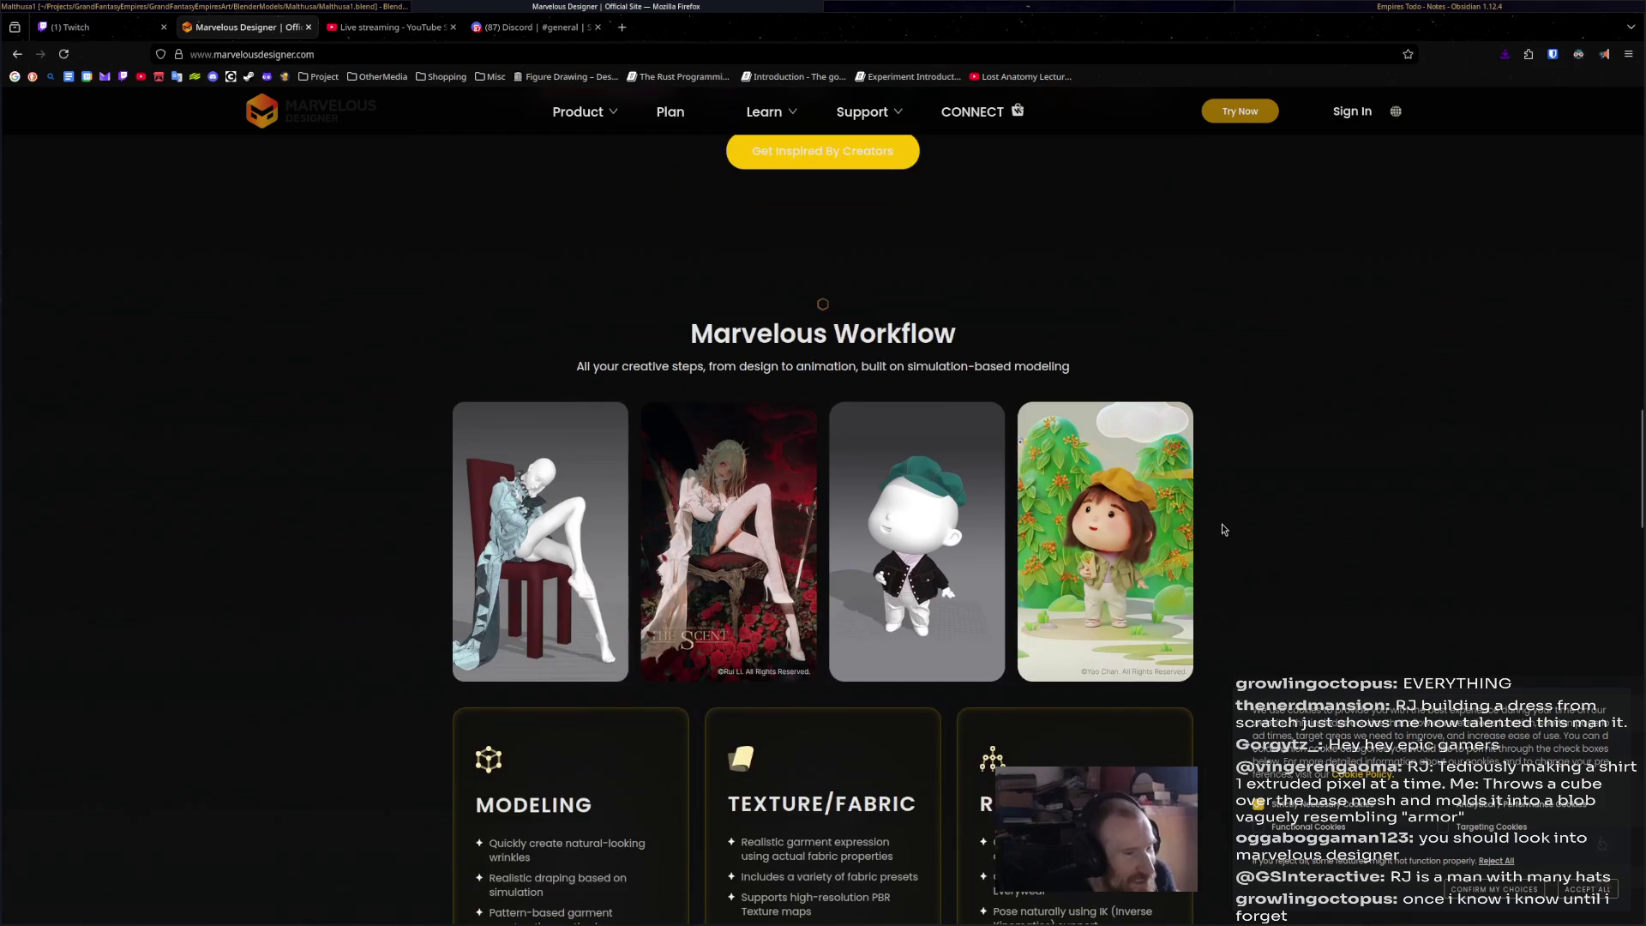
scroll(1221, 529, "down", 5)
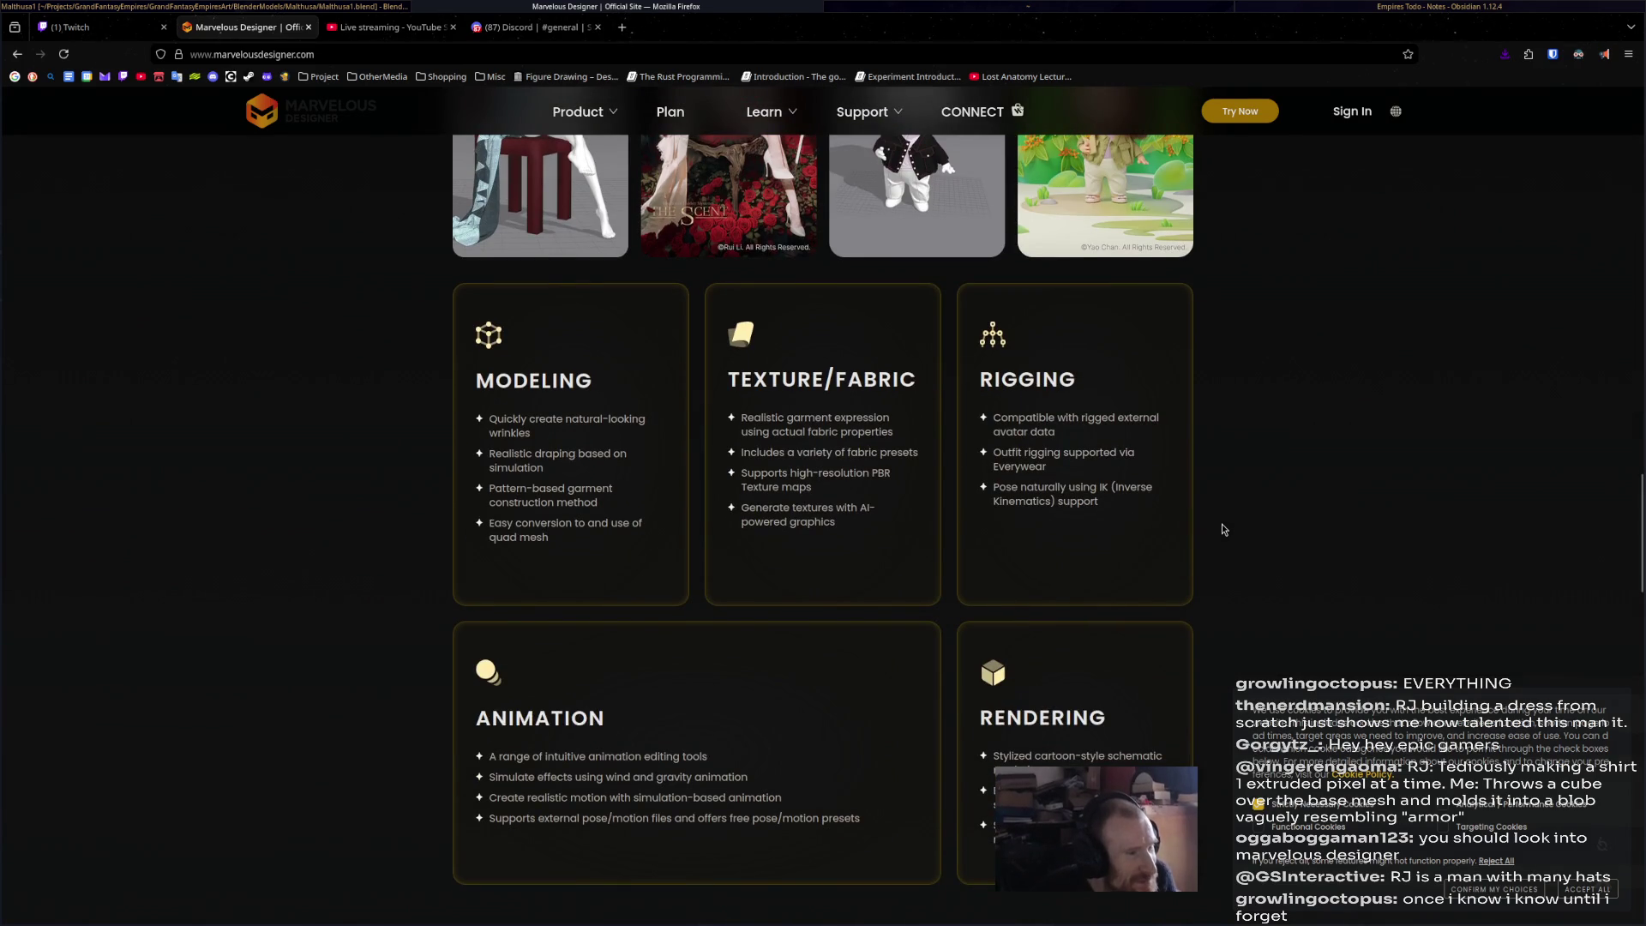
scroll(1222, 529, "up", 4)
scroll(1224, 529, "up", 13)
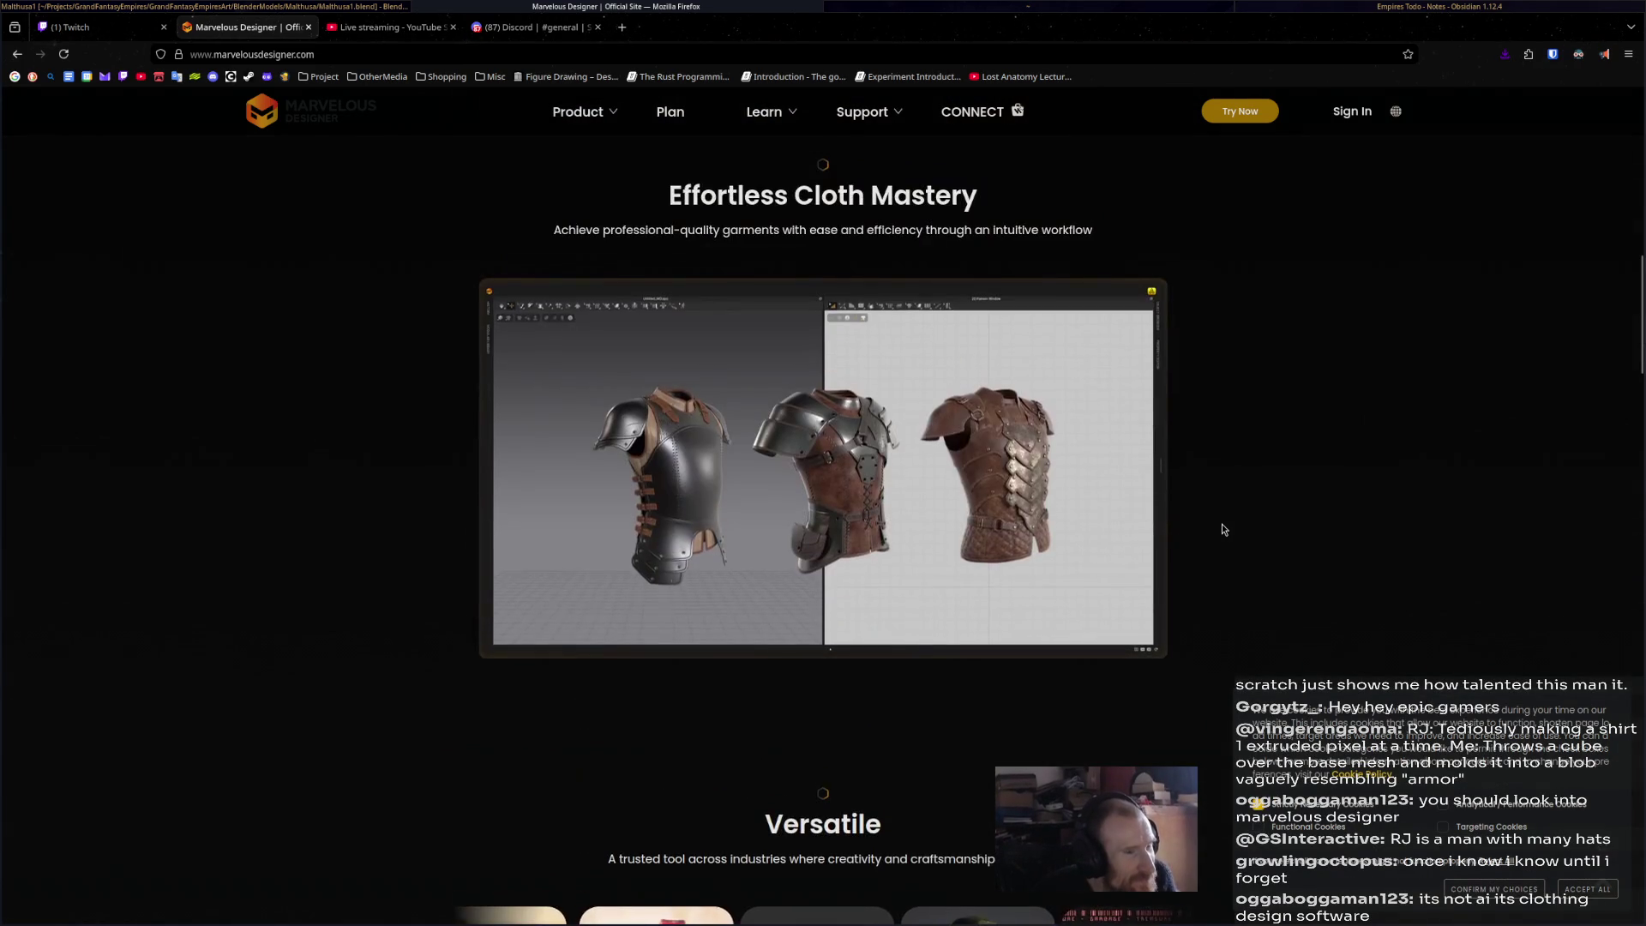
scroll(1224, 529, "up", 2)
scroll(1224, 529, "down", 2)
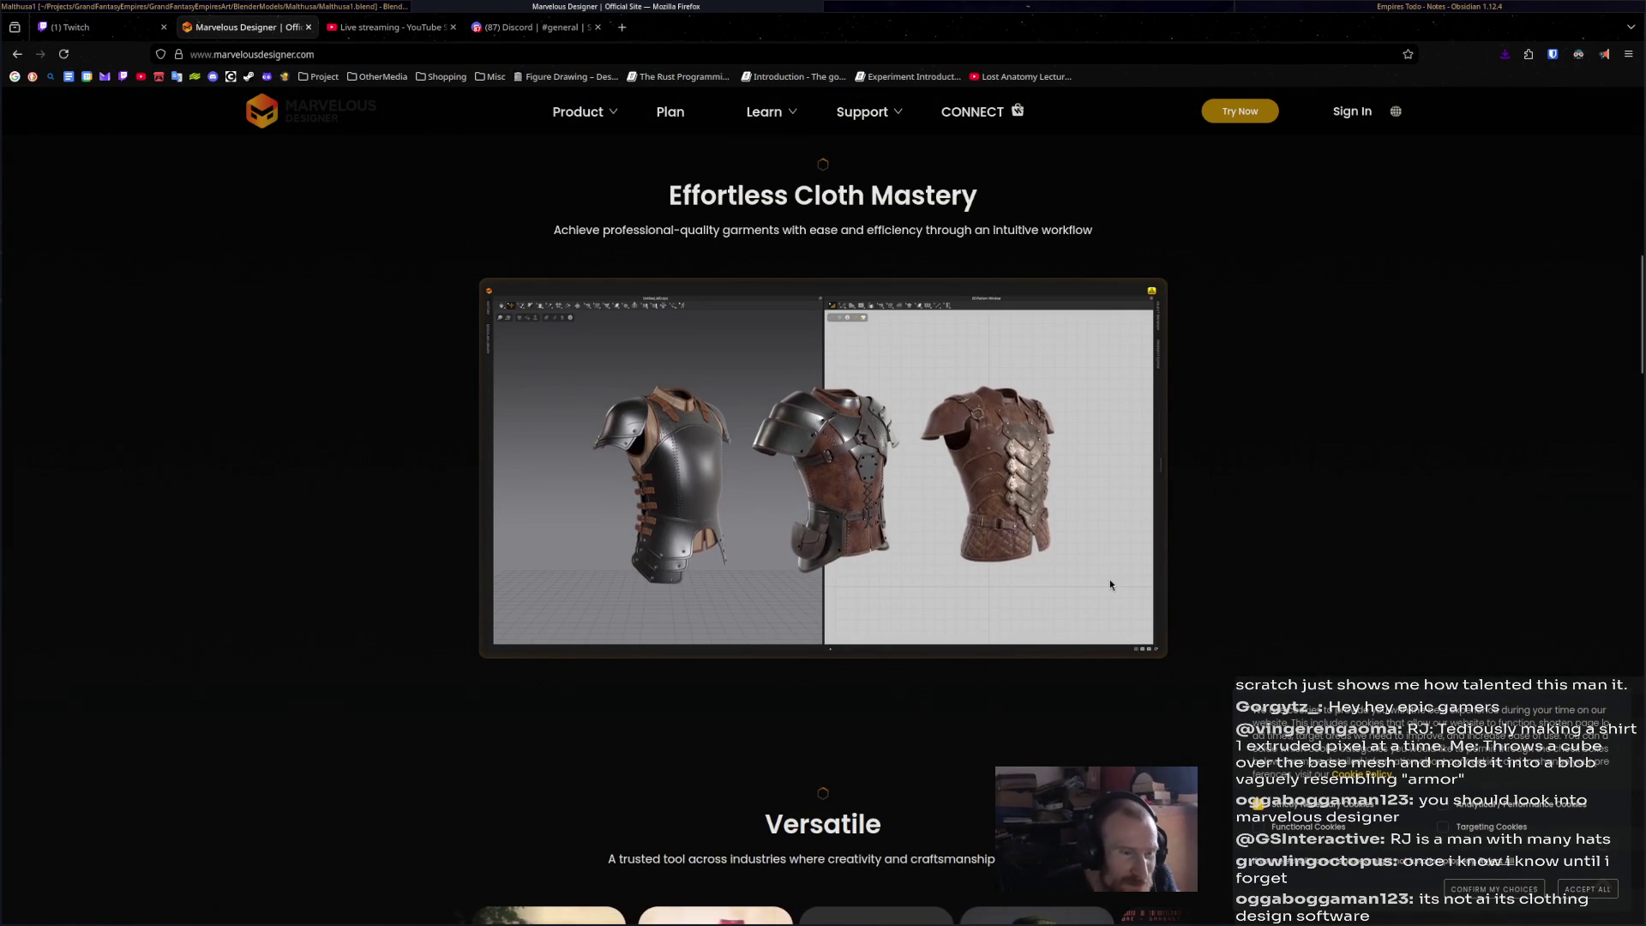
scroll(946, 438, "up", 7)
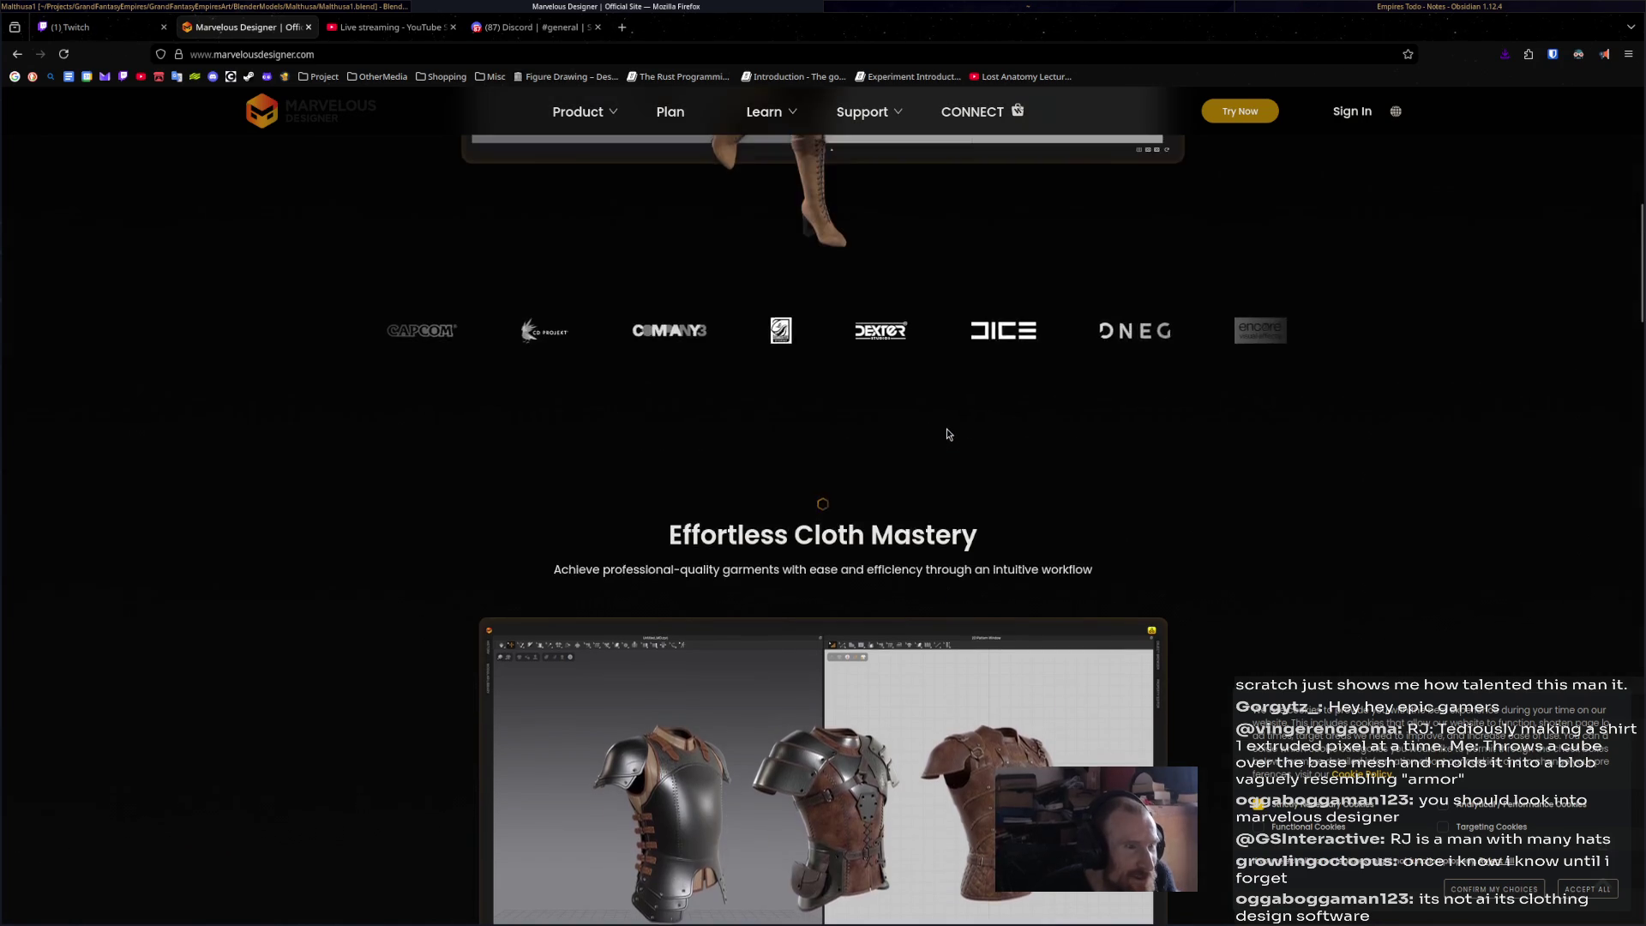
scroll(948, 435, "up", 5)
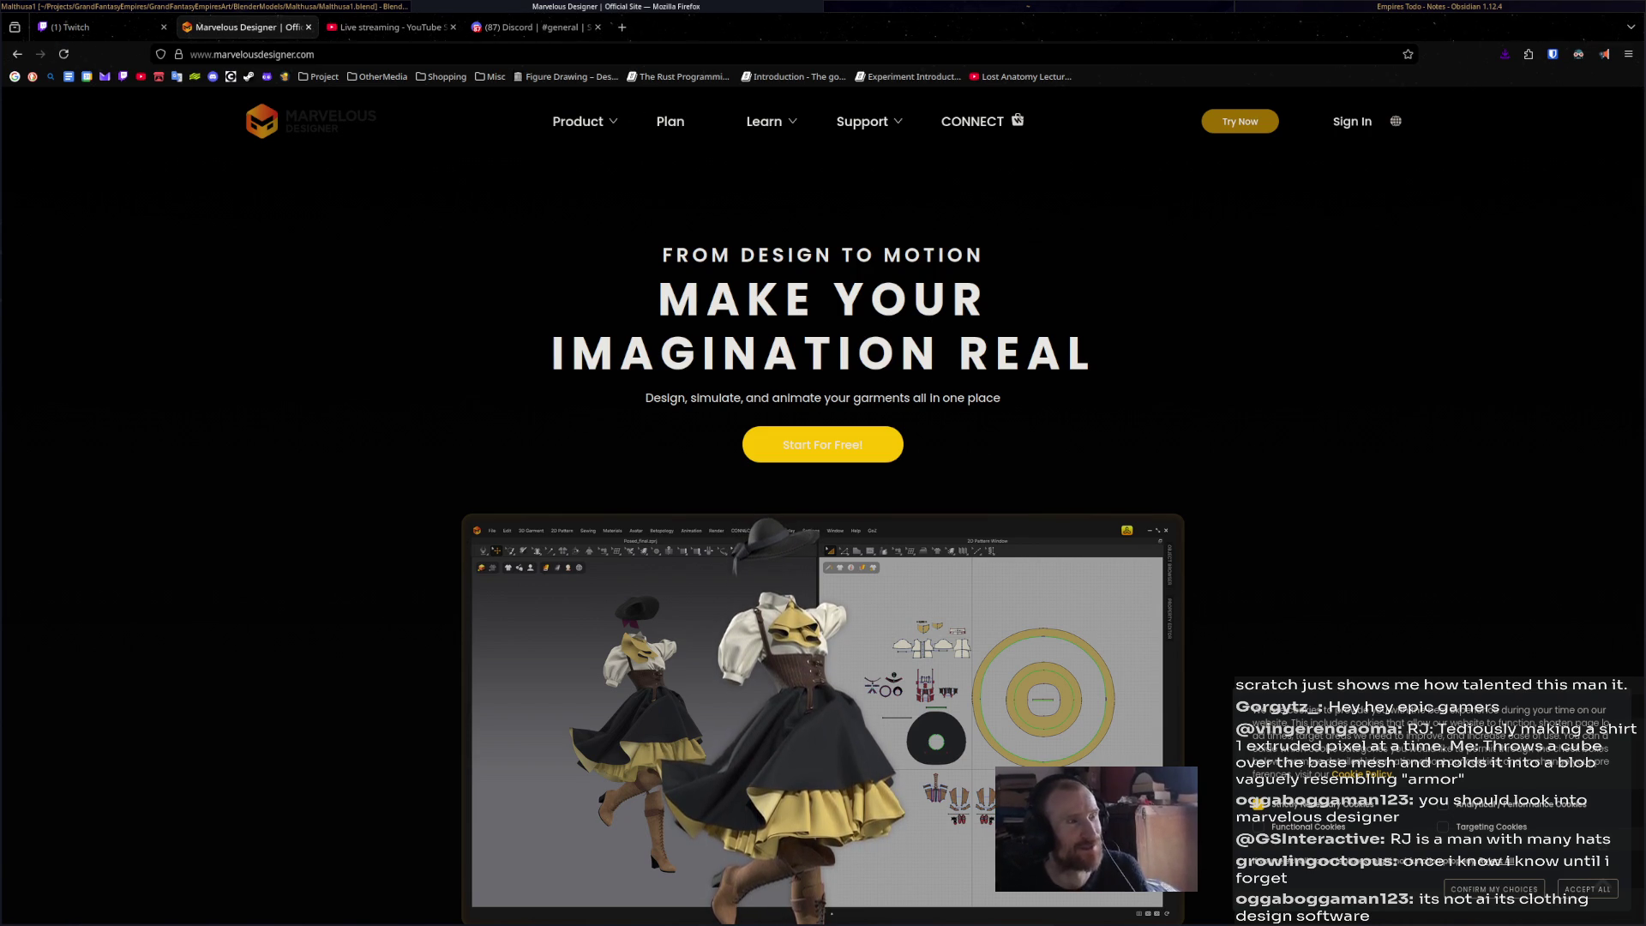
key("alt+Tab")
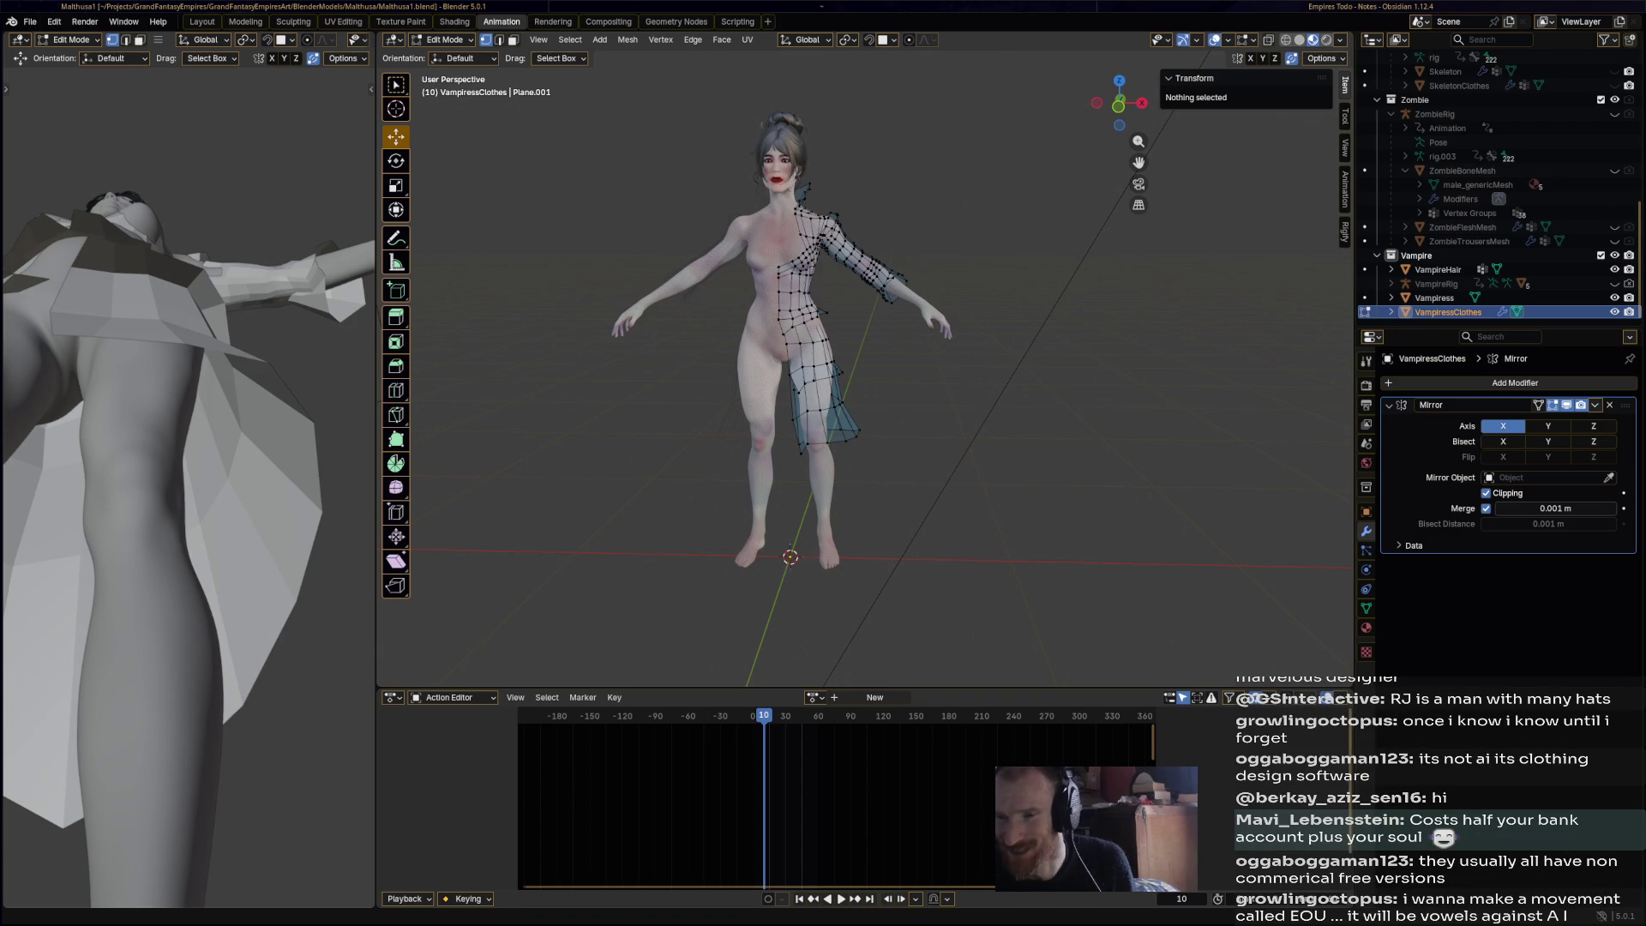
- Switch to the browser's search results and open Blender's Wikipedia article
key("alt+Tab")
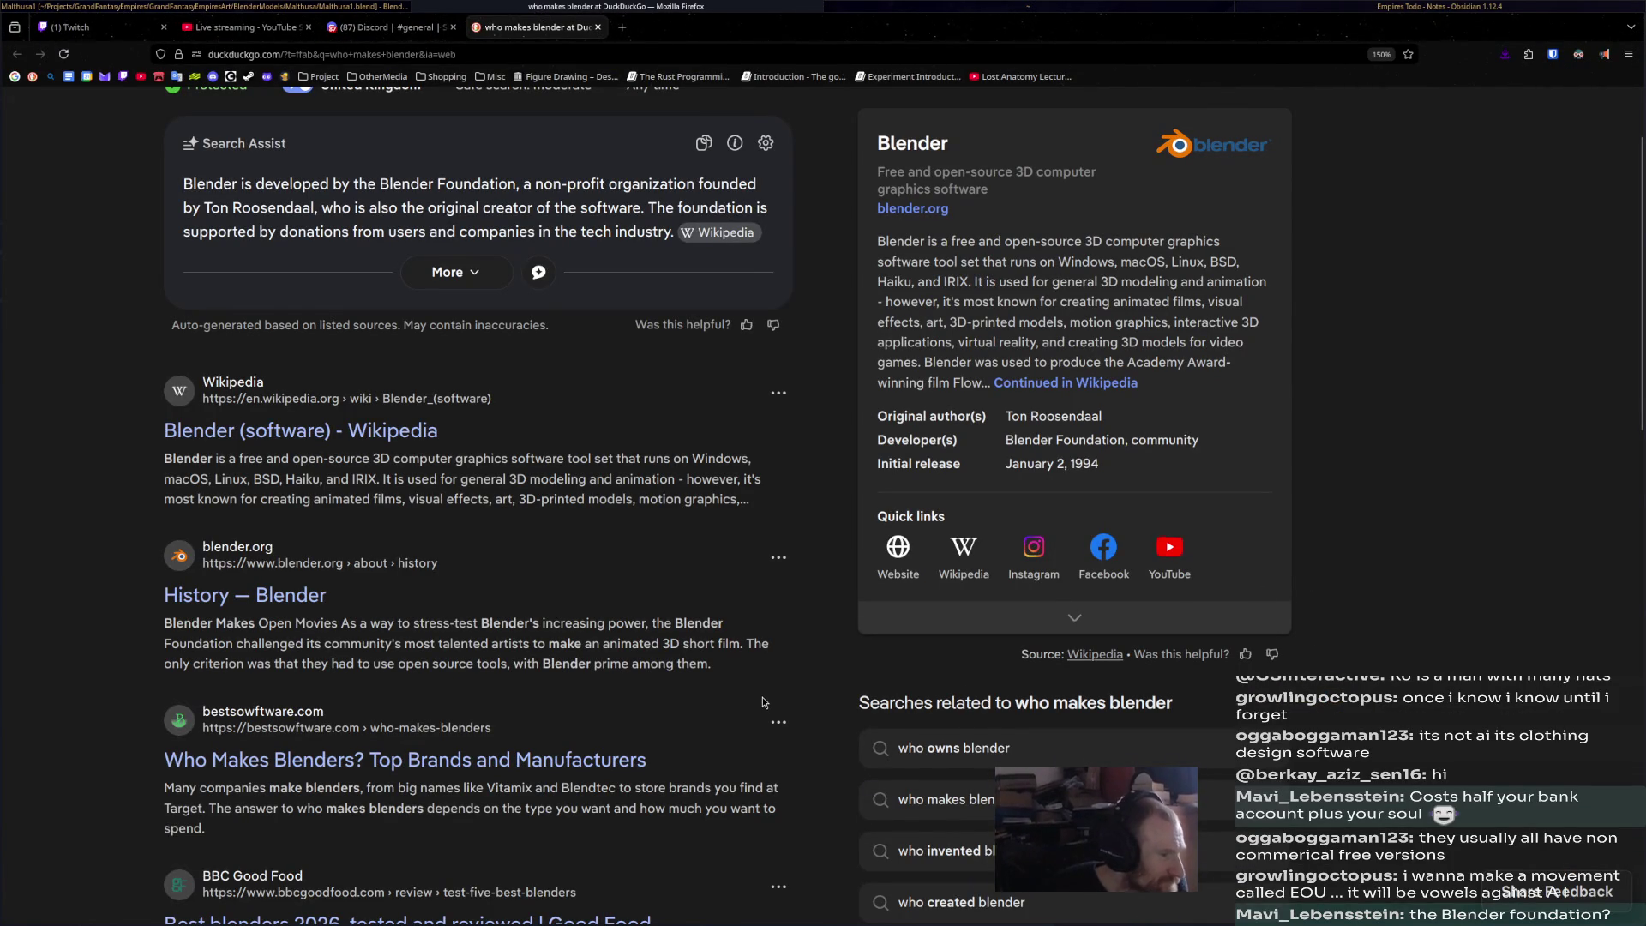
scroll(763, 702, "down", 3)
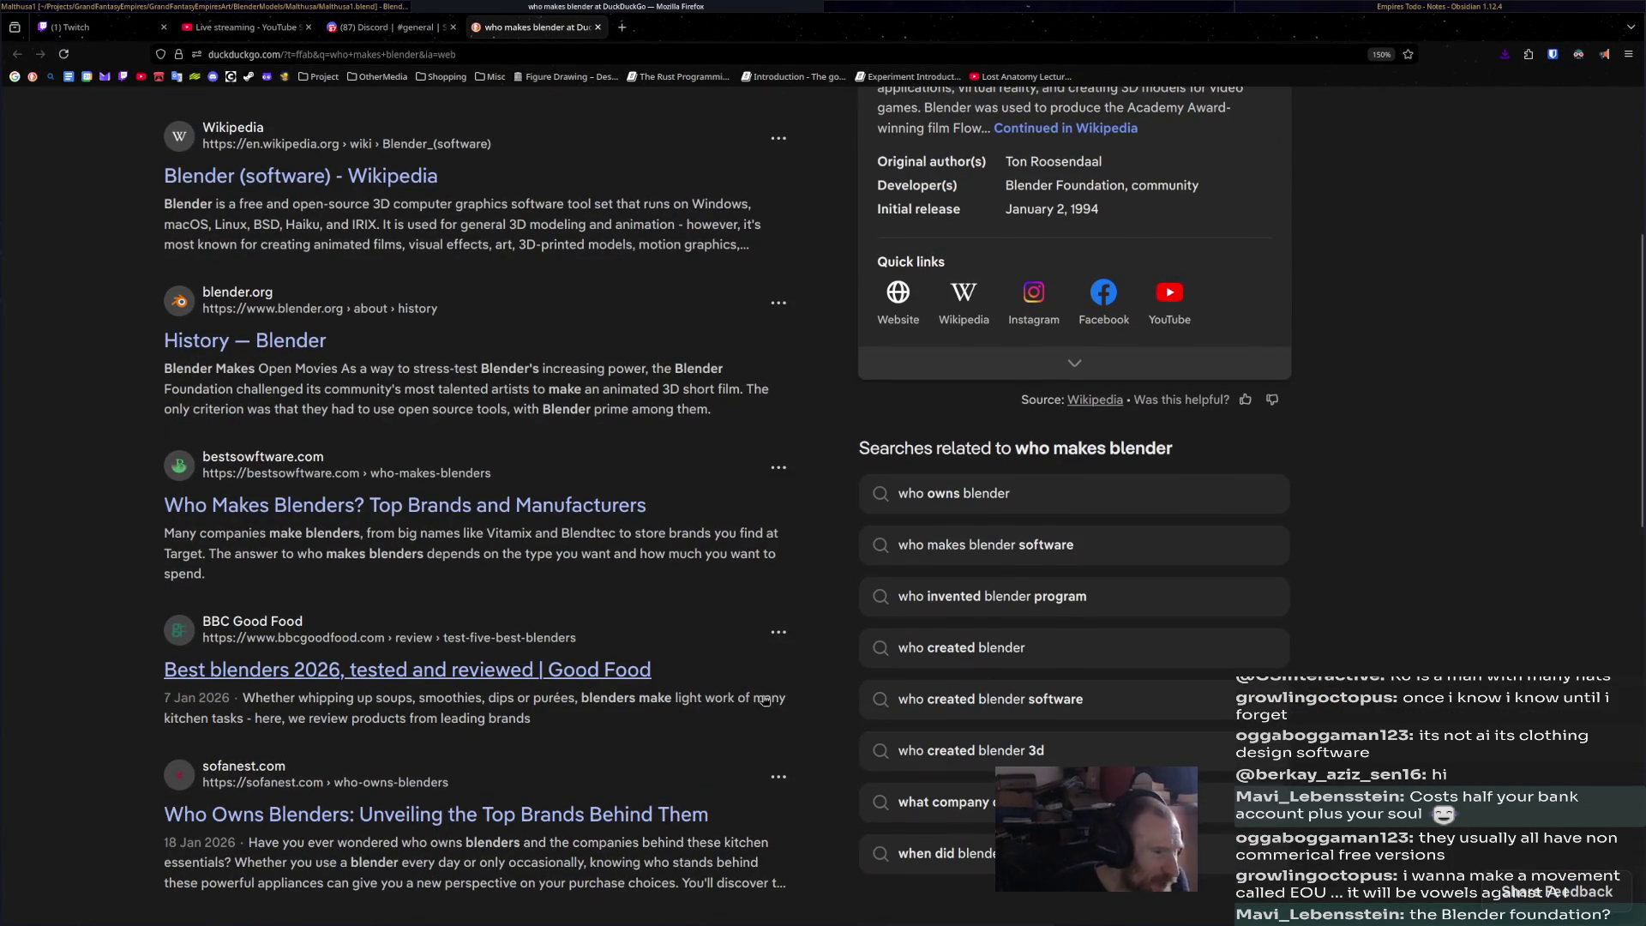
scroll(766, 701, "up", 5)
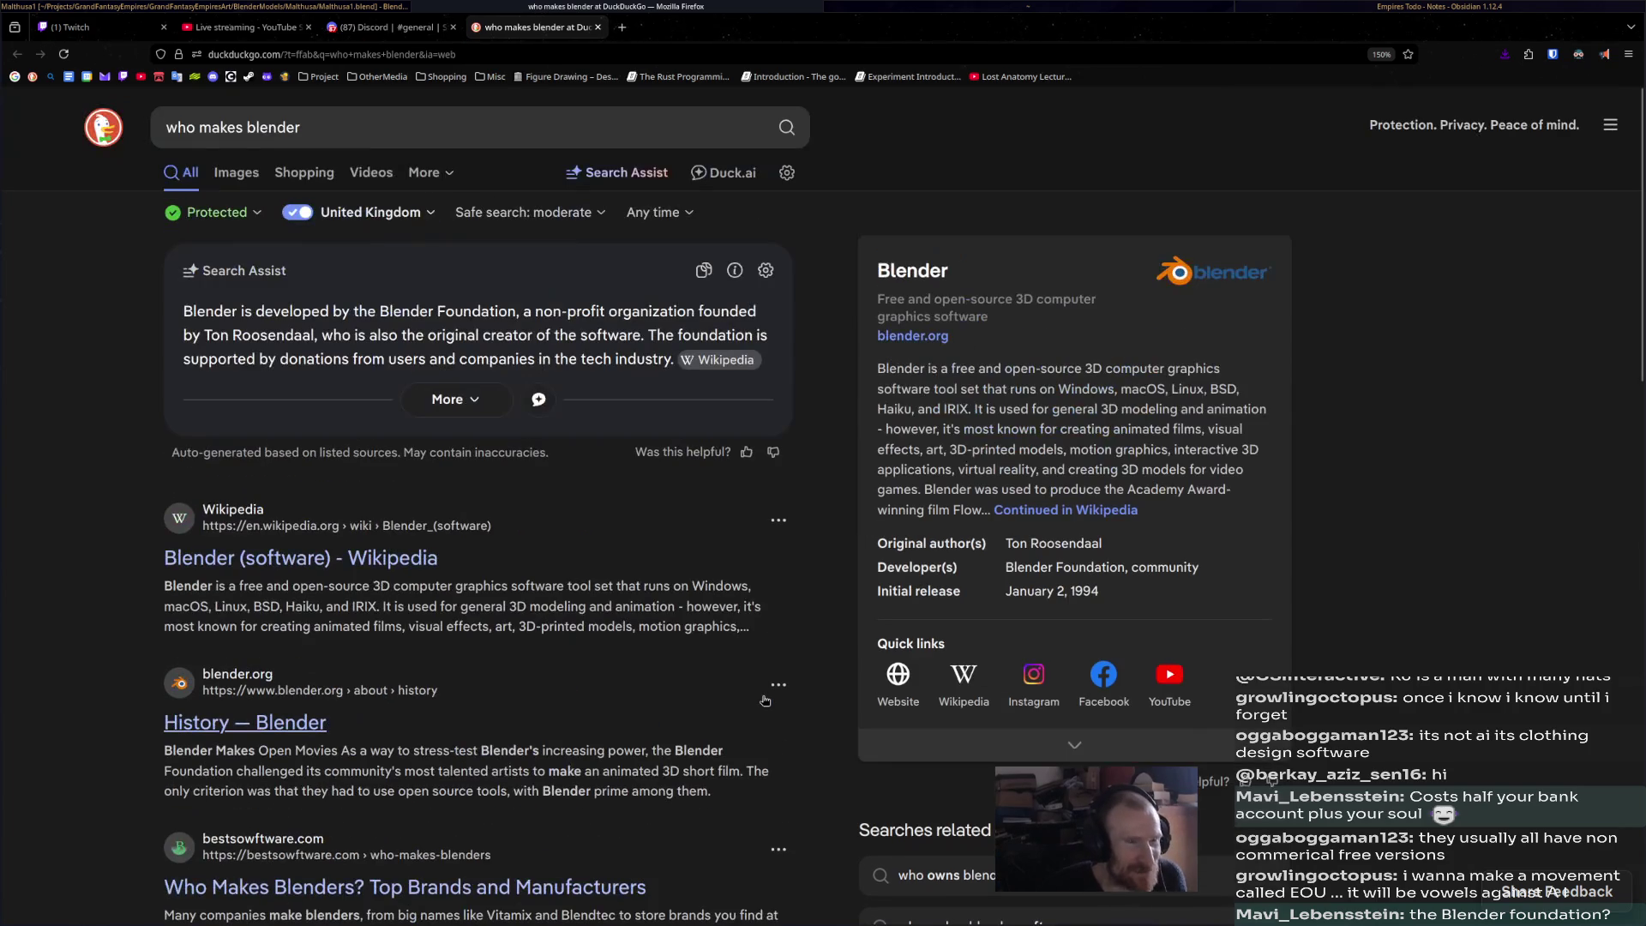
left_click(1079, 510)
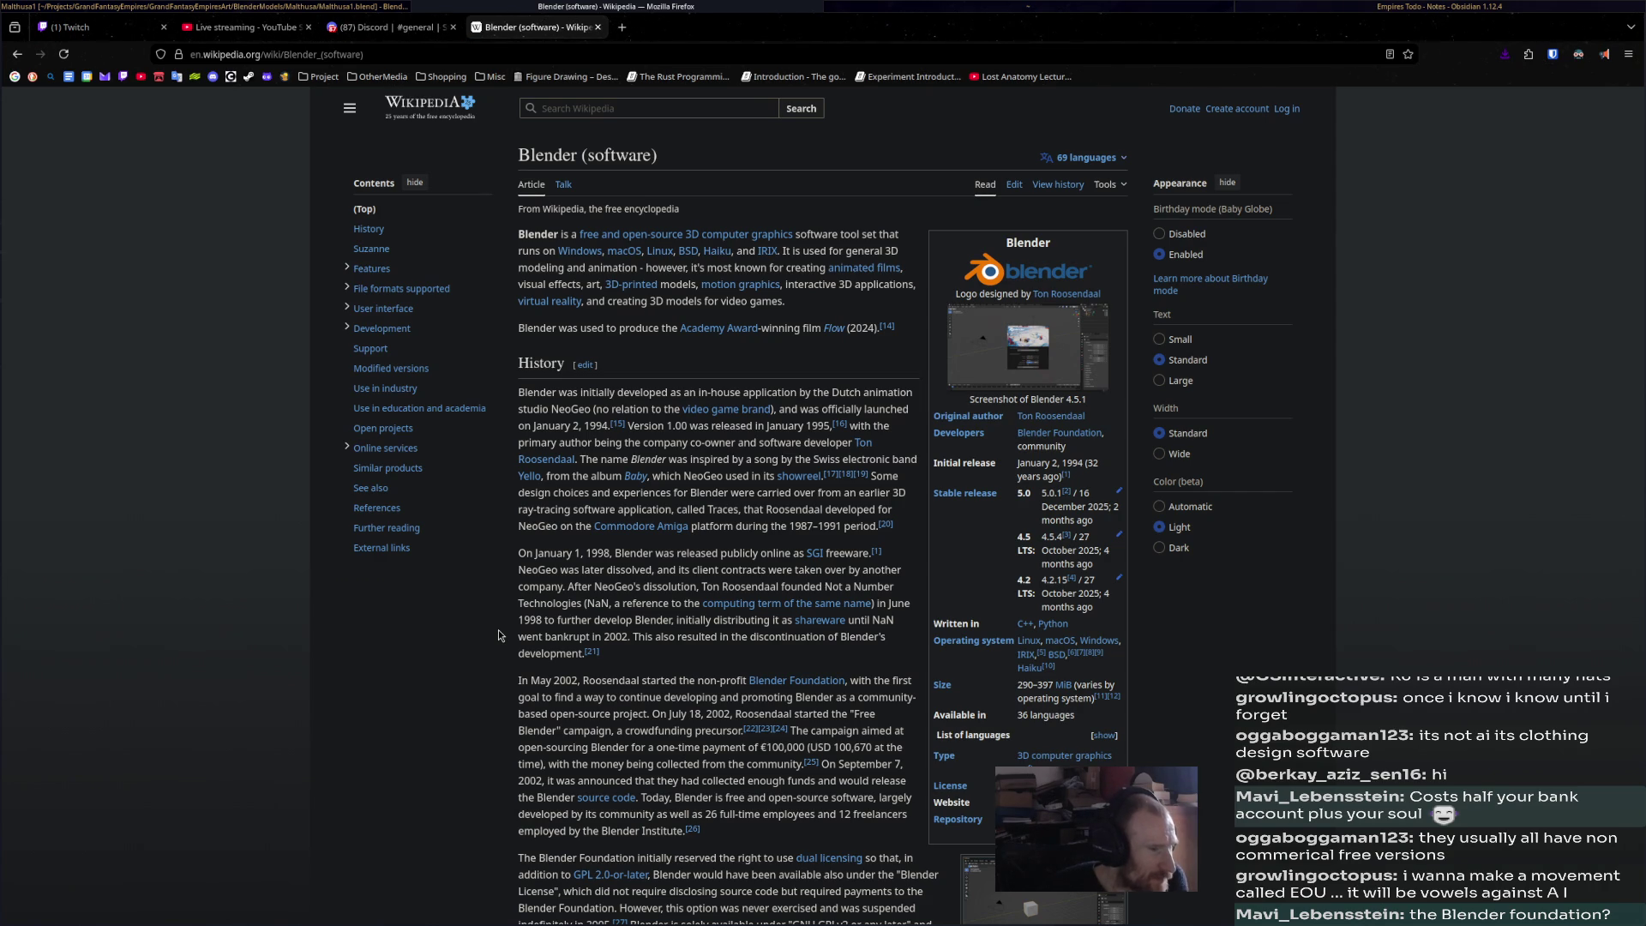
- Read down through the 'Blender (software)' article, then return to Blender
scroll(501, 635, "down", 3)
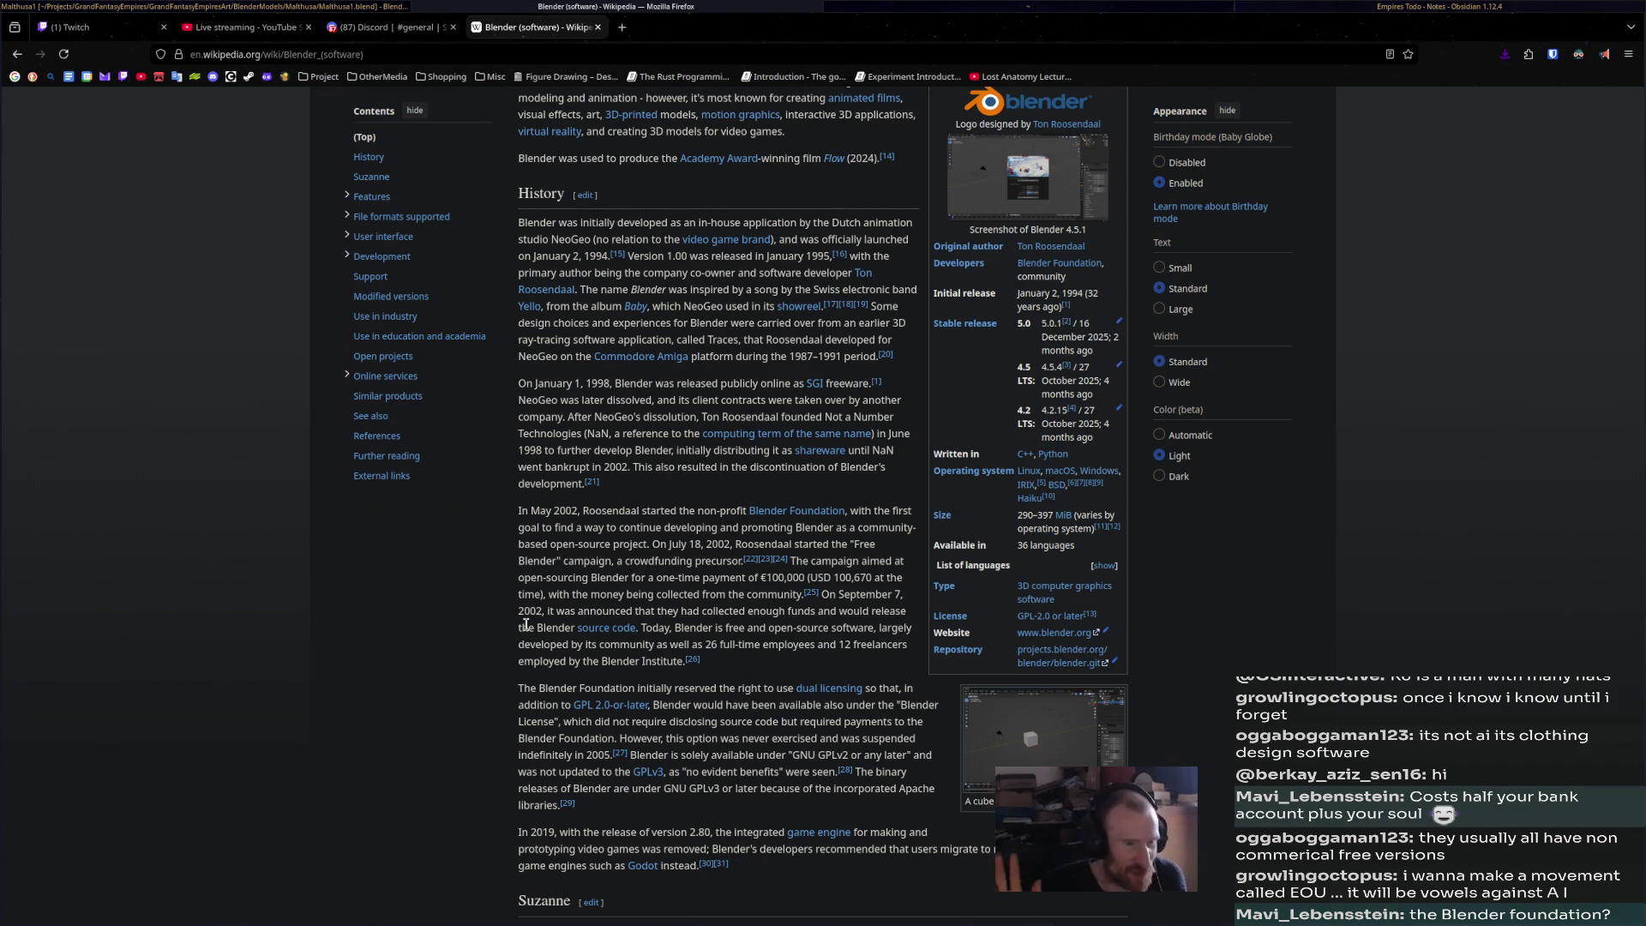
scroll(515, 668, "down", 6)
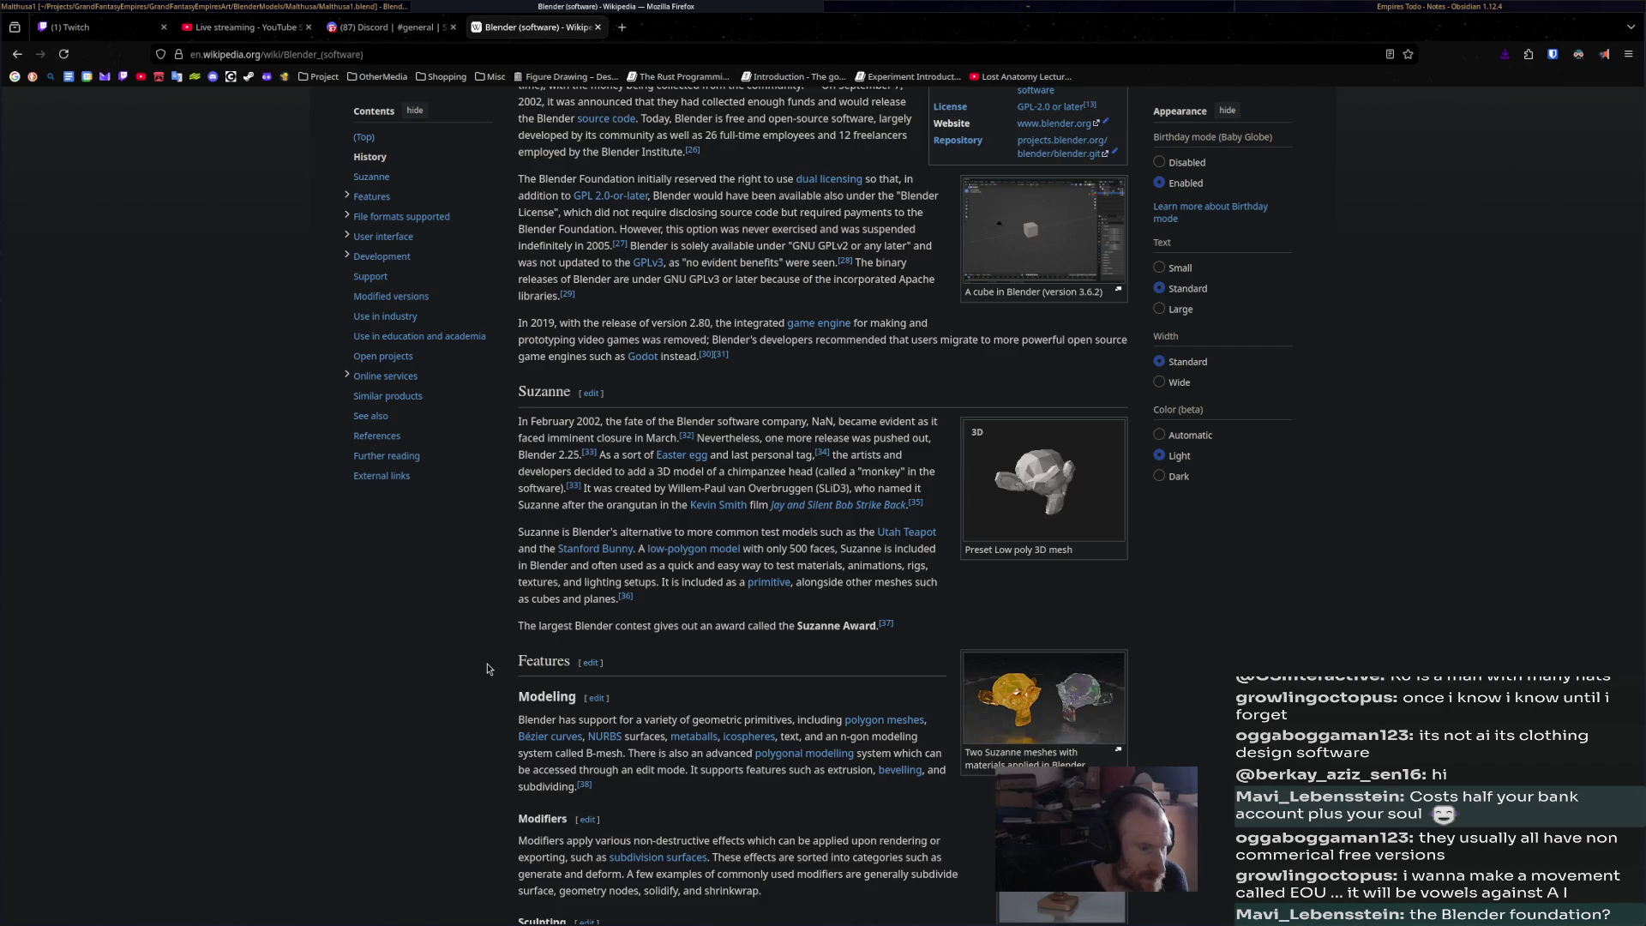
scroll(487, 669, "down", 15)
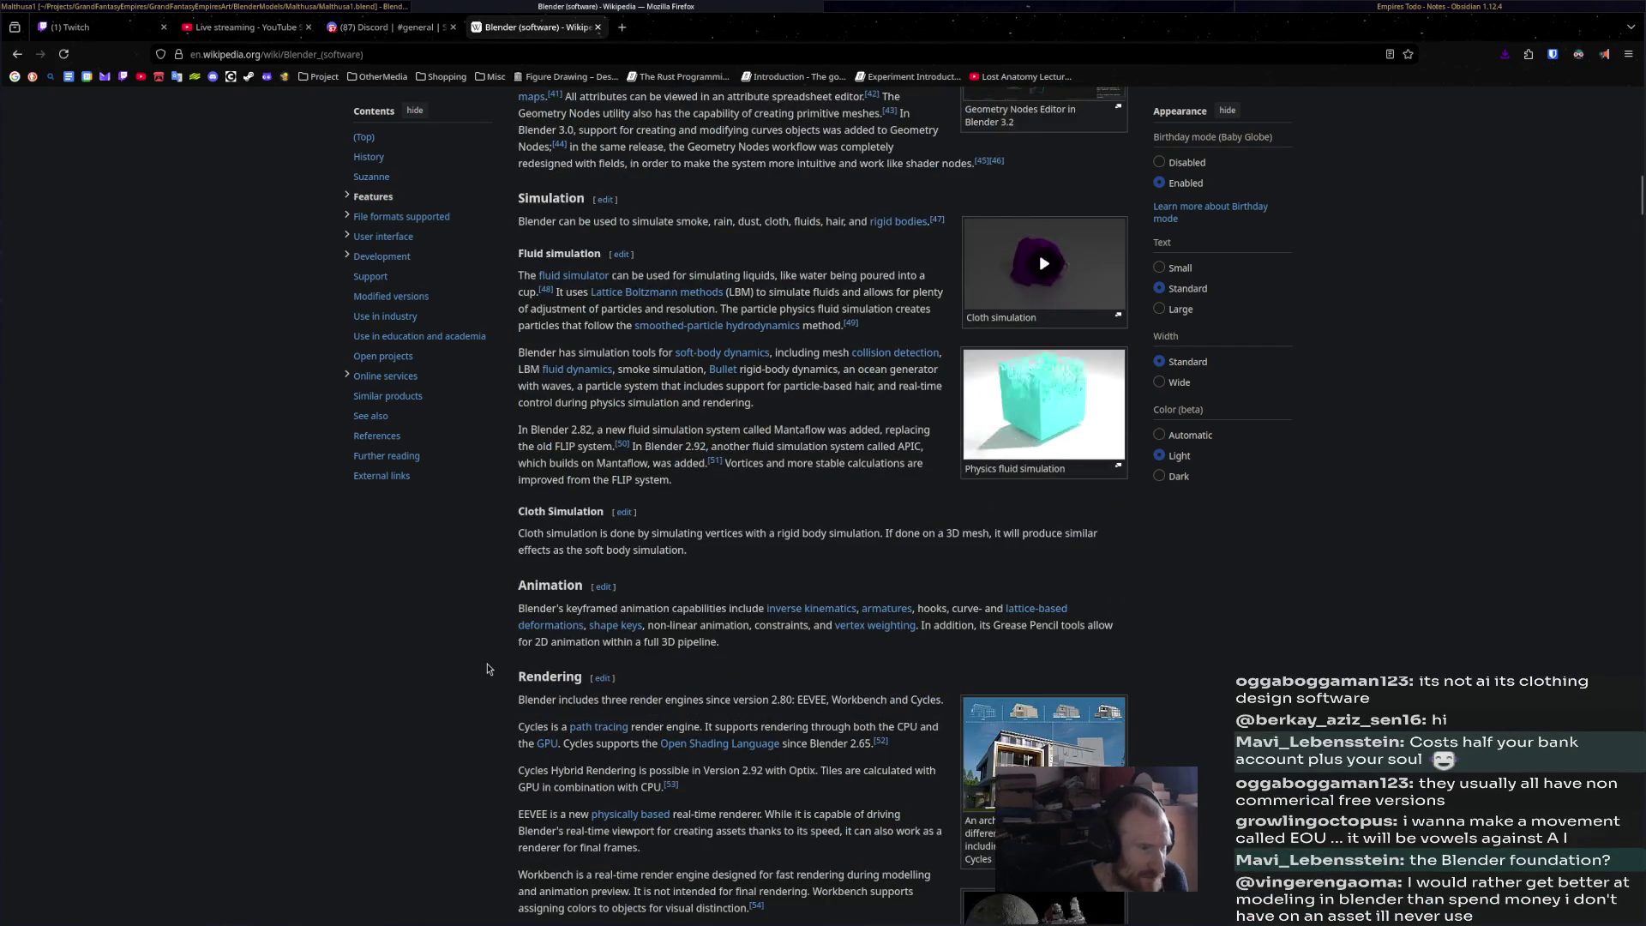
scroll(487, 669, "down", 20)
scroll(487, 669, "down", 20)
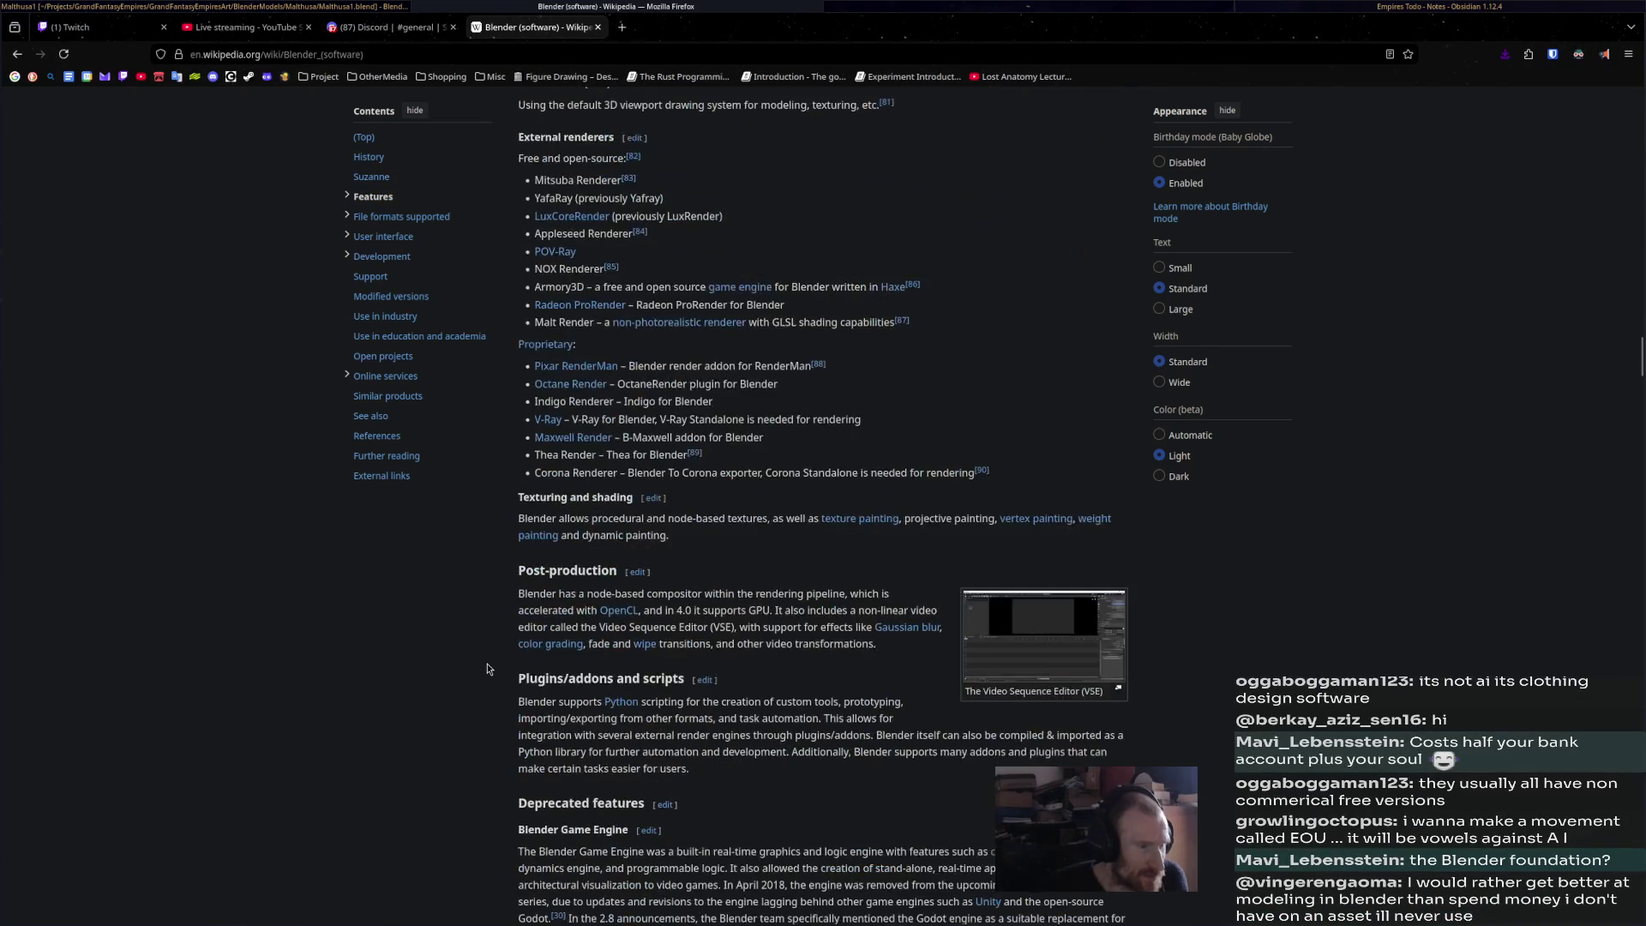
scroll(488, 669, "down", 5)
scroll(487, 669, "down", 5)
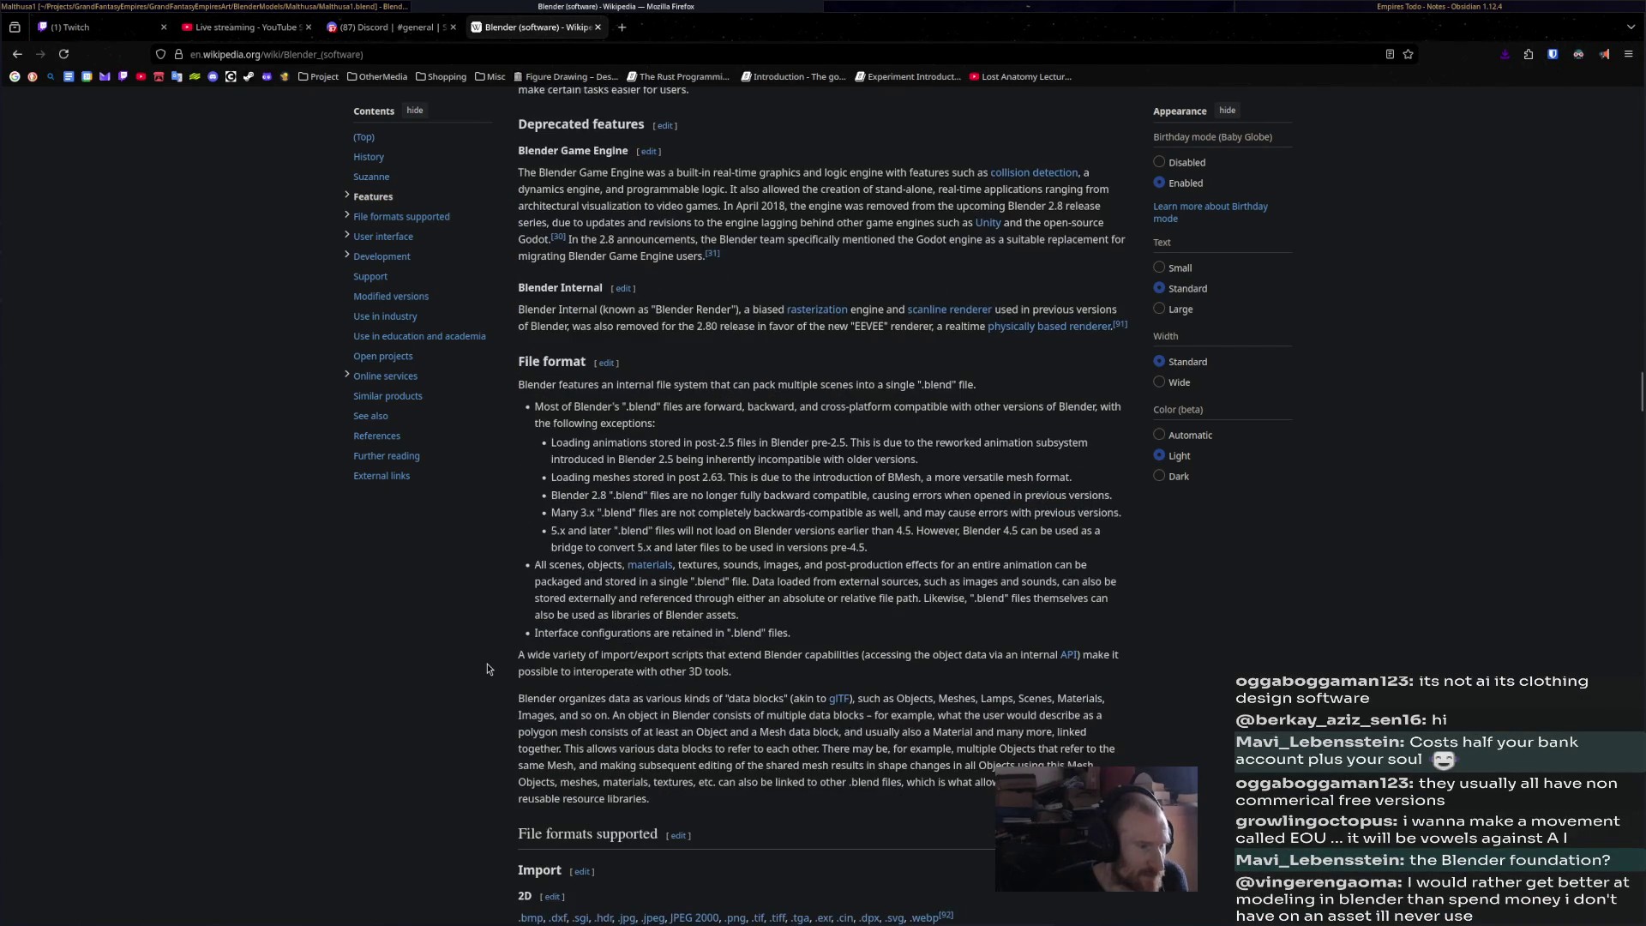
scroll(487, 669, "down", 5)
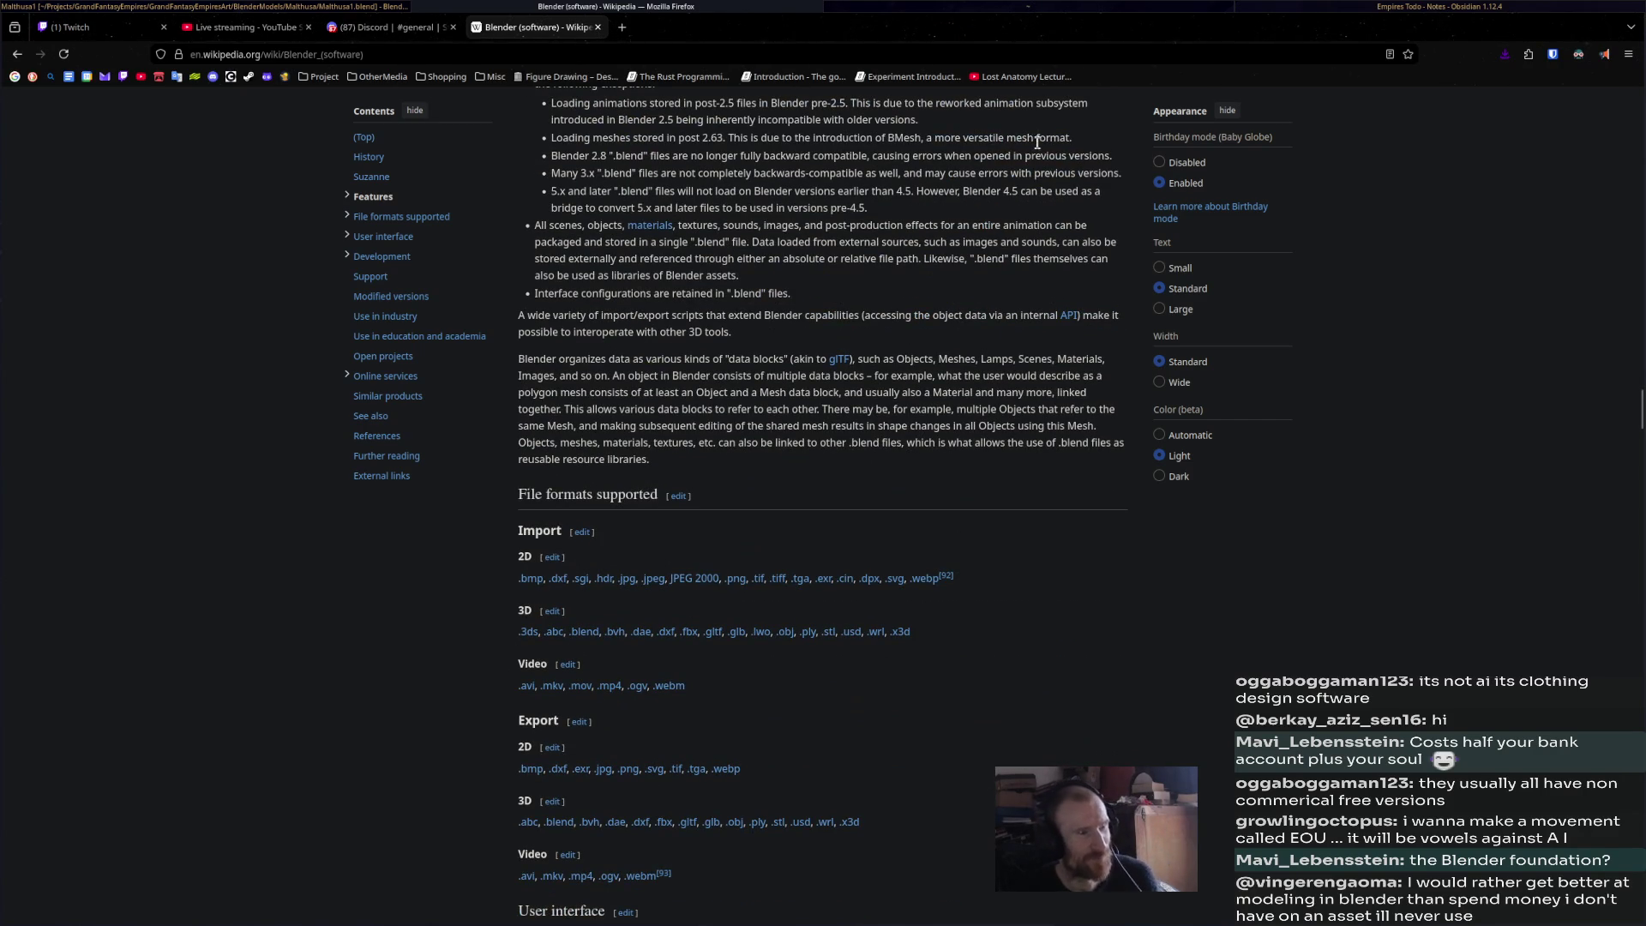
left_click_drag(943, 853, 360, 545)
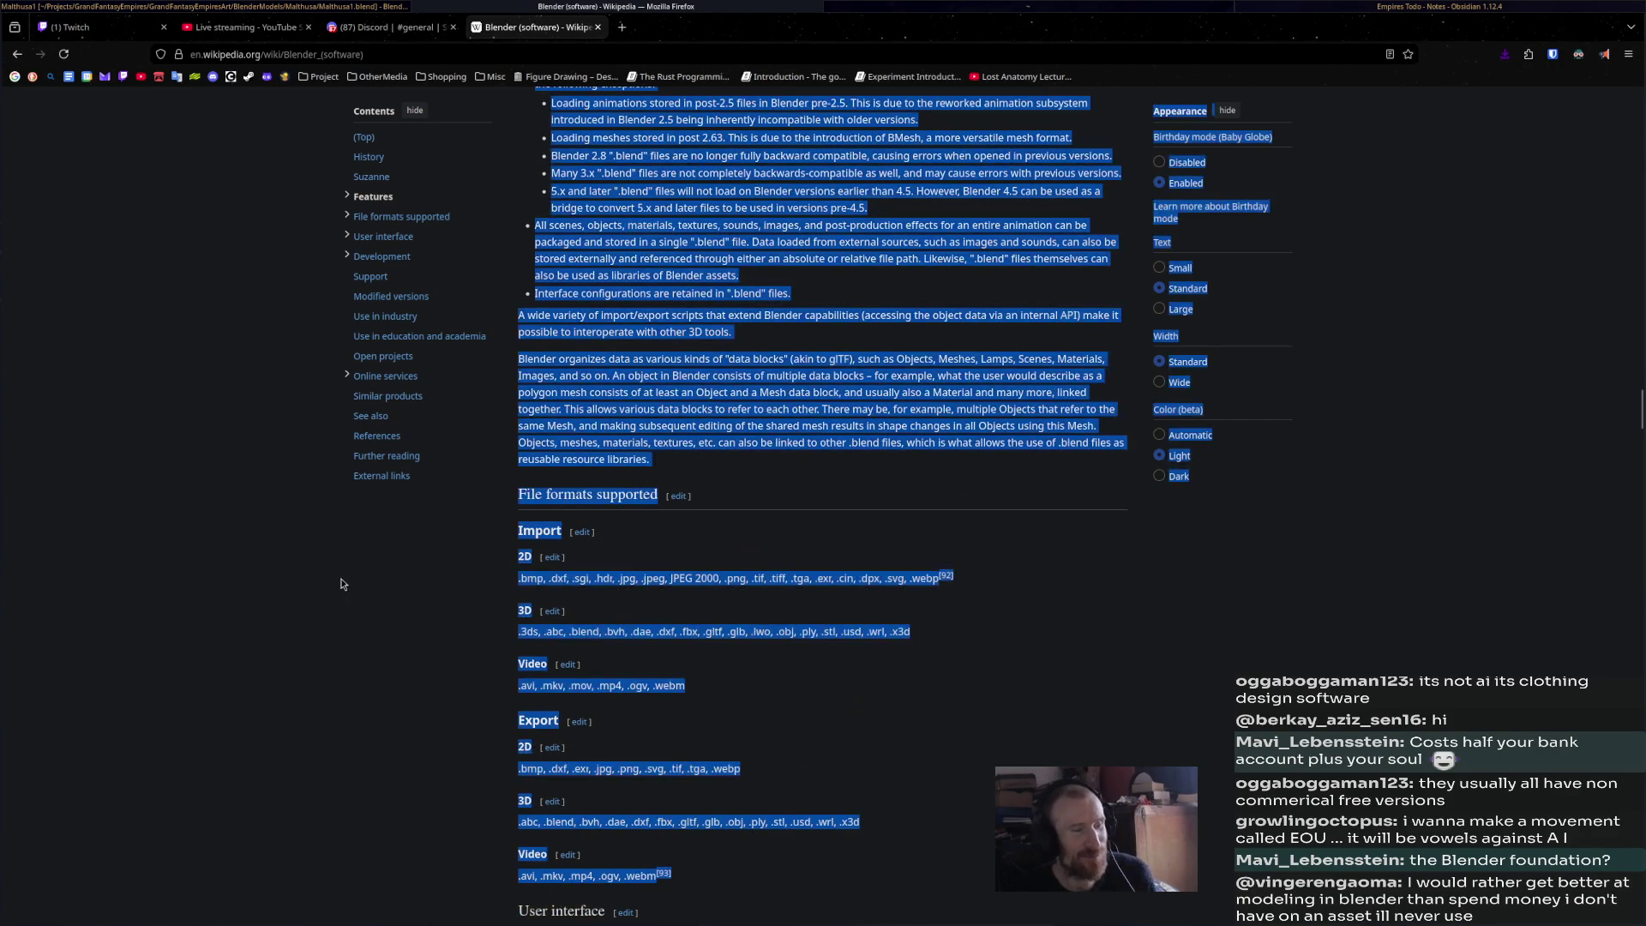
left_click(468, 545)
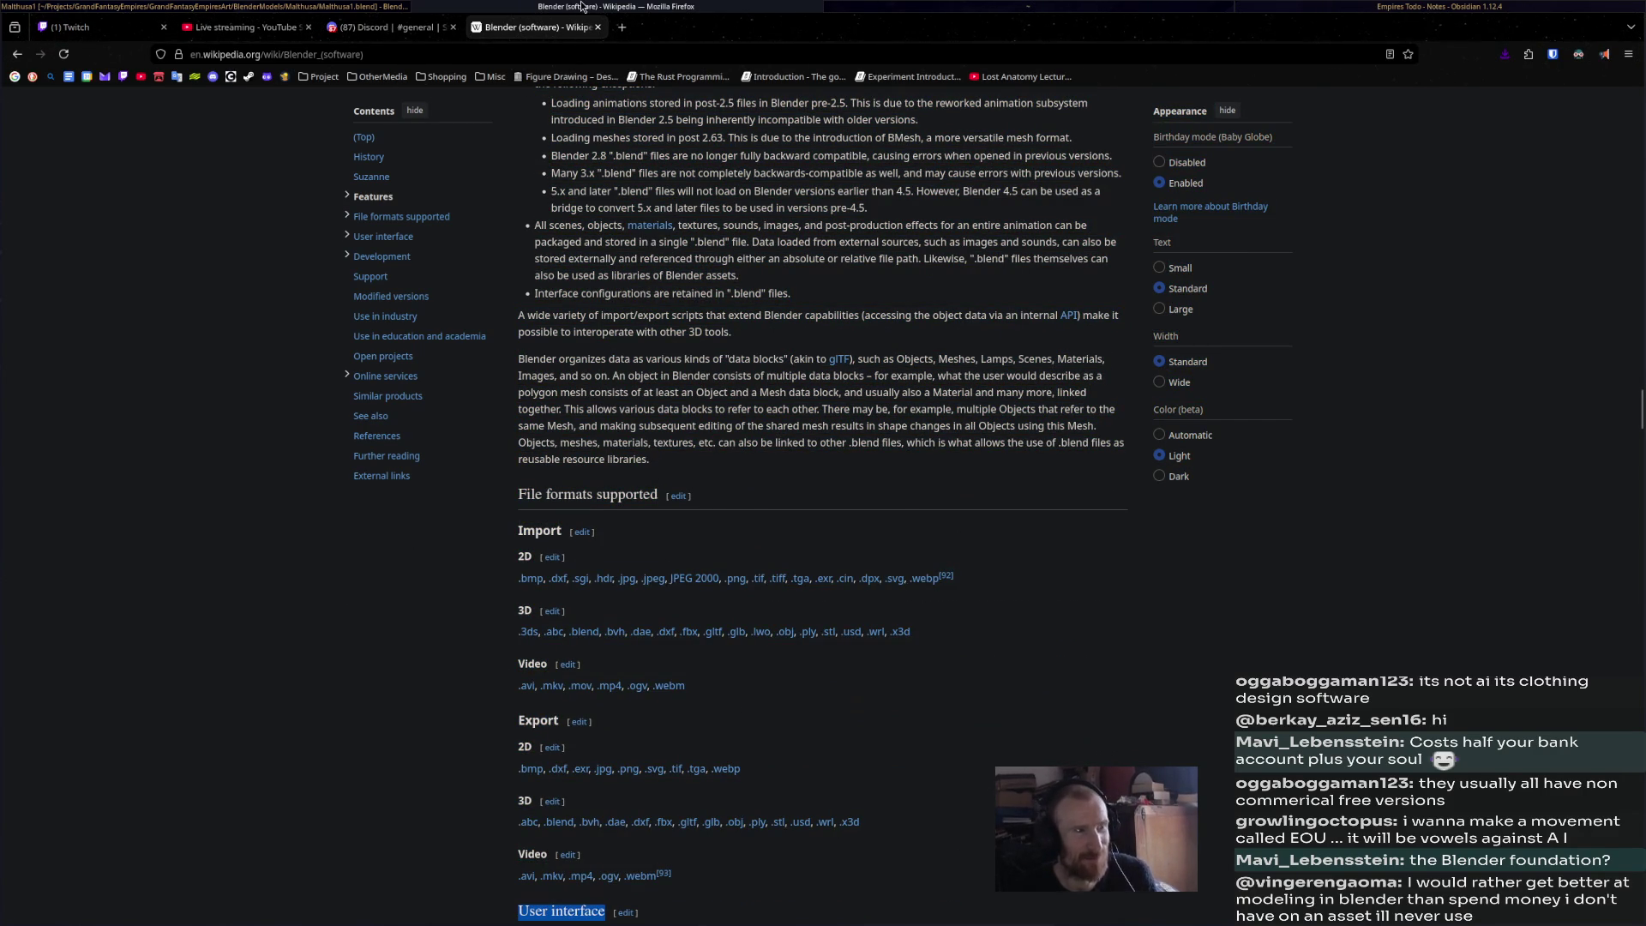
key("alt+Tab")
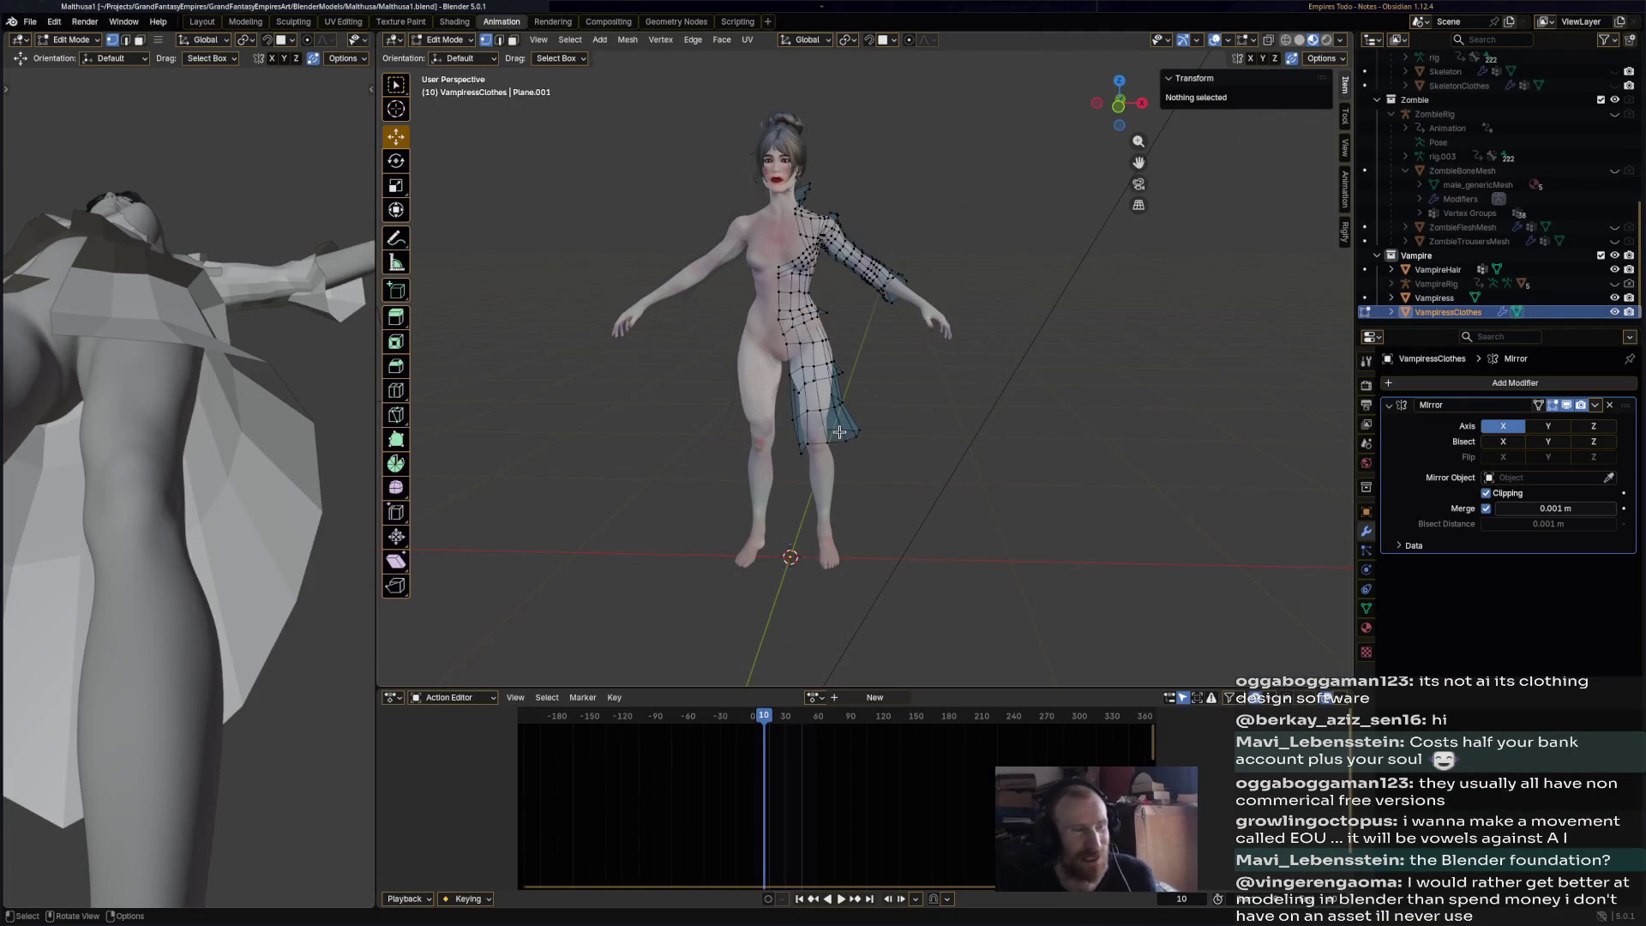
- Make Vampiress active in the Outliner and bring up the interaction mode list
mouse_move(956, 404)
middle_mouse_down()
mouse_move(853, 410)
mouse_move(928, 408)
middle_mouse_up()
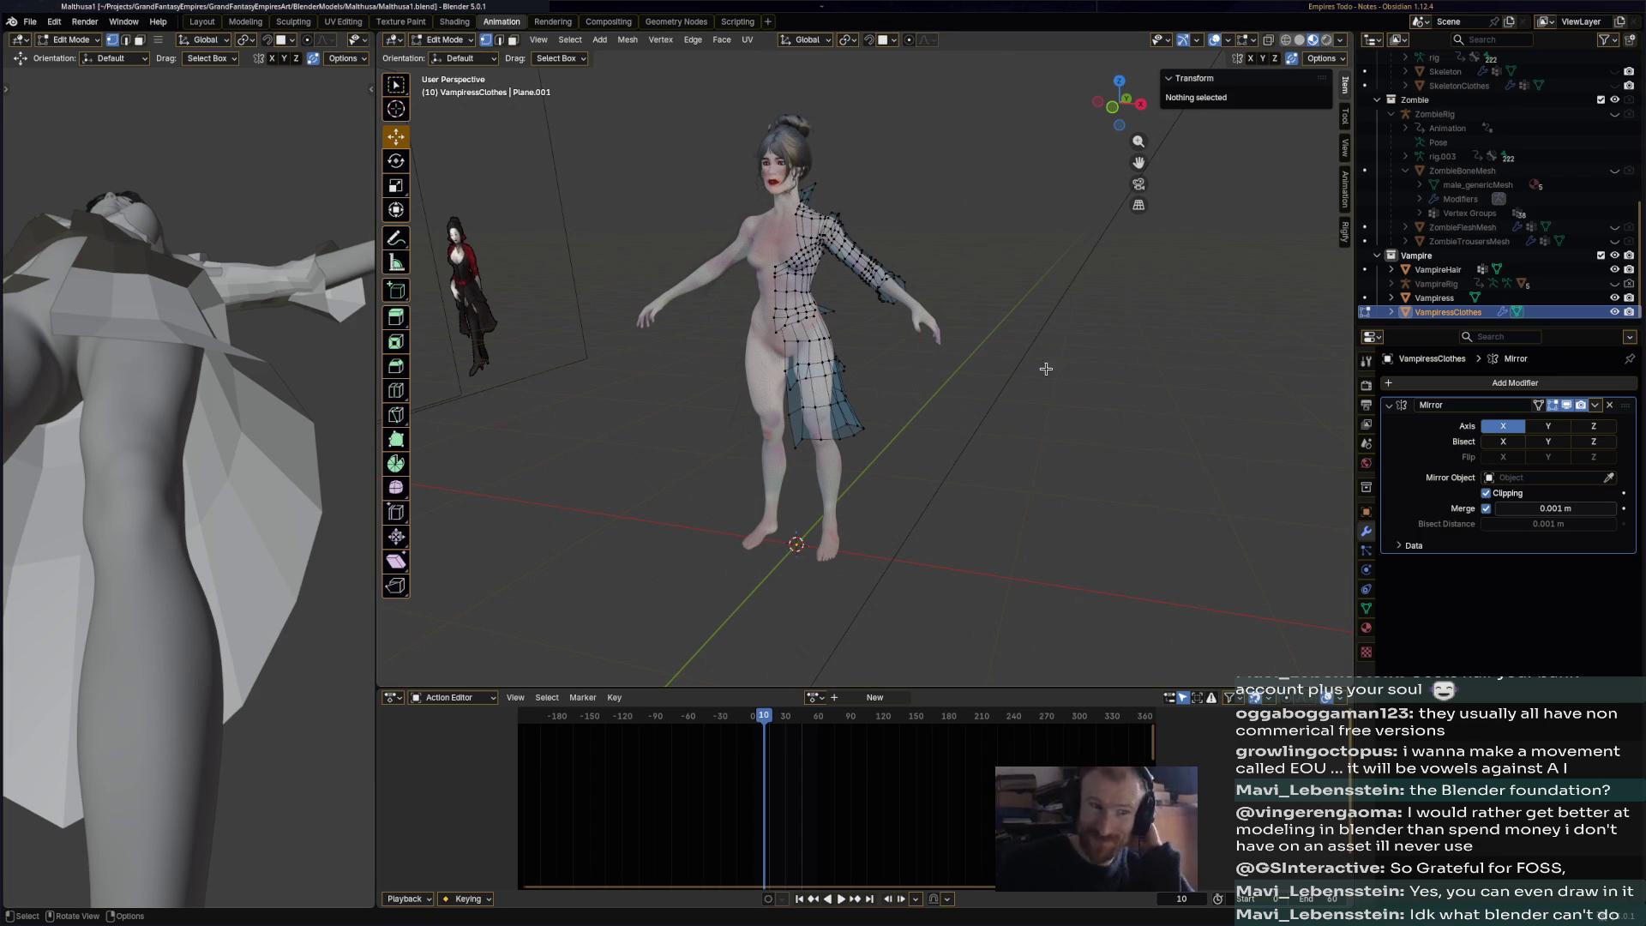
left_click(1435, 297)
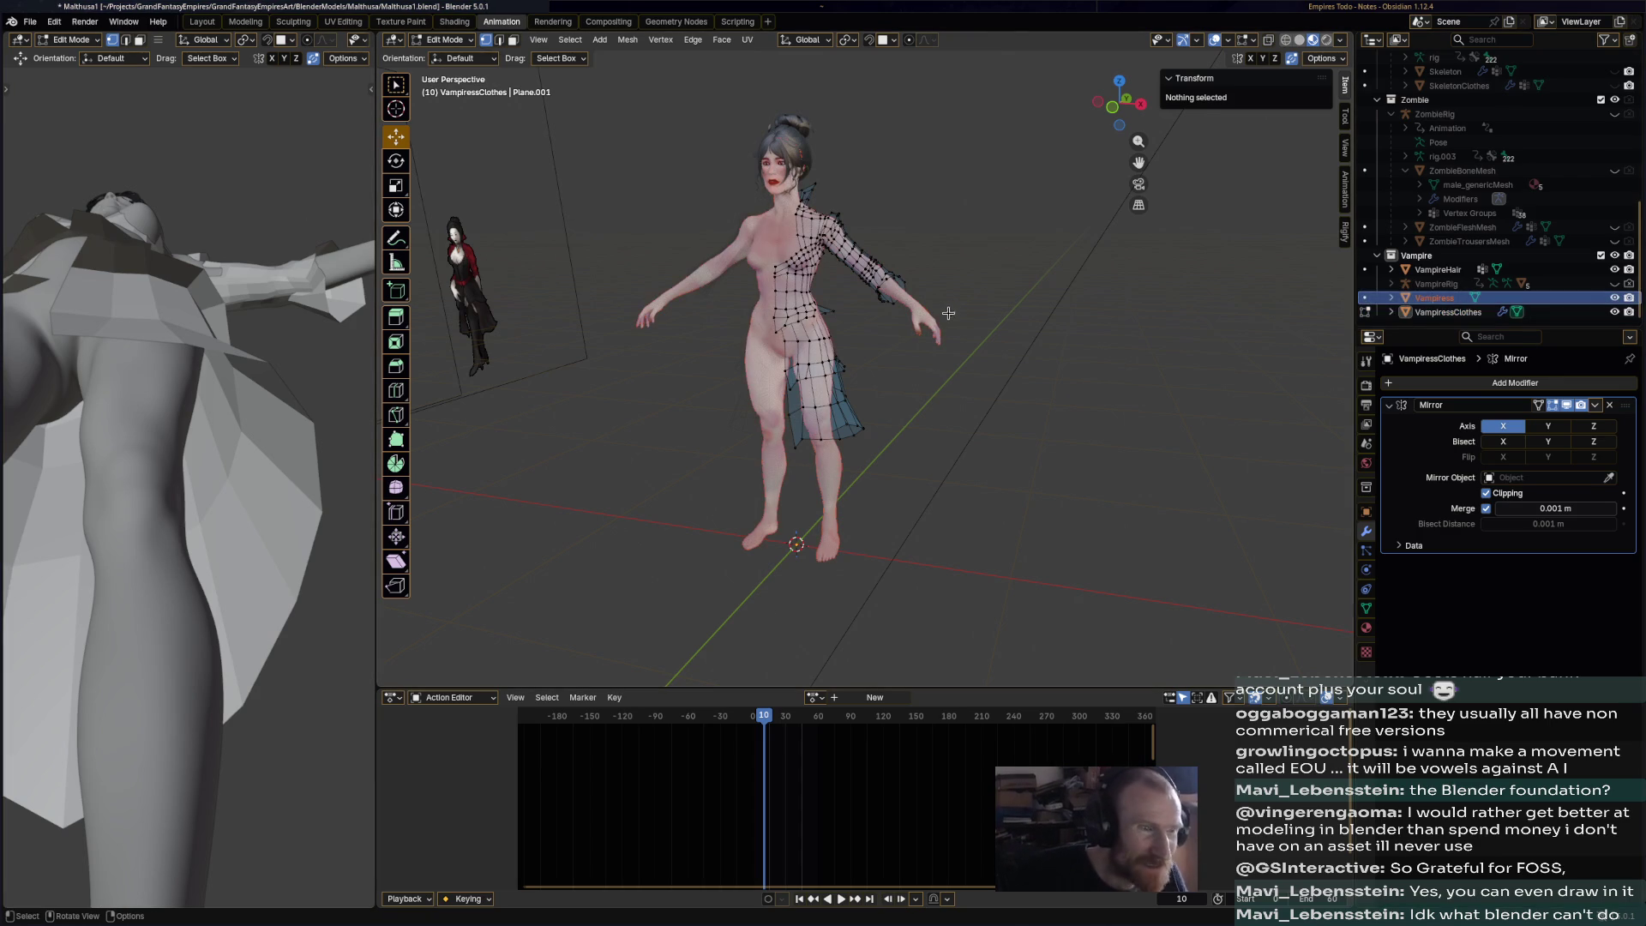
left_click(446, 39)
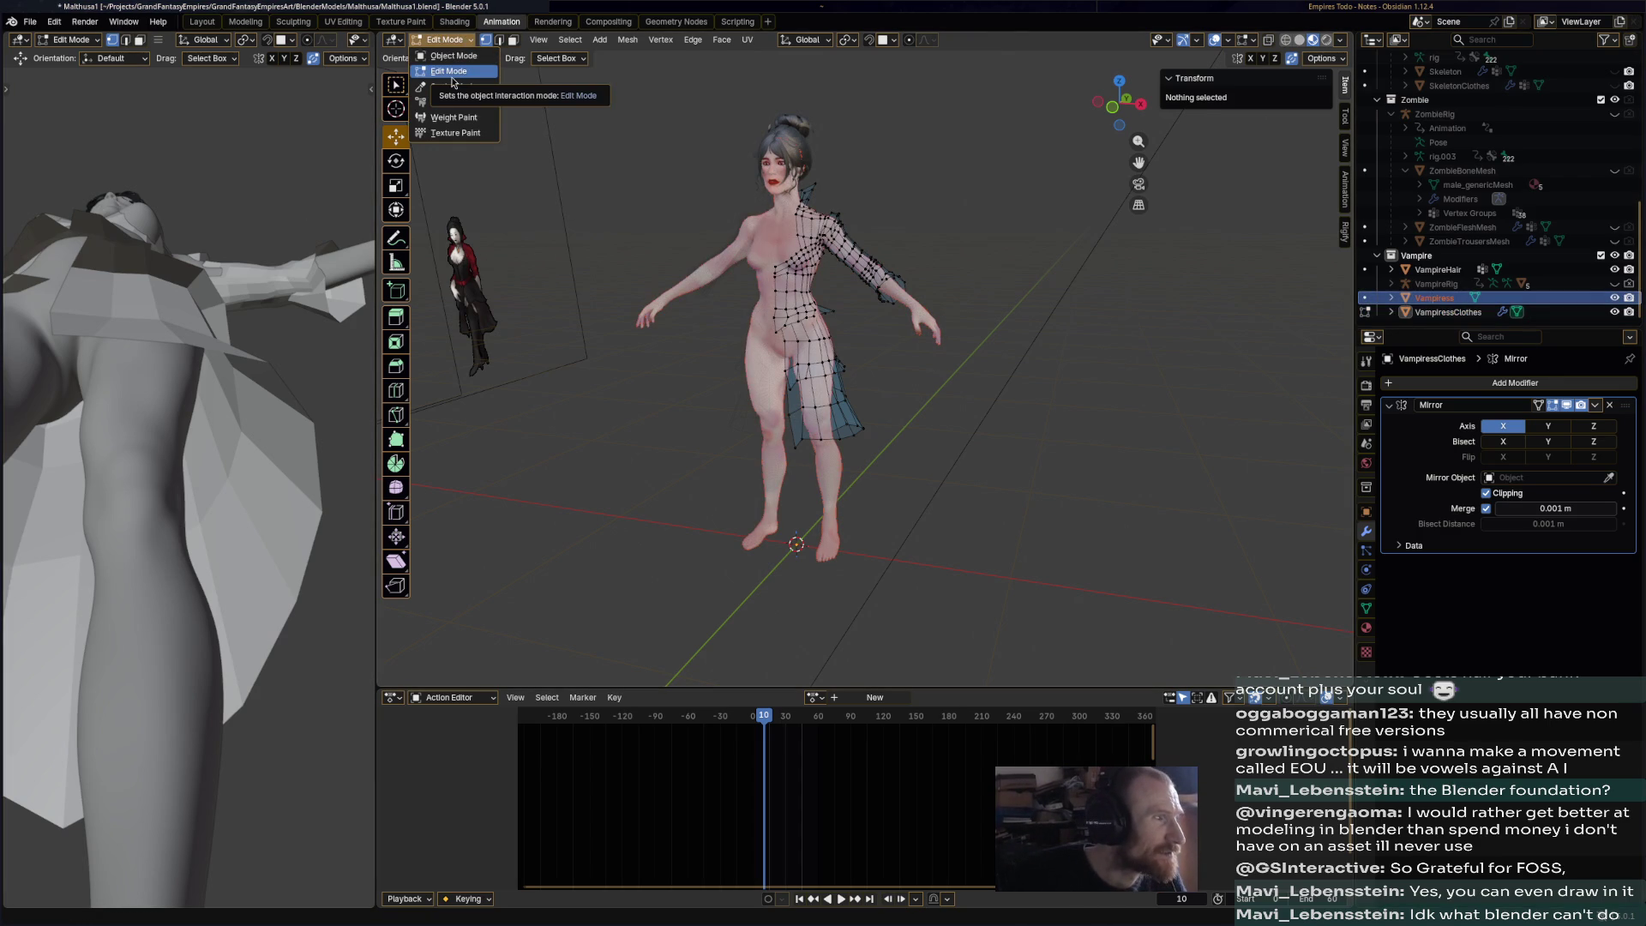
- Take the Vampiress body out of Edit Mode into Object Mode and orbit toward the legs
mouse_move(720, 274)
middle_mouse_down()
mouse_move(815, 262)
mouse_move(729, 343)
mouse_move(600, 377)
middle_mouse_up()
middle_click_drag(772, 369, 1076, 350)
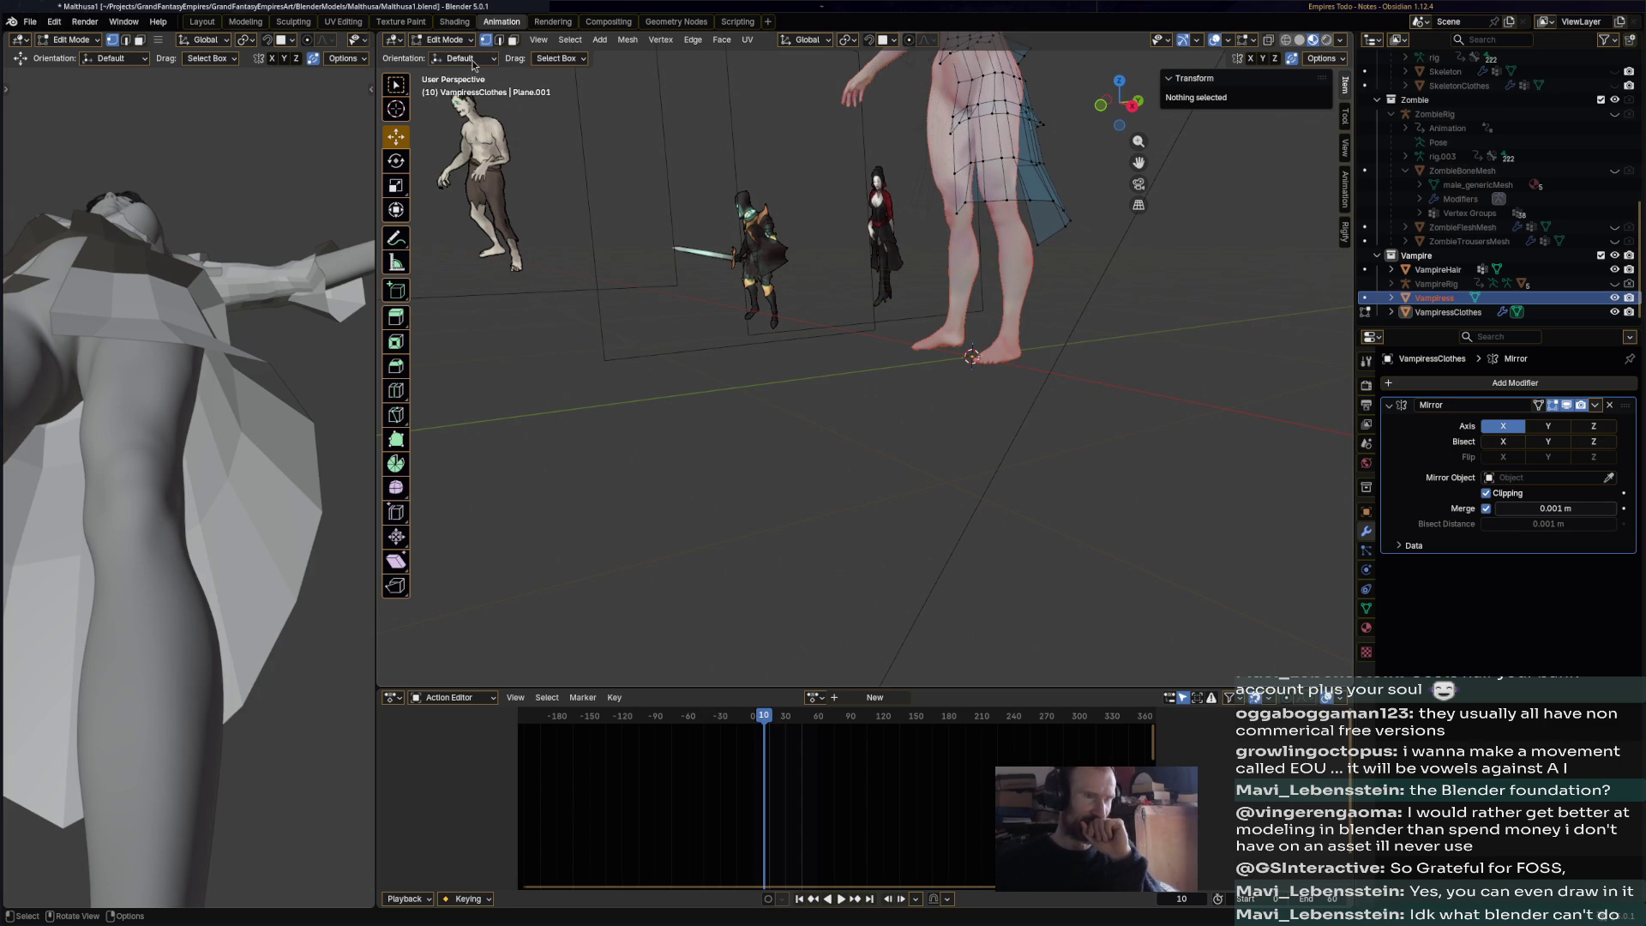
left_click(444, 39)
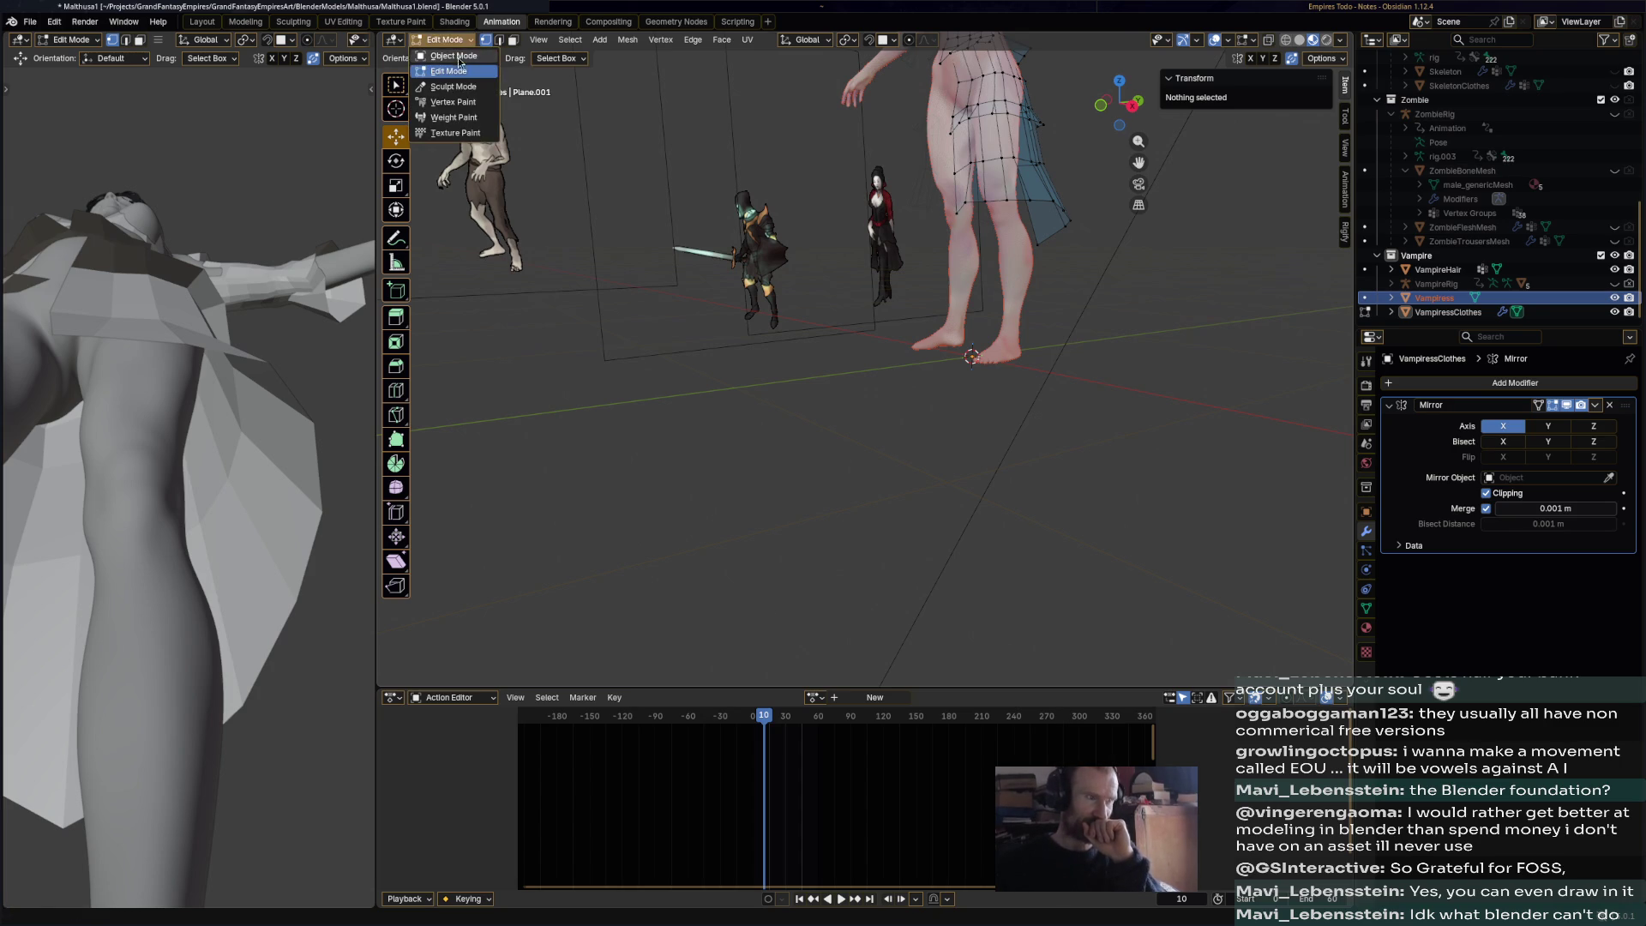
left_click(451, 53)
left_click(1027, 264)
mouse_move(1027, 264)
middle_mouse_down()
mouse_move(1024, 250)
mouse_move(1008, 377)
mouse_move(1121, 415)
mouse_move(847, 385)
mouse_move(902, 301)
middle_mouse_up()
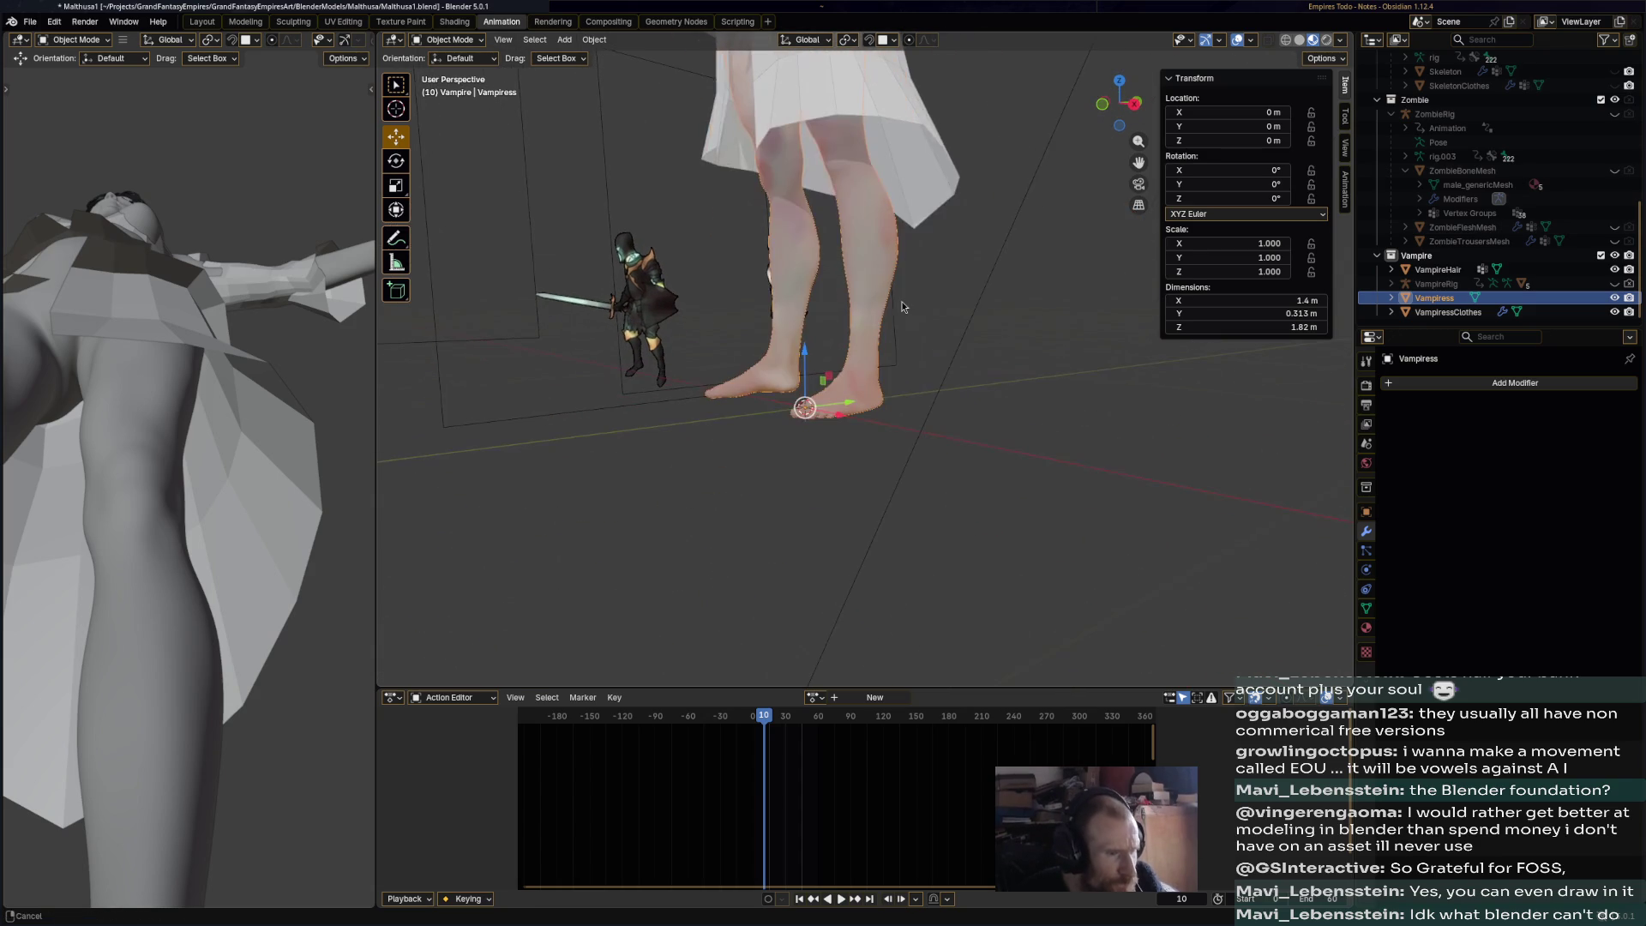
- In Edit Mode, select the right foot mesh island with L, then clear the selection
left_click(448, 39)
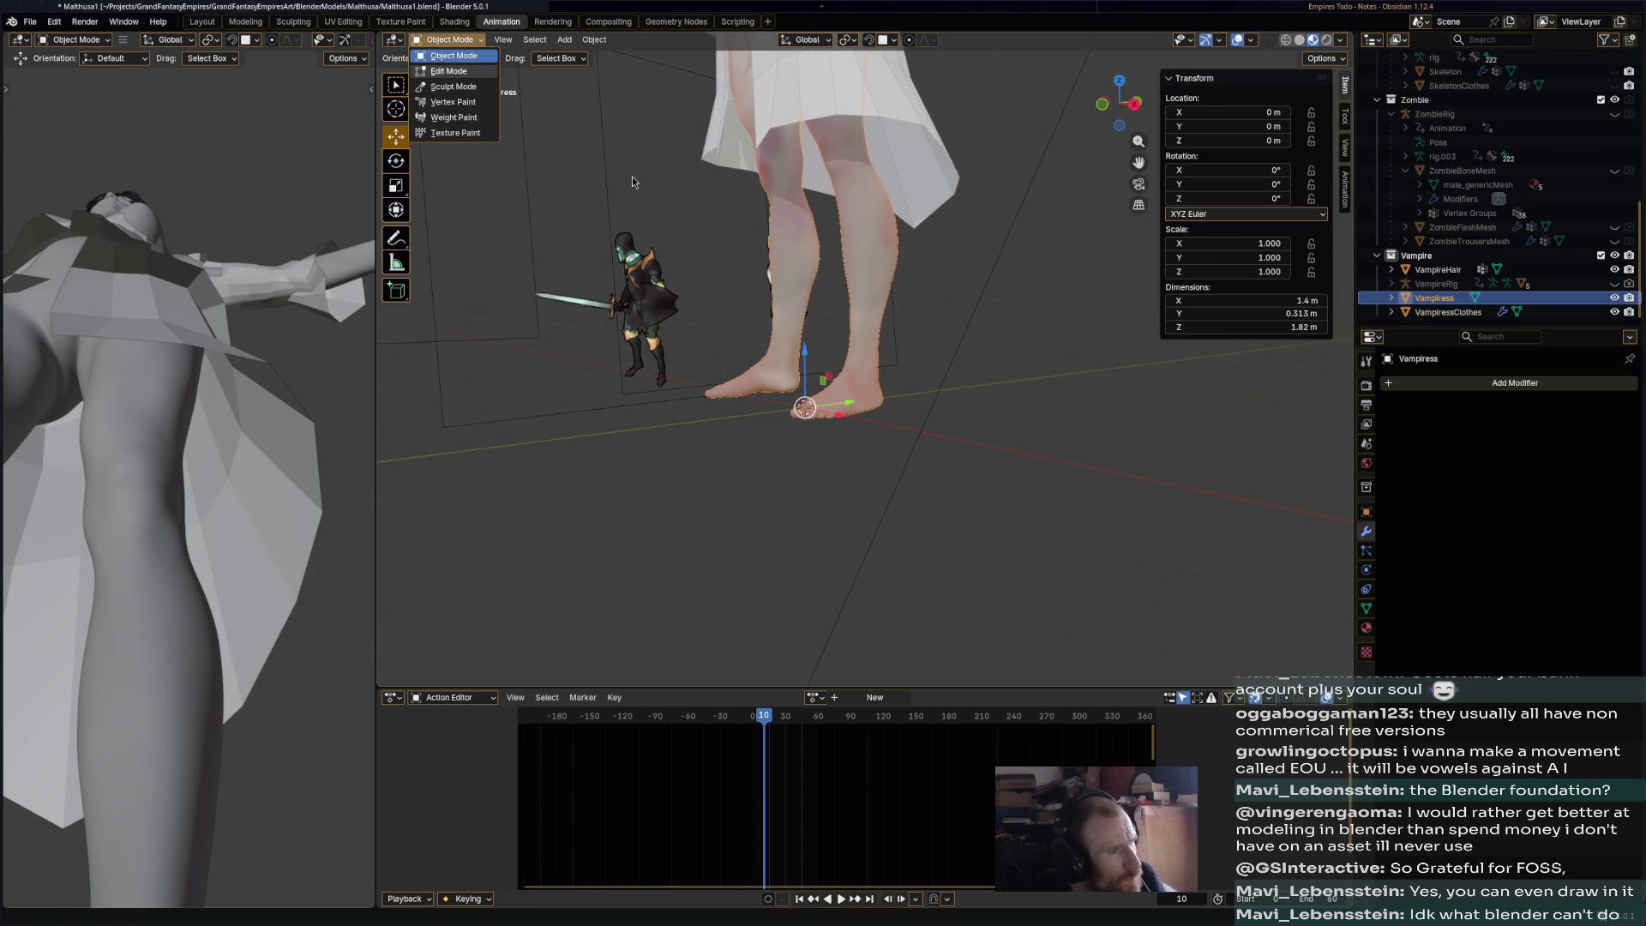
left_click(448, 71)
middle_click_drag(937, 394, 764, 485)
key("l")
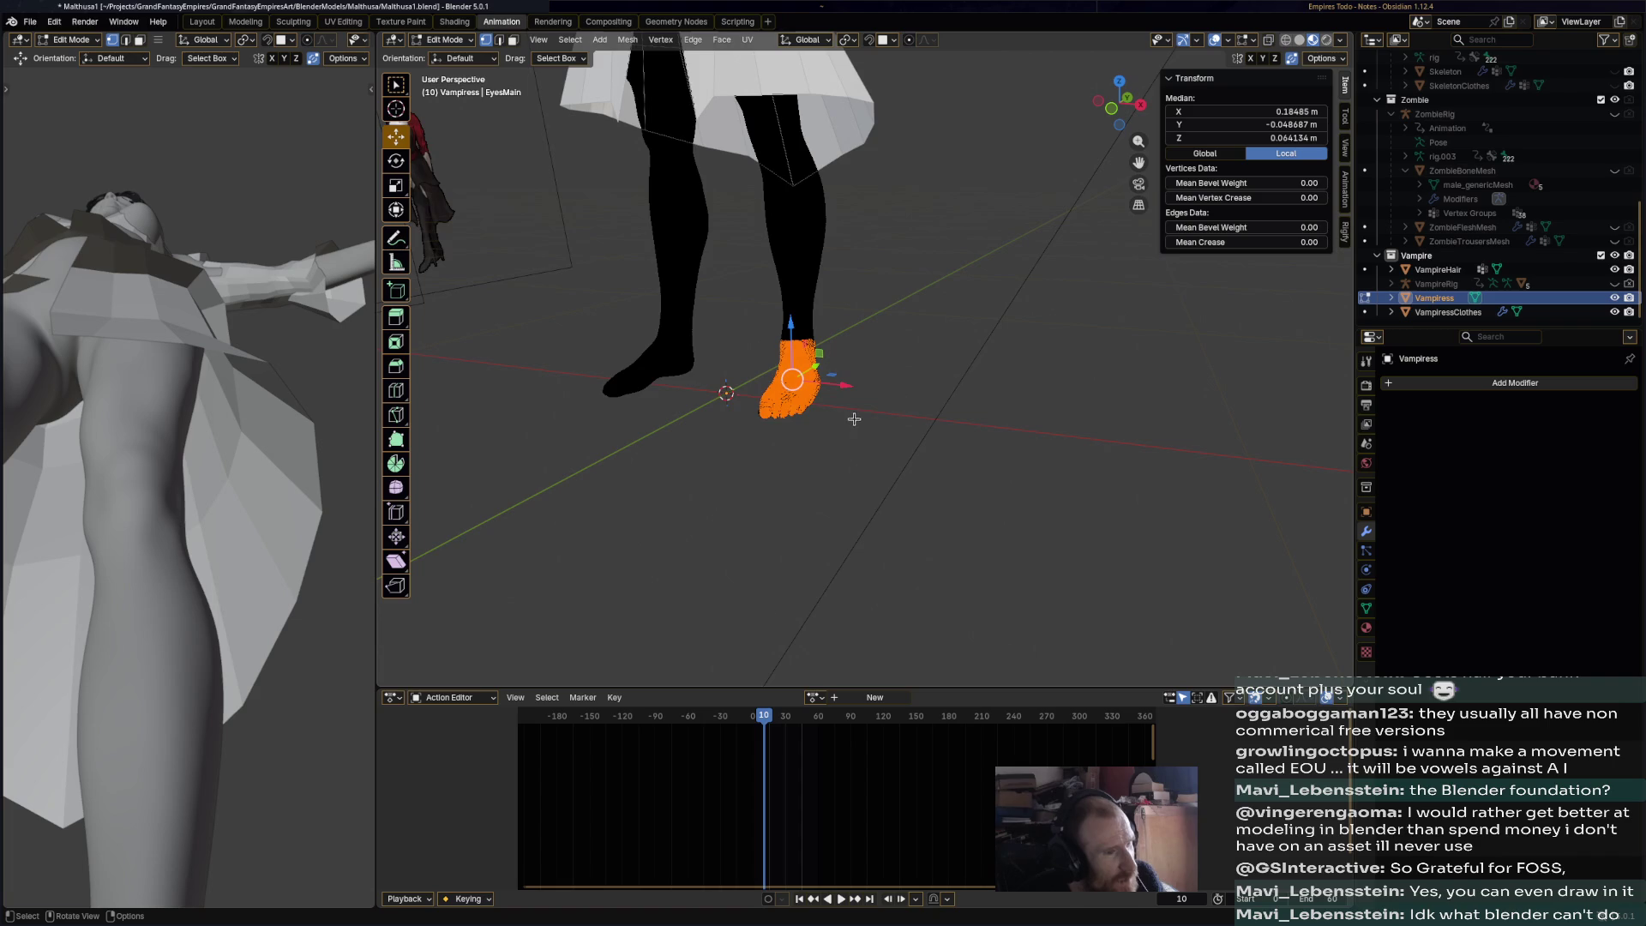
scroll(738, 371, "up", 6)
scroll(774, 357, "down", 6)
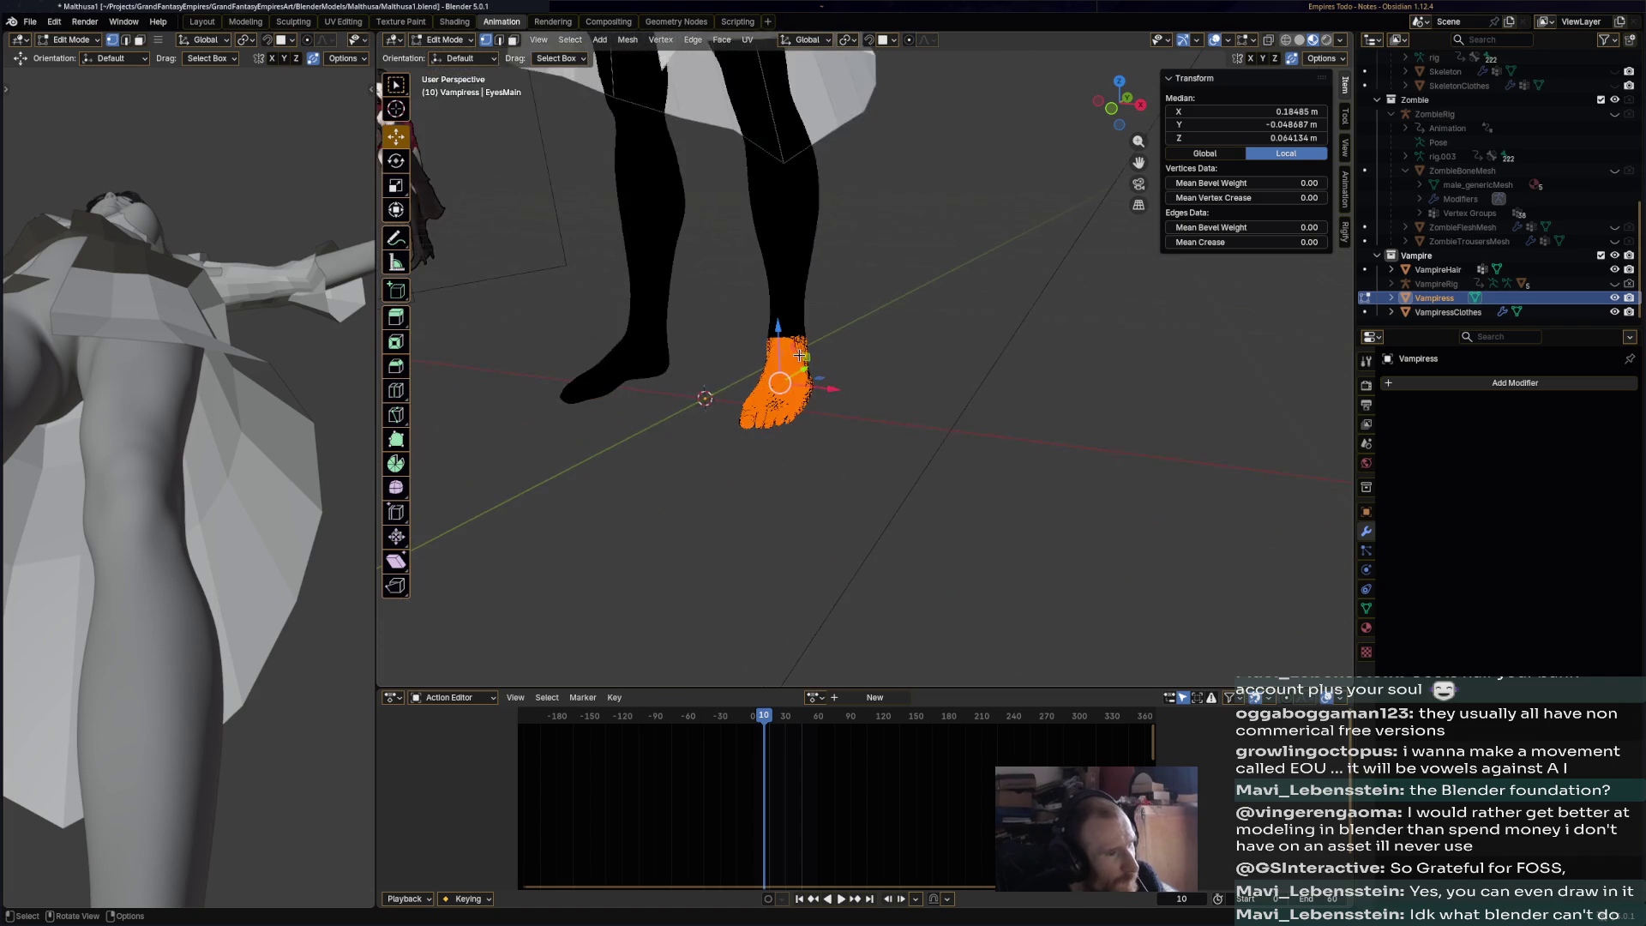
left_click(958, 381)
mouse_move(959, 381)
middle_mouse_down()
mouse_move(977, 379)
mouse_move(909, 375)
mouse_move(930, 373)
middle_mouse_up()
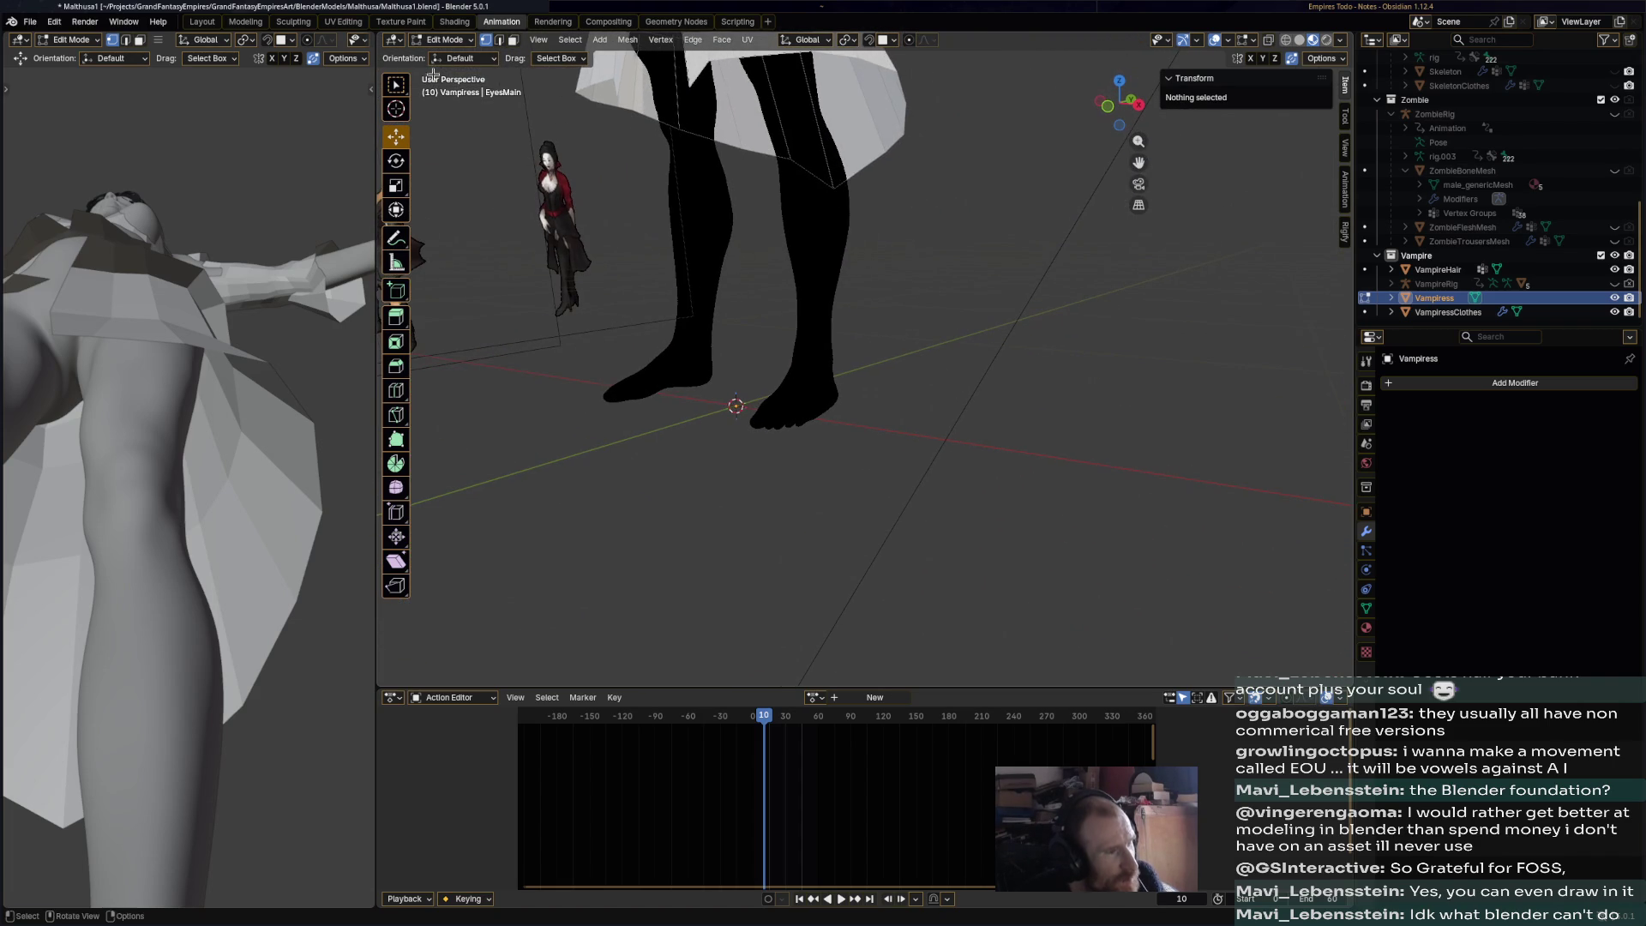
- Return to Object Mode, angle the view onto the legs, and open the Add menu
left_click(461, 39)
left_click(454, 55)
middle_click_drag(917, 300, 1015, 290)
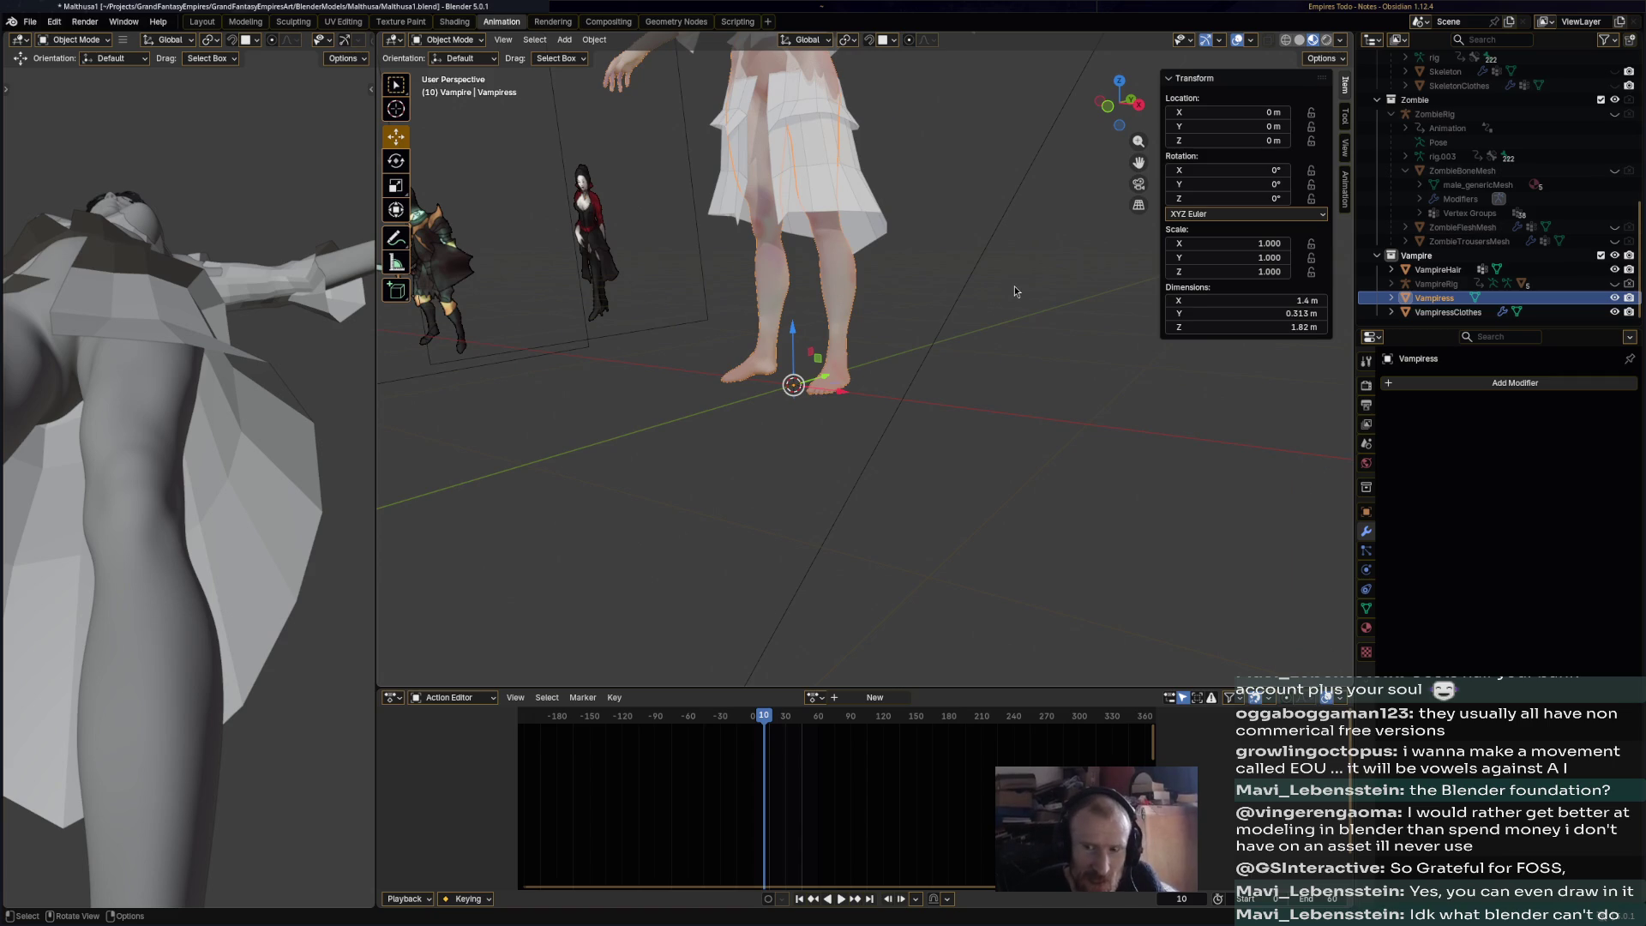
middle_click_drag(1014, 292, 916, 375)
mouse_move(933, 254)
middle_mouse_down()
mouse_move(995, 260)
mouse_move(940, 247)
middle_mouse_up()
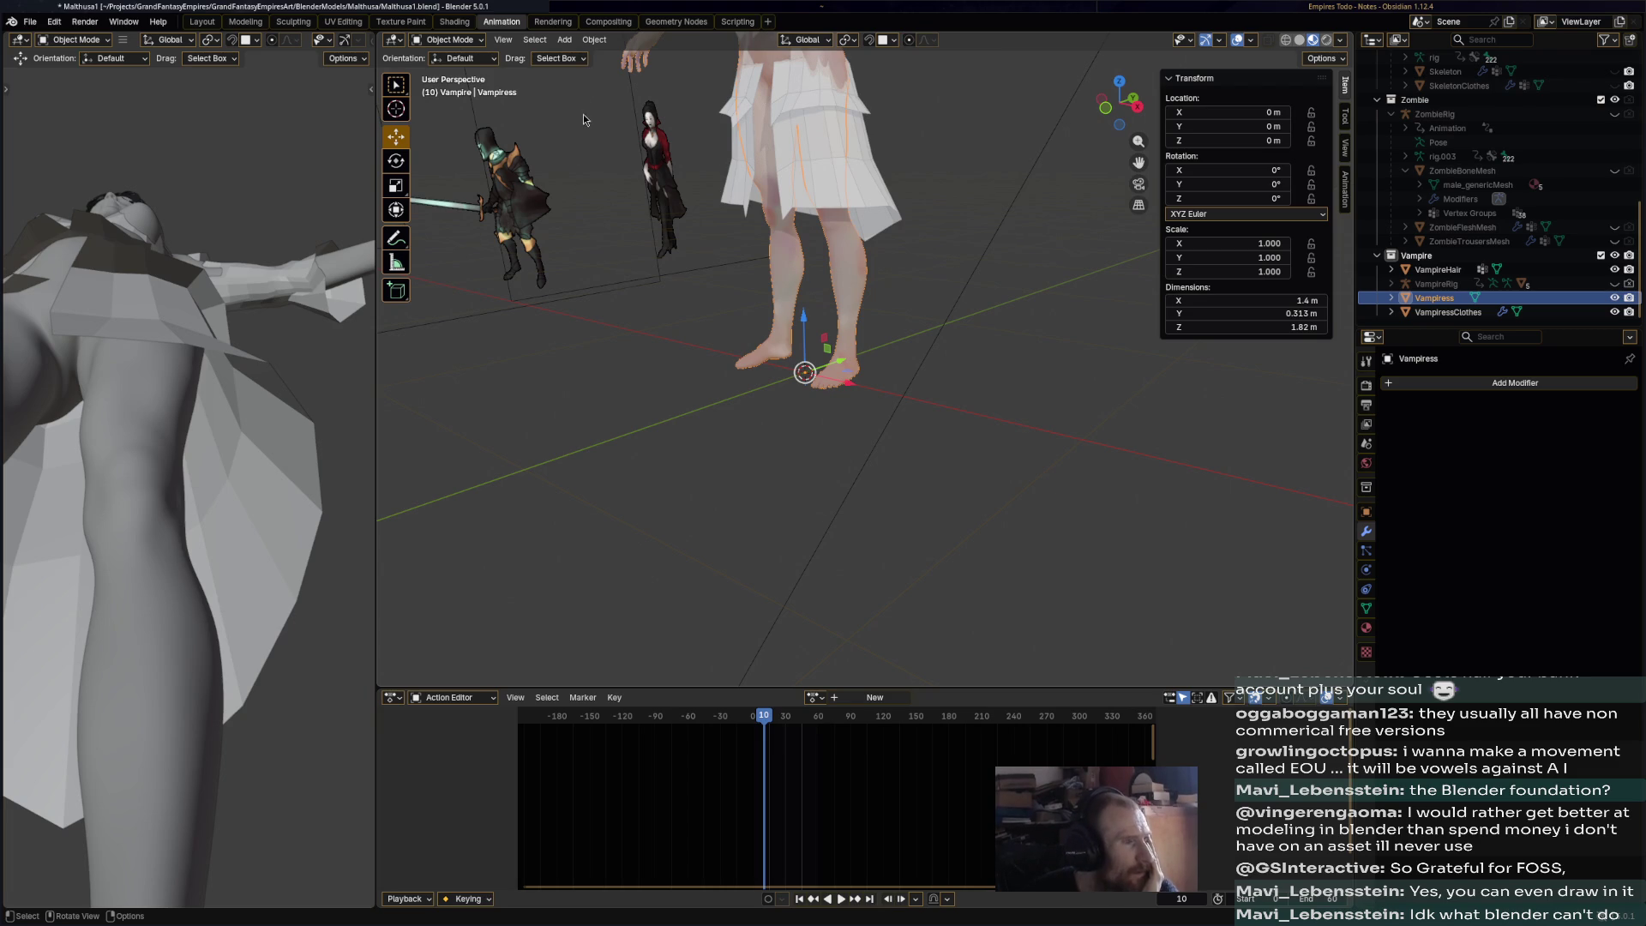
left_click(568, 43)
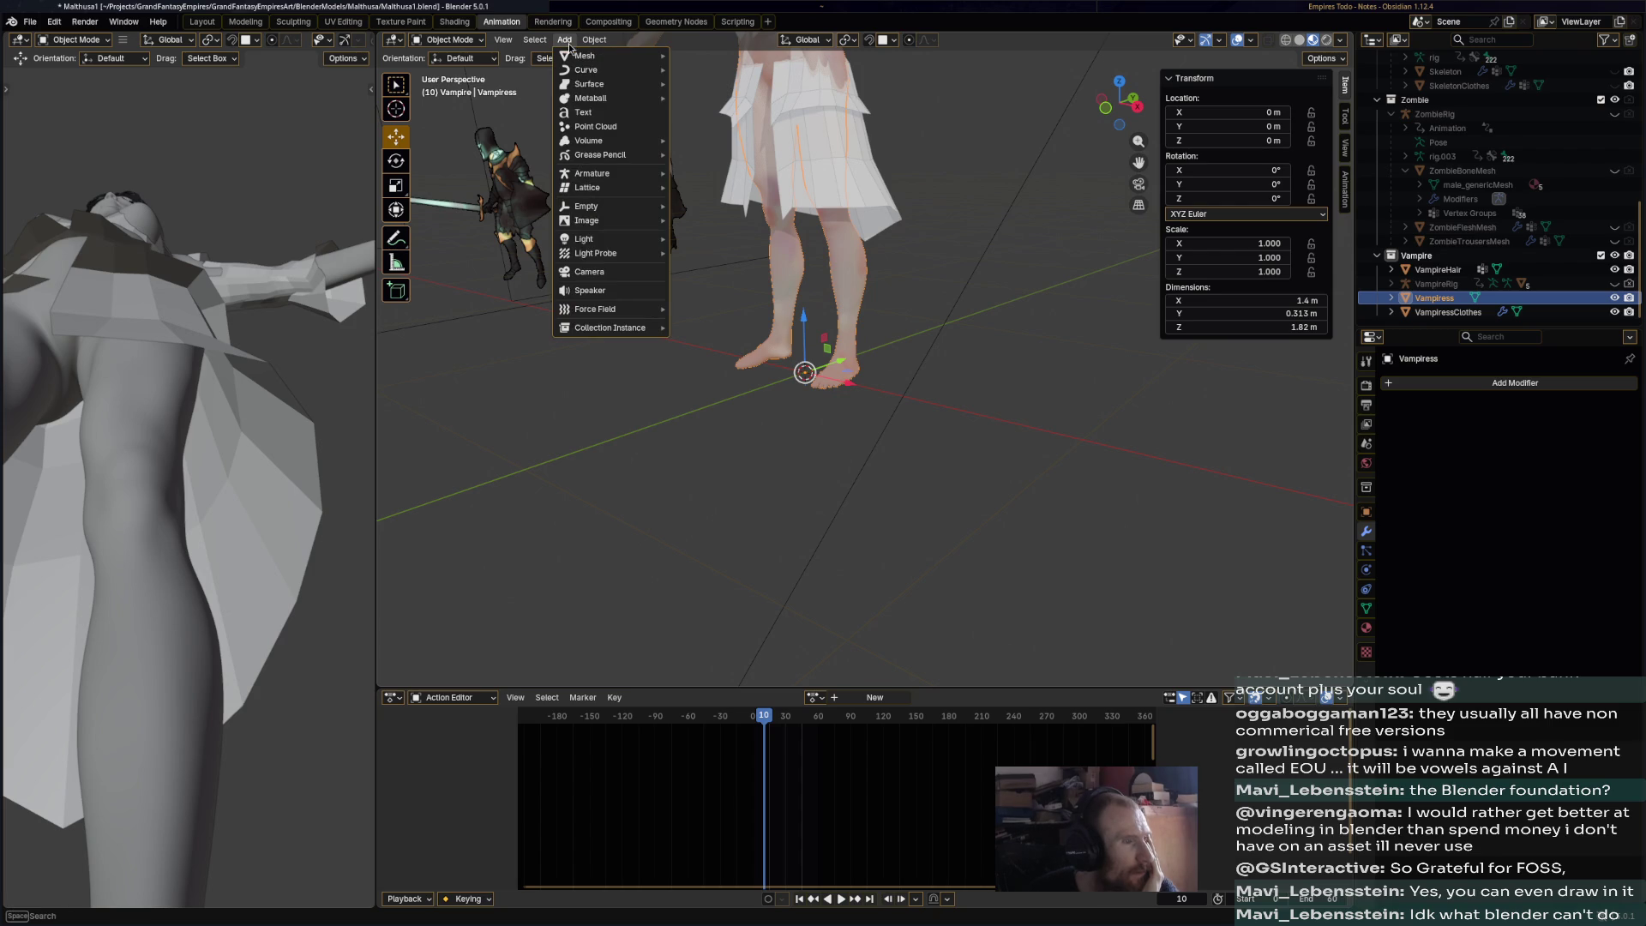
- Add a Single Bone armature and switch it into Edit Mode
mouse_move(623, 183)
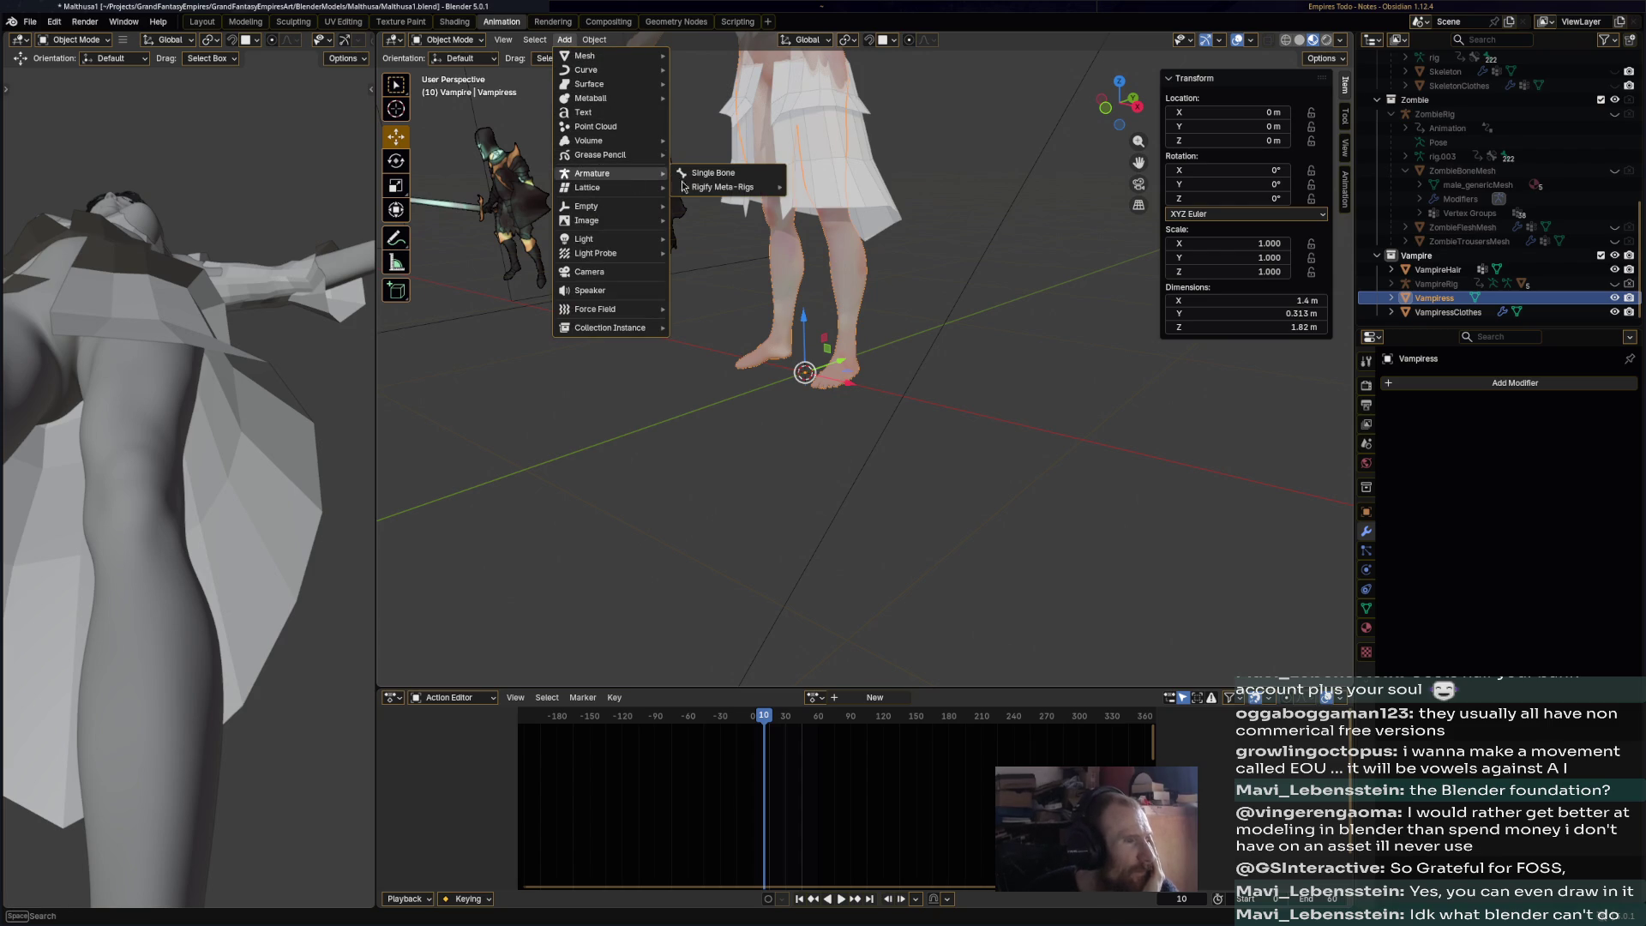
left_click(721, 182)
mouse_move(968, 301)
middle_mouse_down()
mouse_move(933, 296)
mouse_move(943, 249)
middle_mouse_up()
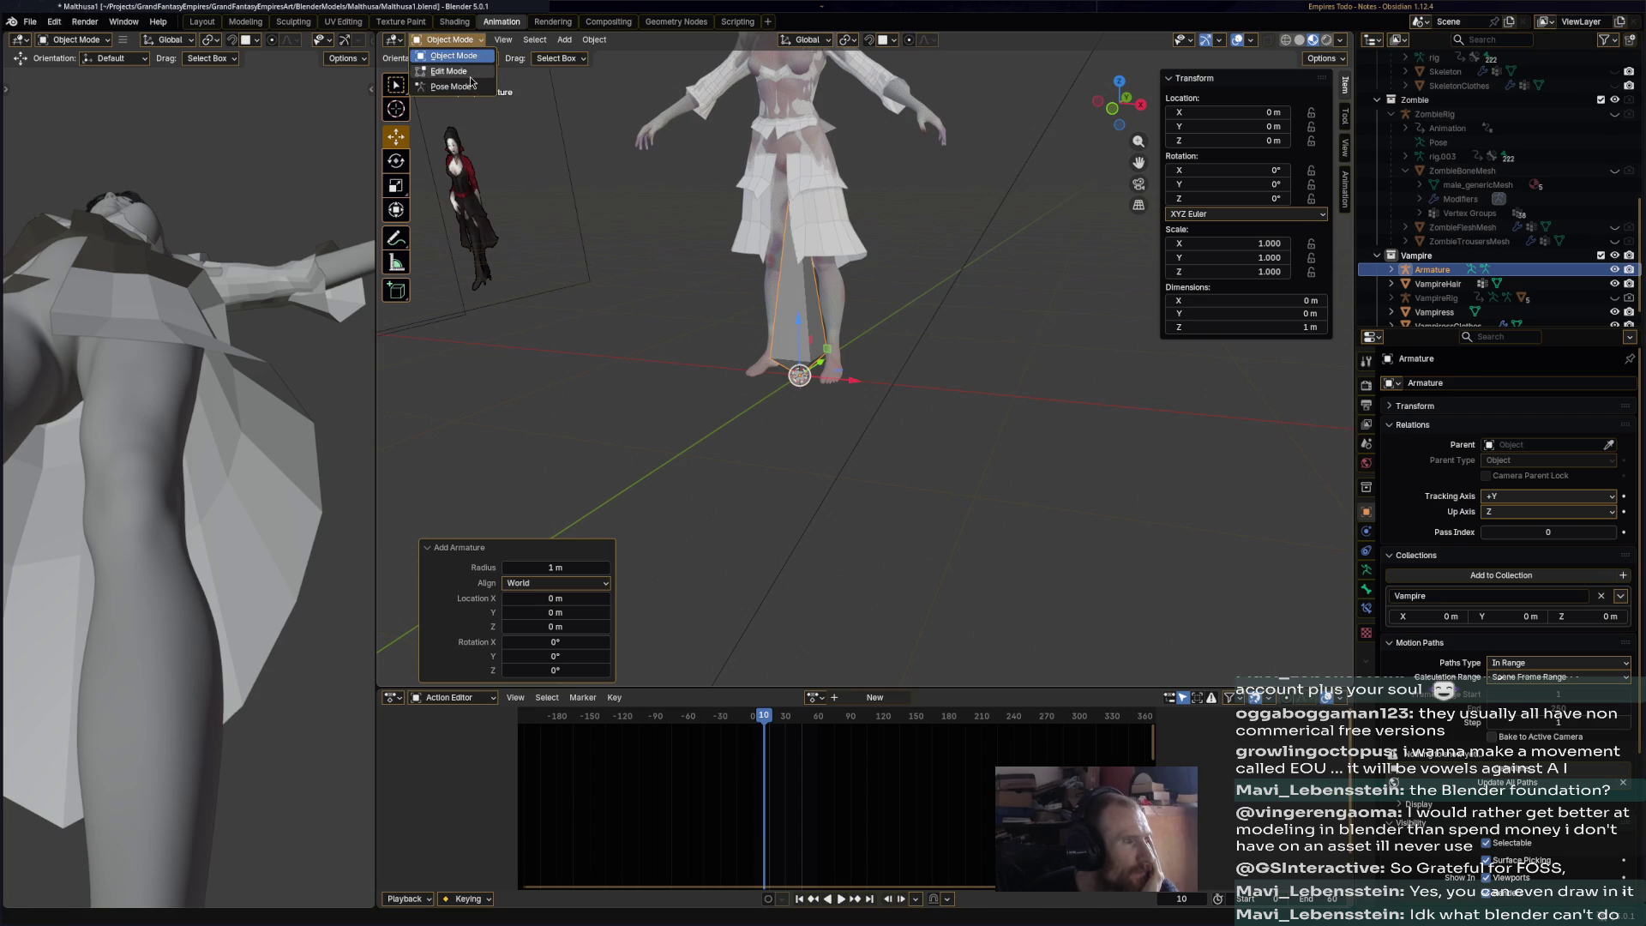
key("Tab")
- Move the bone over to the left foot and lower its tail down to the foot
left_click(799, 377)
left_click_drag(843, 381, 877, 382)
key("ctrl+z")
key("ctrl+z")
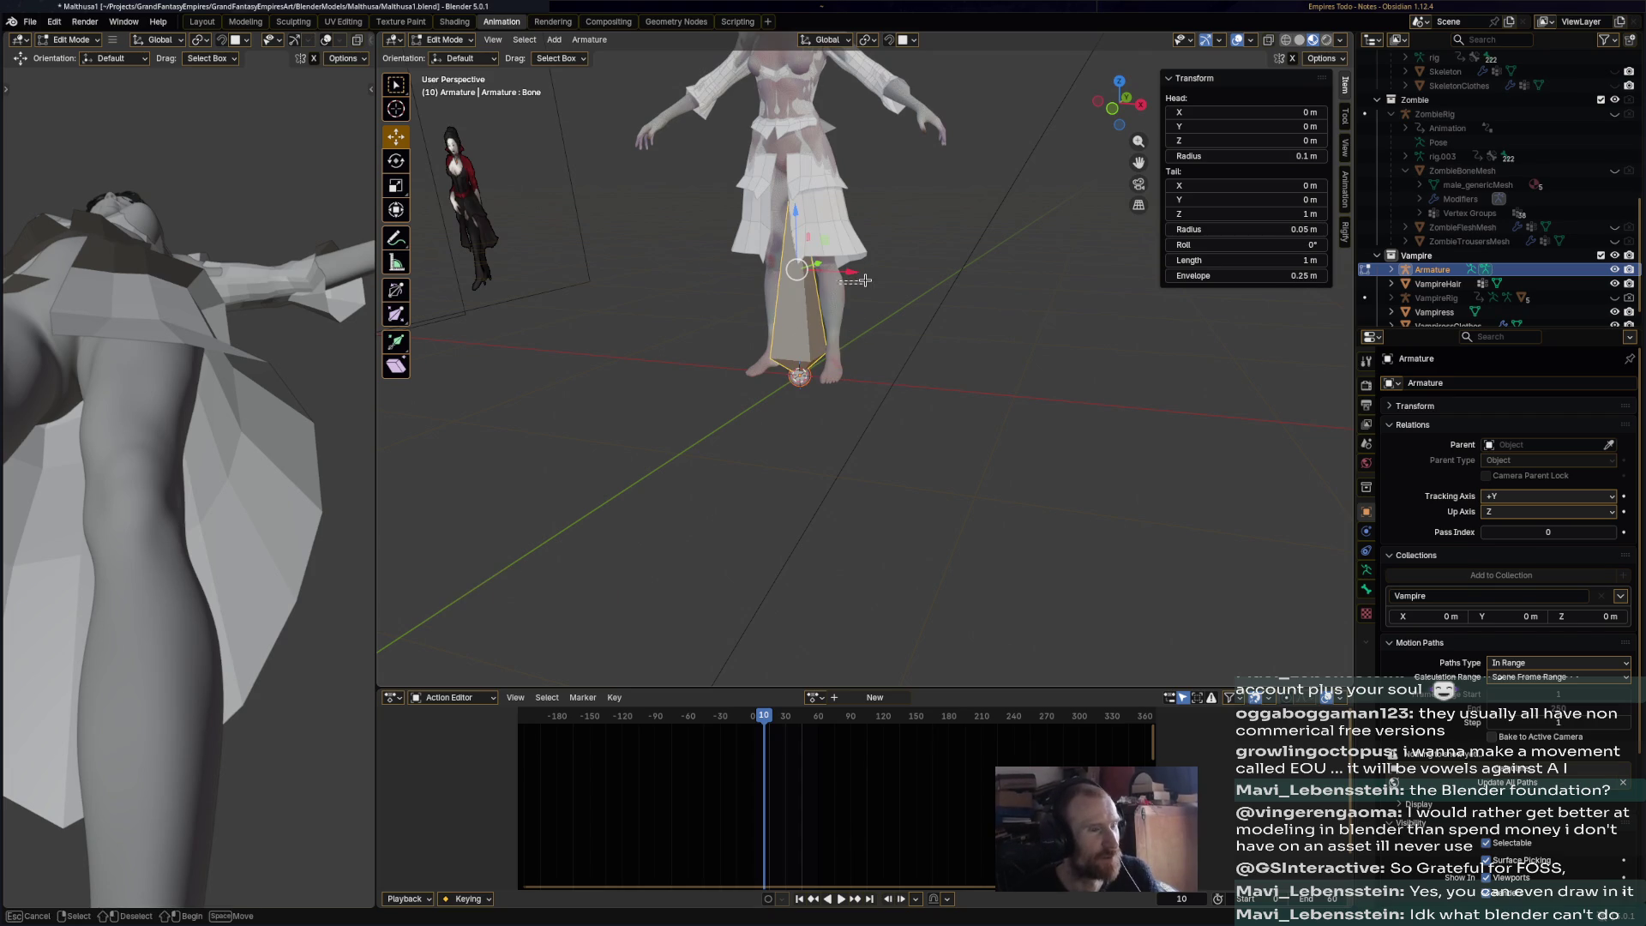
left_click_drag(851, 272, 882, 273)
left_click(827, 154)
mouse_move(825, 103)
left_mouse_down()
mouse_move(825, 300)
mouse_move(826, 285)
left_mouse_up()
scroll(1509, 514, "down", 5)
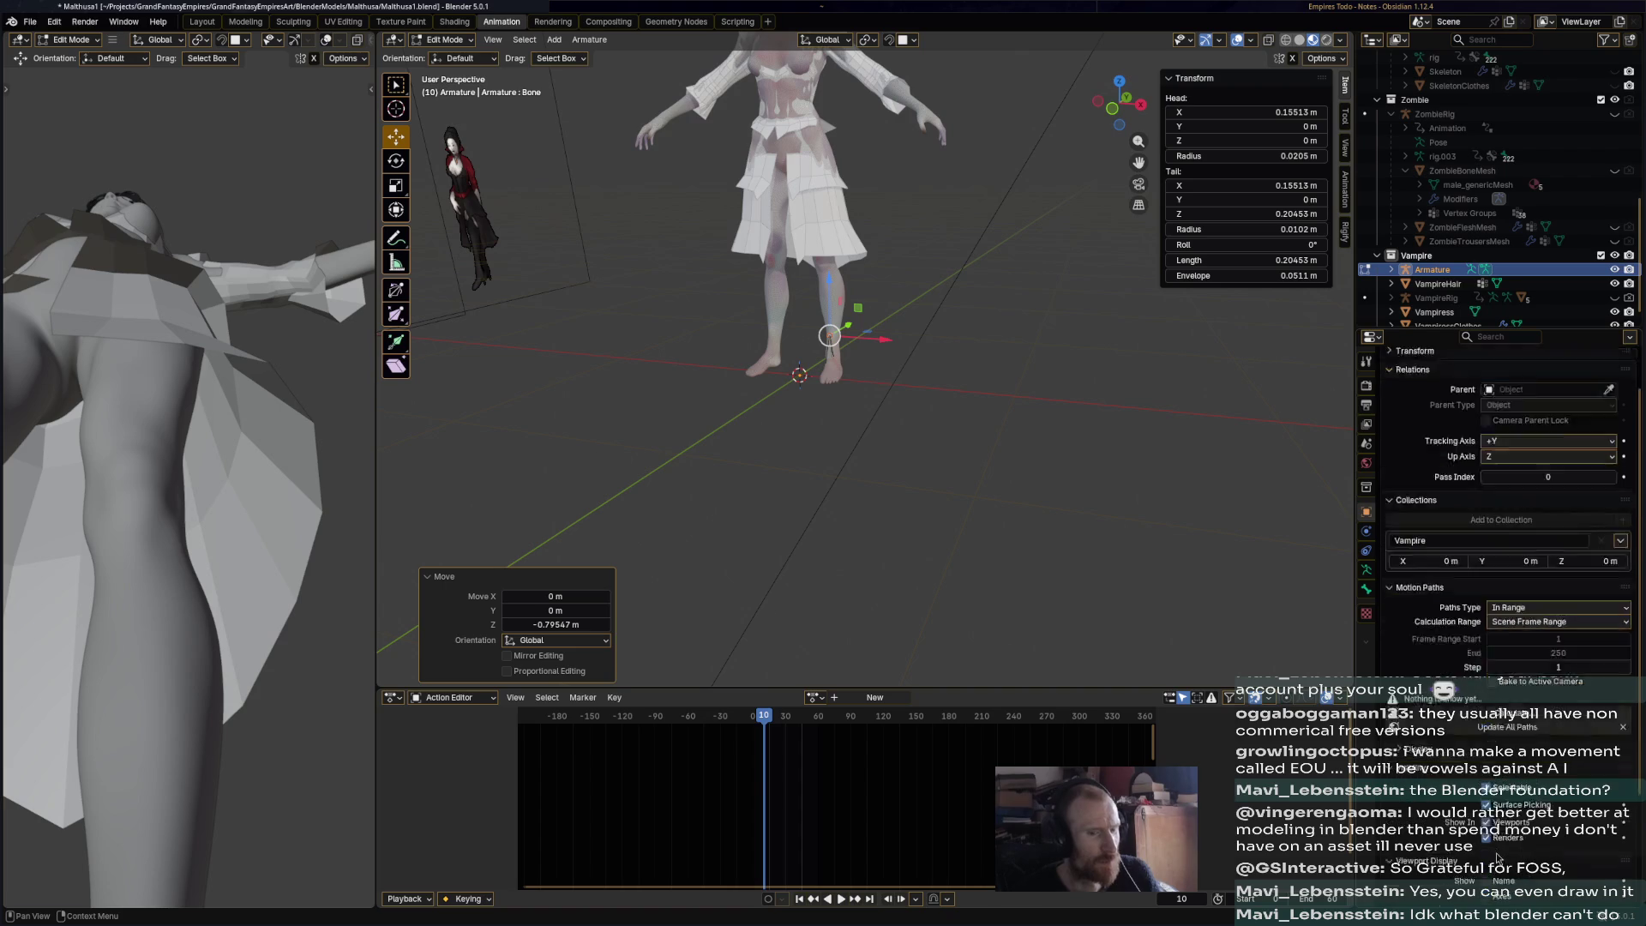
scroll(823, 360, "up", 5)
mouse_move(823, 360)
middle_mouse_down()
mouse_move(689, 363)
mouse_move(857, 377)
middle_mouse_up()
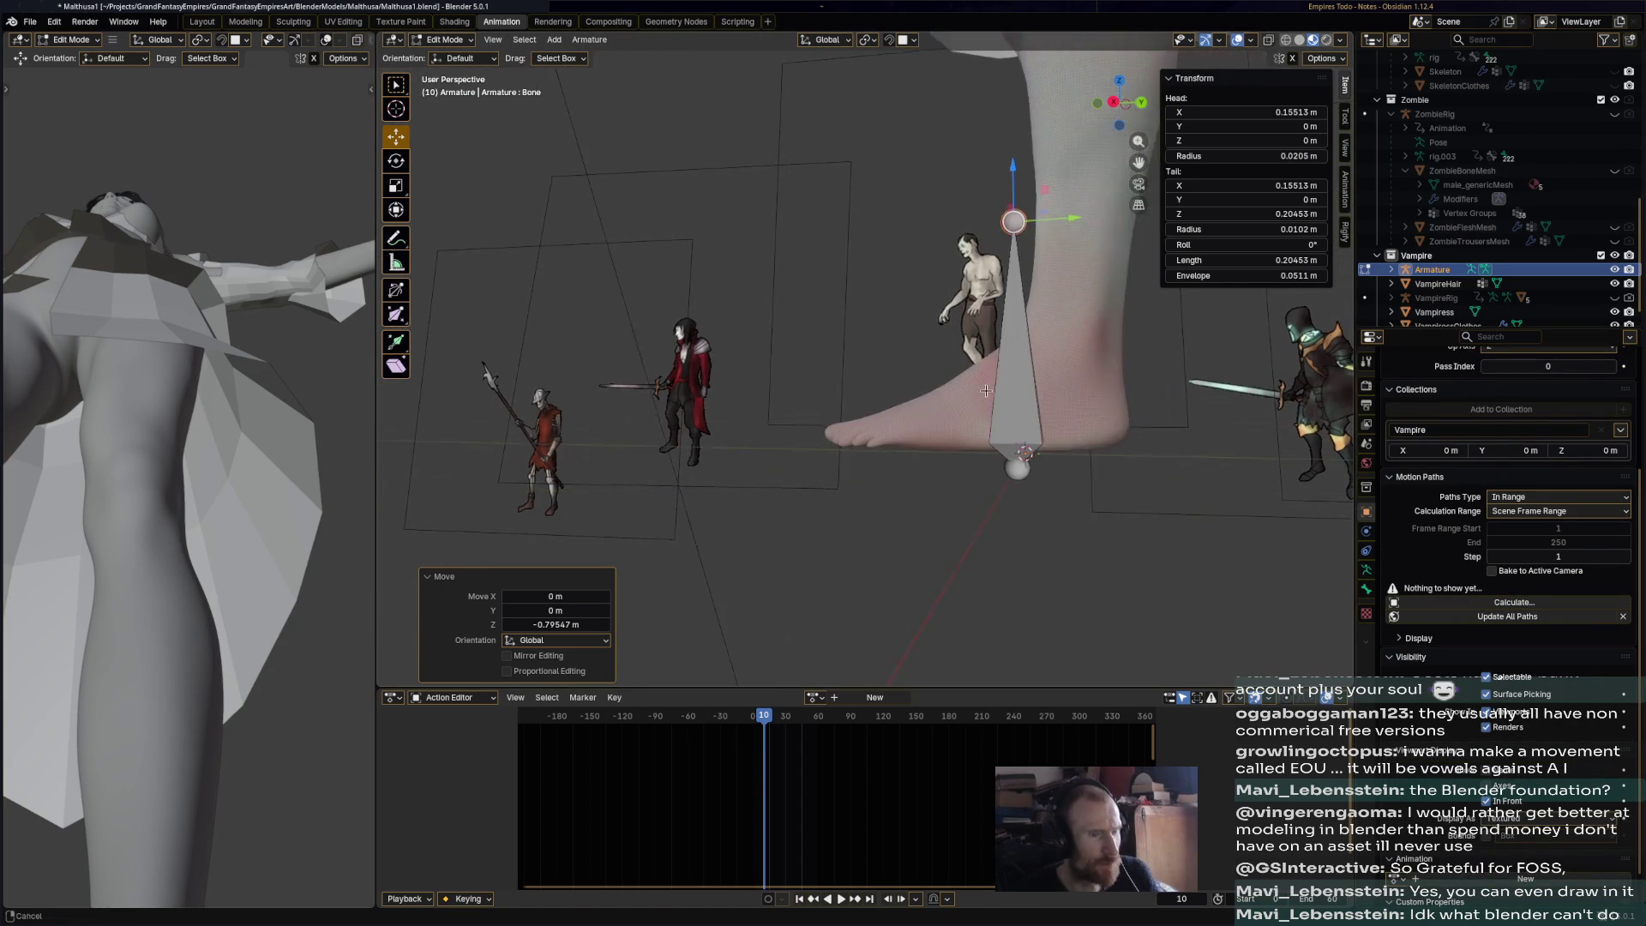
- Grab the bone head onto the ankle and the tail out toward the toes
key("g")
left_click(1097, 352)
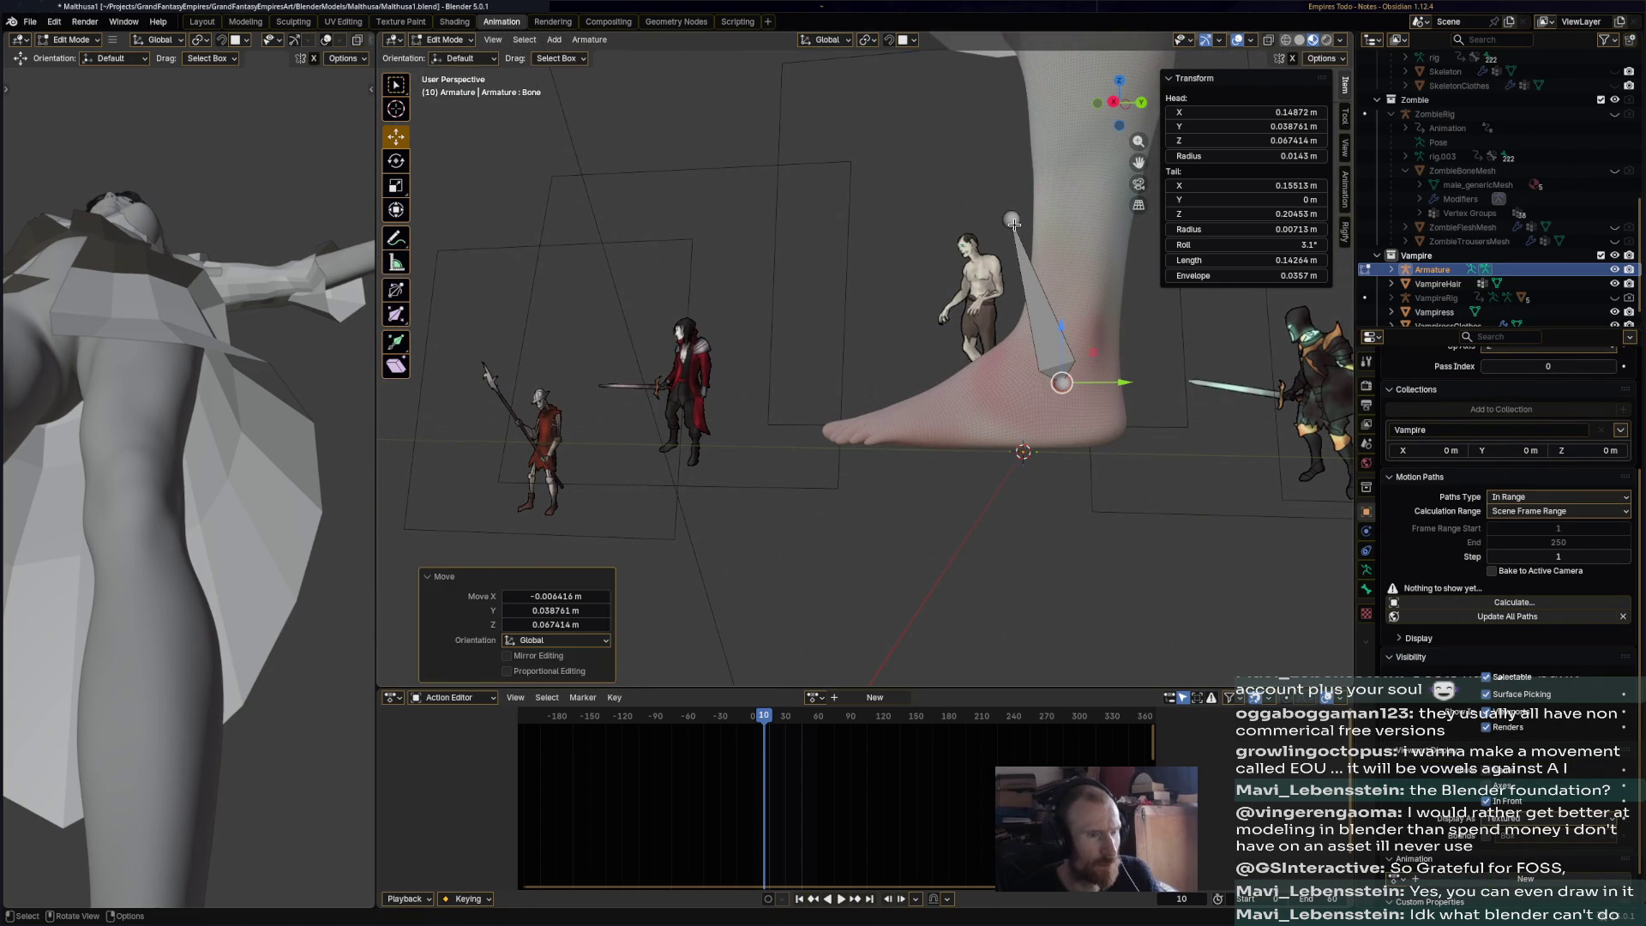
left_click(1012, 219)
key("g")
left_click(849, 433)
mouse_move(849, 433)
middle_mouse_down()
mouse_move(726, 453)
mouse_move(1050, 363)
middle_mouse_up()
key("g")
left_click(712, 436)
- Fine-tune the bone's joints along the foot, about 0.199 m long, and select the whole bone
left_click(995, 337)
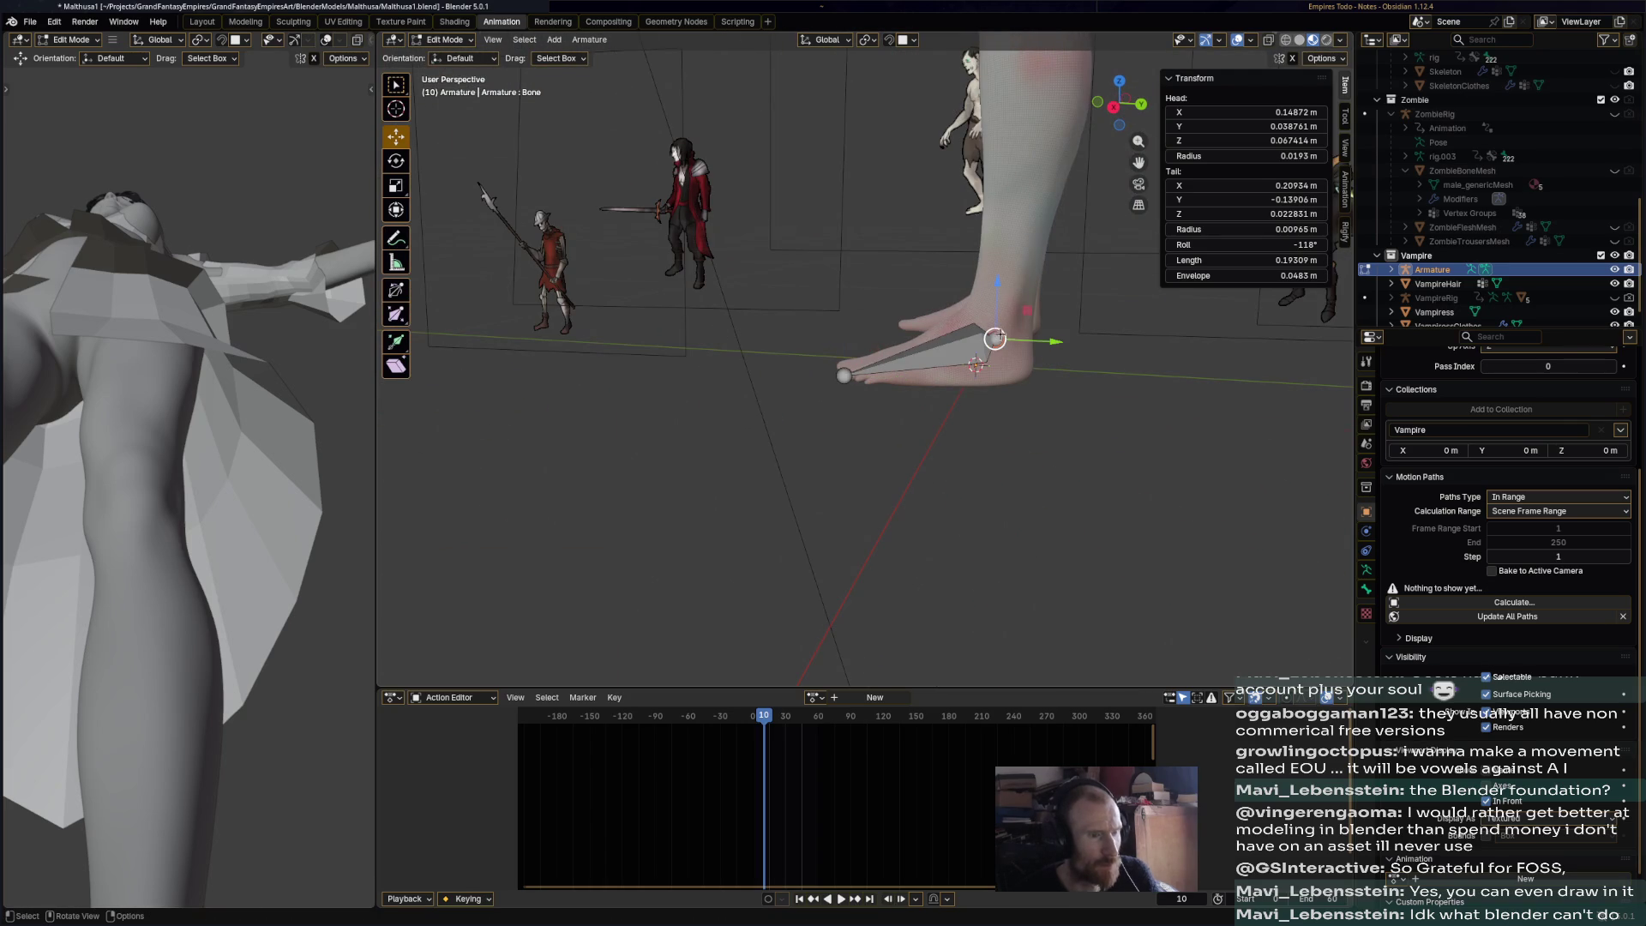
key("g")
left_click(992, 349)
mouse_move(992, 349)
middle_mouse_down()
mouse_move(855, 324)
mouse_move(545, 189)
mouse_move(722, 363)
mouse_move(771, 356)
middle_mouse_up()
key("g")
left_click(823, 315)
left_click(722, 364)
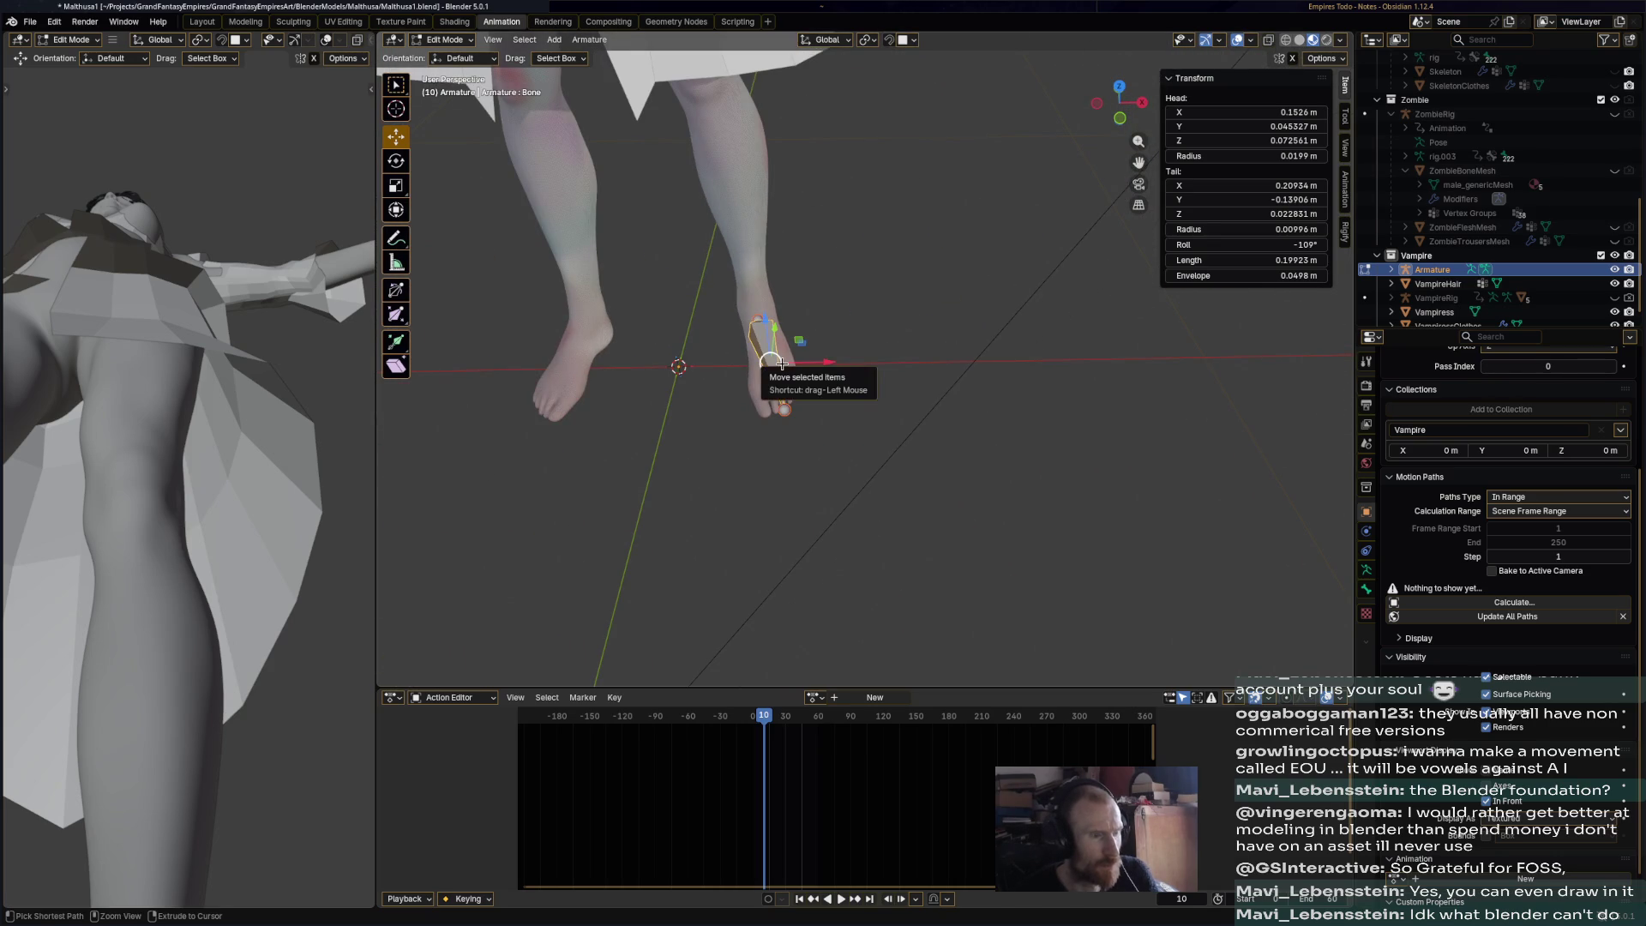
- Mirror the foot bone to the other side, reselect it, and save the file
left_click(494, 39)
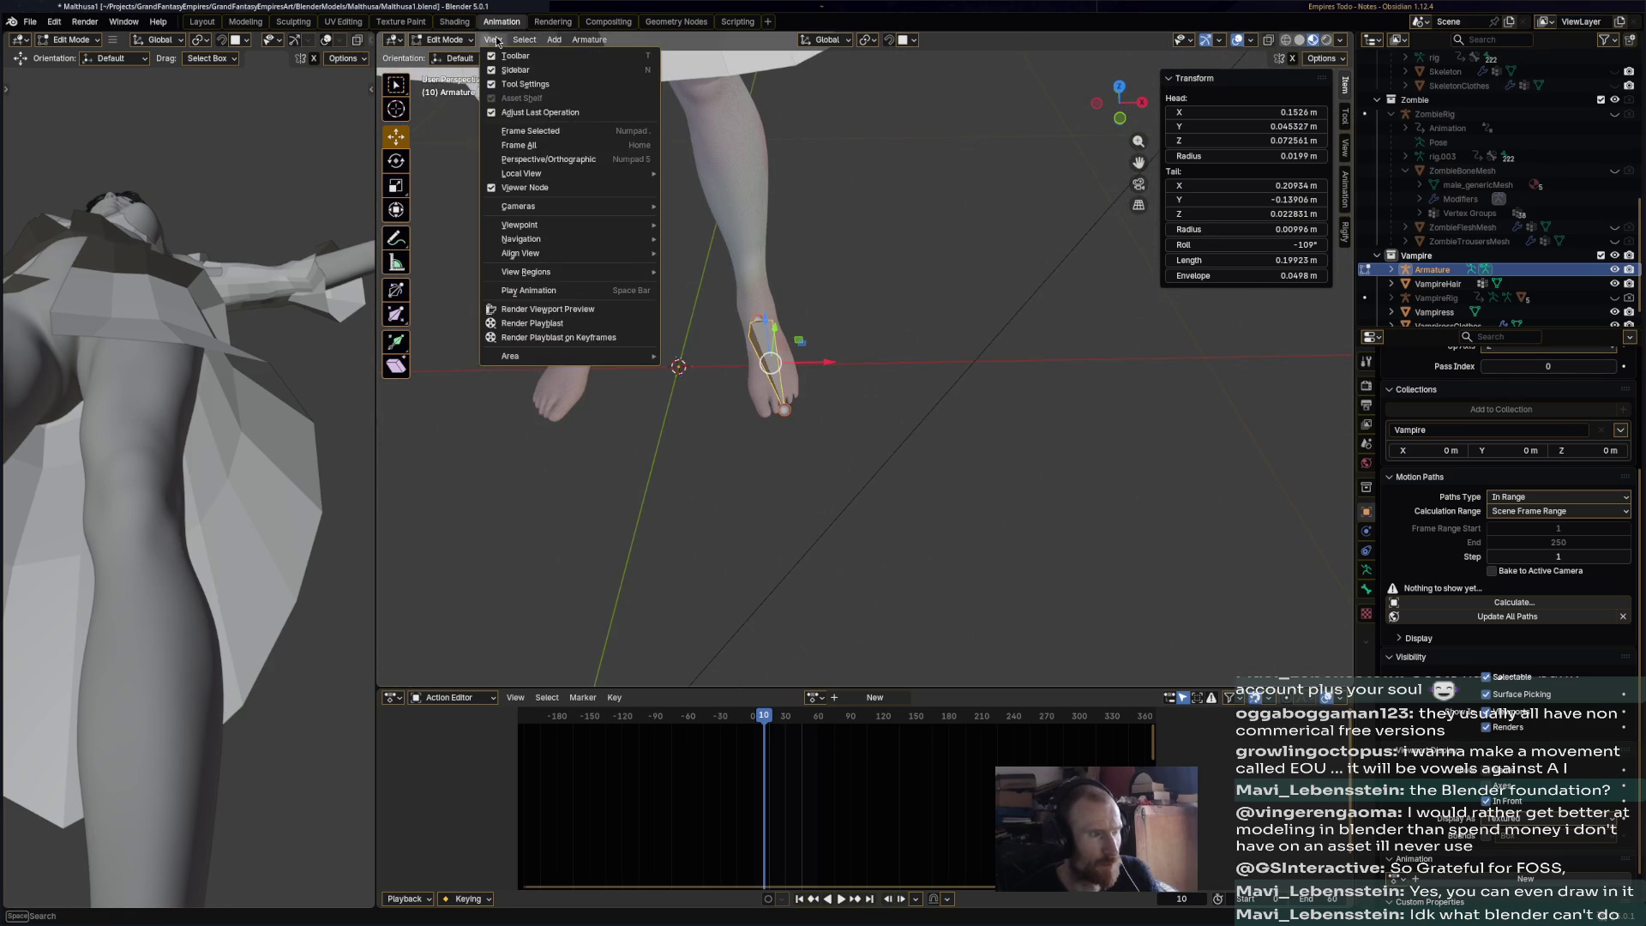
mouse_move(565, 44)
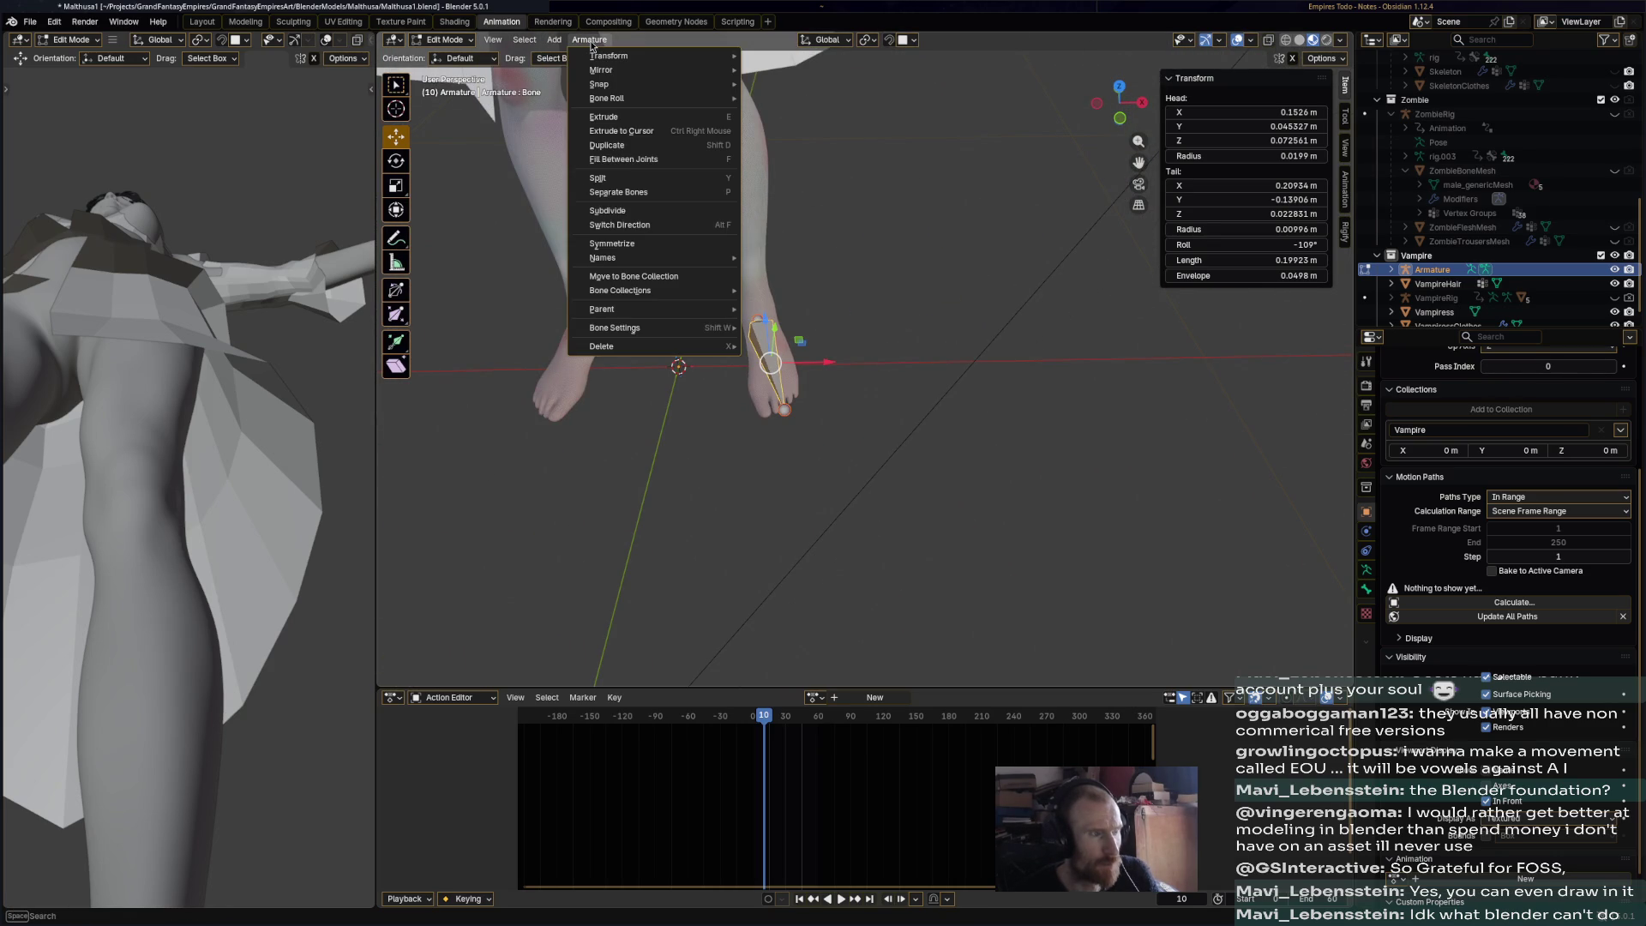
left_click(620, 246)
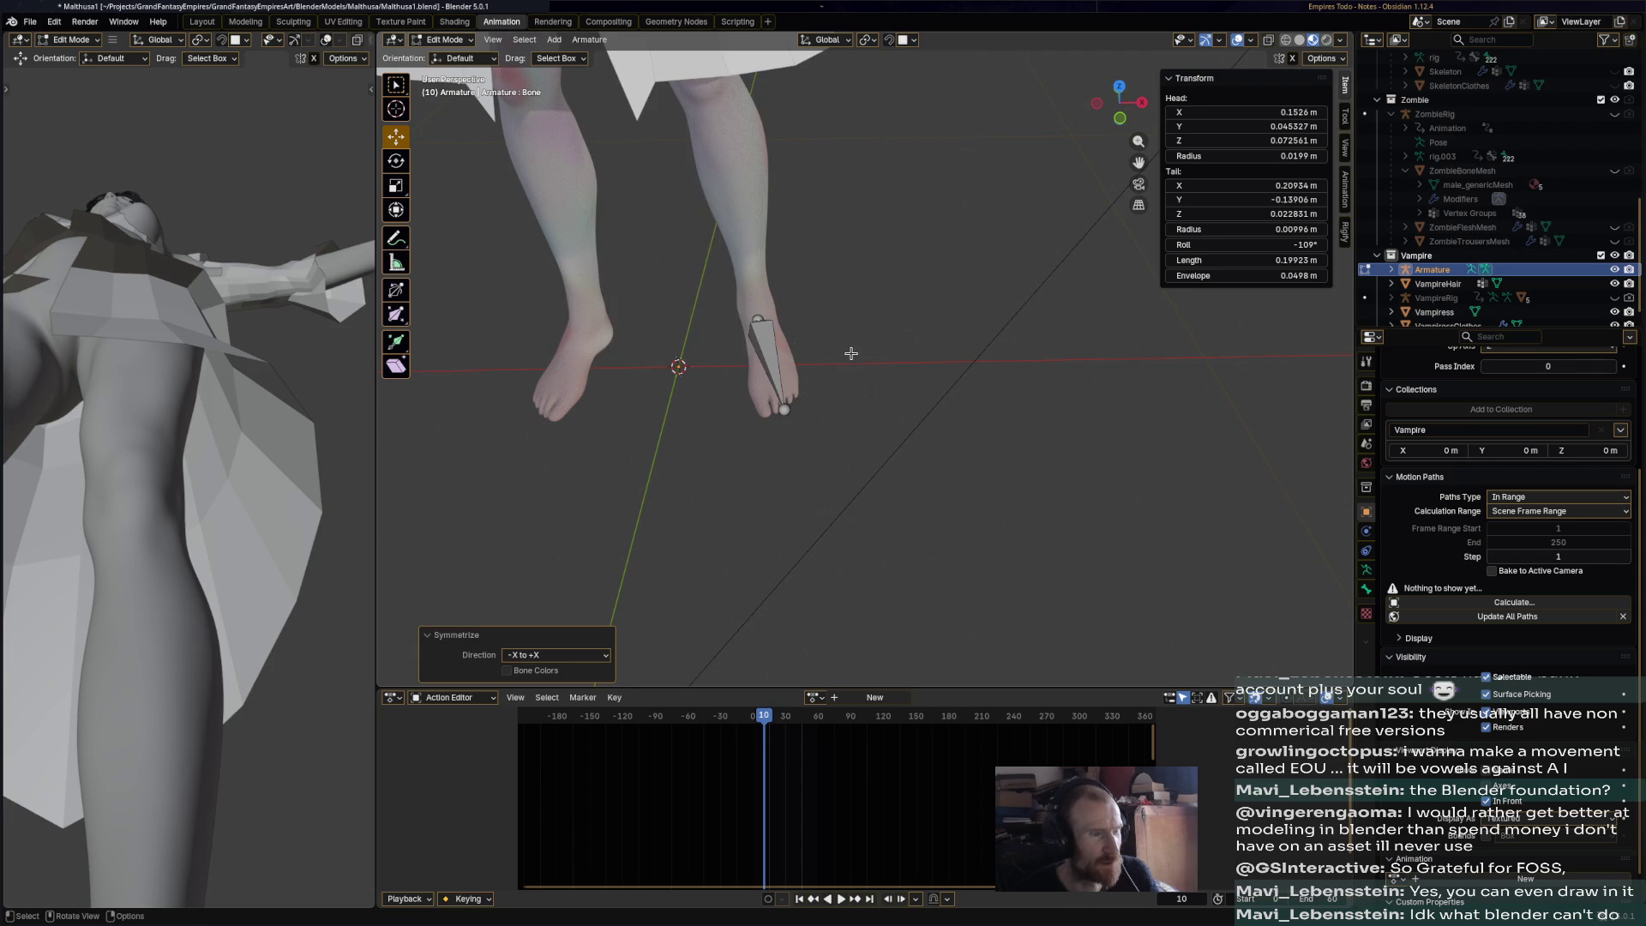
left_click(759, 350)
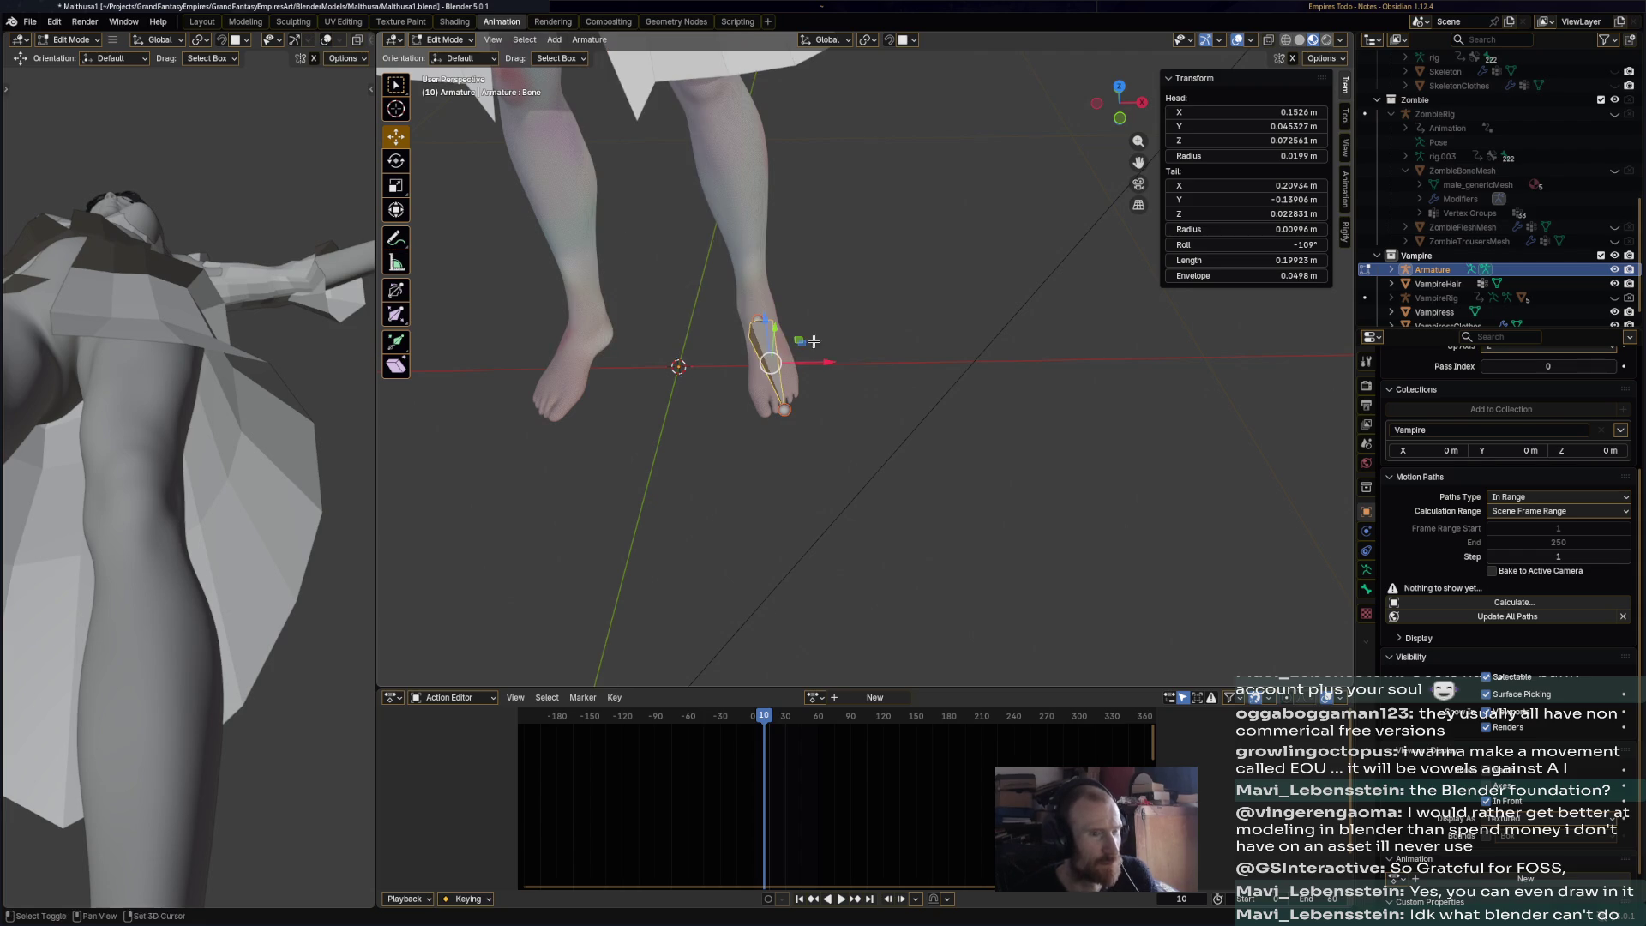
middle_click_drag(738, 351, 891, 340, "shift")
key("ctrl+s")
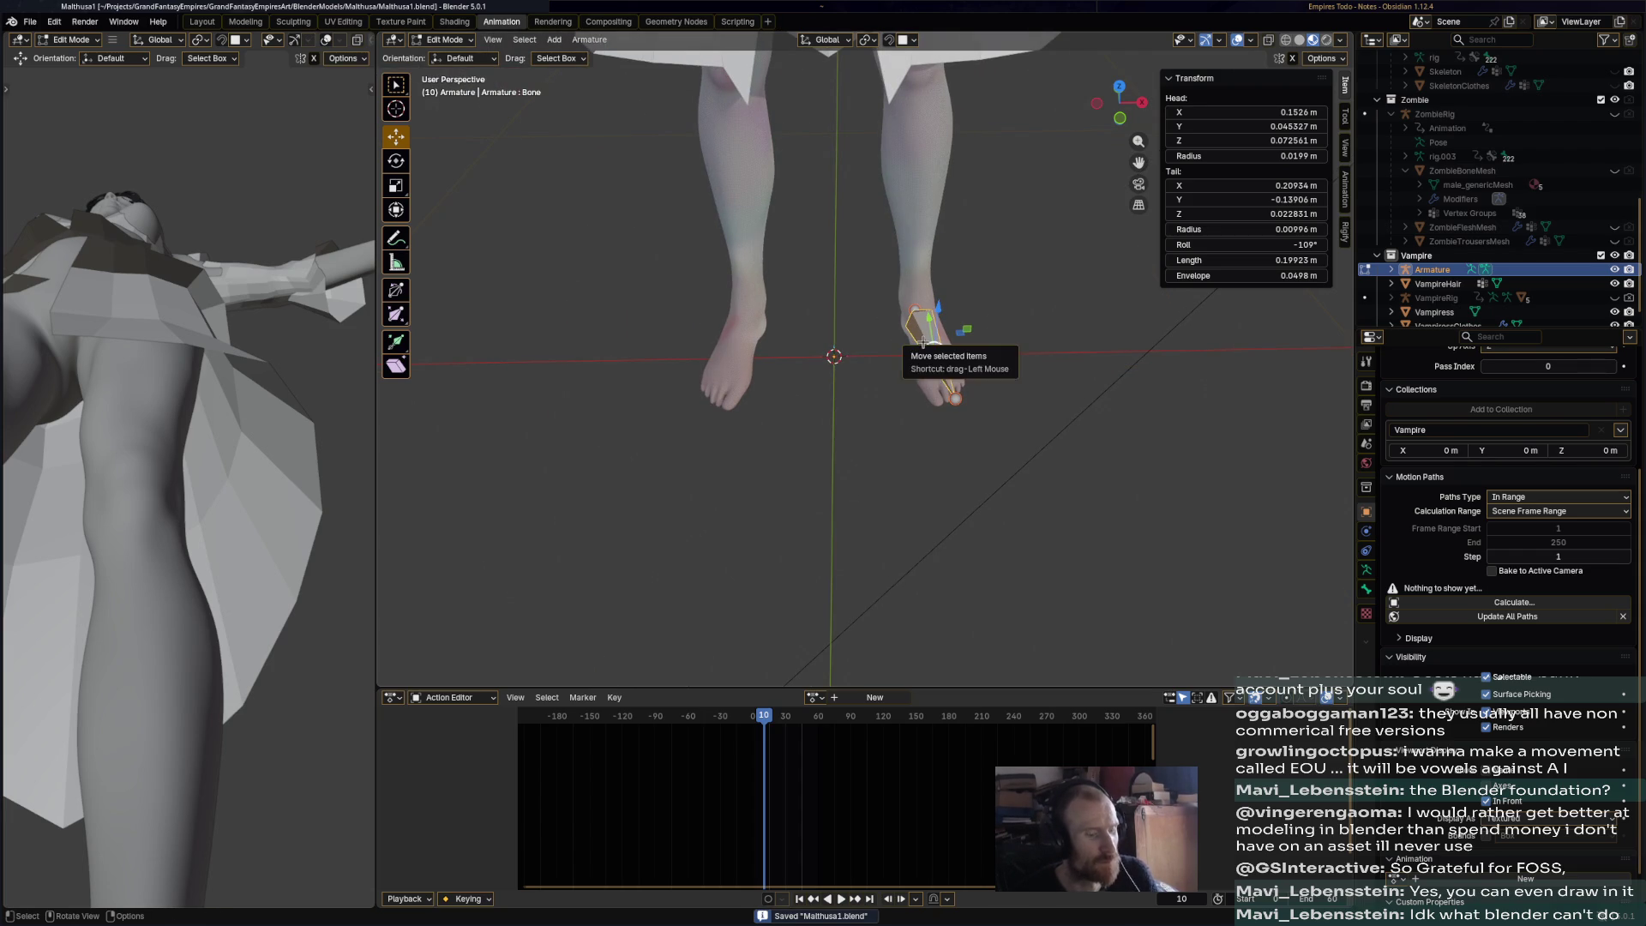
- Rename the foot bone Bone.l, symmetrize it into Bone.r on the right foot, and save
key("F2")
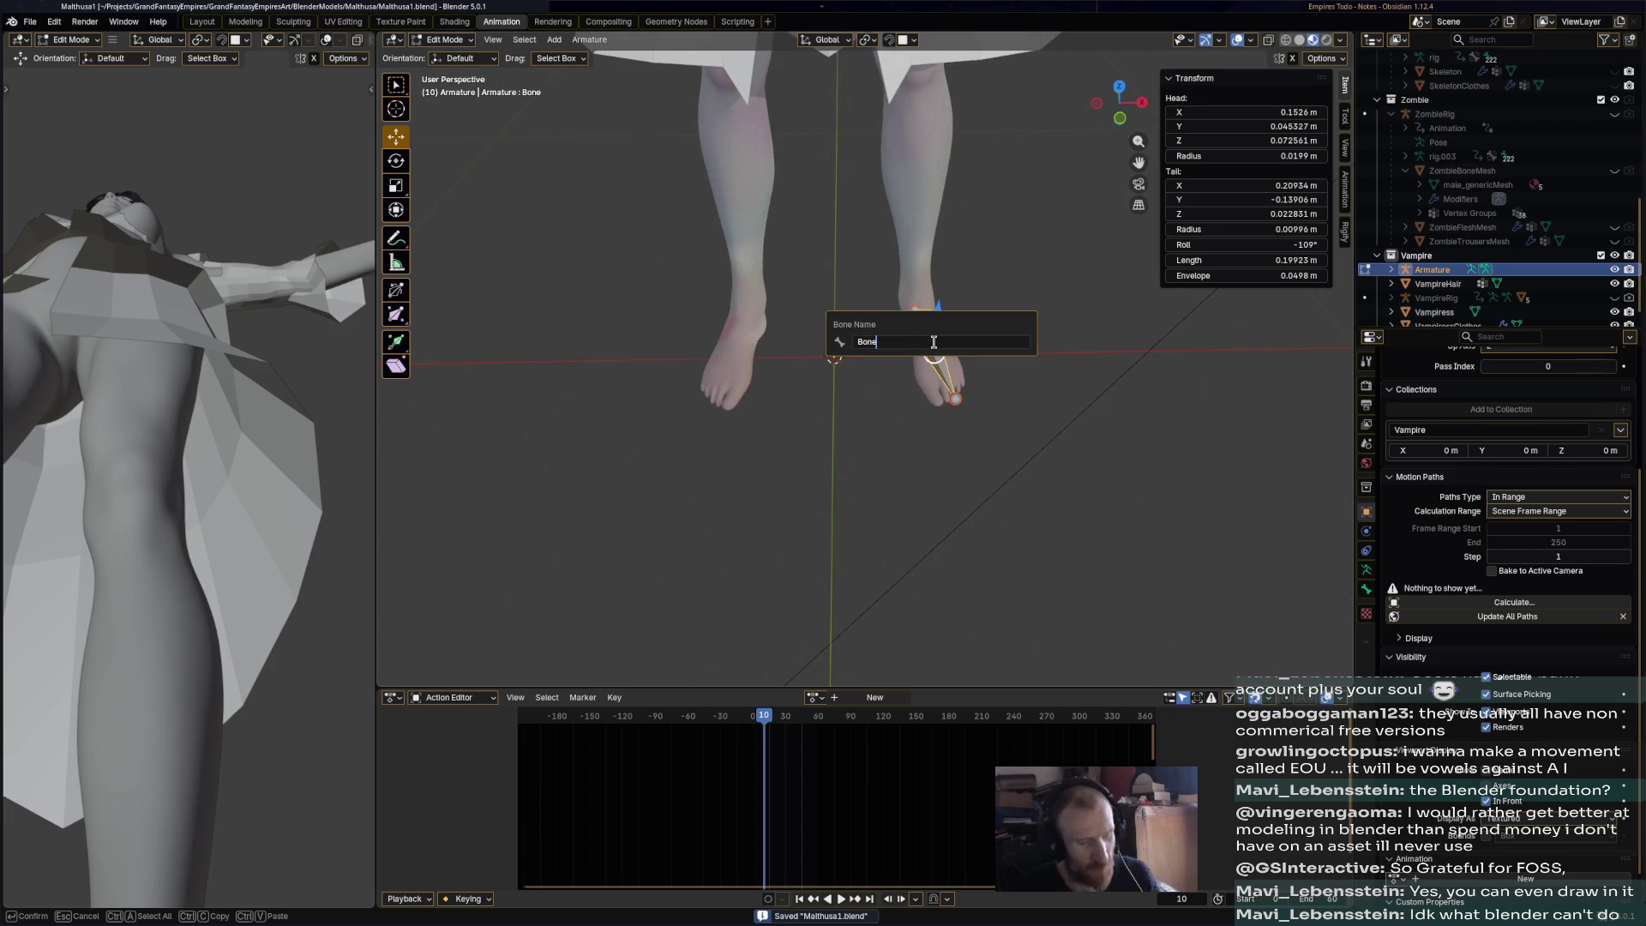
type("l")
key("Return")
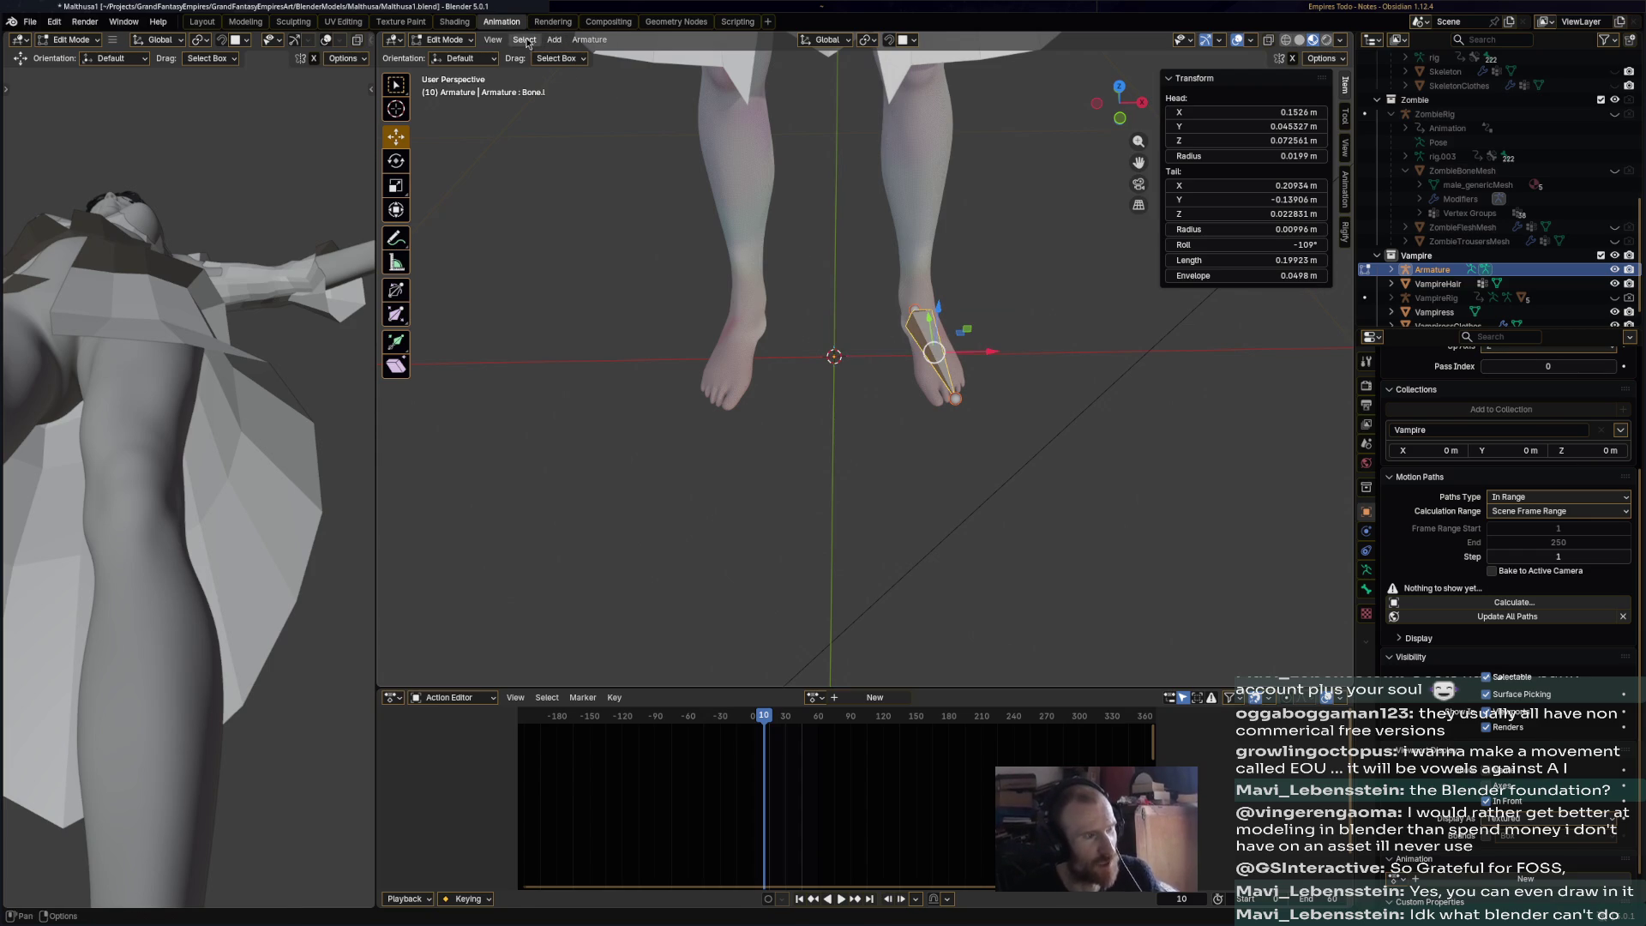
left_click(589, 39)
left_click(637, 242)
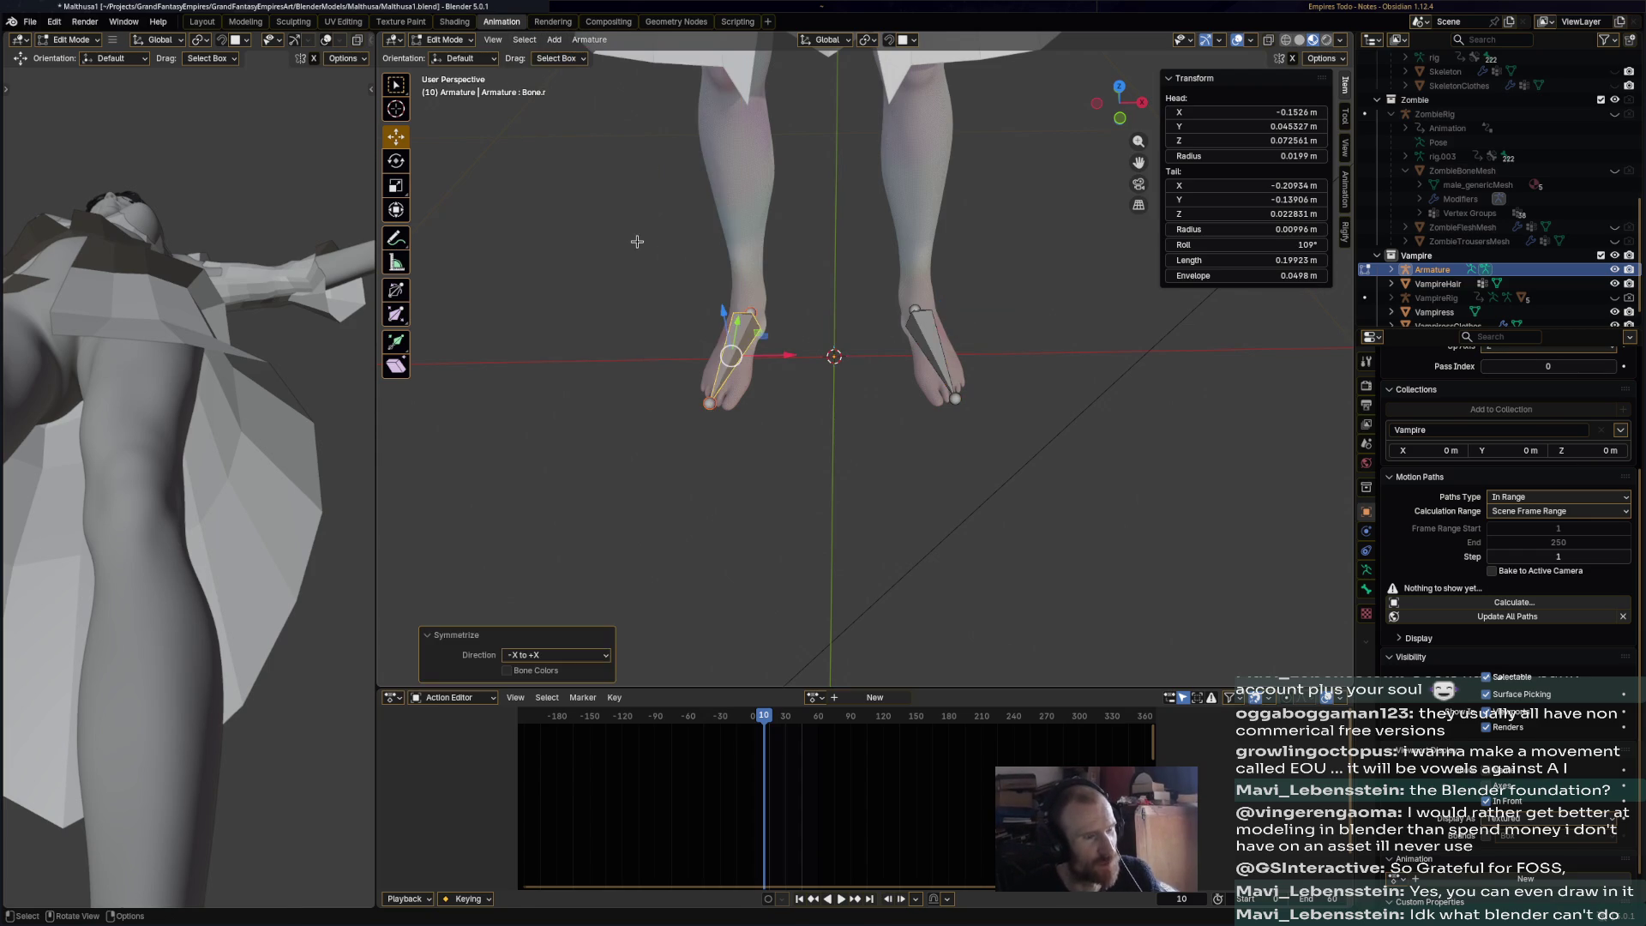
left_click(900, 488)
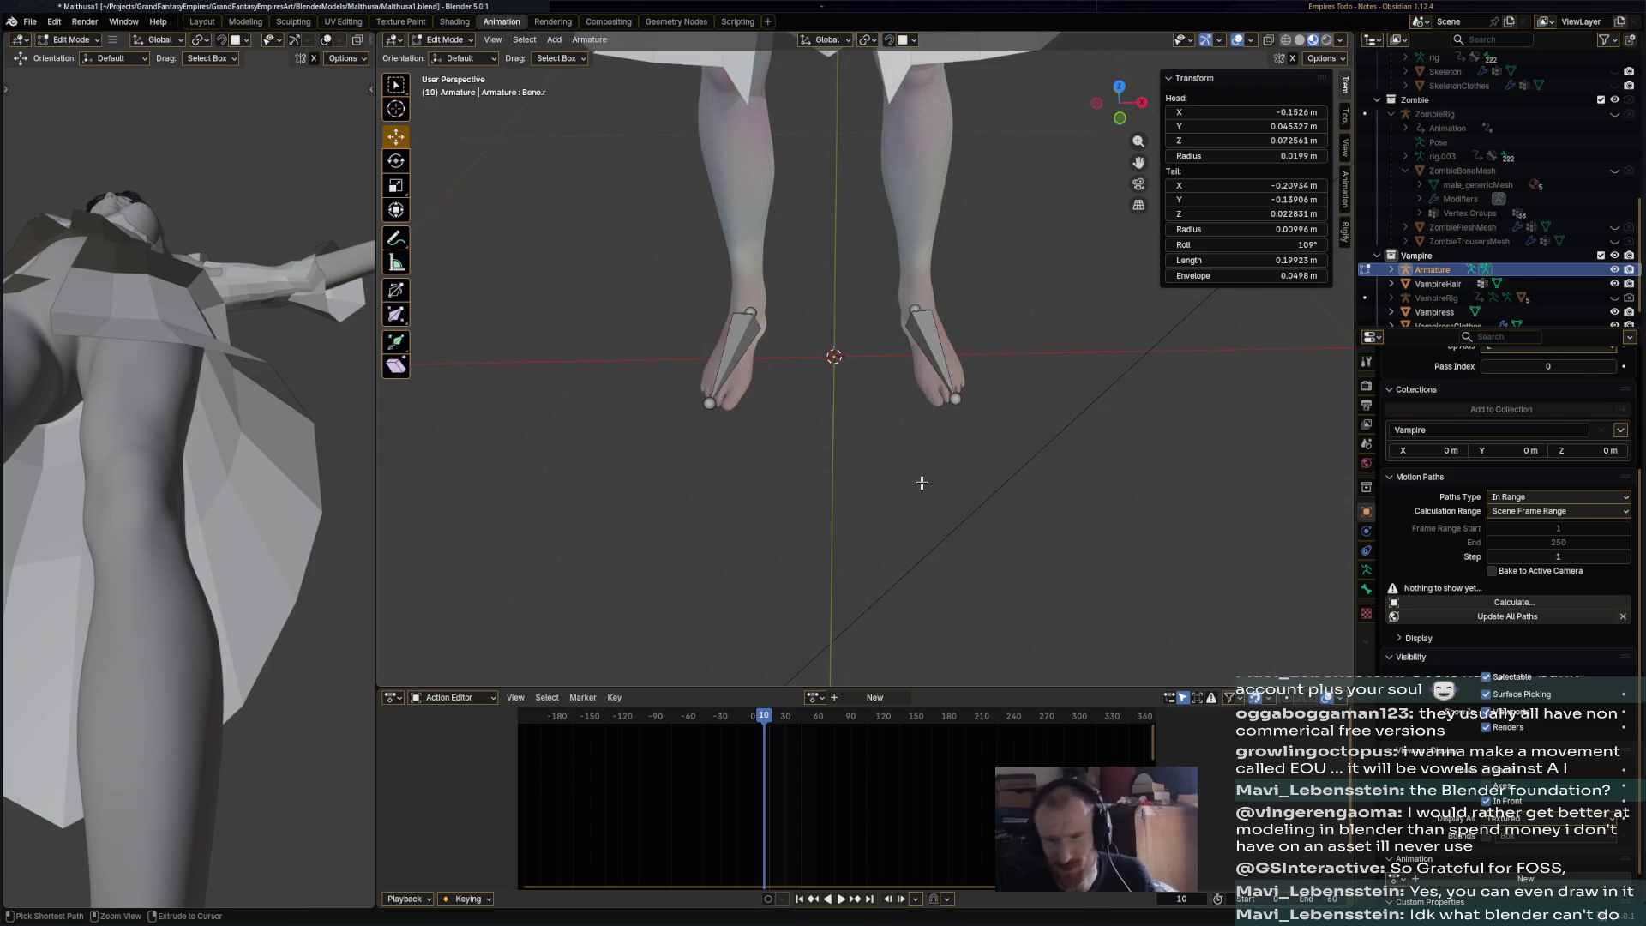
key("ctrl+s")
- Select Bone.l and return the armature to Object Mode
mouse_move(922, 483)
middle_mouse_down()
mouse_move(743, 438)
mouse_move(940, 417)
mouse_move(1017, 434)
middle_mouse_up()
left_click(887, 394)
left_click(444, 39)
left_click(452, 56)
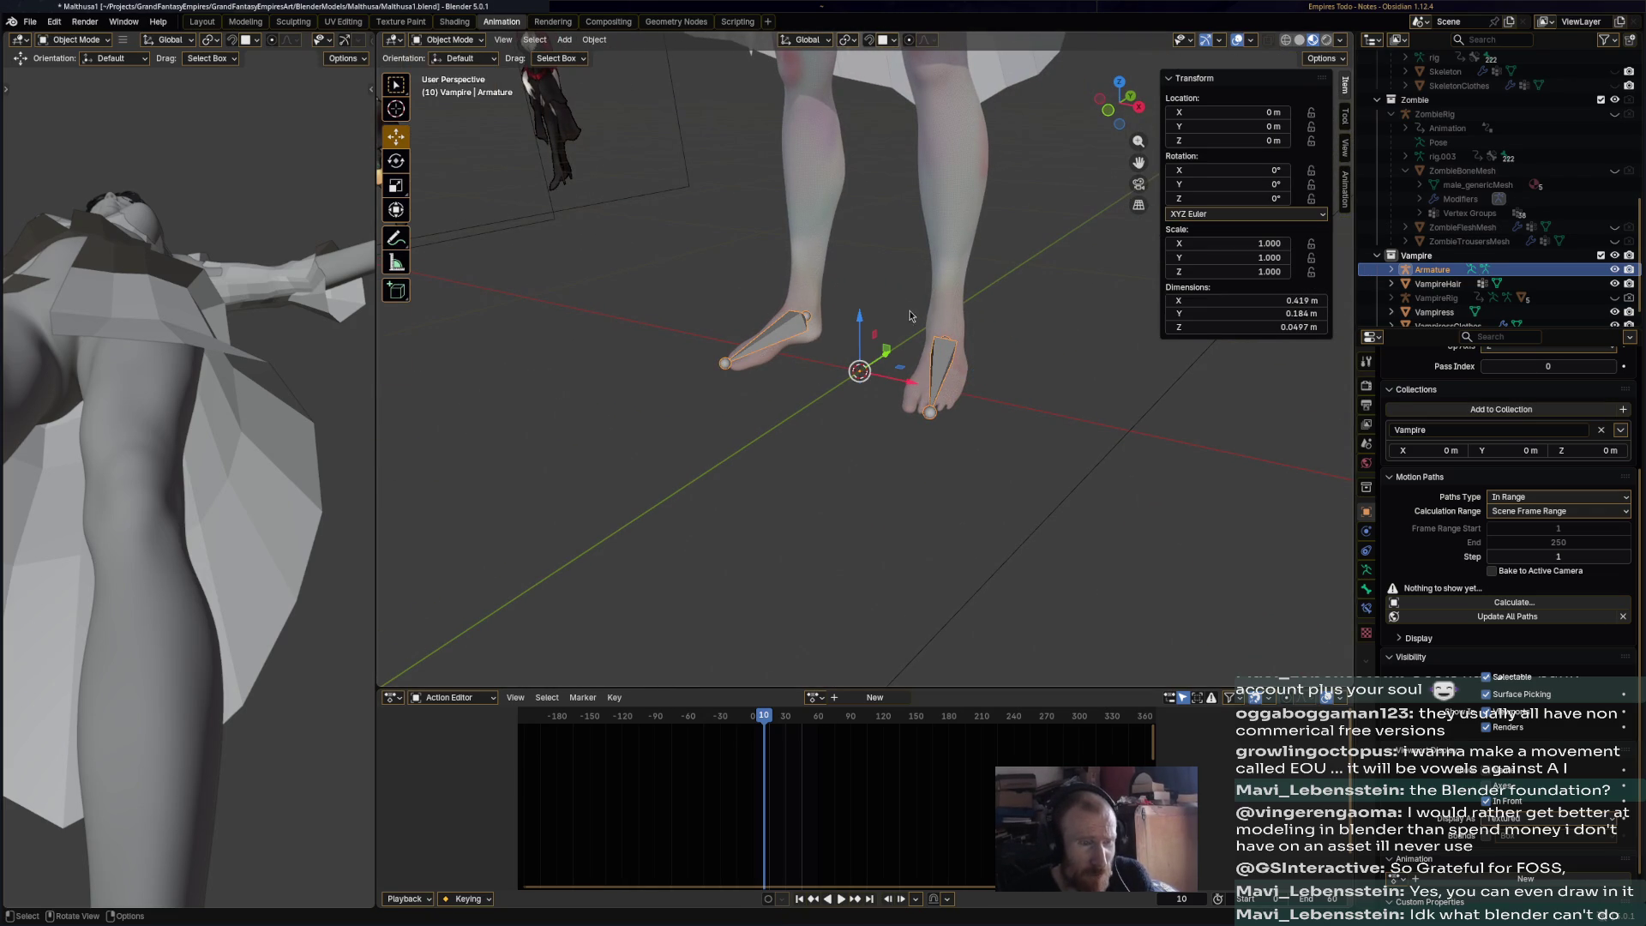
mouse_move(941, 310)
middle_mouse_down()
mouse_move(815, 284)
mouse_move(871, 289)
middle_mouse_up()
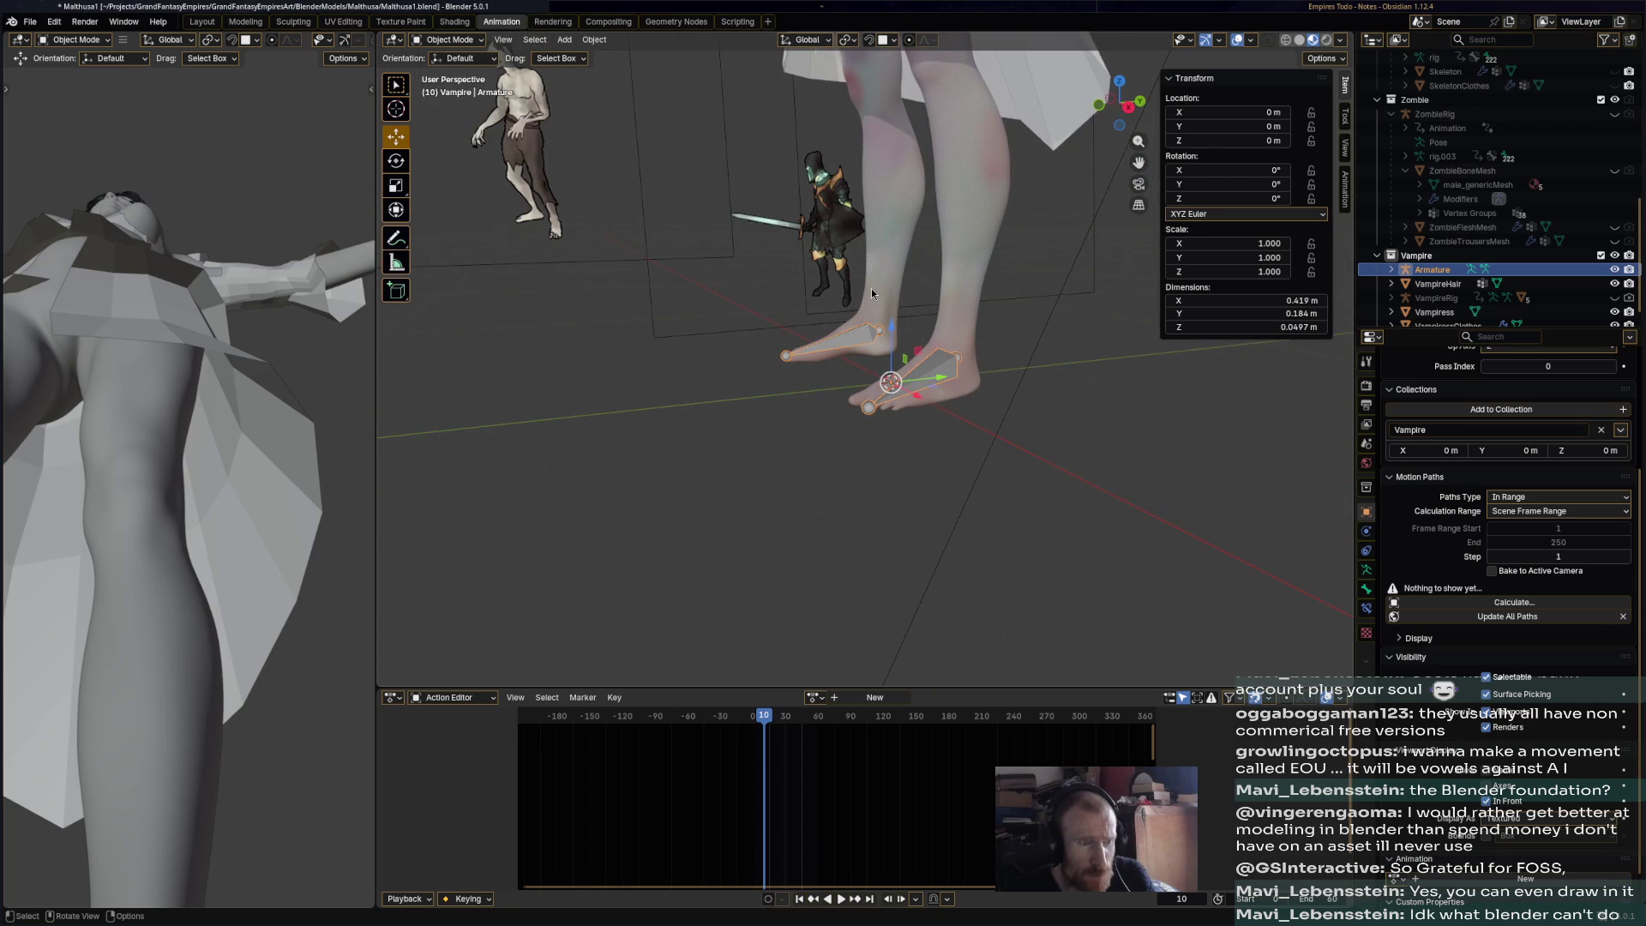
- Parent the Vampiress mesh to the armature With Automatic Weights
left_click(958, 304, "shift")
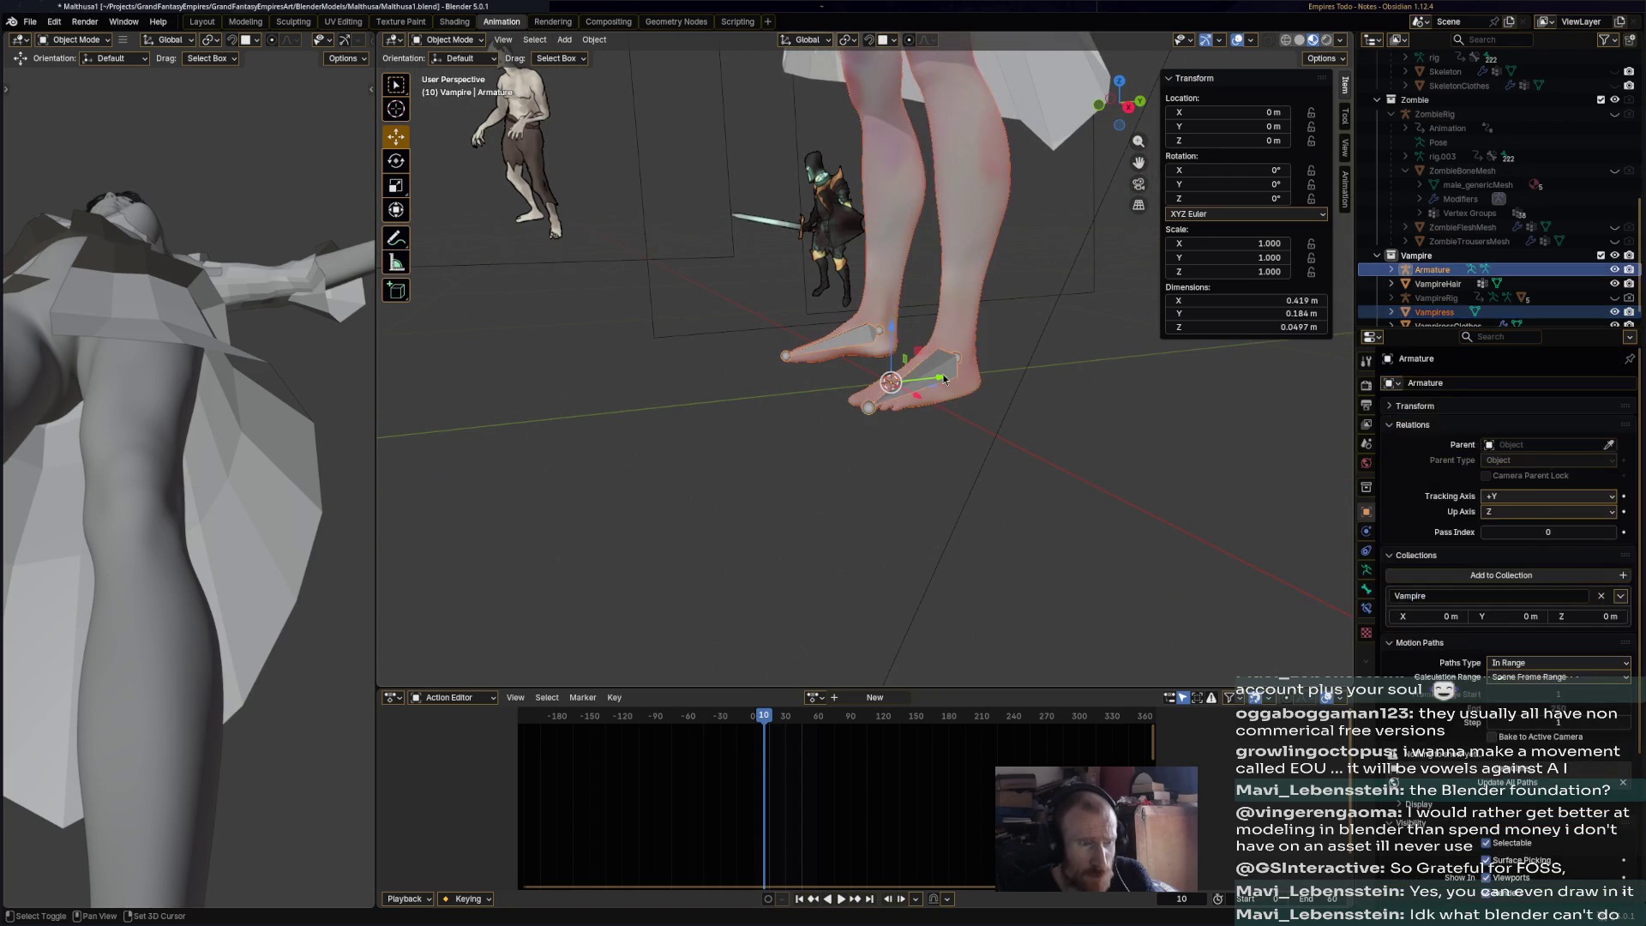
right_click(945, 379)
mouse_move(934, 518)
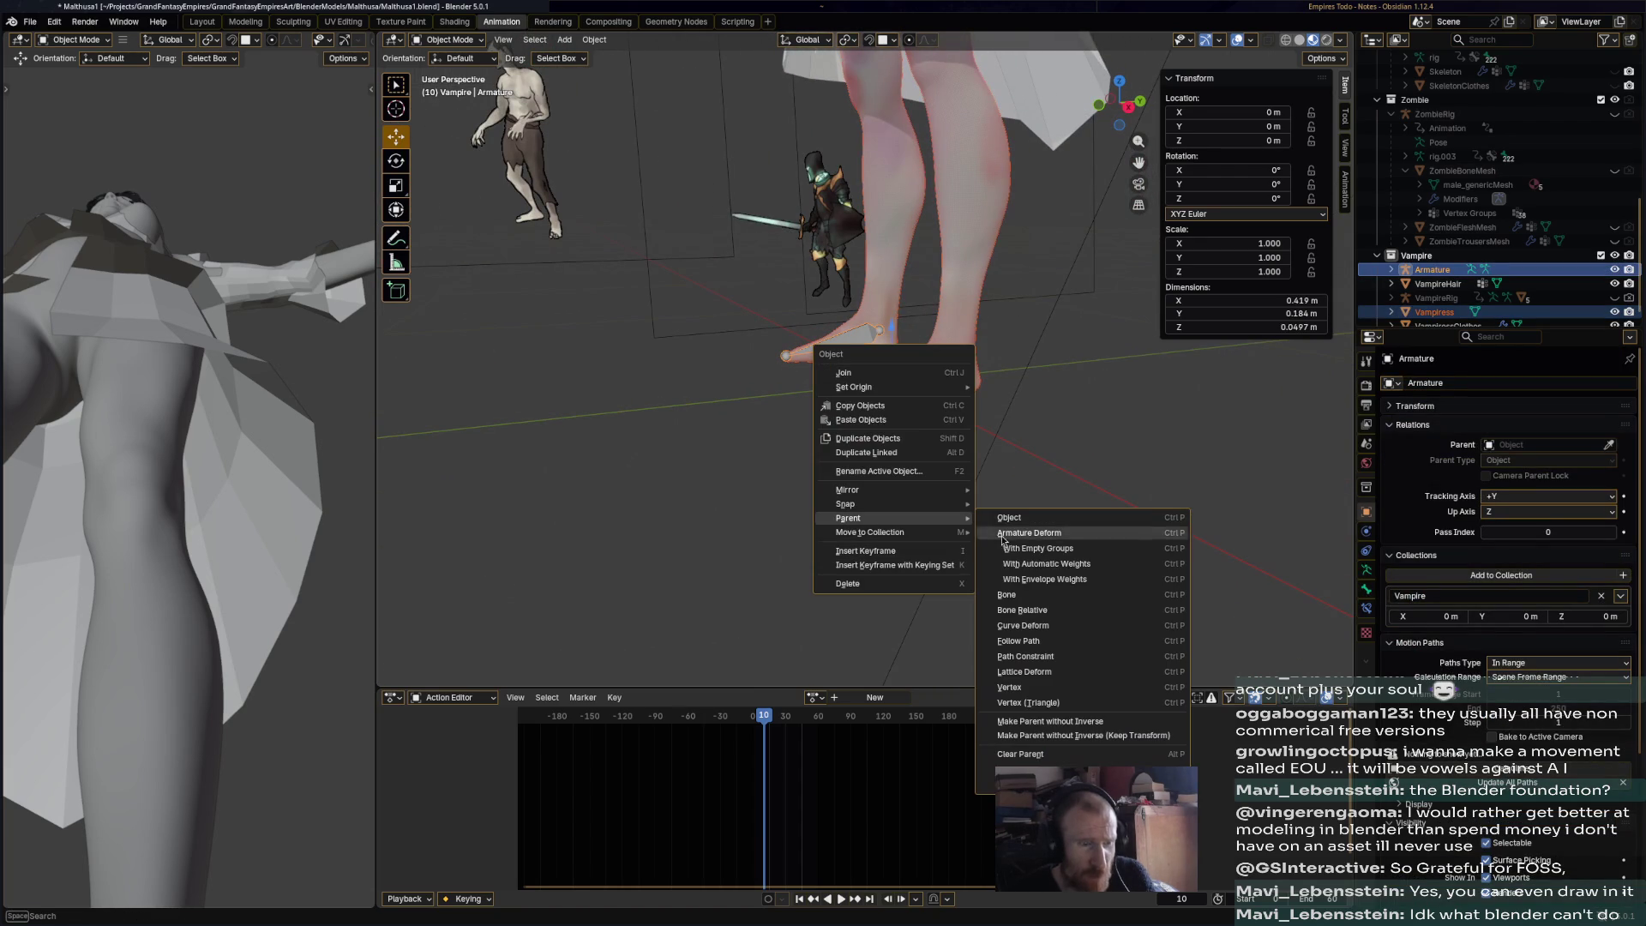
left_click(1058, 566)
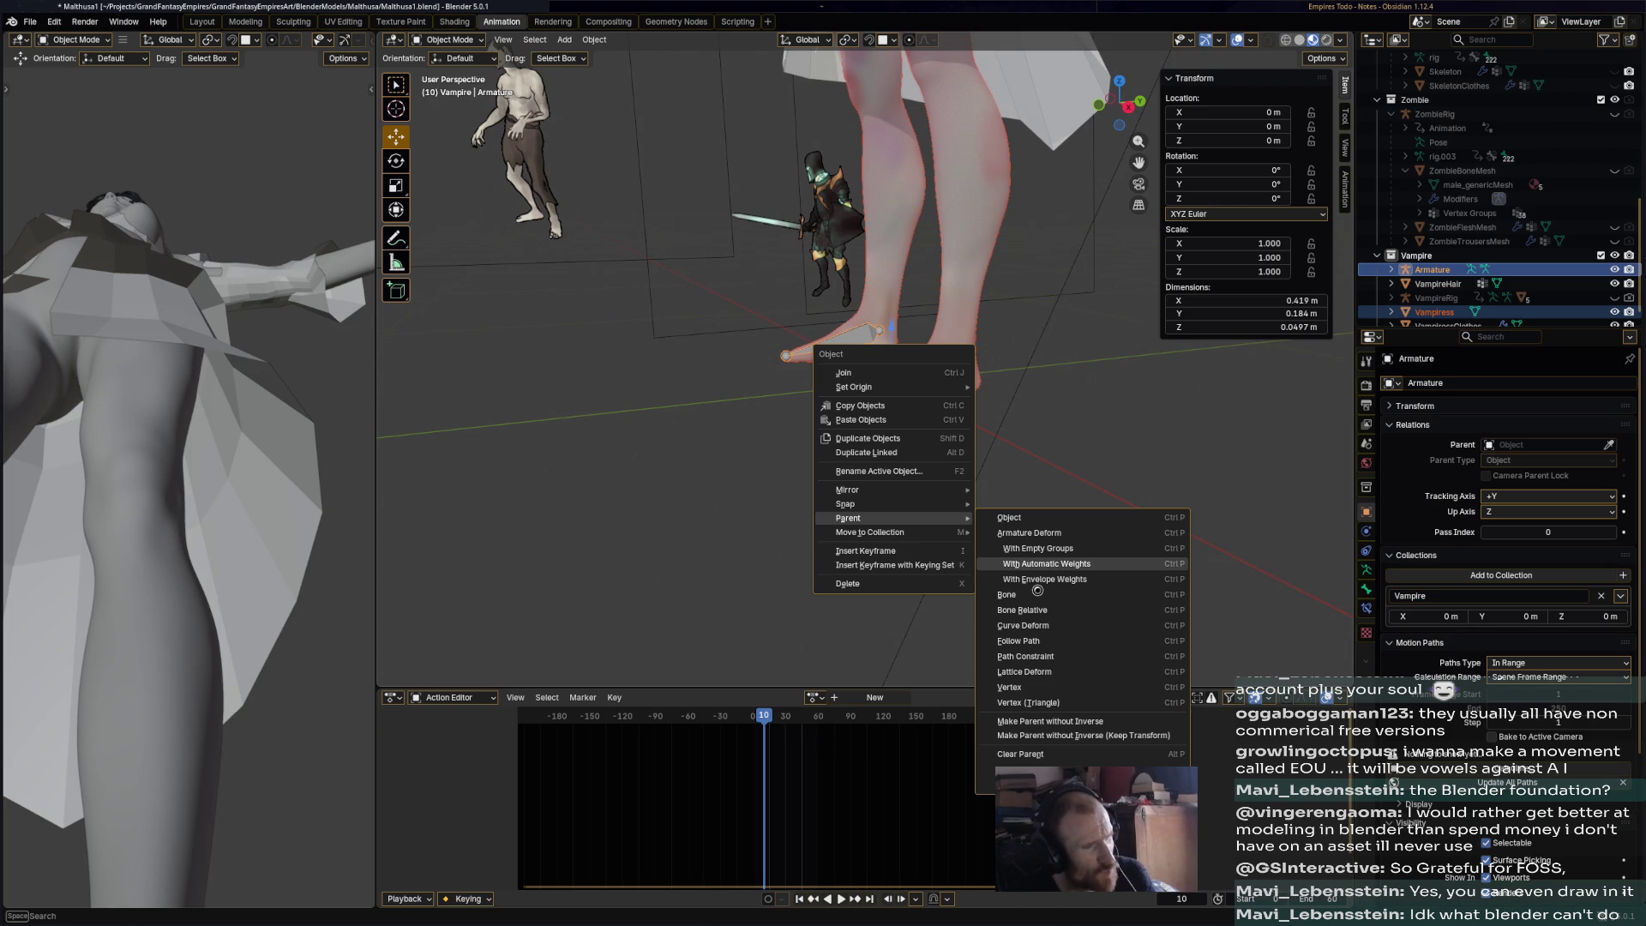
- Reselect the armature and the Vampiress mesh near the feet, with the mesh active, for parenting
mouse_move(1011, 482)
middle_mouse_down()
mouse_move(969, 483)
mouse_move(976, 428)
middle_mouse_up()
scroll(976, 424, "up", 2)
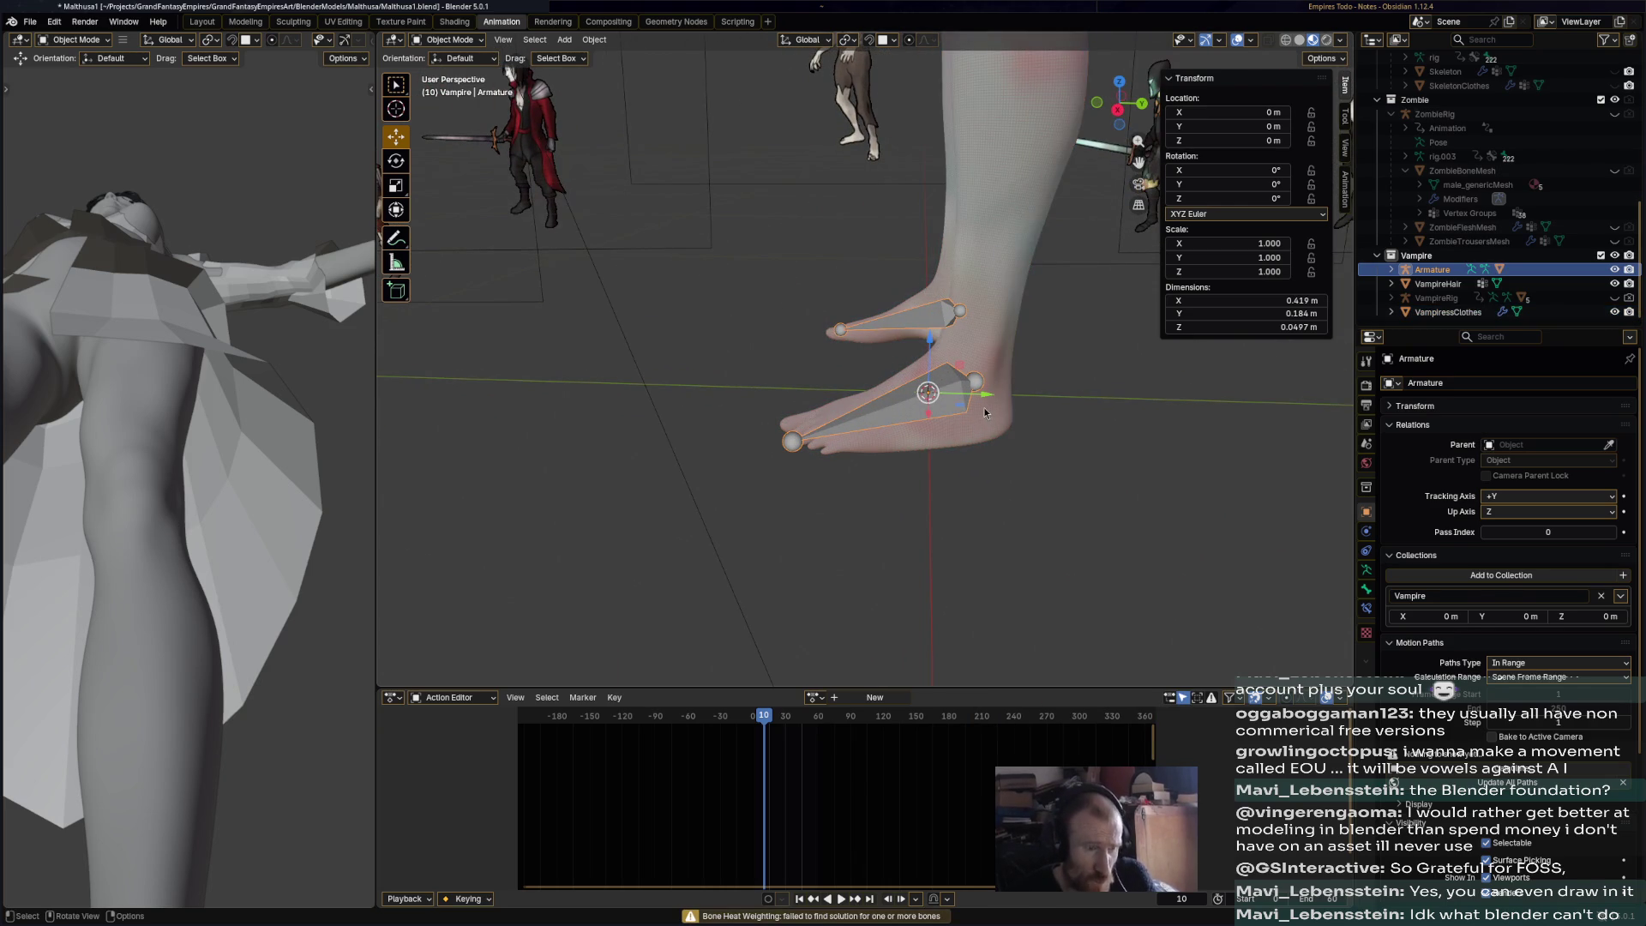
left_click(992, 361)
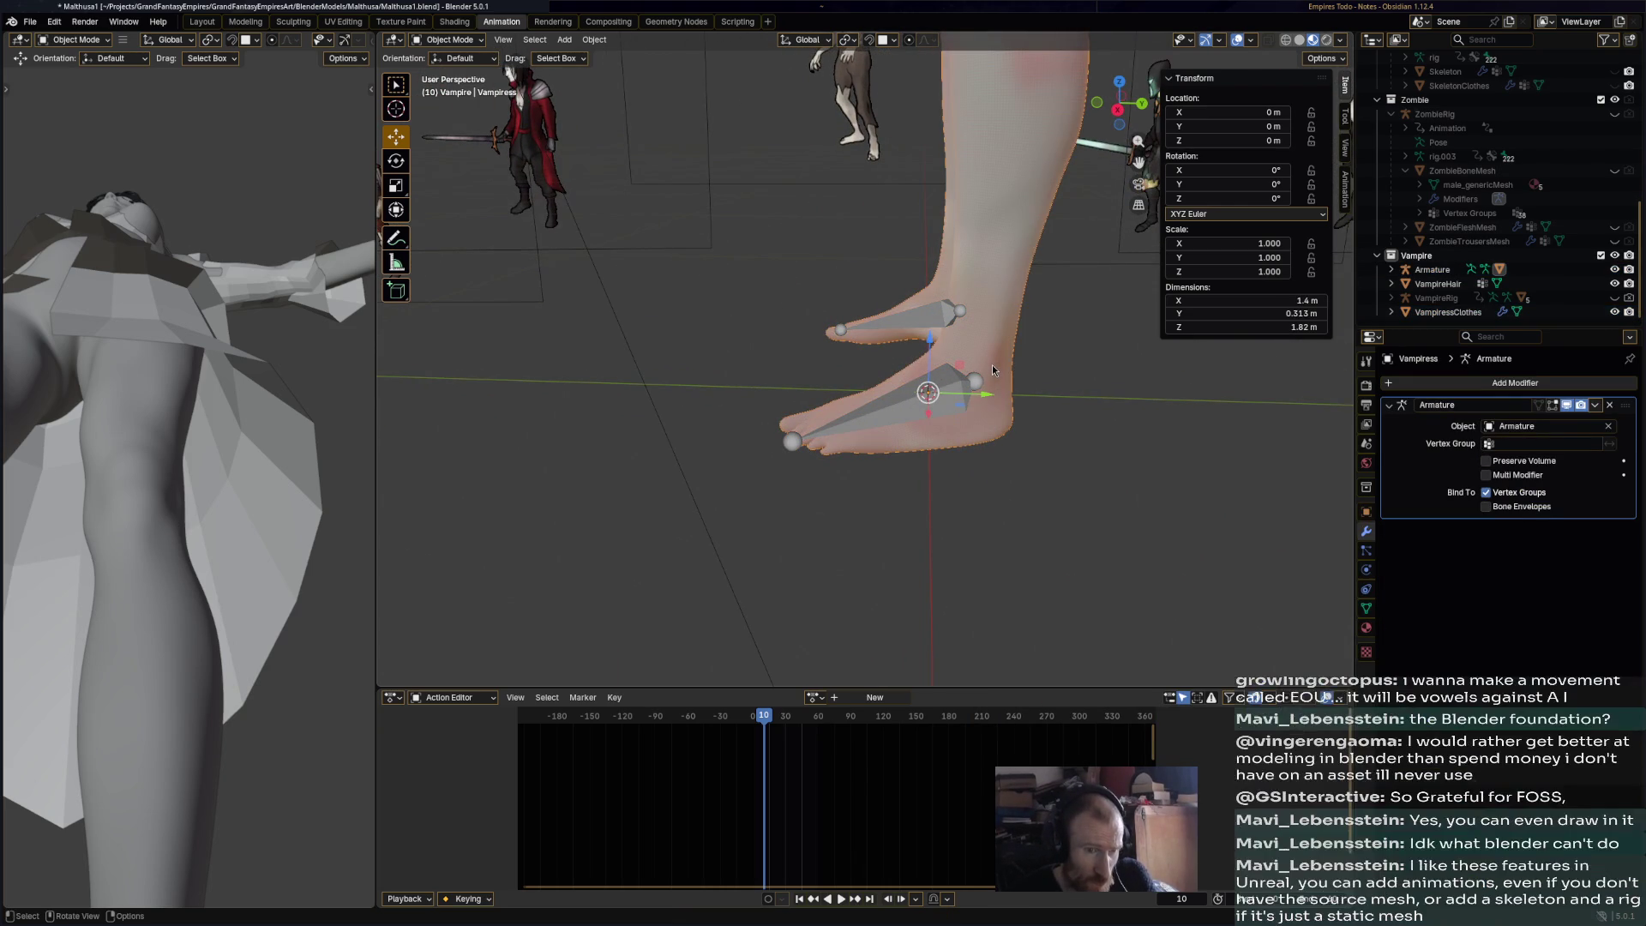
left_click(976, 389, "shift")
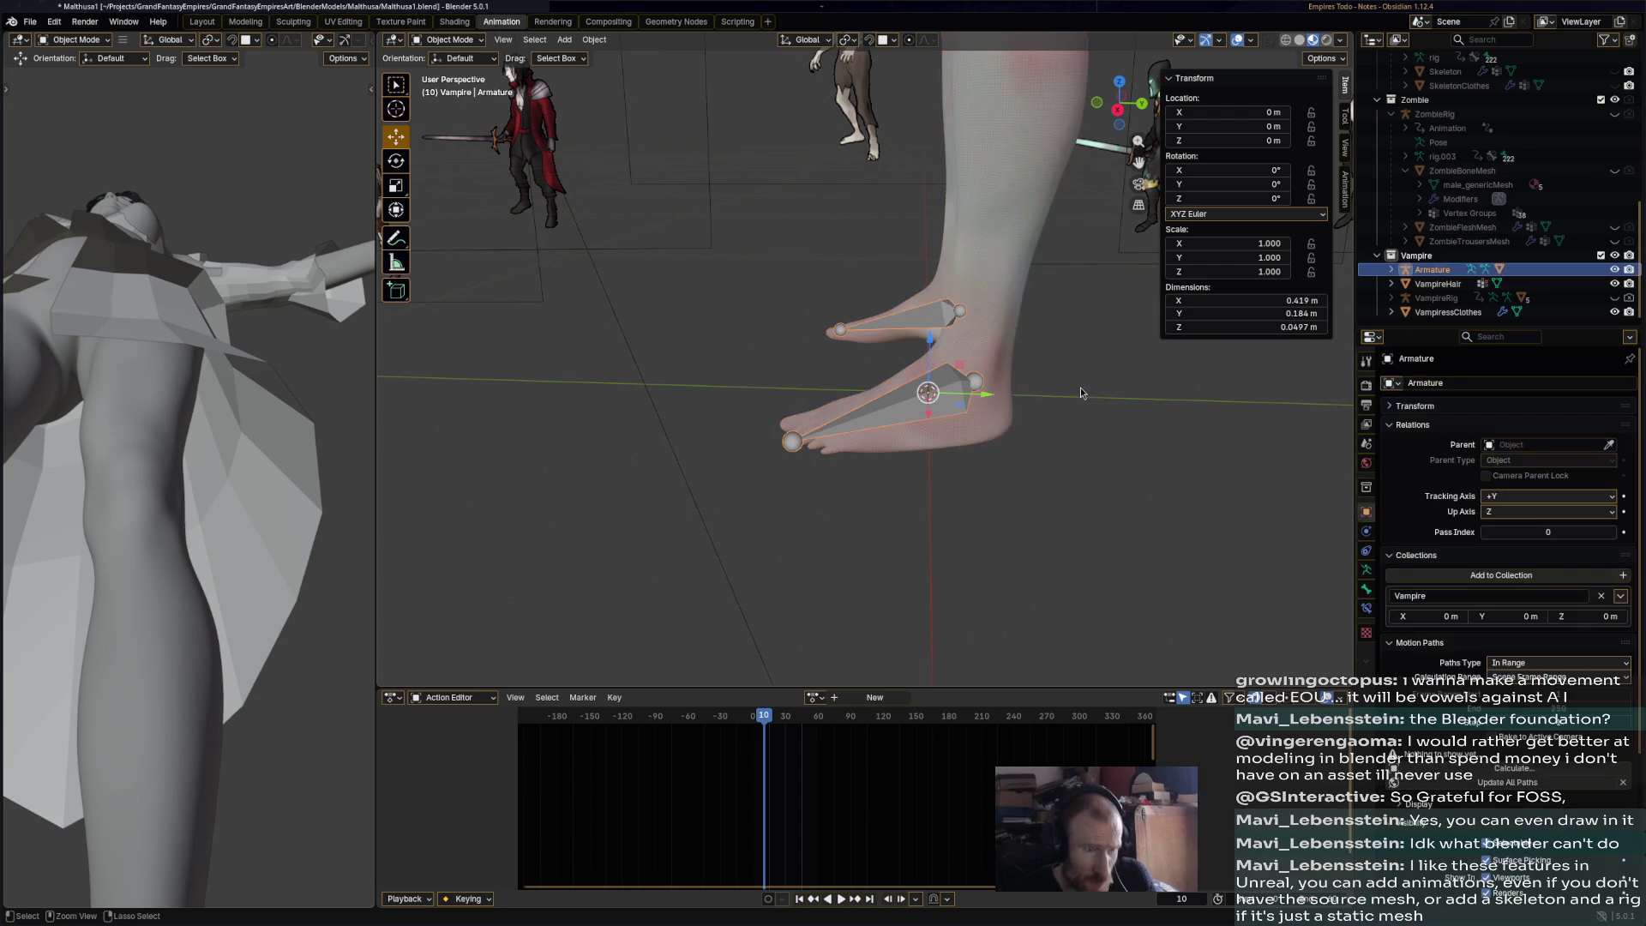
left_click(995, 376, "shift")
right_click(1000, 375)
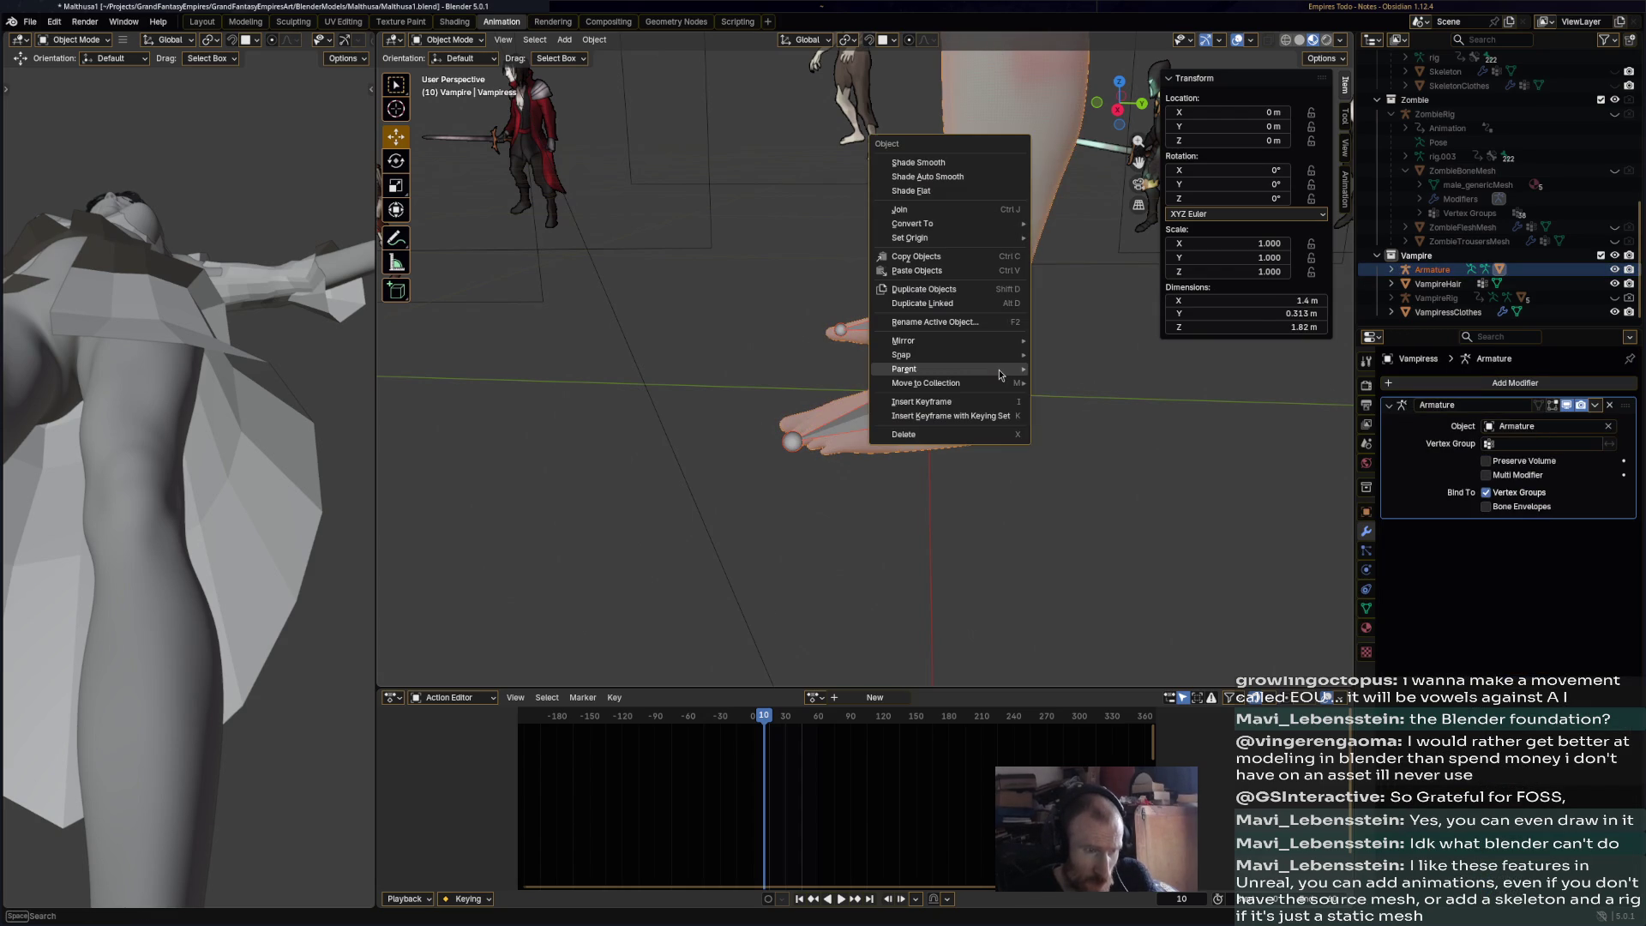
- Parent the Vampiress mesh to the armature With Empty Groups
mouse_move(1000, 370)
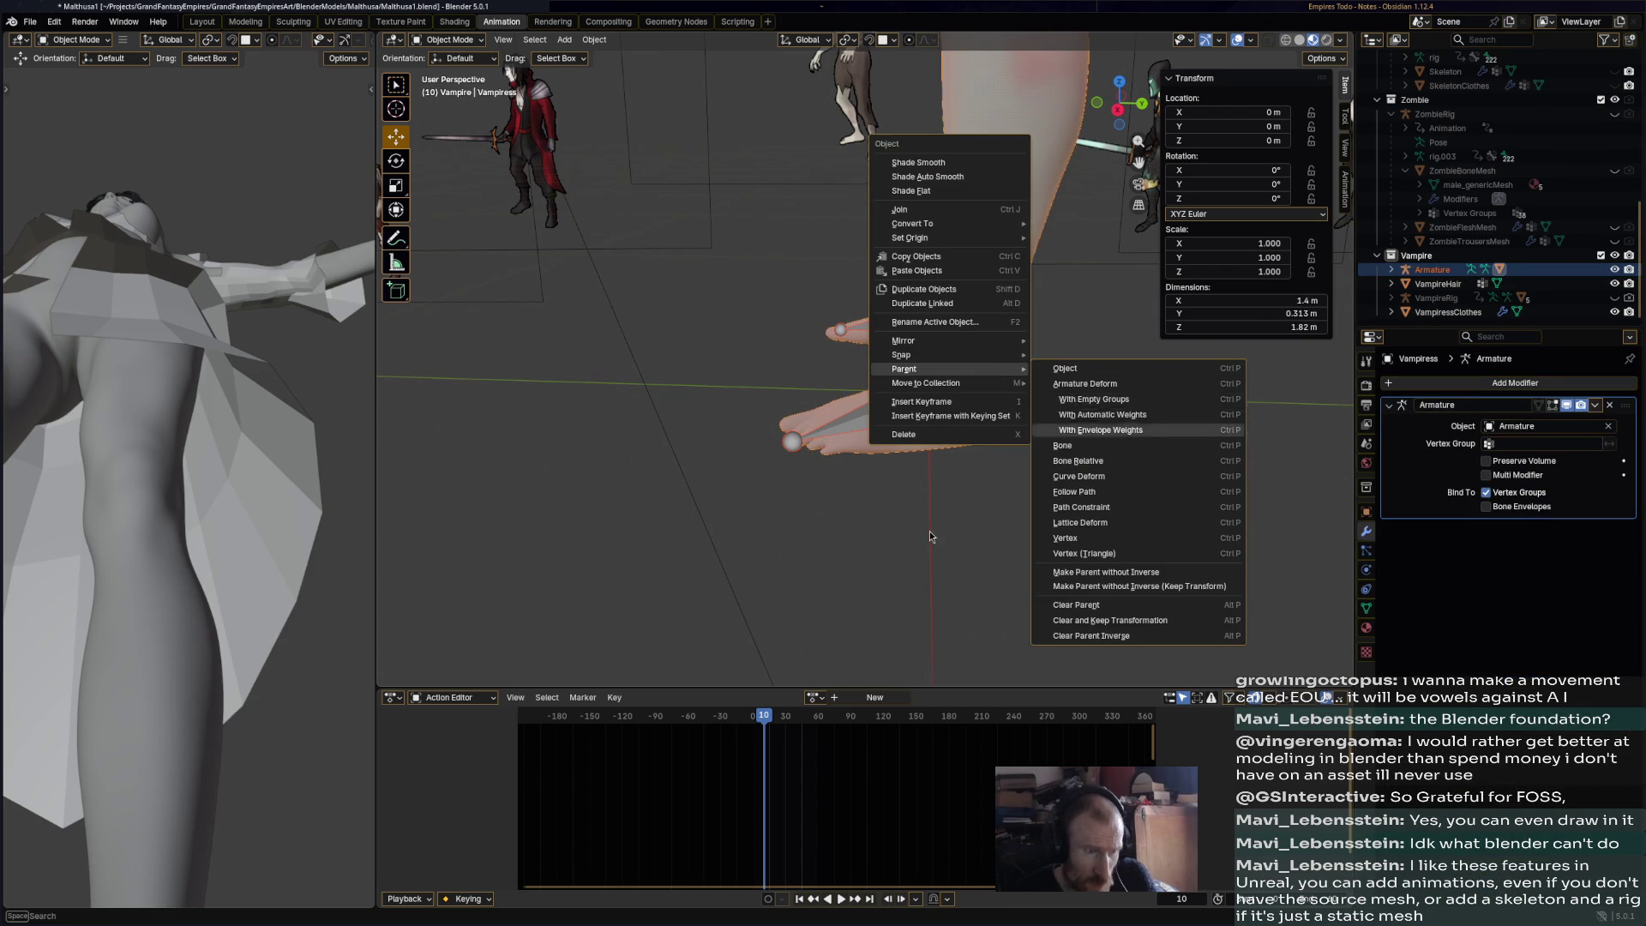
left_click(1101, 429)
left_click(962, 421)
right_click(962, 416)
mouse_move(961, 409)
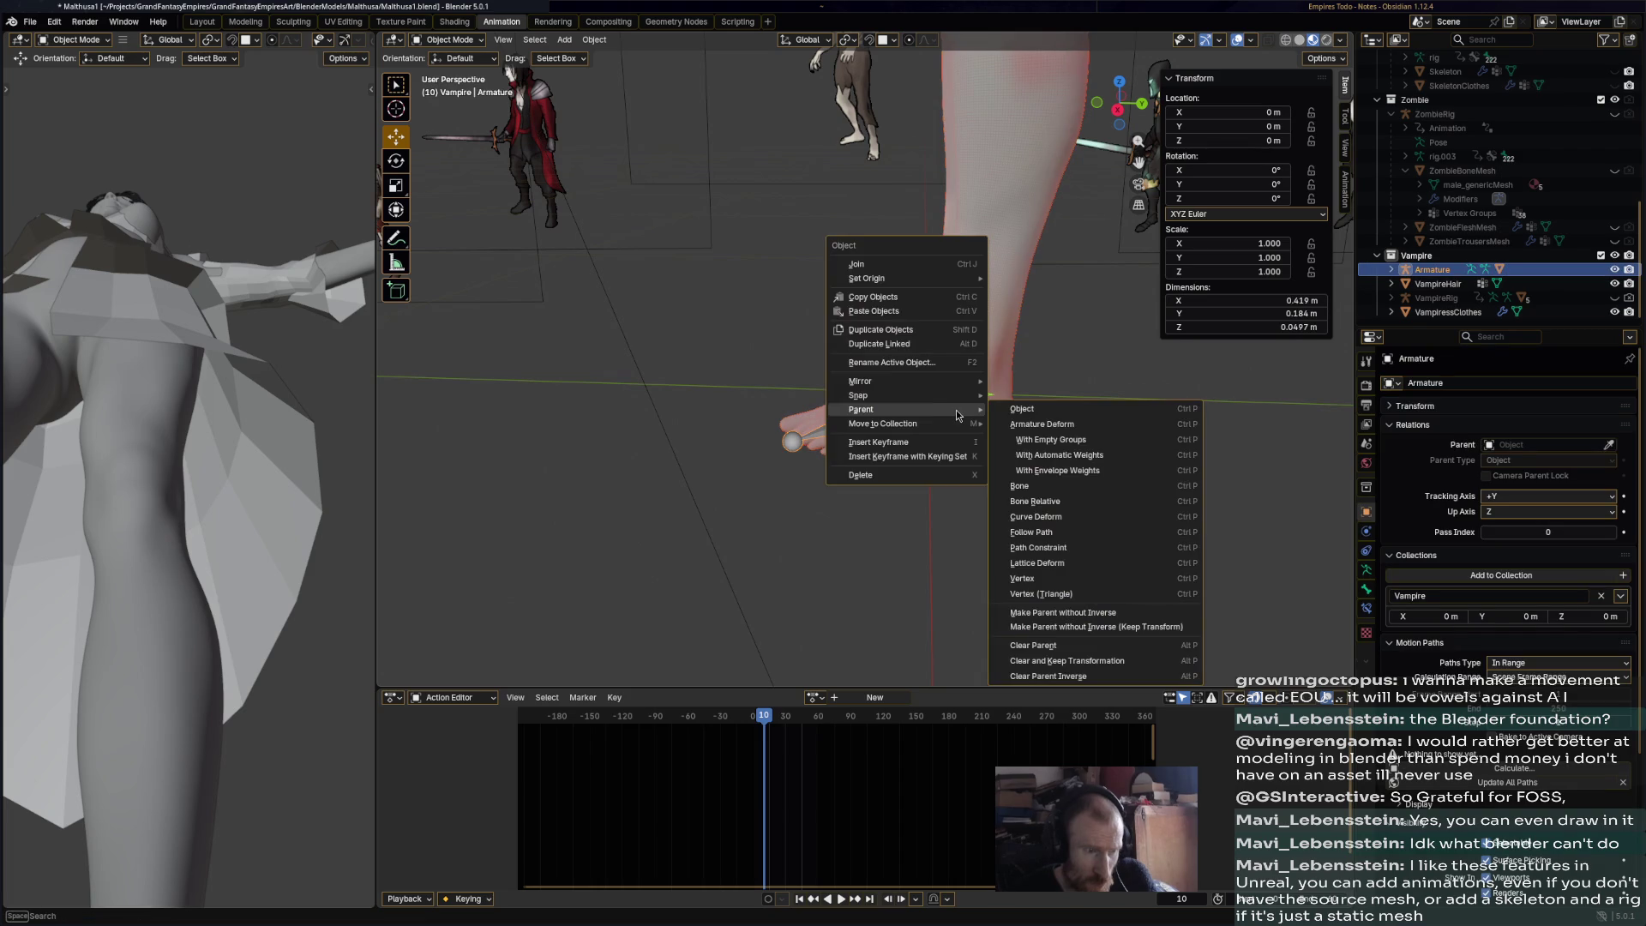
left_click(1066, 440)
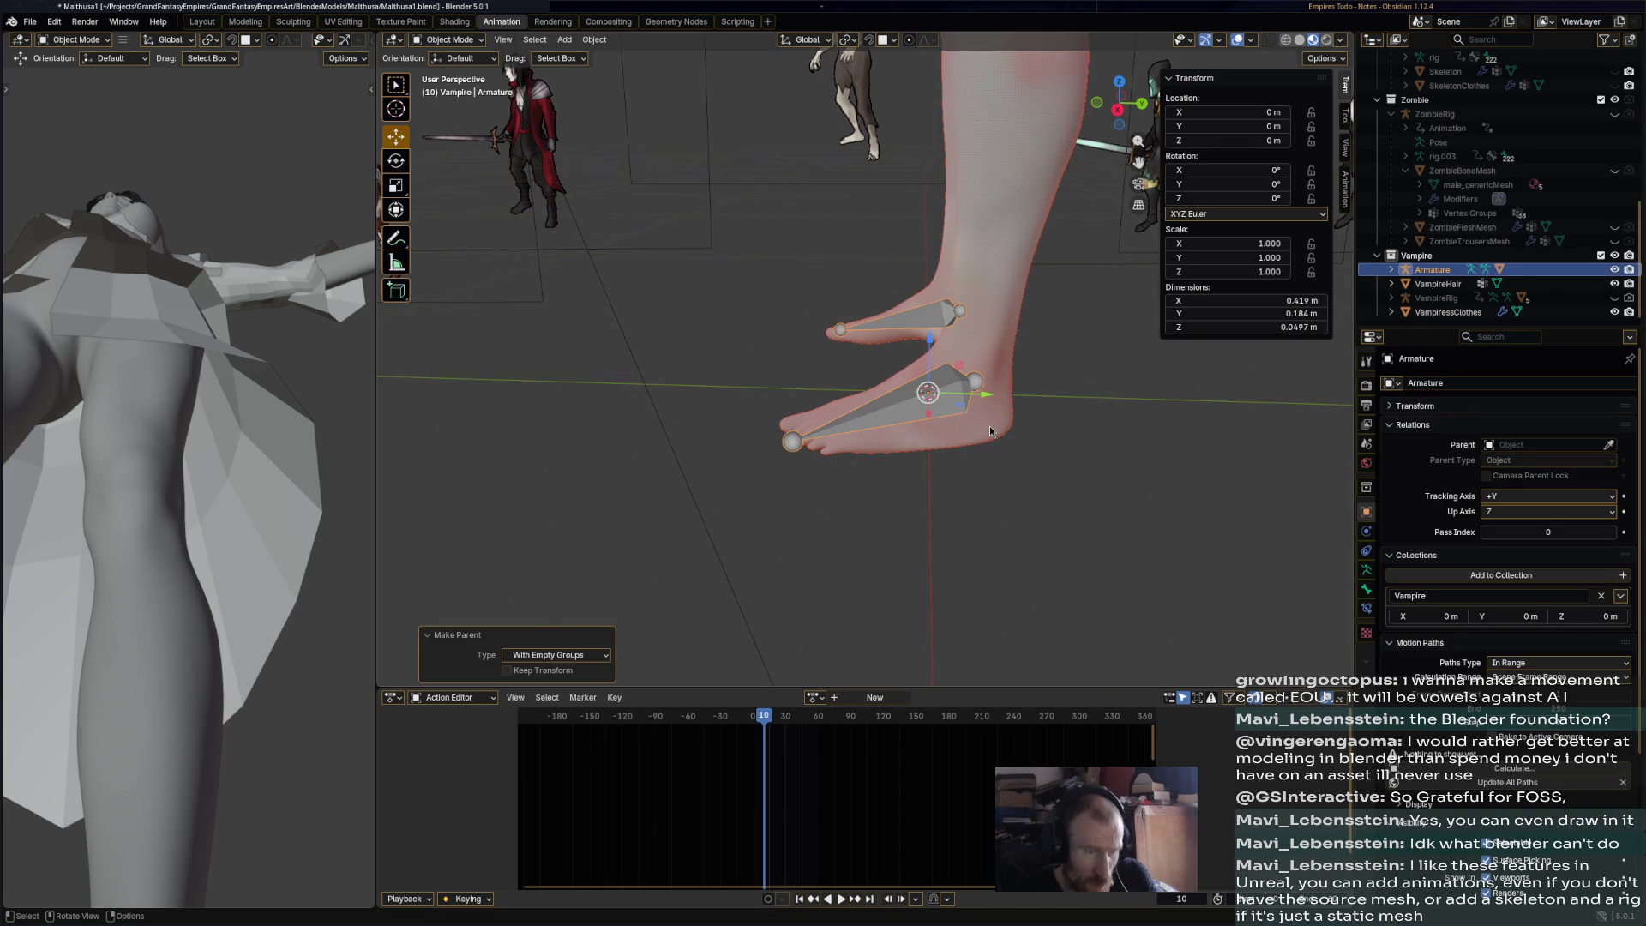
- Reselect the armature and the body mesh, then switch to Weight Paint mode
left_click(962, 407)
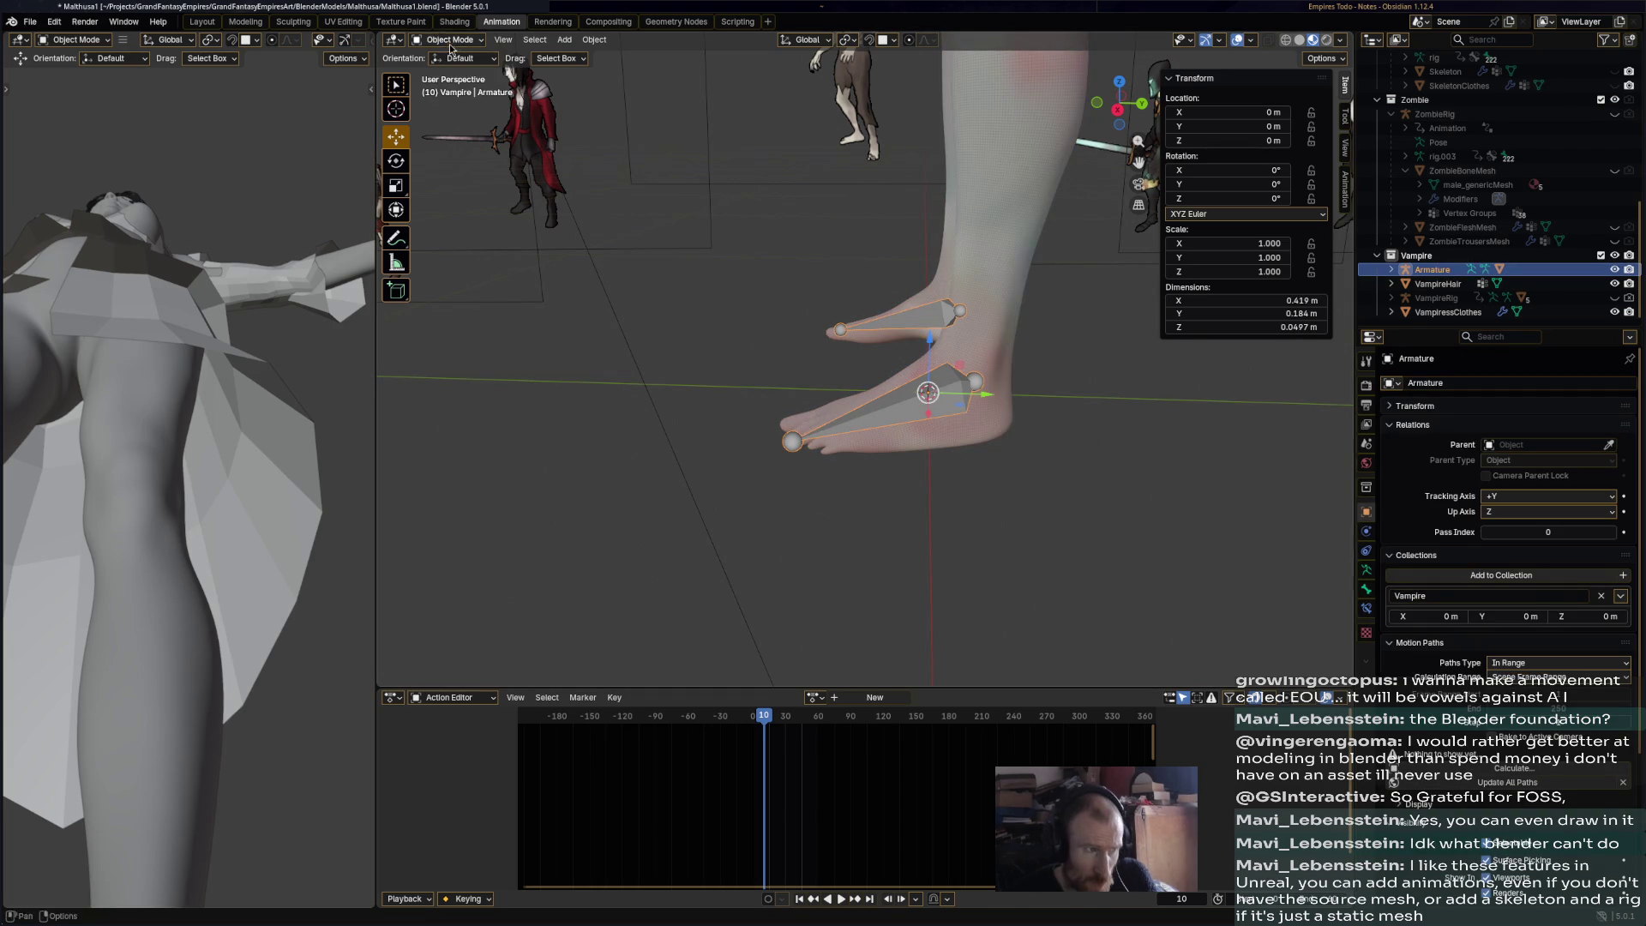
left_click(984, 355)
left_click(948, 371)
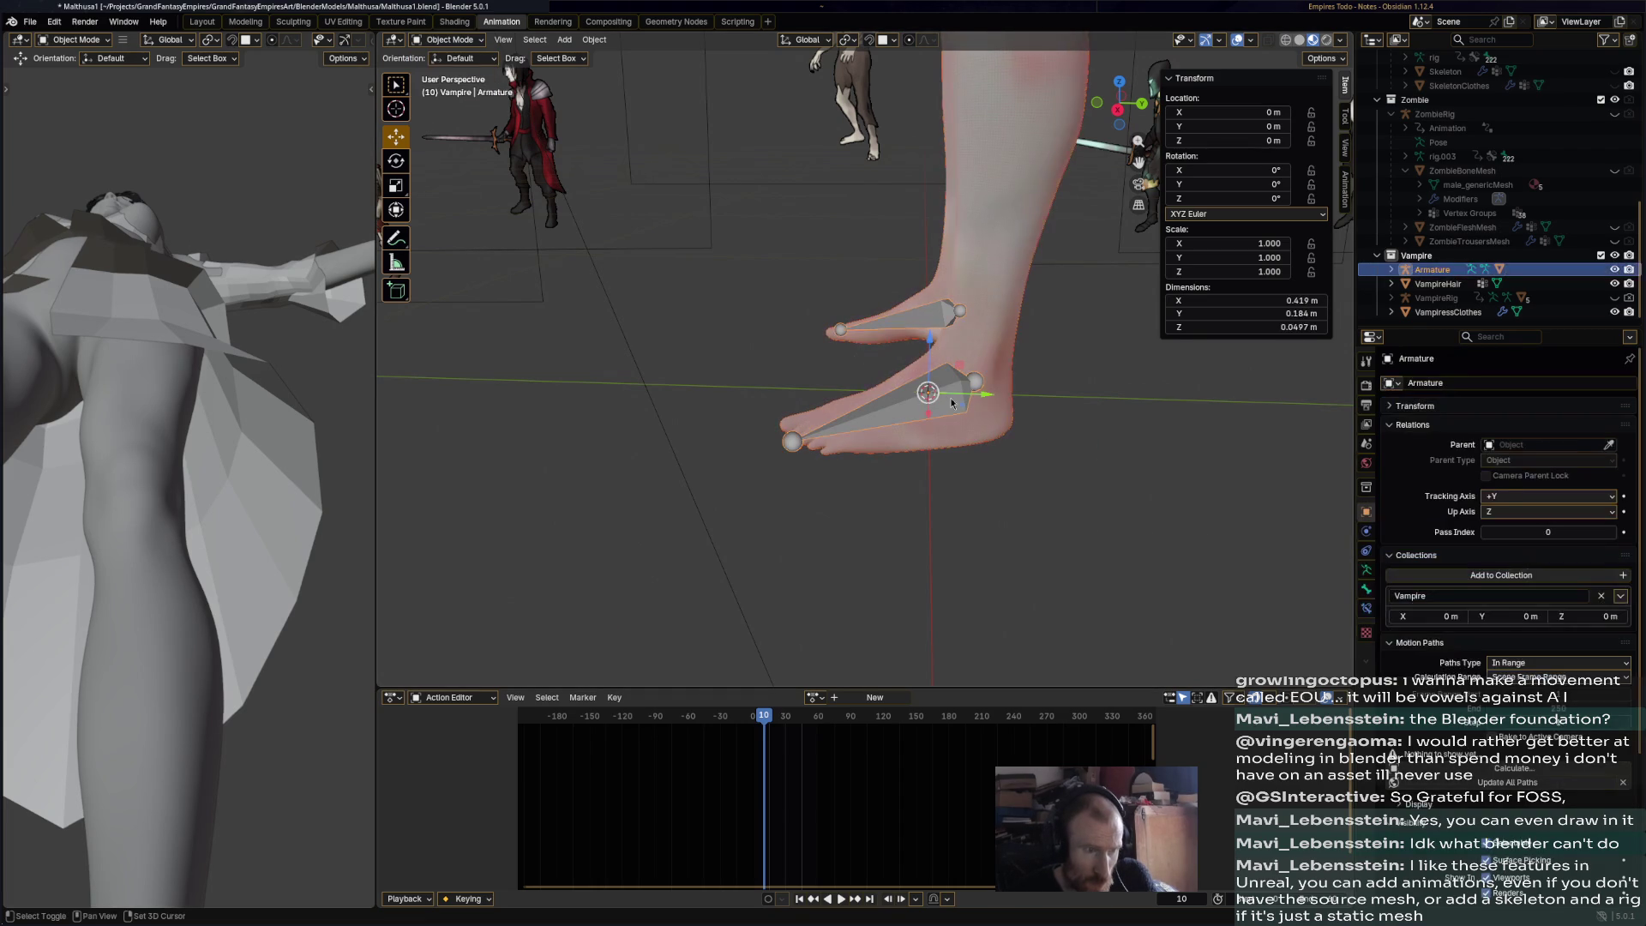
left_click(948, 374, "shift")
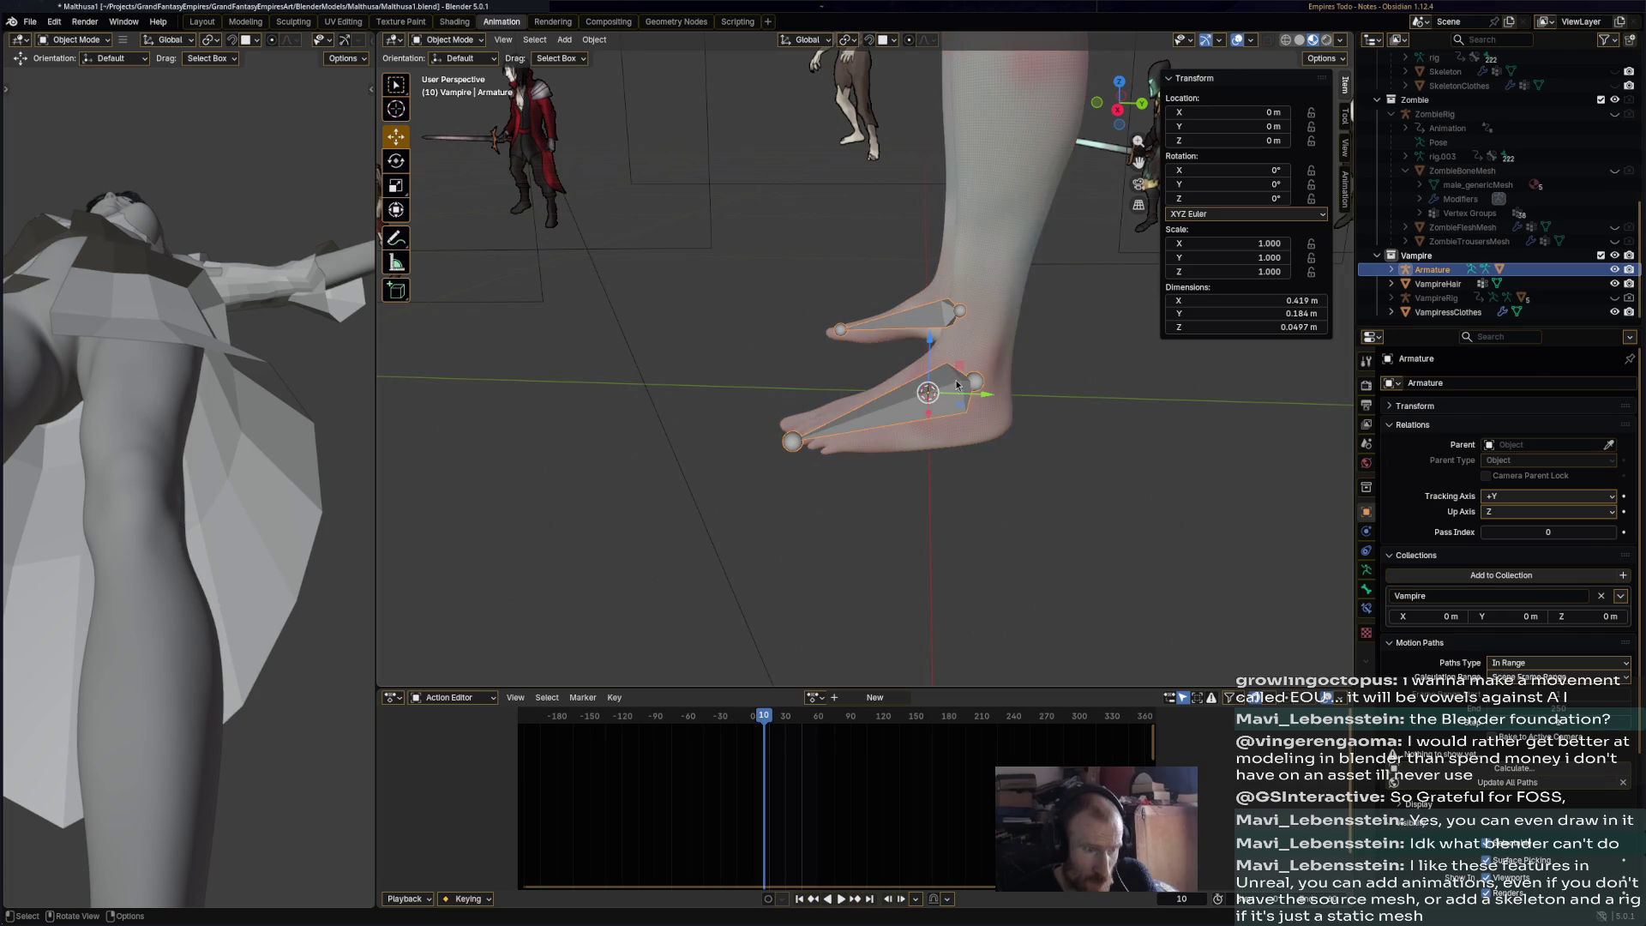
left_click(481, 40)
left_click(454, 117)
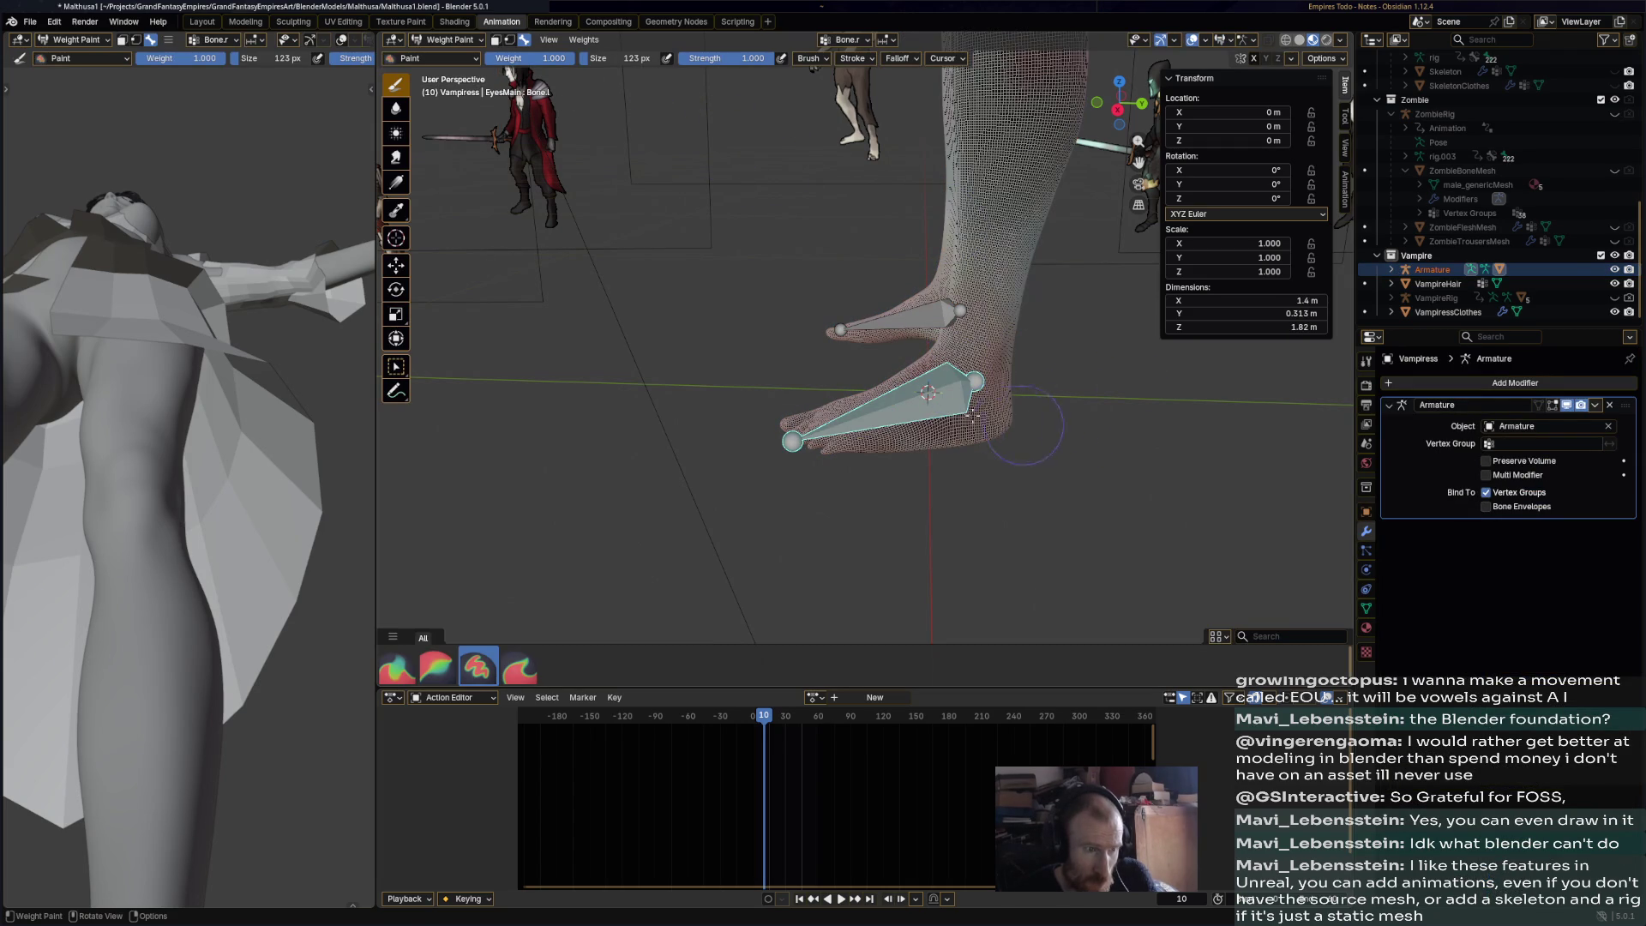
- Blend the foot's weights with the Blur brush, including the top of the heel
middle_click_drag(949, 405, 395, 130)
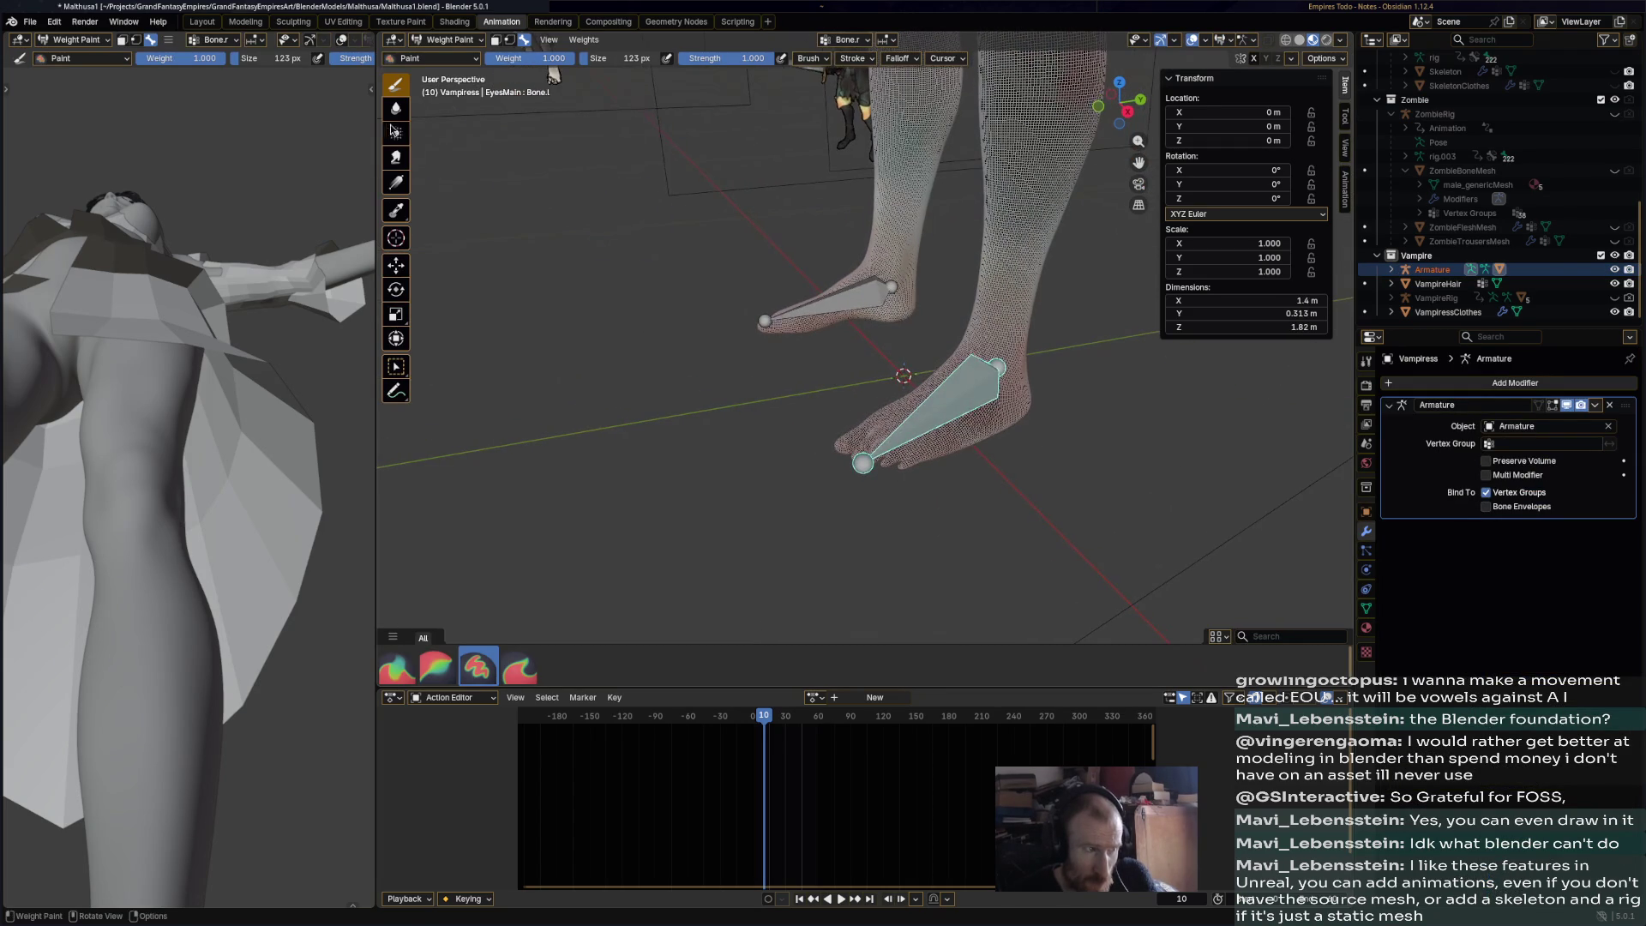
left_click(396, 108)
mouse_move(862, 429)
left_mouse_down()
mouse_move(939, 433)
mouse_move(982, 407)
mouse_move(1005, 424)
left_mouse_up()
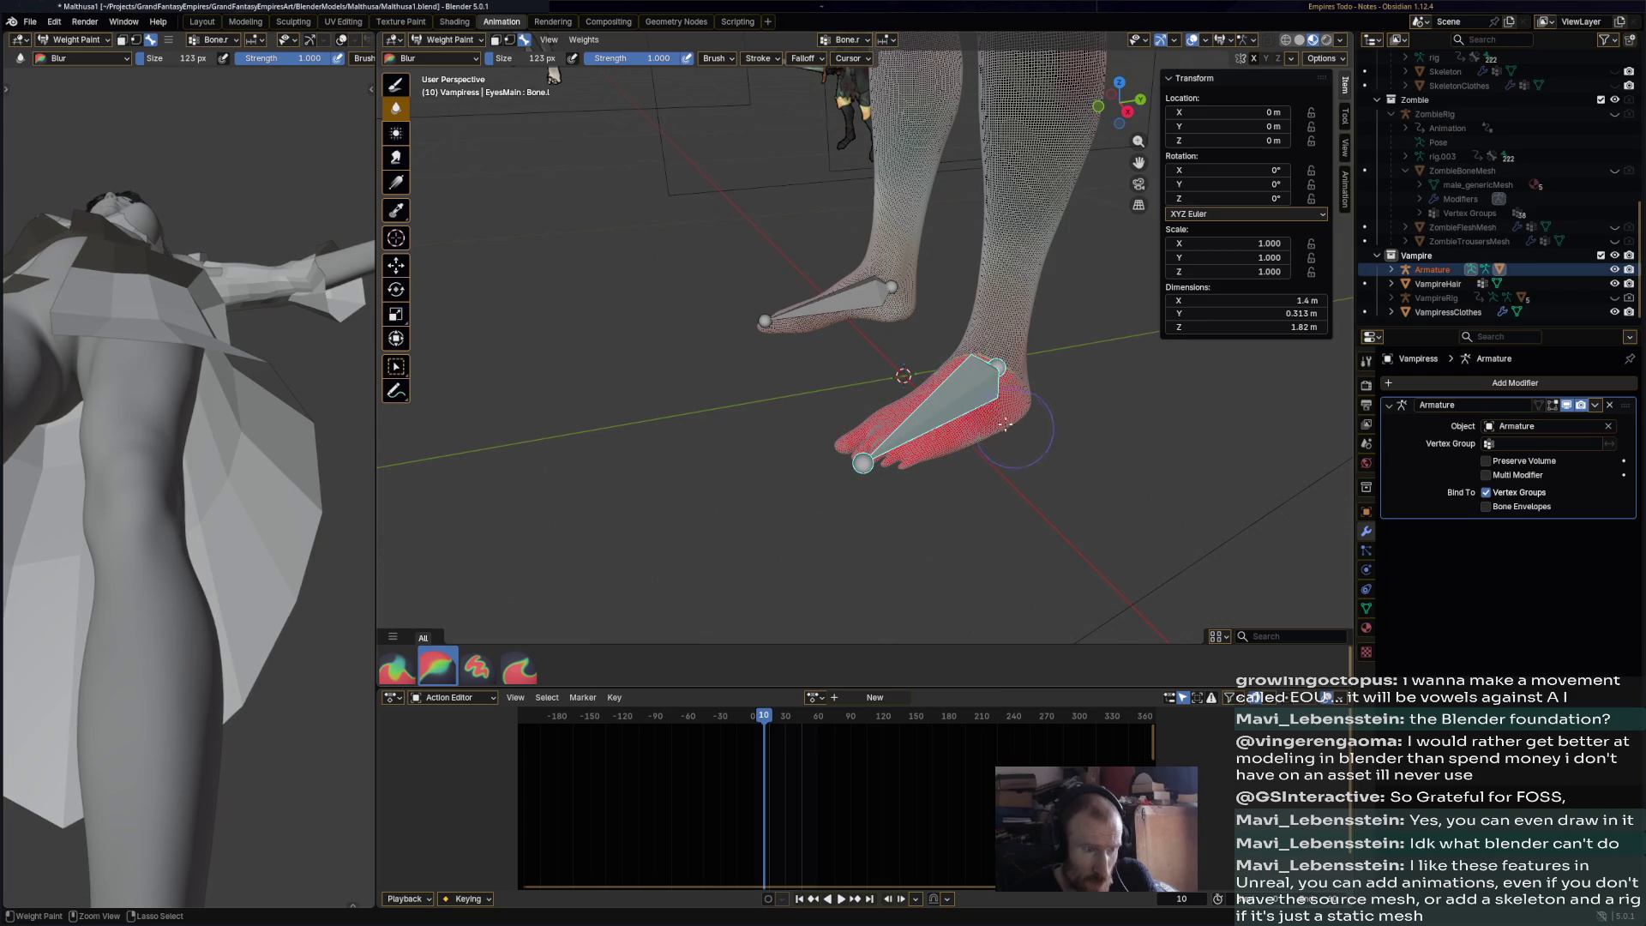
mouse_move(1010, 394)
middle_mouse_down()
mouse_move(767, 352)
mouse_move(845, 368)
mouse_move(924, 355)
mouse_move(897, 321)
mouse_move(896, 237)
mouse_move(987, 334)
middle_mouse_up()
left_click_drag(1001, 365, 1007, 360)
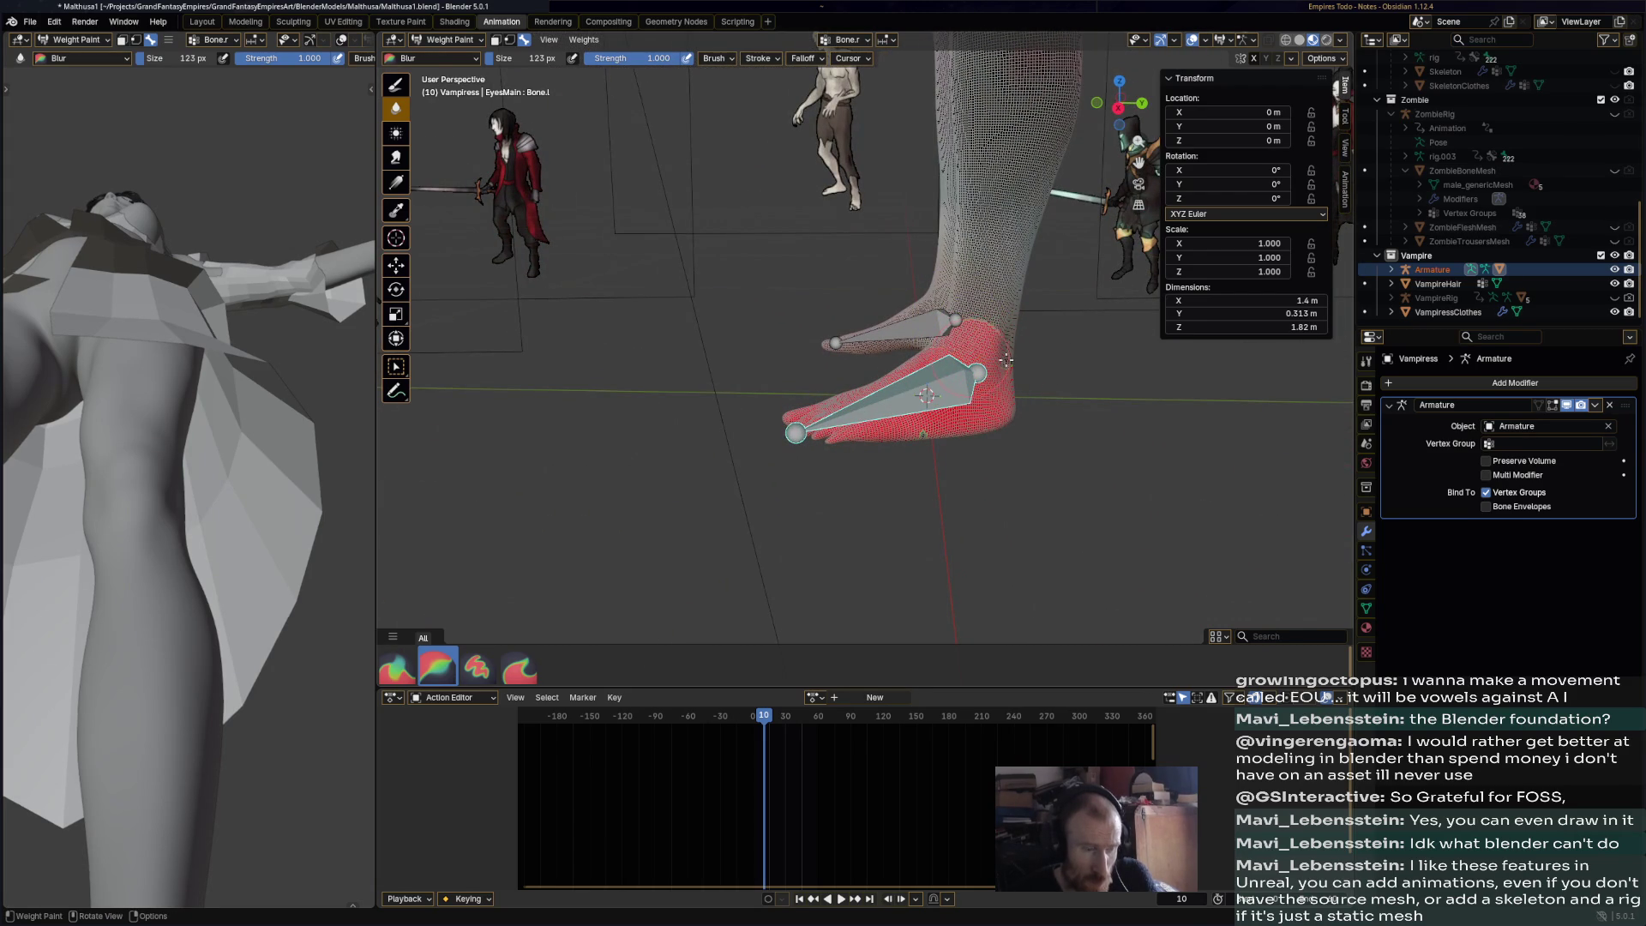
- Switch the body mesh into Edit Mode
mouse_move(988, 360)
middle_mouse_down()
mouse_move(1062, 349)
mouse_move(1025, 365)
mouse_move(876, 318)
middle_mouse_up()
left_click(483, 43)
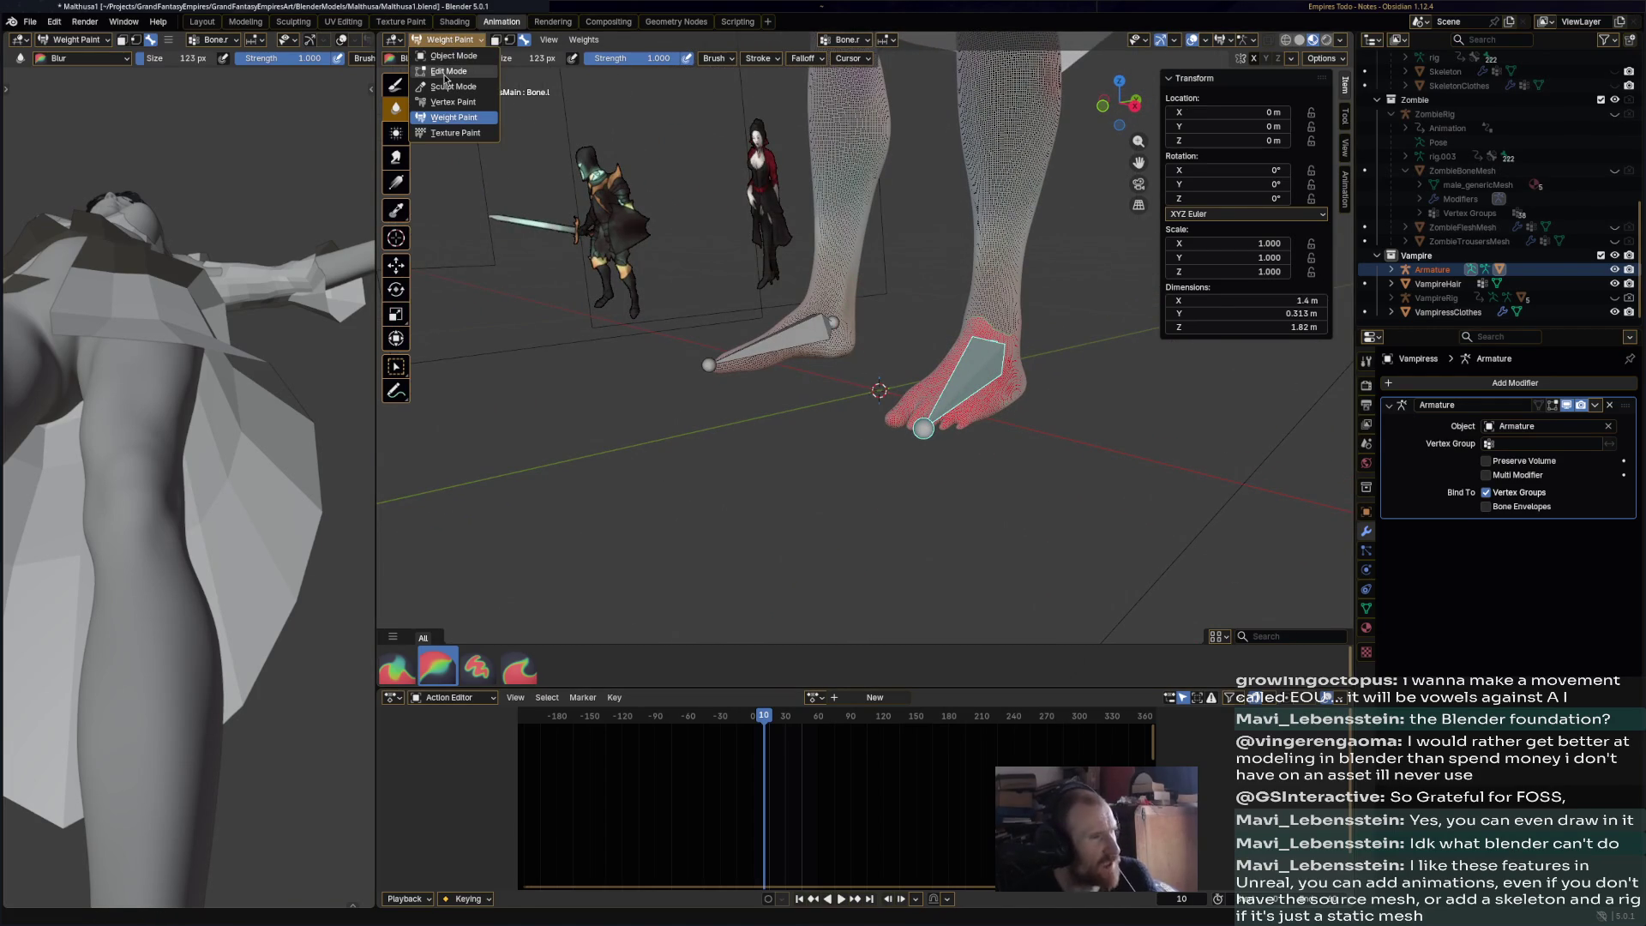
left_click(446, 72)
- Return to Object Mode, select the armature, and put it in Edit Mode
middle_click_drag(907, 266, 928, 367)
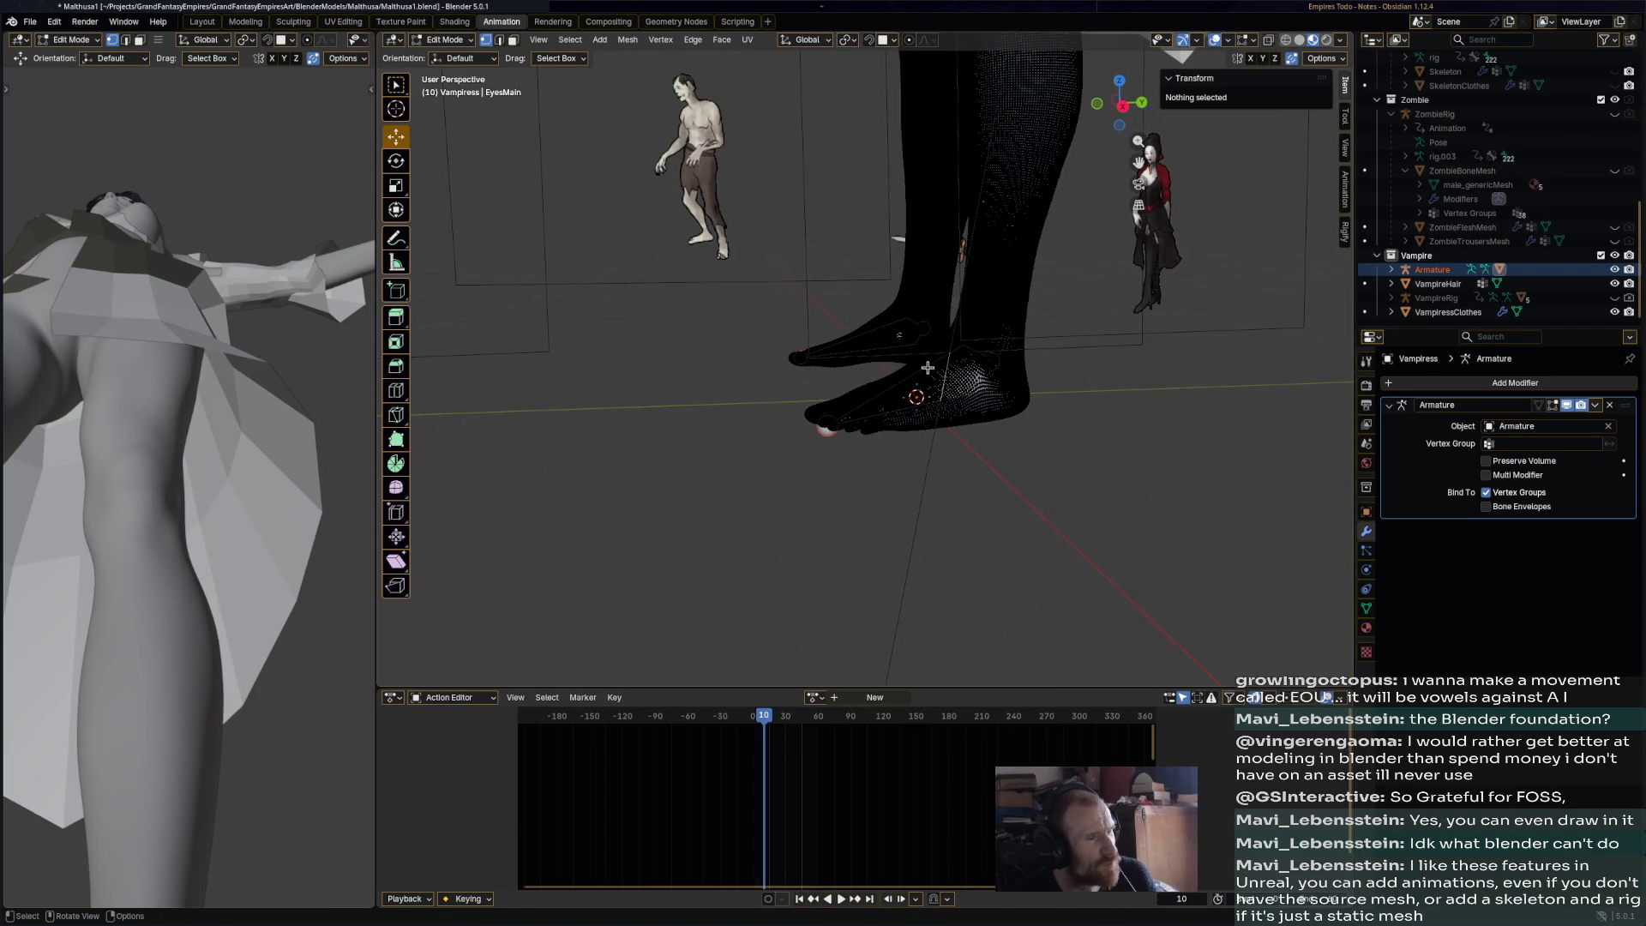
left_click(470, 39)
left_click(448, 57)
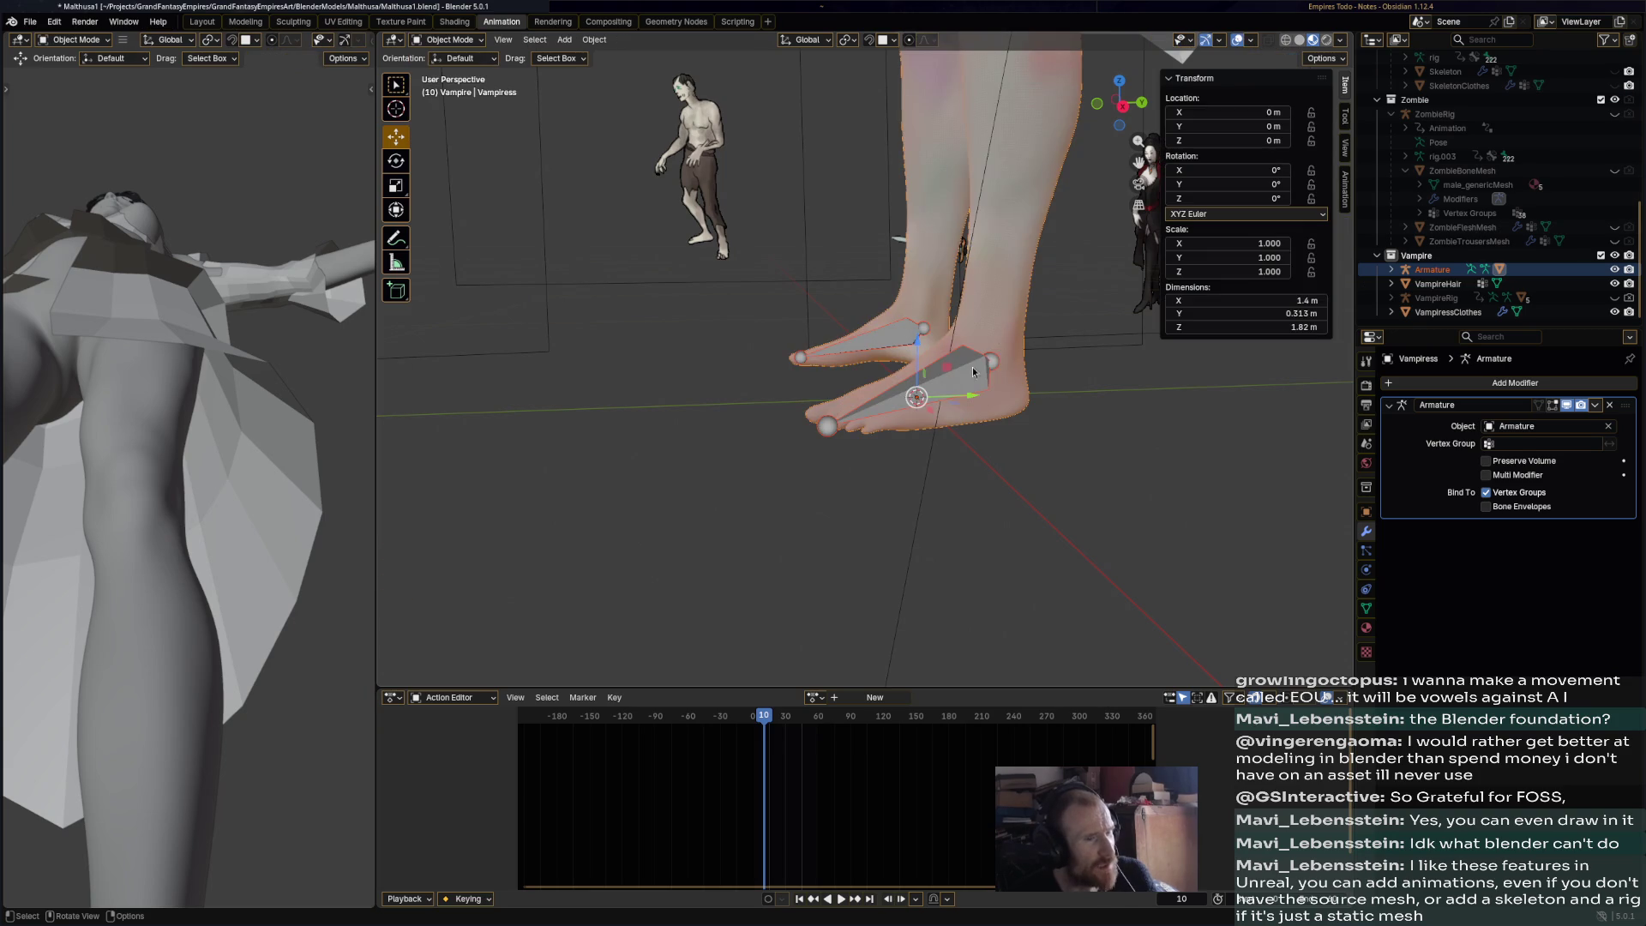
left_click(980, 371)
middle_click_drag(997, 358, 985, 373)
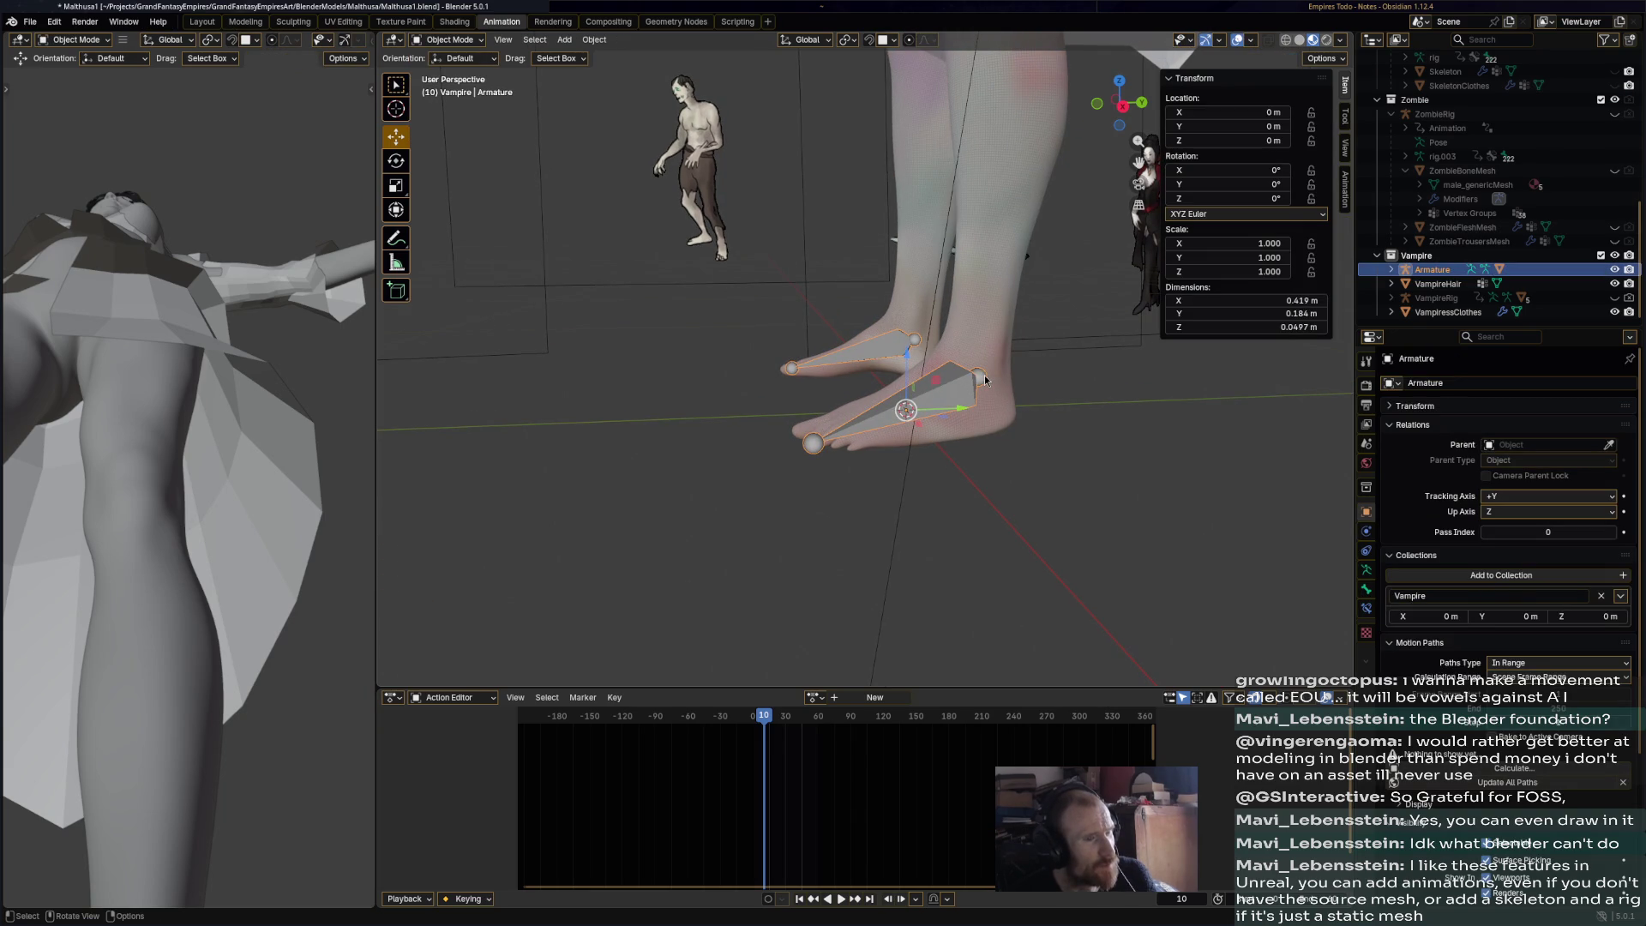
left_click(454, 39)
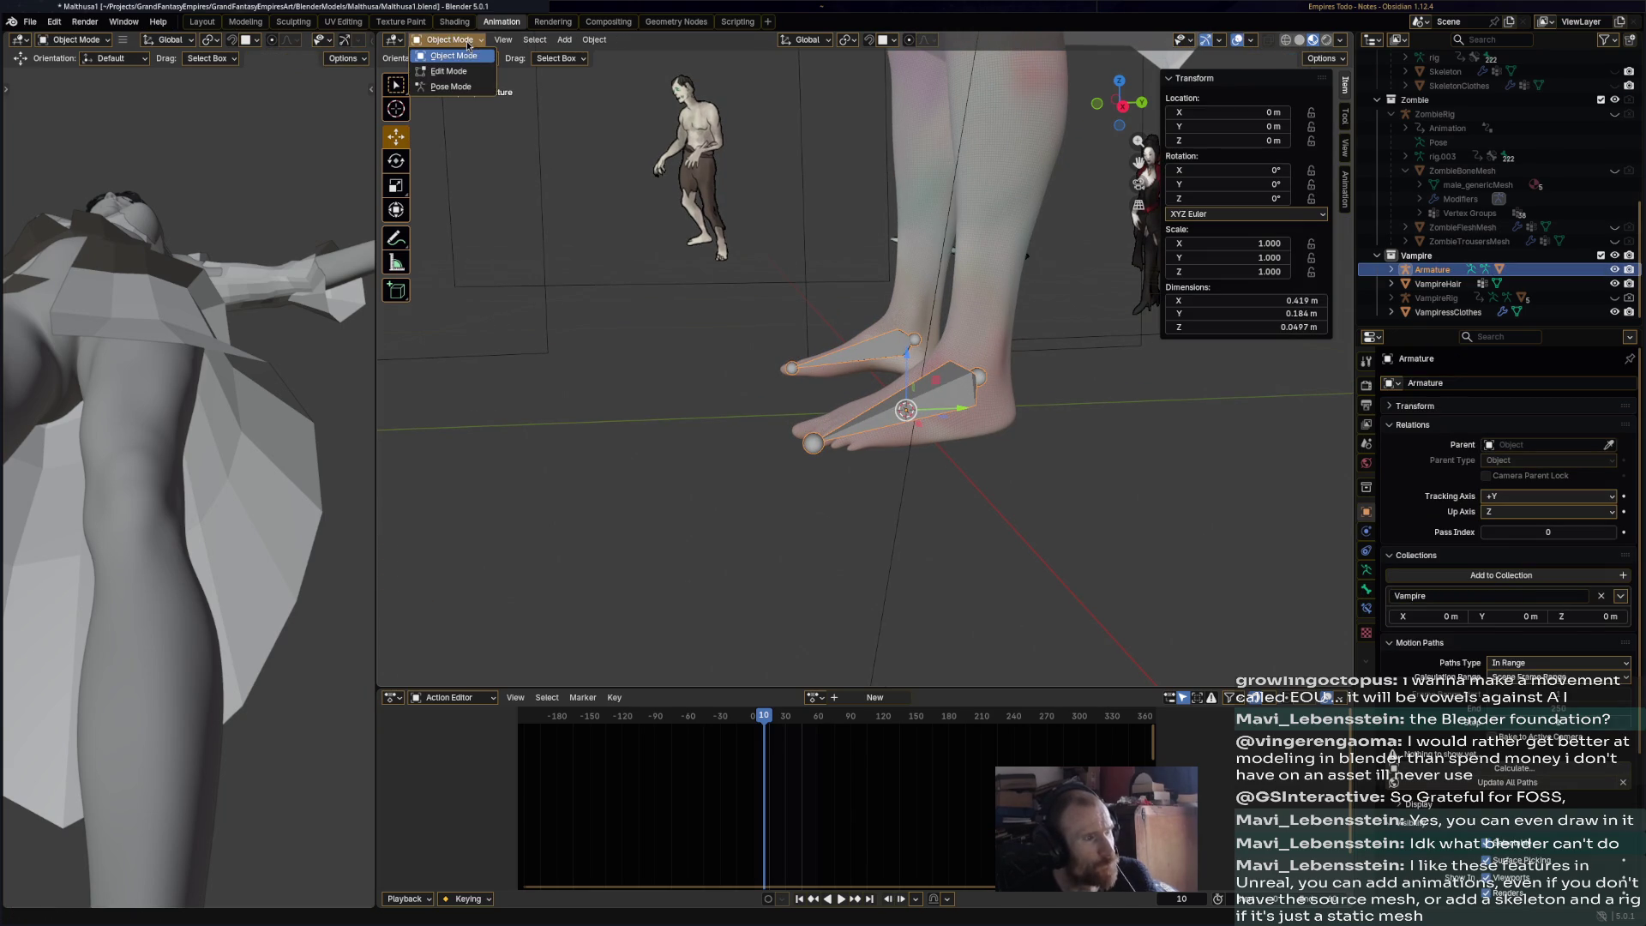
left_click(470, 73)
- Rotate the right foot bone and extrude shin bones upward from both ankles
left_click(984, 375)
key("r")
left_click(995, 233)
key("shift+e")
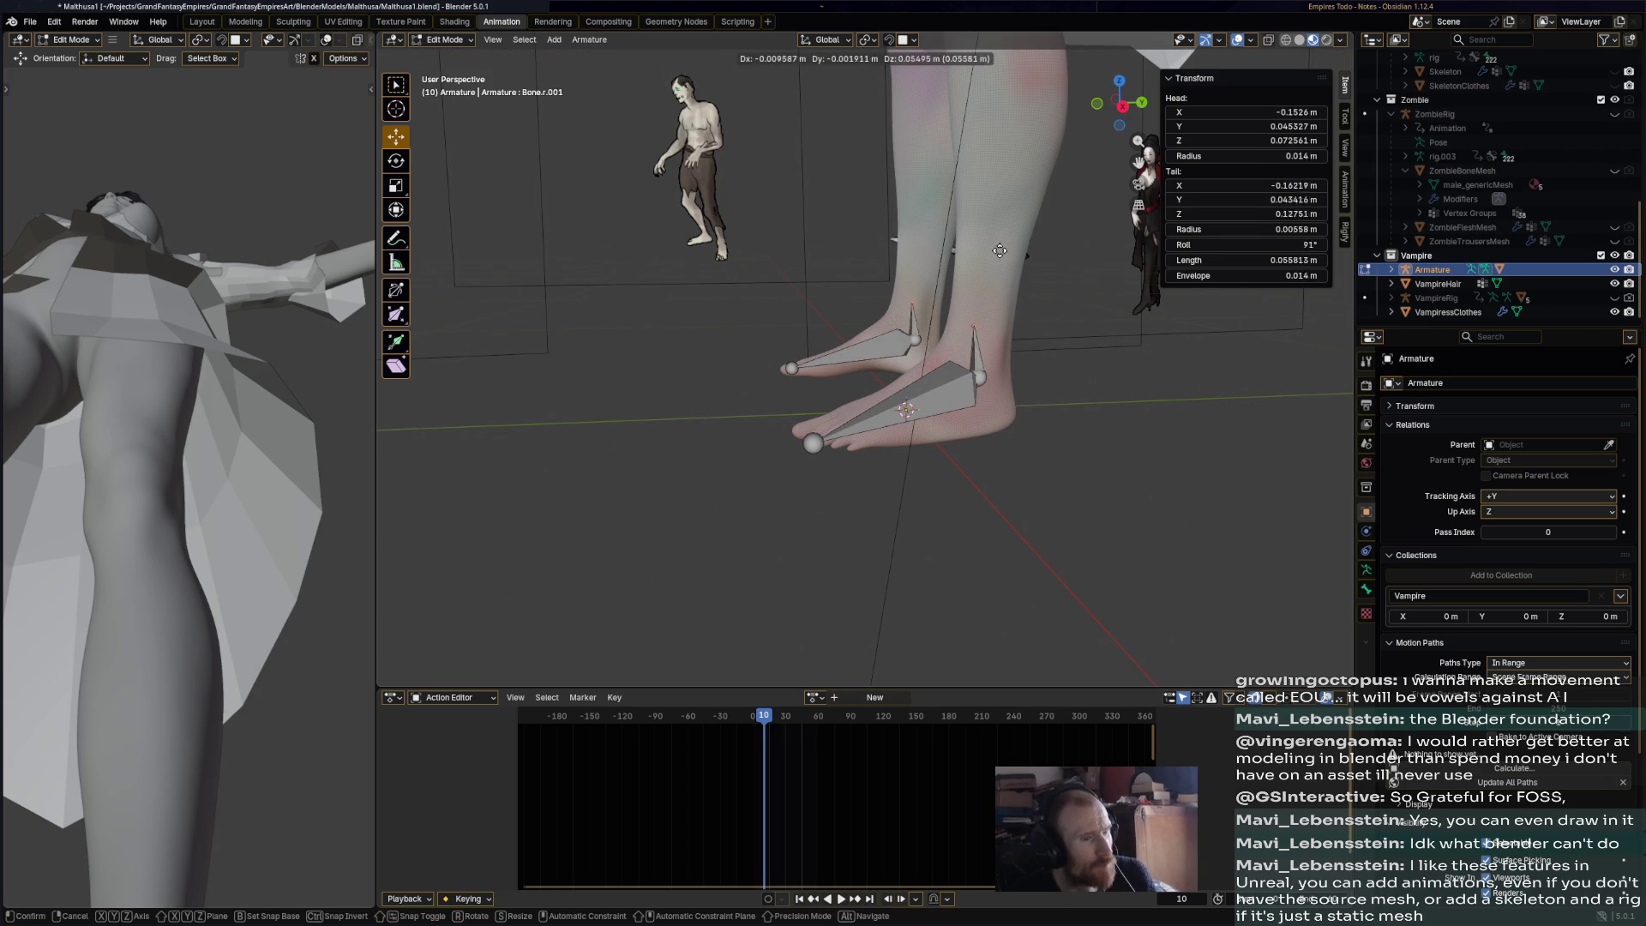
left_click(1000, 133)
mouse_move(999, 133)
middle_mouse_down()
mouse_move(1041, 279)
mouse_move(1085, 265)
middle_mouse_up()
- Adjust both shin bone tips slightly and save Malthusa1.blend
left_click(936, 205)
left_click_drag(937, 205, 953, 209)
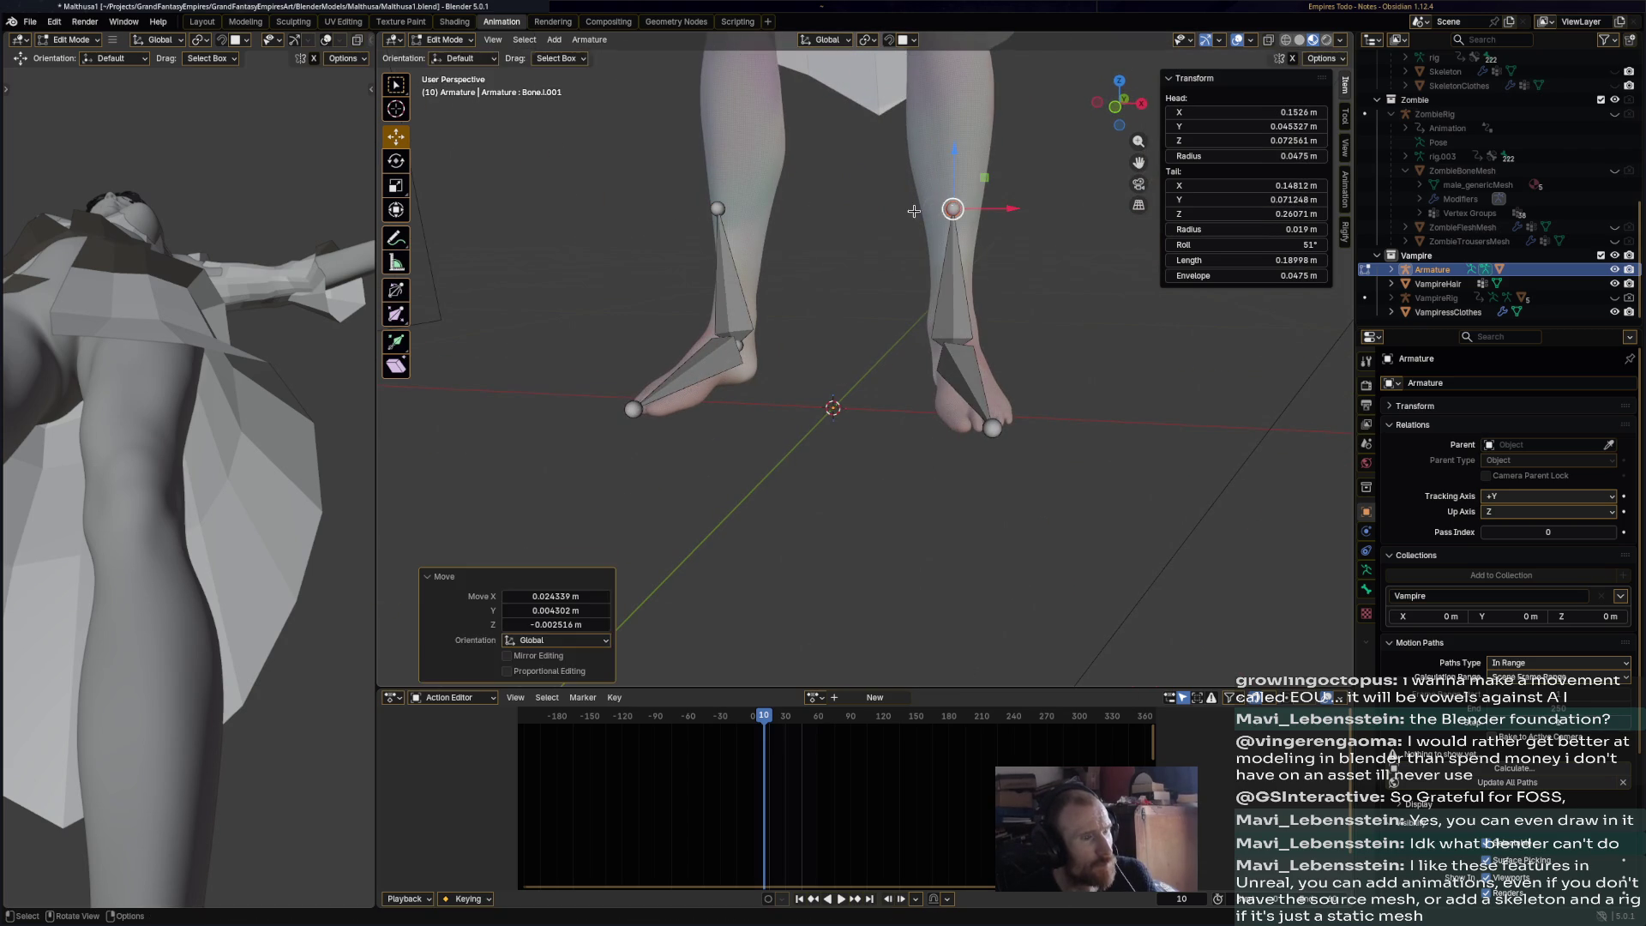
left_click_drag(721, 208, 733, 212)
mouse_move(733, 212)
middle_mouse_down()
mouse_move(825, 296)
mouse_move(1031, 358)
middle_mouse_up()
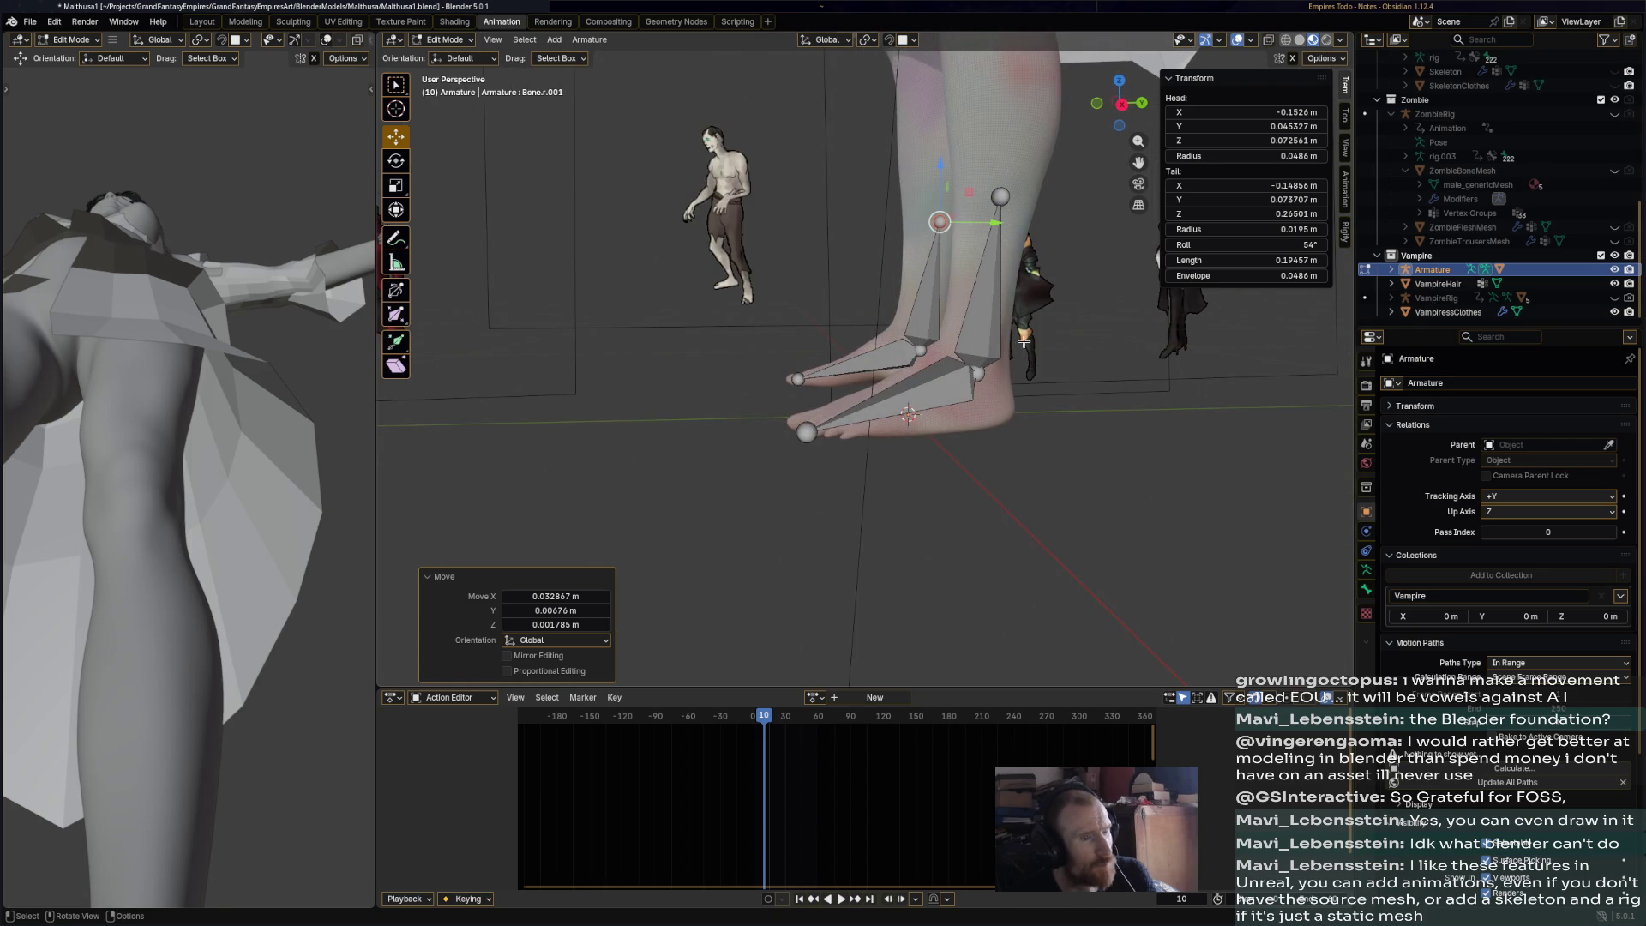
key("ctrl+s")
- Deselect the bones, leave armature Edit Mode, and select the vampire body mesh
left_click(988, 398)
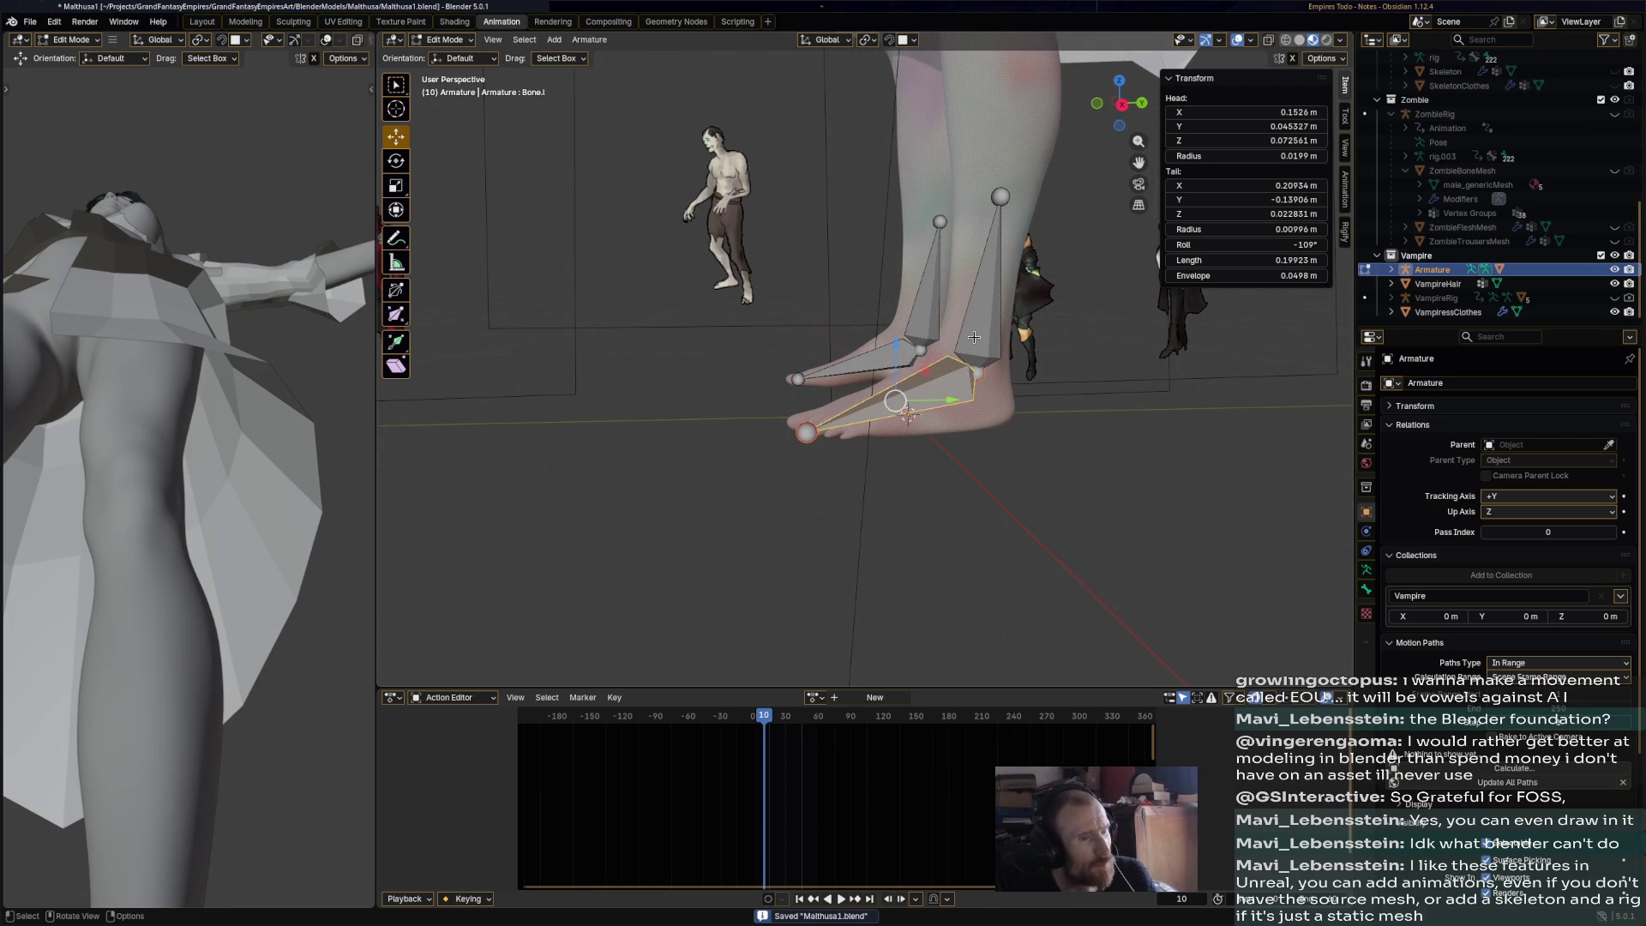
left_click(463, 40)
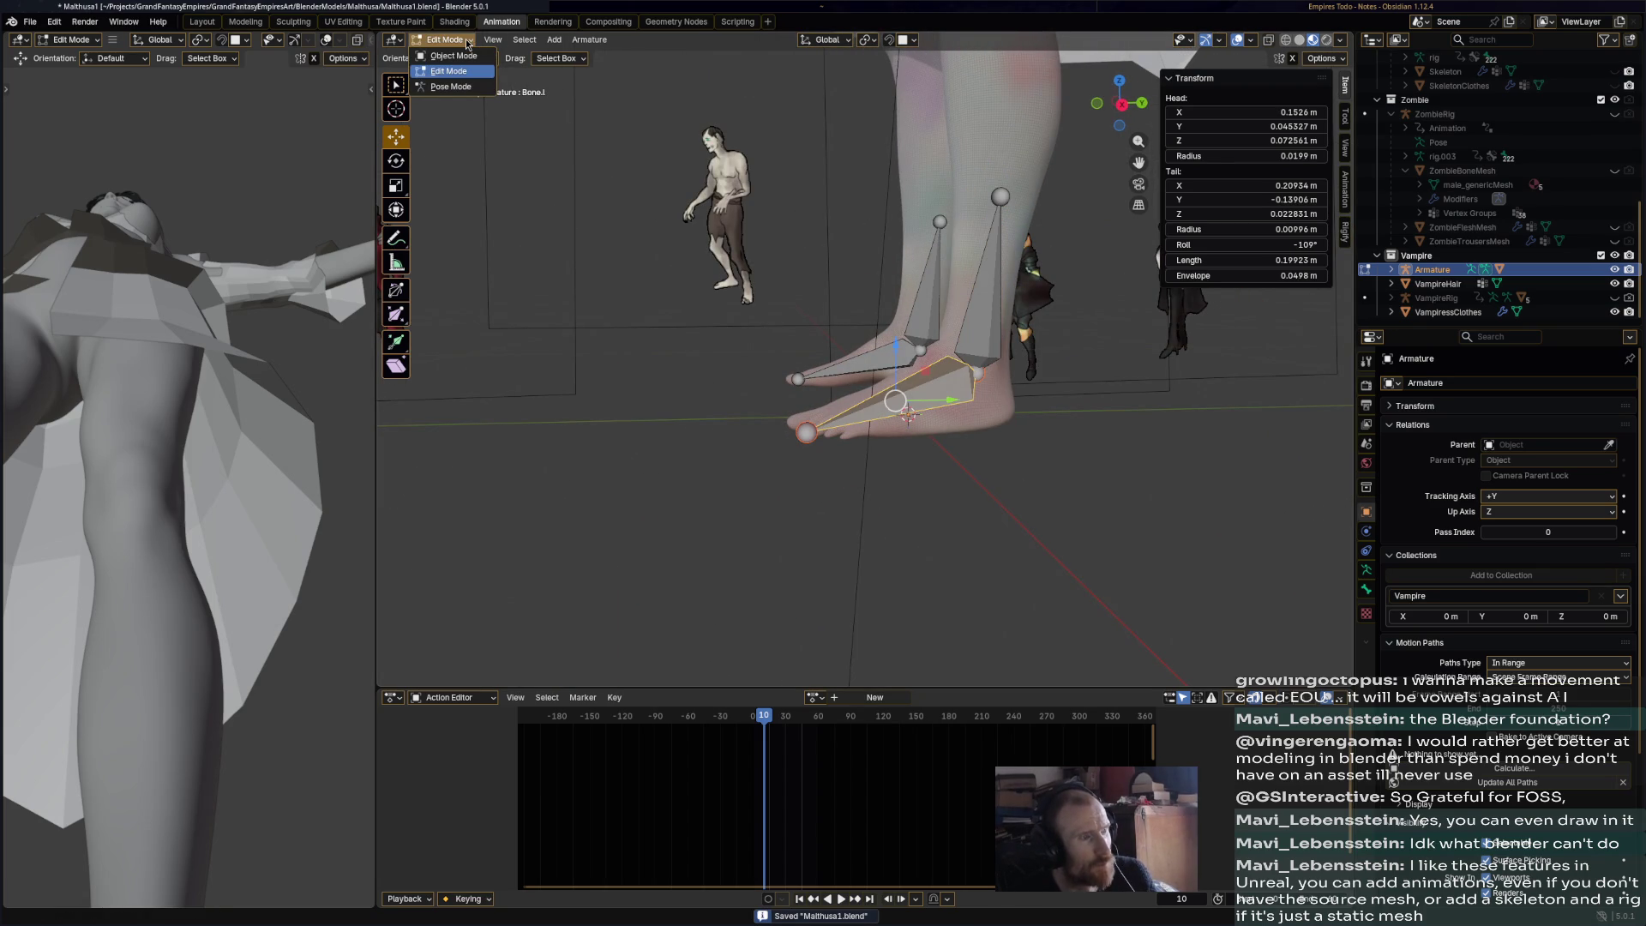
left_click(972, 233)
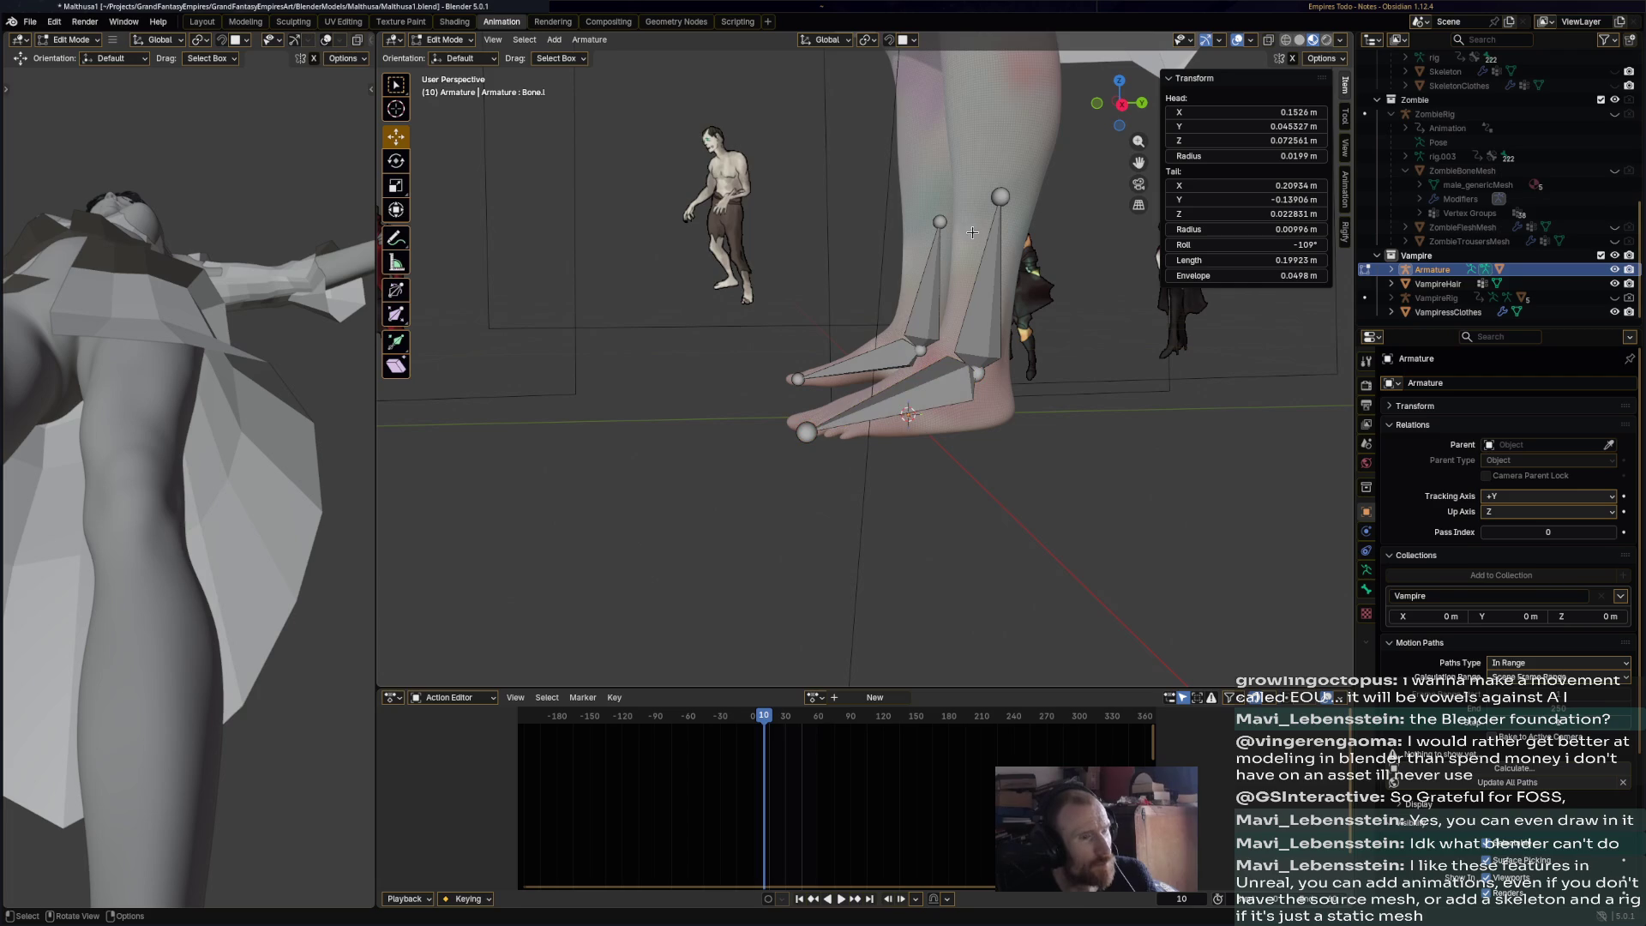
key("Tab")
left_click(971, 230)
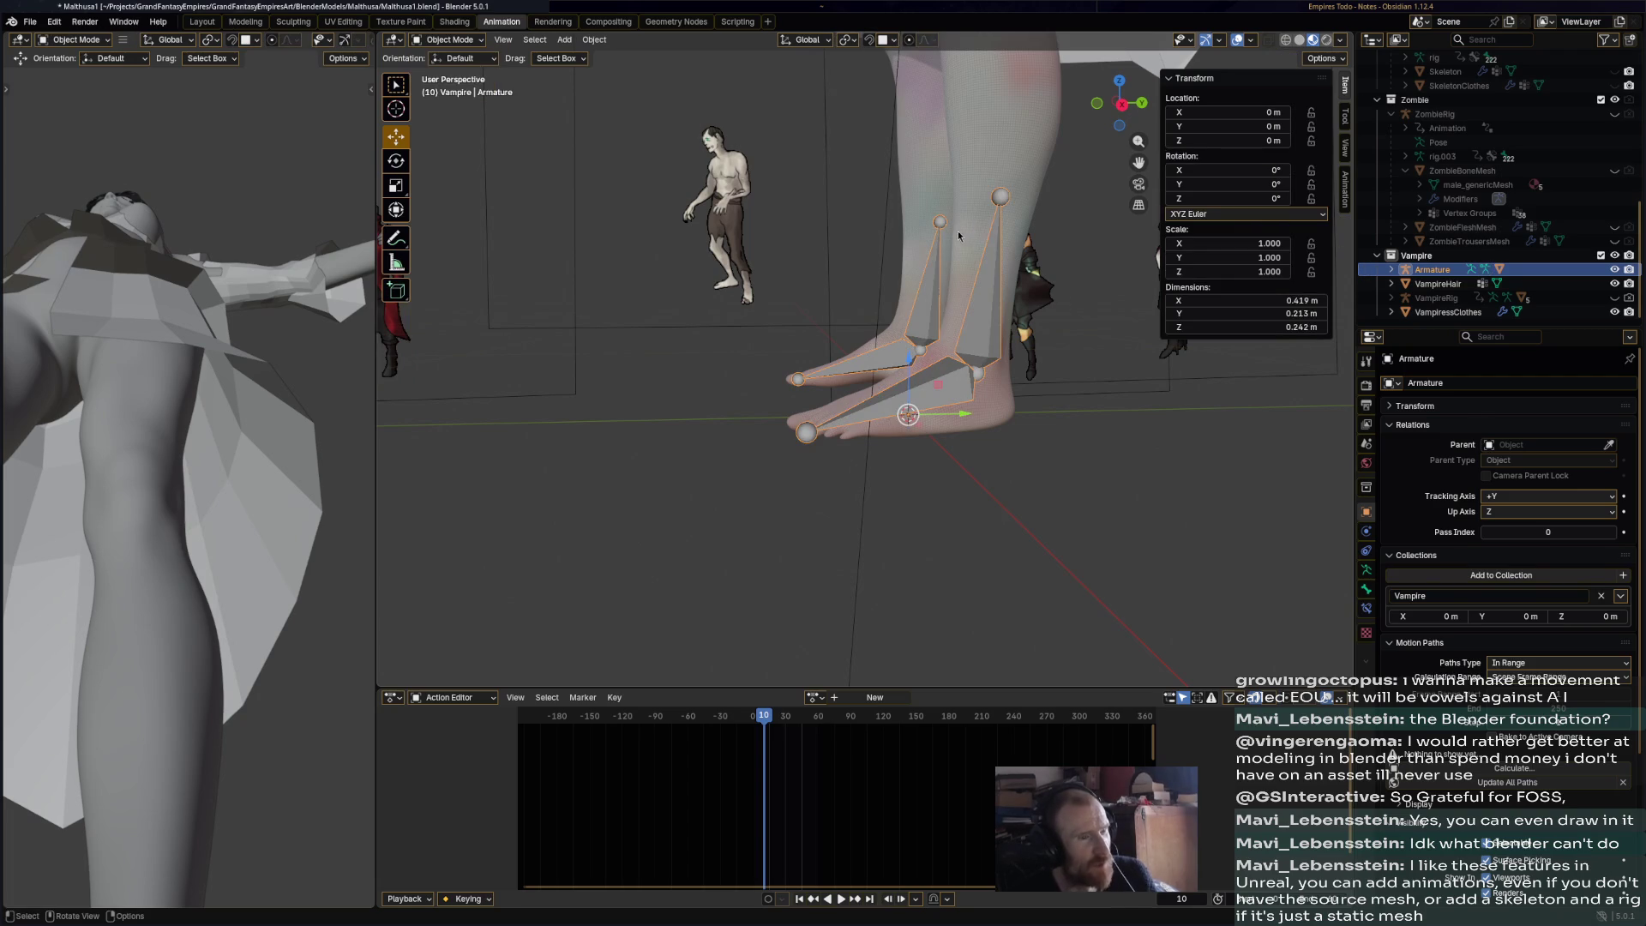
- Select the armature, then the body mesh, and switch the mesh into Weight Paint mode
left_click(909, 342)
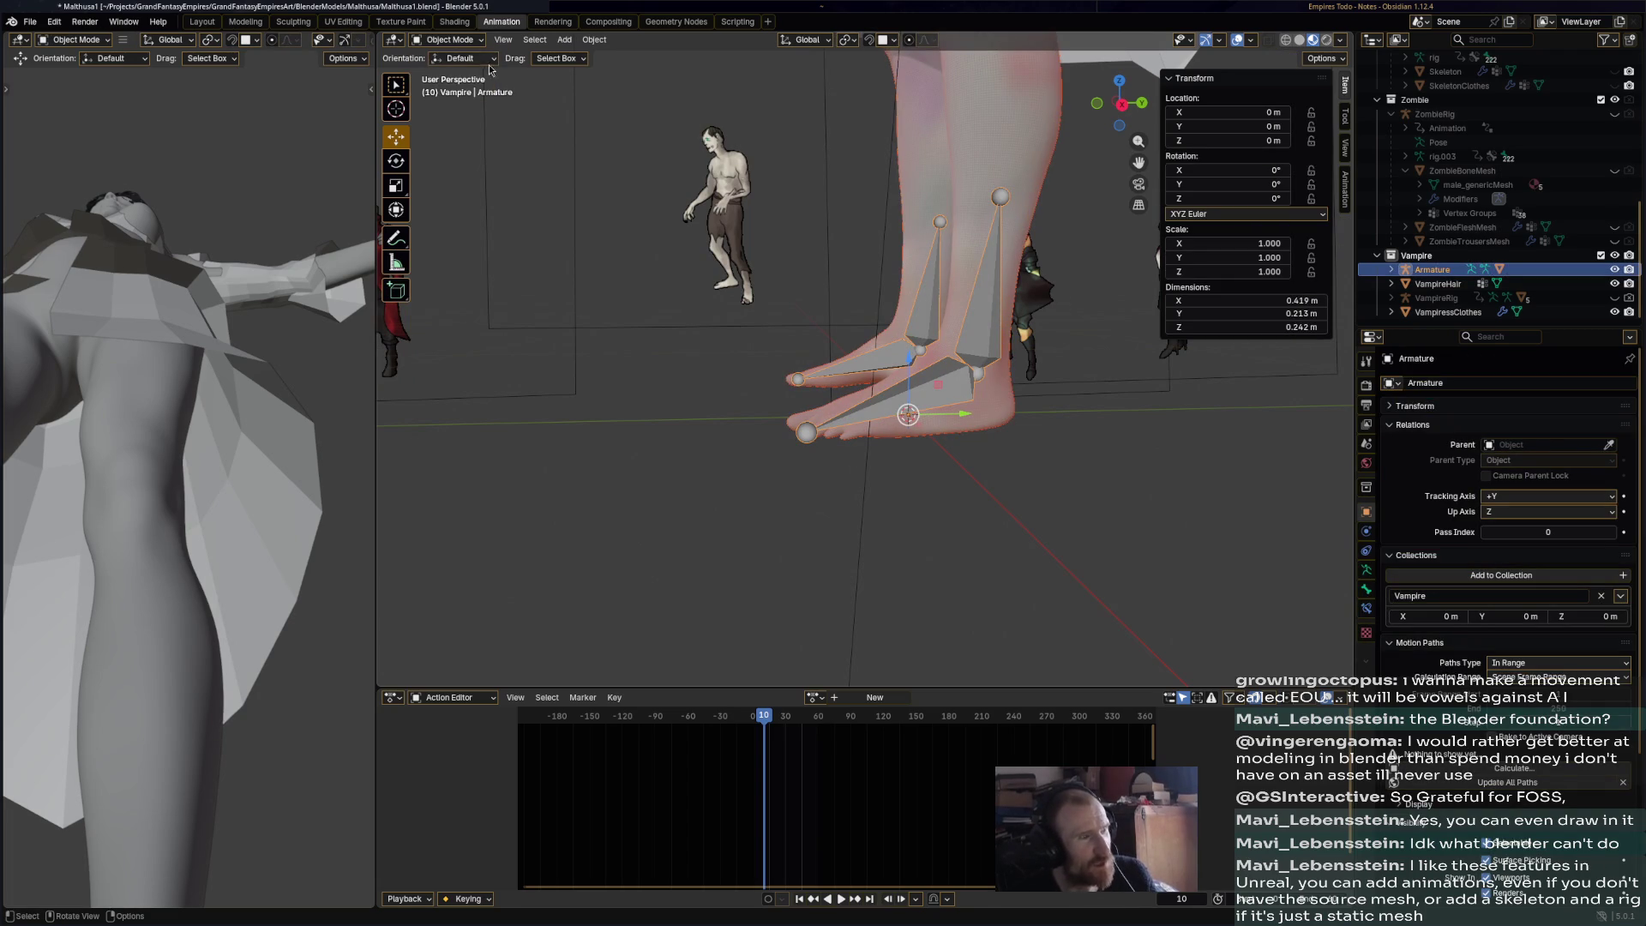
left_click(470, 40)
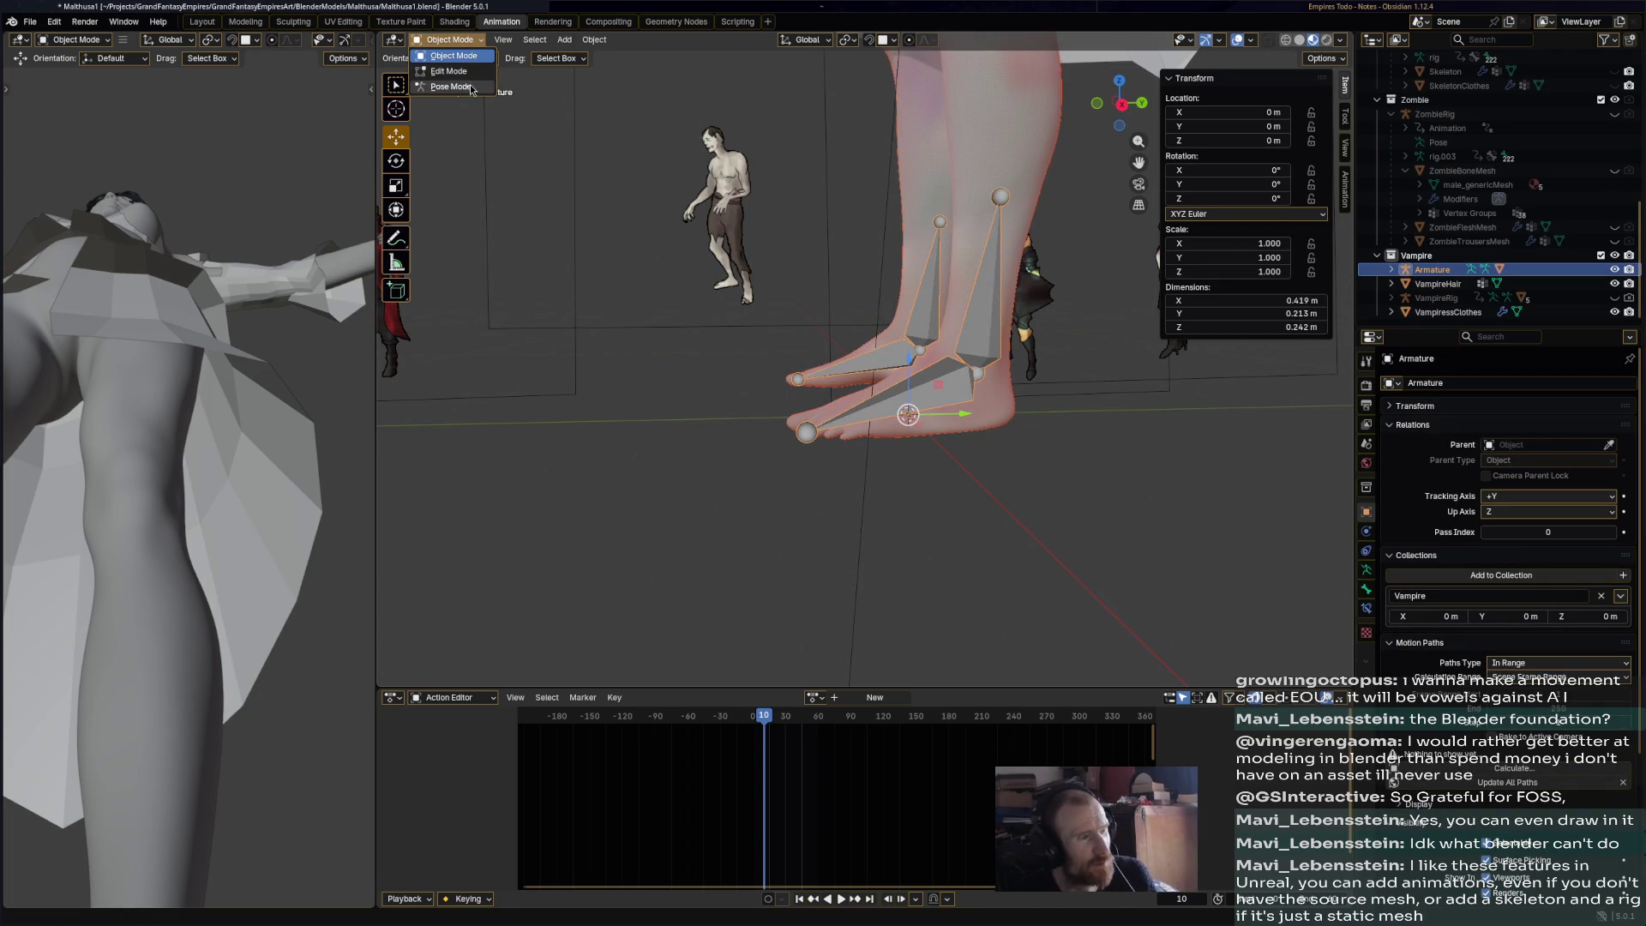
left_click(1027, 213, "shift")
left_click(448, 40)
left_click(451, 116)
- Make the second foot's bone the active bone for painting, rather than the shin bone
middle_click_drag(1051, 334, 926, 420)
scroll(926, 420, "up", 4)
scroll(926, 420, "down", 2)
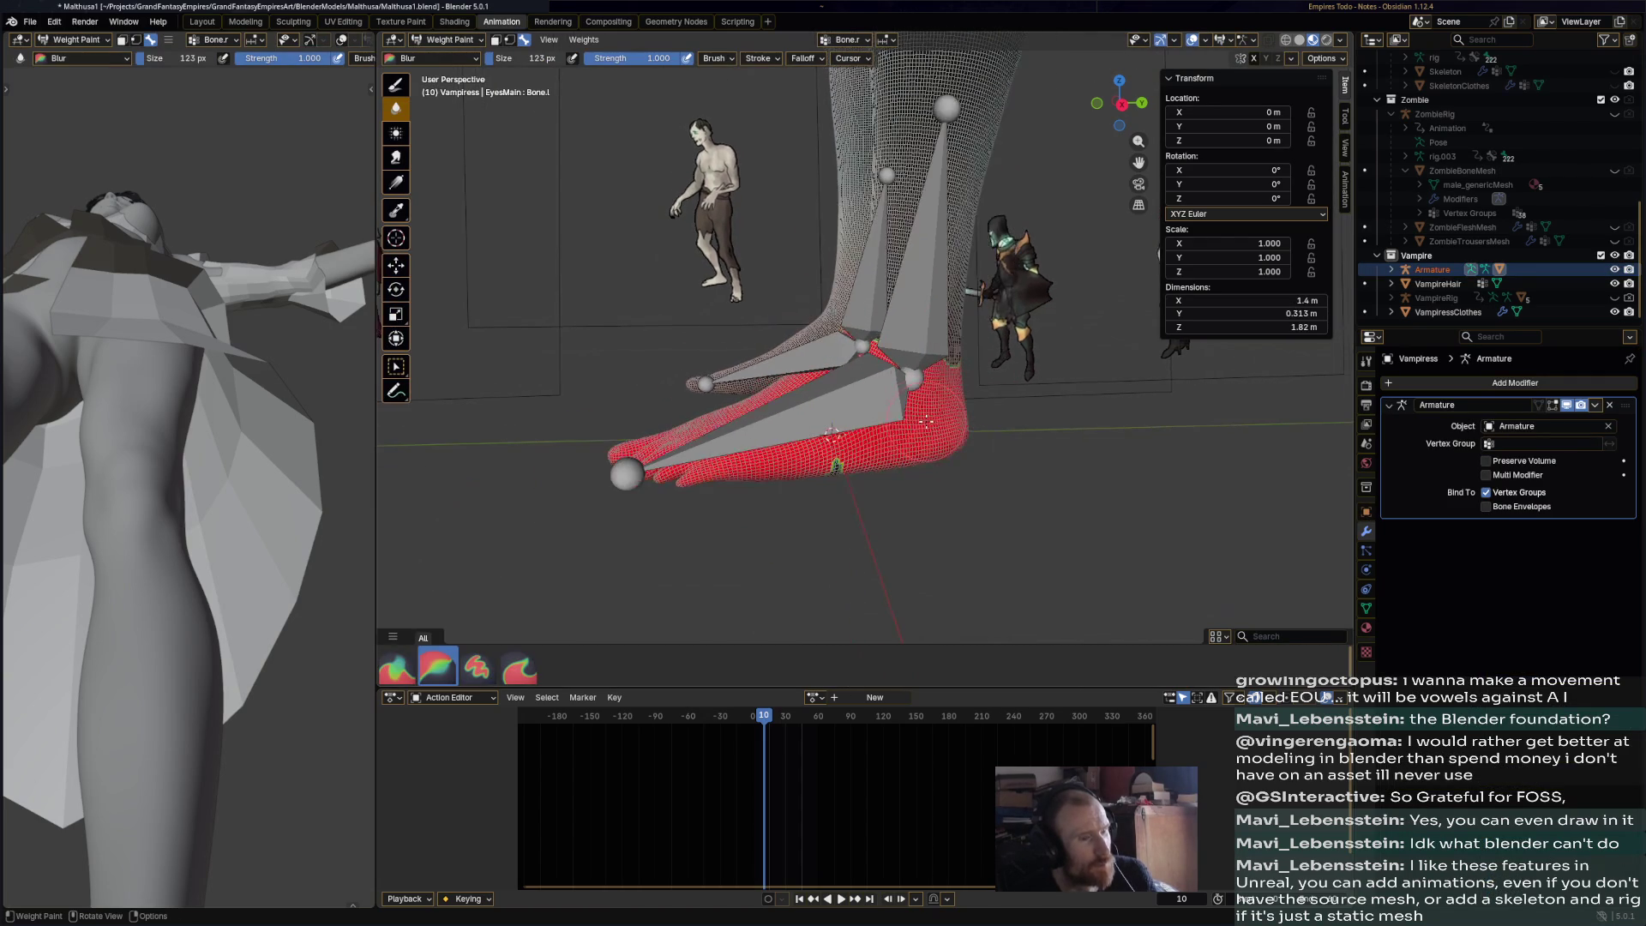
left_click(864, 410, "ctrl")
left_click(890, 375, "ctrl")
left_click(875, 386, "ctrl")
left_click(862, 399, "ctrl")
left_click(853, 407, "ctrl")
left_click(846, 415, "ctrl")
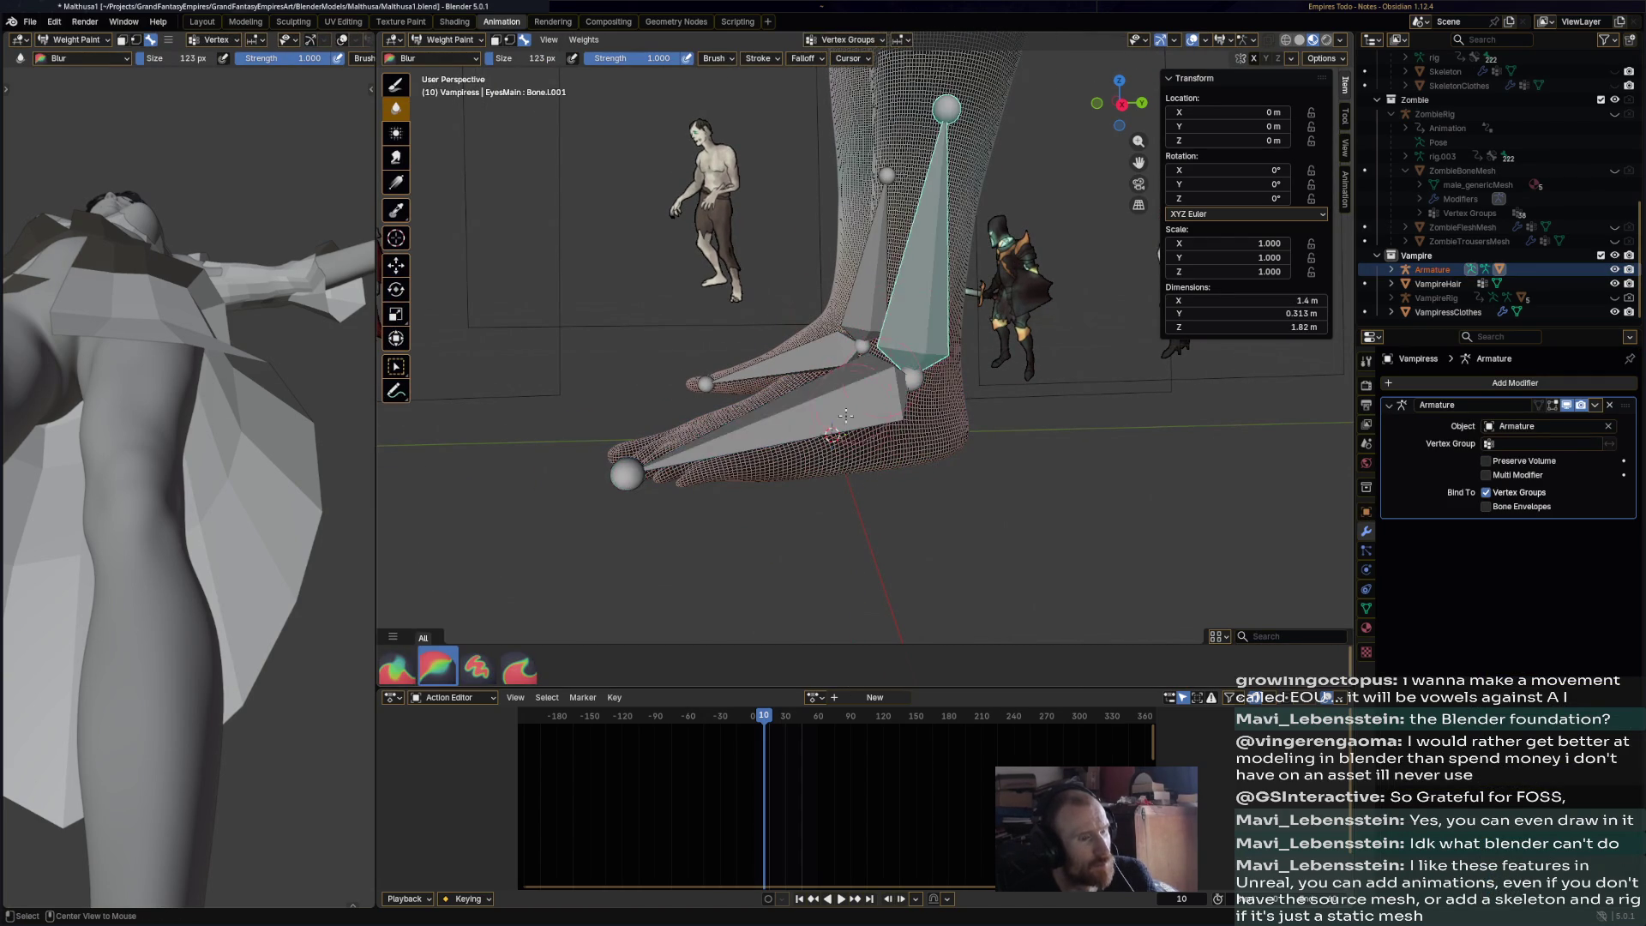
left_click(849, 410, "ctrl")
left_click(853, 404, "ctrl")
left_click(857, 398, "ctrl")
left_click(864, 390, "ctrl")
left_click(872, 380, "ctrl")
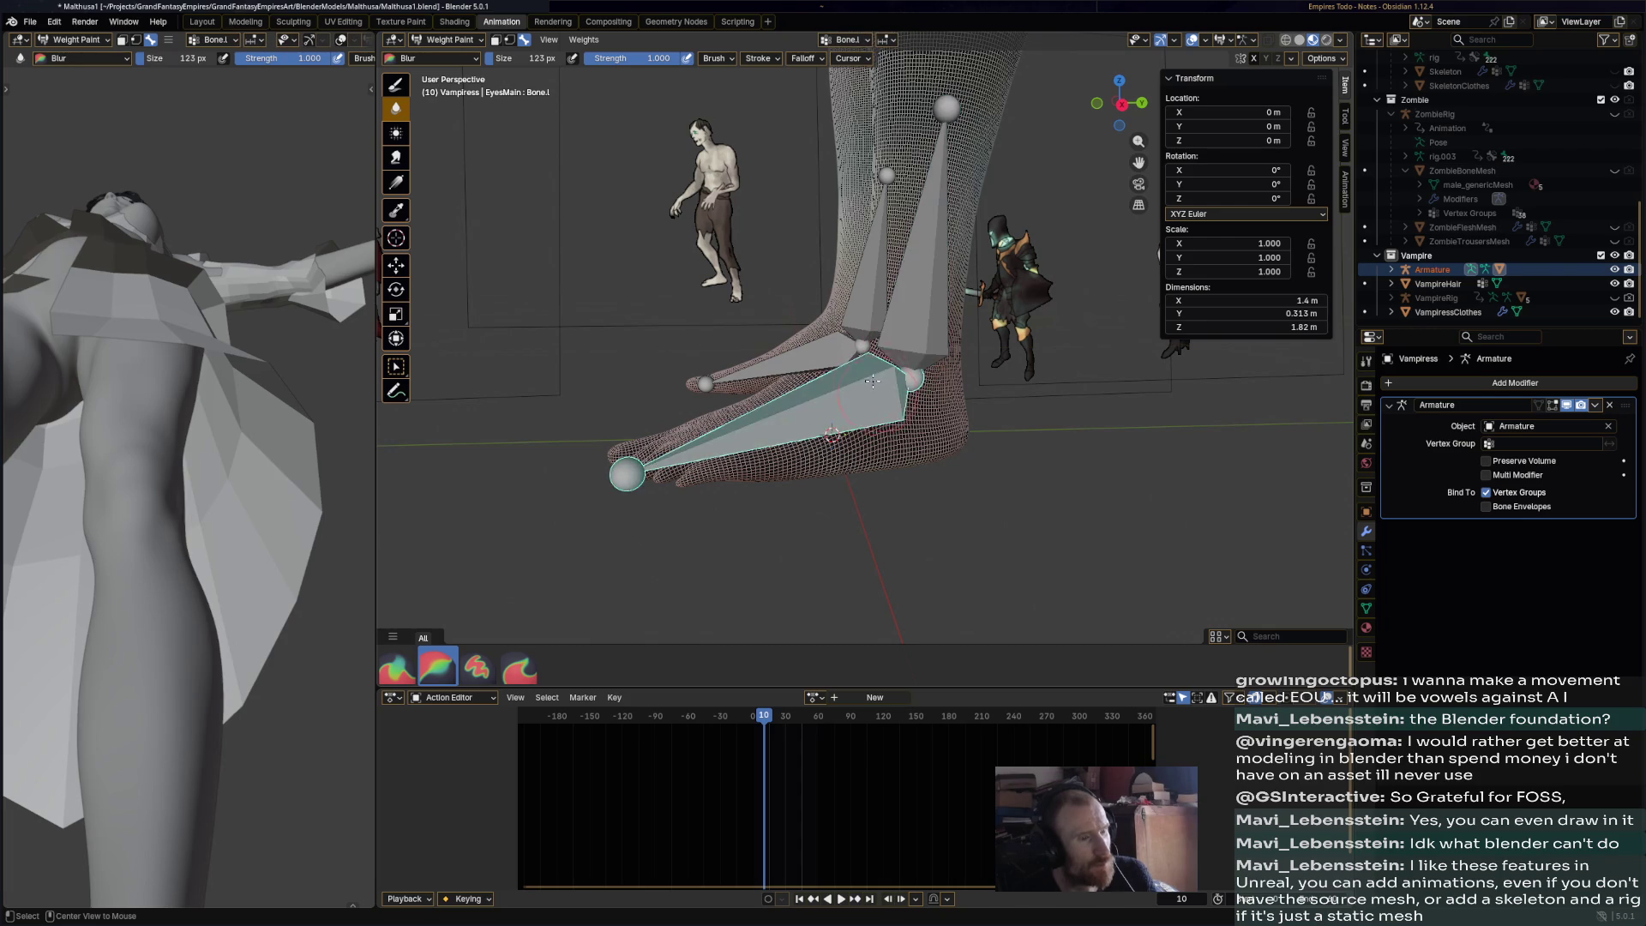
- Blur the foot bone's weights over the foot's underside and along its length
middle_click_drag(872, 380, 861, 442)
mouse_move(862, 442)
left_mouse_down()
mouse_move(806, 467)
mouse_move(914, 441)
mouse_move(860, 474)
left_mouse_up()
middle_click_drag(860, 474, 1015, 434)
mouse_move(992, 399)
left_mouse_down()
mouse_move(1055, 480)
mouse_move(1063, 528)
mouse_move(1012, 541)
left_mouse_up()
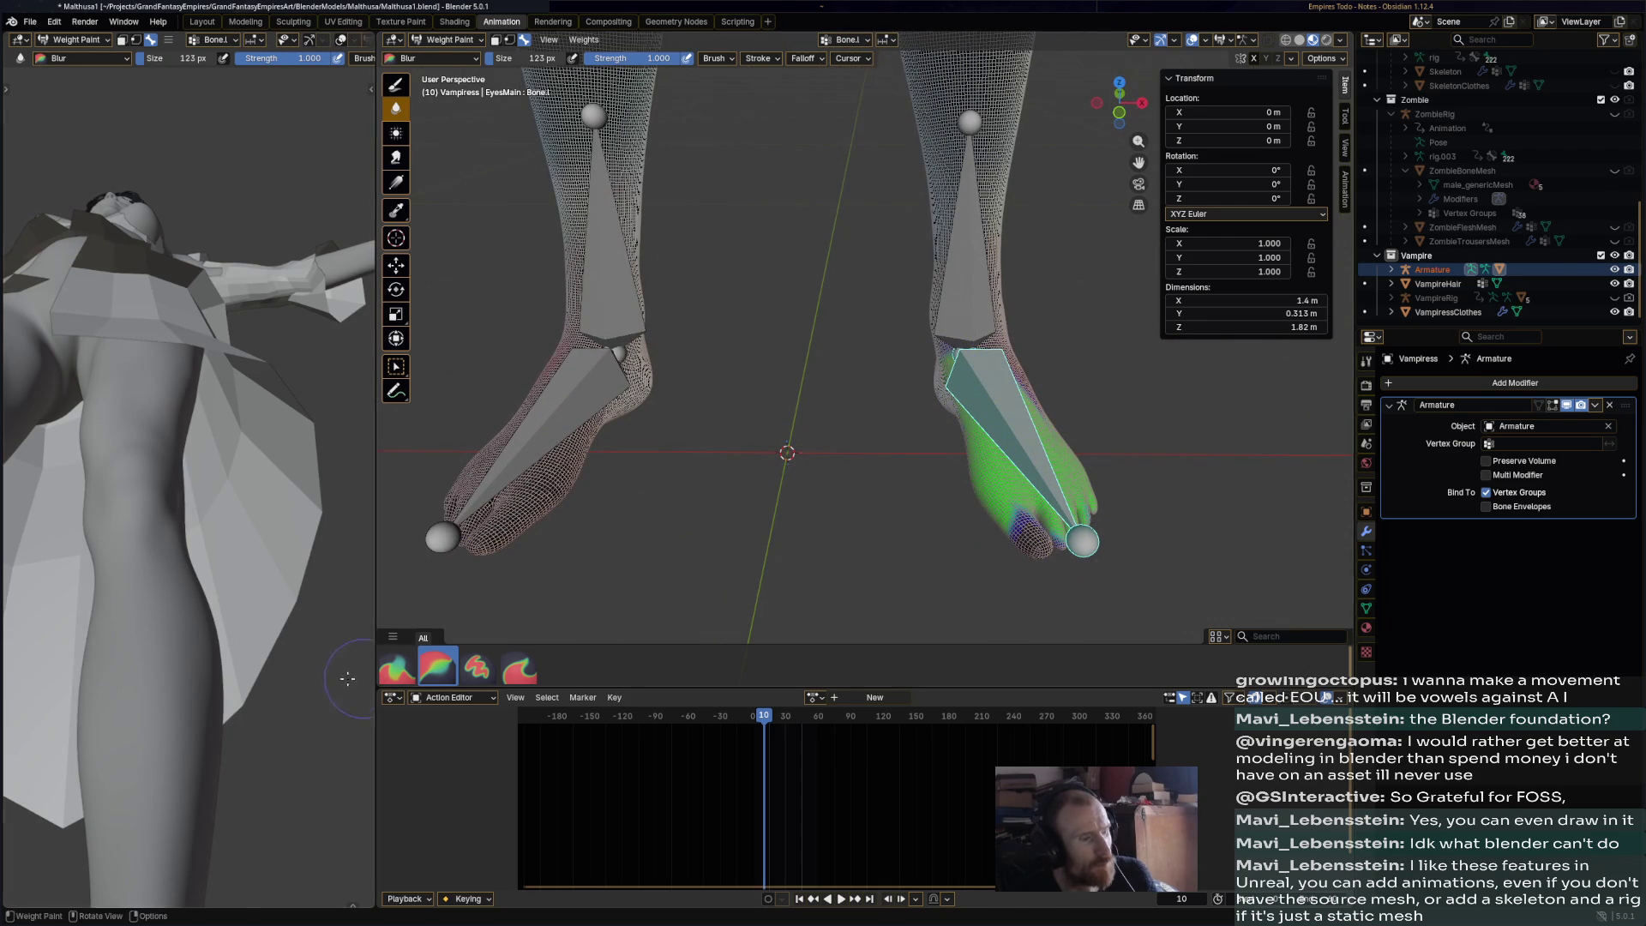
- Use the Paint brush to give the foot, toe tips and heel full 1.000 weight
left_click(477, 667)
mouse_move(1032, 436)
left_mouse_down()
mouse_move(952, 403)
mouse_move(1003, 557)
mouse_move(1084, 483)
left_mouse_up()
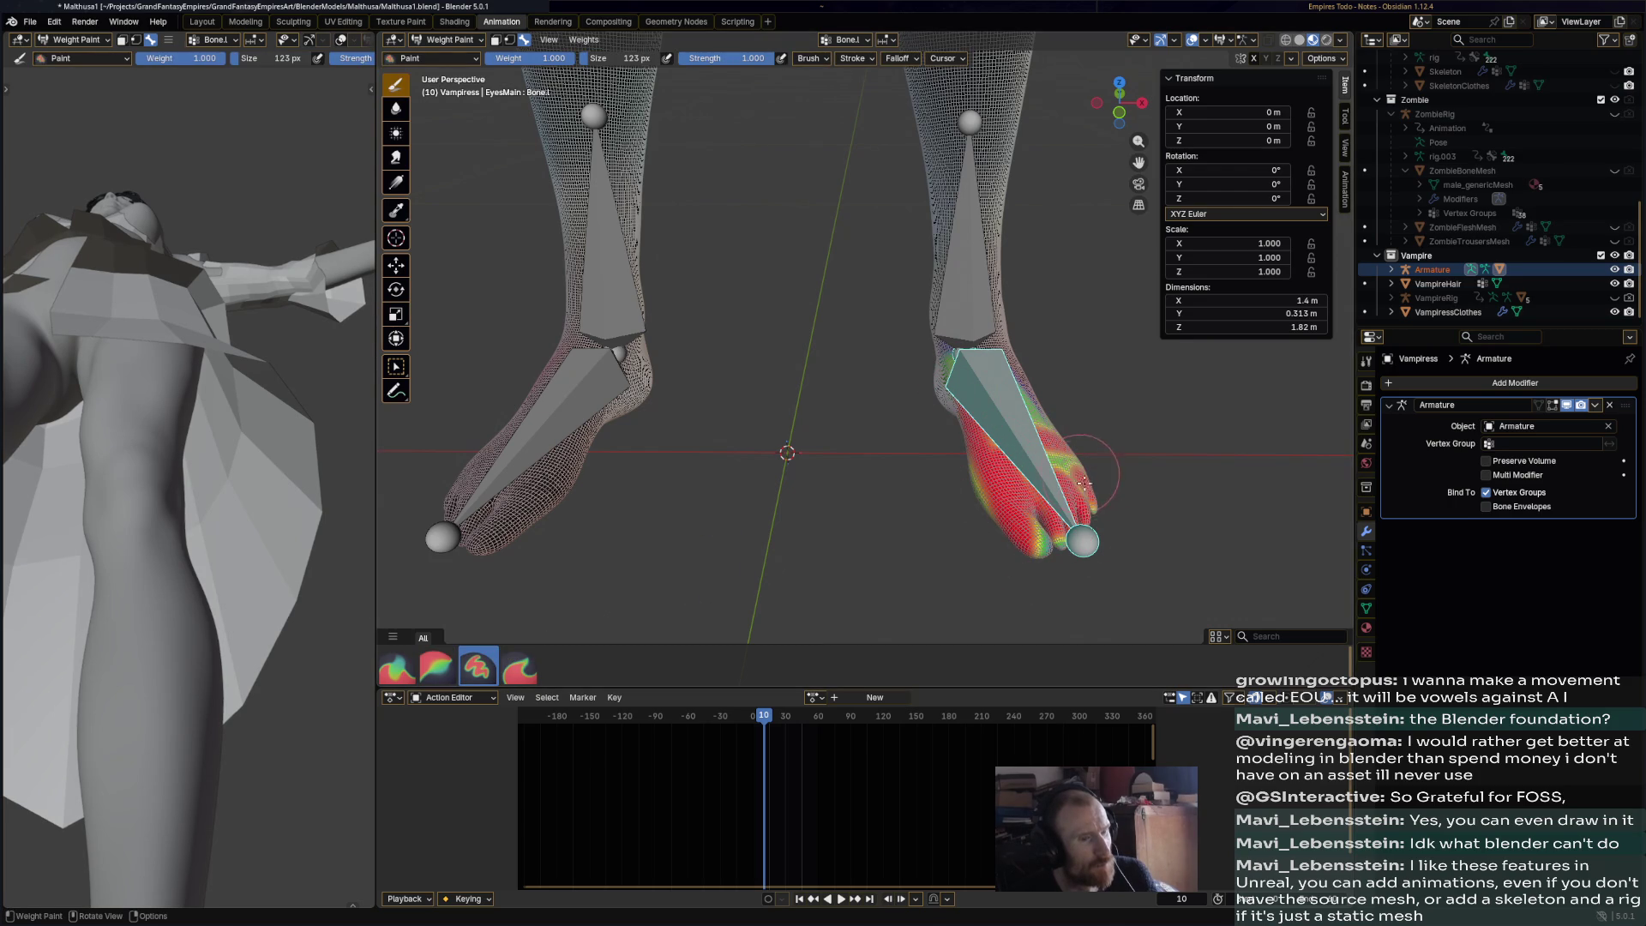
left_click_drag(1071, 539, 1027, 543)
middle_click_drag(941, 382, 780, 463)
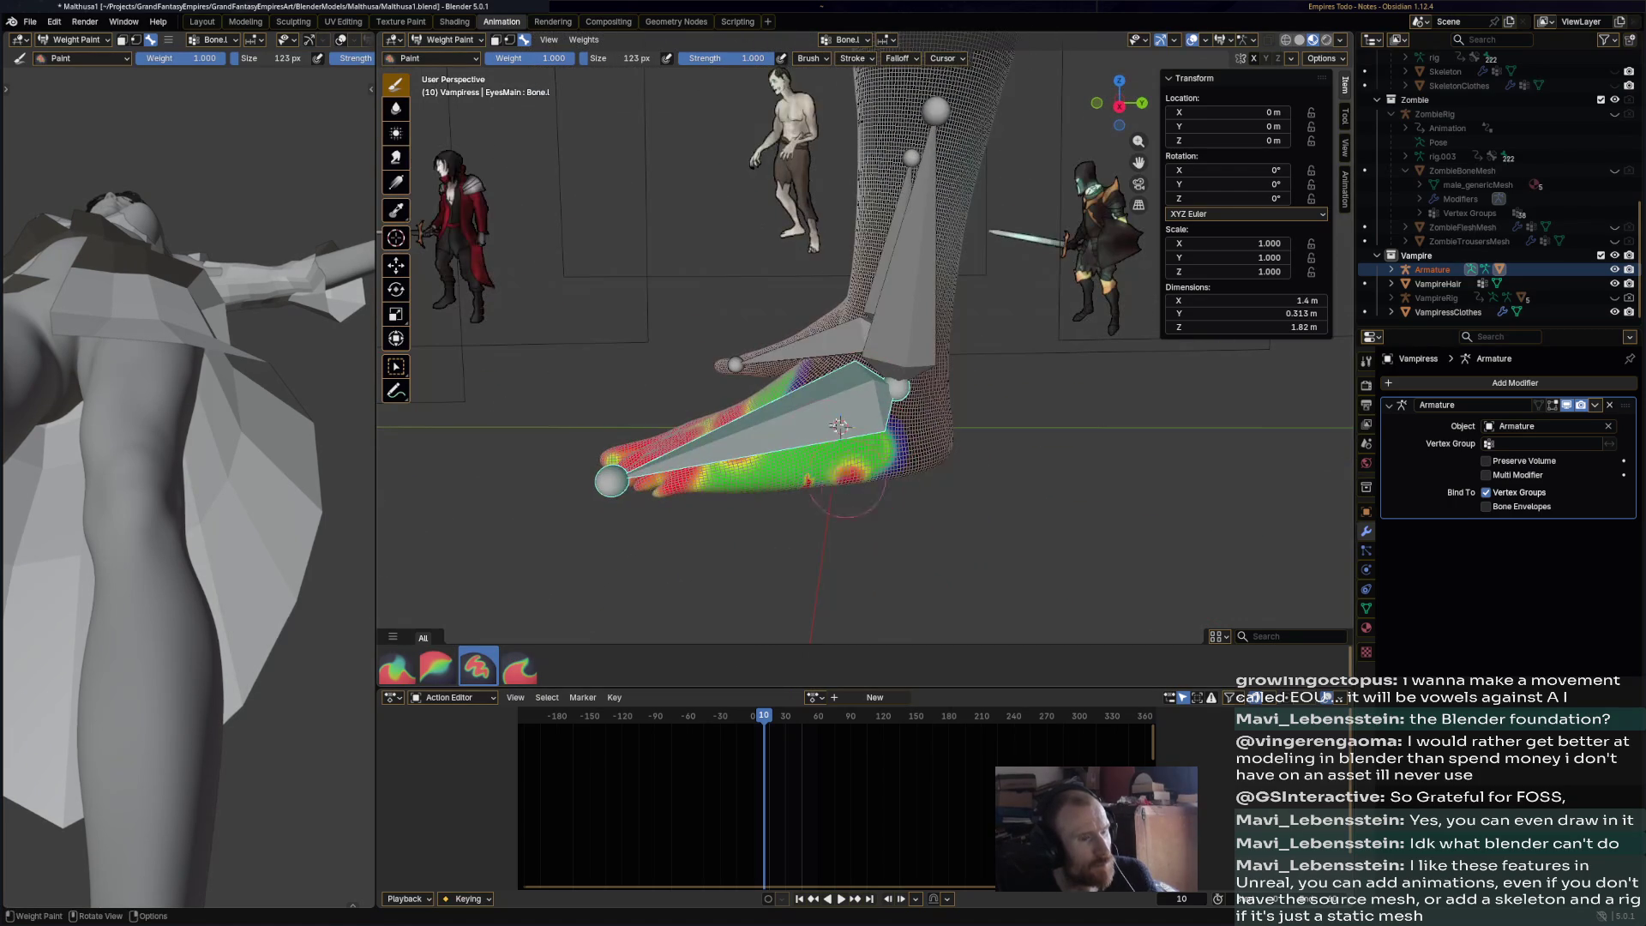
mouse_move(823, 476)
left_mouse_down()
mouse_move(909, 472)
mouse_move(847, 387)
left_mouse_up()
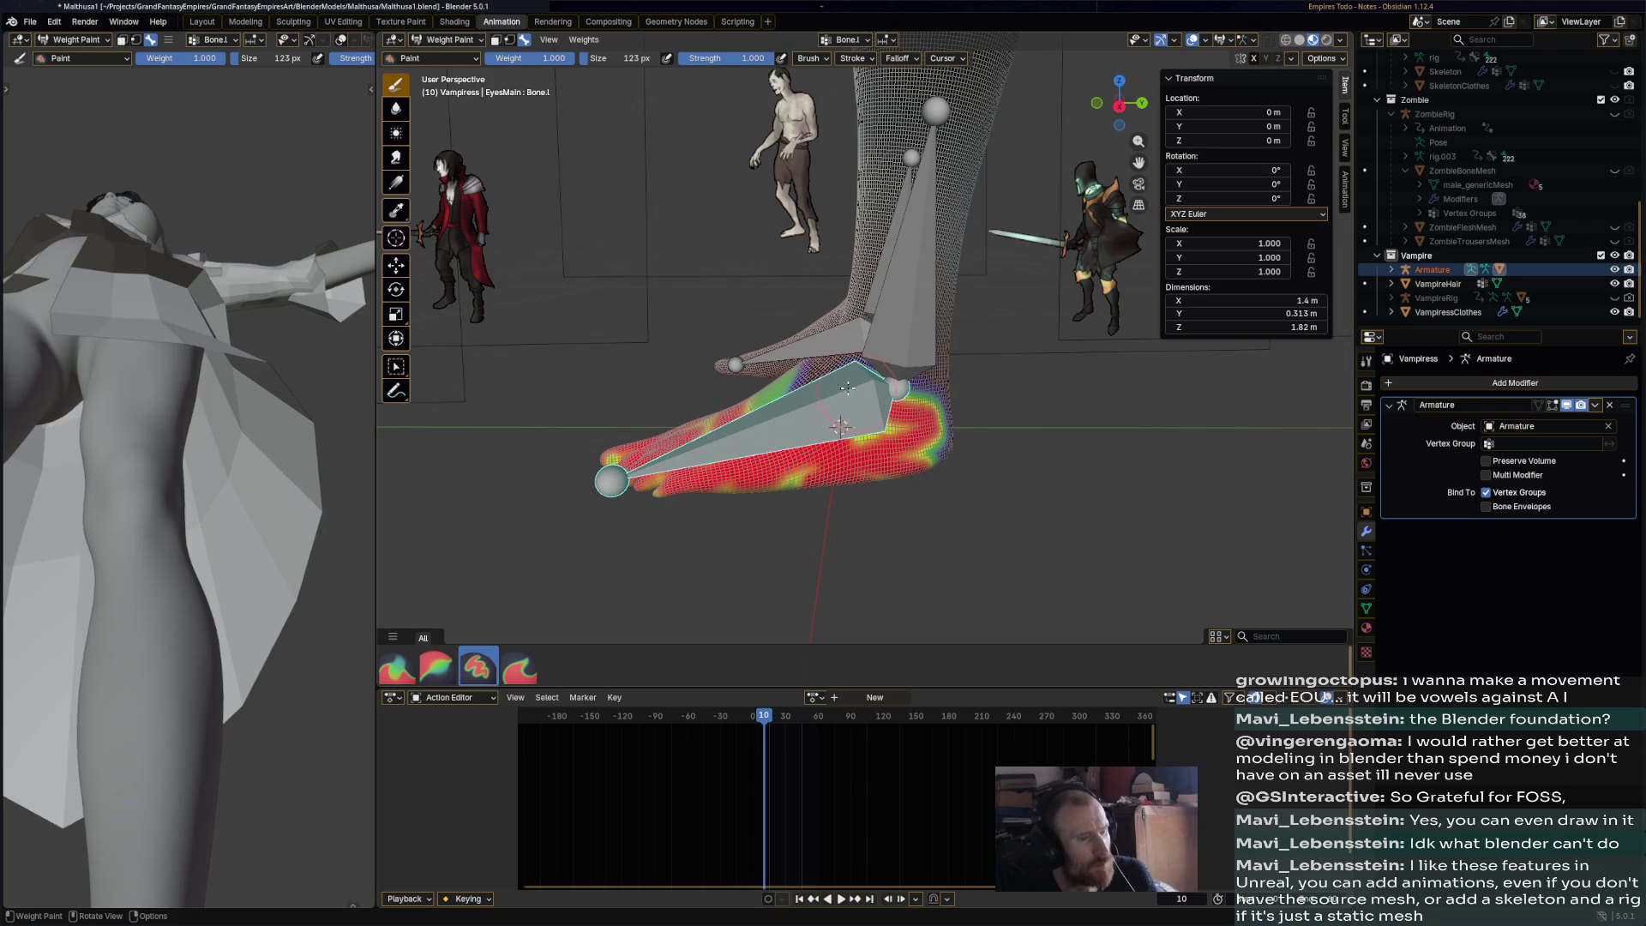
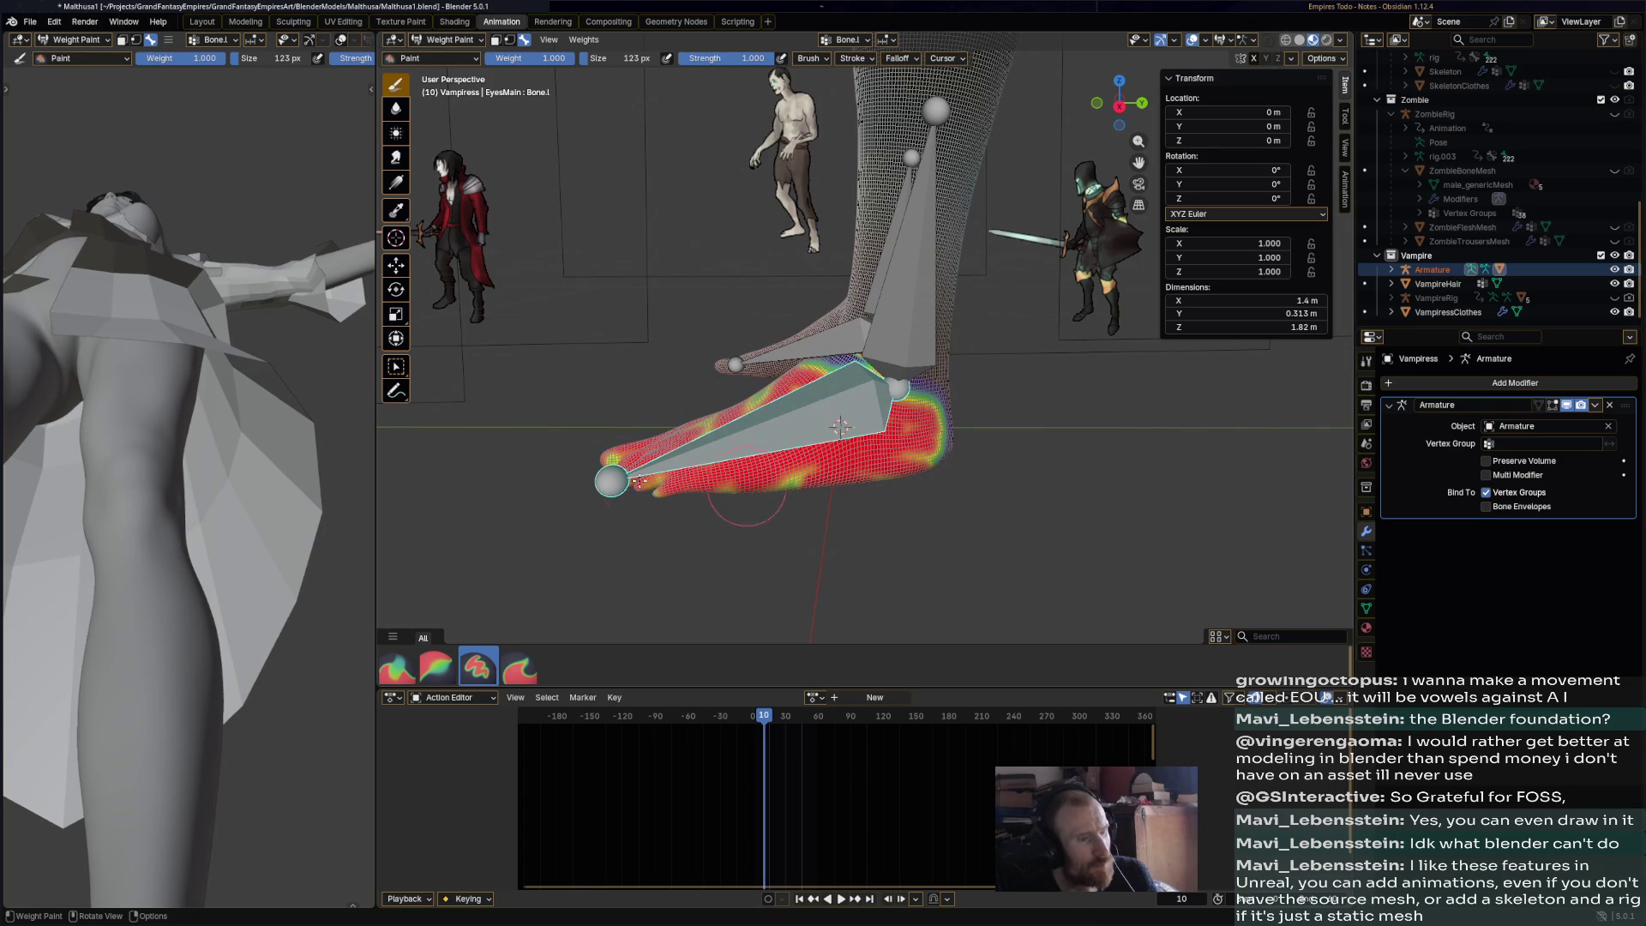
- Paint full weight across the foot's sole and top, then switch to the Blur brush on the shin bone
mouse_move(969, 446)
middle_mouse_down()
mouse_move(755, 403)
mouse_move(772, 351)
mouse_move(756, 288)
middle_mouse_up()
mouse_move(756, 288)
left_mouse_down()
mouse_move(711, 253)
mouse_move(643, 296)
mouse_move(763, 326)
mouse_move(600, 343)
mouse_move(652, 364)
mouse_move(892, 309)
mouse_move(747, 337)
left_mouse_up()
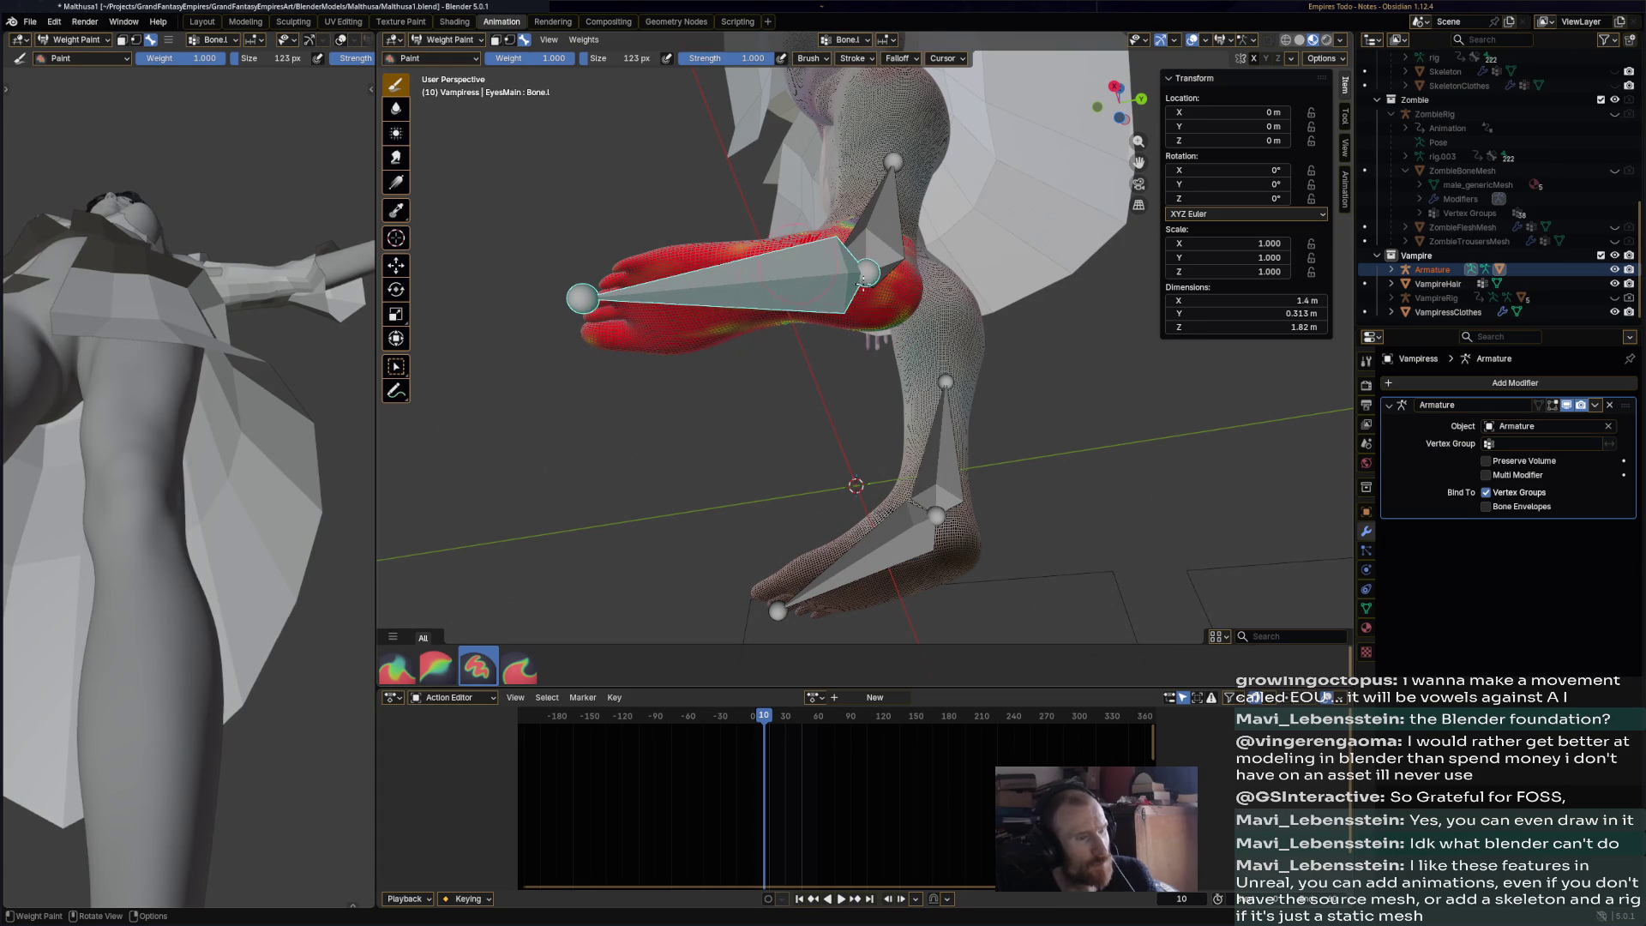
mouse_move(878, 316)
middle_mouse_down()
mouse_move(643, 276)
mouse_move(661, 369)
middle_mouse_up()
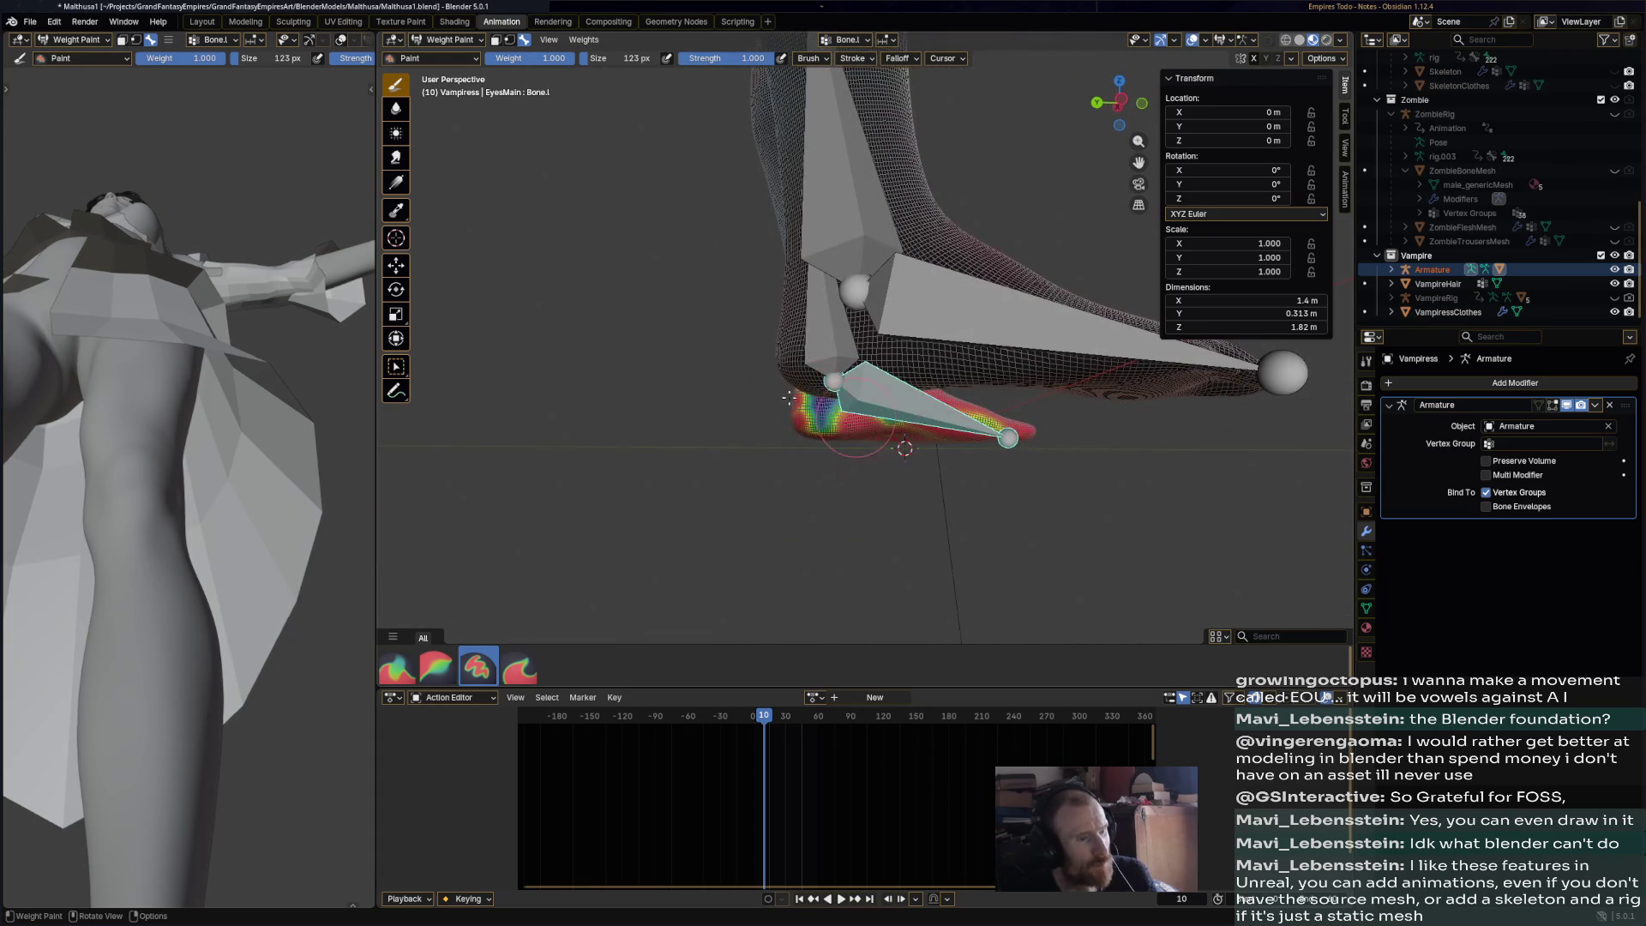
middle_click_drag(1011, 429, 1158, 367)
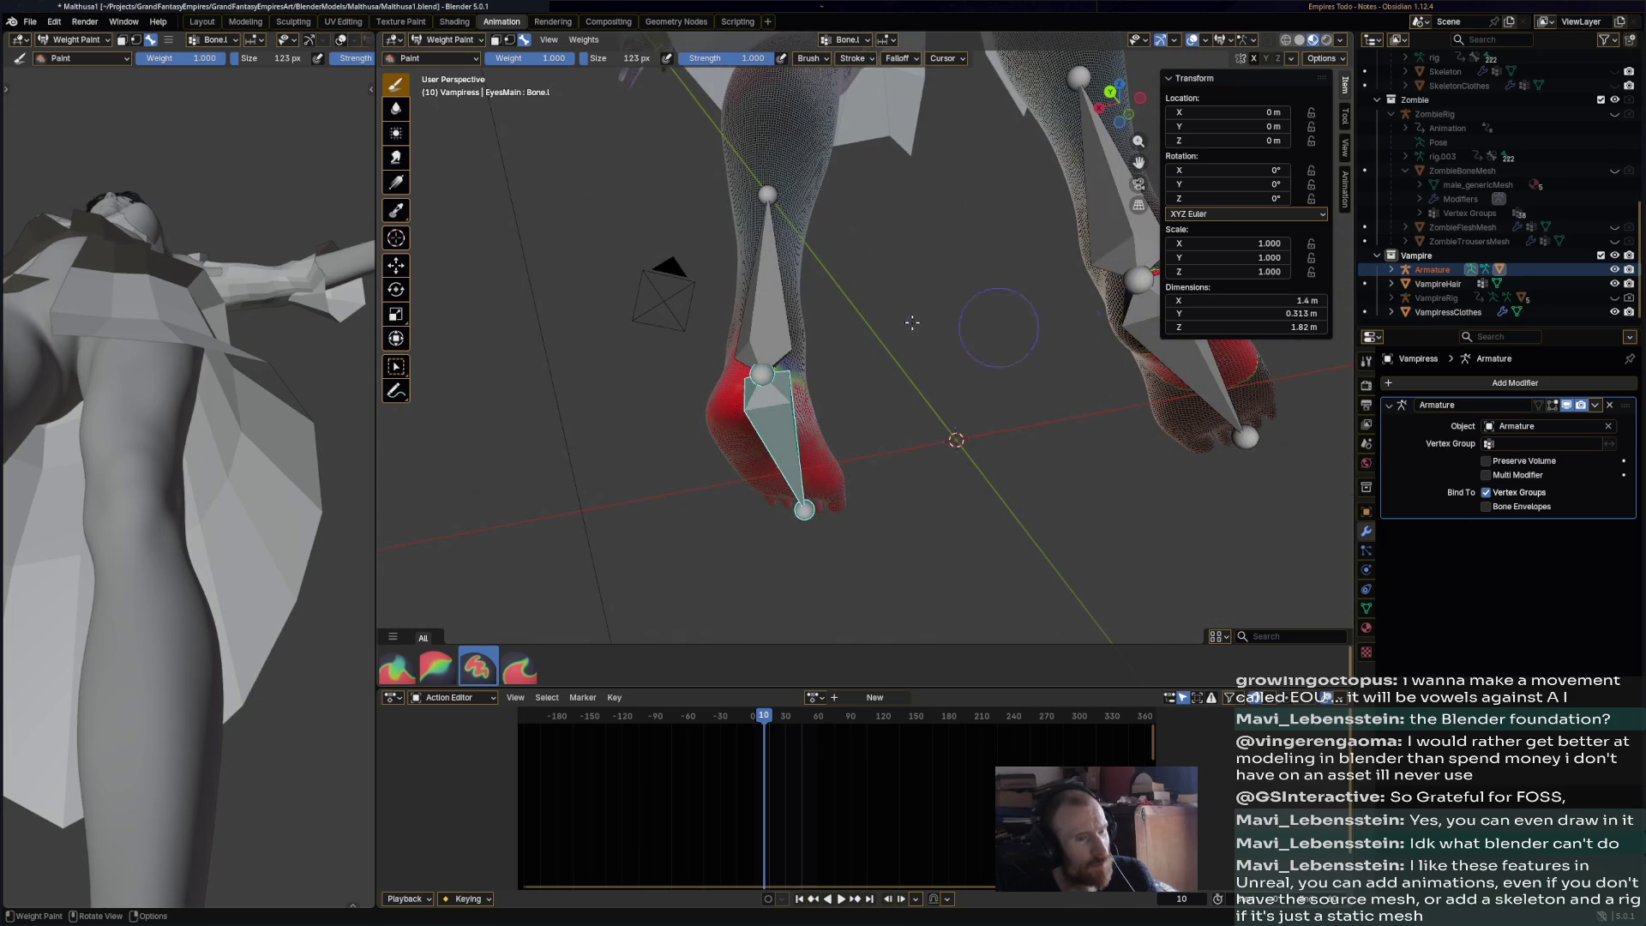
middle_click_drag(912, 322, 908, 314)
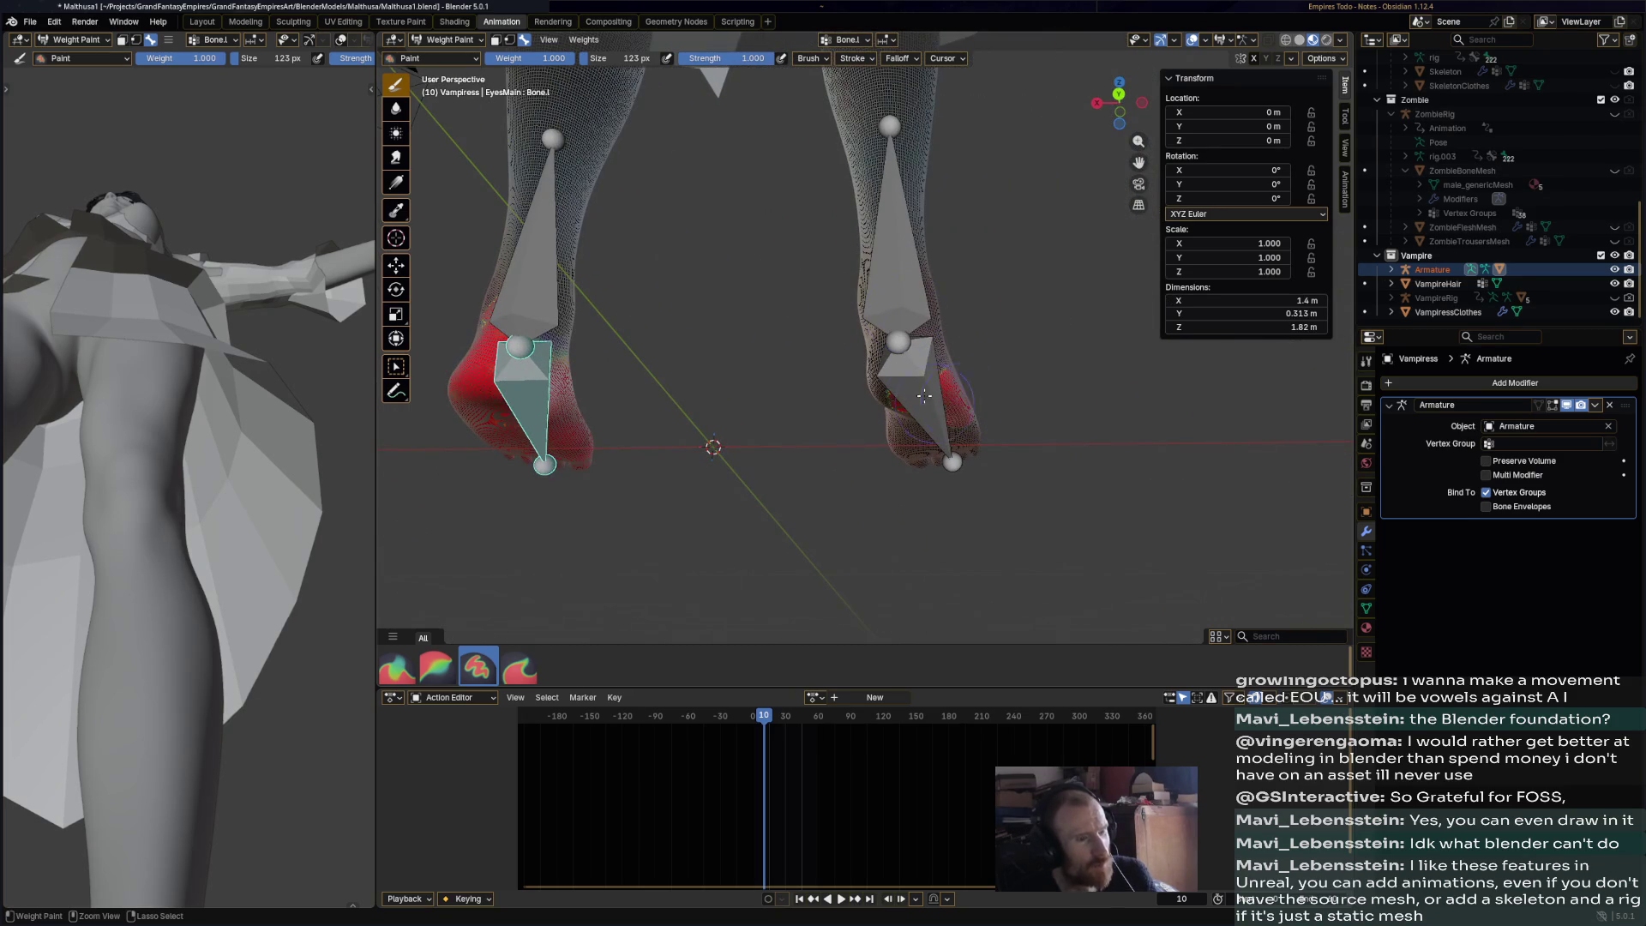
mouse_move(961, 399)
middle_mouse_down()
mouse_move(1107, 493)
mouse_move(1111, 447)
mouse_move(1076, 412)
mouse_move(1055, 467)
mouse_move(762, 453)
middle_mouse_up()
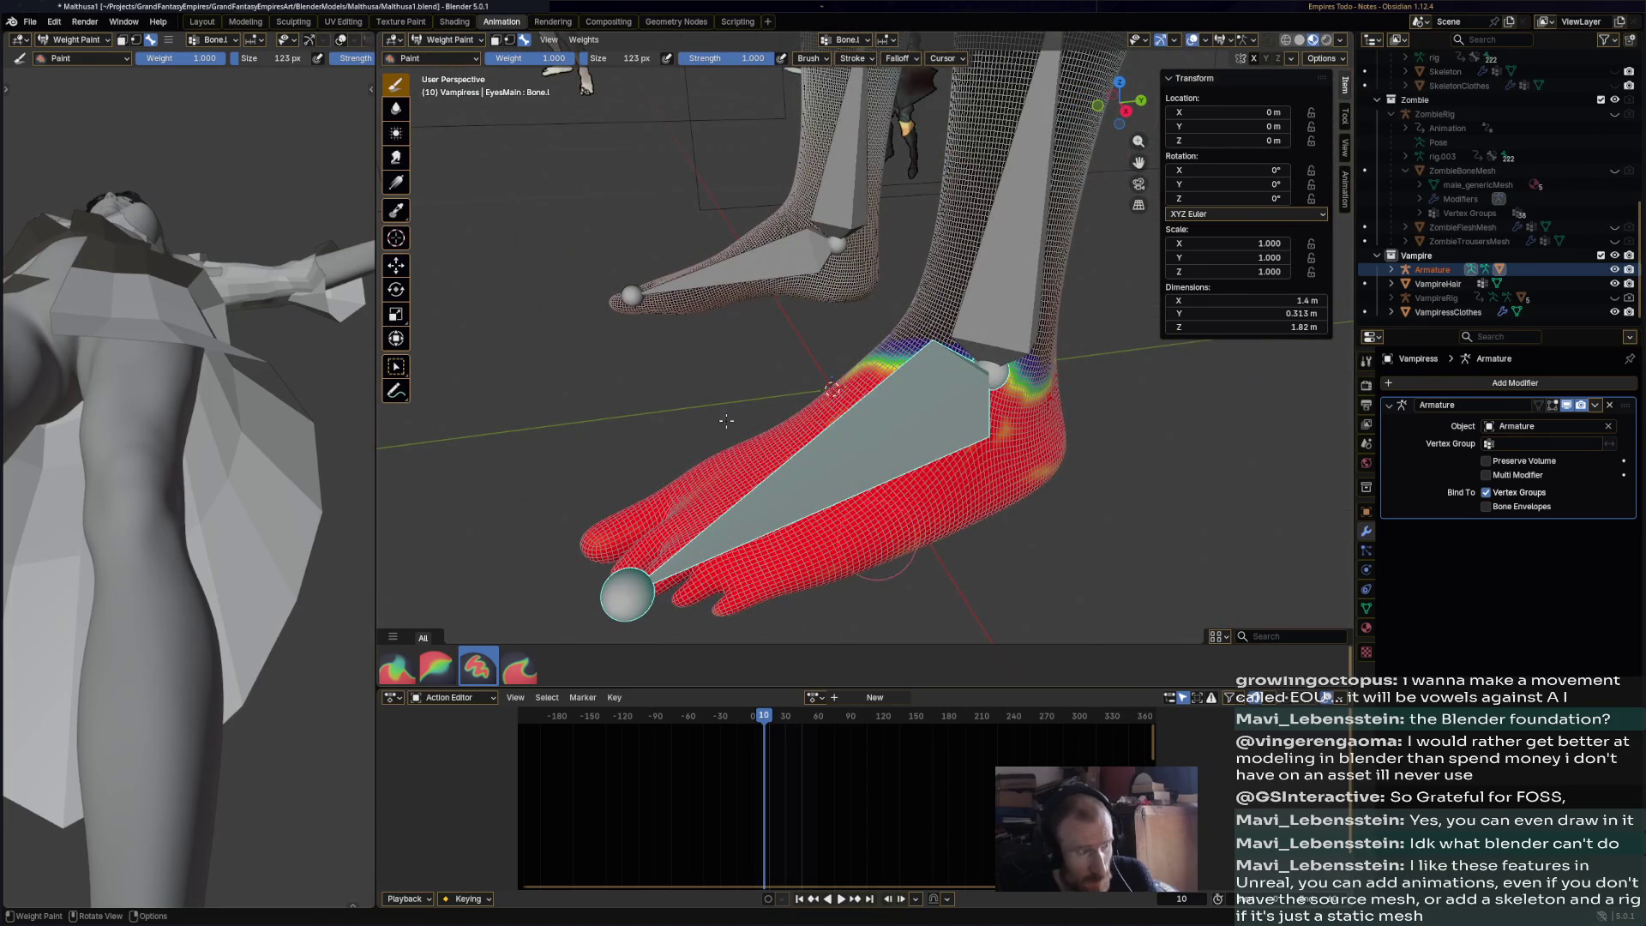
left_click(396, 114)
left_click(1012, 301, "ctrl")
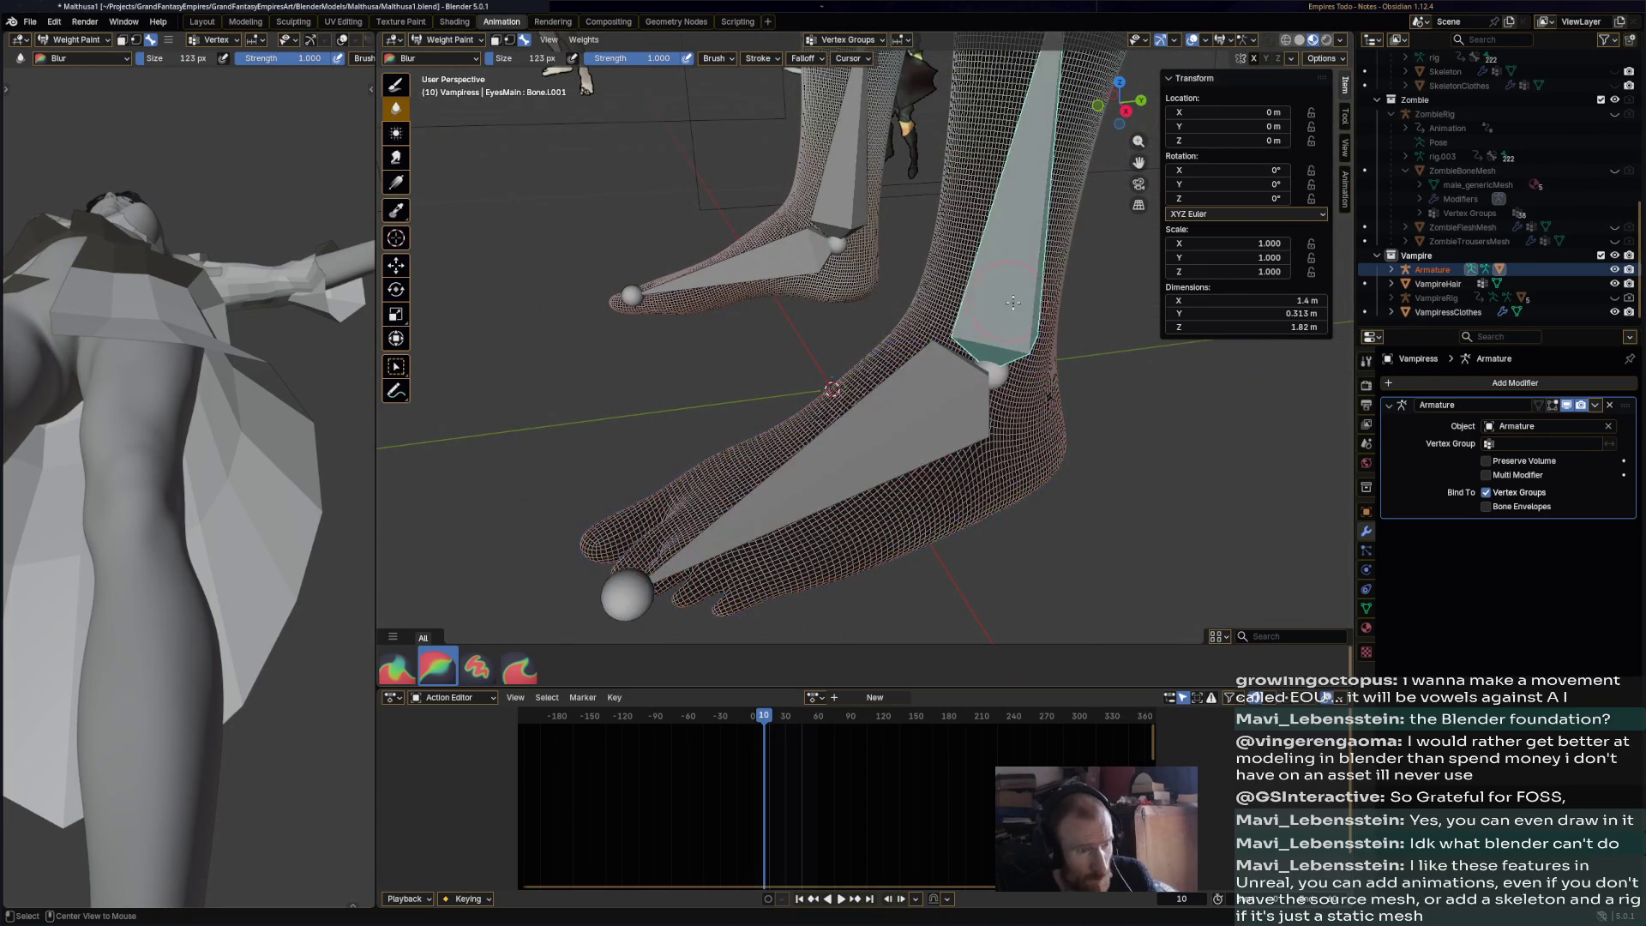
- Blur the weights along the first shin, including the red patch beside the upper shin
scroll(891, 313, "down", 3)
mouse_move(892, 313)
left_mouse_down()
mouse_move(926, 274)
mouse_move(946, 200)
mouse_move(986, 196)
left_mouse_up()
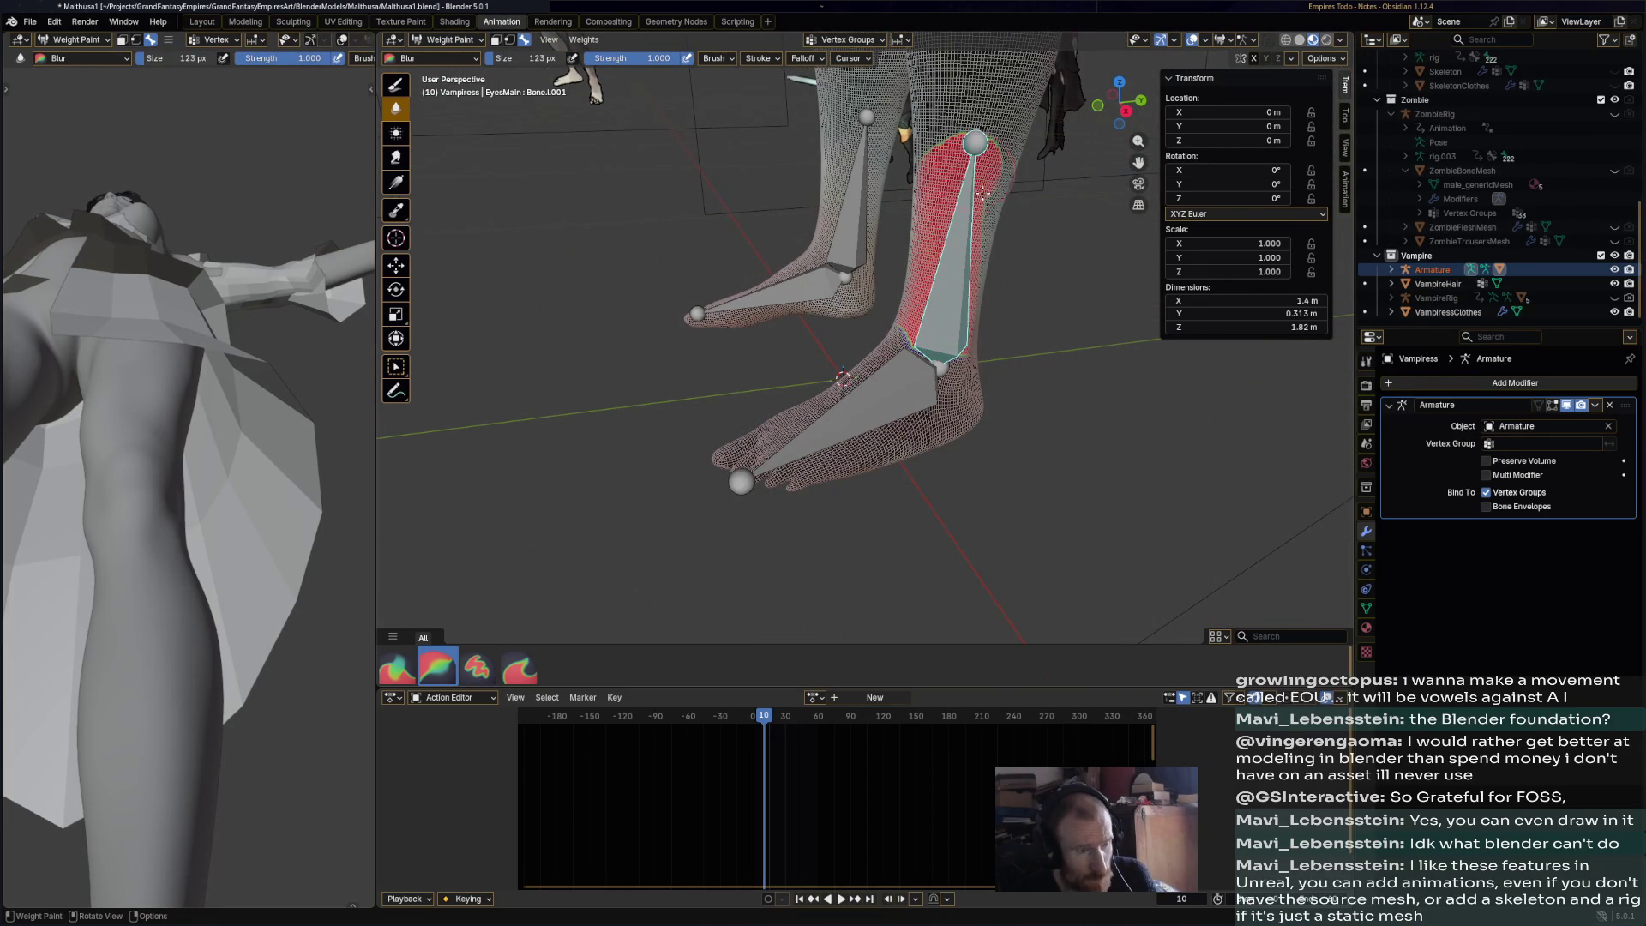
middle_click_drag(975, 370, 705, 283)
left_click_drag(708, 202, 717, 237)
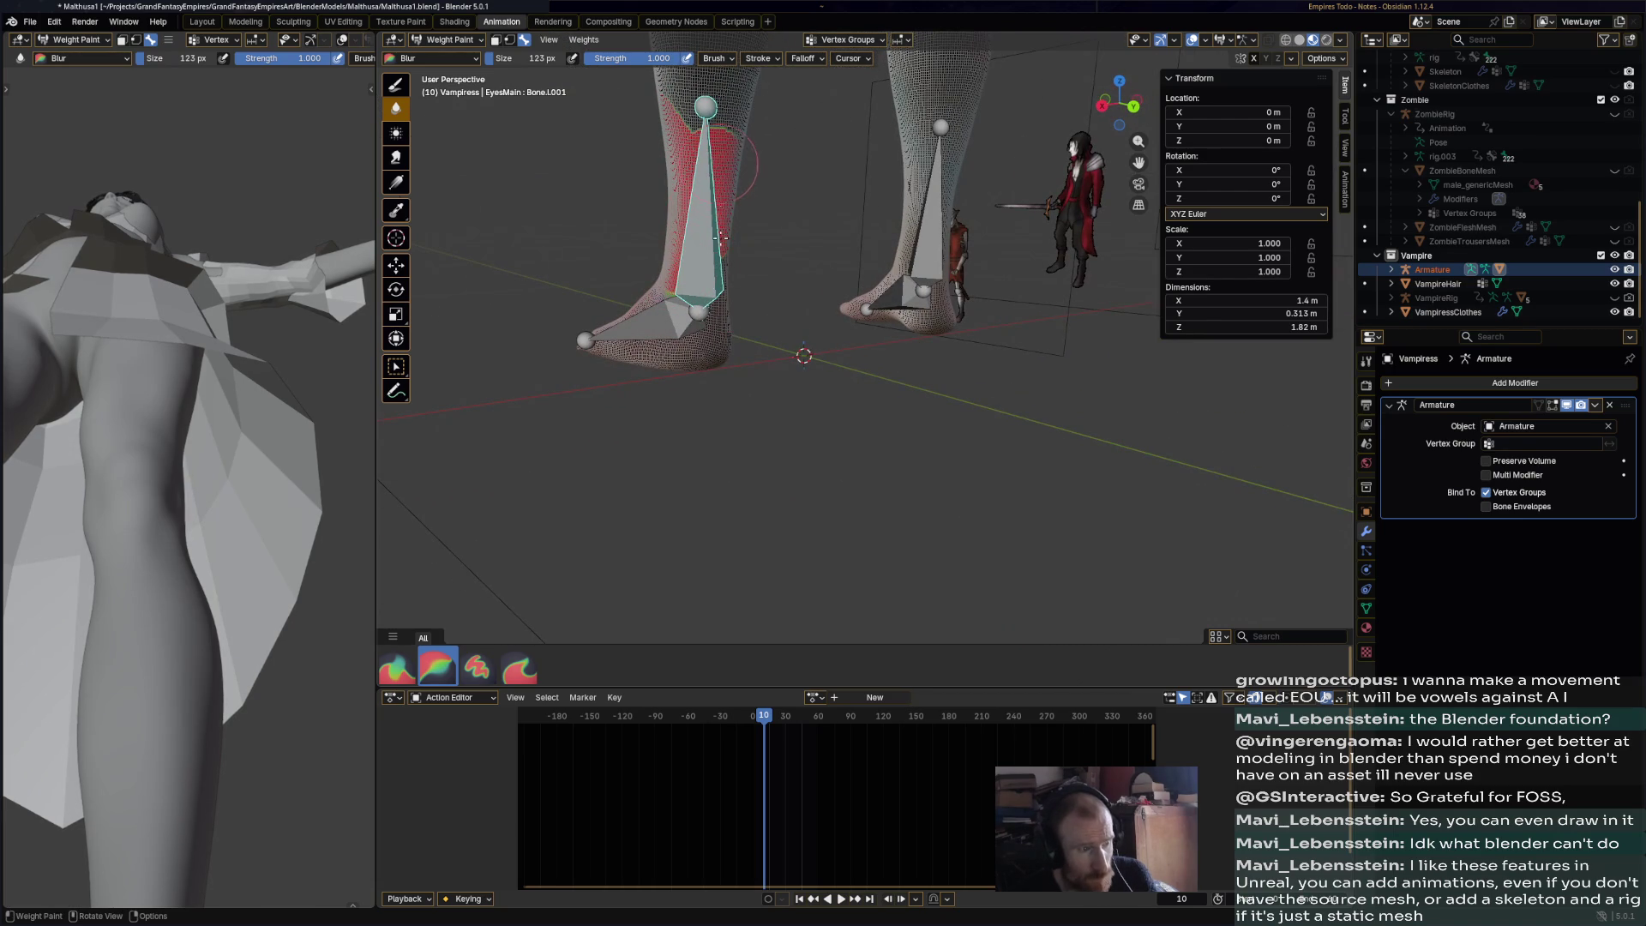
middle_click_drag(711, 269, 973, 238)
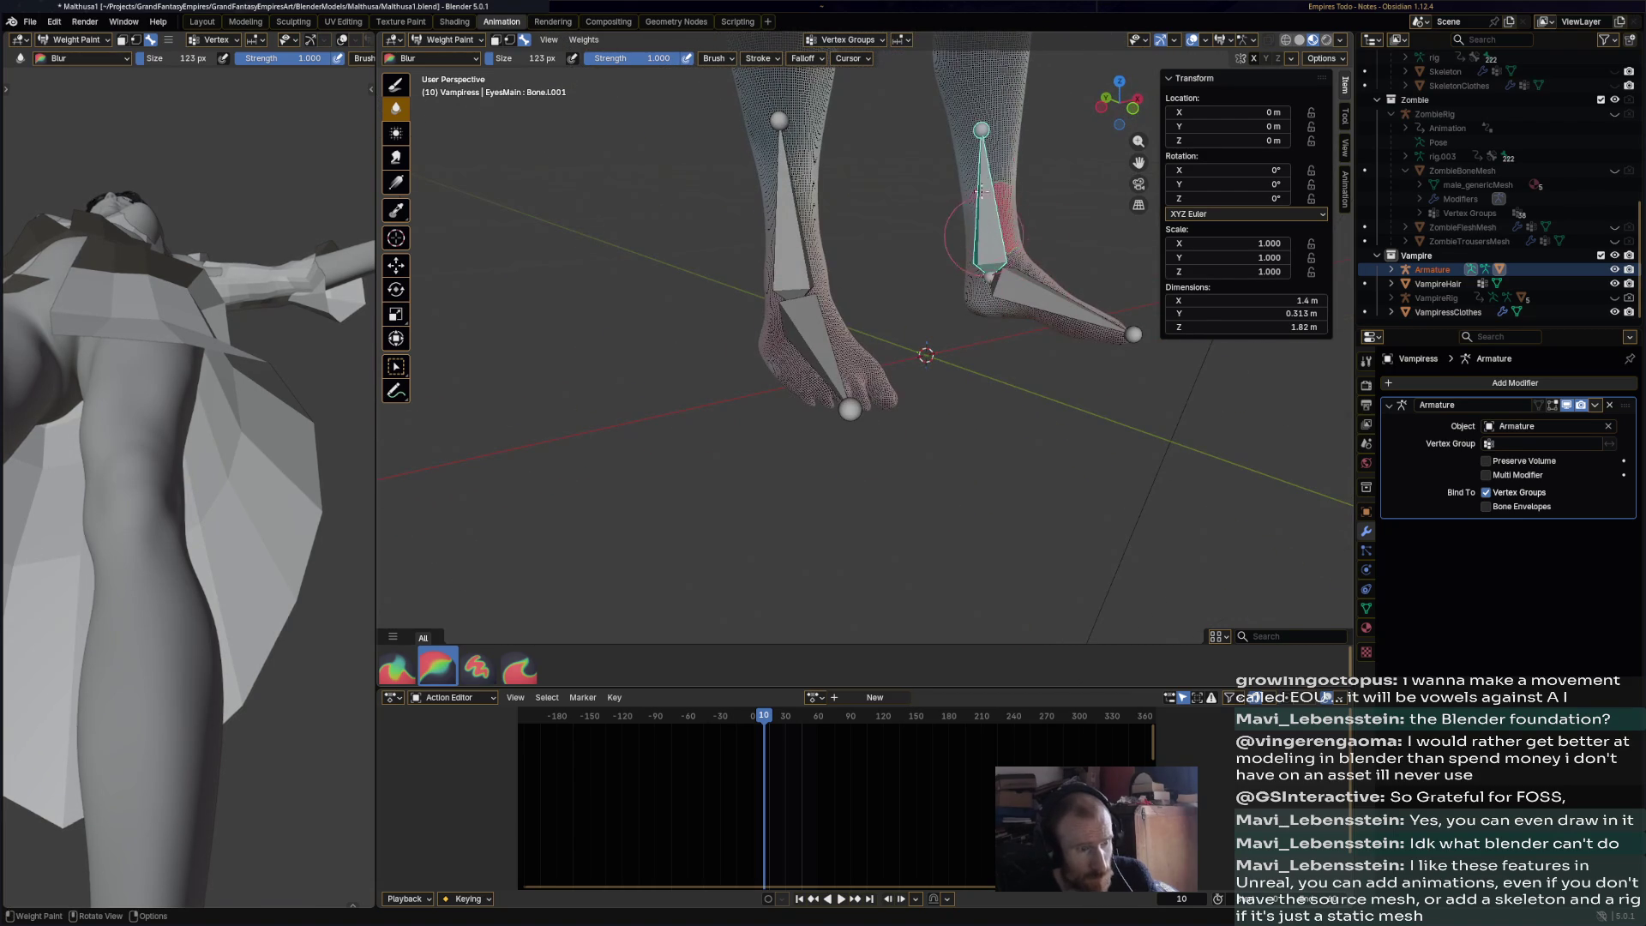
- Select the other shin bone, then the other foot bone, and return to the Paint brush at weight 1.000
left_click(793, 223, "ctrl")
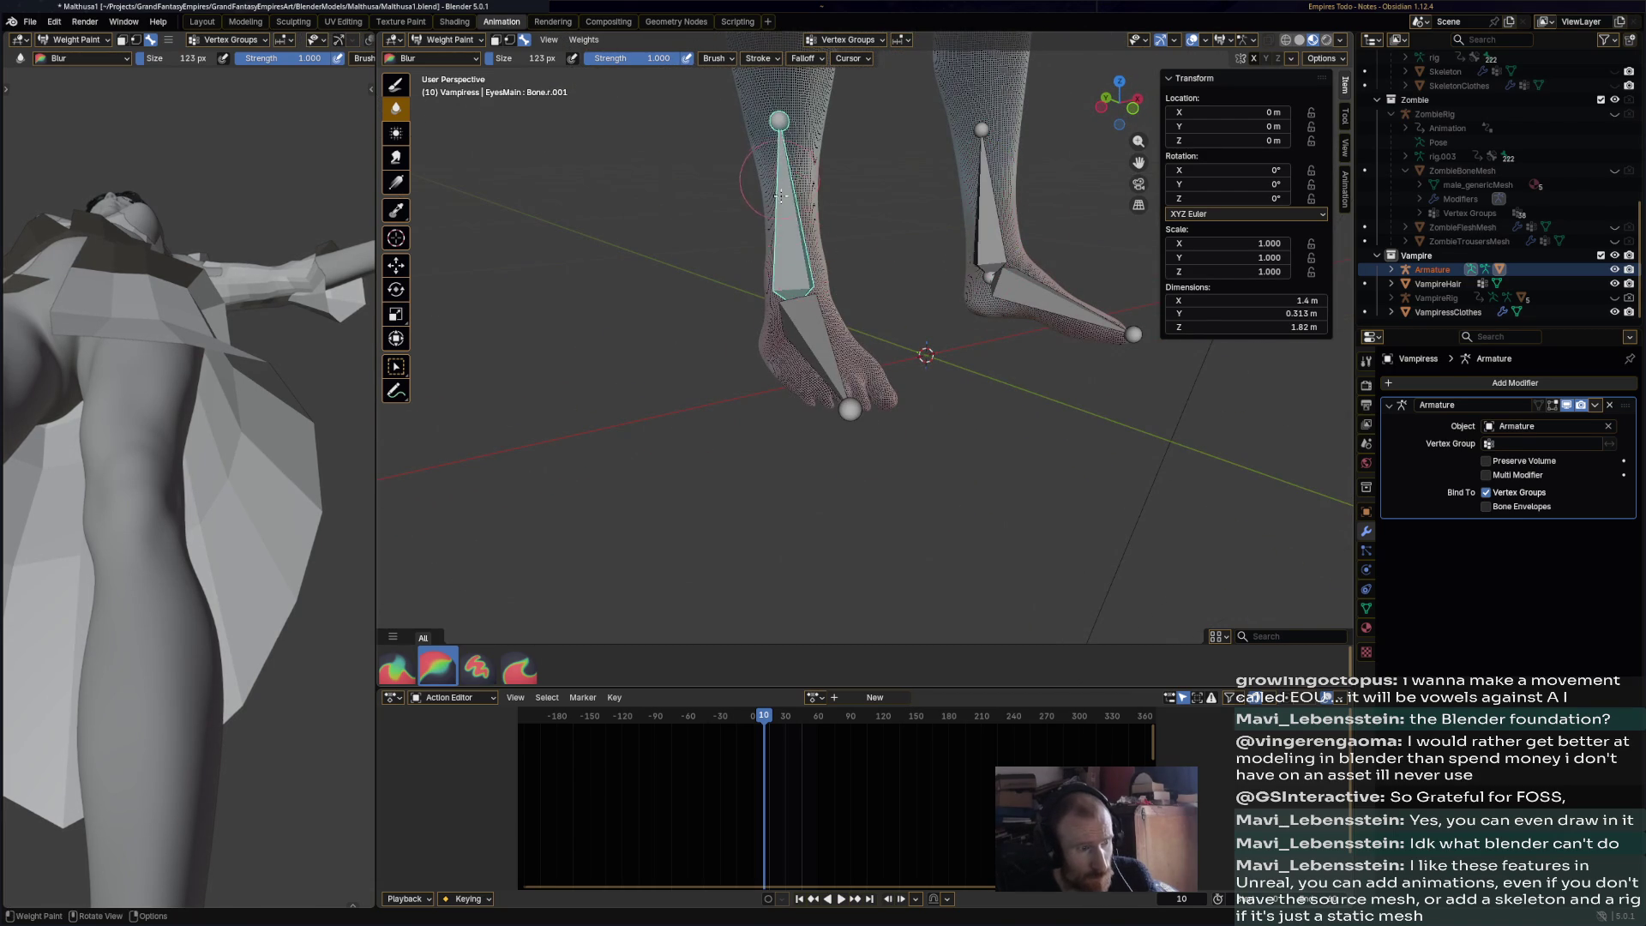
middle_click_drag(813, 243, 805, 244)
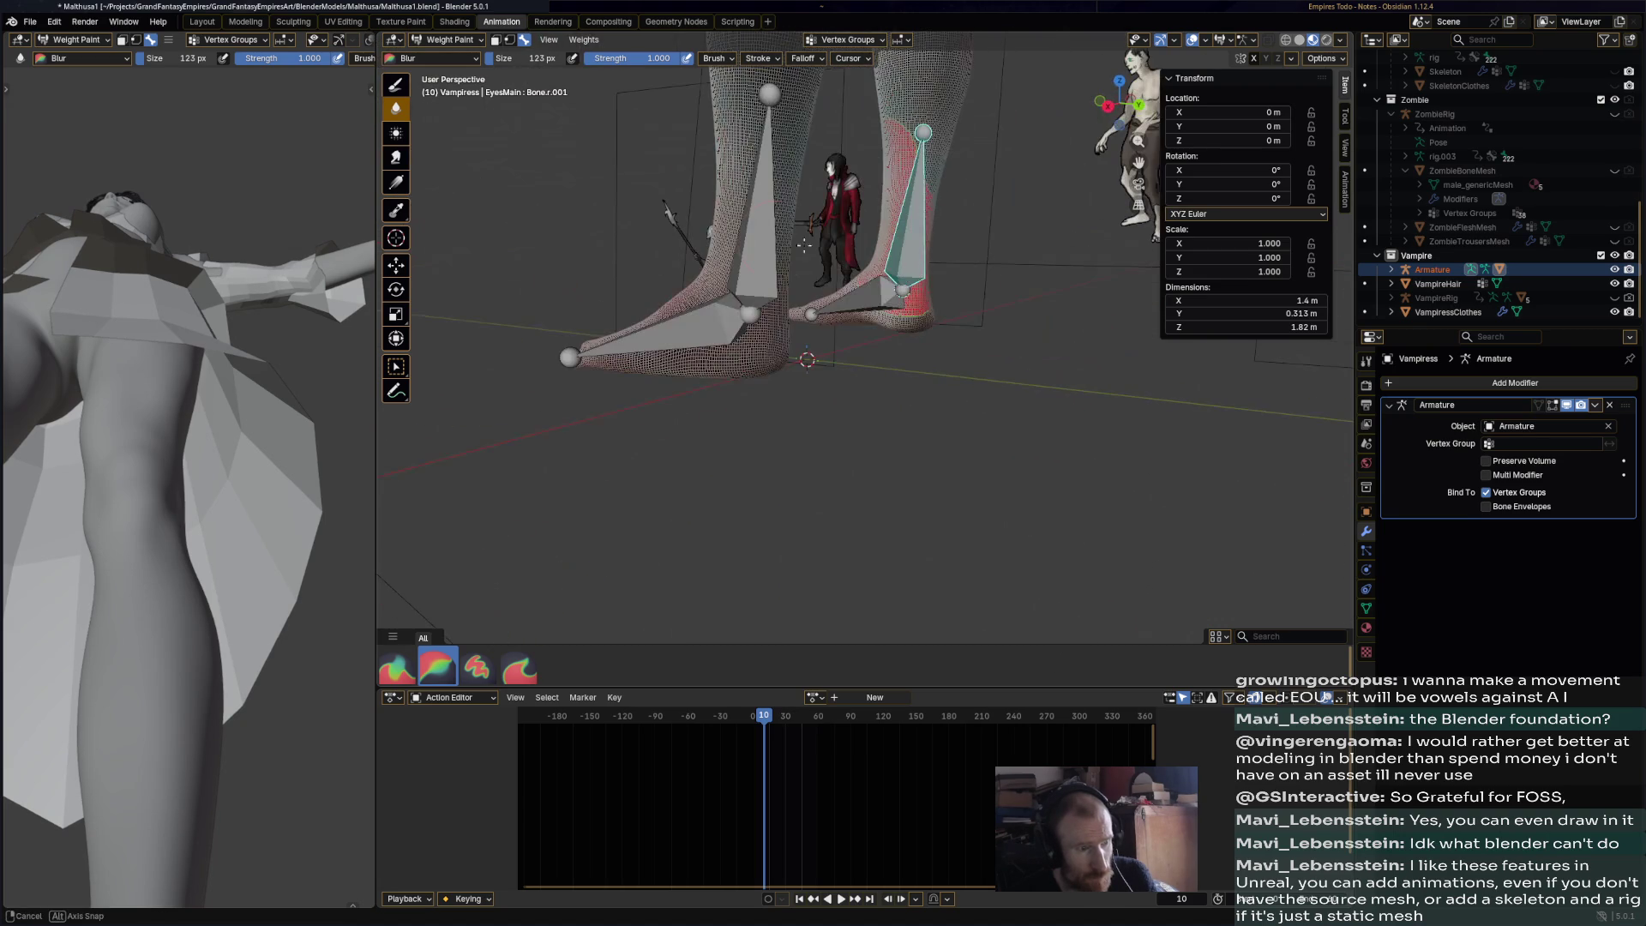
mouse_move(913, 161)
middle_mouse_down()
mouse_move(823, 257)
mouse_move(712, 330)
middle_mouse_up()
left_click(702, 335, "ctrl")
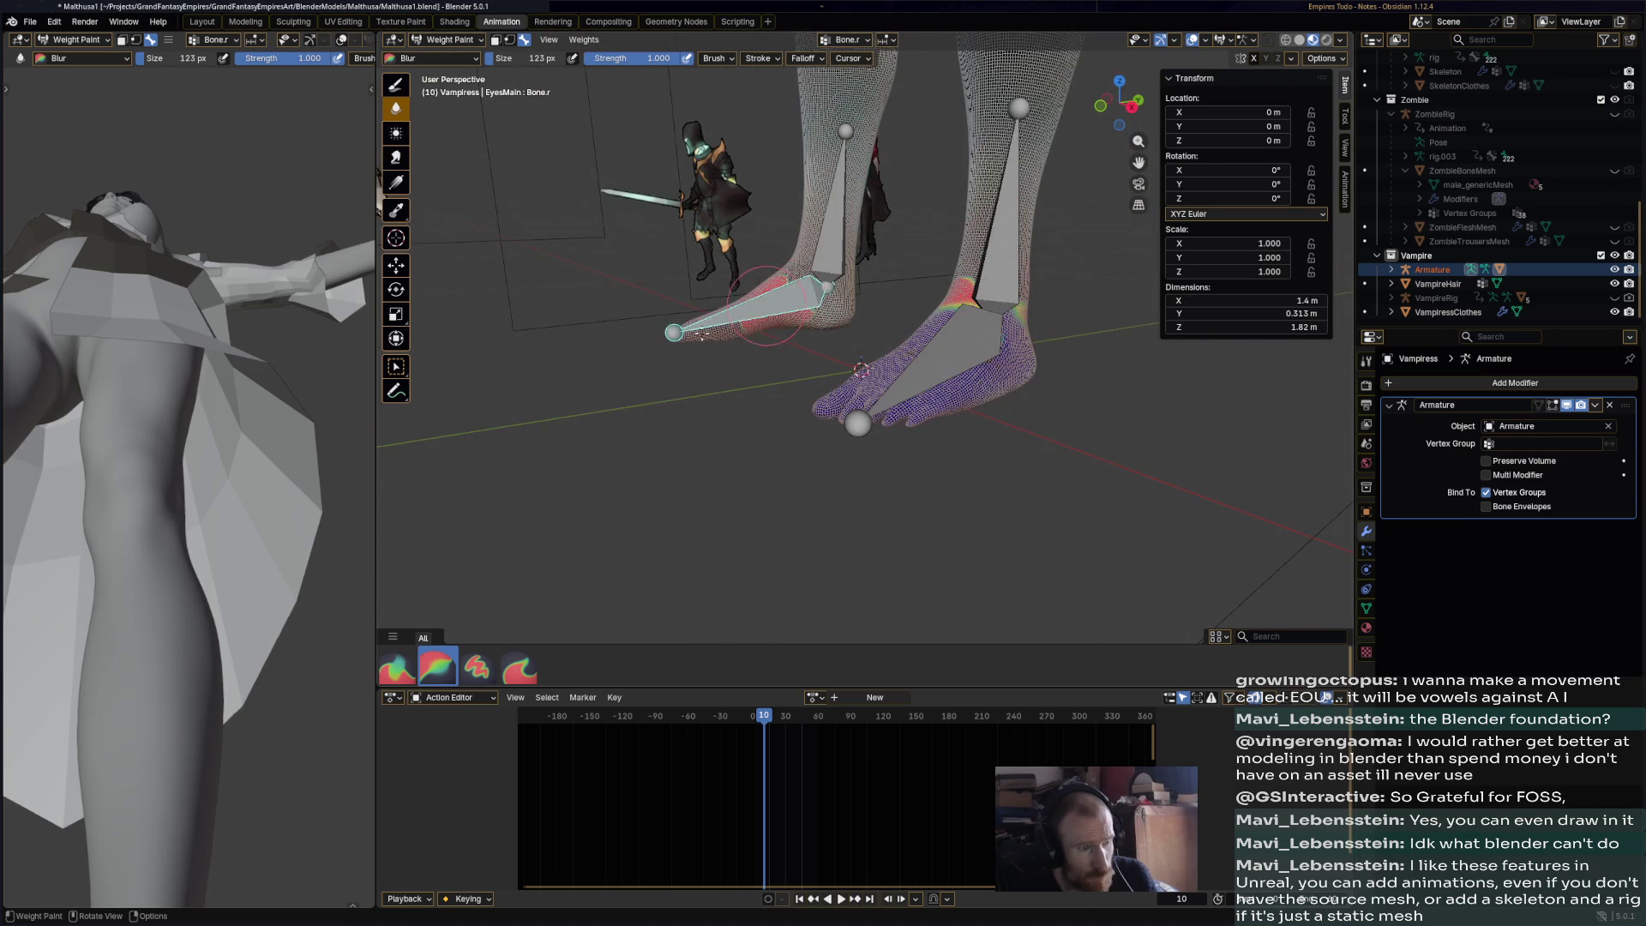
mouse_move(838, 306)
middle_mouse_down()
mouse_move(1037, 330)
mouse_move(895, 330)
mouse_move(1028, 359)
mouse_move(942, 319)
mouse_move(938, 298)
mouse_move(956, 325)
mouse_move(566, 189)
middle_mouse_up()
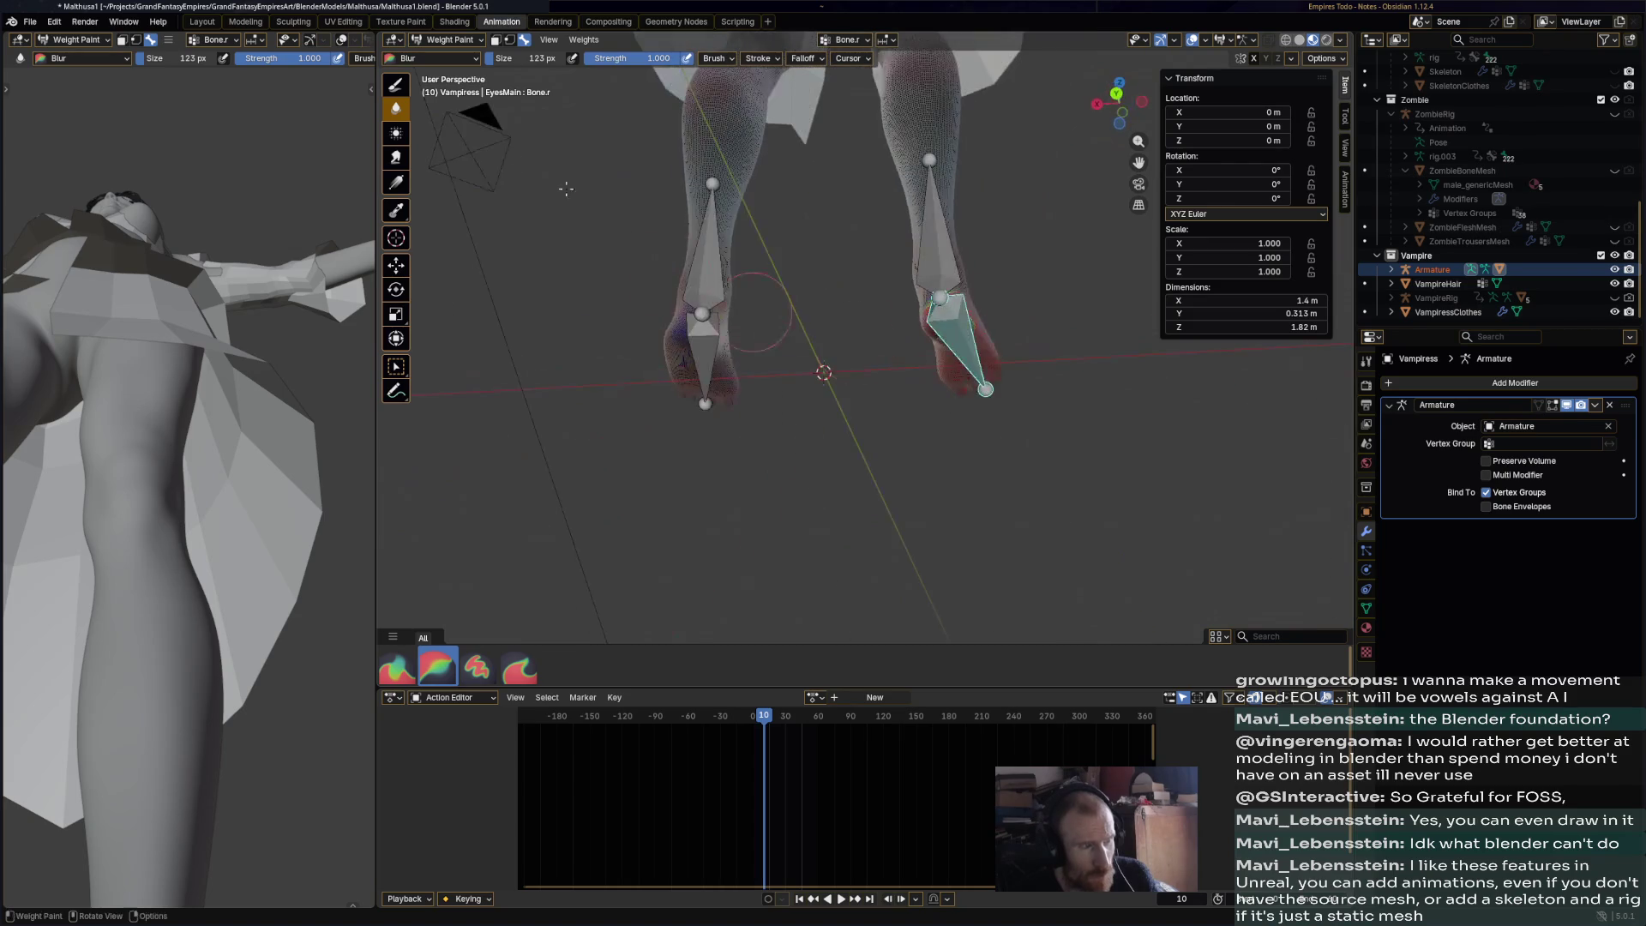
left_click(396, 84)
mouse_move(871, 249)
middle_mouse_down()
mouse_move(976, 374)
mouse_move(866, 447)
middle_mouse_up()
mouse_move(711, 330)
middle_mouse_down()
mouse_move(1038, 273)
mouse_move(1077, 334)
middle_mouse_up()
mouse_move(1065, 404)
middle_mouse_down()
mouse_move(907, 343)
mouse_move(1037, 377)
middle_mouse_up()
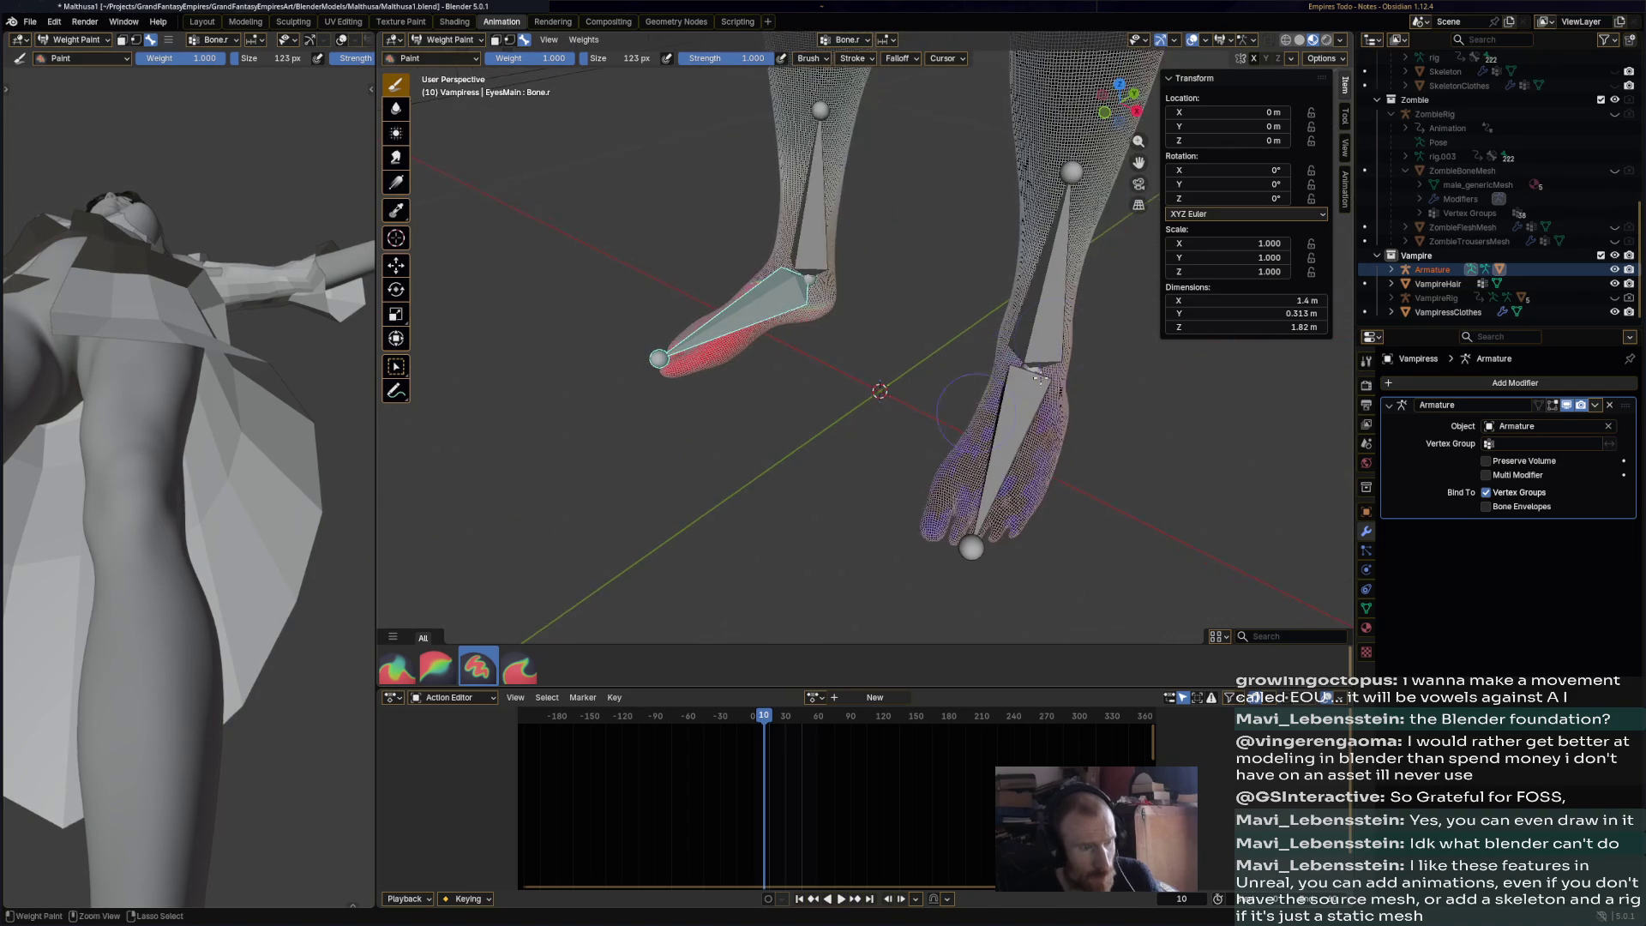
- Average the second foot's weights, then paint them back to full weight
middle_click_drag(901, 374, 598, 205)
left_click(402, 132)
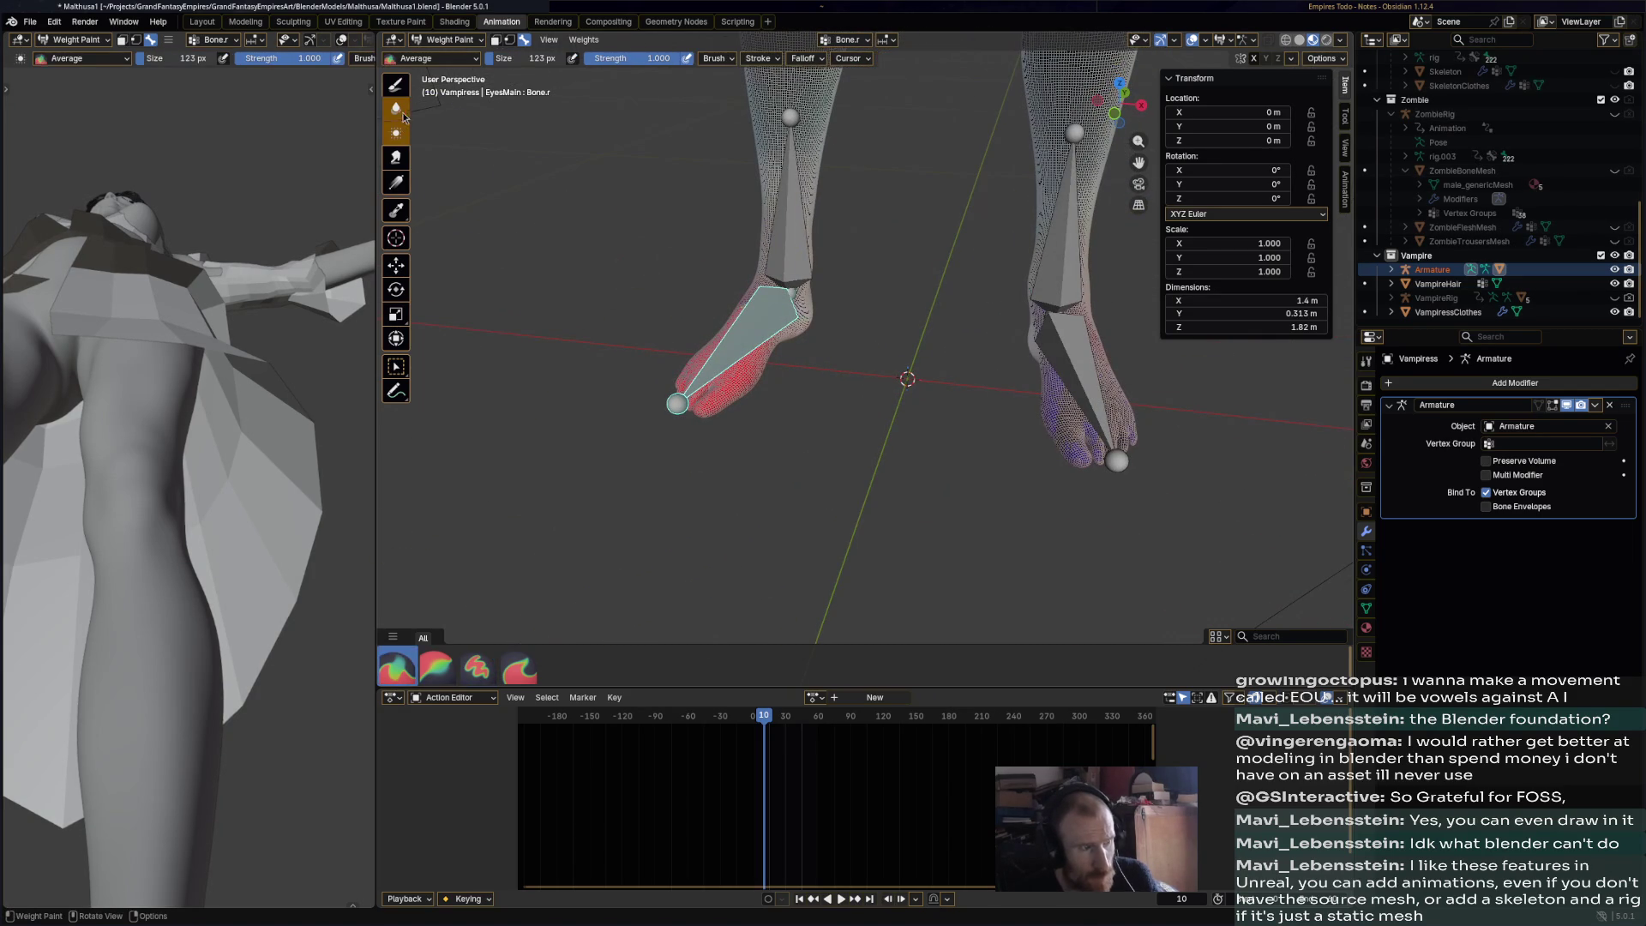
middle_click_drag(922, 304, 872, 314)
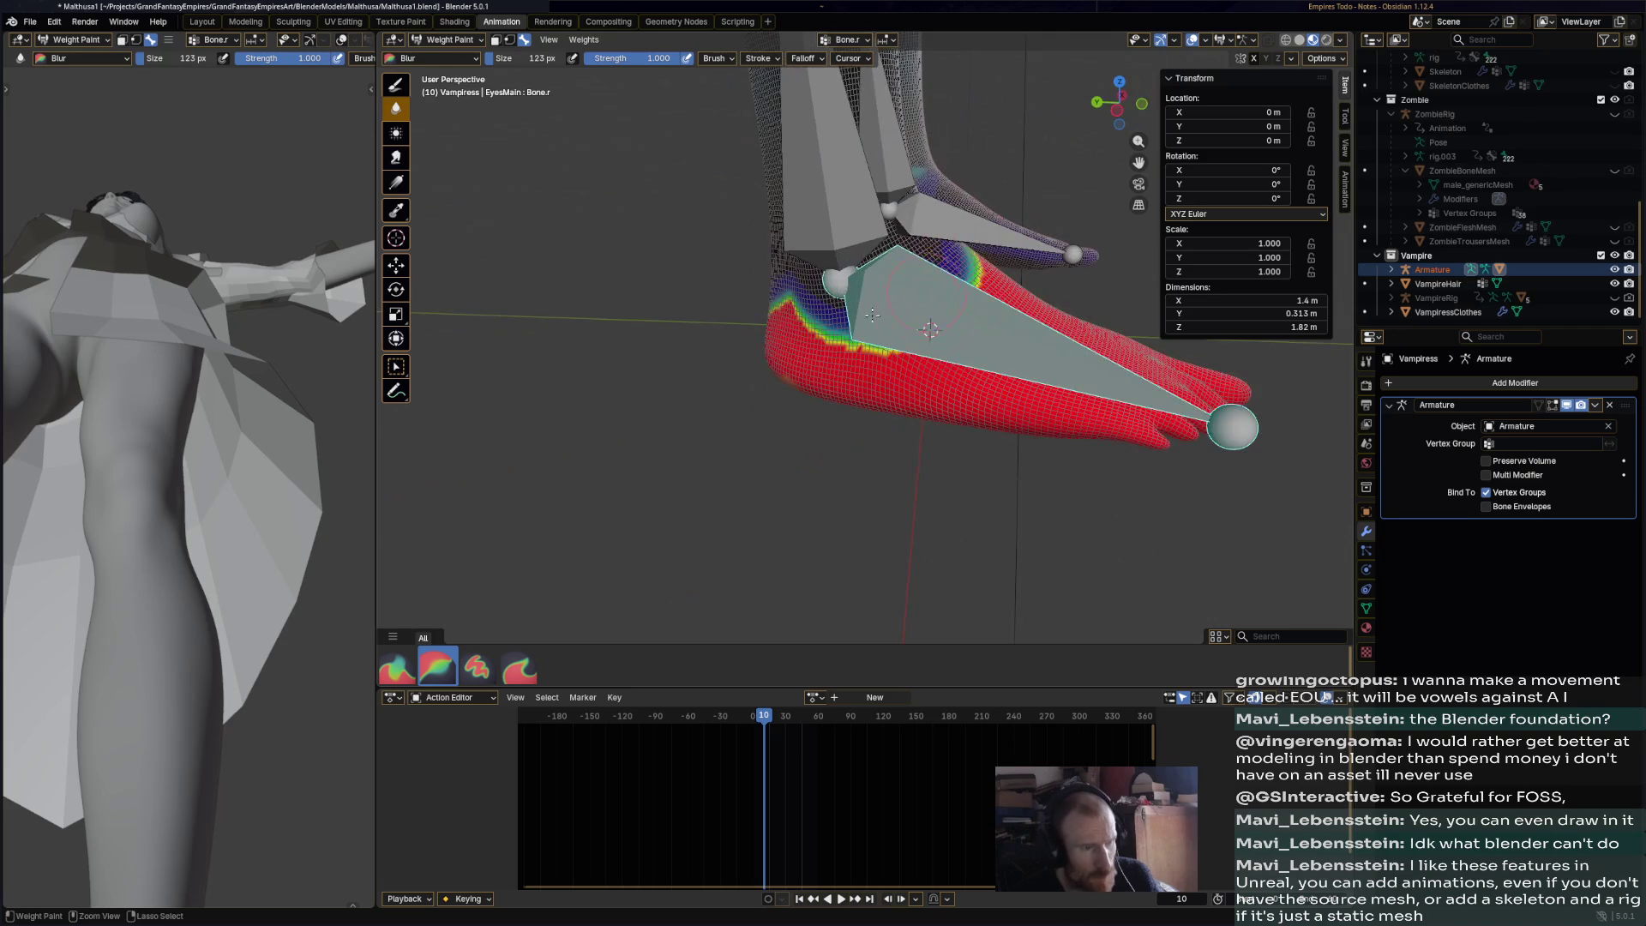
left_click(391, 87)
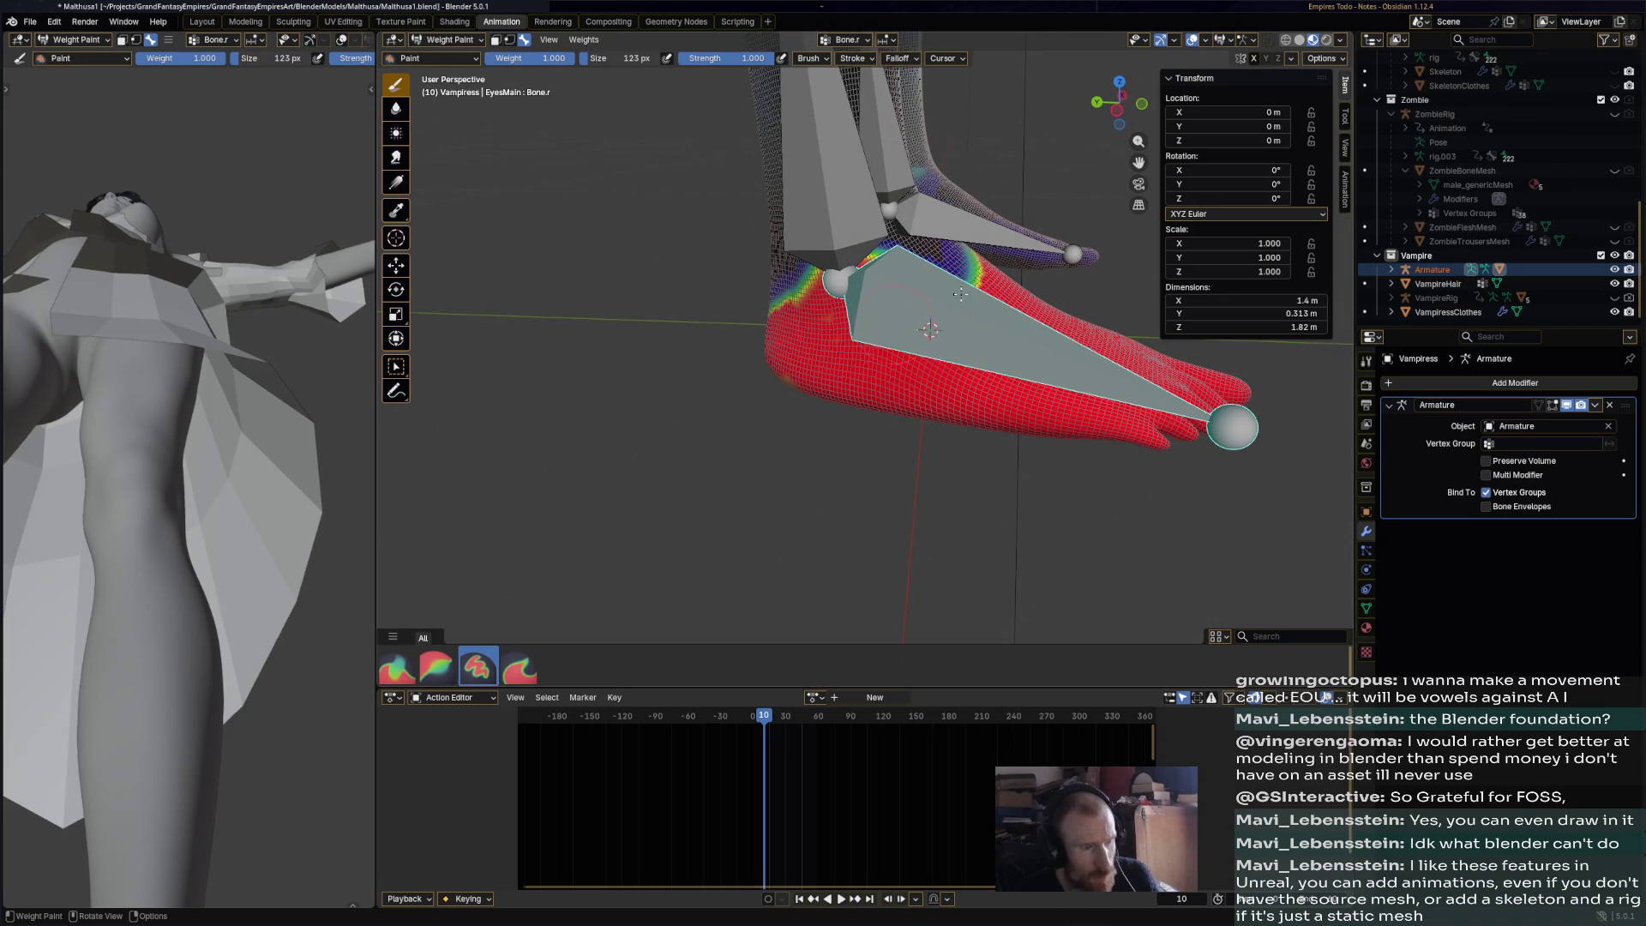
mouse_move(906, 255)
middle_mouse_down()
mouse_move(667, 382)
mouse_move(789, 253)
mouse_move(968, 268)
middle_mouse_up()
scroll(952, 260, "down", 3)
scroll(963, 265, "up", 2)
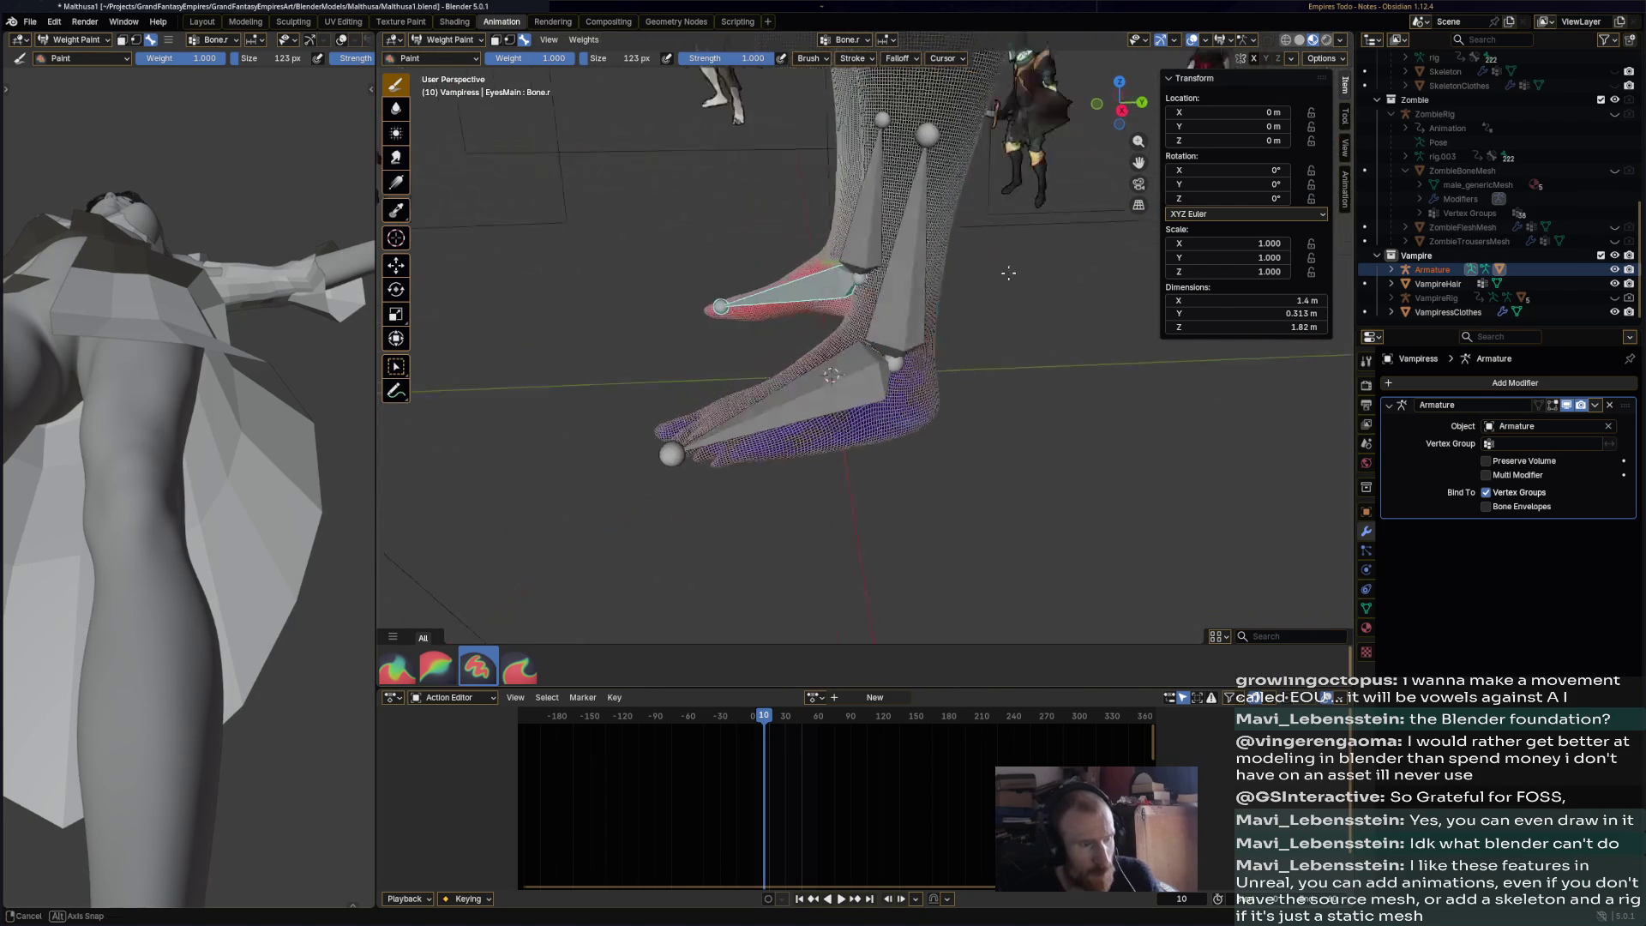
- Check the foot bone's full weight on the second foot and save the .blend file
middle_click_drag(980, 412, 884, 341)
middle_click_drag(763, 274, 945, 302)
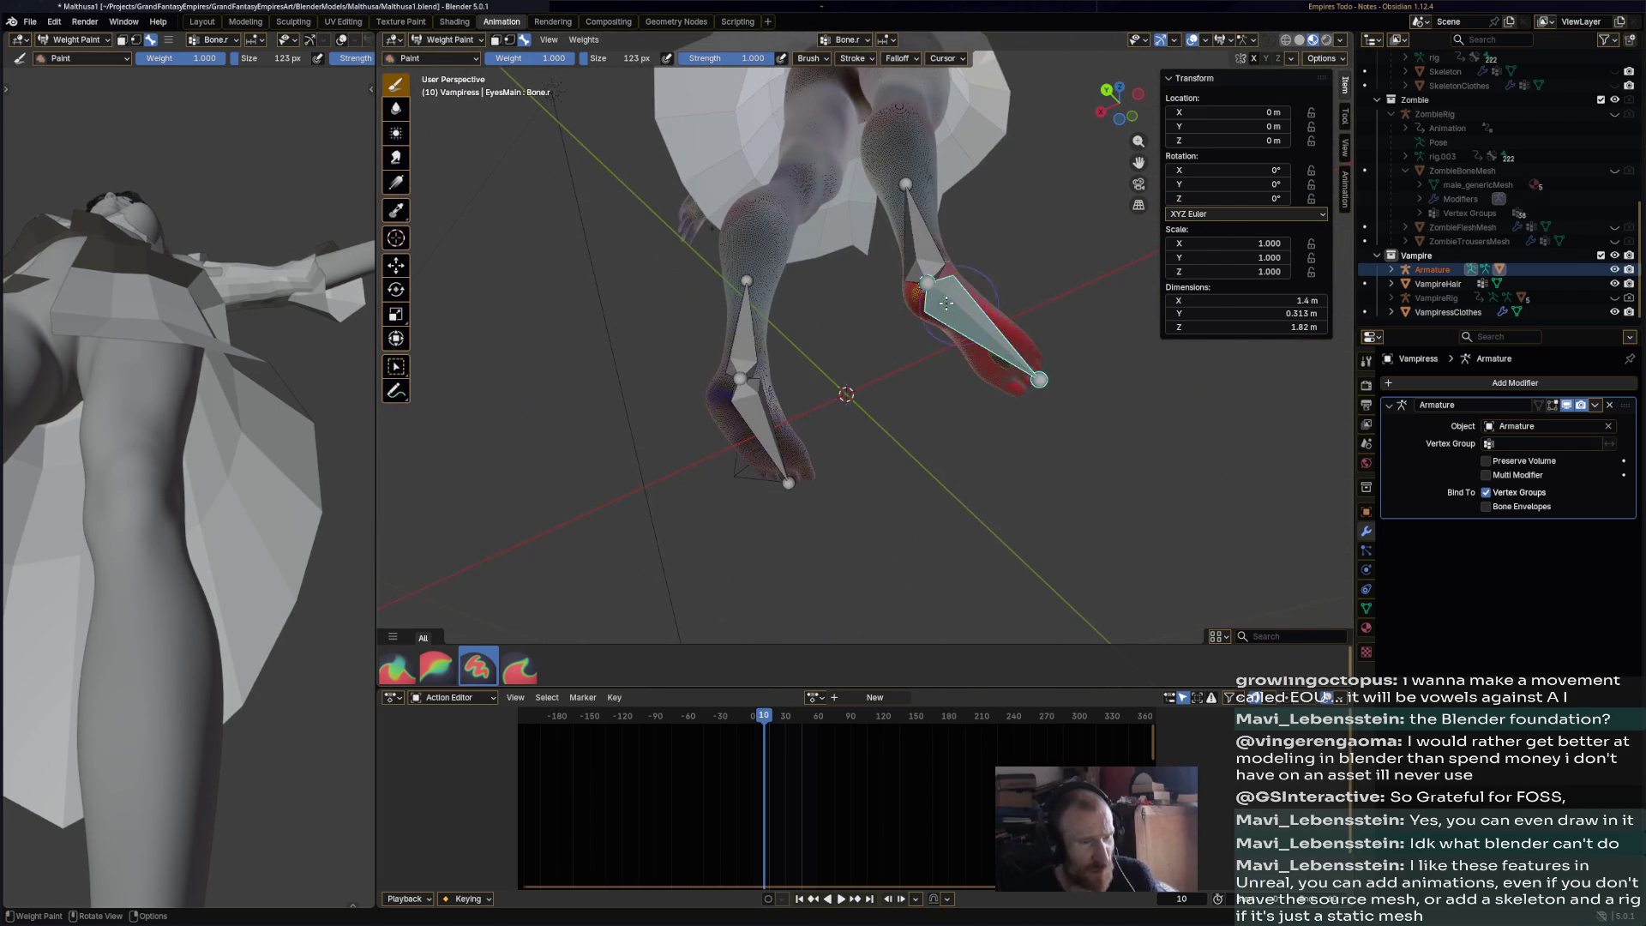
mouse_move(1021, 371)
middle_mouse_down()
mouse_move(846, 460)
mouse_move(1056, 440)
mouse_move(1020, 420)
middle_mouse_up()
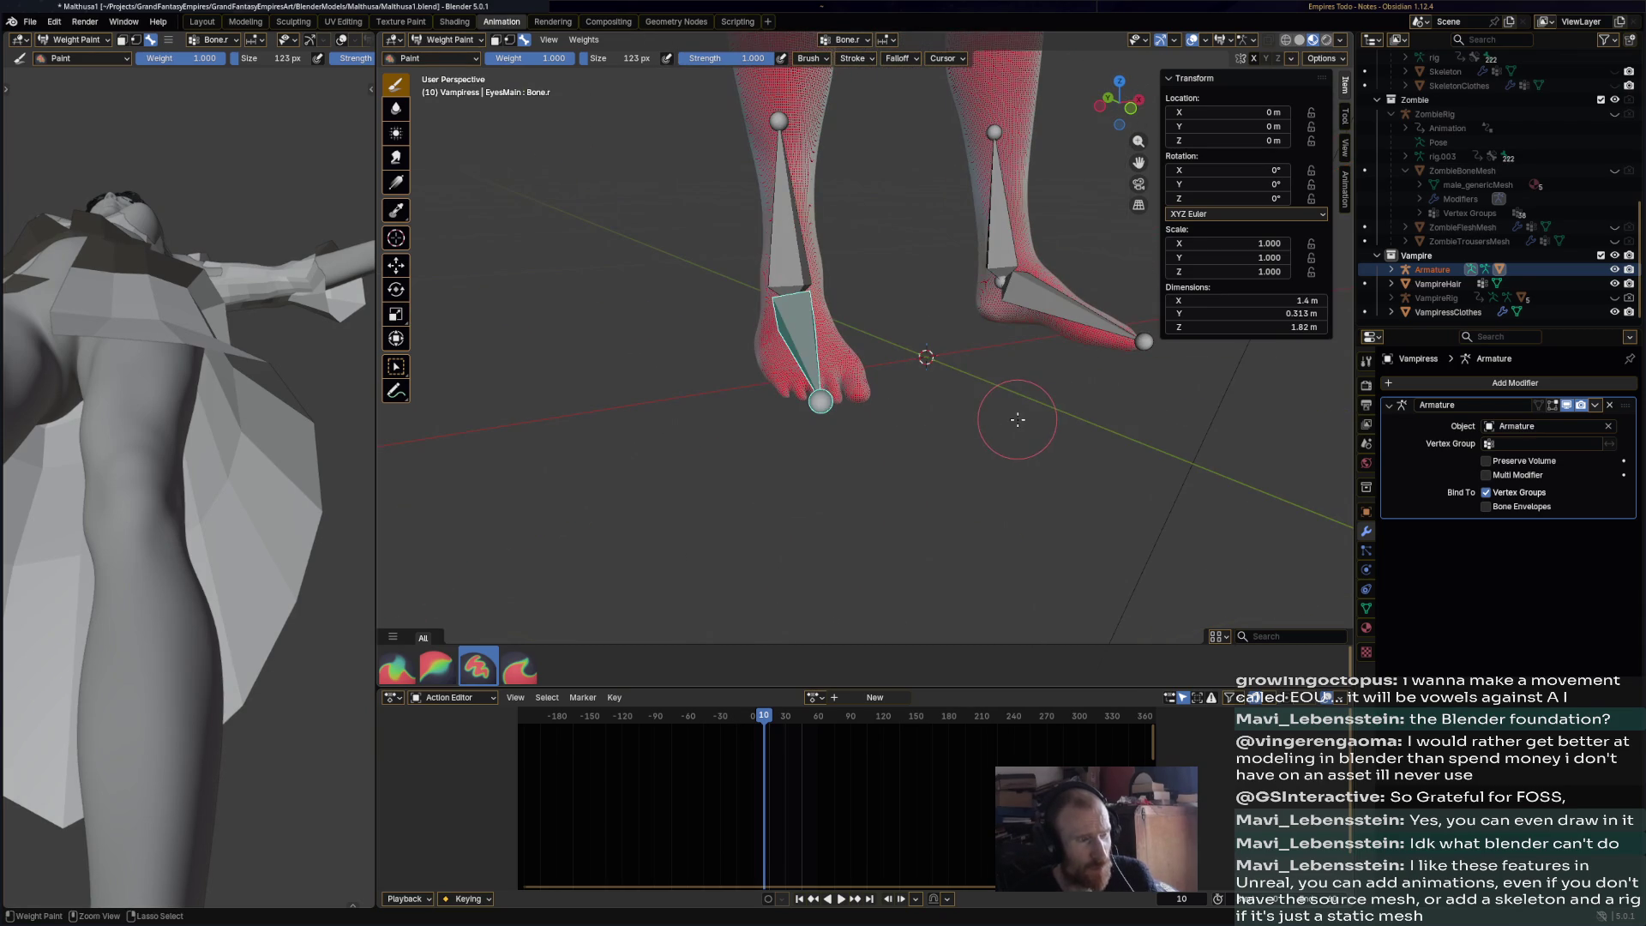
left_click(838, 318, "ctrl")
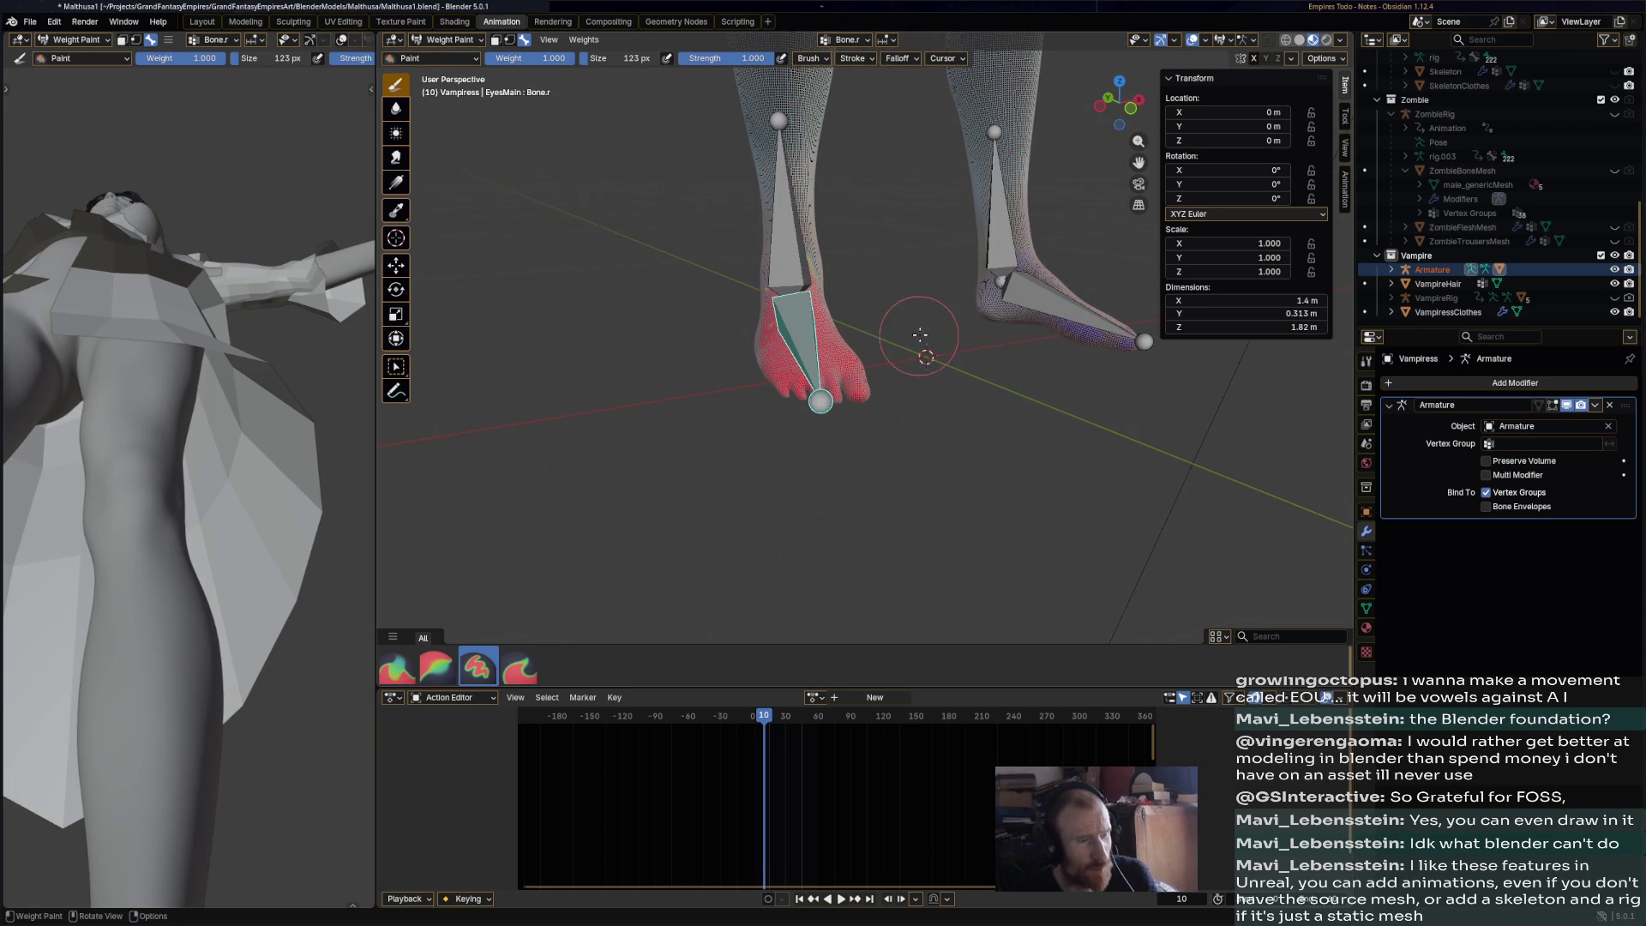
middle_click_drag(920, 335, 882, 339)
key("ctrl+s")
left_click(478, 41)
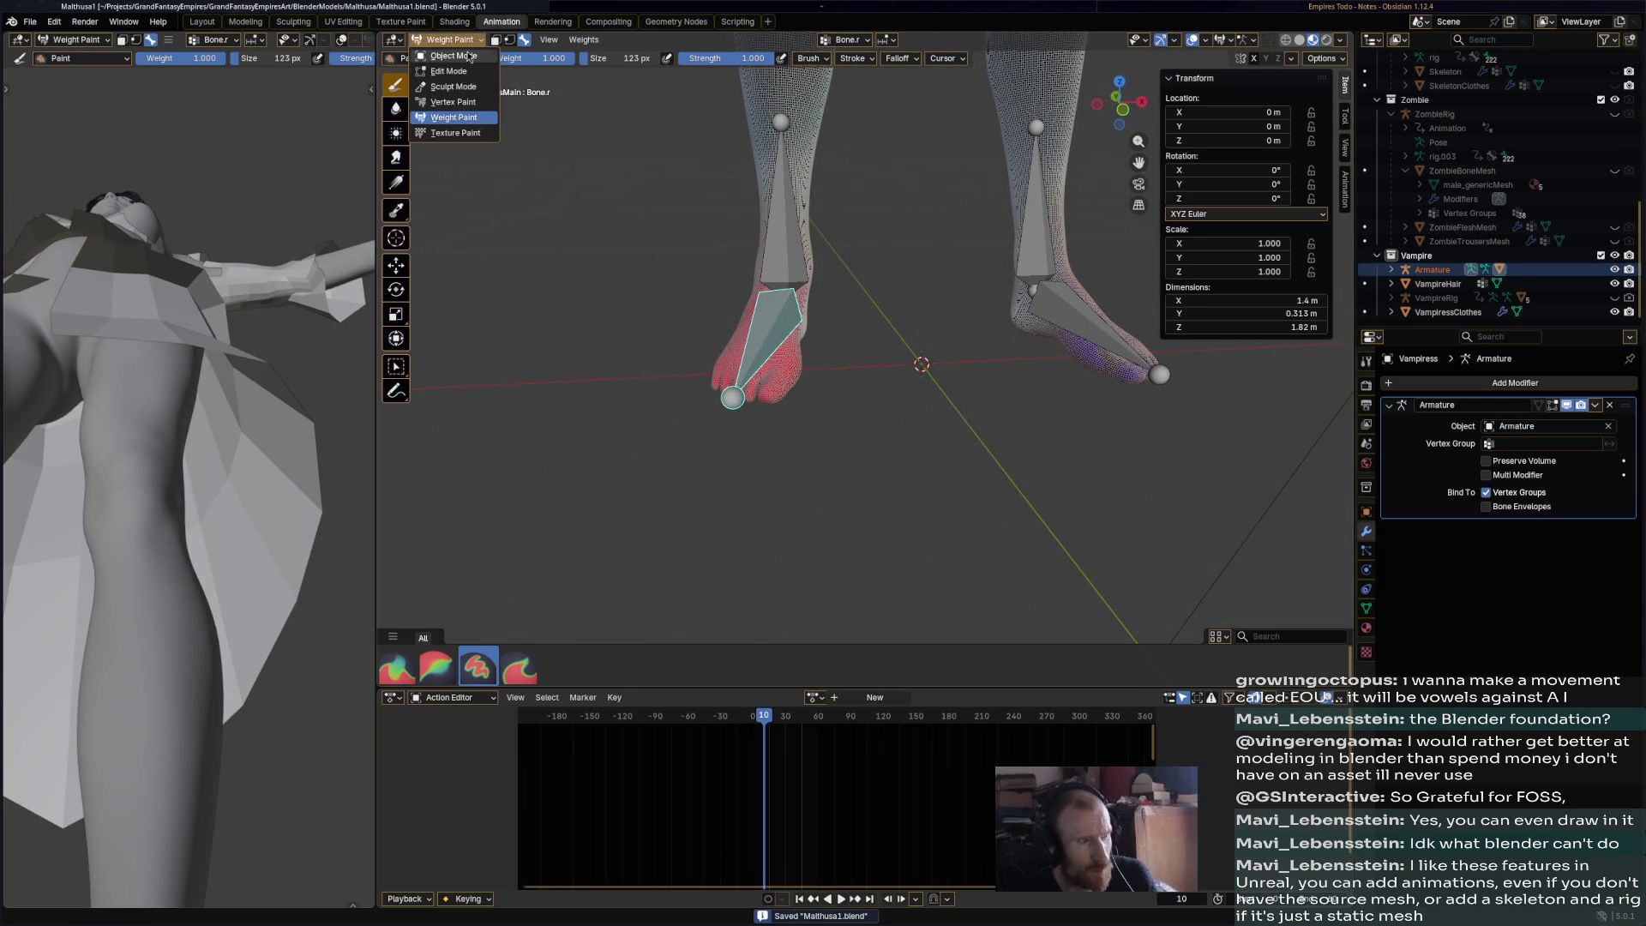
- Return to Object Mode, select the armature and enter Pose Mode with Ctrl+Tab
left_click(451, 58)
middle_click_drag(836, 298, 800, 310)
left_click(795, 310)
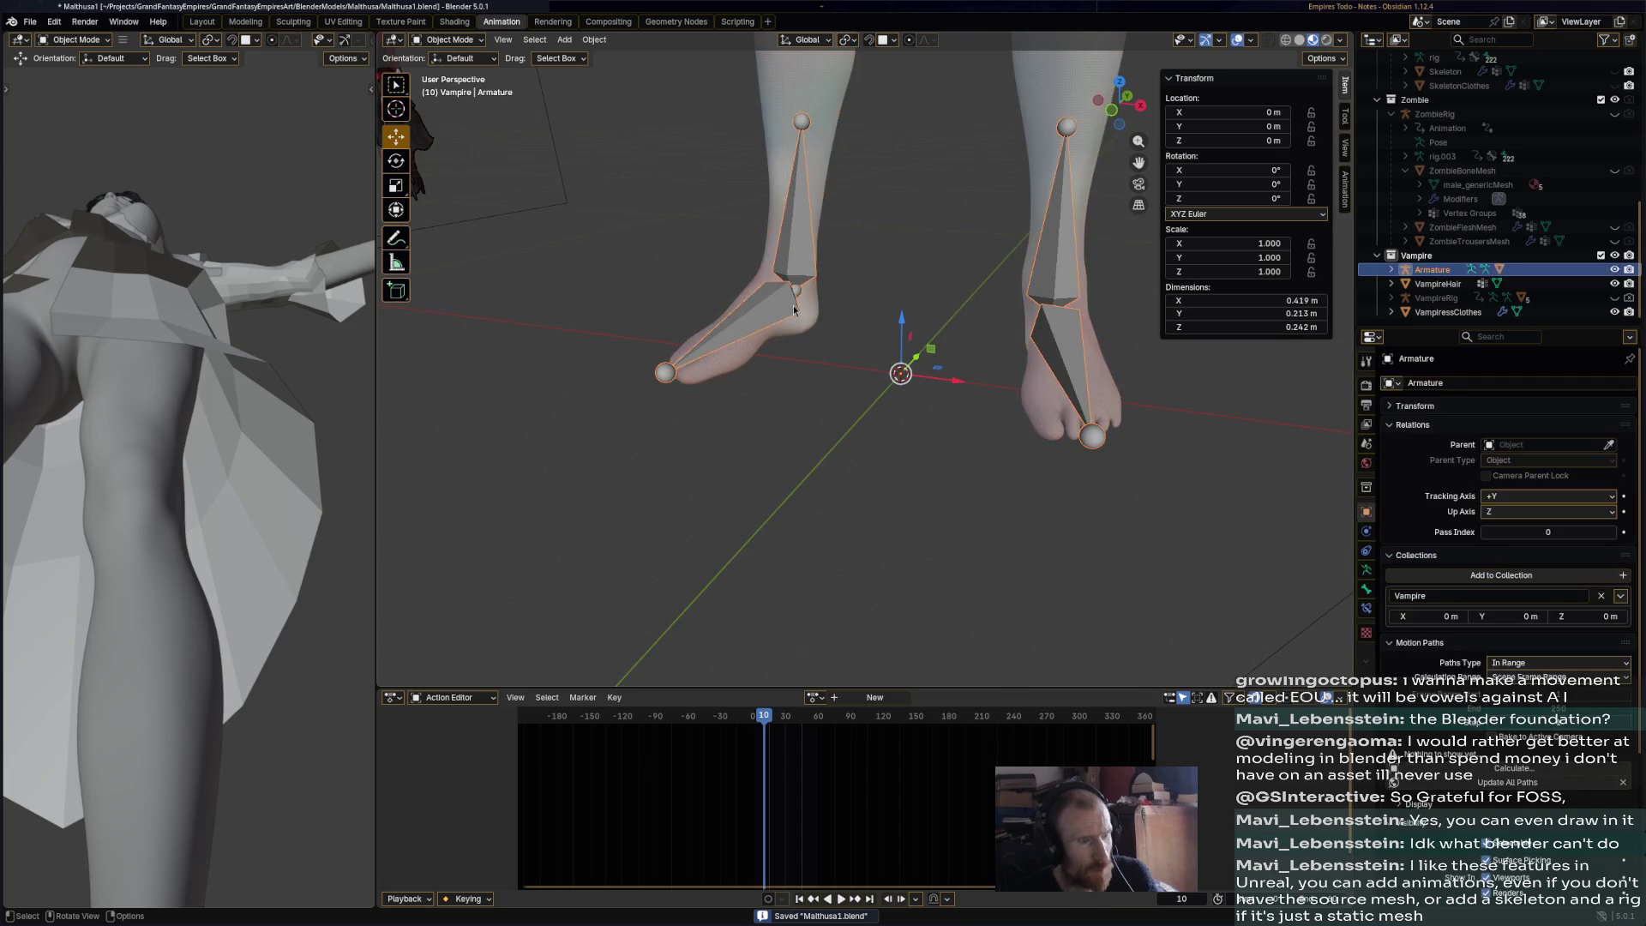
key("ctrl+Tab")
- Rotate the first foot bone exactly 30° into a pointed pose after undoing a trial rotation
left_click(804, 309)
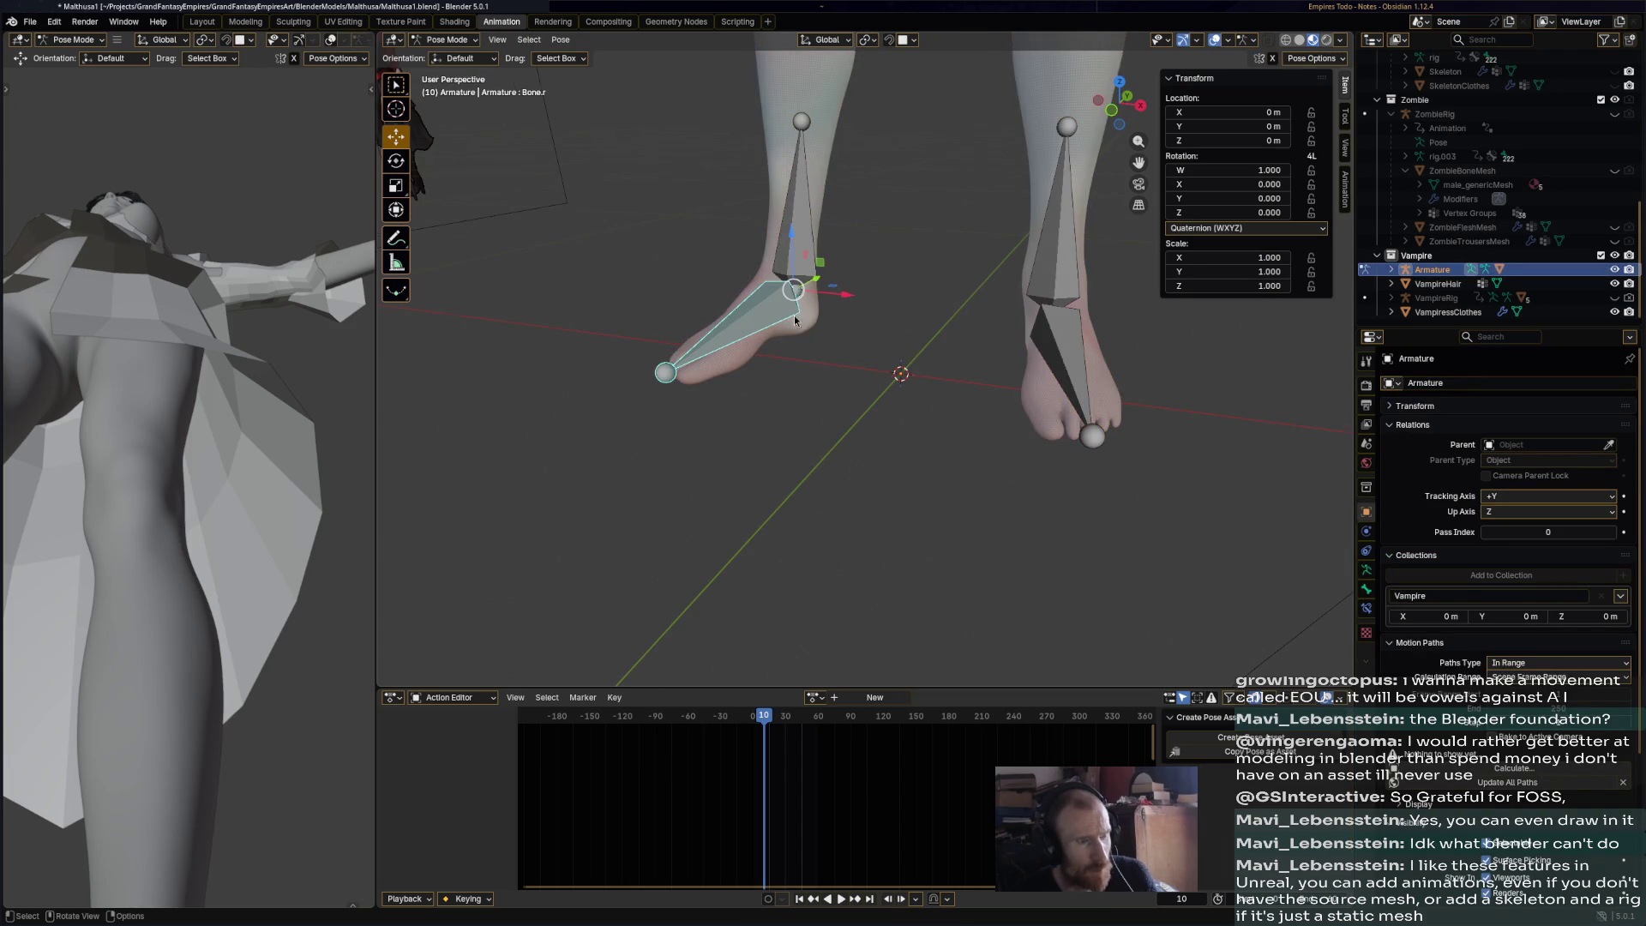
middle_click_drag(795, 320, 849, 360)
key("r")
left_click(892, 429)
mouse_move(892, 429)
middle_mouse_down()
mouse_move(911, 456)
mouse_move(799, 419)
mouse_move(717, 437)
mouse_move(837, 480)
mouse_move(902, 471)
mouse_move(809, 530)
middle_mouse_up()
key("ctrl+z")
key("r")
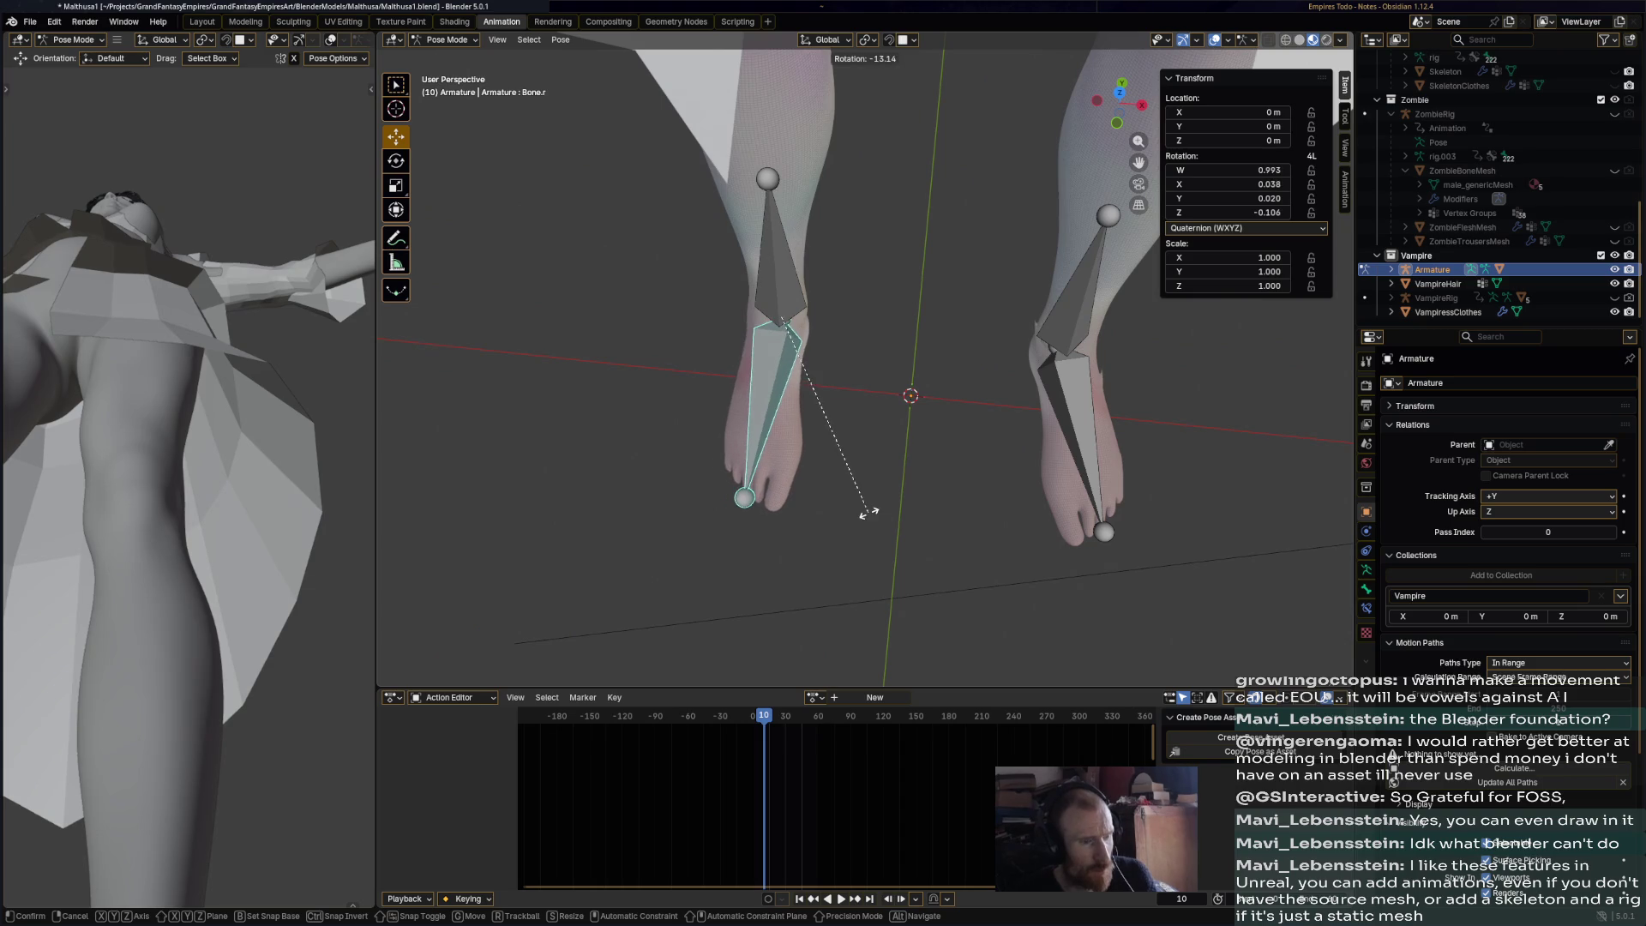
left_click(868, 510)
mouse_move(890, 461)
middle_mouse_down()
mouse_move(1032, 326)
mouse_move(1063, 379)
middle_mouse_up()
type("r30")
key("Return")
- Rotate both foot bones, tilting the second one by 16.9°
mouse_move(978, 487)
middle_mouse_down()
mouse_move(785, 496)
mouse_move(800, 506)
mouse_move(1027, 399)
mouse_move(1106, 455)
mouse_move(1149, 520)
mouse_move(849, 405)
mouse_move(938, 417)
mouse_move(913, 434)
mouse_move(886, 403)
mouse_move(861, 477)
mouse_move(1117, 445)
middle_mouse_up()
left_click(1033, 390)
left_click(847, 405)
key("r")
left_click(827, 491)
left_click(1063, 446)
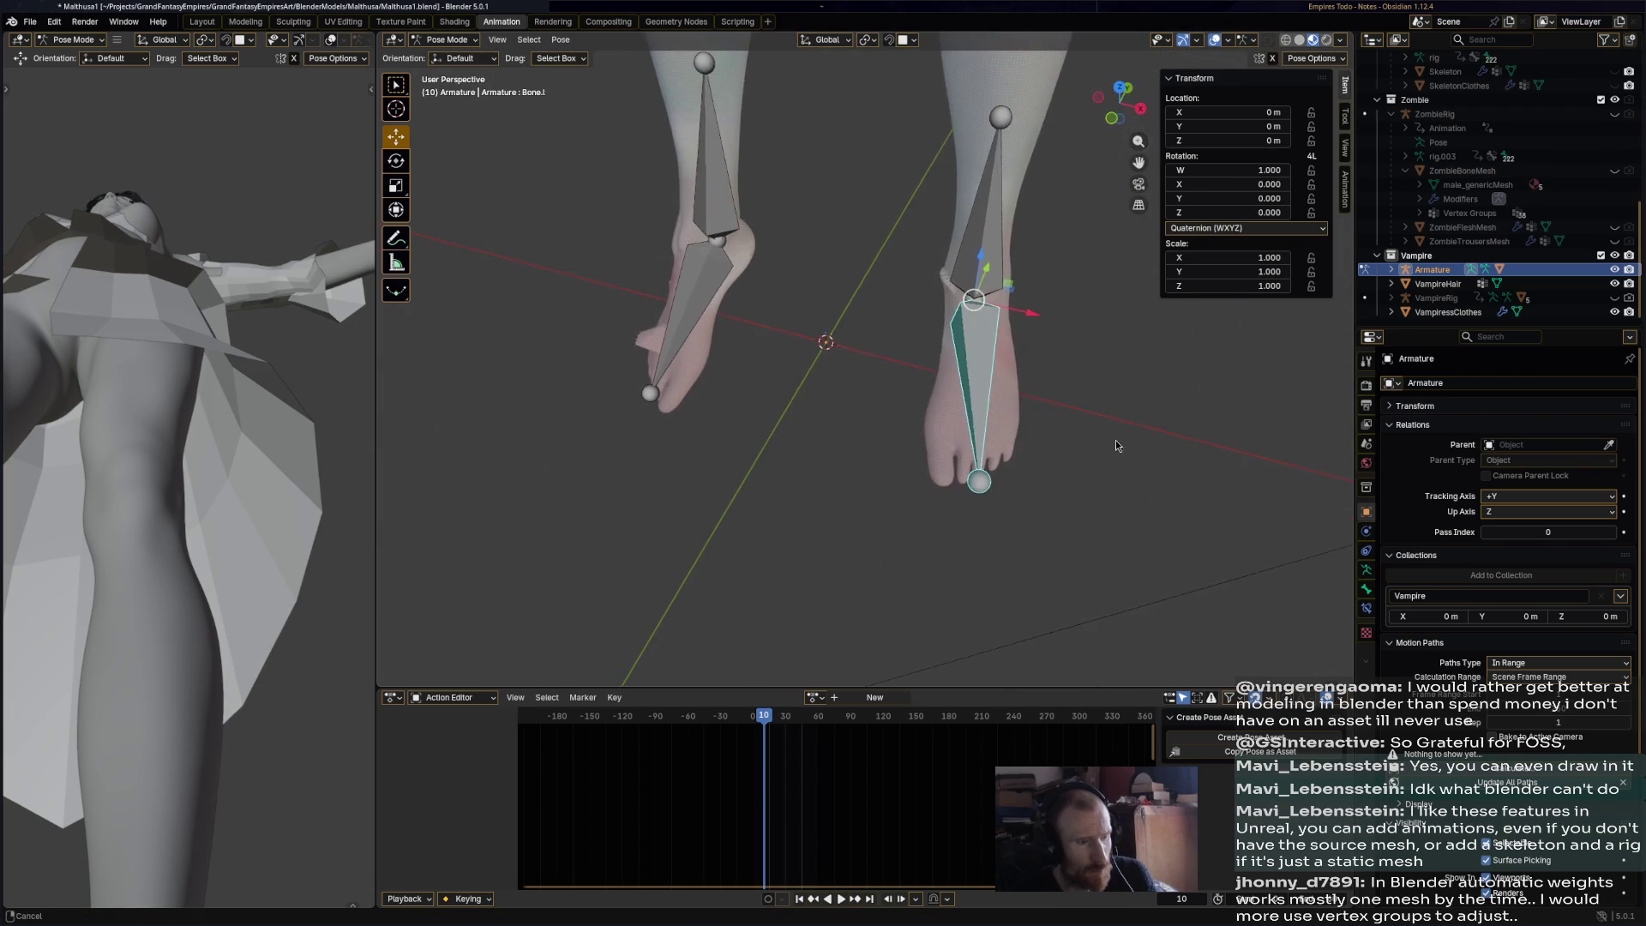
key("r")
left_click(1021, 474)
- Fine-tune both foot bones' rotations, then return the armature to Object Mode
mouse_move(1021, 474)
middle_mouse_down()
mouse_move(1101, 342)
mouse_move(939, 343)
middle_mouse_up()
key("r")
left_click(794, 399)
mouse_move(794, 400)
middle_mouse_down()
mouse_move(1022, 417)
mouse_move(1024, 441)
mouse_move(862, 261)
mouse_move(760, 426)
mouse_move(793, 360)
mouse_move(892, 322)
mouse_move(1030, 326)
mouse_move(1007, 364)
mouse_move(1027, 393)
mouse_move(946, 317)
mouse_move(800, 324)
mouse_move(851, 335)
mouse_move(801, 286)
mouse_move(1006, 285)
mouse_move(933, 357)
mouse_move(851, 347)
middle_mouse_up()
key("r")
left_click(1036, 393)
key("r")
left_click(813, 337)
key("r")
left_click(1032, 395)
left_click(887, 351)
left_click(439, 47)
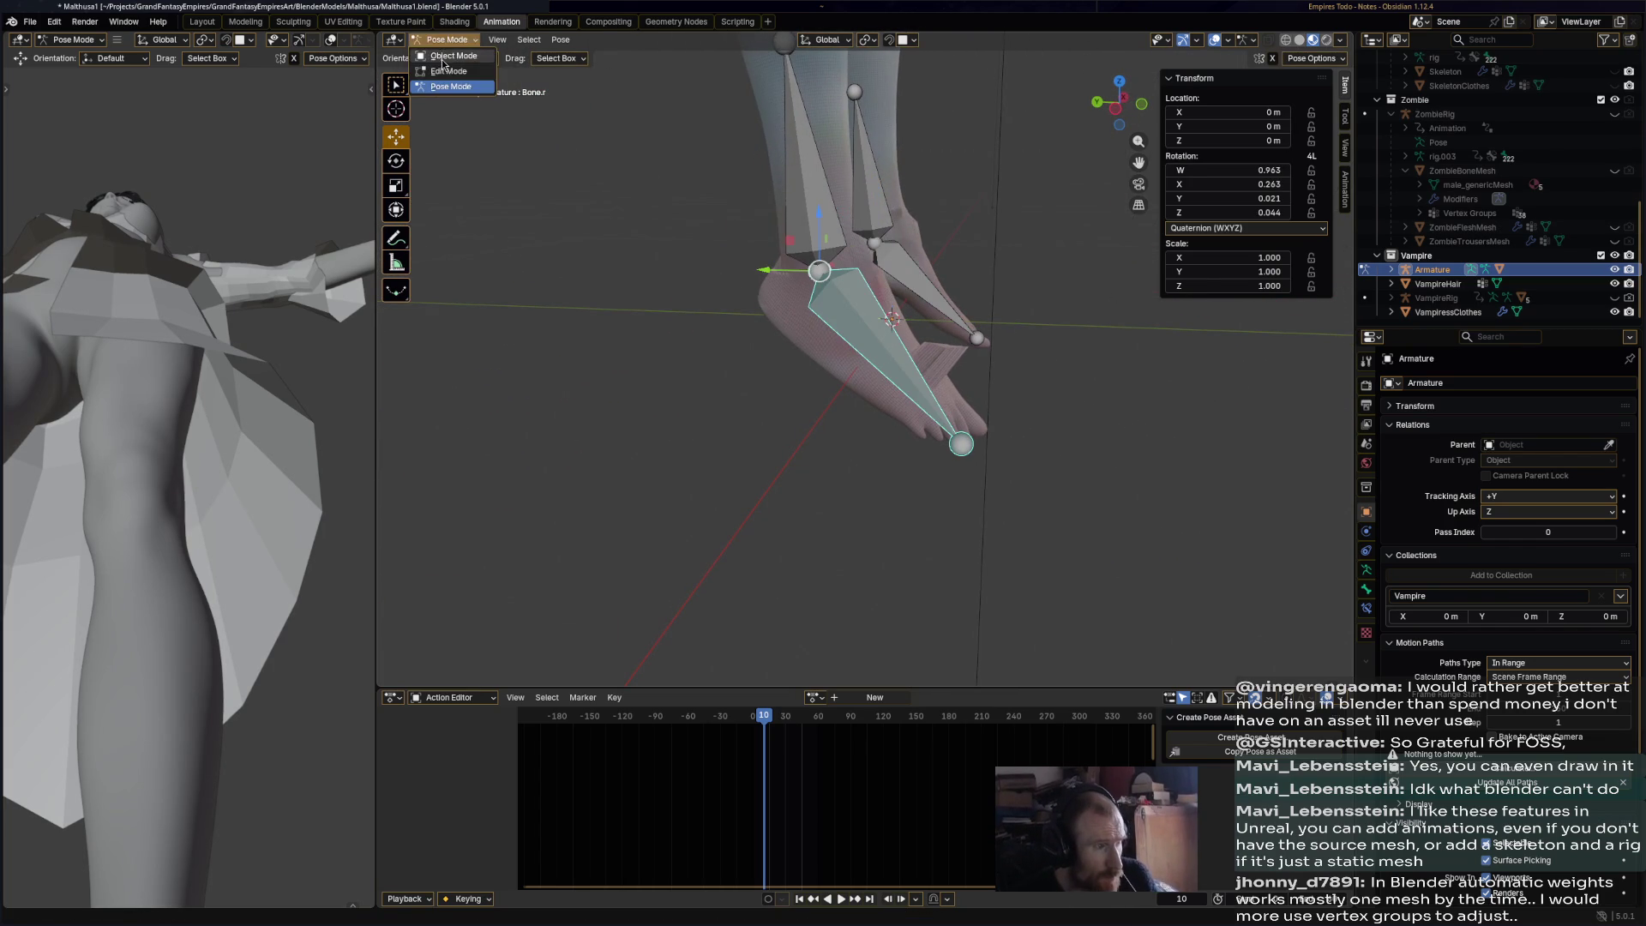
left_click(447, 56)
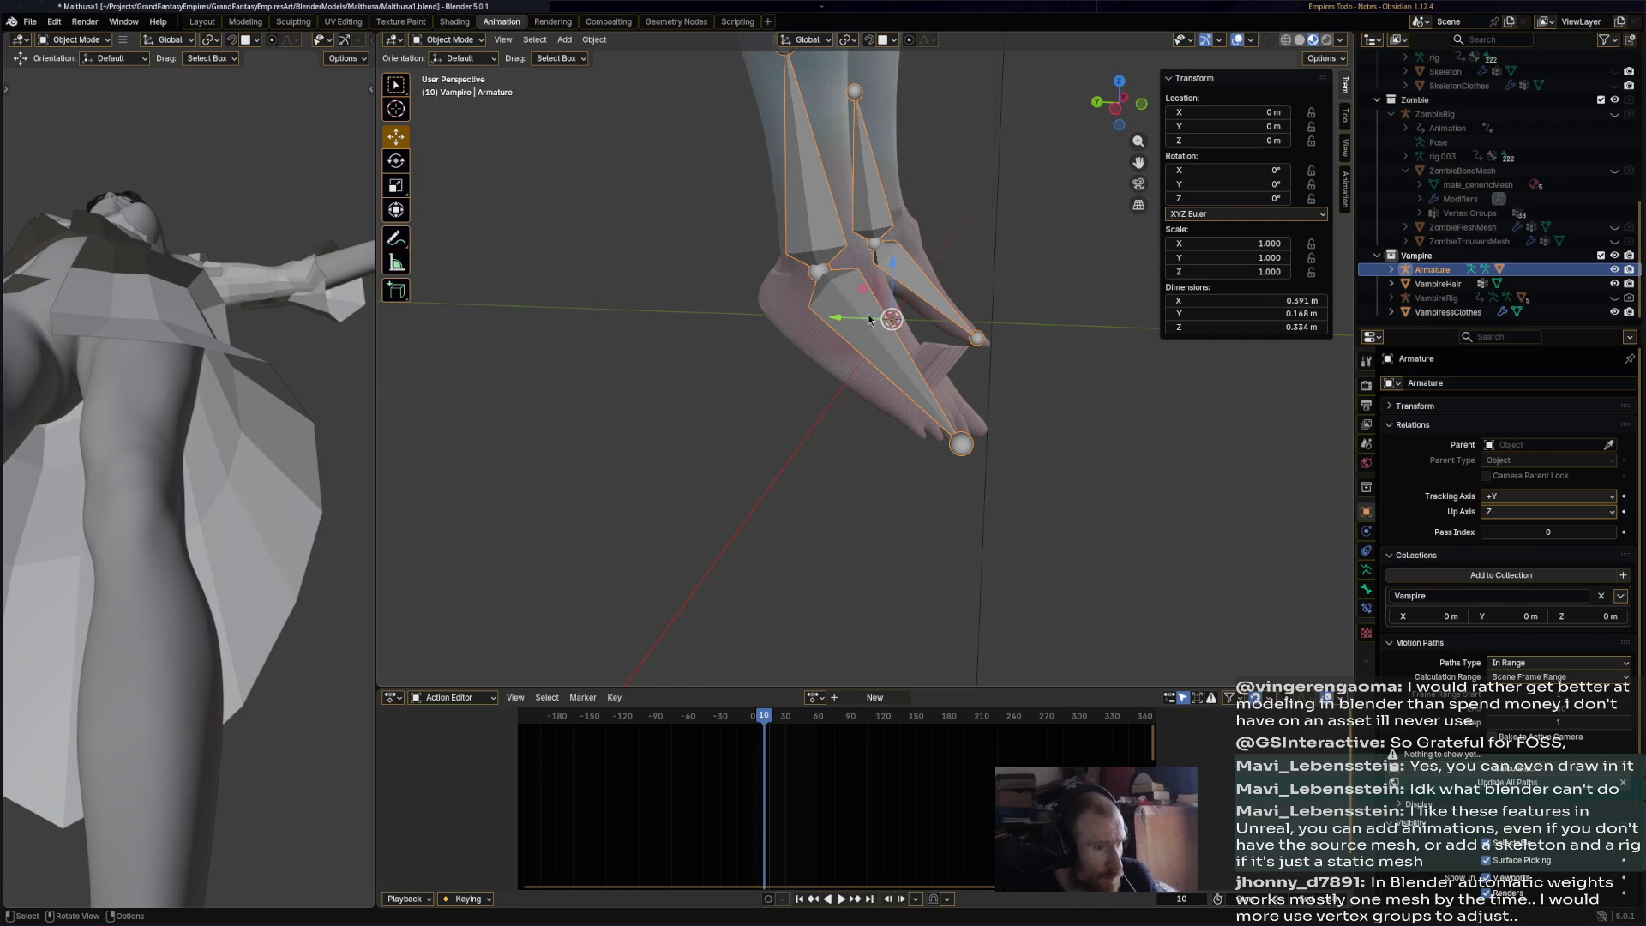
- In Edit Mode, check the right leg bone names Bone.r and Bone.r.001
middle_click_drag(886, 326, 881, 353)
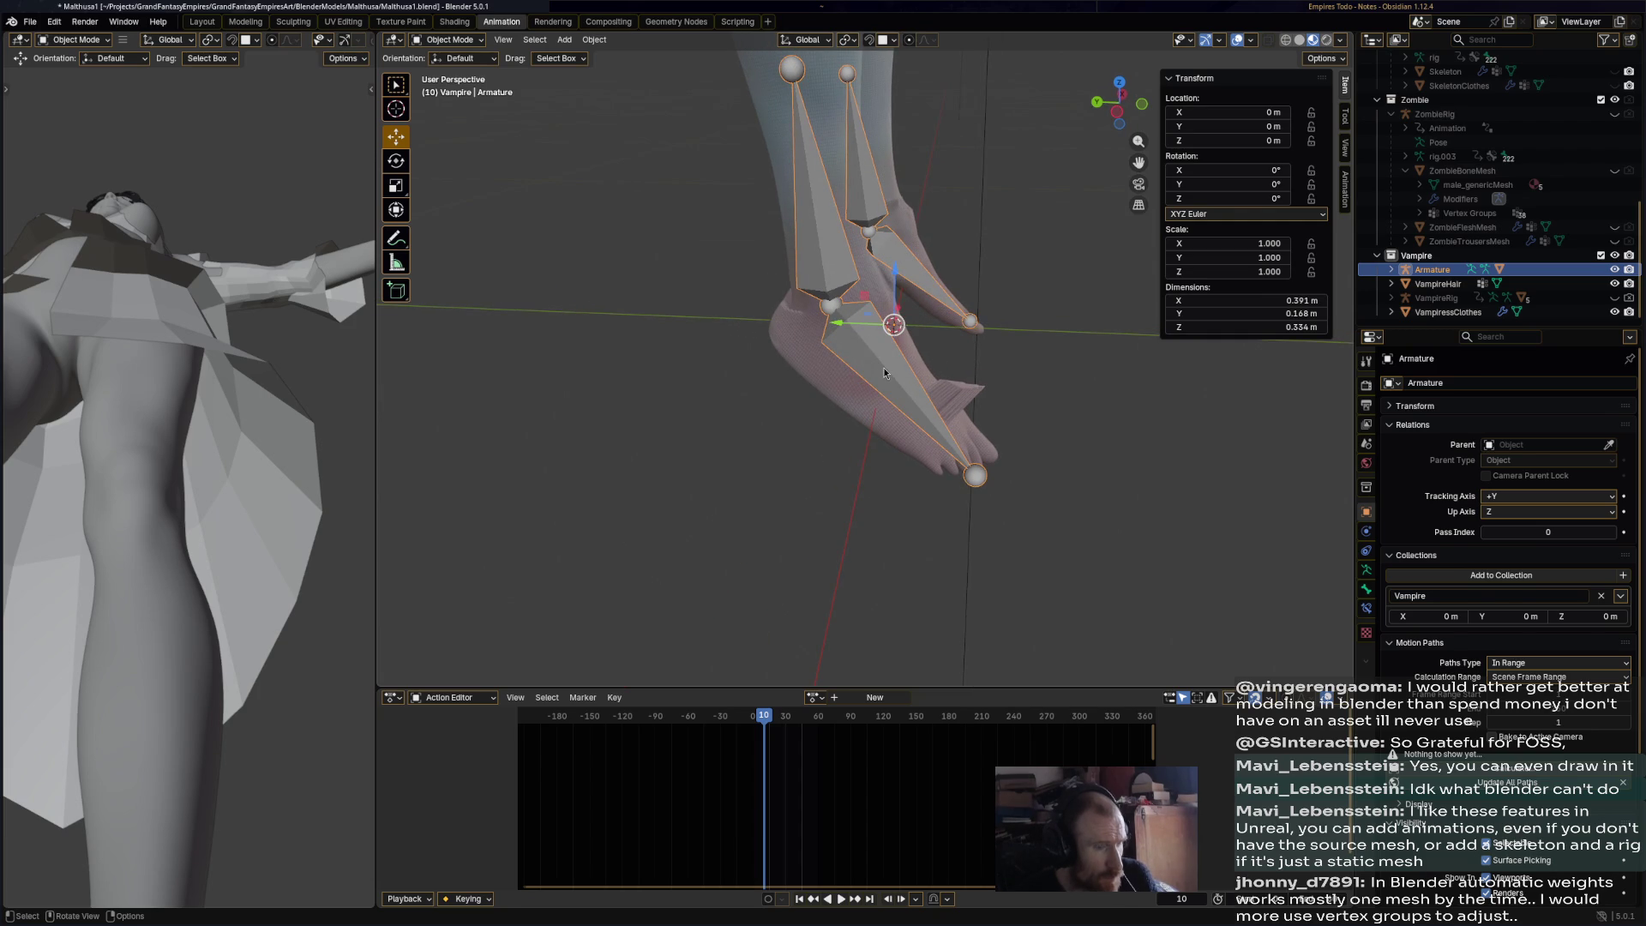
key("Tab")
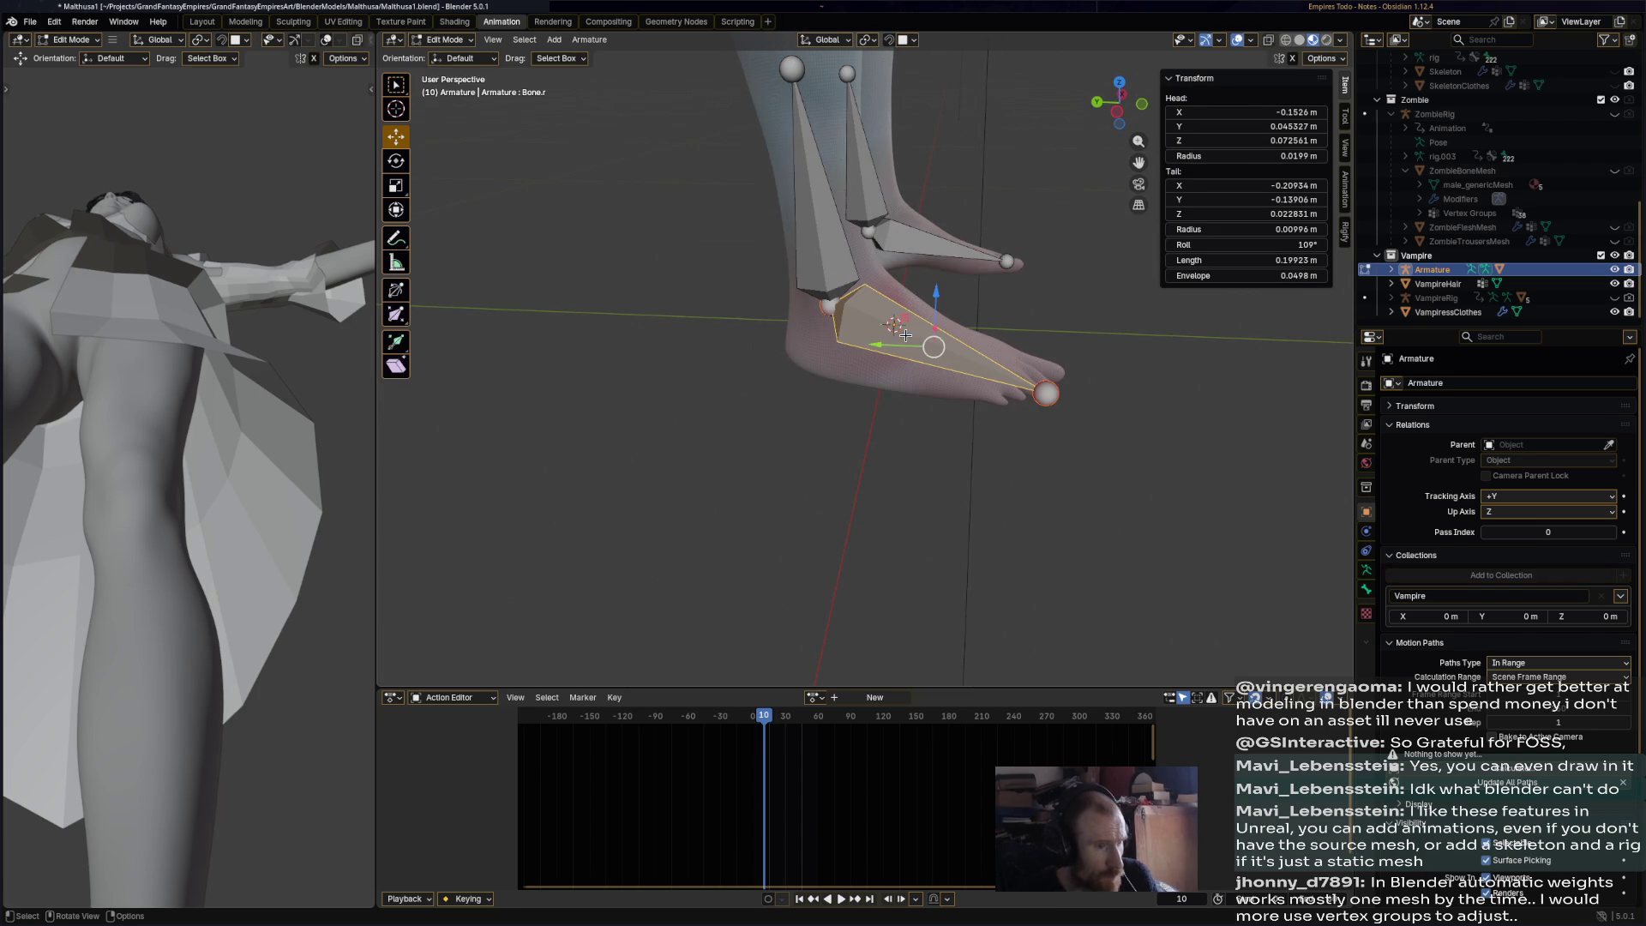
middle_click_drag(908, 333, 667, 361)
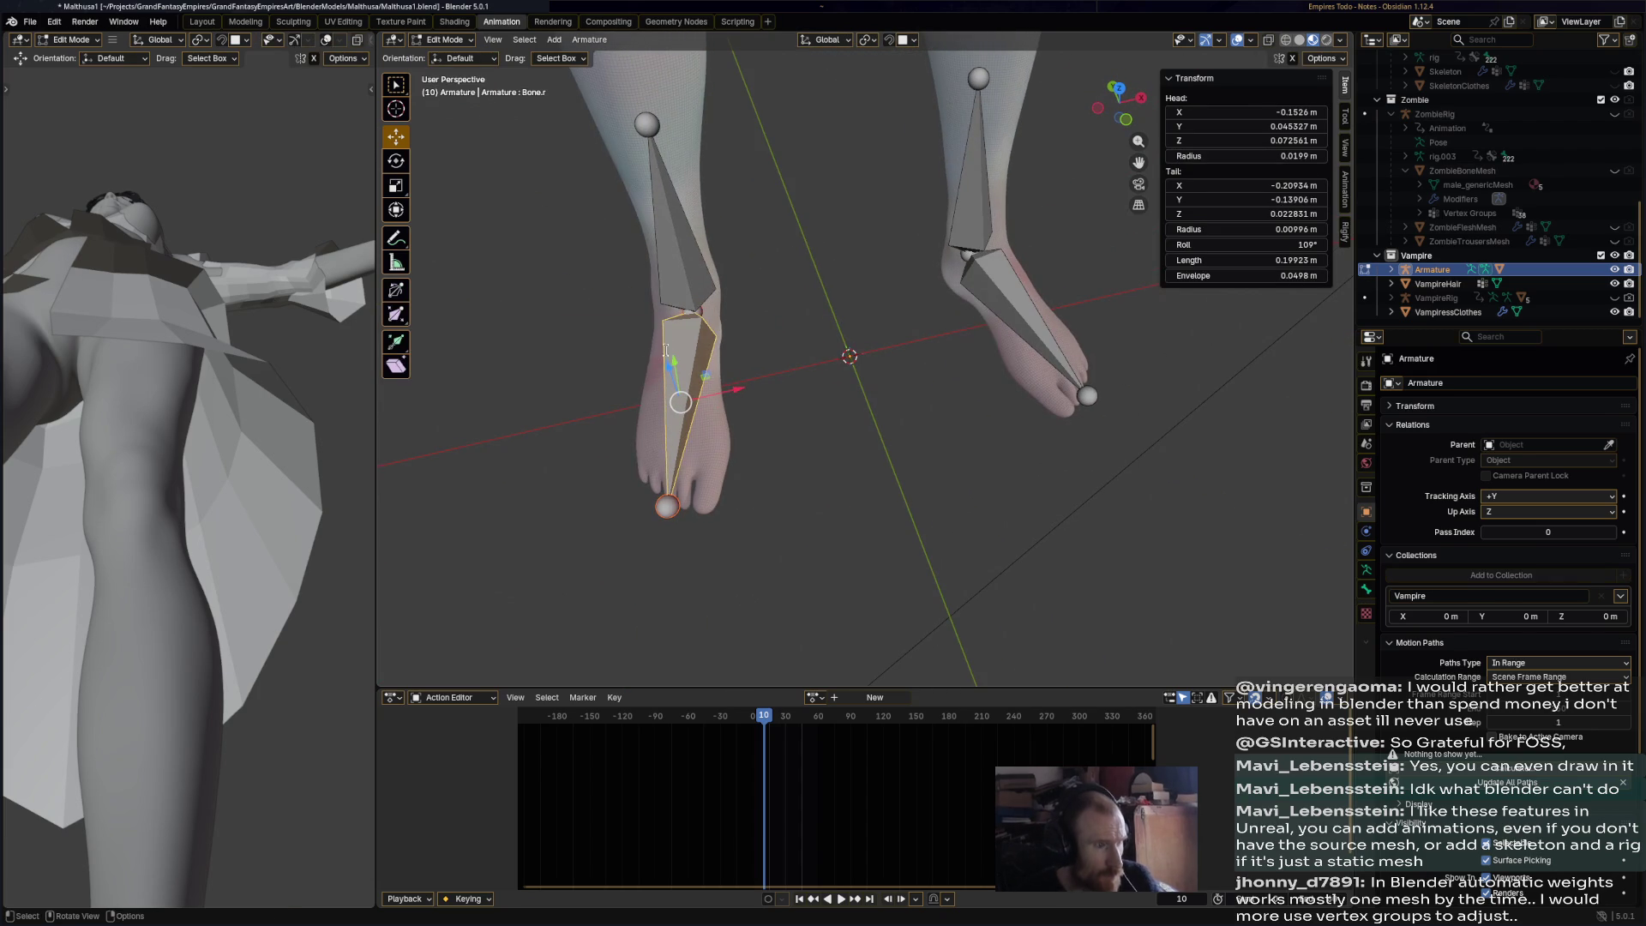
key("F2")
key("Escape")
left_click(683, 265)
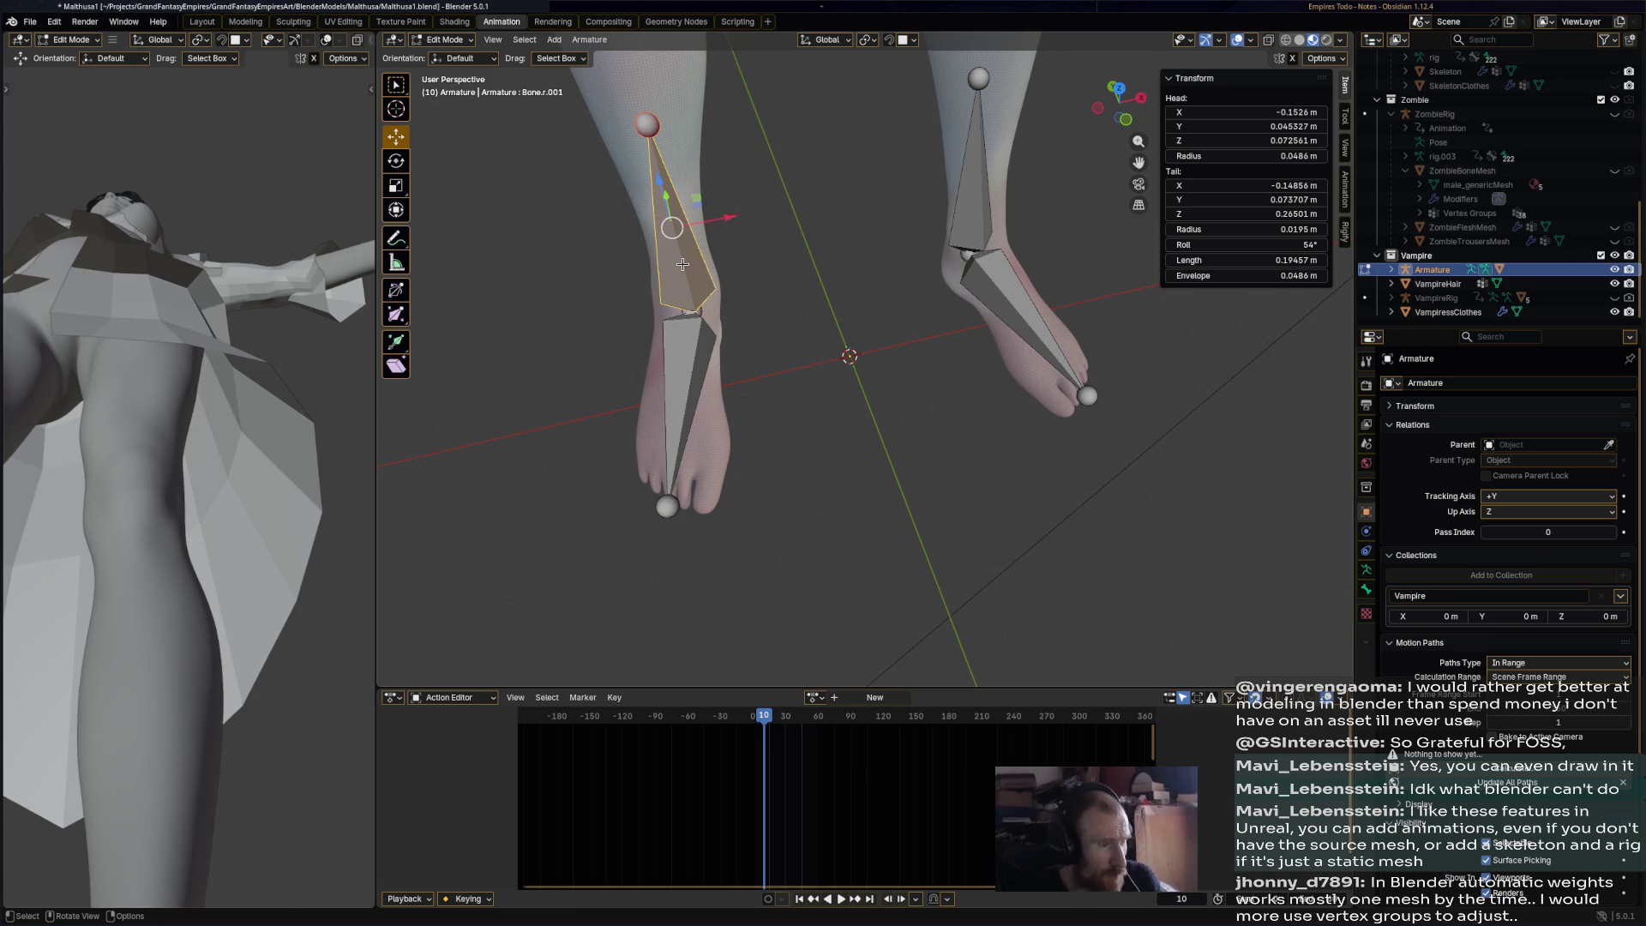
key("F2")
key("Escape")
- Check the left leg bone names Bone.l.001 and Bone.l
left_click(971, 229)
key("F2")
key("Escape")
left_click(1048, 324)
key("F2")
key("Escape")
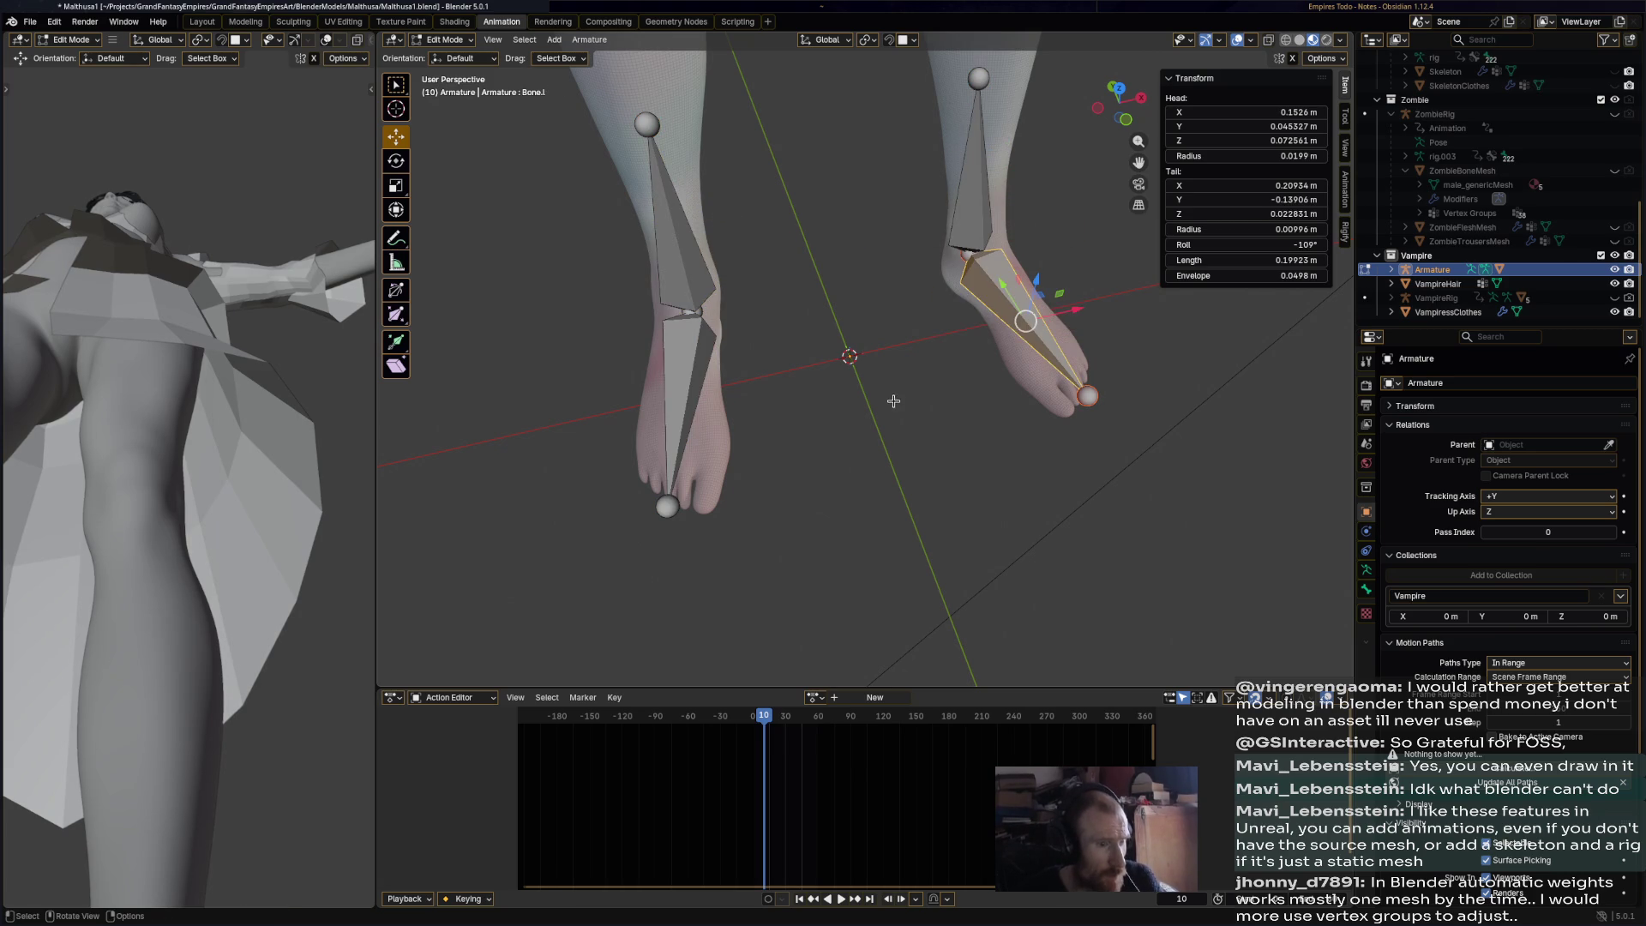
- Return the armature to Object Mode and select the Vampiress mesh
left_click(467, 43)
left_click(656, 90)
left_click(446, 39)
left_click(453, 54)
left_click(671, 105)
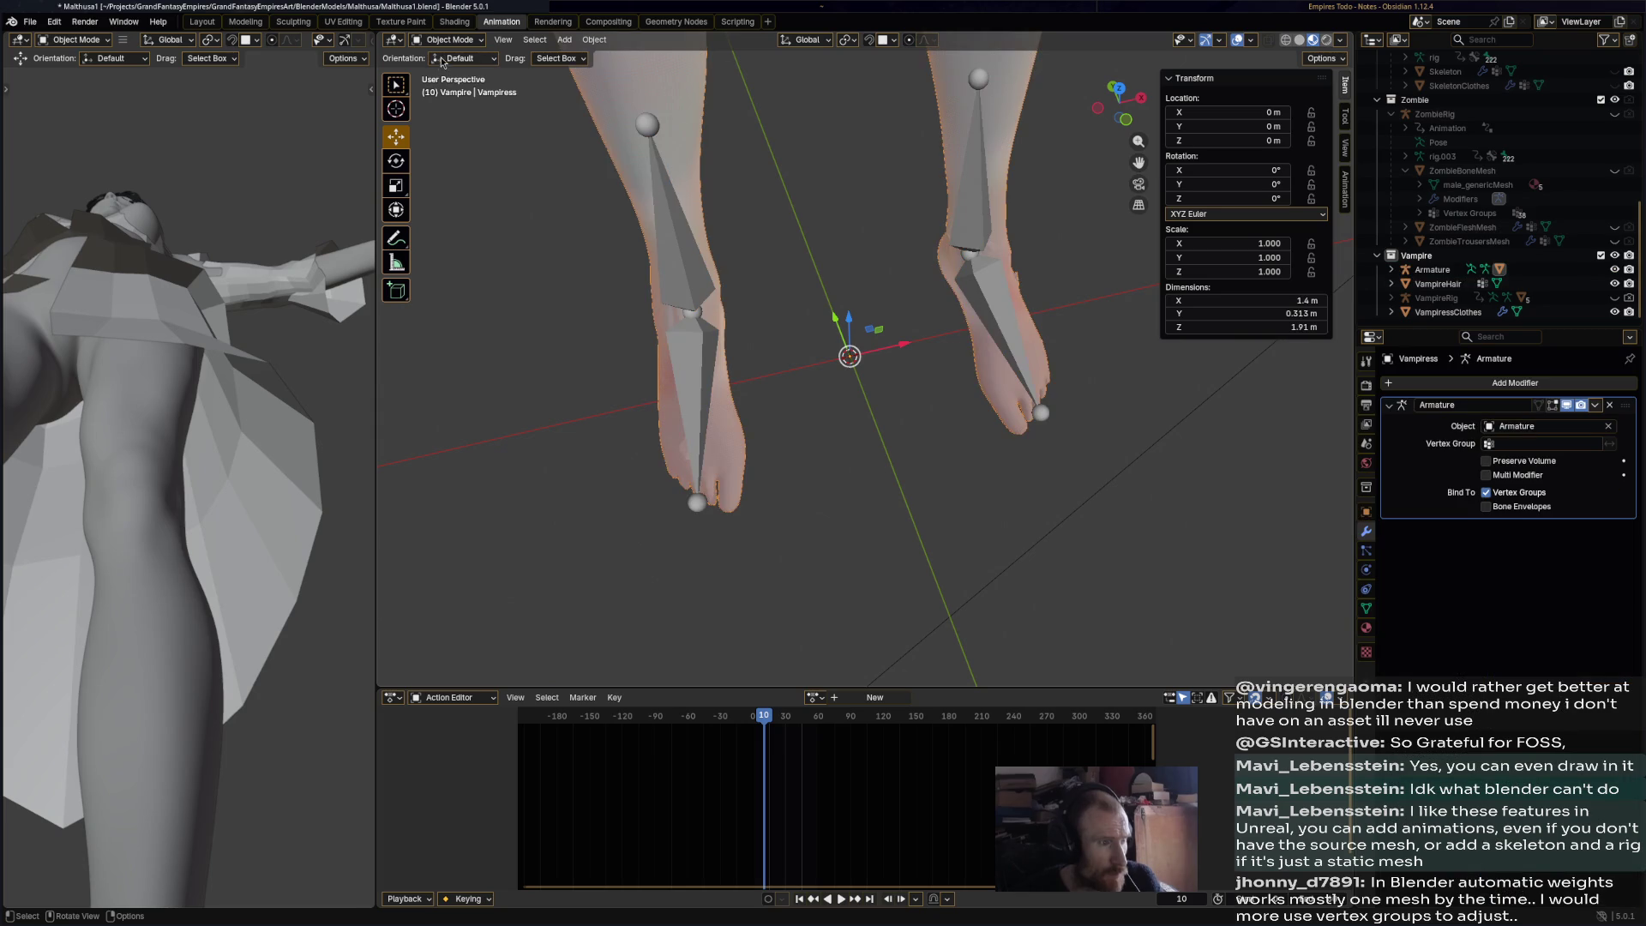
left_click(447, 39)
- In Edit Mode with X-ray on, select the whole right foot and assign it to Bone.r
key("Tab")
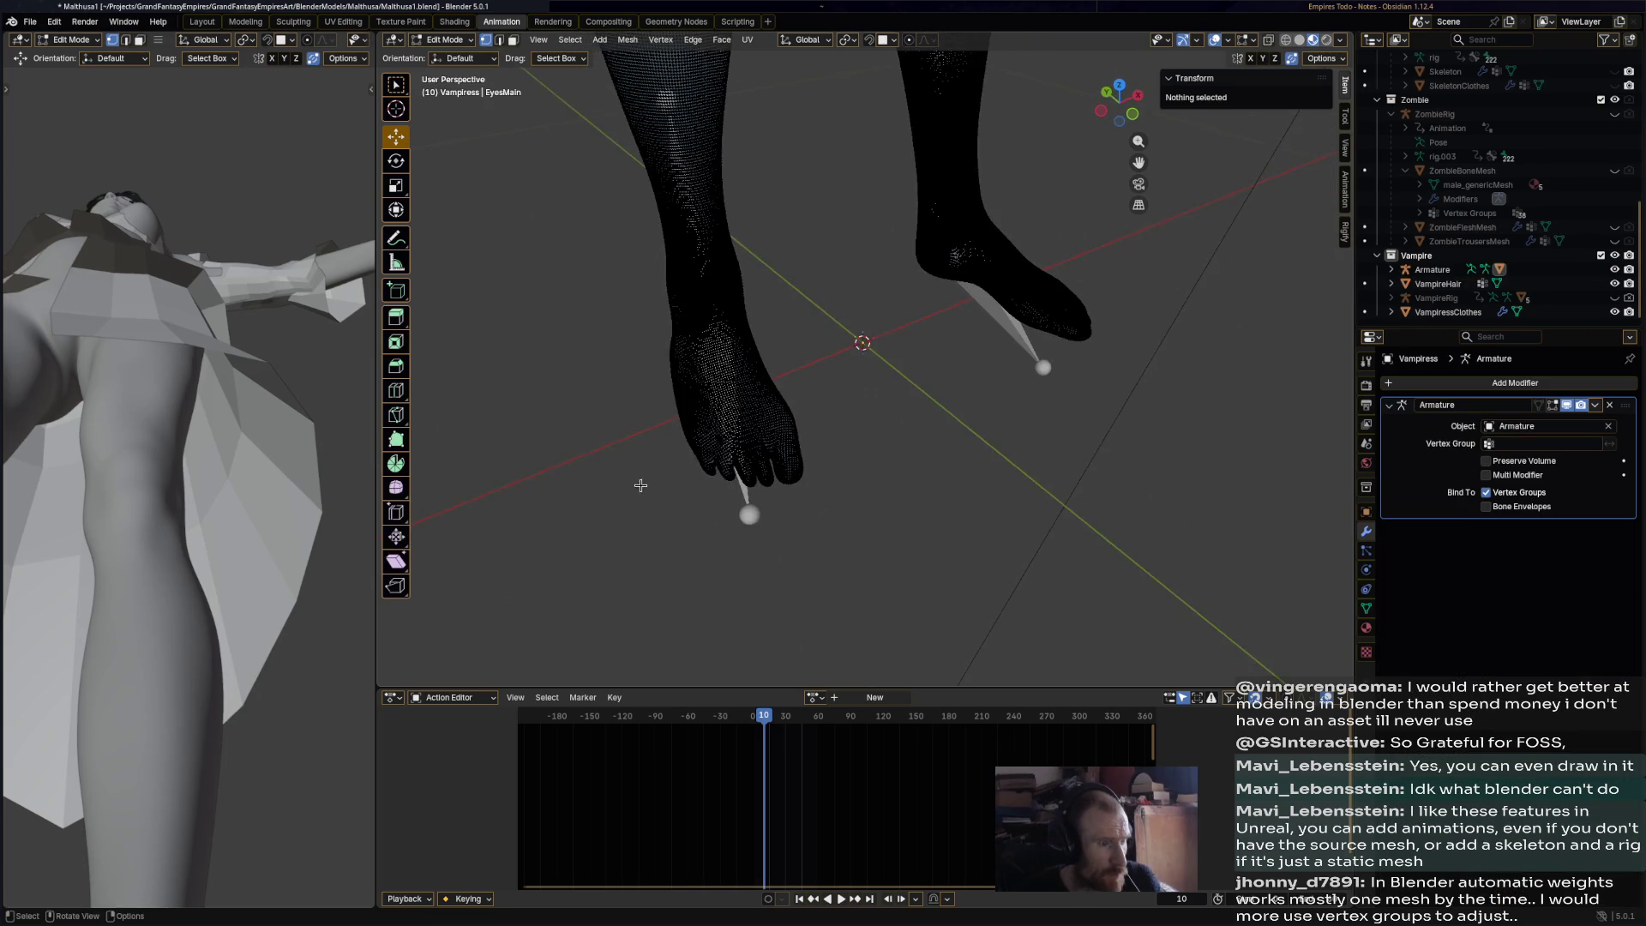
left_click_drag(581, 504, 783, 305)
mouse_move(783, 305)
middle_mouse_down()
mouse_move(1026, 275)
mouse_move(1246, 60)
middle_mouse_up()
left_click(1268, 39)
left_click_drag(704, 346, 998, 189)
mouse_move(921, 247)
middle_mouse_down()
mouse_move(1032, 256)
mouse_move(888, 406)
middle_mouse_up()
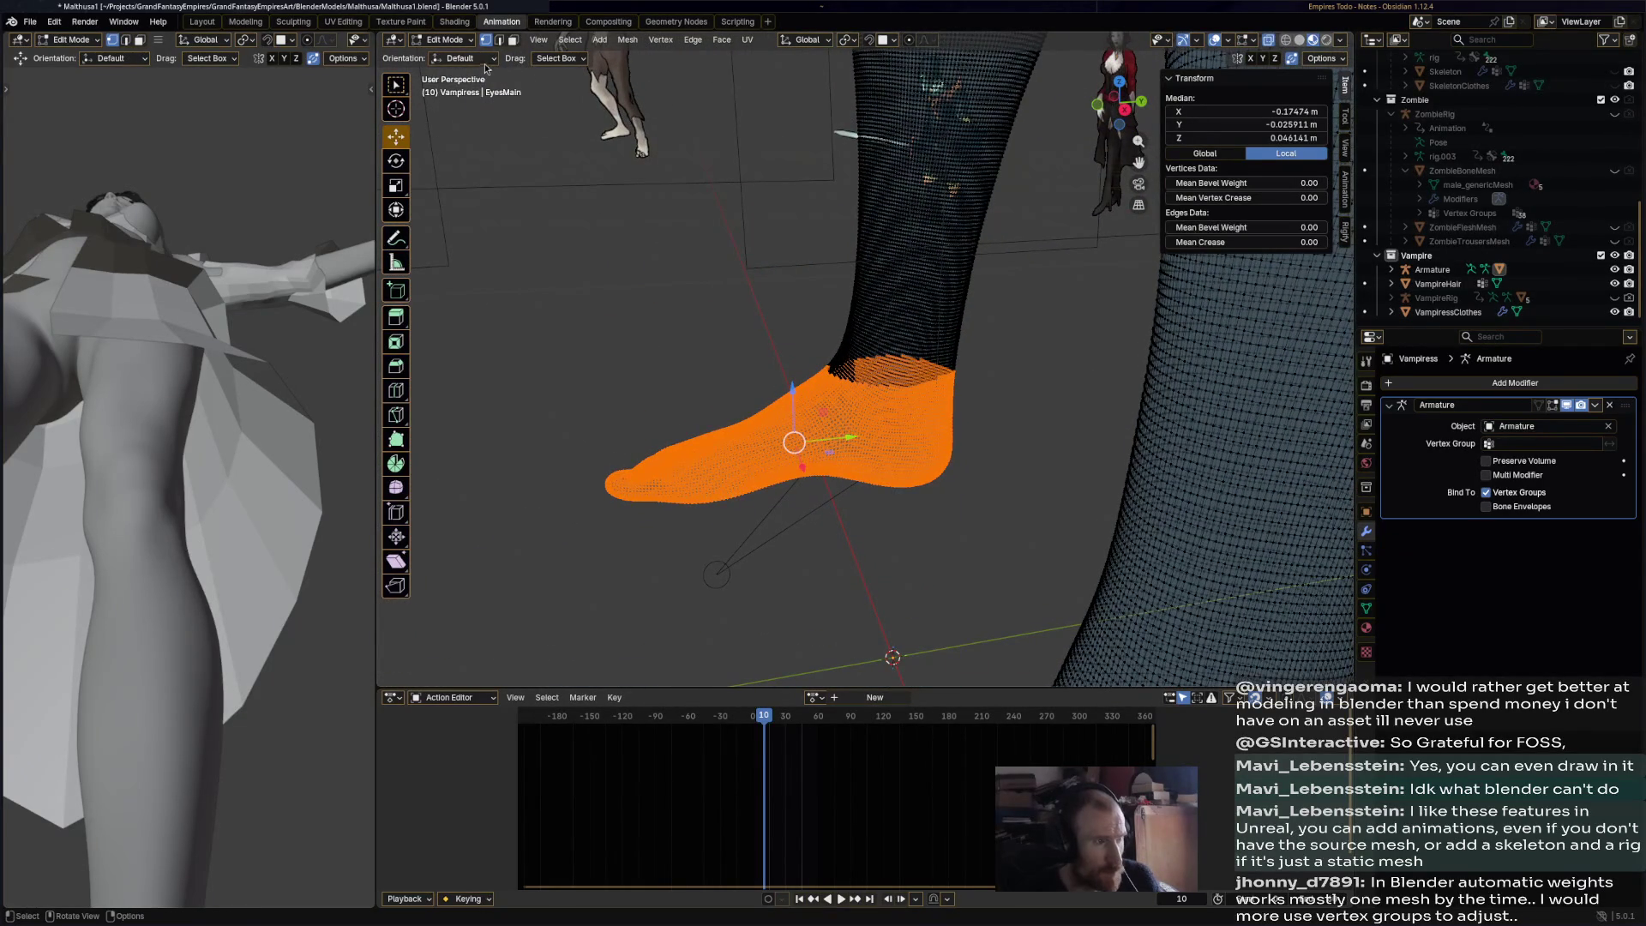
left_click(1552, 444)
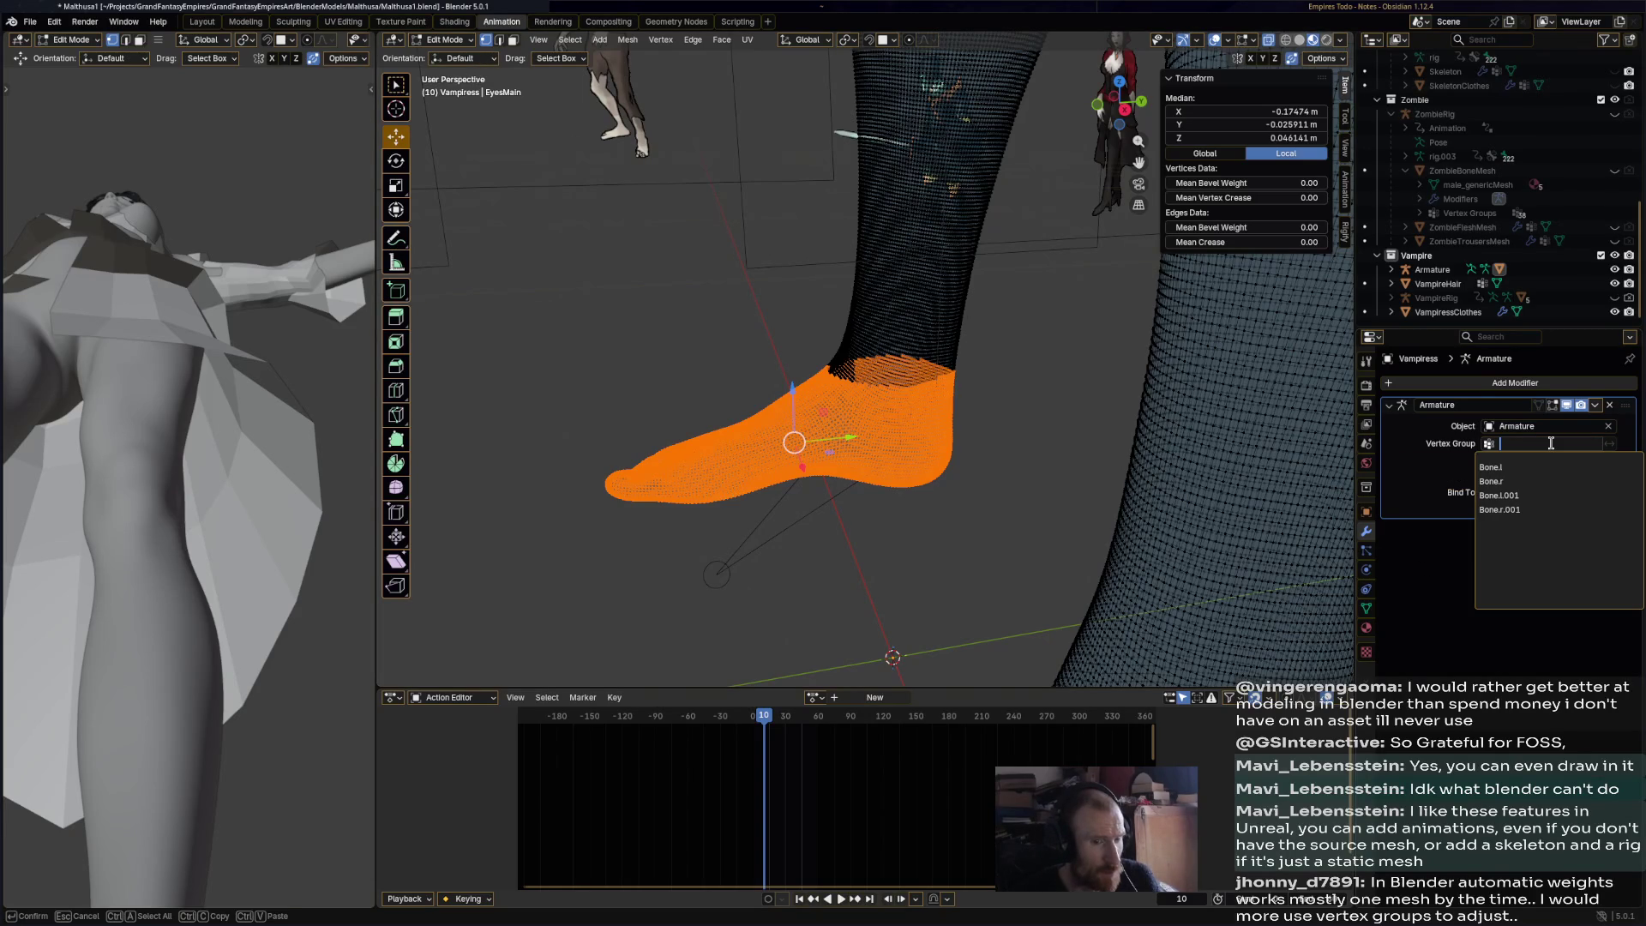
left_click(1429, 492)
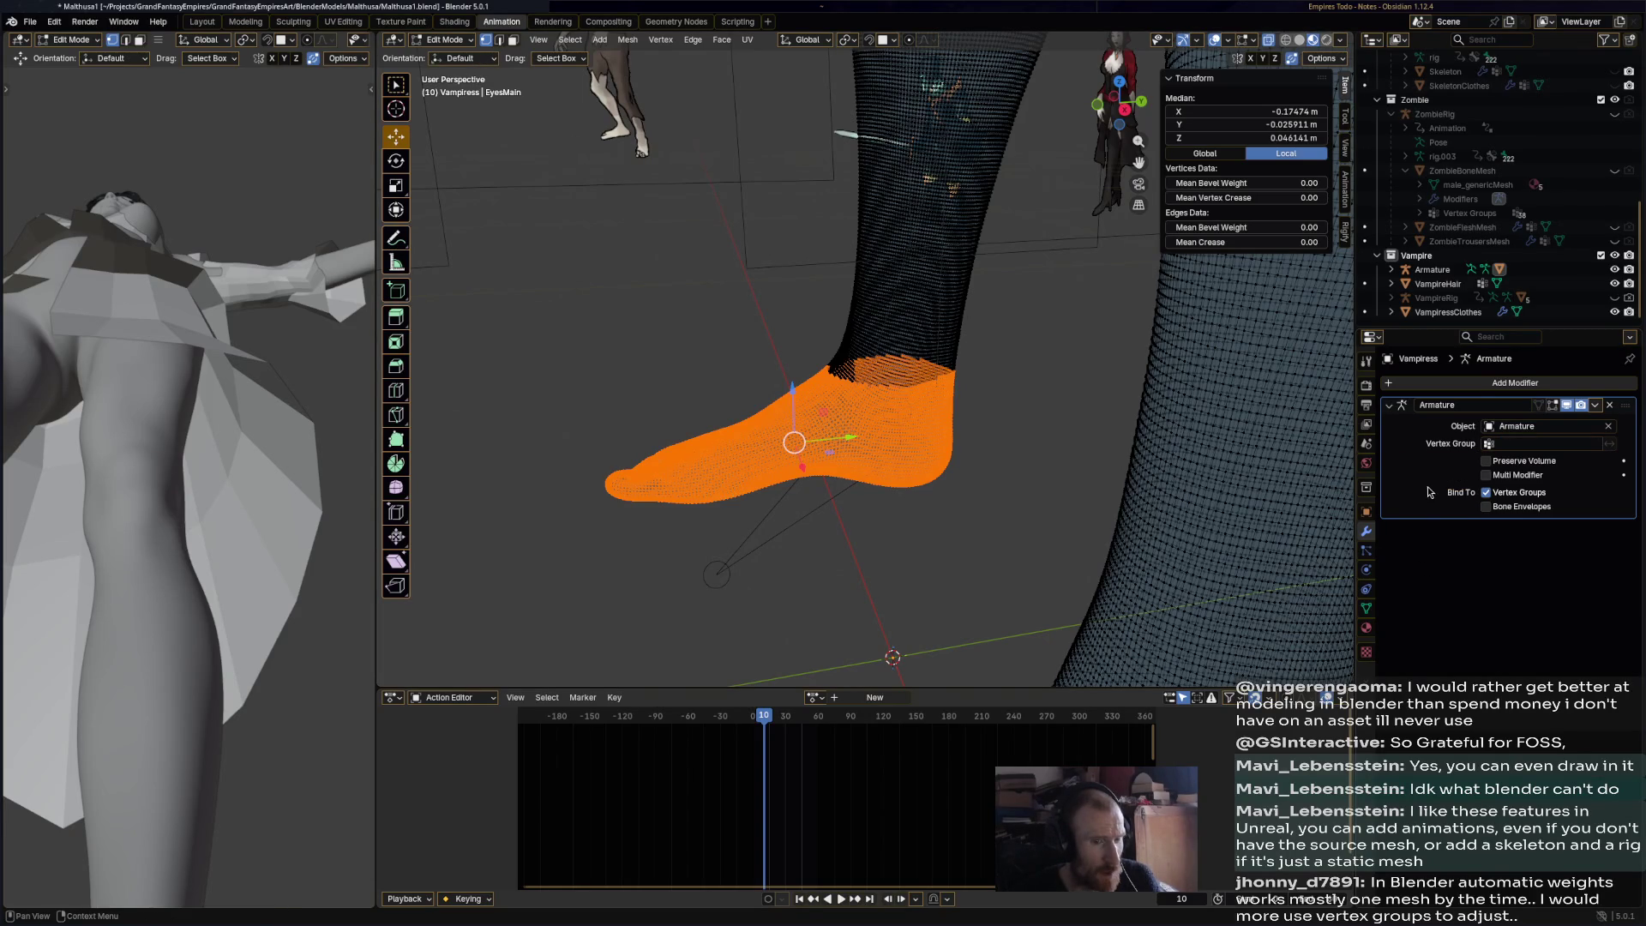
left_click(1369, 611)
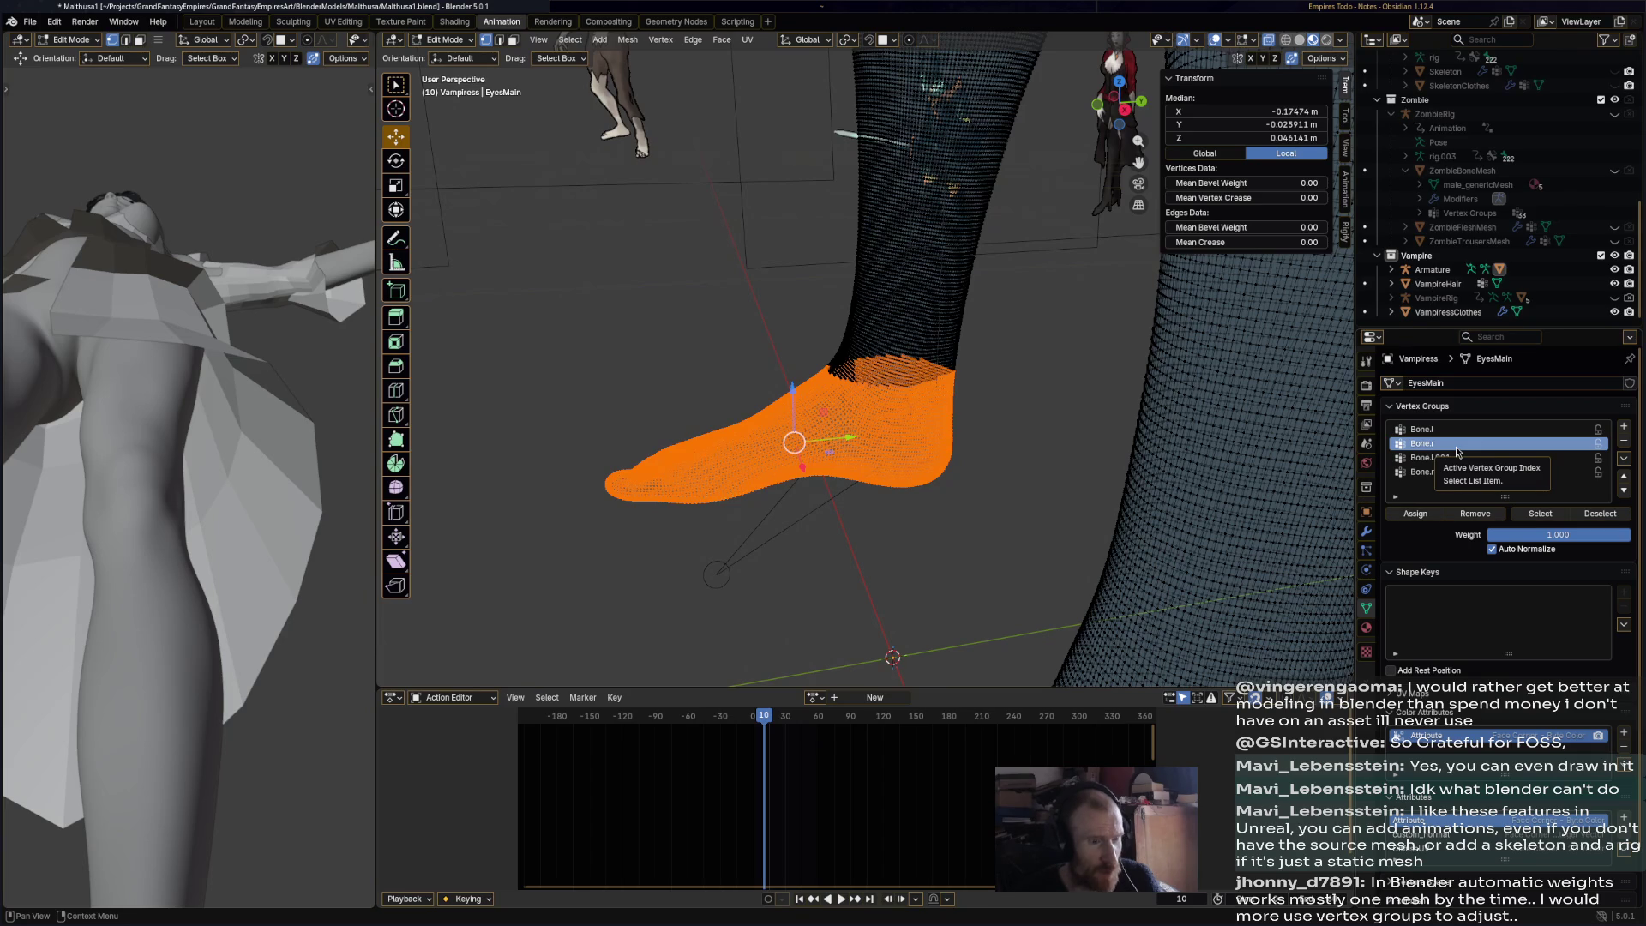
left_click(1427, 522)
- Select the leg band above the right ankle for the Bone.r.001 vertex group
middle_click_drag(1080, 367, 777, 370)
mouse_move(770, 394)
left_mouse_down()
mouse_move(999, 159)
mouse_move(1004, 126)
left_mouse_up()
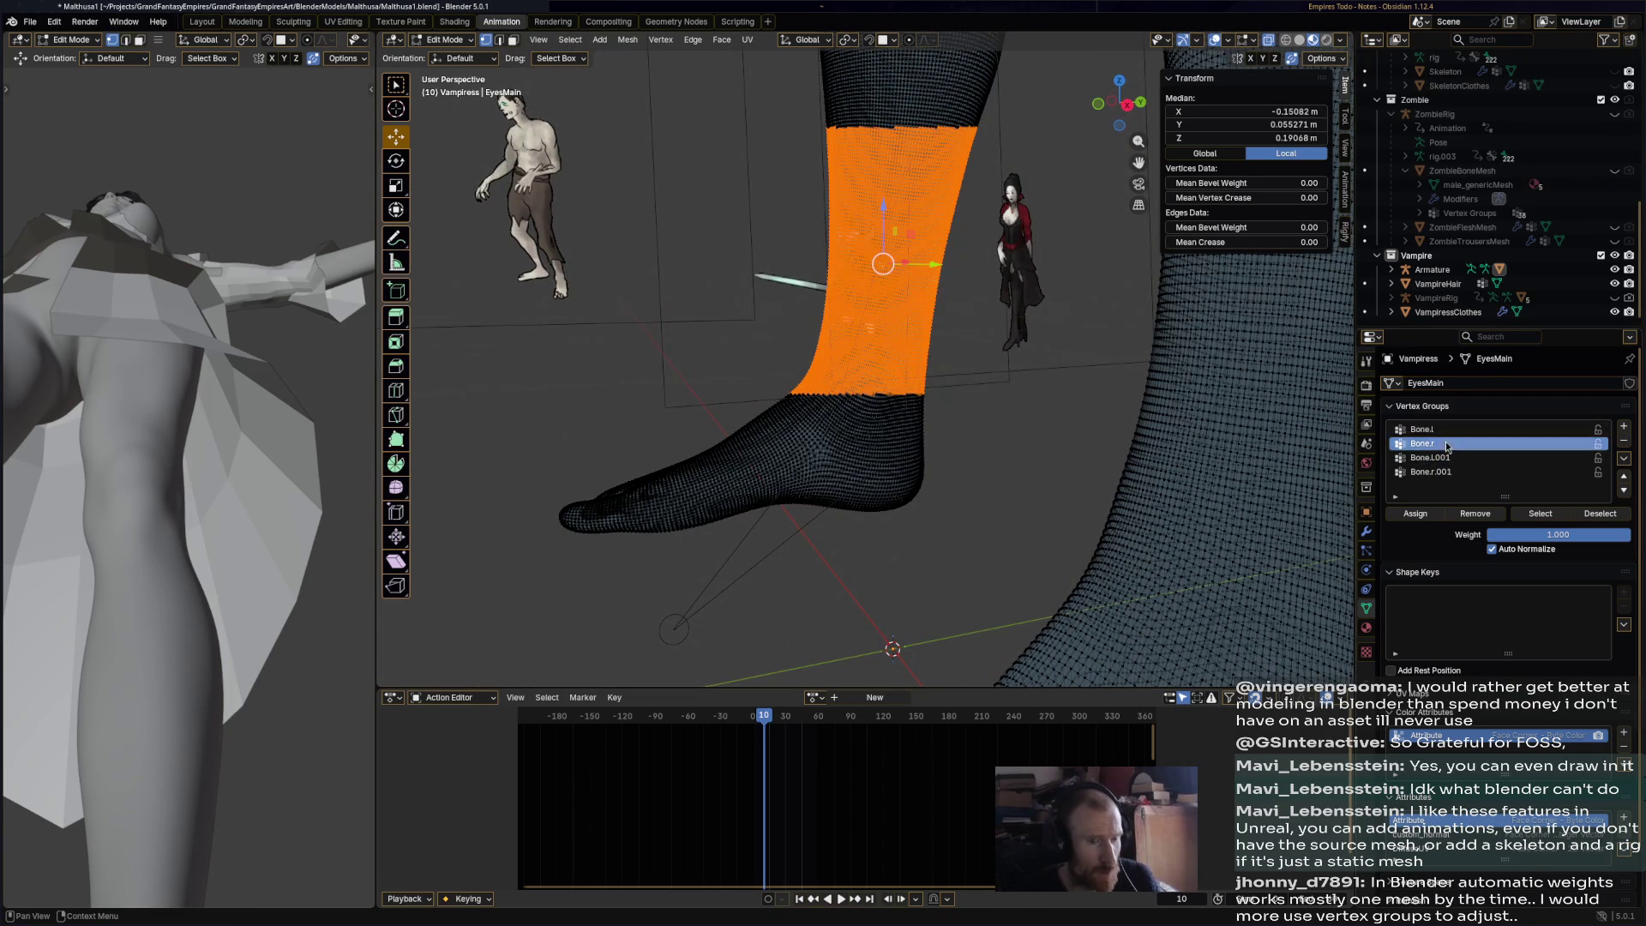
left_click(1411, 471)
mouse_move(939, 434)
middle_mouse_down()
mouse_move(1169, 440)
mouse_move(1017, 466)
mouse_move(1029, 411)
mouse_move(1067, 371)
mouse_move(789, 371)
mouse_move(780, 332)
mouse_move(1087, 338)
mouse_move(1026, 423)
middle_mouse_up()
left_click_drag(996, 446, 1217, 332)
scroll(1451, 473, "up", 3, "ctrl")
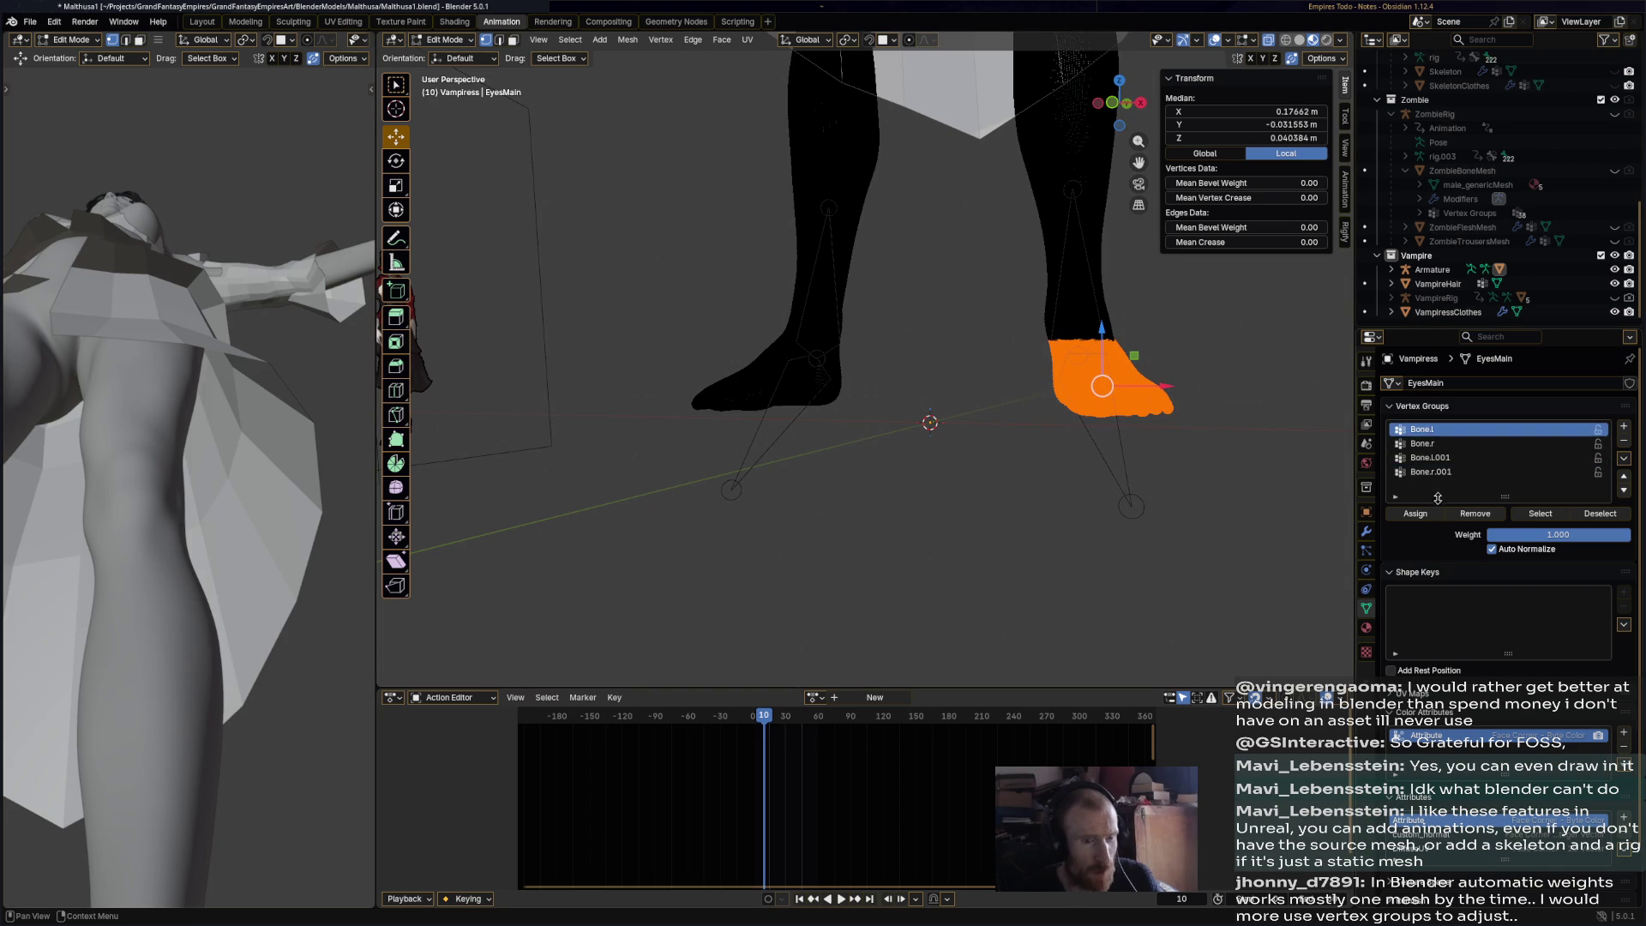
middle_click_drag(1035, 321, 959, 361, "shift")
- Select the other shin band, assign it to Bone.l.001, and return to Object Mode
left_click_drag(887, 400, 1028, 224)
key("ctrl+z")
mouse_move(901, 391)
left_mouse_down()
mouse_move(1055, 296)
mouse_move(1056, 218)
left_mouse_up()
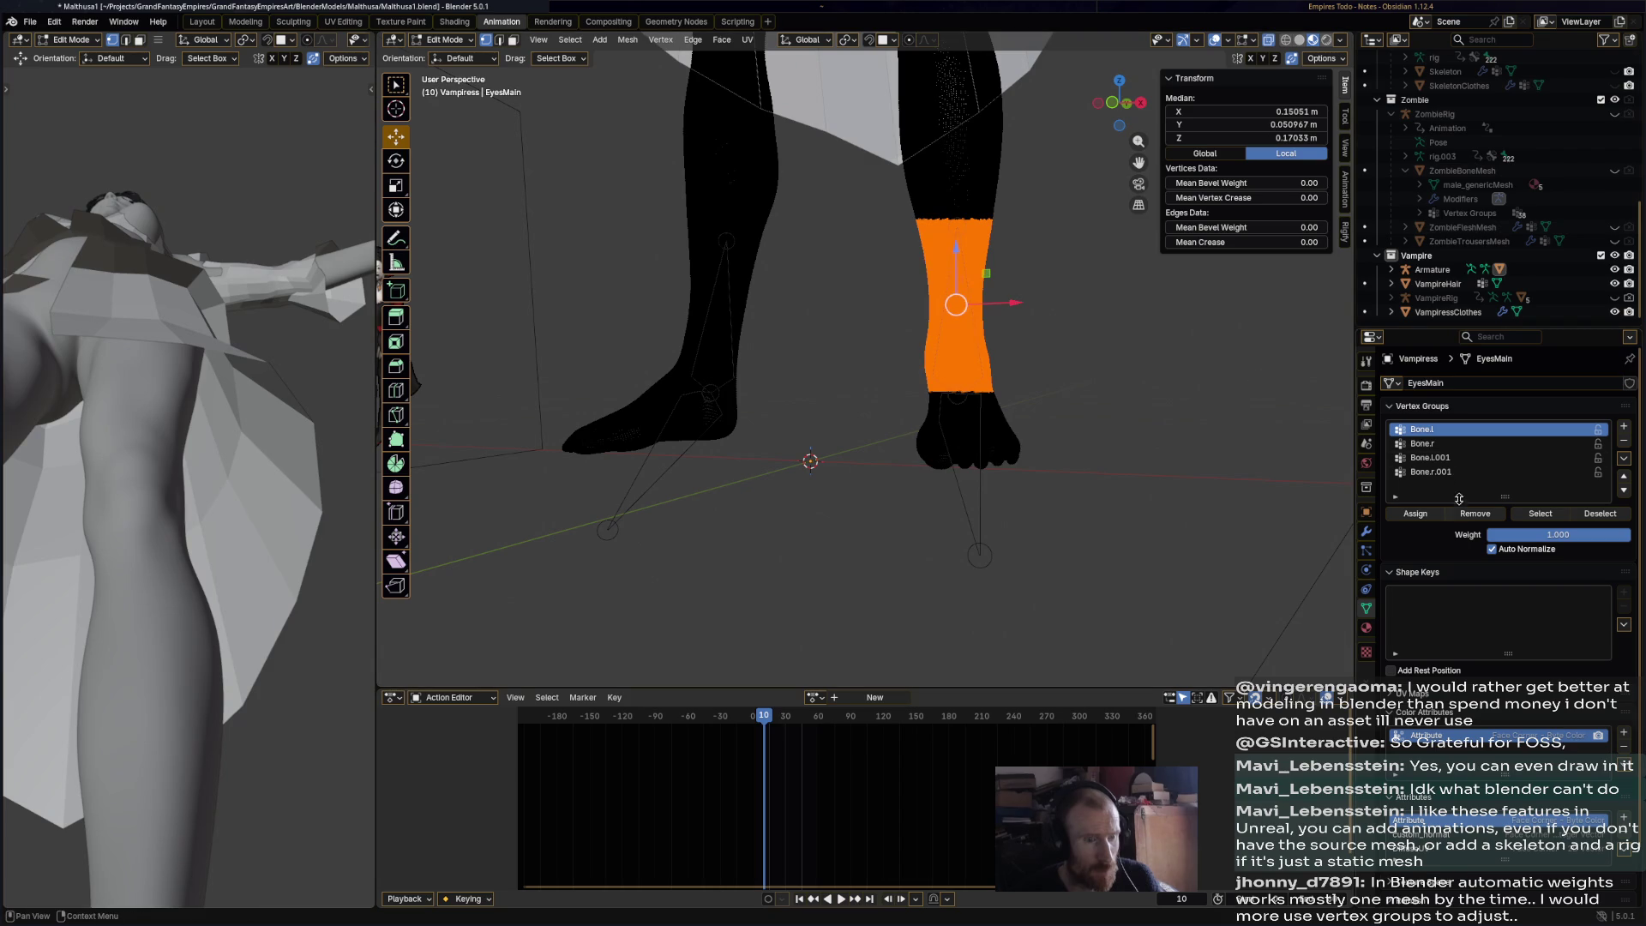
left_click(1436, 458)
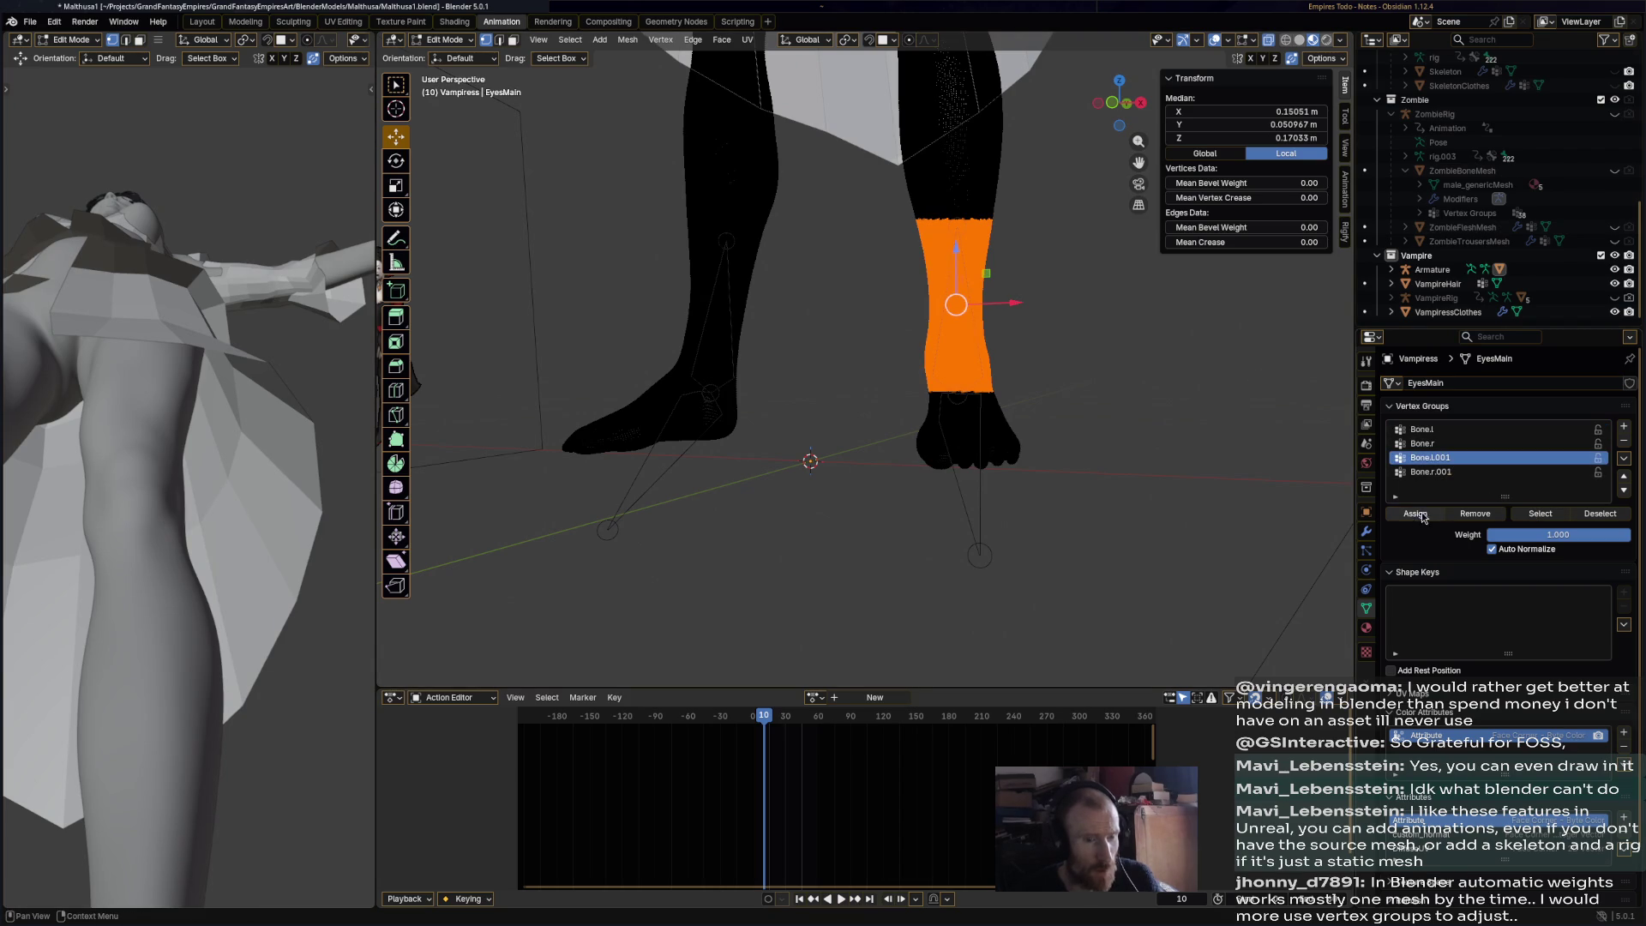
mouse_move(886, 431)
middle_mouse_down()
mouse_move(795, 427)
mouse_move(1016, 398)
mouse_move(873, 415)
middle_mouse_up()
left_click(446, 39)
left_click(453, 56)
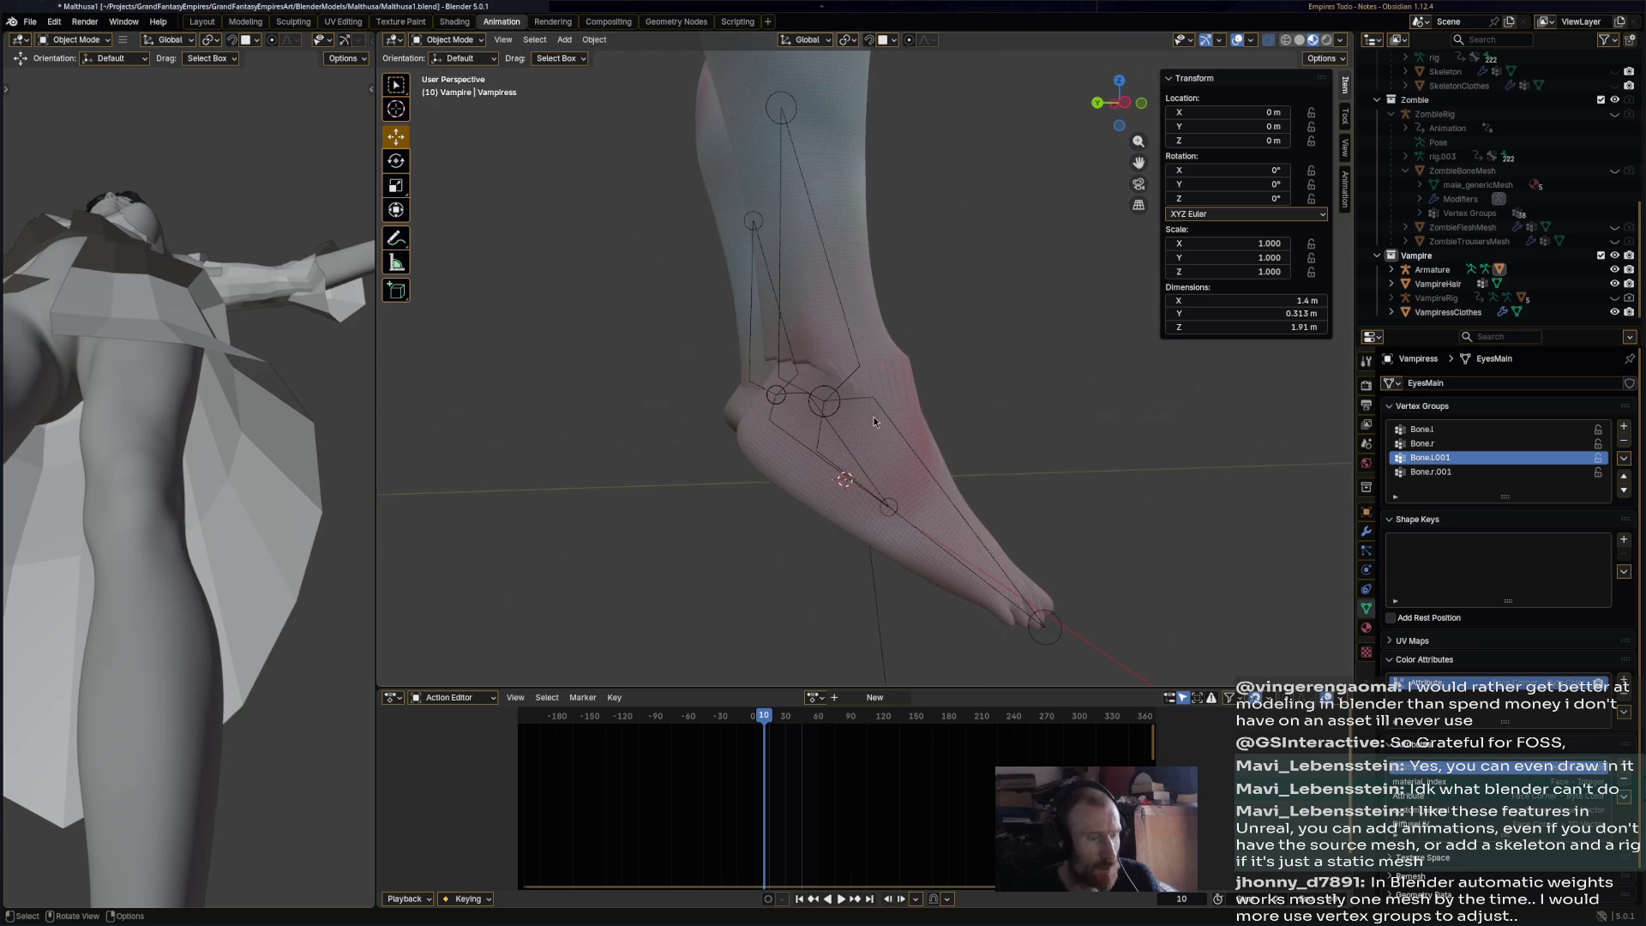
left_click(449, 40)
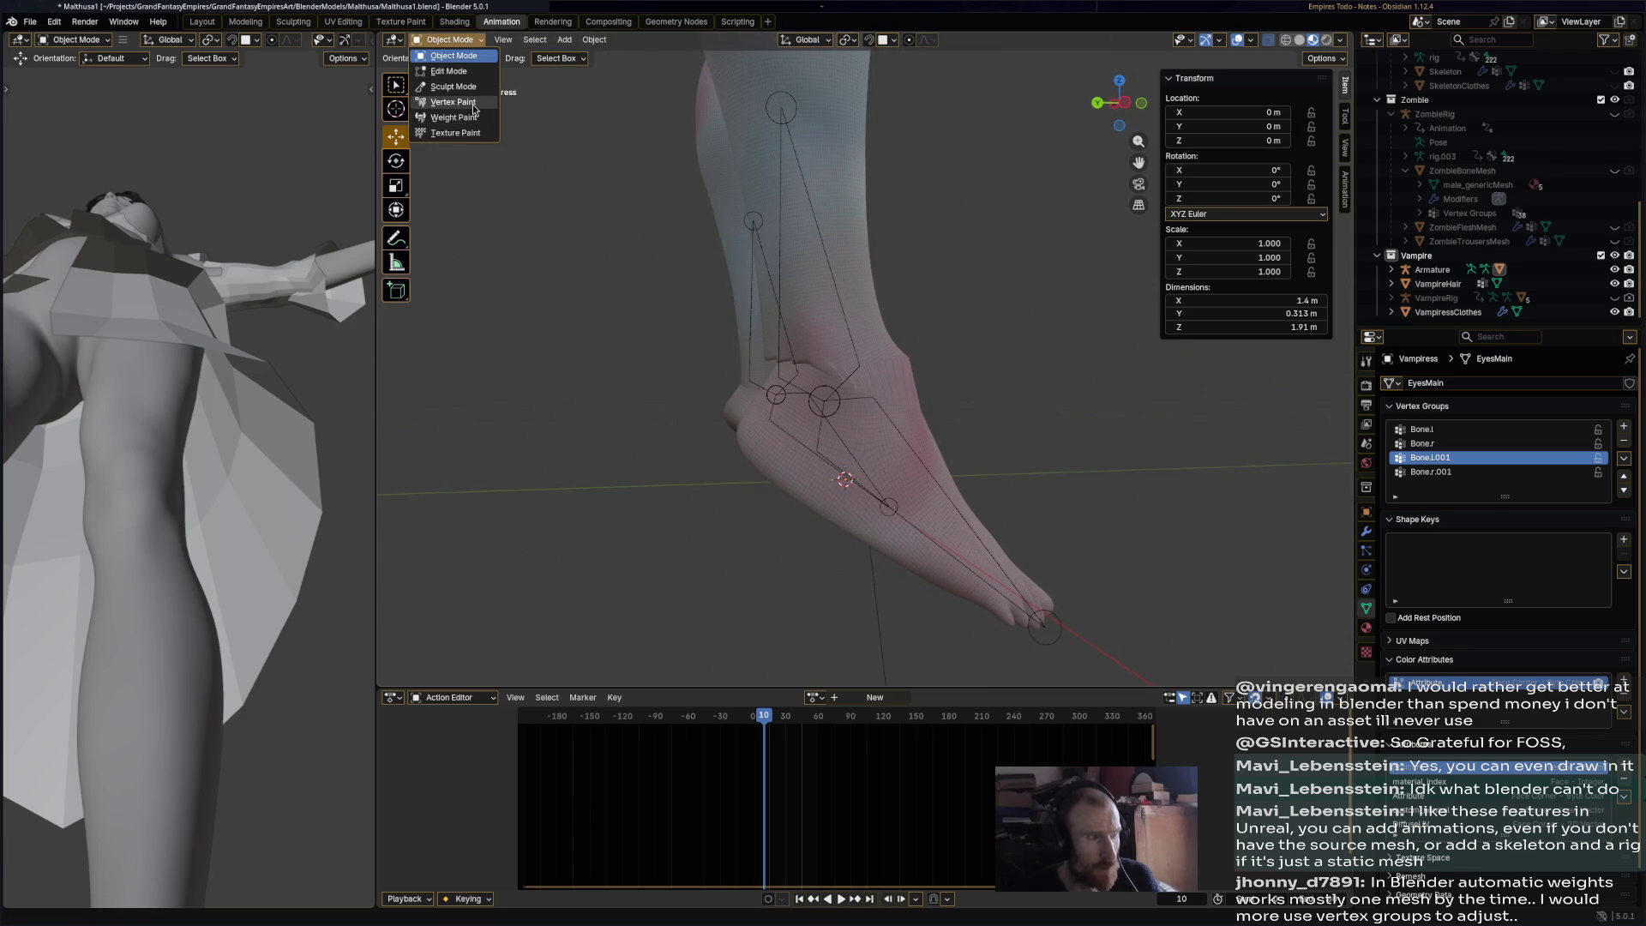
- Back out of Vertex Paint to Object Mode and put the armature into Pose Mode
left_click(474, 103)
left_click(470, 39)
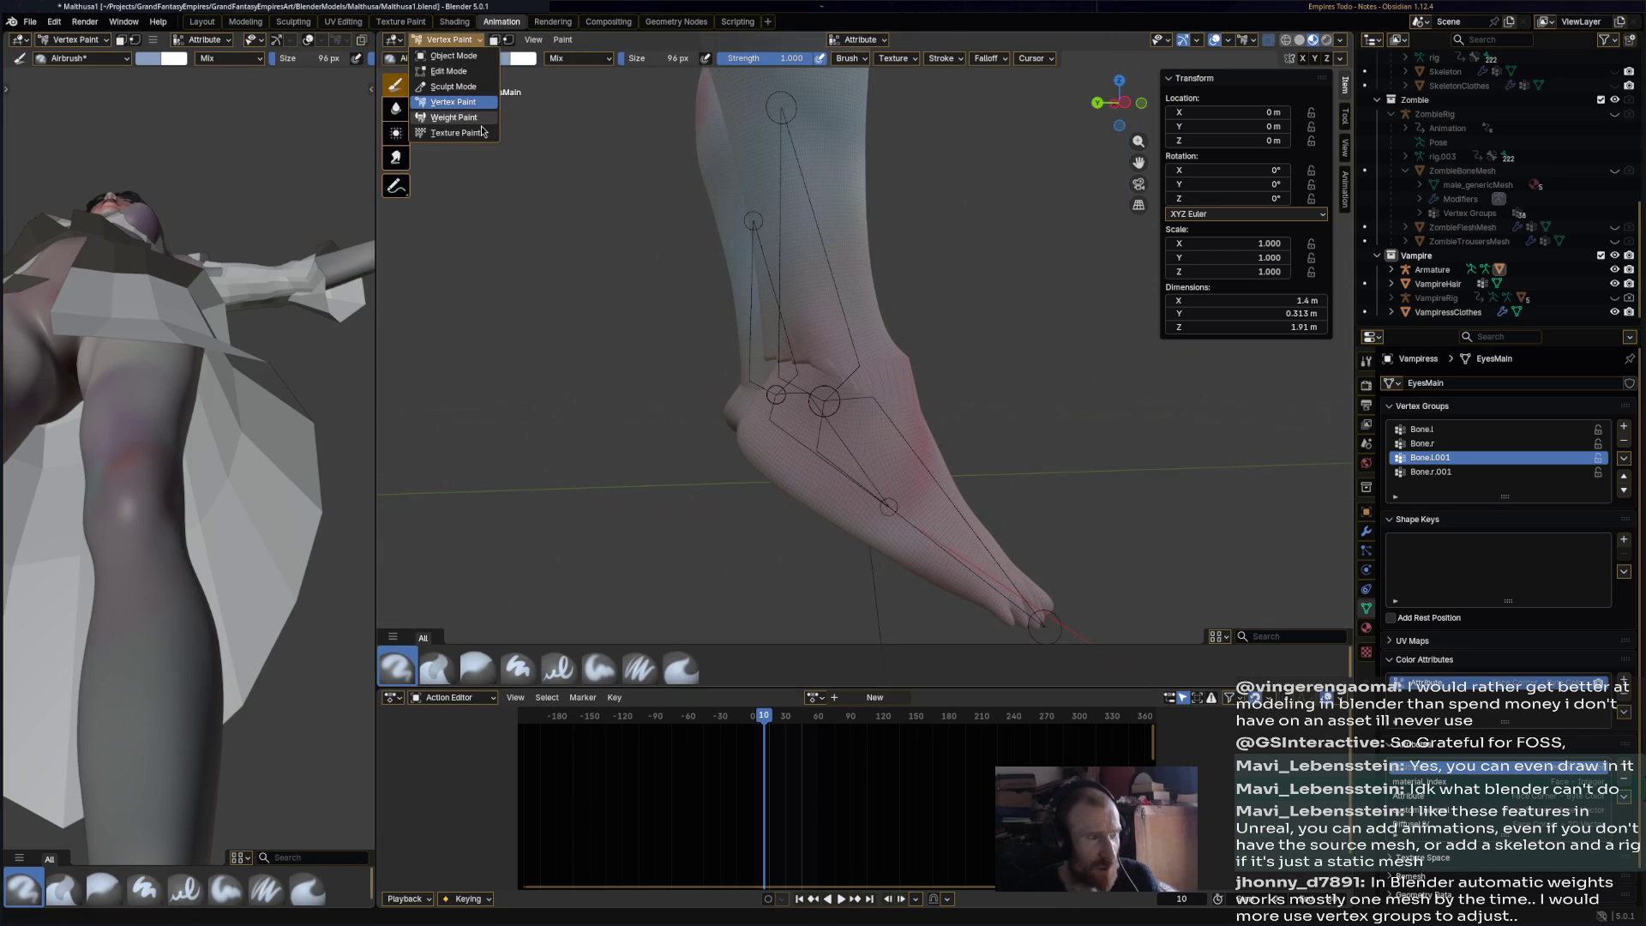
left_click(454, 56)
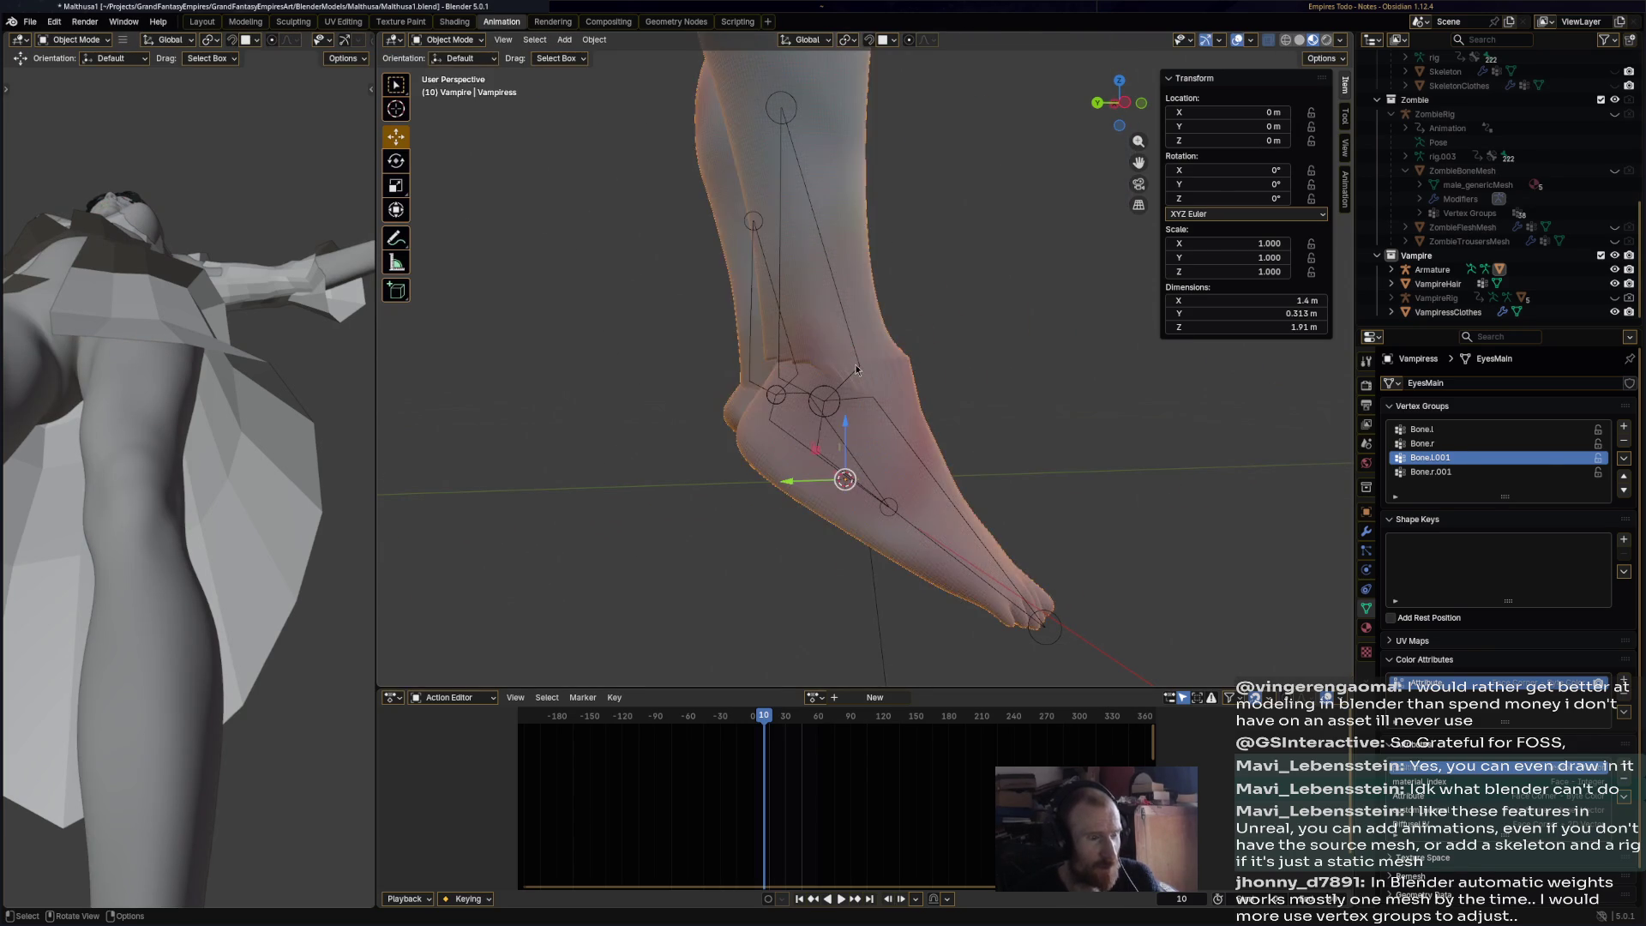
left_click(864, 373)
left_click(467, 43)
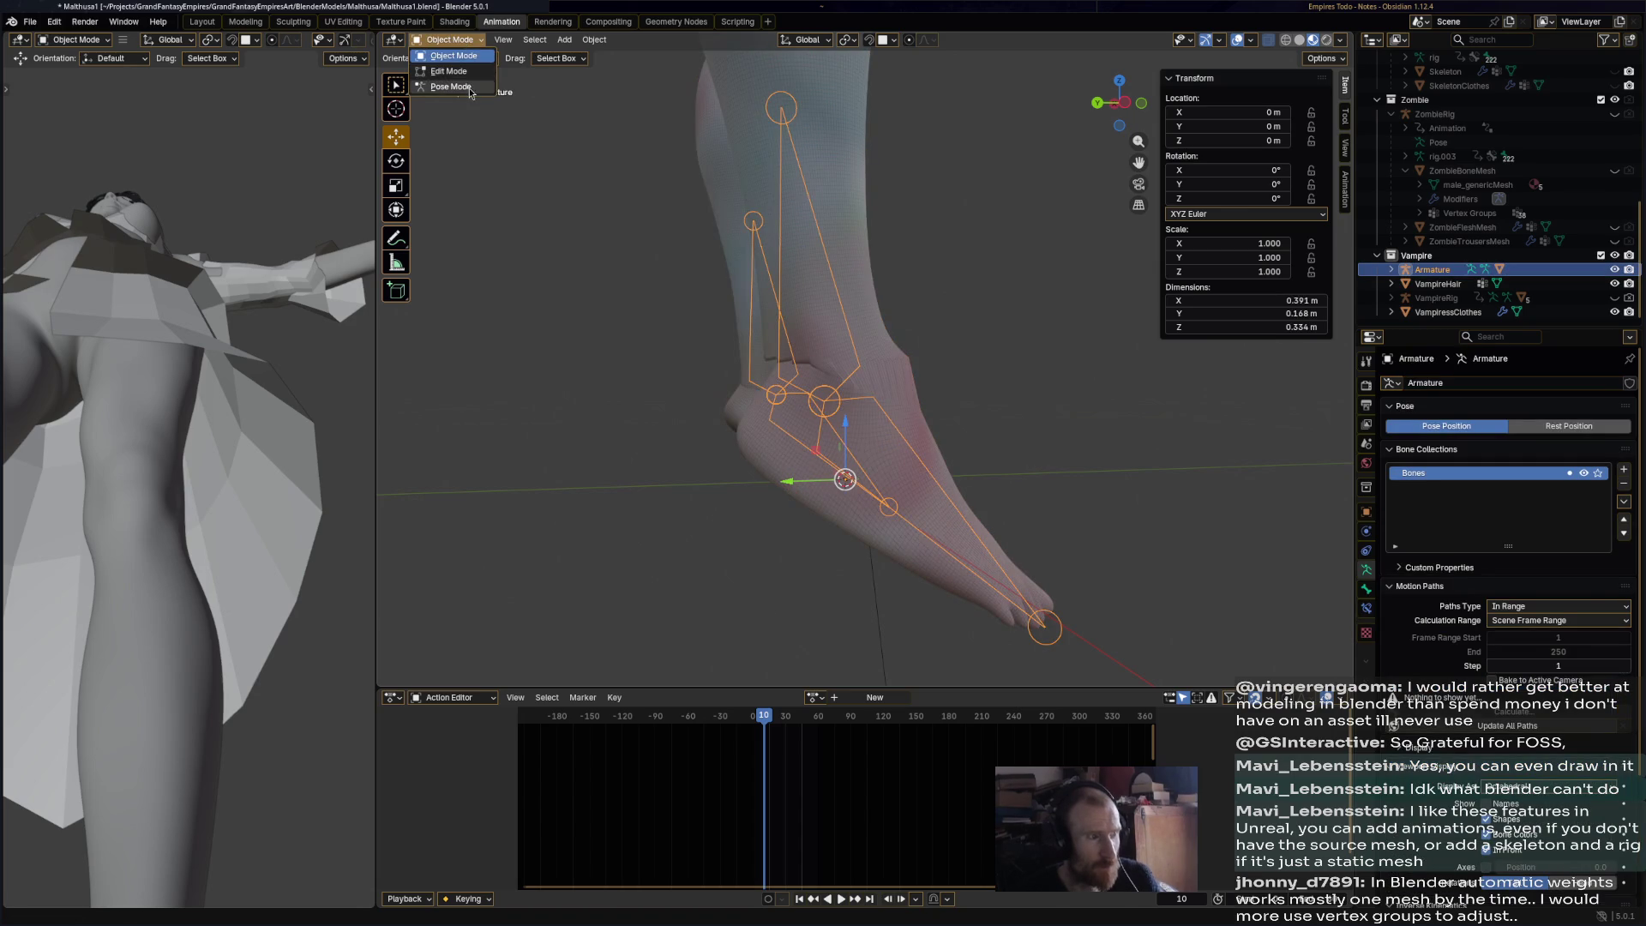
left_click(451, 87)
- Test-rotate a foot bone to check deformation, then return the armature to Object Mode
left_click(892, 440)
key("r")
left_click(581, 151)
middle_click_drag(580, 151, 815, 257)
left_click(446, 39)
left_click(451, 56)
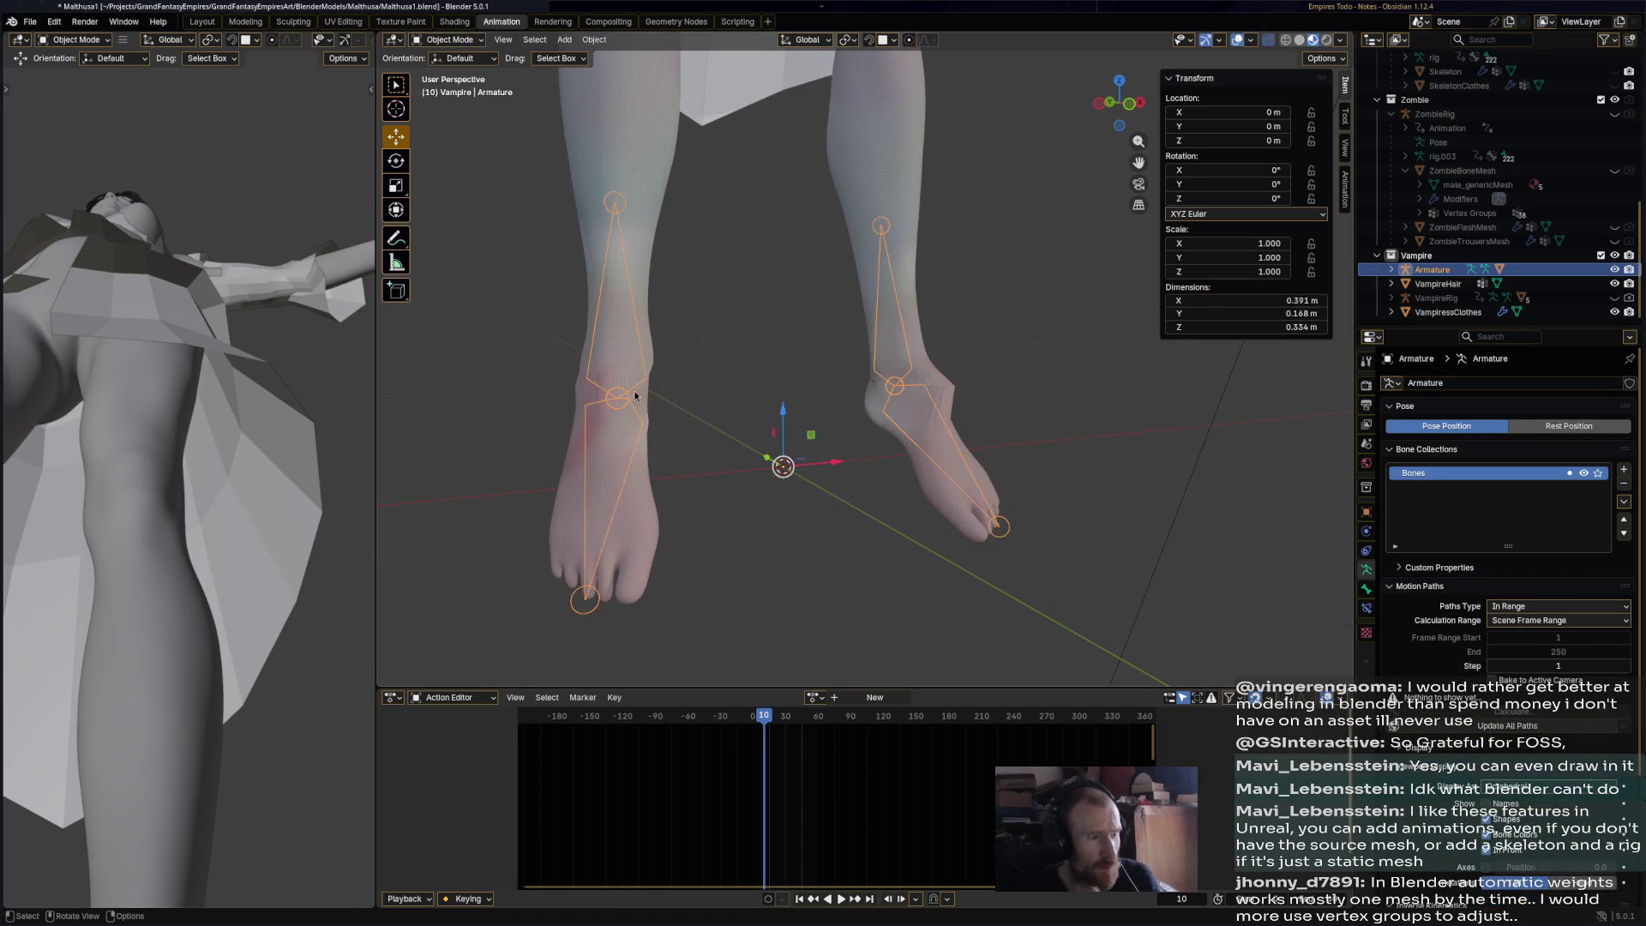
- Put the Vampiress mesh into Weight Paint mode to show the leg weights
left_click(645, 286)
left_click(470, 40)
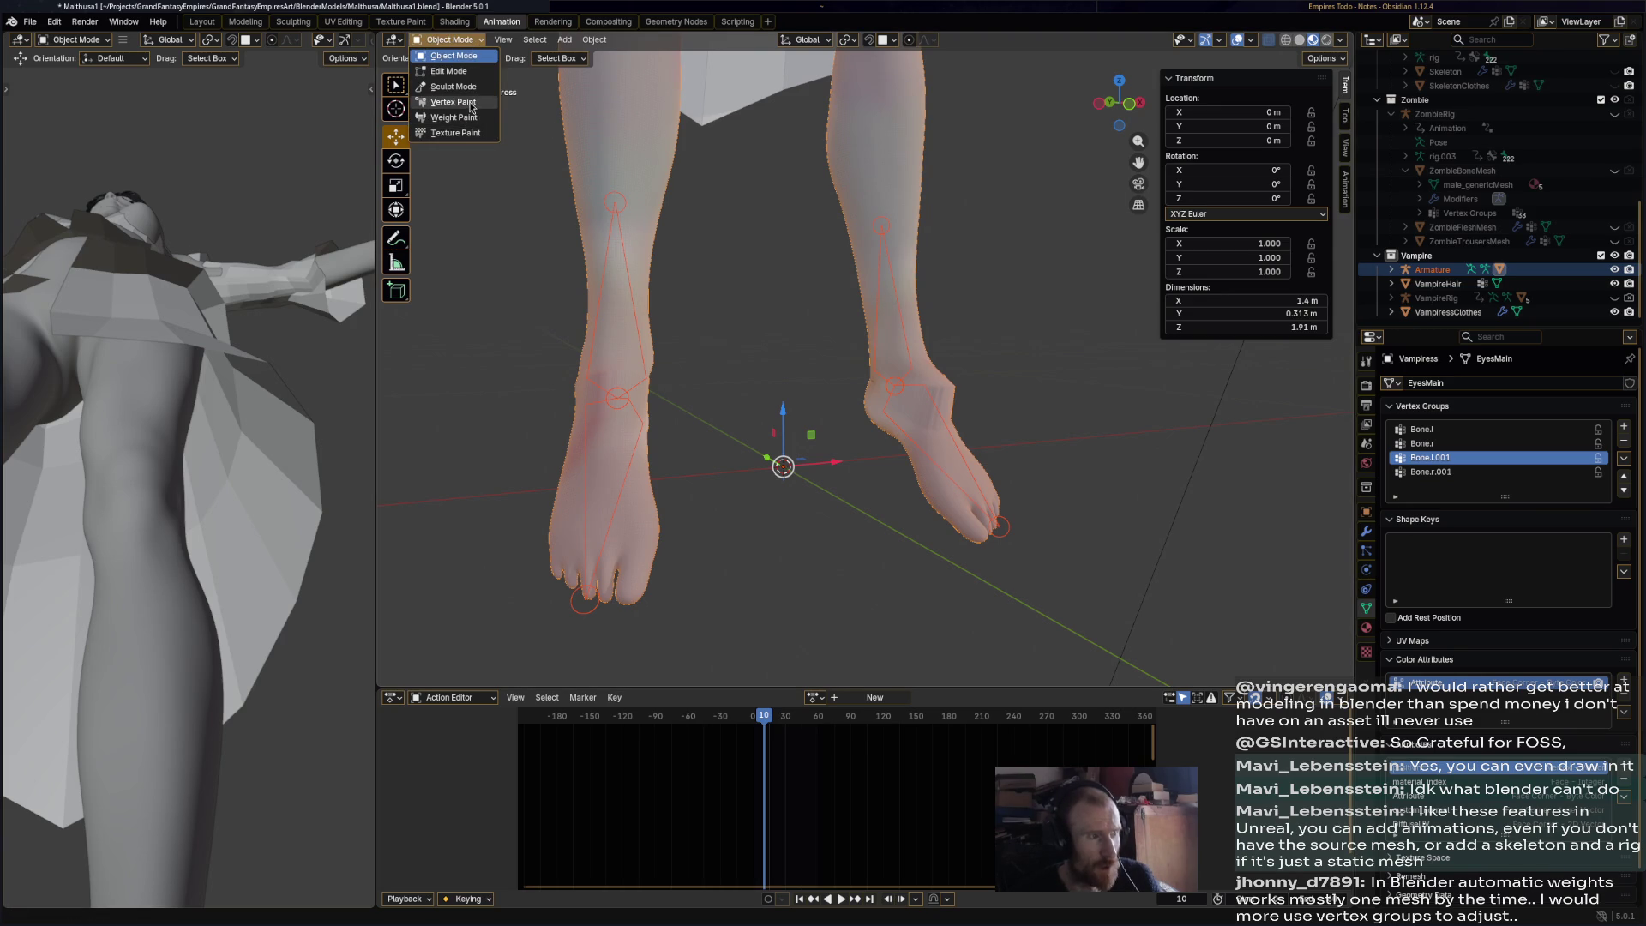
left_click(453, 116)
mouse_move(610, 183)
middle_mouse_down()
mouse_move(928, 492)
mouse_move(1039, 480)
middle_mouse_up()
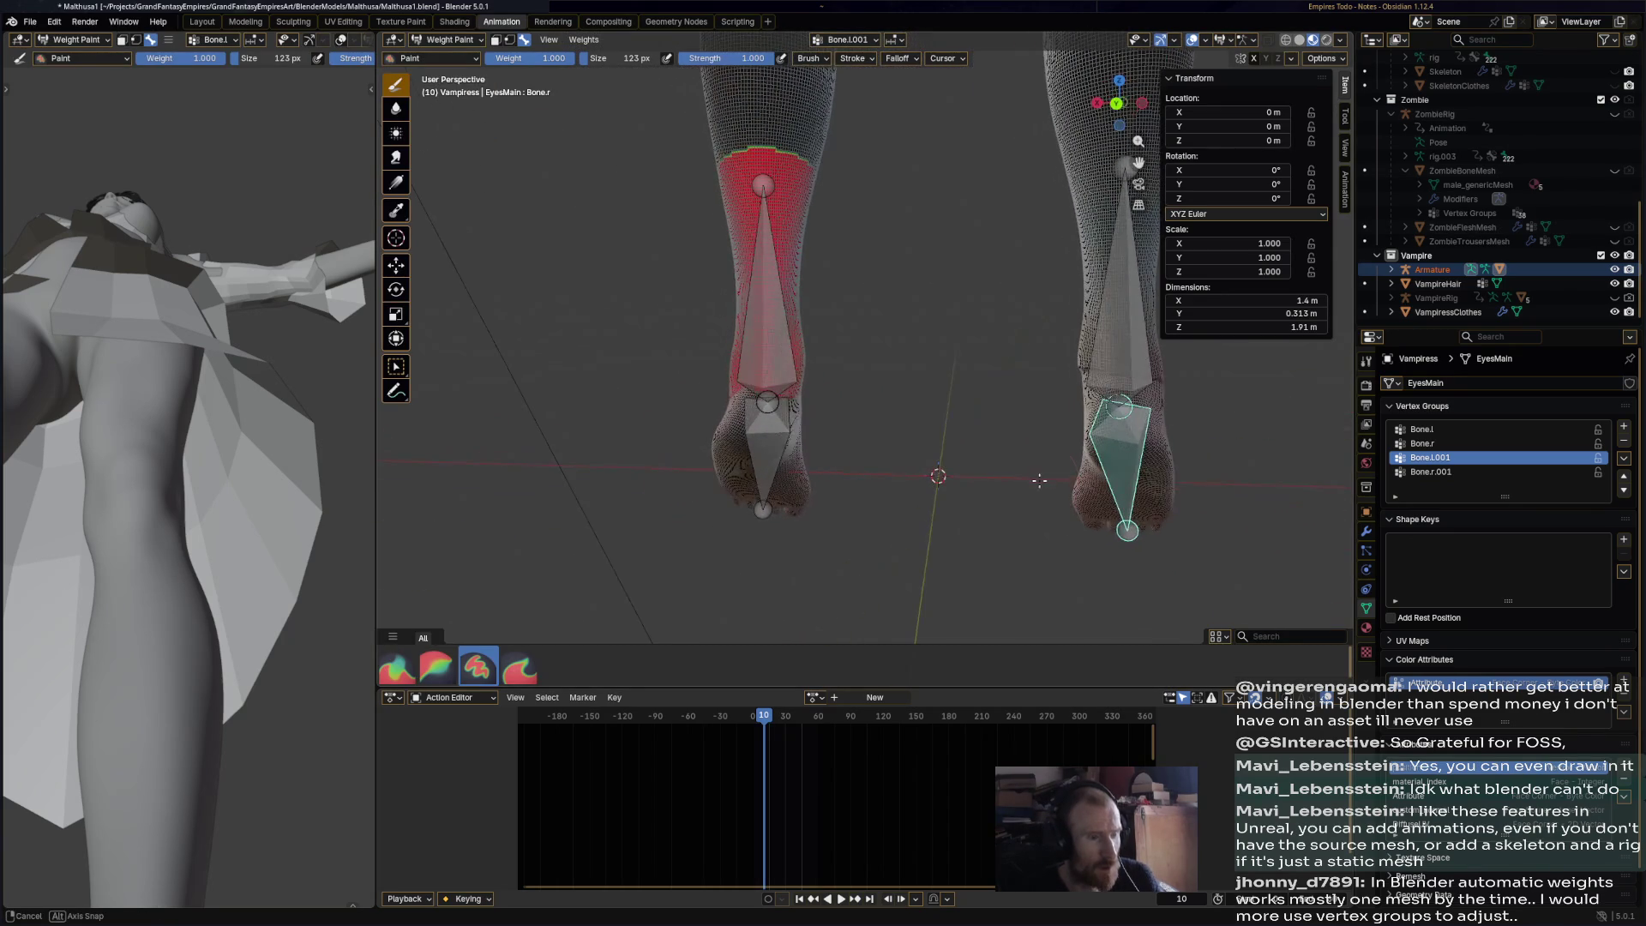
- Check the Bone.l and Bone.r foot weights and switch to the Blur brush
left_click(777, 441, "ctrl")
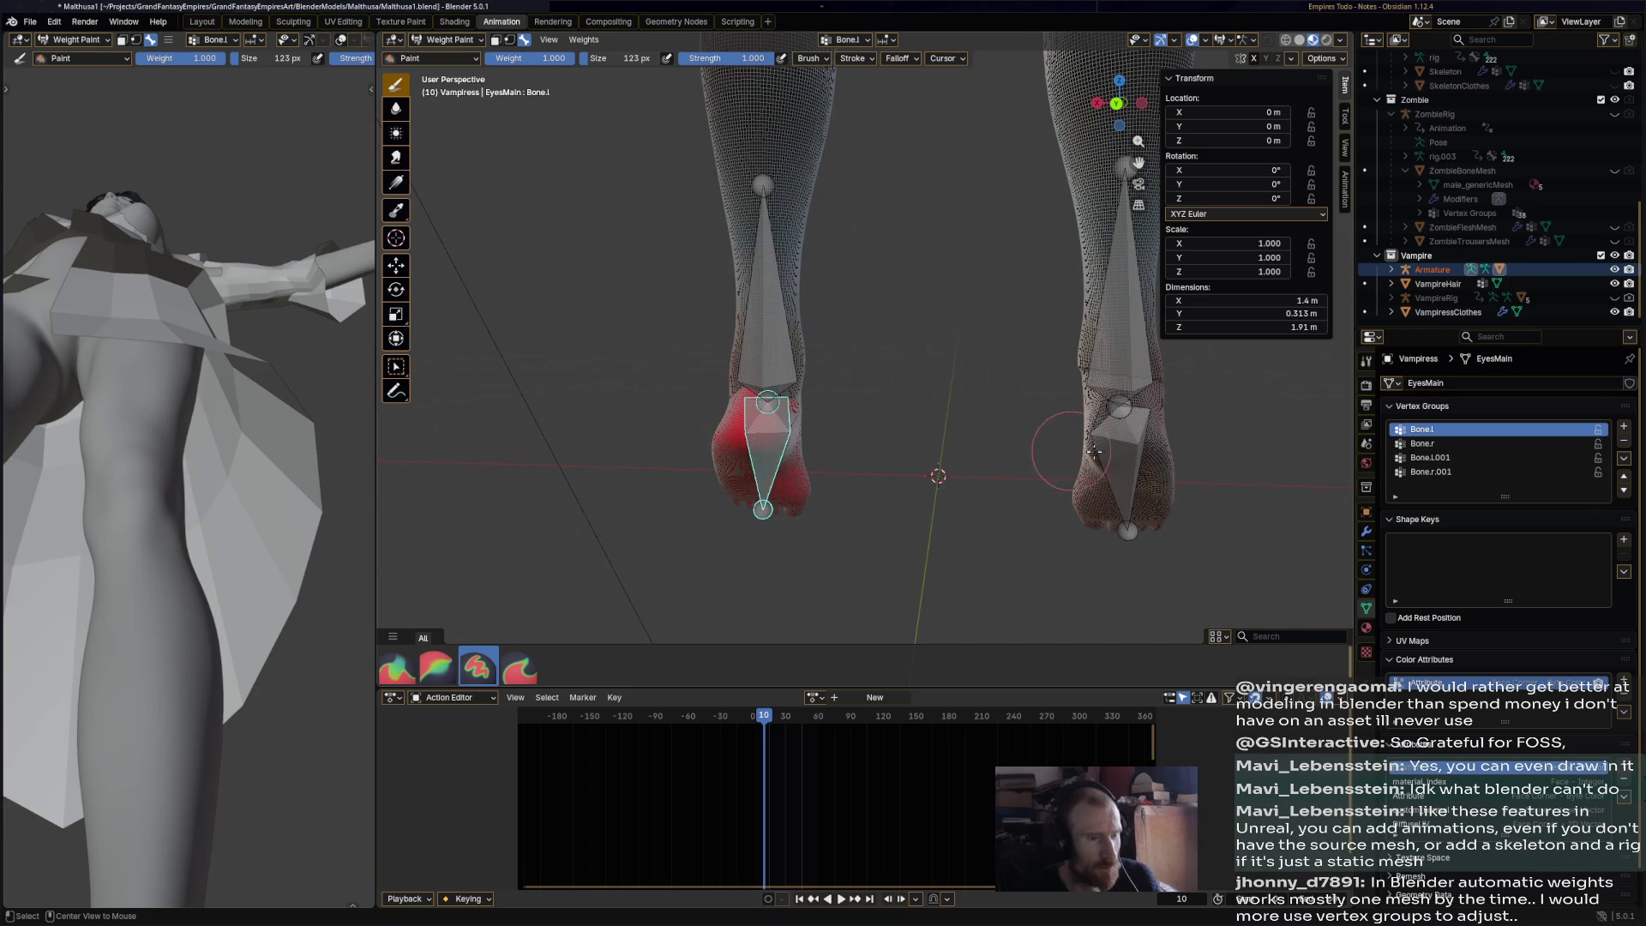
left_click(1119, 468, "ctrl")
middle_click_drag(1119, 467, 986, 463)
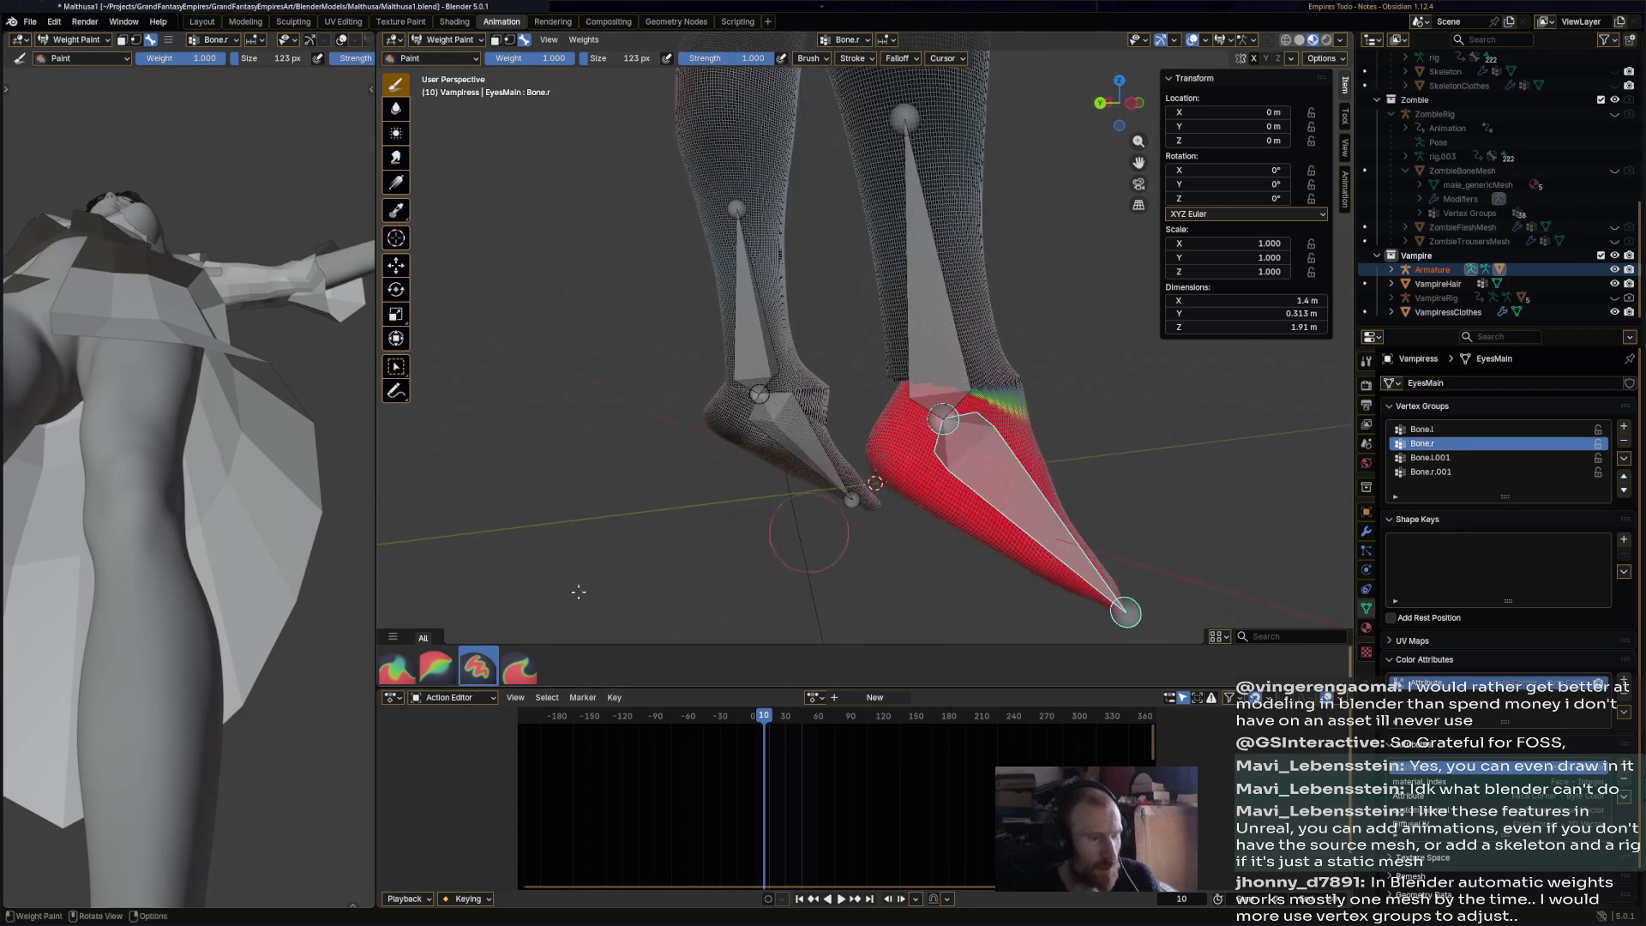
left_click(435, 667)
middle_click_drag(810, 568, 1015, 410)
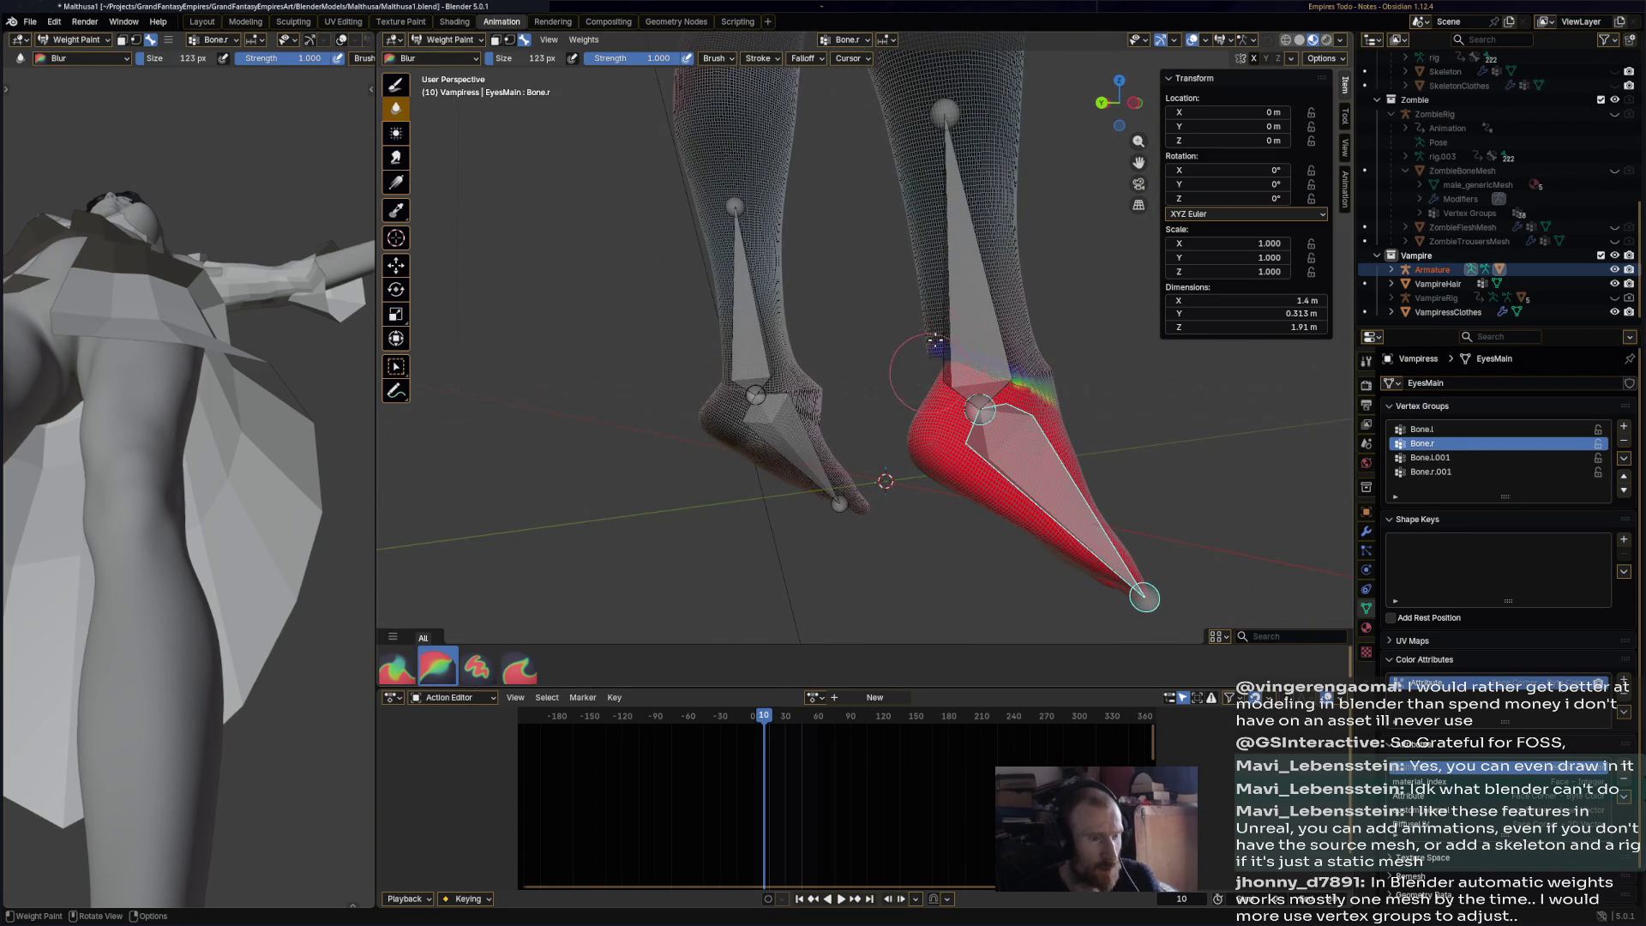
- Select Bone.r.001 and blur the shin-to-foot weight transition at the right ankle
left_click(956, 351, "ctrl")
left_click_drag(970, 342, 990, 373)
mouse_move(1015, 384)
middle_mouse_down()
mouse_move(677, 377)
mouse_move(668, 400)
middle_mouse_up()
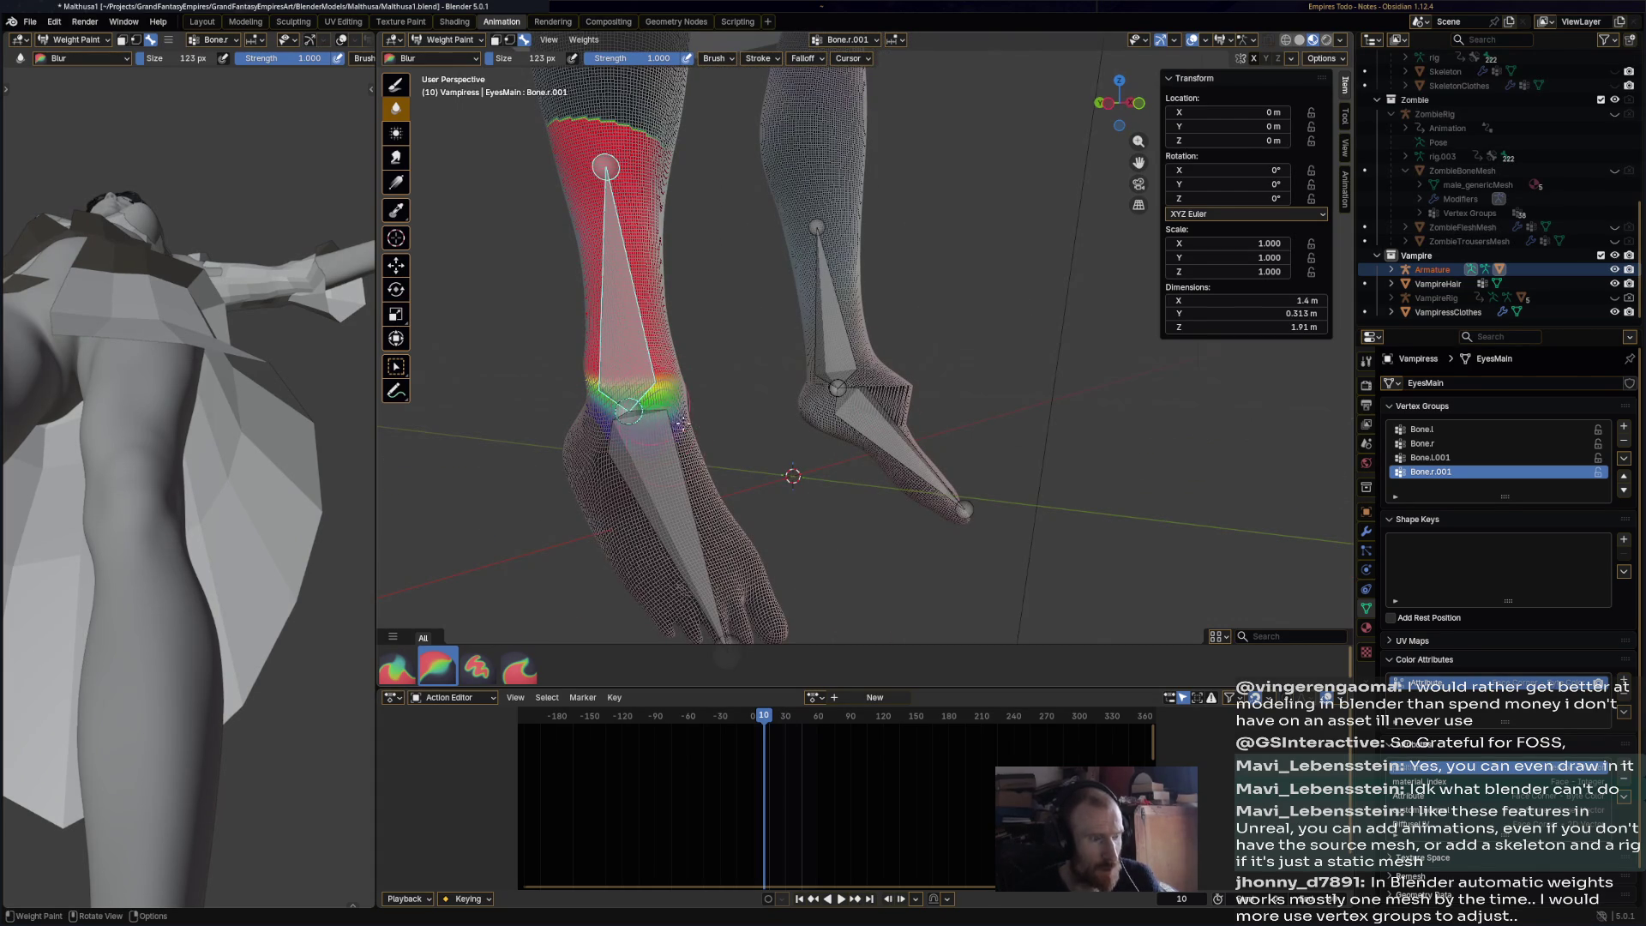
mouse_move(629, 410)
middle_mouse_down()
mouse_move(783, 357)
mouse_move(691, 357)
middle_mouse_up()
scroll(691, 357, "up", 5)
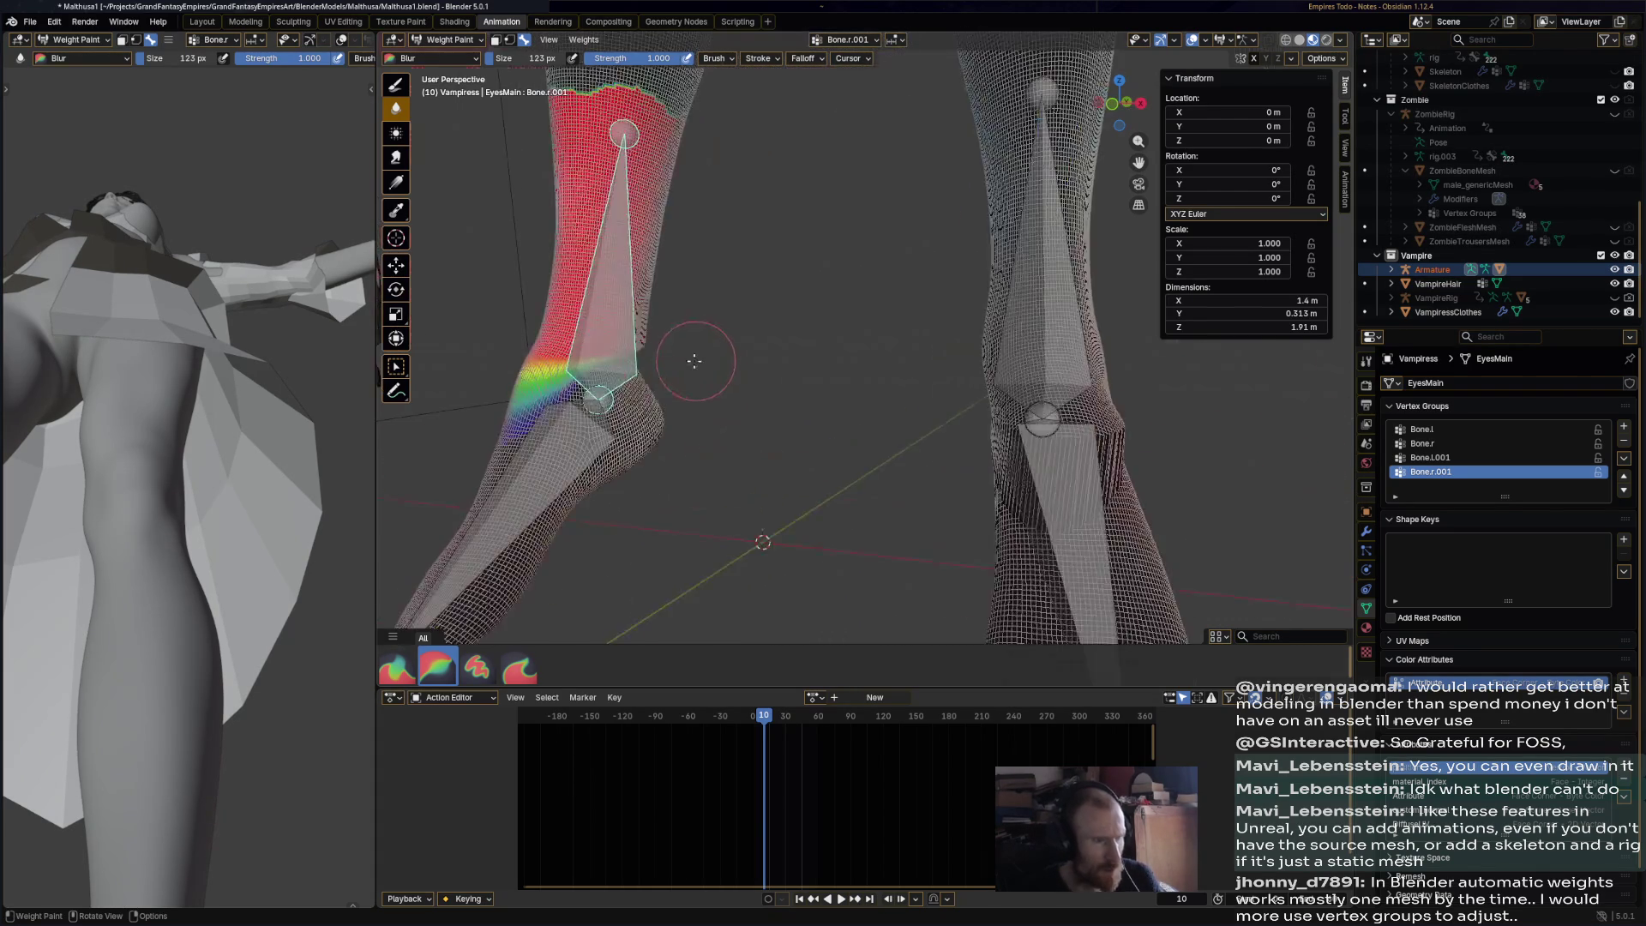
left_click_drag(483, 388, 489, 351)
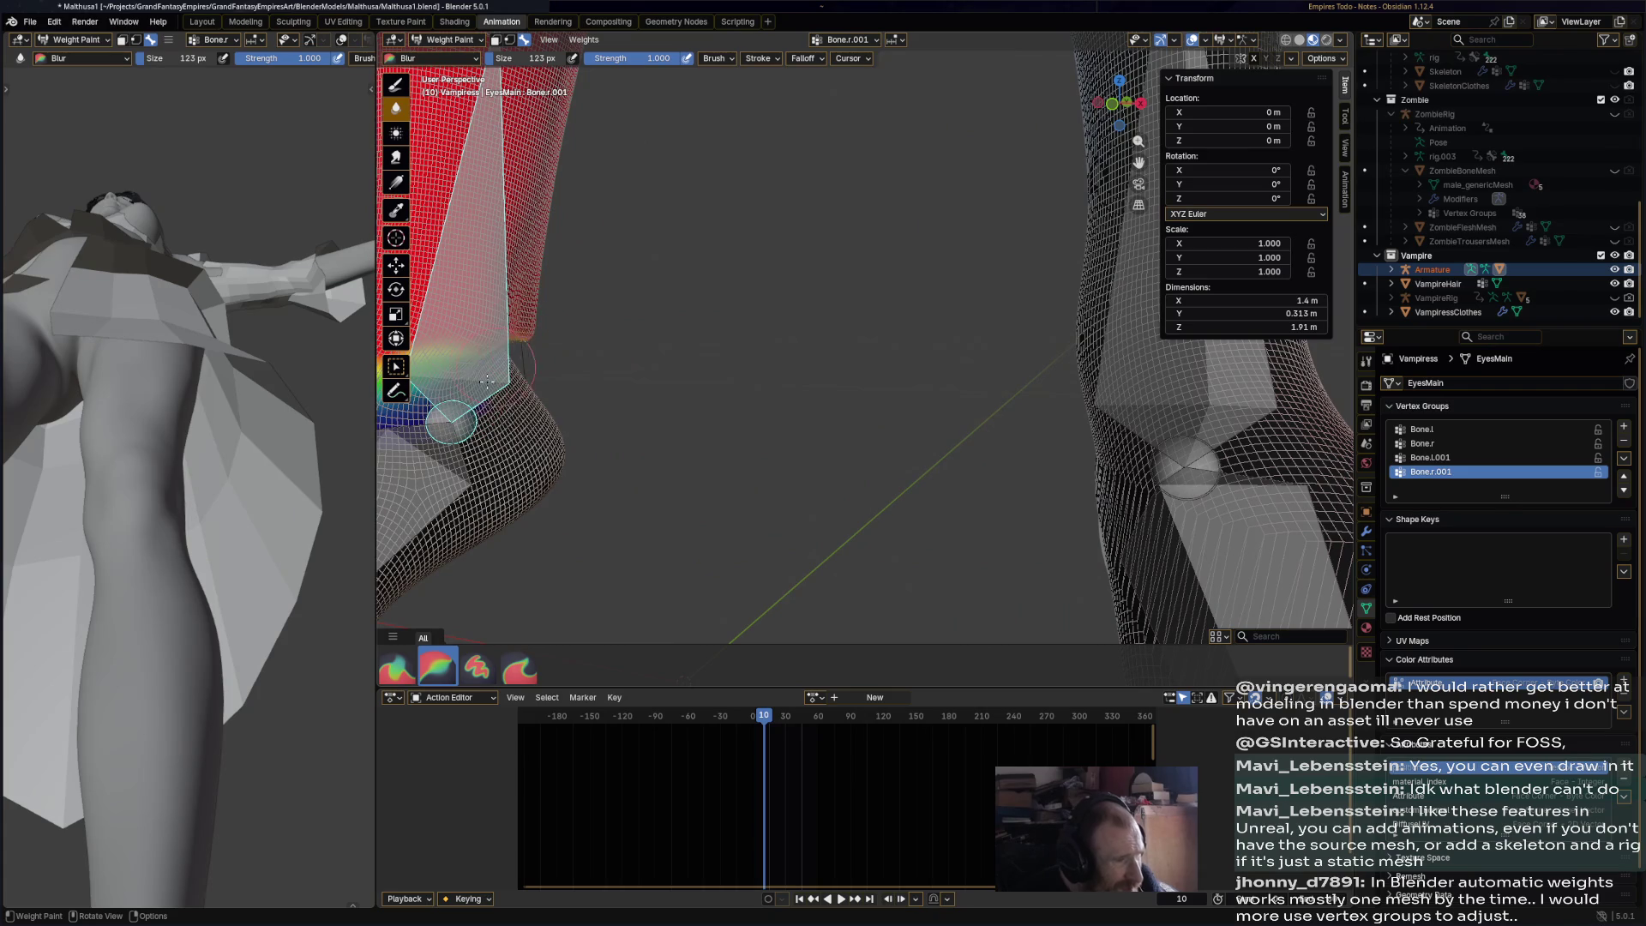
- Blur the right ankle weights further from several angles, working down toward the foot
mouse_move(577, 370)
middle_mouse_down()
mouse_move(851, 397)
mouse_move(1152, 348)
middle_mouse_up()
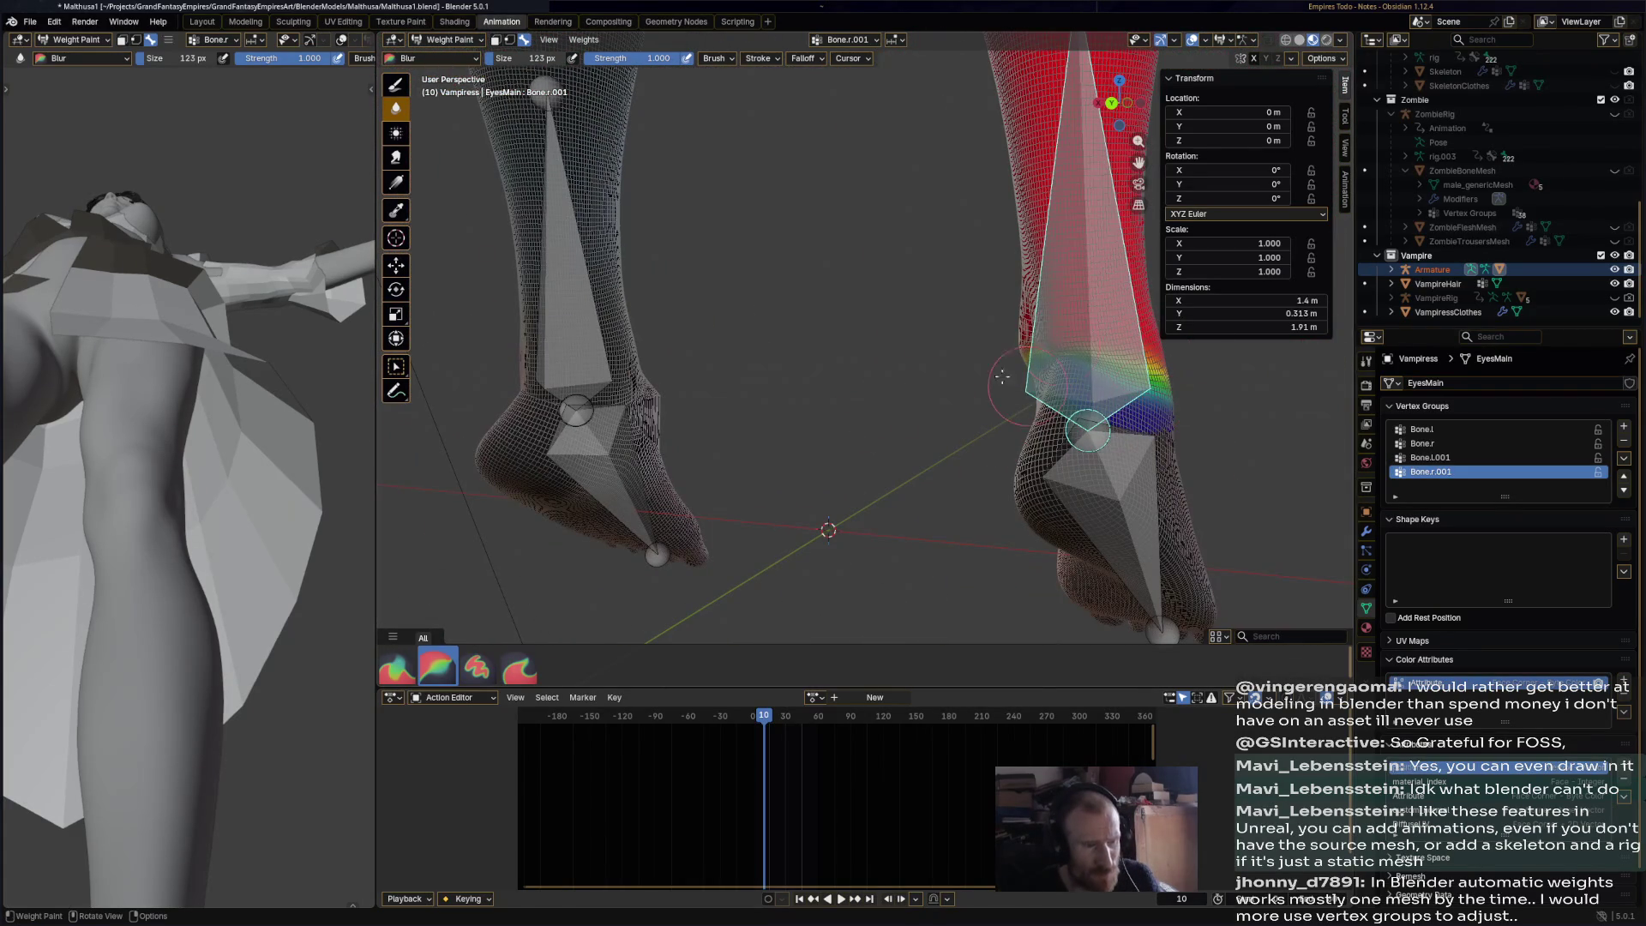
middle_click_drag(1086, 395, 1301, 349)
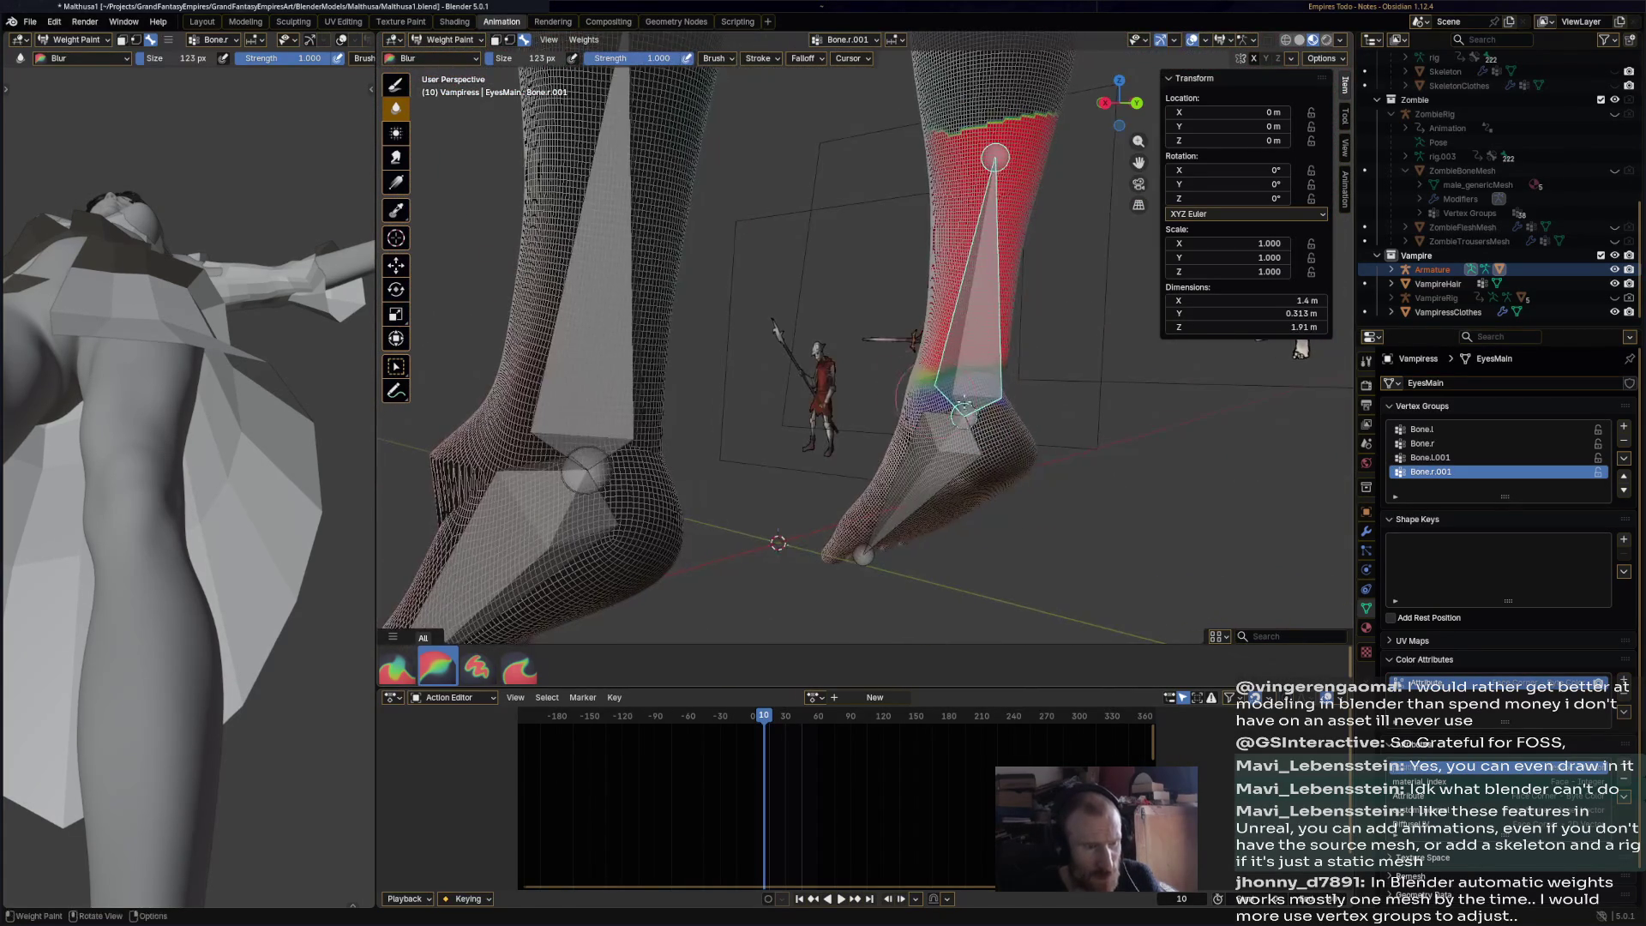
middle_click_drag(1046, 403, 755, 368)
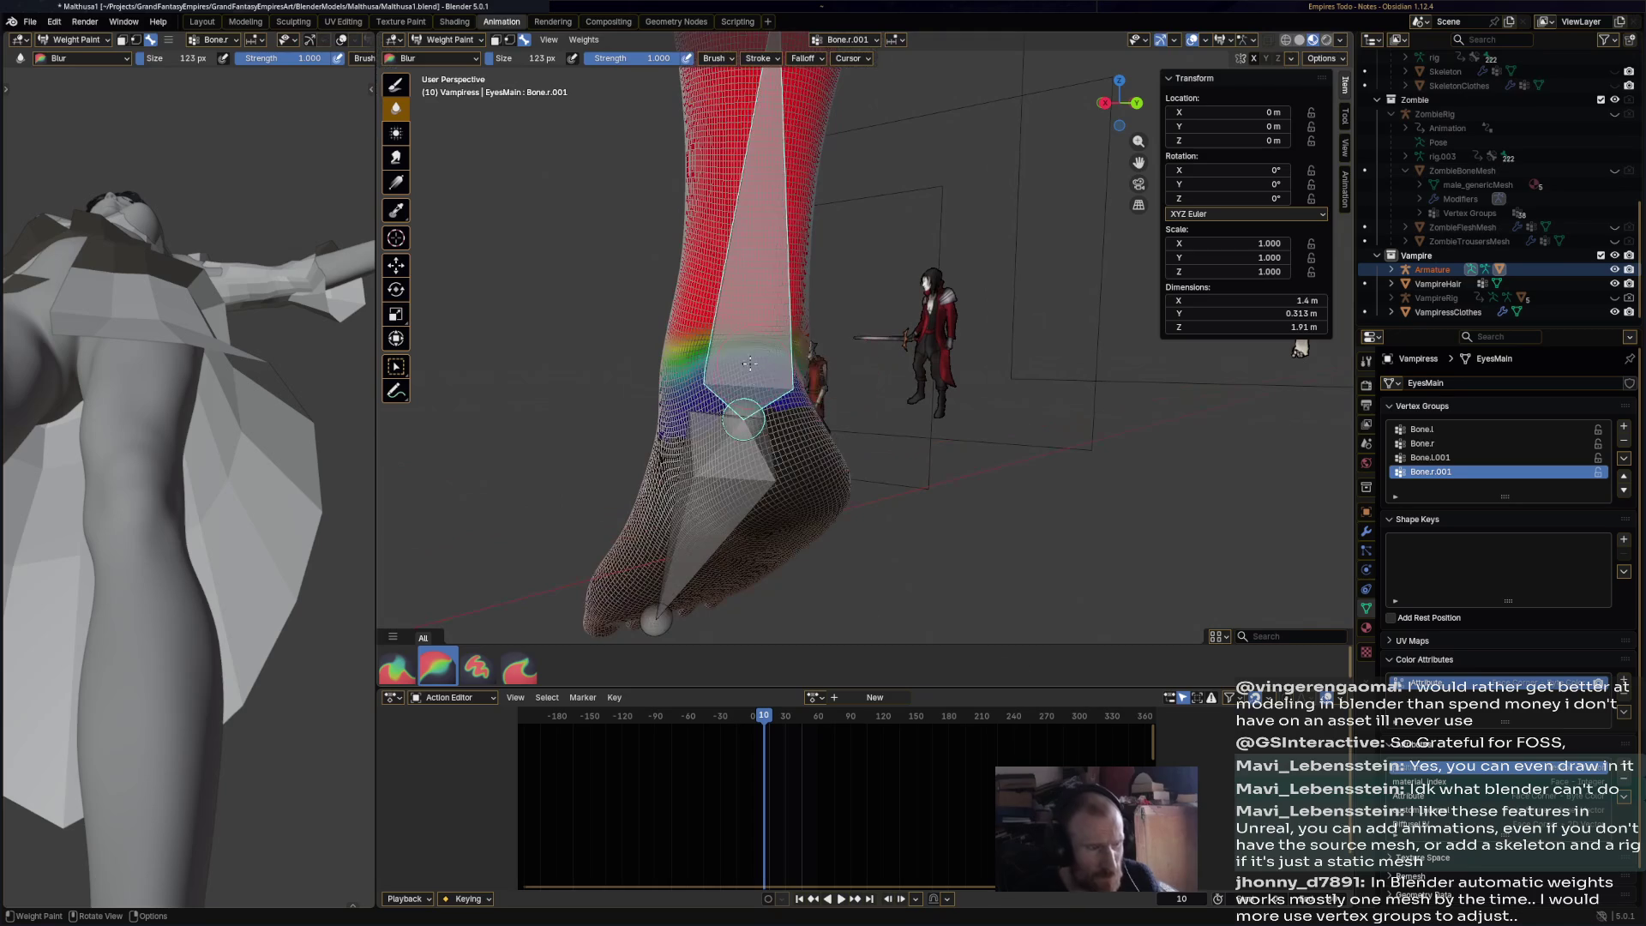
mouse_move(755, 369)
left_mouse_down()
mouse_move(712, 360)
mouse_move(760, 304)
mouse_move(761, 323)
left_mouse_up()
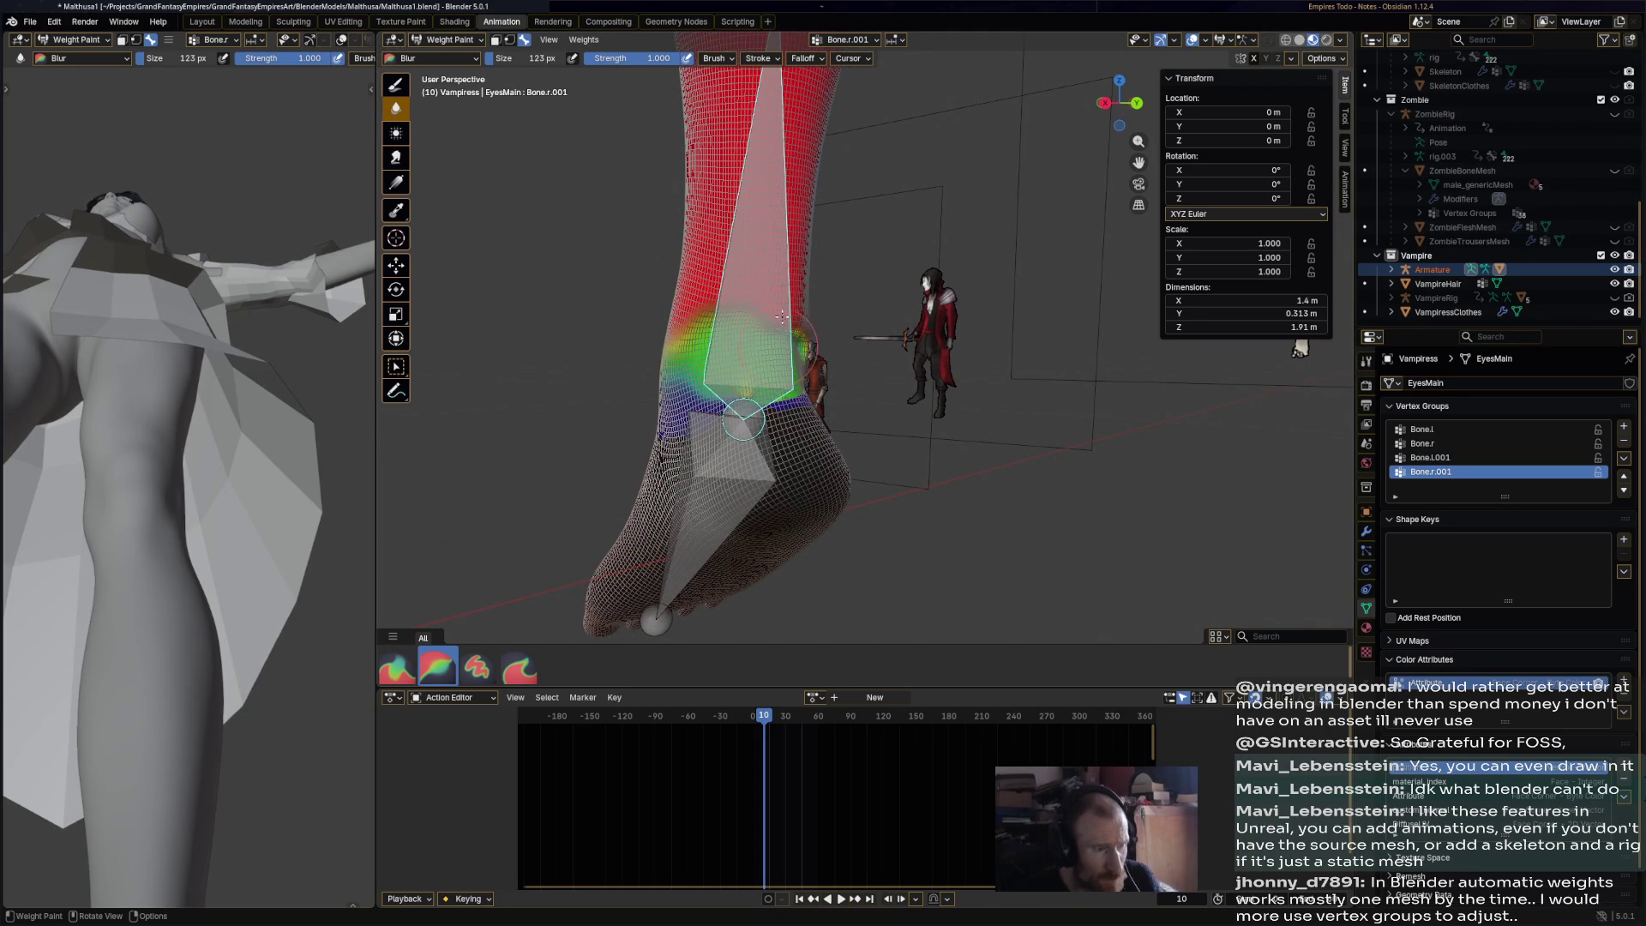
middle_click_drag(804, 352, 931, 356)
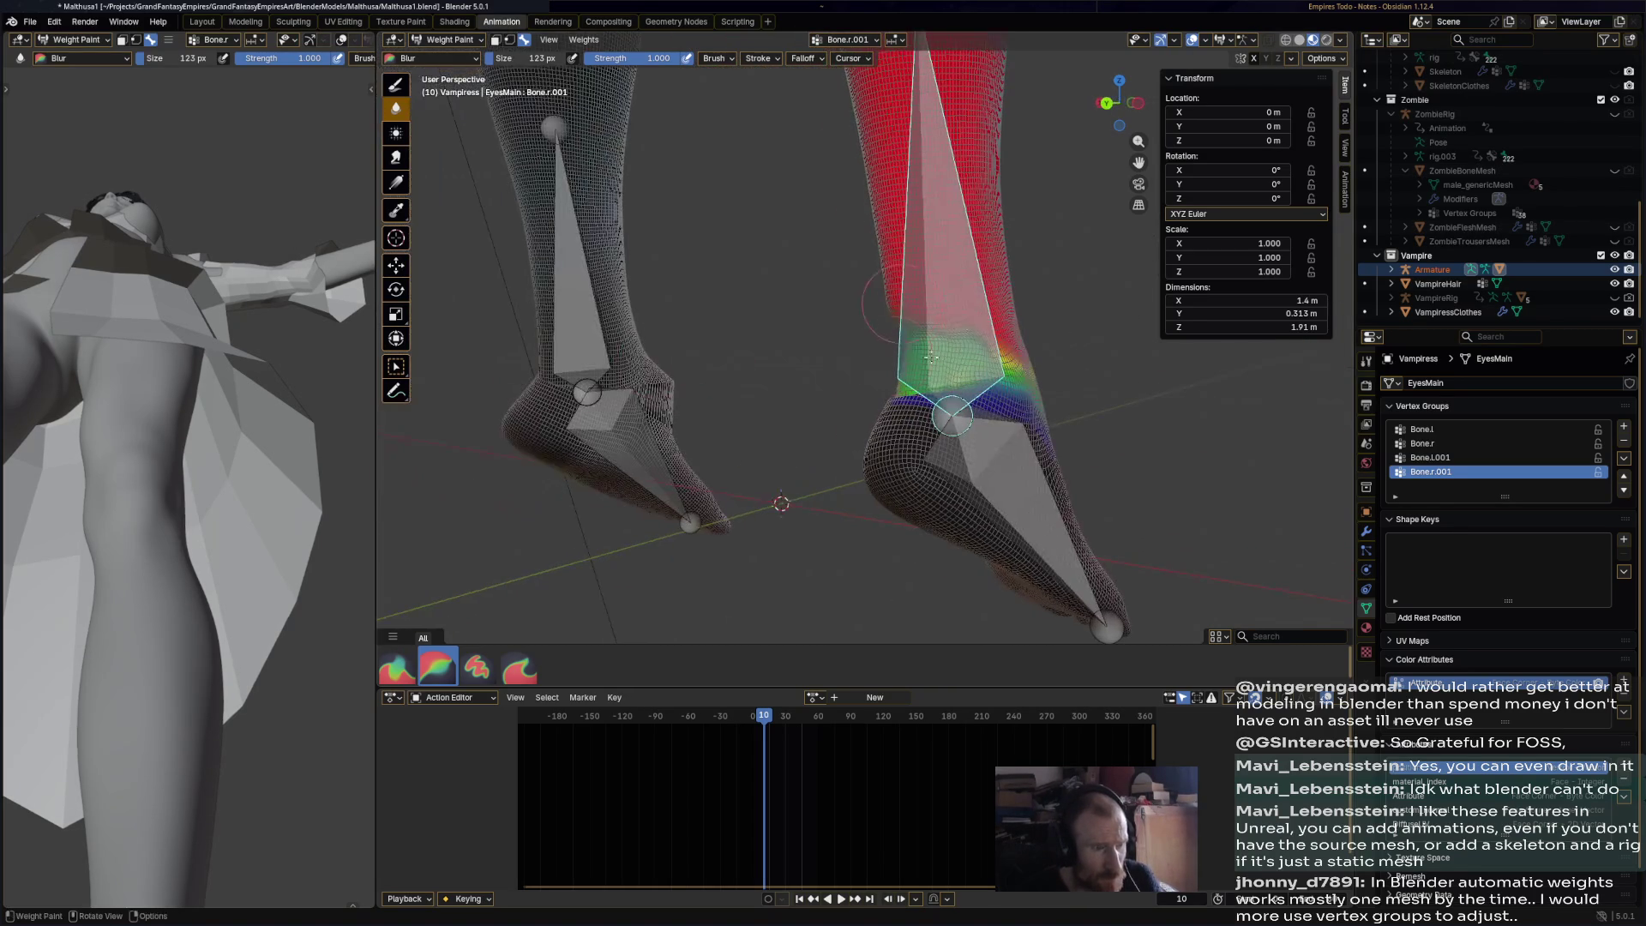
mouse_move(996, 366)
left_mouse_down()
mouse_move(934, 327)
mouse_move(1021, 387)
left_mouse_up()
middle_click_drag(966, 382, 638, 352)
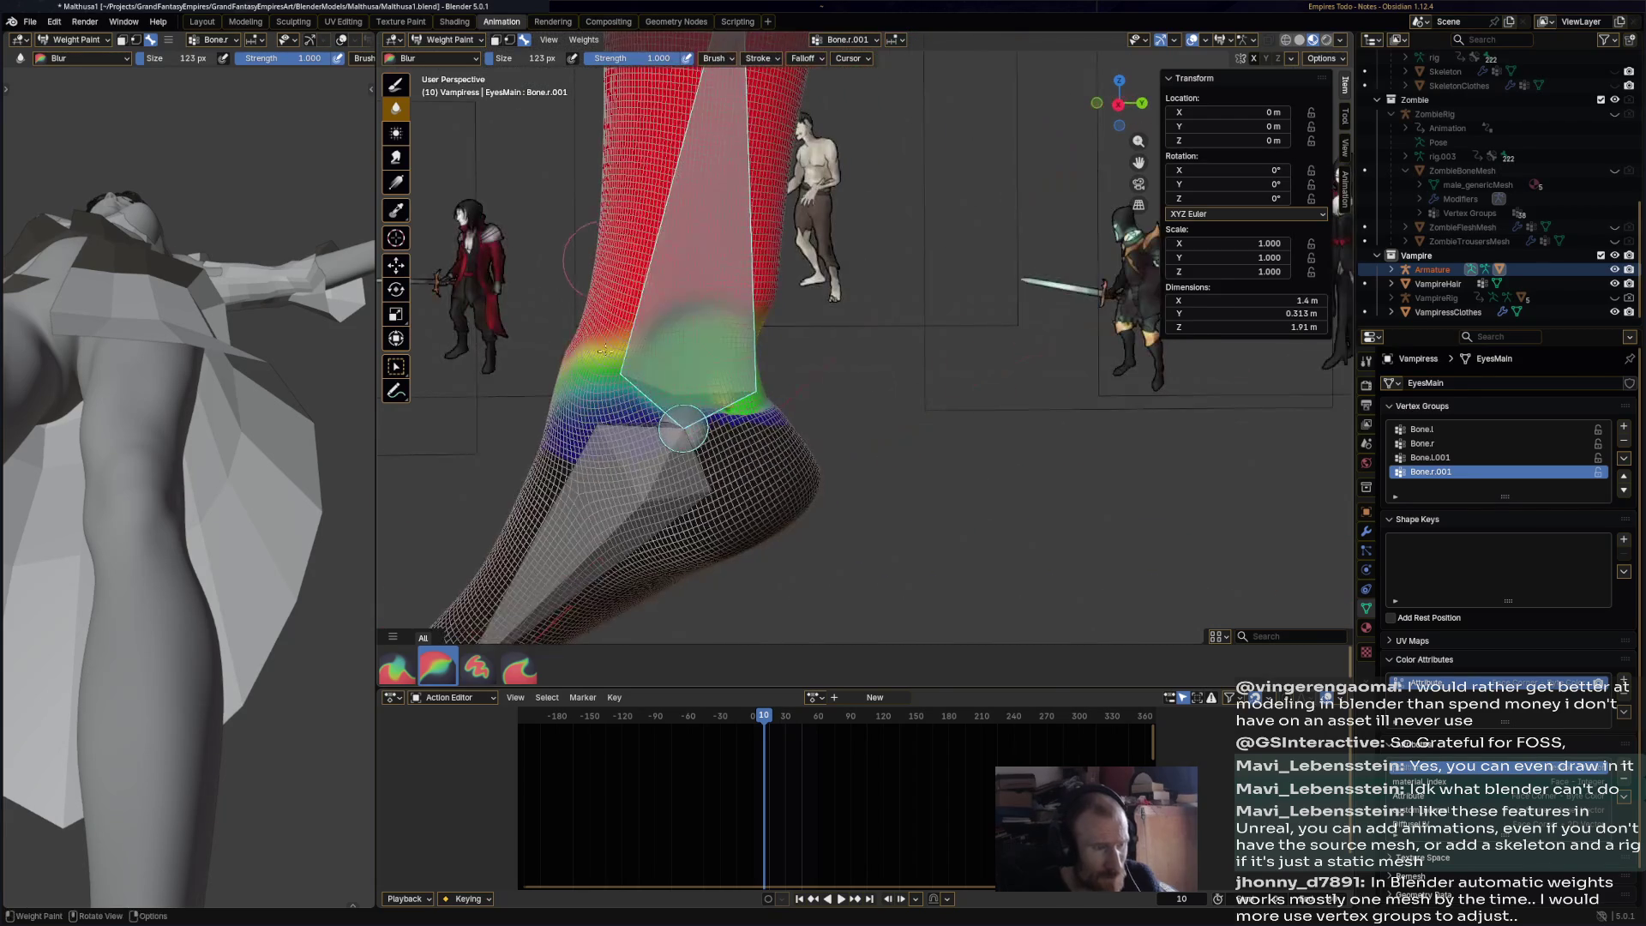
left_click_drag(748, 380, 778, 405)
- Switch to the Bone.r group and blur its weights at the ankle joint
left_click(684, 427, "ctrl")
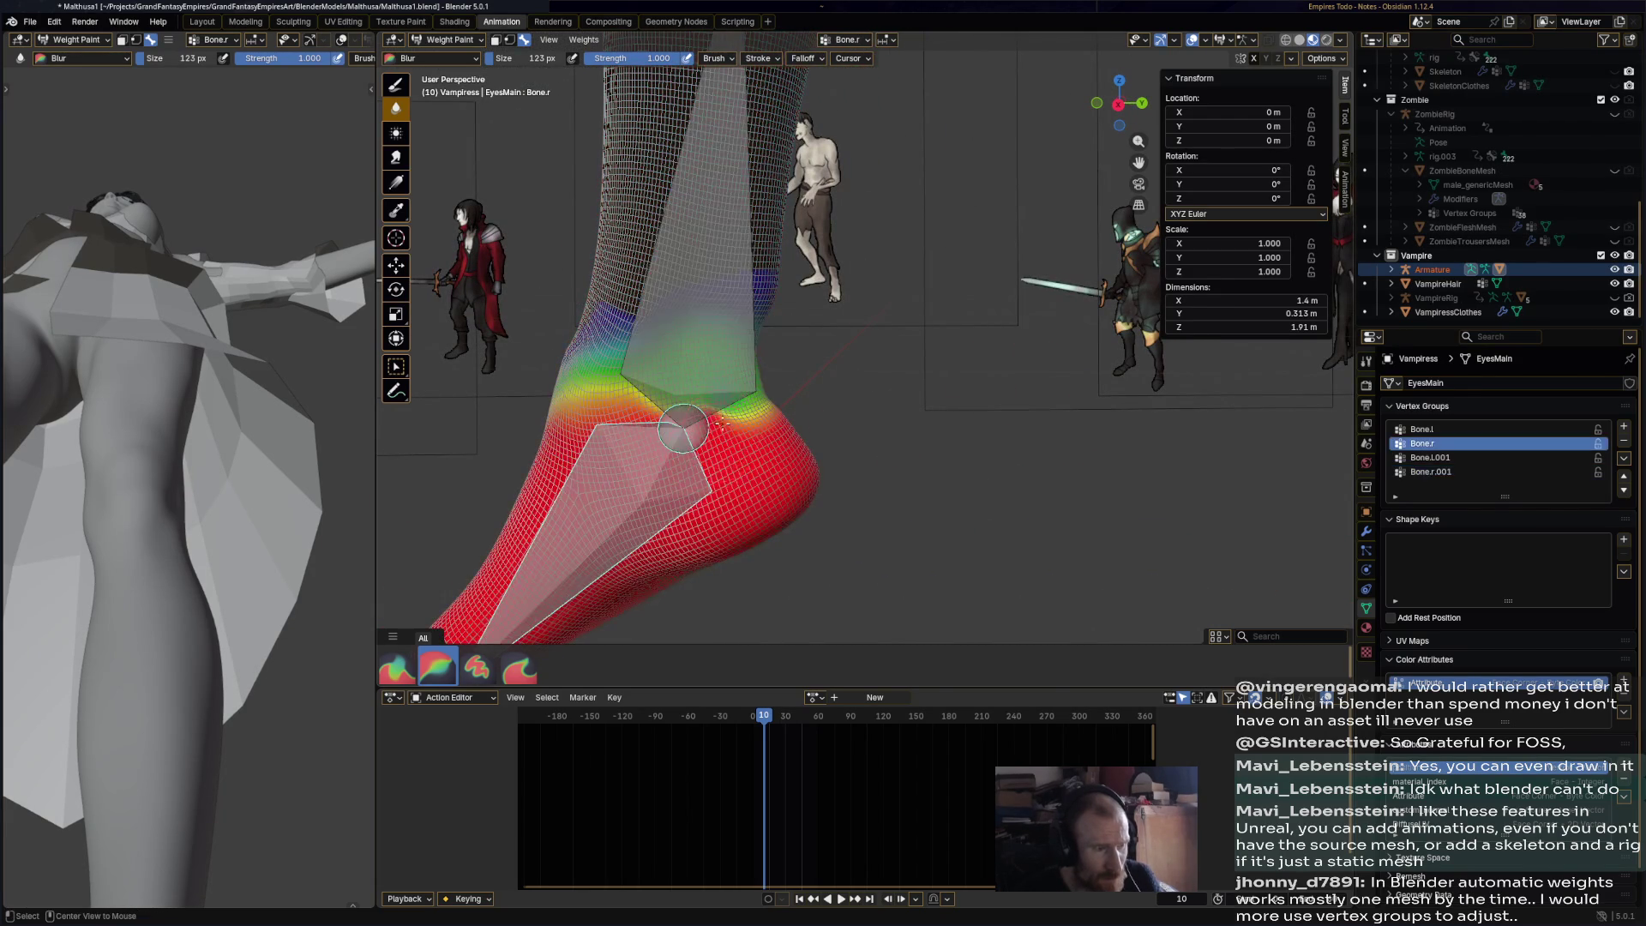
mouse_move(757, 360)
middle_mouse_down()
mouse_move(895, 335)
mouse_move(919, 364)
middle_mouse_up()
left_click_drag(1032, 426, 978, 301)
mouse_move(978, 410)
middle_mouse_down()
mouse_move(1144, 427)
mouse_move(932, 420)
middle_mouse_up()
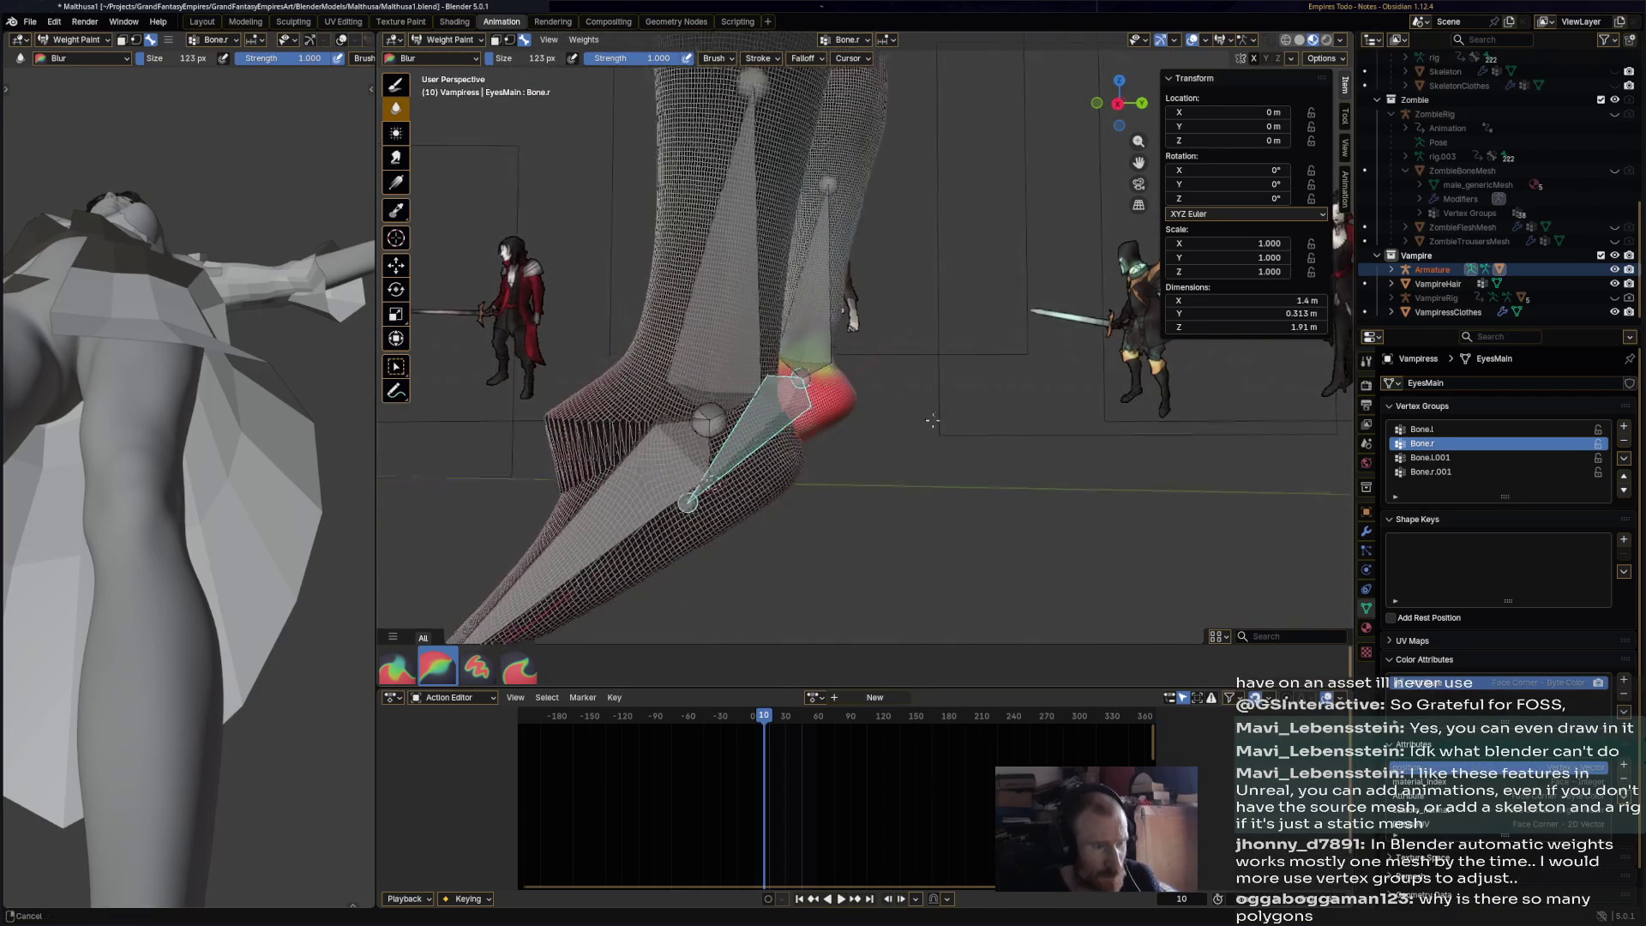
left_click(737, 275, "ctrl")
mouse_move(738, 275)
middle_mouse_down()
mouse_move(1079, 503)
mouse_move(984, 364)
mouse_move(1033, 374)
mouse_move(995, 404)
middle_mouse_up()
- Select Bone.l and blur the weight gradient on the left calf
left_click(990, 410, "ctrl")
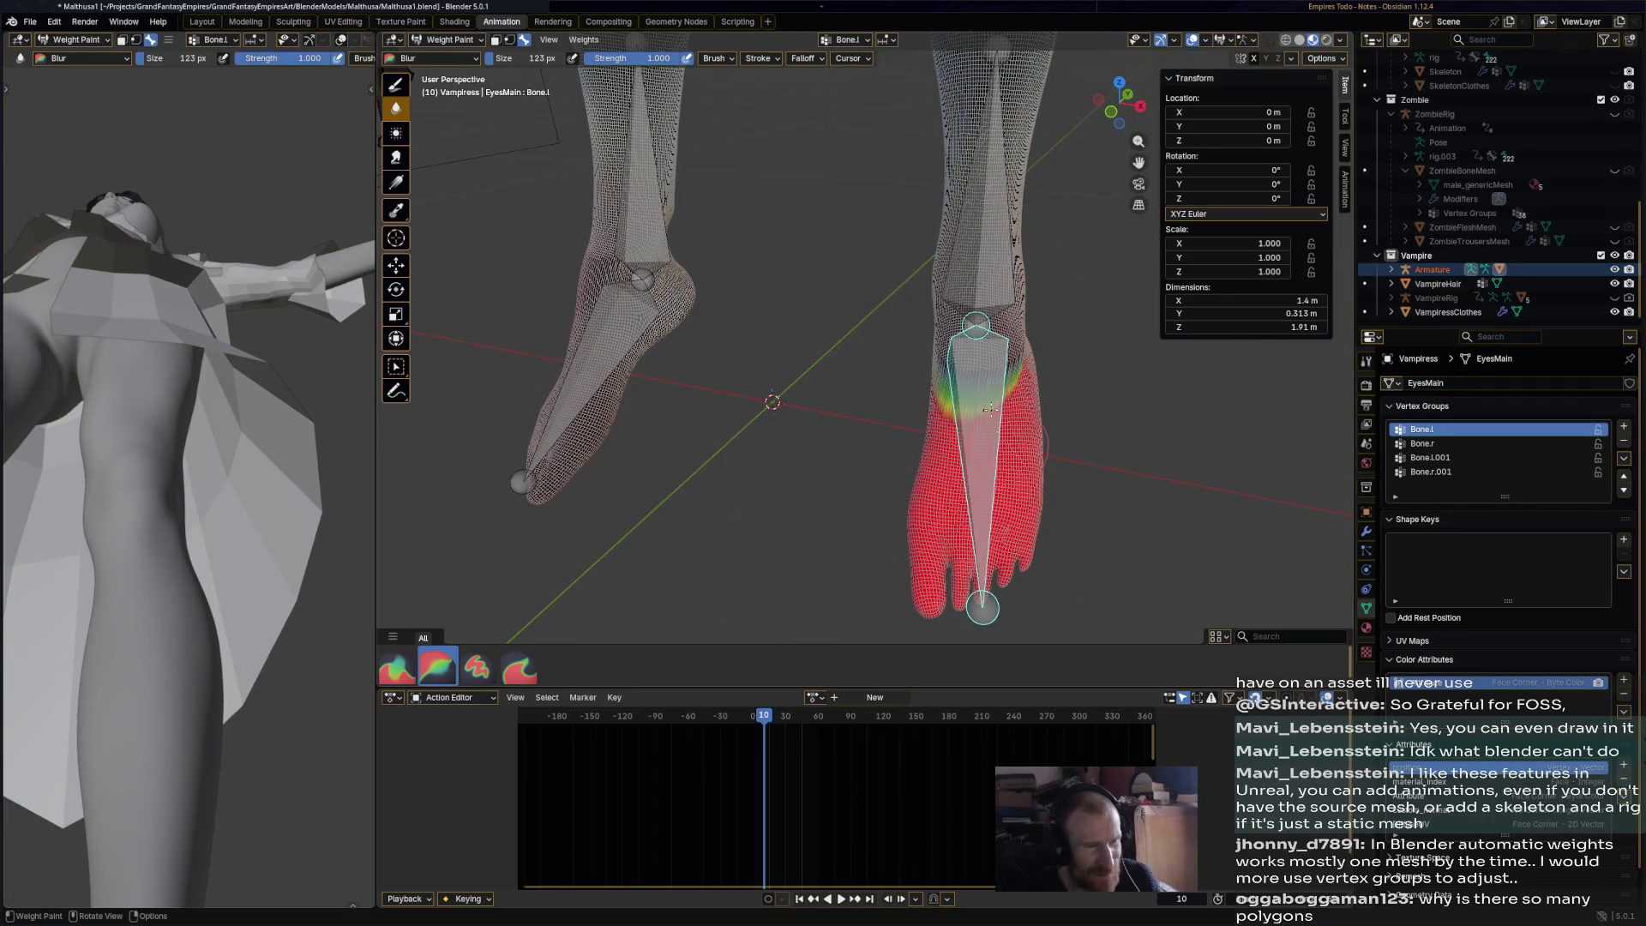
middle_click_drag(999, 350, 870, 386)
mouse_move(743, 399)
middle_mouse_down()
mouse_move(946, 433)
mouse_move(795, 468)
middle_mouse_up()
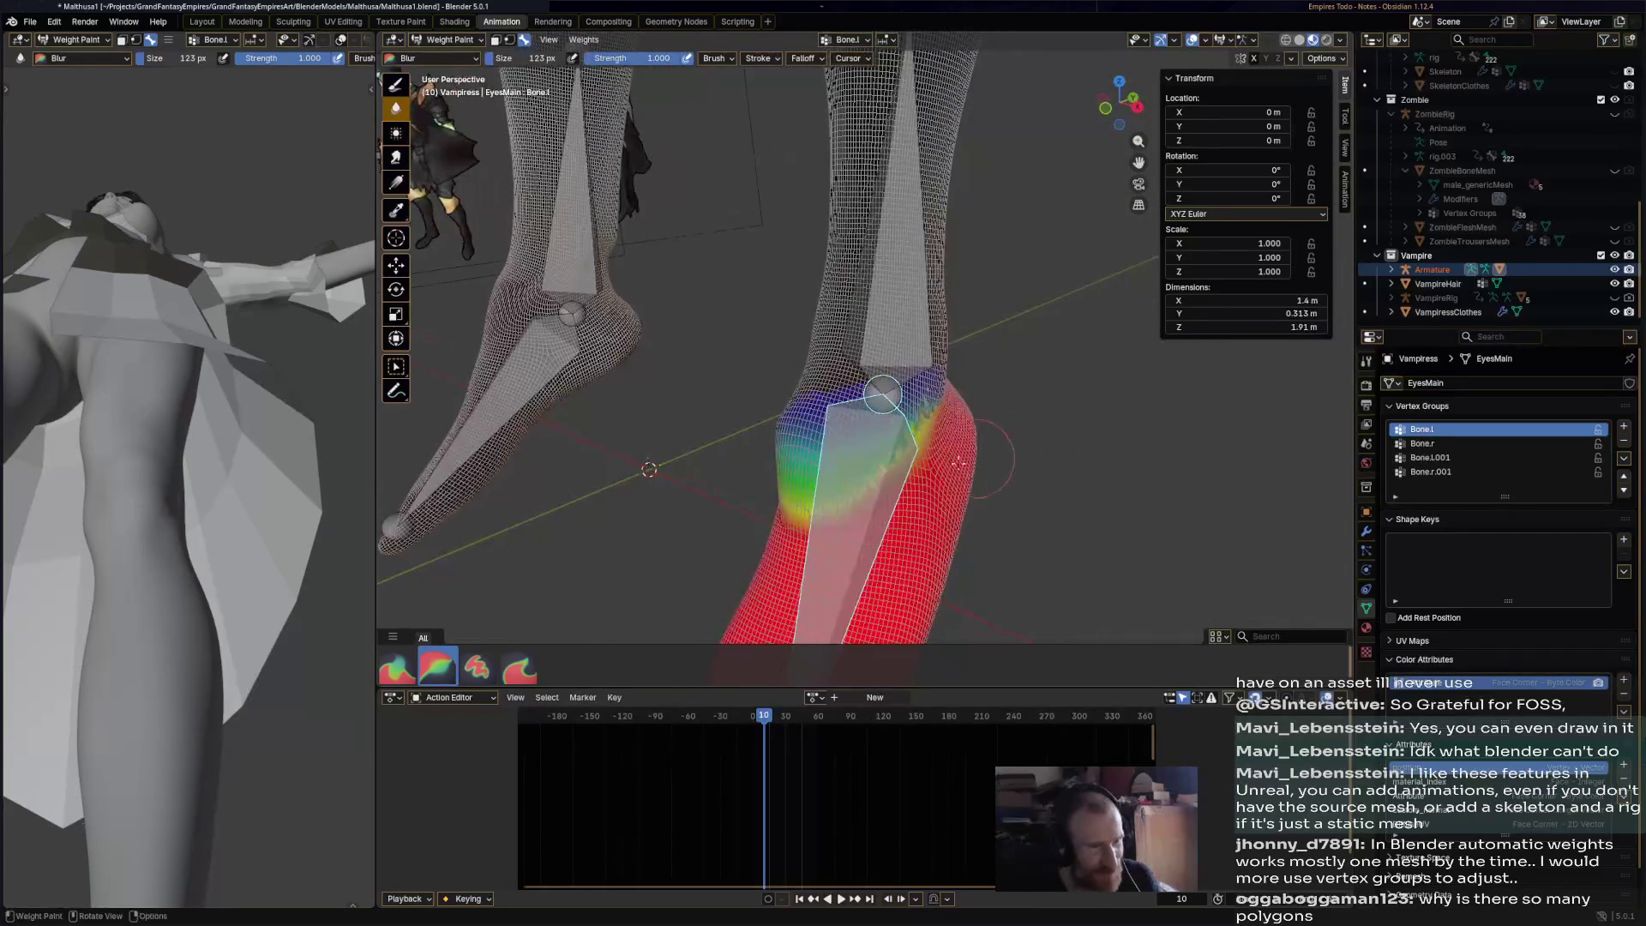
middle_click_drag(883, 395, 870, 392)
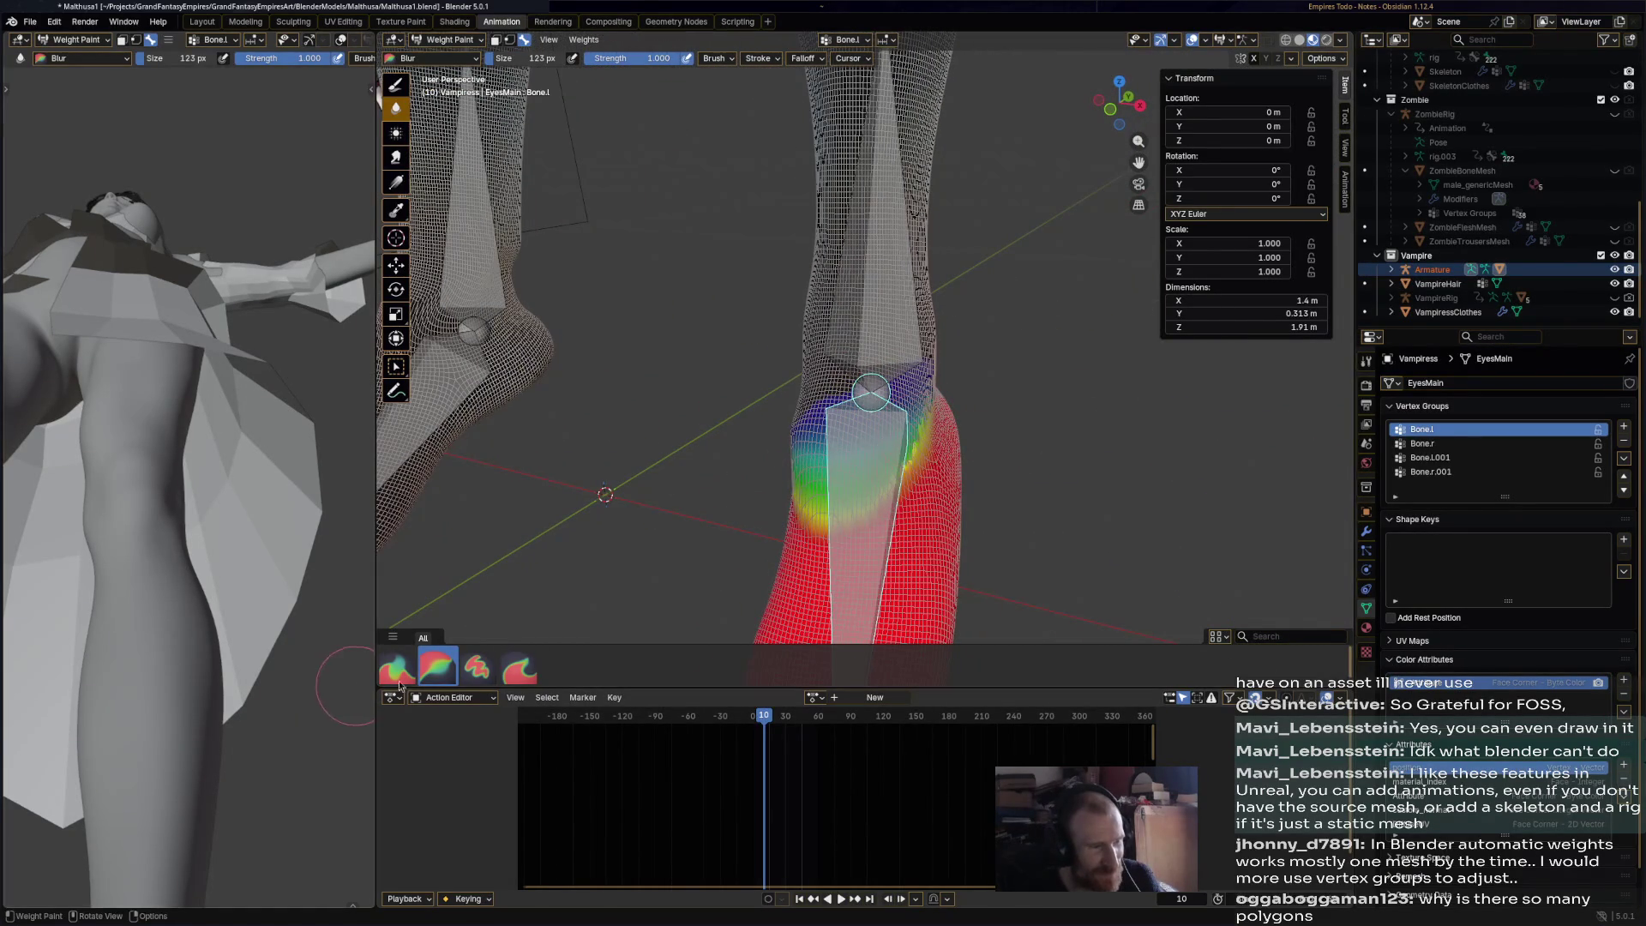
mouse_move(846, 440)
left_mouse_down()
mouse_move(823, 454)
mouse_move(852, 491)
left_mouse_up()
left_click_drag(911, 426, 810, 500)
middle_click_drag(831, 509, 921, 477)
- Paint full 1.0 weight across the left lower calf with the Paint brush
left_click(478, 668)
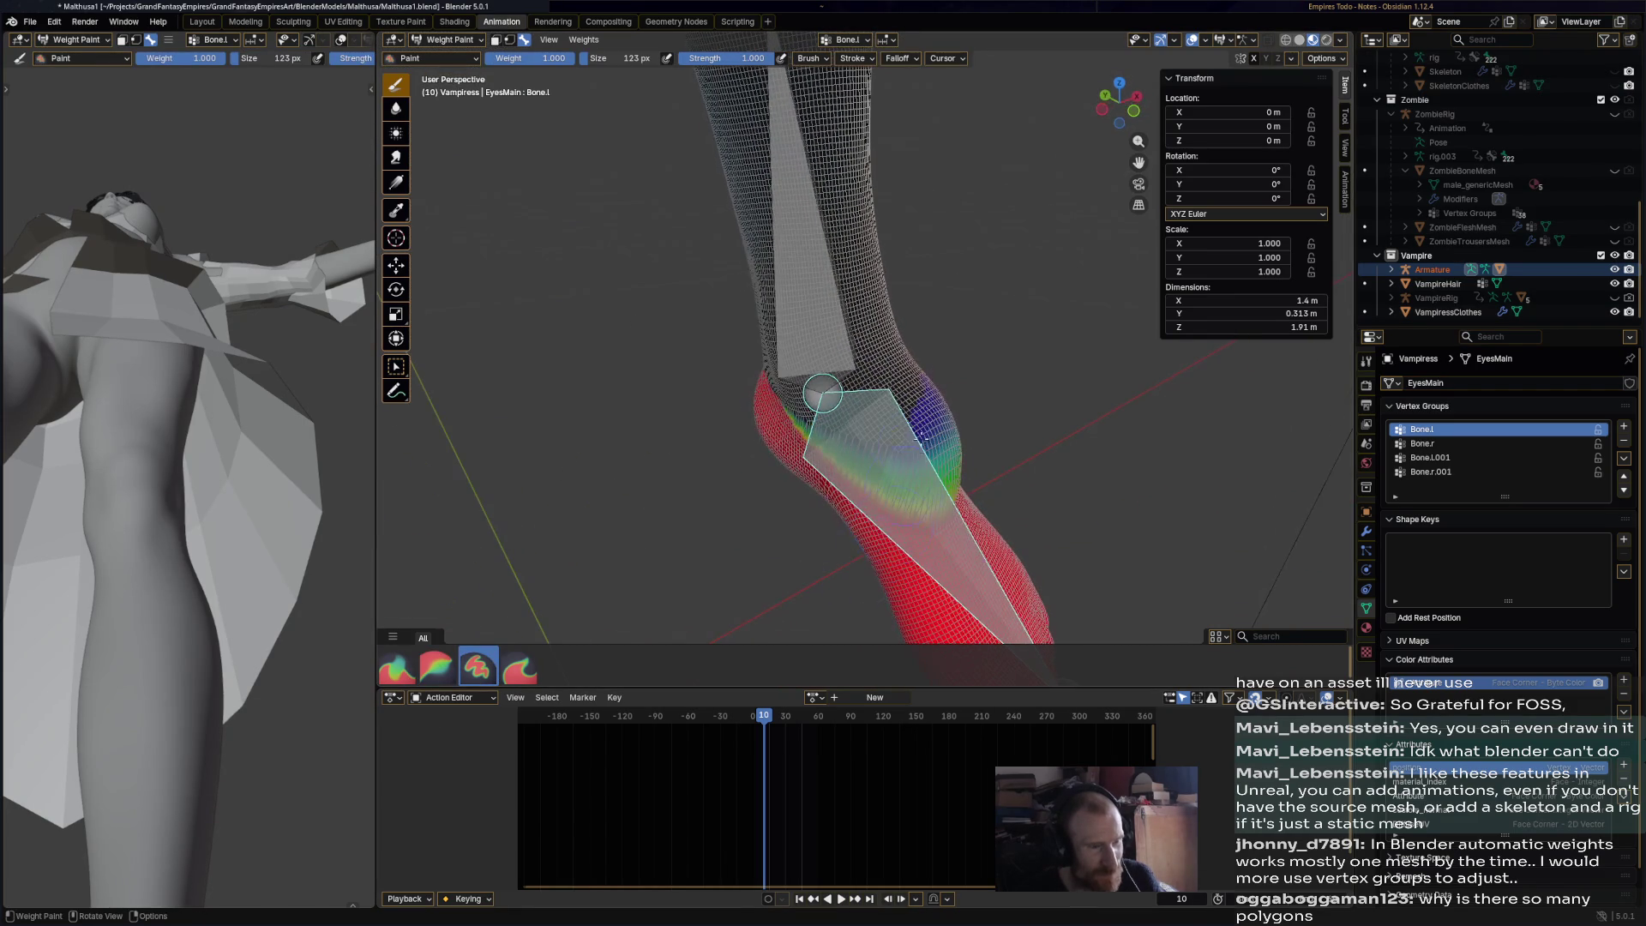
mouse_move(893, 427)
left_mouse_down()
mouse_move(914, 429)
mouse_move(924, 478)
mouse_move(849, 433)
mouse_move(920, 415)
left_mouse_up()
middle_click_drag(937, 488, 861, 433)
mouse_move(862, 433)
left_mouse_down()
mouse_move(887, 488)
mouse_move(858, 454)
mouse_move(933, 417)
left_mouse_up()
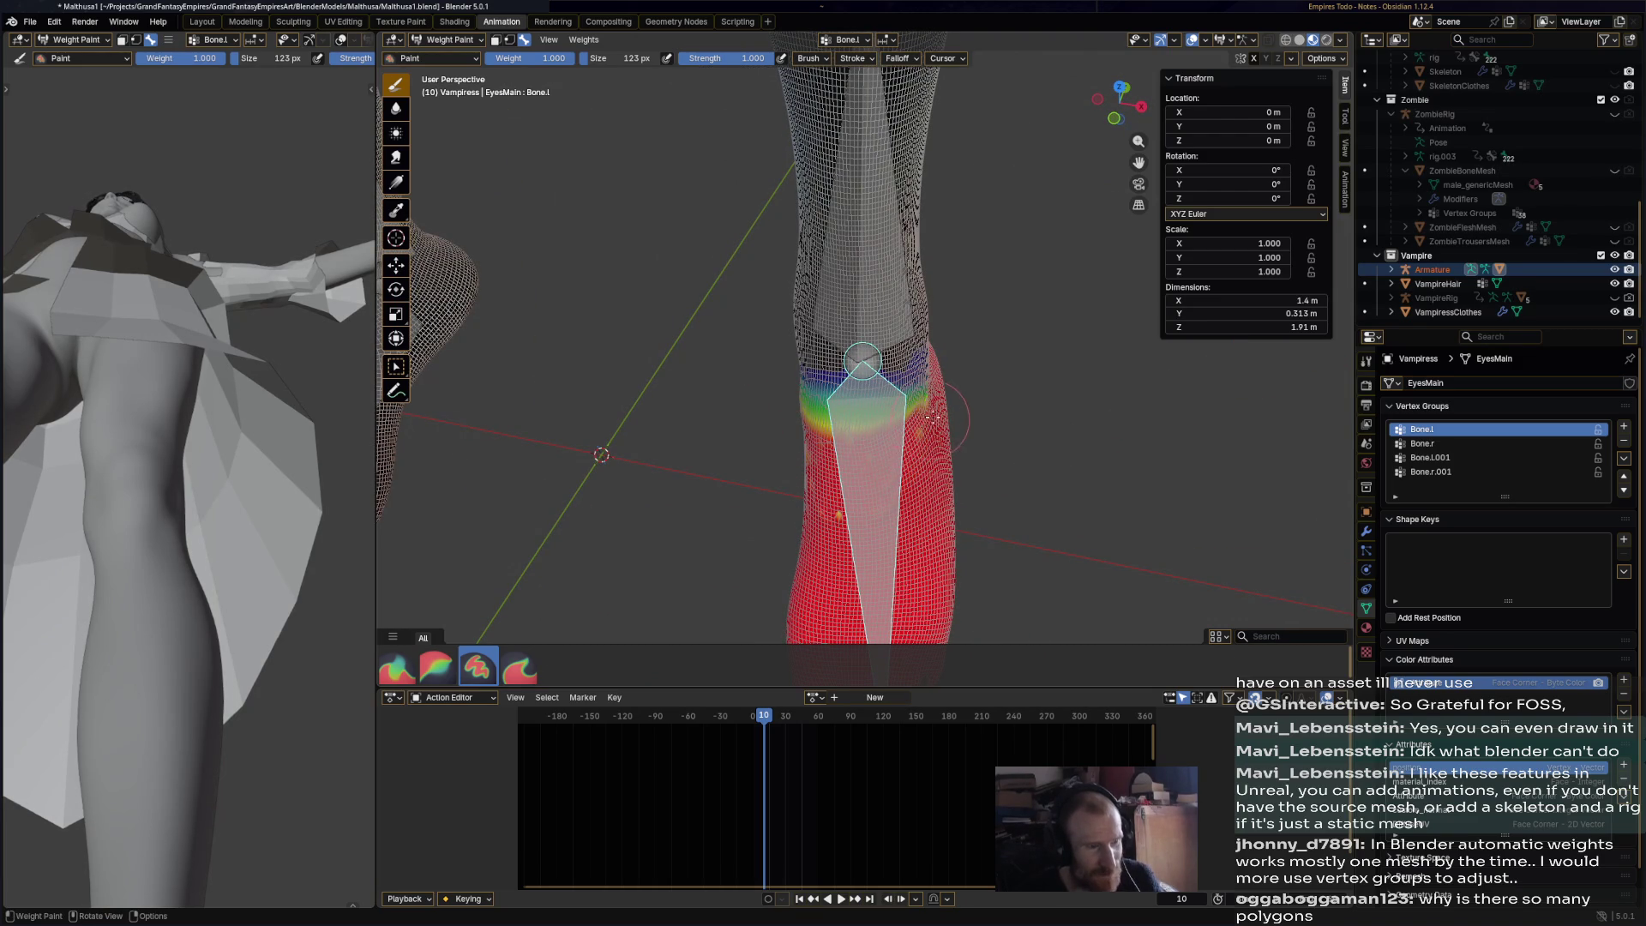
mouse_move(820, 422)
left_mouse_down()
mouse_move(900, 390)
mouse_move(832, 377)
mouse_move(904, 368)
mouse_move(818, 459)
left_mouse_up()
middle_click_drag(946, 406, 566, 682)
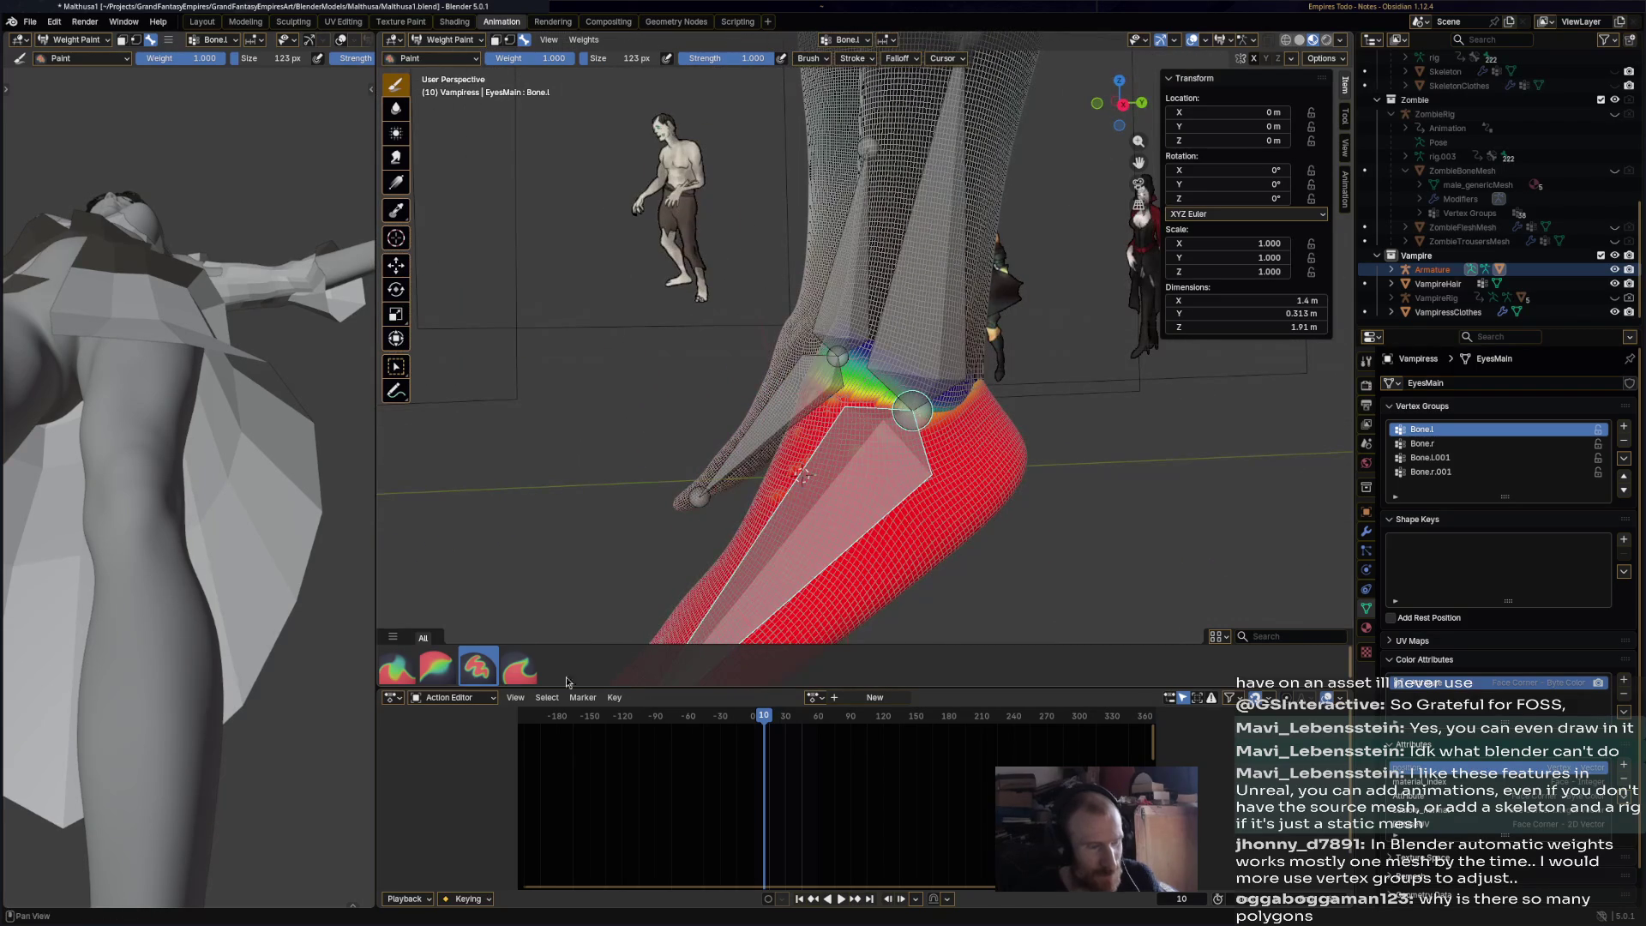
- Blur the left ankle into a smooth weight gradient with the Blur brush
left_click(437, 668)
left_click_drag(826, 410, 886, 413)
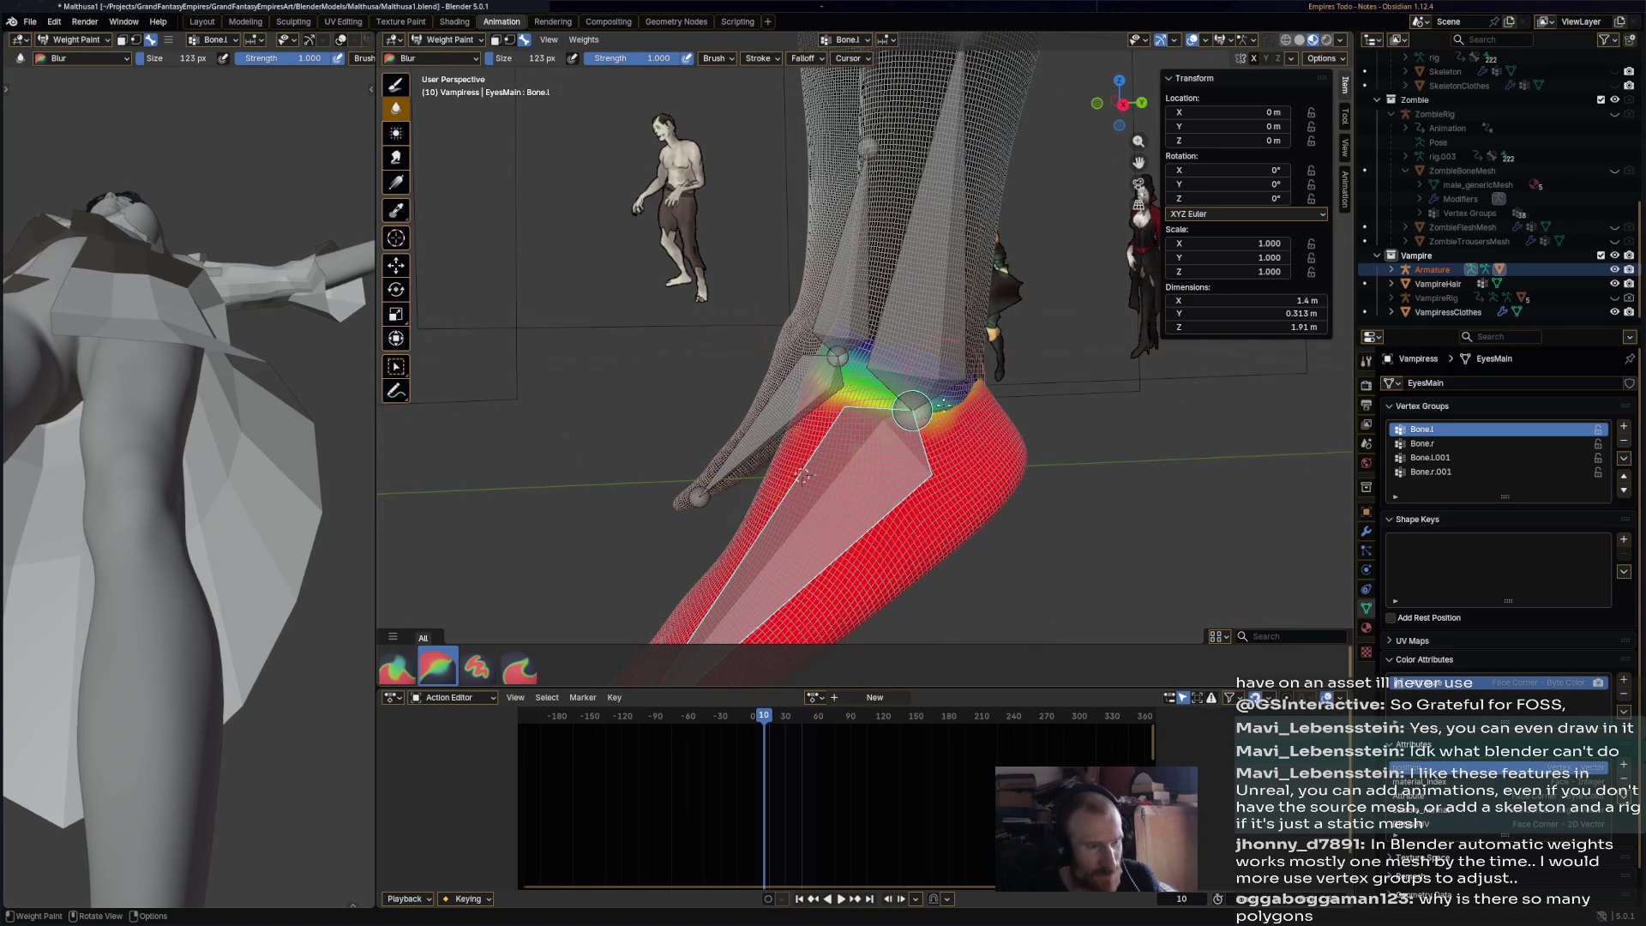
middle_click_drag(952, 416, 926, 362)
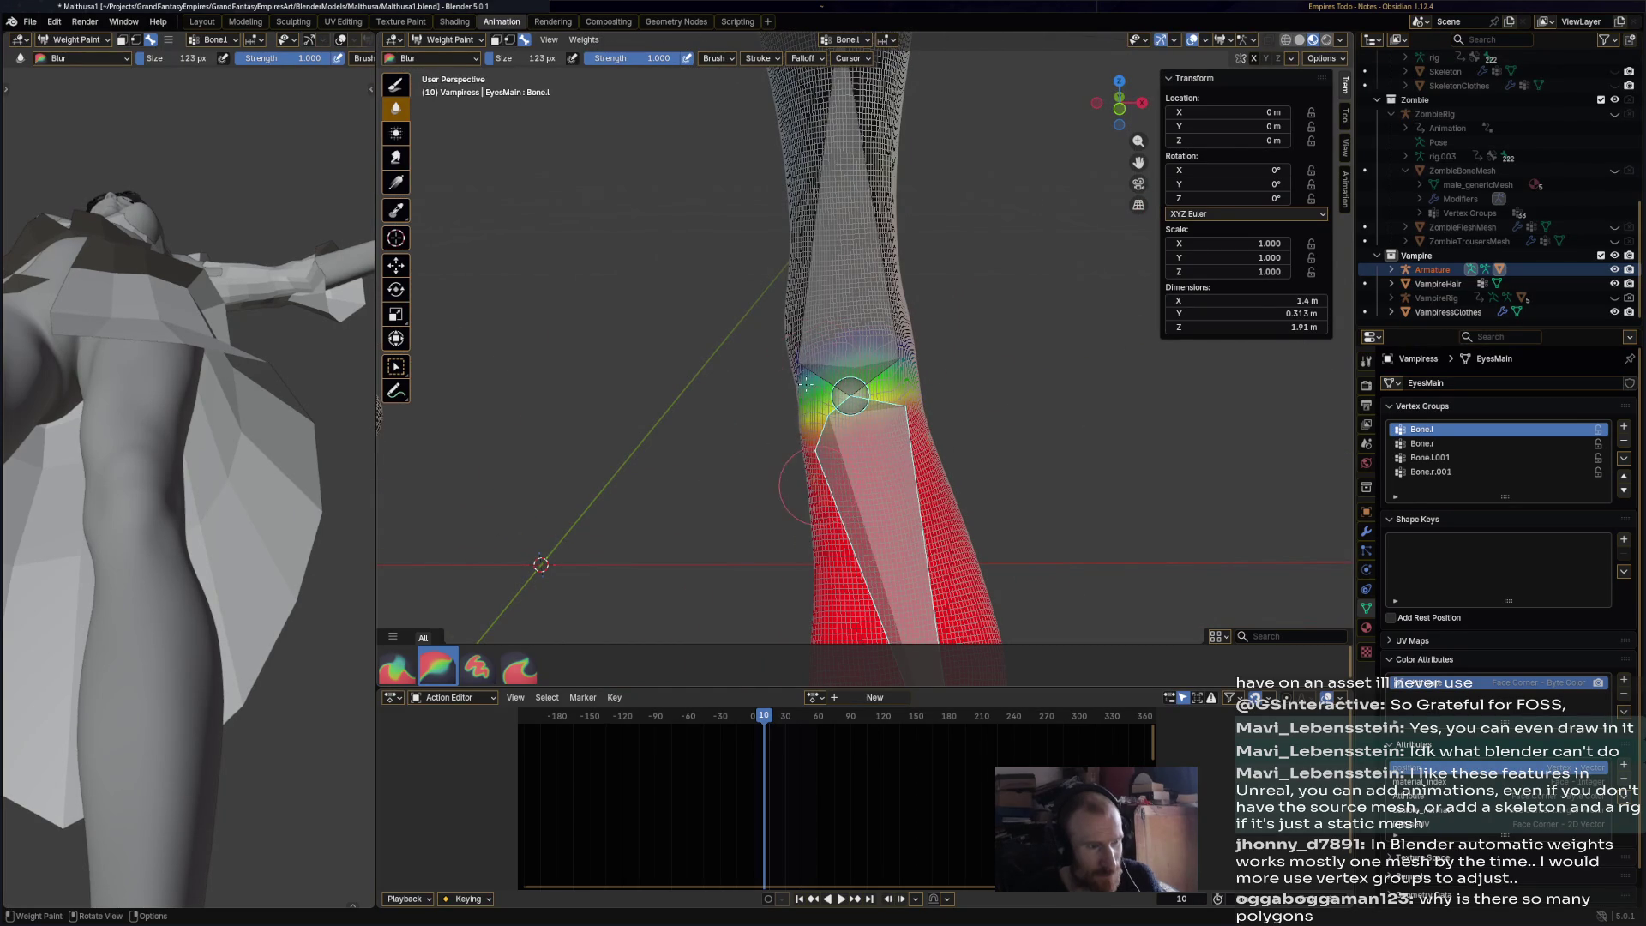
middle_click_drag(804, 389, 899, 511)
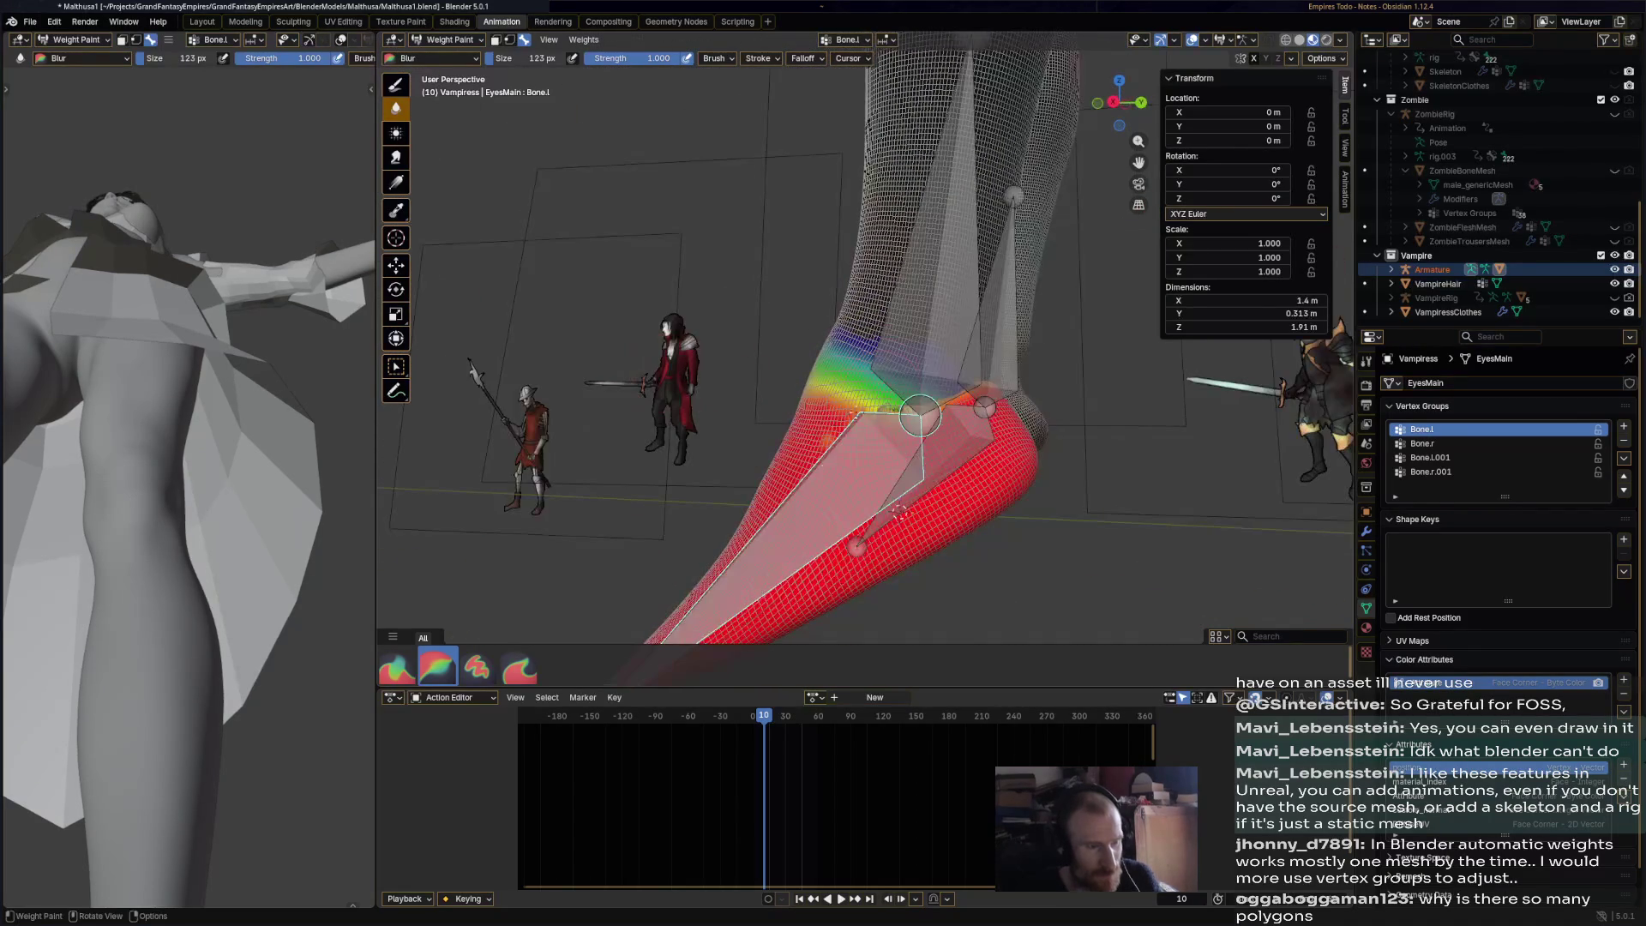
mouse_move(910, 380)
middle_mouse_down()
mouse_move(849, 413)
mouse_move(896, 419)
middle_mouse_up()
left_click(899, 418, "ctrl")
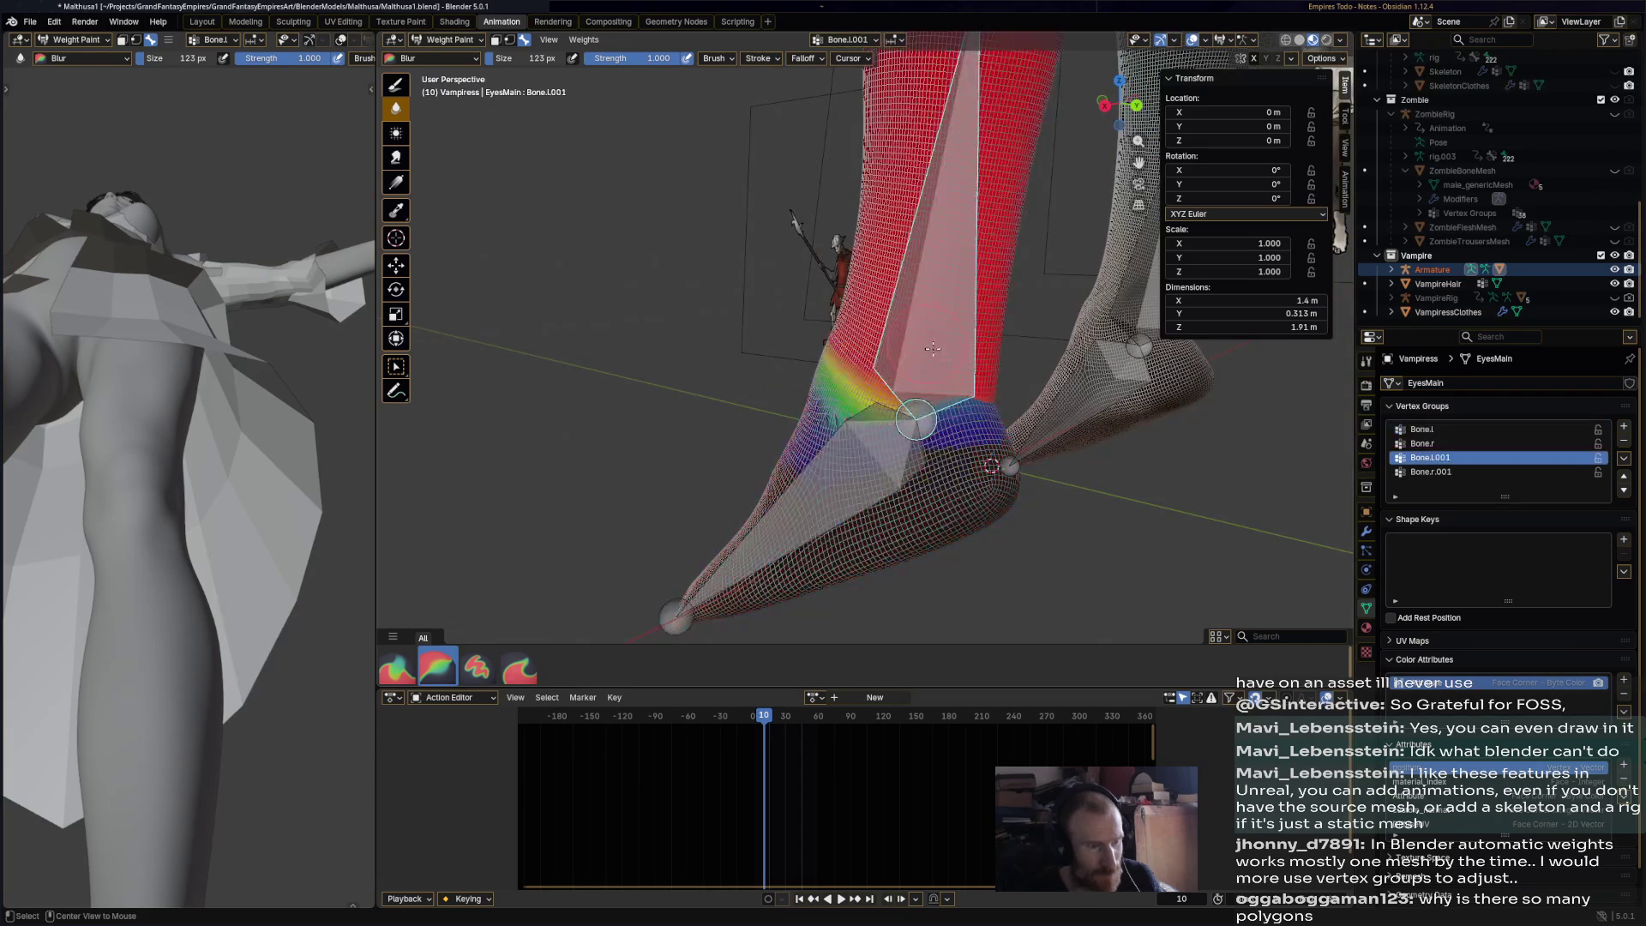
- Blur the left shin bone's weights at the front of the ankle
mouse_move(851, 378)
middle_mouse_down()
mouse_move(813, 380)
mouse_move(889, 407)
mouse_move(896, 429)
mouse_move(718, 425)
middle_mouse_up()
mouse_move(798, 447)
left_mouse_down()
mouse_move(776, 393)
mouse_move(738, 385)
left_mouse_up()
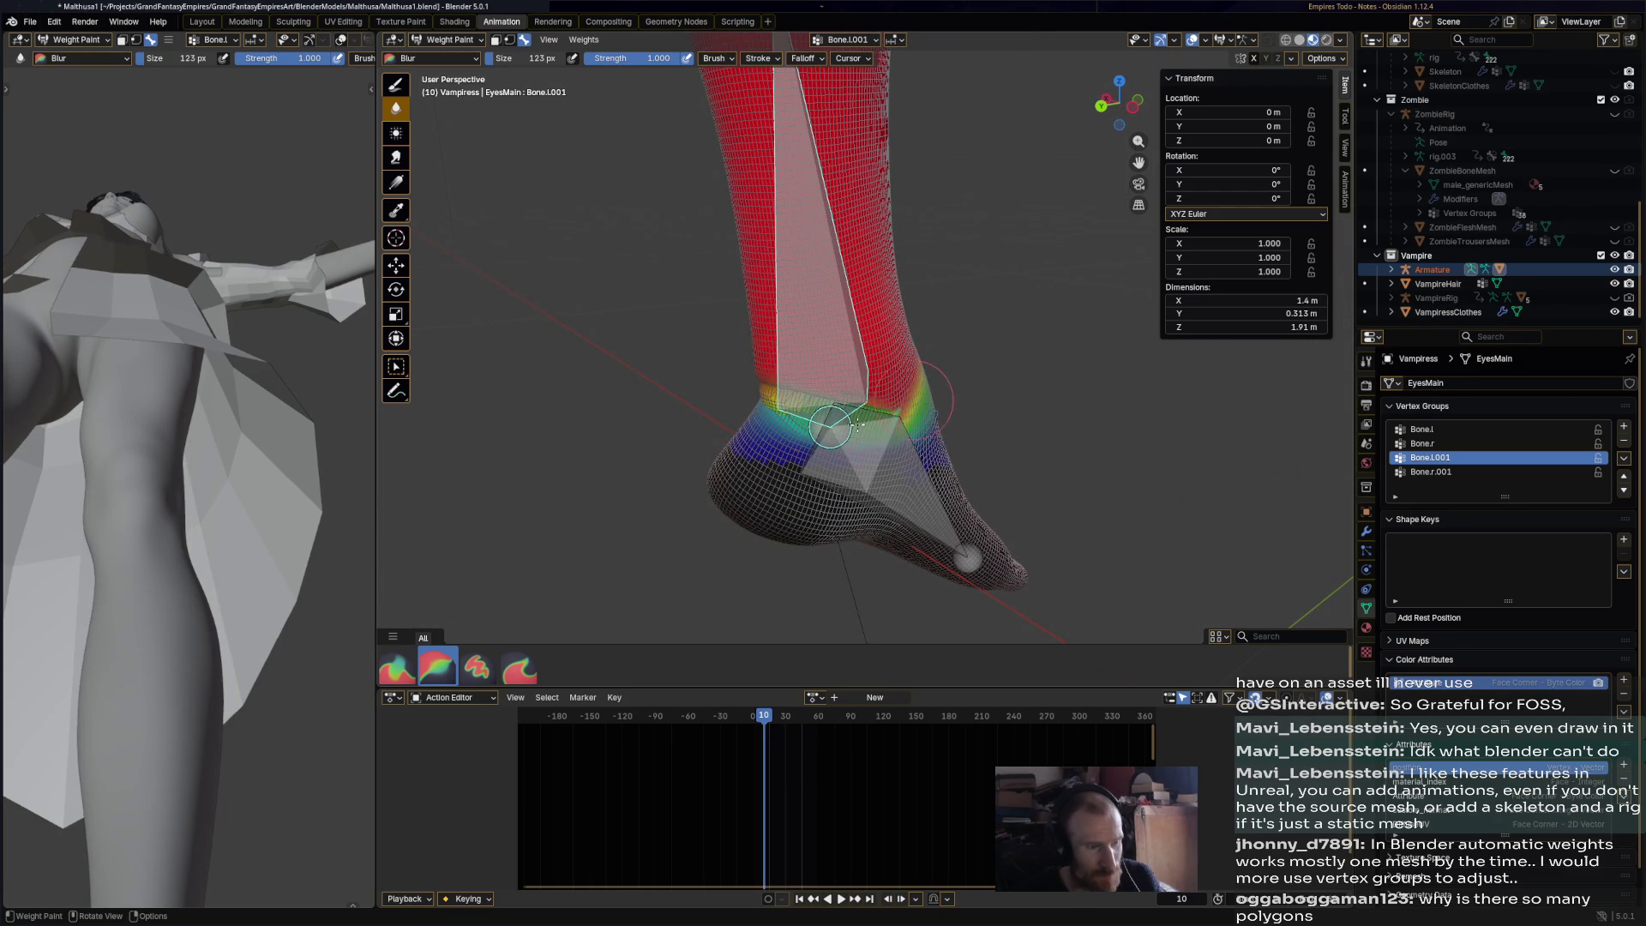
mouse_move(951, 403)
middle_mouse_down()
mouse_move(908, 410)
mouse_move(982, 415)
middle_mouse_up()
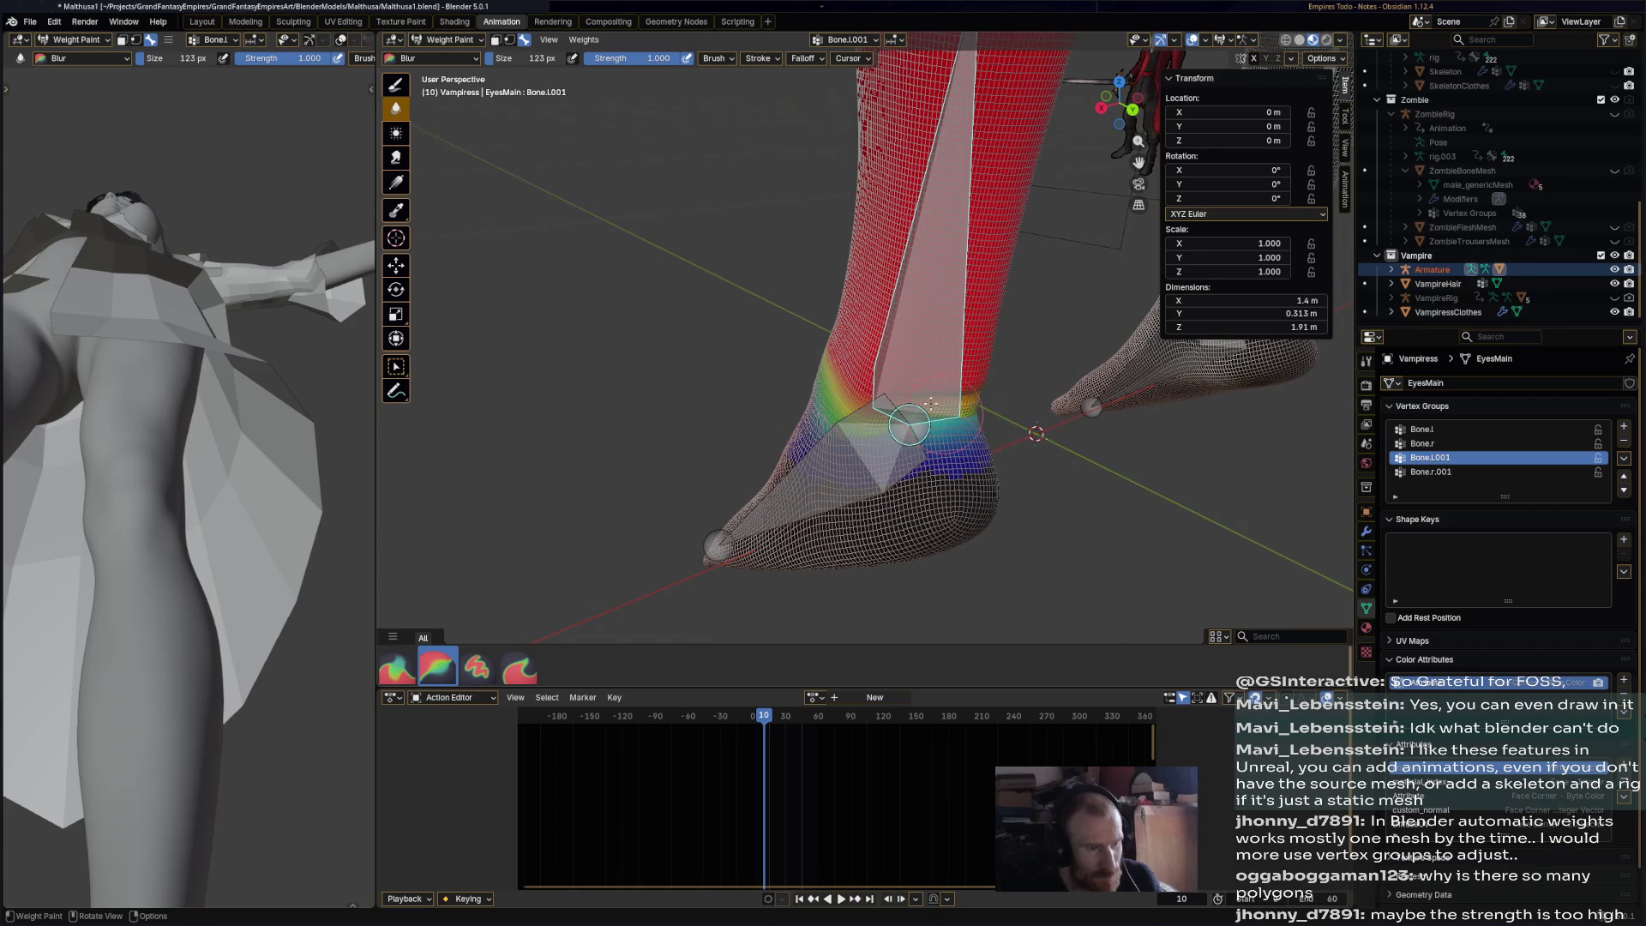
middle_click_drag(956, 428, 960, 417)
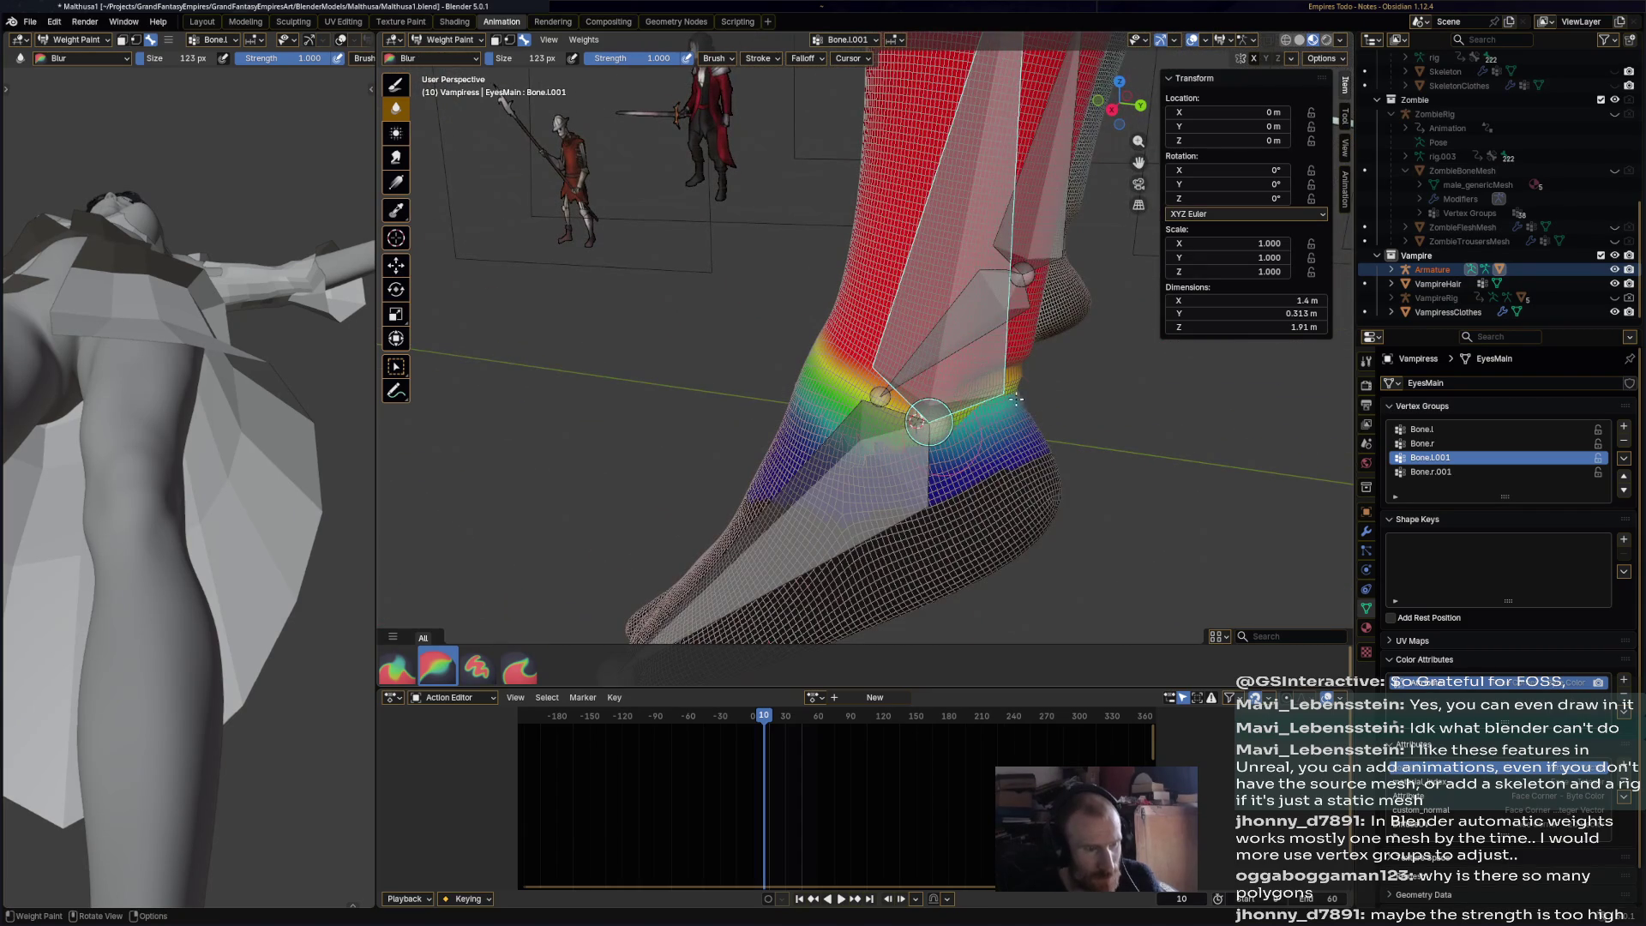
- Paint full weight on the ankle, undo it, then blur the ankle into a gradient
left_click(478, 667)
middle_click_drag(1016, 499, 961, 454)
left_click_drag(961, 454, 984, 448)
key("ctrl+z")
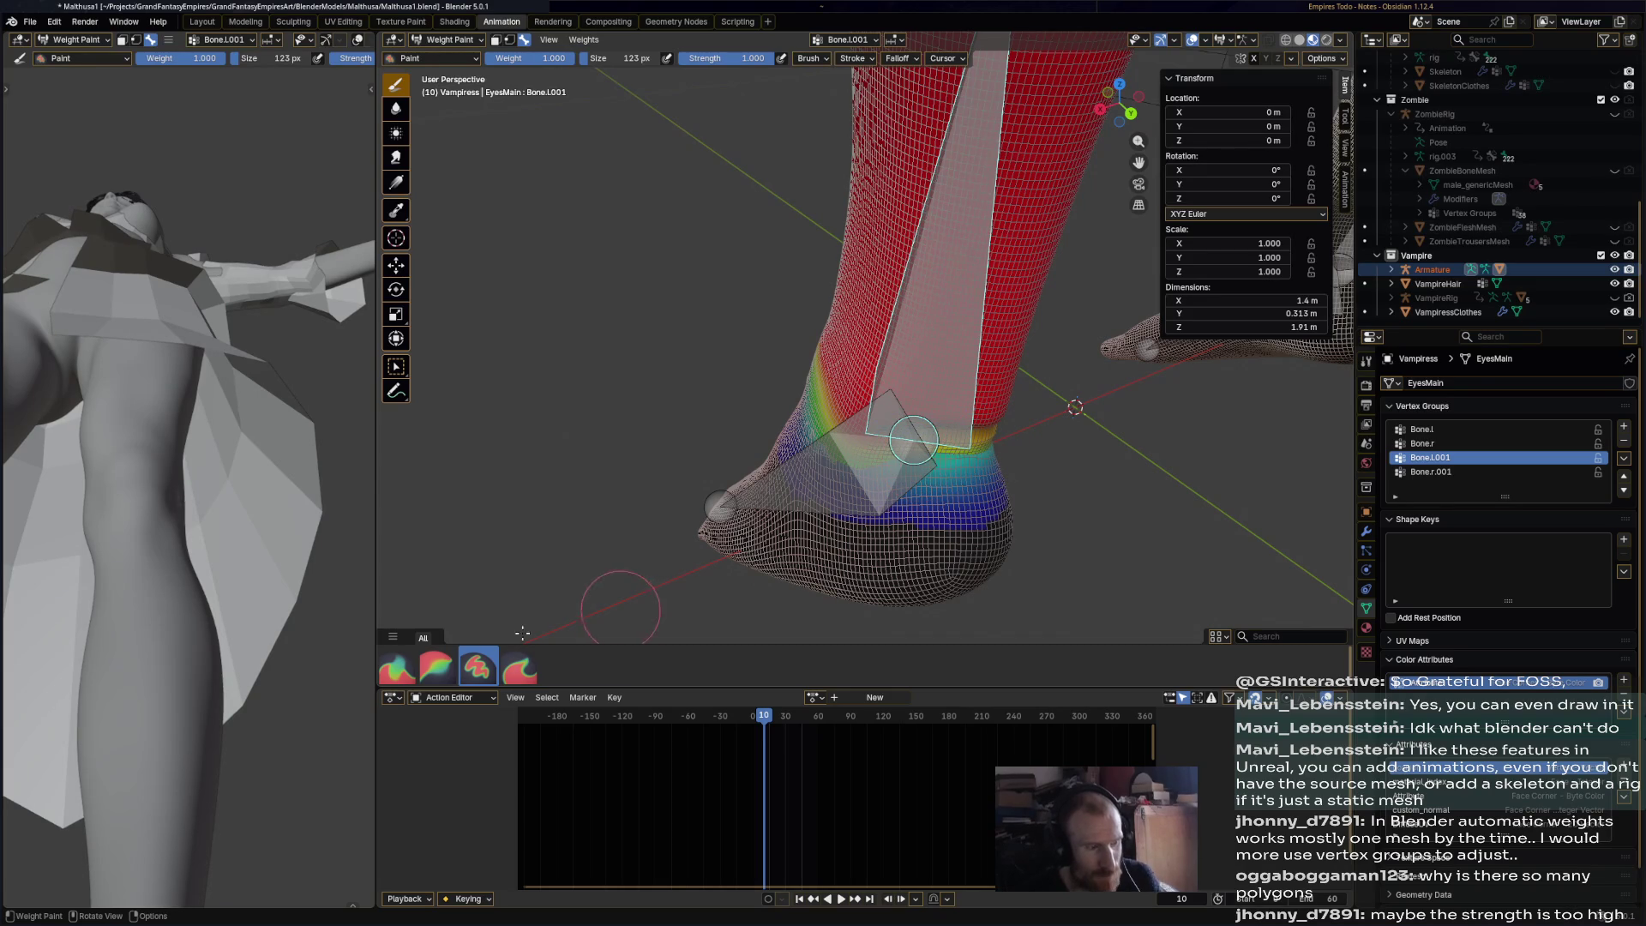
left_click(435, 668)
left_click_drag(901, 478, 958, 470)
mouse_move(959, 470)
middle_mouse_down()
mouse_move(884, 483)
mouse_move(930, 408)
middle_mouse_up()
- Compare the left foot and shin bone weights, cycling Paint, Average and Blur brushes
left_click(884, 483, "ctrl")
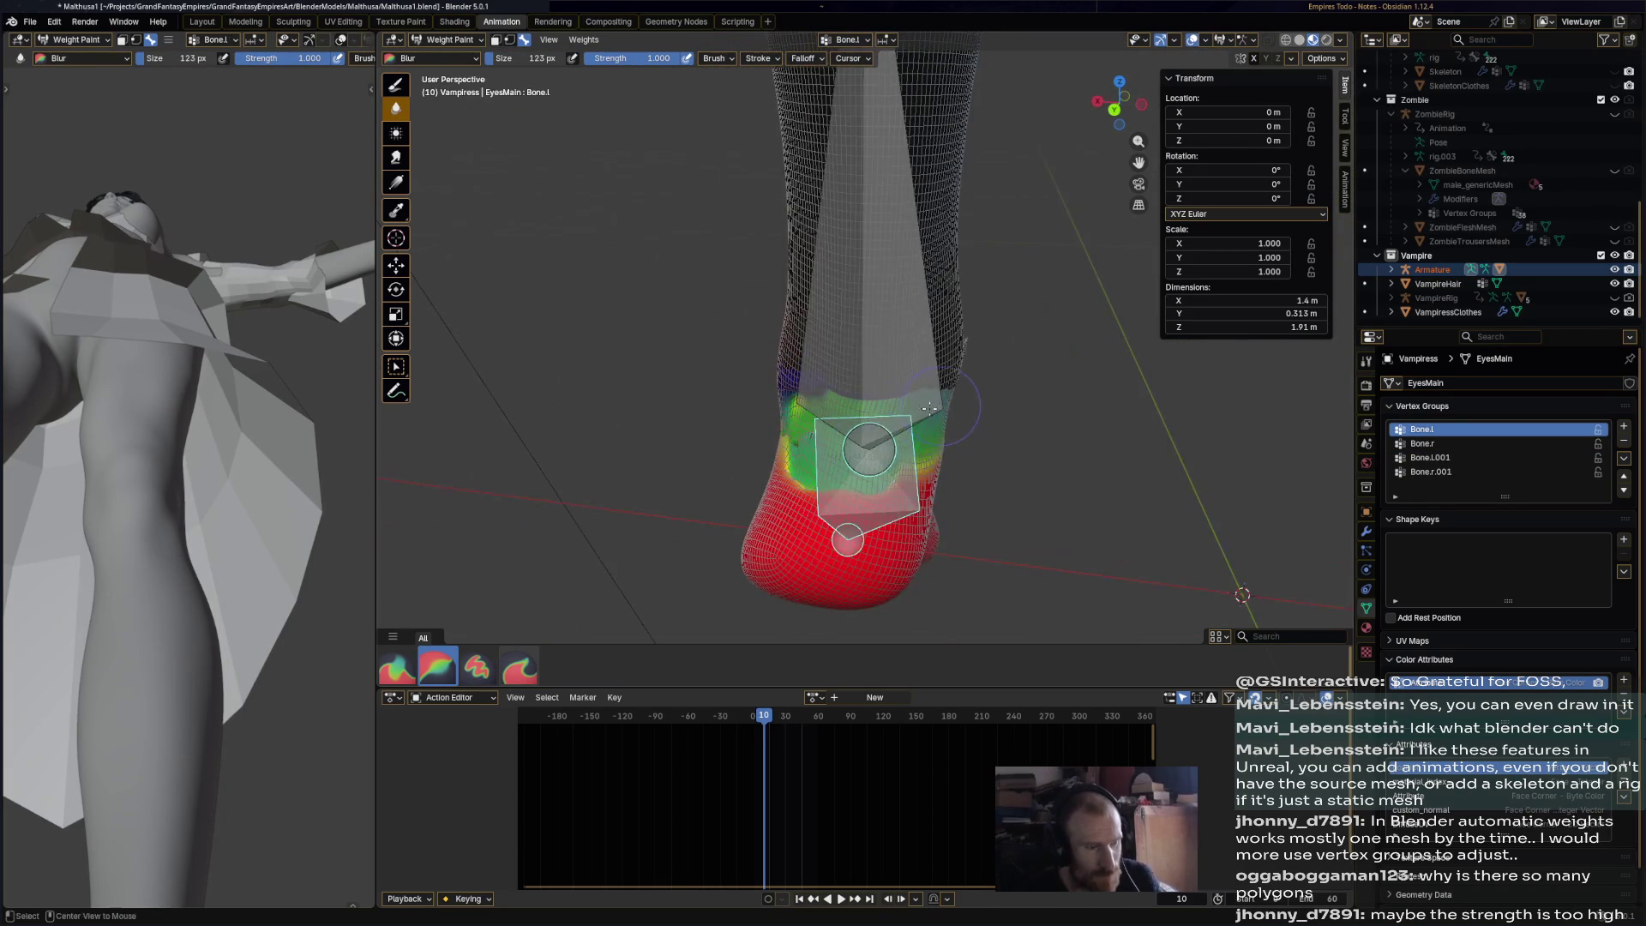
left_click(891, 389, "ctrl")
left_click(483, 657)
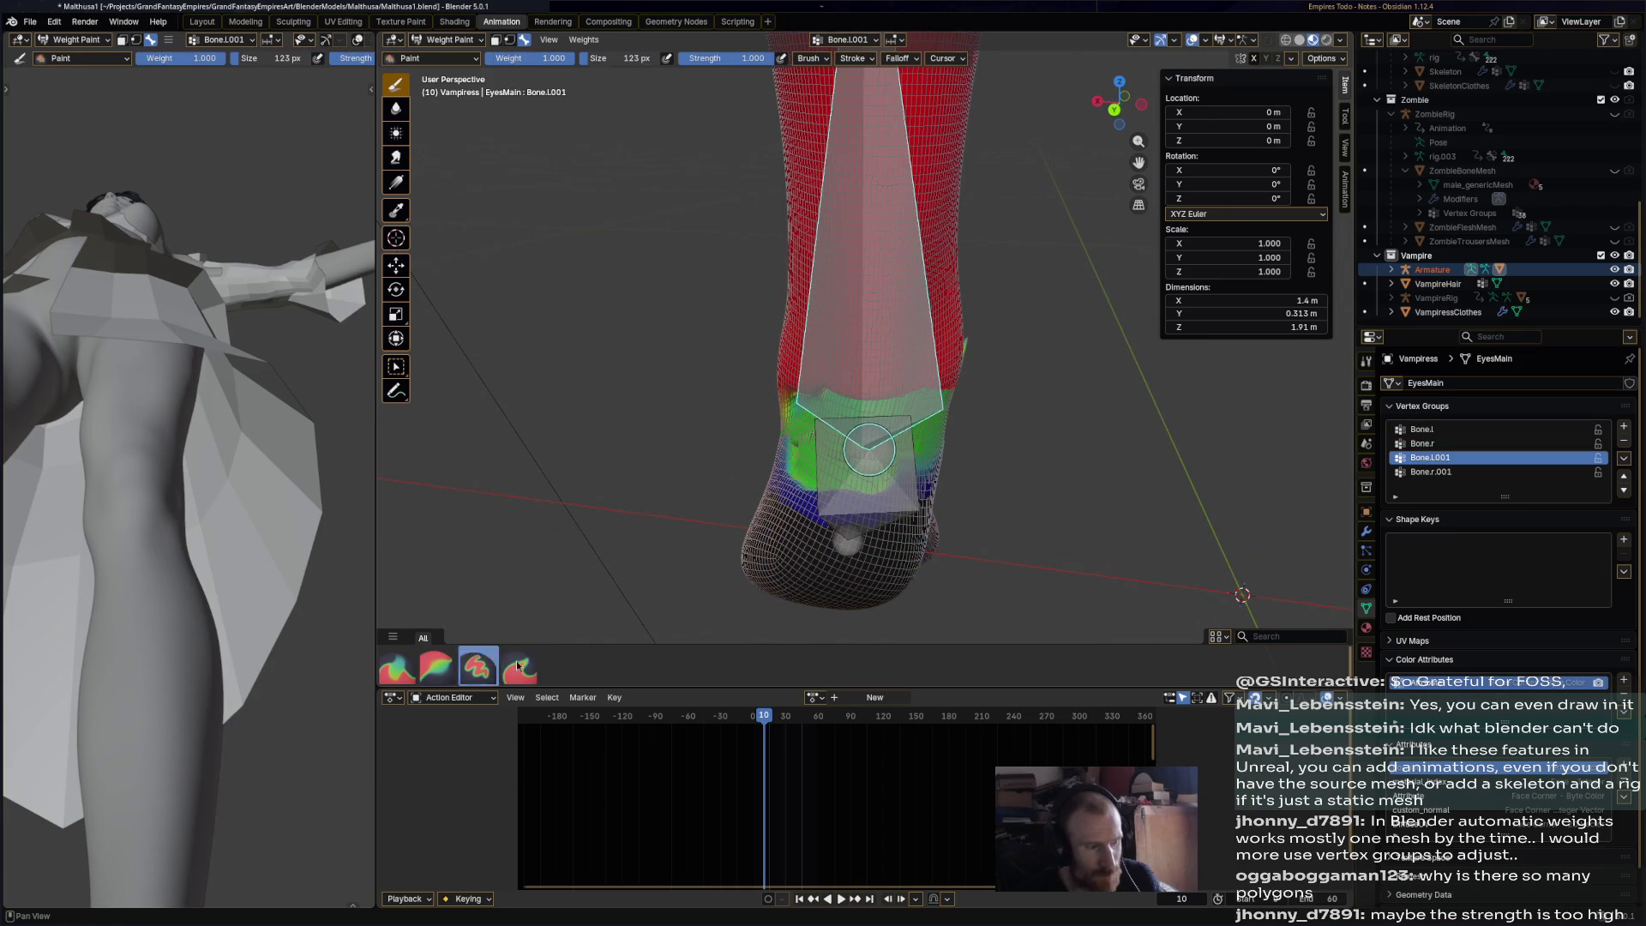
left_click(397, 668)
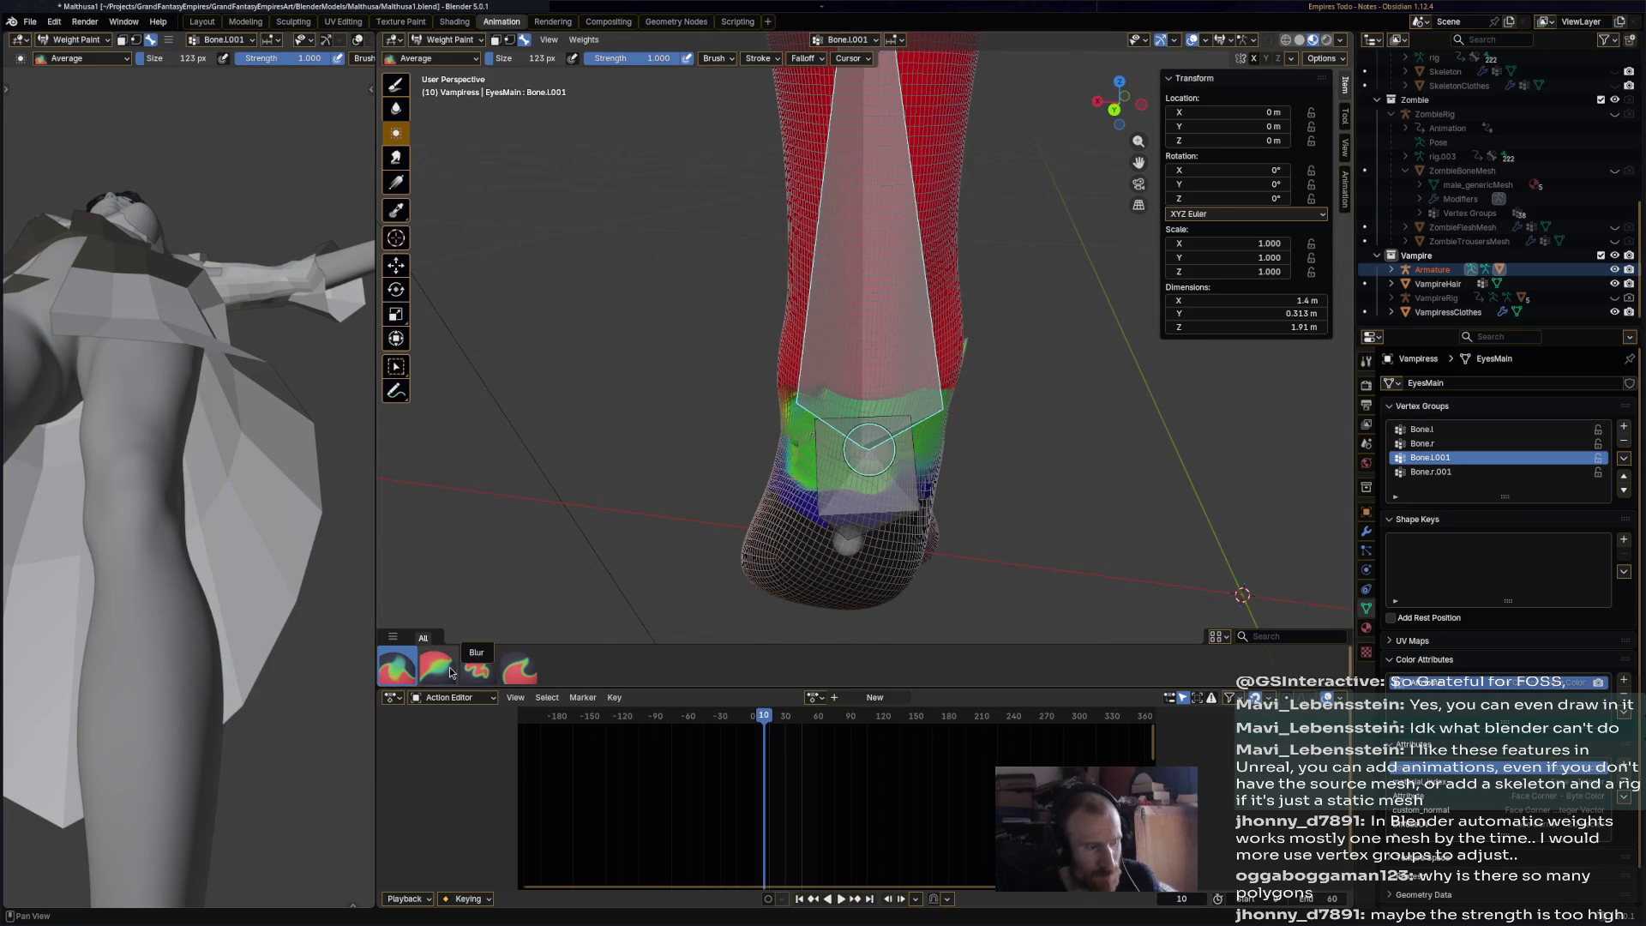
left_click(450, 672)
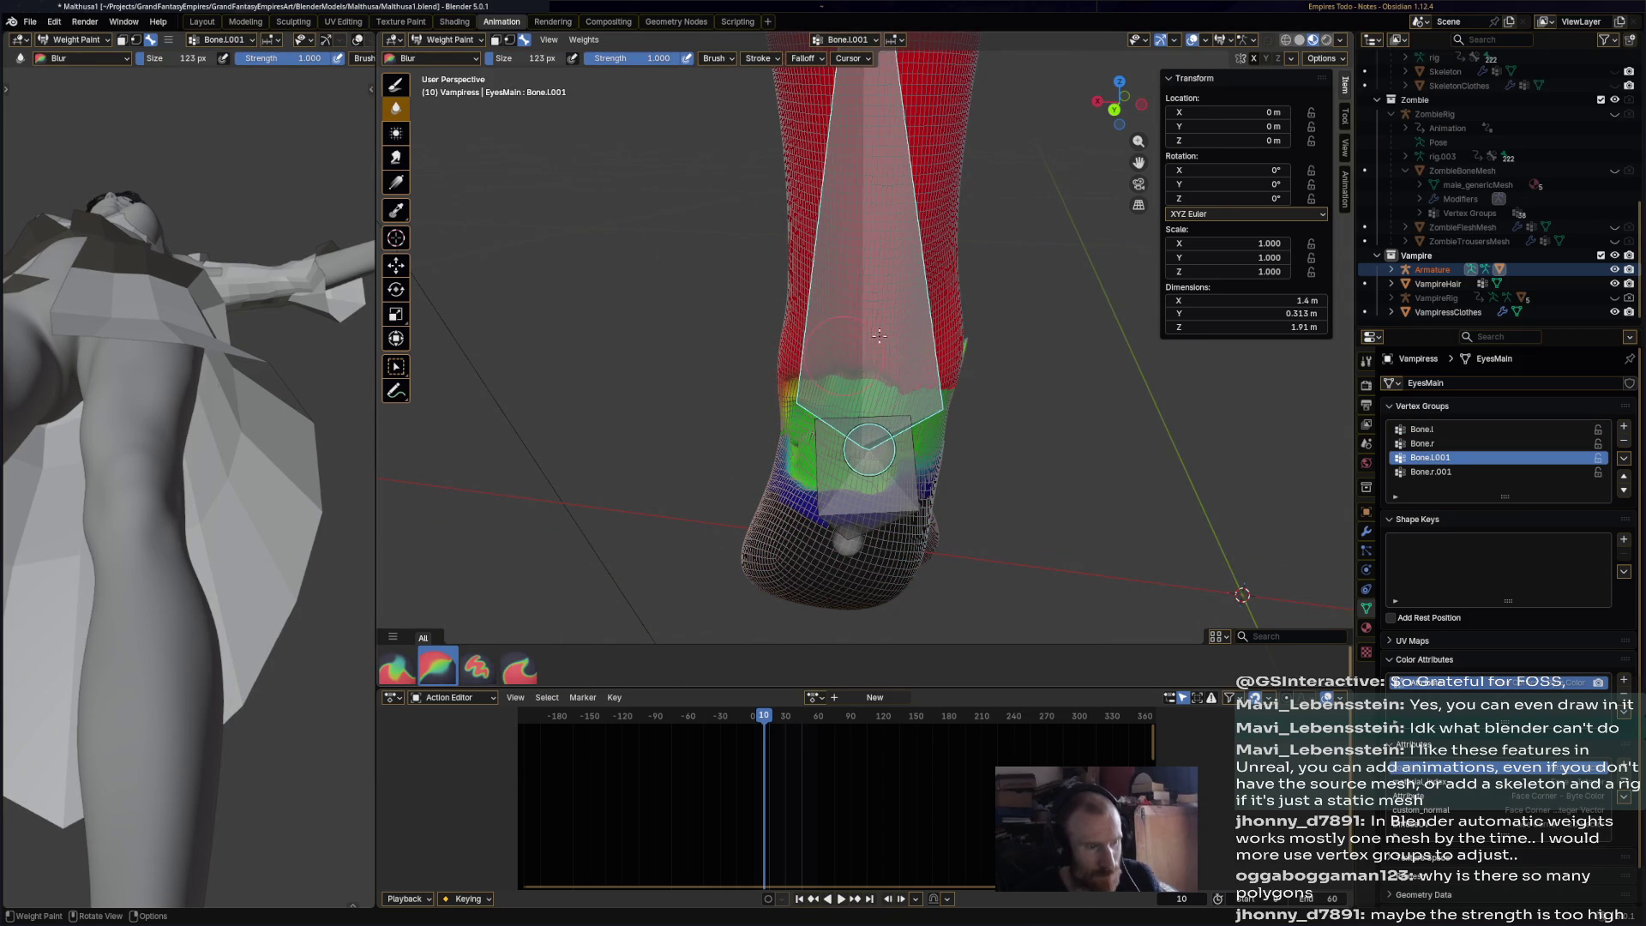
middle_click_drag(936, 357, 898, 287)
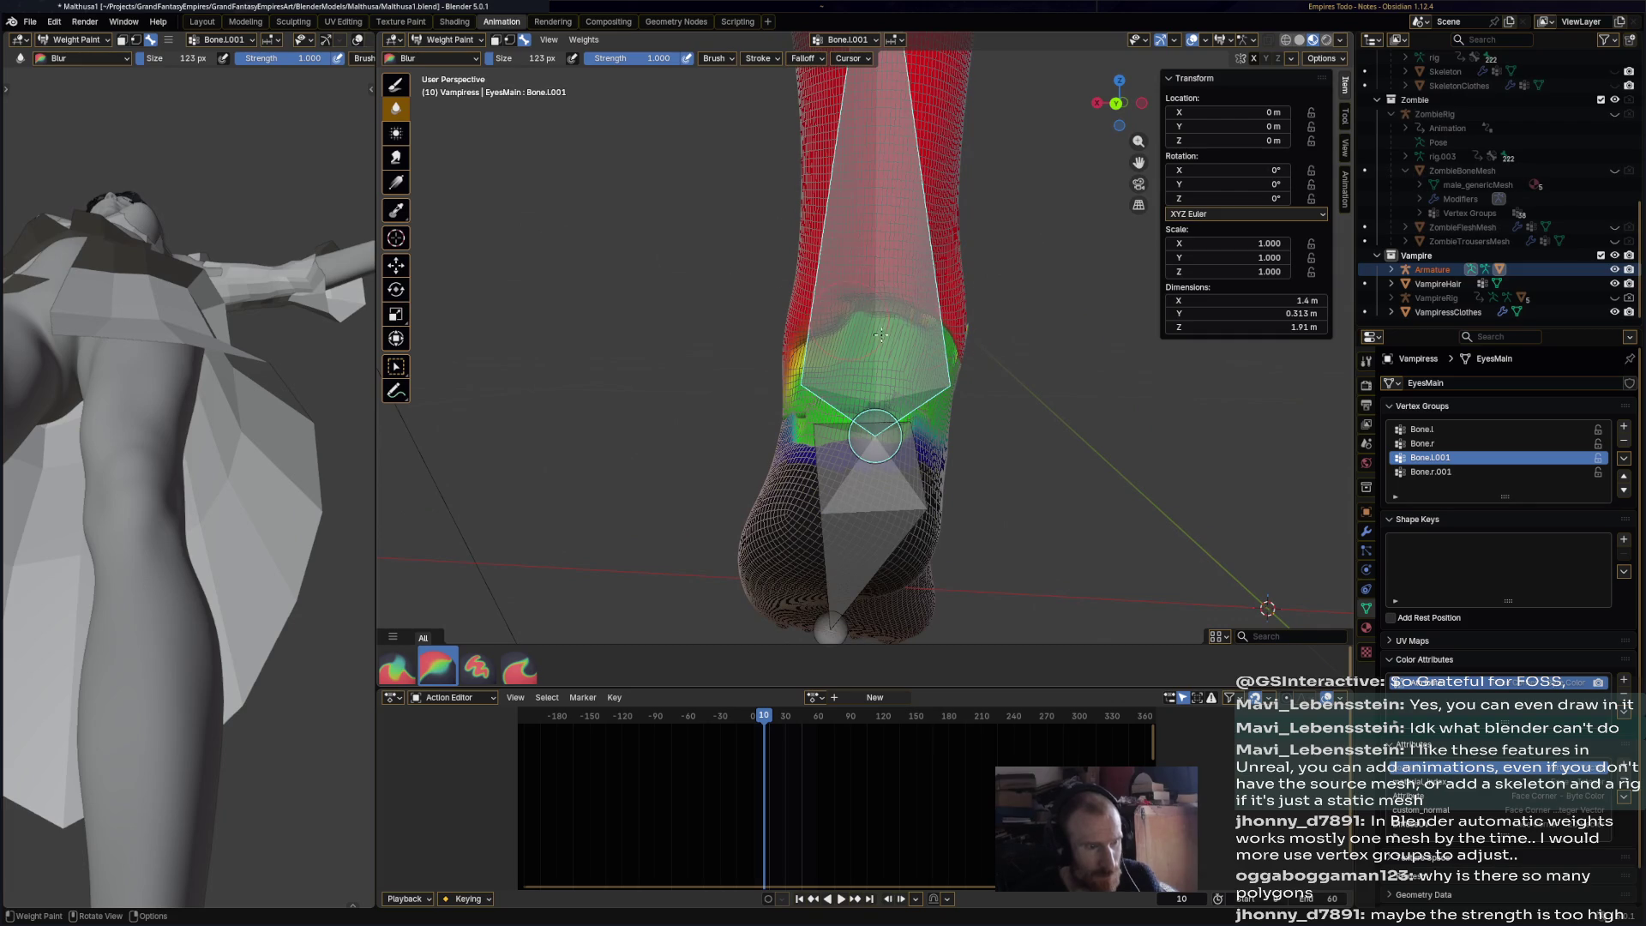
middle_click_drag(966, 301, 939, 334)
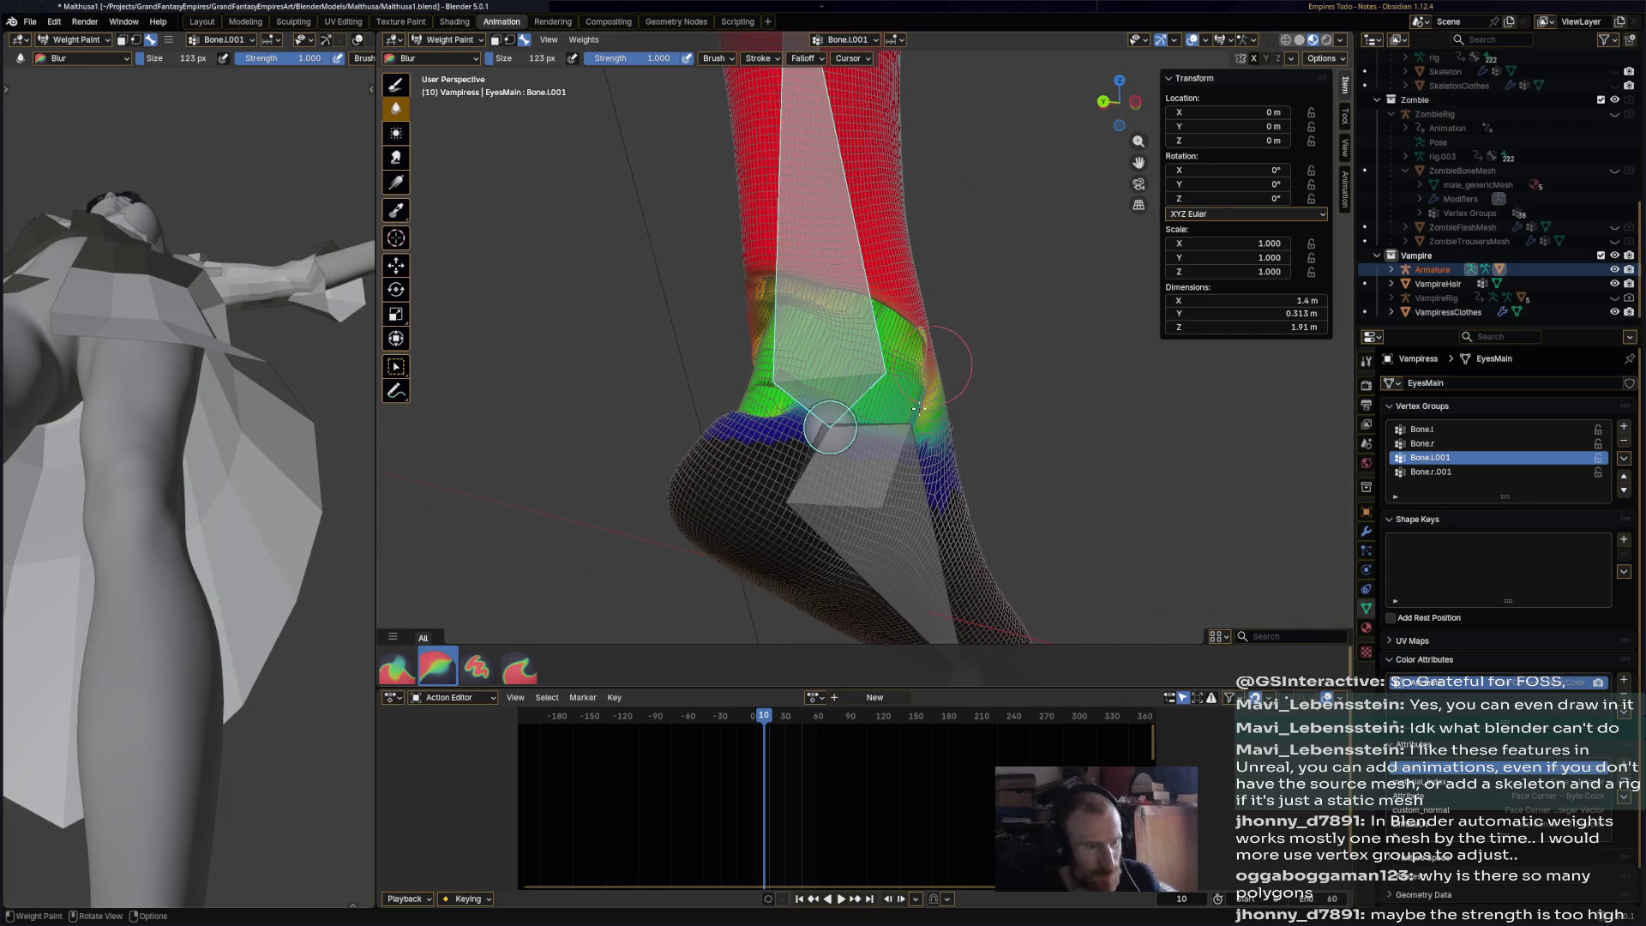
mouse_move(926, 370)
middle_mouse_down()
mouse_move(798, 454)
mouse_move(832, 390)
mouse_move(889, 369)
middle_mouse_up()
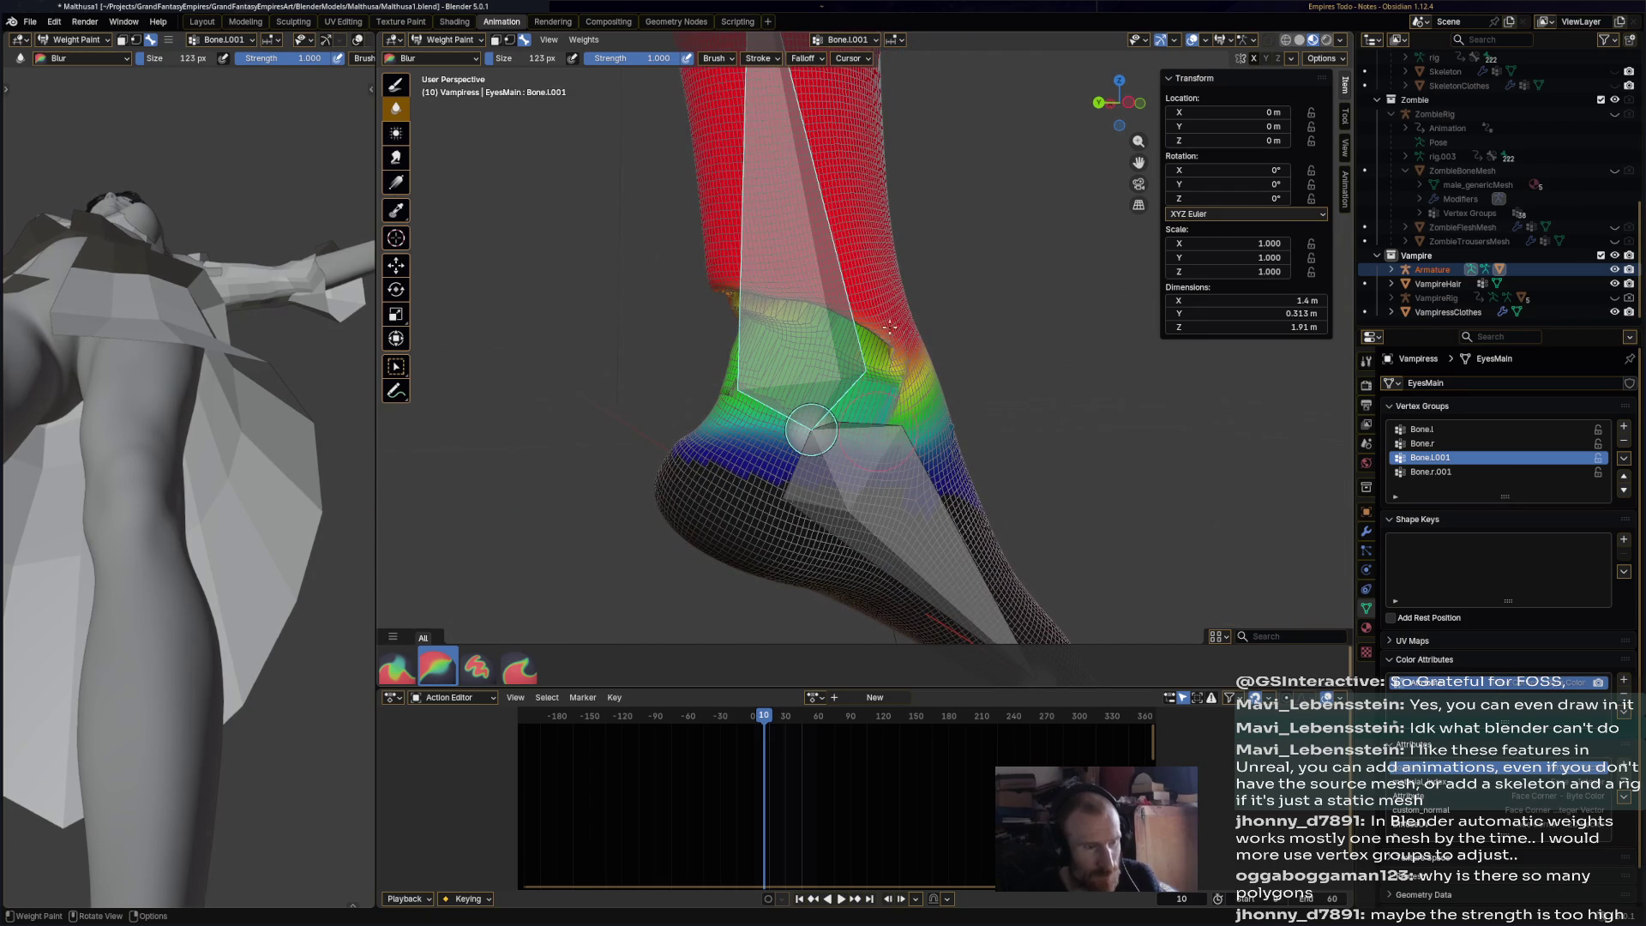
- Select Bone.l, bring up the Apply menu, and save Malthusa1.blend
left_click(840, 419, "ctrl")
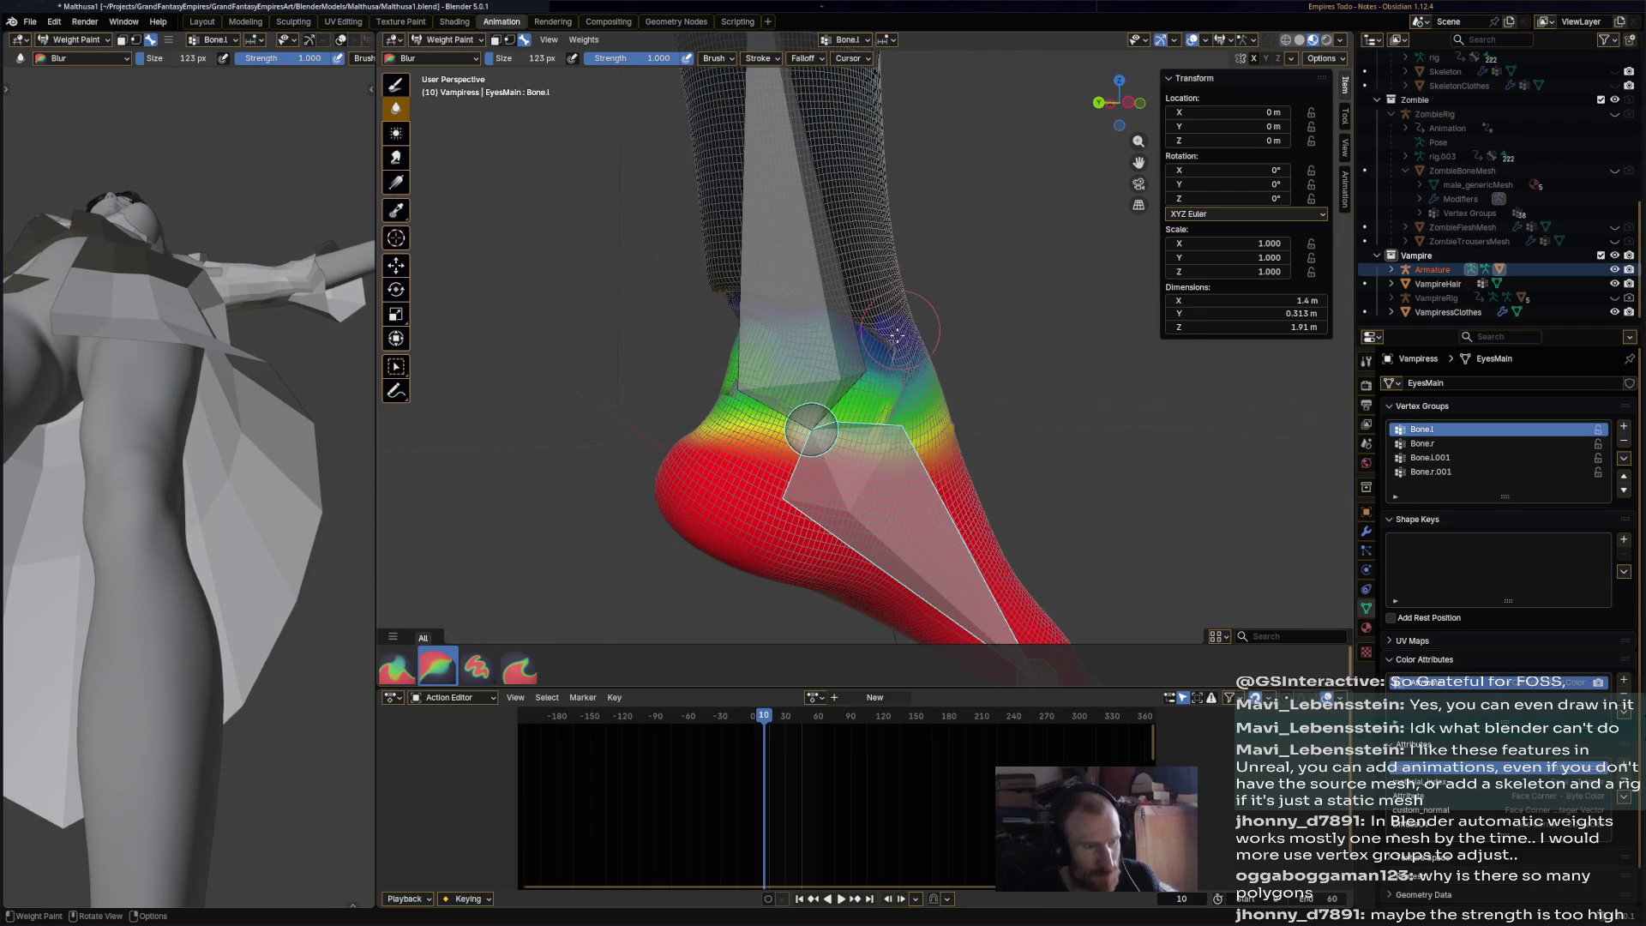
middle_click_drag(724, 291, 879, 360)
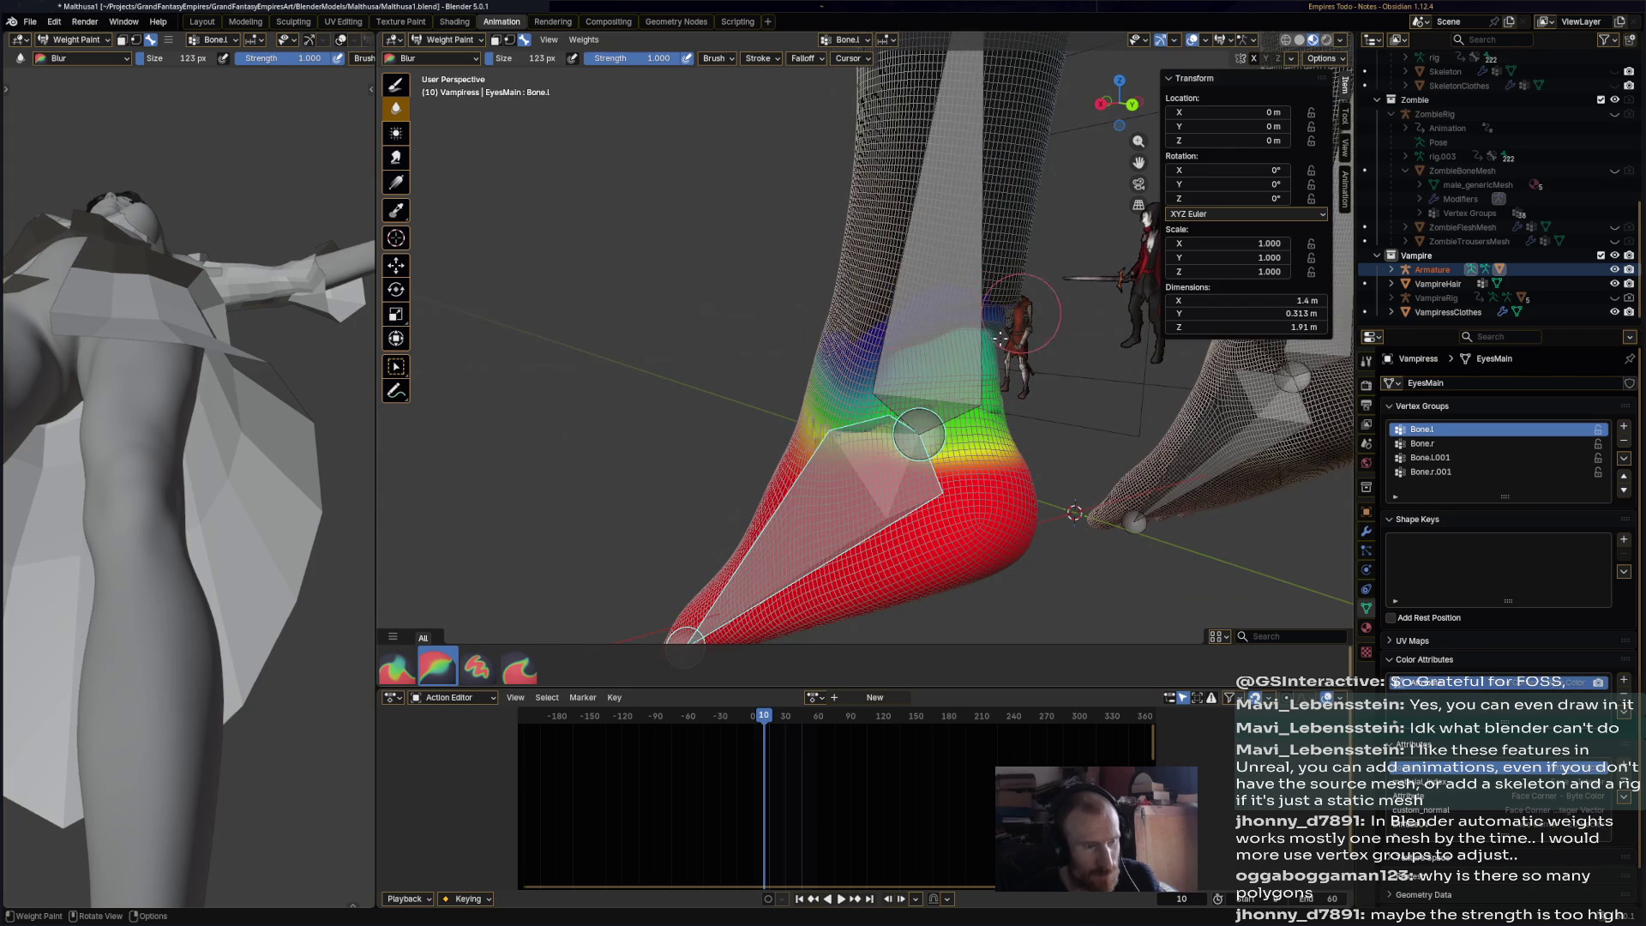
scroll(913, 344, "down", 2)
right_click(986, 330)
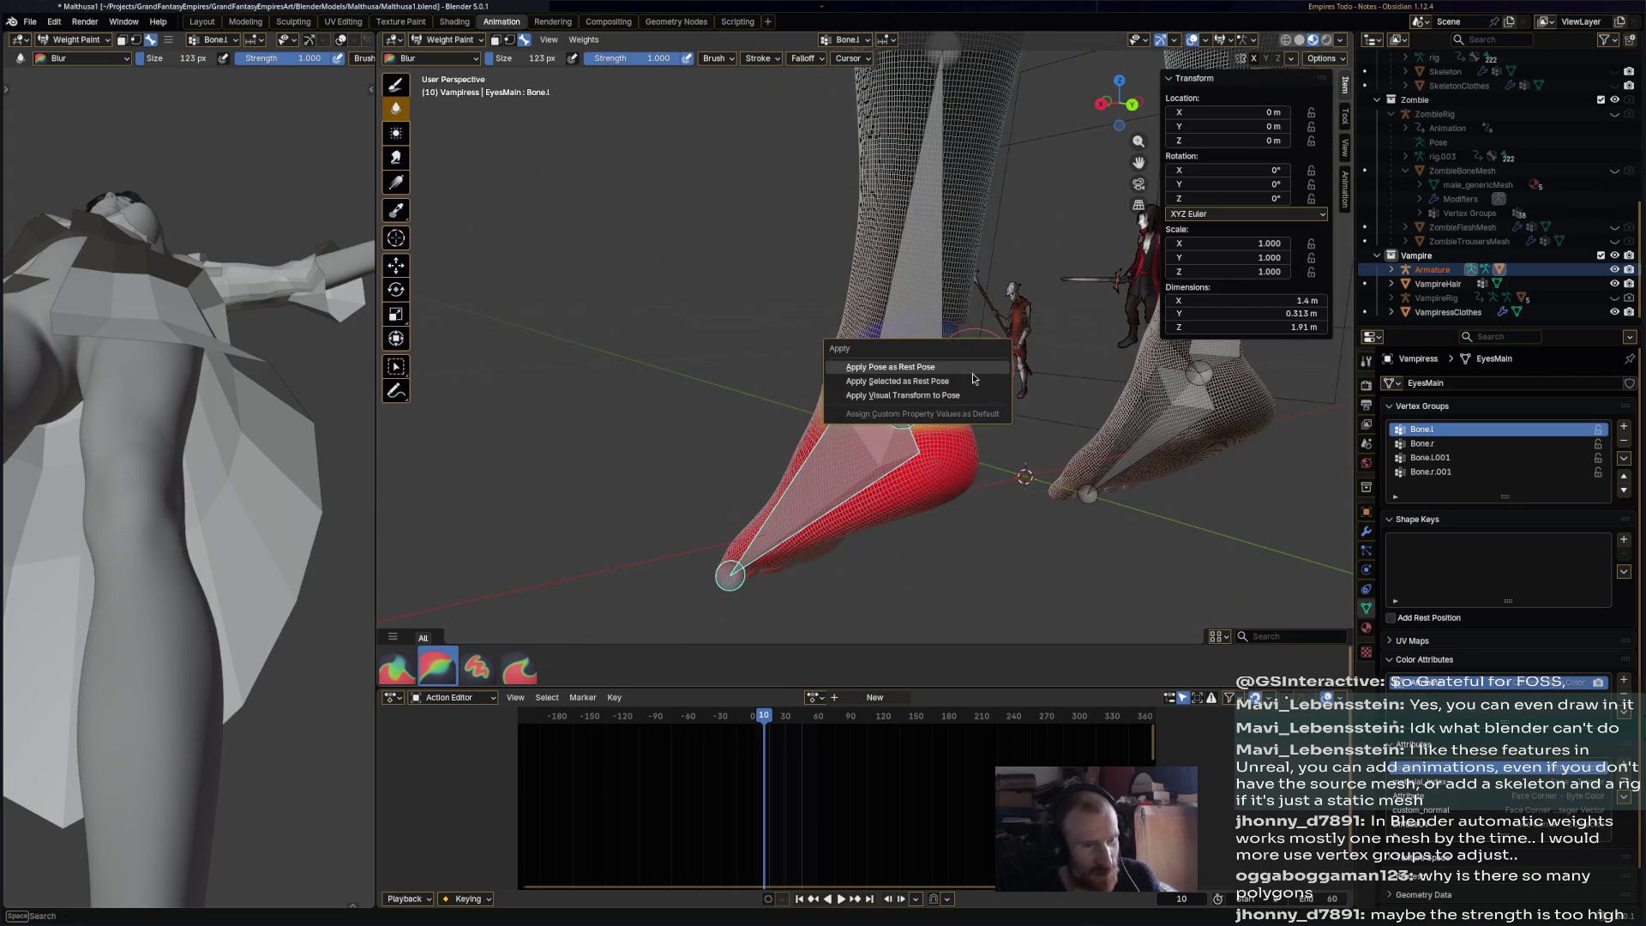
key("ctrl+s")
mouse_move(997, 313)
middle_mouse_down()
mouse_move(909, 411)
mouse_move(870, 489)
middle_mouse_up()
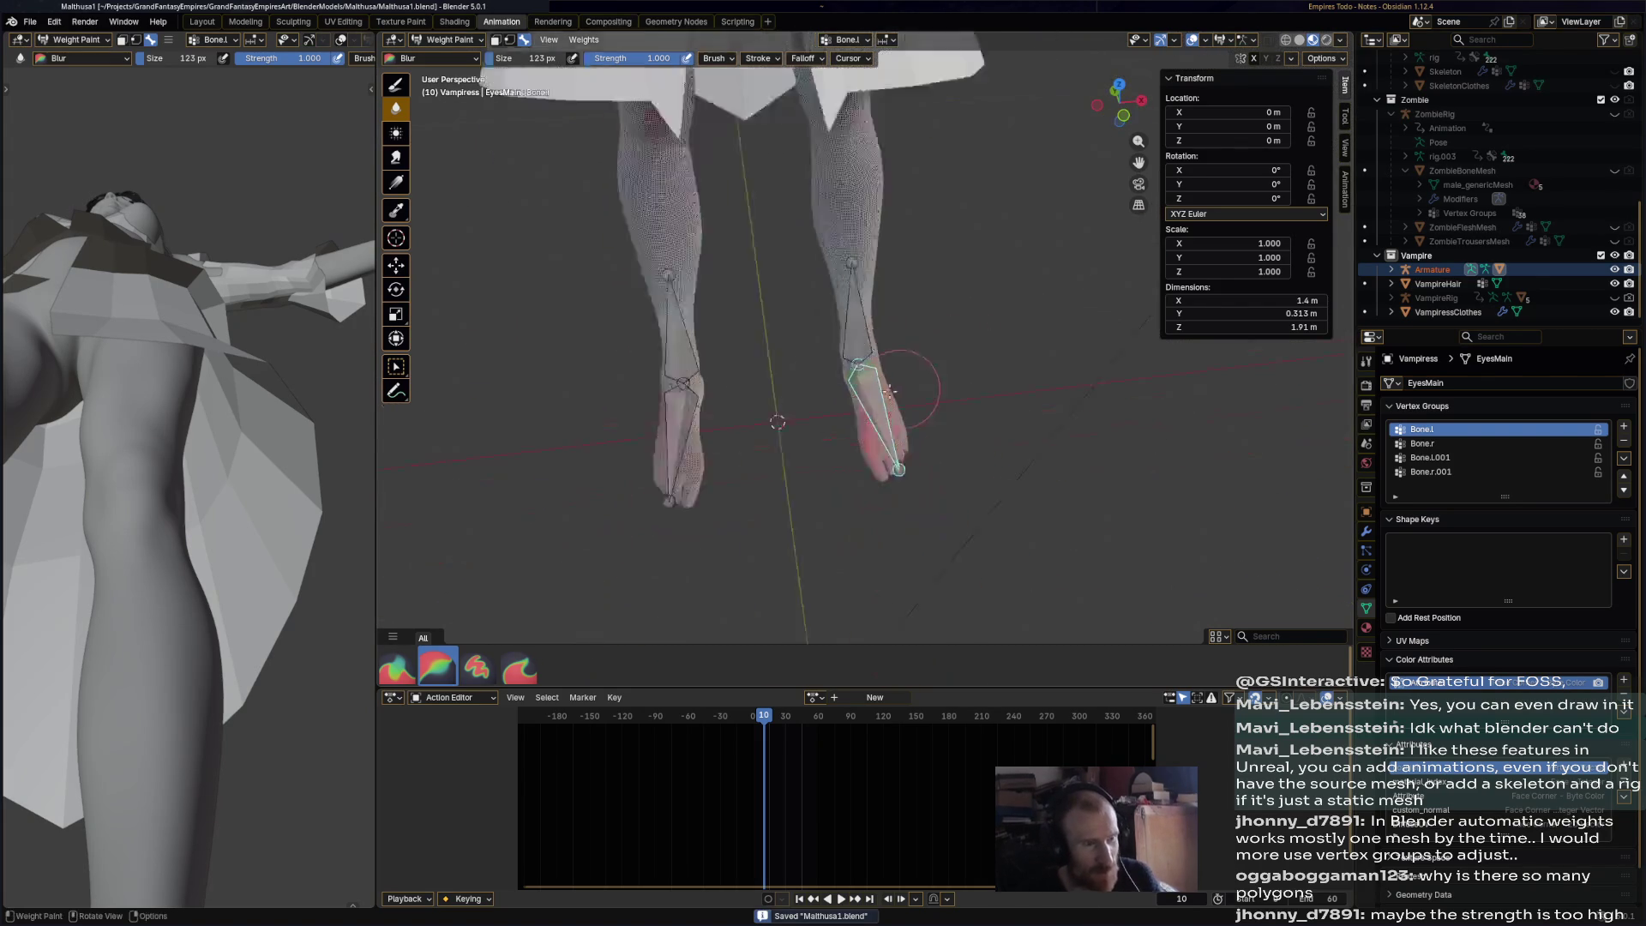
- Return to Object Mode with only the Vampiress body mesh selected, showing its modifiers
left_click(447, 39)
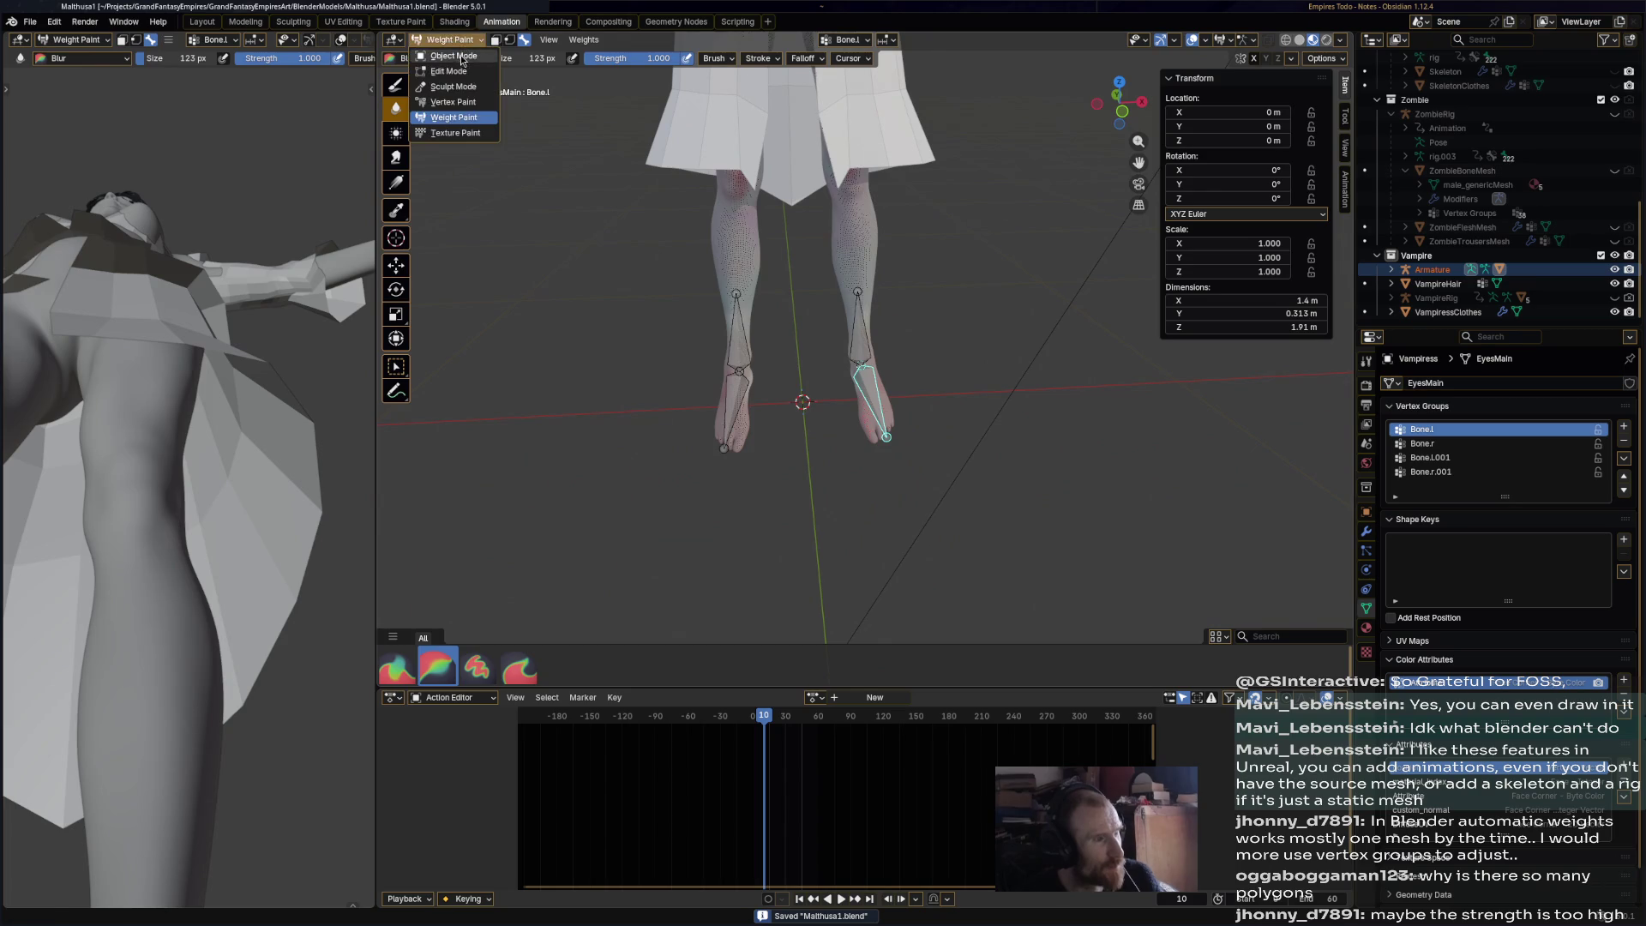
left_click(441, 59)
left_click(853, 251)
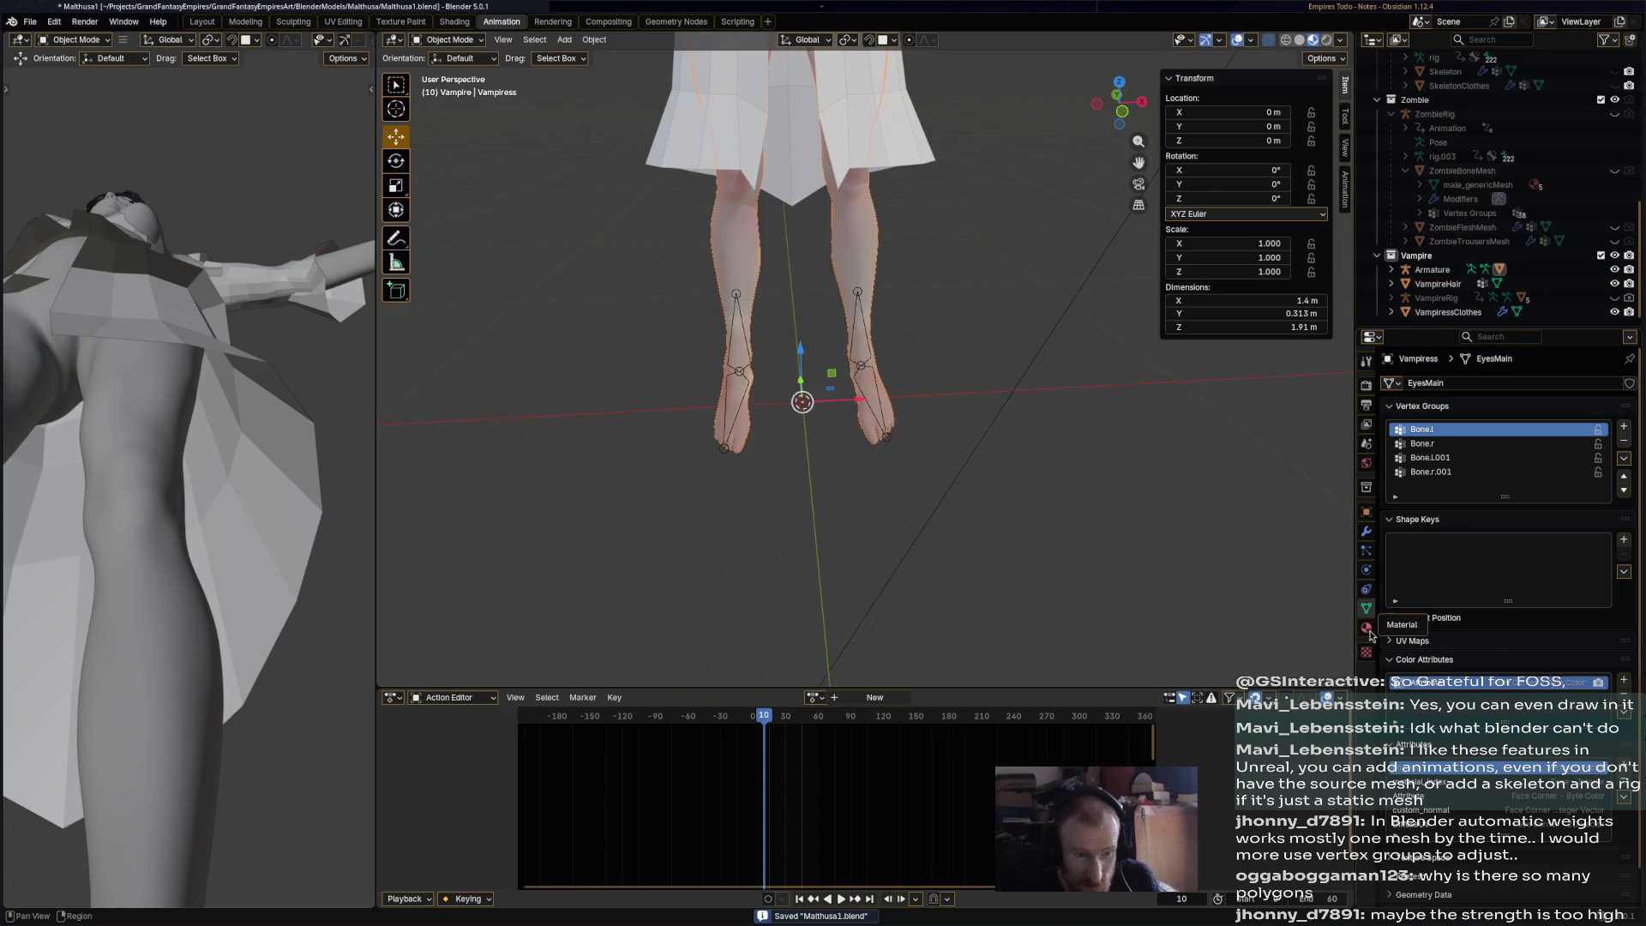
left_click(1368, 533)
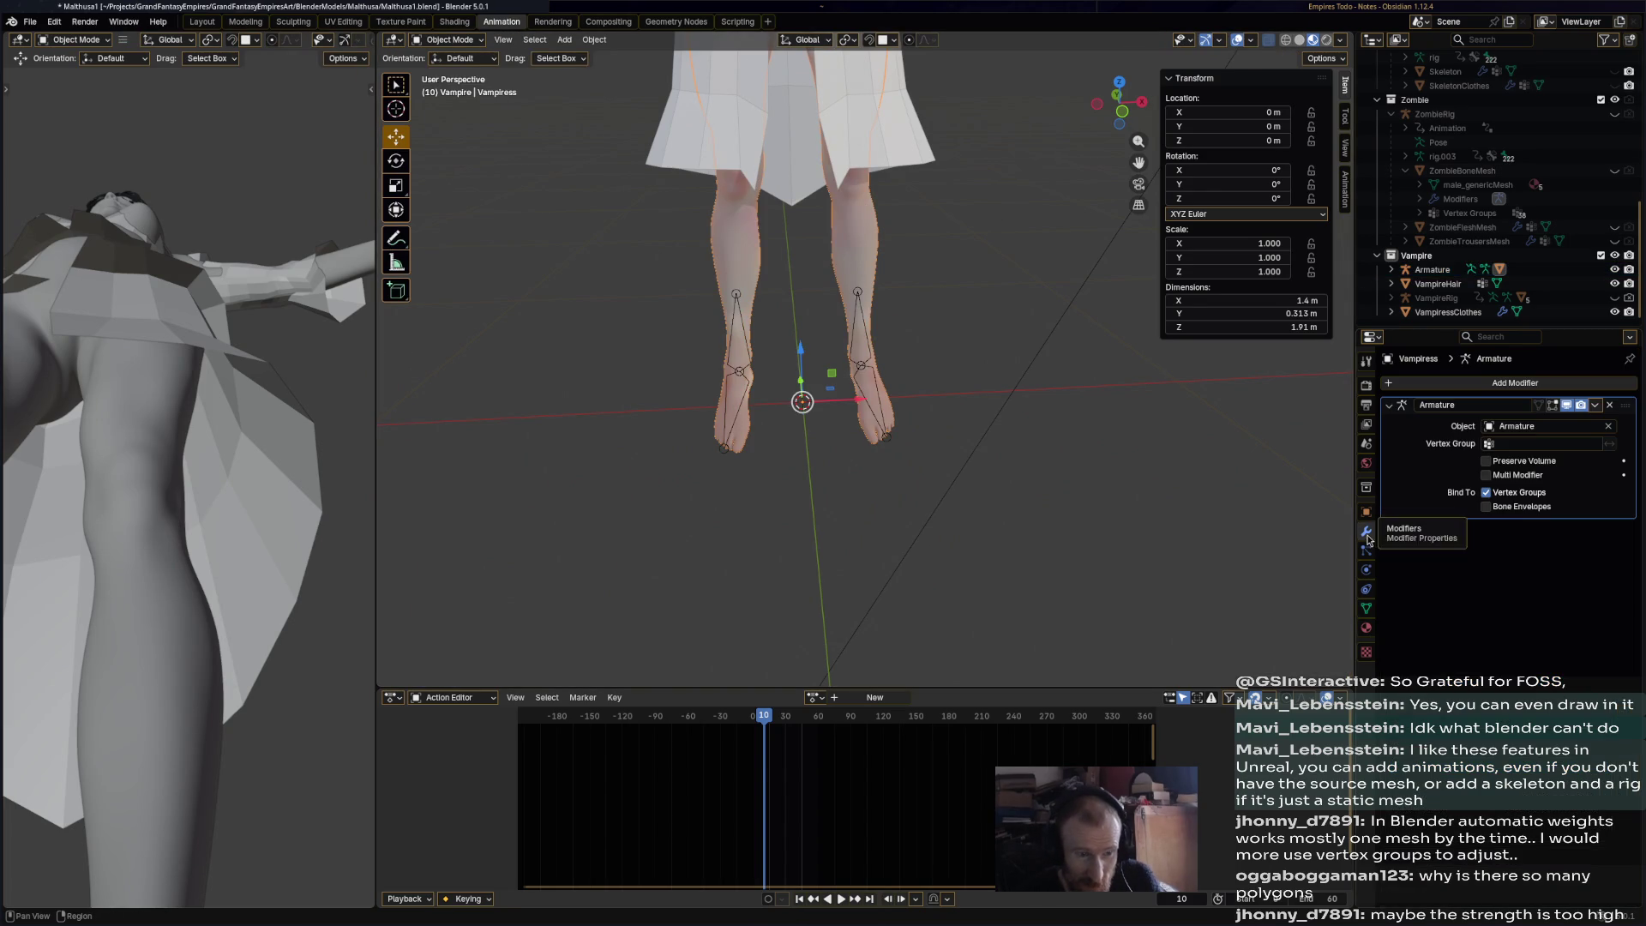
- Add a Decimate modifier set to Un-Subdivide with 2 iterations
left_click(1588, 382)
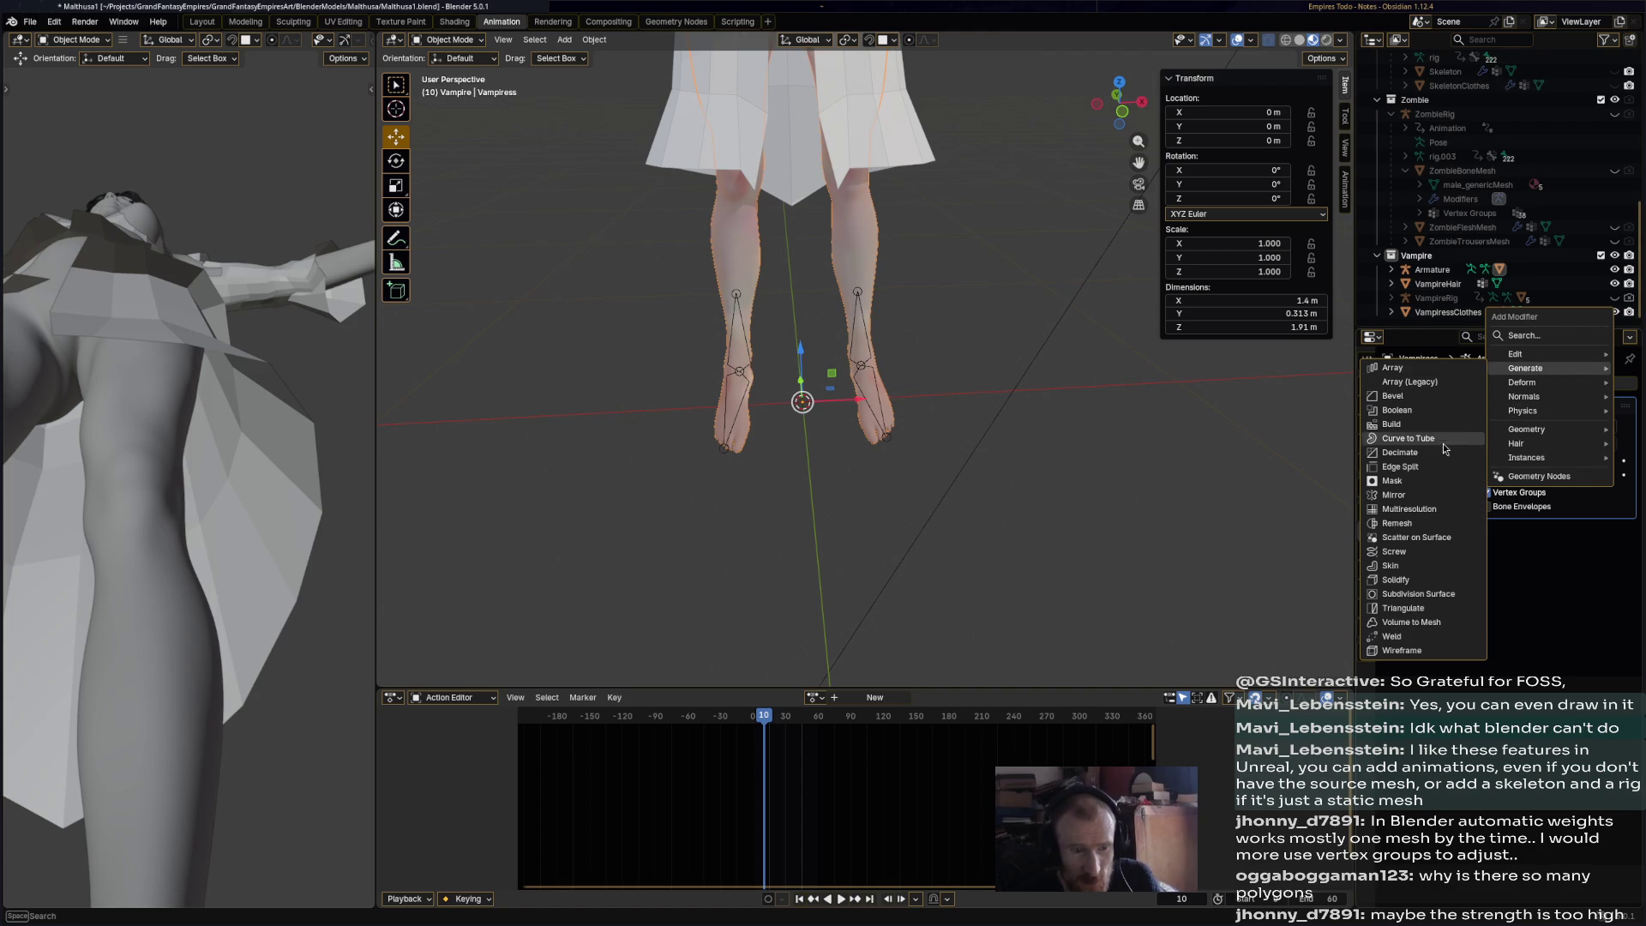
mouse_move(1510, 383)
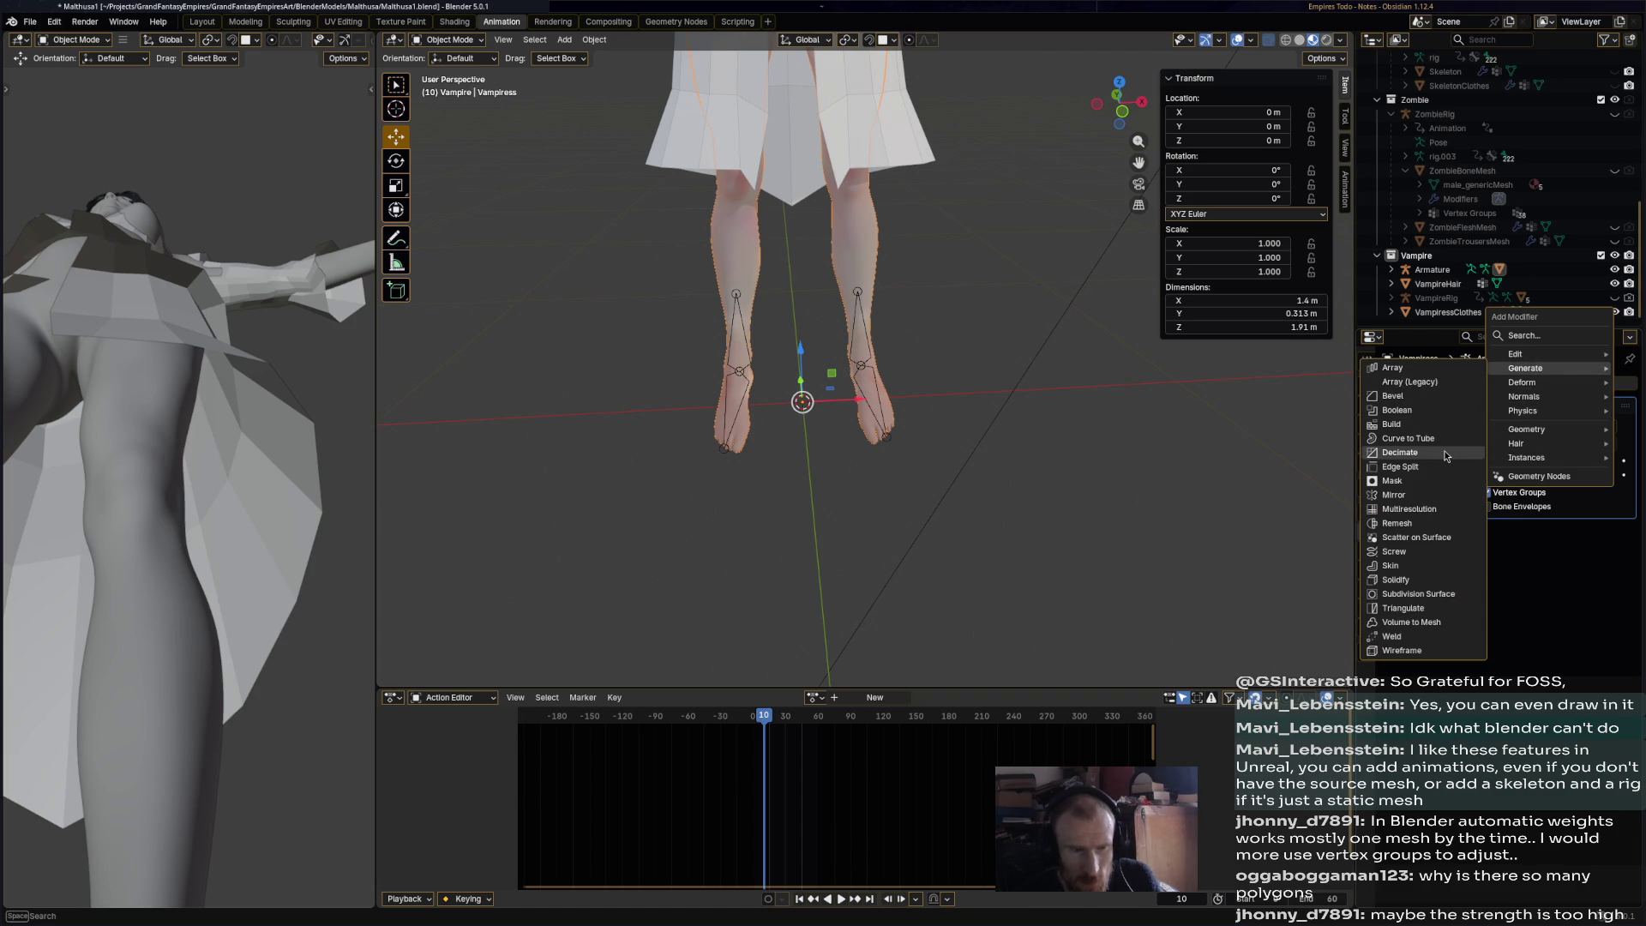
left_click(1449, 451)
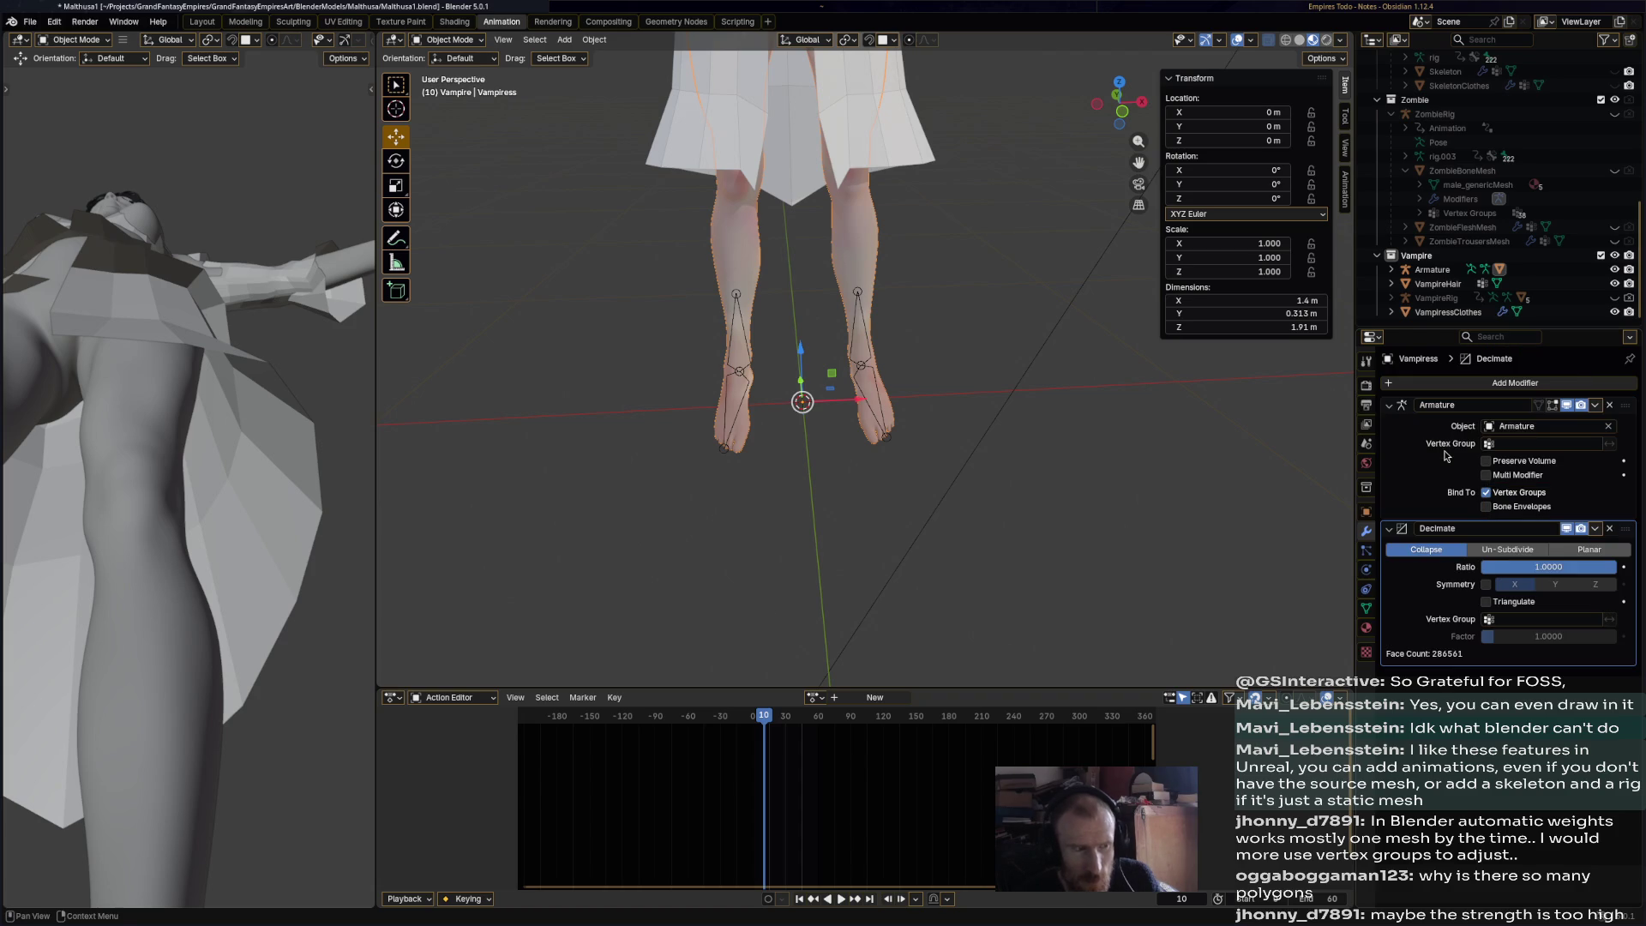
left_click(1514, 549)
left_click(1612, 568)
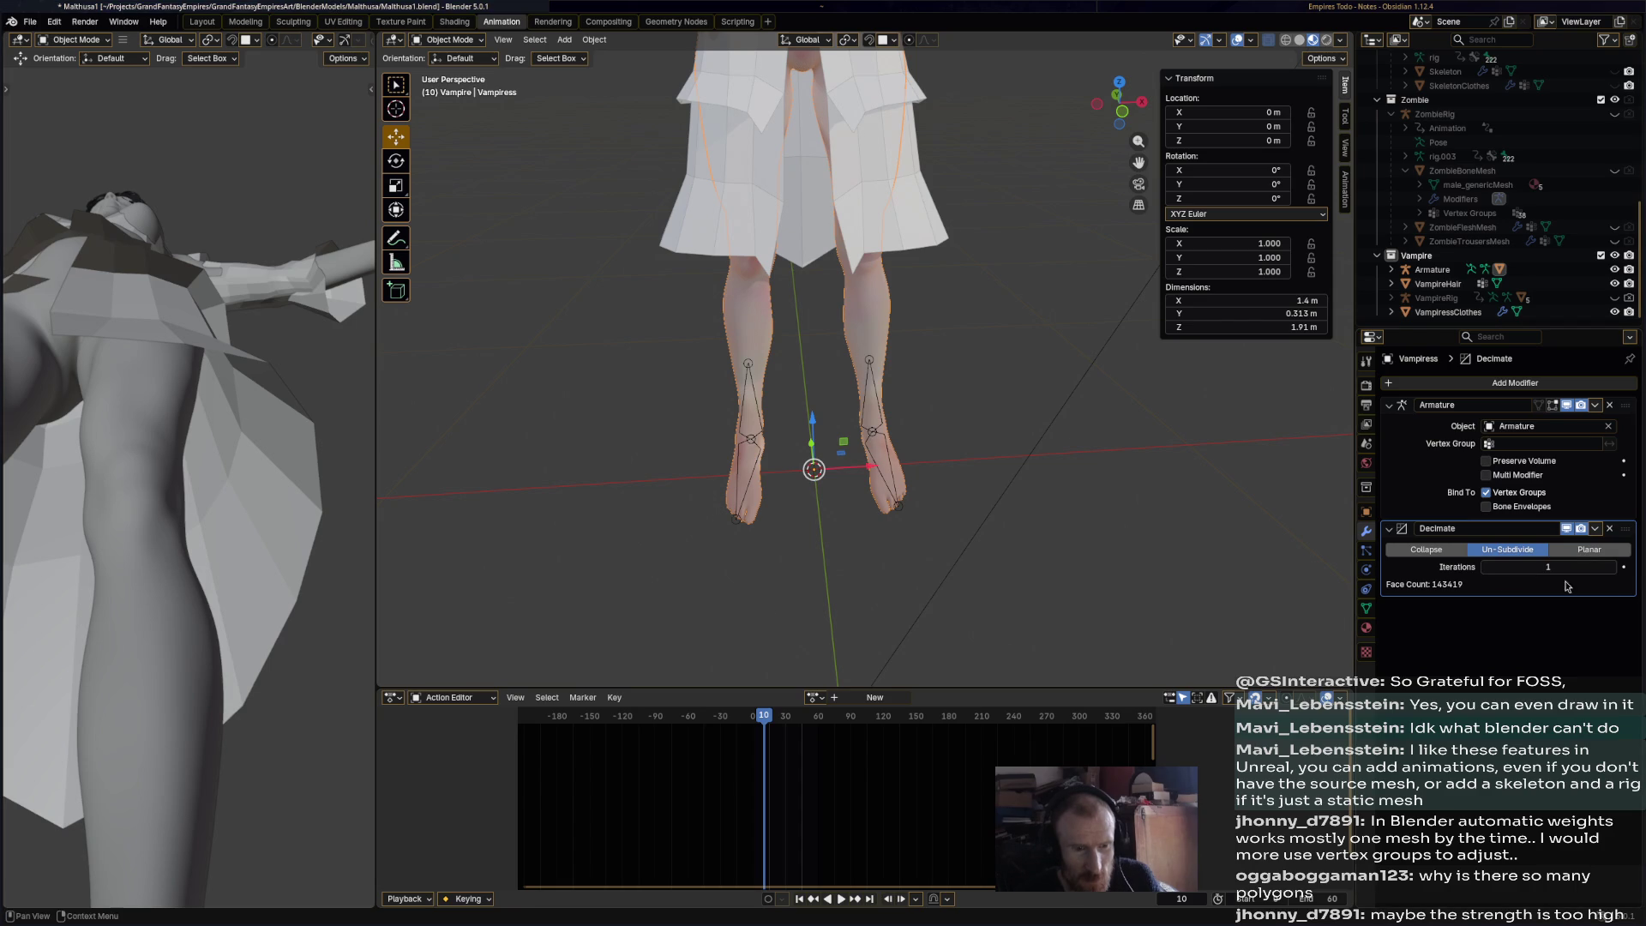
scroll(995, 419, "up", 5)
scroll(906, 302, "up", 4)
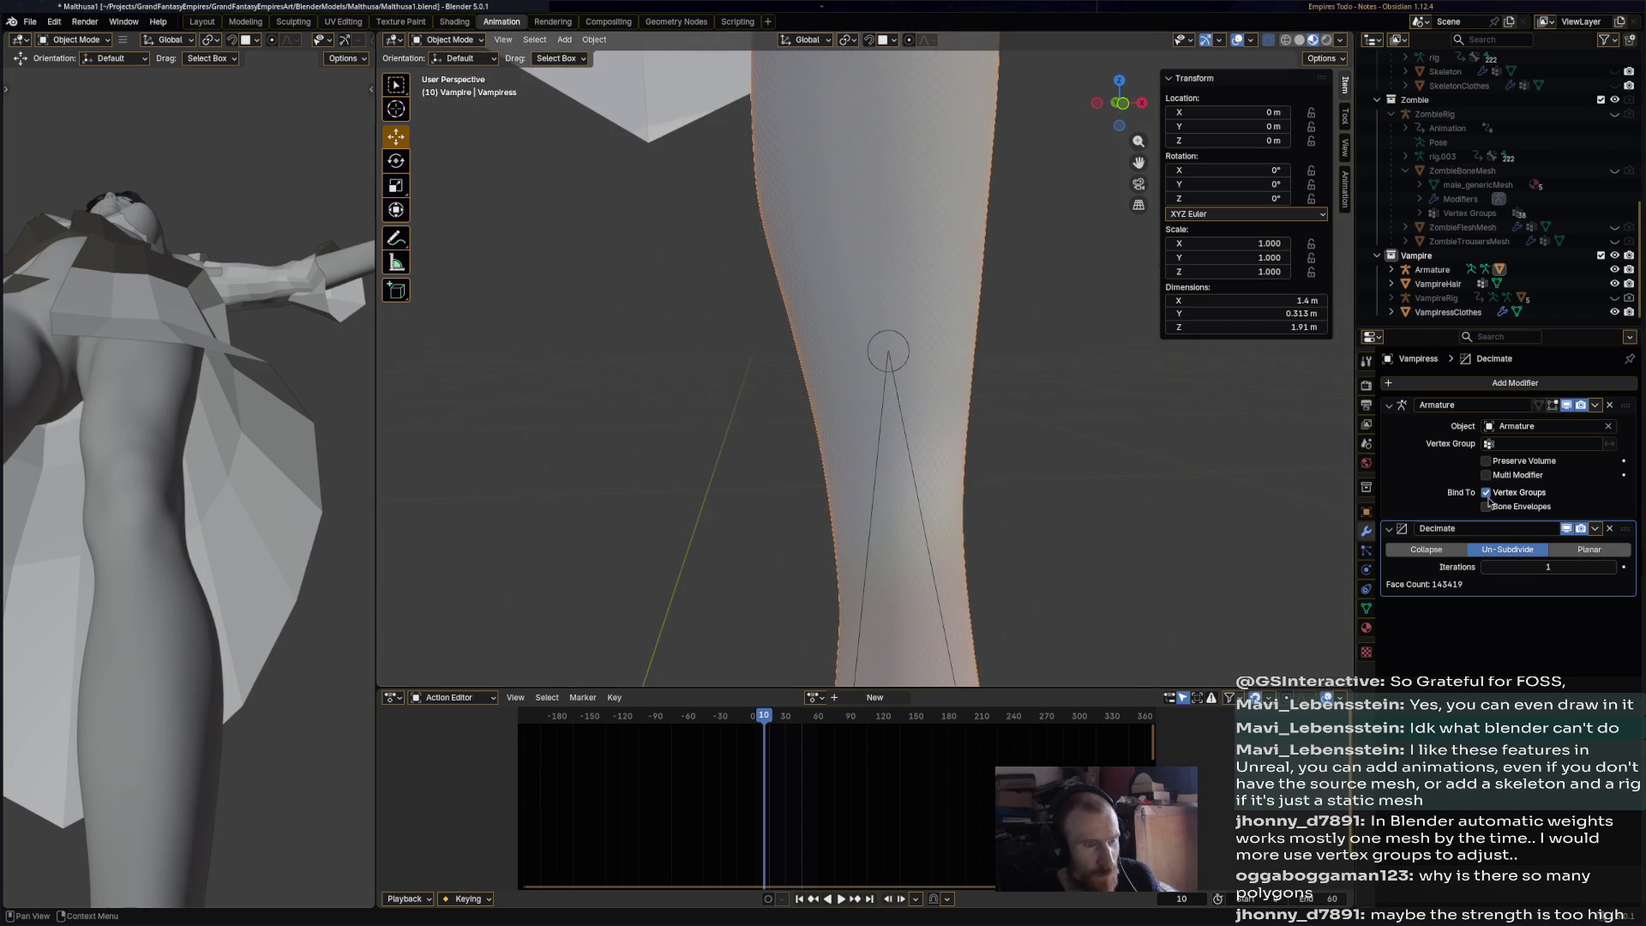
left_click(1611, 568)
- Apply the Decimate modifier, reducing the mesh to 74,945 faces
middle_click_drag(1352, 505, 1010, 371)
mouse_move(917, 373)
middle_mouse_down()
mouse_move(848, 391)
mouse_move(911, 407)
middle_mouse_up()
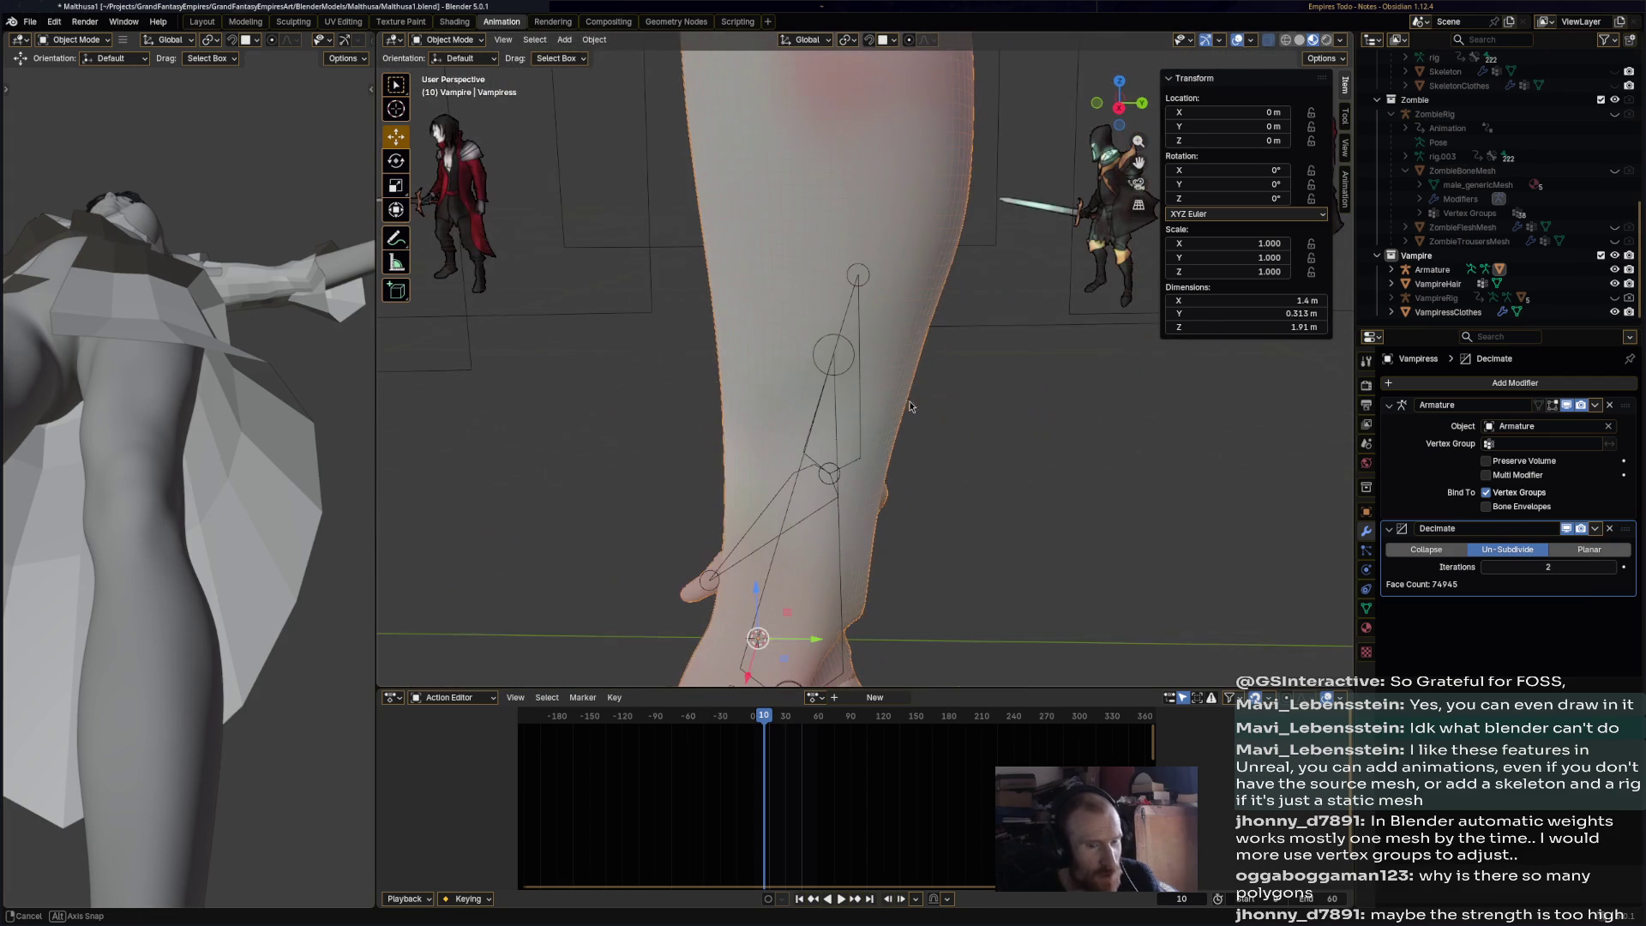
left_click(1595, 529)
key("Return")
mouse_move(1020, 537)
middle_mouse_down()
mouse_move(1139, 508)
mouse_move(986, 463)
middle_mouse_up()
left_click(445, 39)
- Enter Weight Paint mode on the mesh and blur the ankle weights
left_click(450, 103)
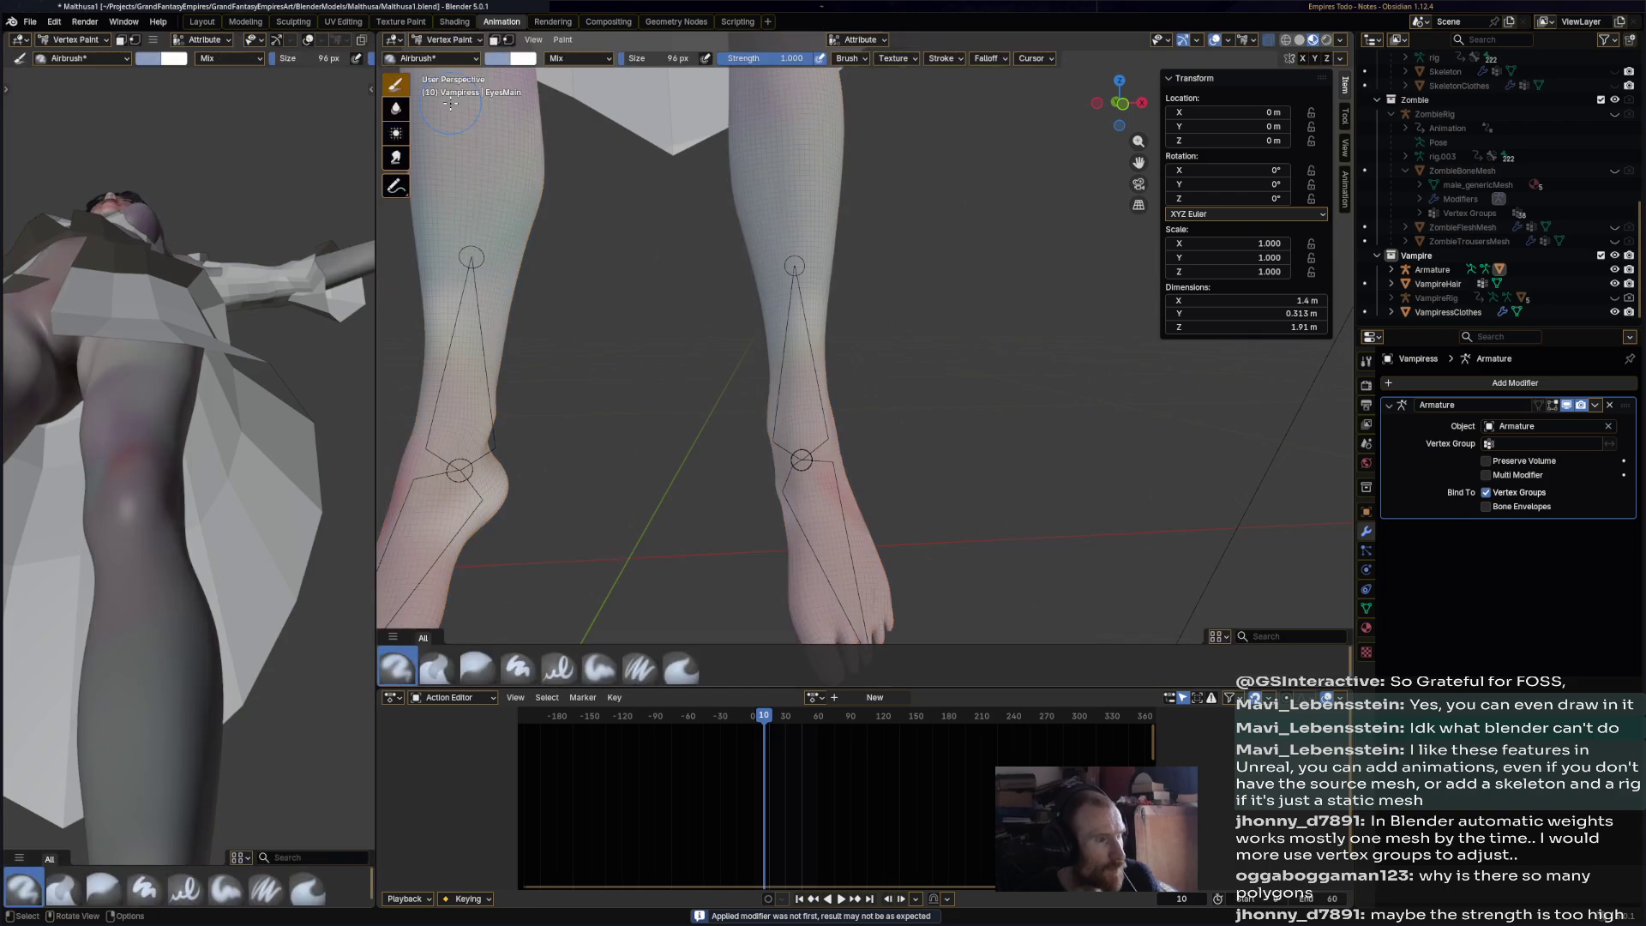
left_click(445, 40)
left_click(453, 118)
middle_click_drag(652, 309, 961, 395)
scroll(840, 360, "up", 3)
left_click_drag(962, 395, 972, 438)
mouse_move(932, 462)
middle_mouse_down()
mouse_move(857, 421)
mouse_move(844, 448)
middle_mouse_up()
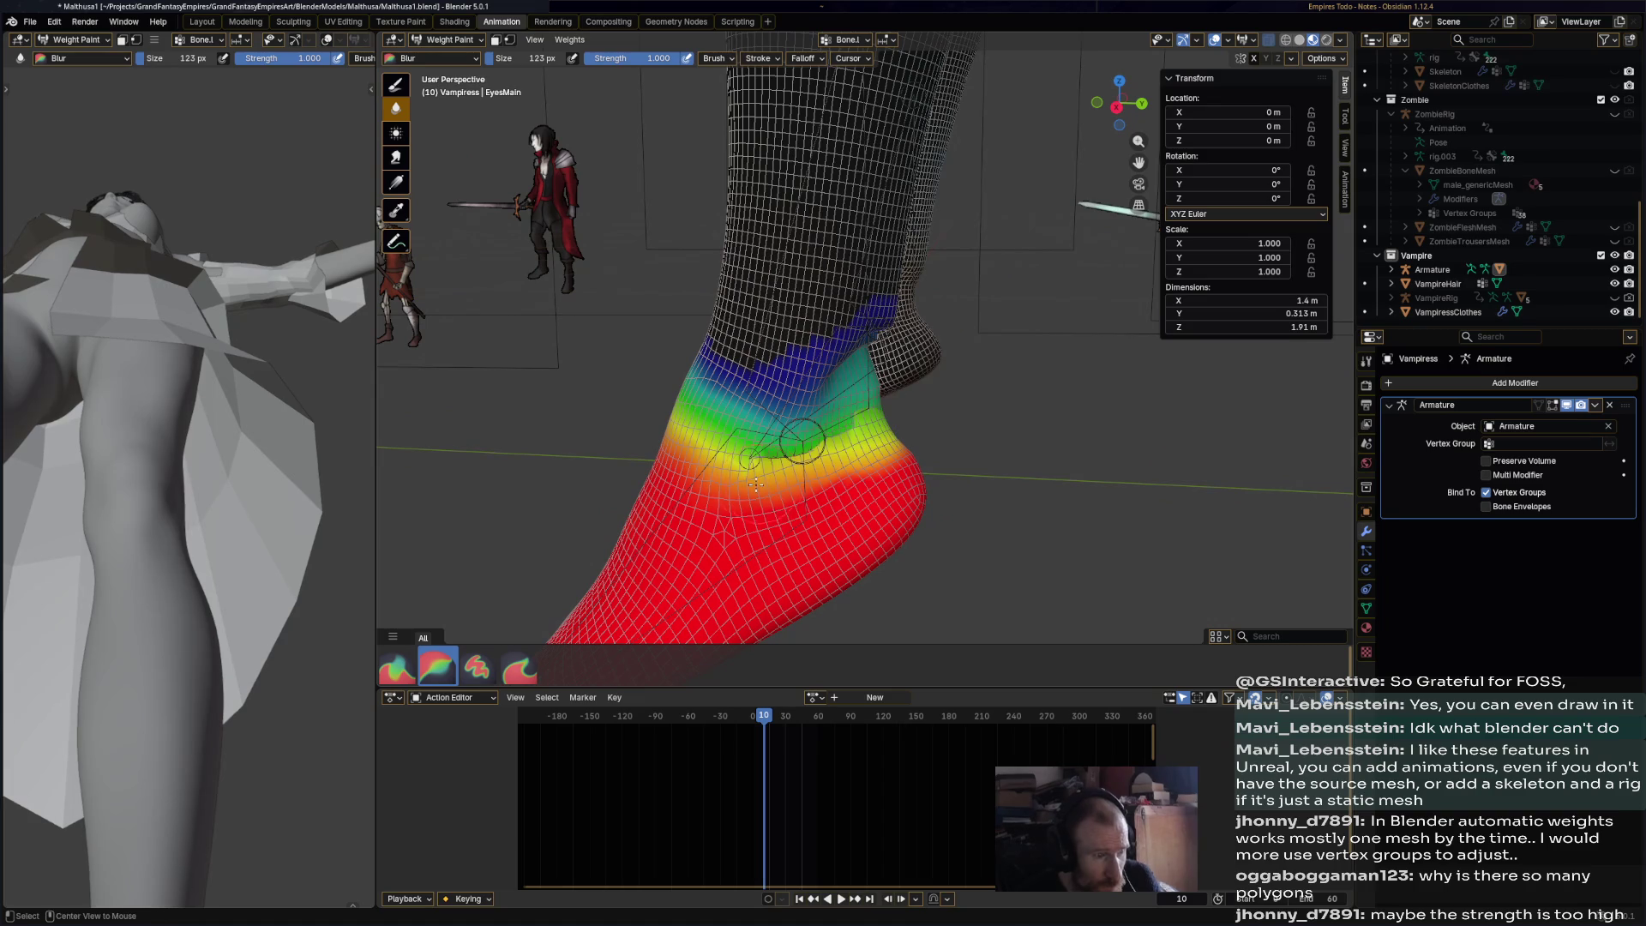
- Re-enter Weight Paint with the armature and leg mesh both selected
left_click(446, 39)
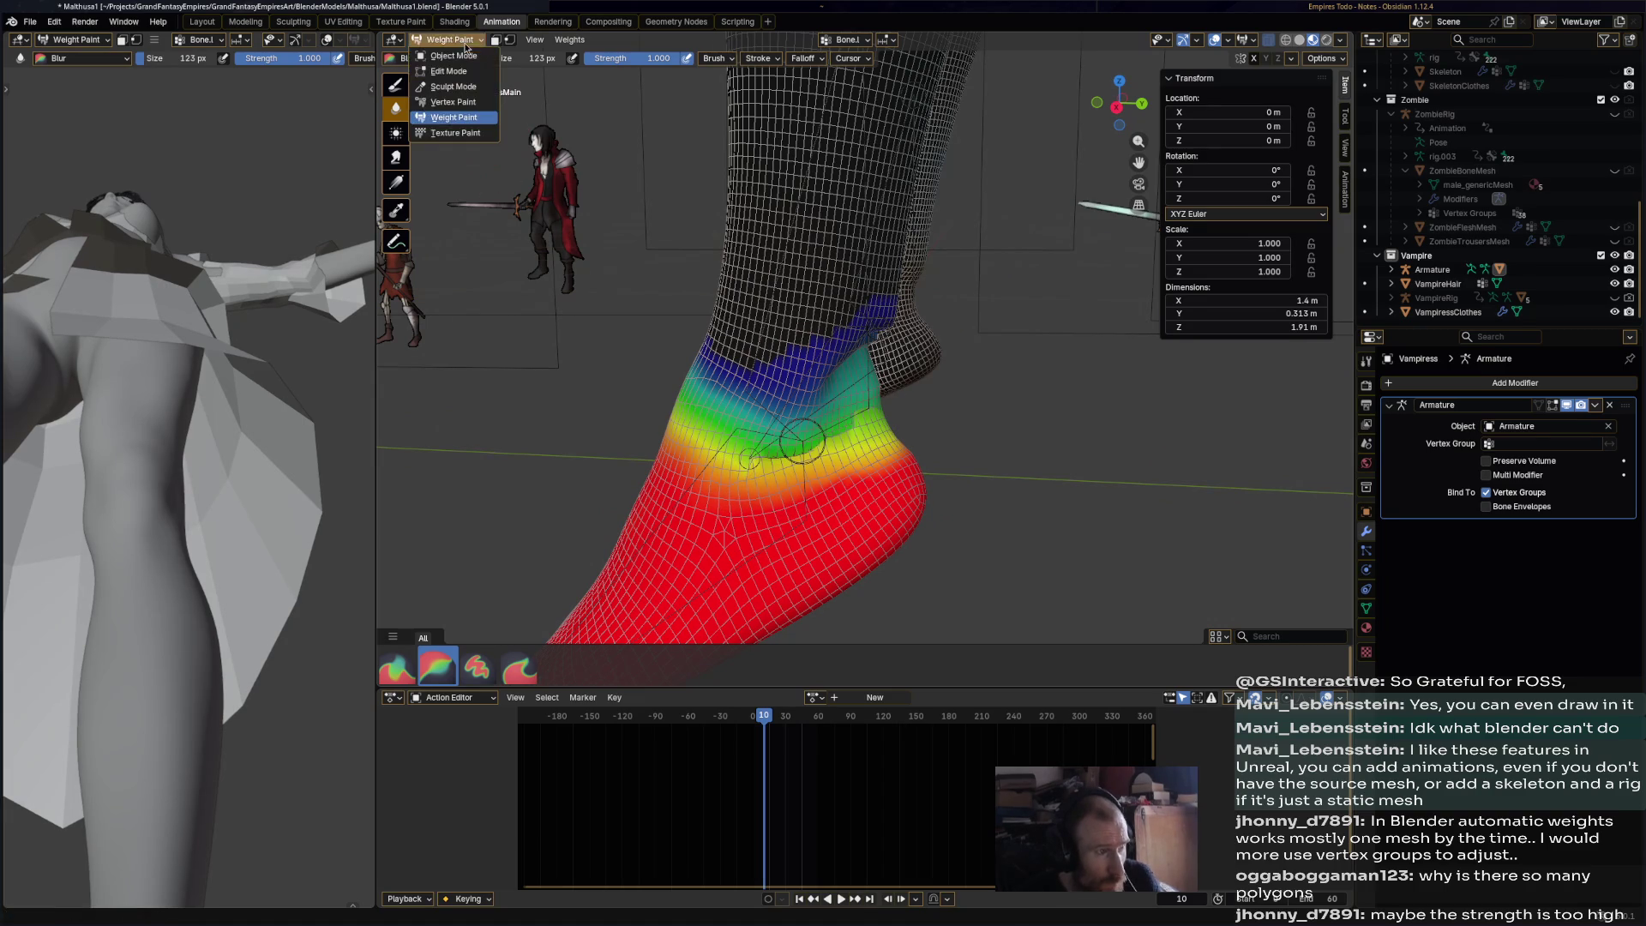
left_click(441, 56)
left_click(697, 490, "alt")
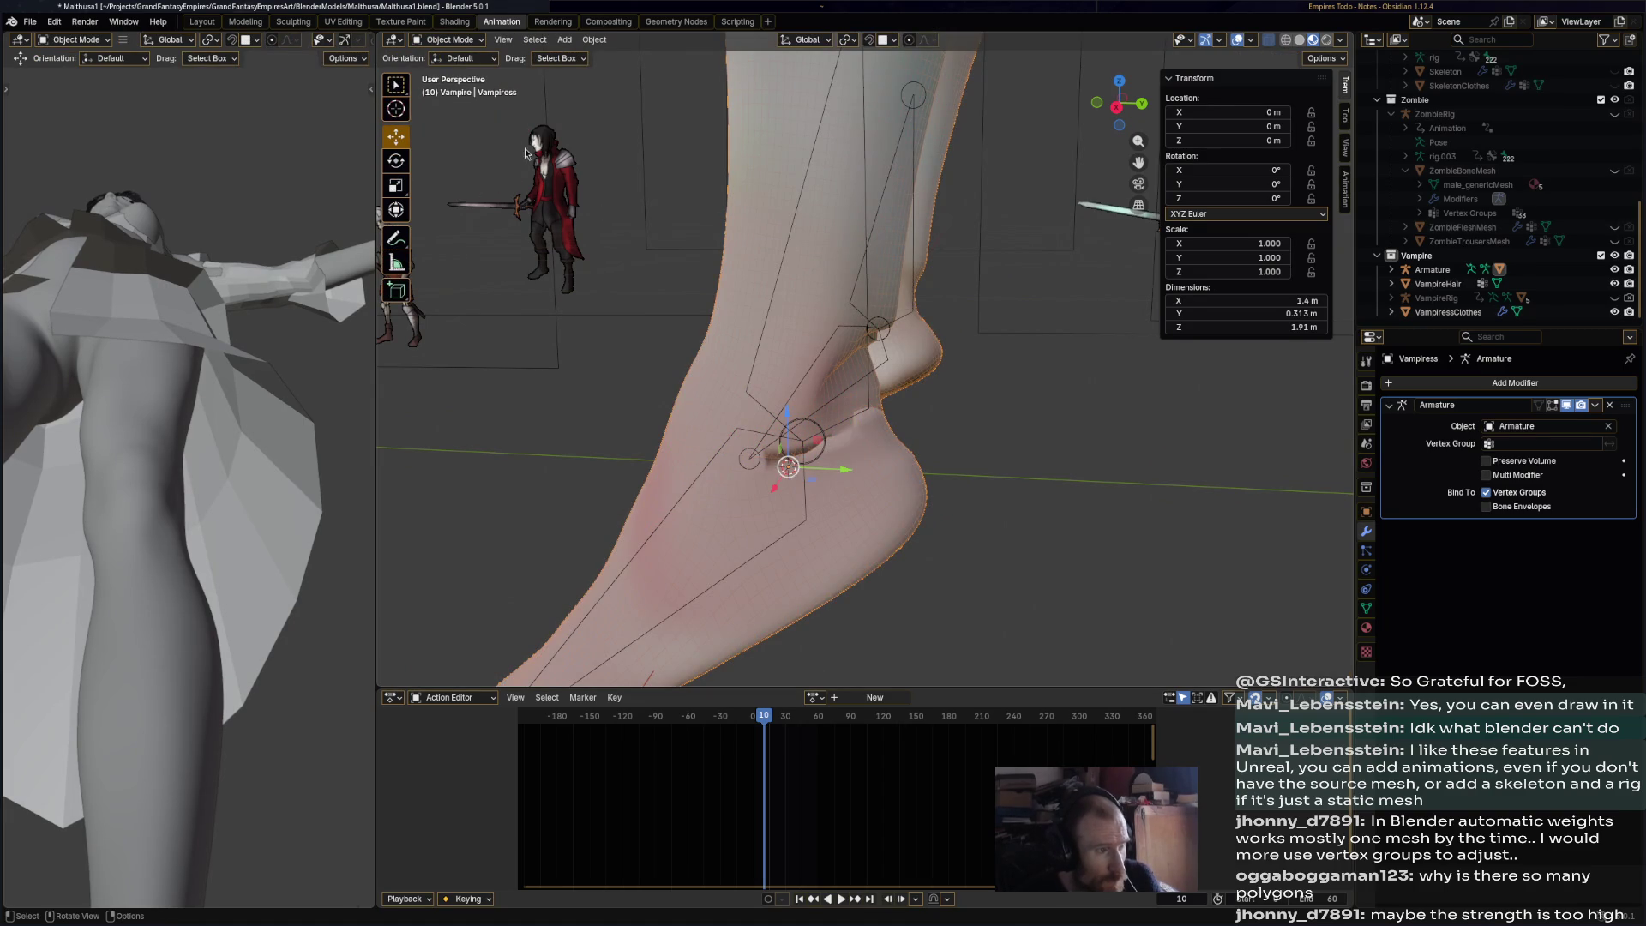
left_click(782, 271)
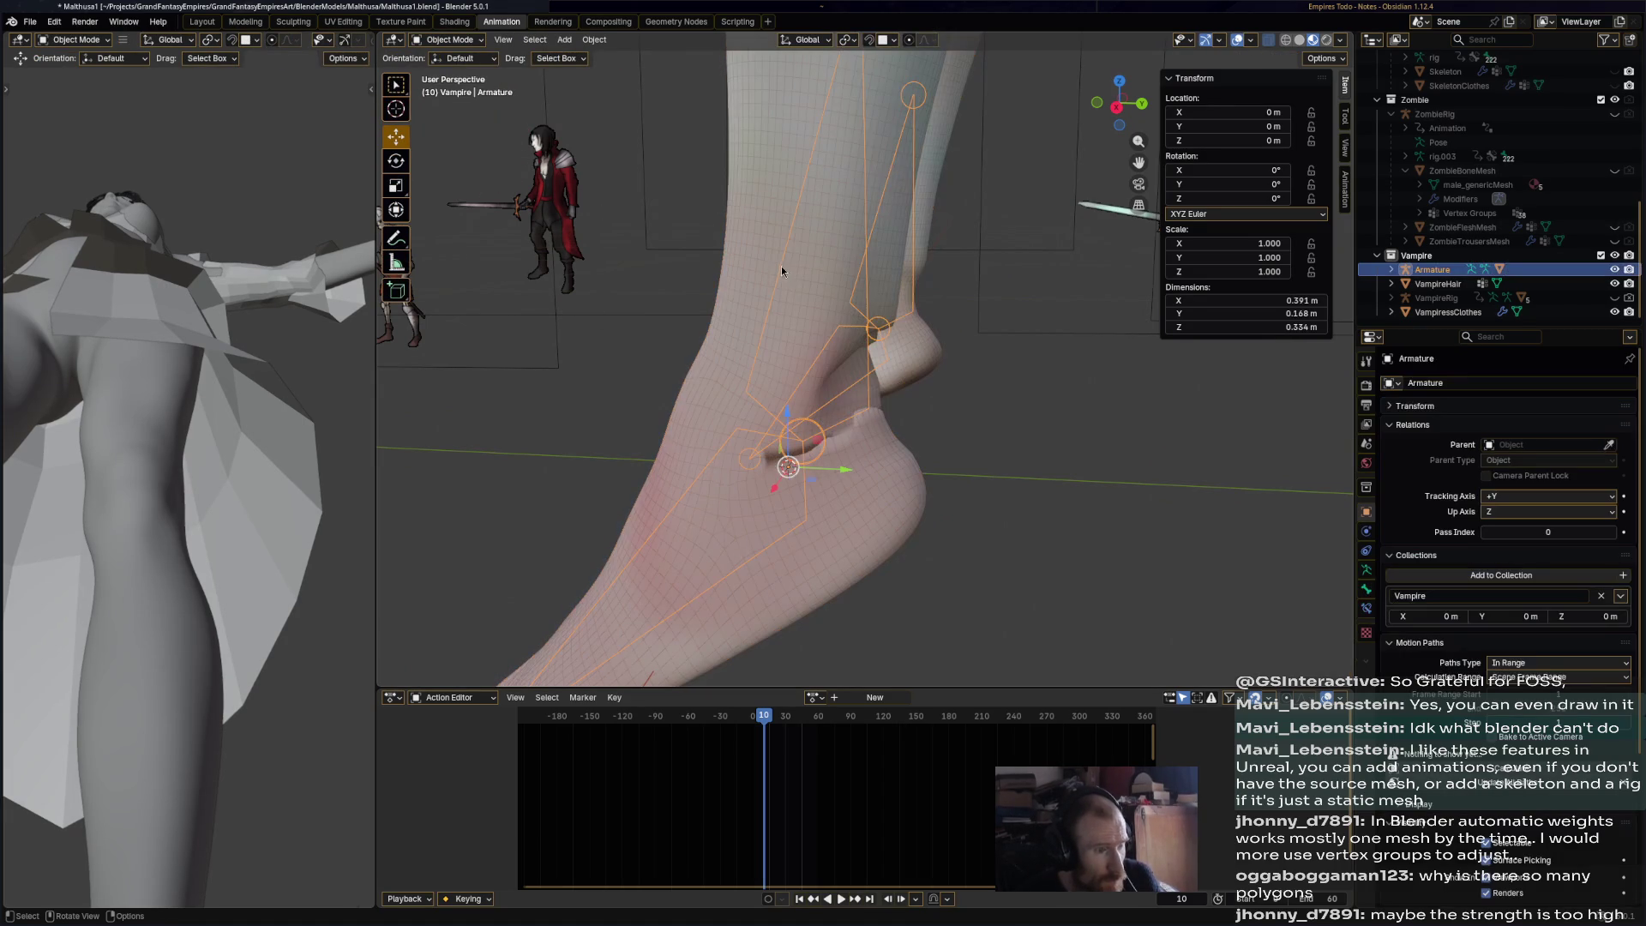
left_click(756, 213, "shift")
left_click(446, 39)
left_click(481, 126)
middle_click_drag(719, 221, 772, 224)
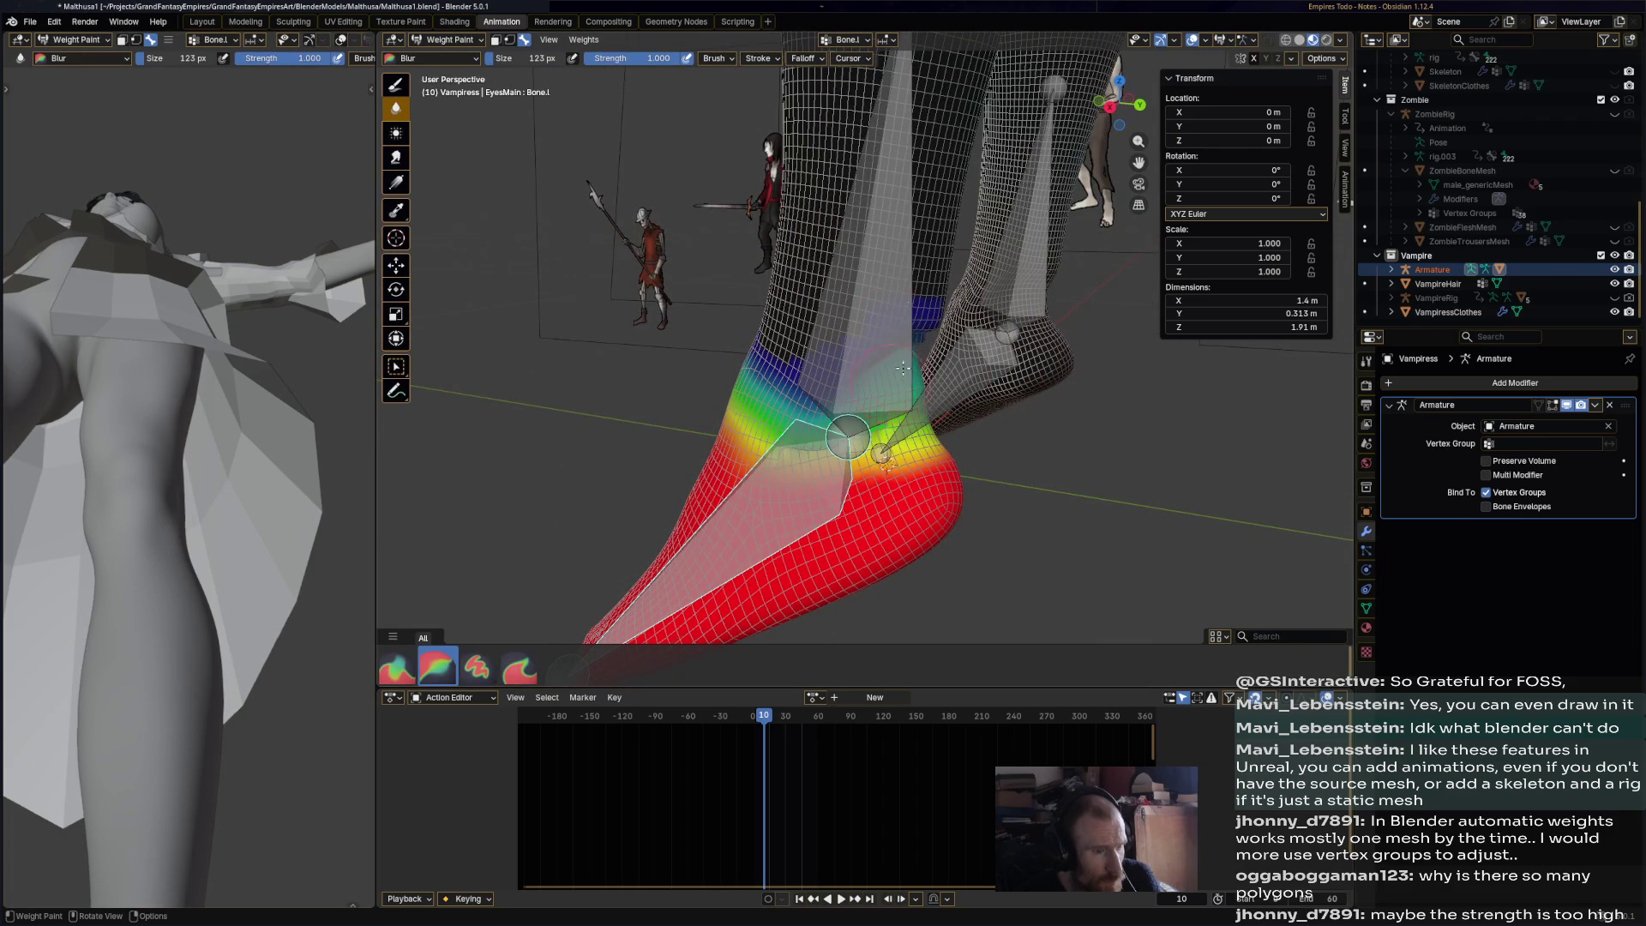
- Inspect the shin bone's weight falloff around the ankle from several angles
left_click(878, 364, "ctrl")
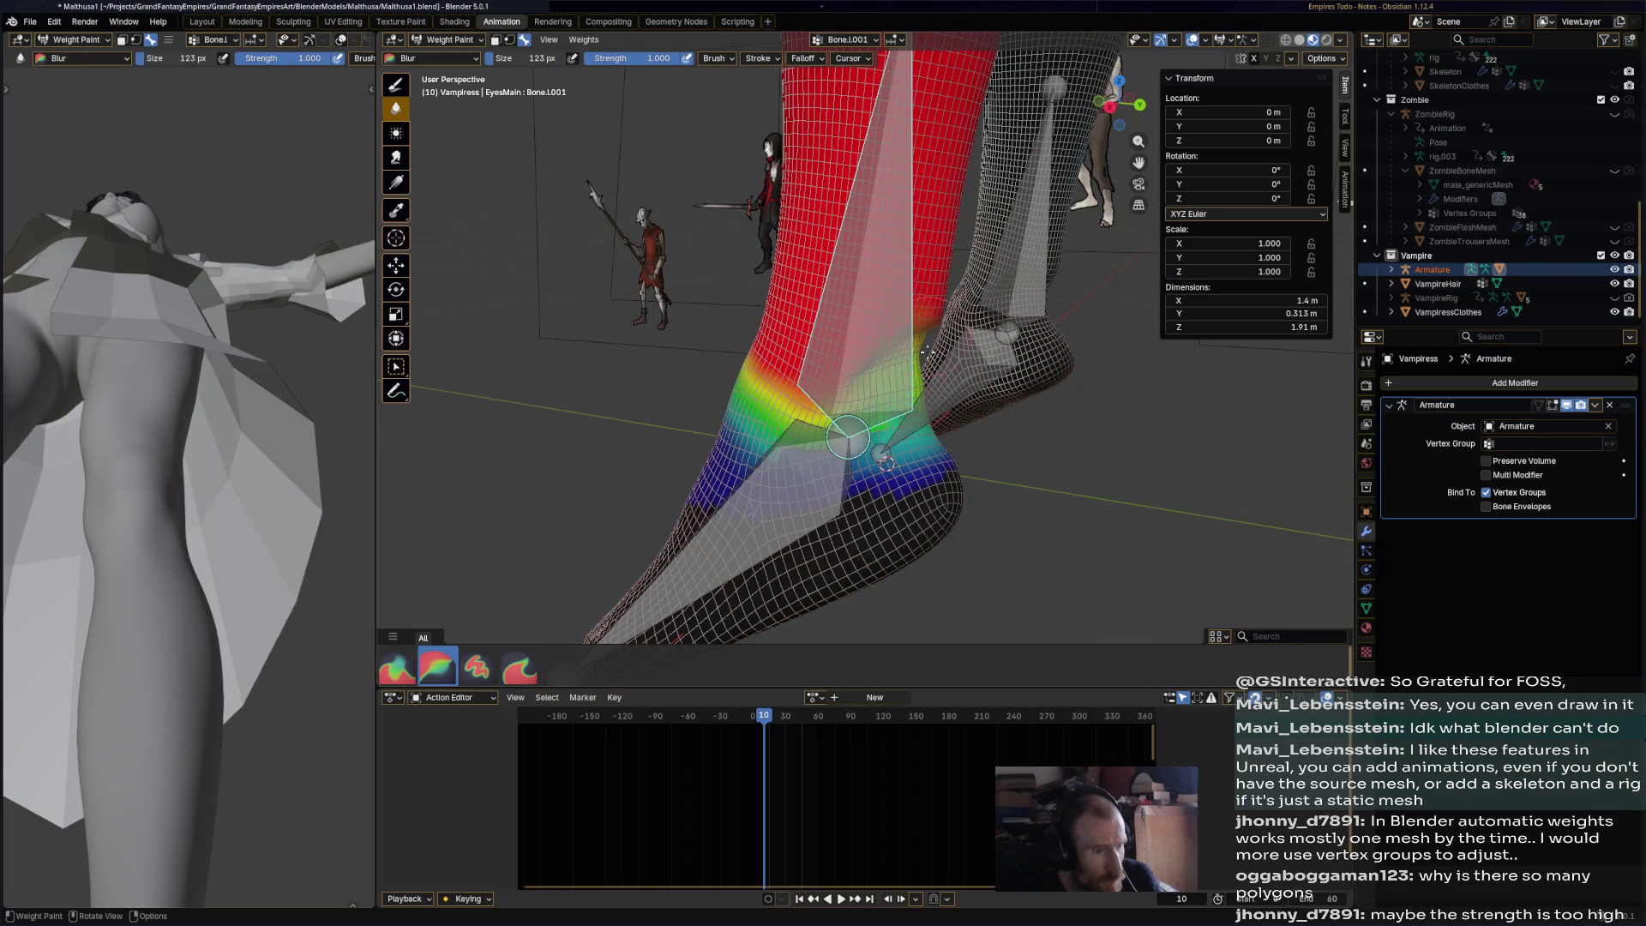
middle_click_drag(848, 437, 1013, 471)
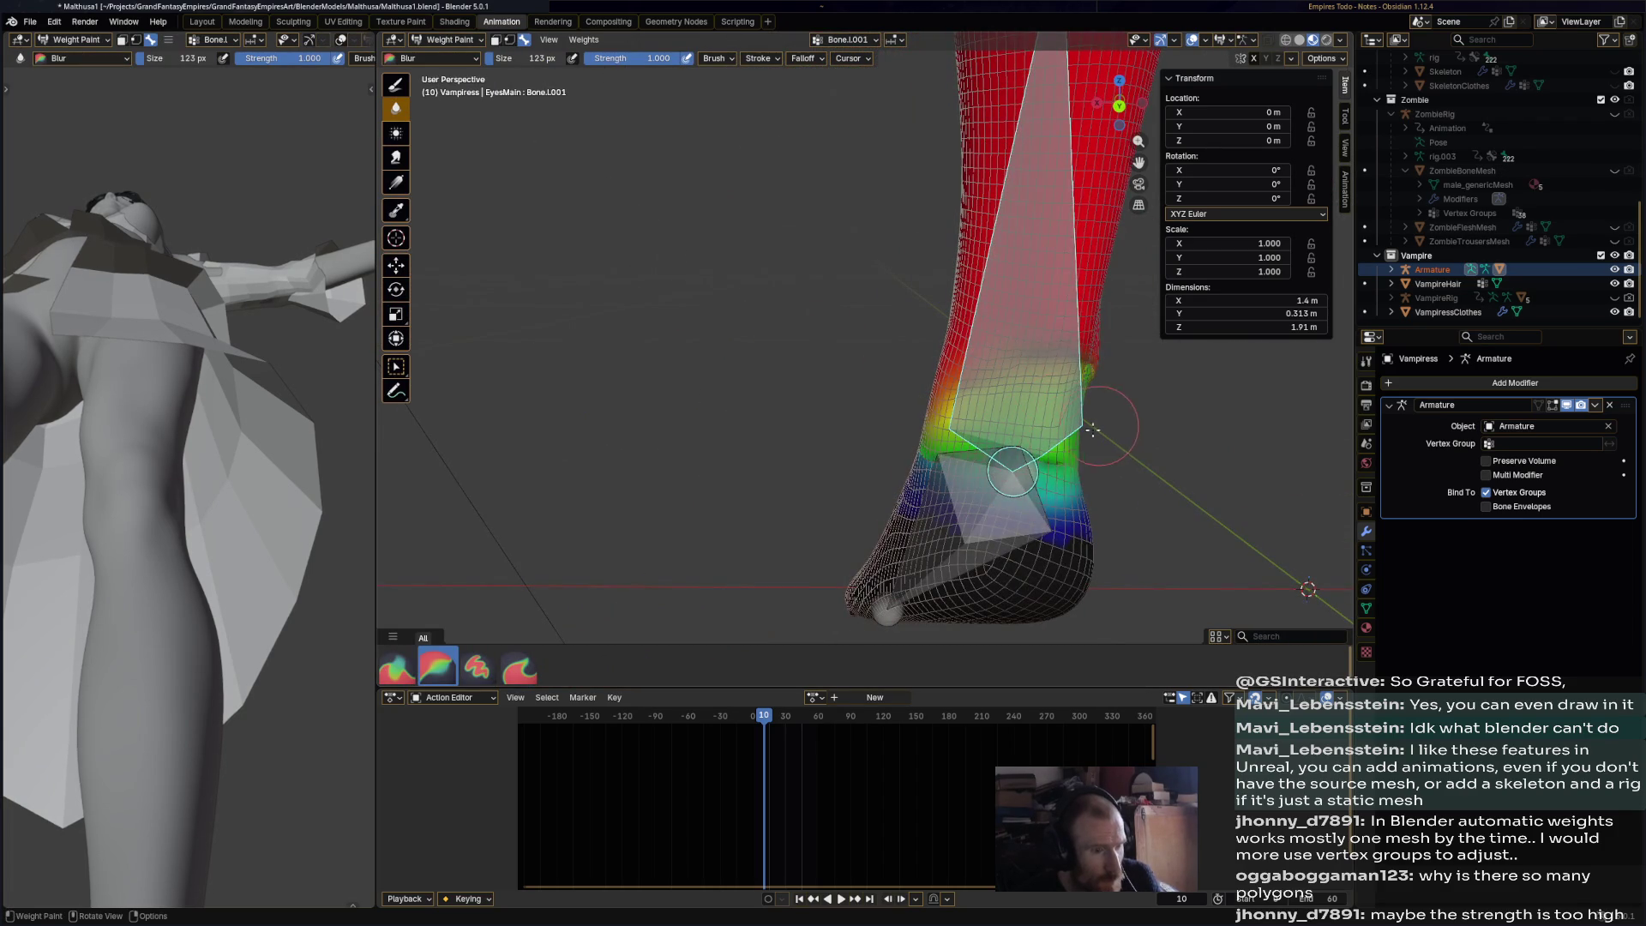
middle_click_drag(1092, 431, 1106, 416)
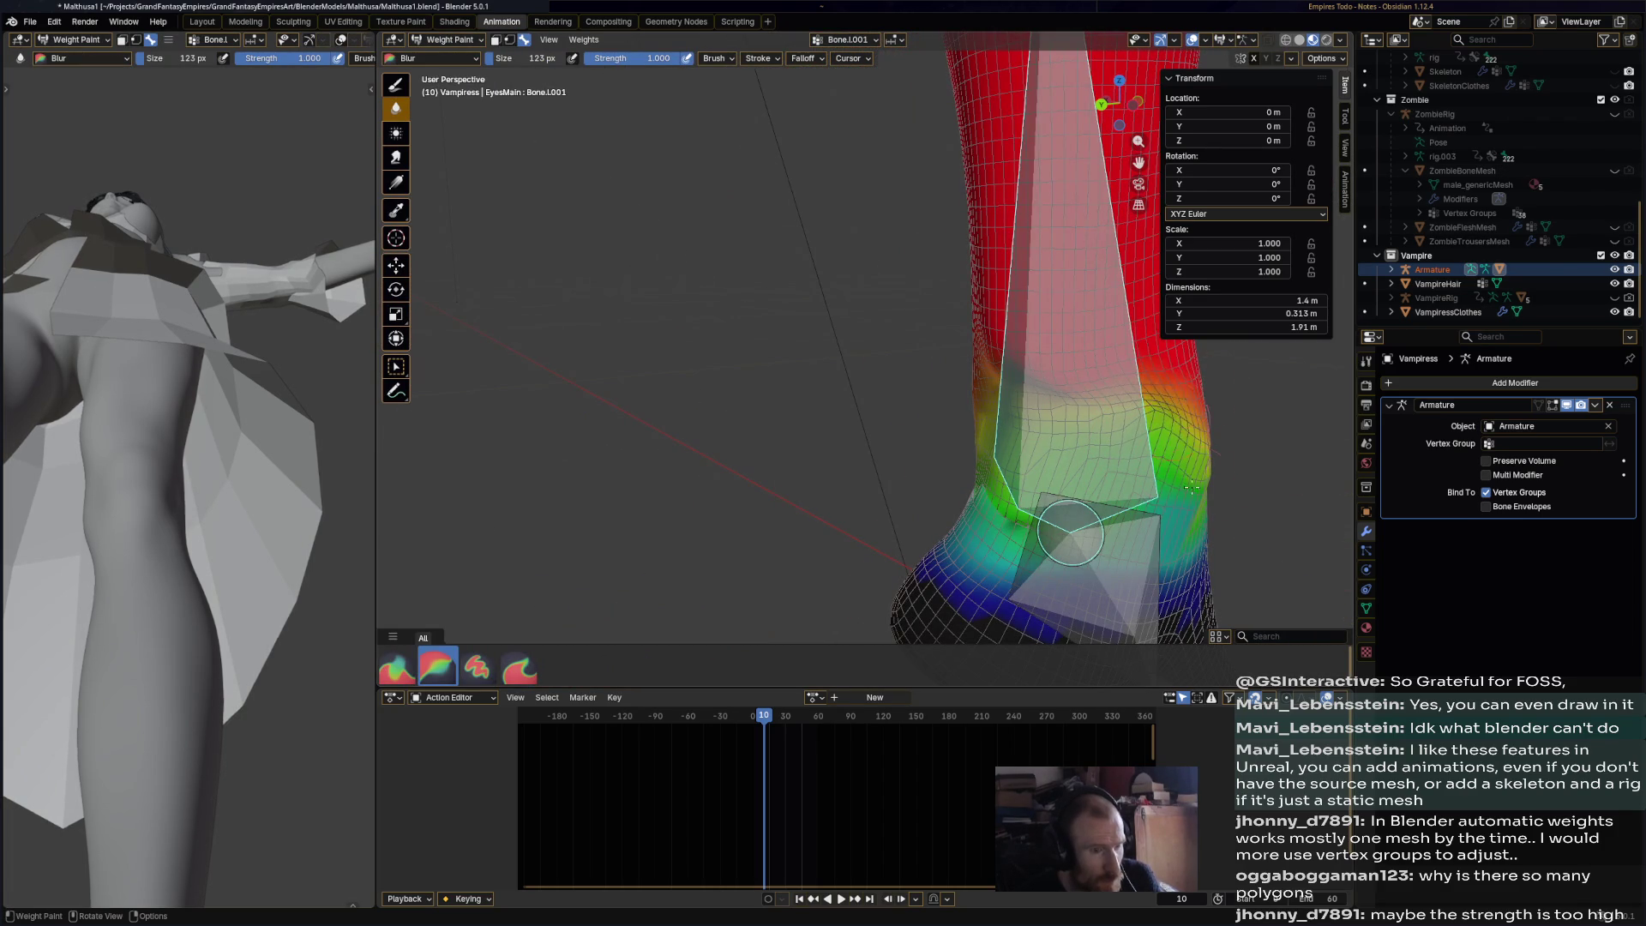
middle_click_drag(1115, 448, 1011, 485)
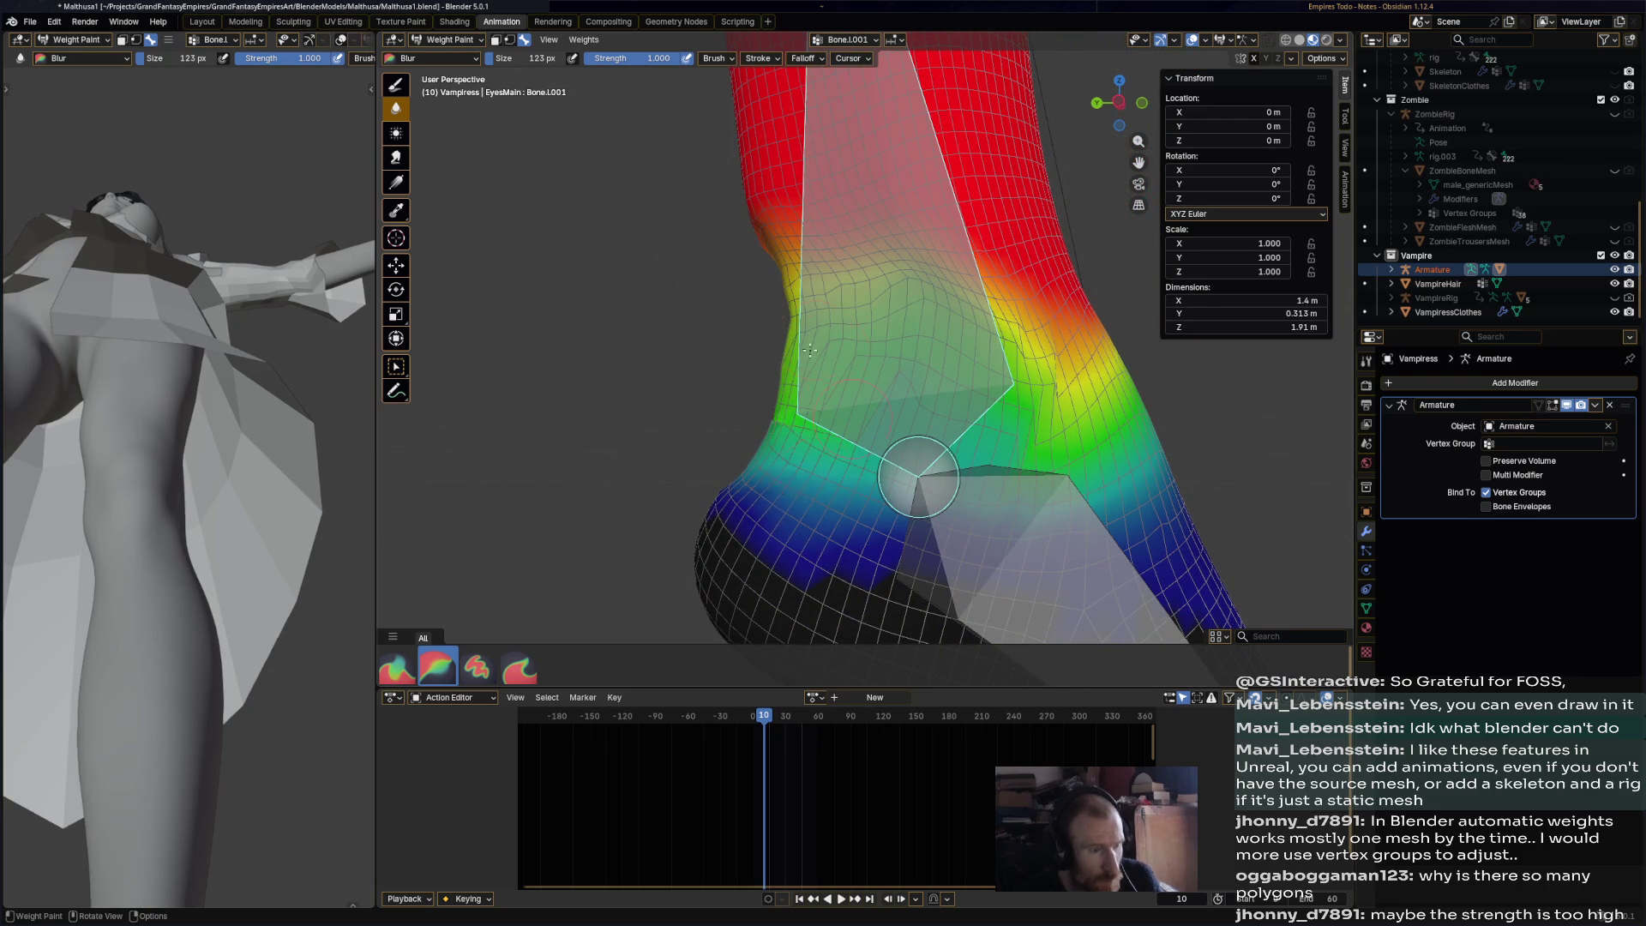
scroll(978, 529, "up", 3)
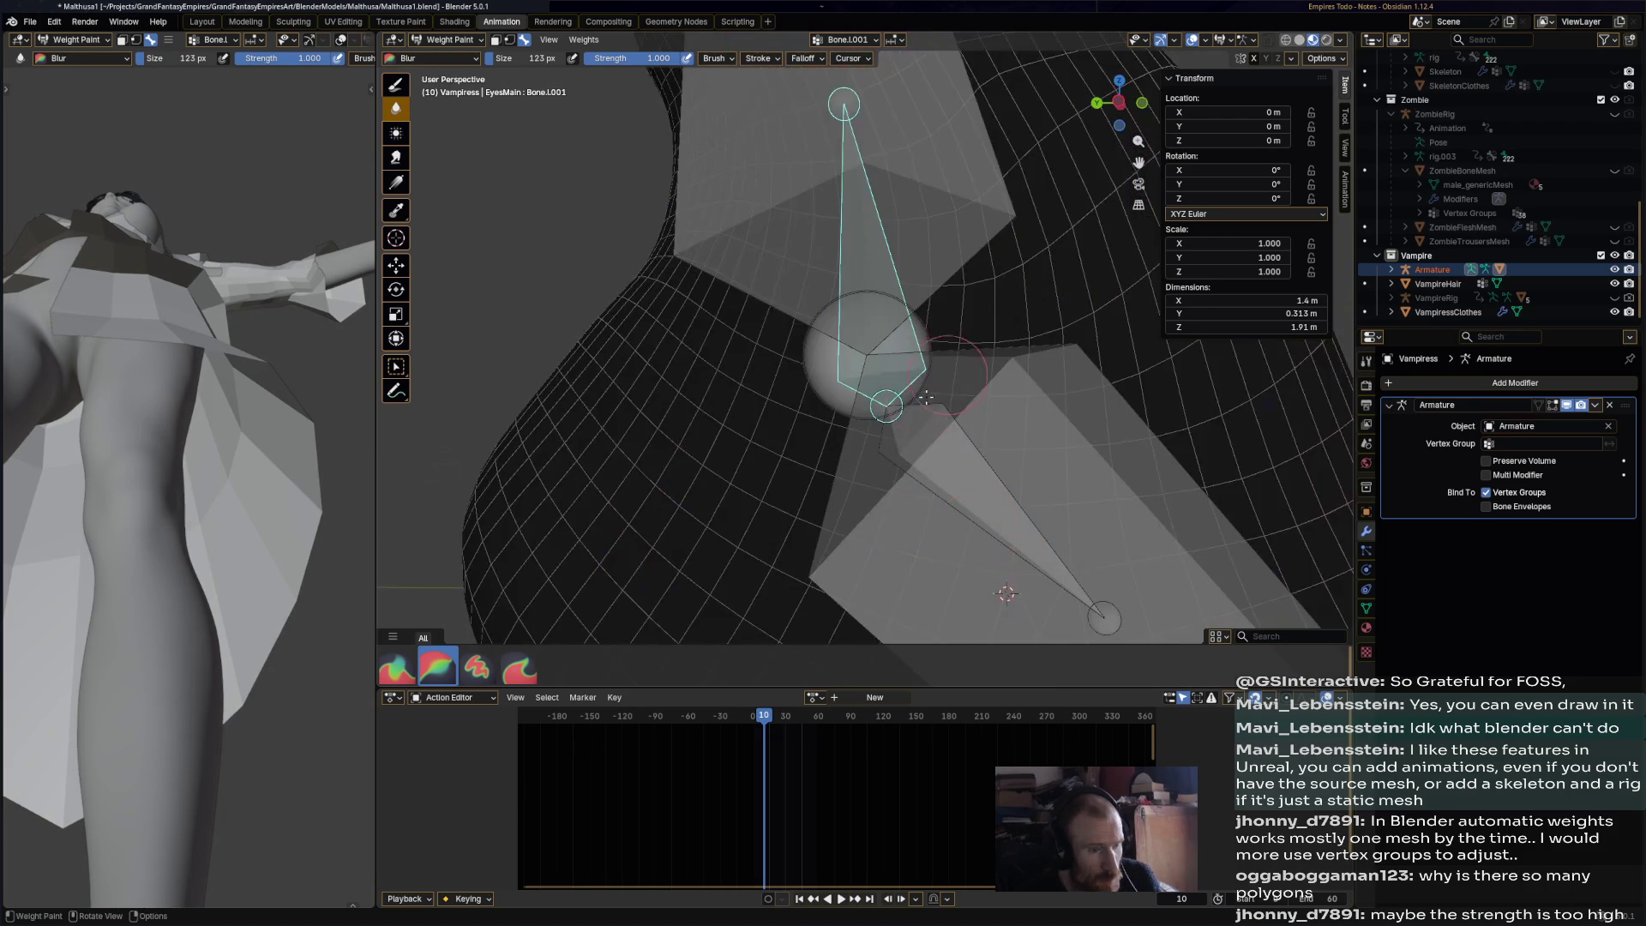
scroll(886, 425, "down", 4)
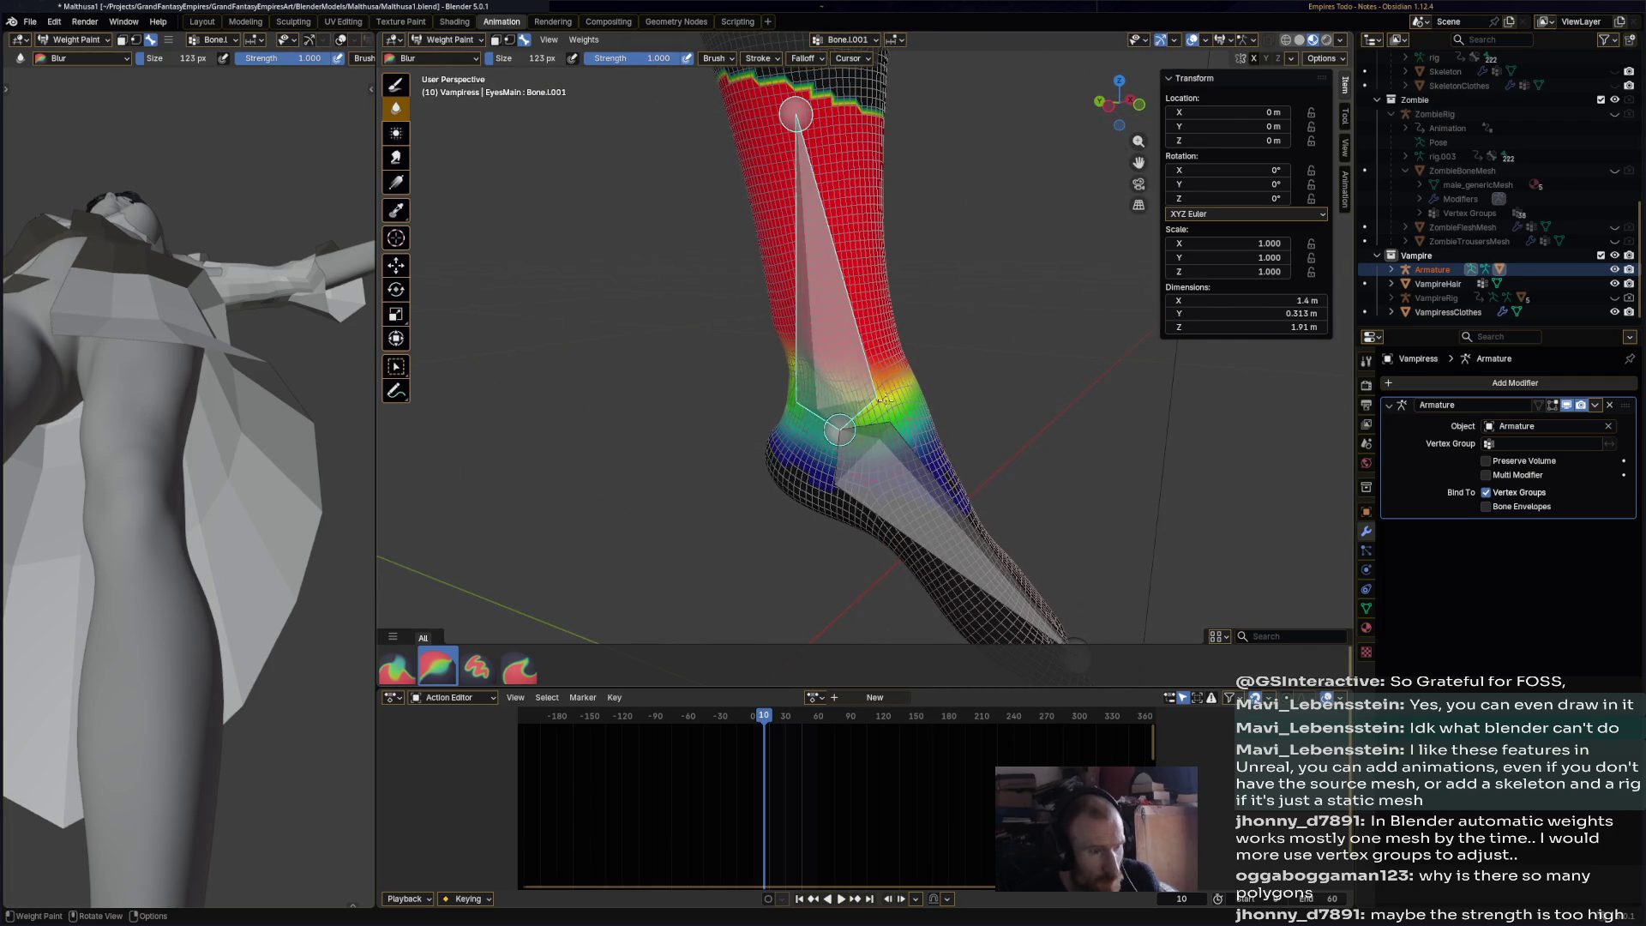
middle_click_drag(920, 415, 973, 347)
middle_click_drag(933, 422, 867, 362)
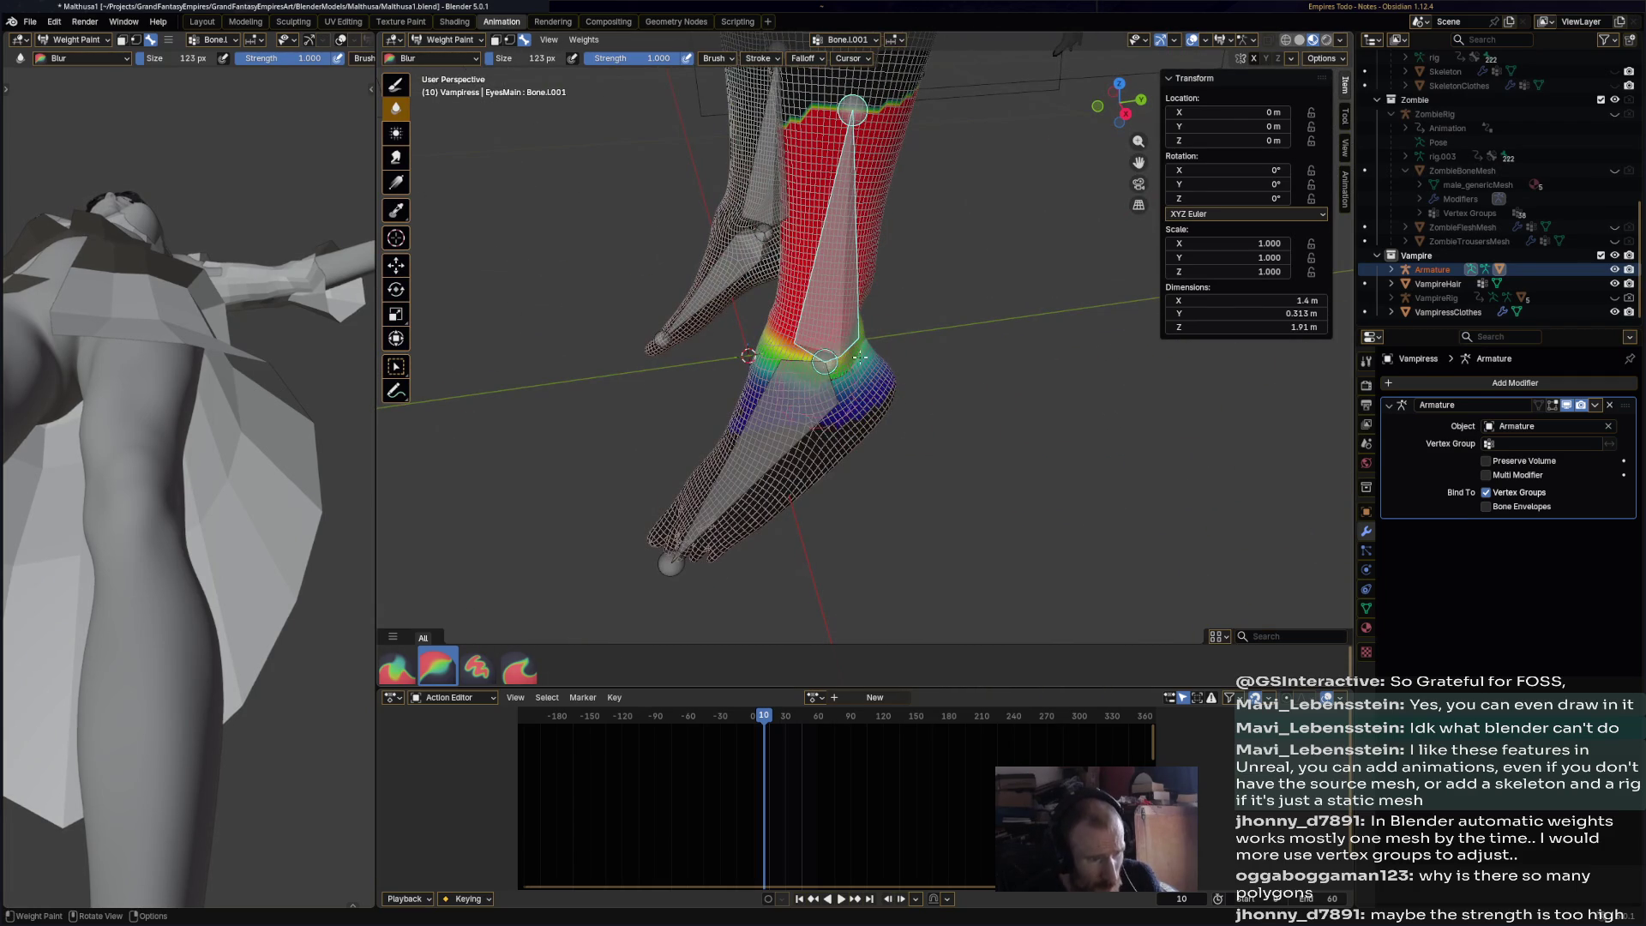
- Review the foot bone's weights, save the file, and return to Object Mode
left_click(860, 365, "ctrl")
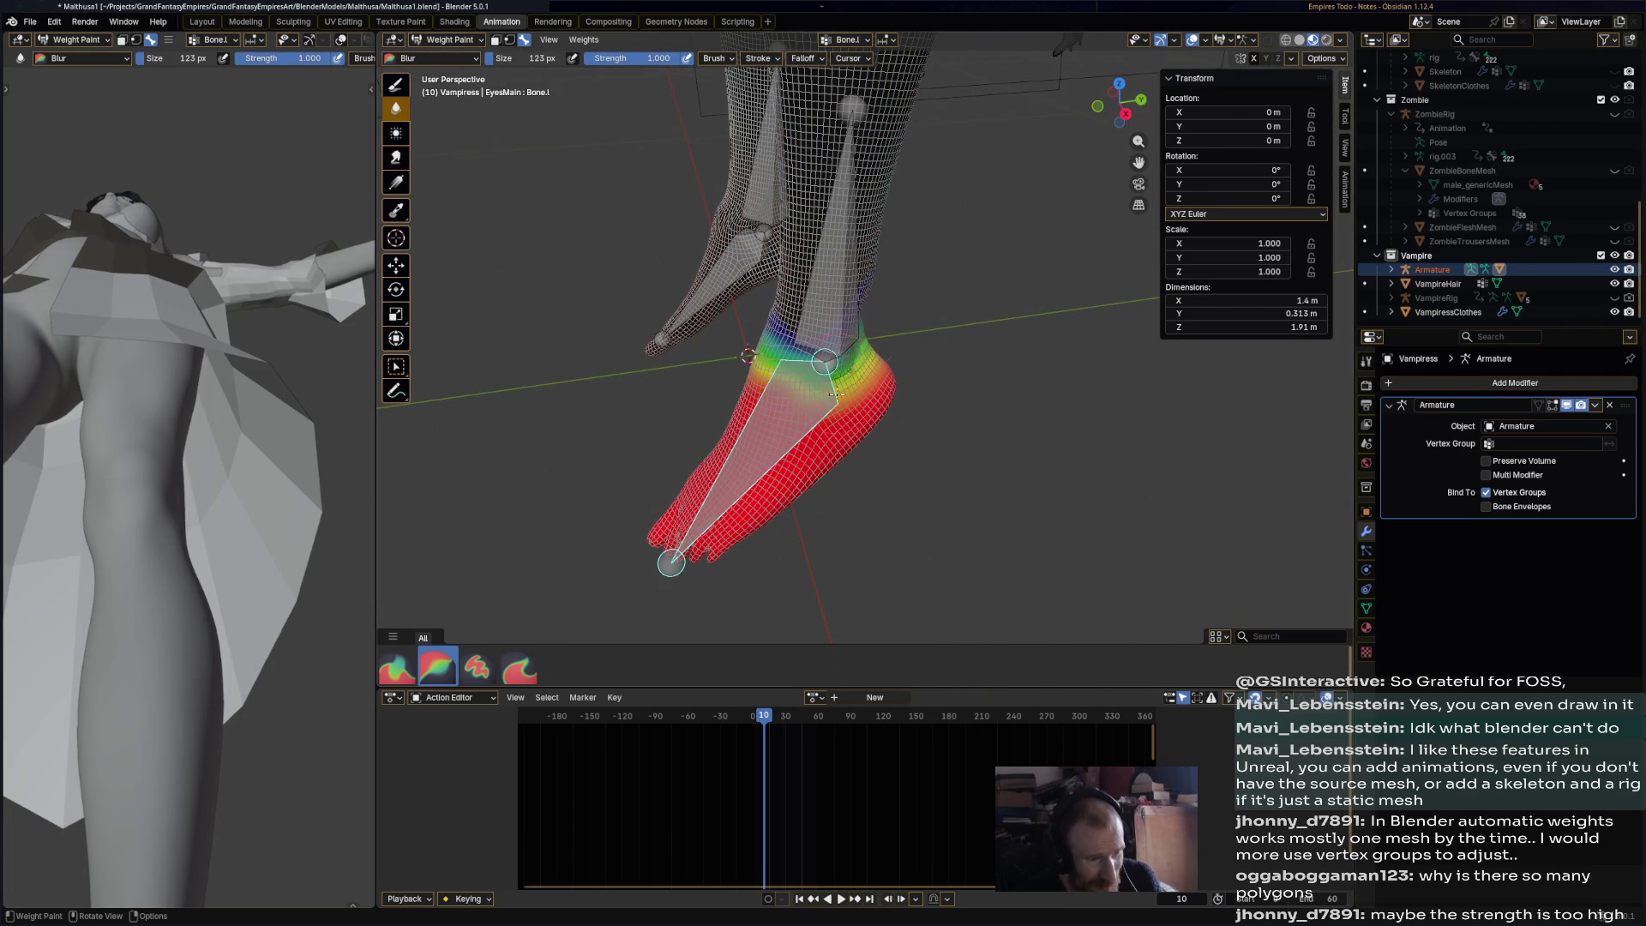
middle_click_drag(872, 313, 970, 292)
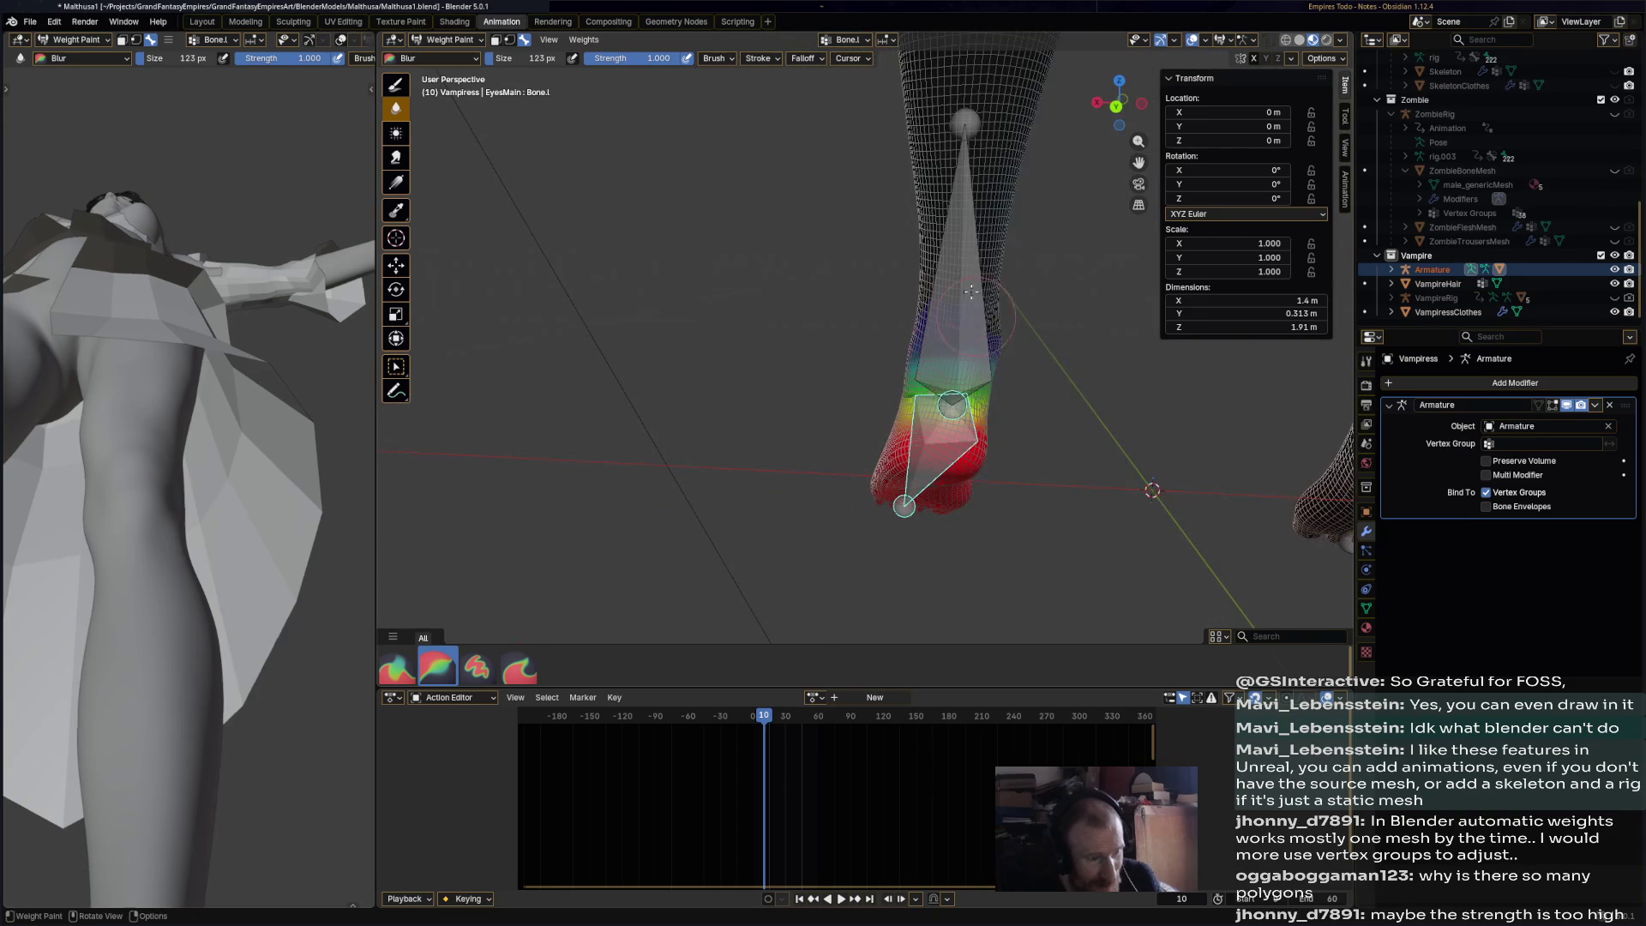
middle_click_drag(901, 384, 816, 396)
mouse_move(911, 418)
middle_mouse_down()
mouse_move(1009, 504)
mouse_move(853, 492)
mouse_move(600, 215)
mouse_move(517, 92)
middle_mouse_up()
key("ctrl+s")
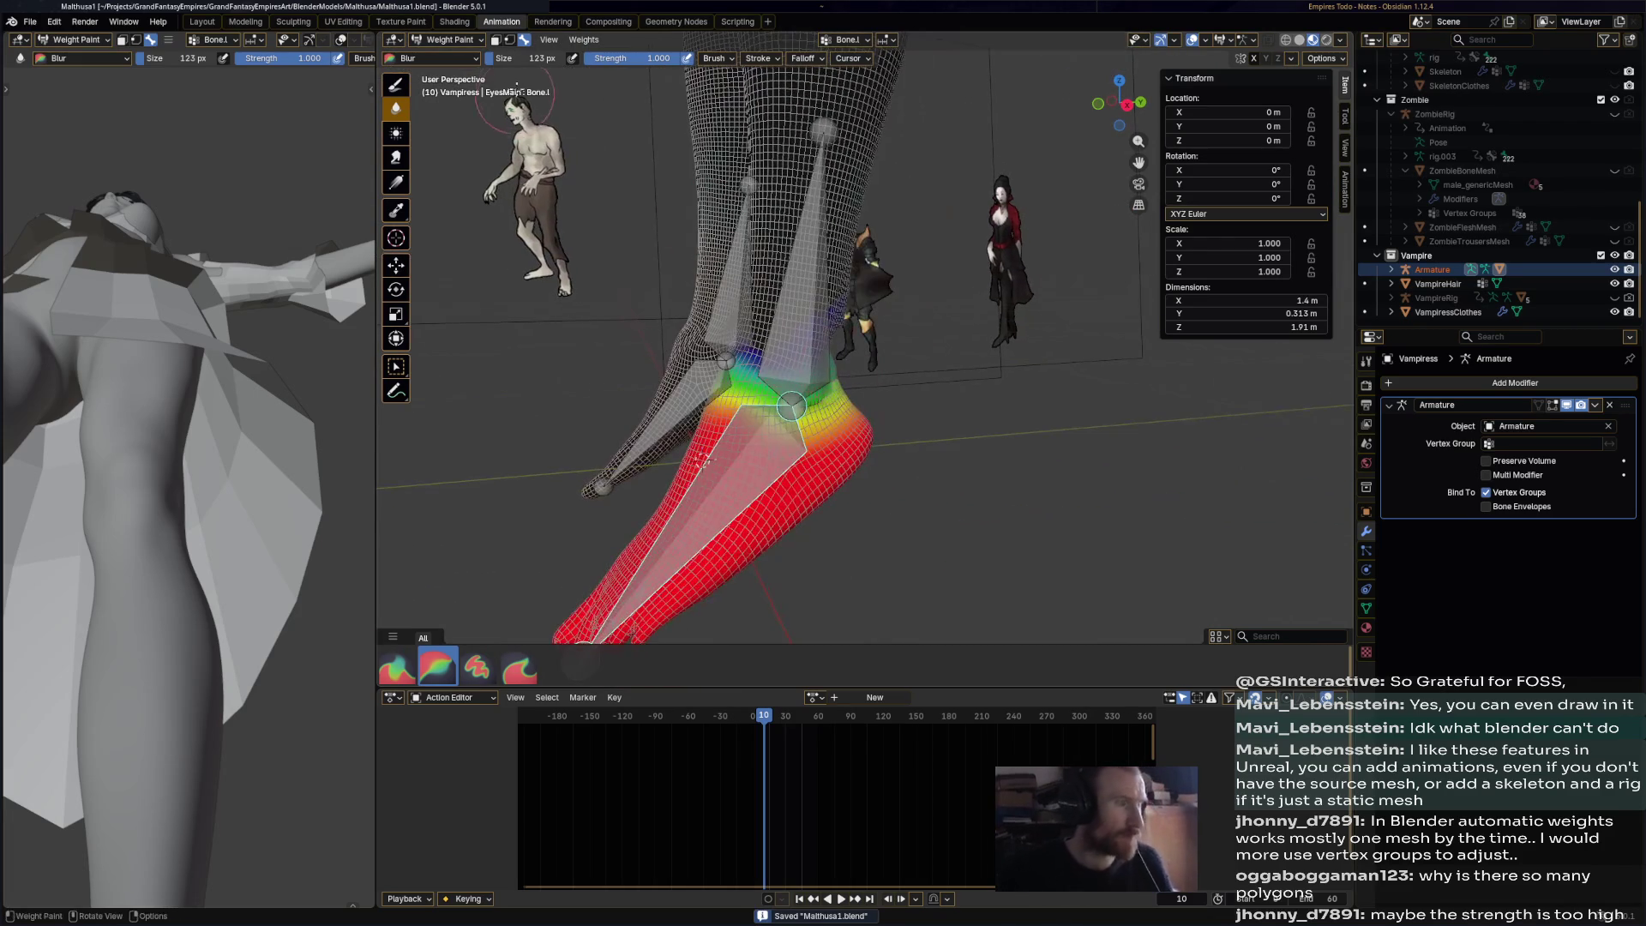
left_click(445, 39)
left_click(446, 59)
left_click(817, 370)
- Select the Vampiress mesh, then the armature, and enter Edit Mode on its bones
left_click(830, 361)
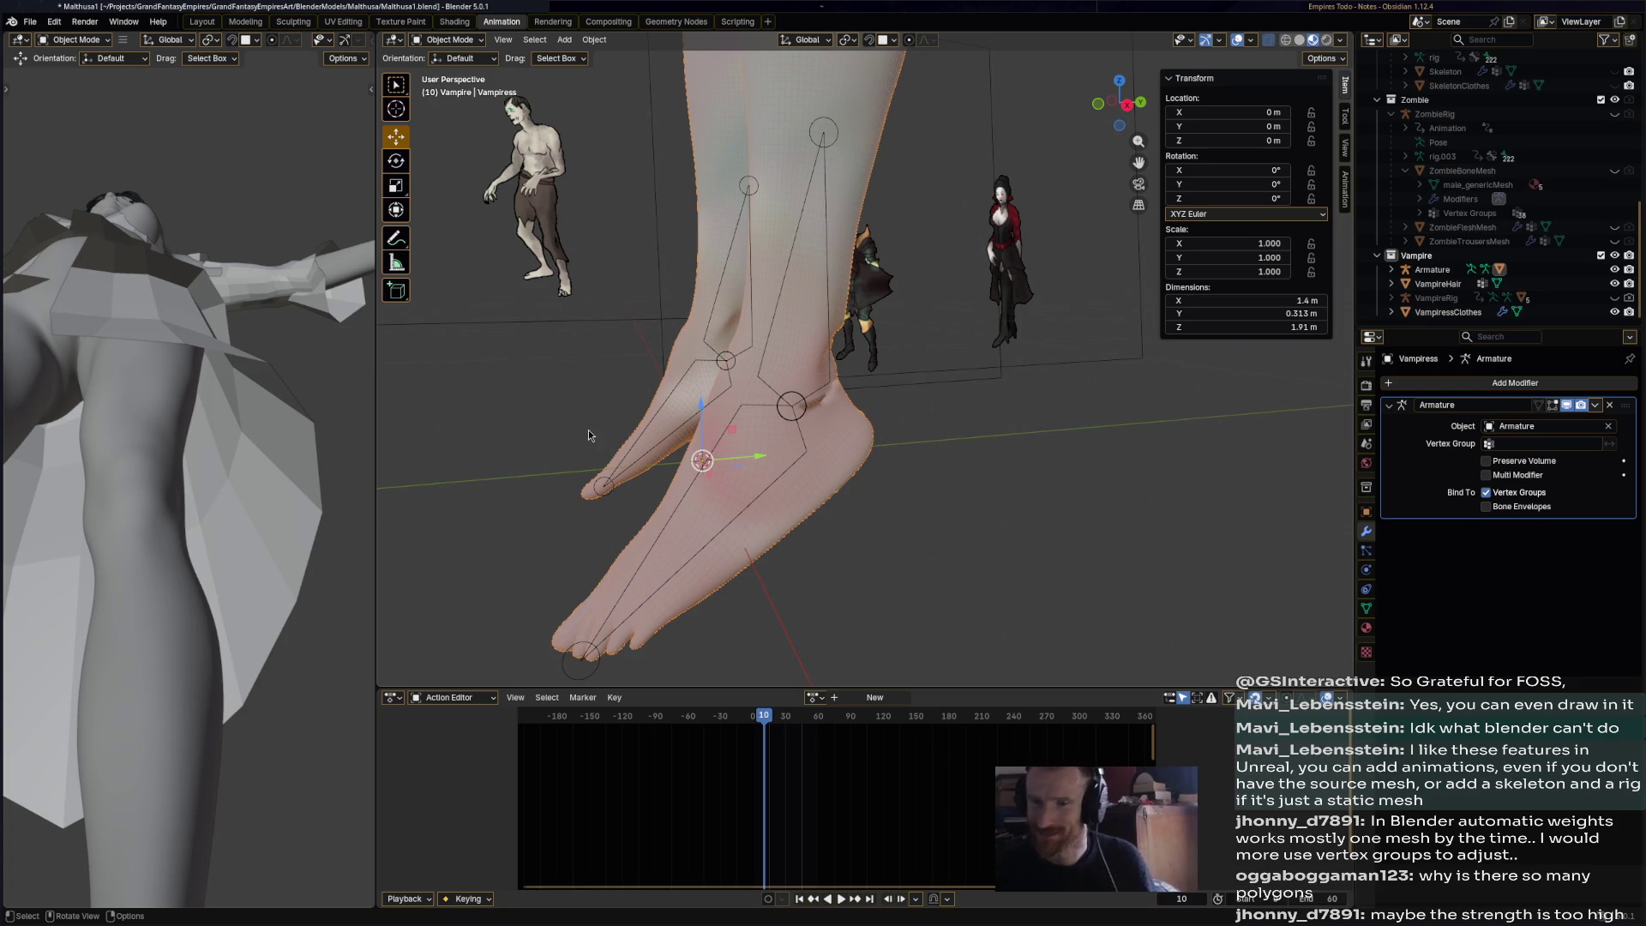
mouse_move(788, 410)
middle_mouse_down()
mouse_move(981, 358)
mouse_move(894, 359)
mouse_move(622, 545)
middle_mouse_up()
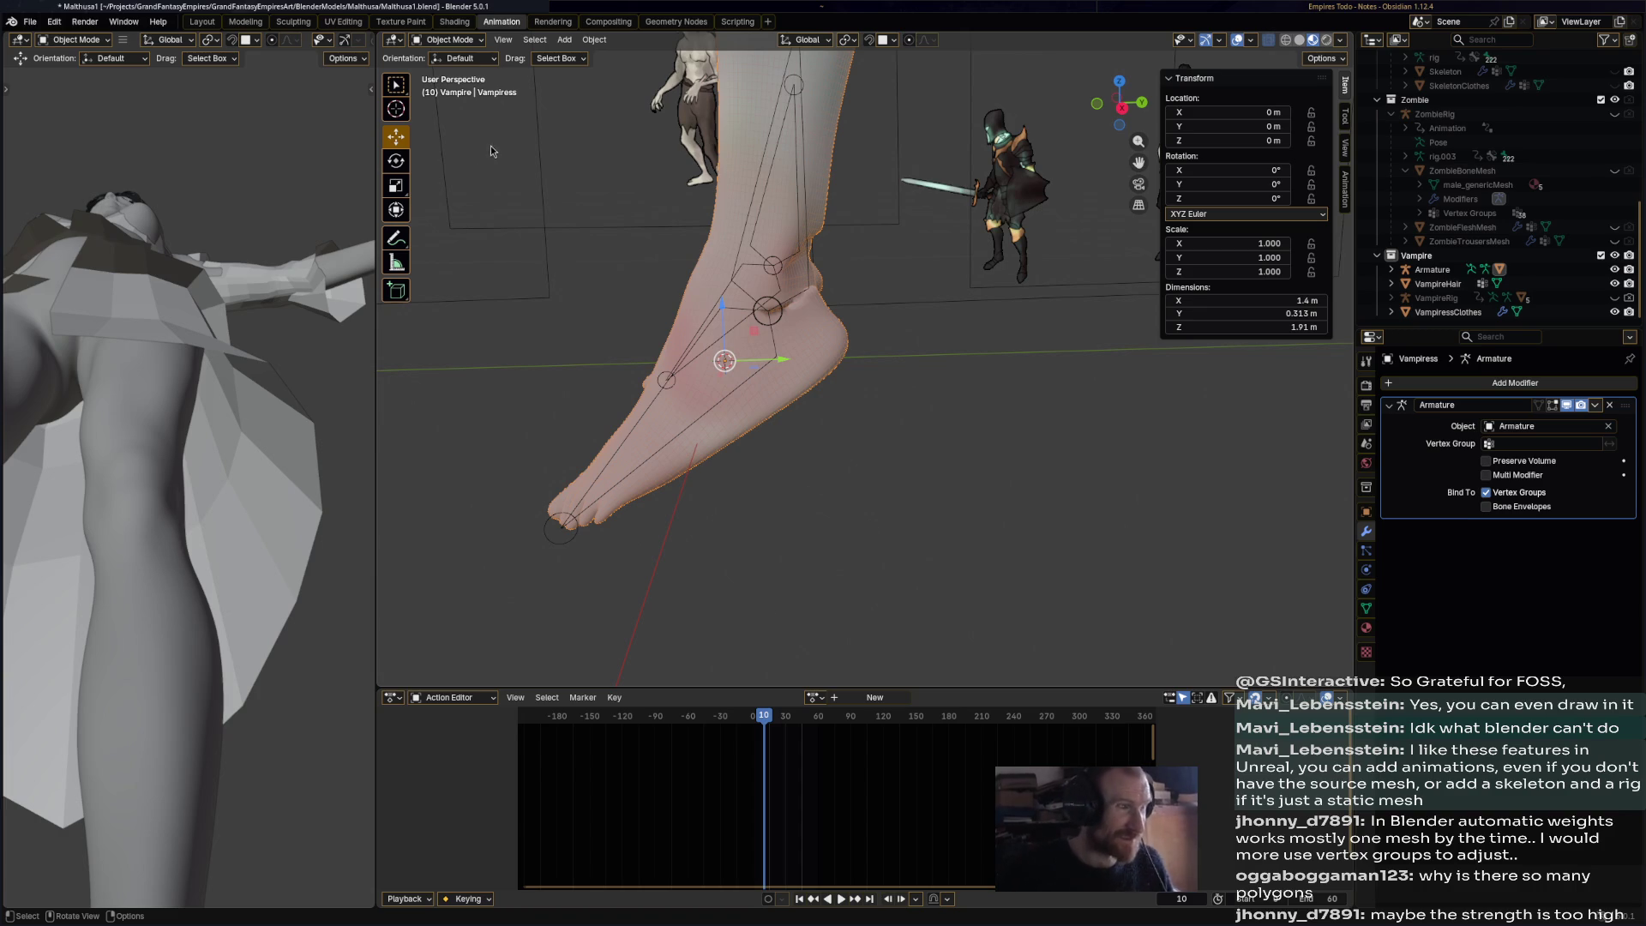
left_click(762, 302)
mouse_move(810, 372)
middle_mouse_down()
mouse_move(835, 325)
mouse_move(824, 343)
middle_mouse_up()
key("Tab")
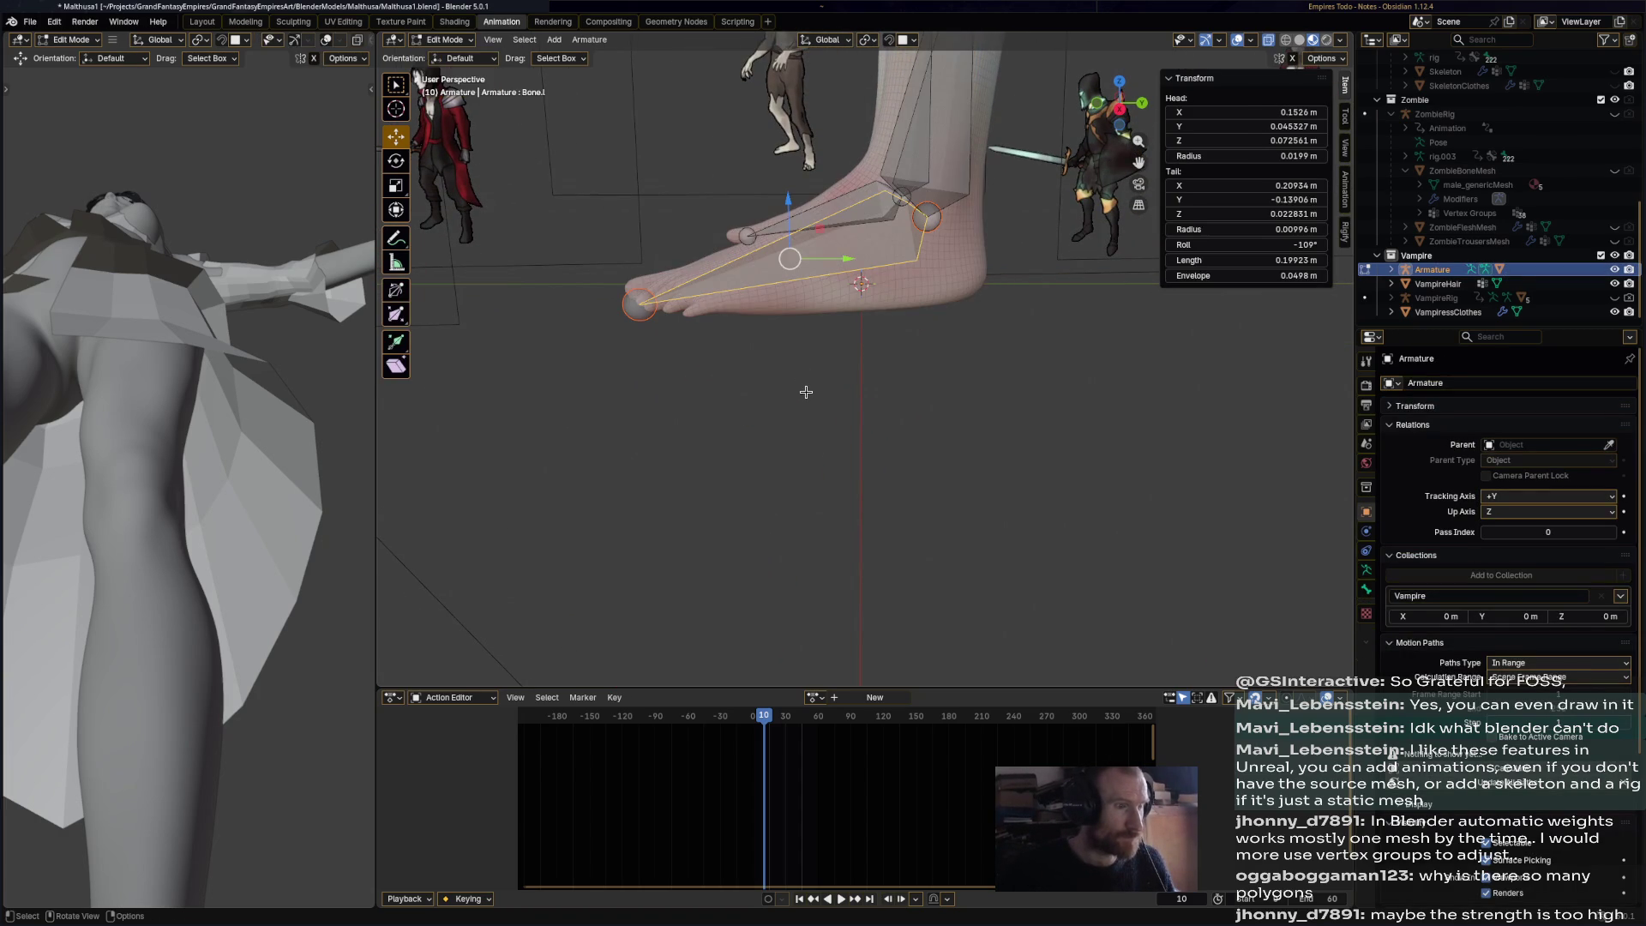
- Reposition the tails of both foot bones, nudging them along the Y and X axes
key("ctrl+shift+m")
middle_click_drag(718, 373, 781, 402)
left_click_drag(759, 283, 810, 279)
middle_click_drag(810, 278, 986, 416)
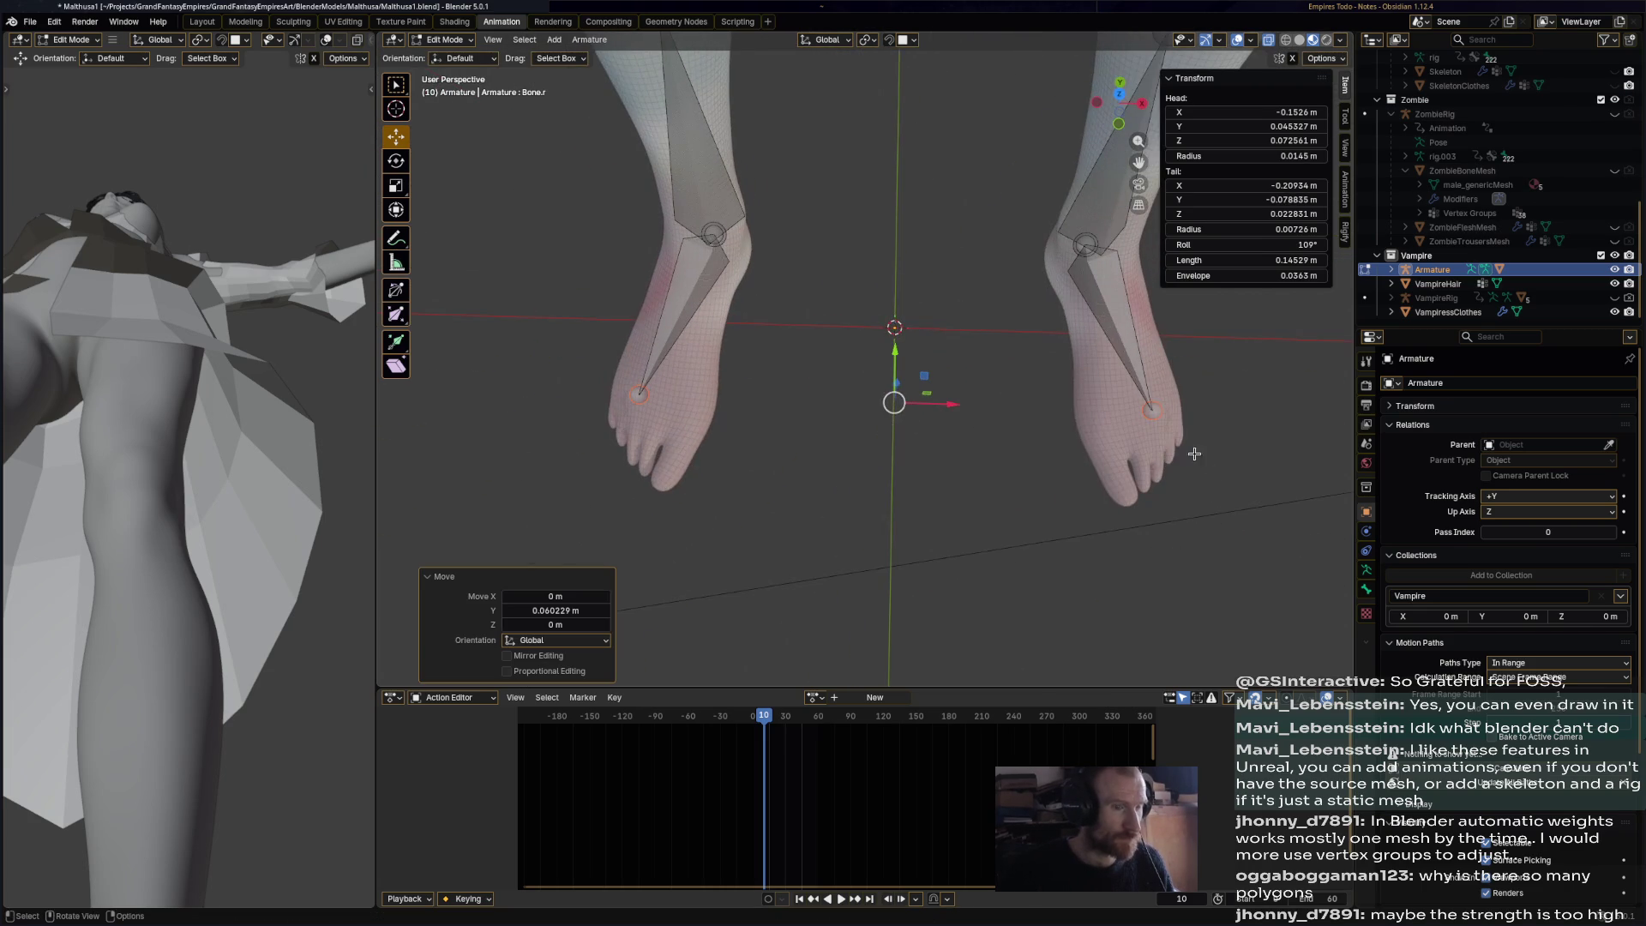
left_click(1149, 408)
mouse_move(1150, 408)
middle_mouse_down()
mouse_move(1000, 449)
mouse_move(971, 401)
middle_mouse_up()
left_click_drag(970, 402, 927, 403)
middle_click_drag(618, 415, 593, 388)
left_click(550, 394)
left_click_drag(615, 397, 634, 397)
left_click(1041, 417)
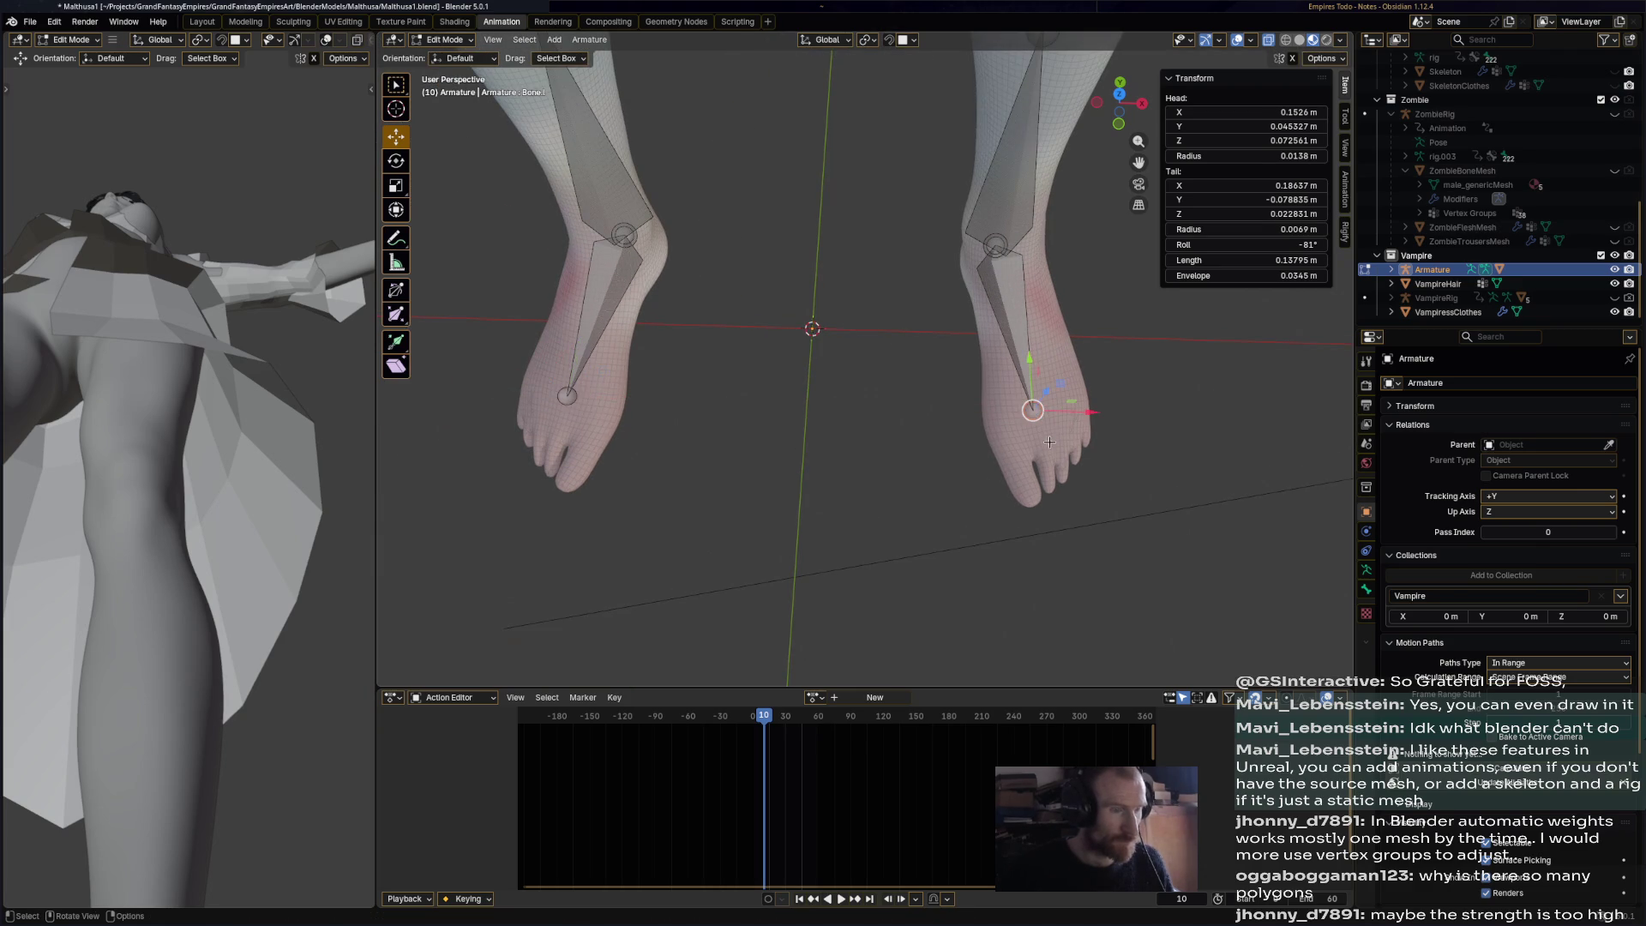
middle_click_drag(1041, 417, 926, 421)
- Extrude a toe bone from each foot bone's tail, then undo those extrusions
key("e")
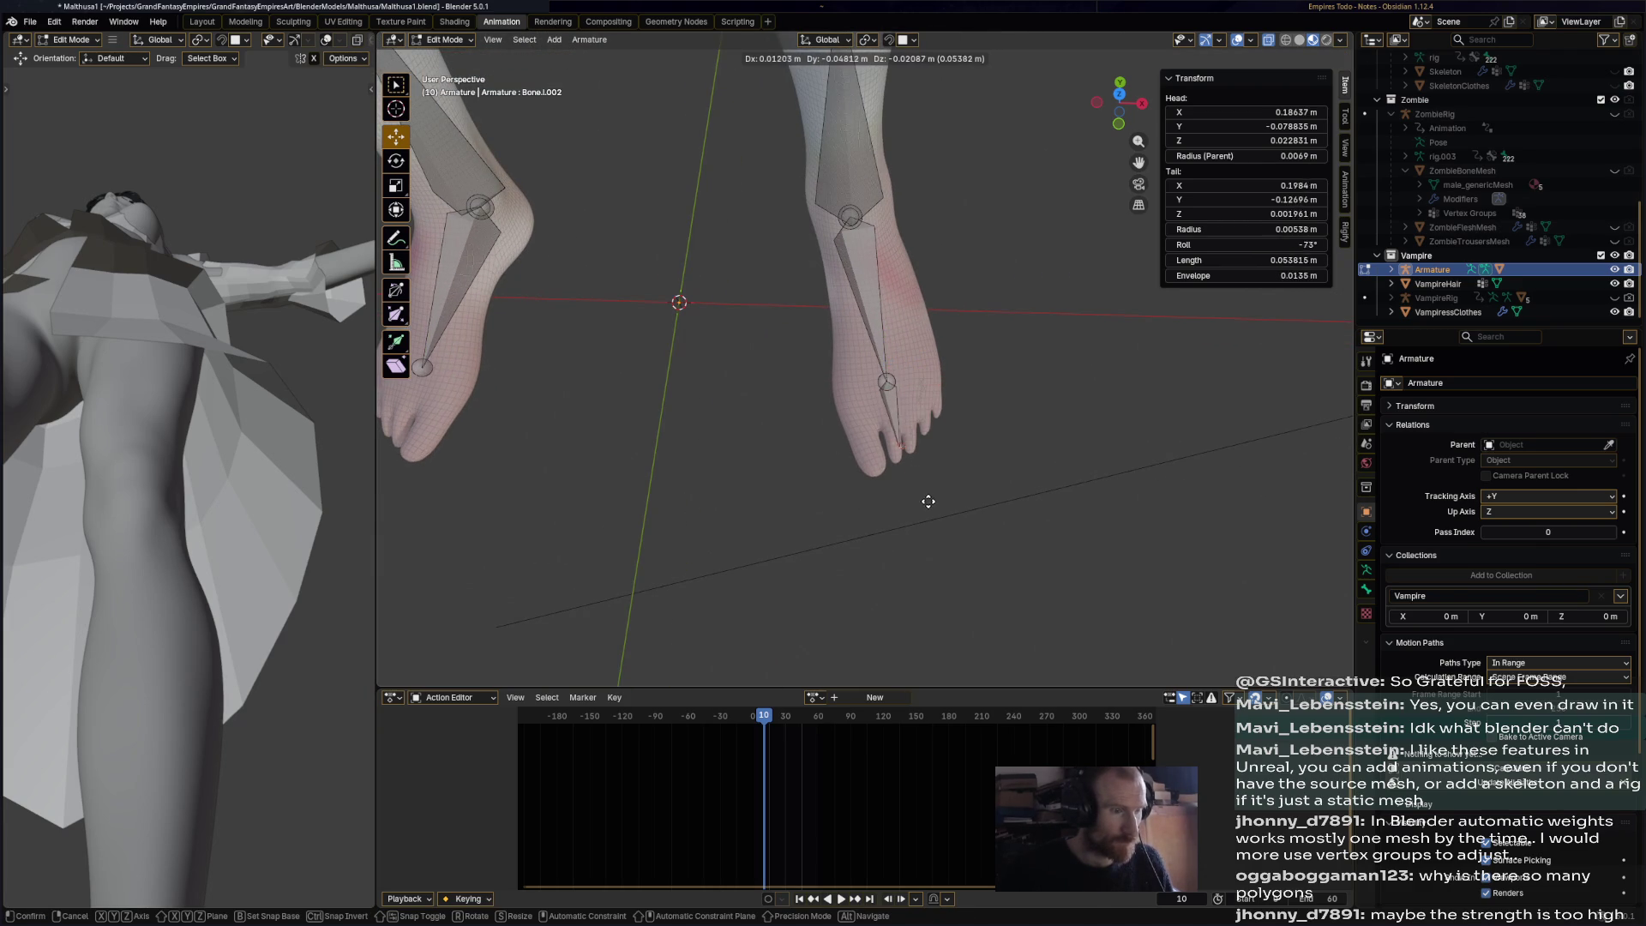
left_click(929, 504)
middle_click_drag(929, 505, 705, 433)
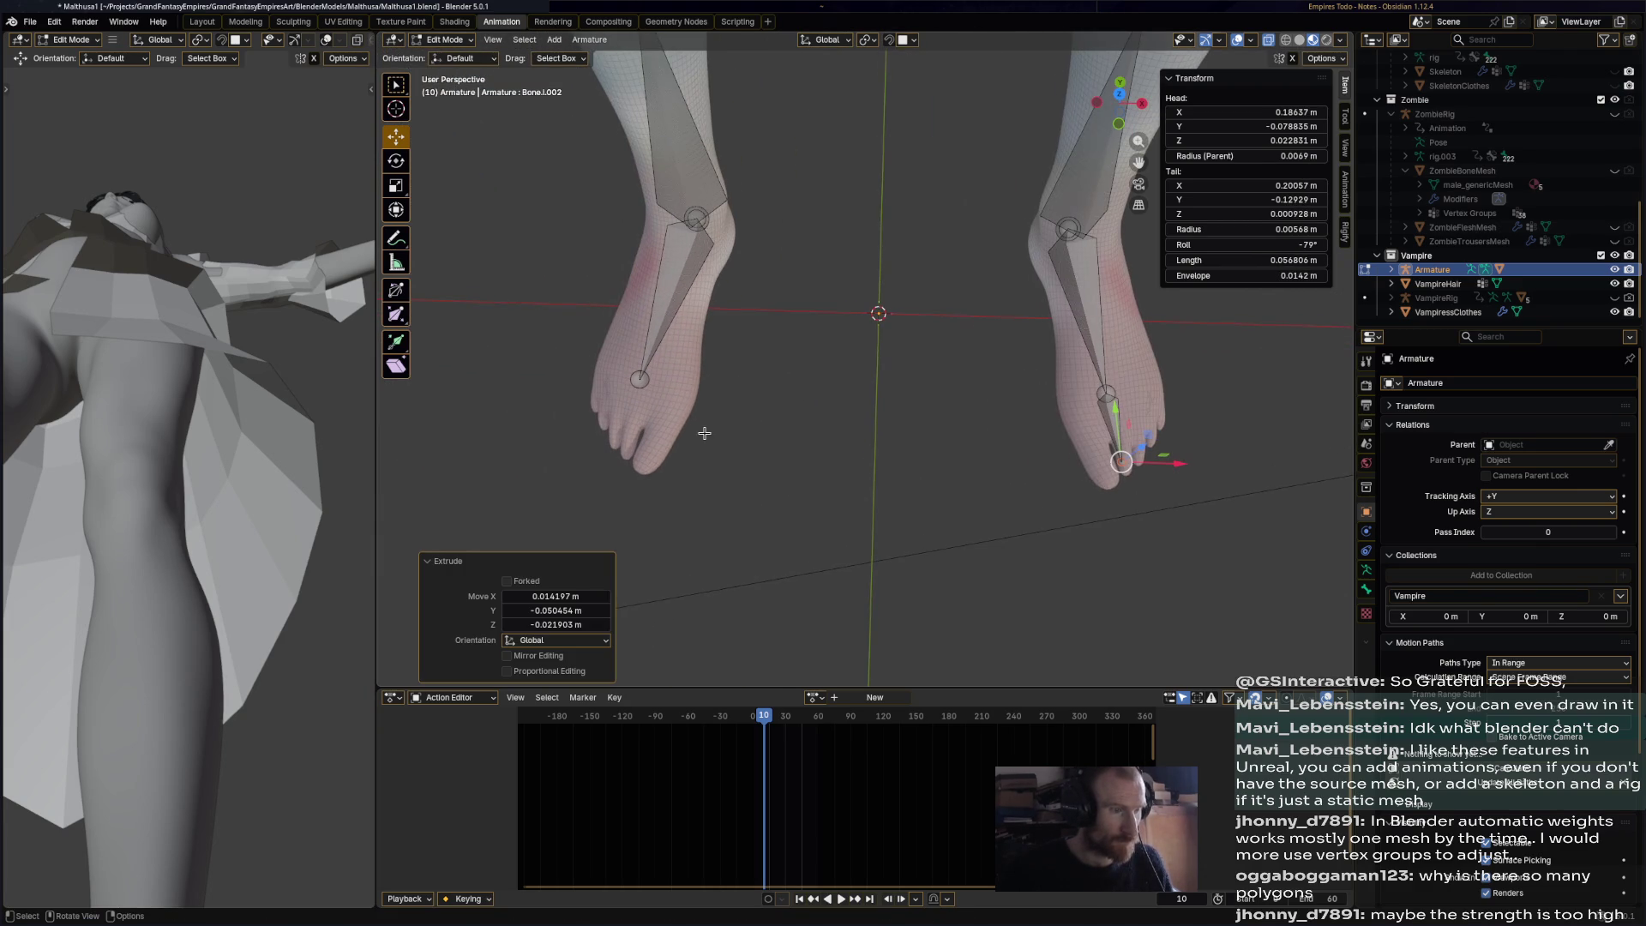
left_click(644, 381)
key("e")
left_click(605, 485)
mouse_move(852, 485)
middle_mouse_down()
mouse_move(871, 412)
mouse_move(790, 394)
mouse_move(826, 286)
mouse_move(610, 234)
middle_mouse_up()
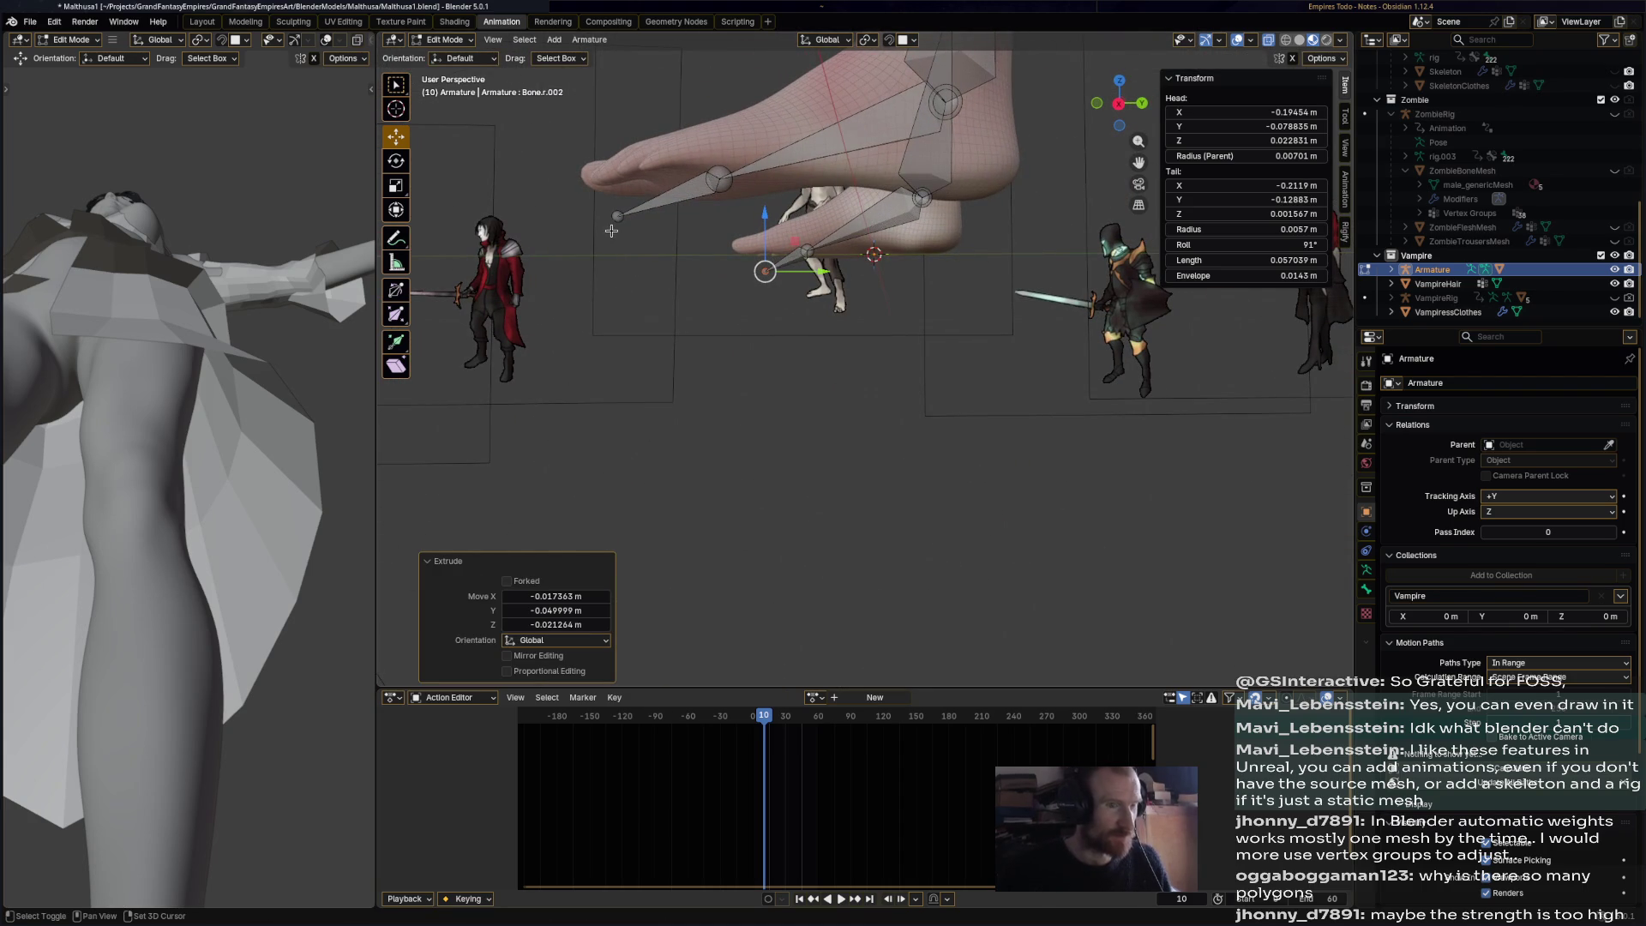
key("ctrl+z")
key("ctrl+z")
key("ctrl+z")
mouse_move(758, 342)
middle_mouse_down()
mouse_move(809, 280)
mouse_move(831, 404)
middle_mouse_up()
key("ctrl+z")
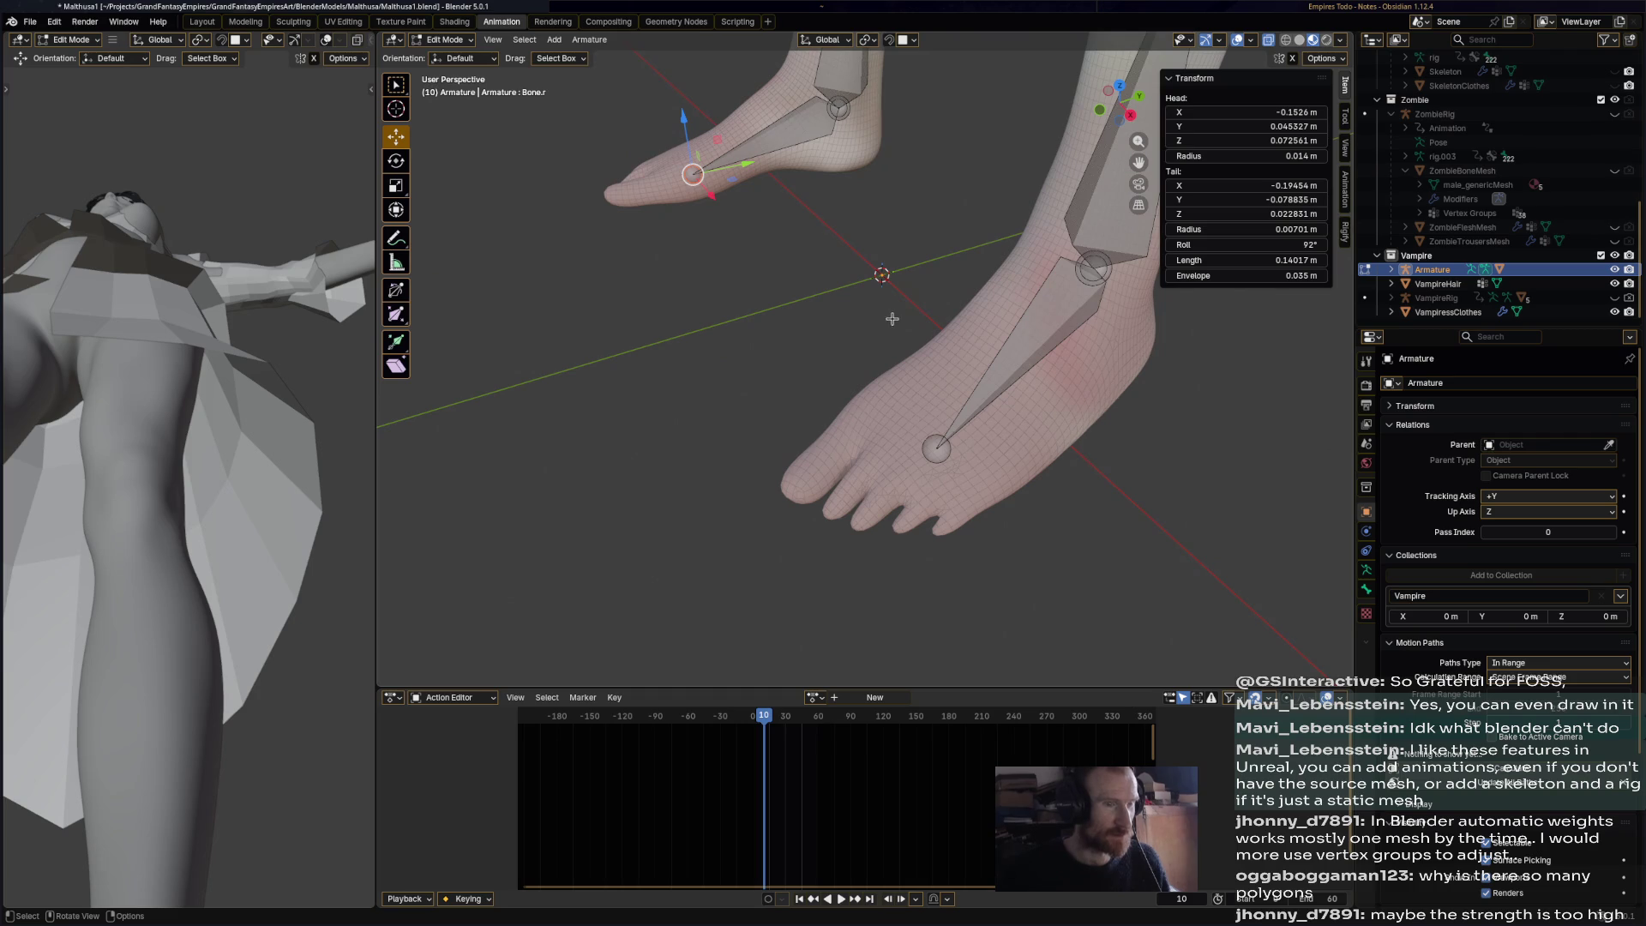
key("ctrl+z")
mouse_move(954, 482)
middle_mouse_down()
mouse_move(1098, 489)
mouse_move(1116, 511)
middle_mouse_up()
- Extrude mirrored toe bones from both feet, adjust the tip along X and Z, and save
key("e")
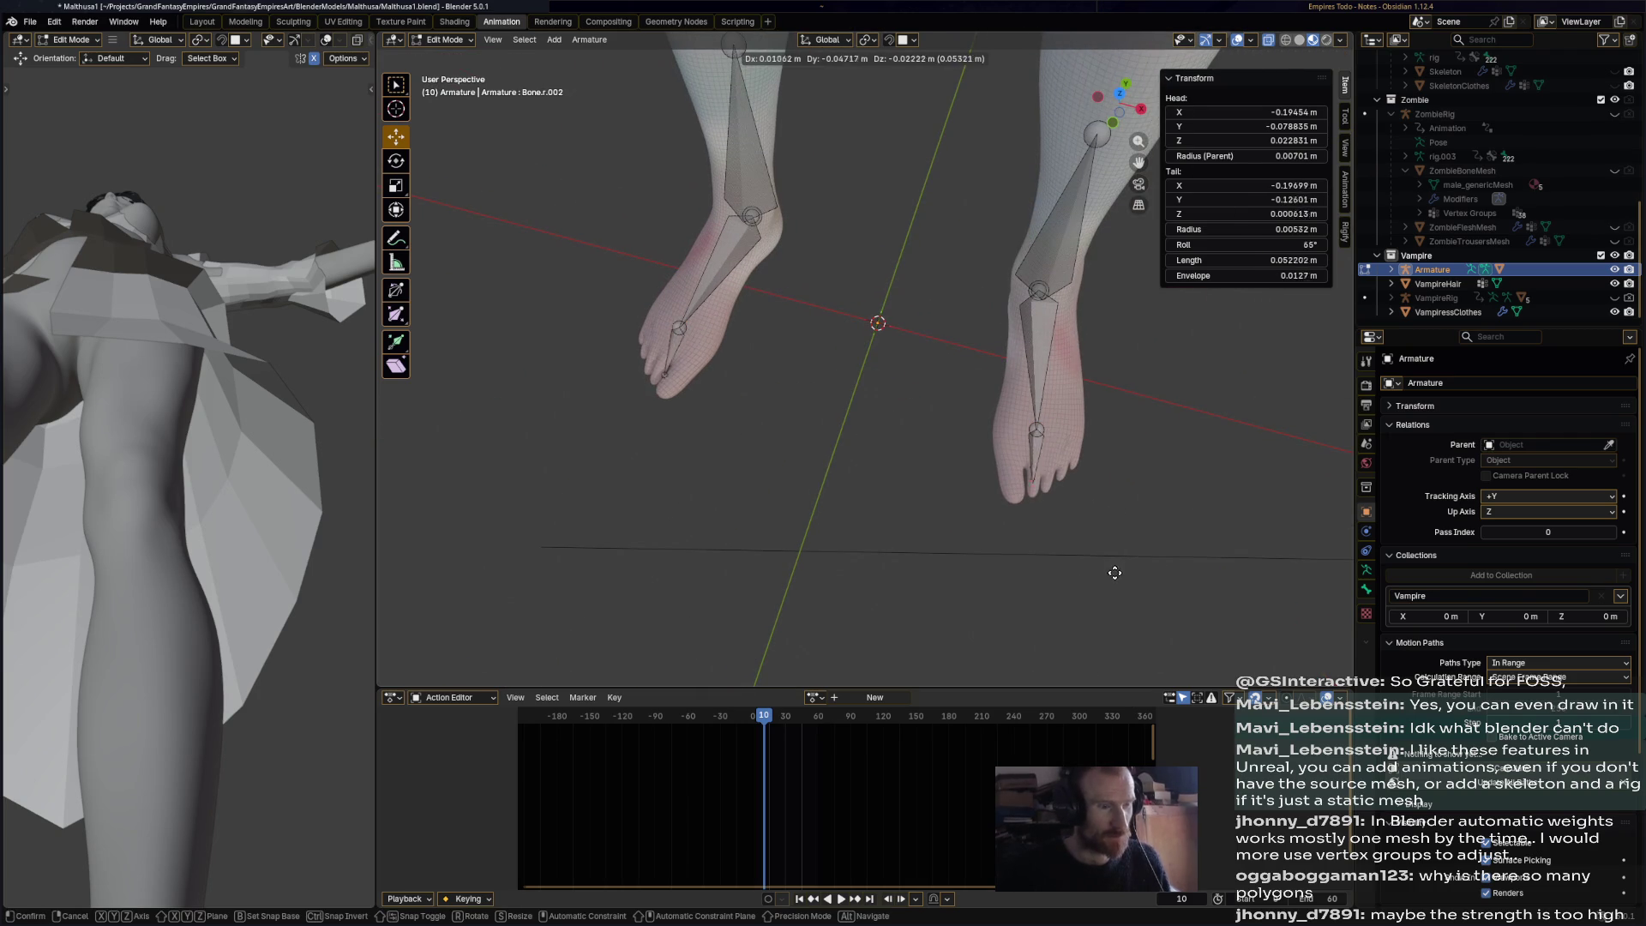
left_click(1114, 579)
left_click(1050, 522)
left_click_drag(1081, 520, 1091, 523)
mouse_move(1090, 523)
middle_mouse_down()
mouse_move(923, 451)
mouse_move(771, 326)
mouse_move(720, 257)
middle_mouse_up()
left_click_drag(712, 244, 712, 206)
middle_click_drag(769, 316, 1044, 533)
left_click_drag(1043, 533, 1047, 524)
key("ctrl+s")
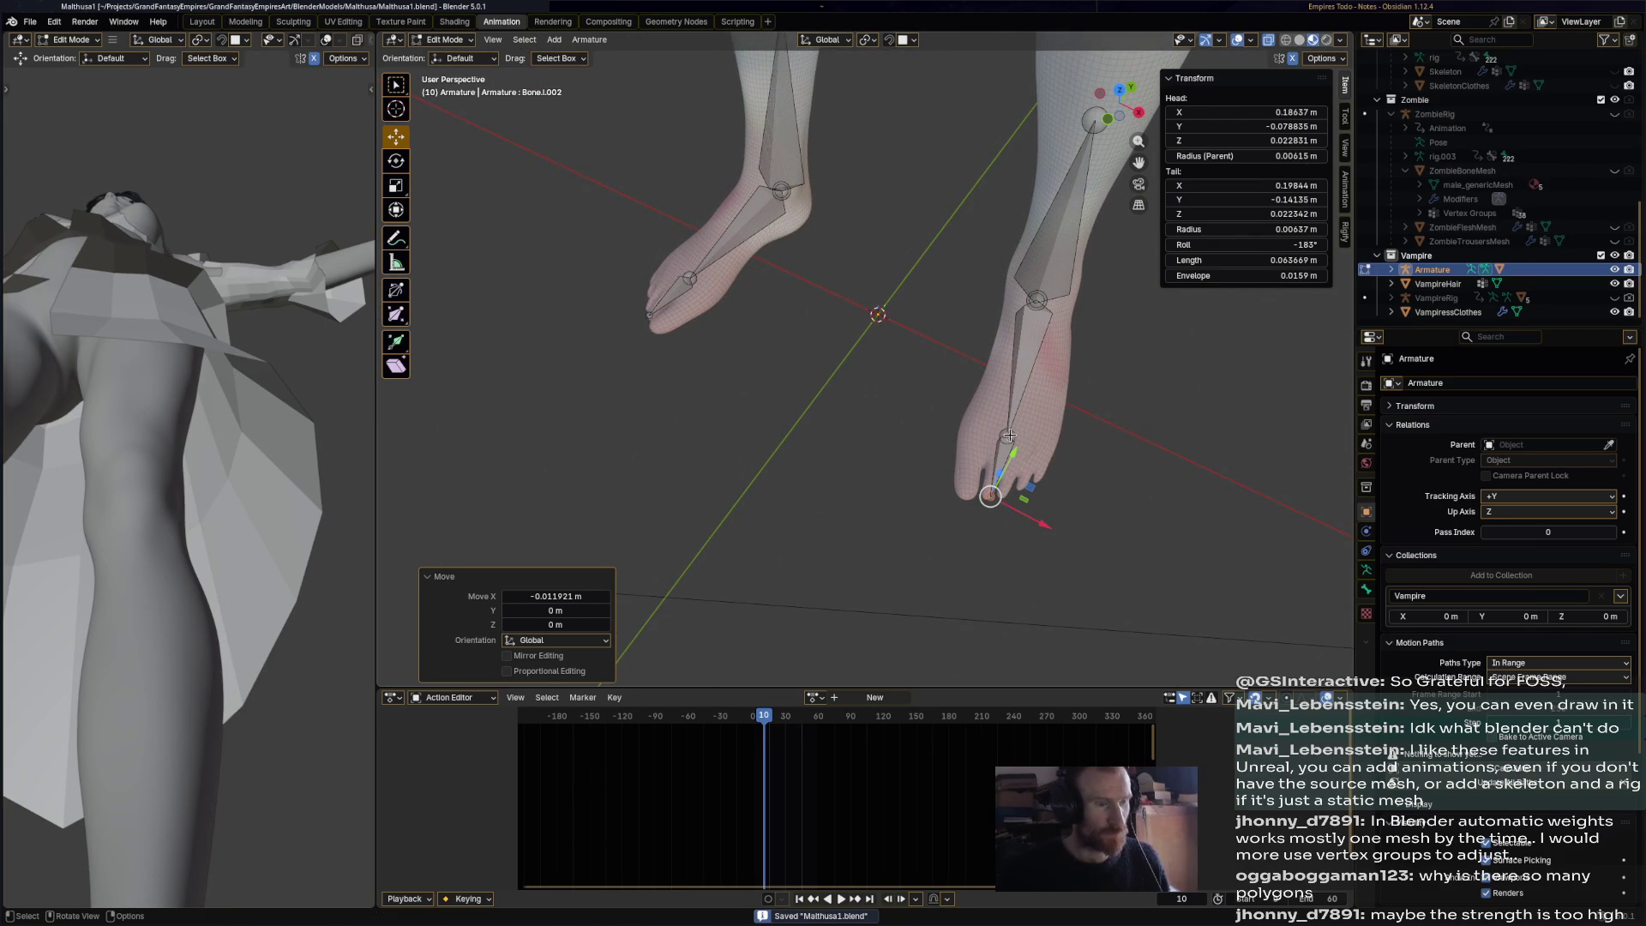
- Raise the other foot's toe bone tip along Z and shift it slightly along Y
left_click(1009, 434)
mouse_move(1005, 434)
middle_mouse_down()
mouse_move(838, 411)
mouse_move(864, 360)
middle_mouse_up()
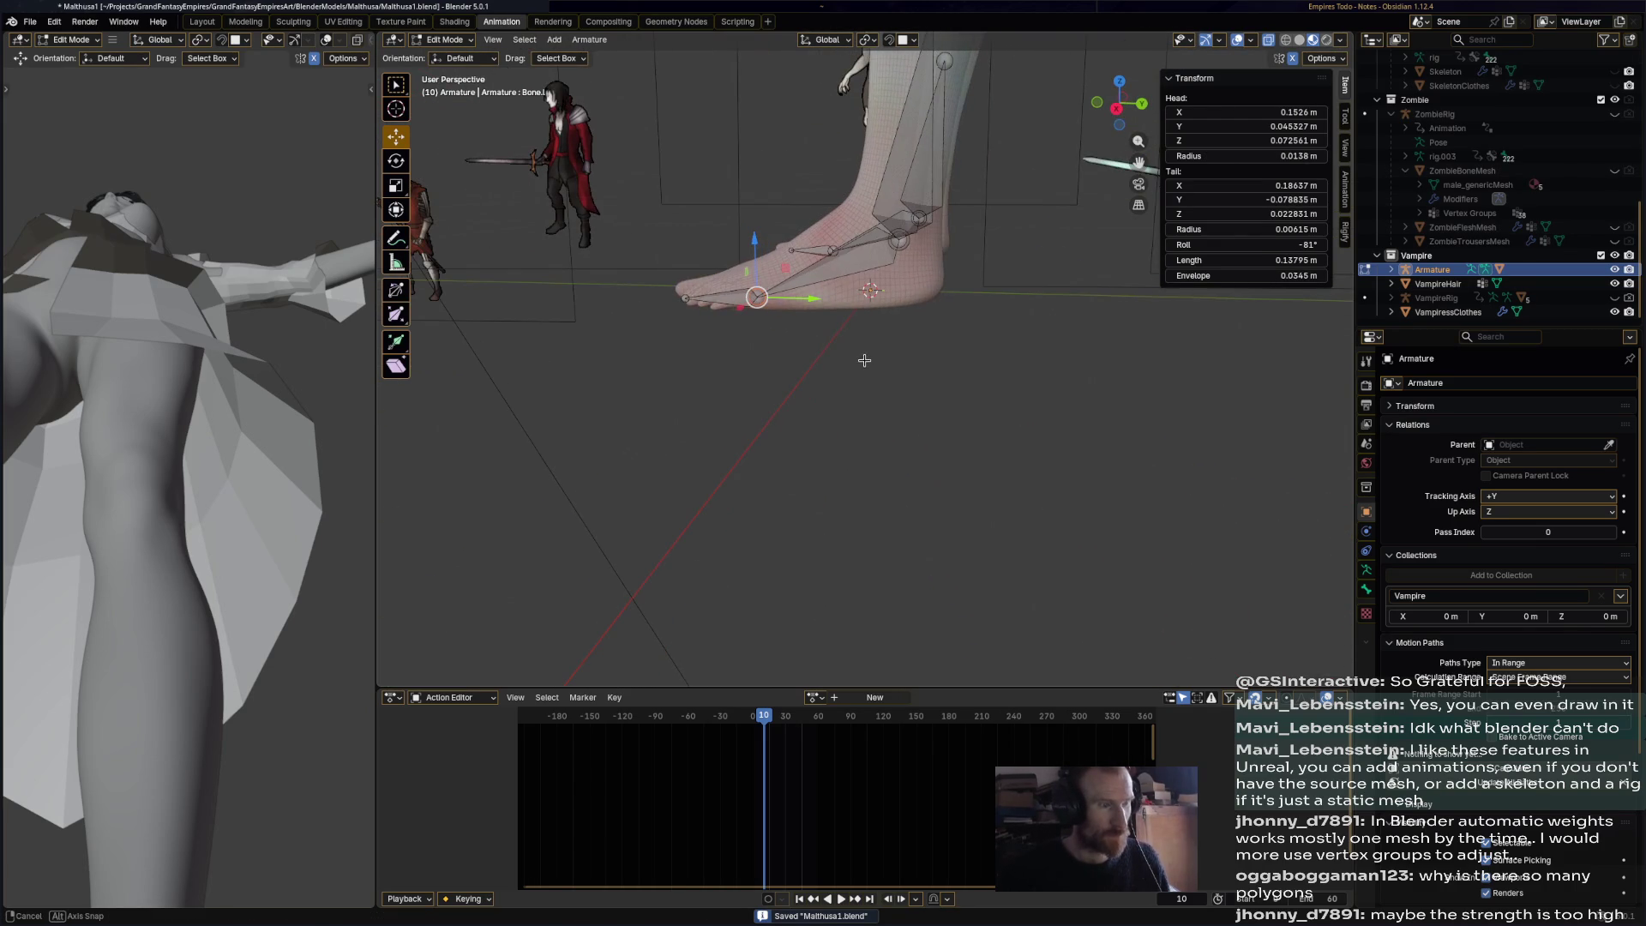
key("g")
key("z")
left_click(788, 294)
key("g")
key("y")
left_click(793, 287)
middle_click_drag(811, 405, 825, 405)
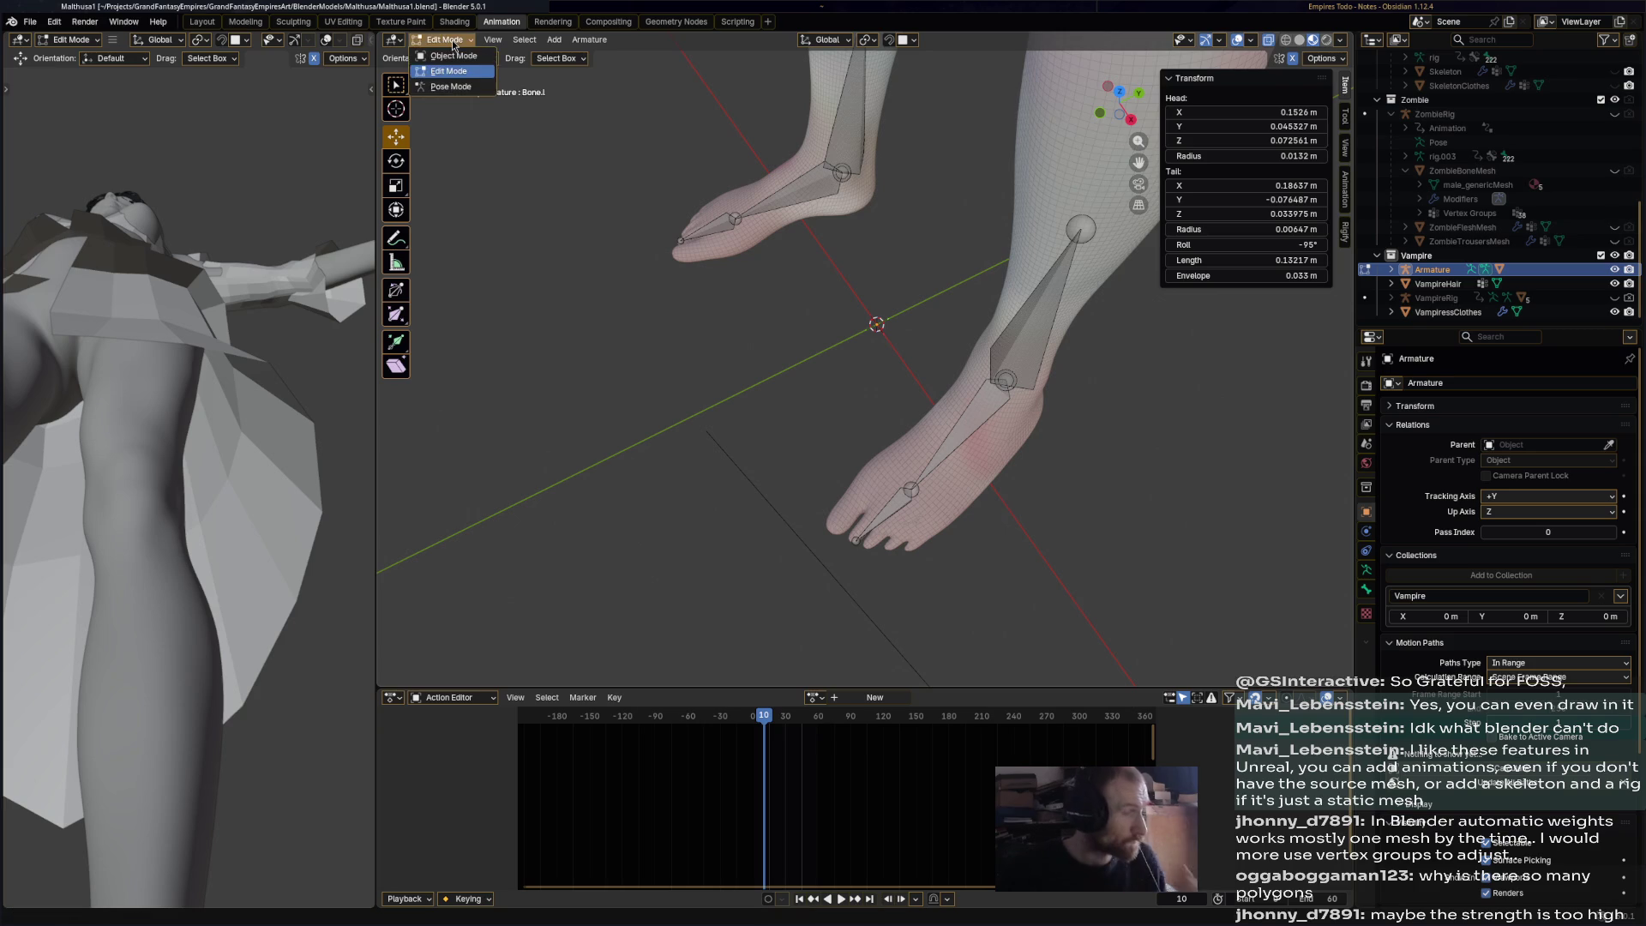
- Extend a toe bone out to the toes, check the names such as Bone.l.002, and return to Object Mode
right_click(896, 511, "ctrl")
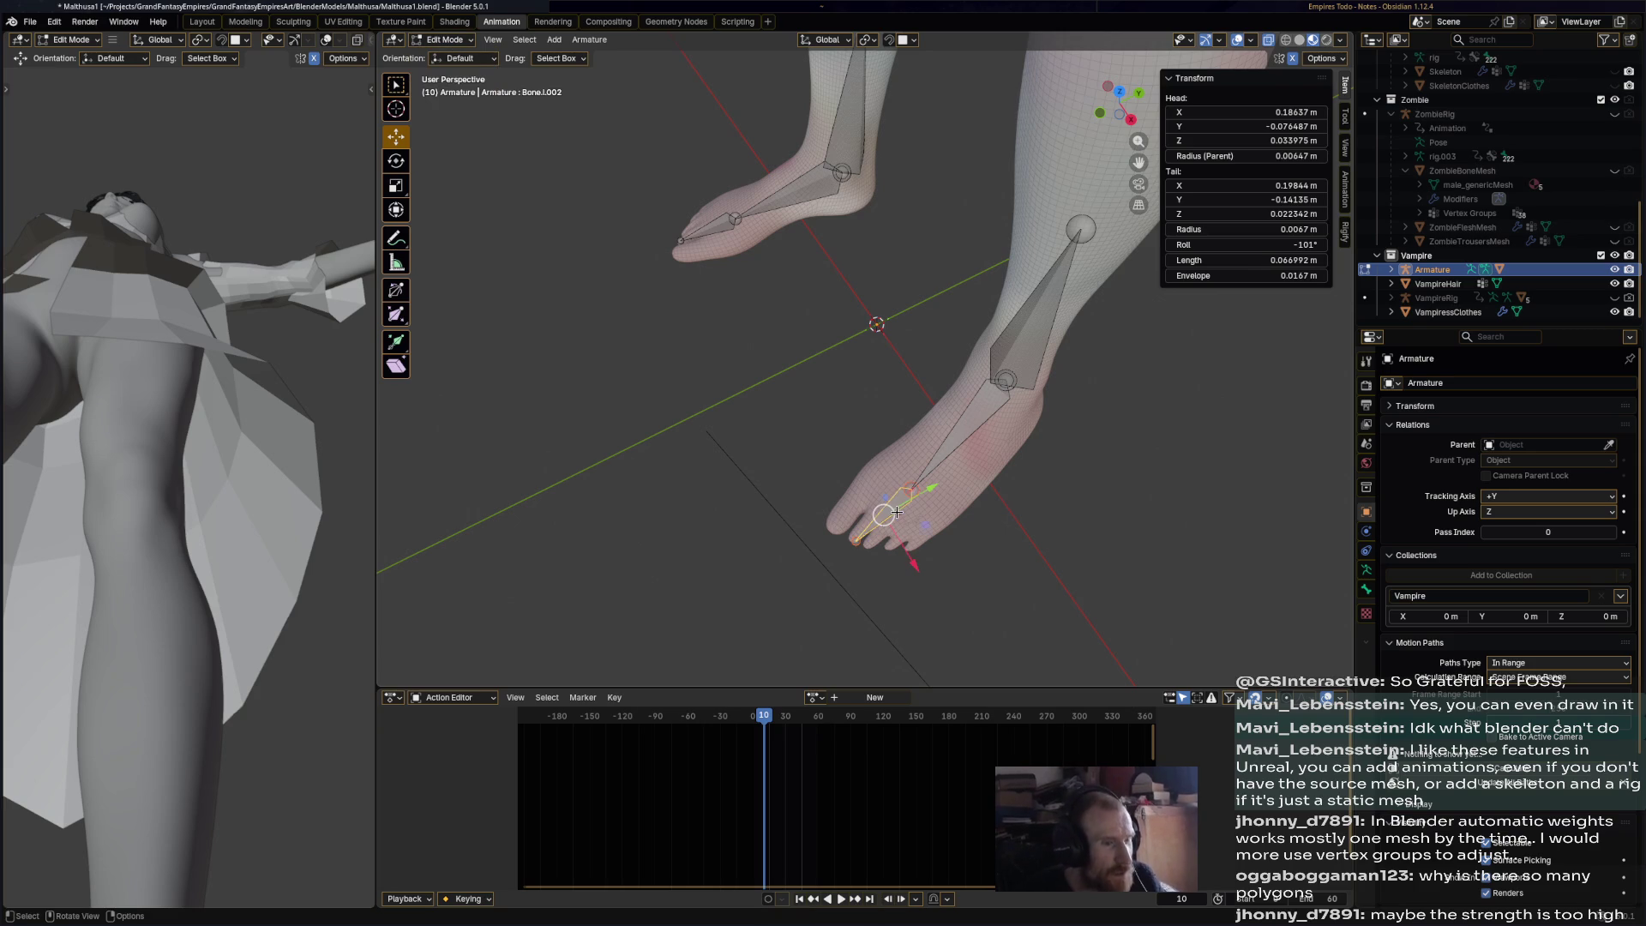
middle_click_drag(896, 512, 956, 489)
key("F2")
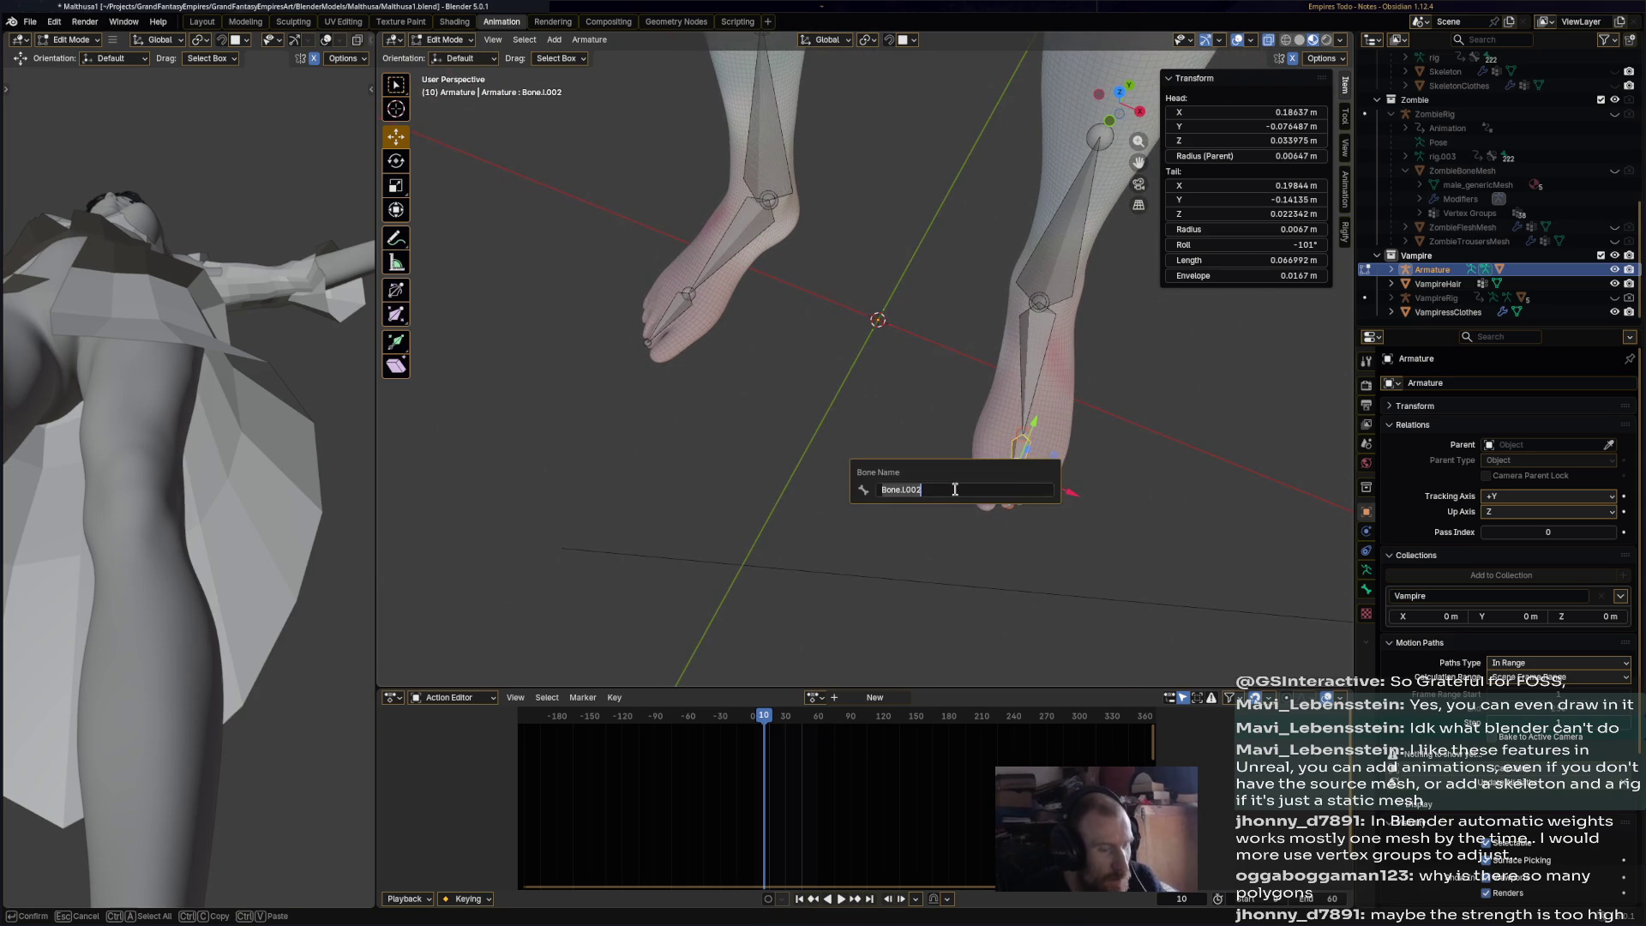
left_click(676, 323)
key("F2")
left_click(444, 39)
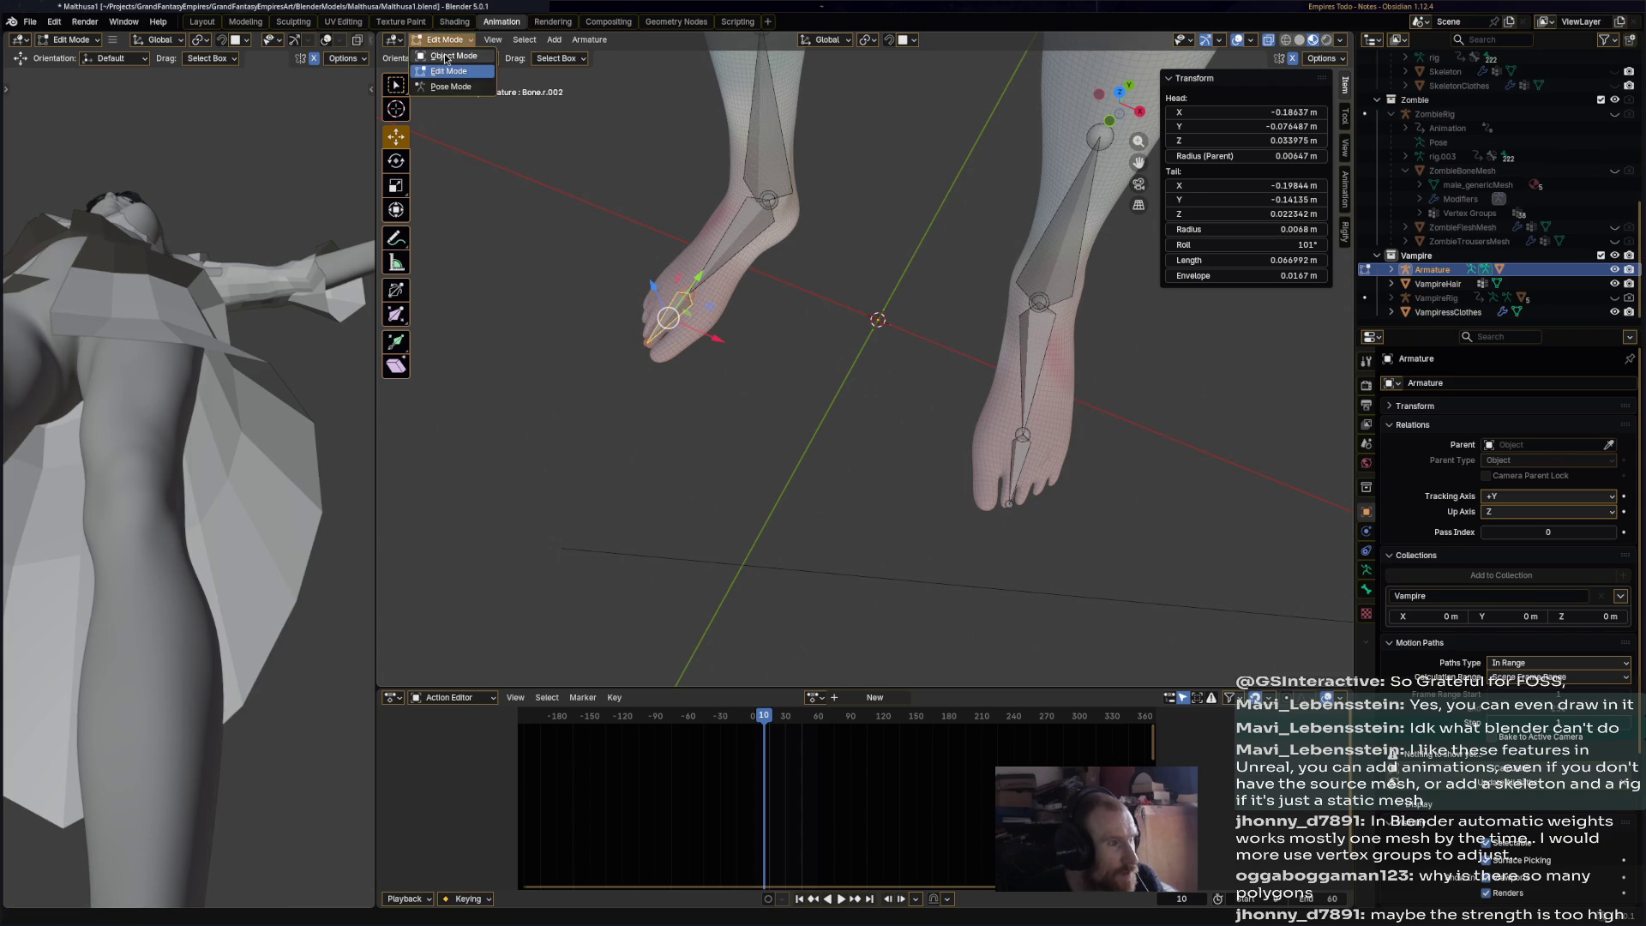
left_click(453, 55)
left_click(800, 223)
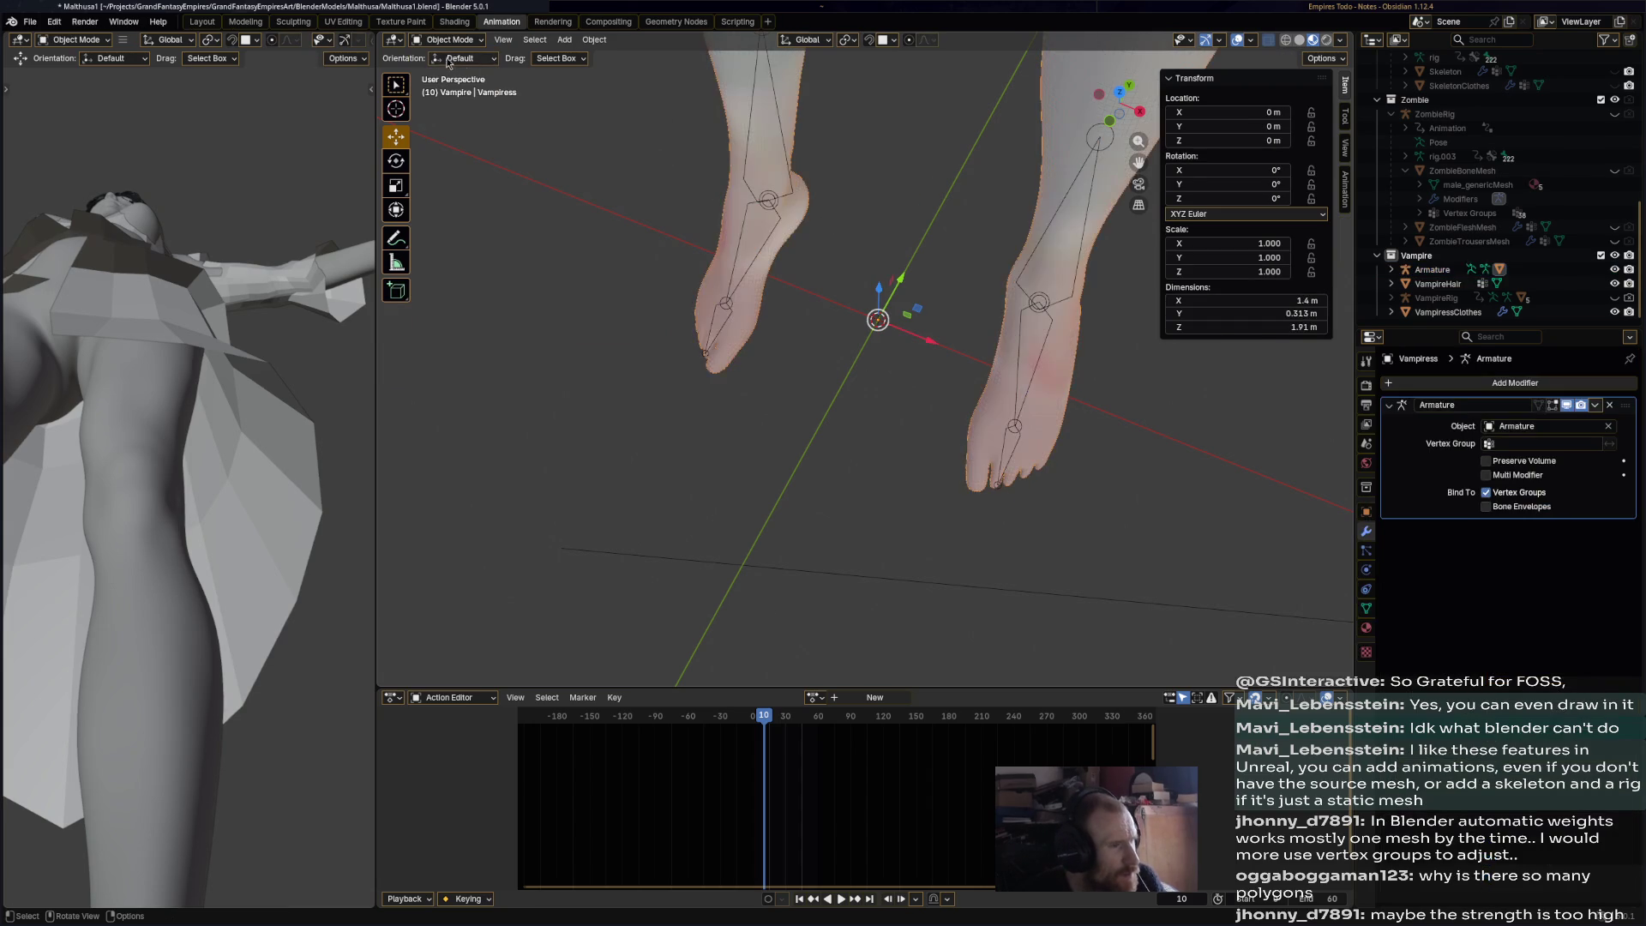
- Put the Vampiress mesh into Edit Mode and box-select the toes and front of the foot
left_click(444, 39)
left_click(452, 72)
scroll(955, 395, "up", 8)
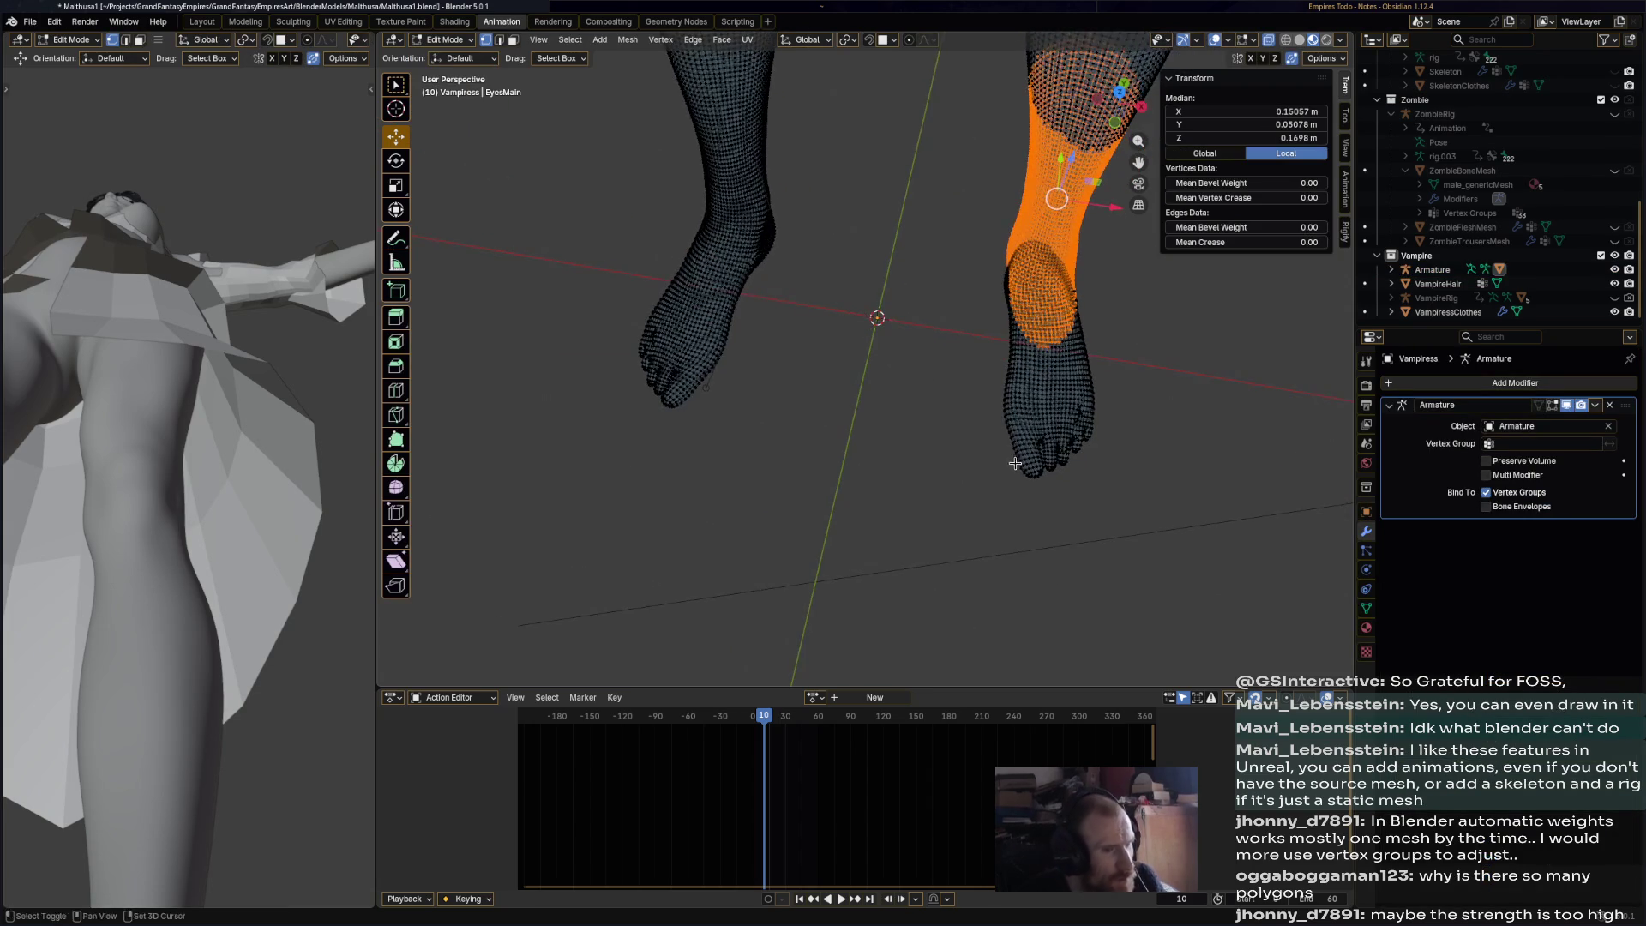
middle_click_drag(940, 425, 605, 596)
left_click_drag(596, 625, 1161, 350)
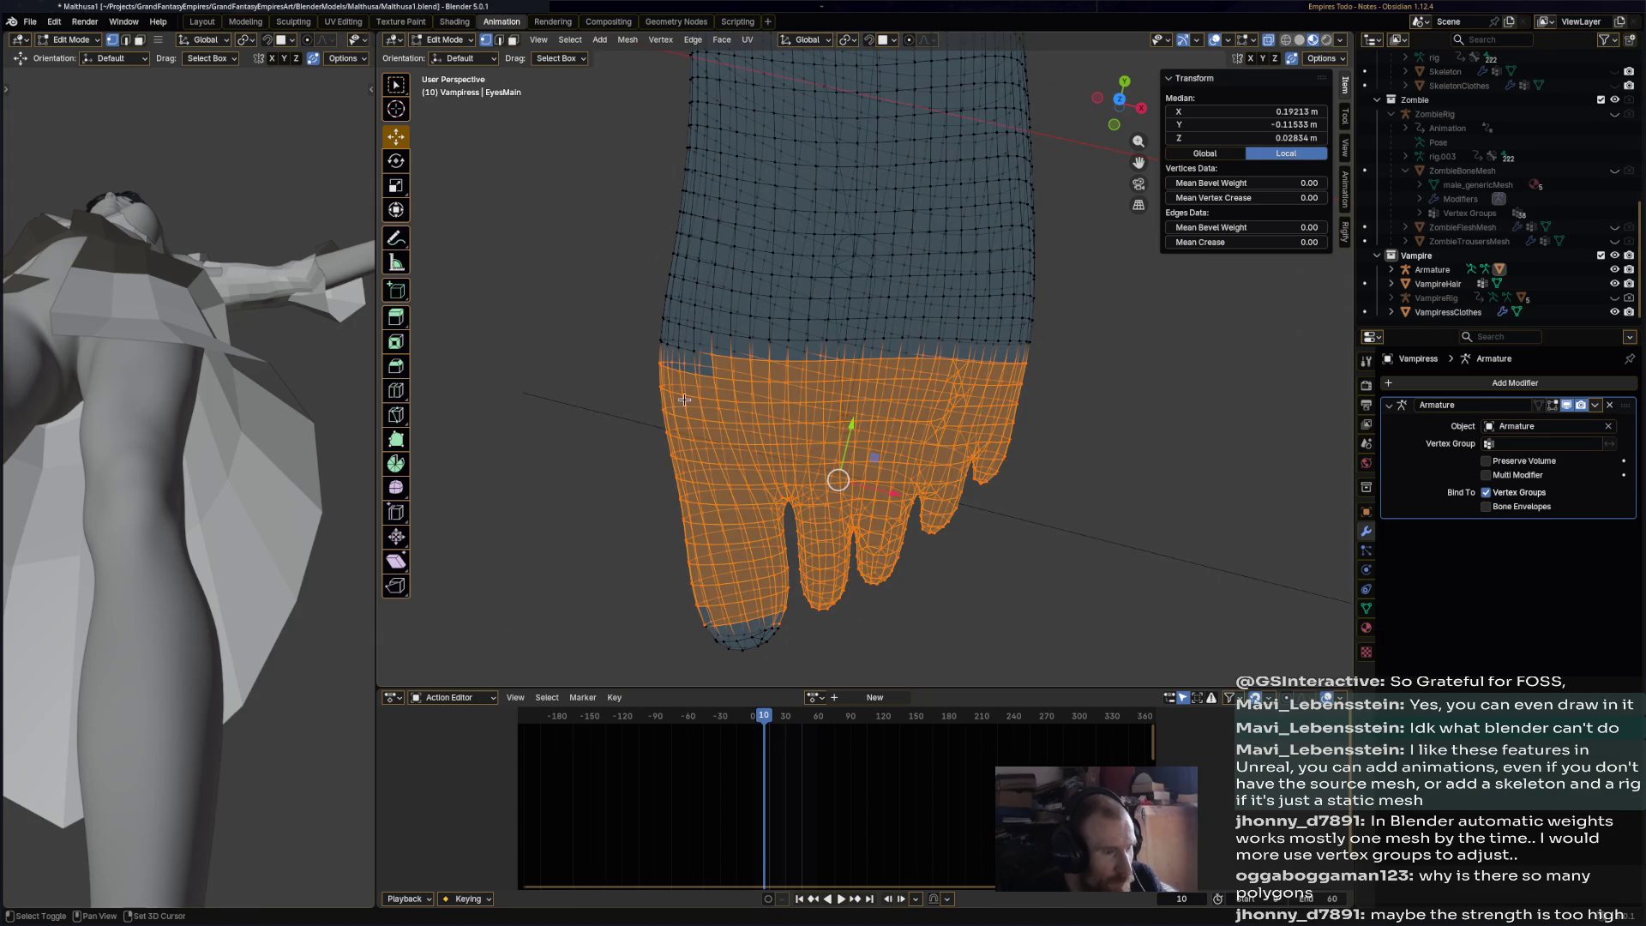
left_click_drag(654, 672, 893, 563)
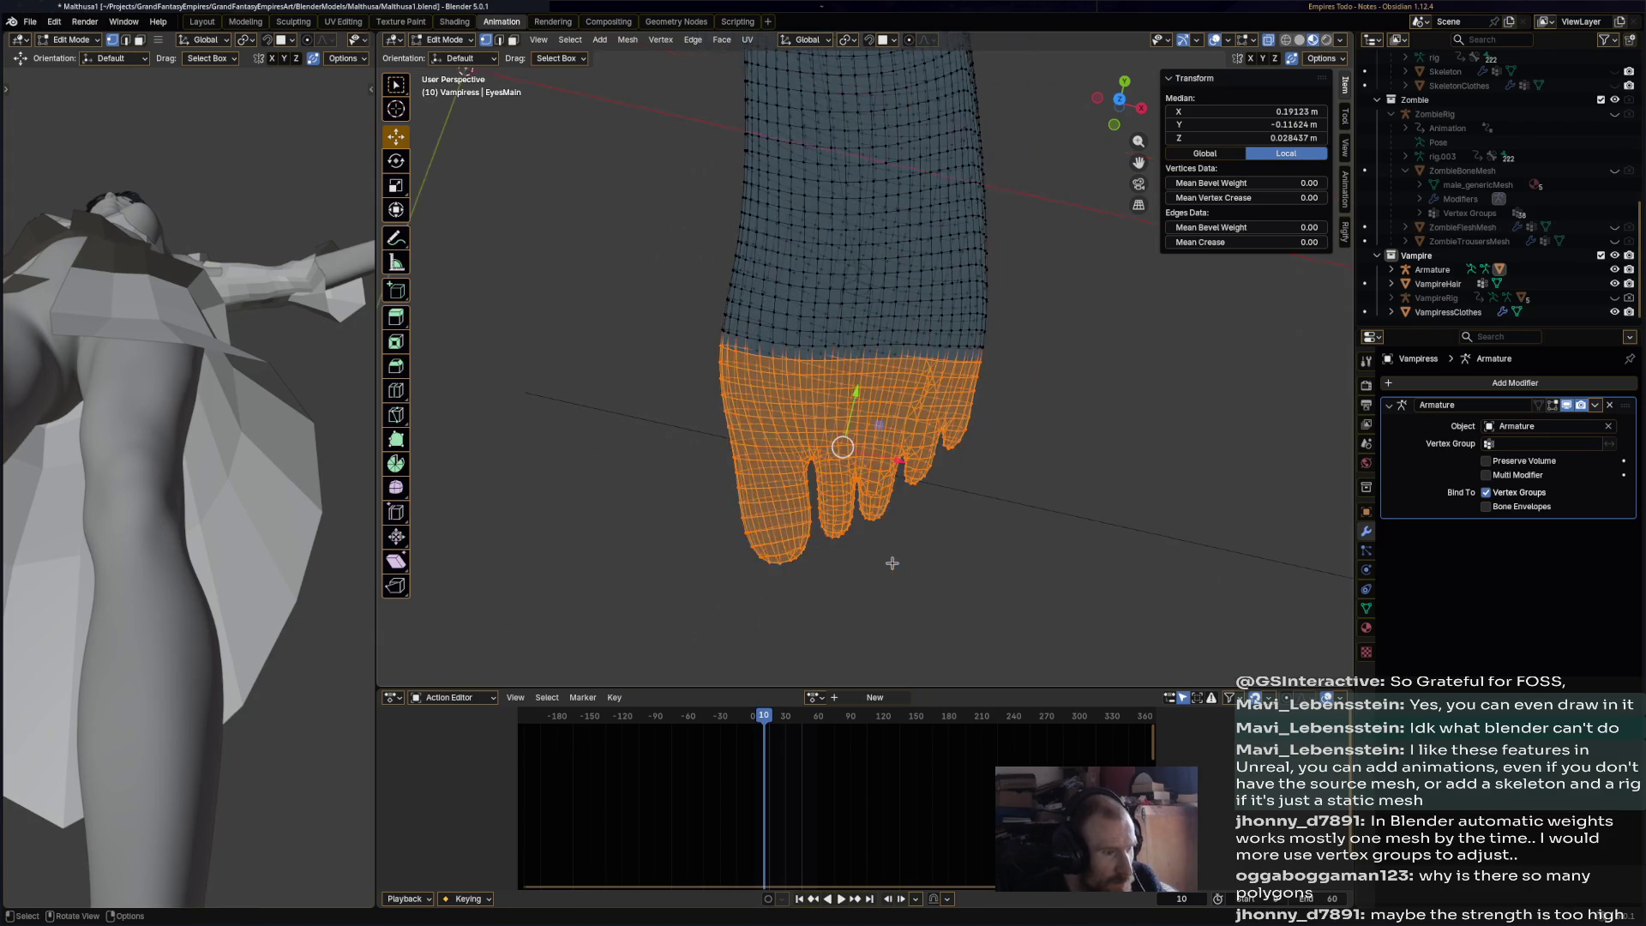
mouse_move(871, 519)
middle_mouse_down()
mouse_move(860, 492)
mouse_move(877, 512)
mouse_move(929, 512)
middle_mouse_up()
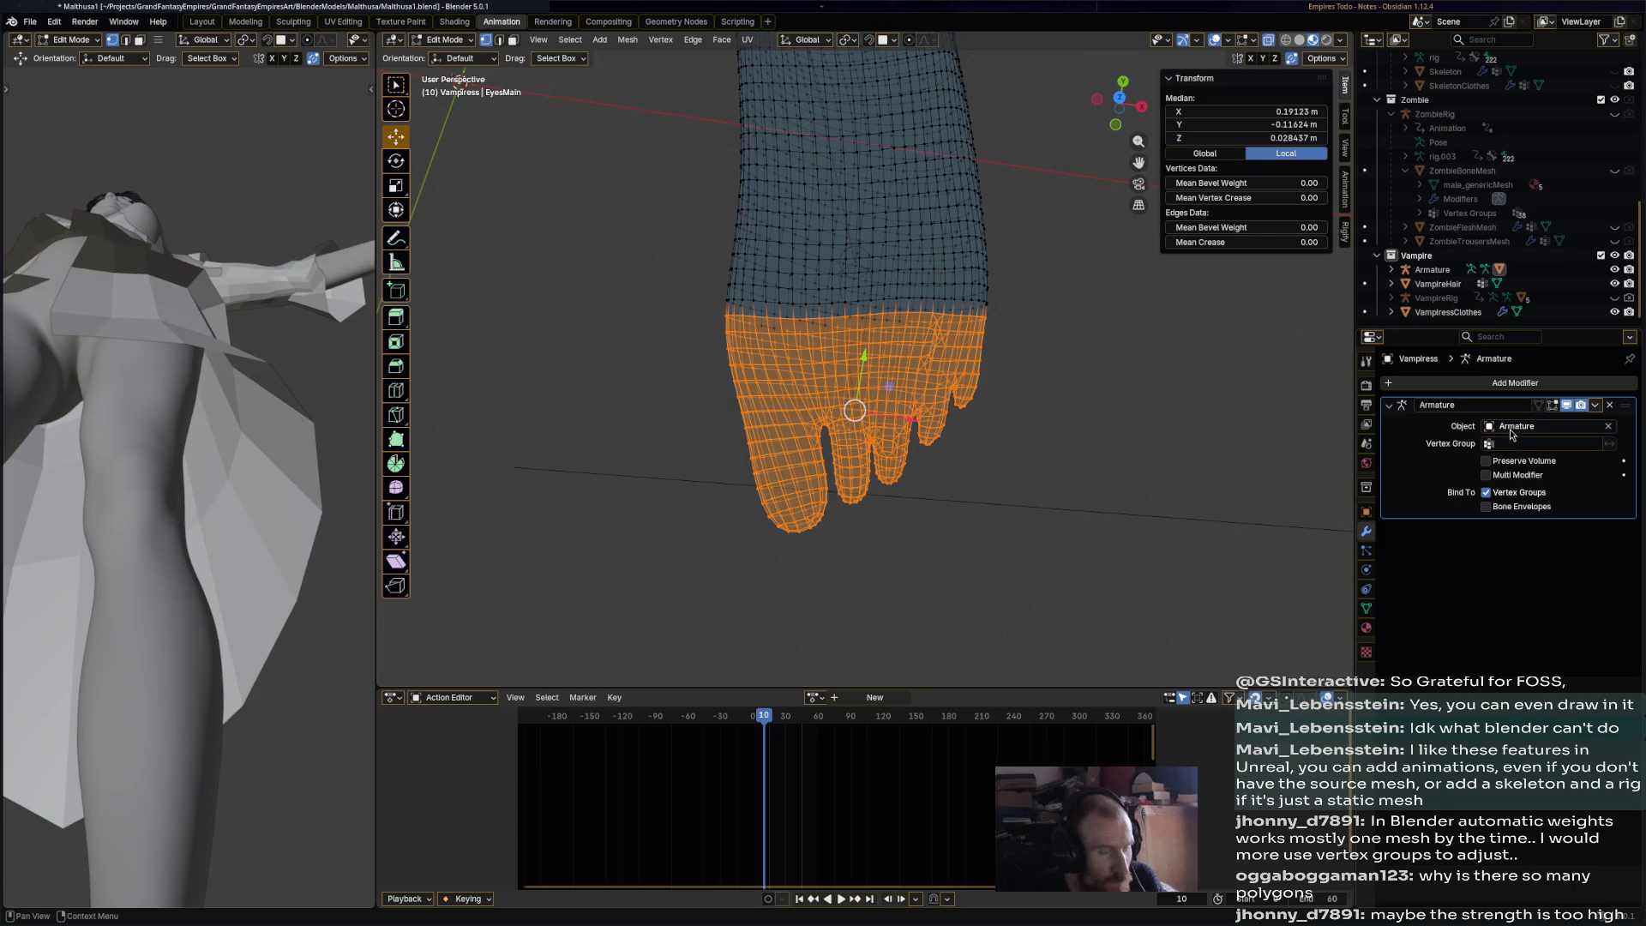
- Show the mesh's Object Data properties and enlarge the Vertex Groups list
left_click(1366, 608)
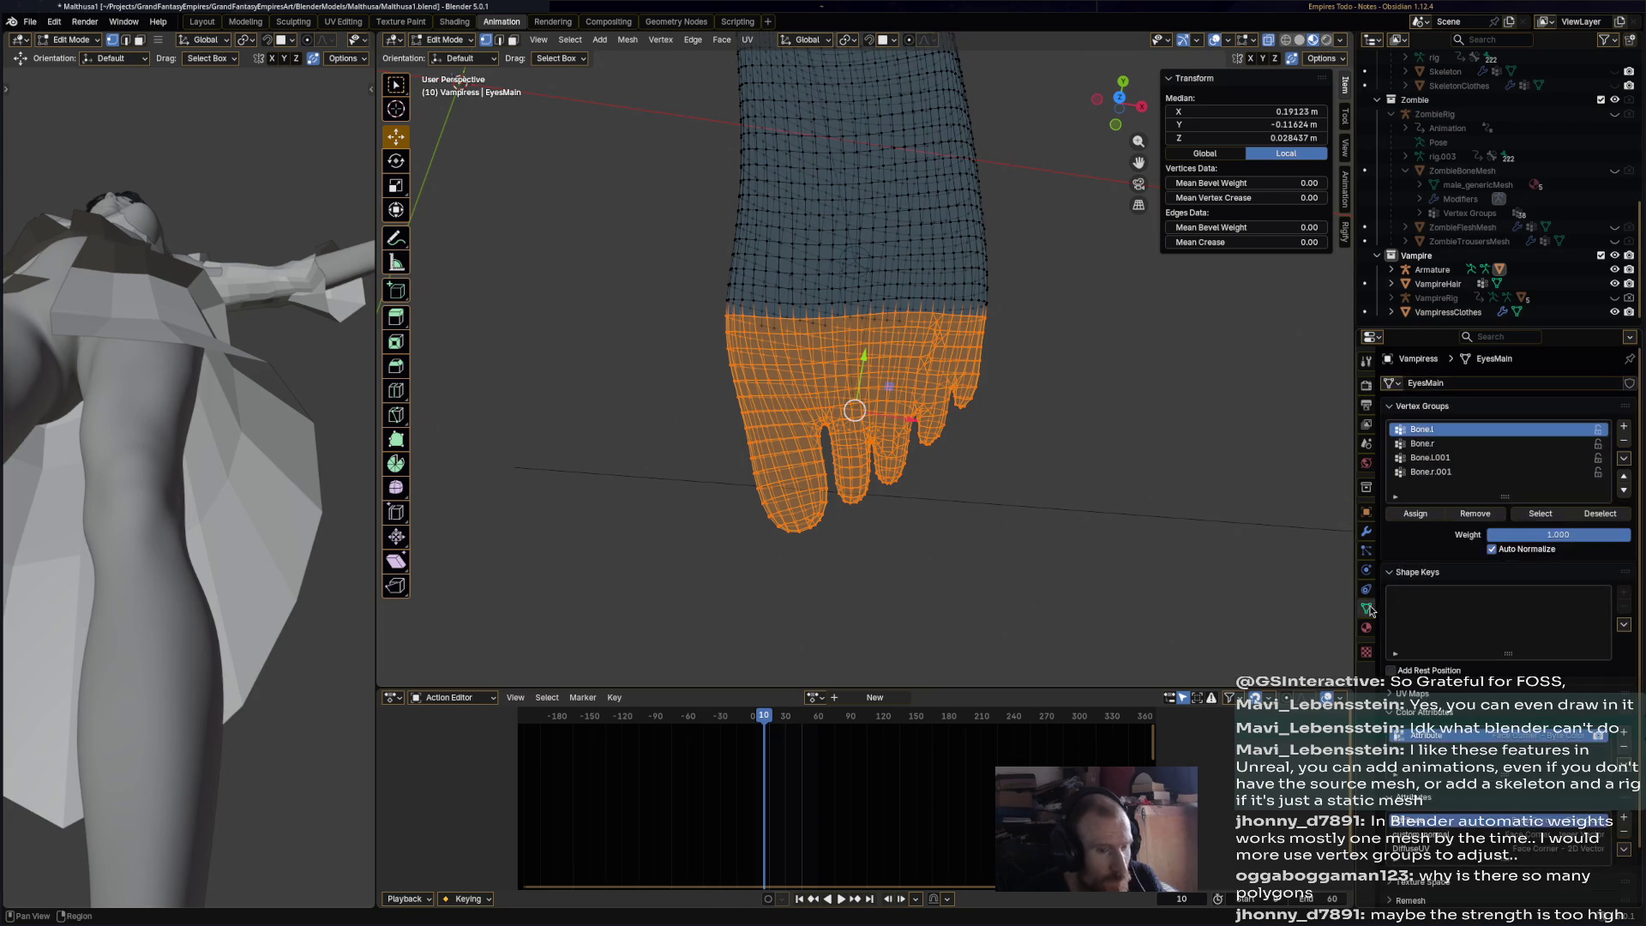
scroll(1492, 546, "down", 3)
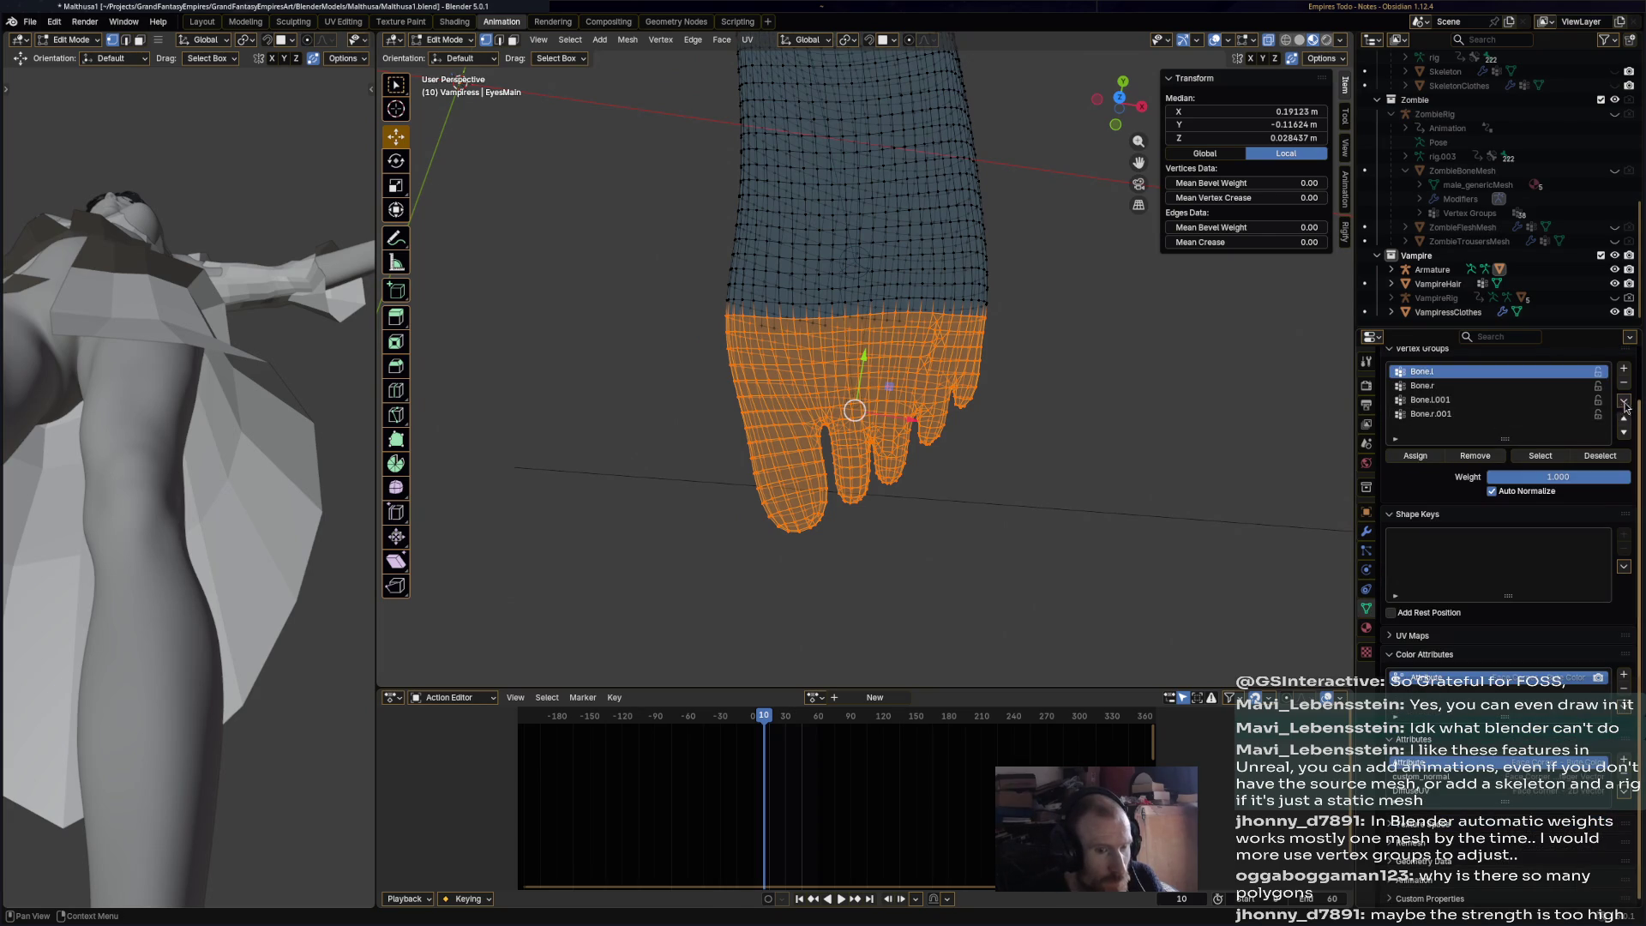
left_click_drag(1505, 439, 1507, 536)
mouse_move(1152, 437)
middle_mouse_down()
mouse_move(1149, 413)
mouse_move(1144, 436)
middle_mouse_up()
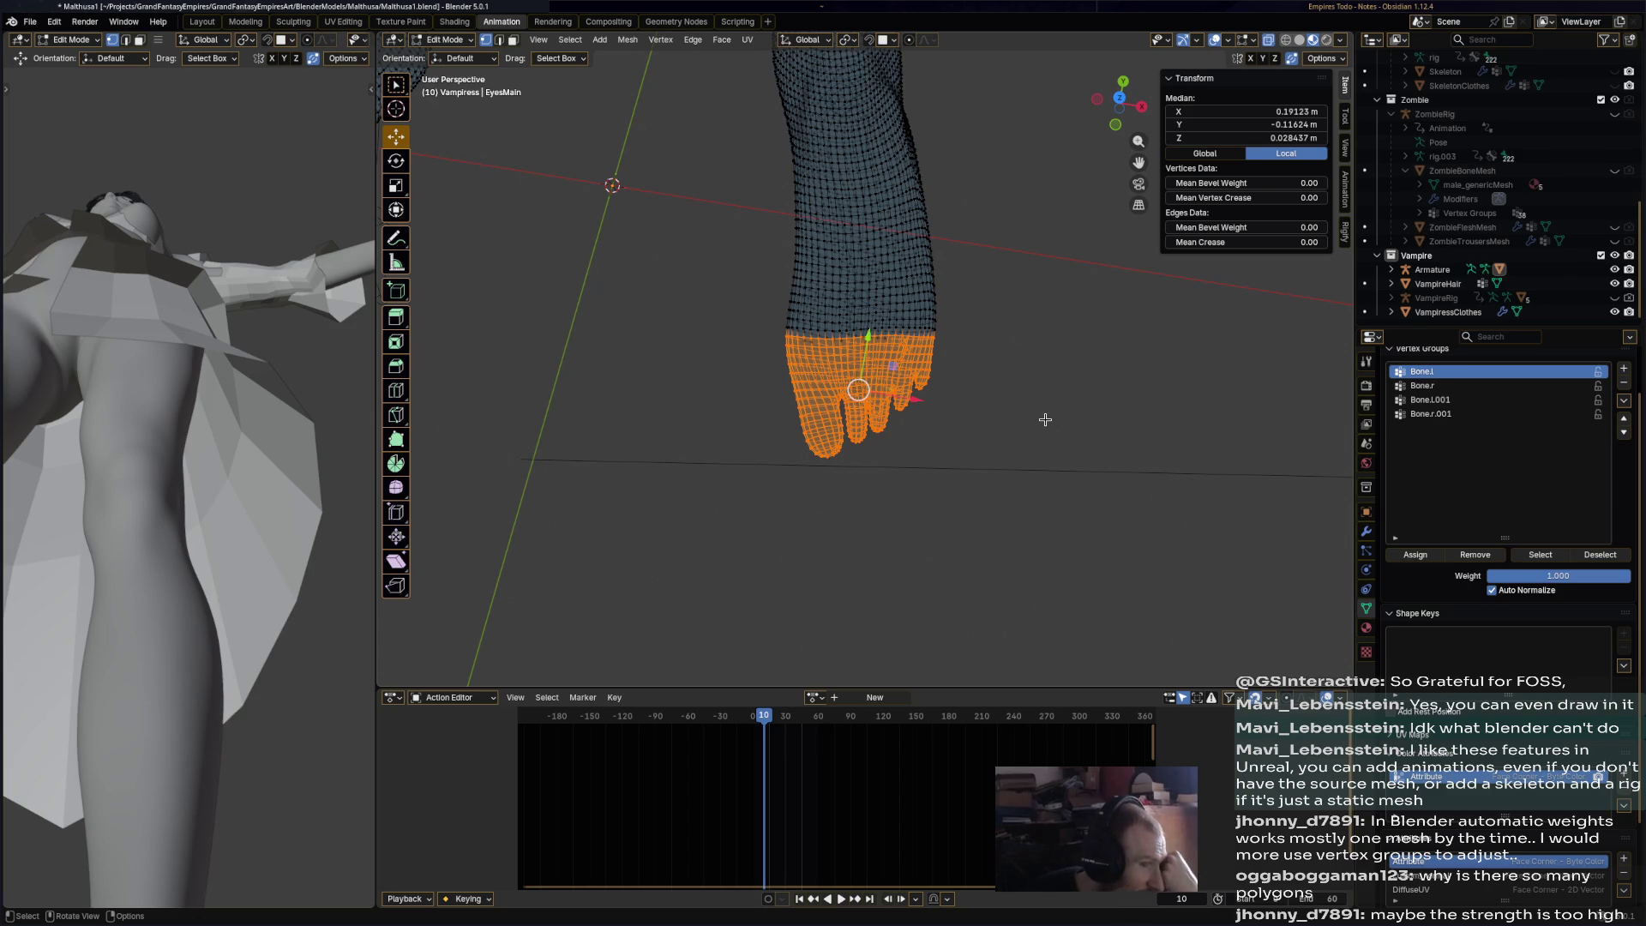
- Back in Object Mode, parent the Vampiress body to the armature With Automatic Weights
left_click(445, 39)
left_click(452, 55)
left_click(859, 297)
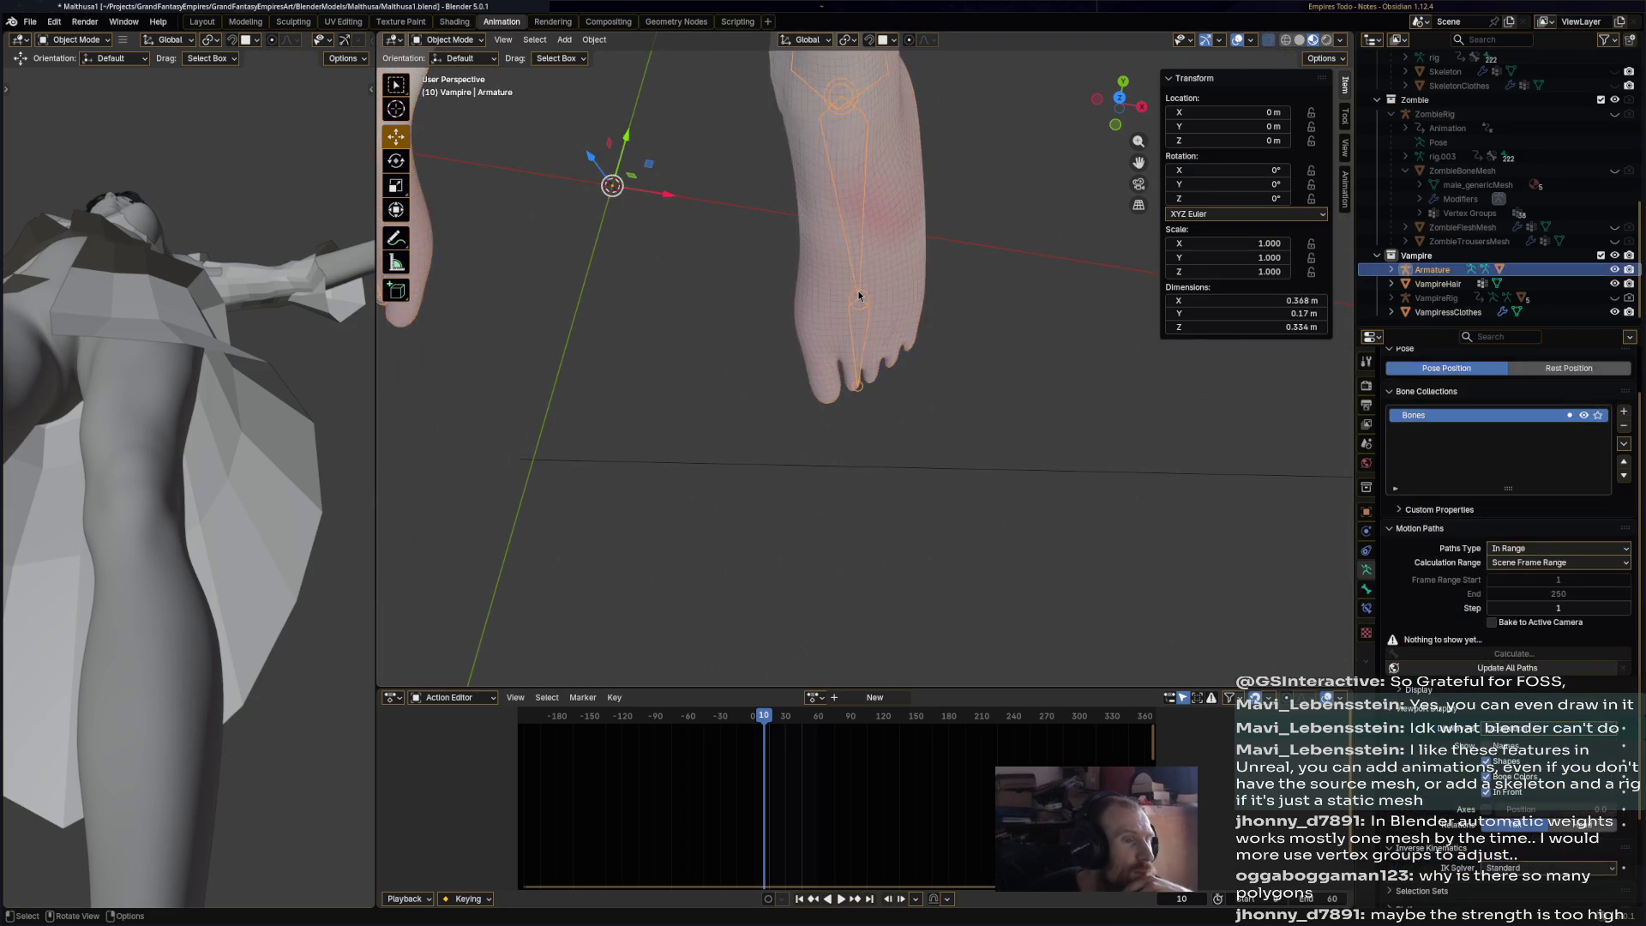
left_click(892, 272, "shift")
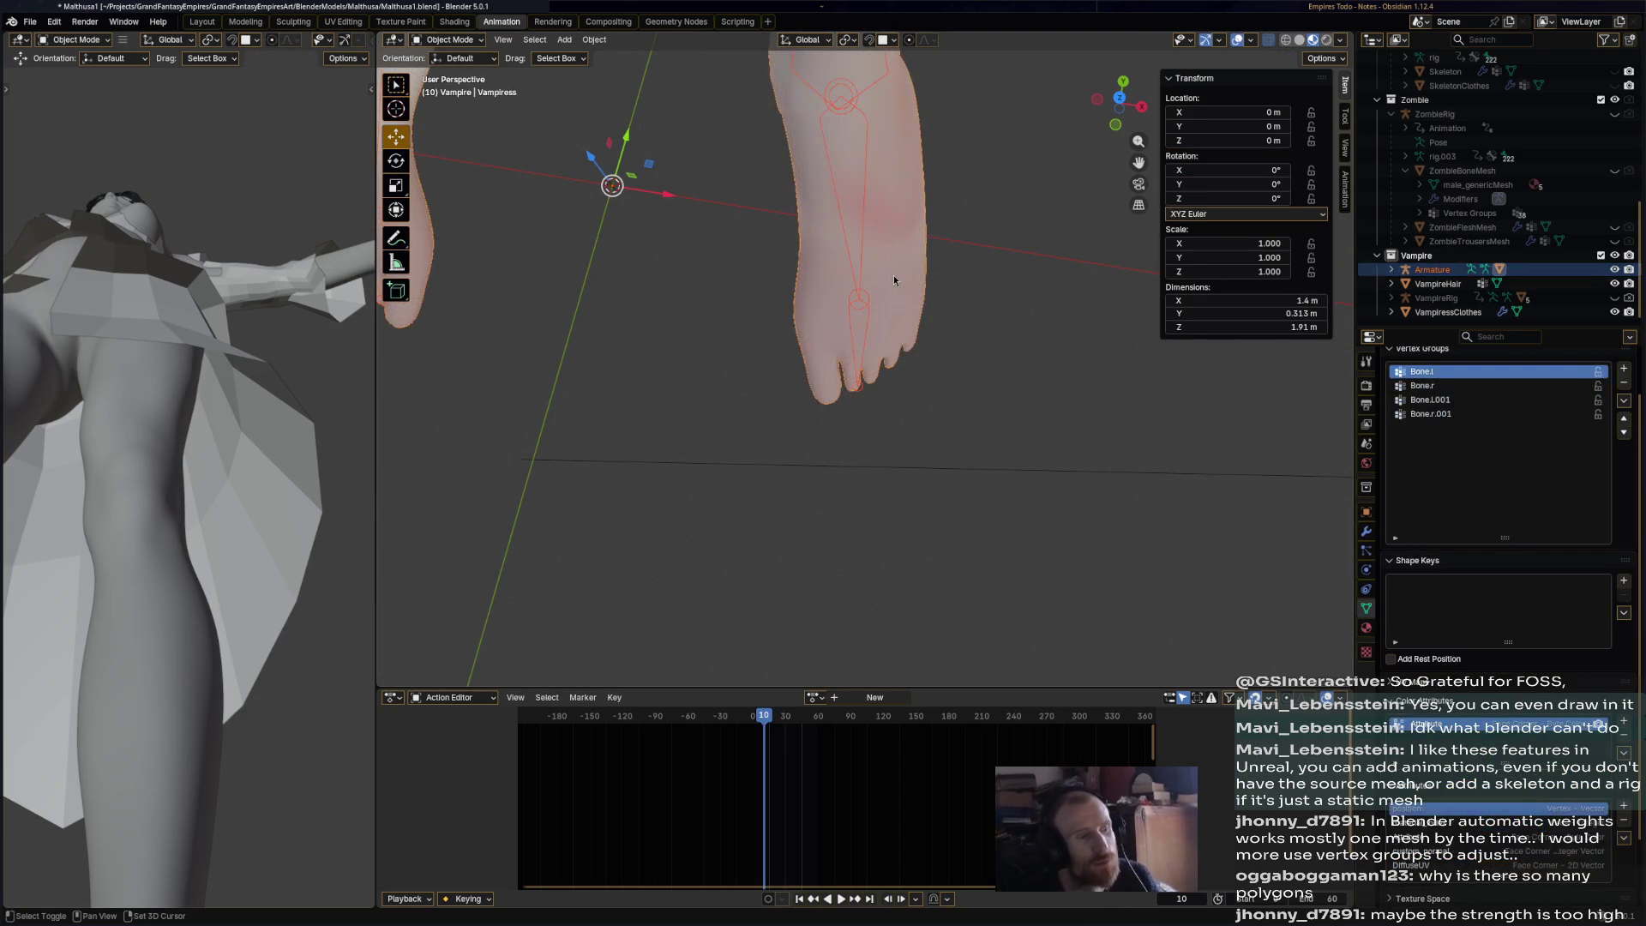
mouse_move(894, 276)
middle_mouse_down()
mouse_move(913, 276)
mouse_move(899, 259)
middle_mouse_up()
right_click(892, 264)
mouse_move(892, 264)
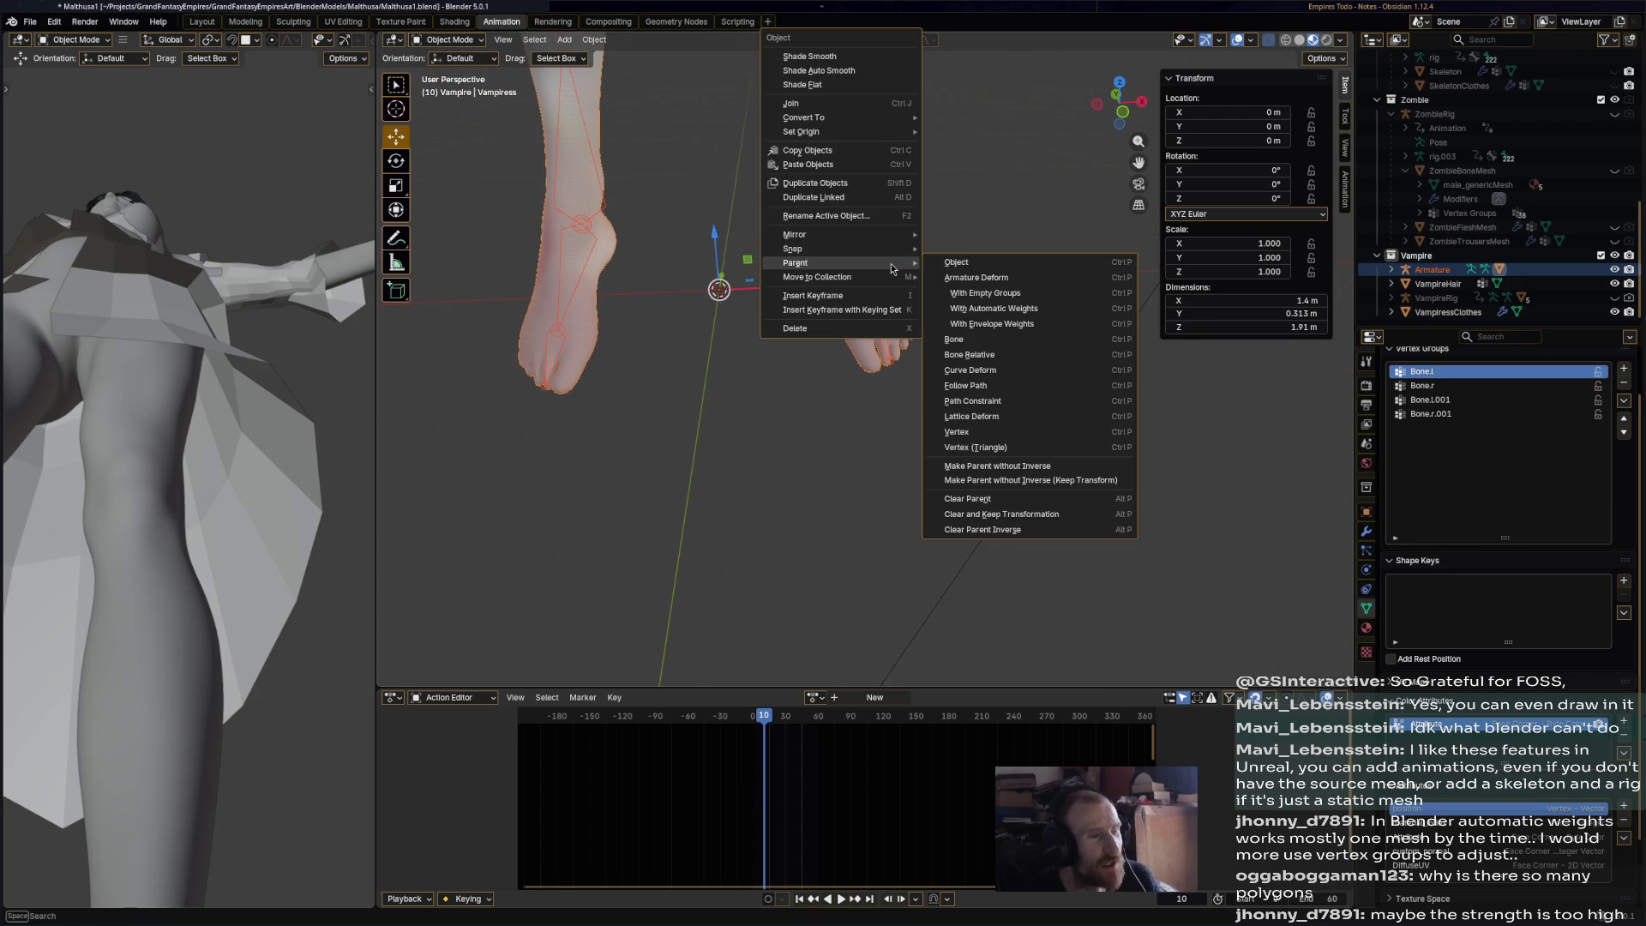
left_click(1019, 302)
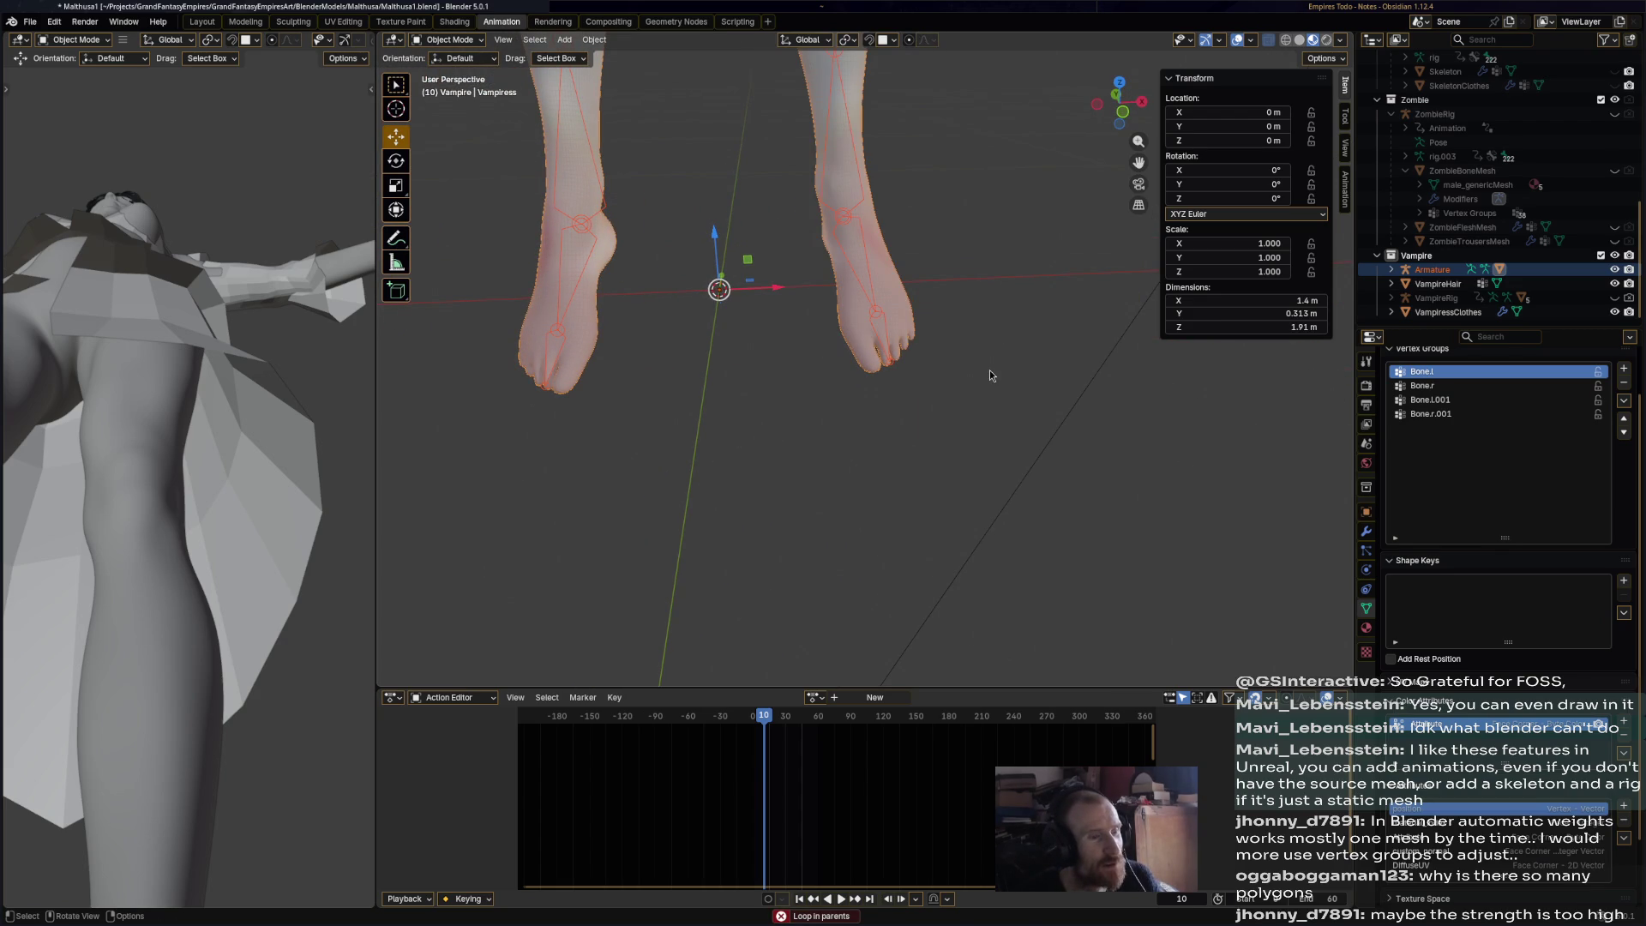
- Expand the armature and Vampiress hierarchy in the outliner, then switch the body to Vertex Paint
left_click(1392, 270)
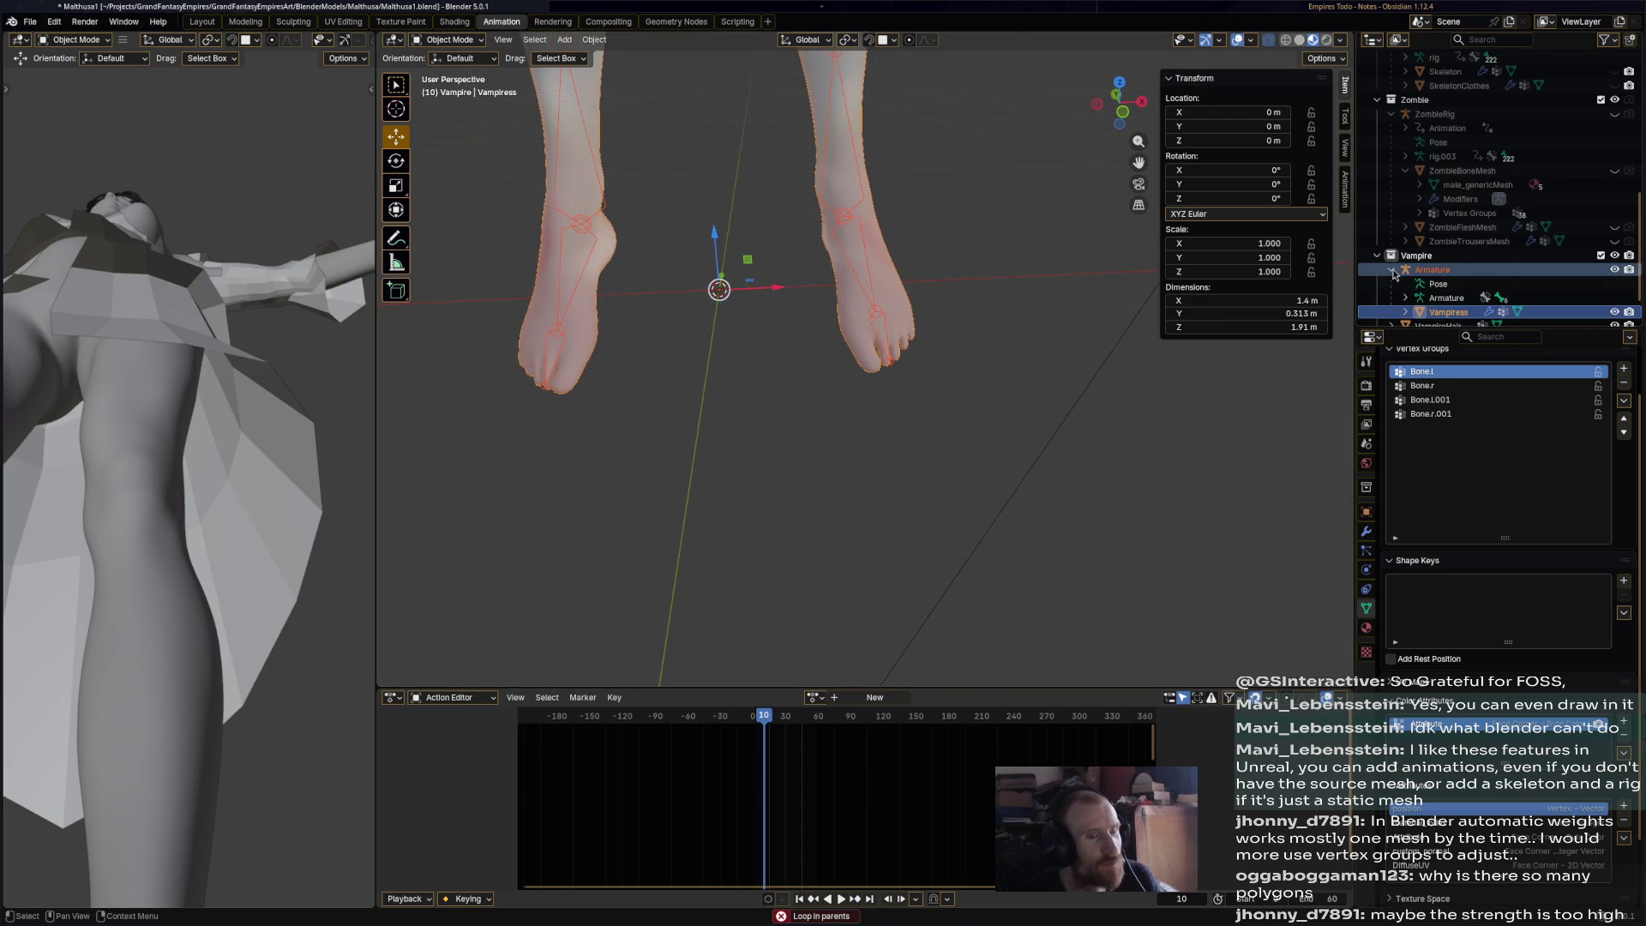
scroll(1402, 277, "down", 2)
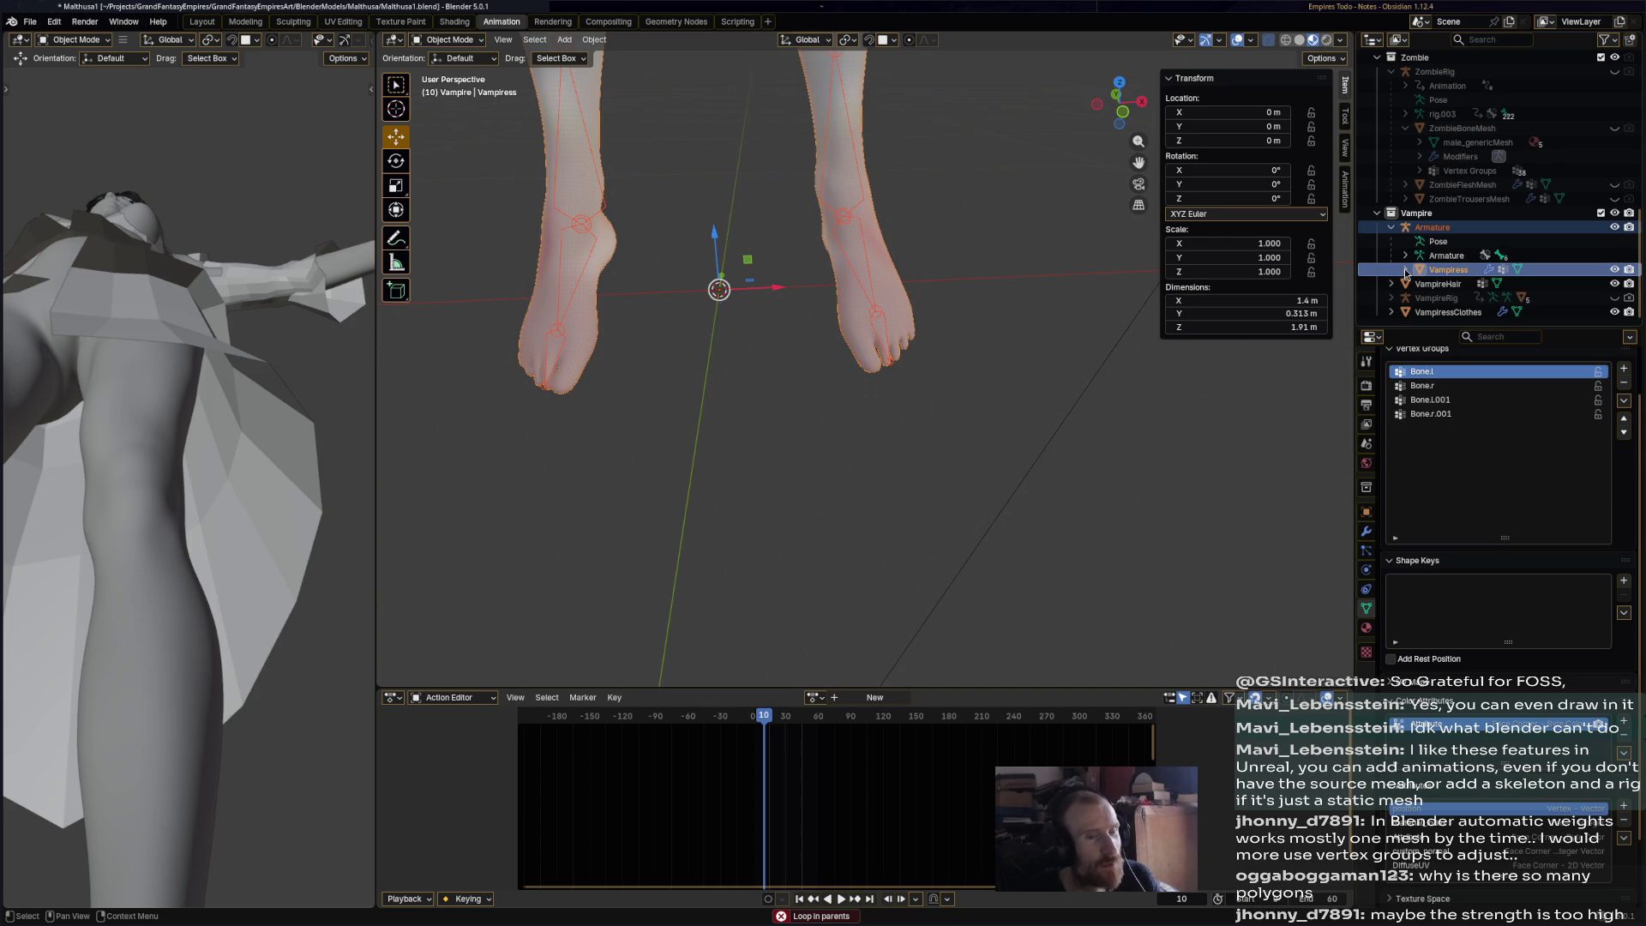
left_click(1404, 269)
left_click(1432, 227)
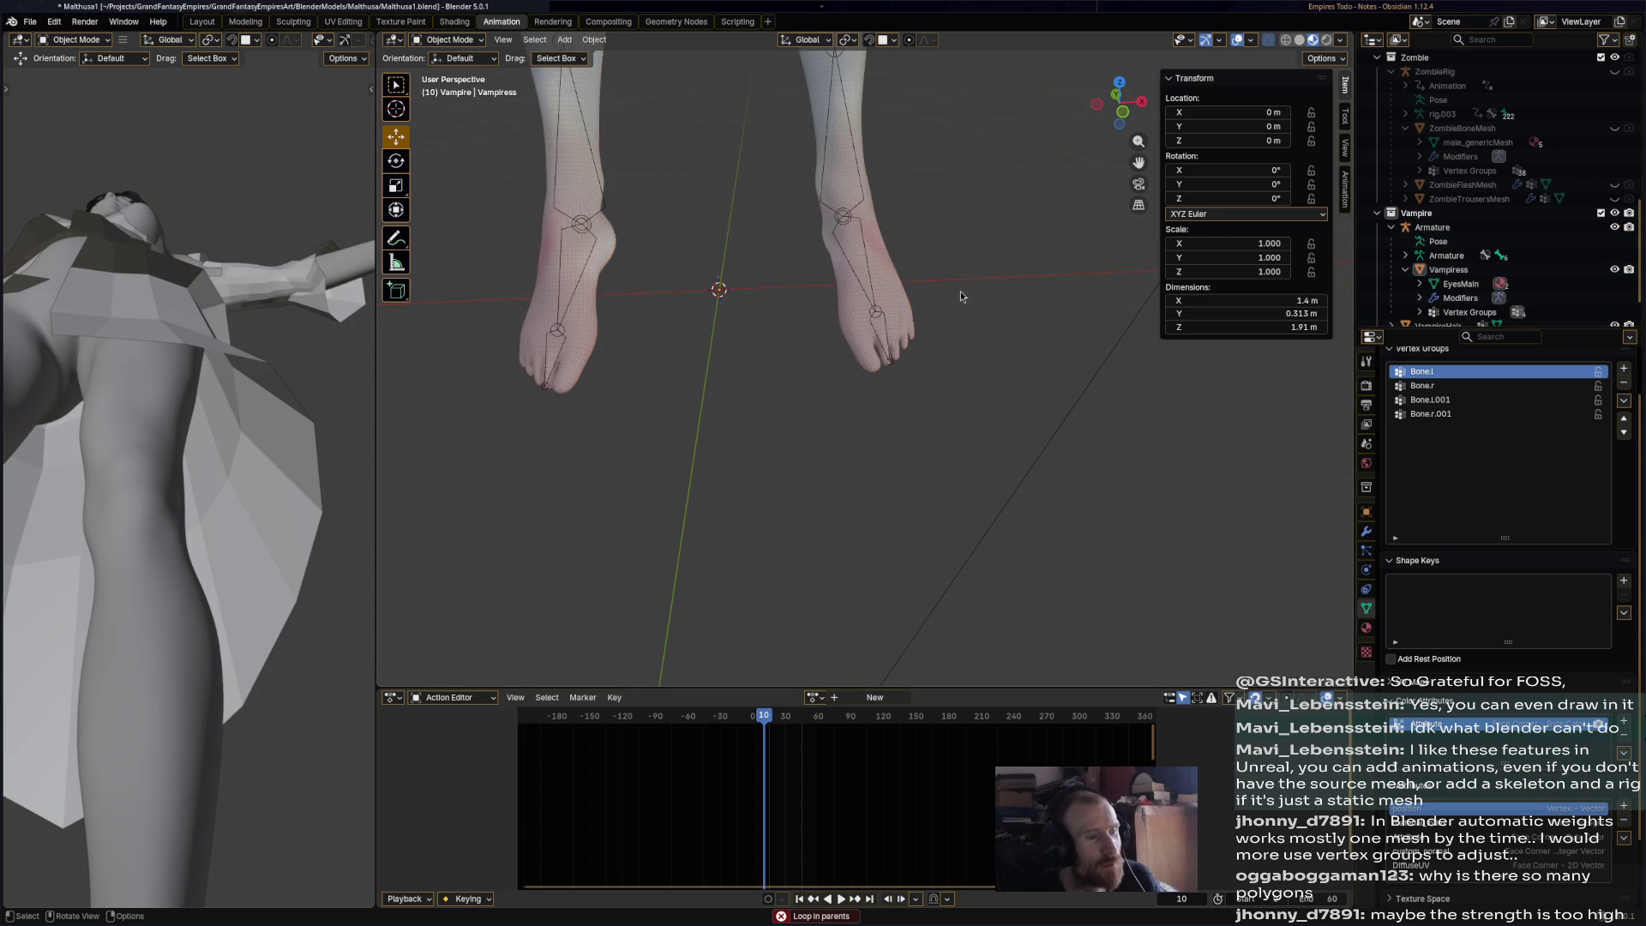
left_click(448, 39)
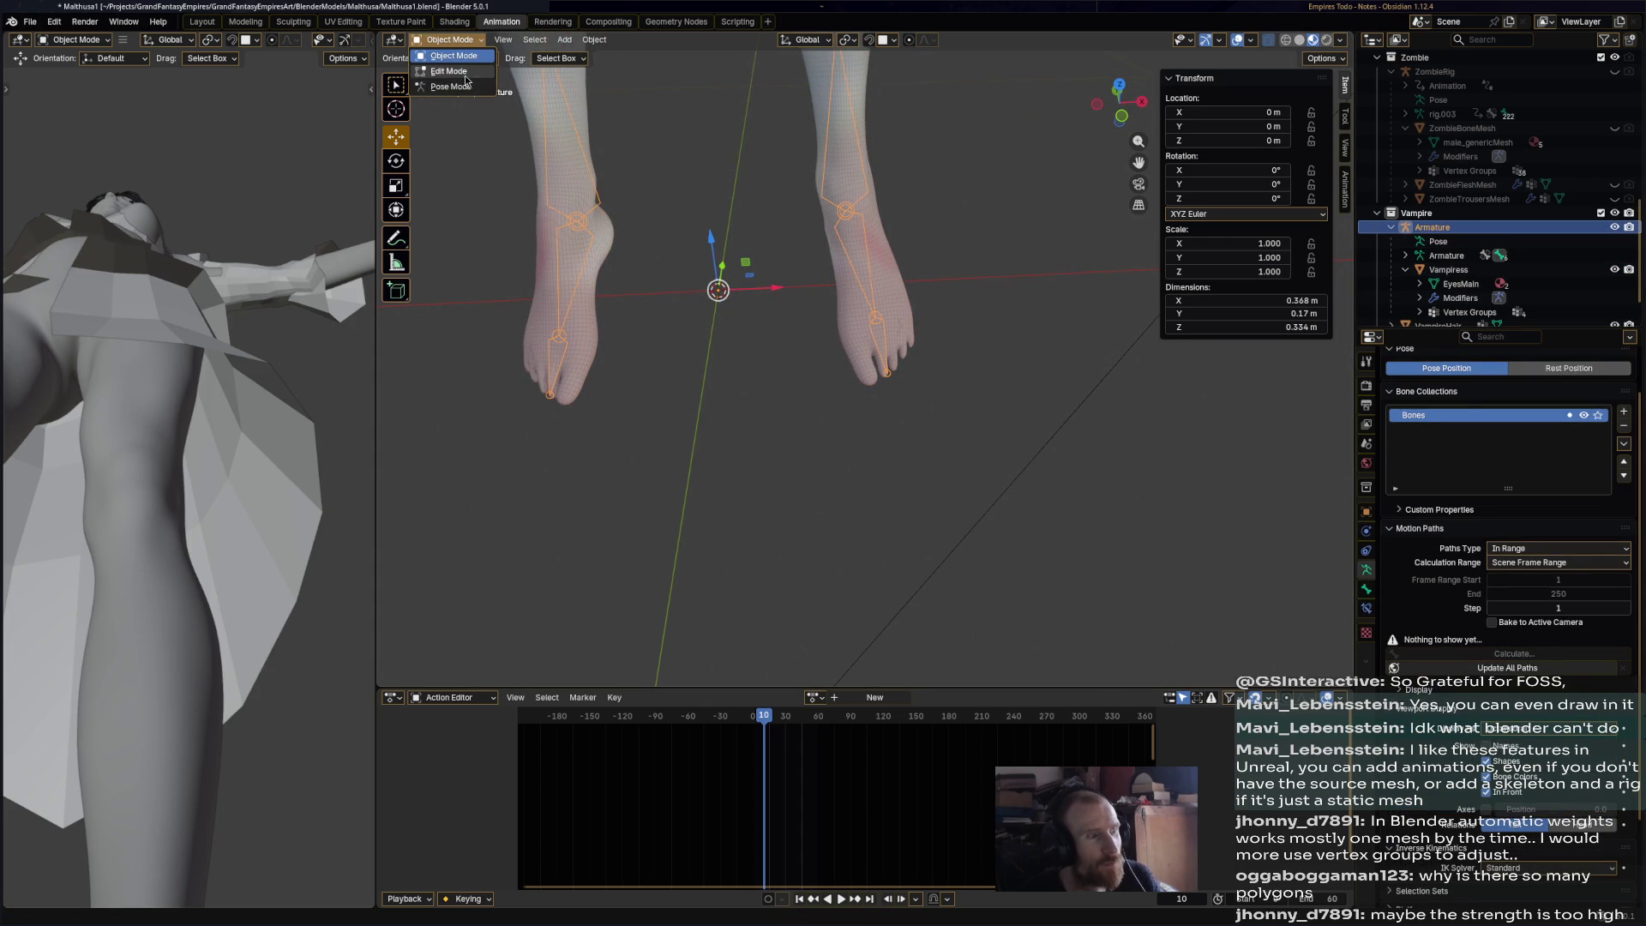
left_click(894, 274)
left_click(894, 274)
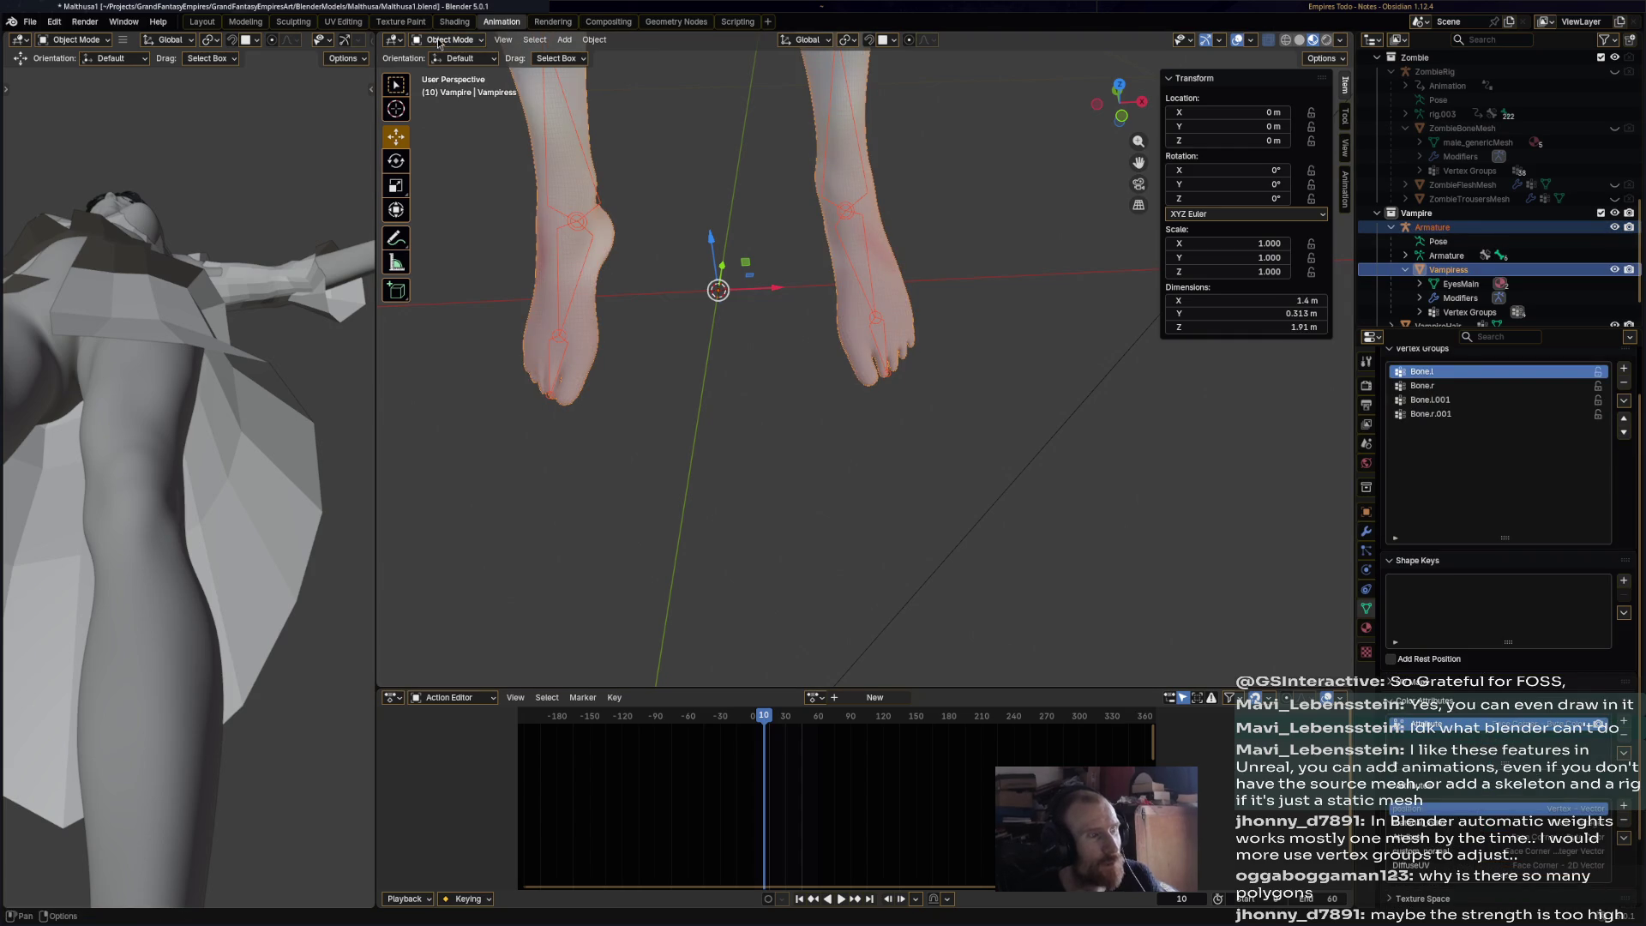
left_click(438, 40)
left_click(470, 101)
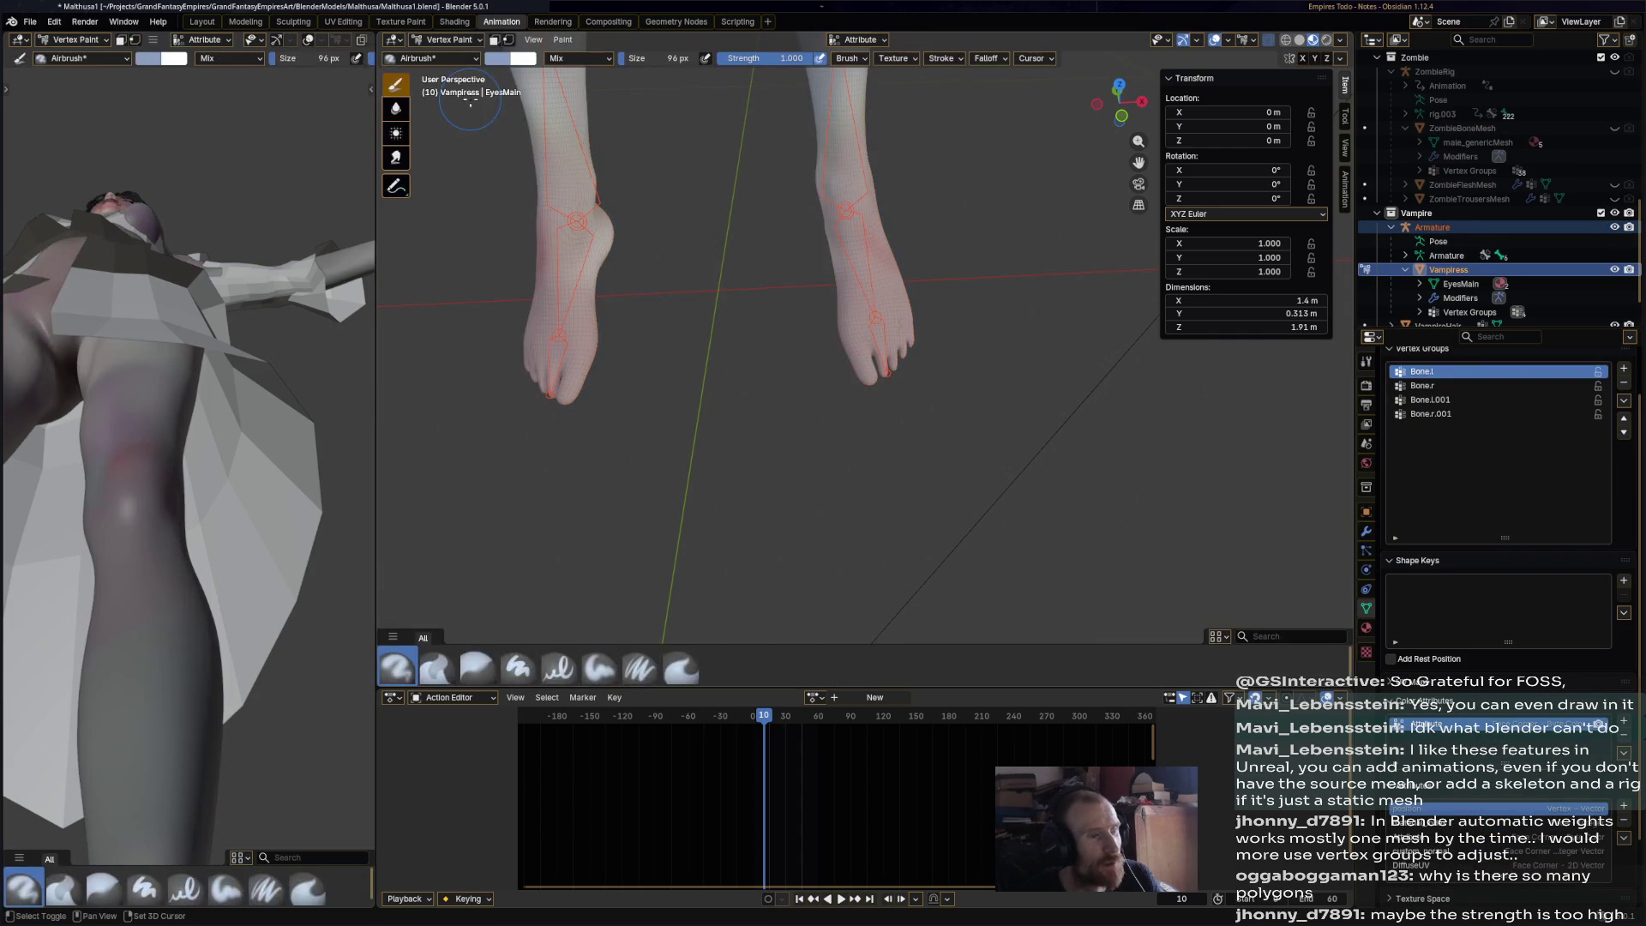
- Switch the body to Weight Paint mode and select the toe bone to weight its group
left_click(438, 39)
left_click(454, 118)
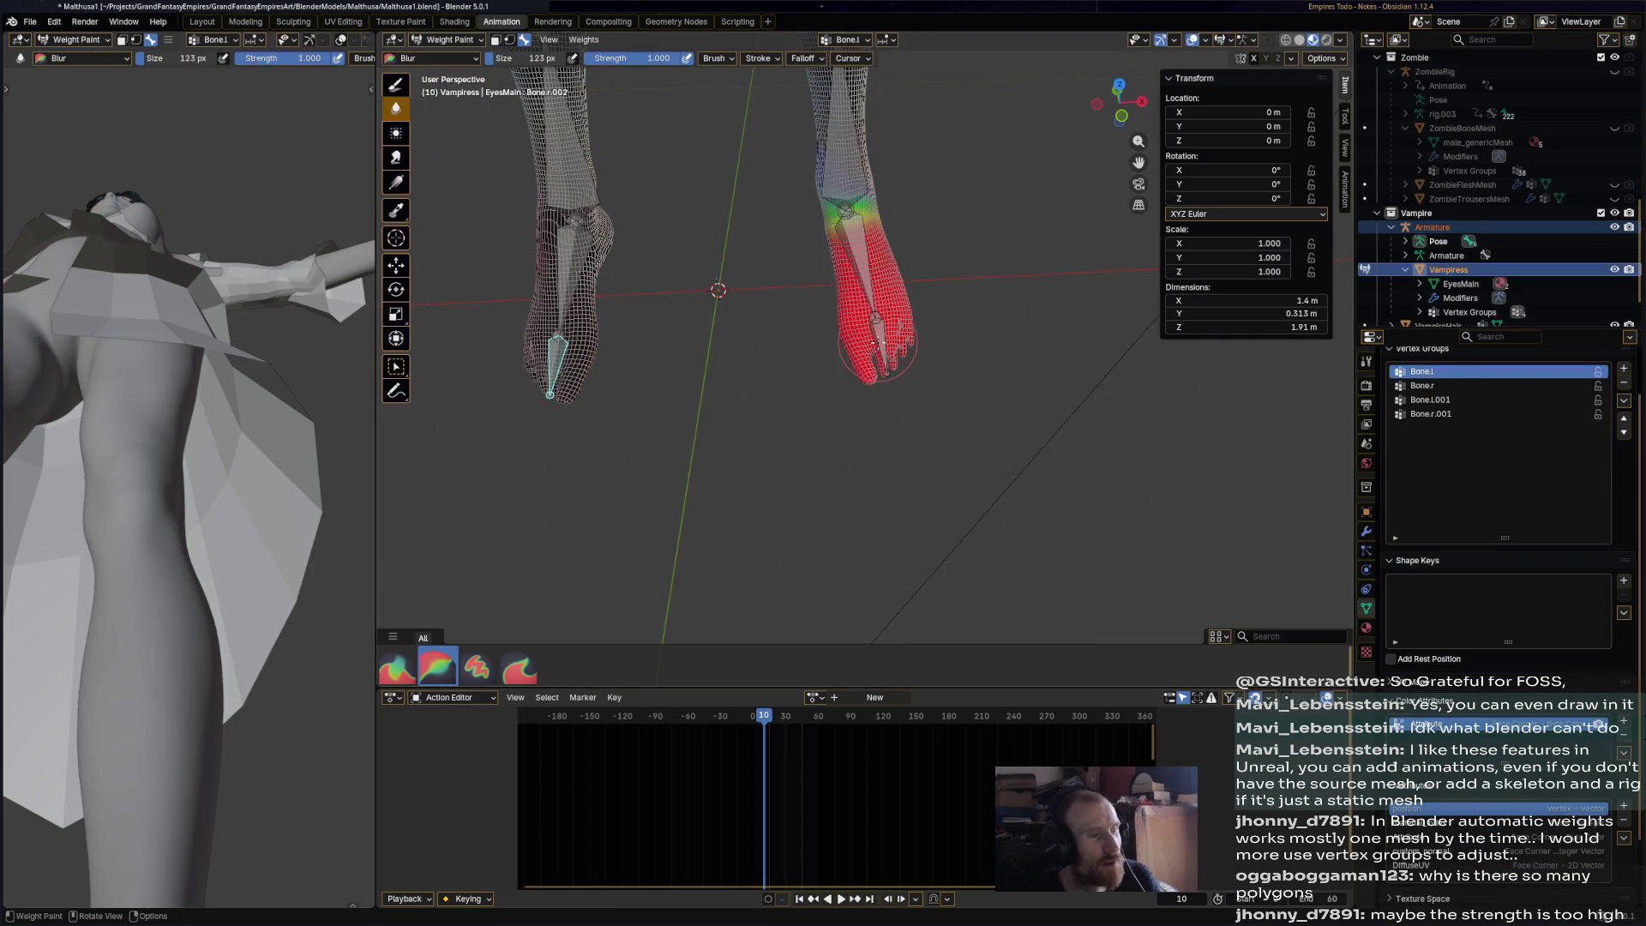
left_click(877, 344, "ctrl")
left_click(892, 356)
mouse_move(892, 356)
middle_mouse_down()
mouse_move(901, 393)
mouse_move(866, 386)
middle_mouse_up()
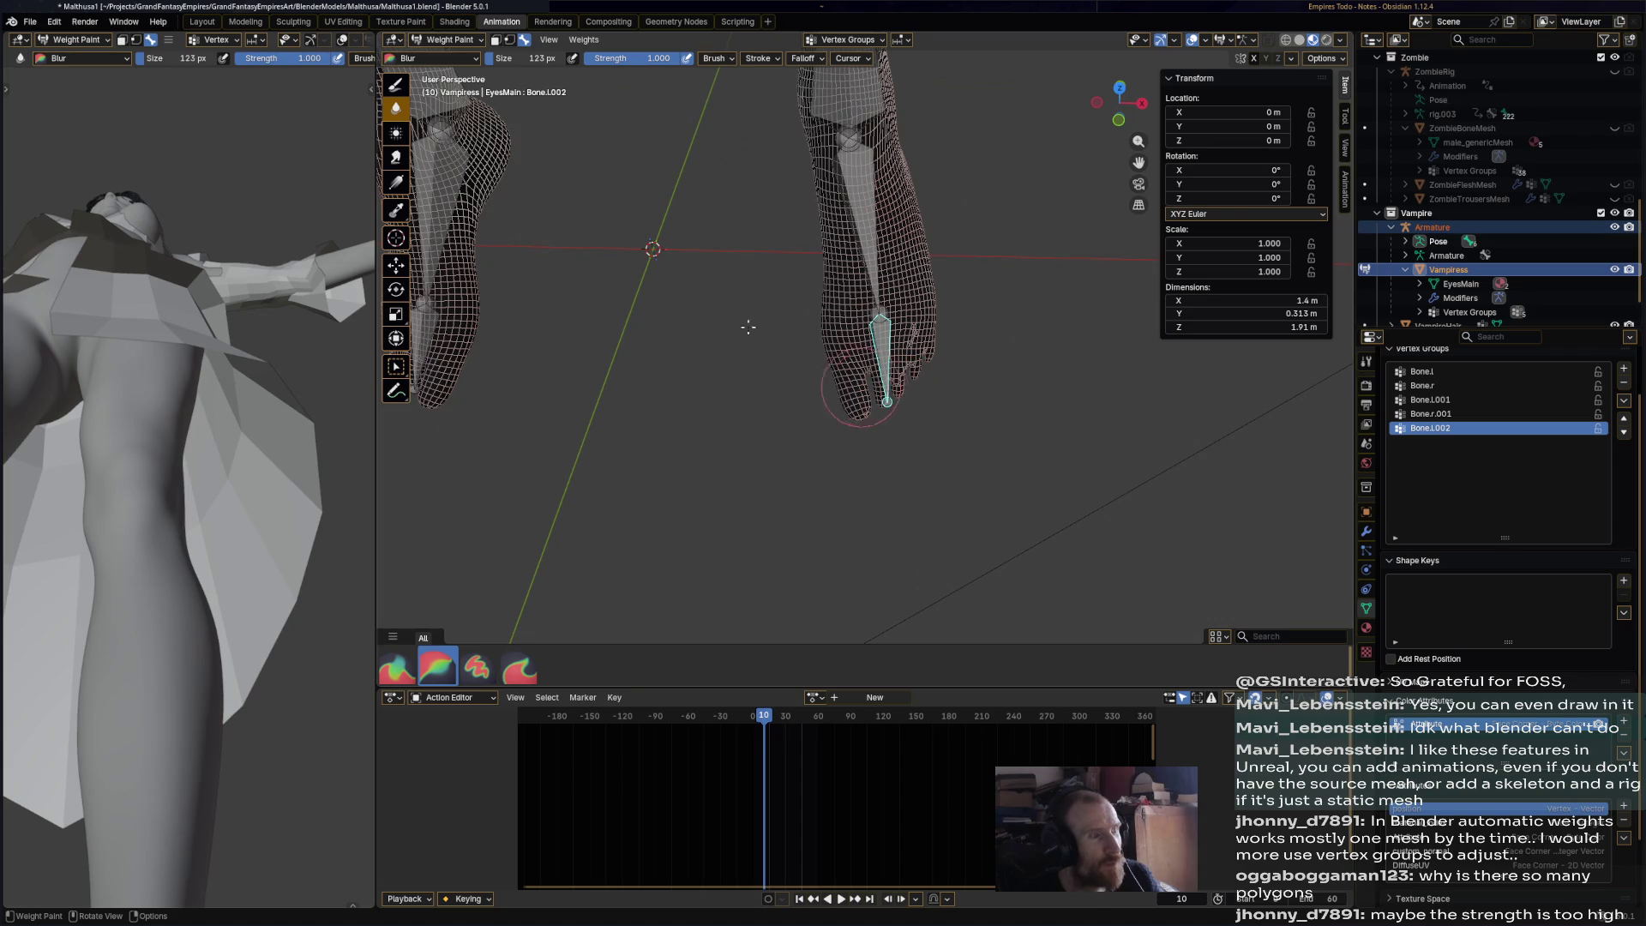
- Paint full red weight onto the toes with the Draw brush, then select the Bone.r.002 group
left_click(395, 83)
mouse_move(853, 382)
left_mouse_down()
mouse_move(866, 360)
mouse_move(930, 353)
mouse_move(827, 403)
mouse_move(851, 422)
left_mouse_up()
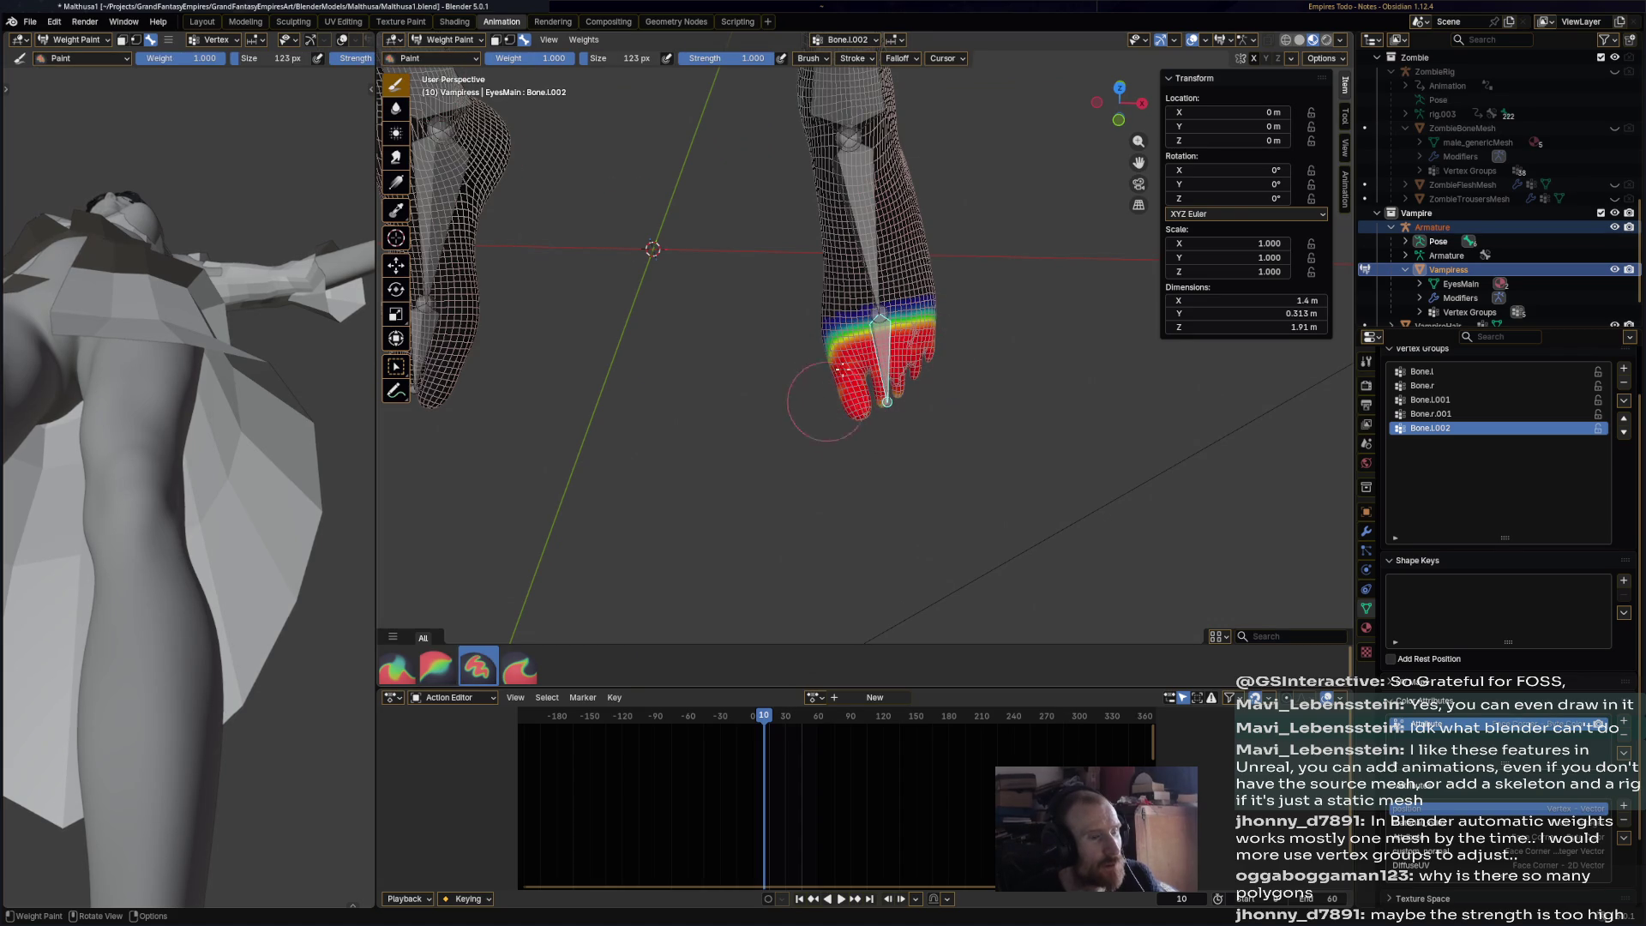
middle_click_drag(913, 388, 936, 364)
mouse_move(937, 364)
left_mouse_down()
mouse_move(922, 387)
mouse_move(881, 325)
left_mouse_up()
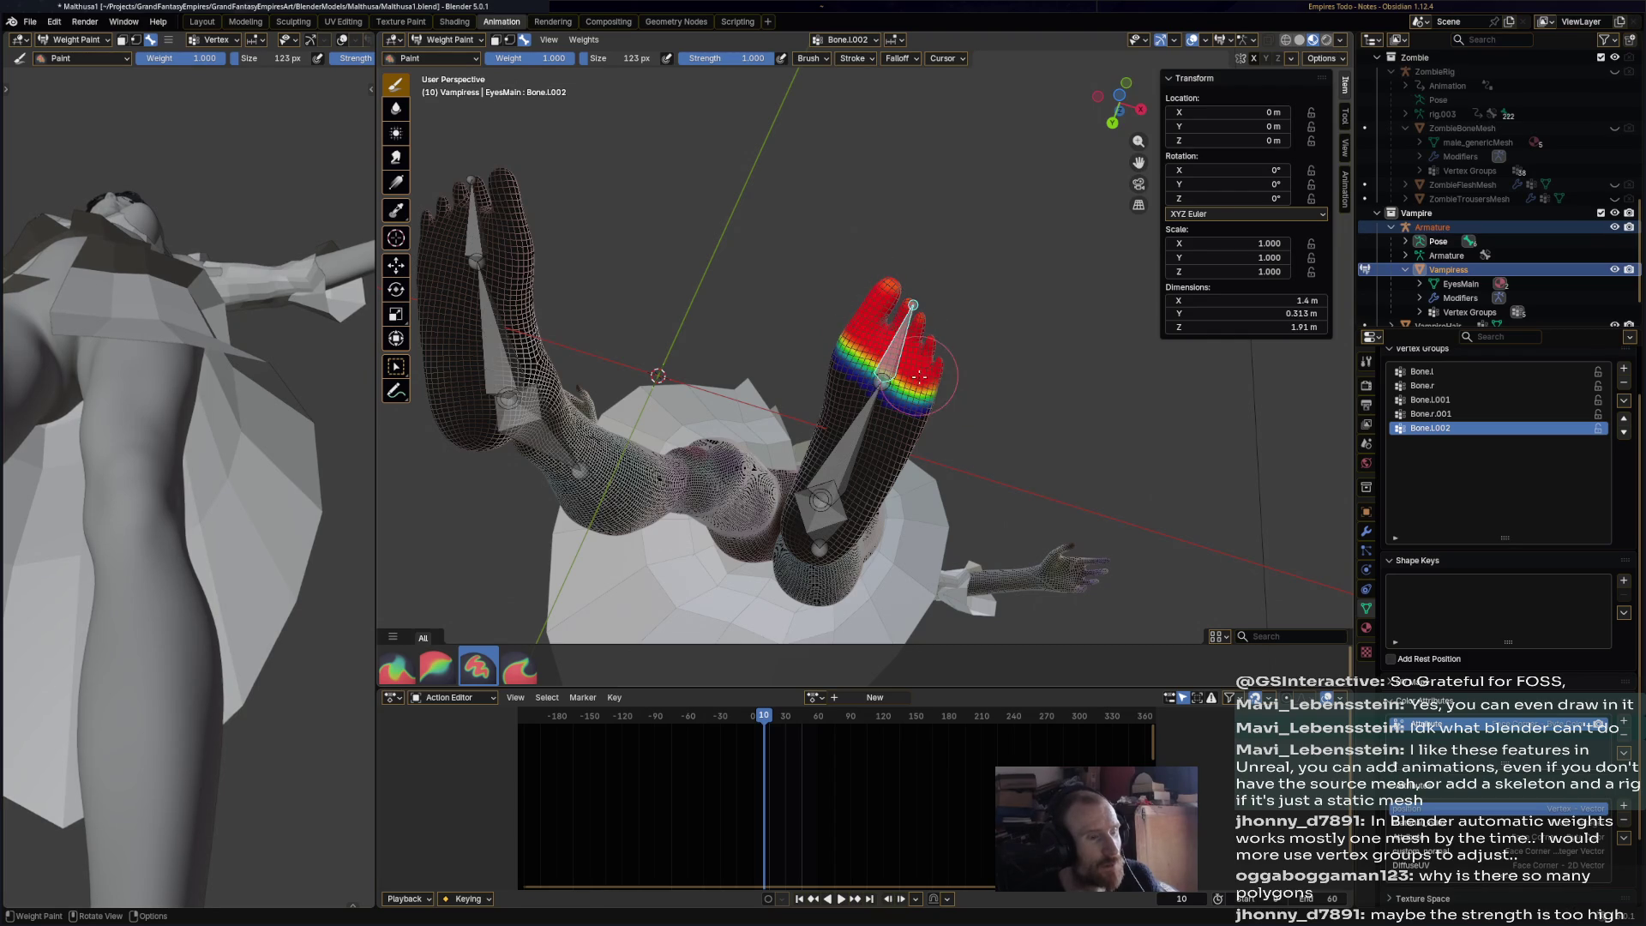
middle_click_drag(901, 307, 914, 443)
mouse_move(816, 315)
middle_mouse_down()
mouse_move(737, 390)
mouse_move(702, 533)
mouse_move(656, 418)
mouse_move(713, 165)
mouse_move(1065, 370)
mouse_move(1275, 71)
middle_mouse_up()
left_click(733, 394, "ctrl")
- Test-rotate the toe bones on both feet, including a -34° bend, to check deformation
key("r")
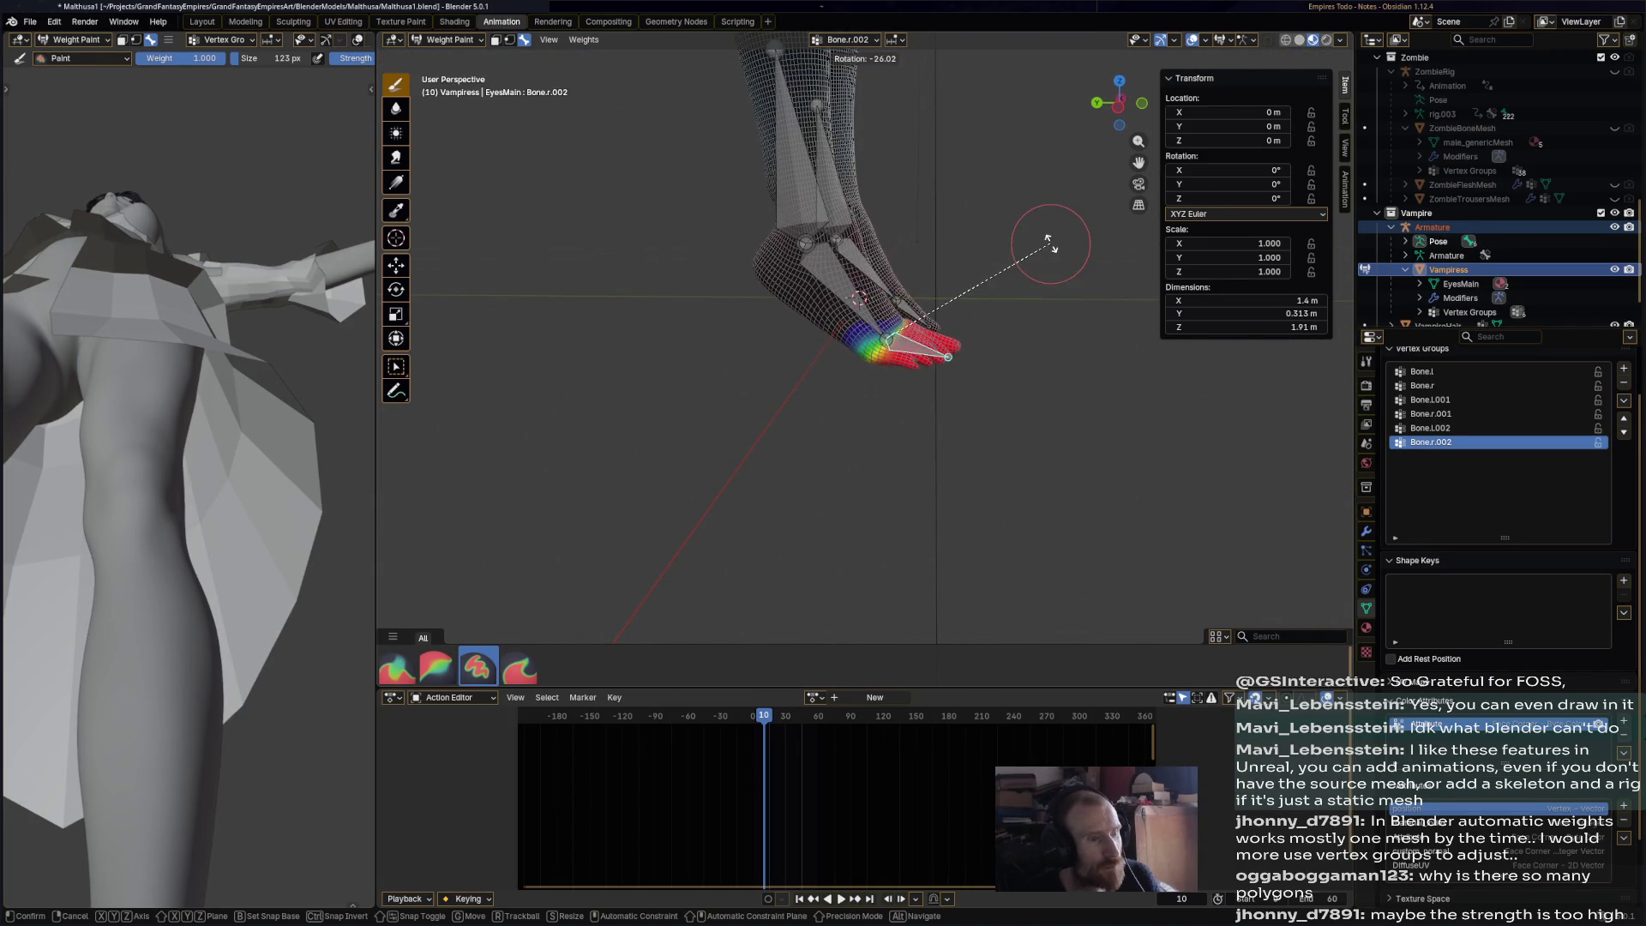
left_click(1036, 224)
mouse_move(1035, 224)
middle_mouse_down()
mouse_move(1004, 331)
mouse_move(849, 356)
mouse_move(1003, 342)
mouse_move(1000, 317)
mouse_move(981, 349)
mouse_move(1000, 349)
middle_mouse_up()
key("r")
left_click(1013, 322)
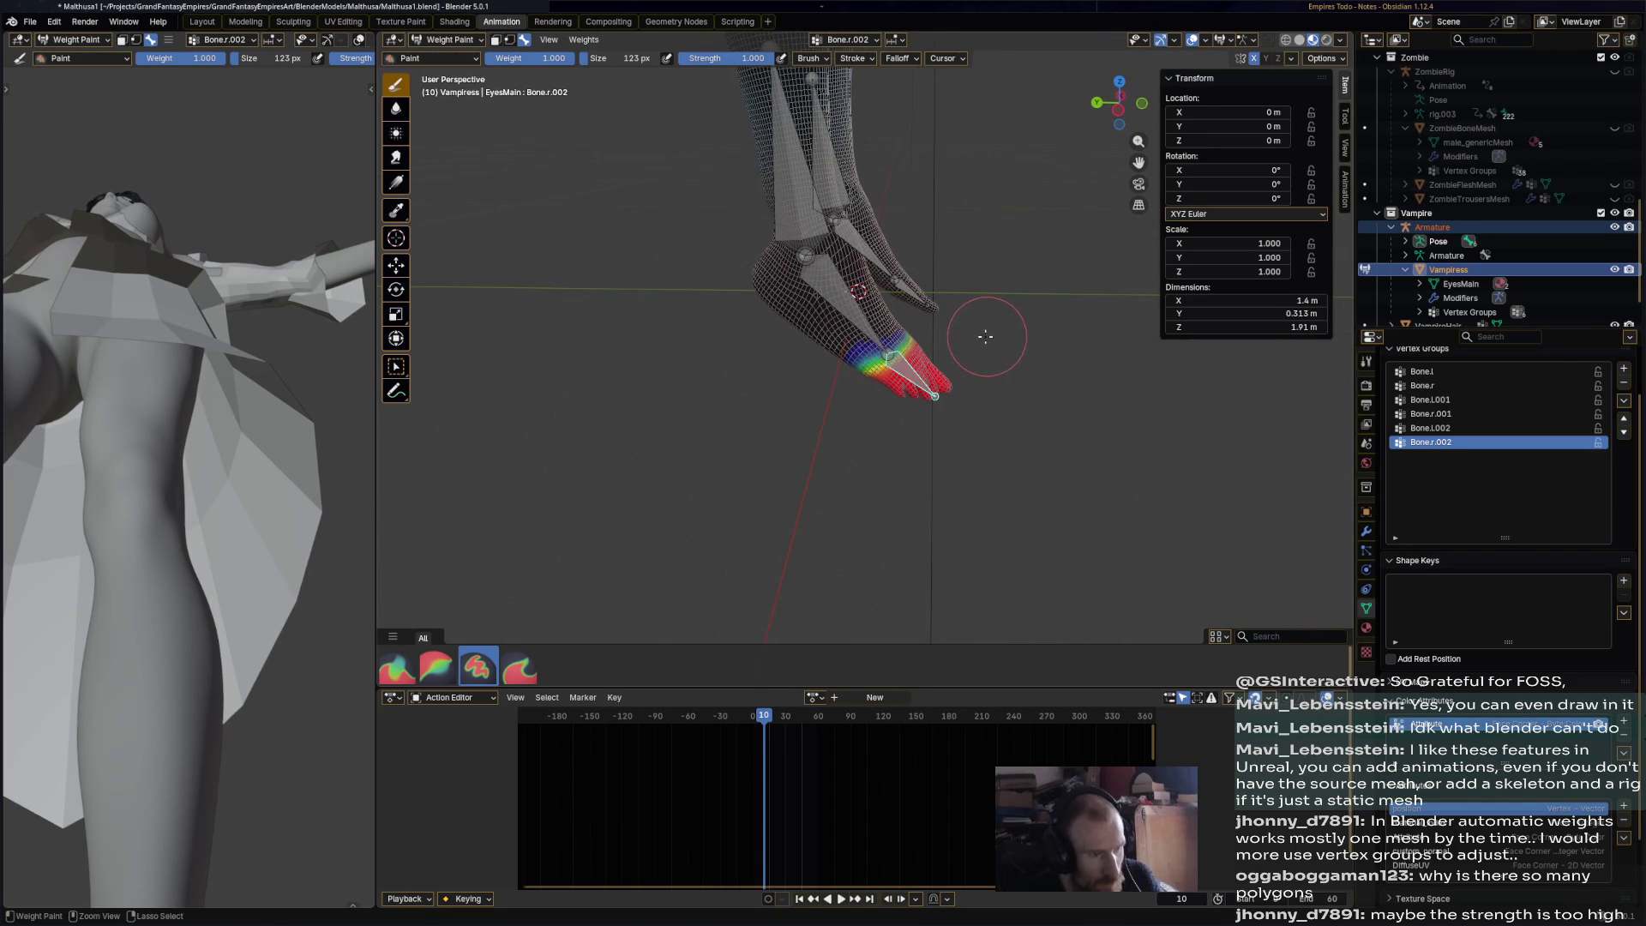
left_click(916, 296, "ctrl+shift")
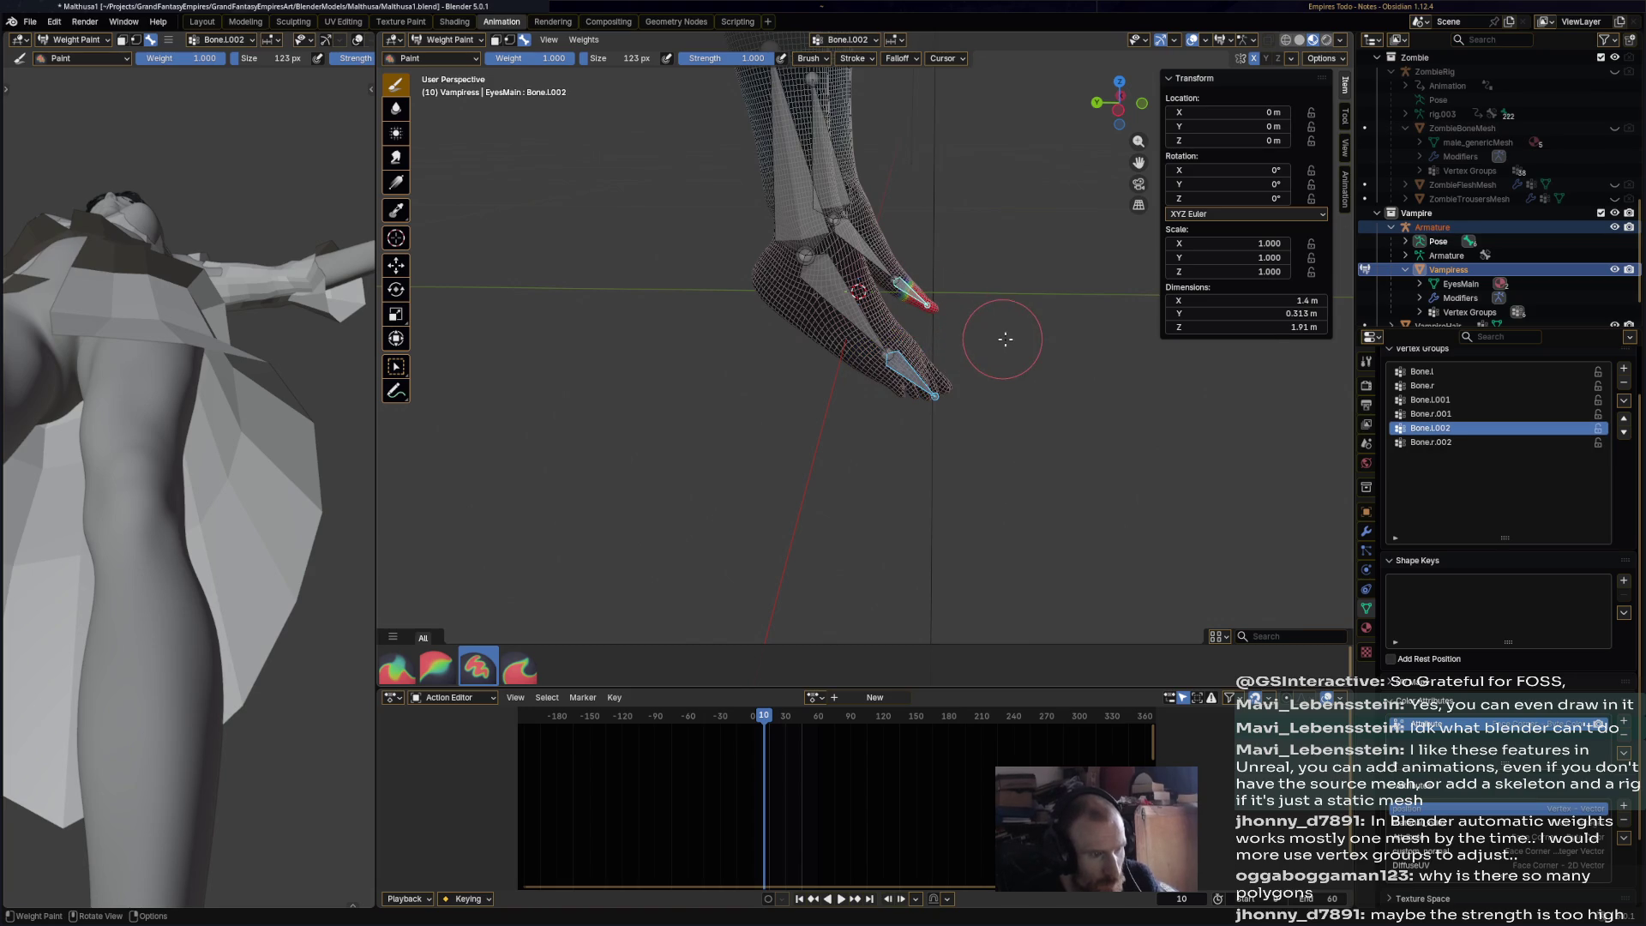
key("r")
left_click(981, 265)
mouse_move(981, 265)
middle_mouse_down()
mouse_move(990, 337)
mouse_move(943, 333)
middle_mouse_up()
key("r")
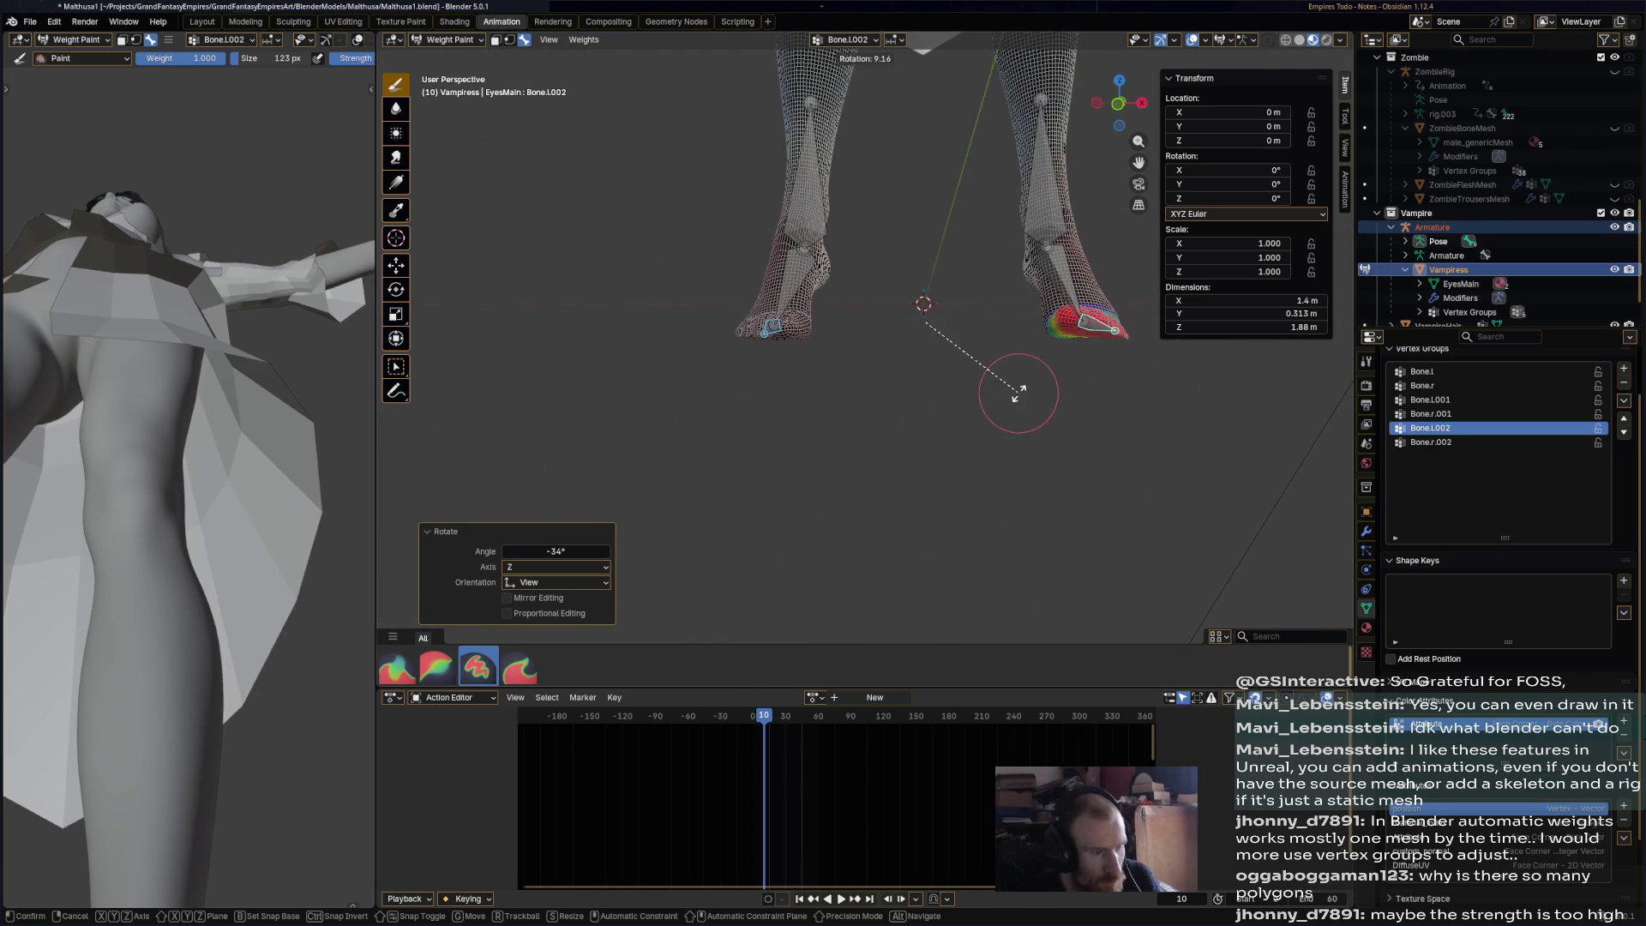
left_click(1021, 392)
- Repaint the left toes' weights, undo, and re-test Bone.r.002 and the other toe with rotations such as 12.3°
left_click_drag(857, 348, 777, 328)
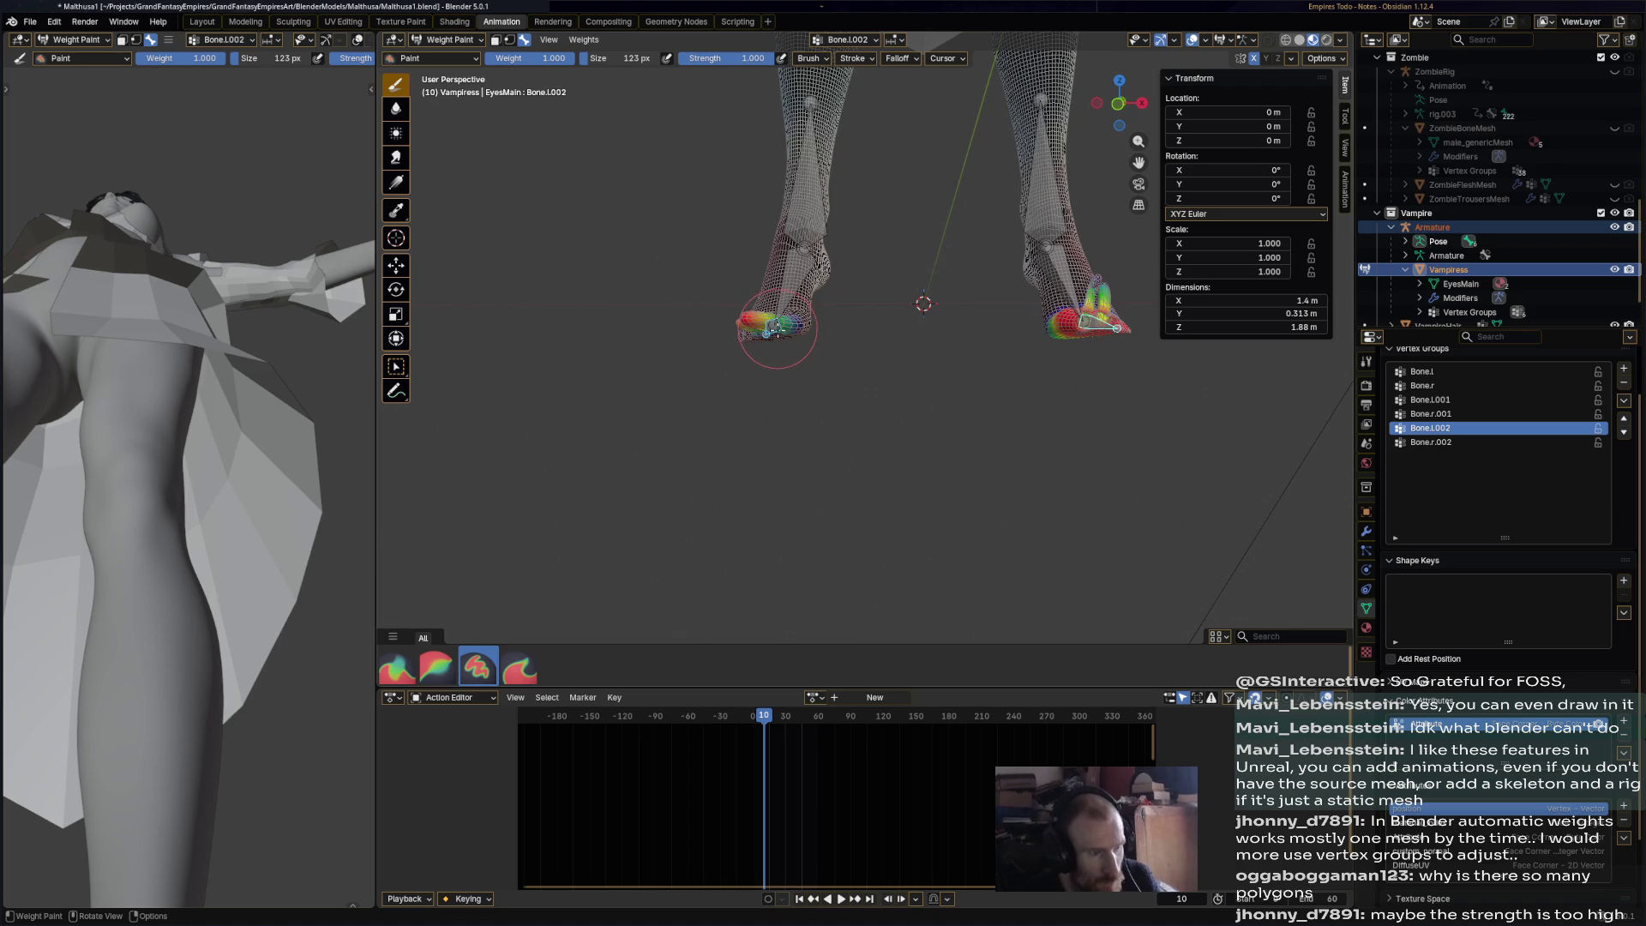
key("ctrl+z")
left_click(772, 330, "alt")
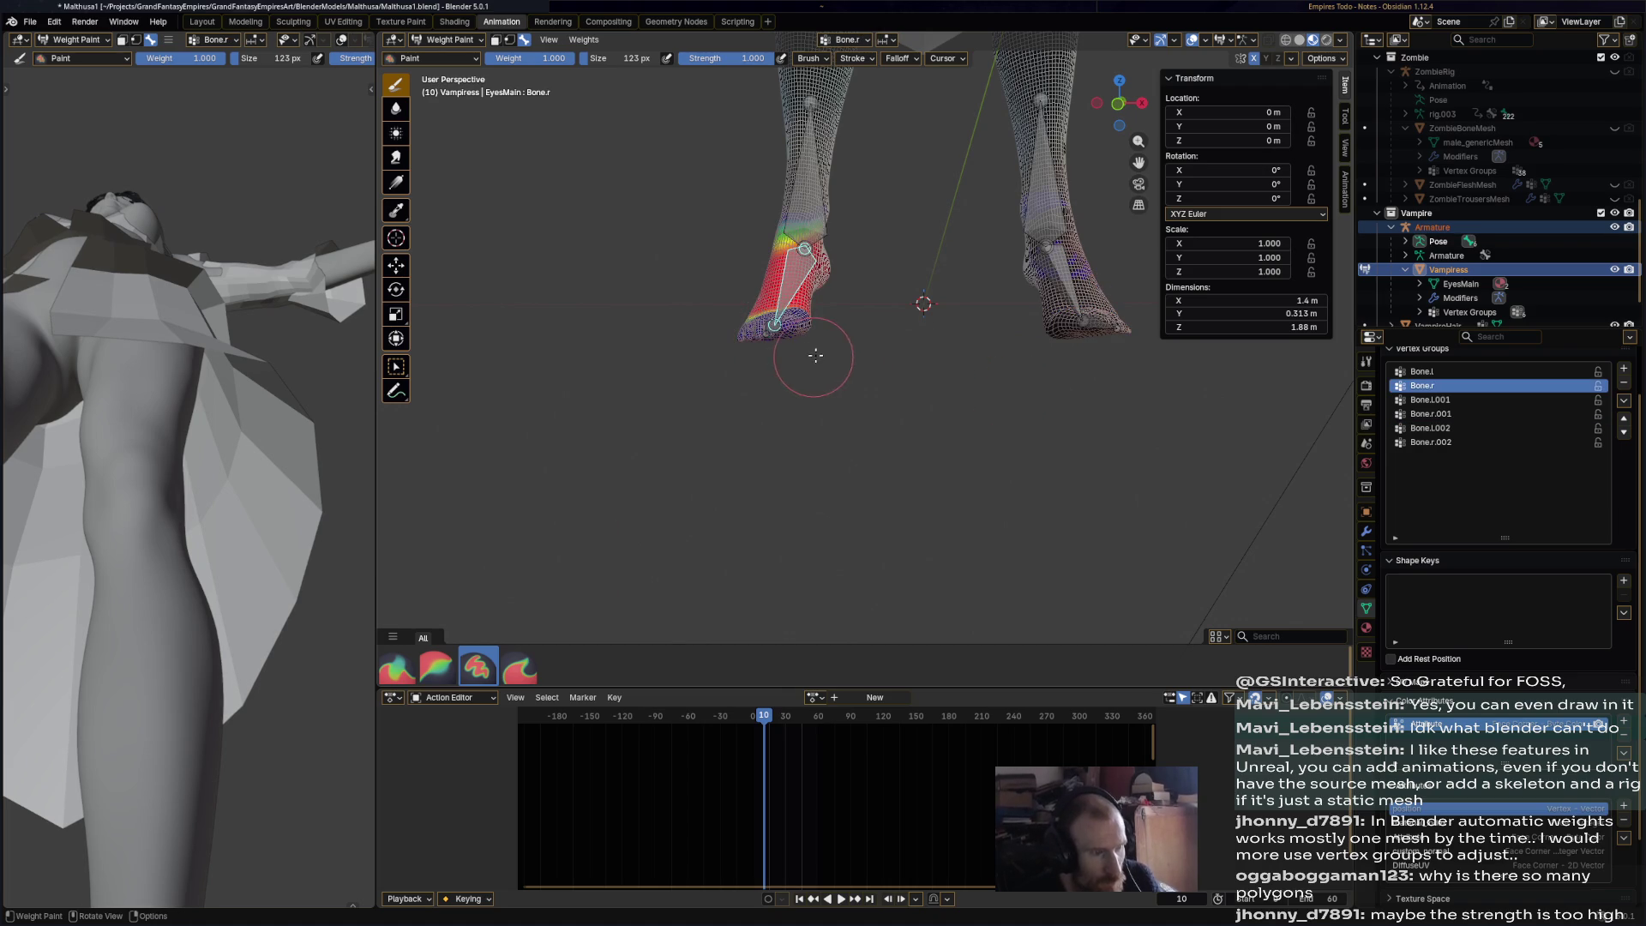
left_click(772, 330, "alt")
key("r")
left_click(900, 394)
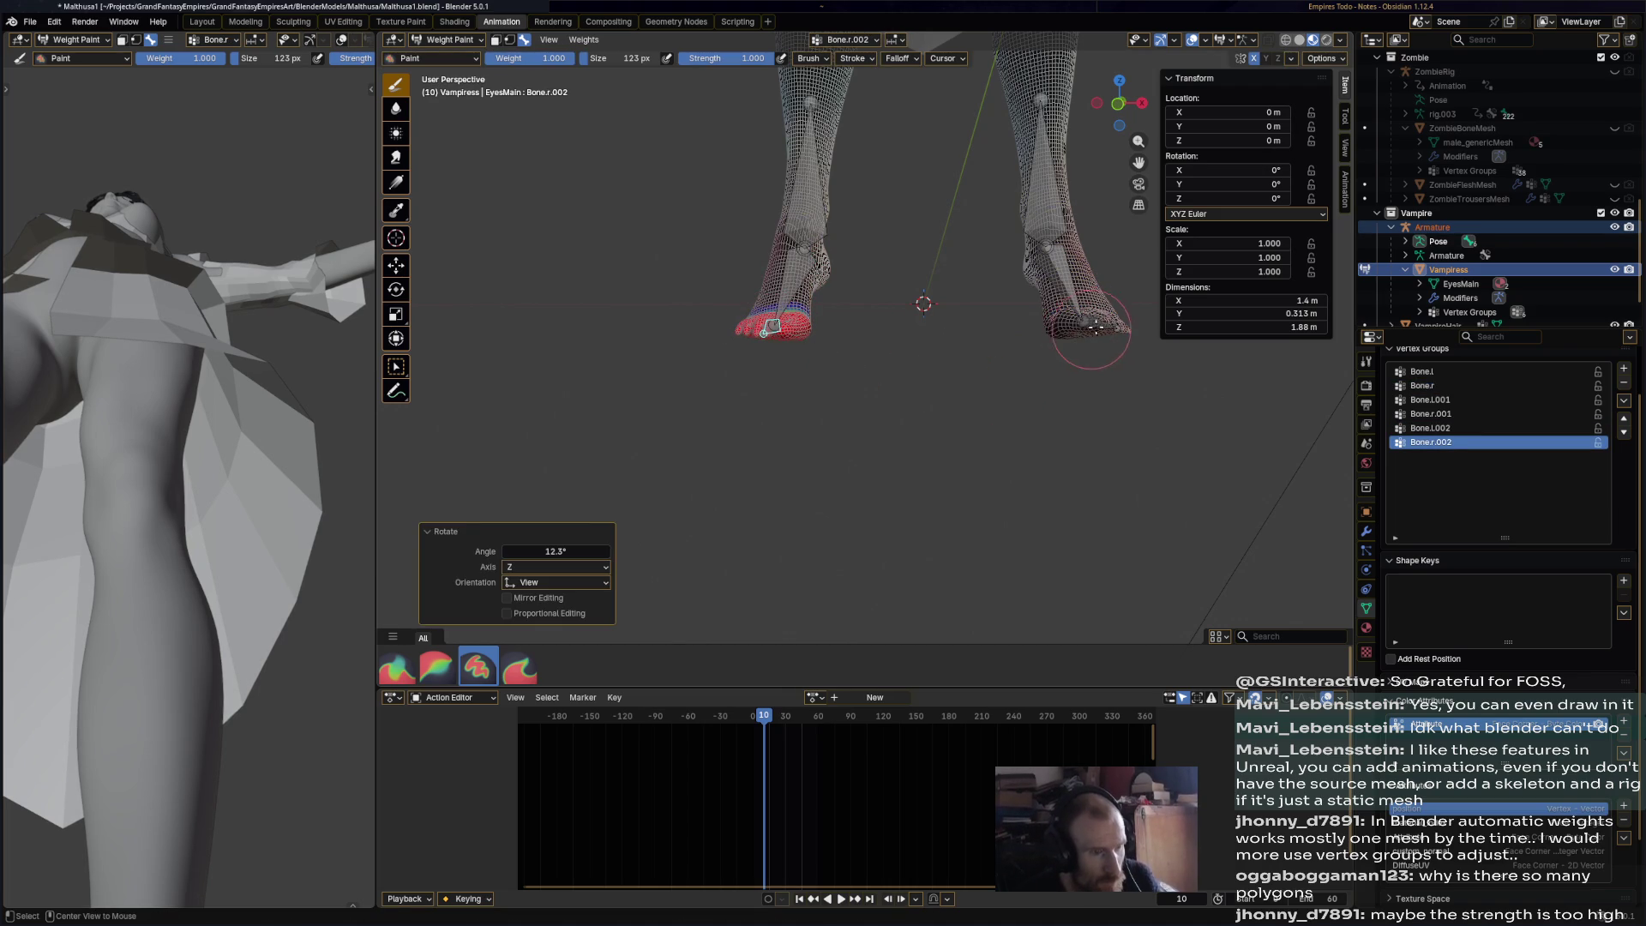
left_click(1095, 326, "alt")
middle_click_drag(1103, 357, 1111, 455)
key("r")
left_click(1101, 366)
key("r")
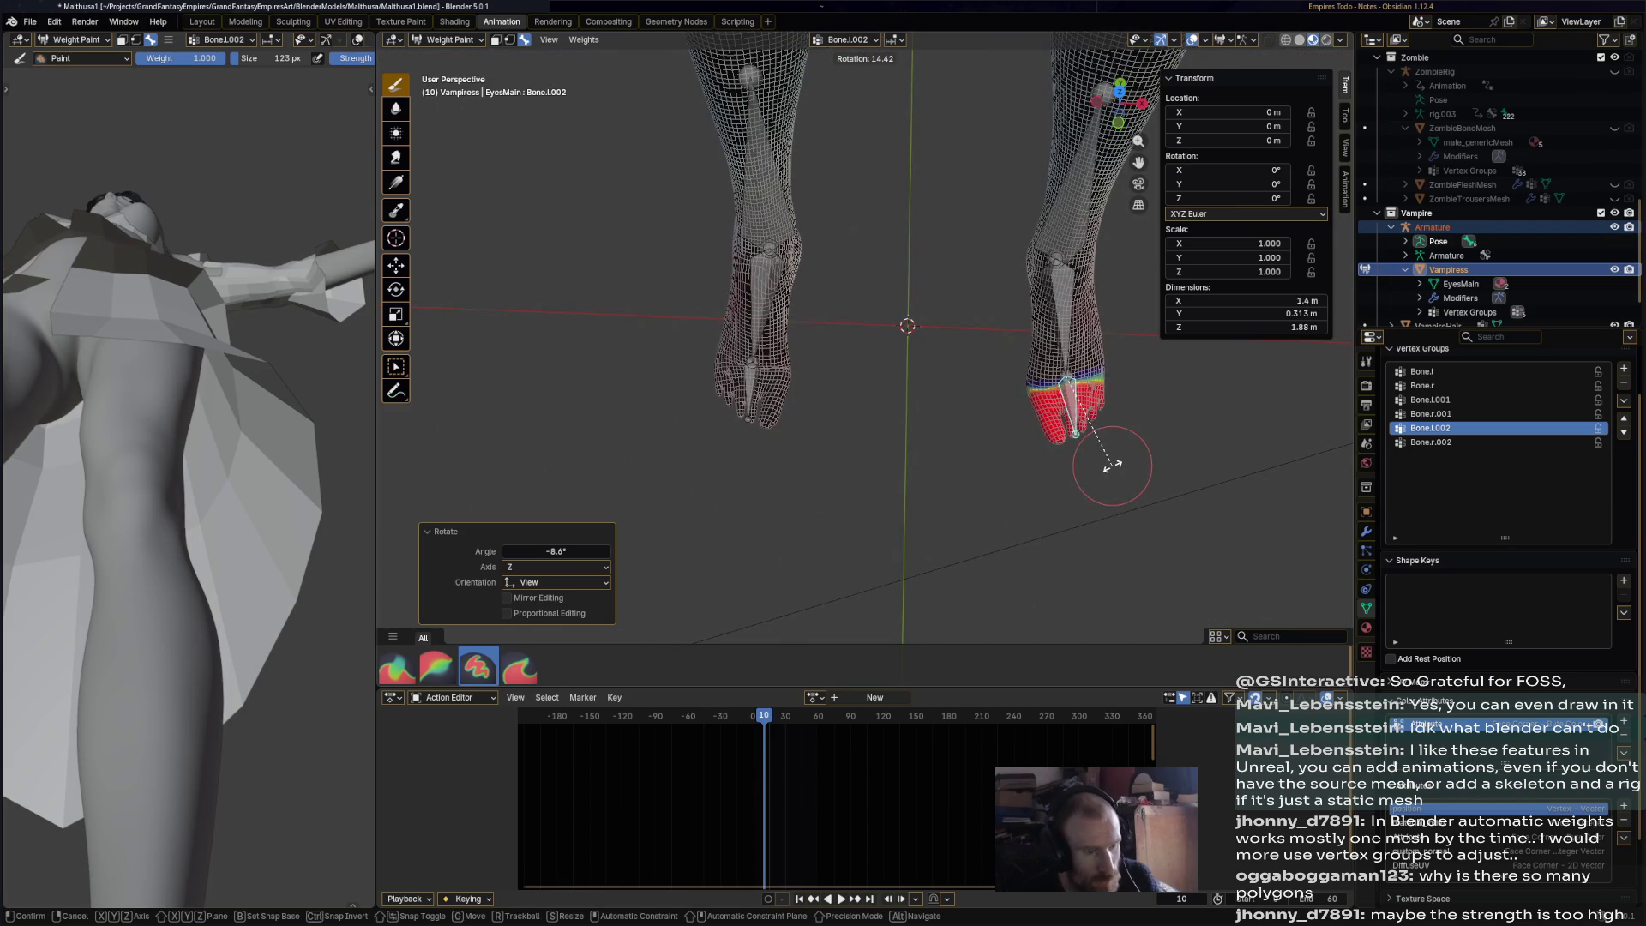
left_click(1113, 466)
- Save Malthusa1.blend and return to Object Mode
left_click(787, 377, "alt")
mouse_move(788, 377)
middle_mouse_down()
mouse_move(1003, 308)
mouse_move(1029, 331)
mouse_move(1025, 365)
mouse_move(754, 349)
middle_mouse_up()
key("ctrl+s")
left_click(446, 40)
left_click(441, 55)
mouse_move(890, 478)
middle_mouse_down()
mouse_move(872, 470)
mouse_move(866, 418)
mouse_move(1068, 444)
mouse_move(804, 410)
mouse_move(856, 434)
mouse_move(856, 408)
middle_mouse_up()
scroll(855, 407, "up", 2)
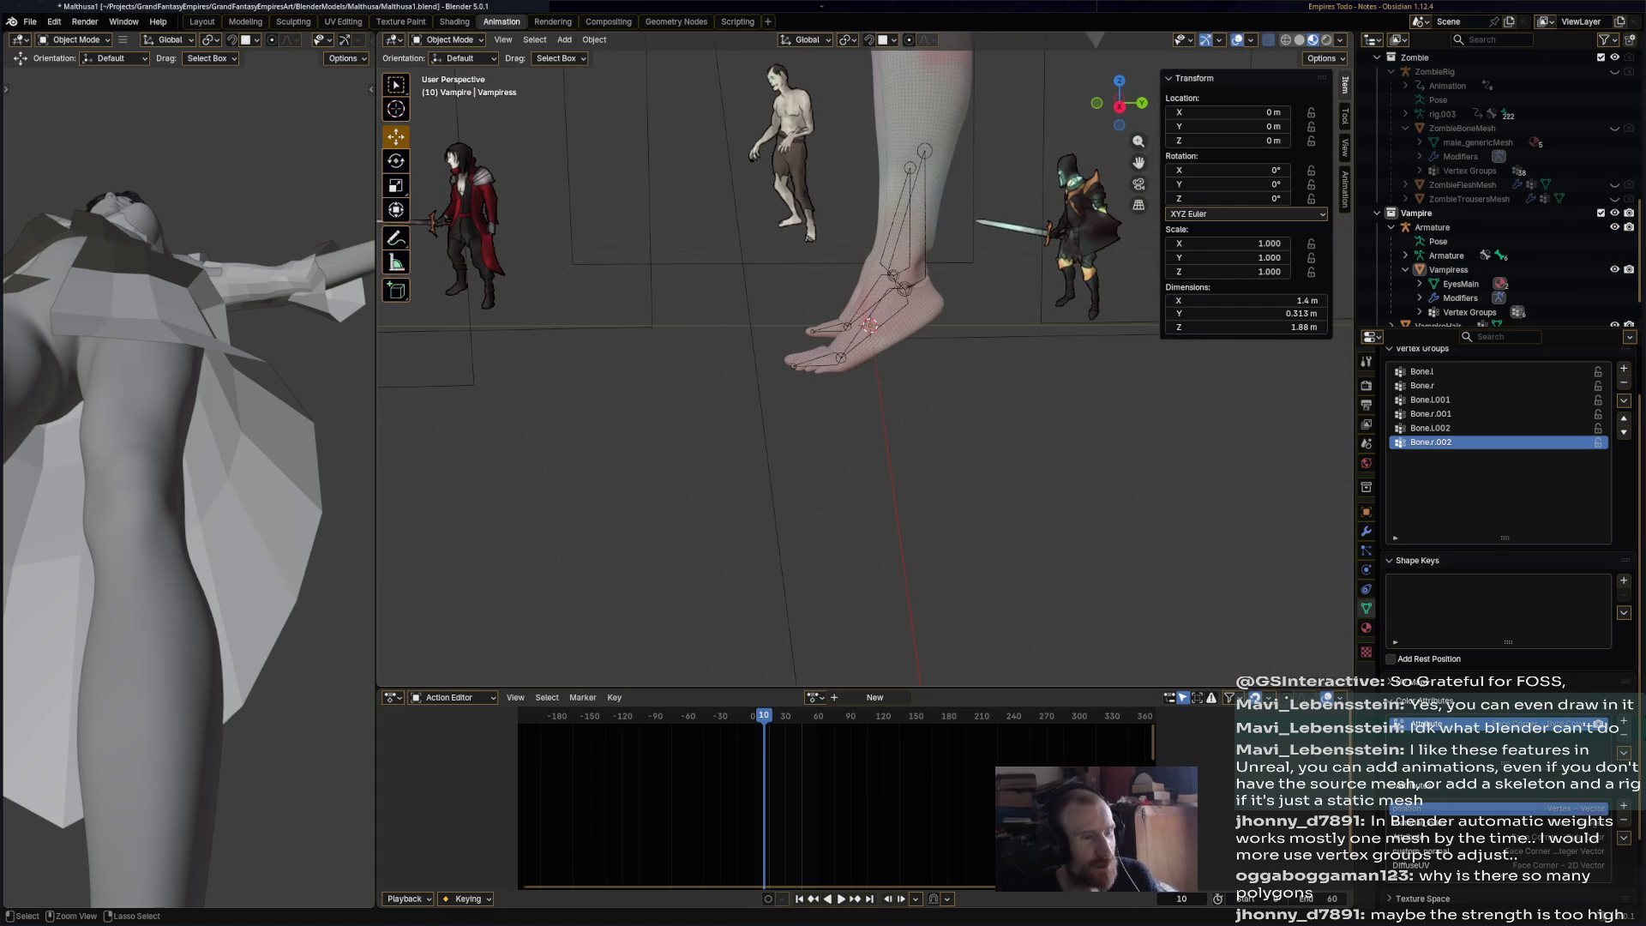
key("ctrl+s")
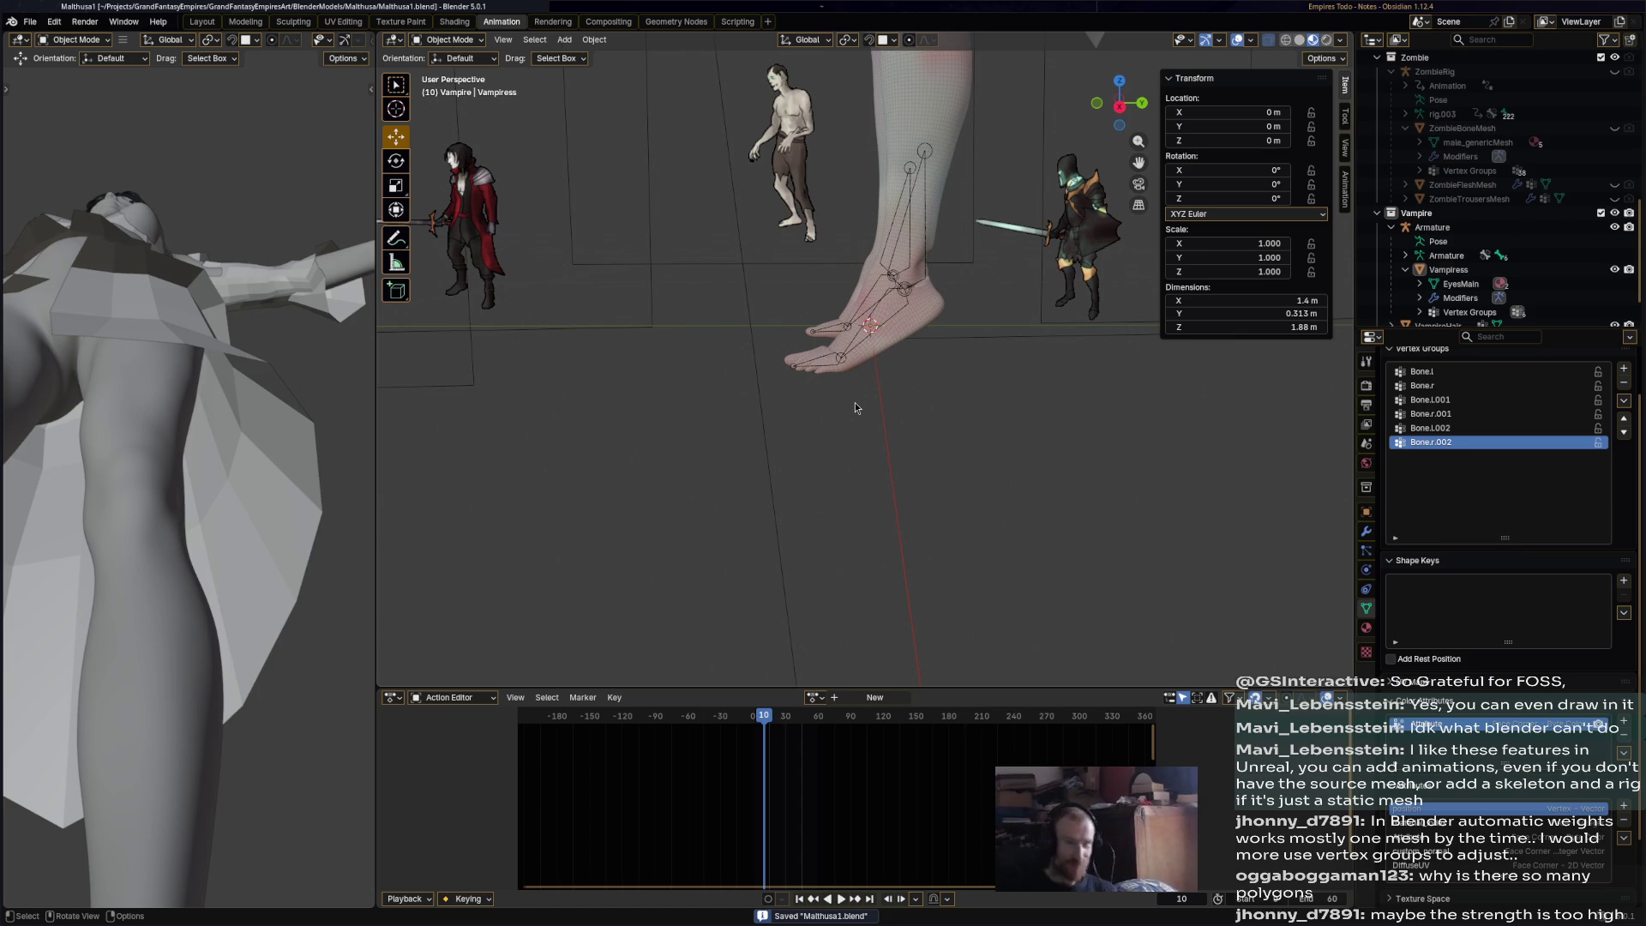
left_click(932, 237)
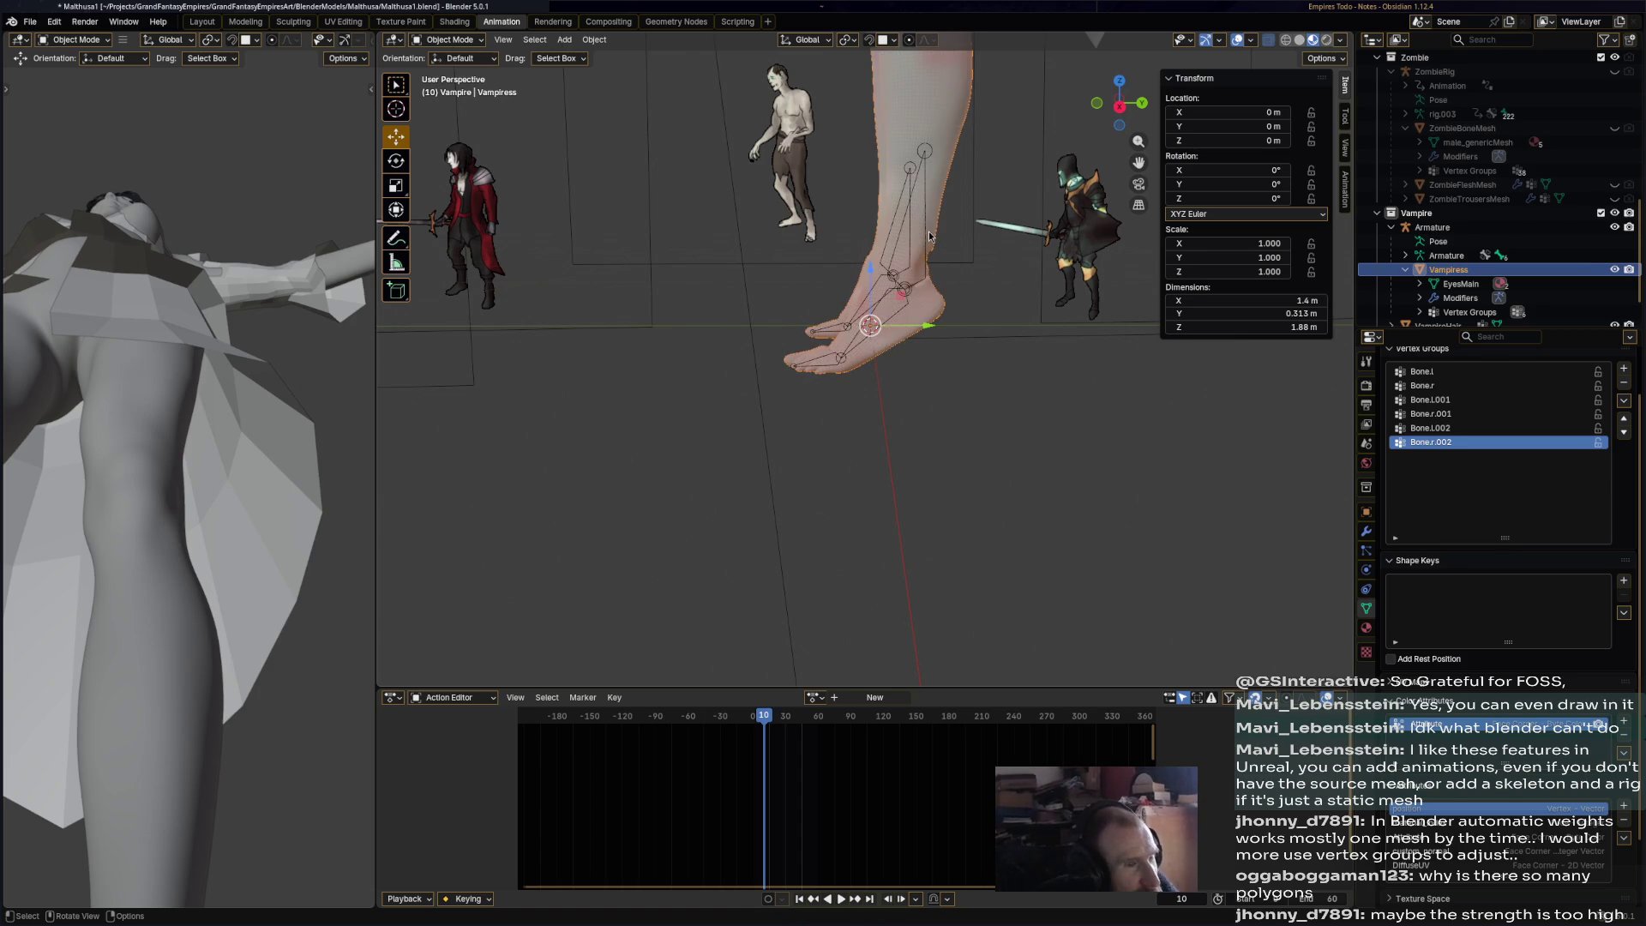
left_click(931, 238)
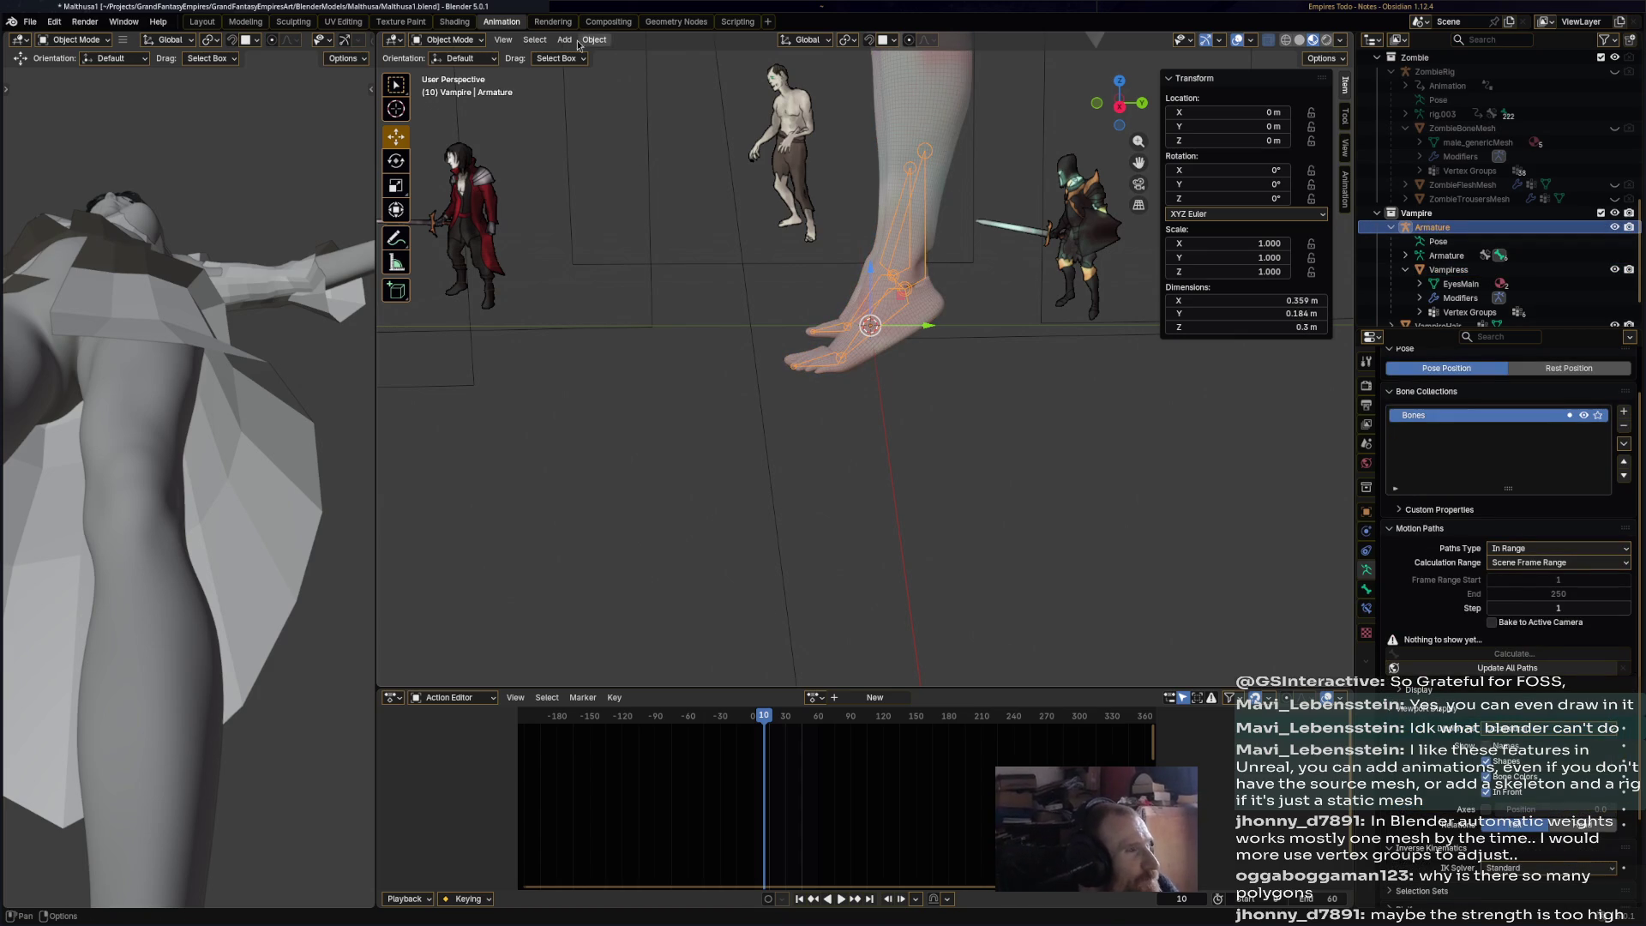
key("ctrl+z")
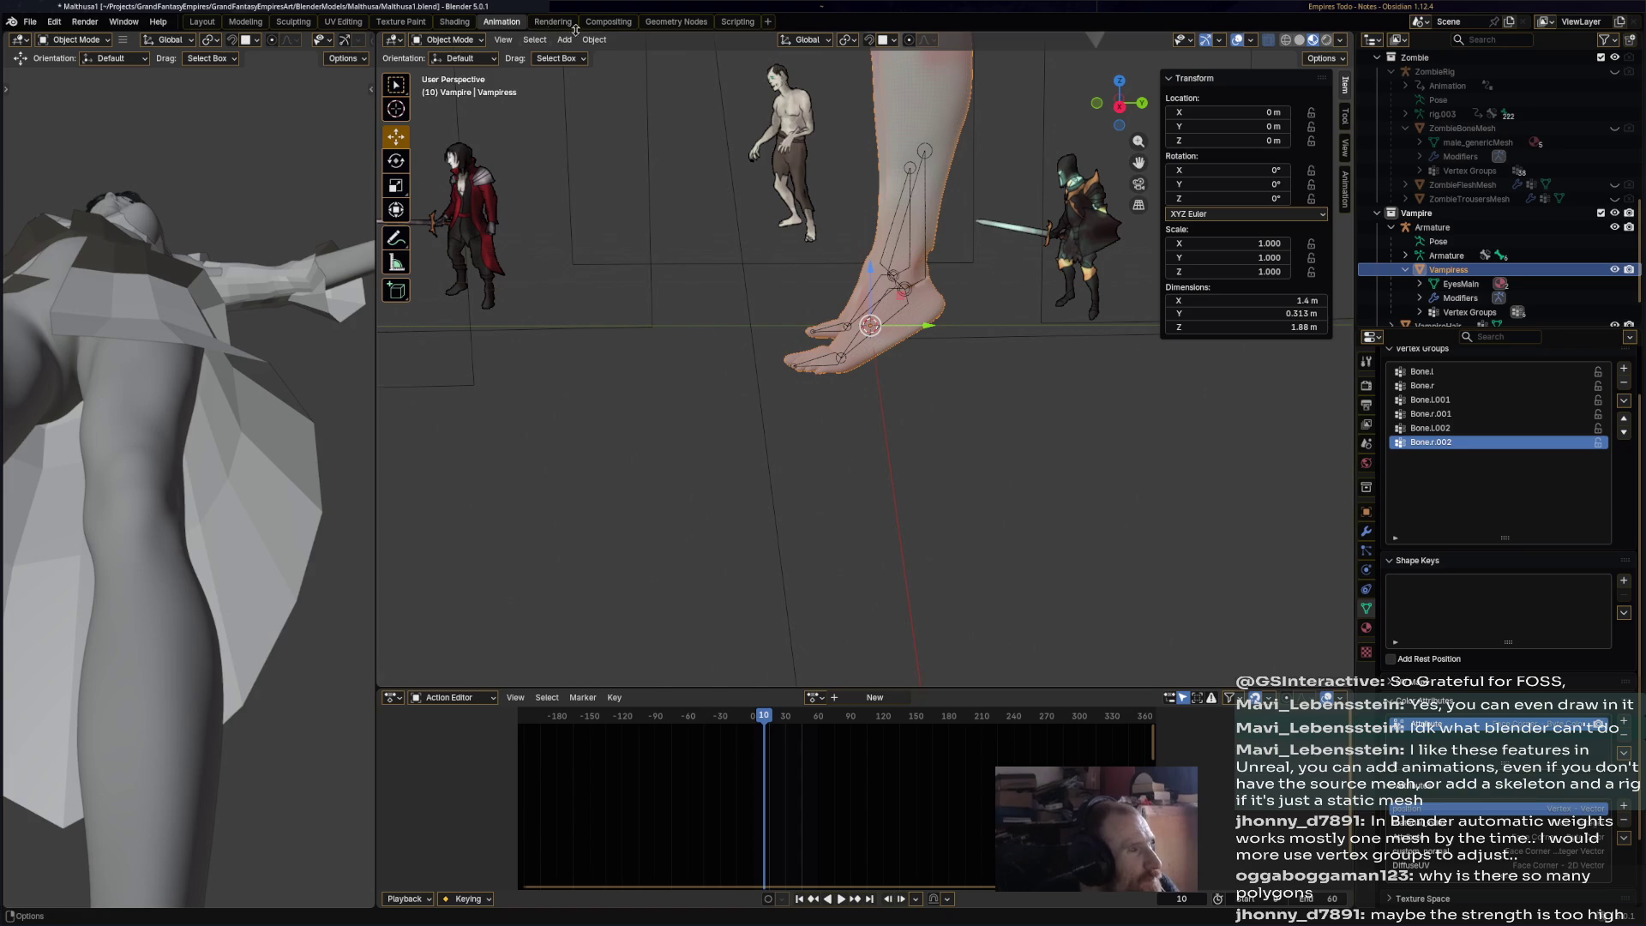
left_click(593, 40)
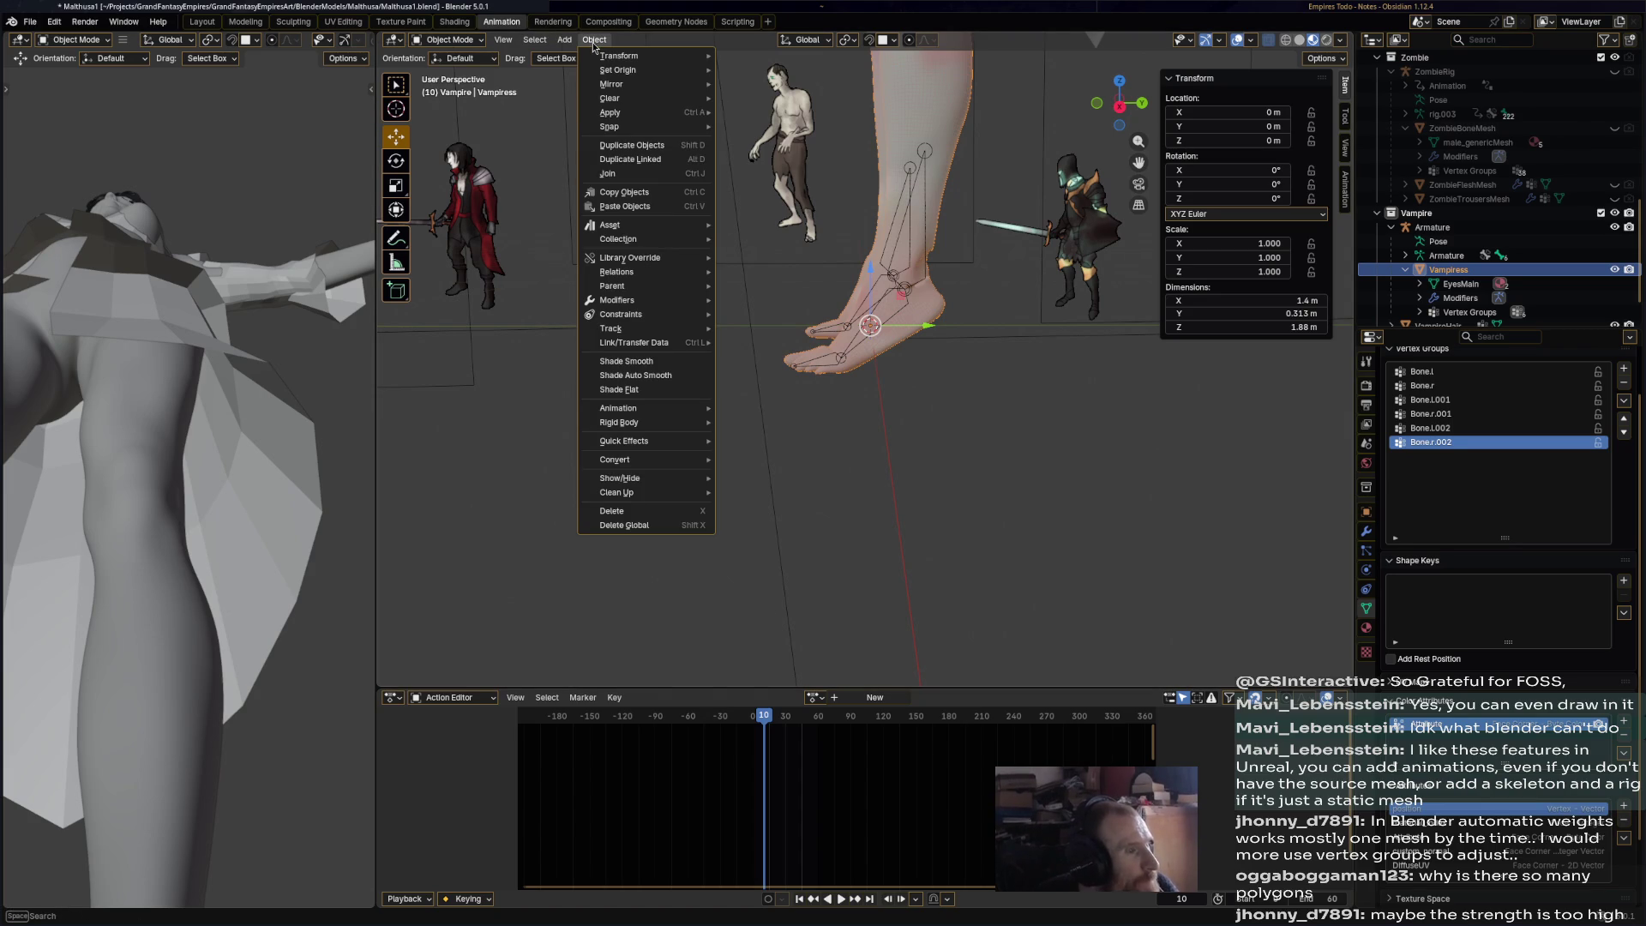
left_click(593, 40)
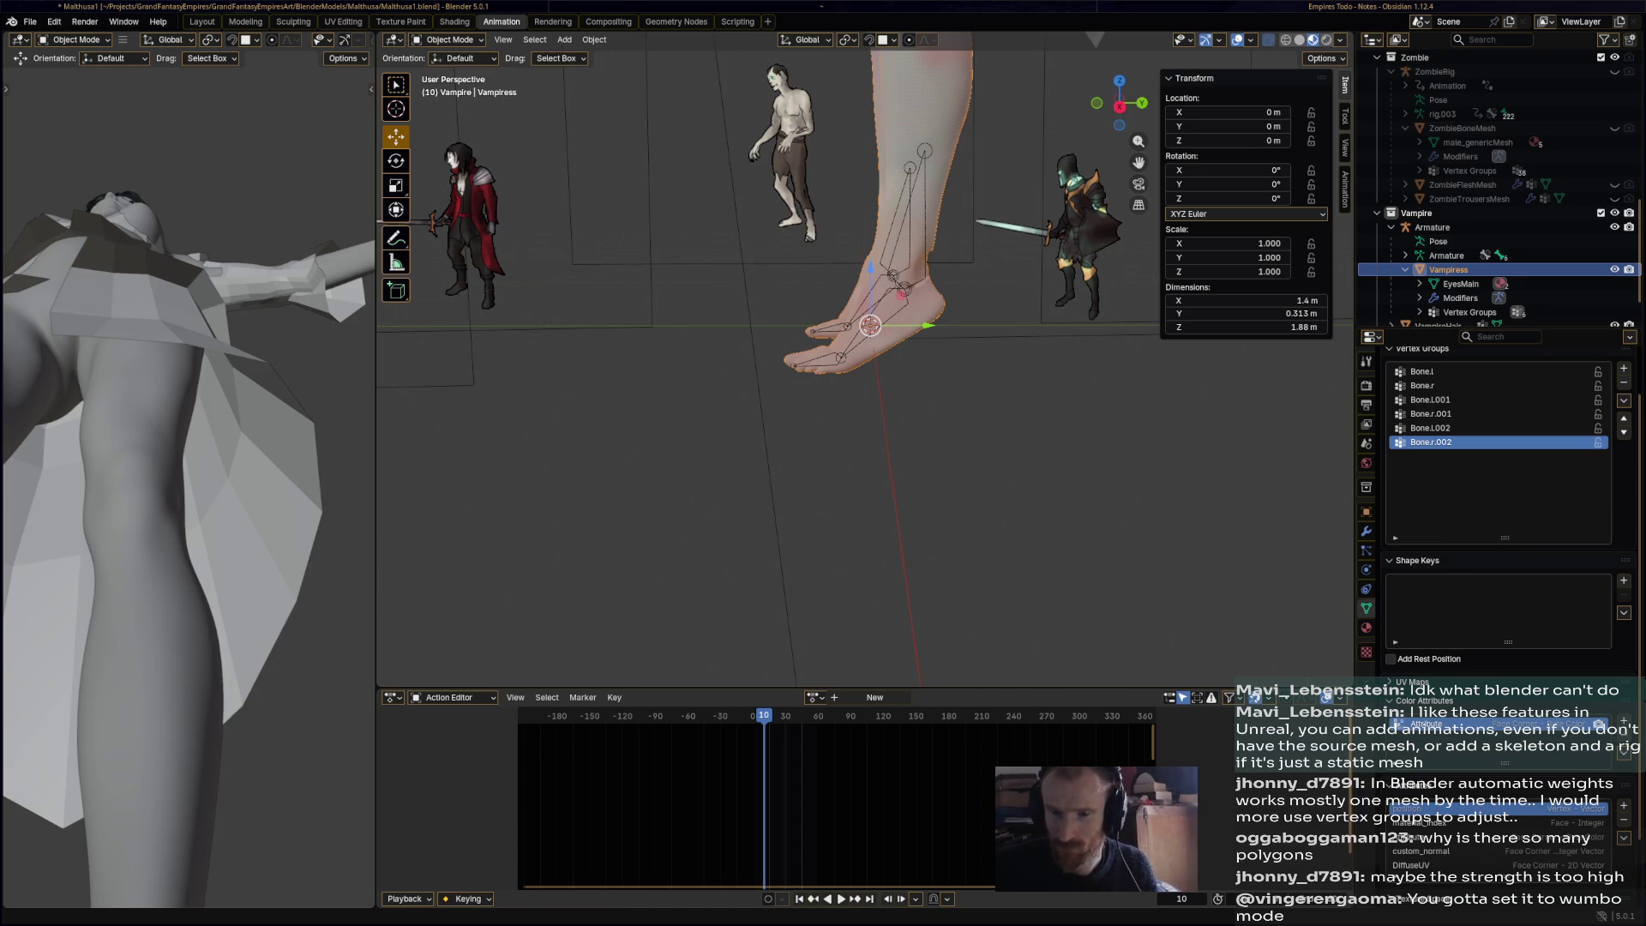
mouse_move(1061, 351)
middle_mouse_down()
mouse_move(1113, 347)
mouse_move(1090, 387)
mouse_move(979, 240)
middle_mouse_up()
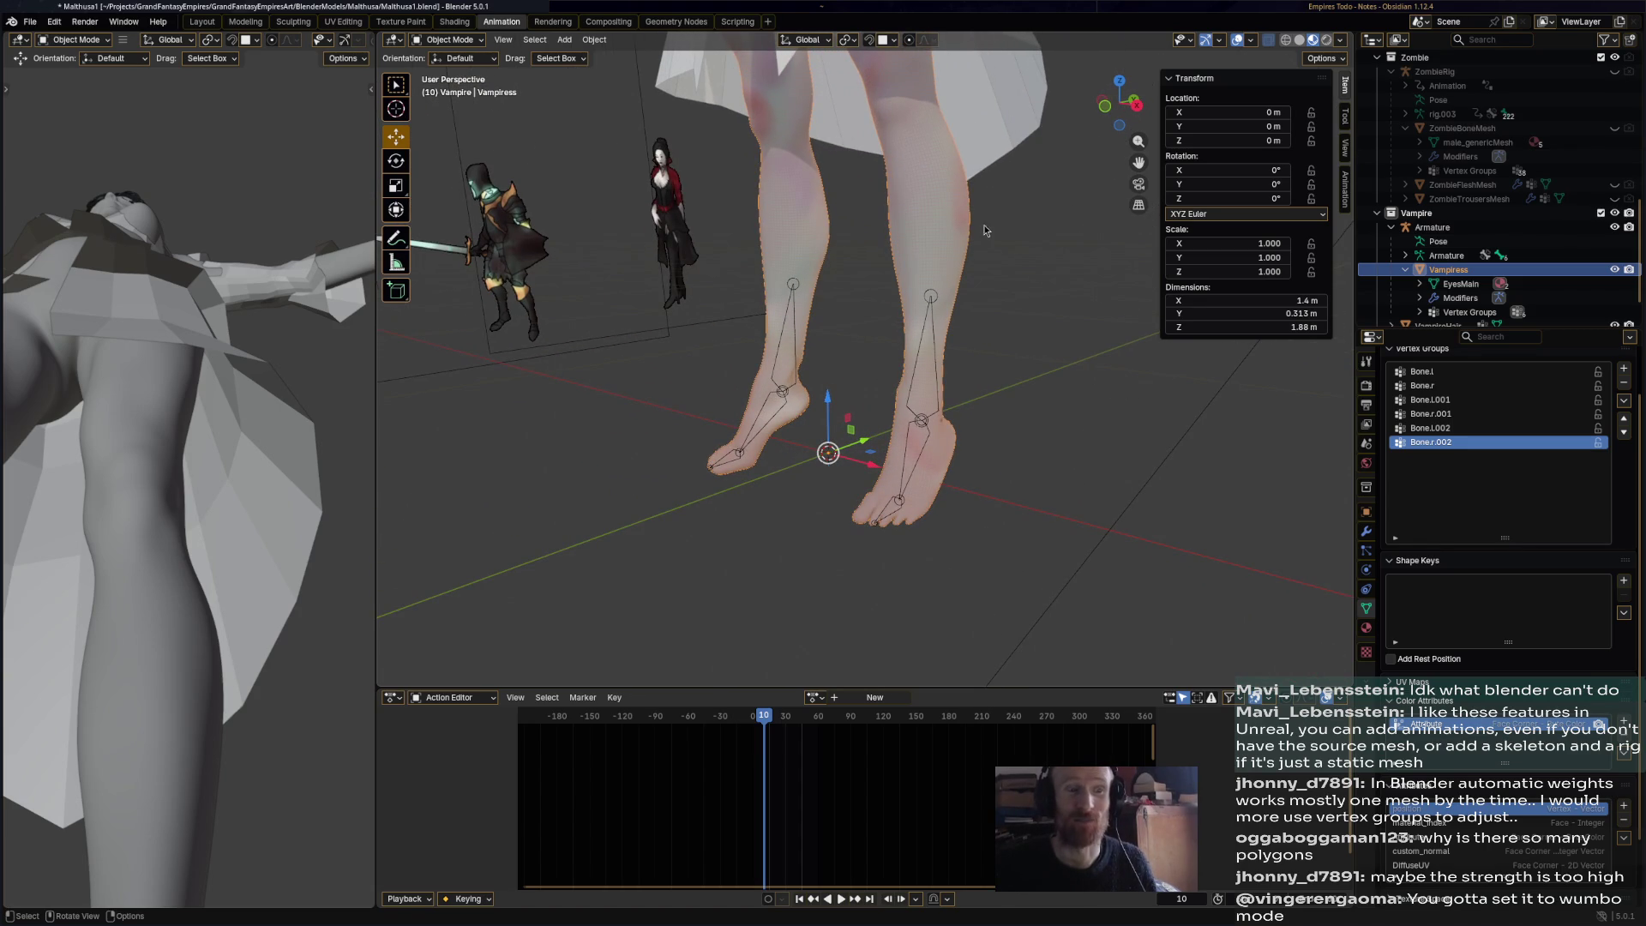
- Apply the Armature modifier on the Vampiress mesh to bake in the current pose
left_click(1367, 530)
middle_click_drag(1132, 446, 1164, 429)
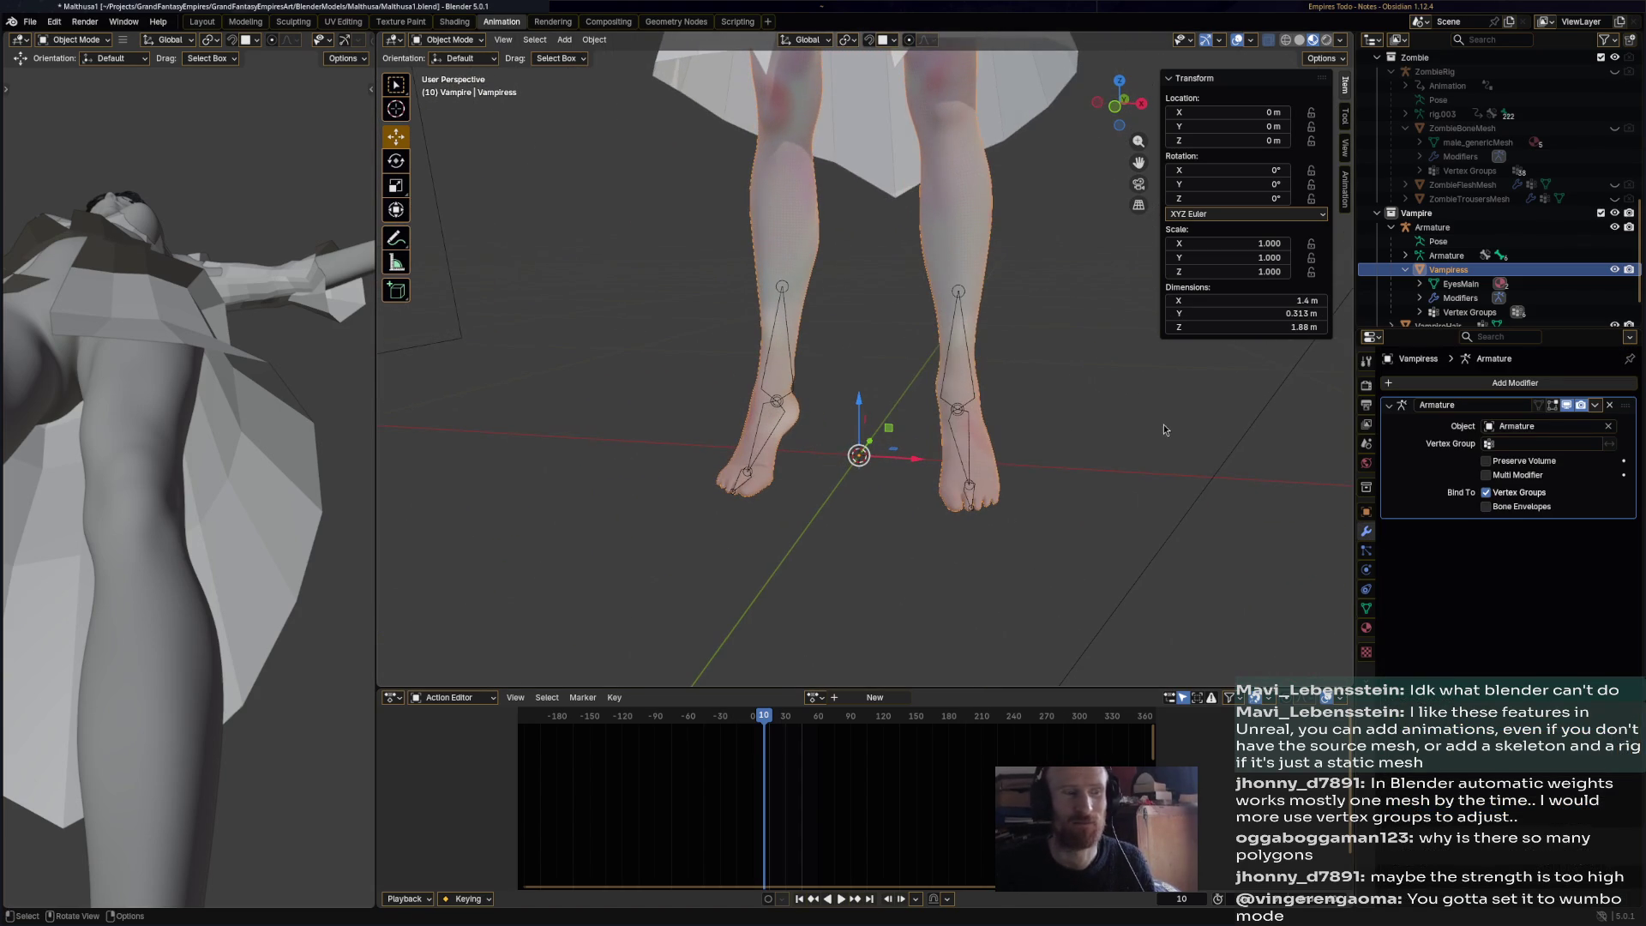
left_click(1595, 410)
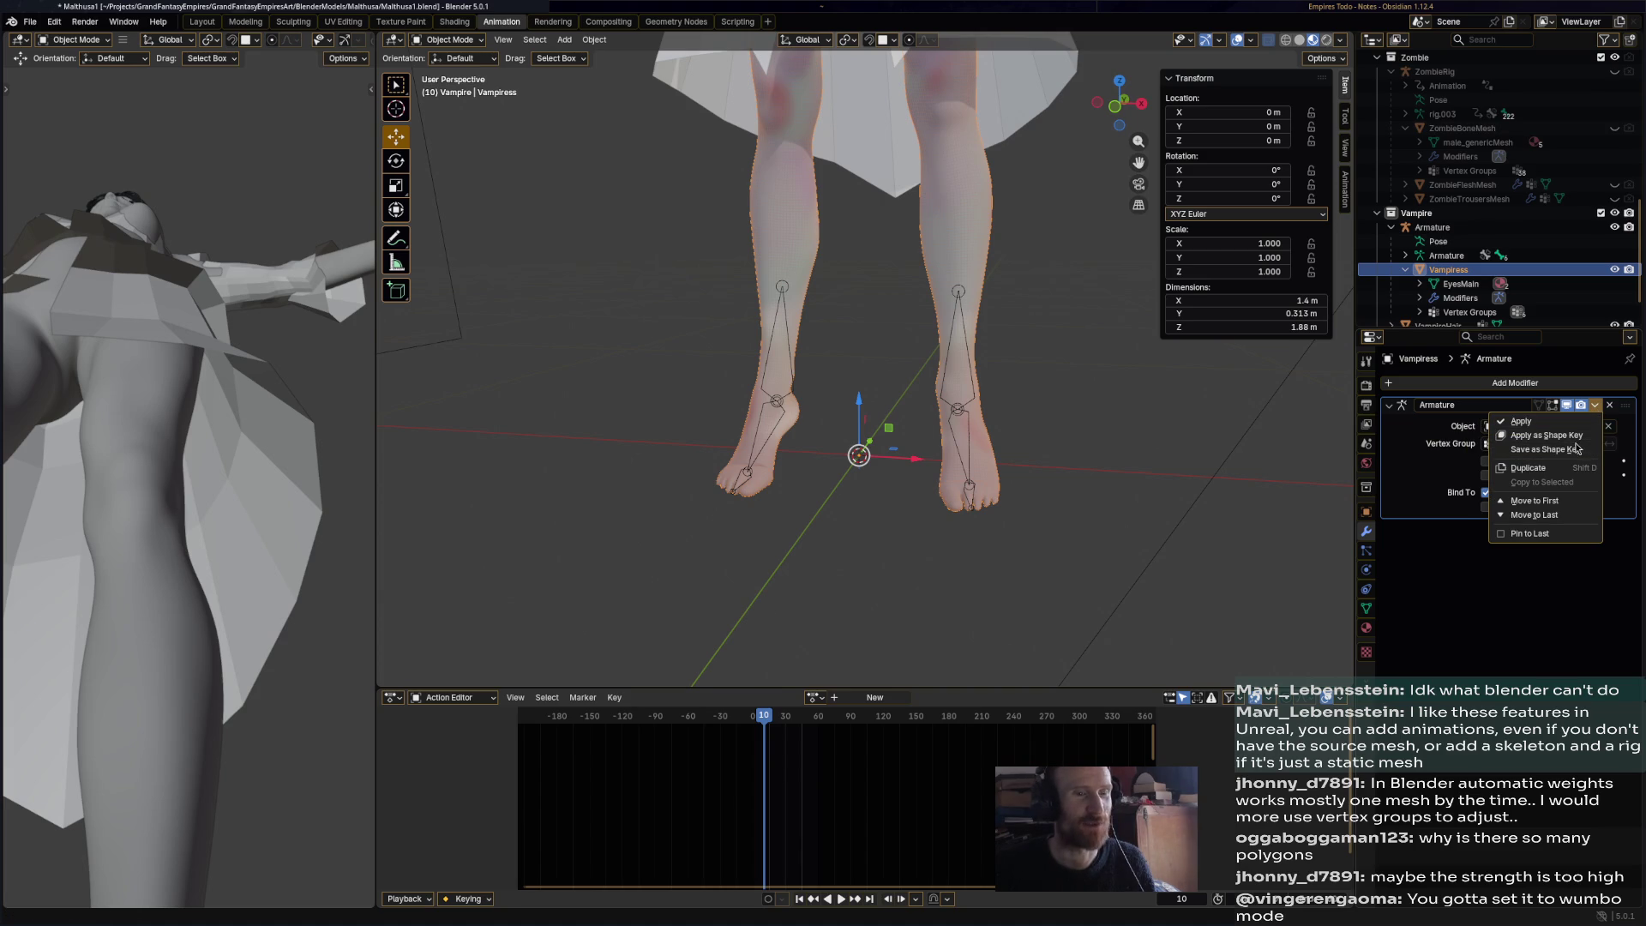
left_click(1574, 426)
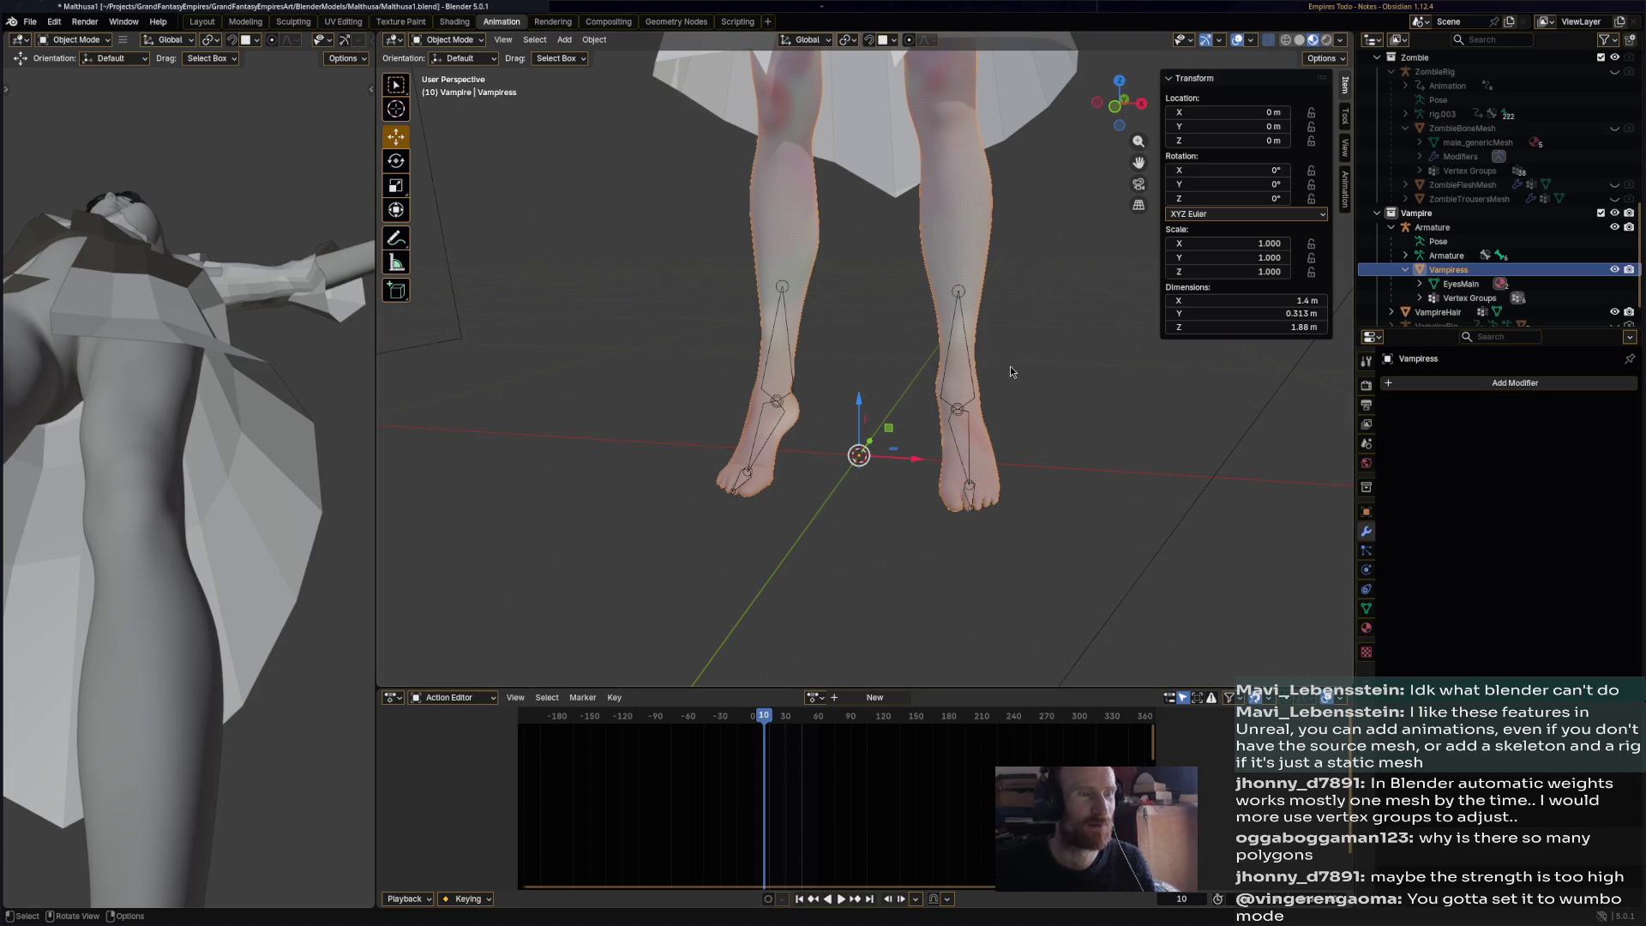
- Delete the Armature object from the scene and reselect the vampire body mesh
left_click(961, 375)
key("x")
left_click(973, 375)
mouse_move(1079, 394)
middle_mouse_down()
mouse_move(924, 393)
mouse_move(923, 379)
middle_mouse_up()
middle_click_drag(861, 319, 837, 374)
left_click(837, 374)
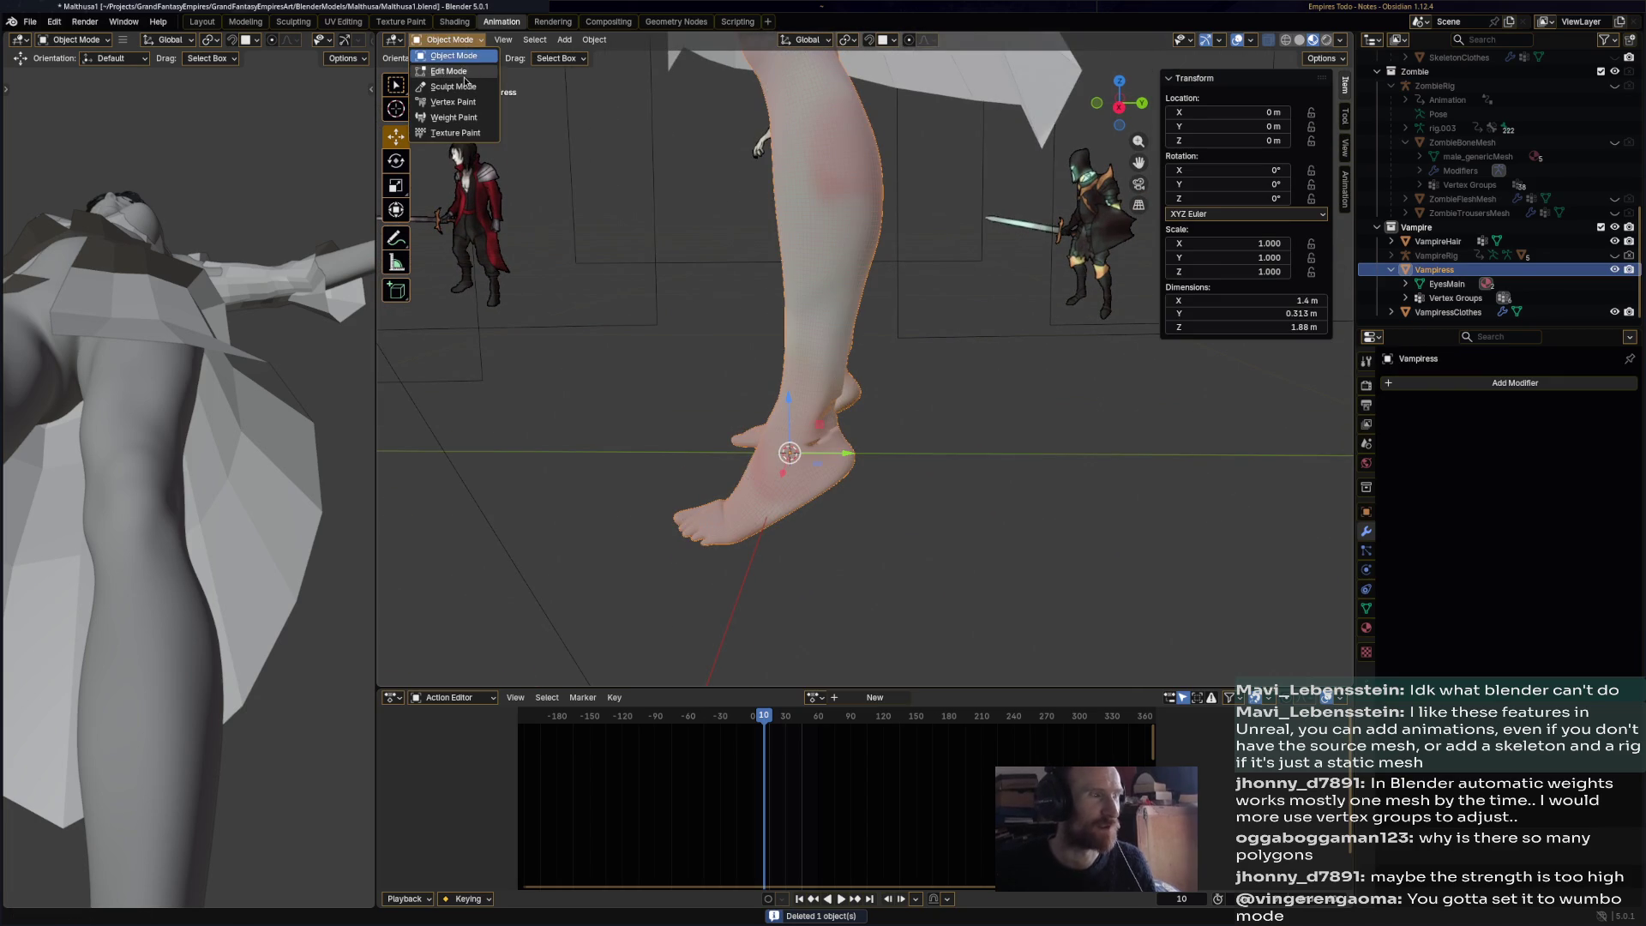
- Enter Sculpt Mode and lightly smooth the ankle surface with the Smooth brush
left_click(450, 89)
mouse_move(934, 427)
middle_mouse_down()
mouse_move(797, 463)
mouse_move(701, 393)
middle_mouse_up()
scroll(797, 463, "up", 3)
key("shift+s")
left_click_drag(700, 394, 656, 383)
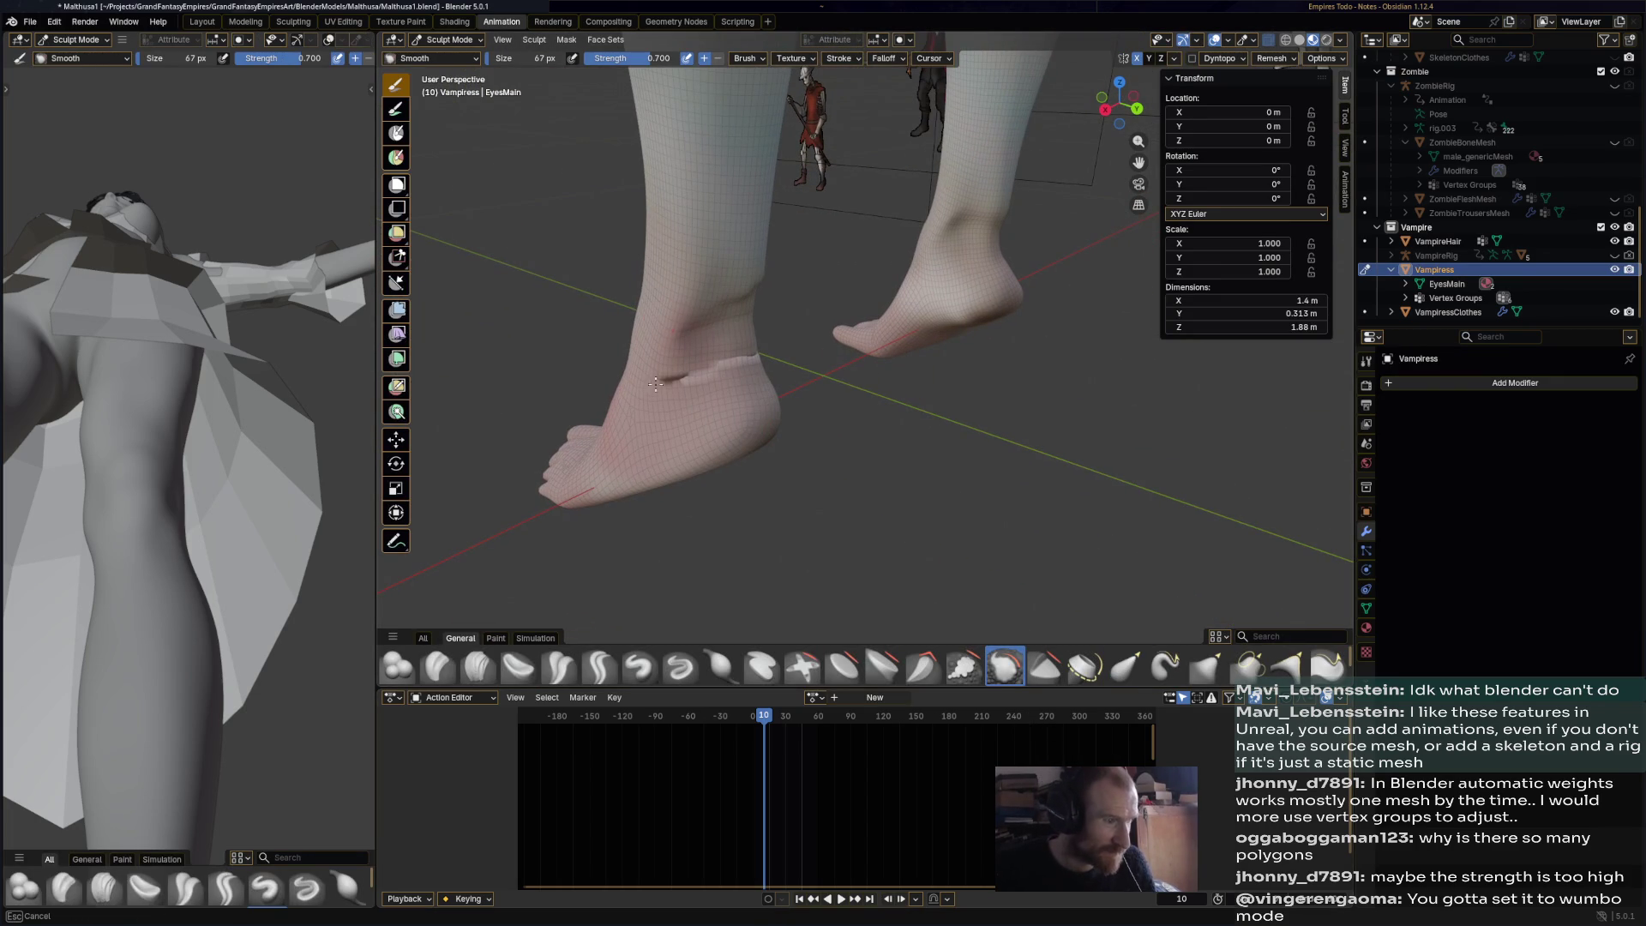
left_click_drag(722, 328, 725, 330)
middle_click_drag(724, 330, 772, 261)
left_click_drag(772, 262, 778, 265)
mouse_move(767, 295)
middle_mouse_down()
mouse_move(892, 283)
mouse_move(1024, 517)
mouse_move(691, 431)
mouse_move(639, 441)
mouse_move(986, 295)
middle_mouse_up()
scroll(942, 384, "up", 5)
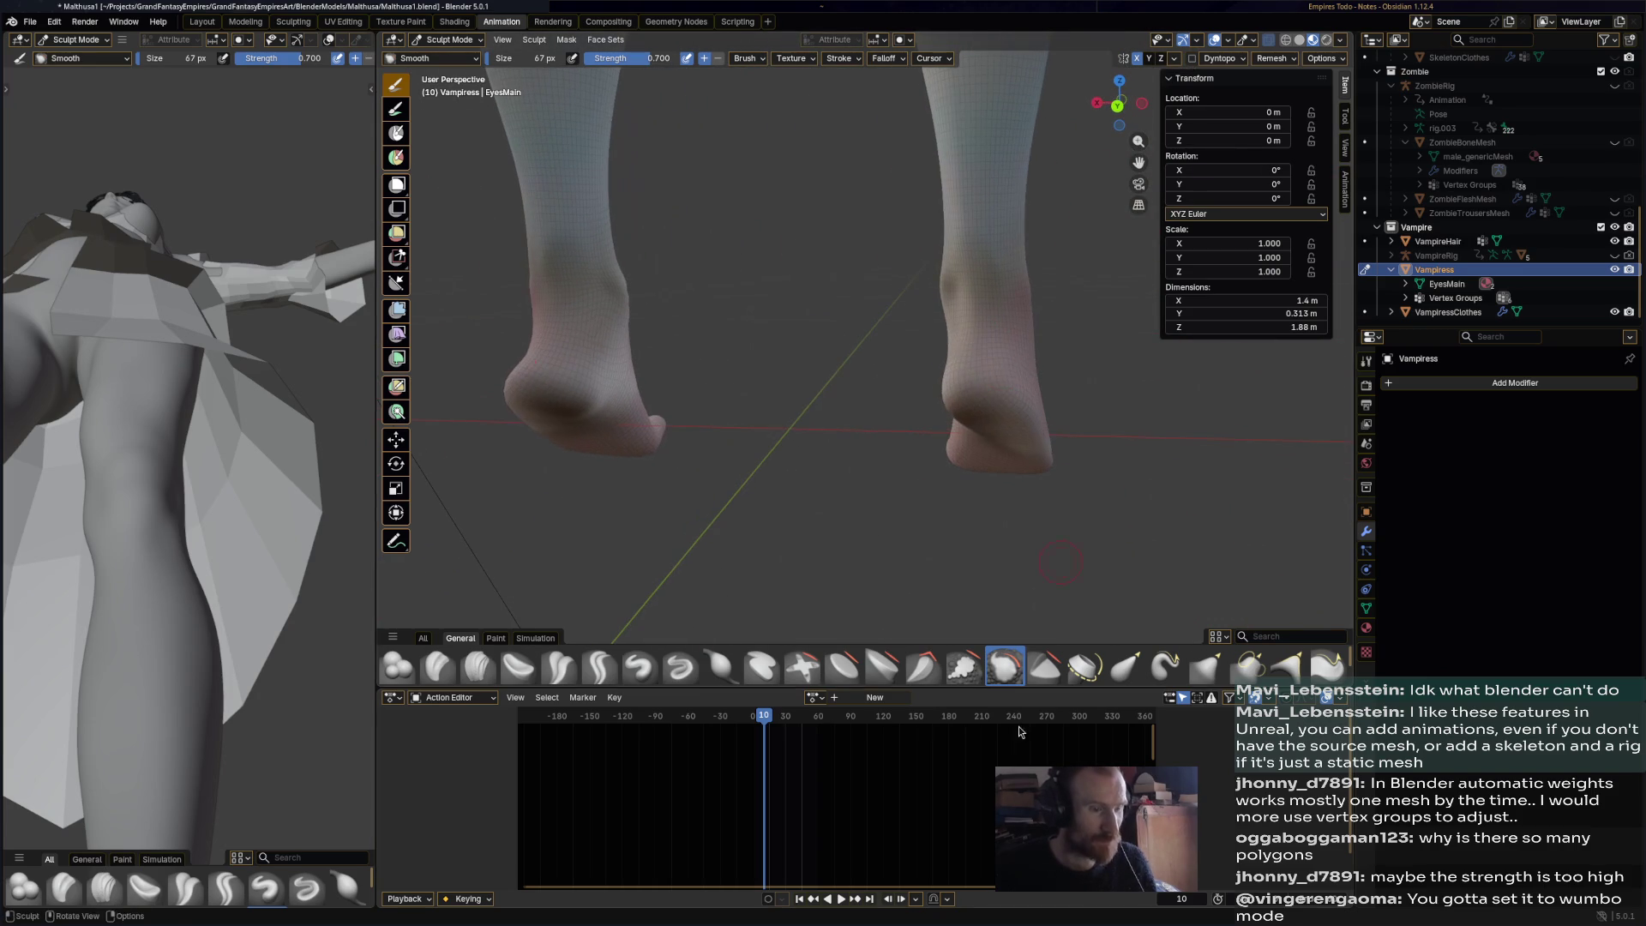
- Use Inflate/Deflate on parts of the foot, the back of the leg and the heel
left_click(723, 667)
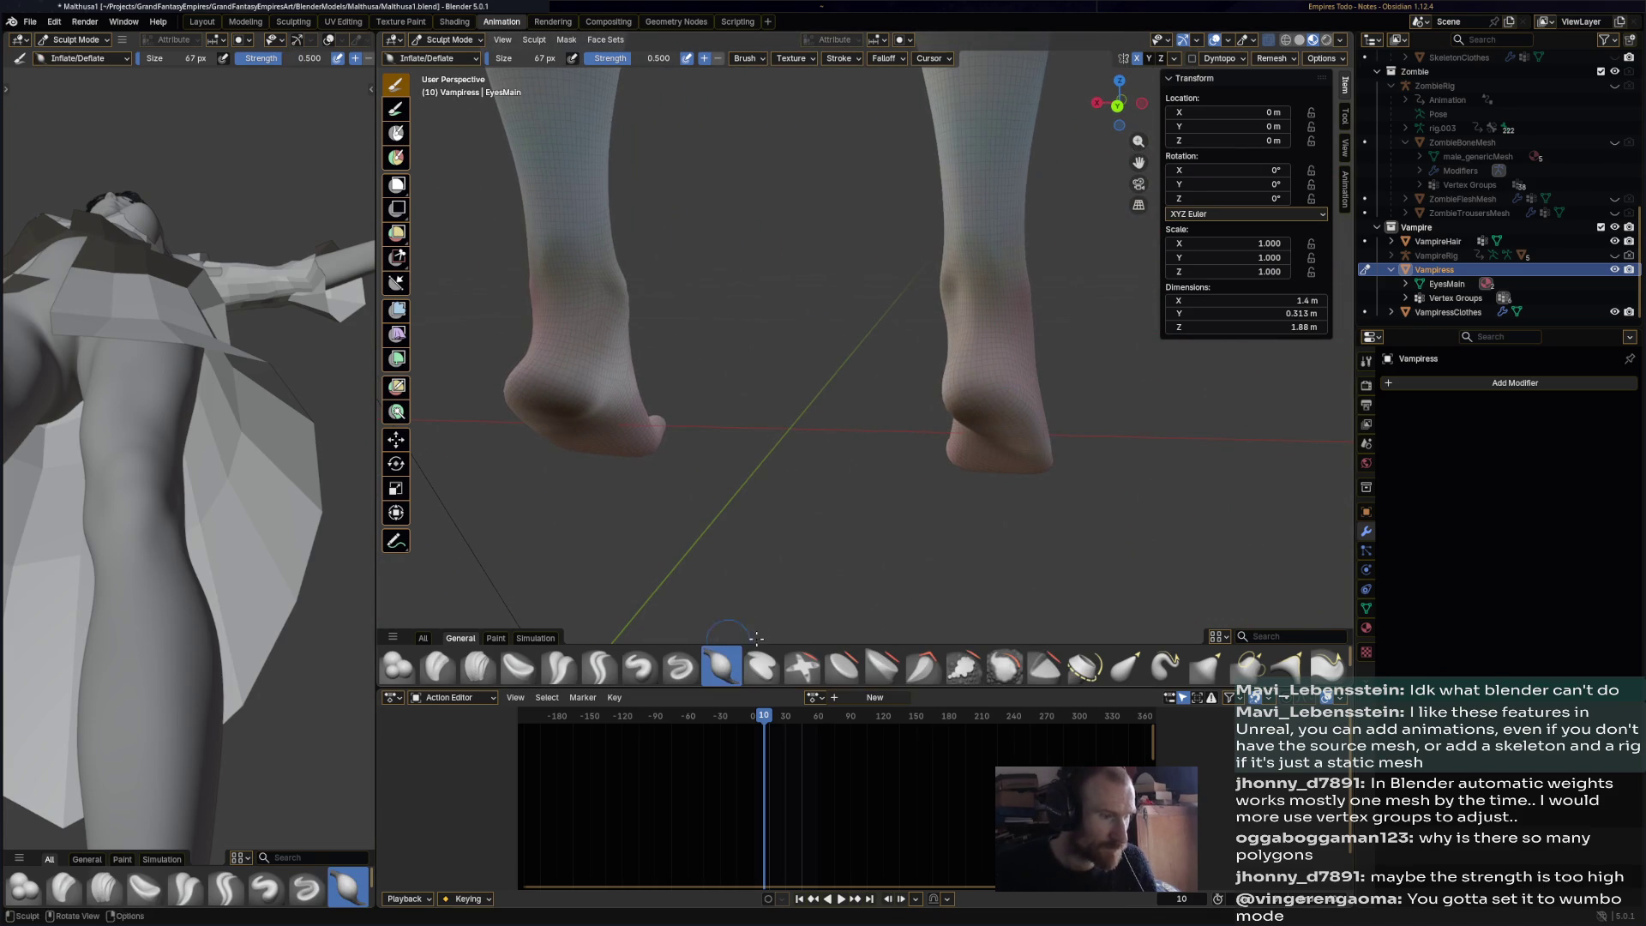
middle_click_drag(799, 549, 705, 415)
left_click_drag(601, 348, 609, 263)
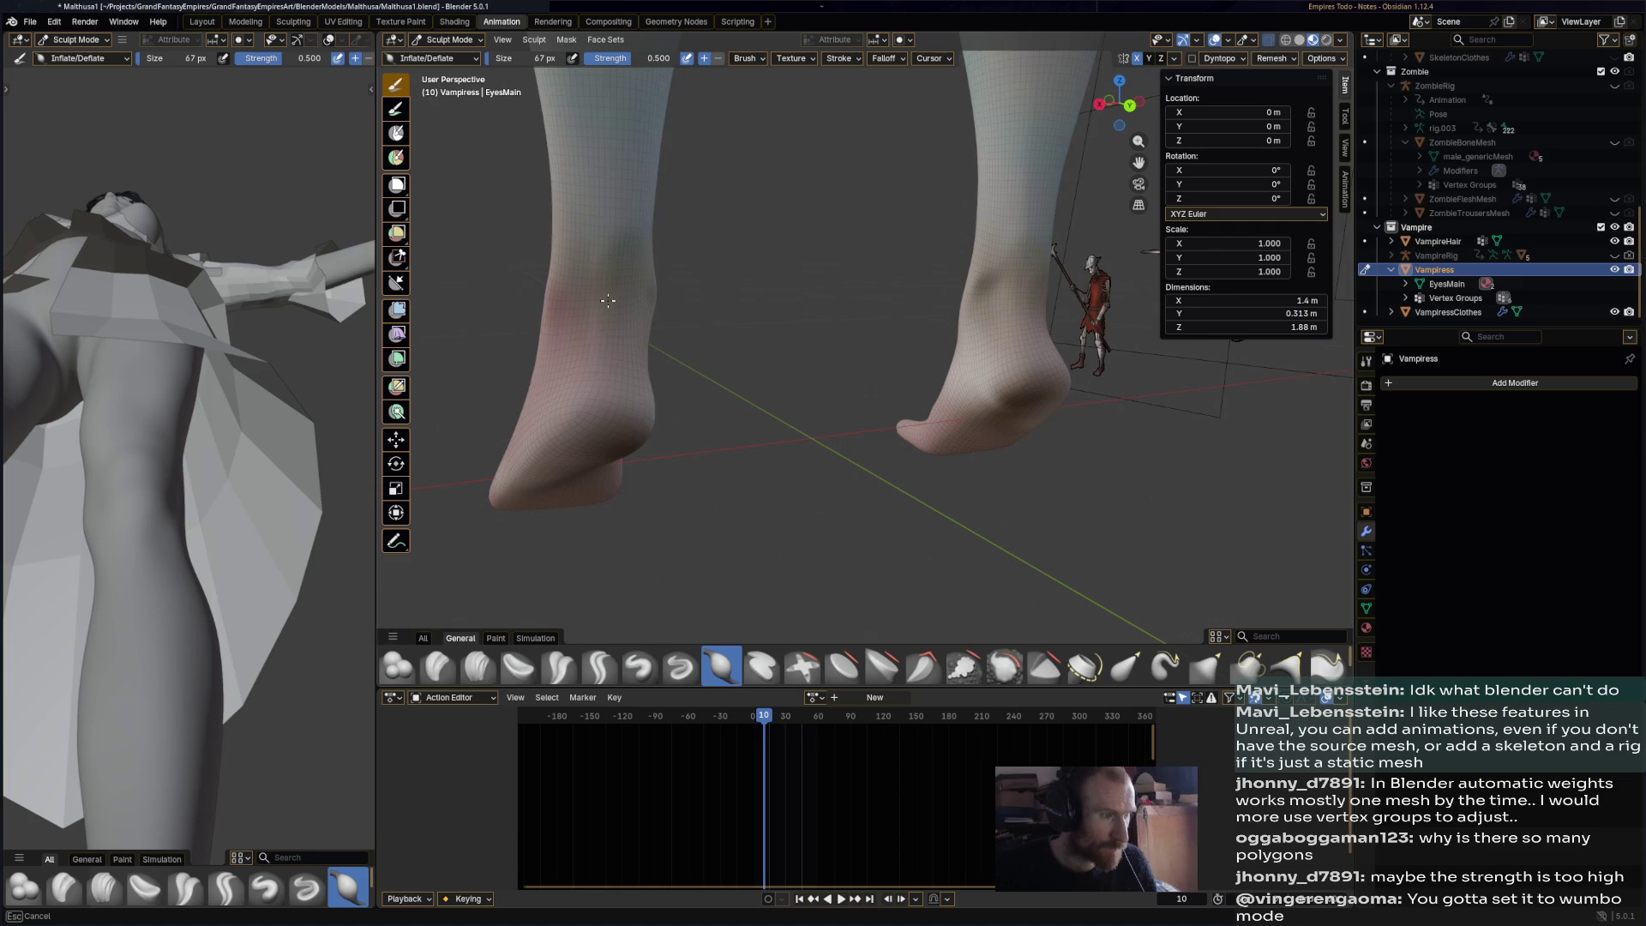
mouse_move(609, 384)
middle_mouse_down()
mouse_move(652, 343)
mouse_move(613, 311)
middle_mouse_up()
left_click_drag(614, 311, 571, 308)
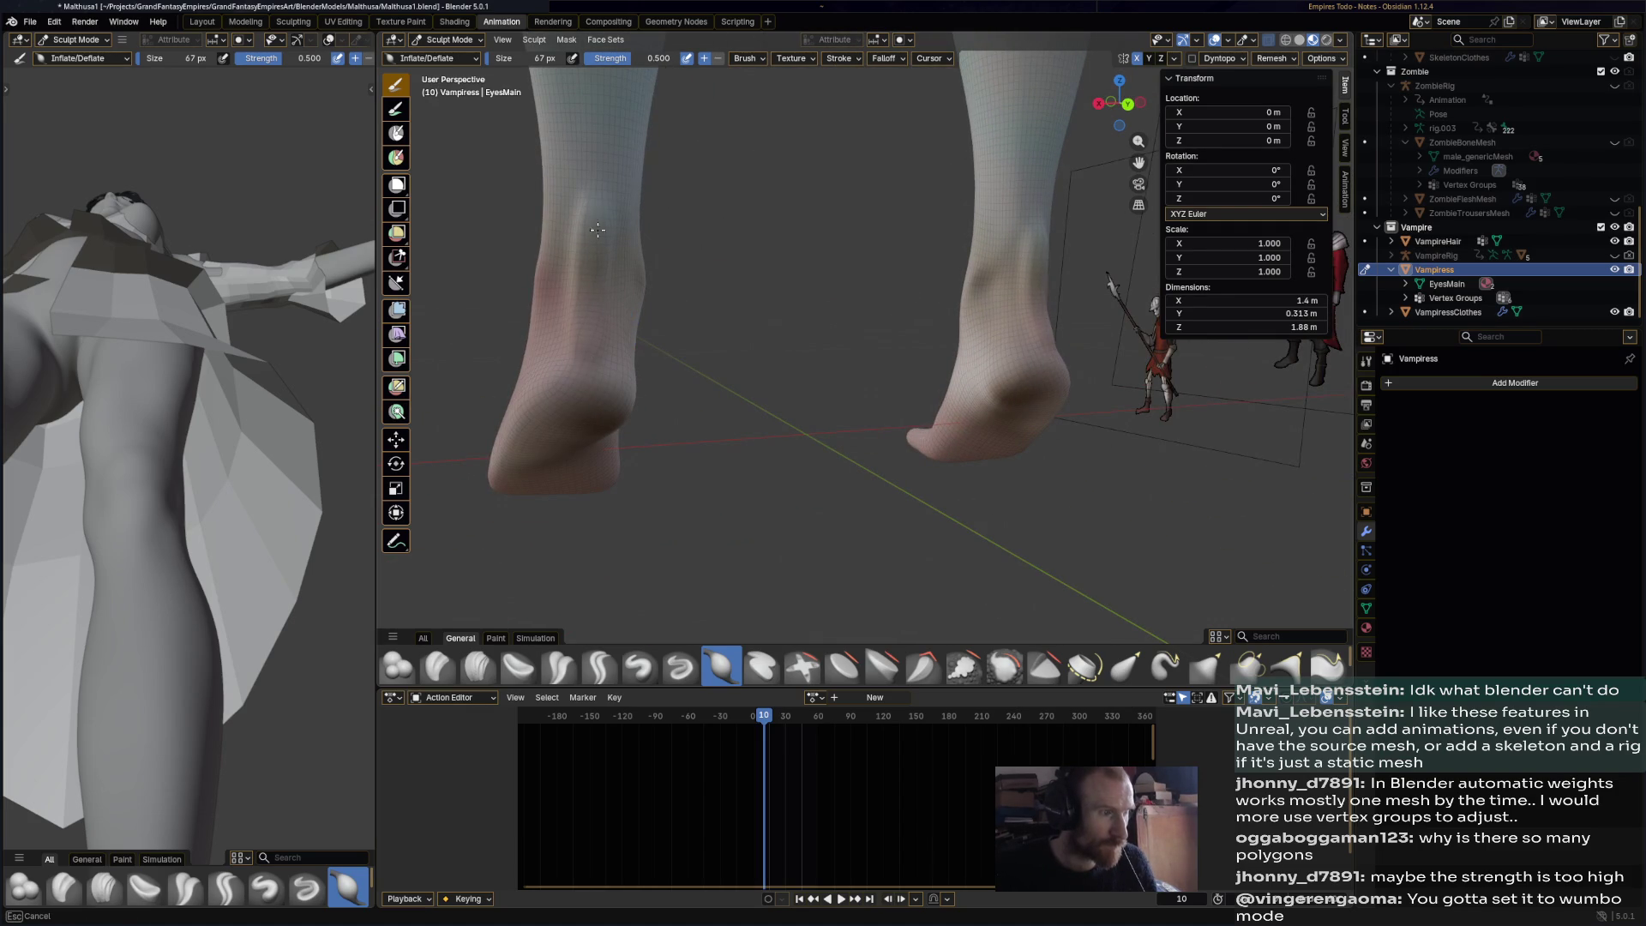
mouse_move(598, 349)
middle_mouse_down()
mouse_move(677, 343)
mouse_move(651, 356)
mouse_move(721, 360)
mouse_move(771, 390)
middle_mouse_up()
left_click_drag(771, 390, 771, 390)
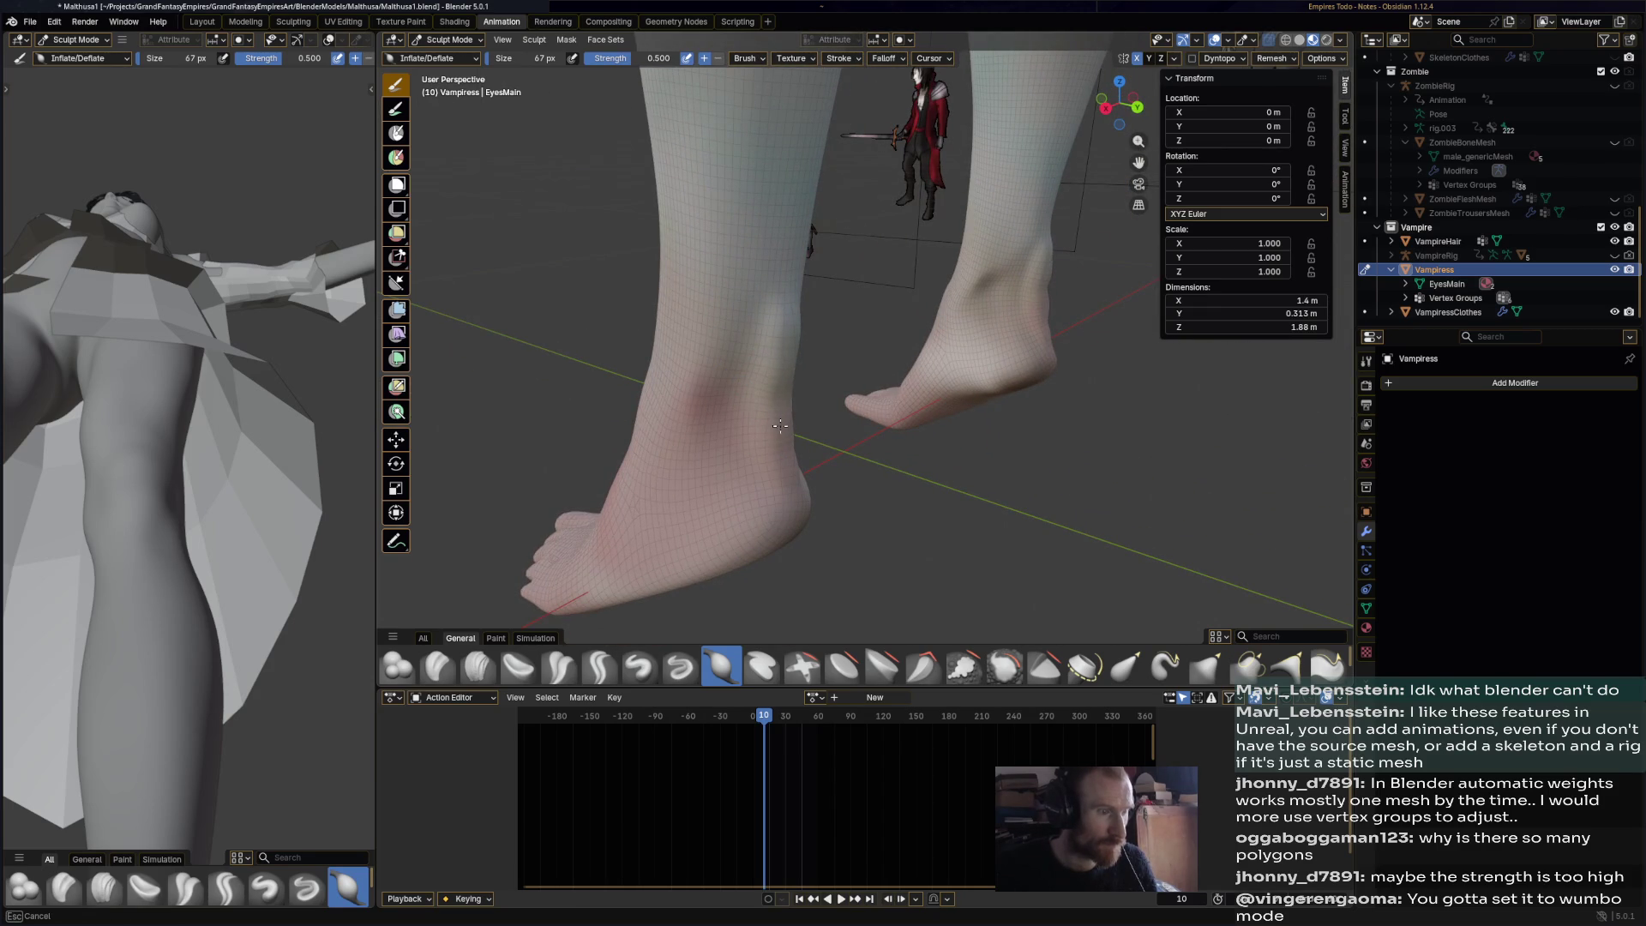
mouse_move(778, 482)
middle_mouse_down()
mouse_move(717, 423)
mouse_move(759, 420)
mouse_move(776, 288)
middle_mouse_up()
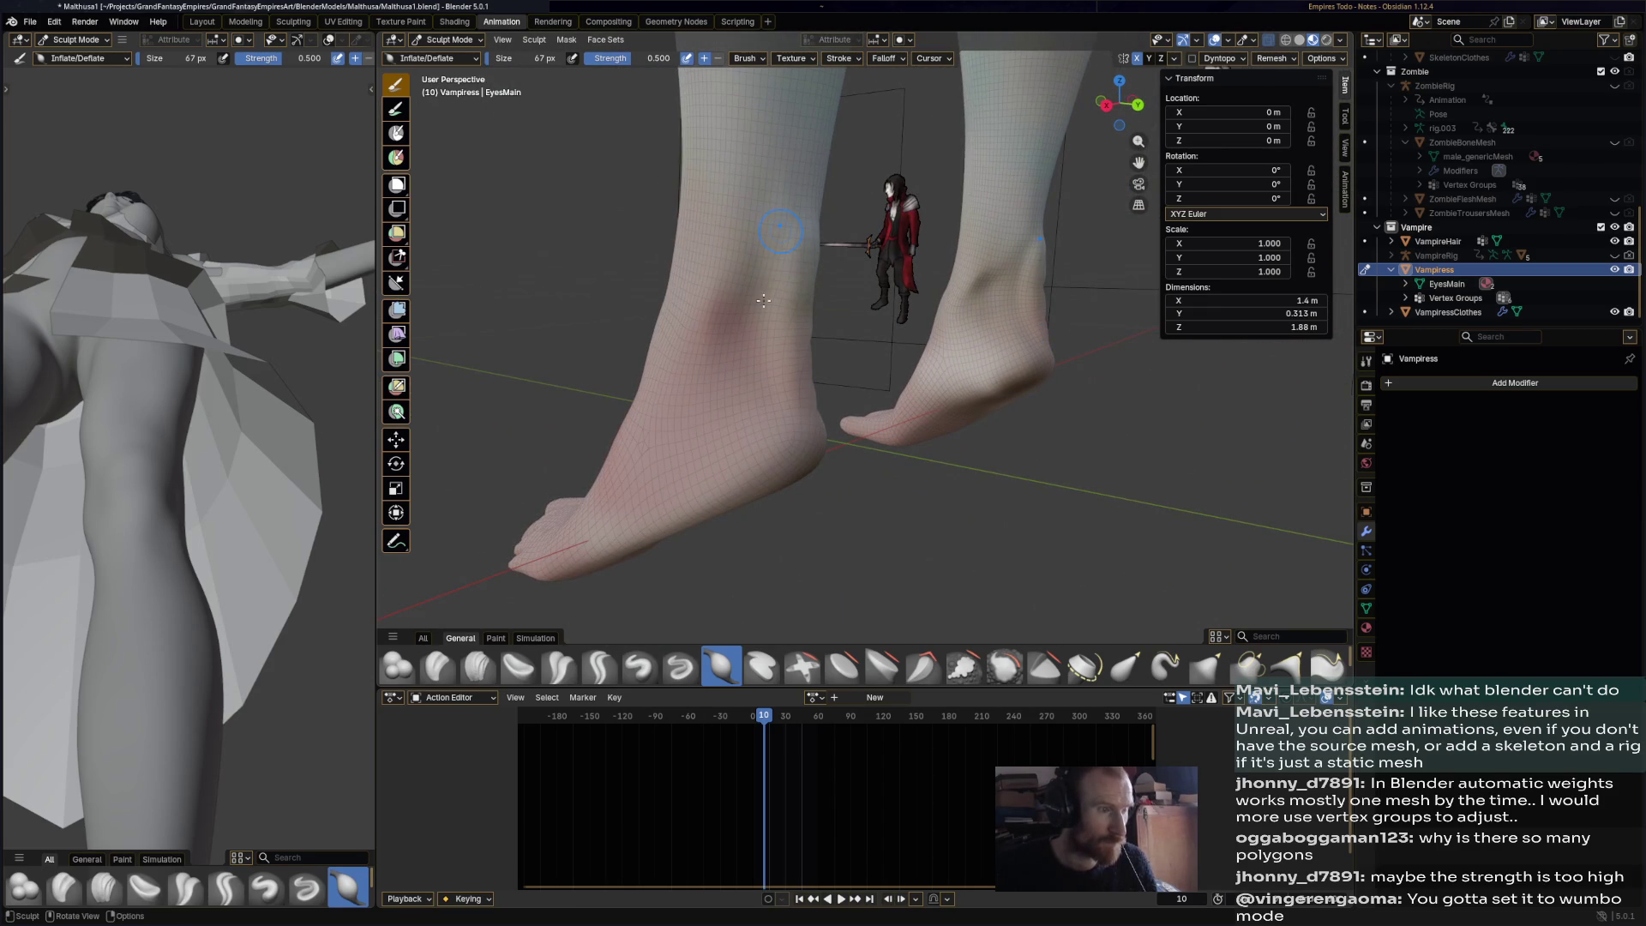
mouse_move(735, 387)
middle_mouse_down()
mouse_move(746, 515)
mouse_move(568, 422)
mouse_move(601, 359)
mouse_move(770, 447)
mouse_move(838, 450)
mouse_move(595, 450)
mouse_move(939, 415)
mouse_move(821, 396)
mouse_move(890, 511)
mouse_move(748, 671)
middle_mouse_up()
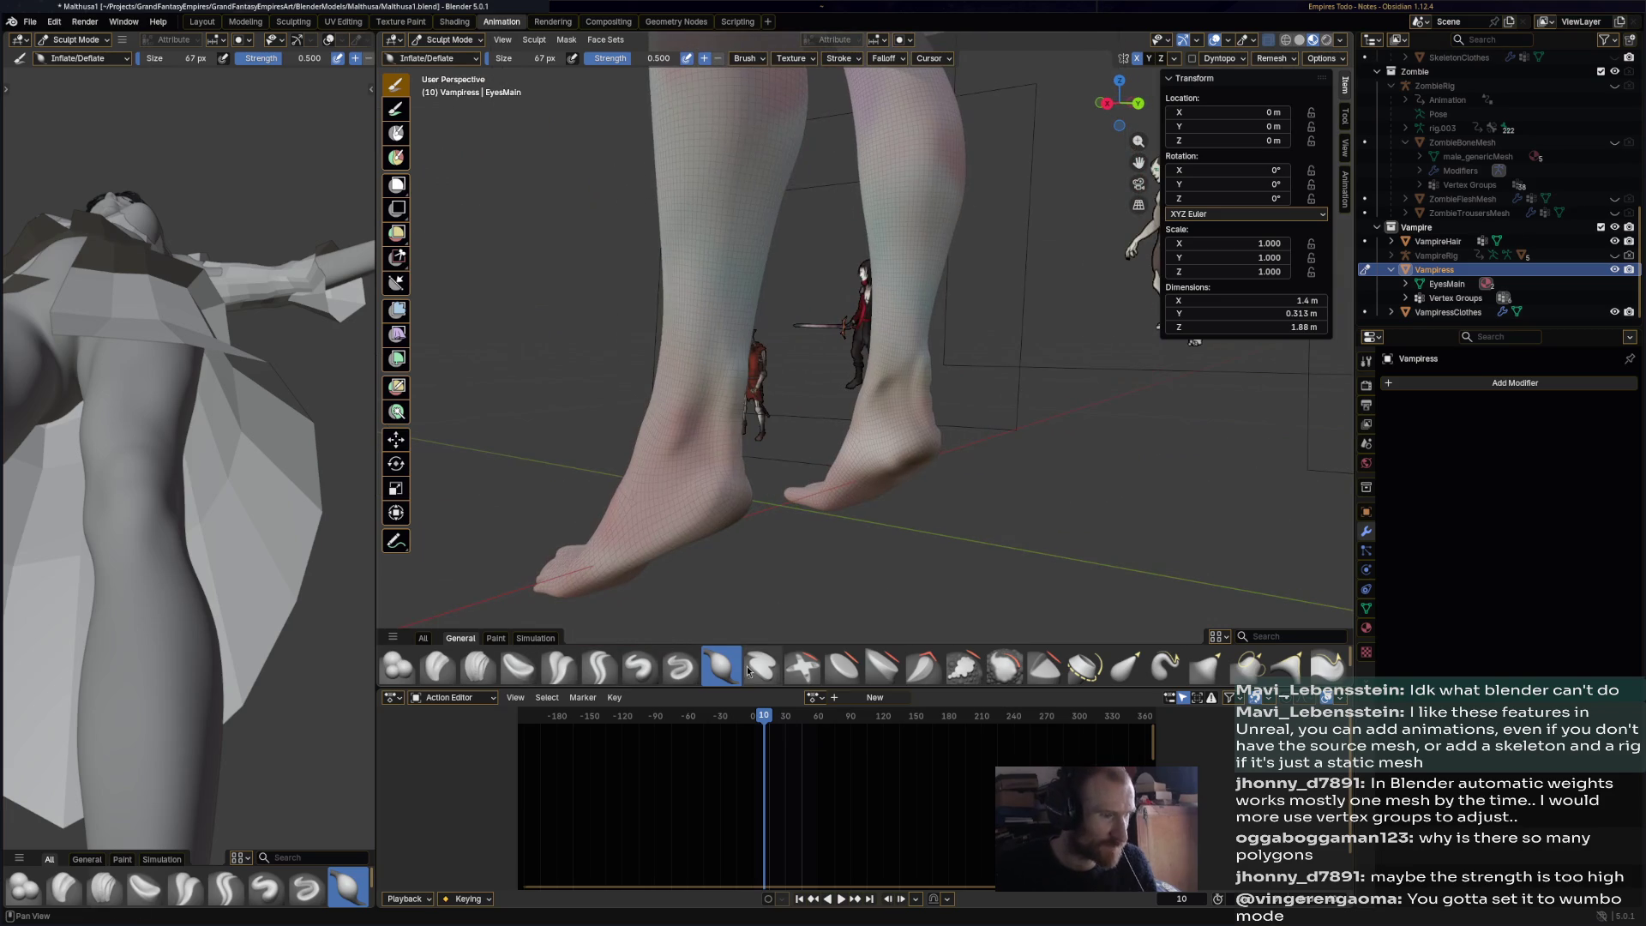
- Set the Smooth brush strength to 0.084, view the heels from behind, and select Elastic Grab
left_click(1019, 676)
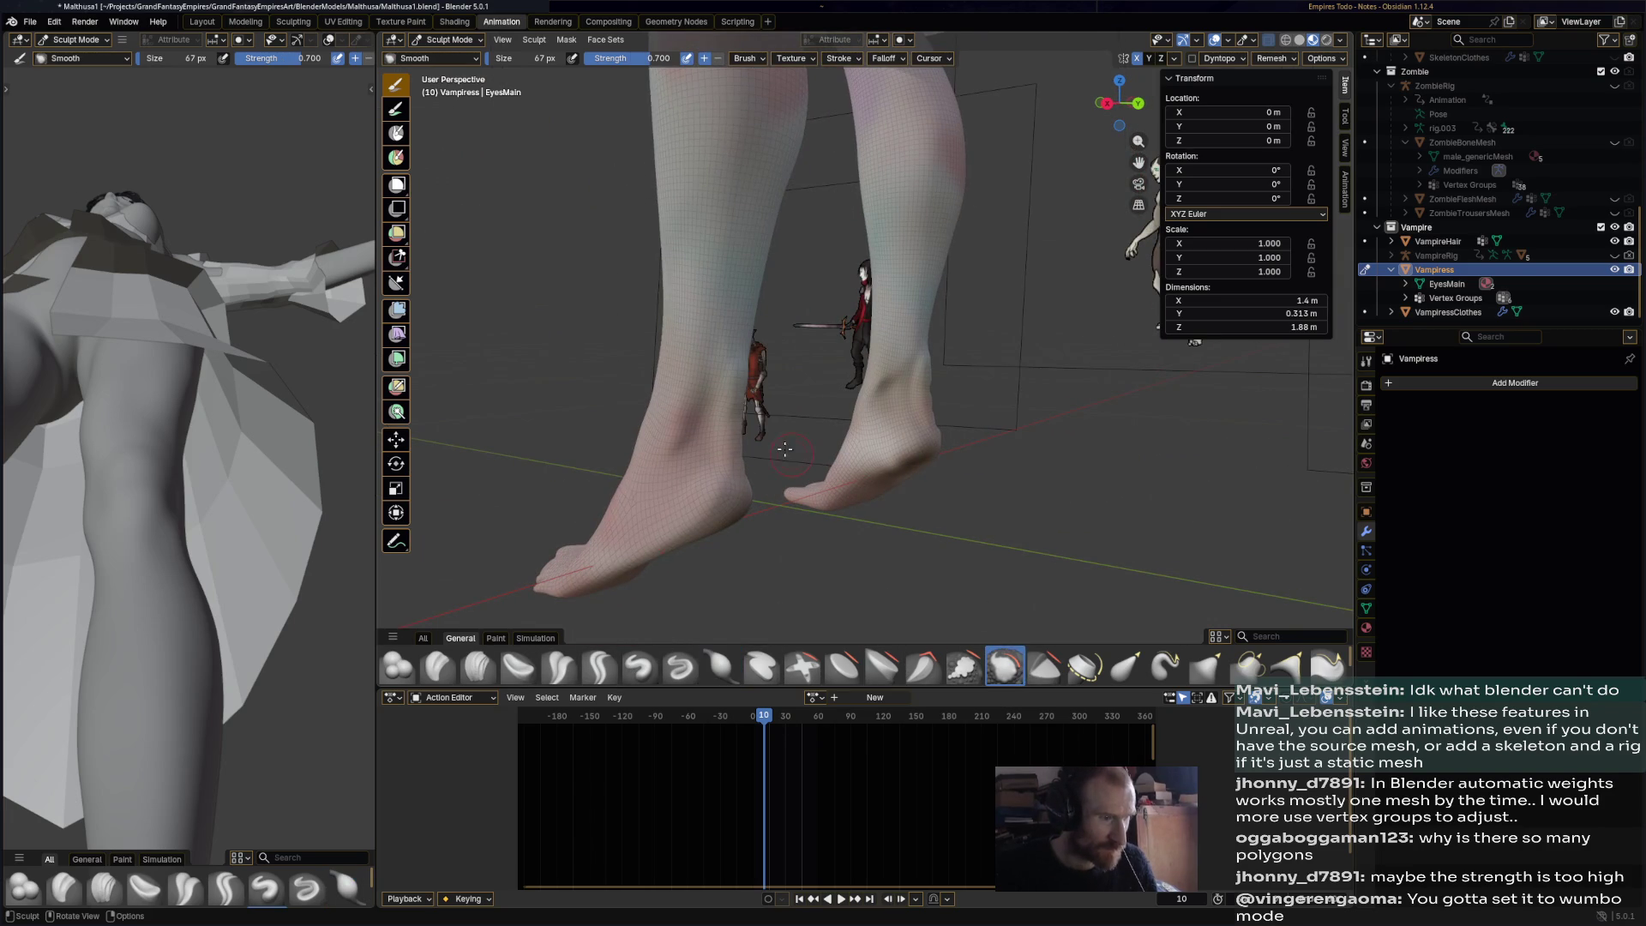
scroll(705, 393, "up", 2)
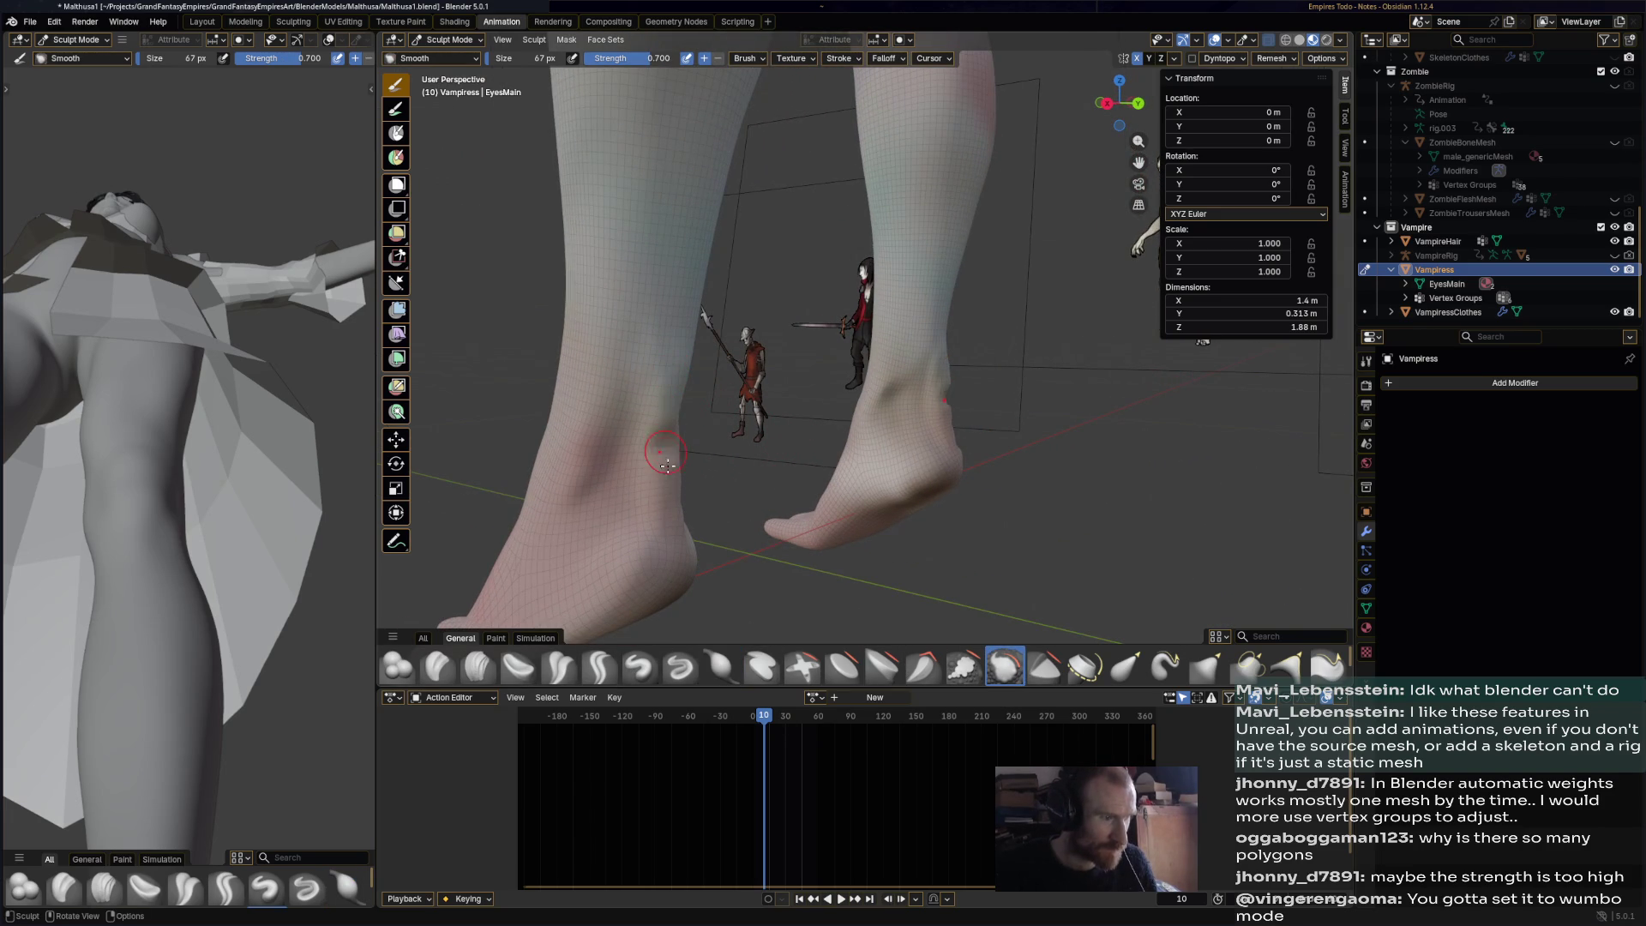
left_click_drag(633, 63, 590, 63)
key("shift+f")
left_click(629, 401)
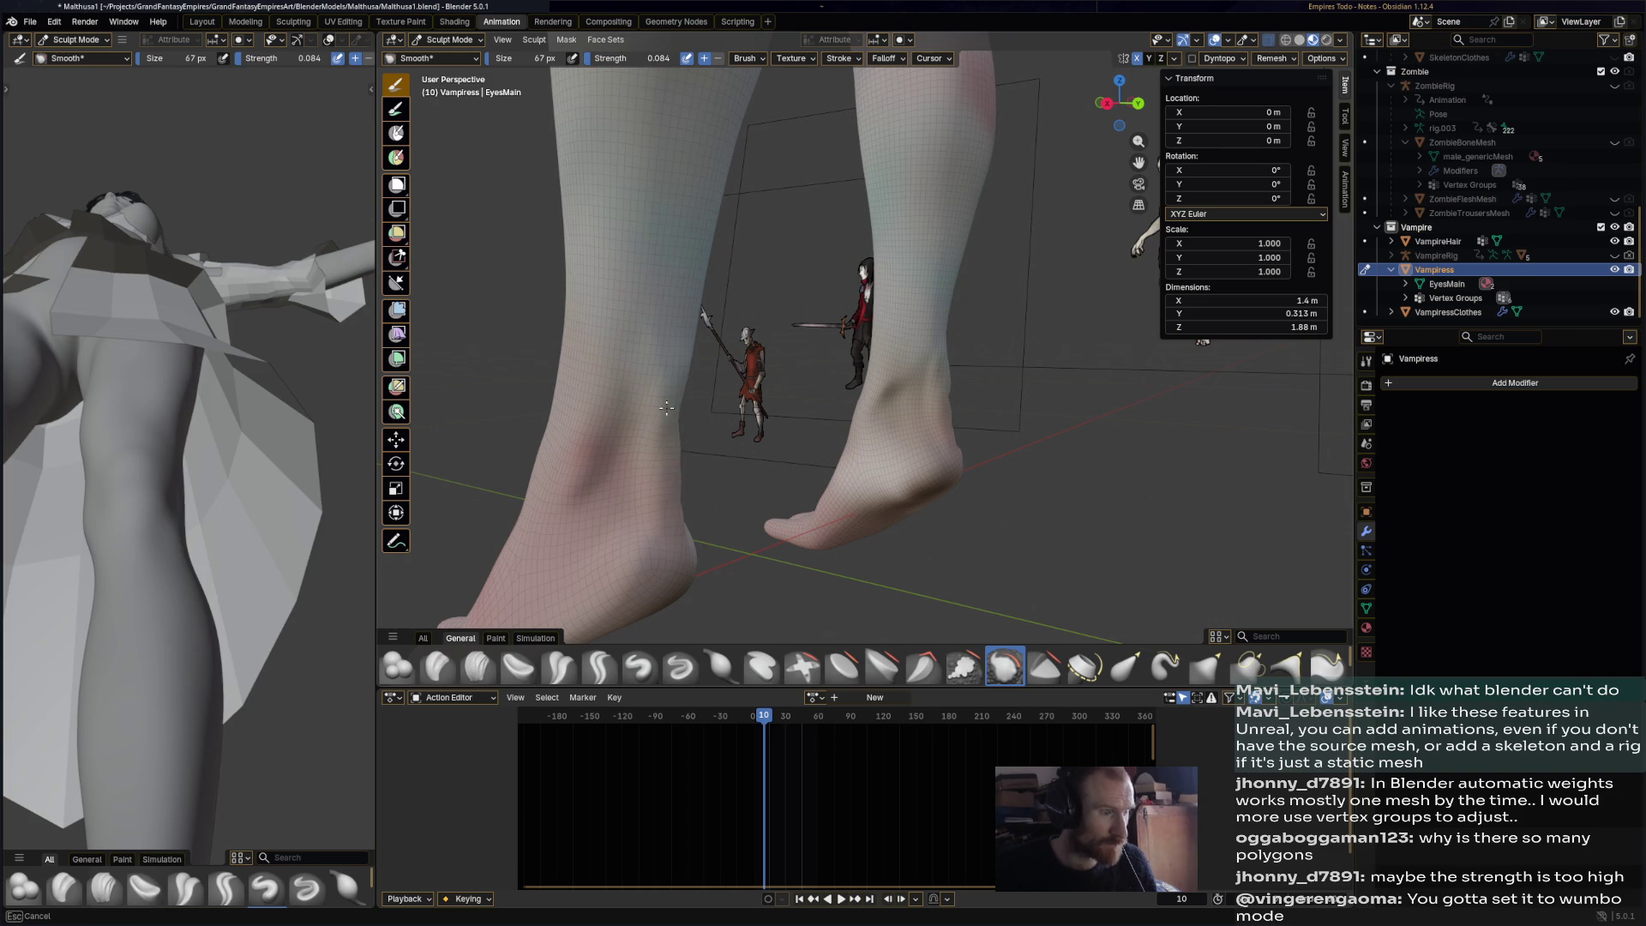
mouse_move(665, 421)
middle_mouse_down()
mouse_move(733, 394)
mouse_move(630, 529)
middle_mouse_up()
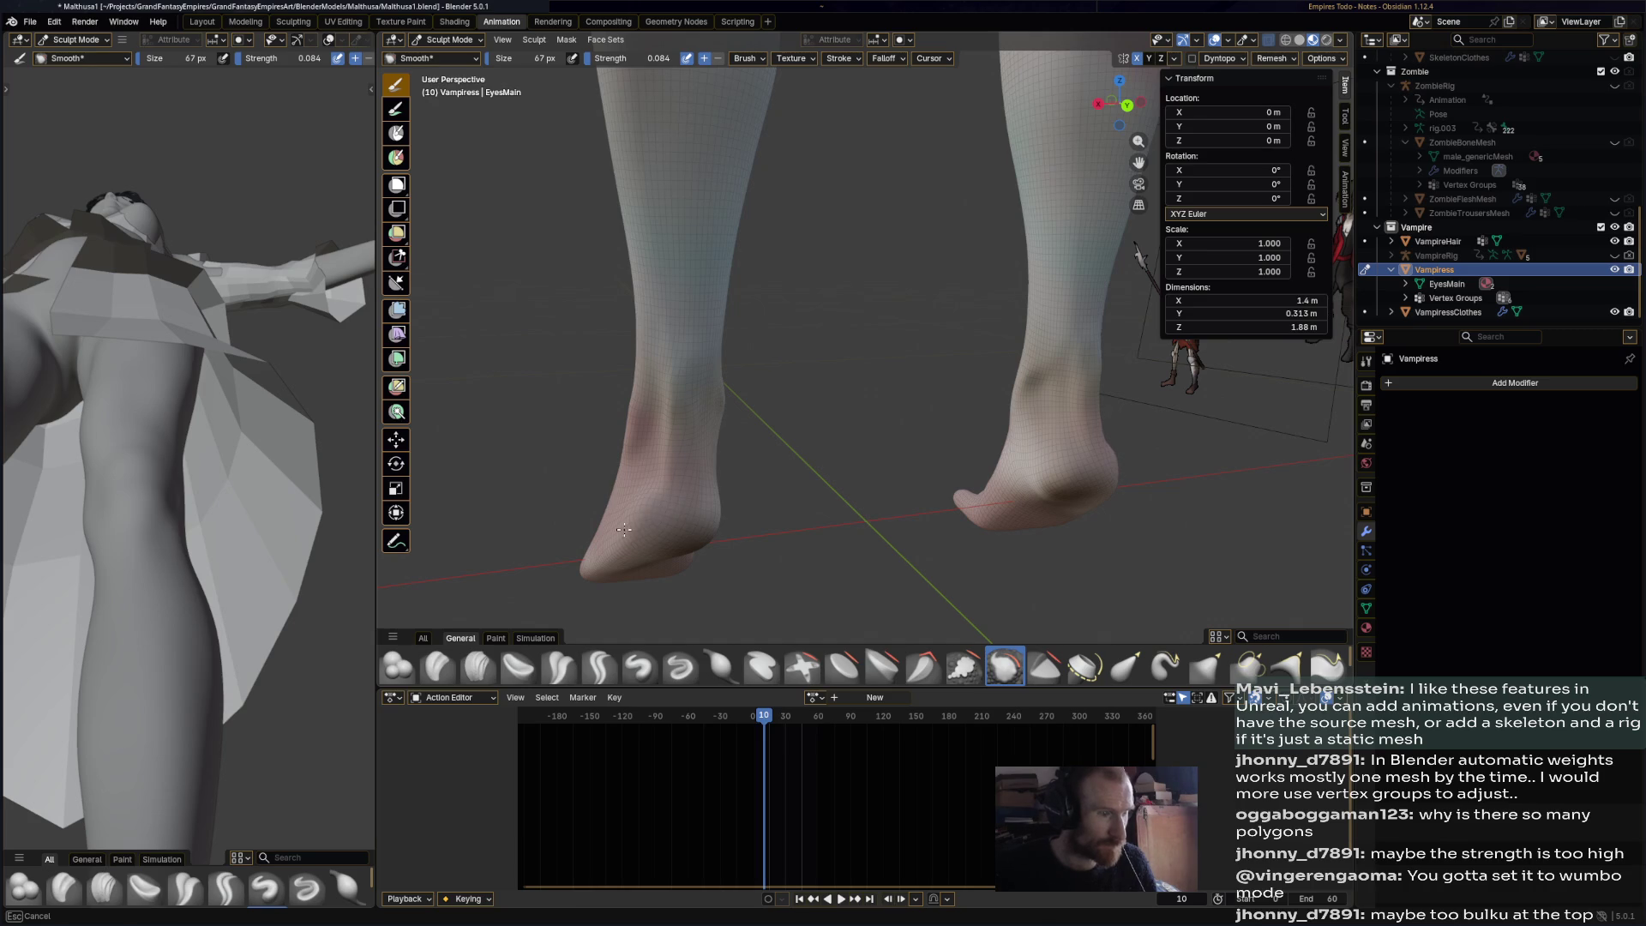
mouse_move(700, 473)
middle_mouse_down()
mouse_move(773, 460)
mouse_move(788, 438)
mouse_move(841, 448)
mouse_move(812, 467)
mouse_move(837, 552)
mouse_move(1095, 683)
middle_mouse_up()
left_click(1126, 667)
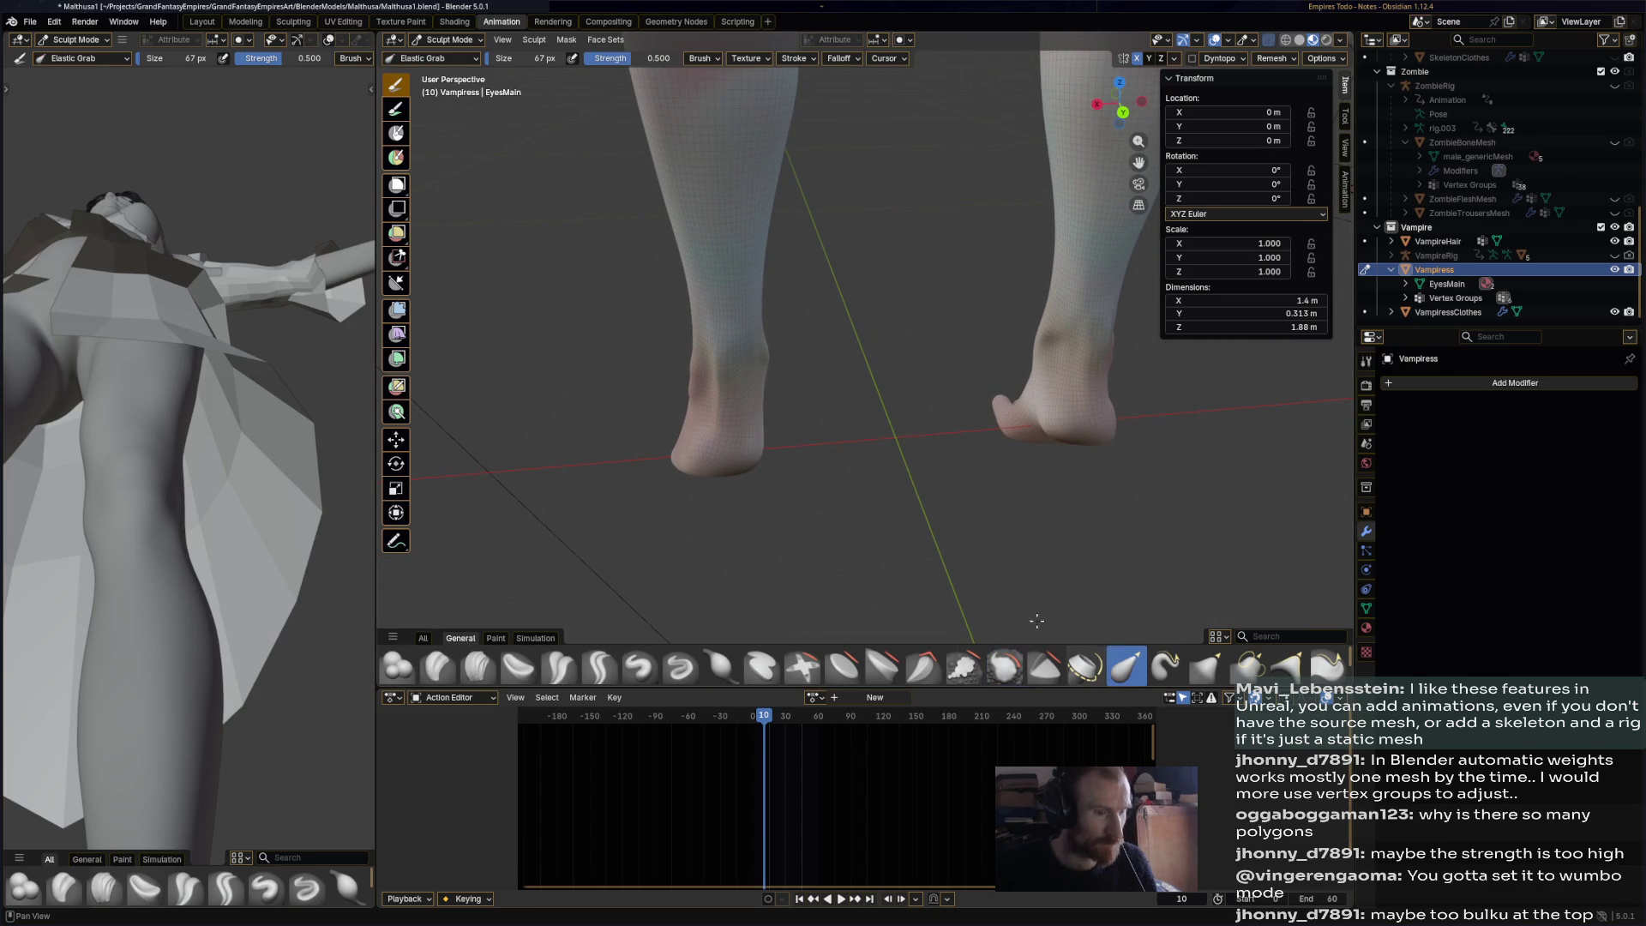
- Pull the back of the heel with Elastic Grab, then inspect both feet from lower and closer angles
scroll(673, 464, "up", 2)
left_click_drag(645, 491, 726, 486)
mouse_move(727, 486)
middle_mouse_down()
mouse_move(677, 544)
mouse_move(683, 419)
mouse_move(754, 496)
mouse_move(746, 258)
mouse_move(822, 352)
mouse_move(948, 433)
mouse_move(852, 448)
mouse_move(886, 176)
mouse_move(911, 182)
middle_mouse_up()
scroll(911, 182, "up", 3)
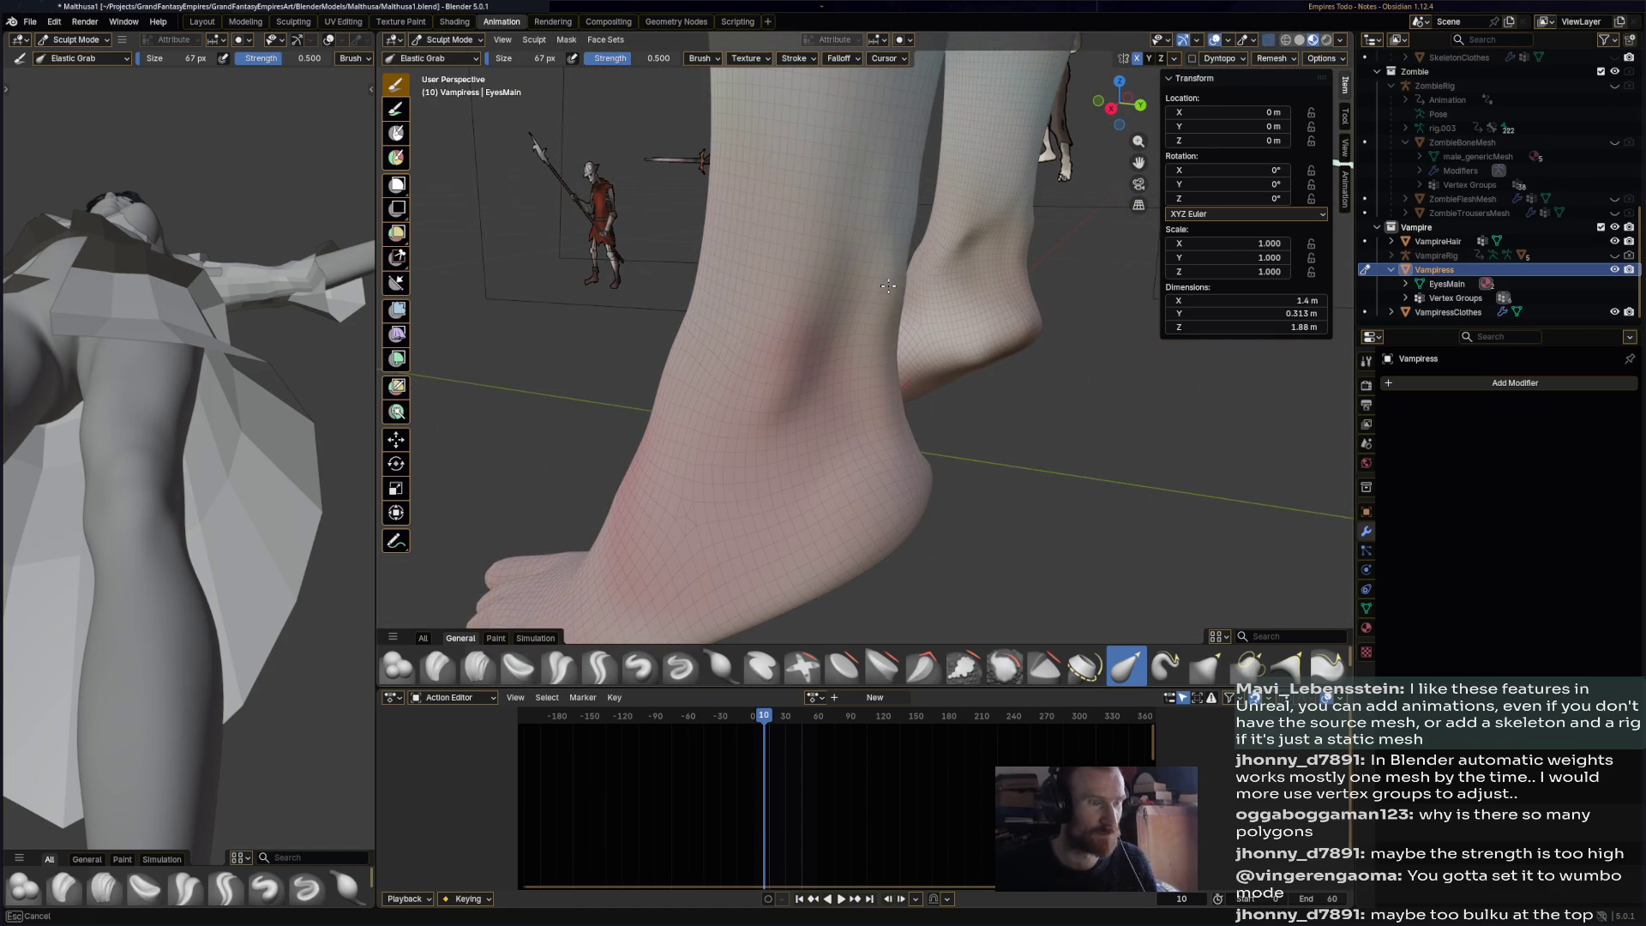
middle_click_drag(886, 286, 947, 255)
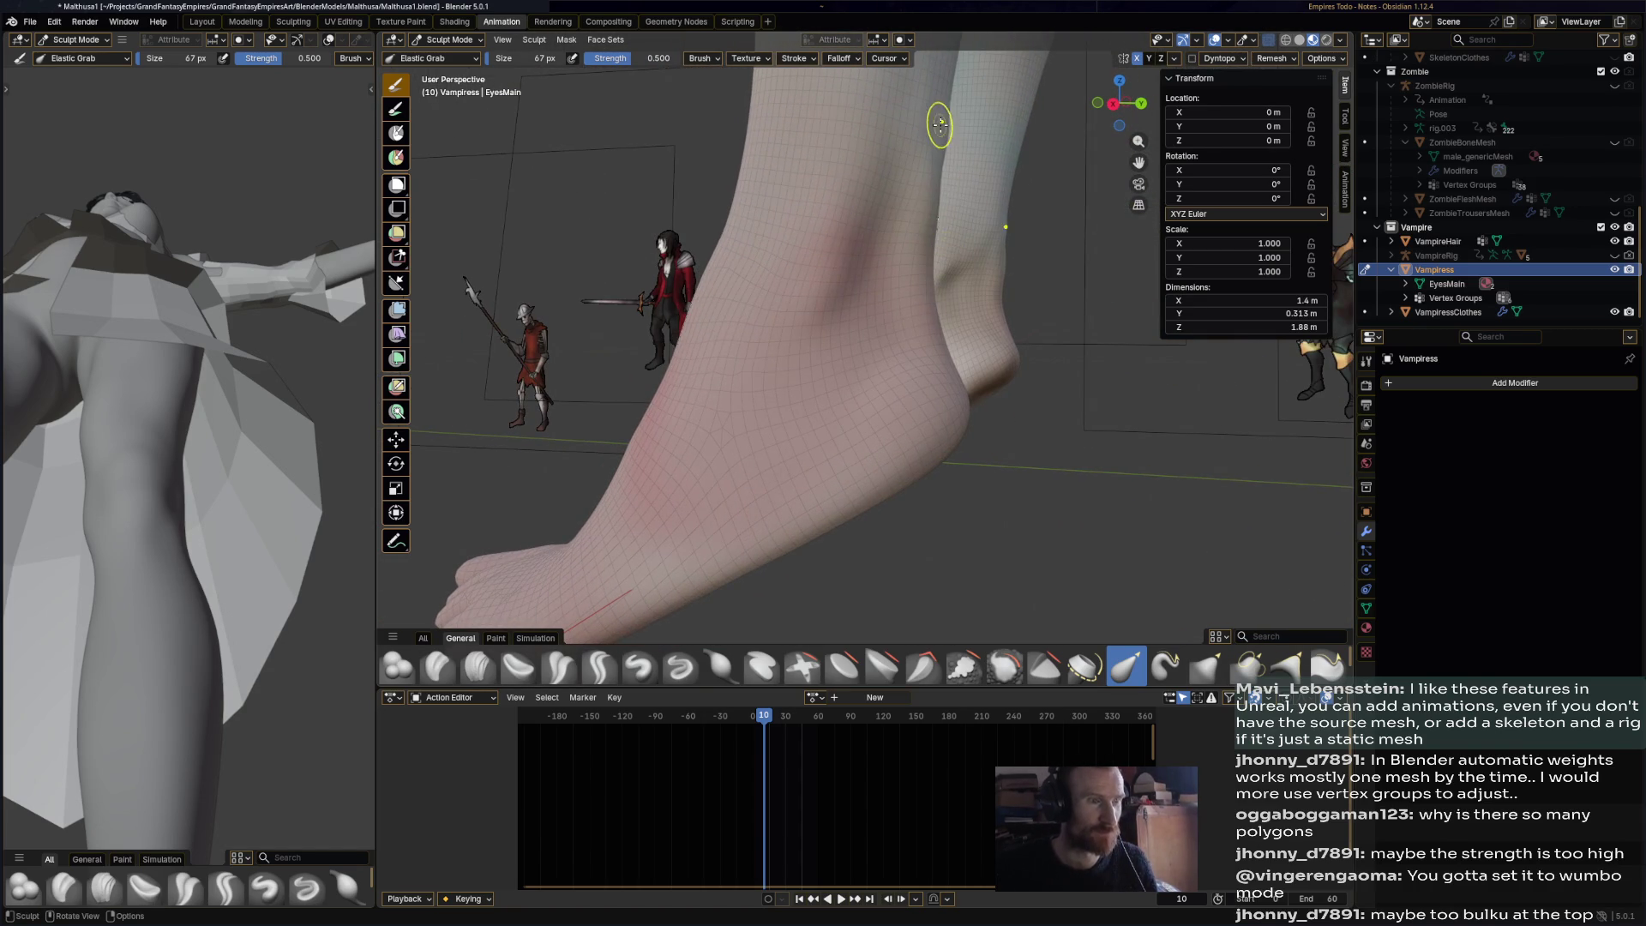
middle_click_drag(981, 158, 708, 175)
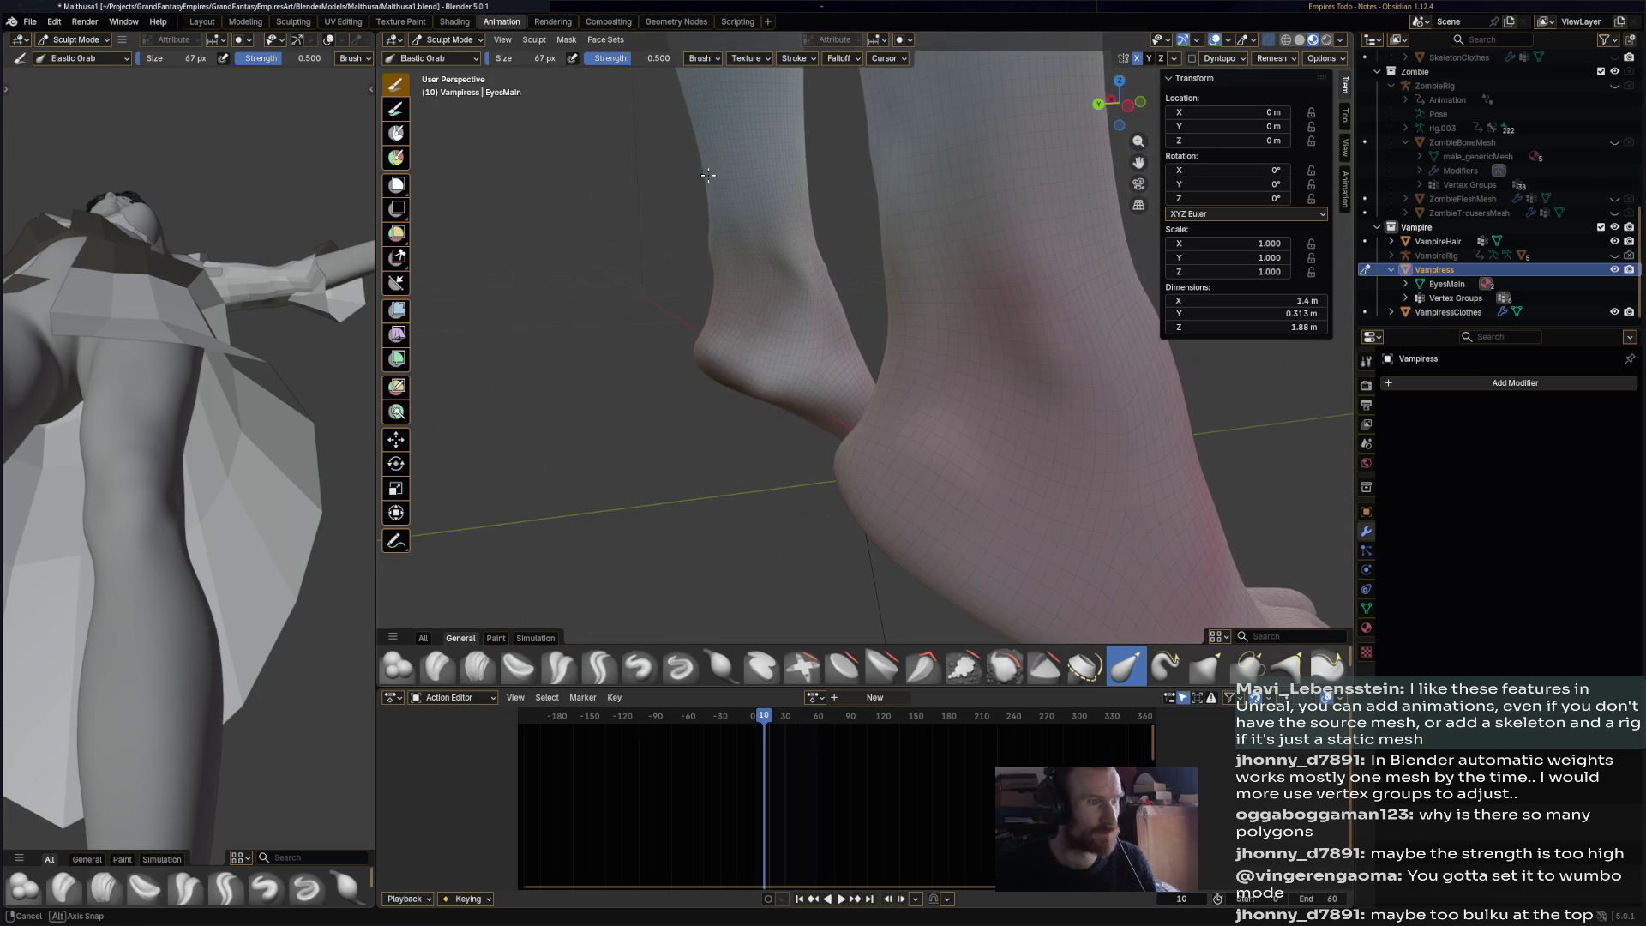
mouse_move(721, 246)
middle_mouse_down("ctrl")
mouse_move(783, 278)
mouse_move(946, 294)
mouse_move(798, 276)
middle_mouse_up("ctrl")
mouse_move(703, 296)
middle_mouse_down("ctrl")
mouse_move(757, 323)
mouse_move(760, 239)
mouse_move(755, 341)
mouse_move(907, 346)
mouse_move(909, 412)
mouse_move(970, 439)
middle_mouse_up("ctrl")
scroll(907, 346, "down", 5)
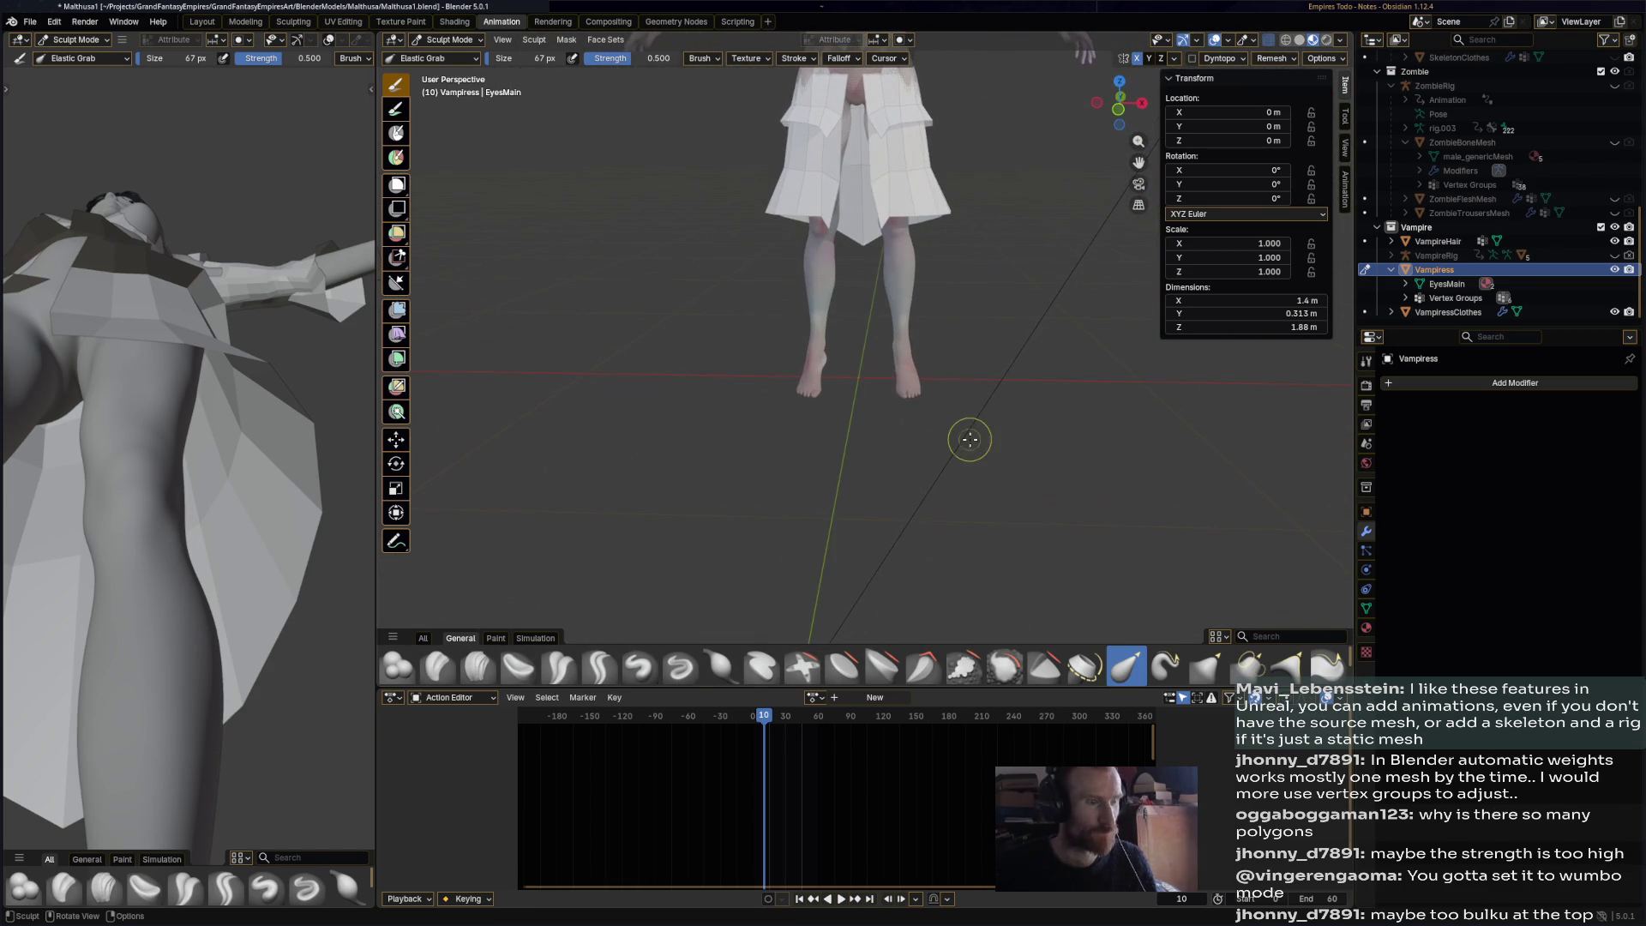
- Save Malthusa1.blend and review both legs with the reshaped heels from several angles
key("ctrl+s")
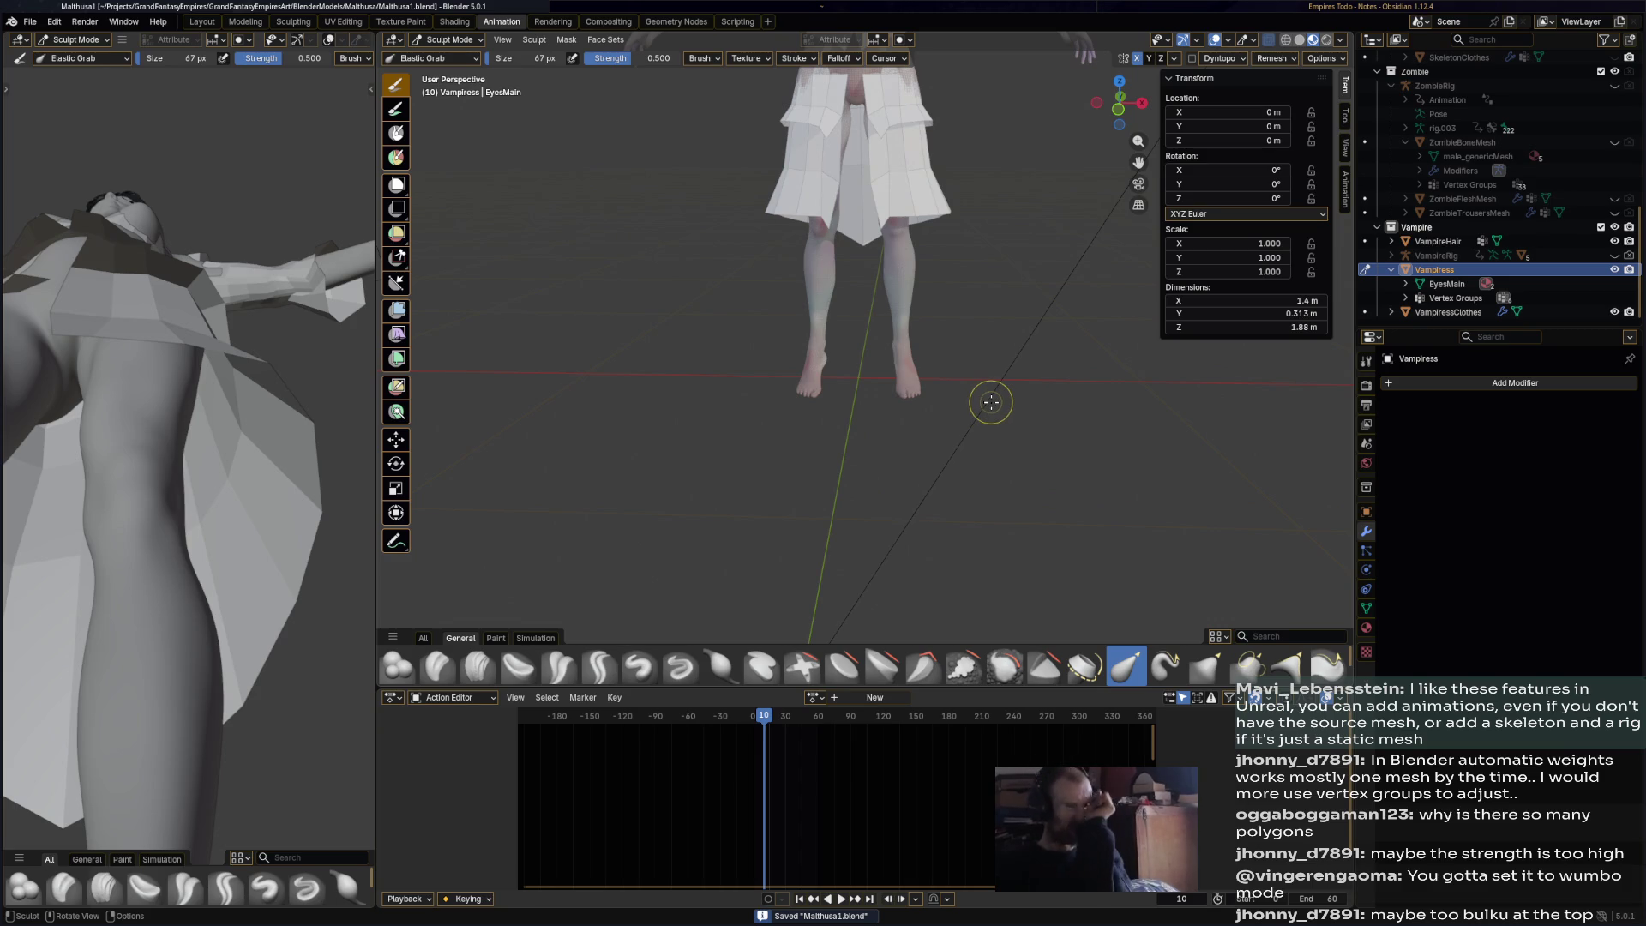
mouse_move(991, 403)
middle_mouse_down()
mouse_move(794, 405)
mouse_move(1004, 420)
mouse_move(953, 458)
mouse_move(1020, 409)
middle_mouse_up()
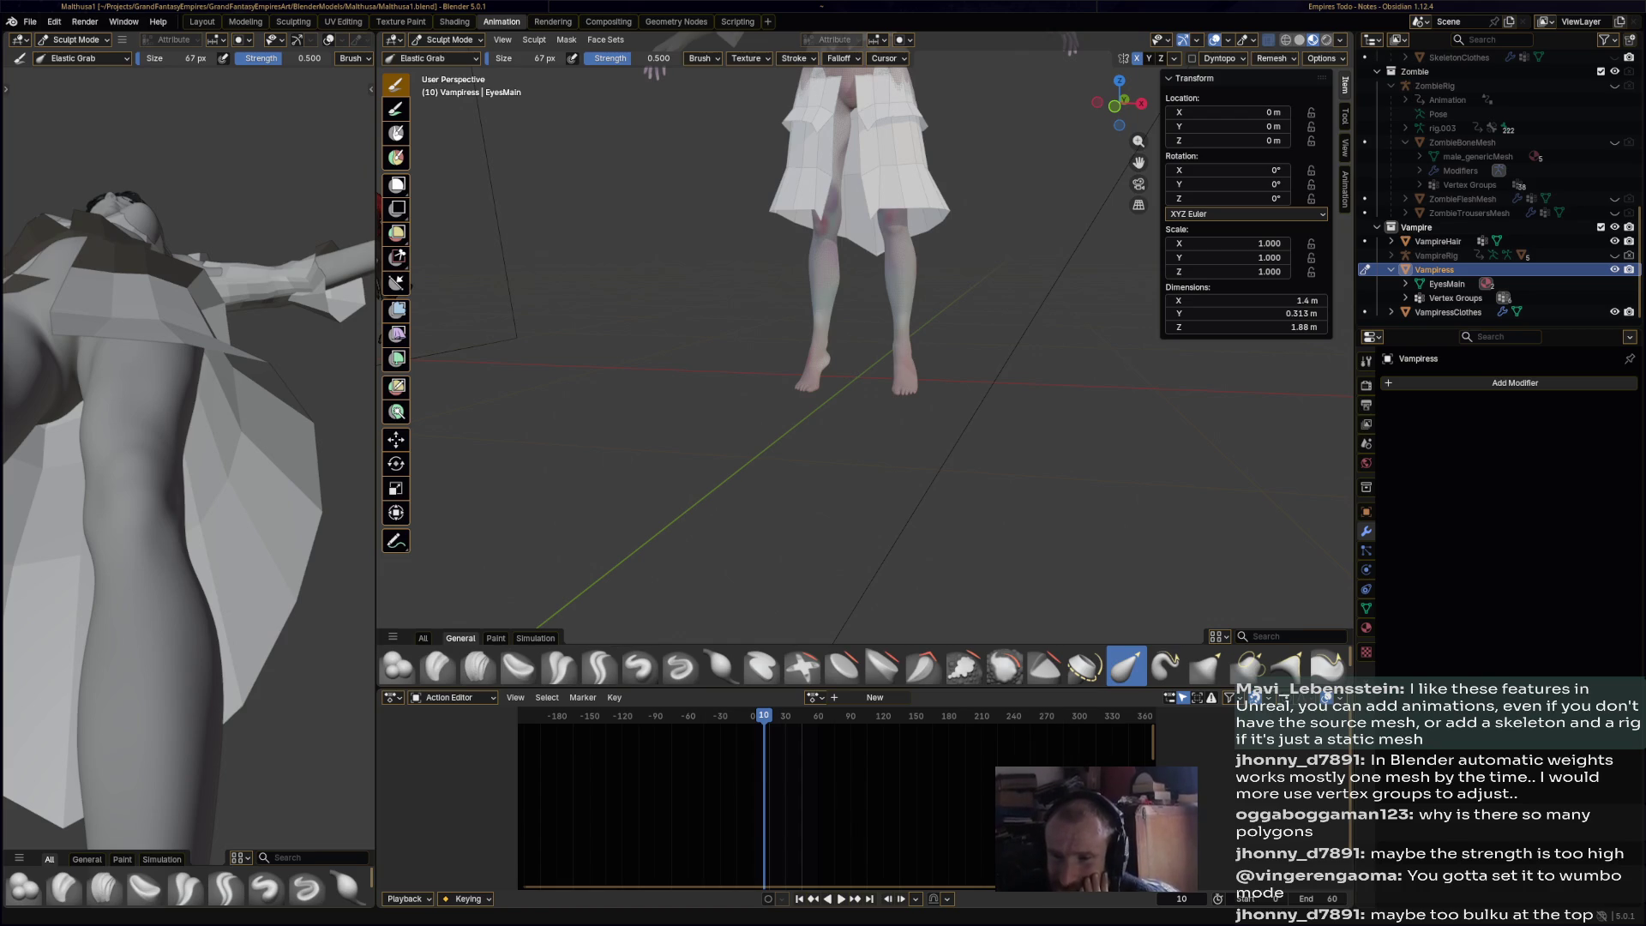
mouse_move(1064, 424)
middle_mouse_down()
mouse_move(882, 473)
mouse_move(963, 415)
mouse_move(1041, 426)
mouse_move(893, 408)
middle_mouse_up()
scroll(904, 470, "down", 5)
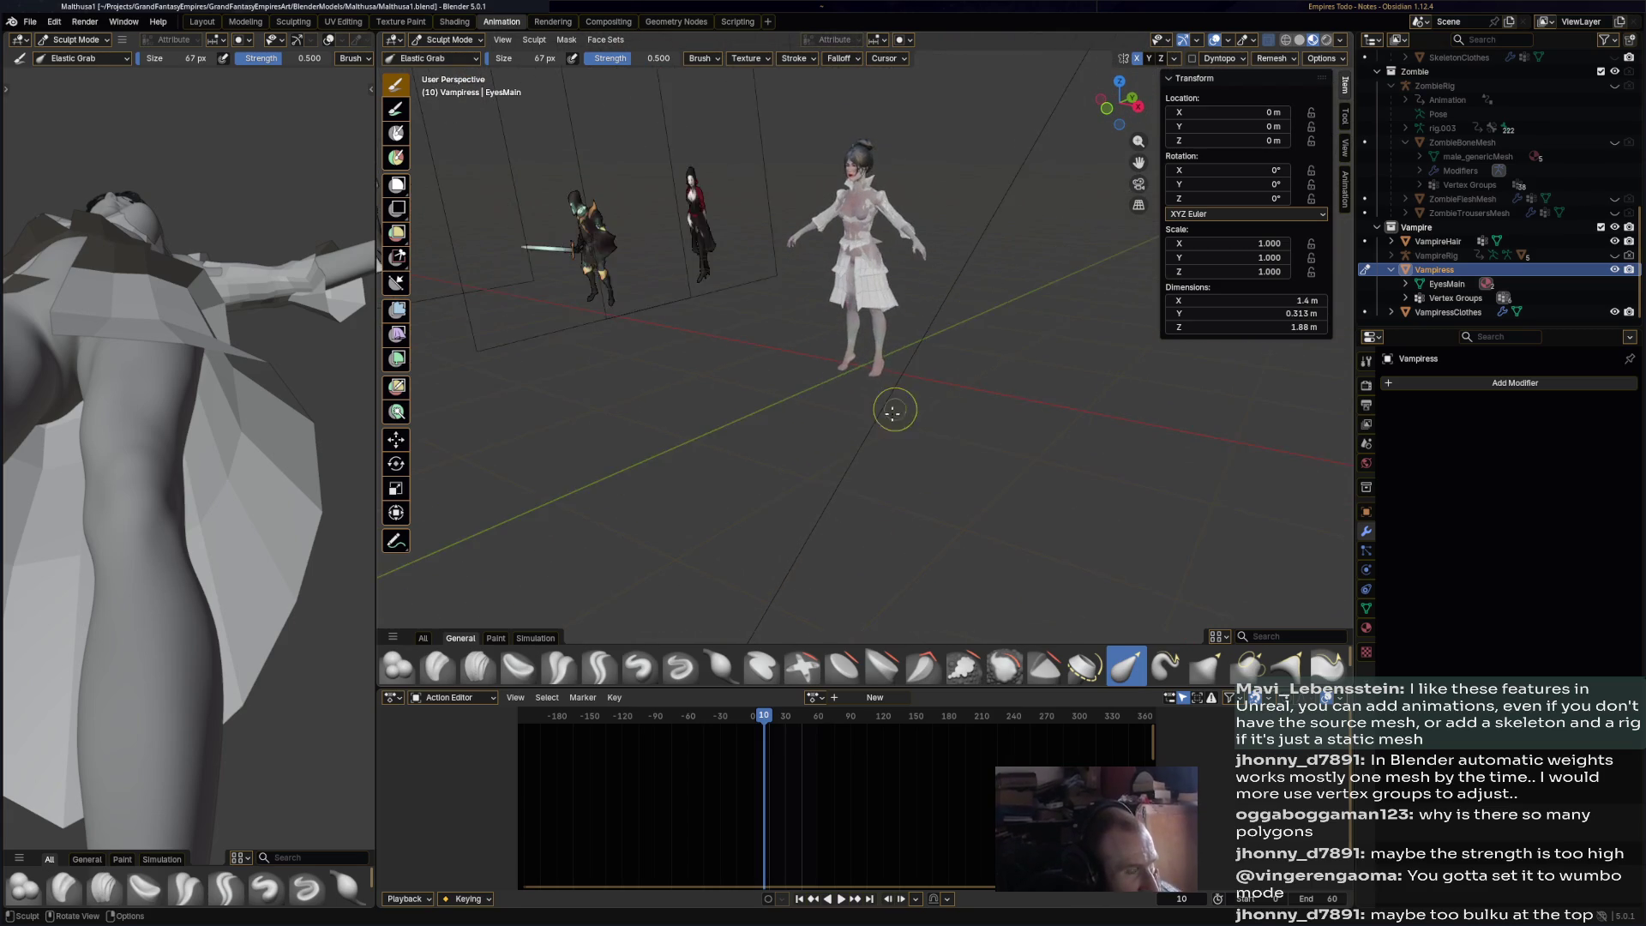
scroll(900, 437, "up", 6)
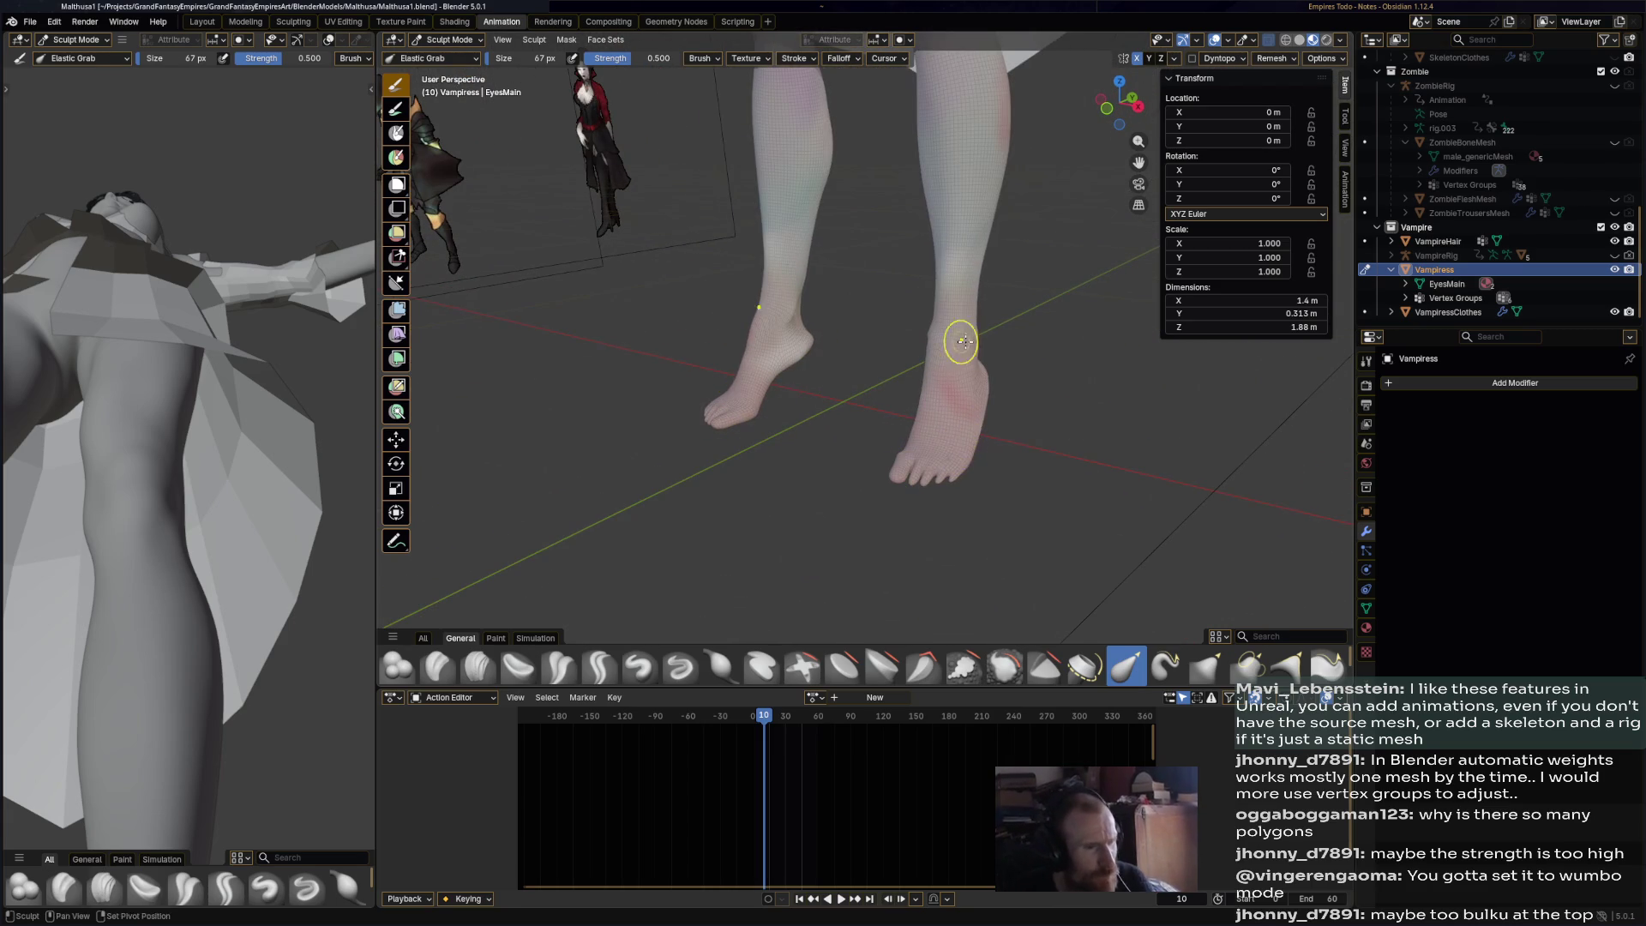
mouse_move(955, 334)
middle_mouse_down()
mouse_move(856, 294)
mouse_move(901, 301)
mouse_move(874, 277)
middle_mouse_up()
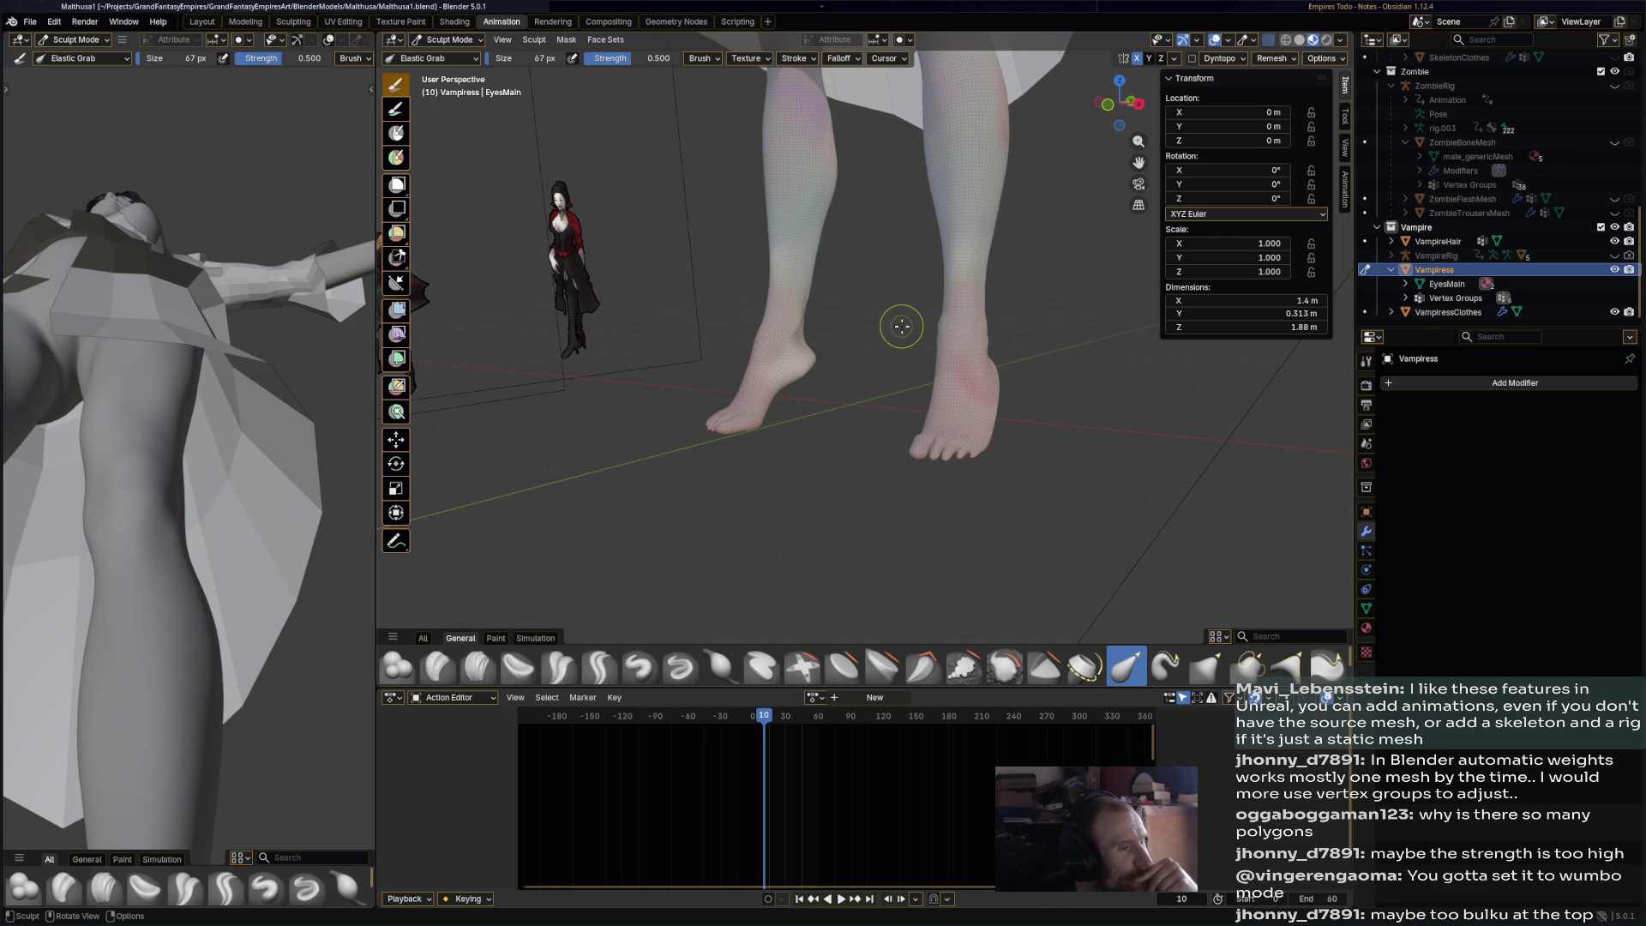
middle_click_drag(901, 326, 955, 422)
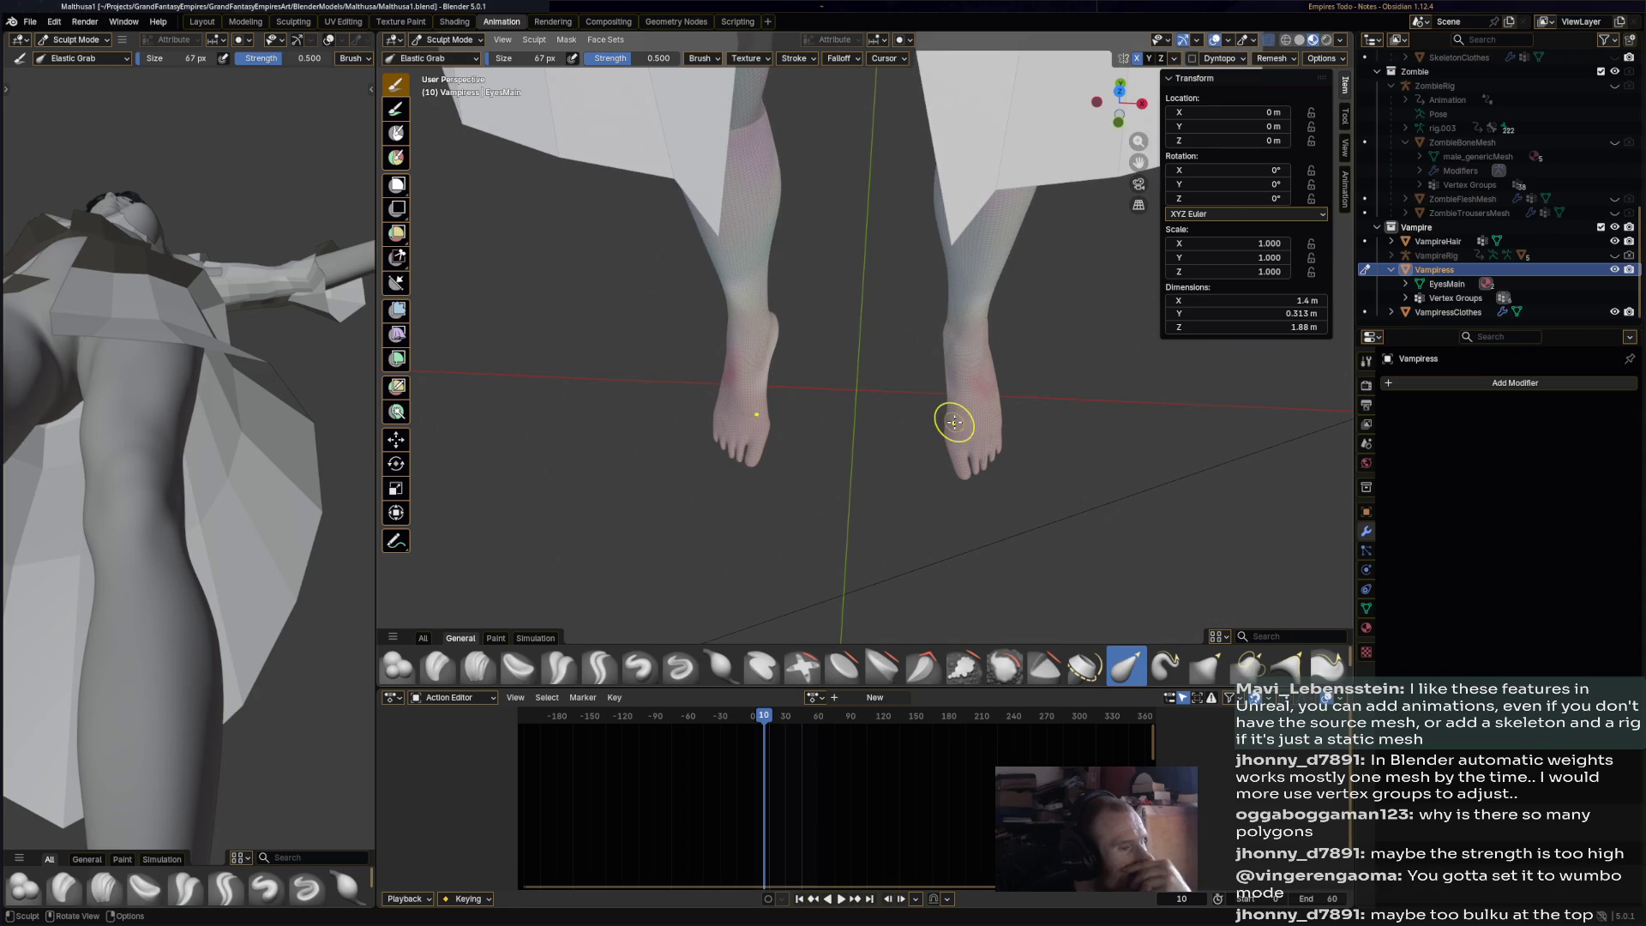
left_click(472, 40)
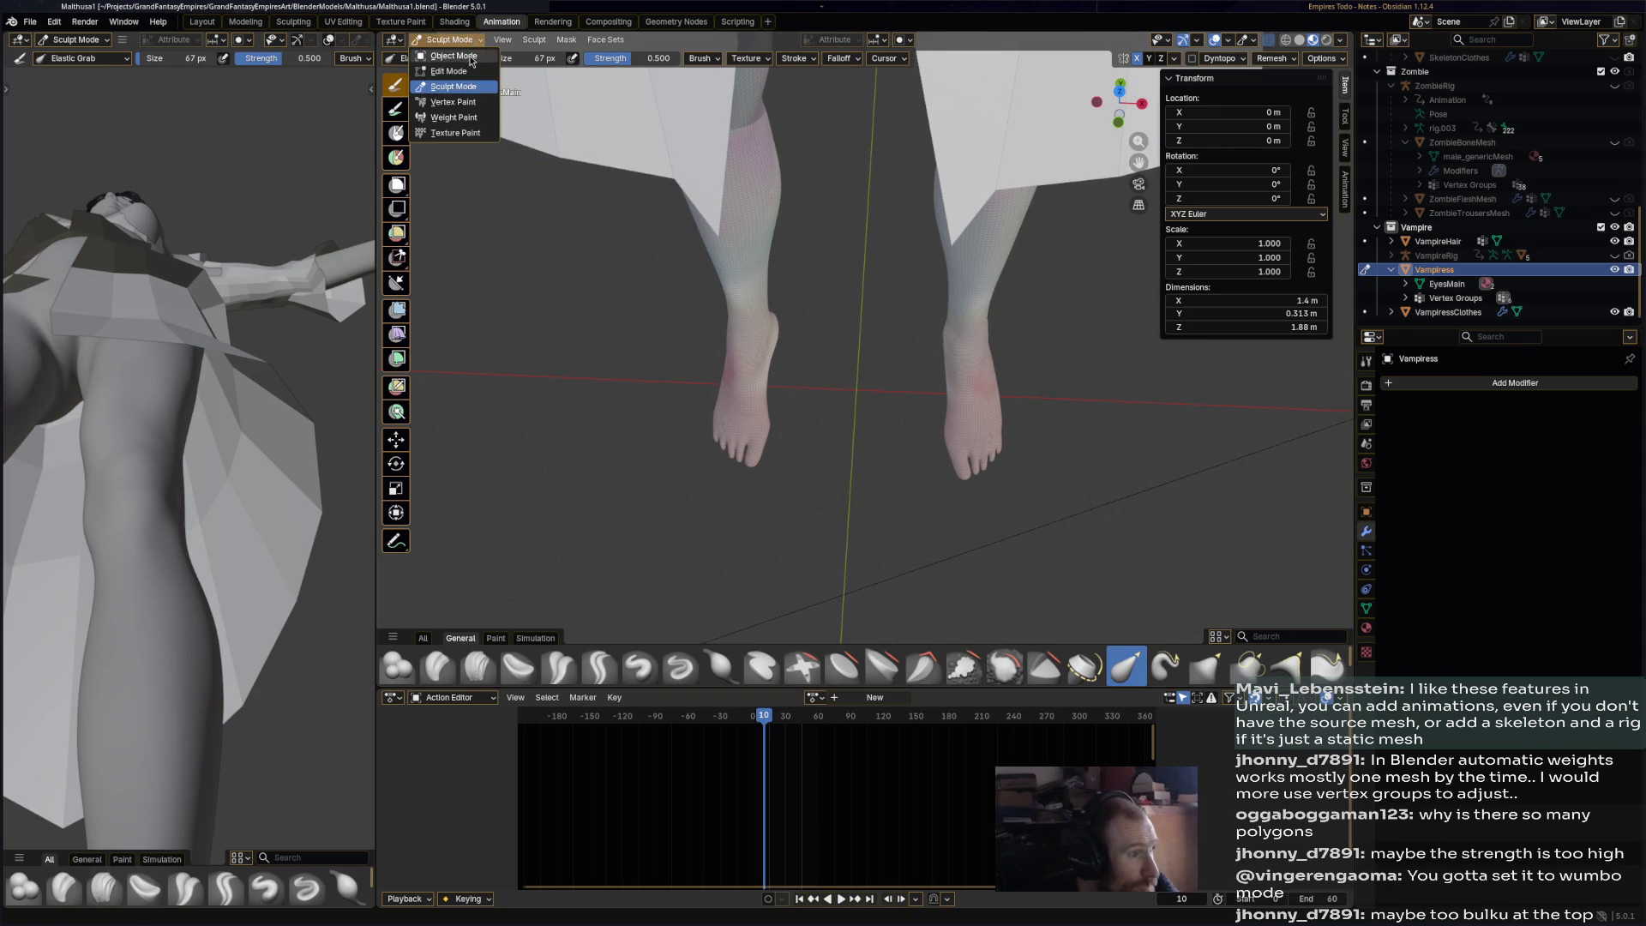
- Return to Object Mode, select VampiressClothes, and toggle it into Sculpt Mode and back
left_click(441, 59)
scroll(960, 332, "down", 4)
scroll(1031, 362, "up", 2)
mouse_move(1078, 388)
middle_mouse_down()
mouse_move(961, 335)
mouse_move(961, 276)
mouse_move(884, 332)
middle_mouse_up()
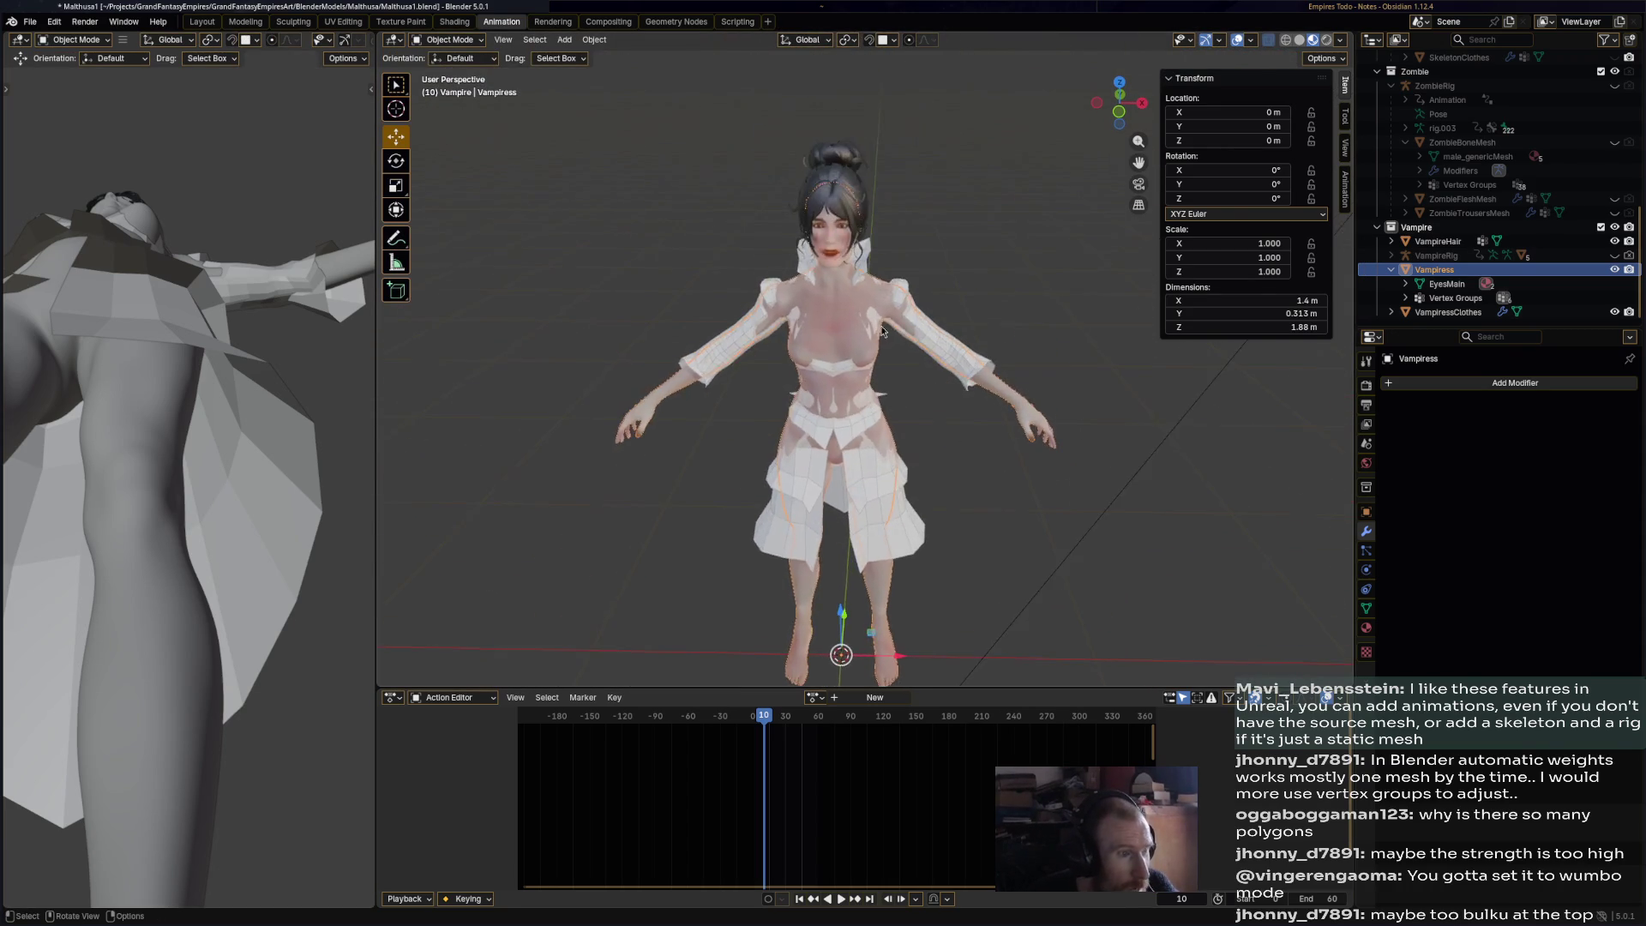
scroll(797, 224, "up", 4)
left_click(452, 43)
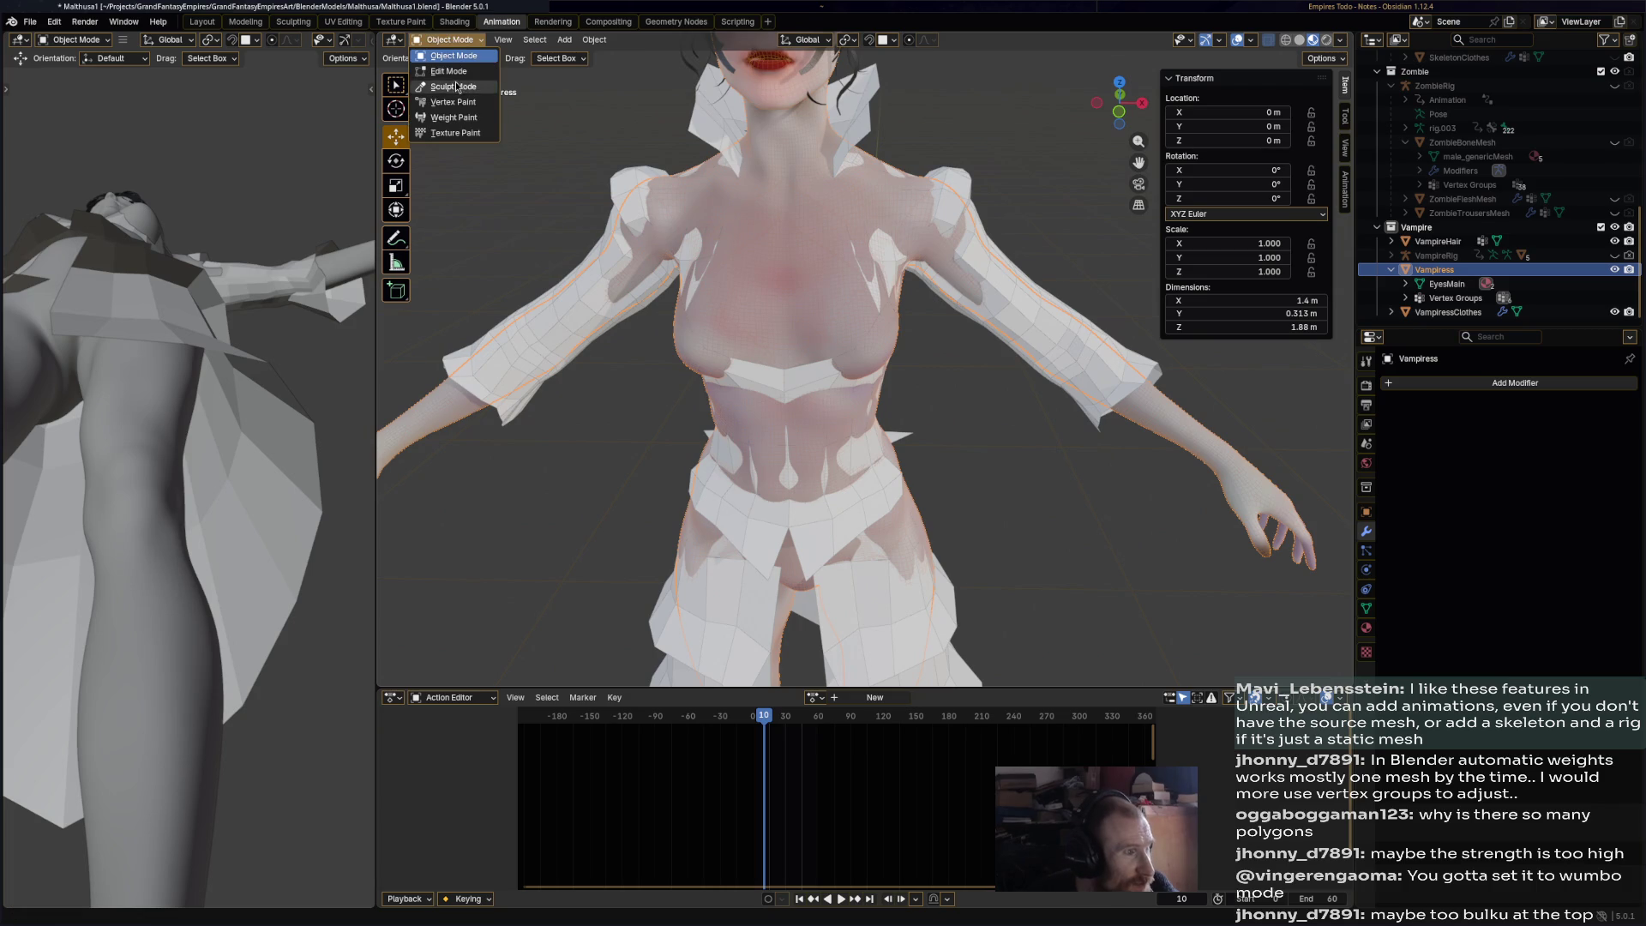
left_click(731, 138)
left_click(449, 39)
left_click(452, 86)
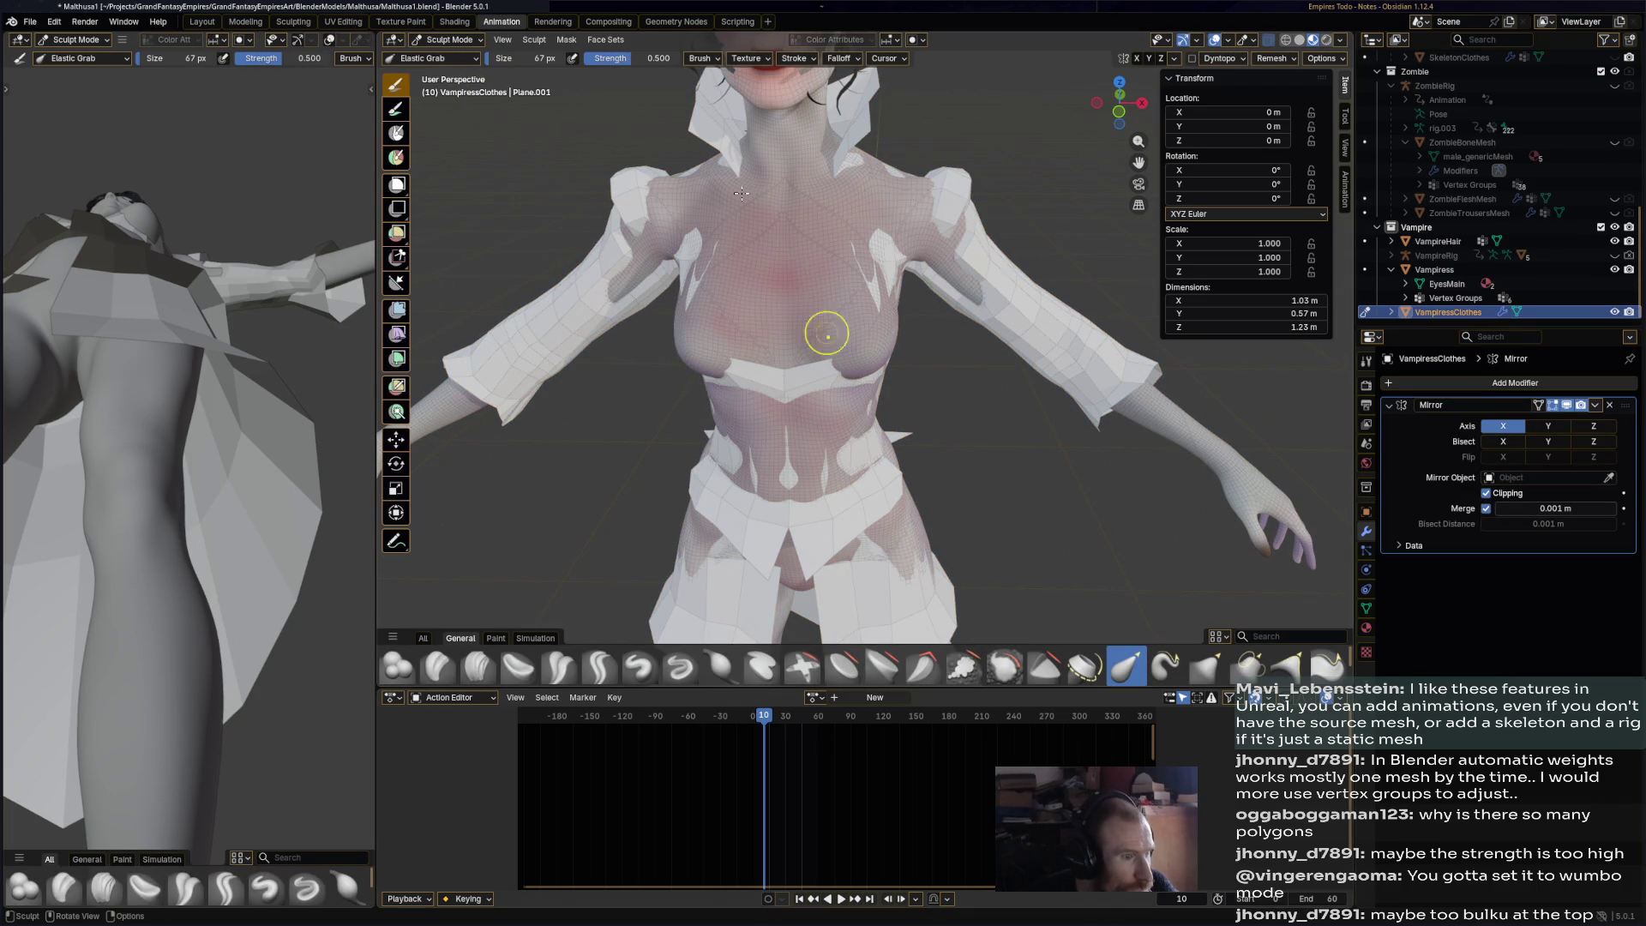
middle_click_drag(772, 168, 832, 226)
key("KP_Decimal")
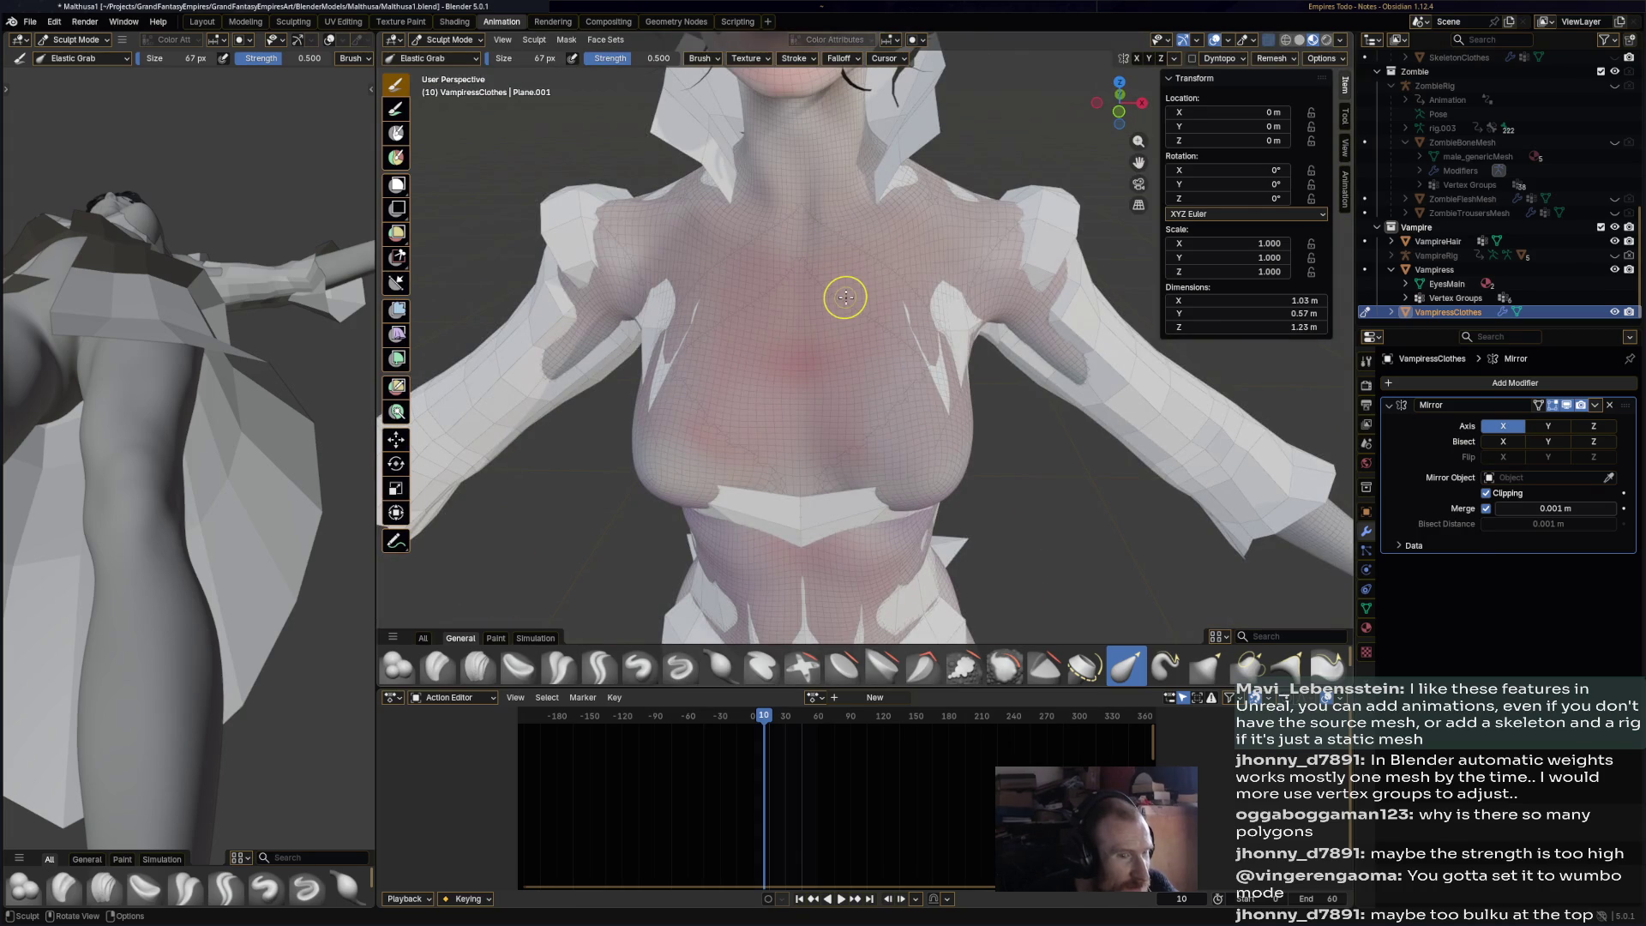
left_click(450, 39)
left_click(450, 58)
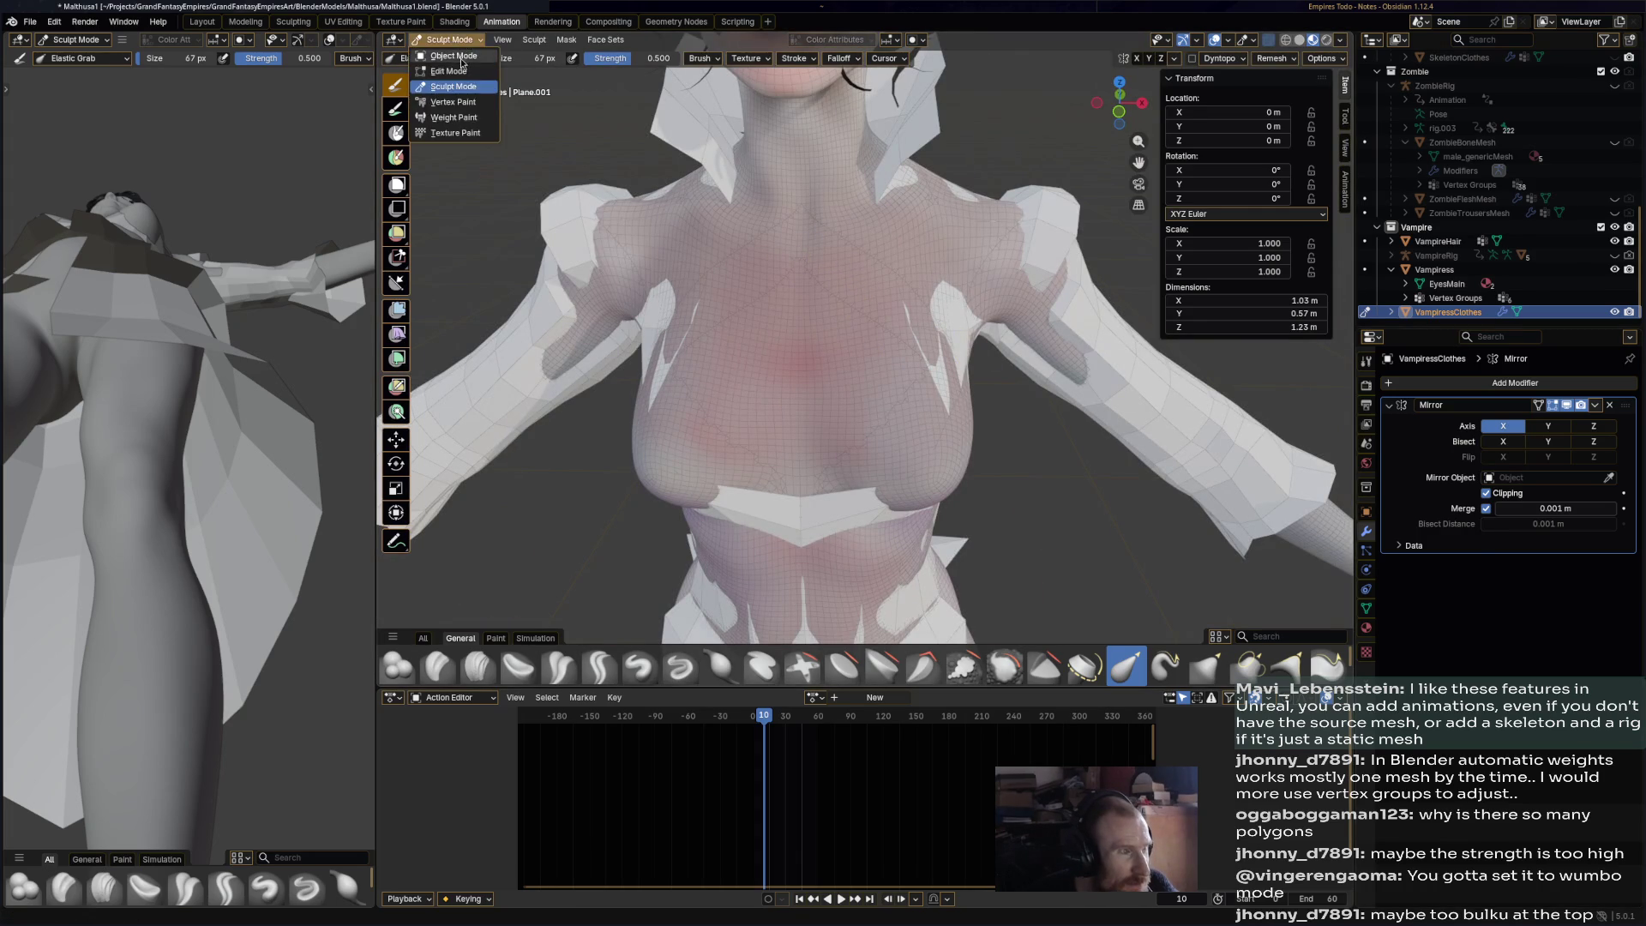
- Select the Vampiress body, toggle Sculpt Mode on and off, then reselect VampiressClothes
left_click(900, 295)
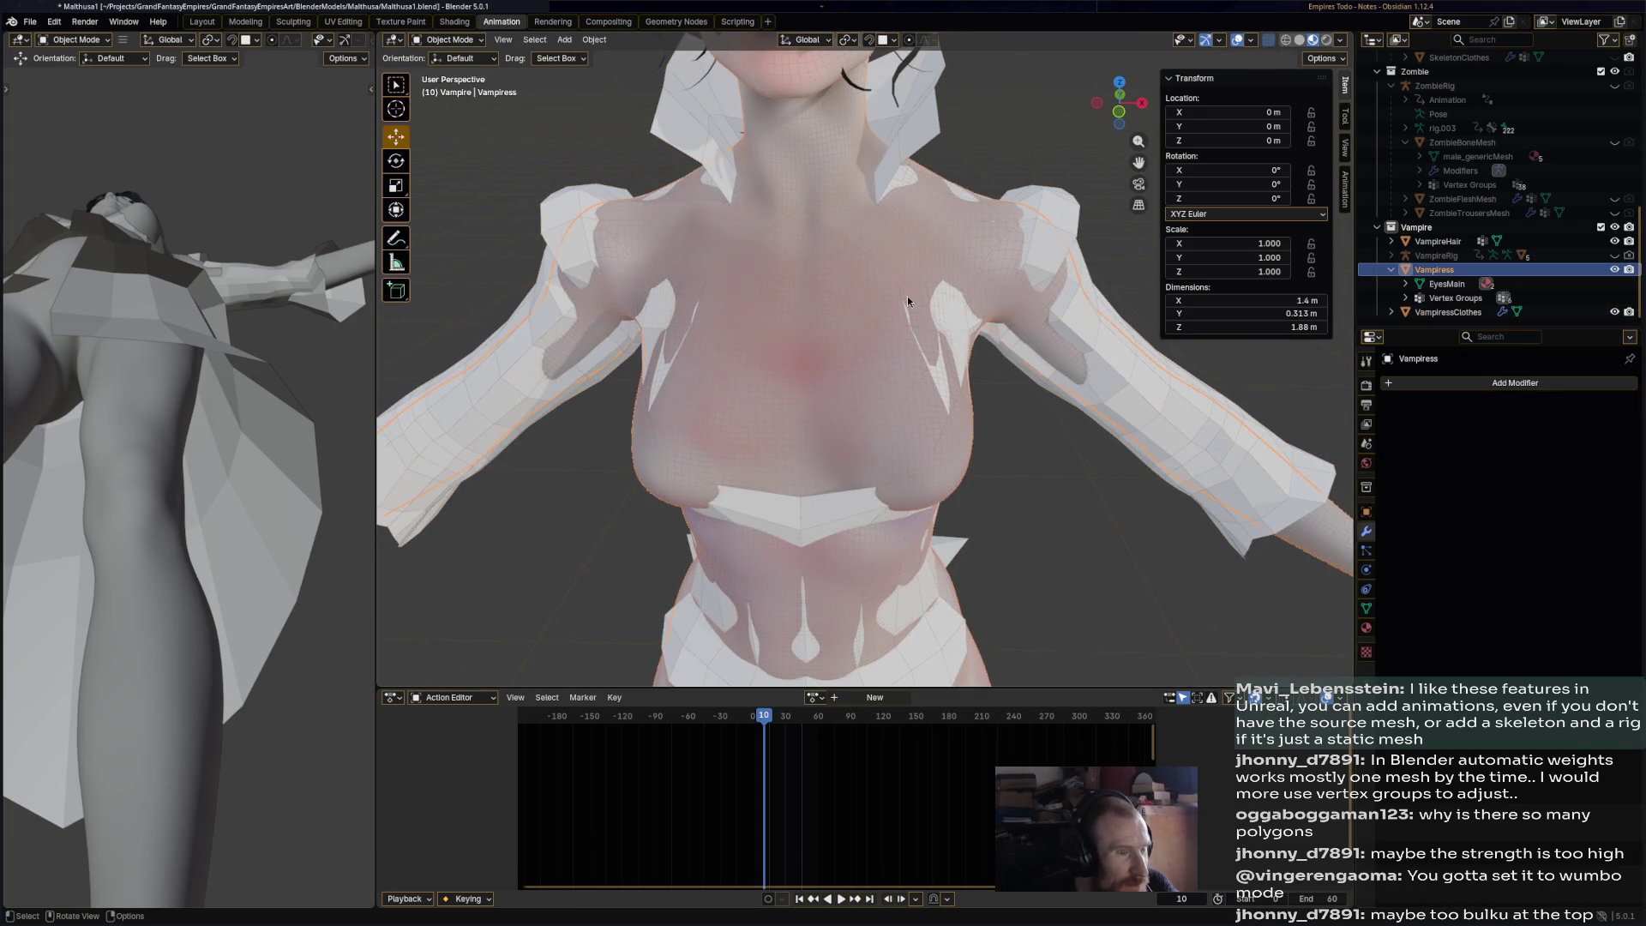
left_click(1488, 383)
left_click(468, 42)
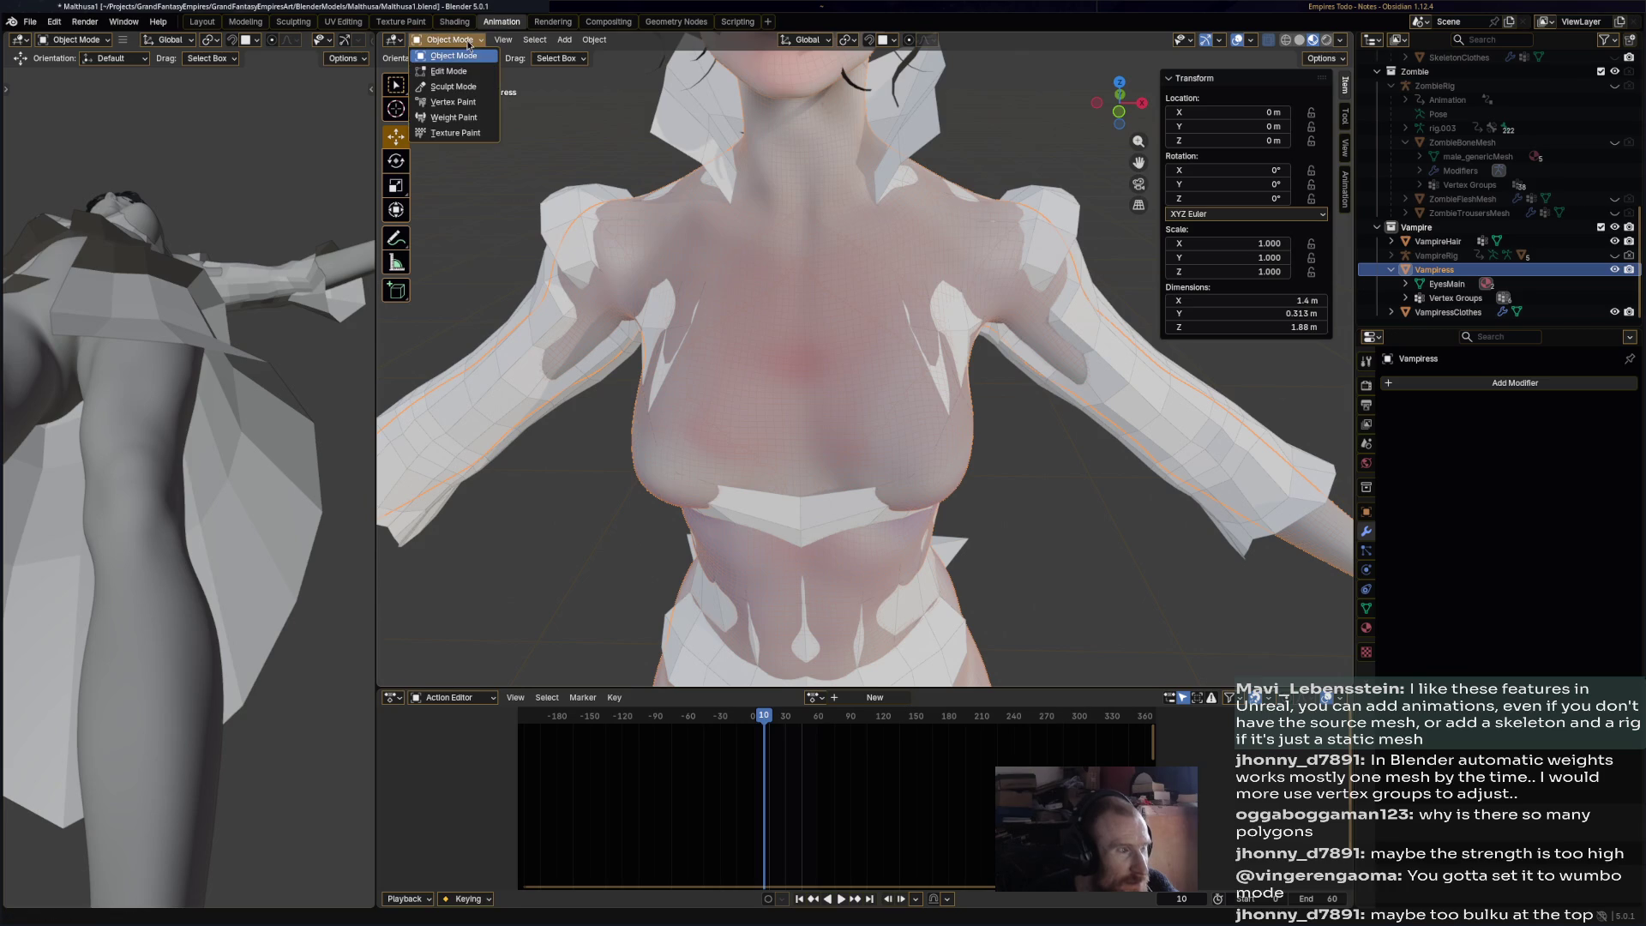
left_click(454, 87)
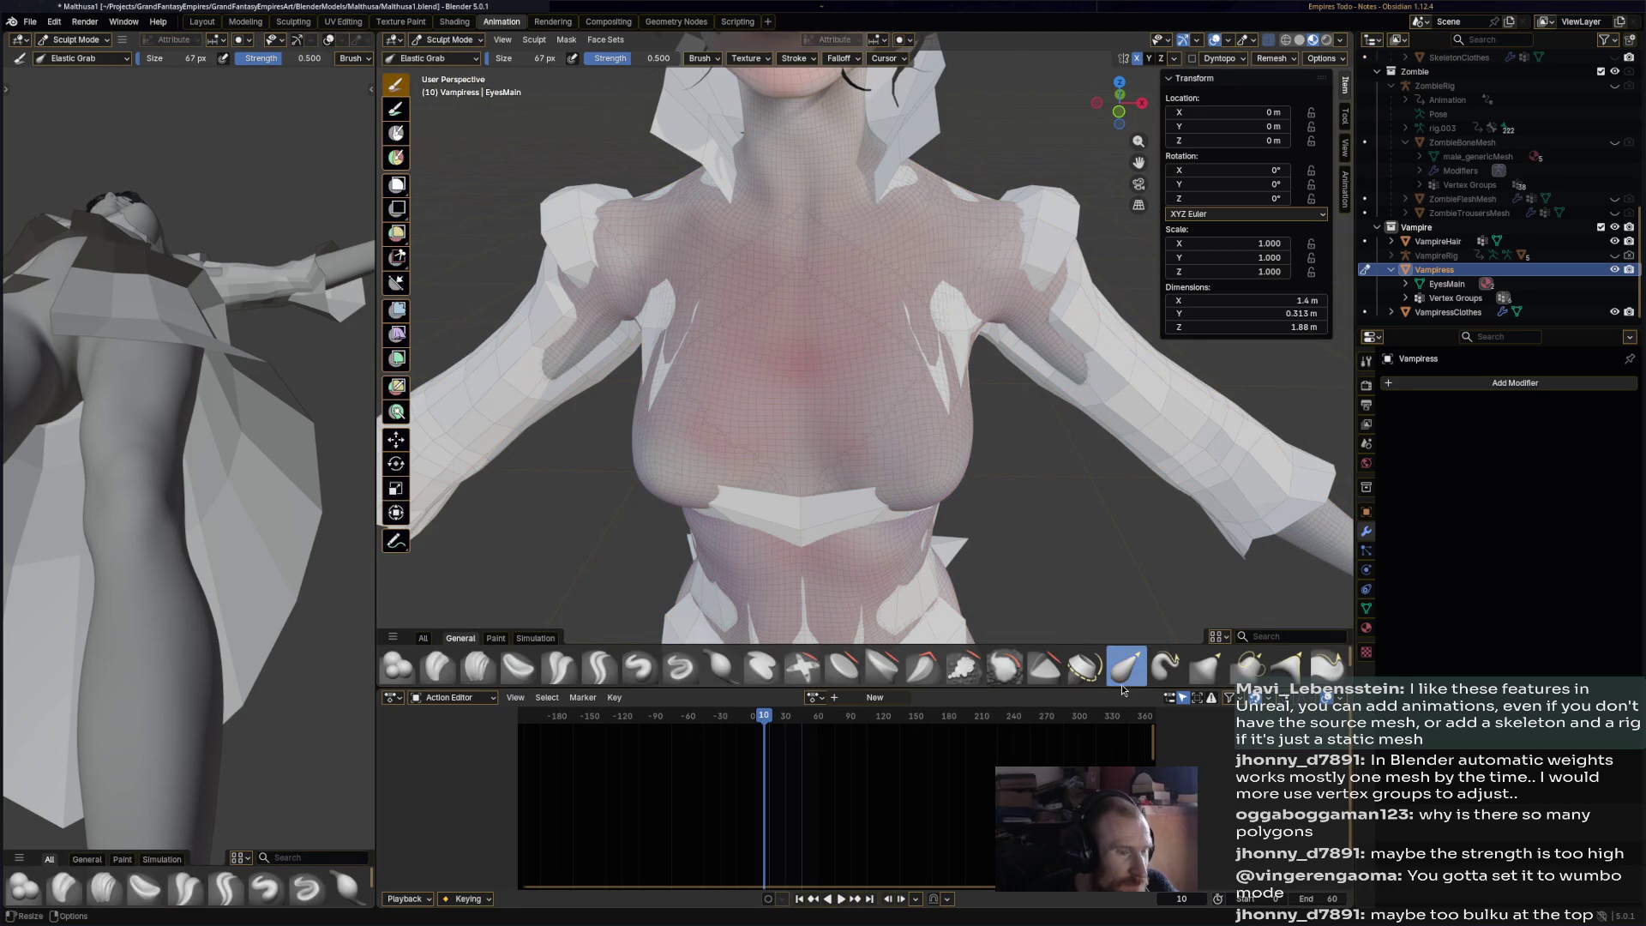
left_click(448, 39)
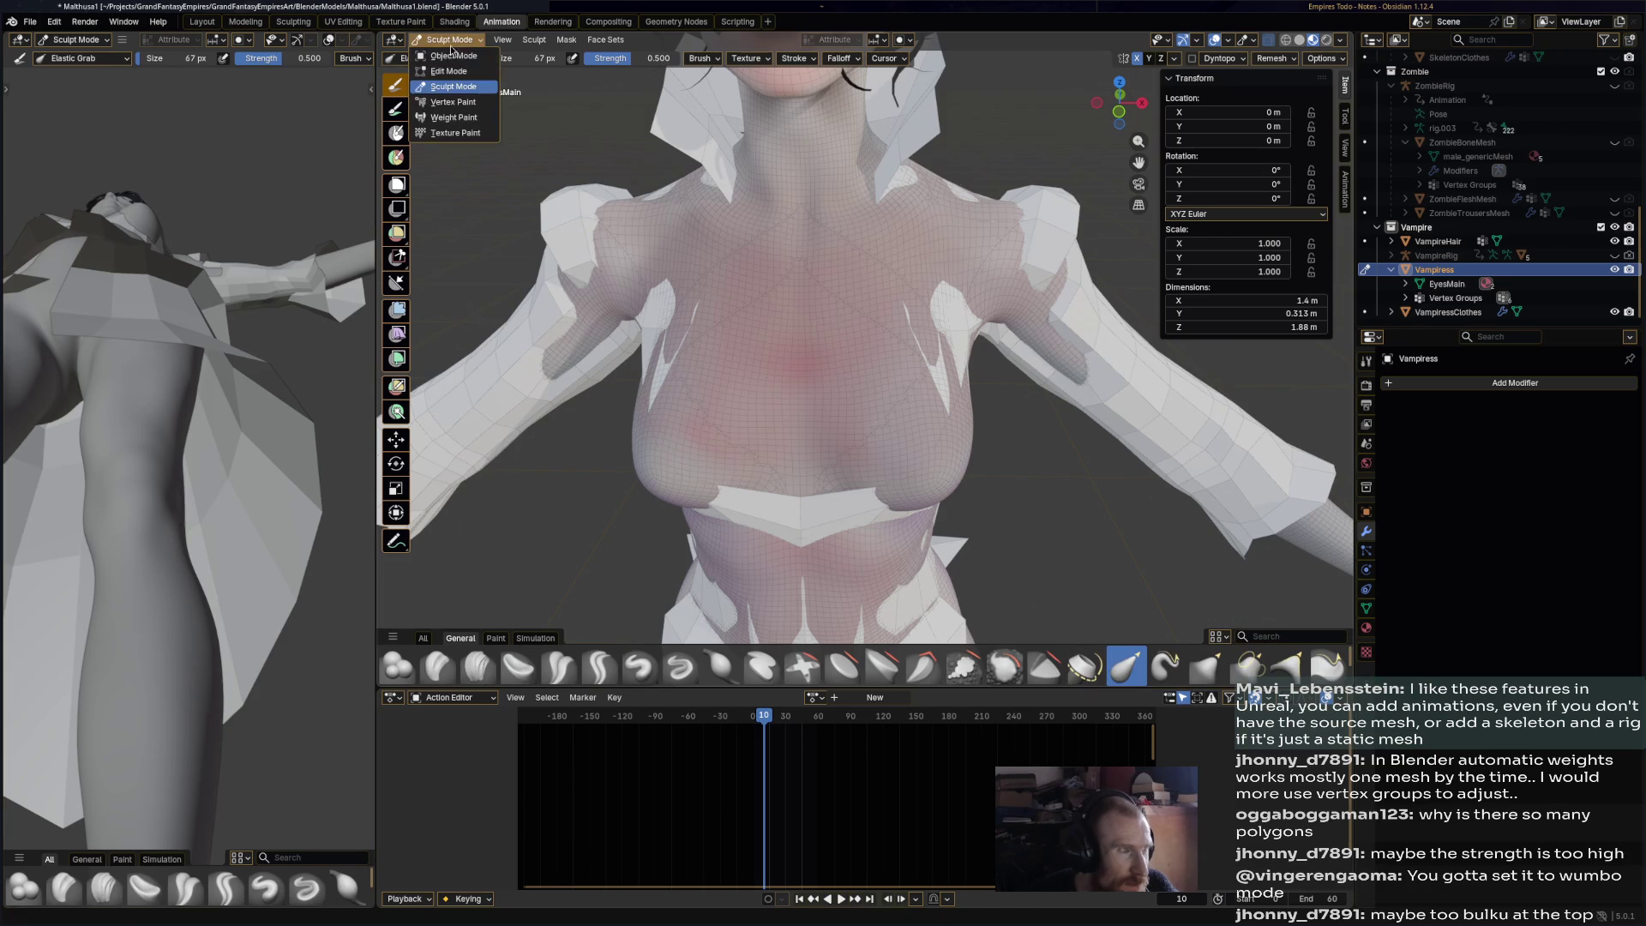
left_click(446, 54)
left_click(658, 88)
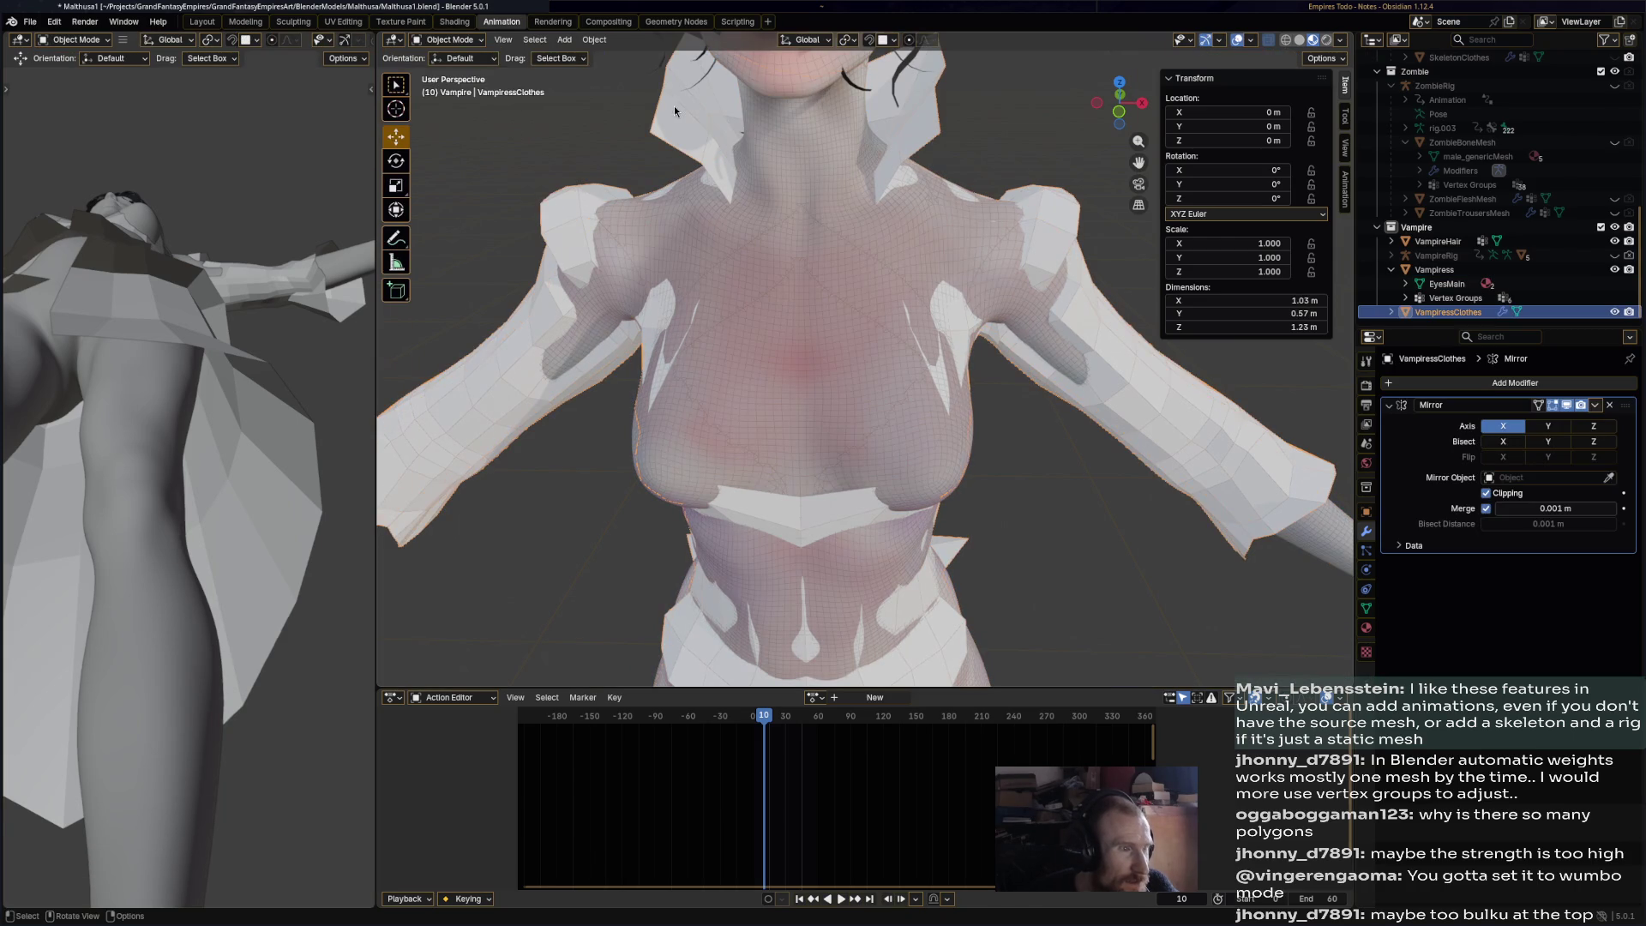
left_click(444, 40)
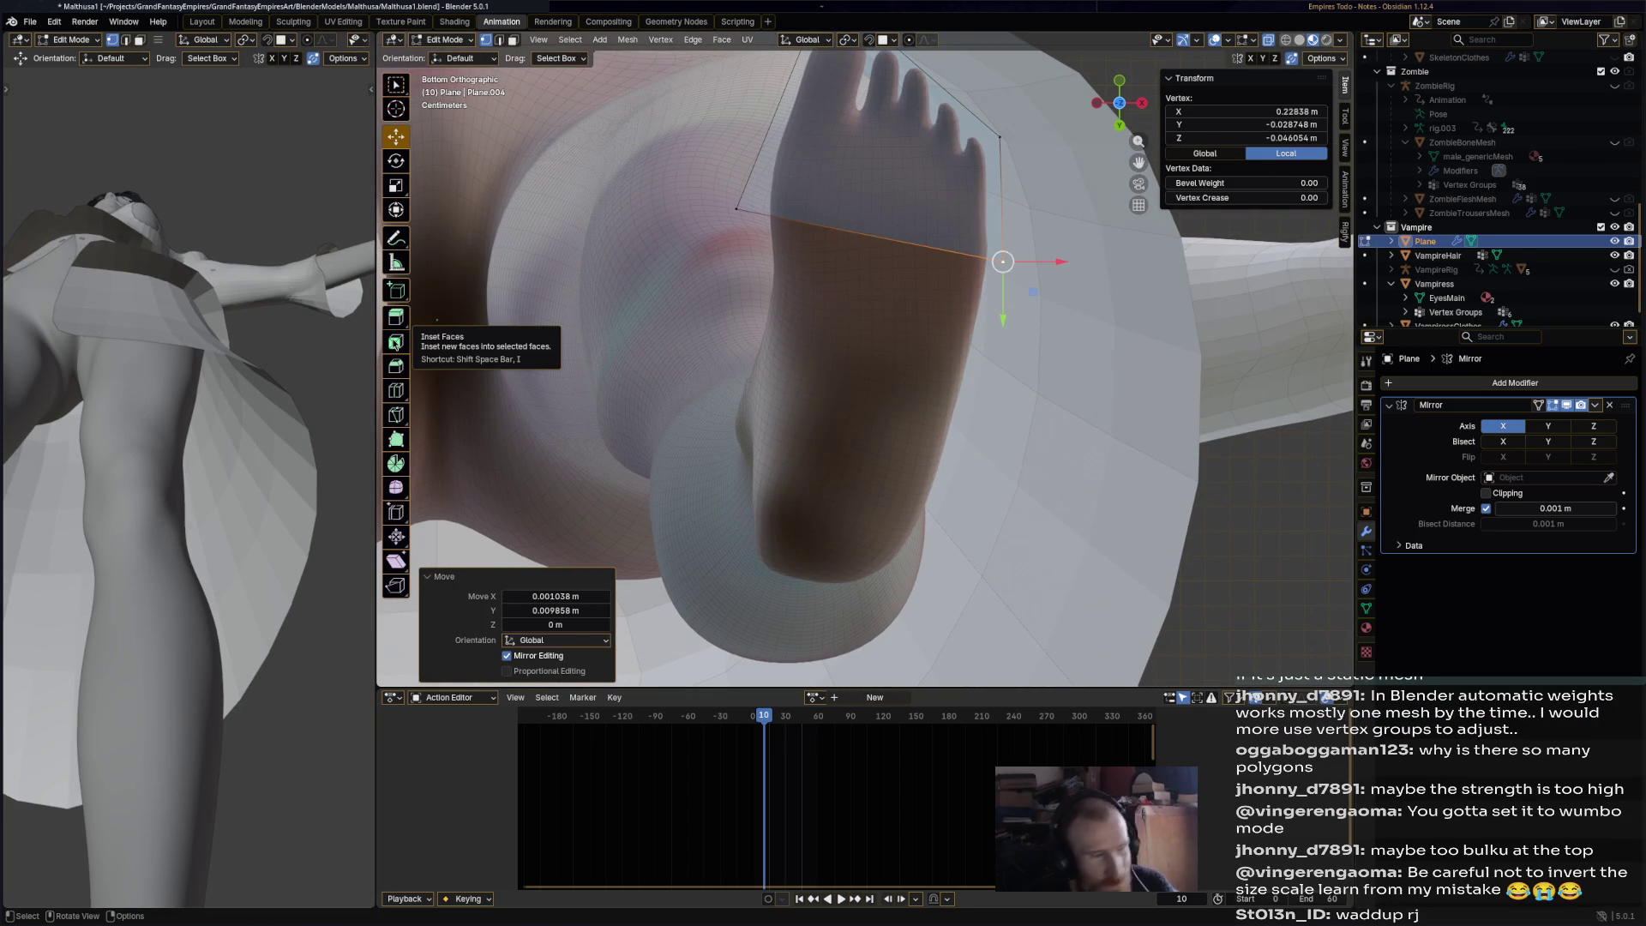
- Extrude Poly Build quads down the underside of the foot to the heel, following its outline
left_click(396, 439)
mouse_move(864, 292)
left_mouse_down()
mouse_move(872, 413)
mouse_move(937, 422)
left_mouse_up()
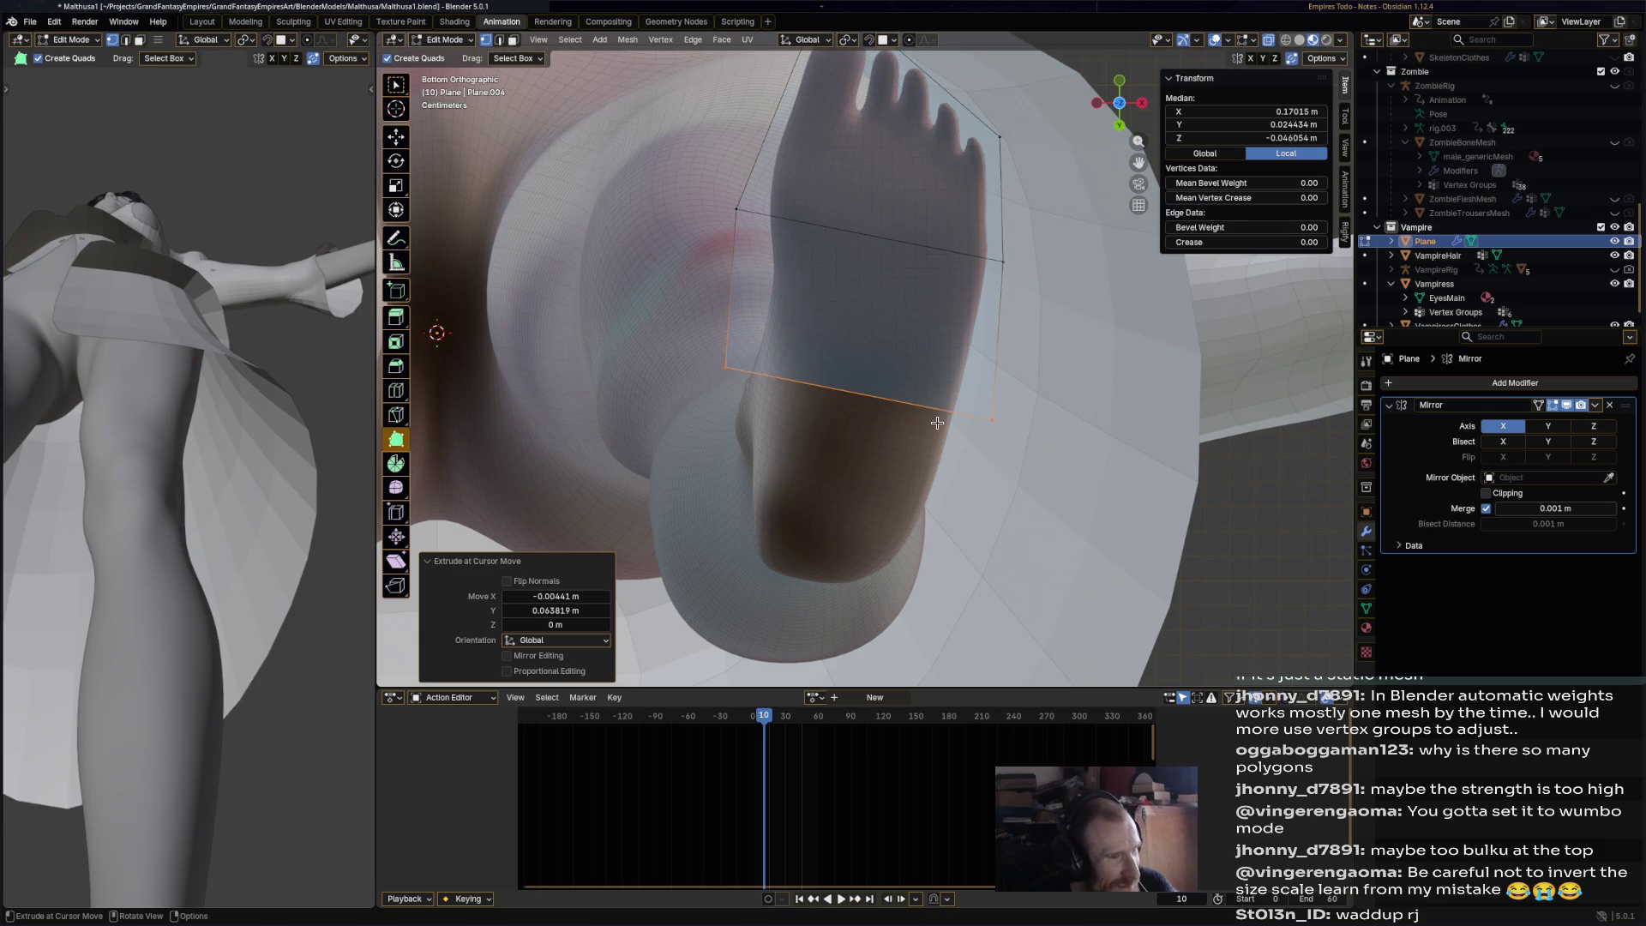
mouse_move(1000, 266)
left_mouse_down()
mouse_move(998, 291)
mouse_move(994, 266)
left_mouse_up()
left_click_drag(753, 210, 781, 189)
left_click_drag(725, 366, 778, 311)
mouse_move(965, 408)
left_mouse_down()
mouse_move(926, 499)
mouse_move(941, 470)
left_mouse_up()
left_click_drag(748, 396, 753, 430)
left_click_drag(828, 470, 824, 551)
mouse_move(929, 556)
left_mouse_down()
mouse_move(797, 541)
mouse_move(827, 547)
mouse_move(819, 579)
mouse_move(769, 576)
mouse_move(784, 580)
left_mouse_up()
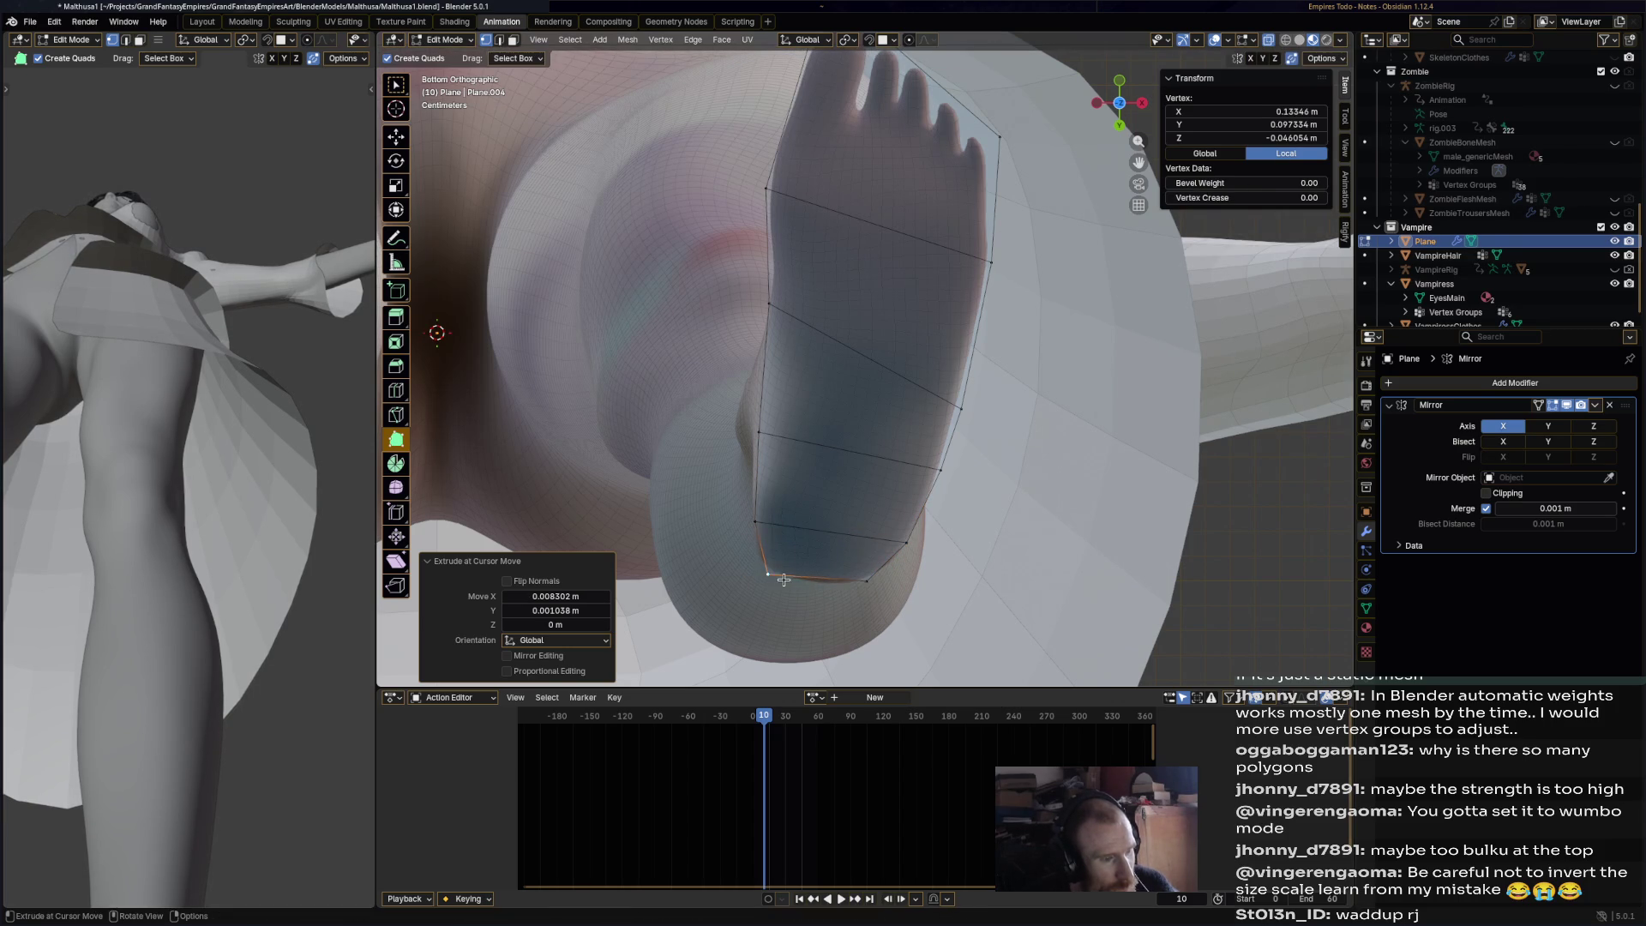
- Add a lengthwise center edge loop and move the toe and heel vertices to fit the foot
left_click(397, 390)
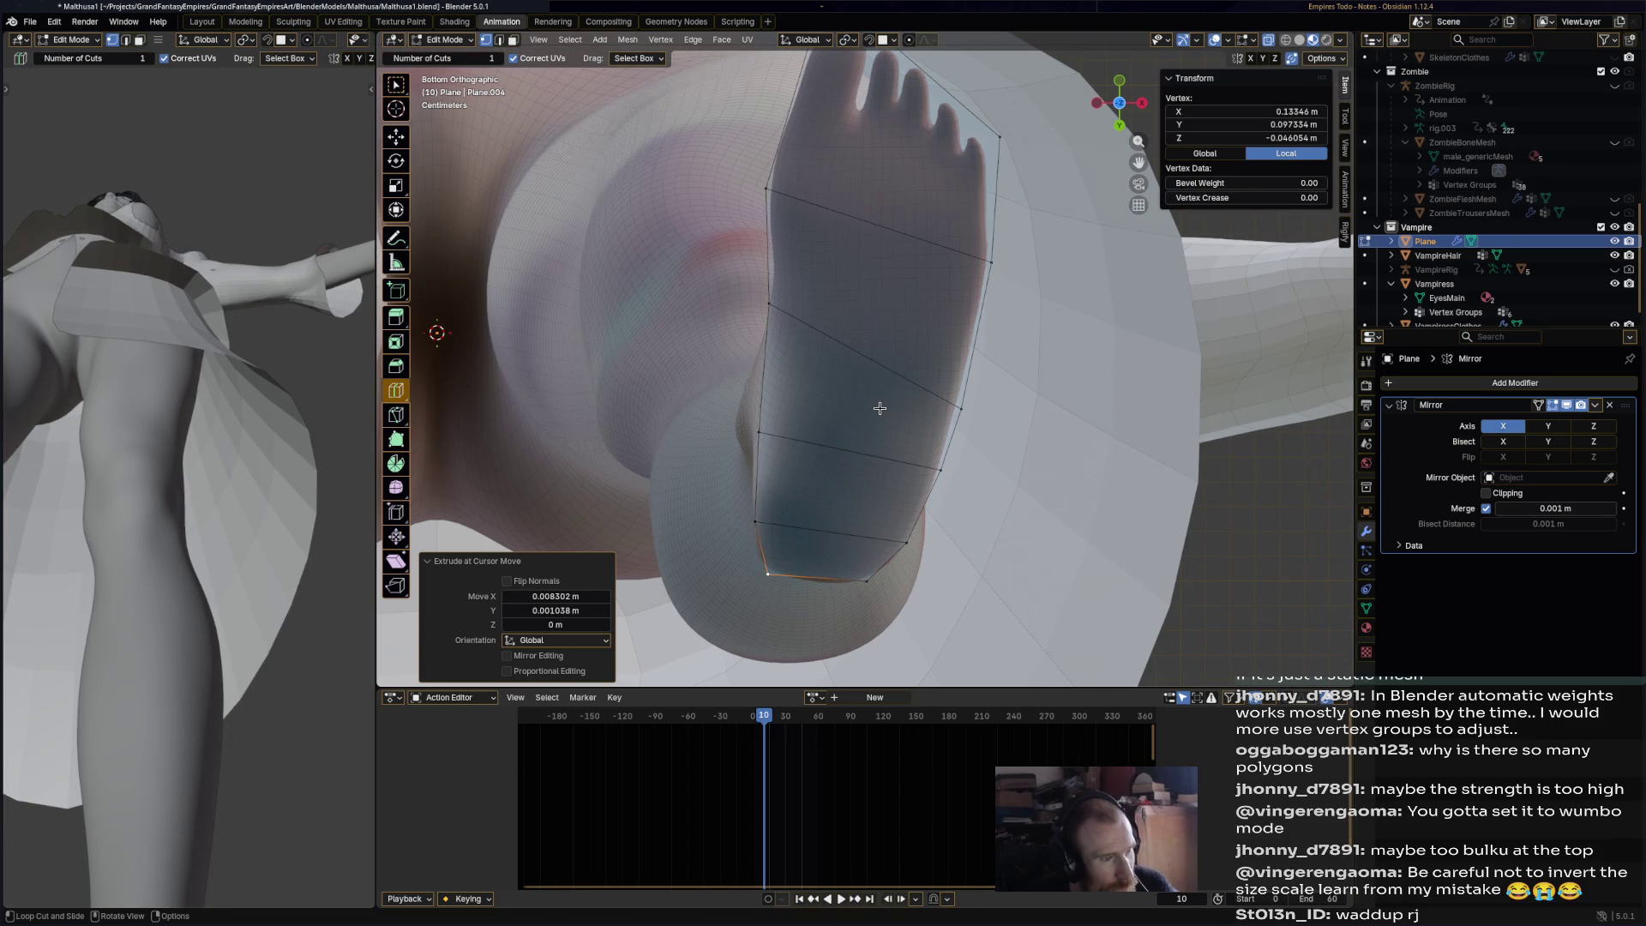
left_click(848, 426)
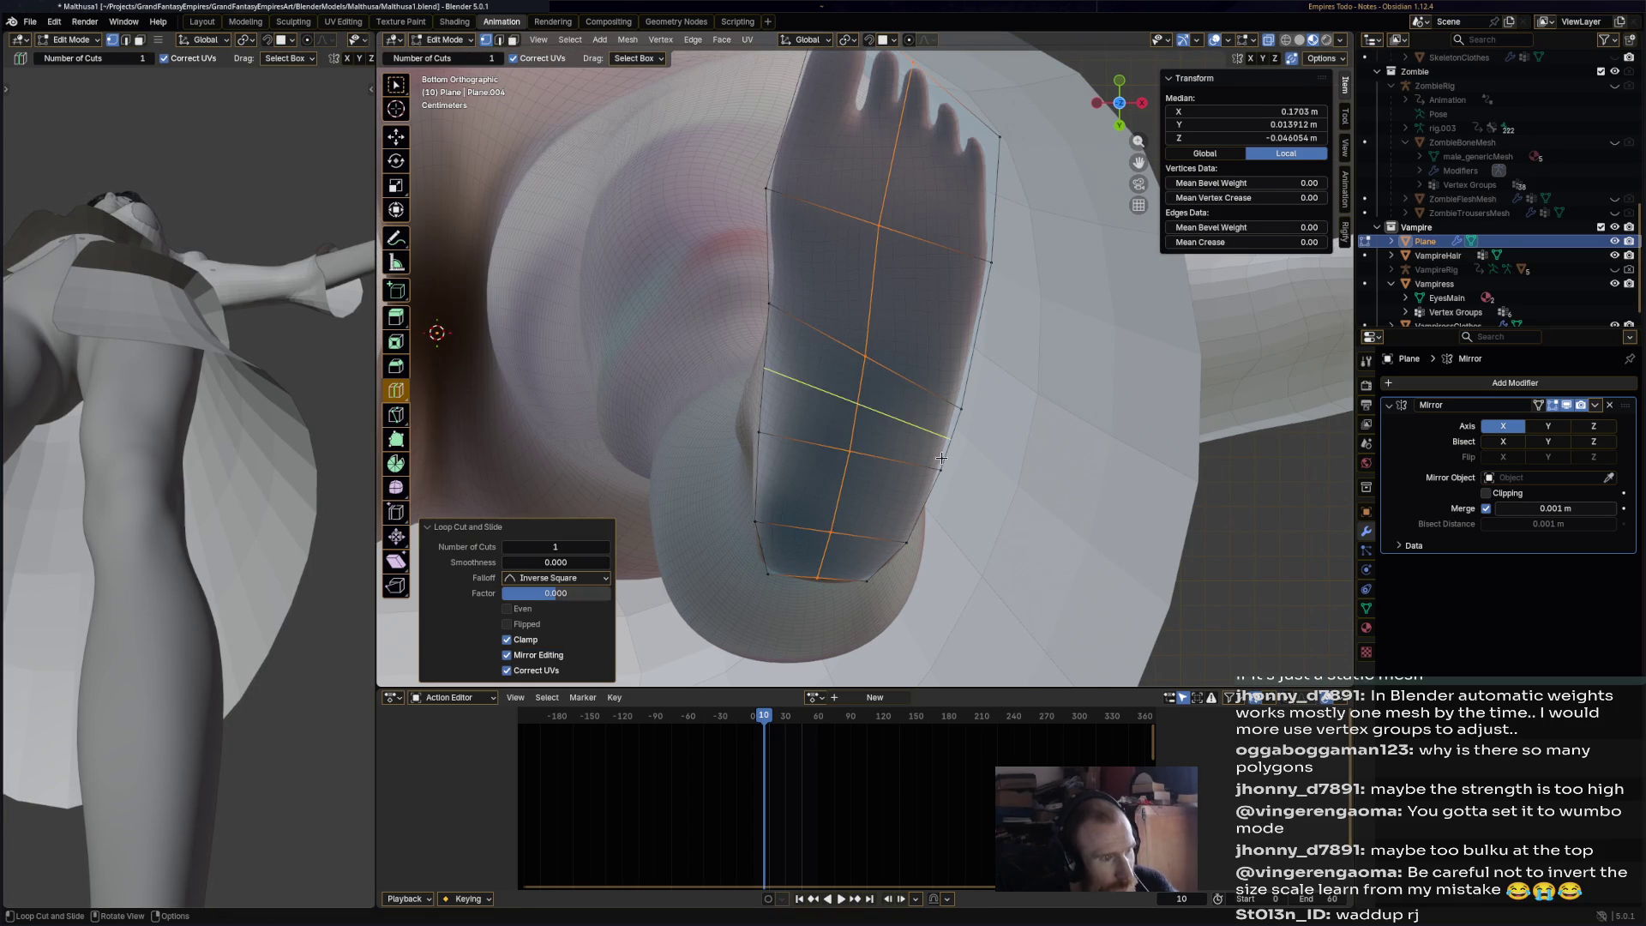
left_click(396, 137)
middle_click_drag(913, 65, 855, 226, "shift")
left_click(855, 226)
mouse_move(856, 228)
left_mouse_down()
mouse_move(860, 162)
mouse_move(769, 163)
mouse_move(765, 187)
left_mouse_up()
left_click(866, 166)
left_click_drag(867, 165, 869, 138)
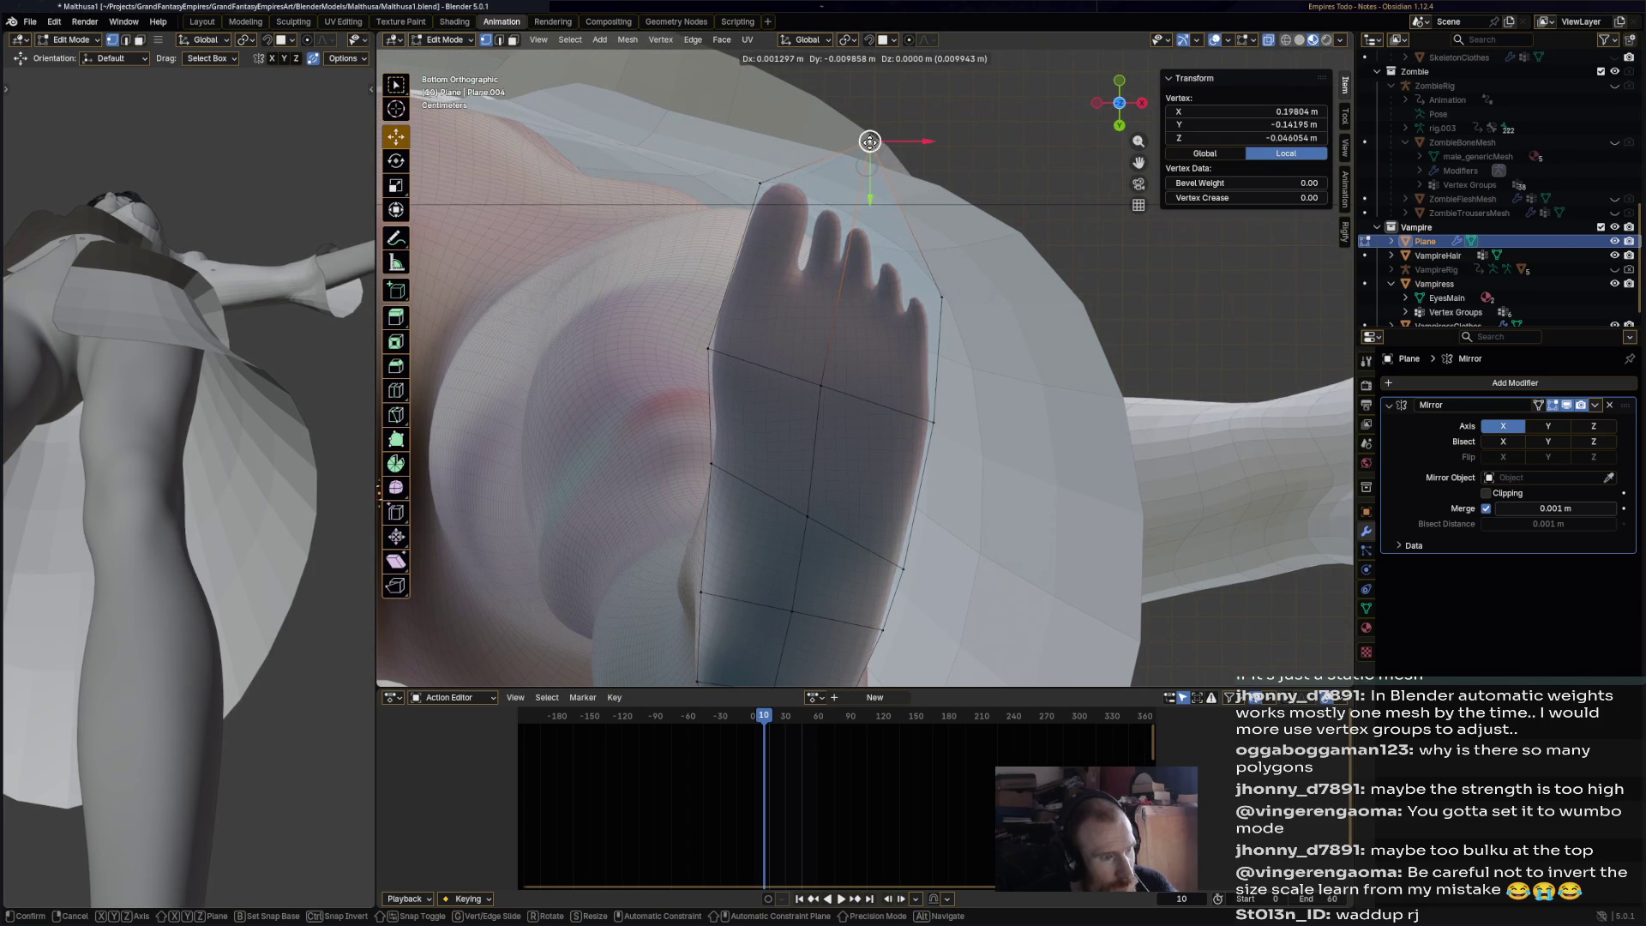
mouse_move(789, 534)
left_mouse_down()
mouse_move(788, 549)
mouse_move(732, 529)
left_mouse_up()
mouse_move(905, 545)
middle_mouse_down()
mouse_move(714, 606)
mouse_move(735, 480)
mouse_move(739, 648)
mouse_move(897, 406)
mouse_move(988, 446)
mouse_move(947, 500)
middle_mouse_up()
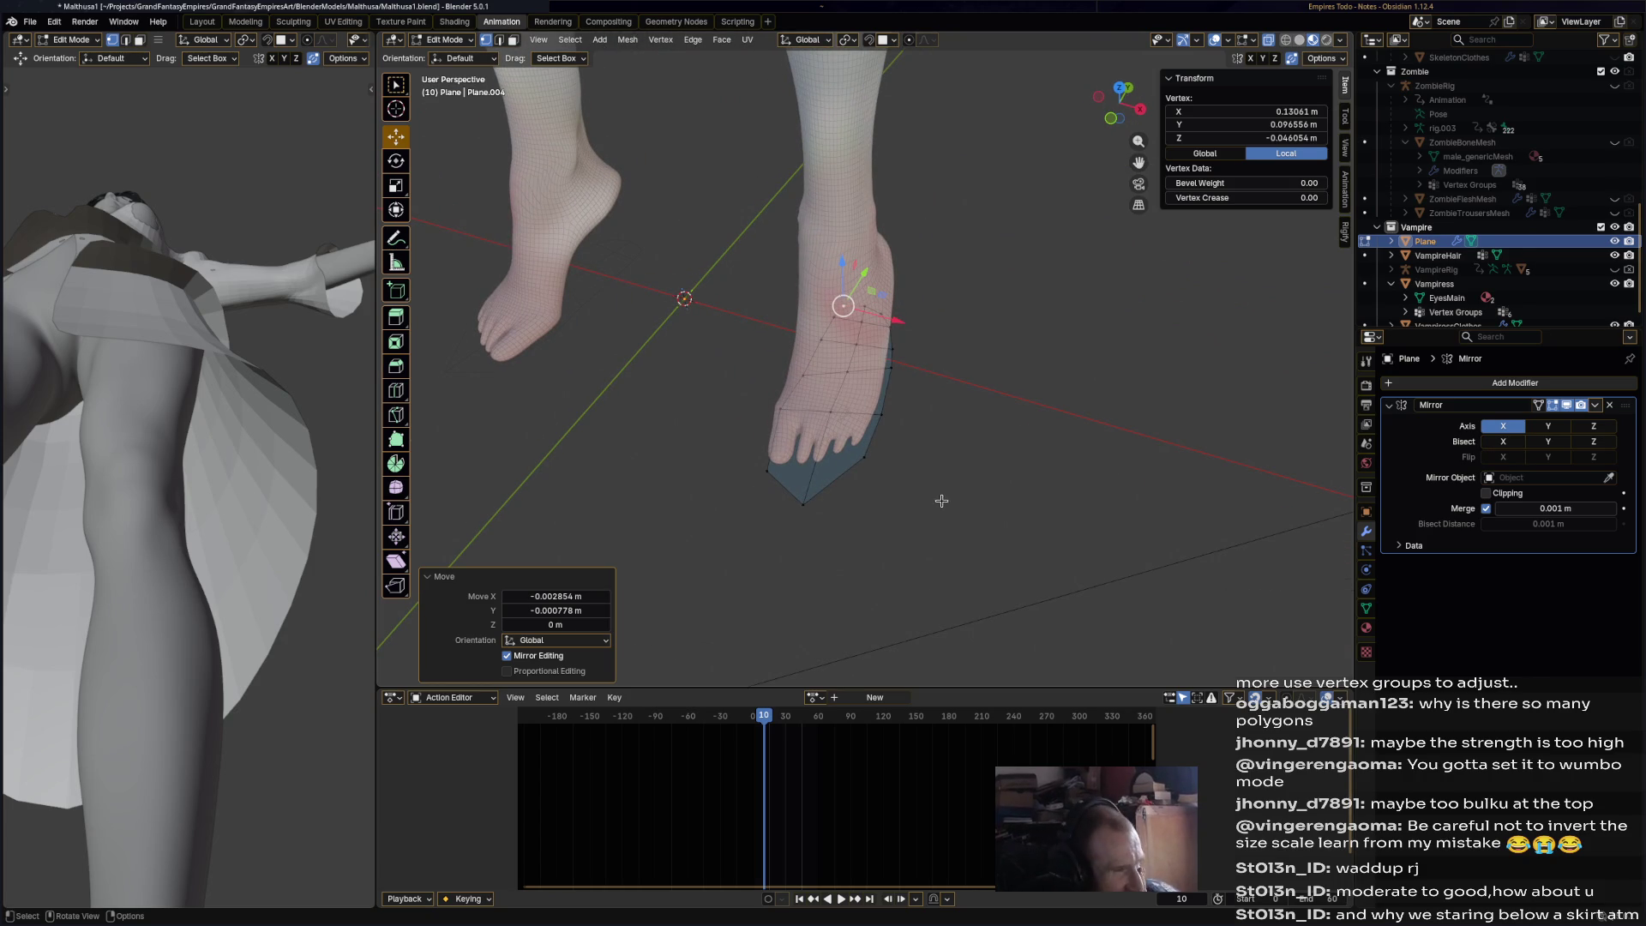
- Raise an edge loop across the sole about 3 cm to start the arch
mouse_move(943, 489)
middle_mouse_down()
mouse_move(929, 460)
mouse_move(971, 278)
mouse_move(962, 509)
mouse_move(981, 478)
mouse_move(983, 491)
middle_mouse_up()
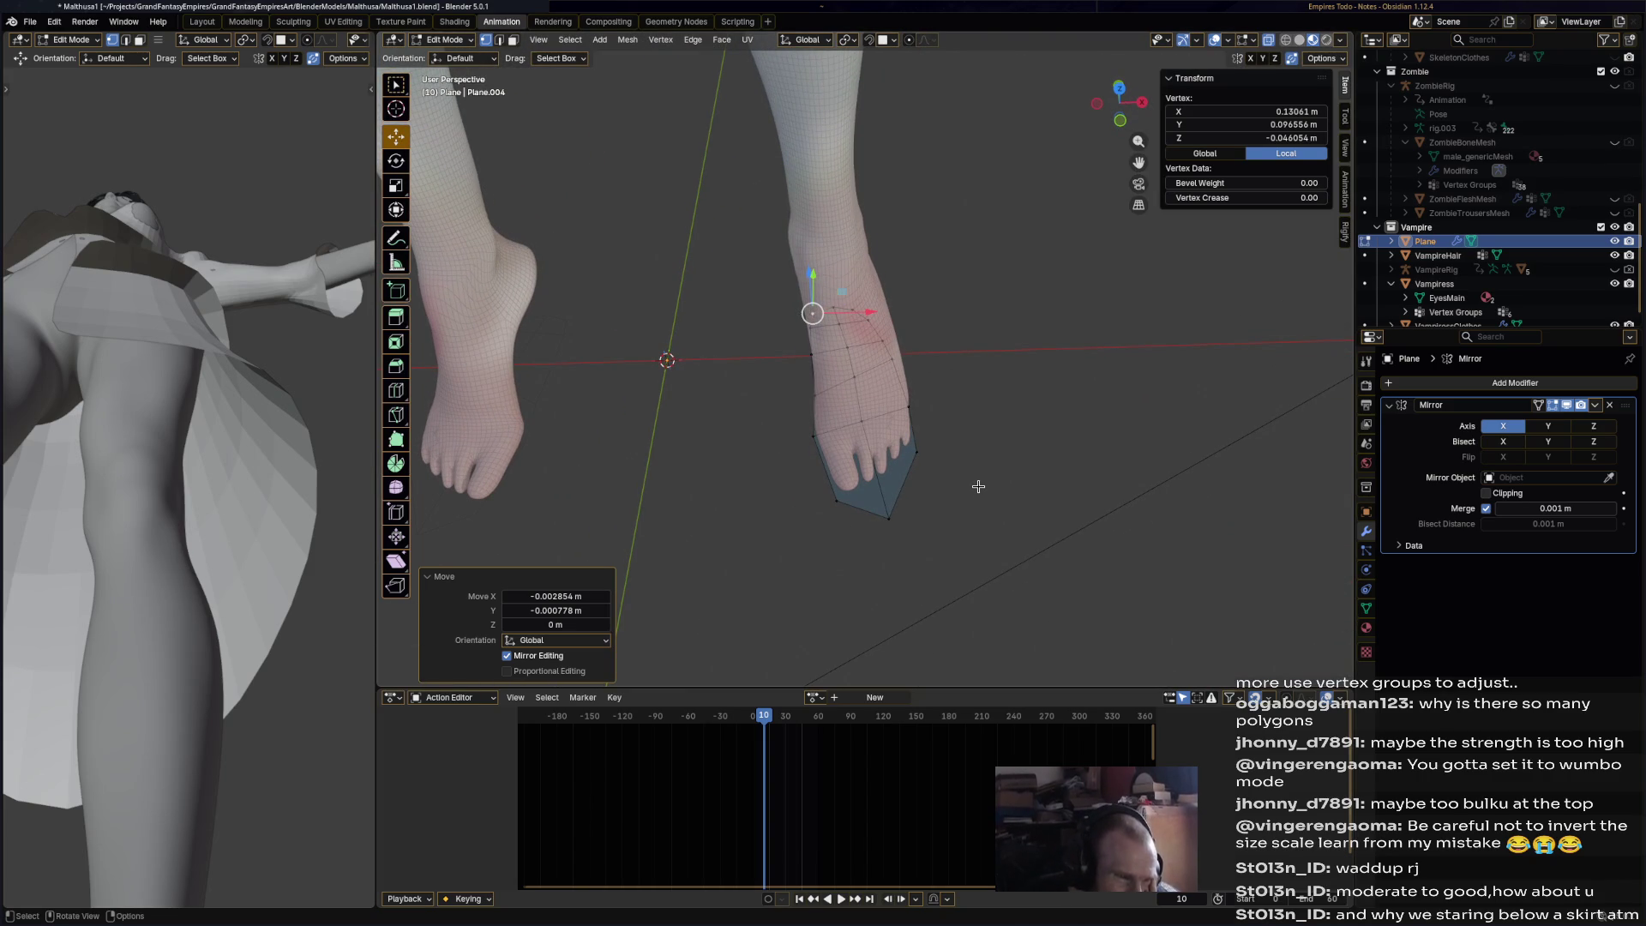
middle_click_drag(978, 486, 809, 331)
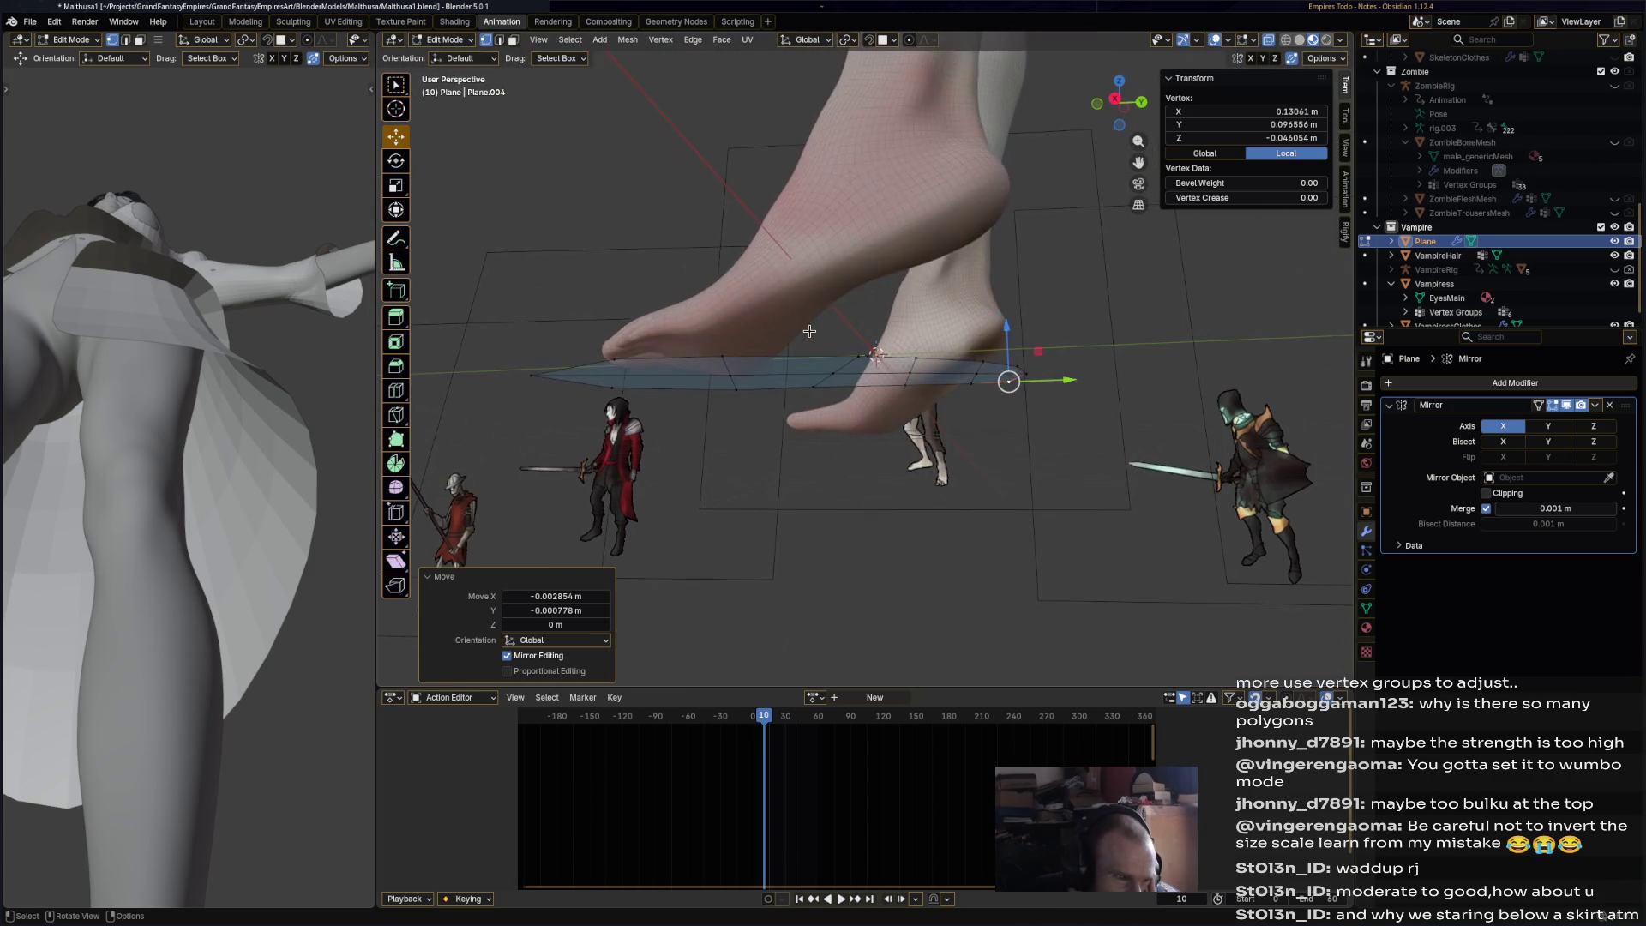
left_click(856, 358, "alt")
left_click_drag(881, 314, 875, 249)
key("ctrl+z")
left_click(1116, 101)
left_click_drag(876, 314, 883, 247)
mouse_move(883, 247)
middle_mouse_down()
mouse_move(770, 256)
mouse_move(909, 376)
middle_mouse_up()
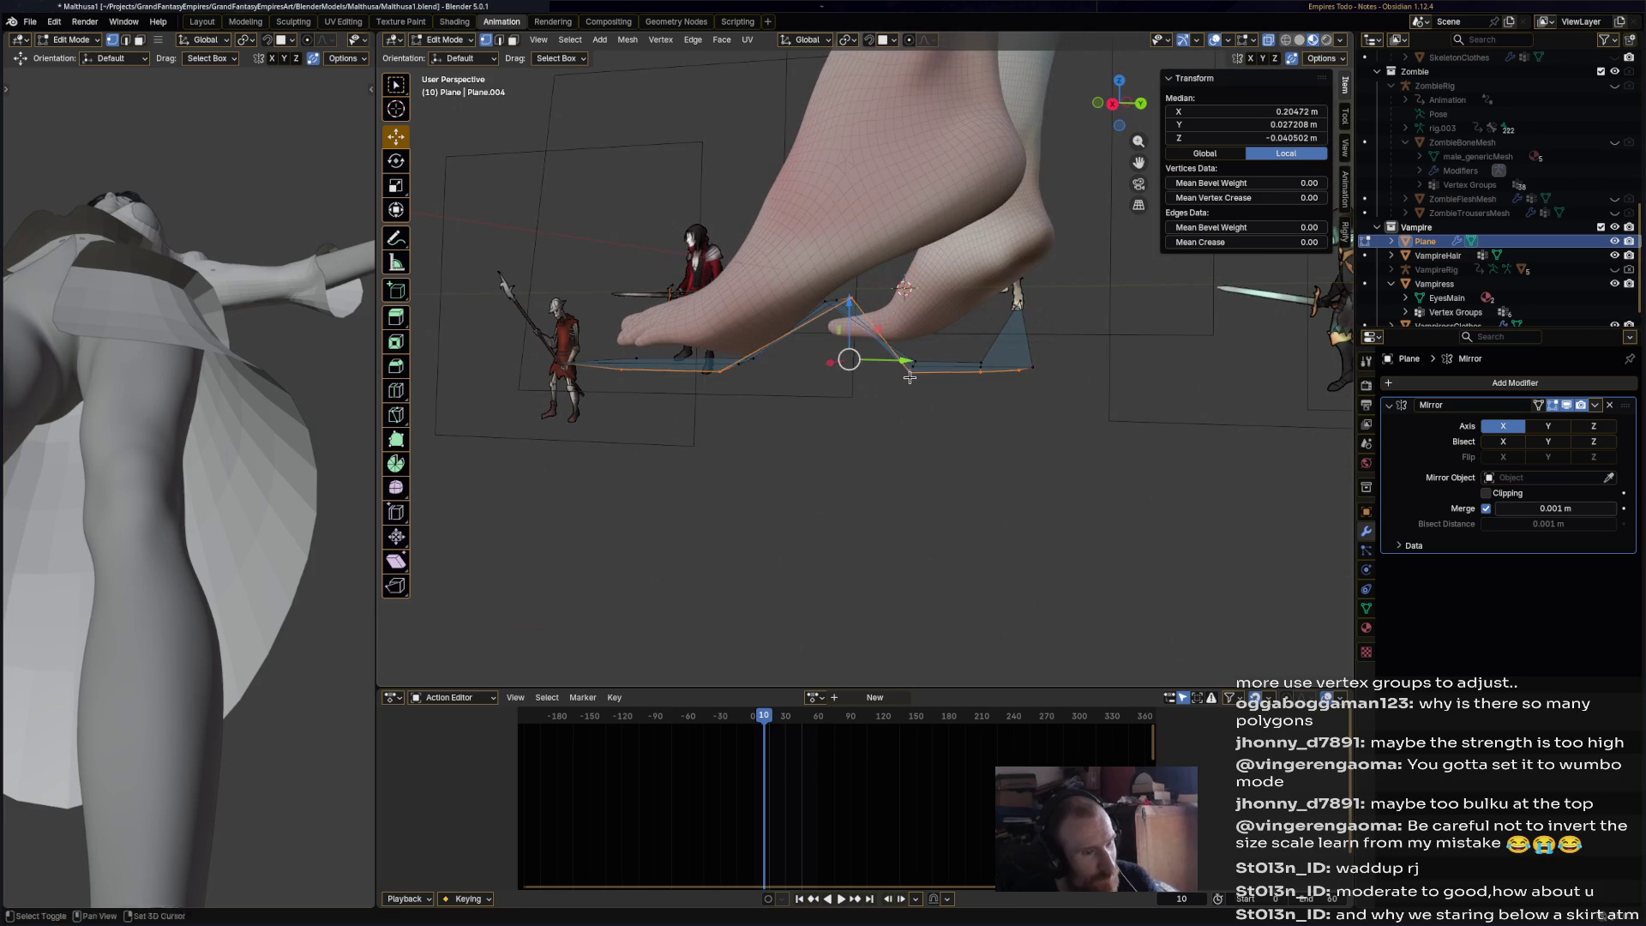
- Lift the edge loop near the heel about 5 cm straight up along Z
left_click(923, 388)
left_click(909, 372, "alt")
left_click(949, 404)
left_click(926, 370, "alt")
left_click(933, 373)
left_click(913, 361, "alt")
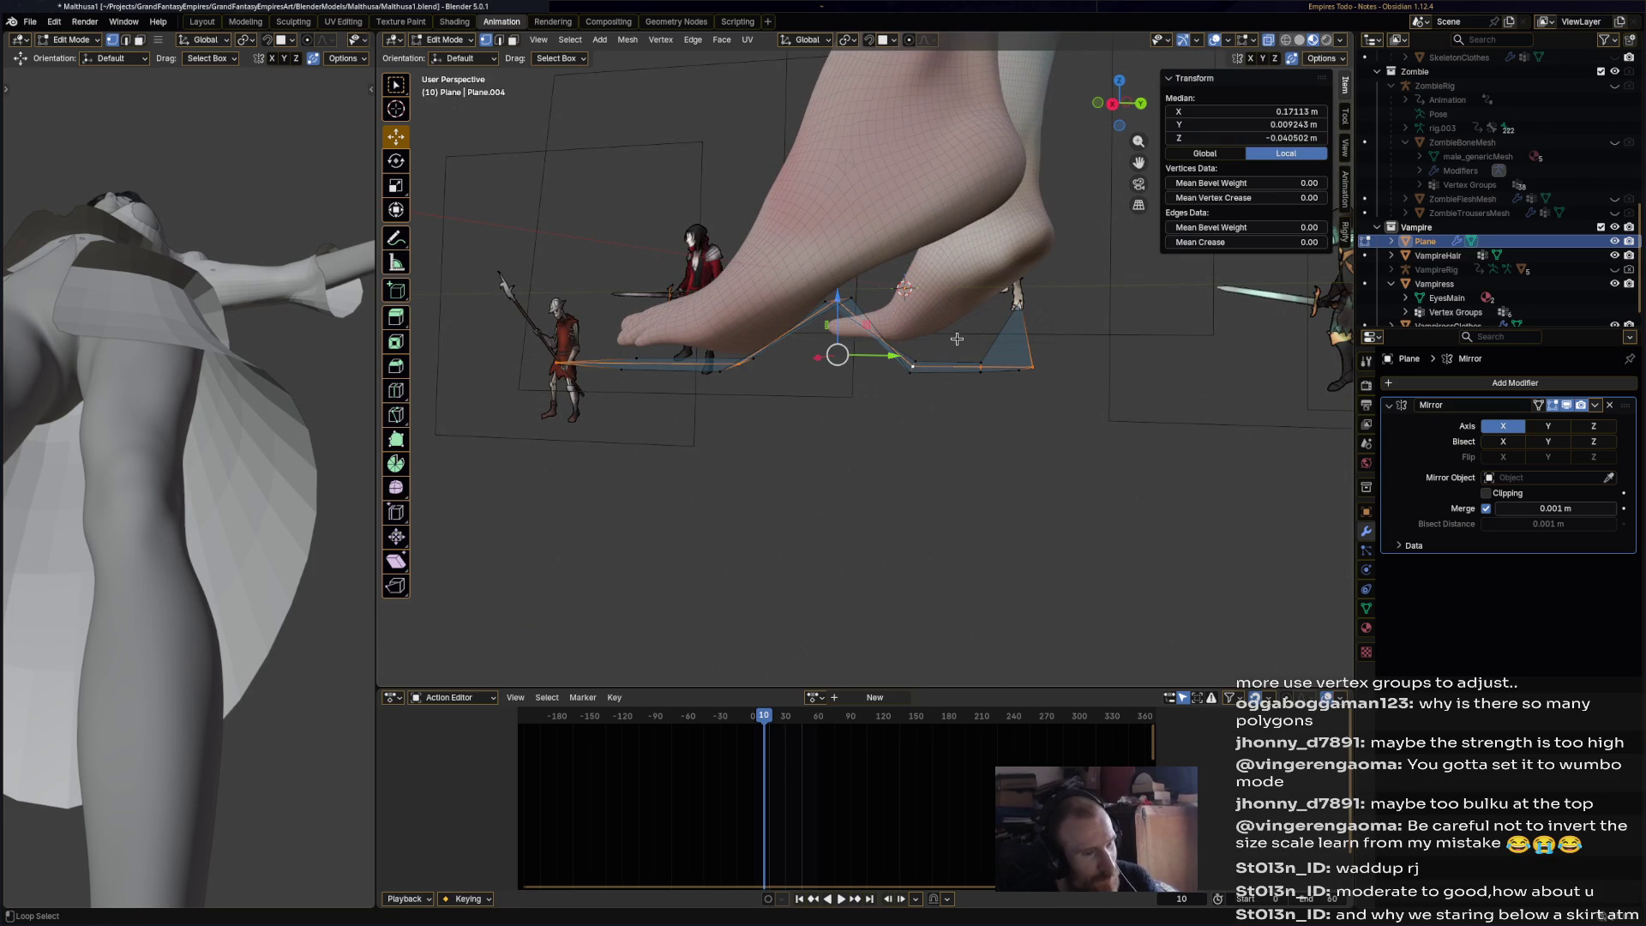
left_click(931, 407)
left_click(909, 367, "alt")
left_click(929, 415)
mouse_move(929, 415)
middle_mouse_down()
mouse_move(911, 368)
mouse_move(949, 388)
mouse_move(914, 308)
middle_mouse_up()
left_click(911, 368, "alt")
key("g")
key("z")
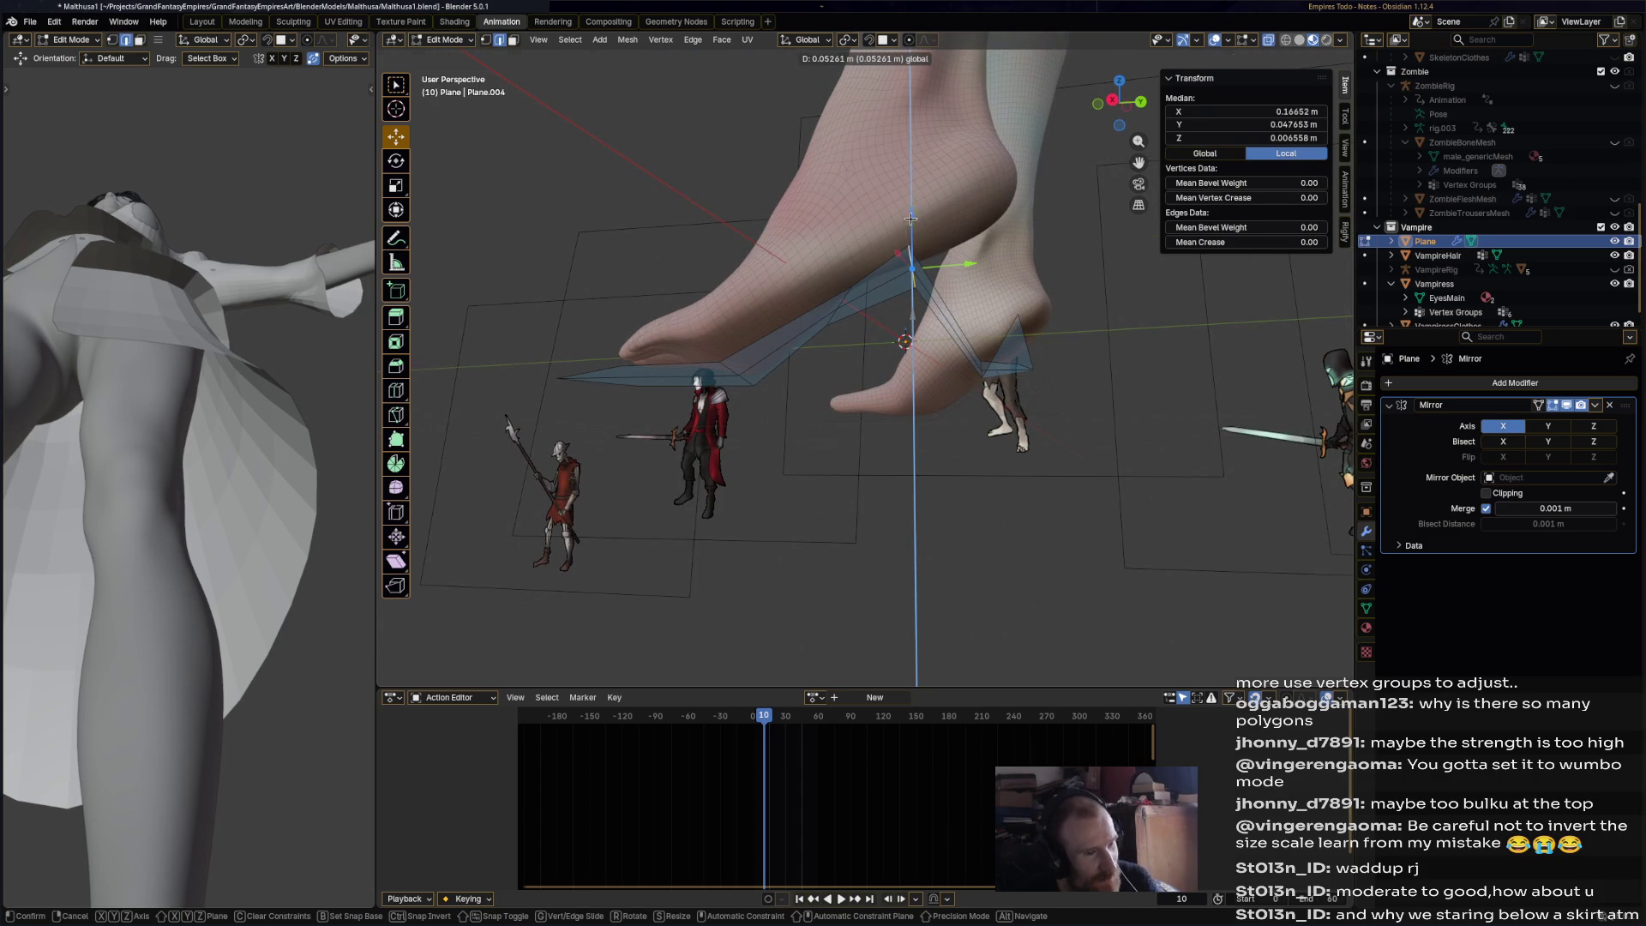
left_click(911, 219)
- Raise the rear flap's edge loop about 7.6 cm vertically
mouse_move(993, 382)
middle_mouse_down()
mouse_move(989, 435)
mouse_move(1029, 386)
middle_mouse_up()
left_click(1030, 377, "alt")
left_click(1078, 395)
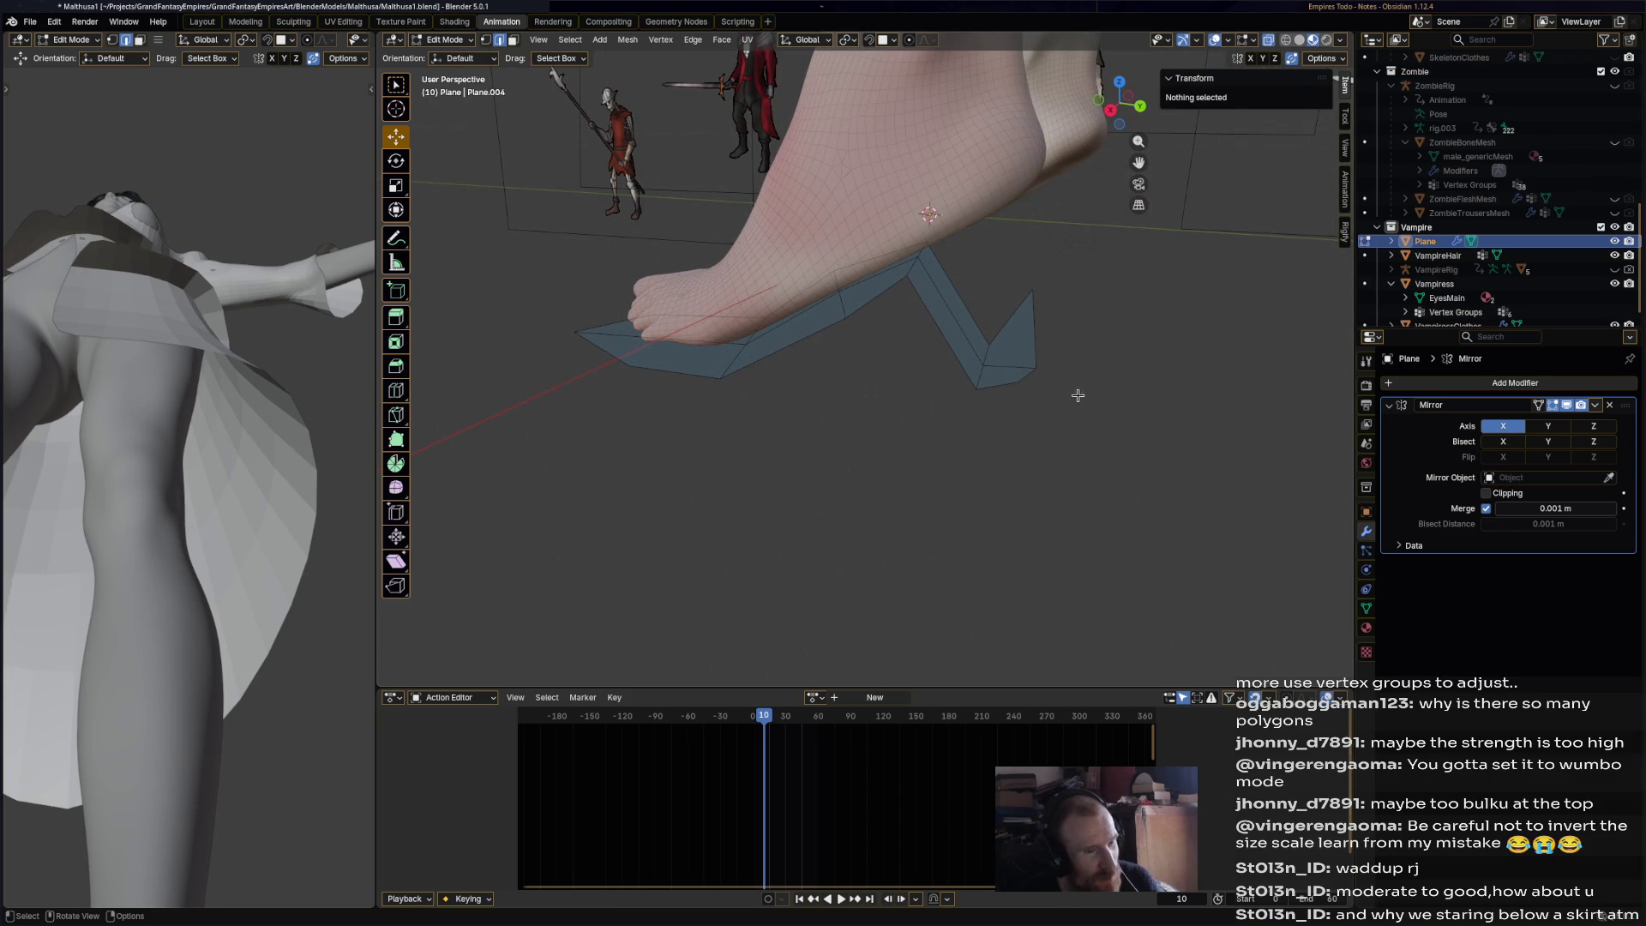
left_click(1029, 376, "alt")
key("g")
key("z")
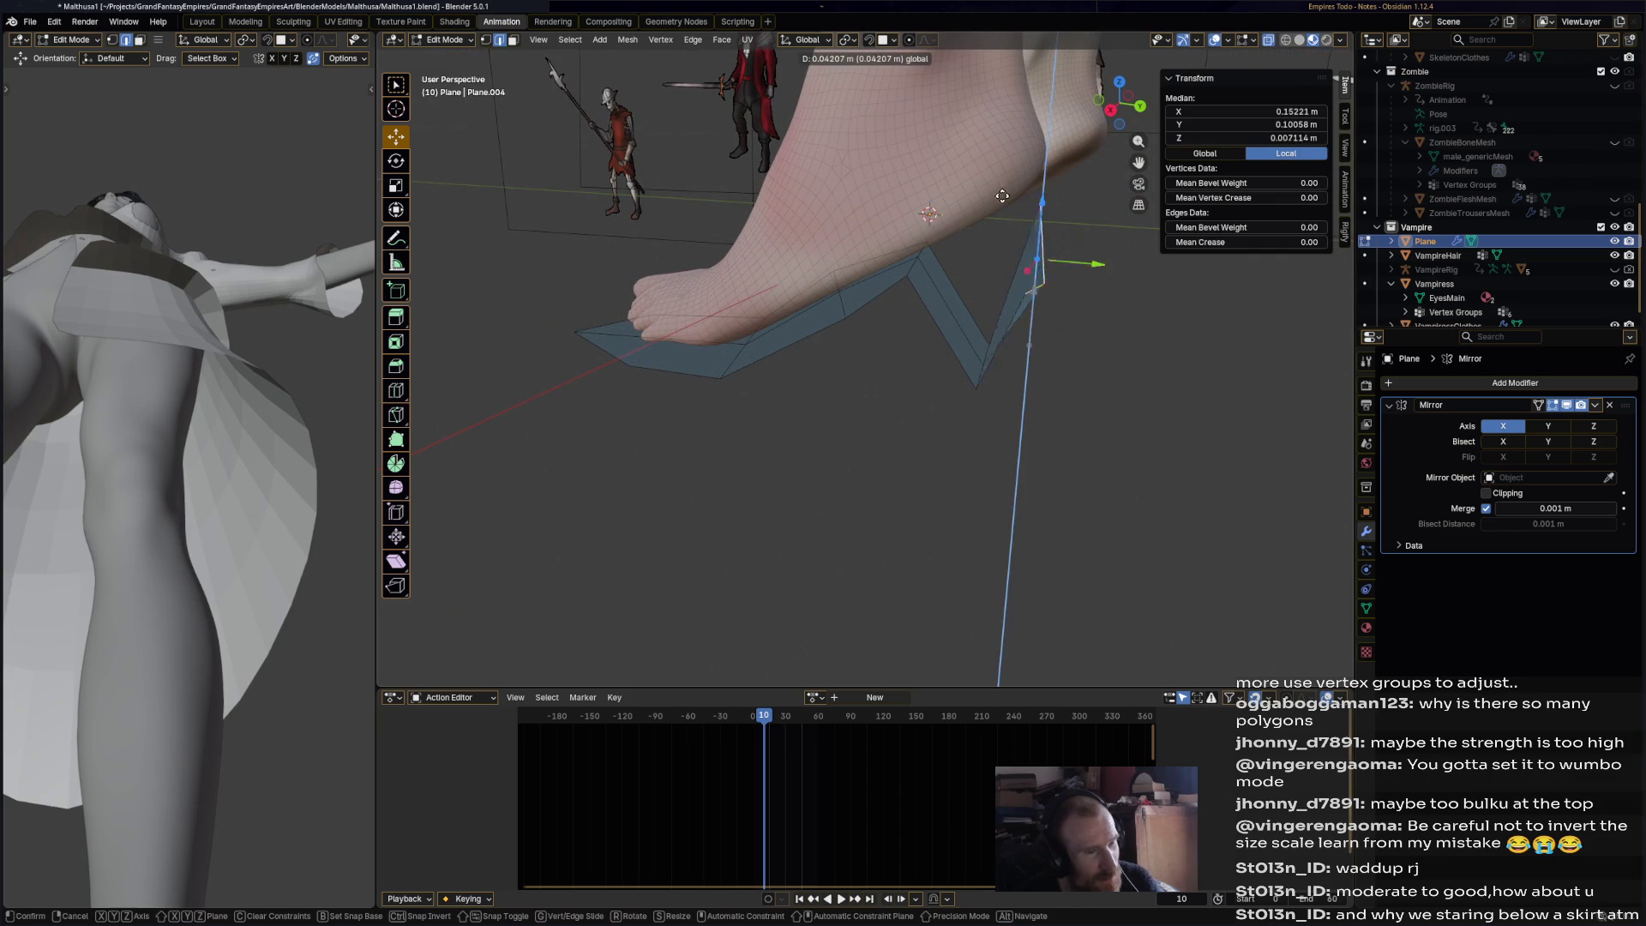
left_click(1003, 163)
- Pull a single heel edge upward along the back of the heel
middle_click_drag(1004, 163, 831, 289)
left_click(884, 208)
left_click_drag(883, 206, 875, 158)
key("ctrl+z")
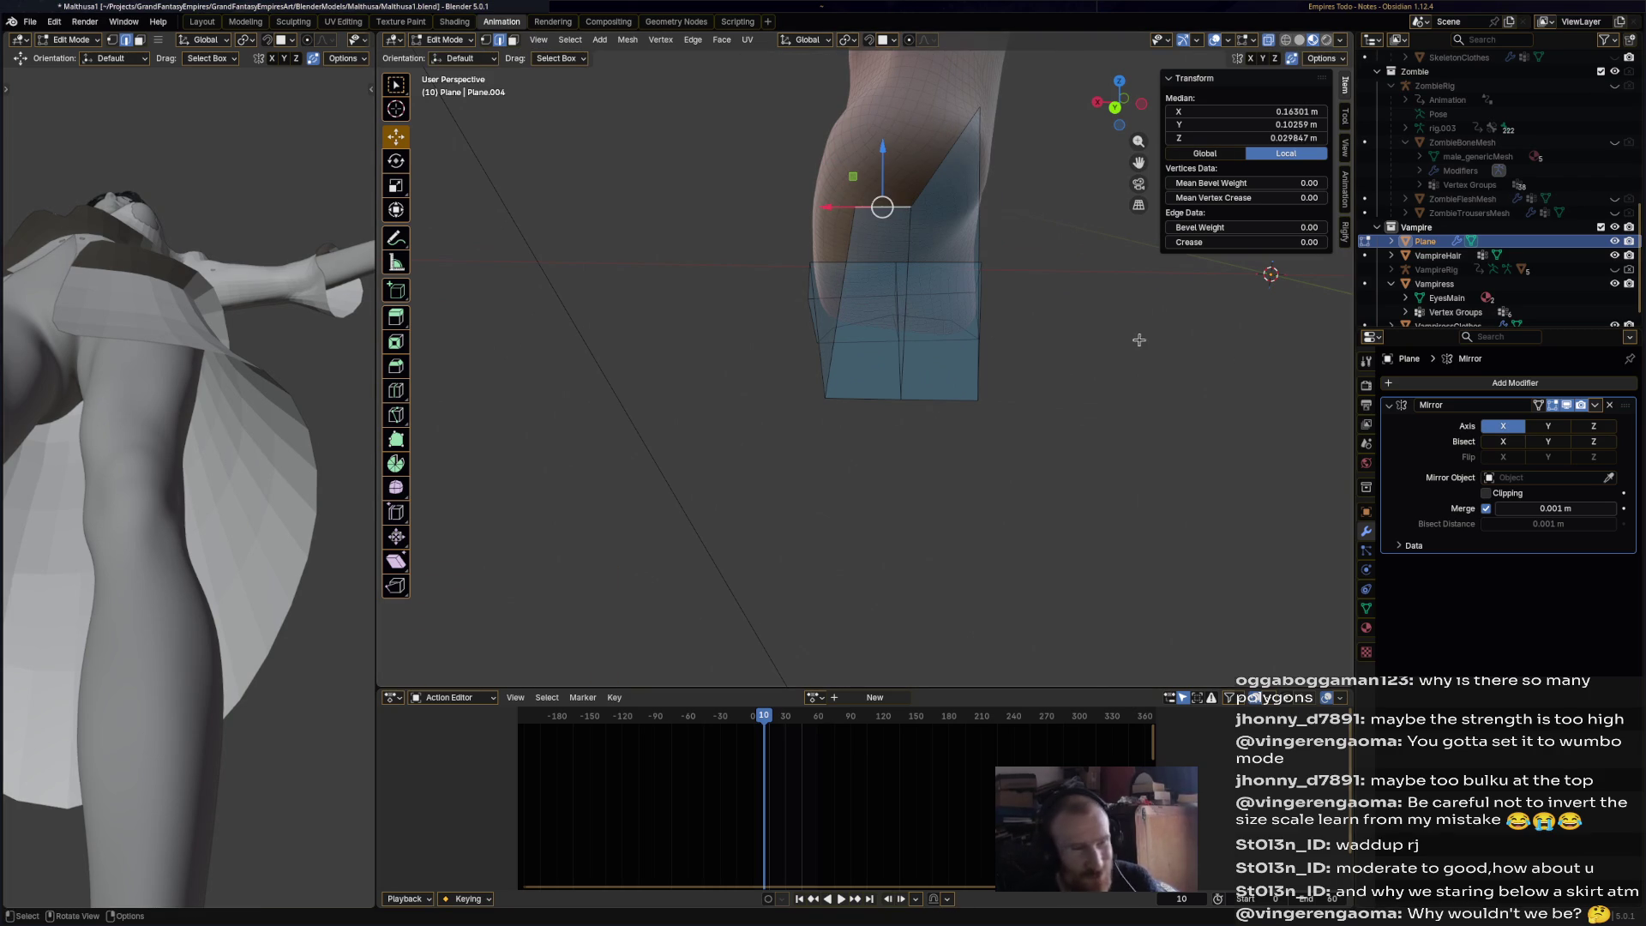
mouse_move(884, 175)
left_mouse_down()
mouse_move(884, 87)
mouse_move(943, 129)
left_mouse_up()
left_click(967, 113)
key("a")
- Nudge a vertex on the arch slightly to smooth the shoe's curve
mouse_move(943, 129)
middle_mouse_down()
mouse_move(992, 430)
mouse_move(1026, 447)
mouse_move(967, 388)
mouse_move(984, 397)
mouse_move(920, 387)
middle_mouse_up()
scroll(969, 393, "up", 2)
scroll(920, 386, "up", 4)
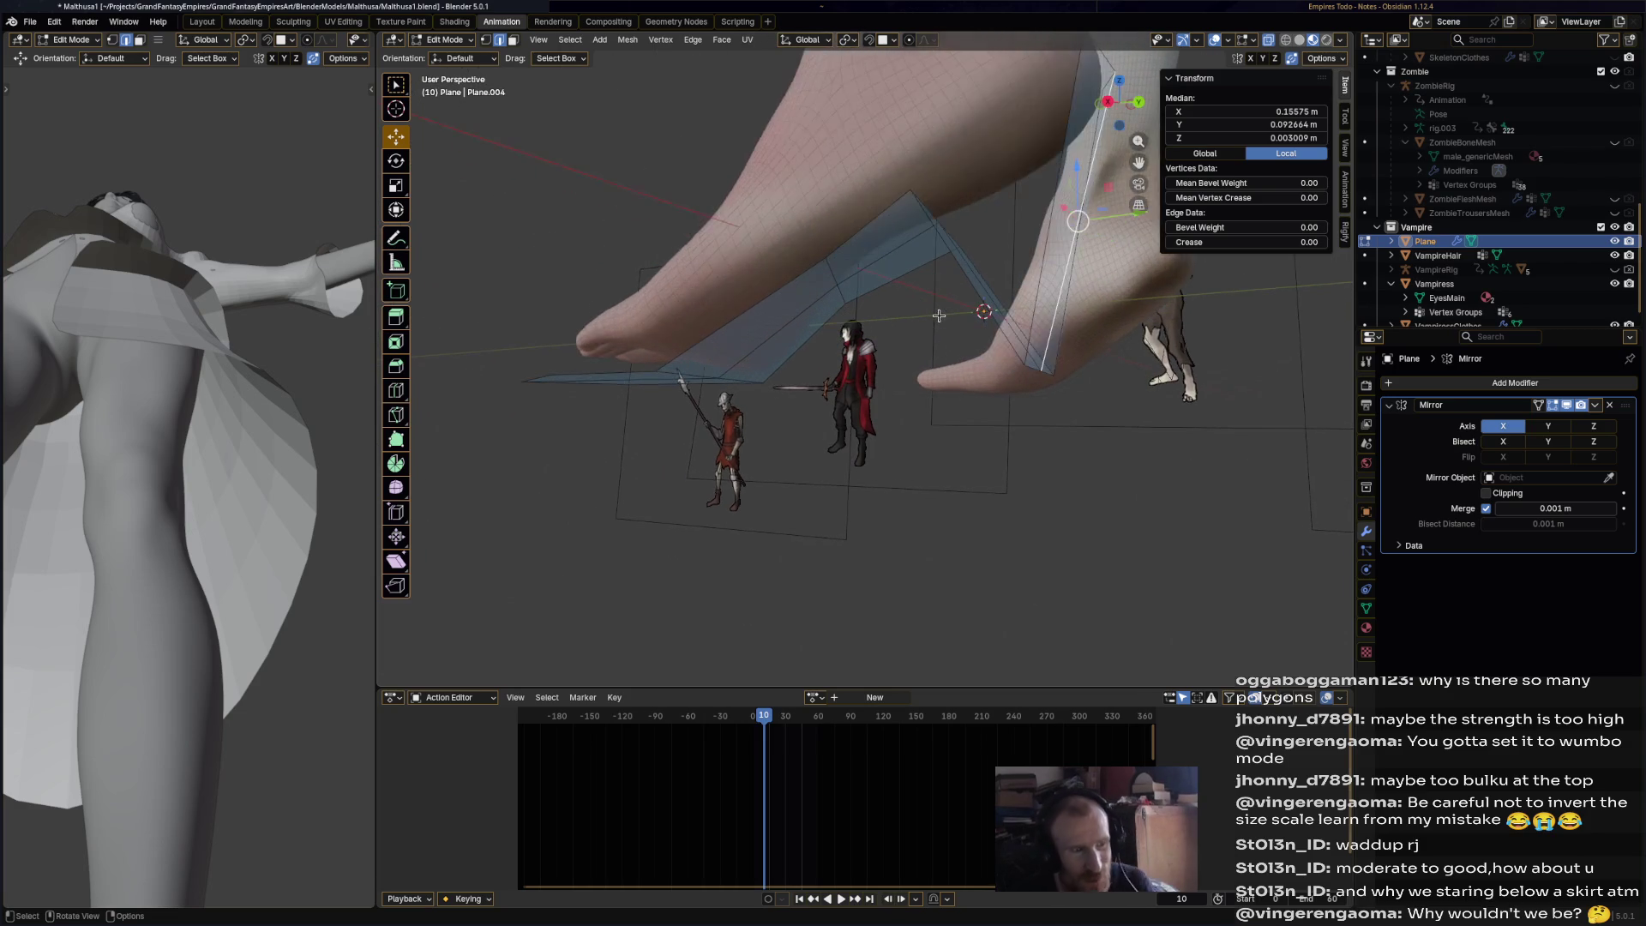
middle_click_drag(995, 326, 1020, 309)
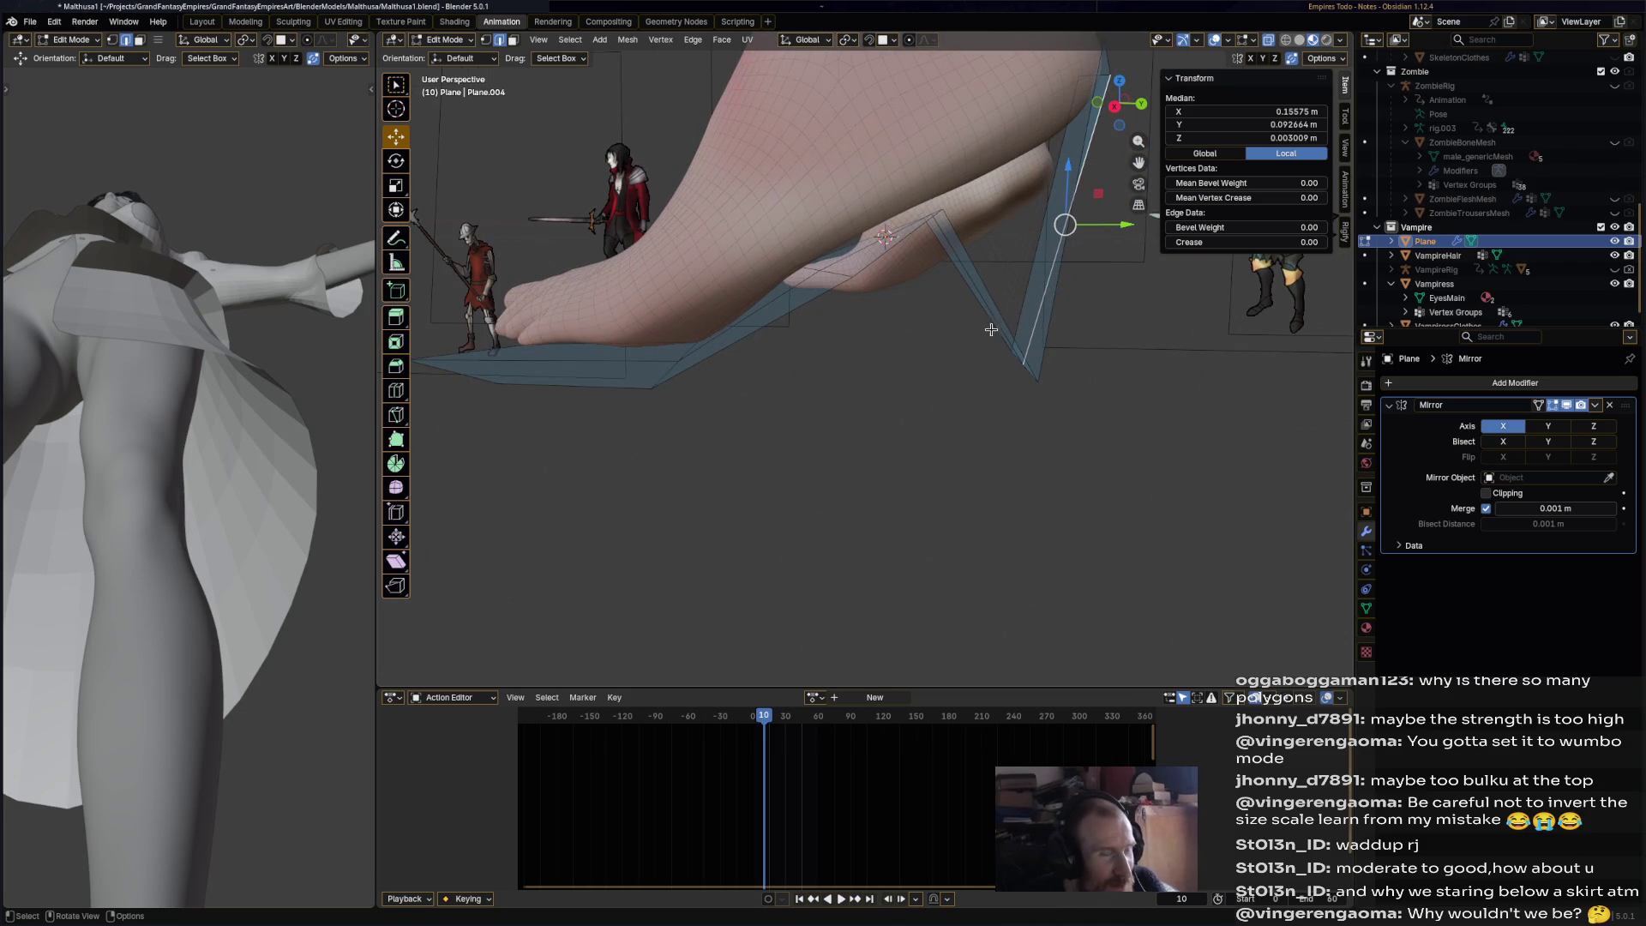
middle_click_drag(958, 383, 816, 274)
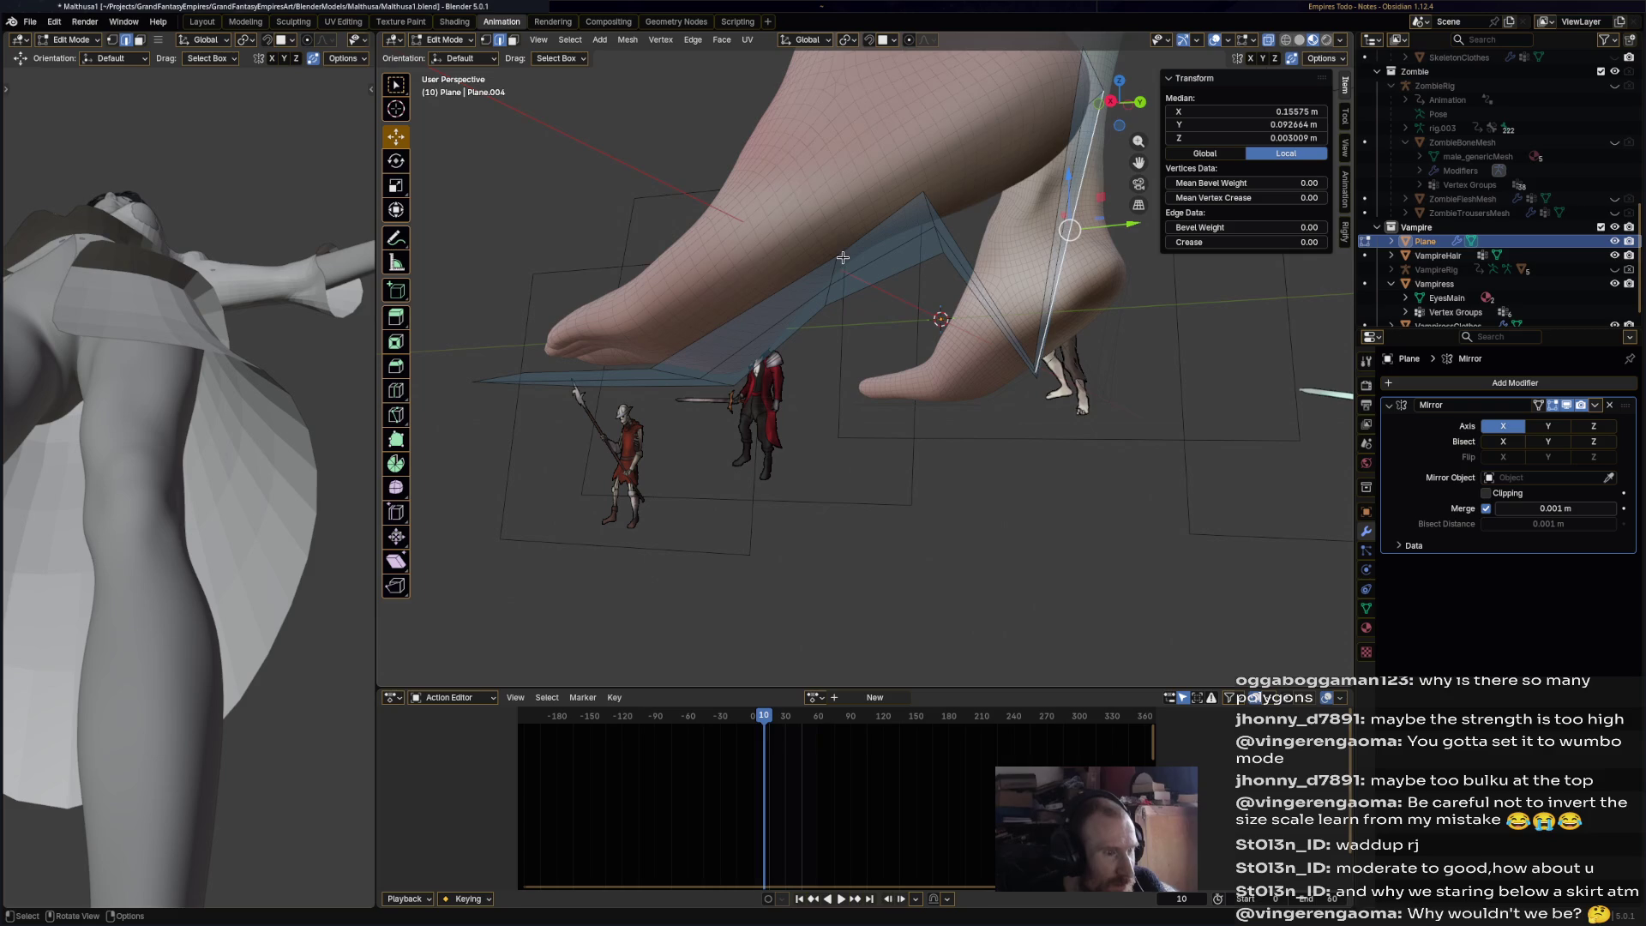
left_click(837, 254)
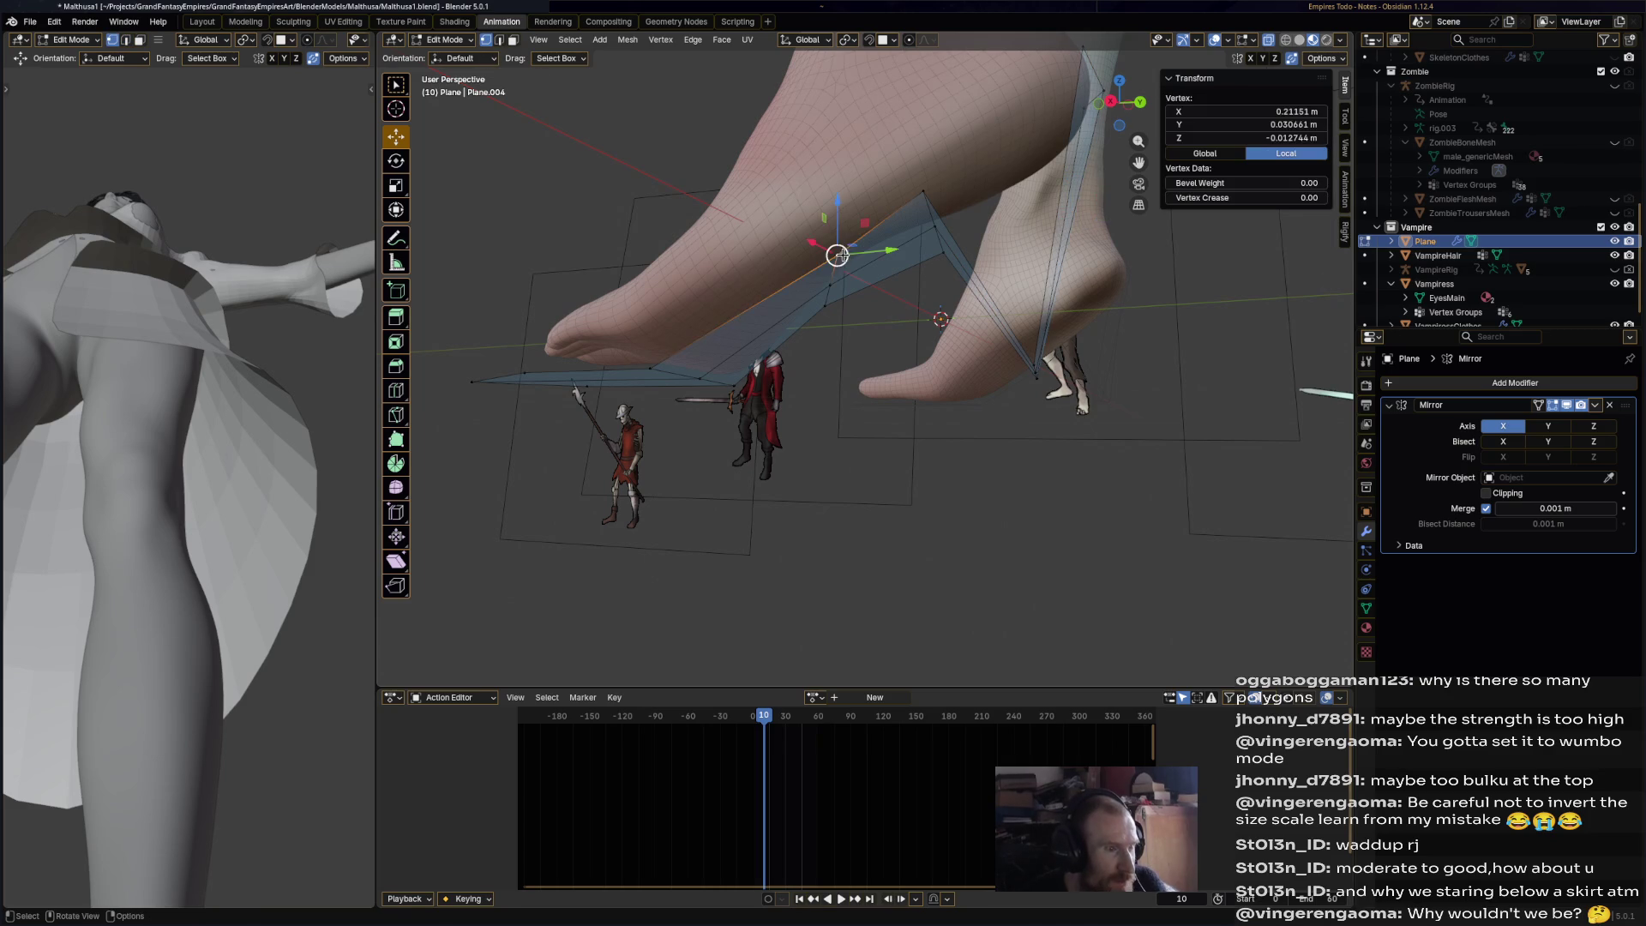
key("g")
left_click(885, 326)
left_click(885, 326)
mouse_move(885, 326)
middle_mouse_down()
mouse_move(1020, 409)
mouse_move(918, 434)
mouse_move(953, 430)
middle_mouse_up()
- Extrude a heel block downward under the sole with Poly Build
mouse_move(824, 430)
middle_mouse_down()
mouse_move(717, 401)
mouse_move(1001, 250)
mouse_move(481, 278)
middle_mouse_up()
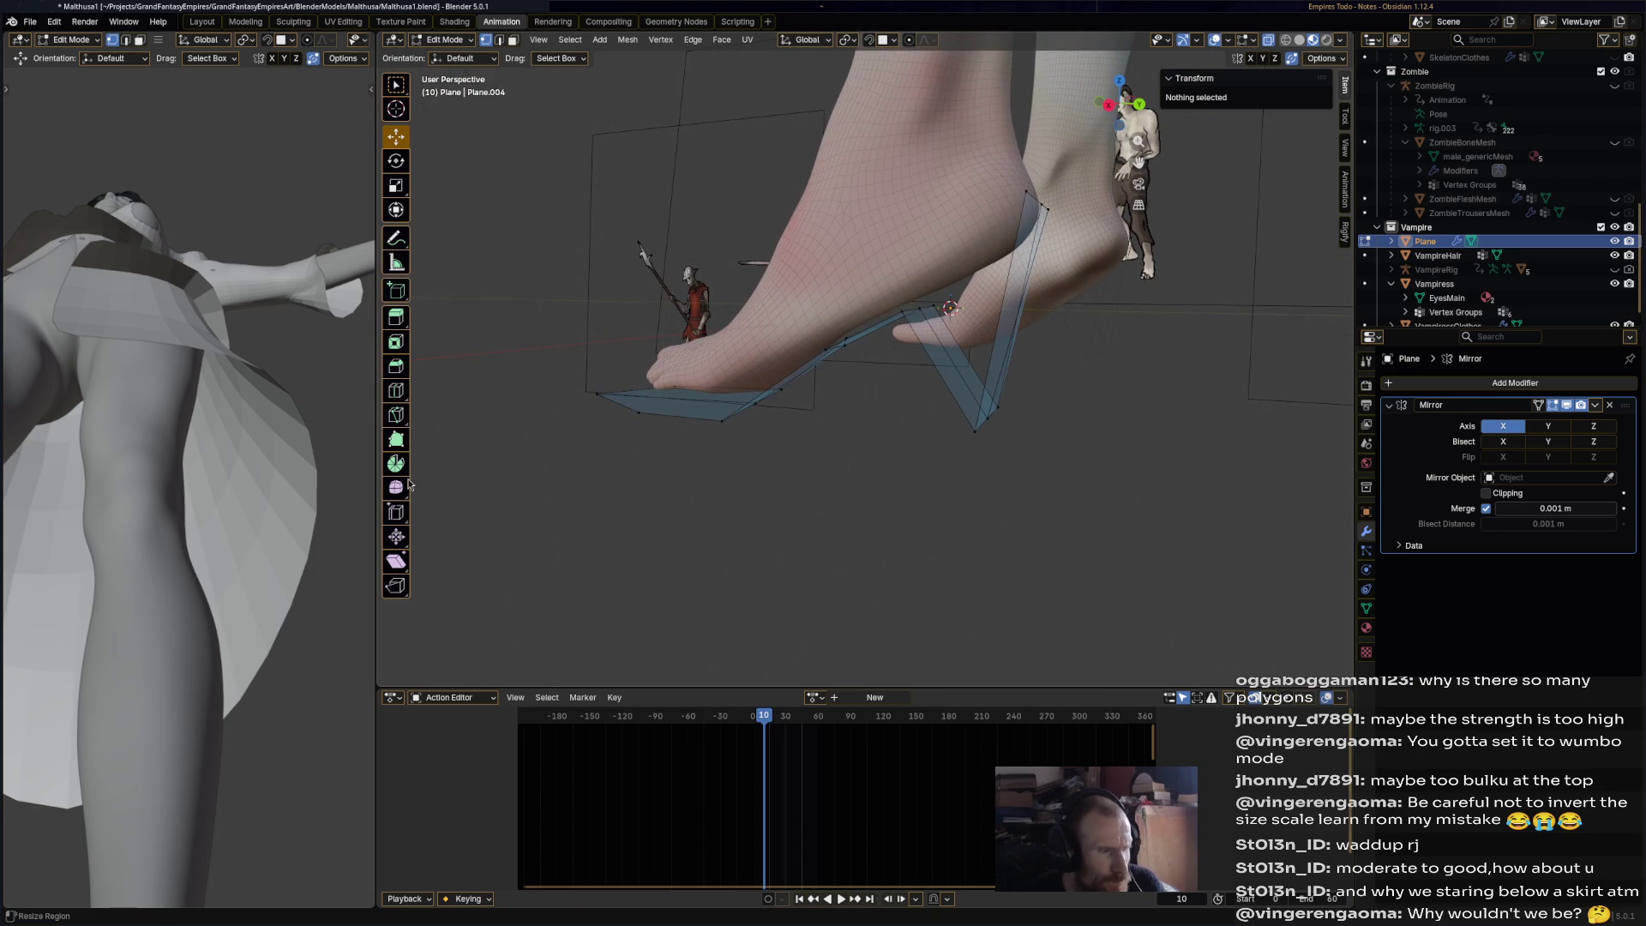
left_click(396, 439)
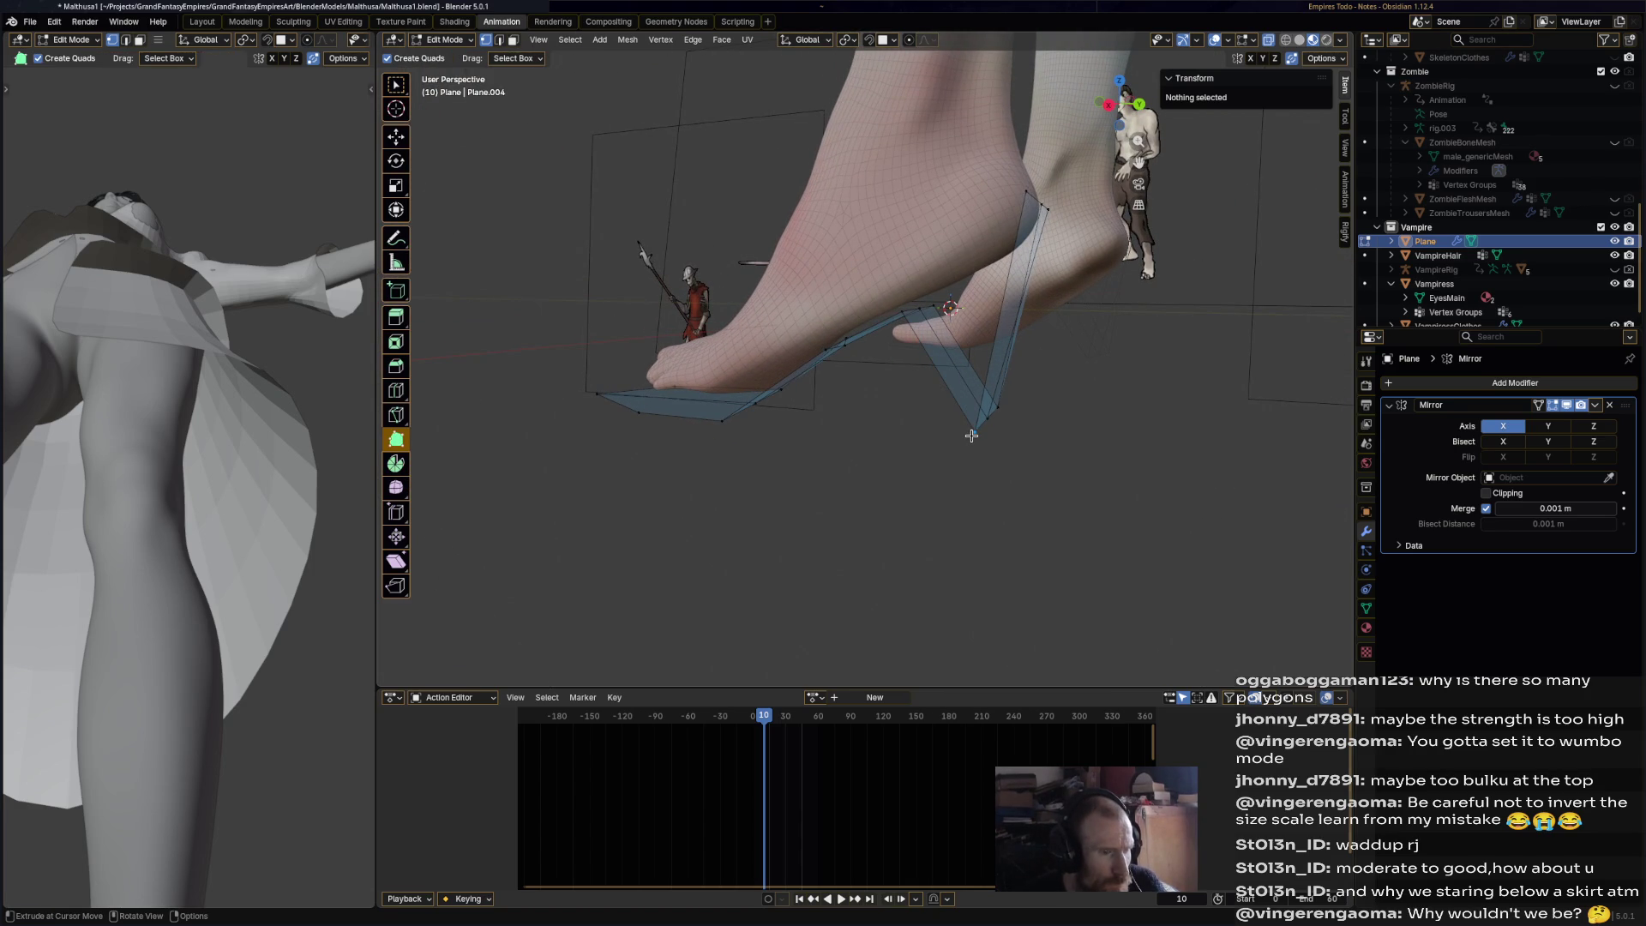
left_click_drag(967, 273, 960, 250)
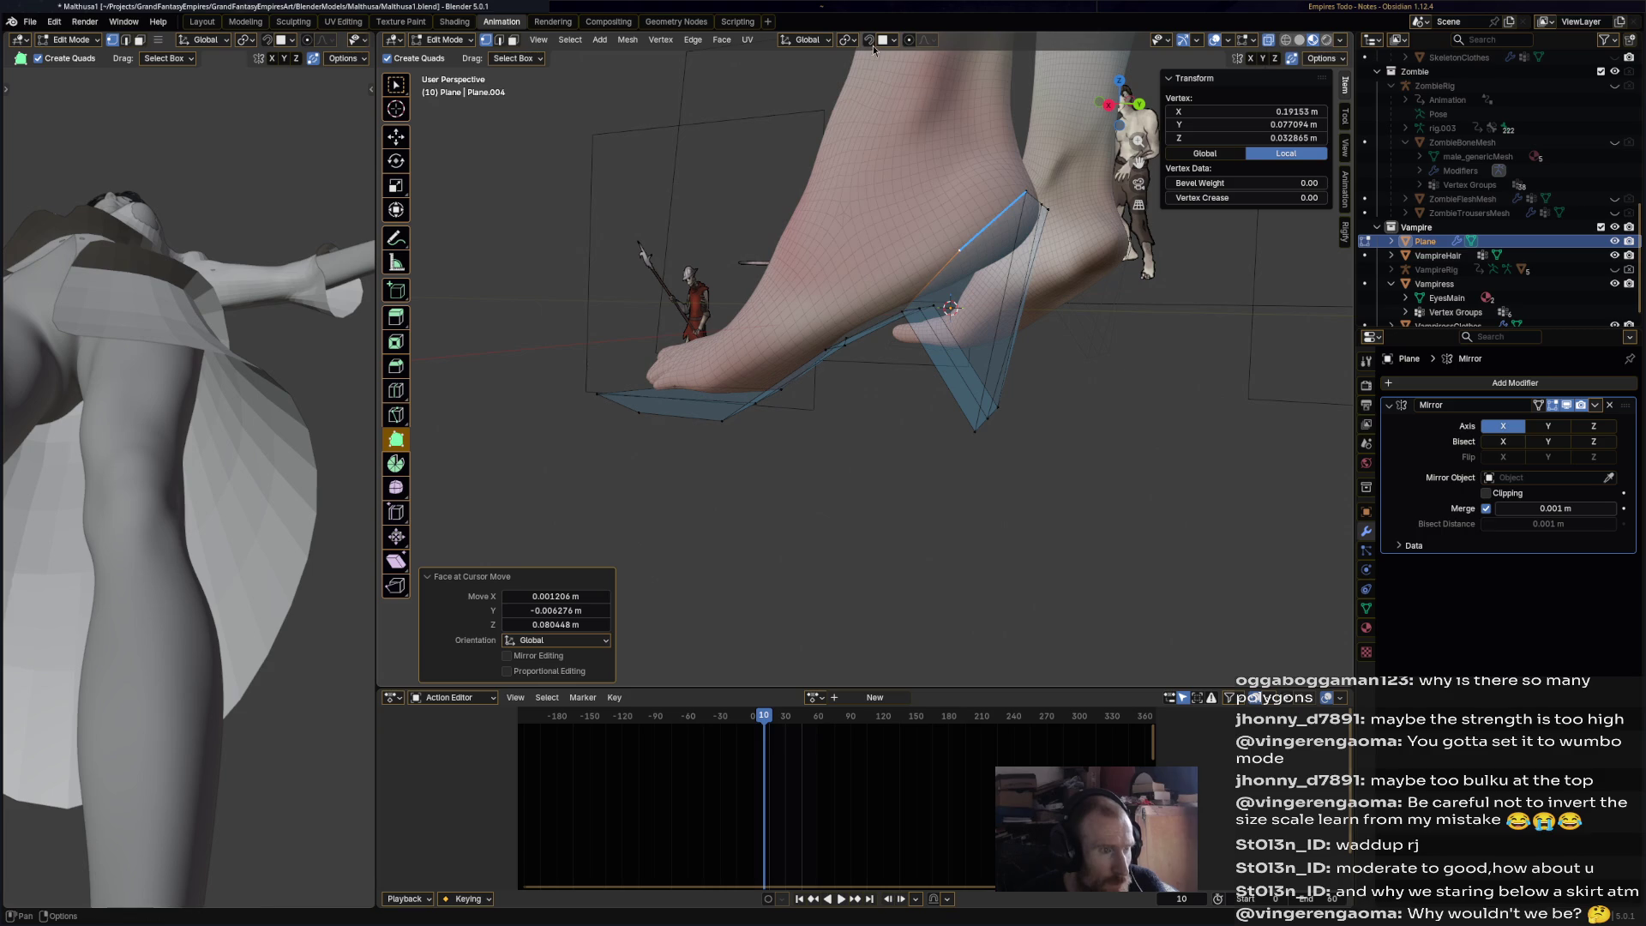
left_click(951, 268, "ctrl")
mouse_move(952, 267)
middle_mouse_down()
mouse_move(688, 276)
mouse_move(776, 445)
middle_mouse_up()
left_click_drag(776, 446, 770, 254)
left_click(769, 254, "ctrl")
mouse_move(769, 255)
middle_mouse_down()
mouse_move(871, 324)
mouse_move(840, 243)
mouse_move(1002, 324)
mouse_move(943, 292)
middle_mouse_up()
left_click(841, 243, "ctrl")
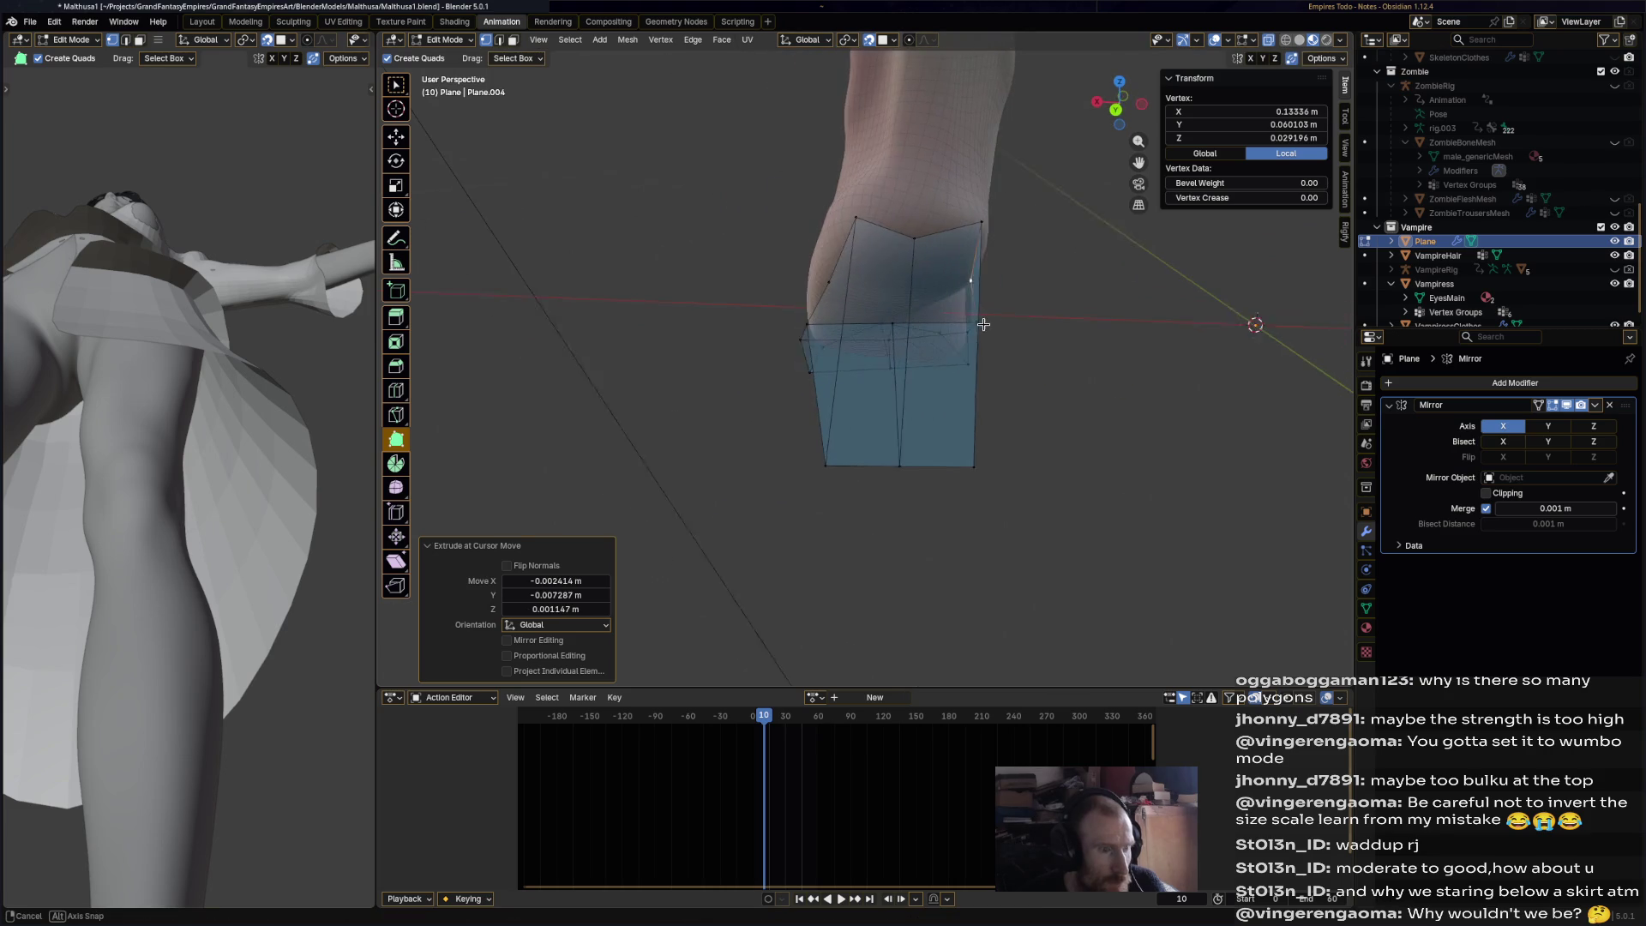
- Scale the heel block's bottom vertices inward to taper the heel
left_click(397, 134)
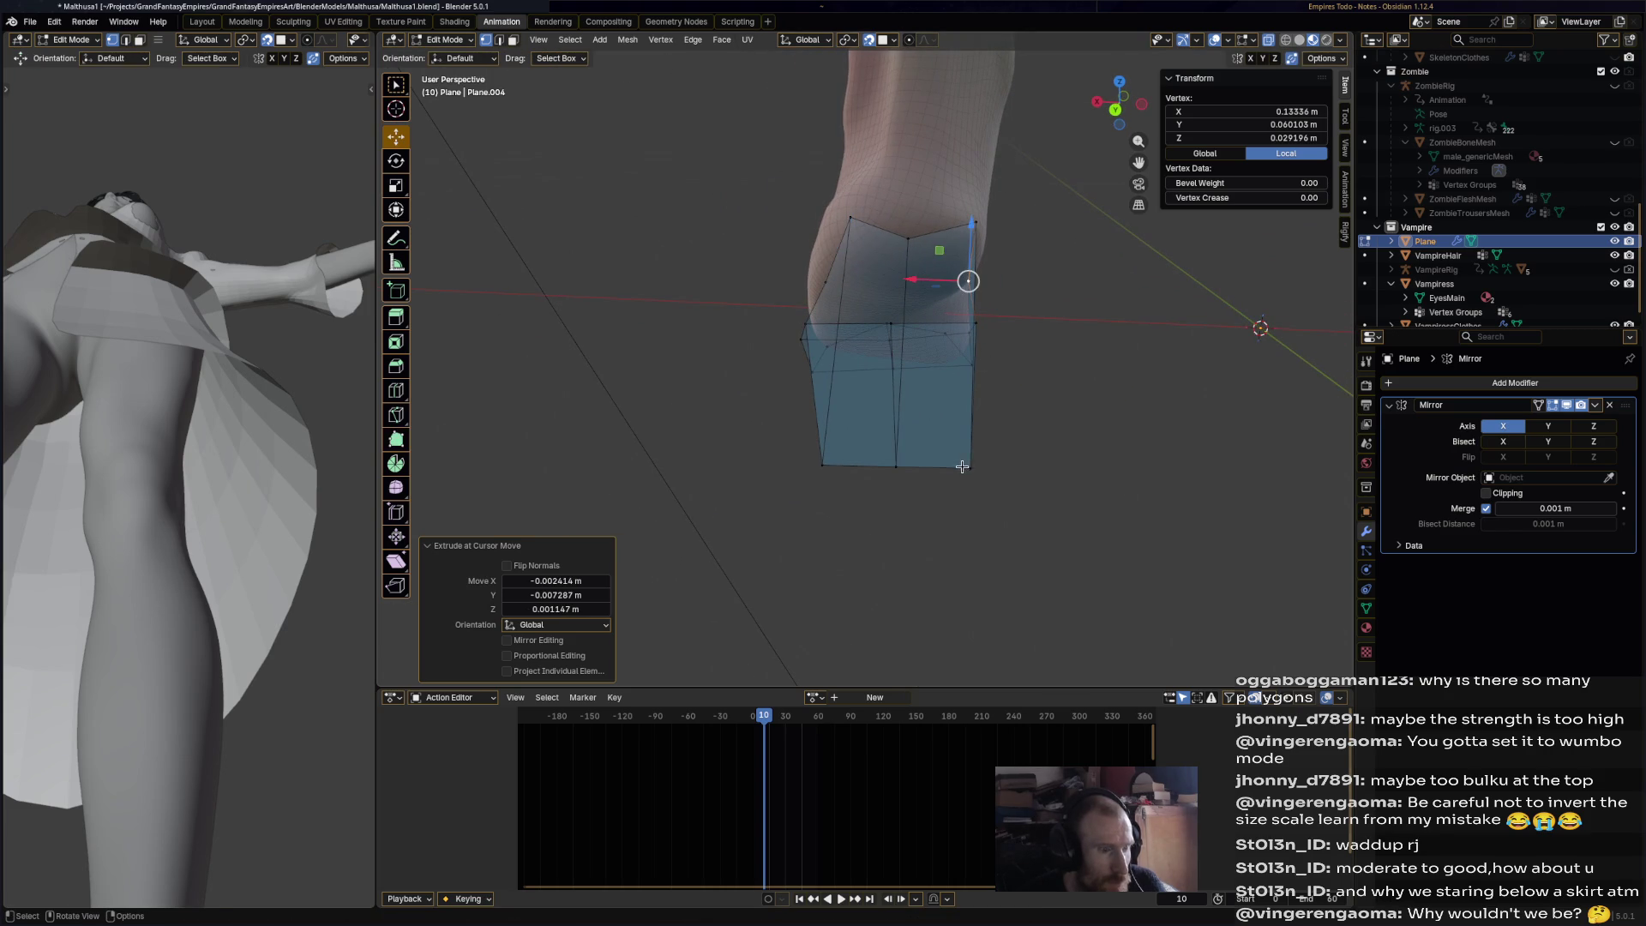
left_click(999, 491)
left_click(822, 470, "shift")
key("s")
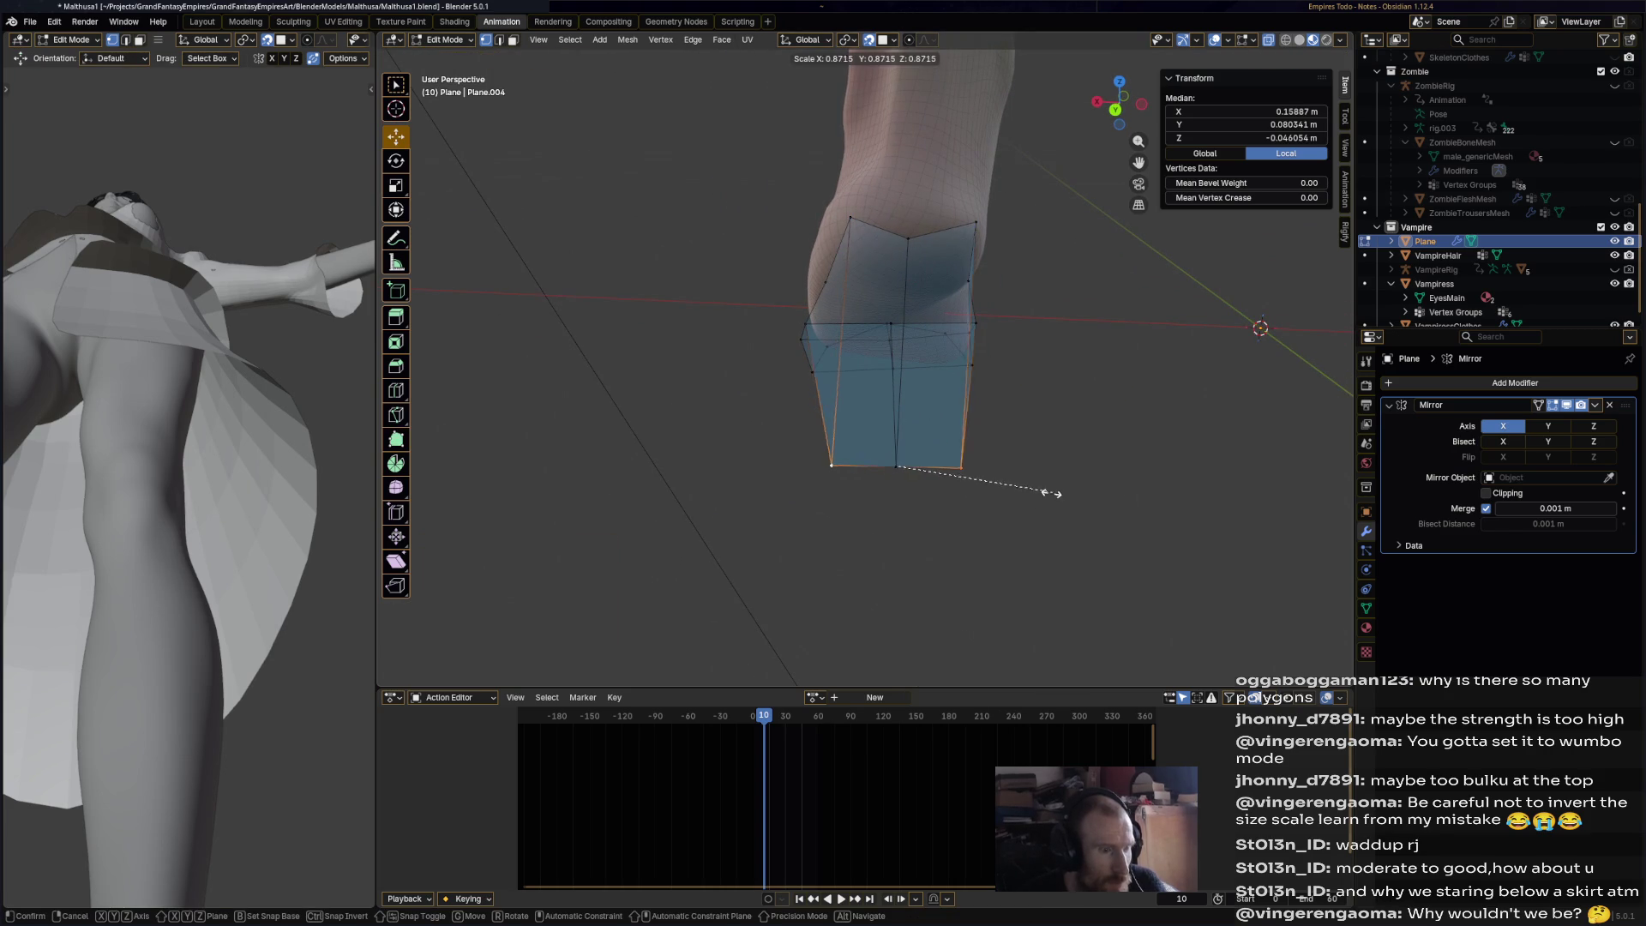
left_click(875, 547)
left_click(876, 547)
mouse_move(875, 548)
middle_mouse_down()
mouse_move(1074, 483)
mouse_move(494, 356)
middle_mouse_up()
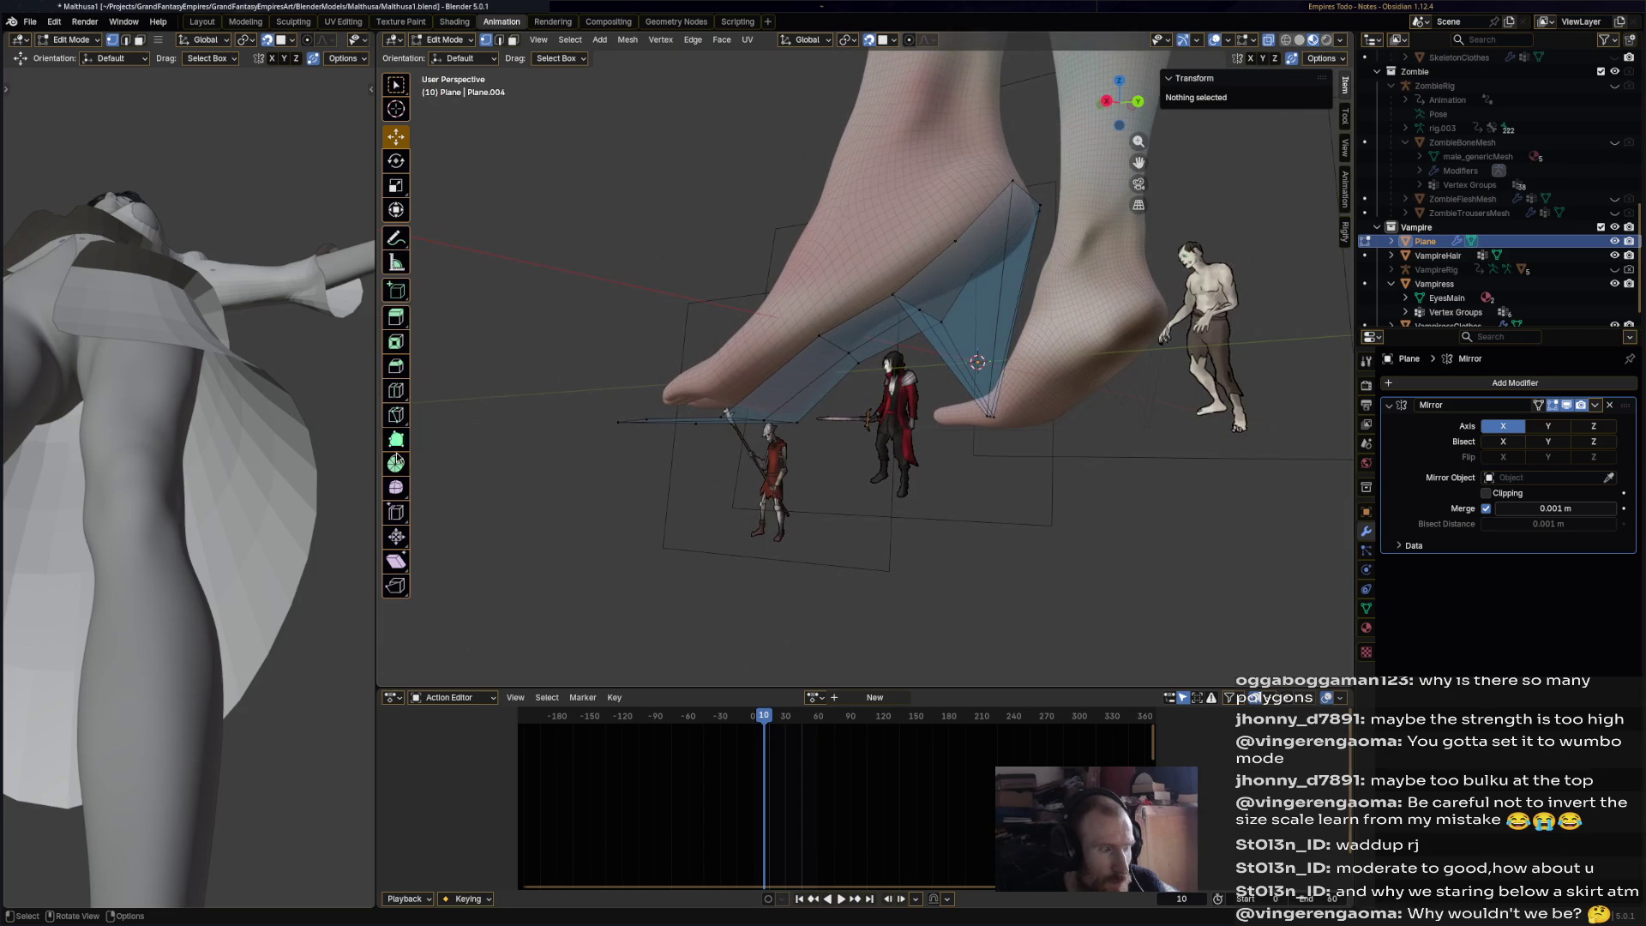
left_click(403, 397)
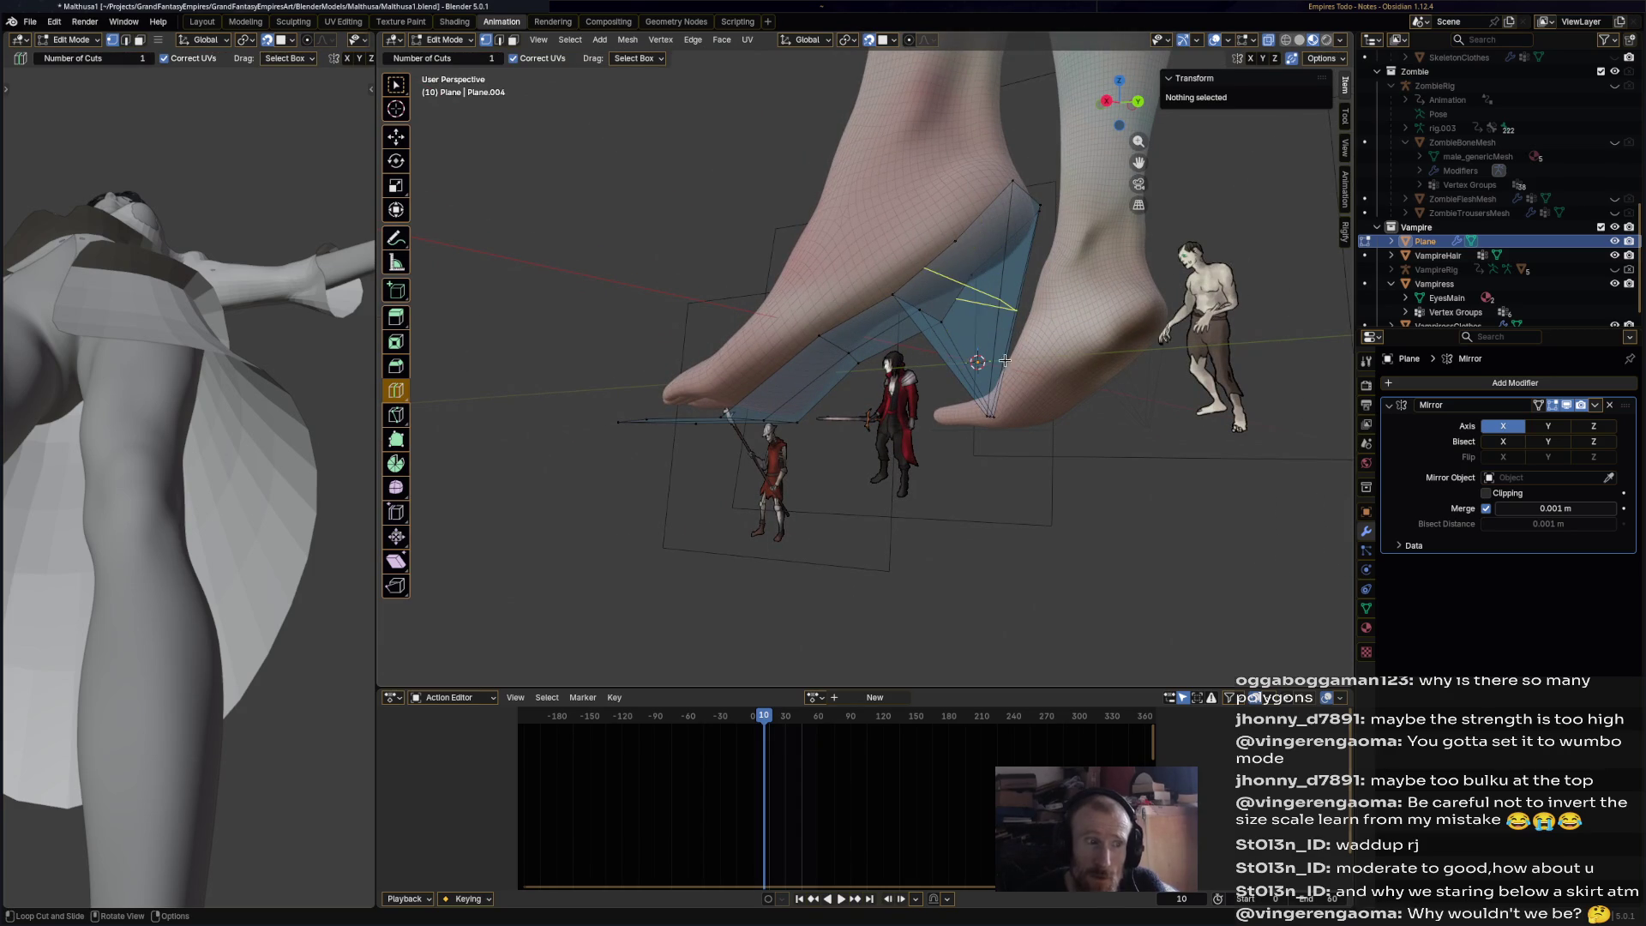
- Knife-cut a new edge along the side of the heel
left_click(397, 416)
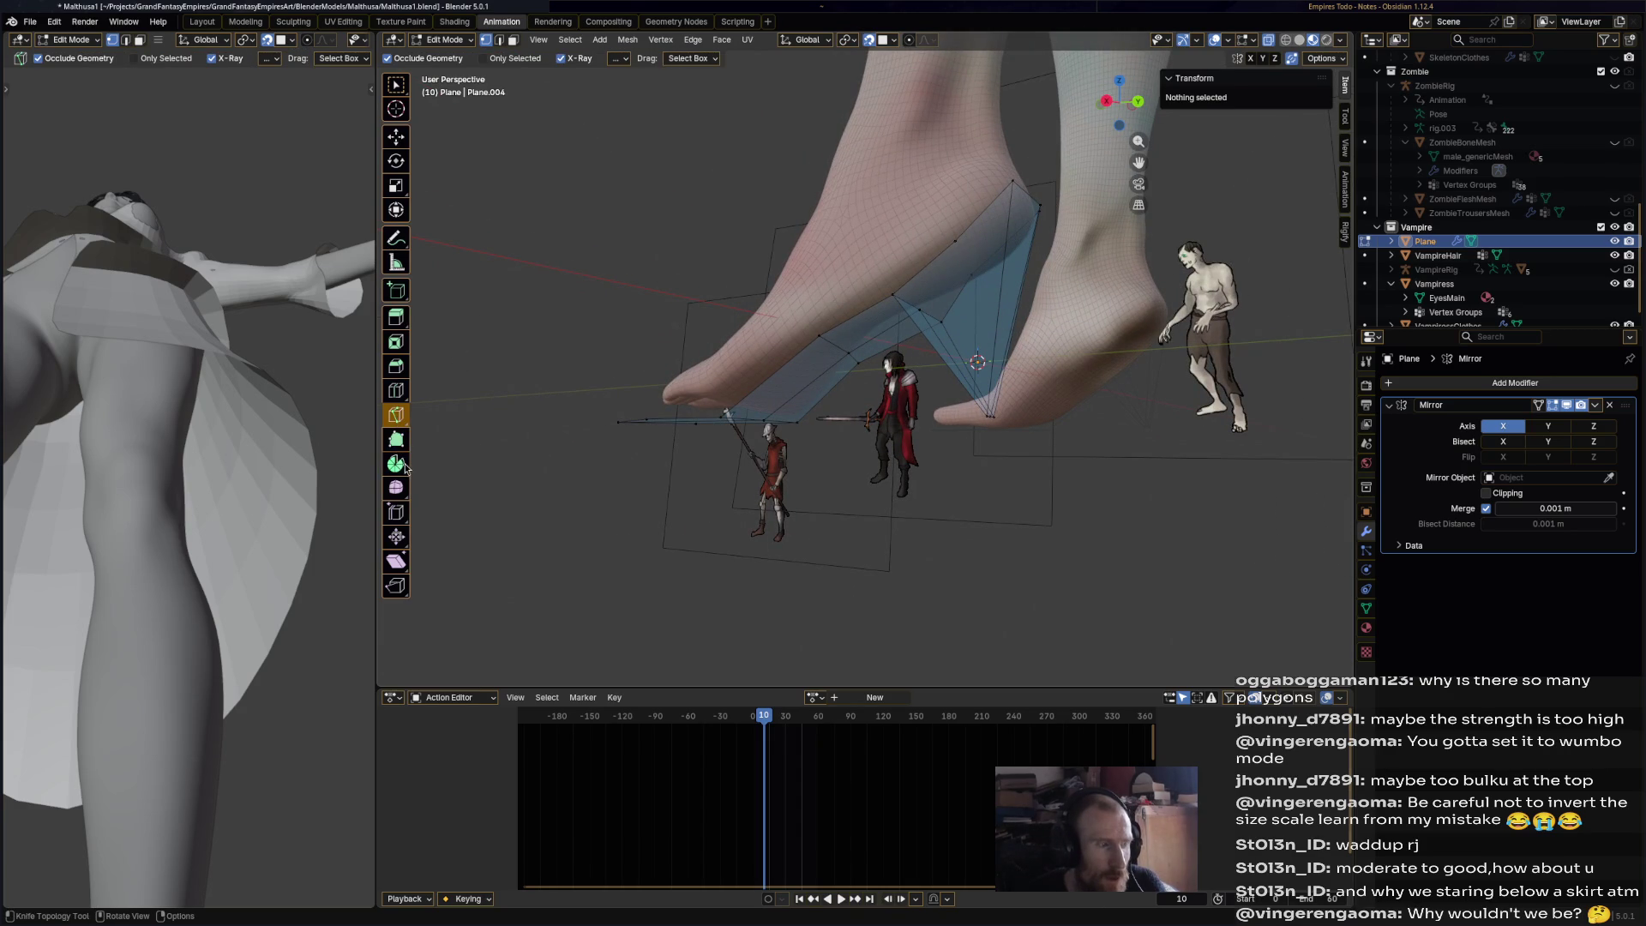
left_click(403, 394)
middle_click_drag(783, 433, 802, 445)
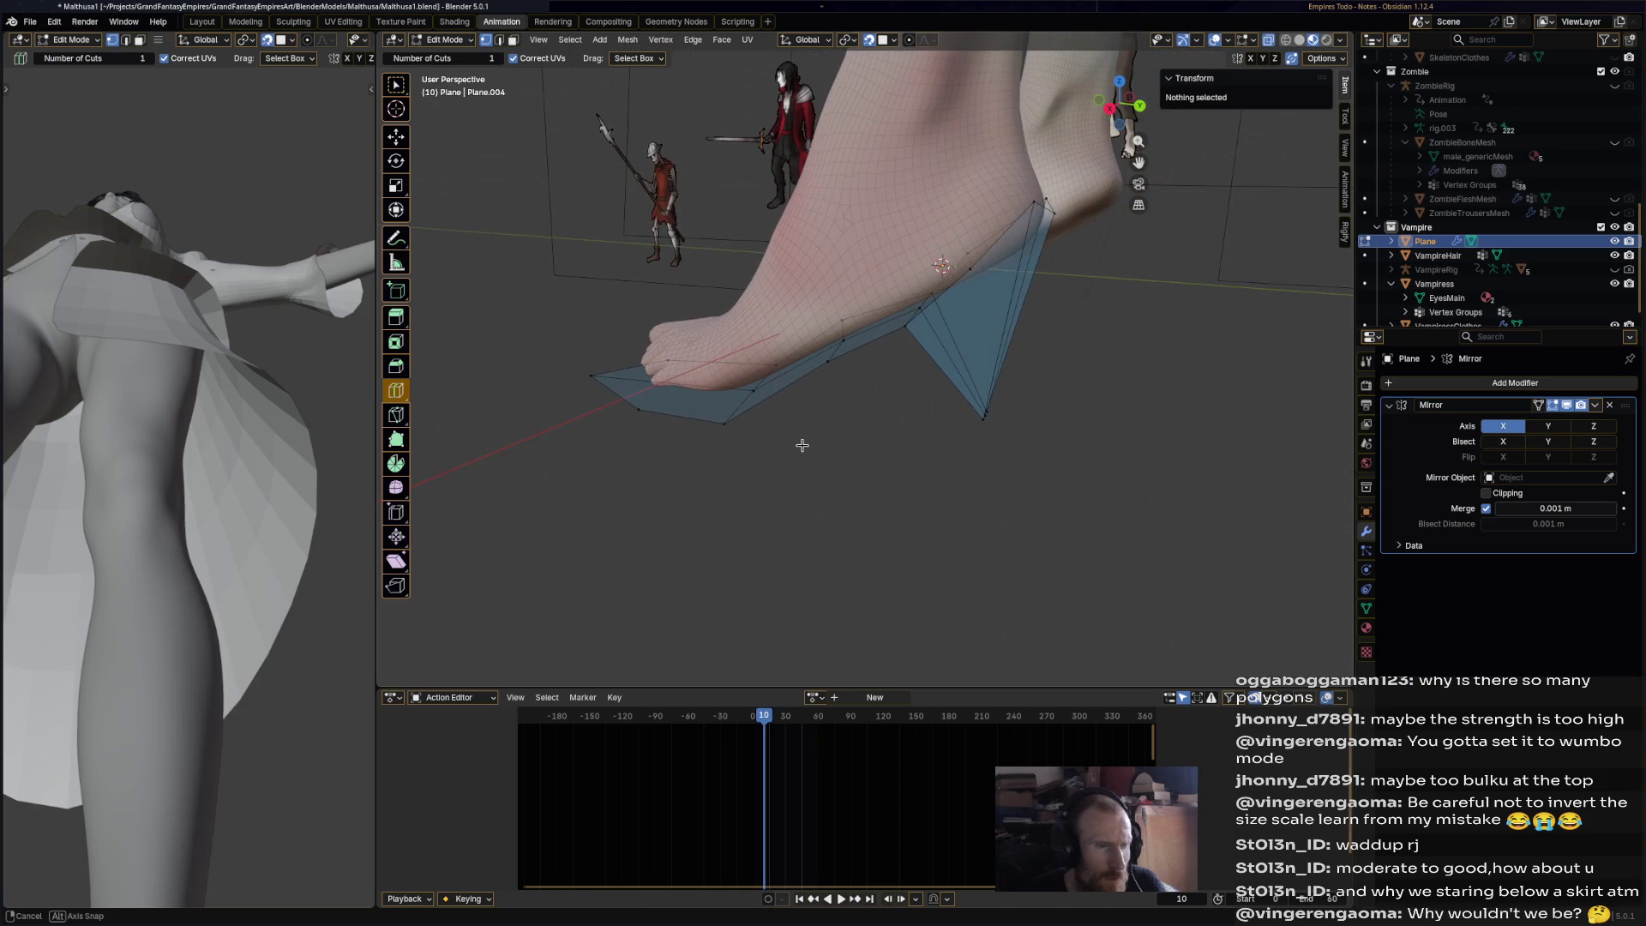
left_click(406, 419)
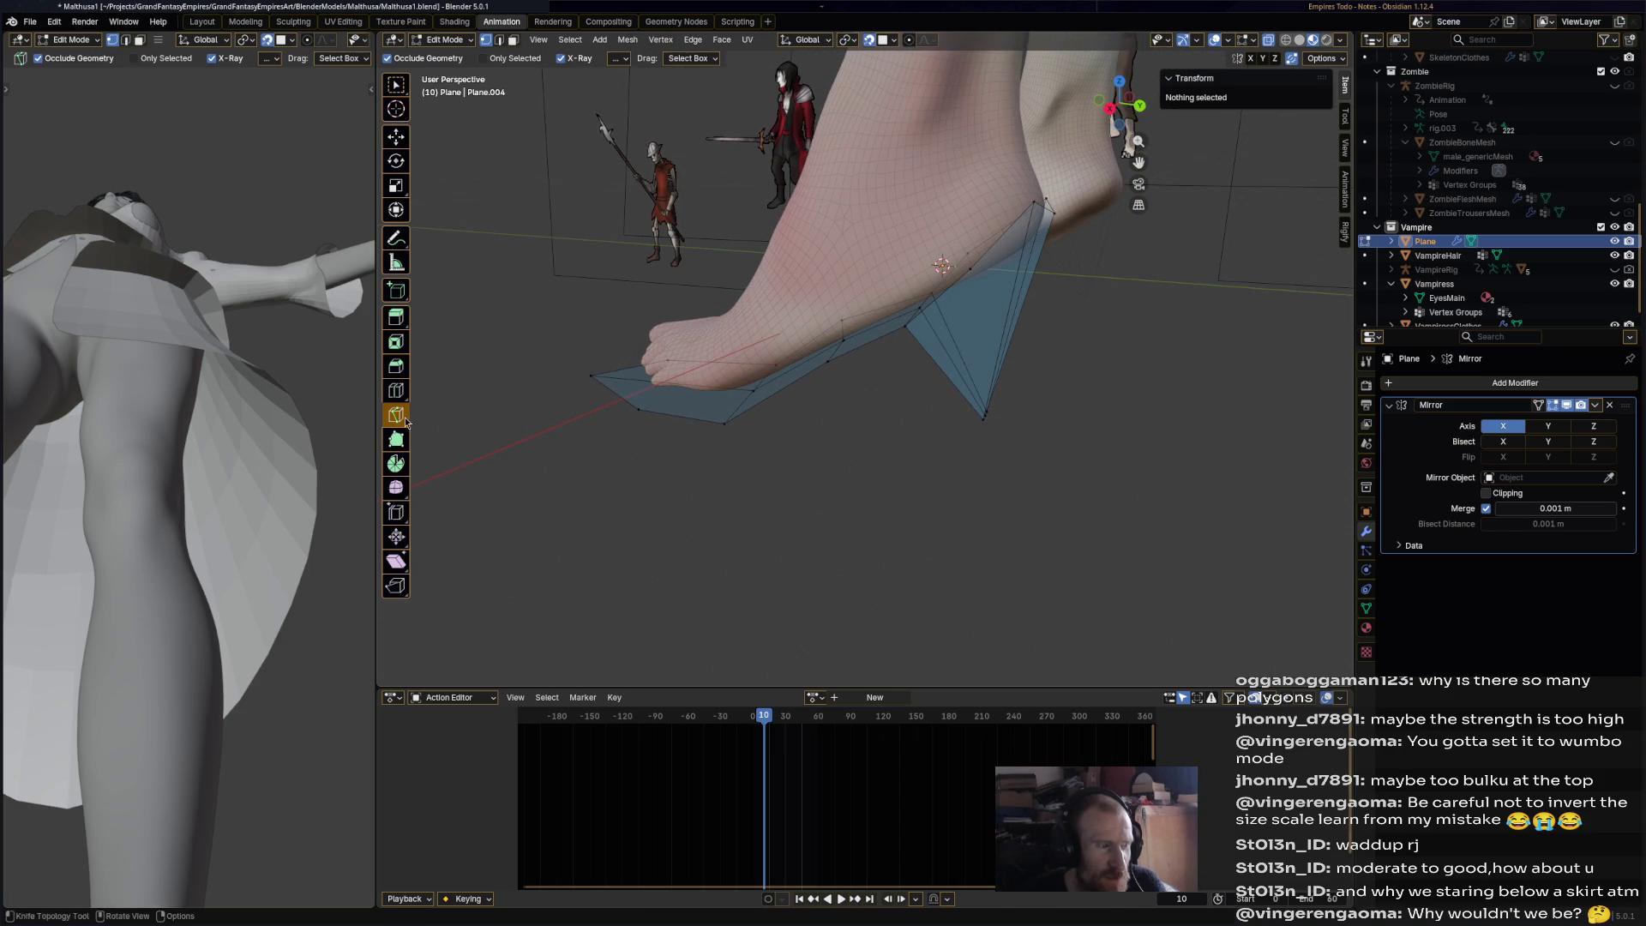
left_click(971, 270)
mouse_move(988, 413)
middle_mouse_down()
mouse_move(969, 392)
mouse_move(915, 394)
mouse_move(897, 430)
mouse_move(852, 437)
mouse_move(878, 415)
mouse_move(875, 434)
mouse_move(720, 436)
middle_mouse_up()
left_click(889, 413)
key("Return")
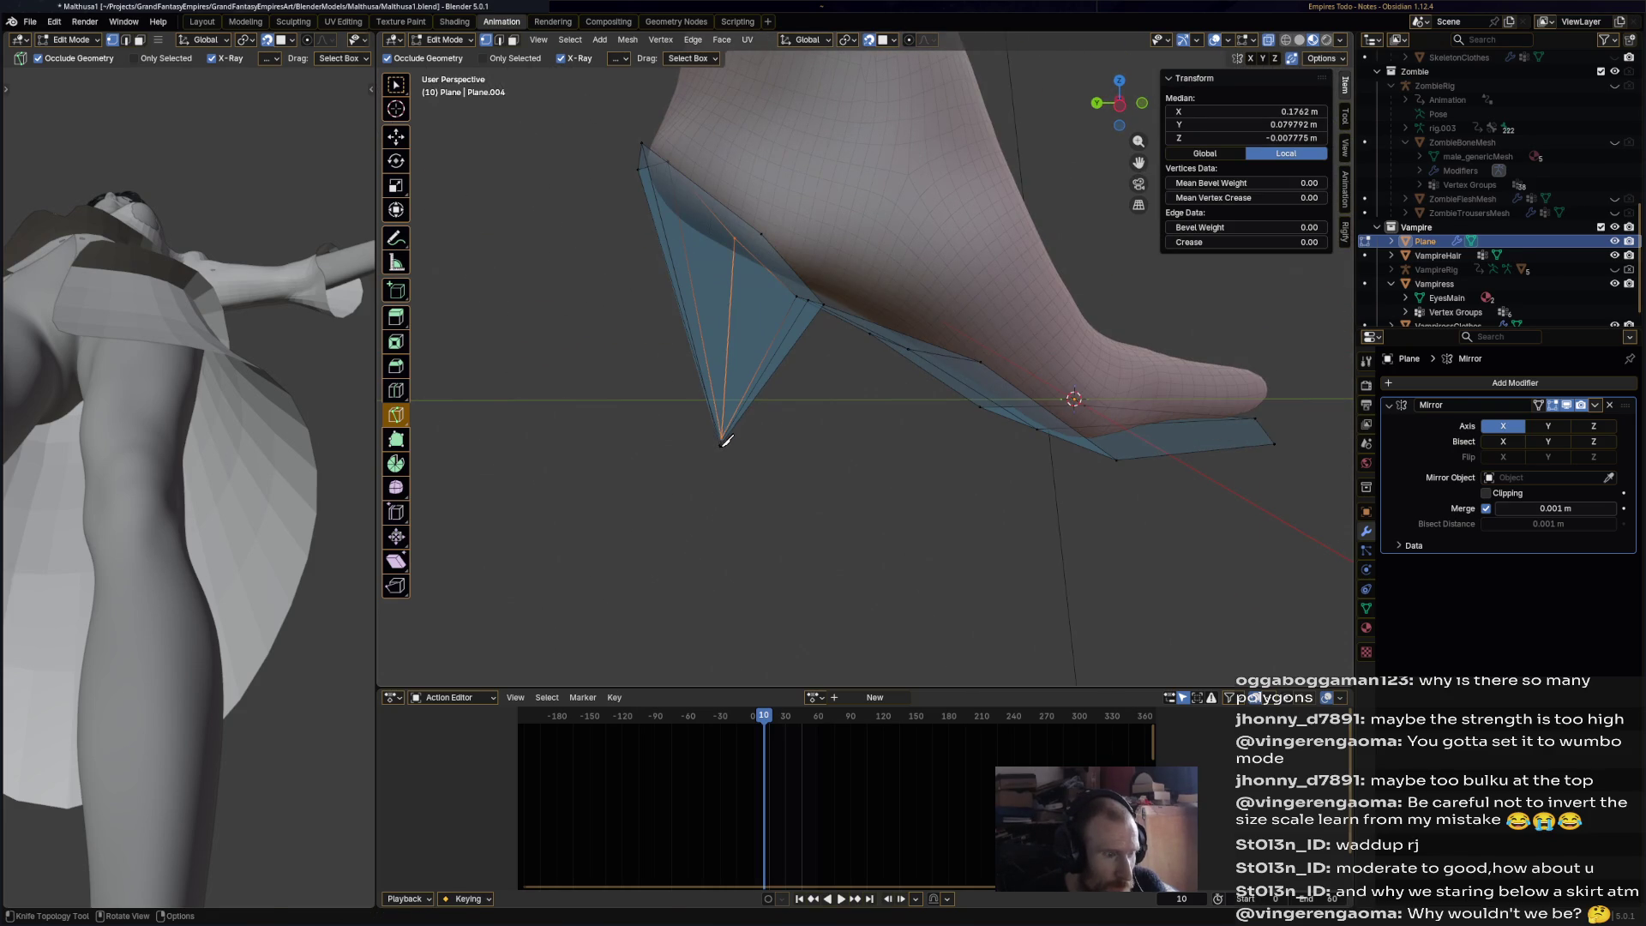
- Add two more knife cuts across the heel tip
left_click(723, 442)
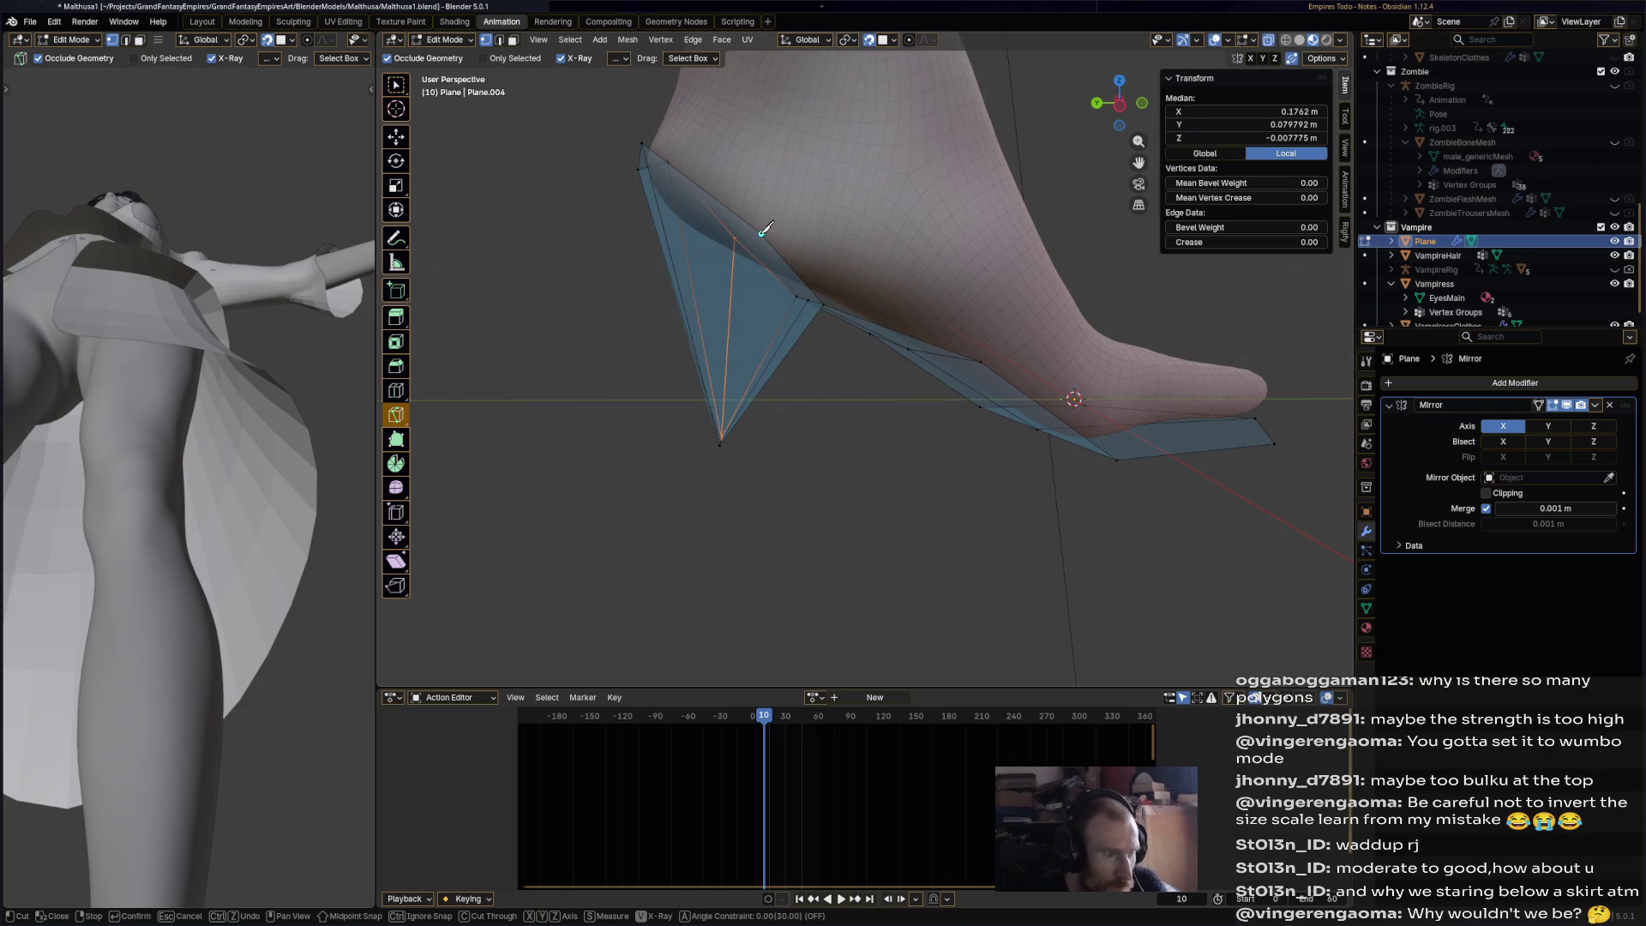
middle_click_drag(723, 439, 858, 429)
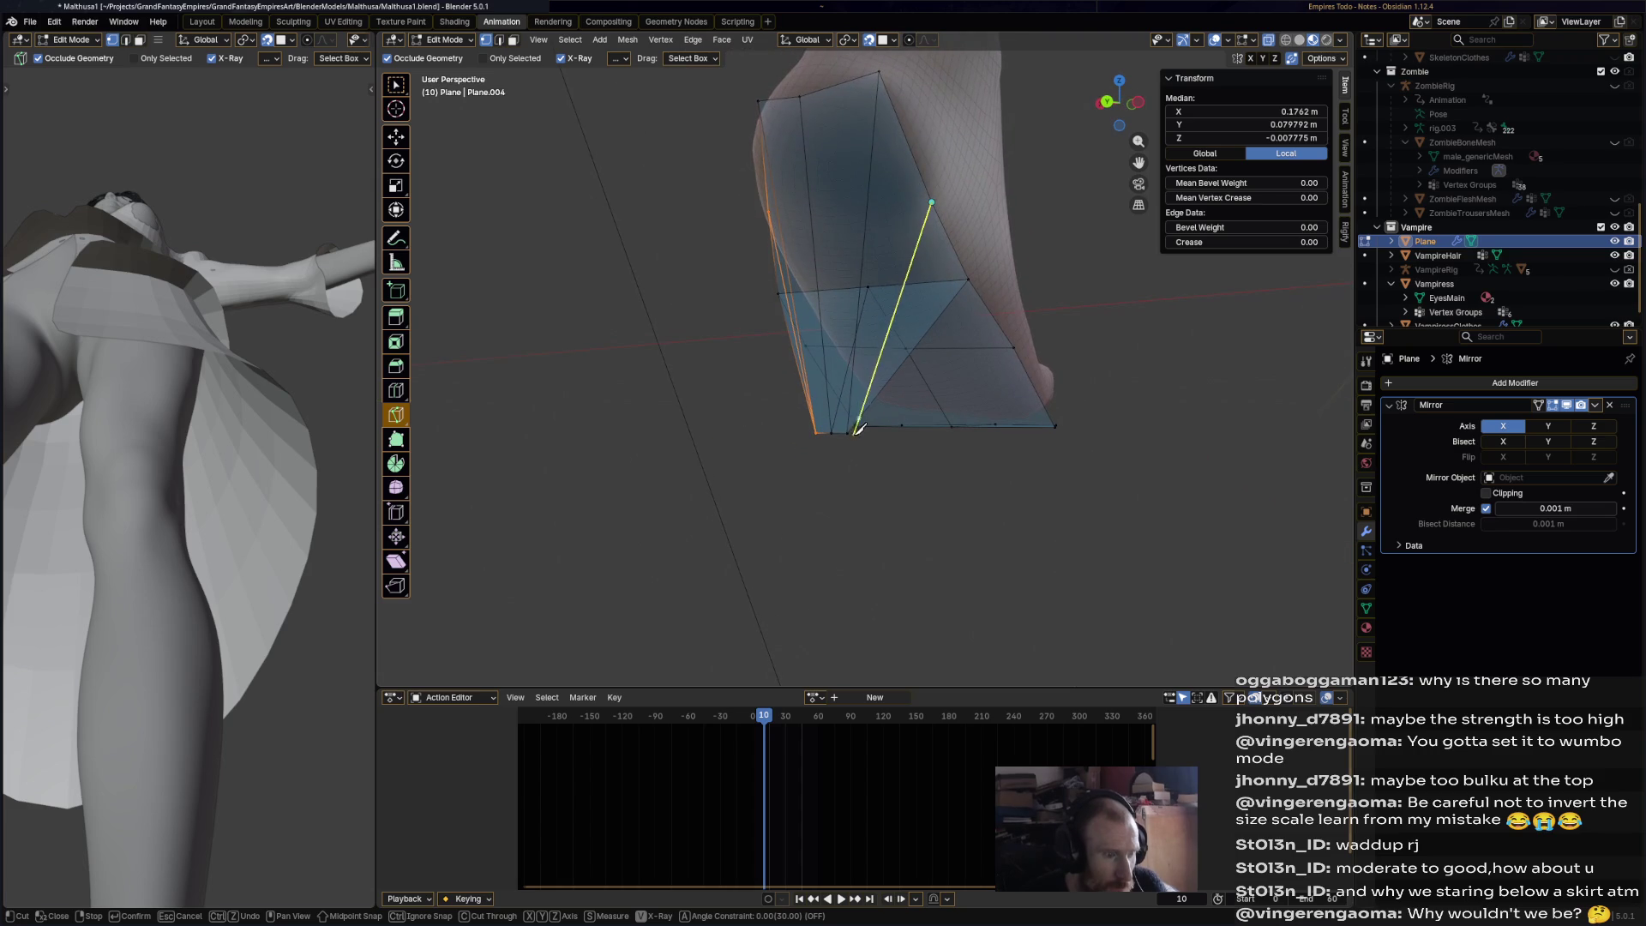
left_click(847, 432)
key("Return")
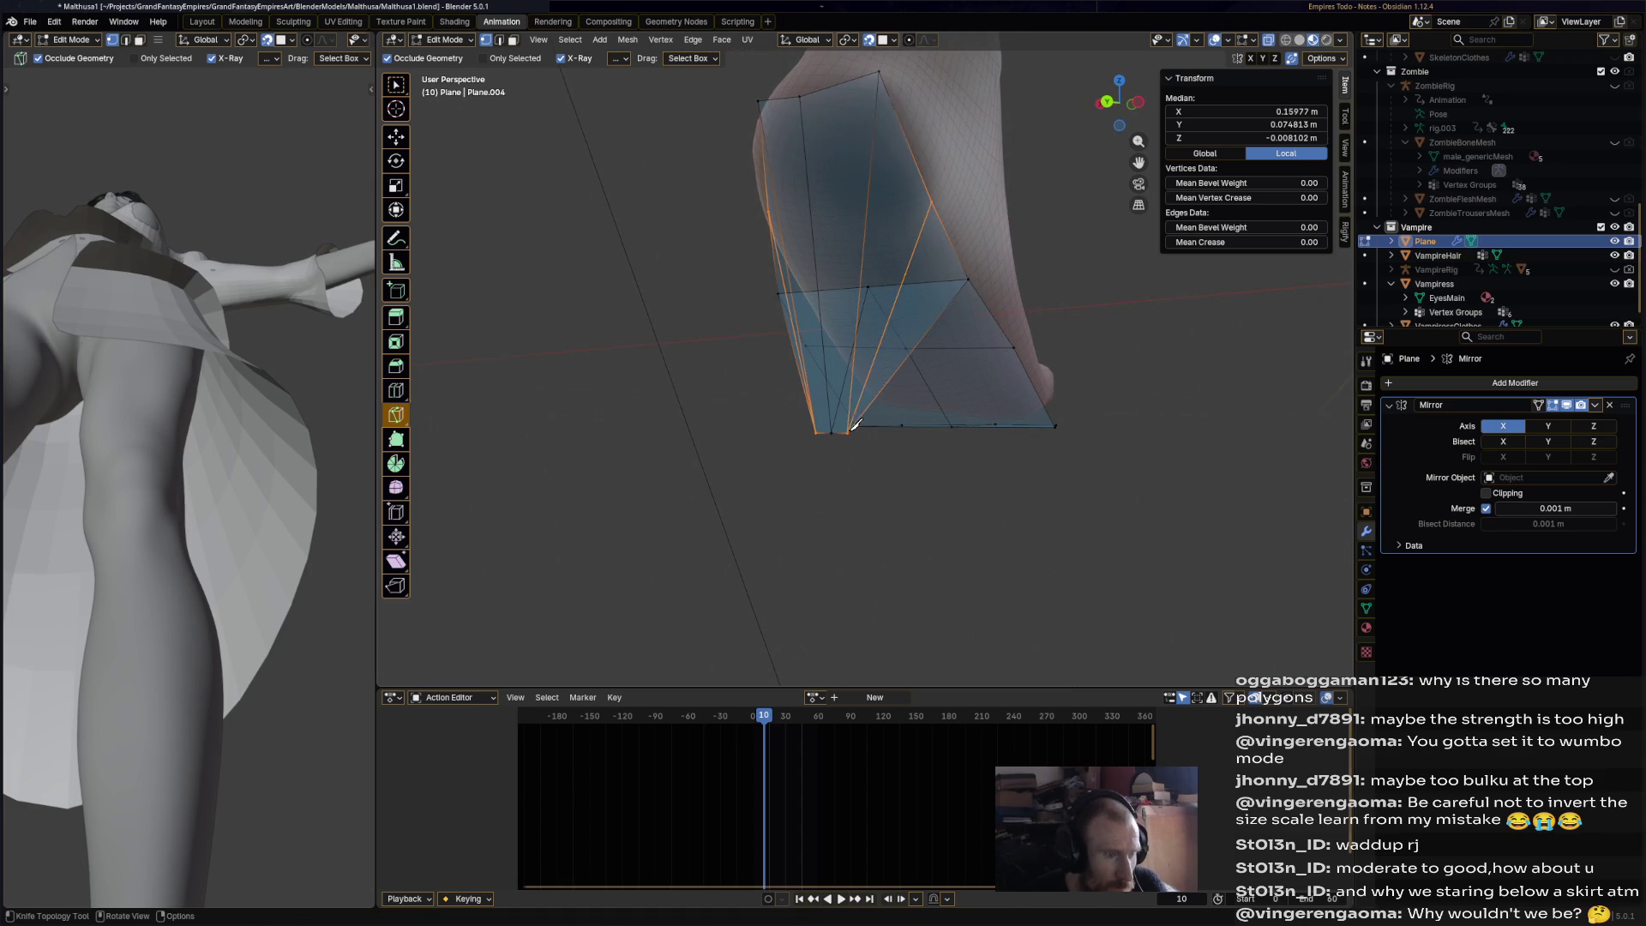
mouse_move(900, 467)
middle_mouse_down()
mouse_move(1018, 489)
mouse_move(394, 358)
middle_mouse_up()
left_click(395, 390)
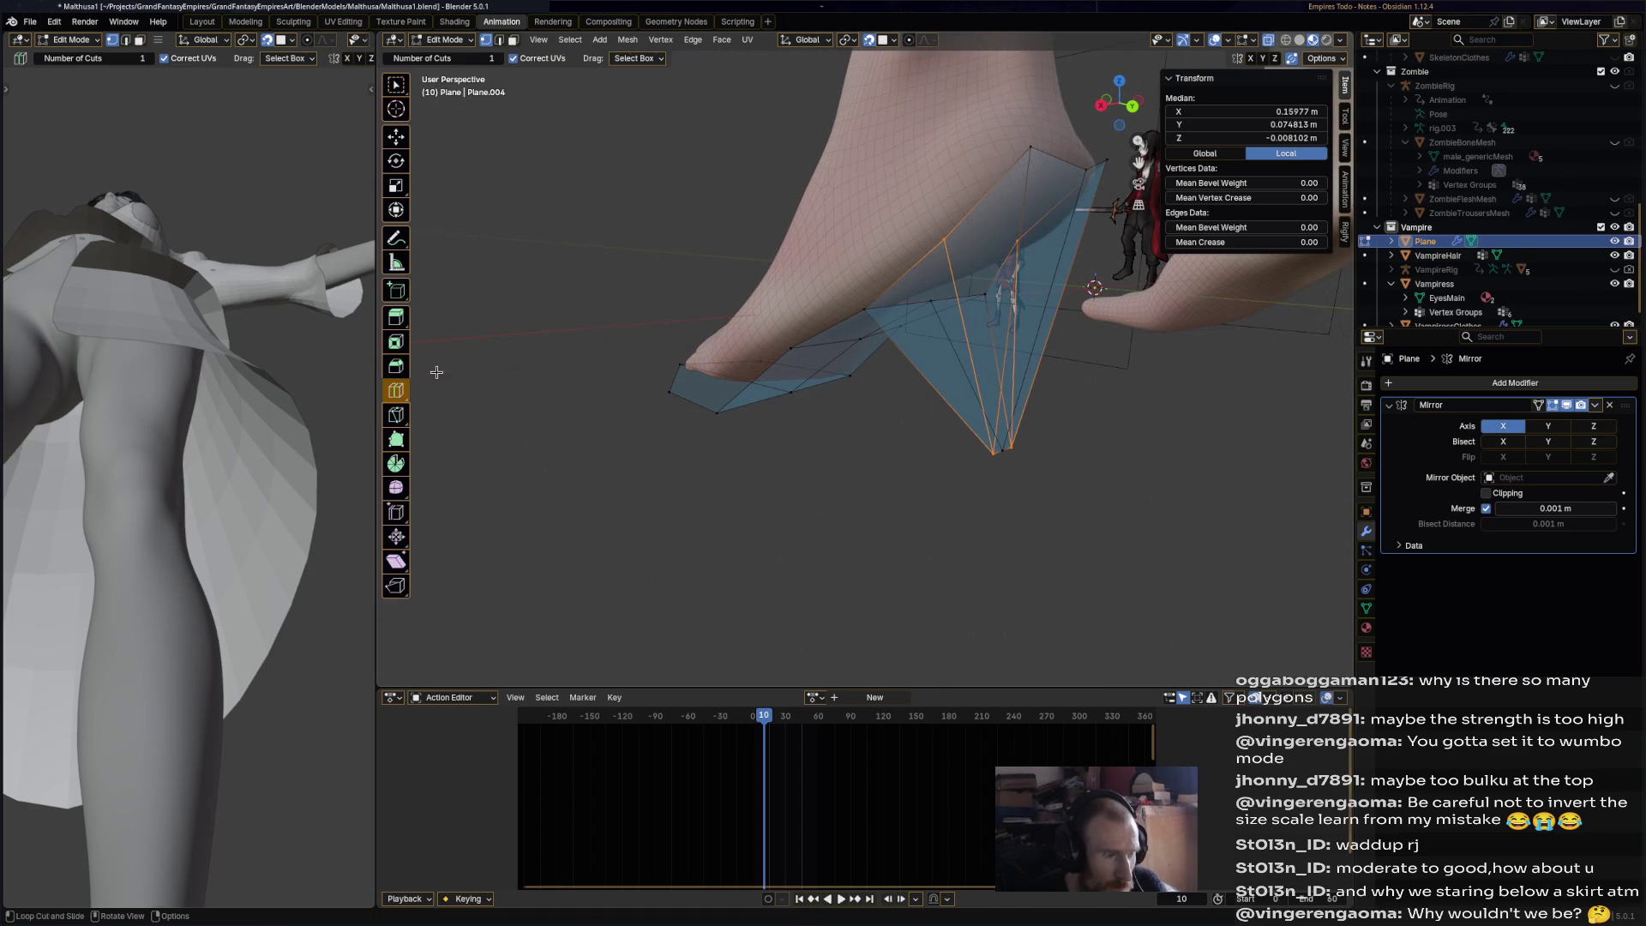
middle_click_drag(973, 331, 995, 364)
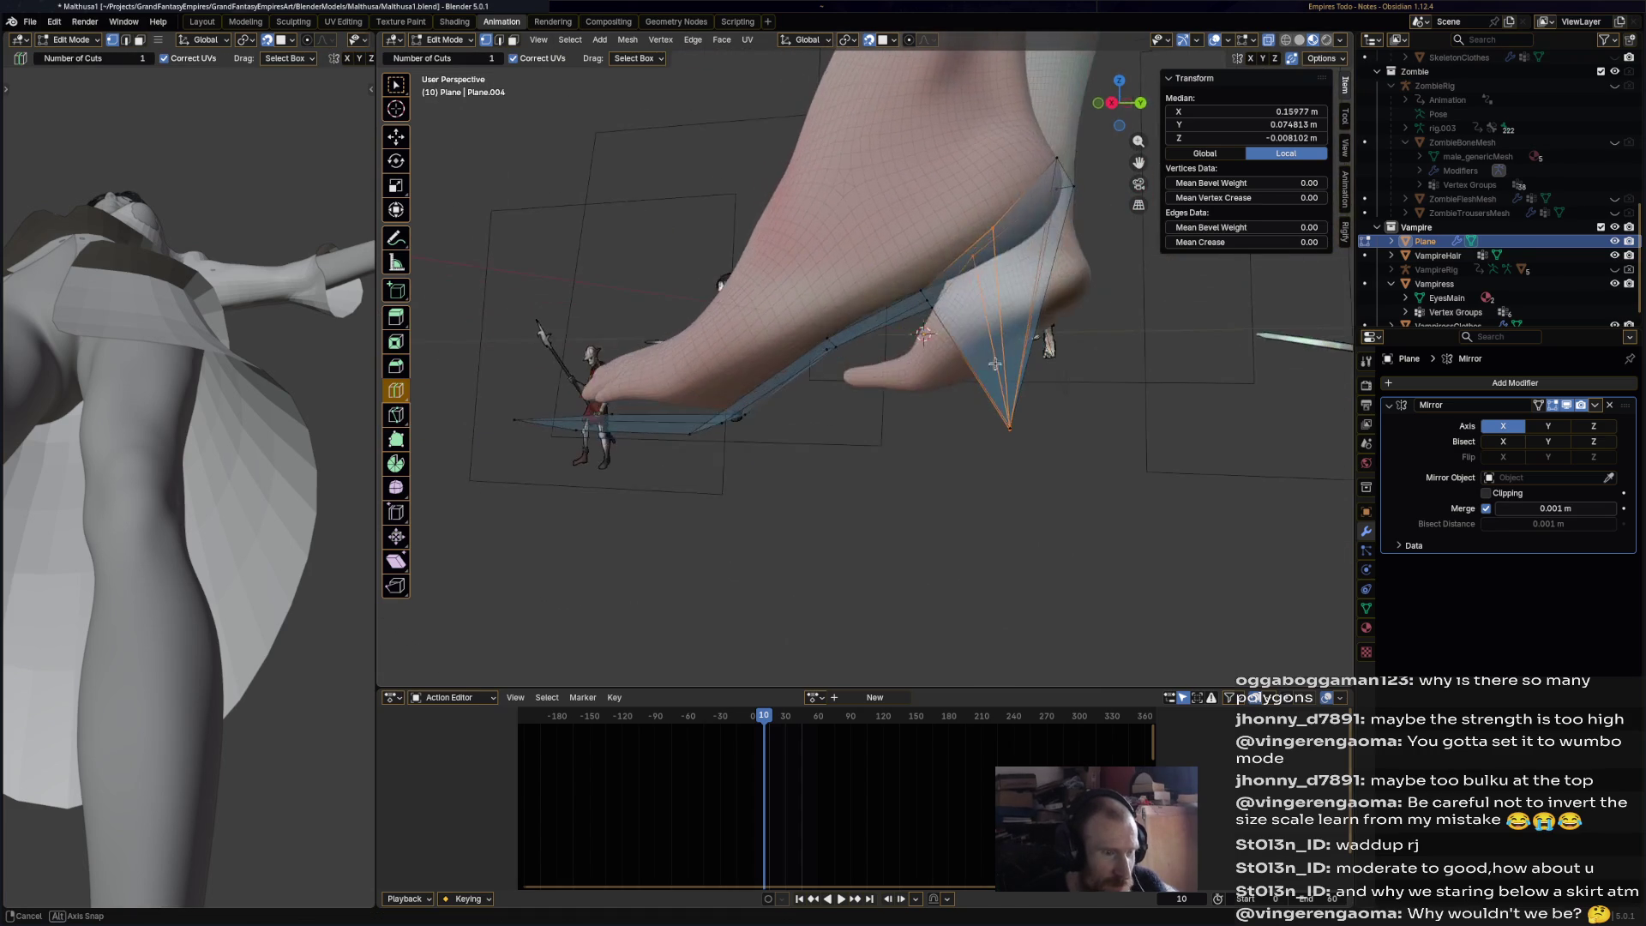
left_click(396, 415)
mouse_move(952, 311)
middle_mouse_down()
mouse_move(957, 331)
mouse_move(1004, 212)
mouse_move(941, 308)
mouse_move(827, 294)
mouse_move(791, 319)
mouse_move(911, 355)
middle_mouse_up()
left_click(957, 331)
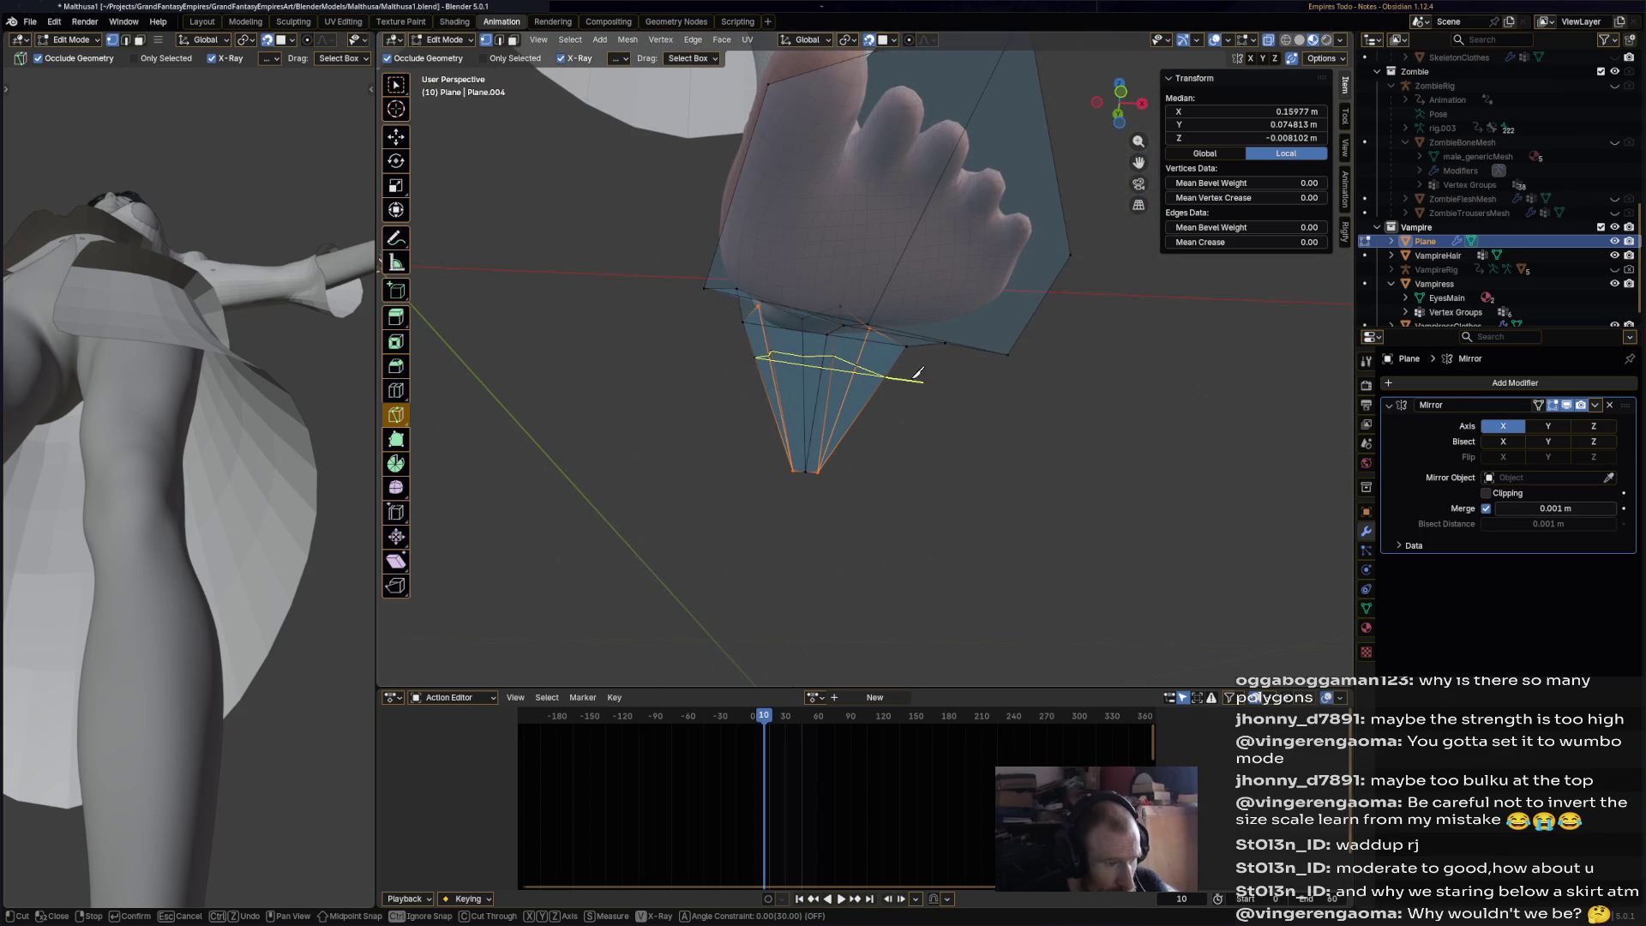
key("Return")
middle_click_drag(892, 369, 804, 364)
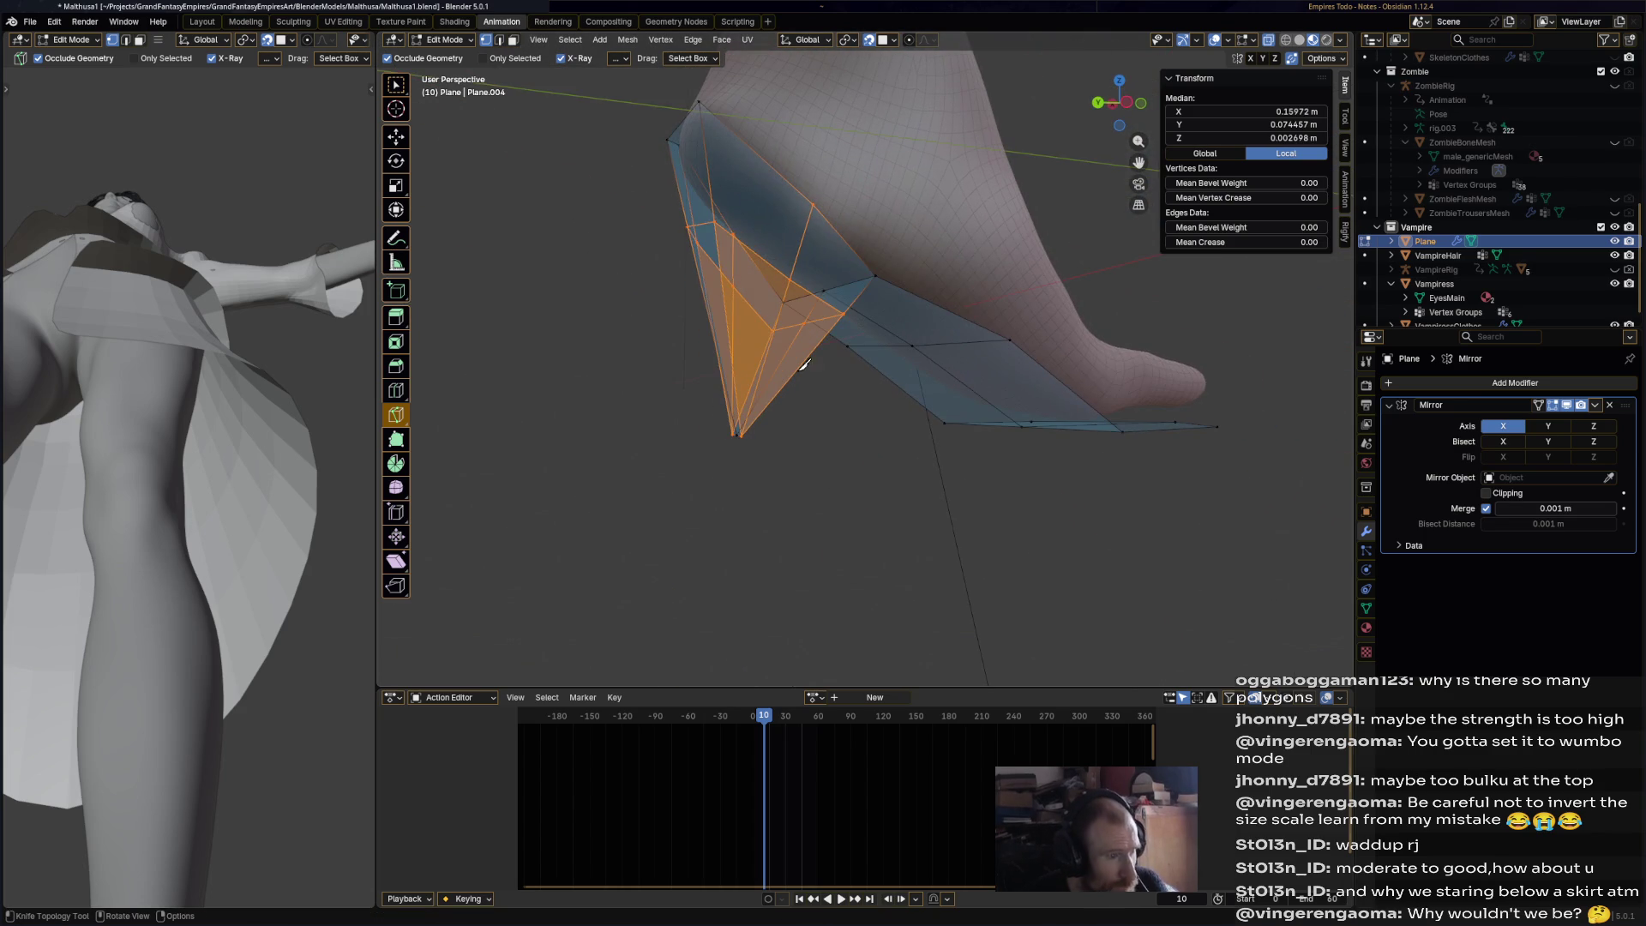
- Scale the edge loop around the heel to 0.353, then back up by 1.599
left_click(397, 135)
mouse_move(721, 428)
middle_mouse_down()
mouse_move(750, 448)
mouse_move(844, 443)
middle_mouse_up()
left_click(844, 443)
left_click(911, 286, "alt")
mouse_move(911, 285)
middle_mouse_down()
mouse_move(883, 335)
mouse_move(751, 295)
middle_mouse_up()
key("s")
left_click(807, 323)
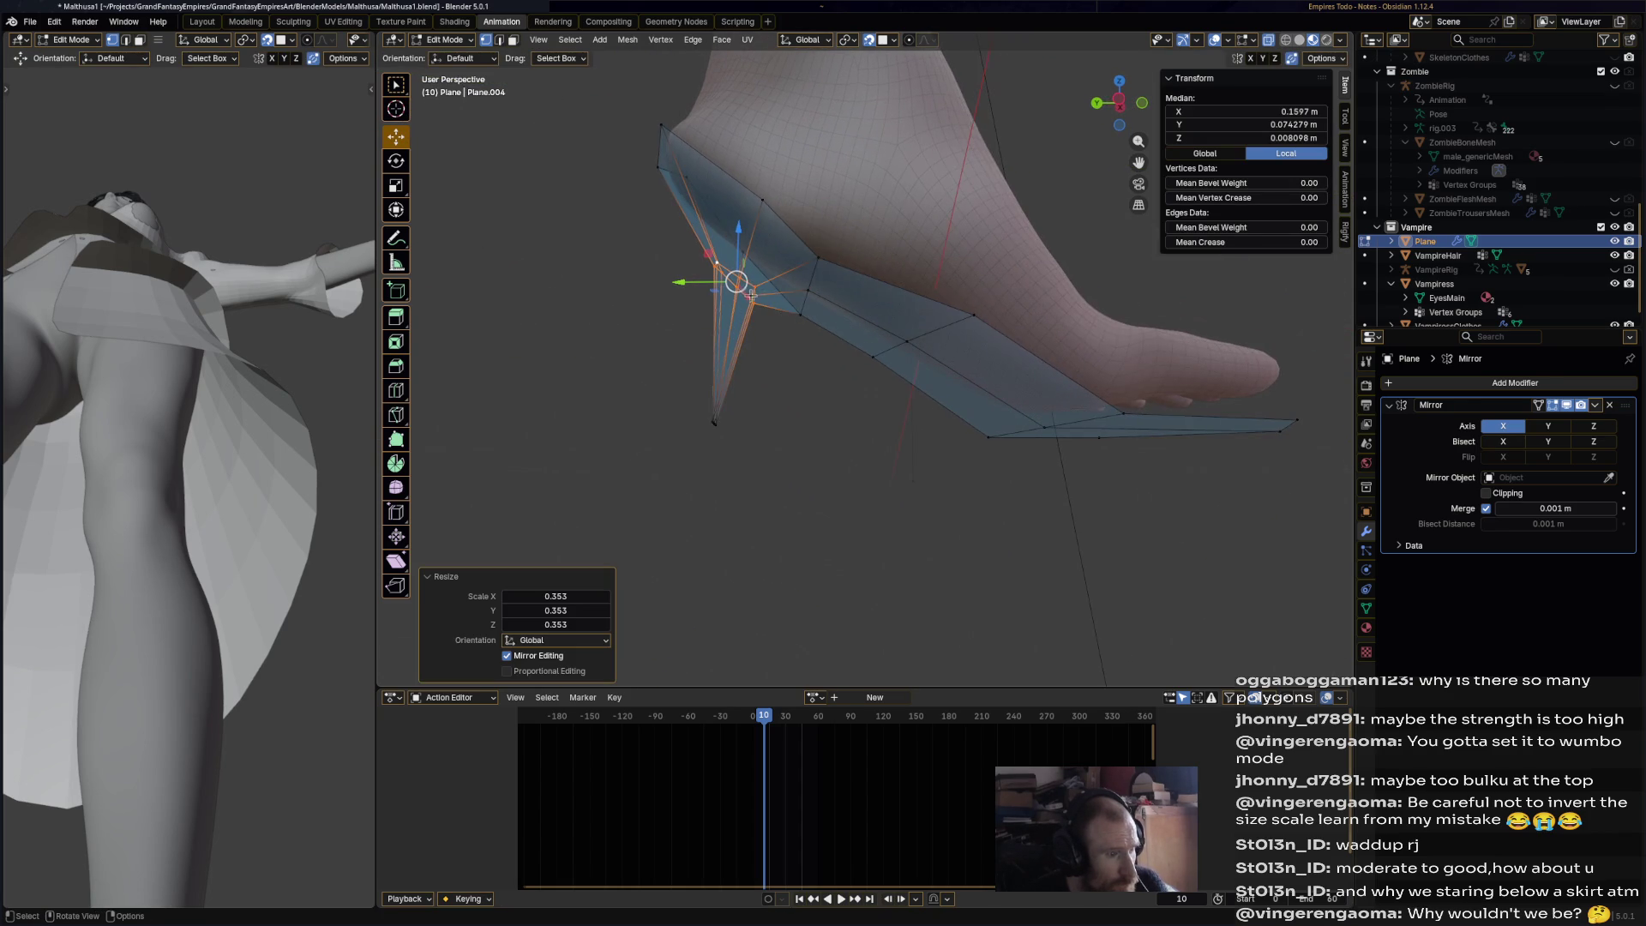
key("s")
left_click(811, 316)
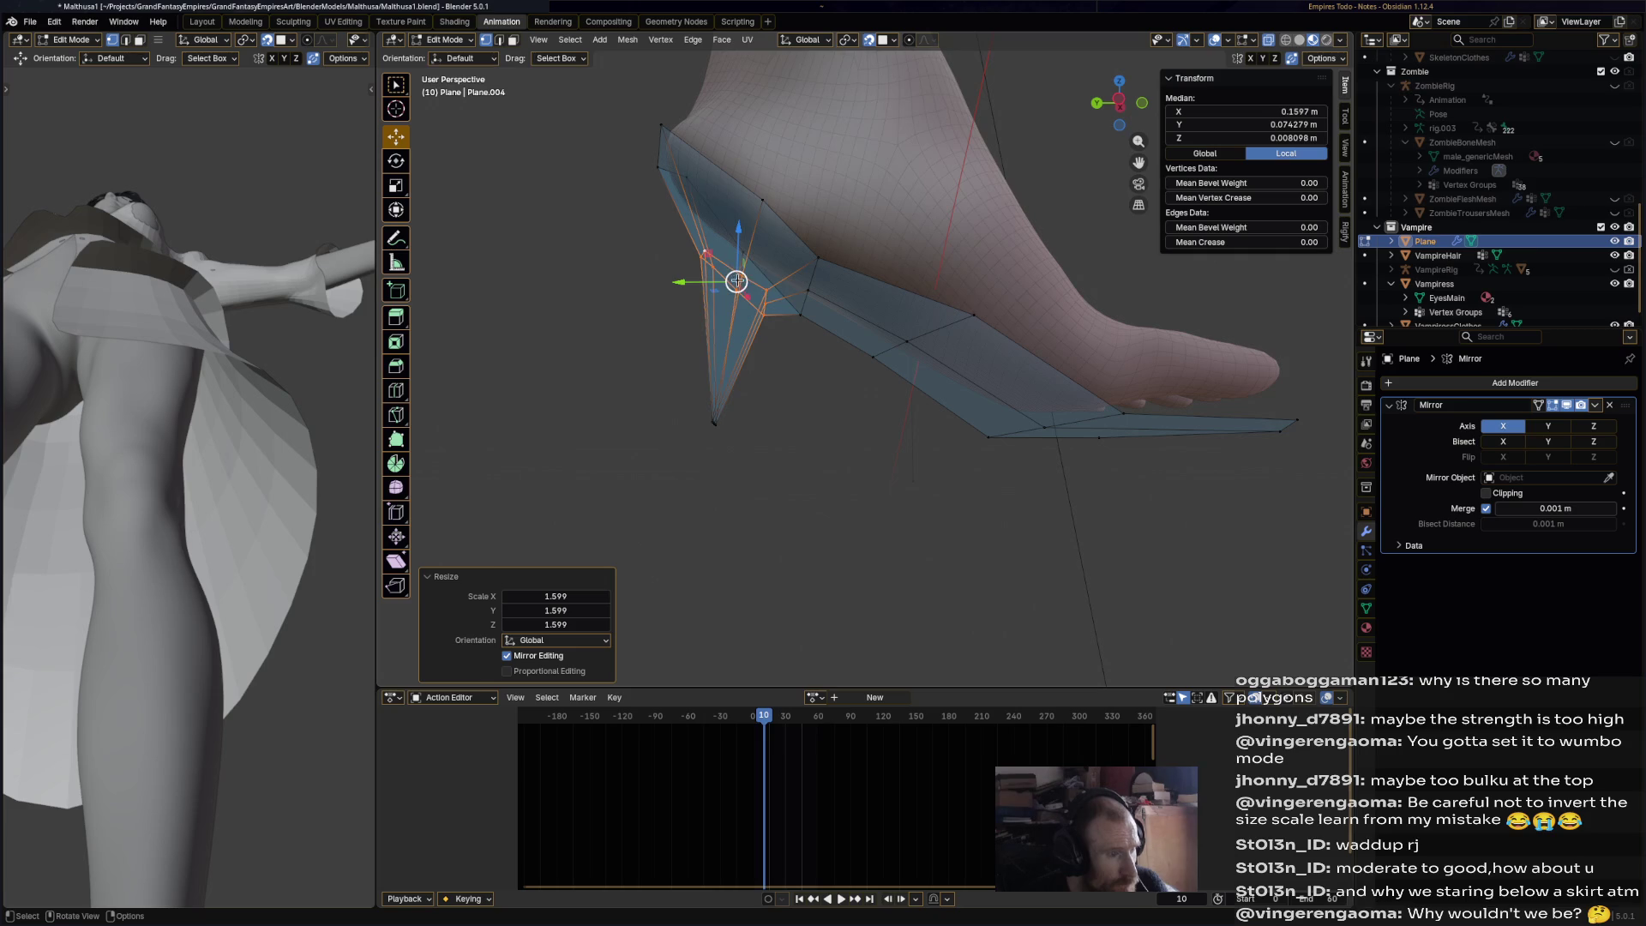
key("g")
right_click(723, 259)
- Box-select the overlapping vertices at the heel tip and delete them
left_click(838, 437)
mouse_move(837, 437)
middle_mouse_down()
mouse_move(1065, 481)
mouse_move(1078, 457)
mouse_move(930, 441)
mouse_move(963, 426)
mouse_move(954, 443)
mouse_move(1148, 496)
middle_mouse_up()
scroll(1078, 457, "down", 2)
left_click(1029, 470)
key("g")
key("y")
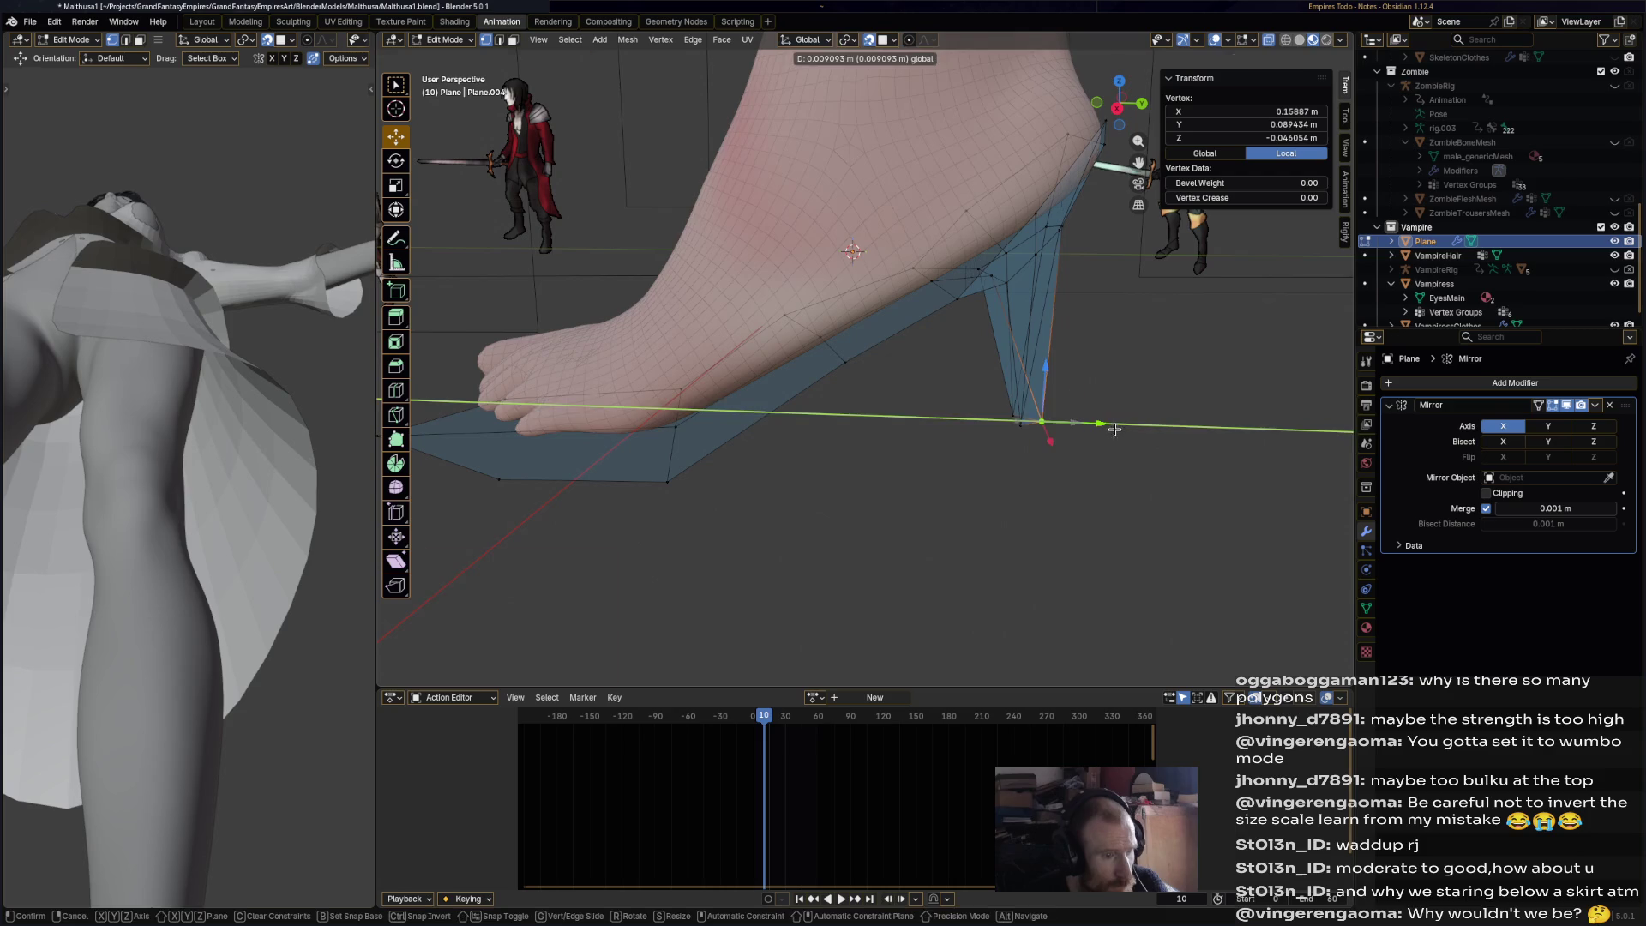
key("Escape")
mouse_move(1097, 430)
middle_mouse_down()
mouse_move(1059, 391)
mouse_move(836, 446)
middle_mouse_up()
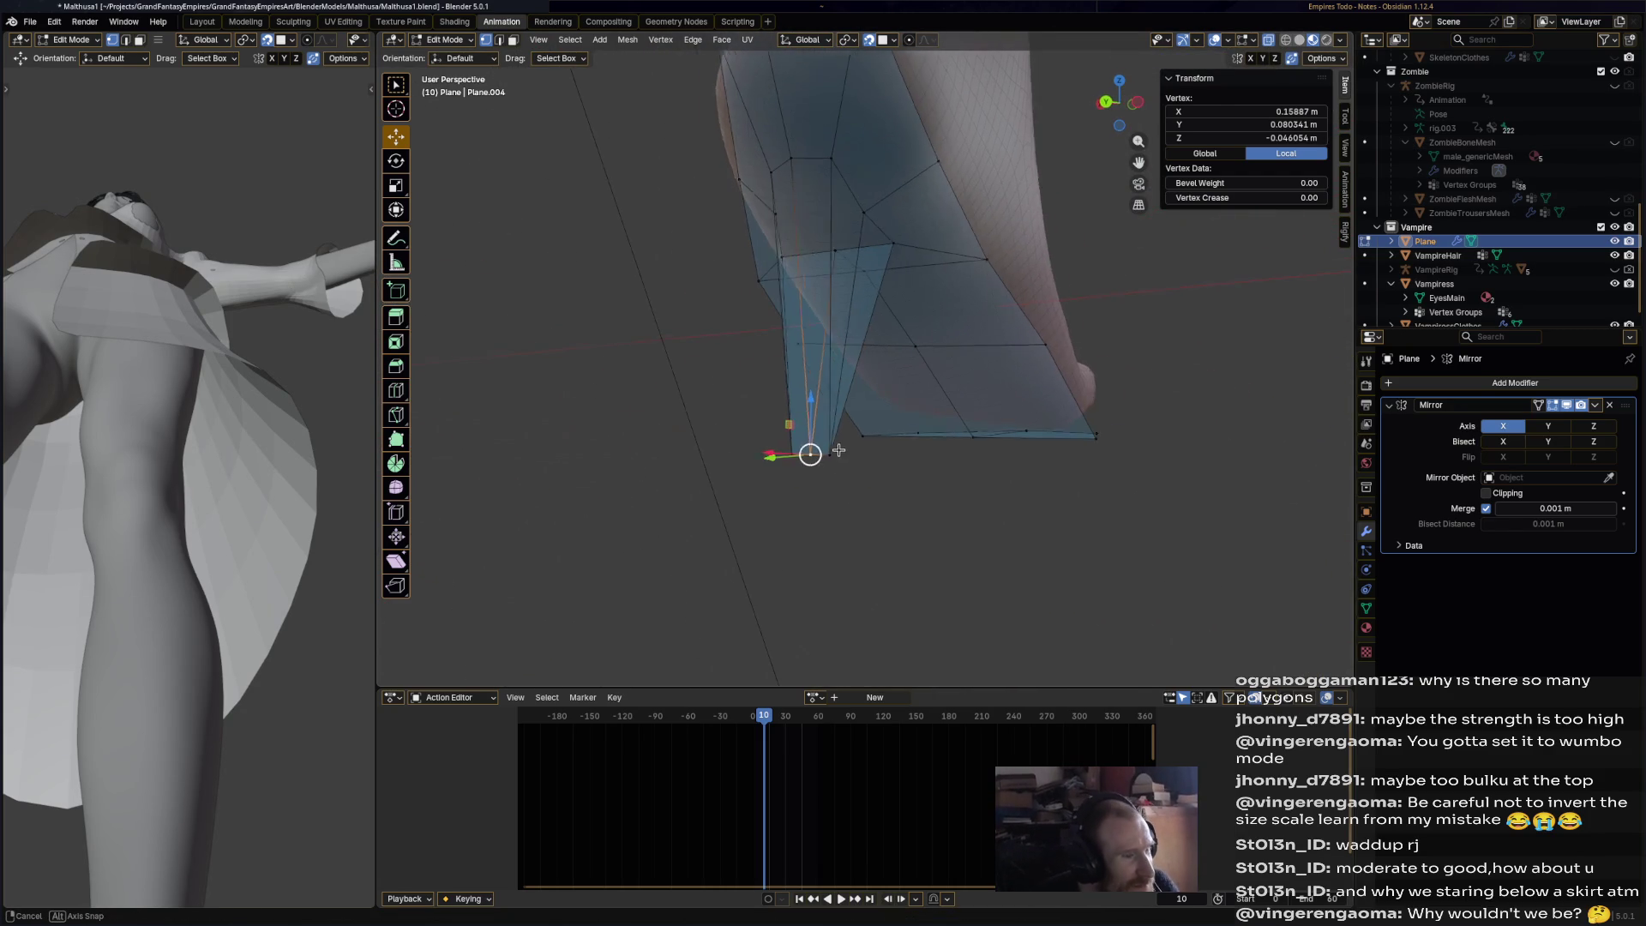
left_click_drag(769, 478, 845, 446)
key("x")
left_click(845, 450)
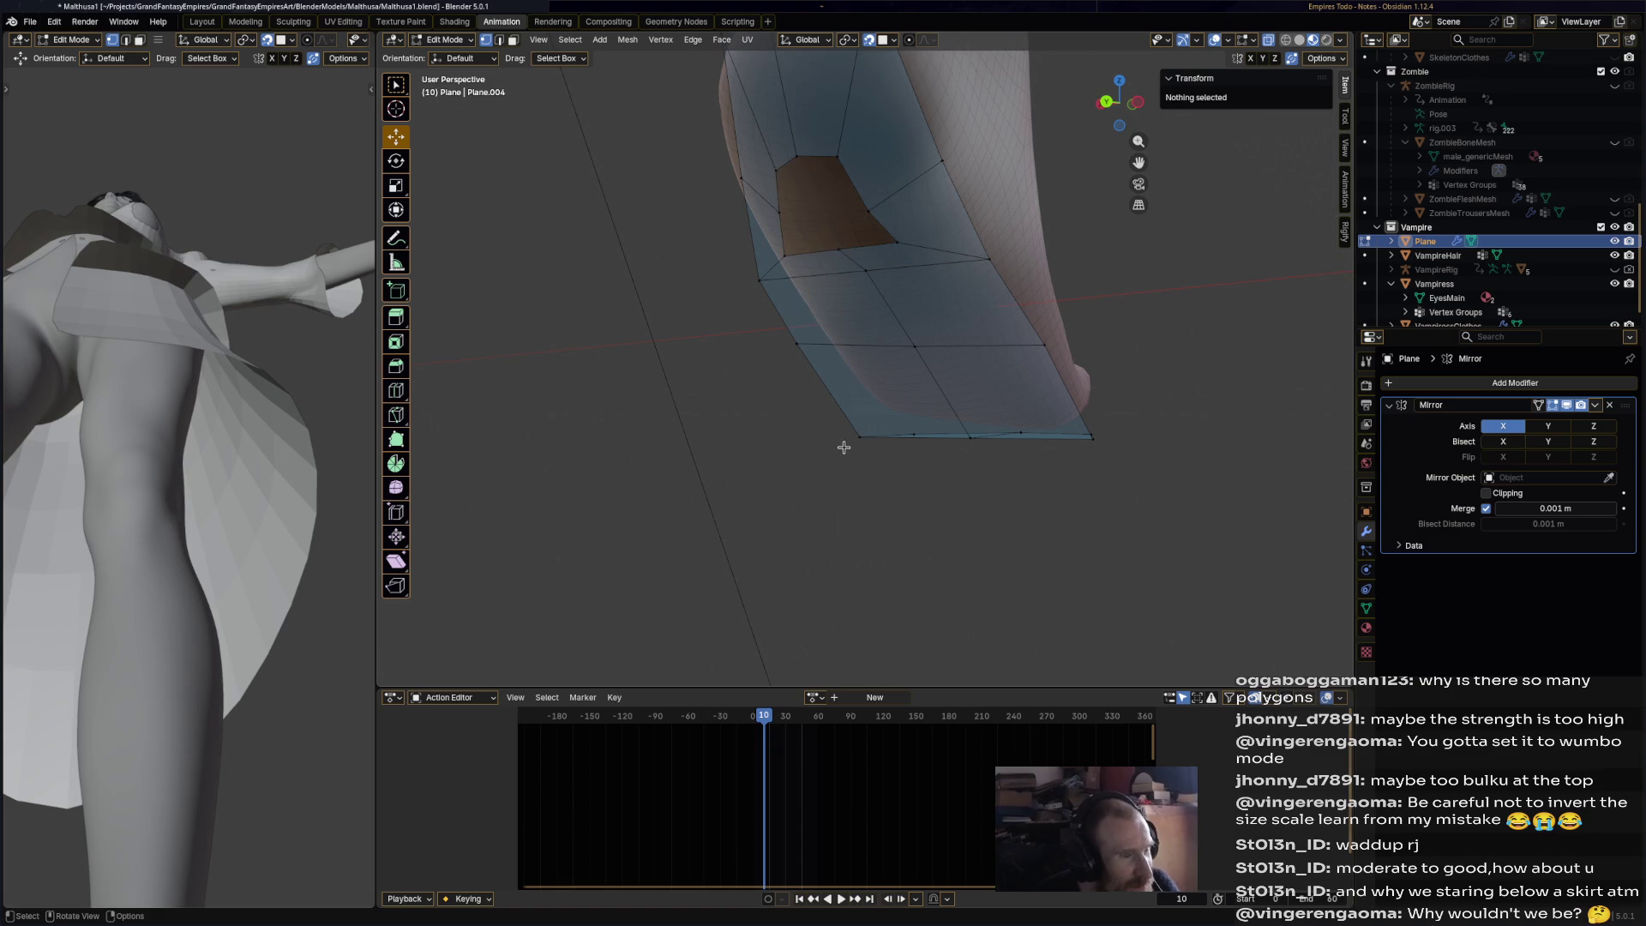
- Fill the hole under the heel with a face and push it straight down as a heel block
left_click(879, 204, "alt")
key("f")
middle_click_drag(910, 236, 831, 364)
key("g")
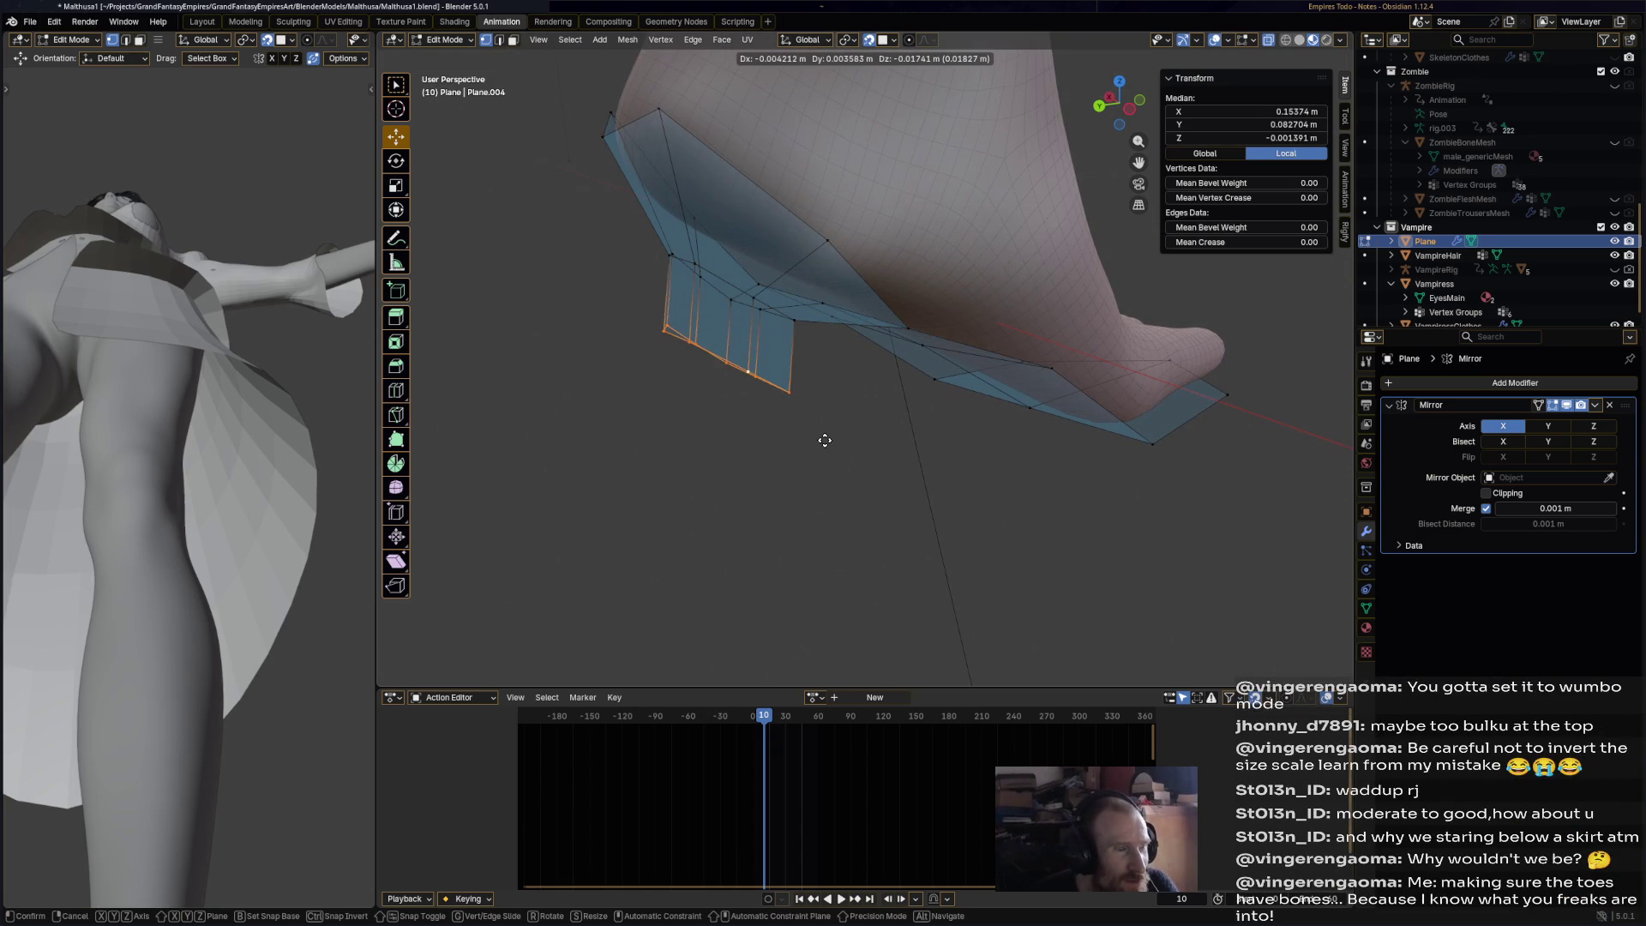
left_click(825, 440)
key("g")
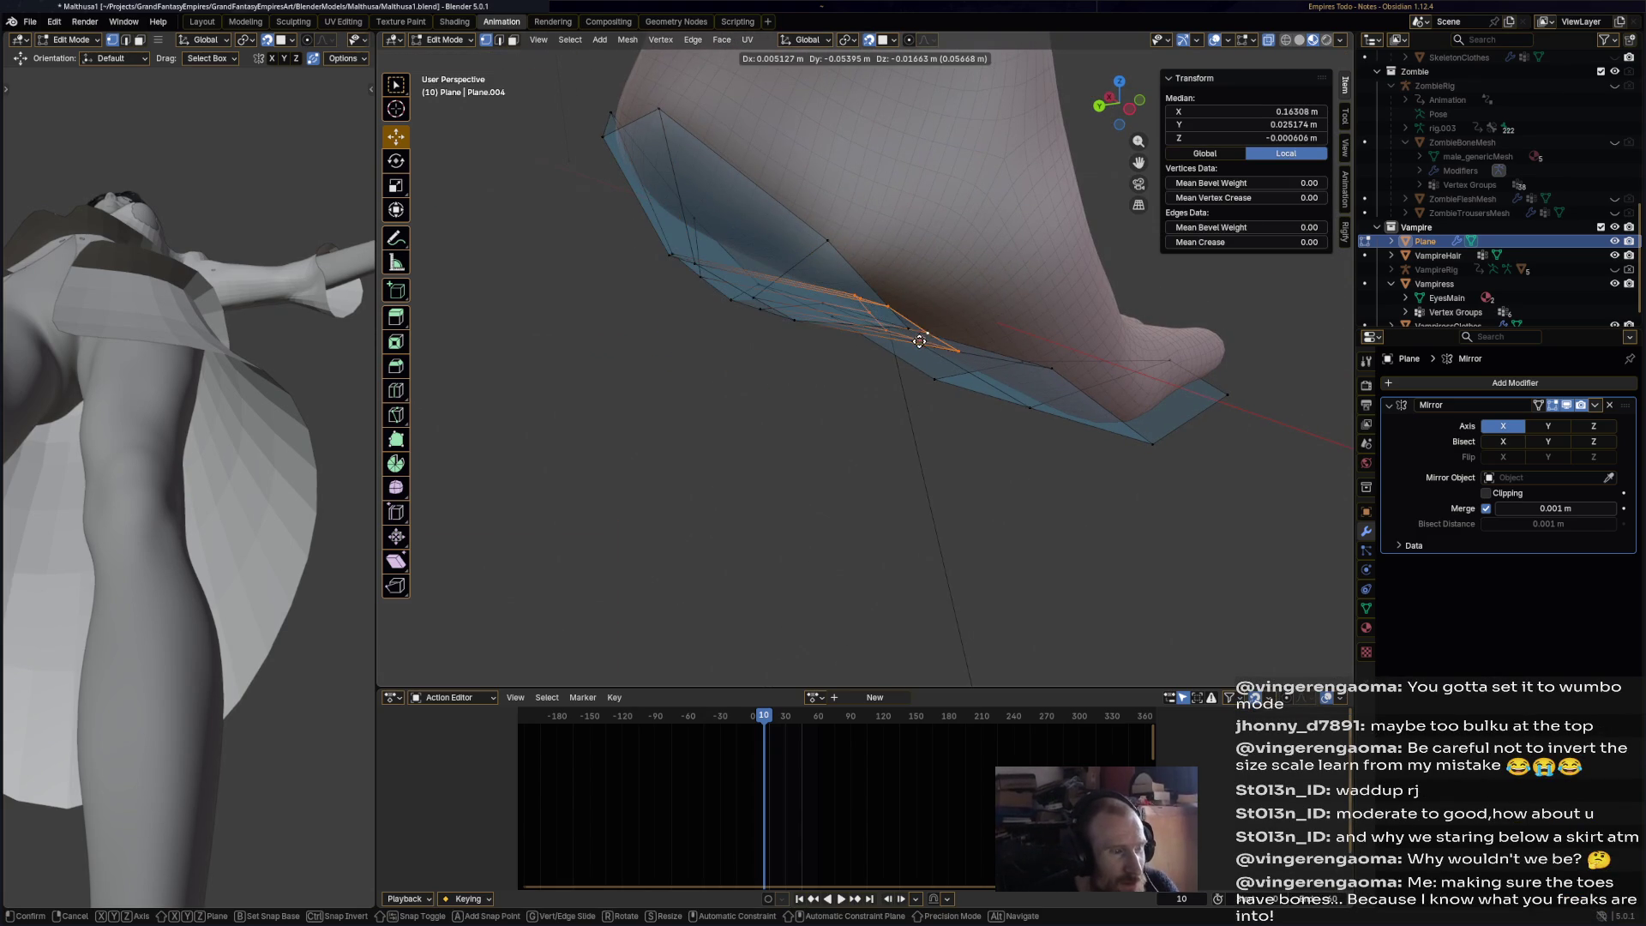
key("z")
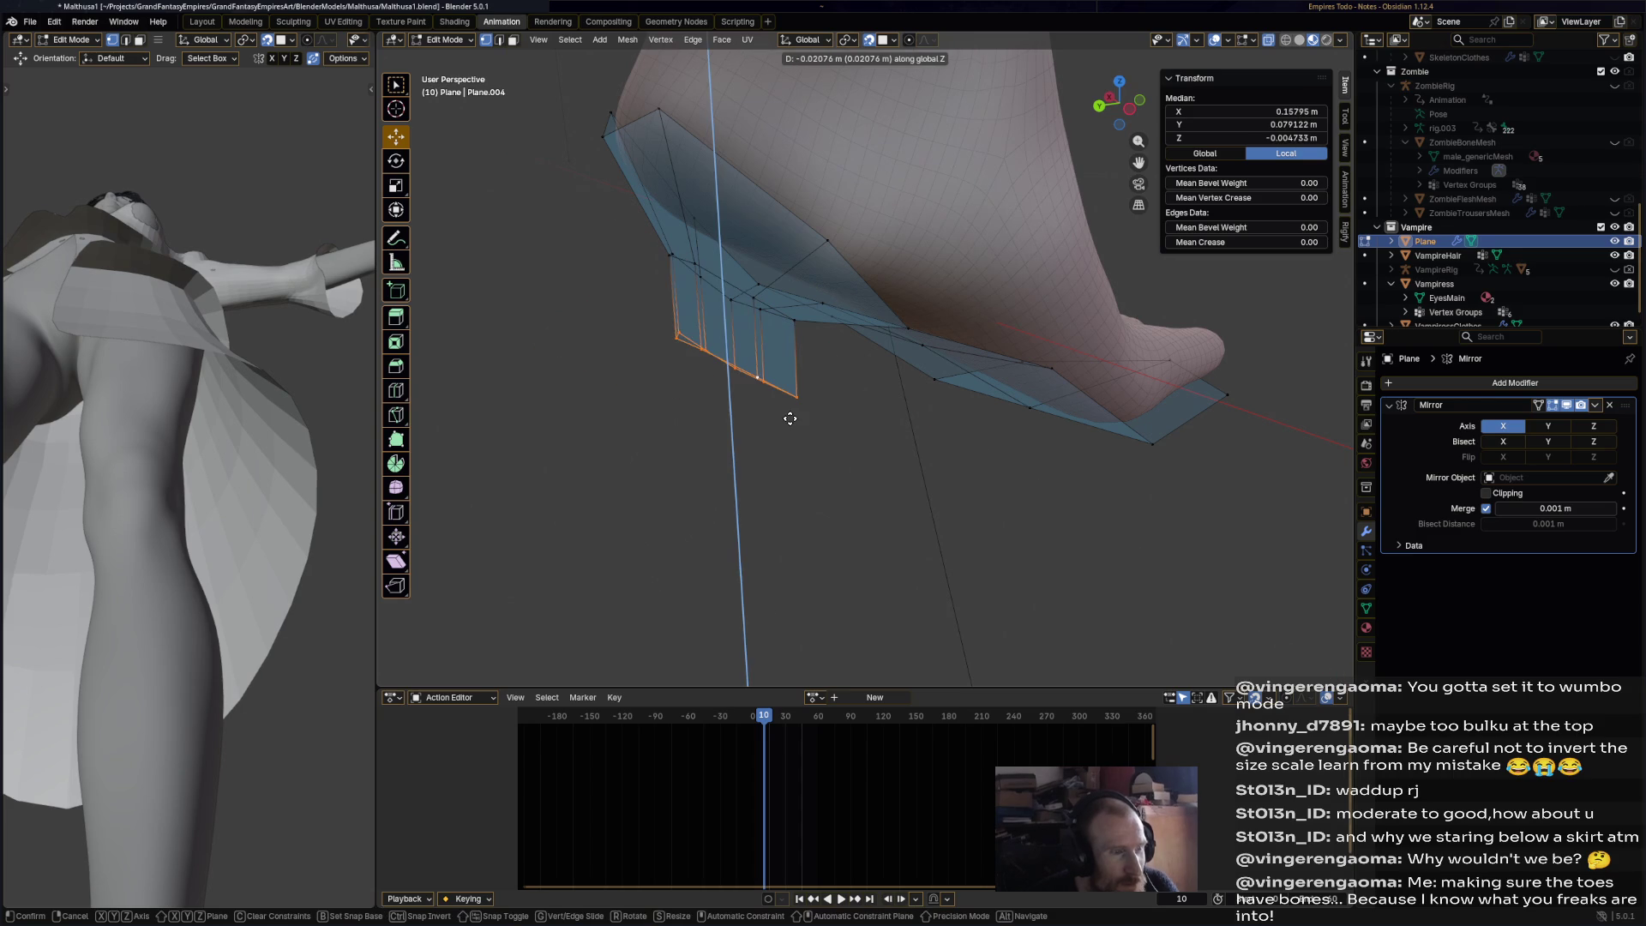
left_click(790, 504)
middle_click_drag(790, 504, 803, 434)
- Tilt the heel block's end -36° around X and flatten it vertically to 0.747
key("r")
key("z")
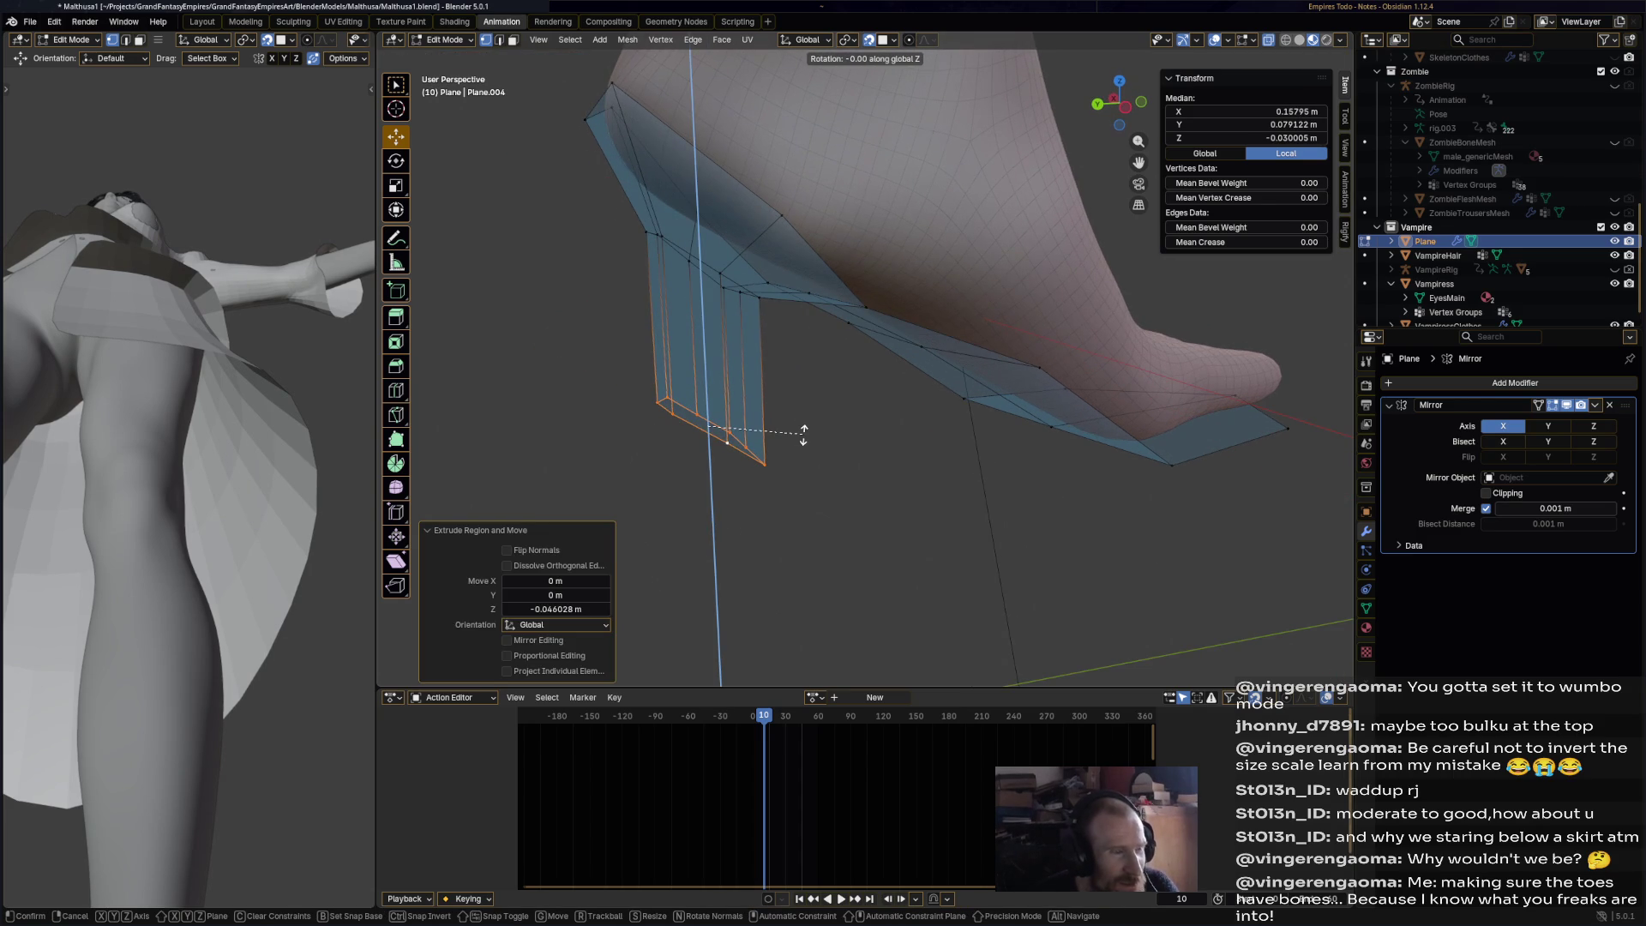
key("x")
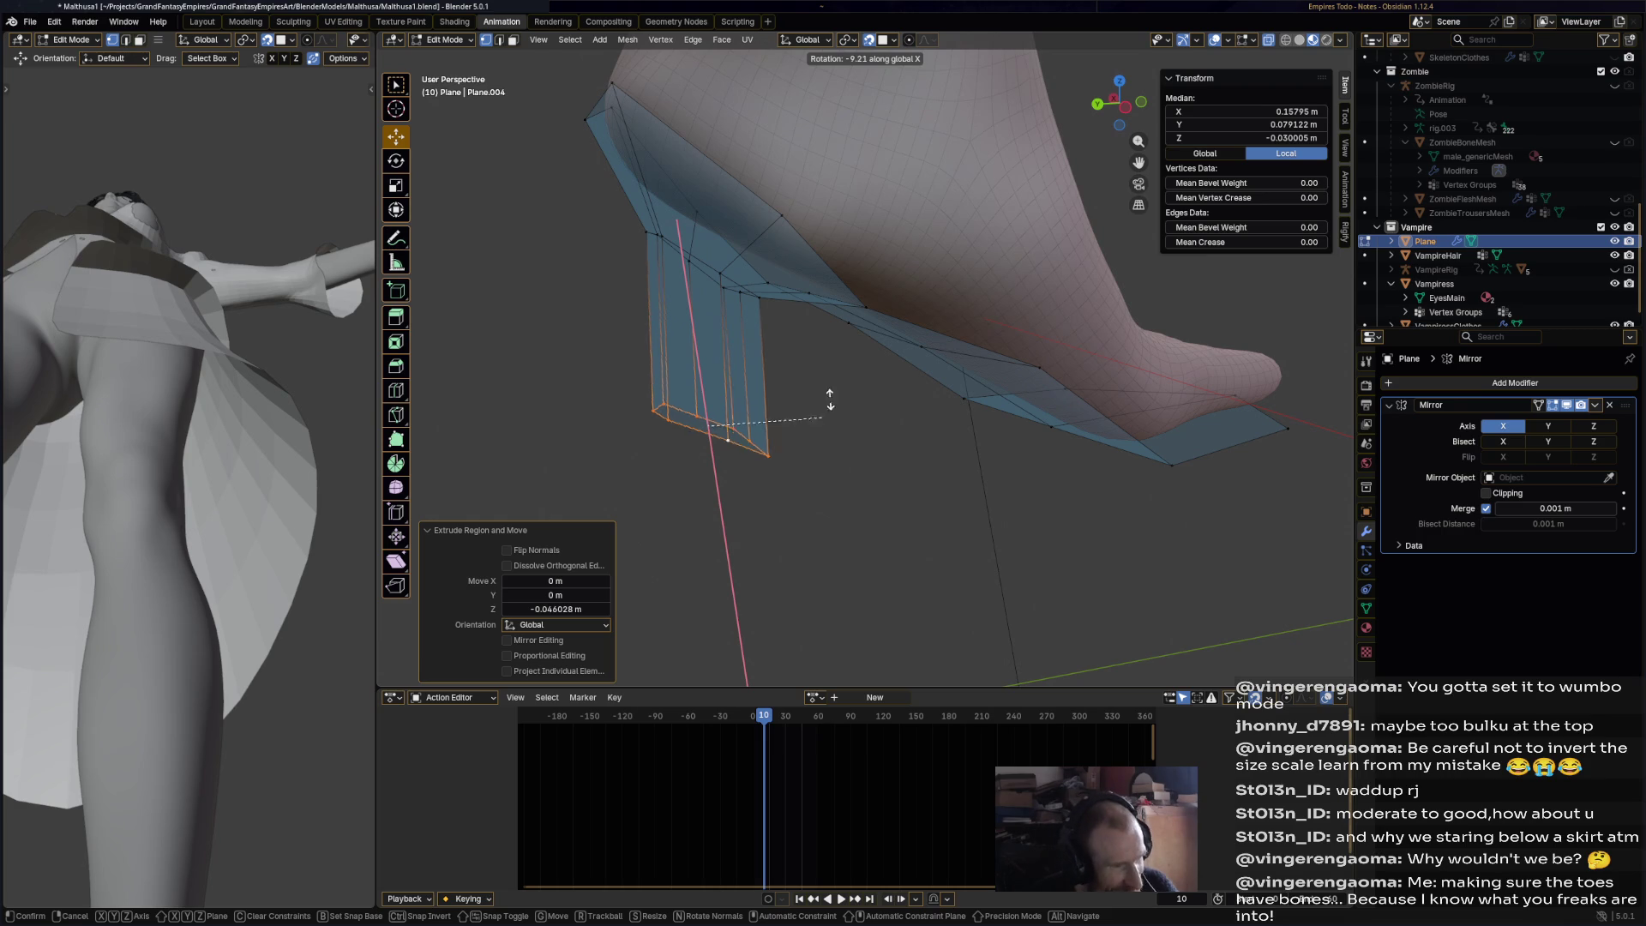
left_click(804, 370)
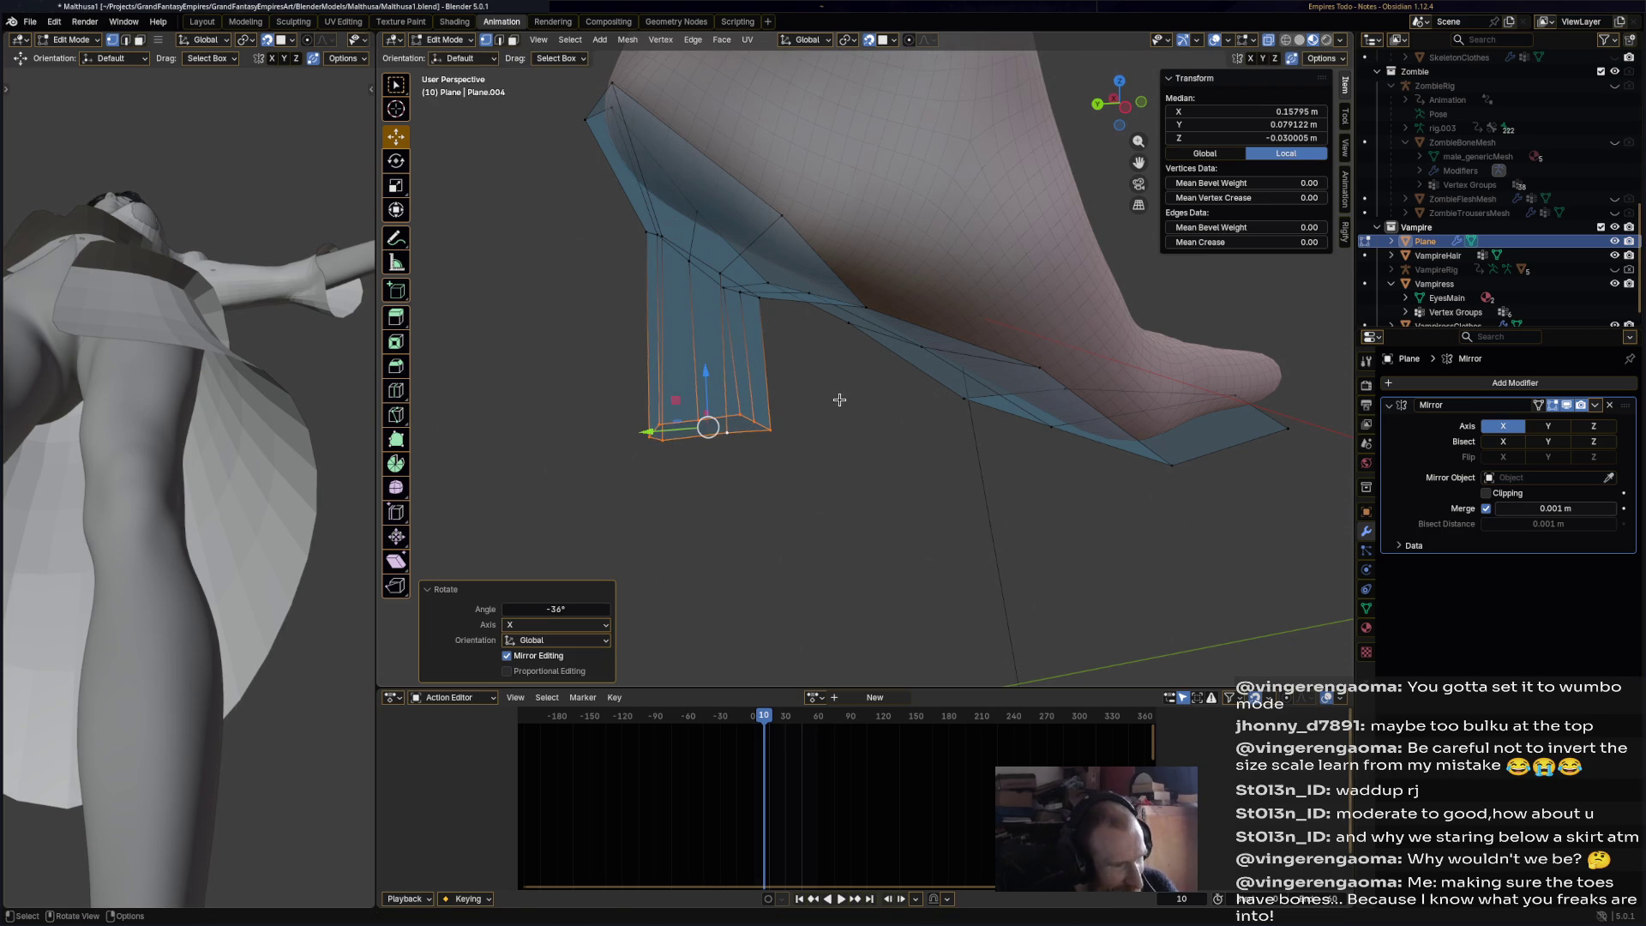
key("s")
key("z")
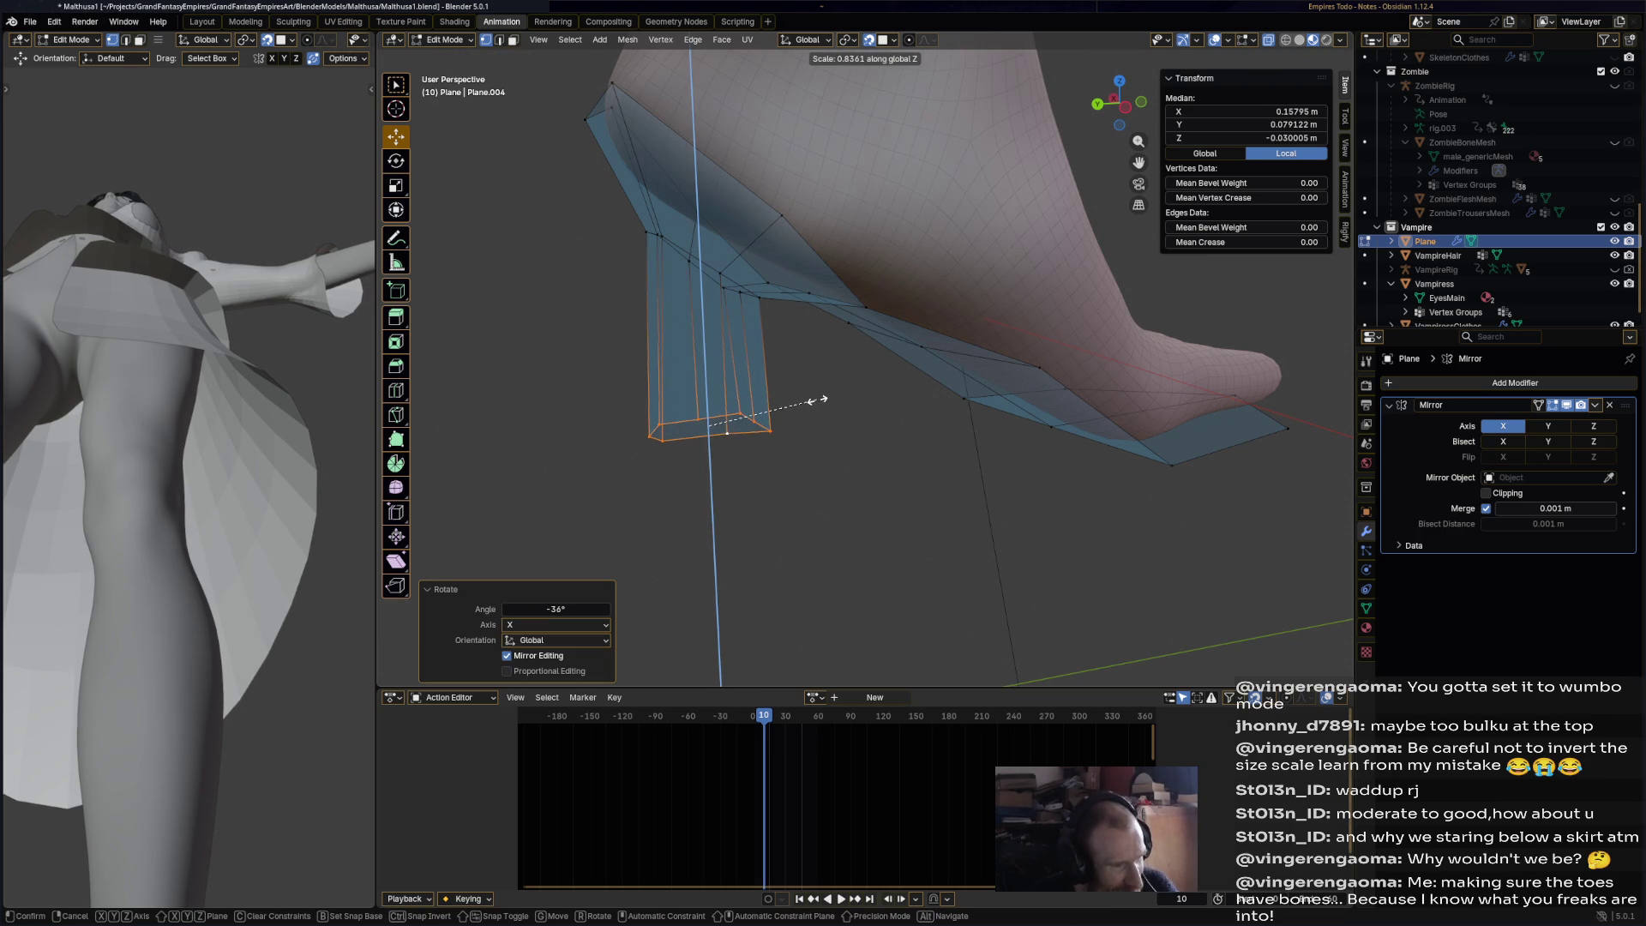
left_click(807, 403)
- Narrow the heel end front-to-back along Y, then taper it evenly to 0.489
key("s")
key("z")
key("z")
key("z")
key("x")
key("y")
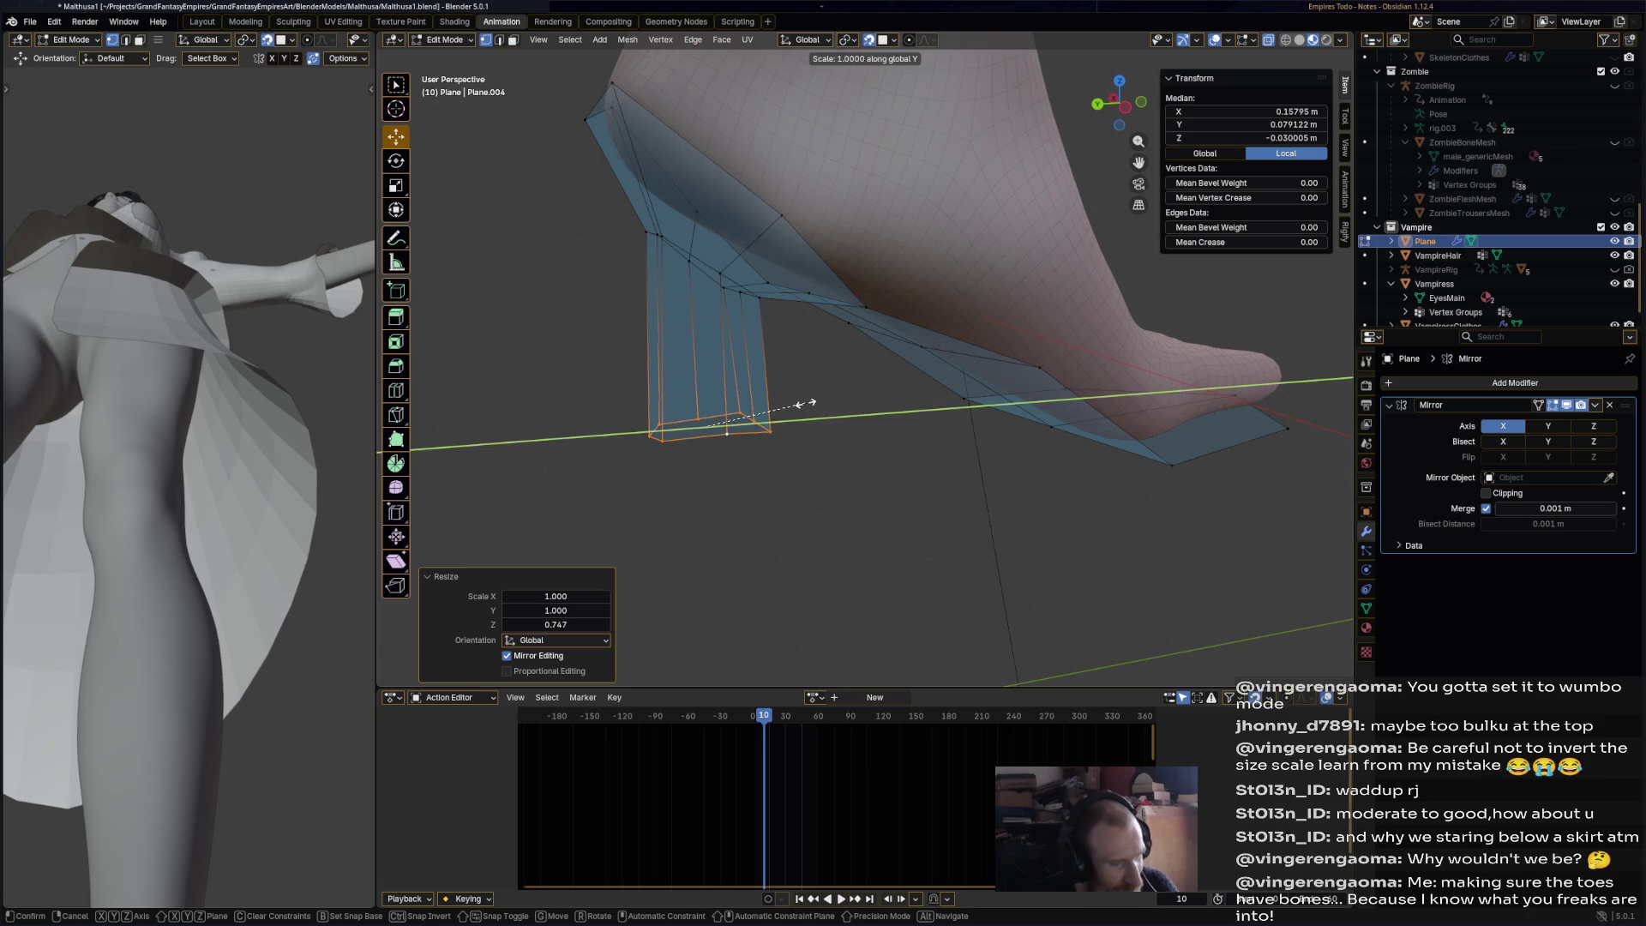
left_click(765, 406)
mouse_move(765, 406)
middle_mouse_down()
mouse_move(929, 426)
mouse_move(931, 450)
middle_mouse_up()
key("s")
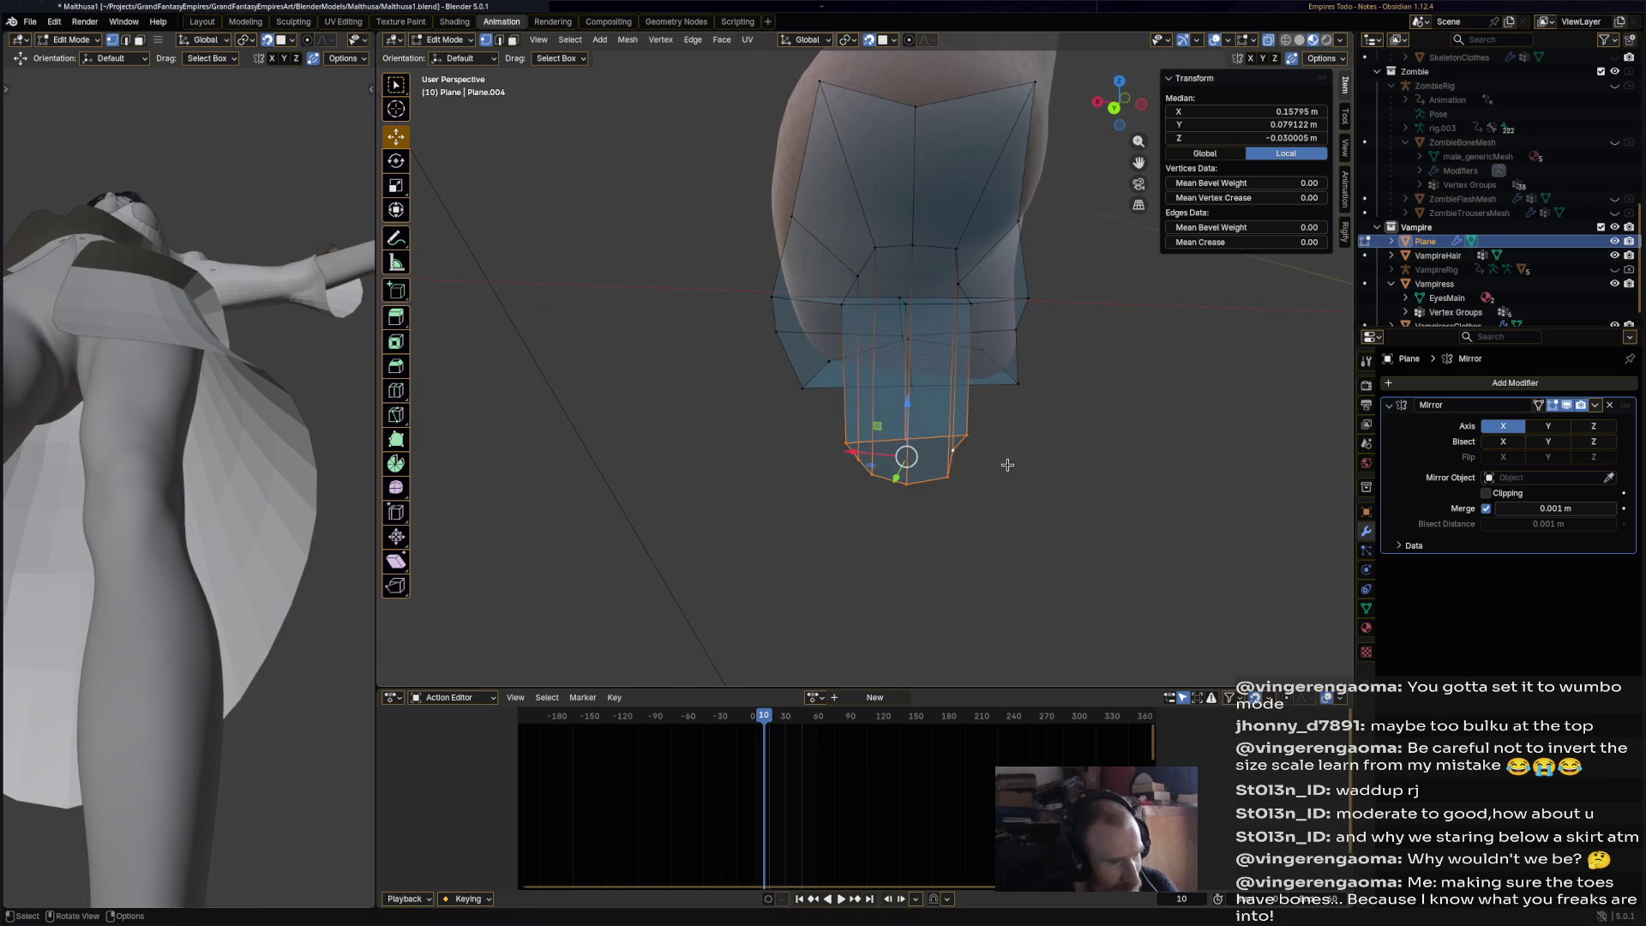
left_click(957, 462)
- Extrude the heel end again along Z and lower it to the ground
key("g")
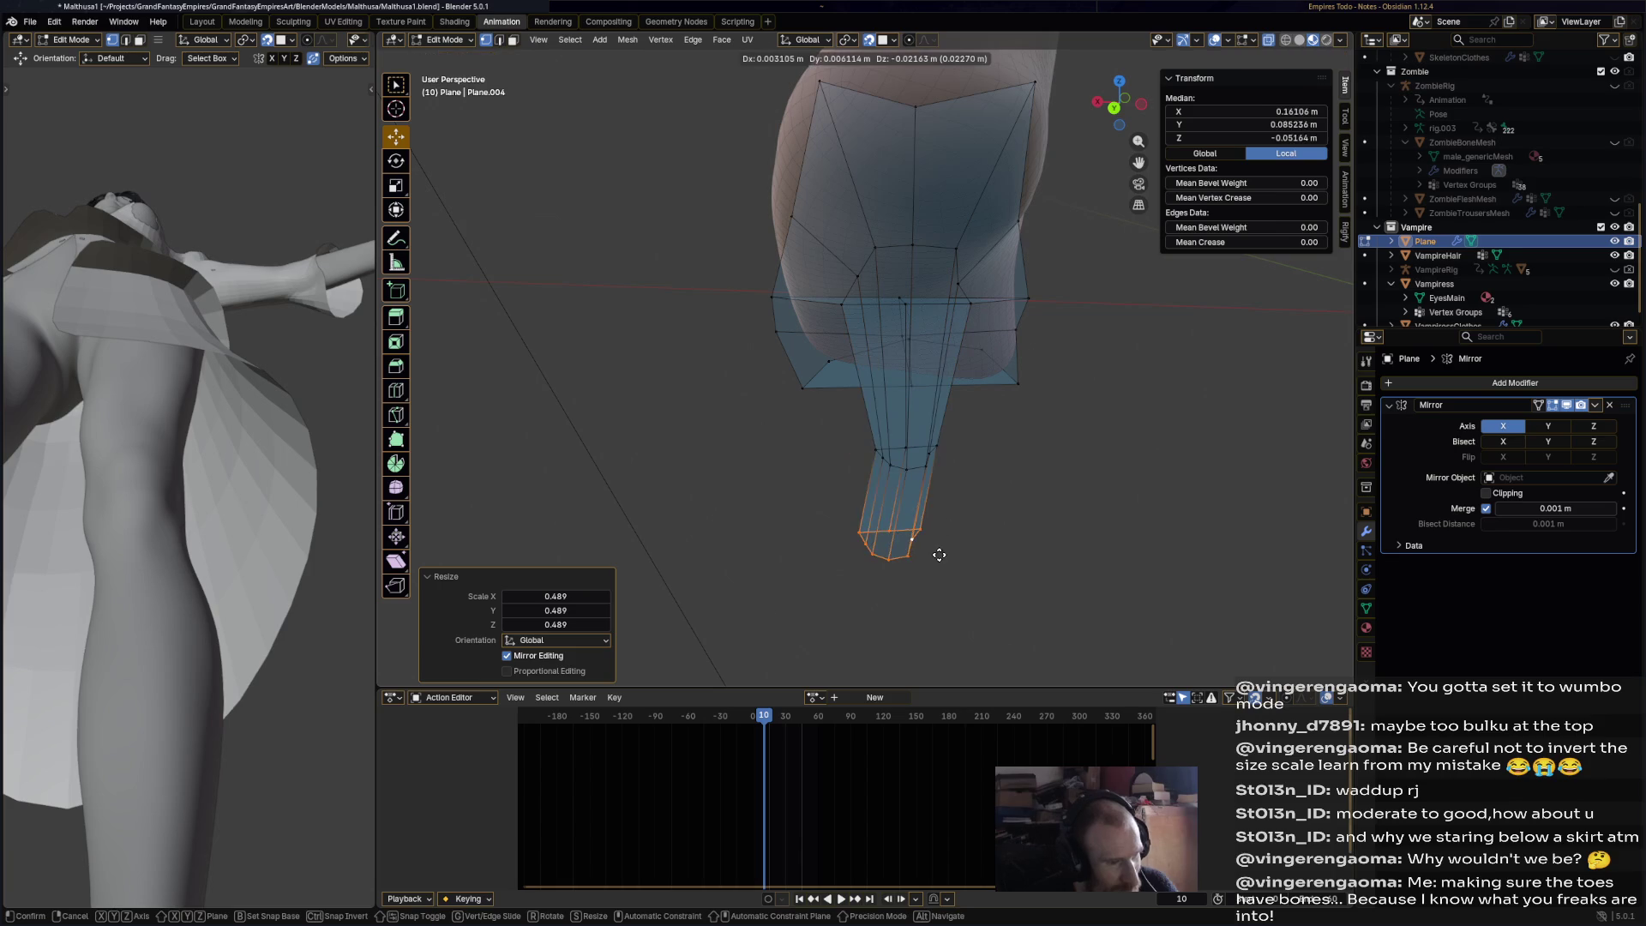
right_click(955, 547)
key("e")
key("z")
left_click(949, 545)
middle_click_drag(949, 544, 955, 416)
key("g")
key("z")
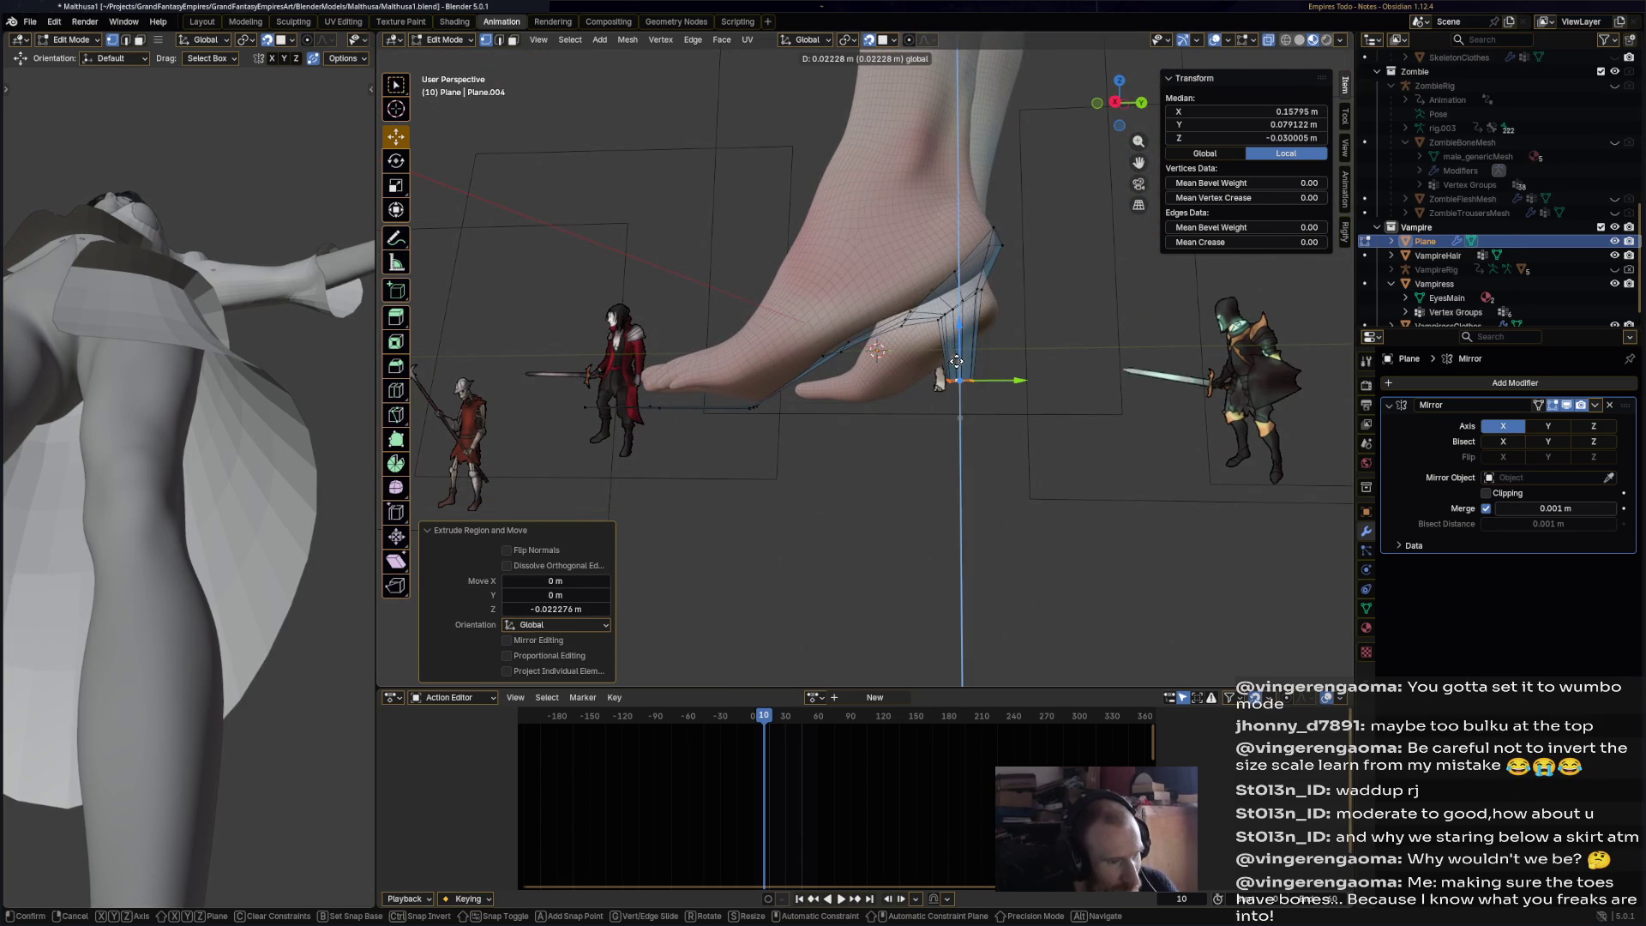
left_click(987, 389)
- Narrow the heel tip to 0.764 and deselect to view the whole shoe
key("s")
left_click(1033, 422)
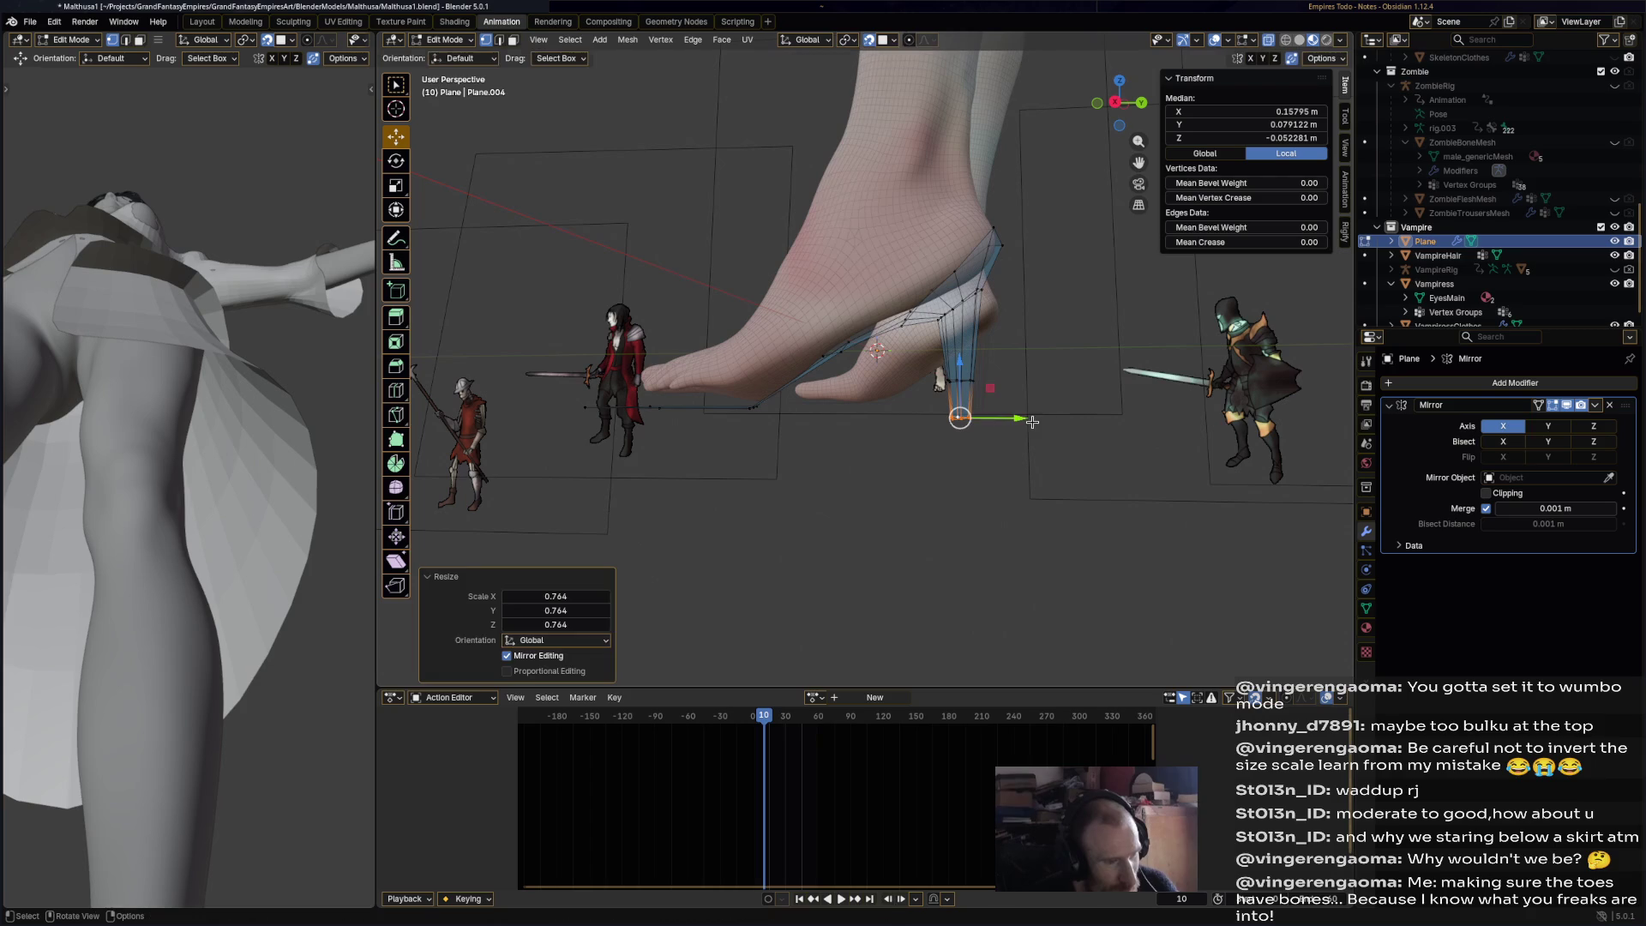
left_click(1023, 458)
mouse_move(1020, 503)
middle_mouse_down()
mouse_move(1014, 518)
mouse_move(1038, 526)
middle_mouse_up()
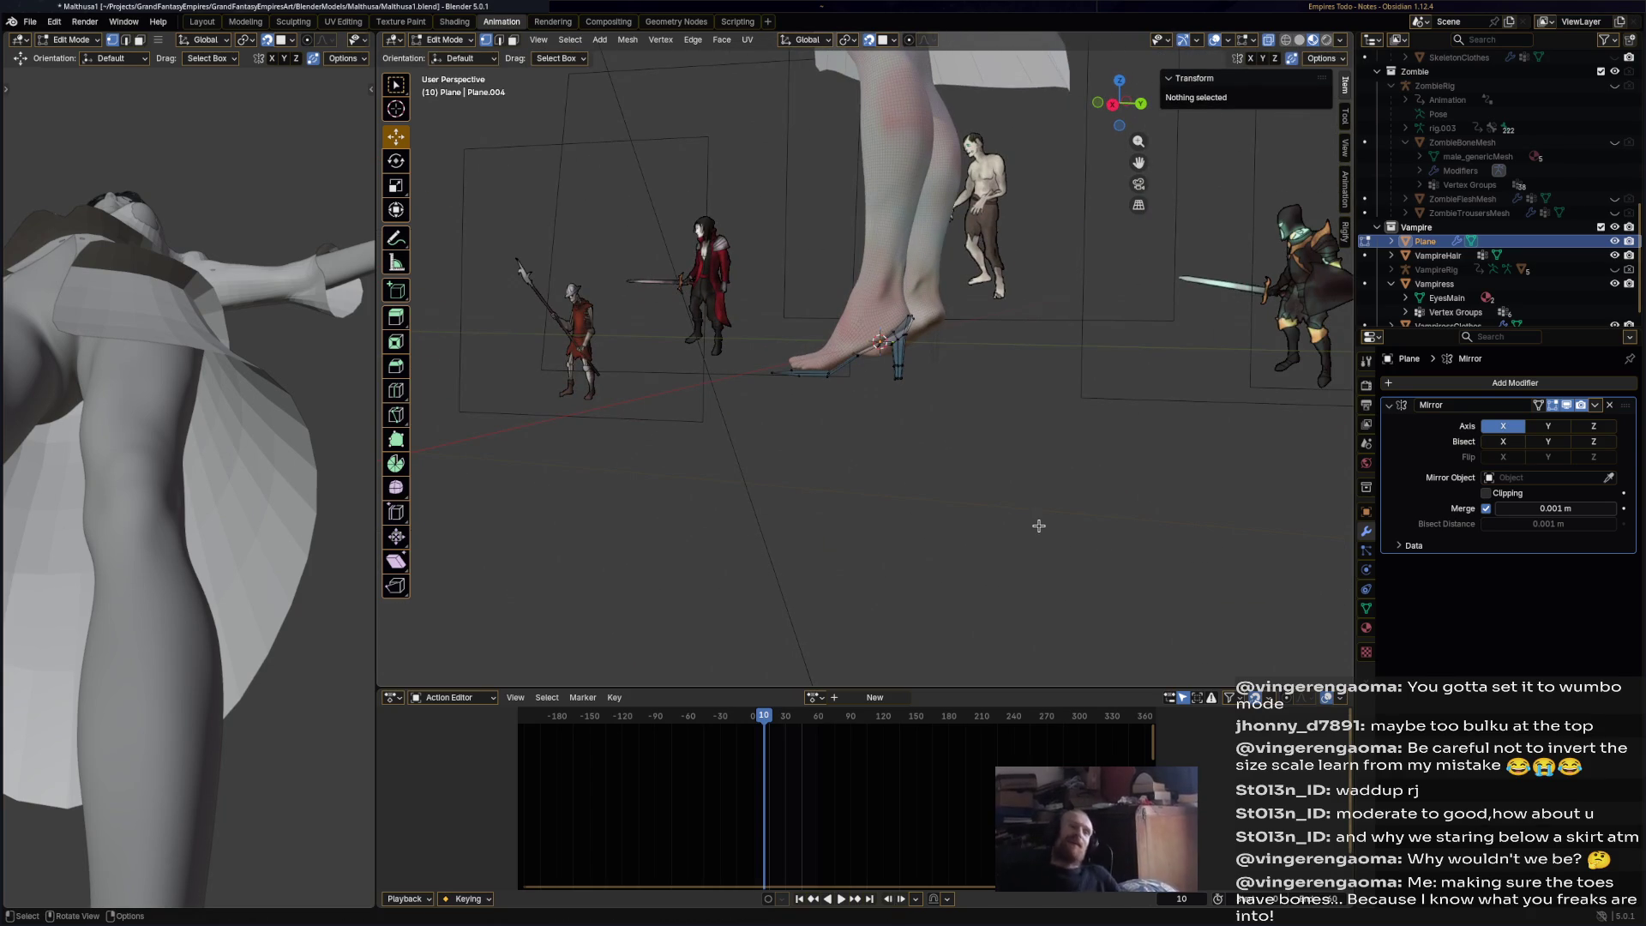
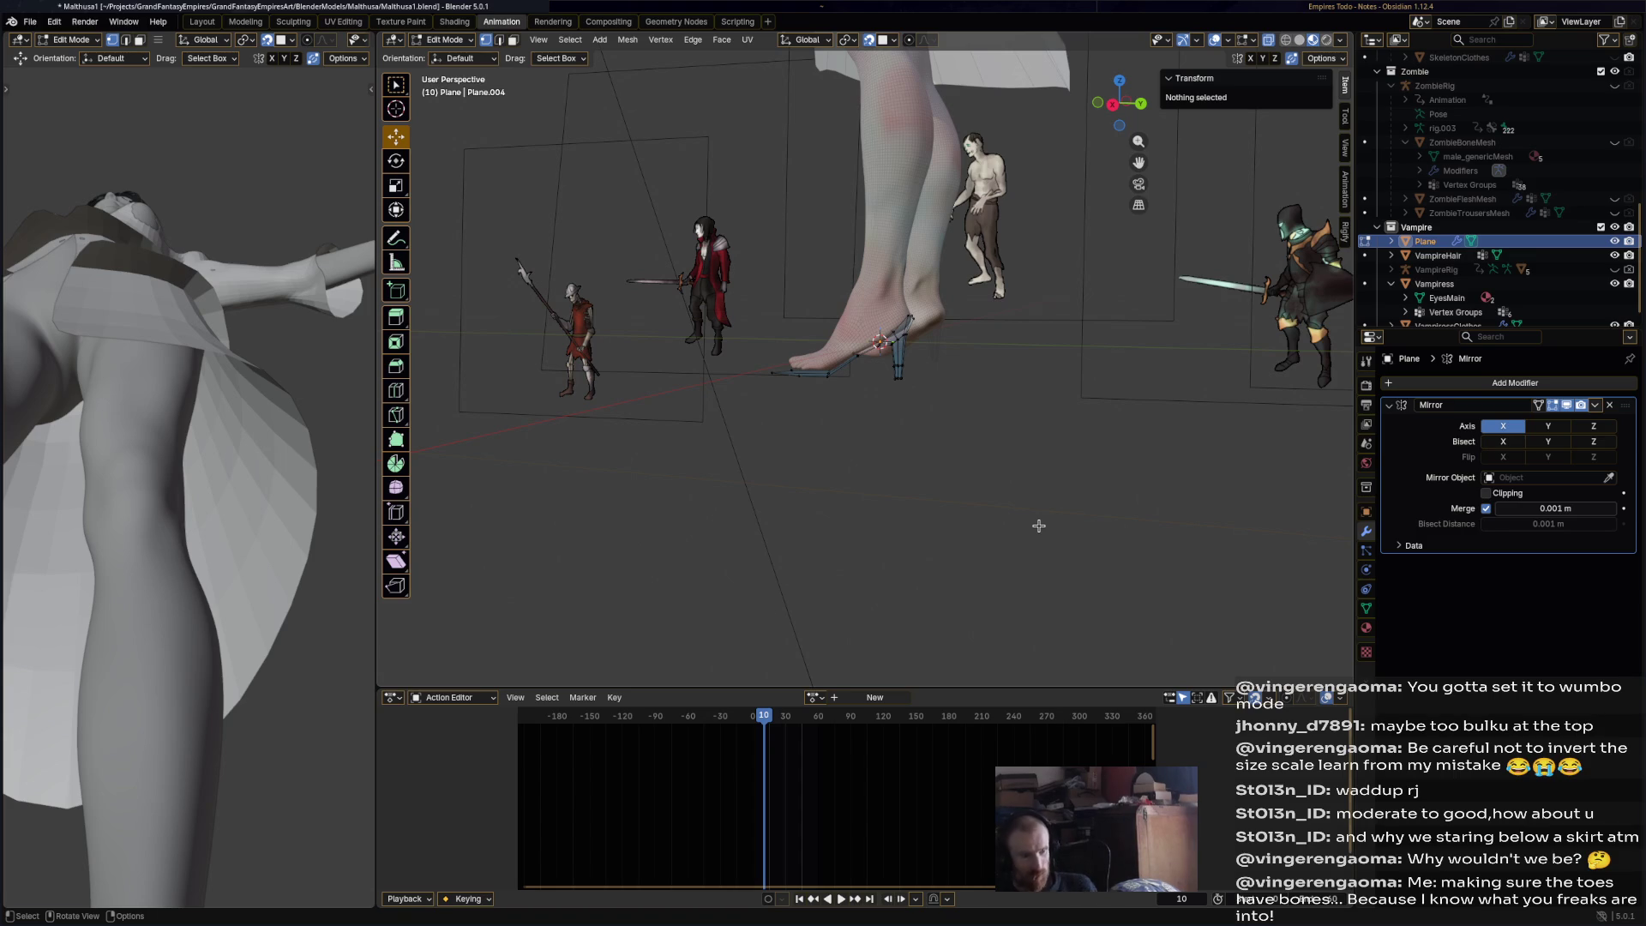
- From a front view of the foot, trial-move the whole shoe mesh, then undo it
mouse_move(1042, 510)
middle_mouse_down()
mouse_move(935, 412)
mouse_move(974, 442)
middle_mouse_up()
scroll(918, 393, "up", 4)
key("a")
scroll(974, 411, "down", 5)
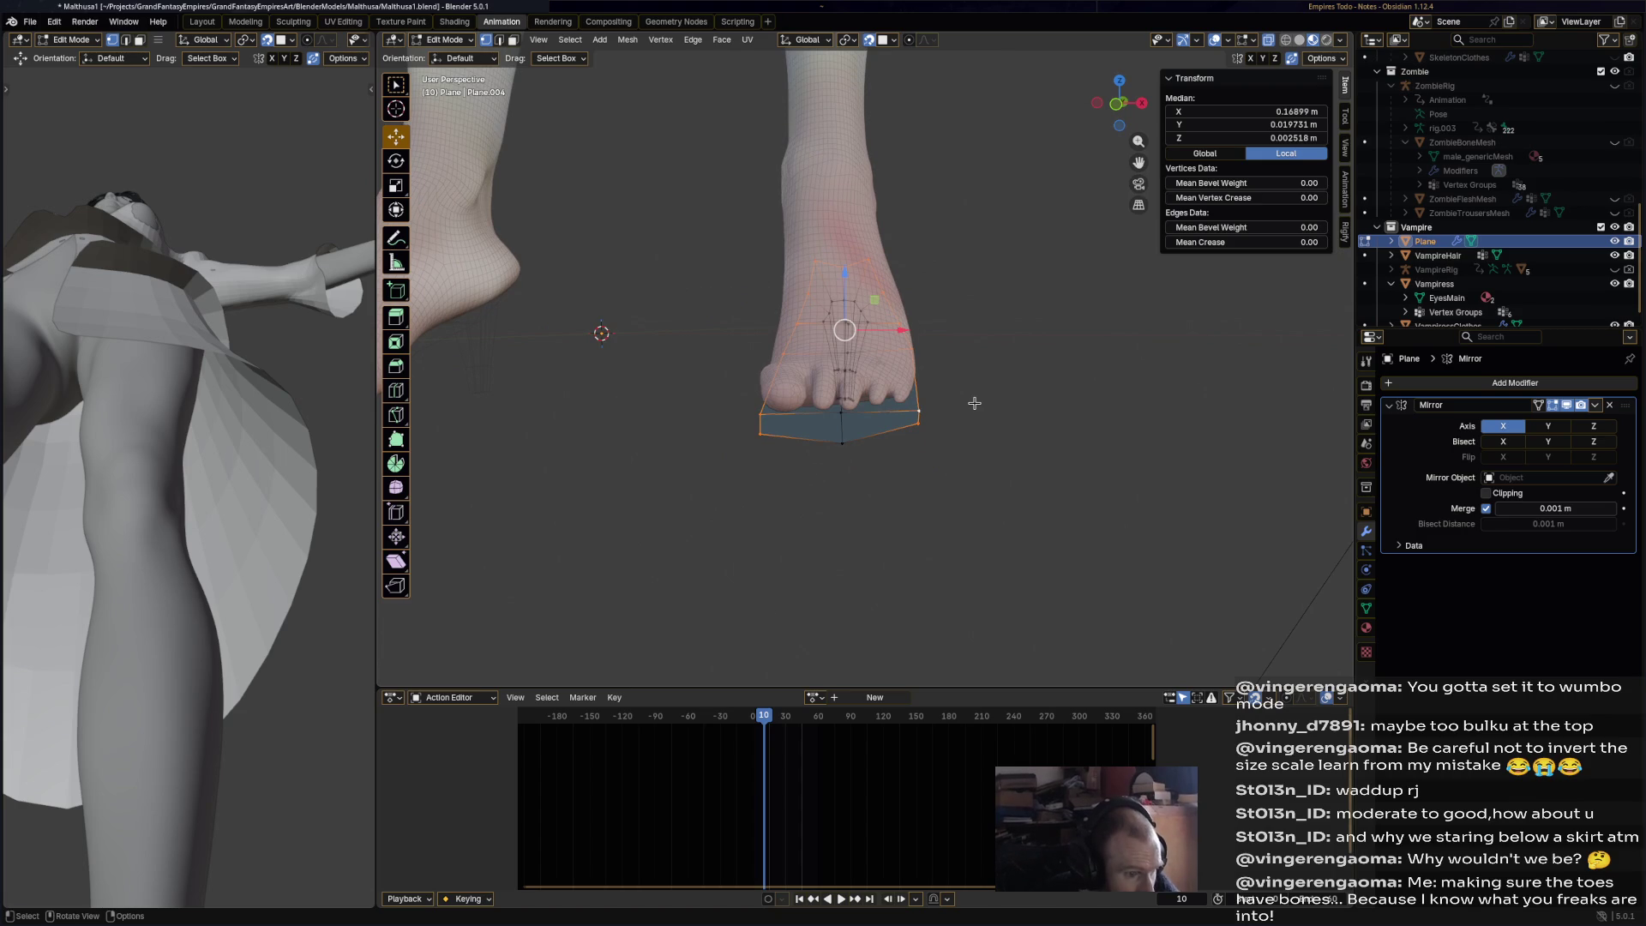
left_click(1120, 110)
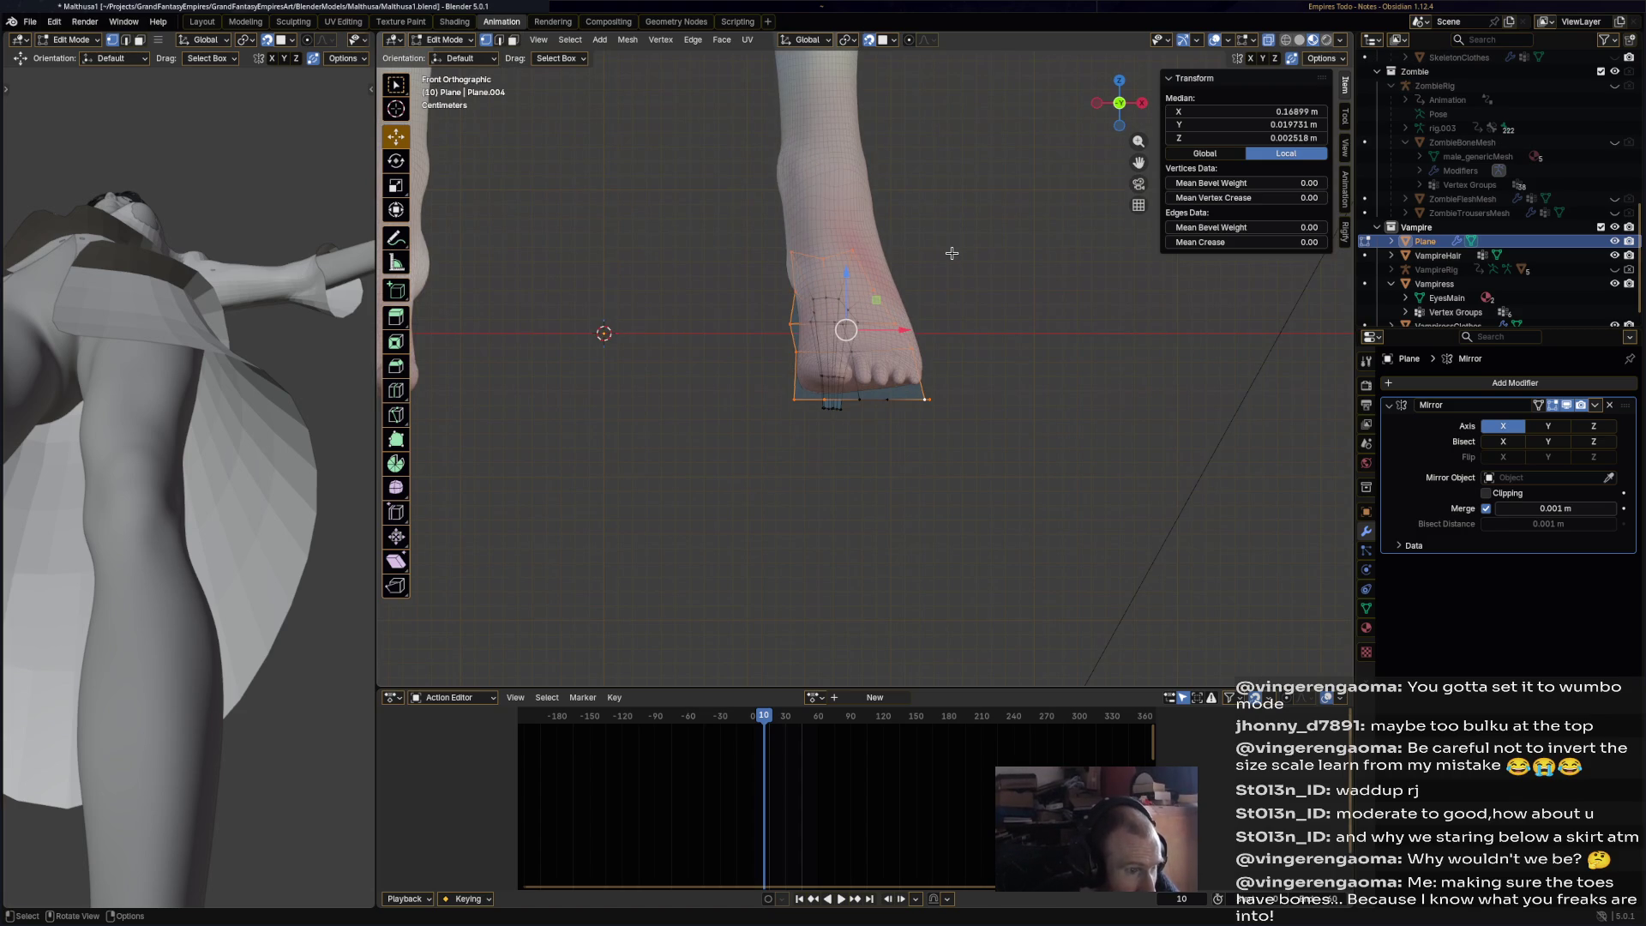
key("g")
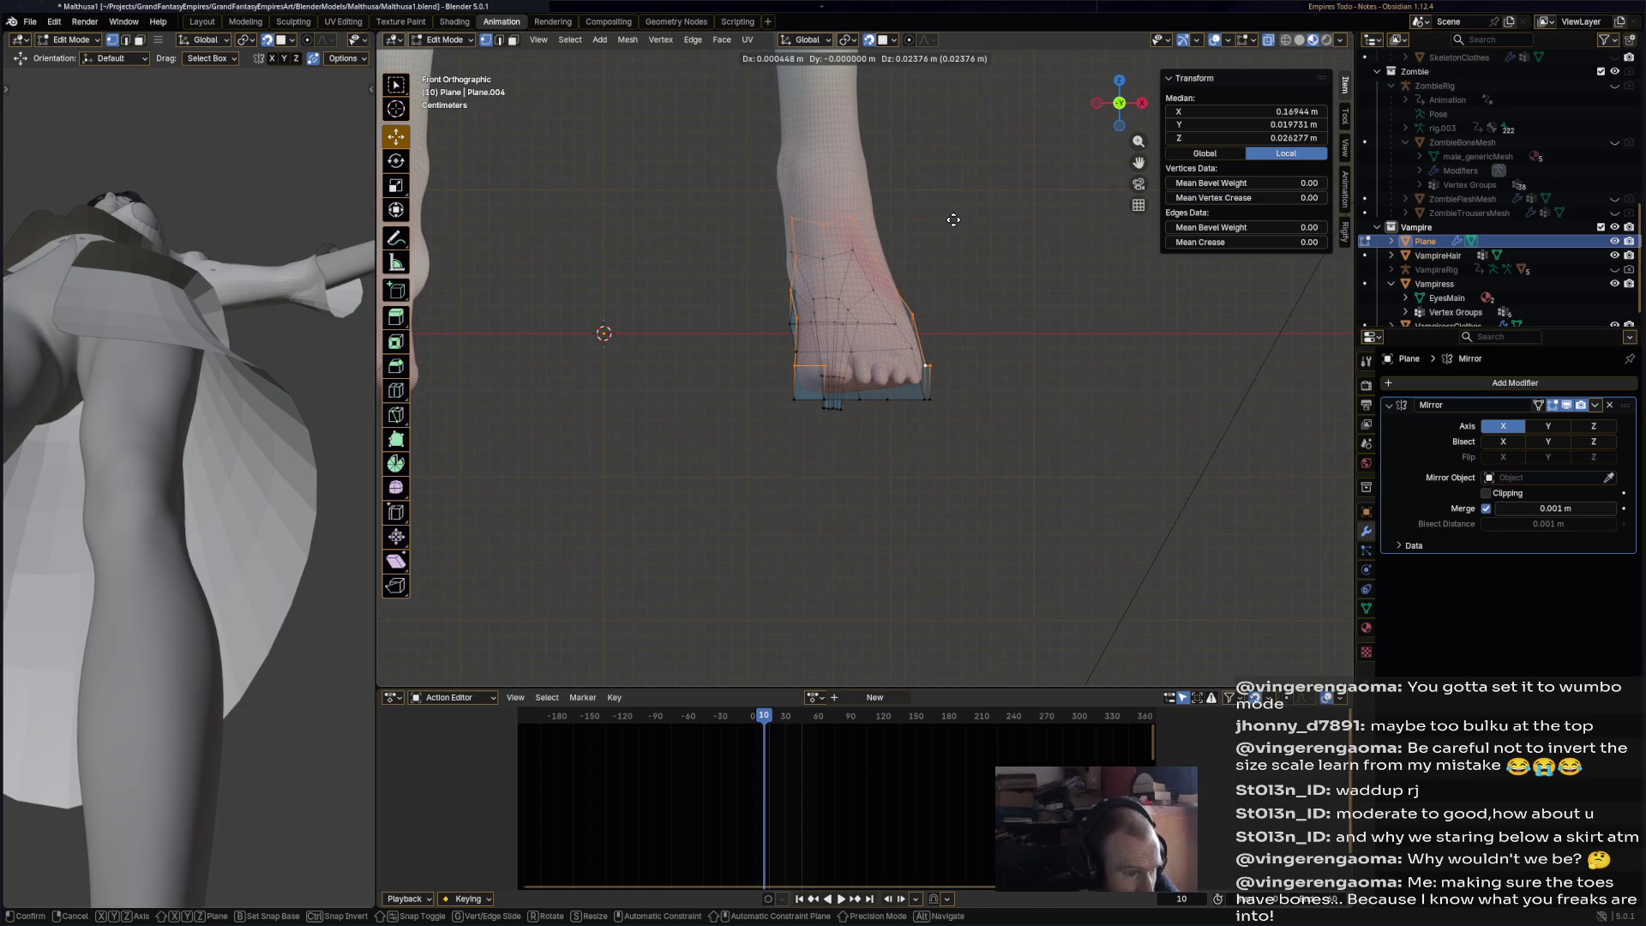
left_click(954, 220)
key("ctrl+z")
- Raise the vertex at the back of the shoe along Y so the heel cup fits
mouse_move(934, 343)
middle_mouse_down()
mouse_move(909, 436)
mouse_move(920, 570)
mouse_move(915, 336)
mouse_move(986, 266)
mouse_move(1046, 281)
mouse_move(948, 97)
middle_mouse_up()
left_click(986, 266)
key("g")
left_click(1042, 279)
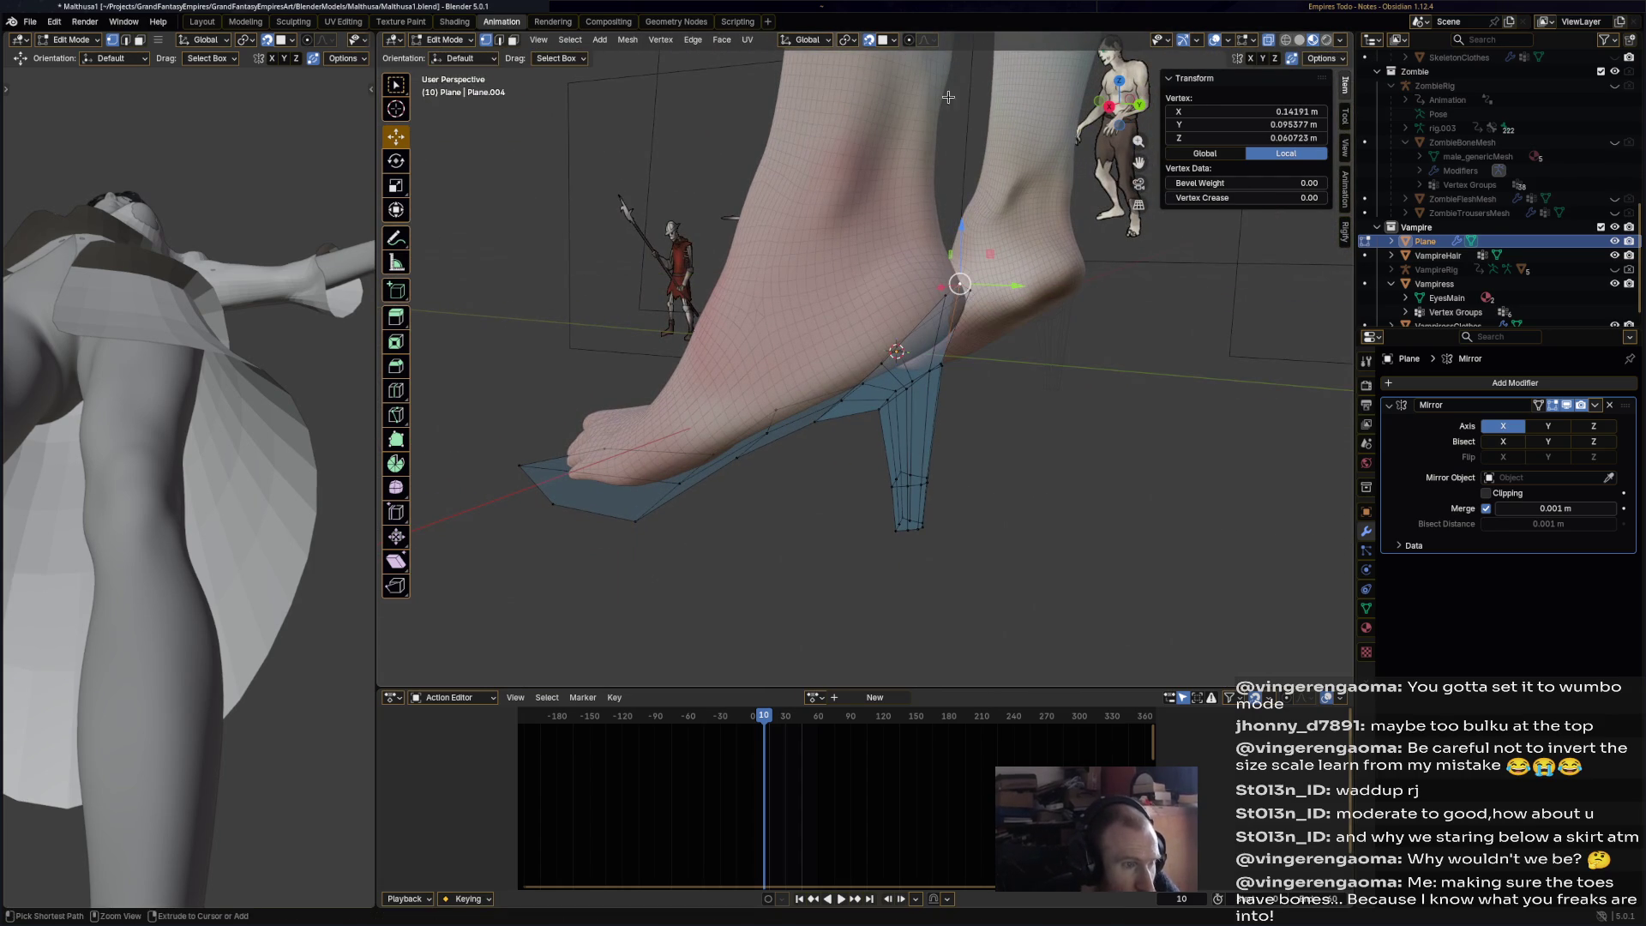
key("g")
key("y")
left_click(984, 348)
- Select the outer edge loop of the shoe's sole
mouse_move(984, 348)
middle_mouse_down()
mouse_move(979, 394)
mouse_move(871, 386)
middle_mouse_up()
left_click(871, 386, "alt")
left_click(843, 455)
left_click(835, 455, "alt")
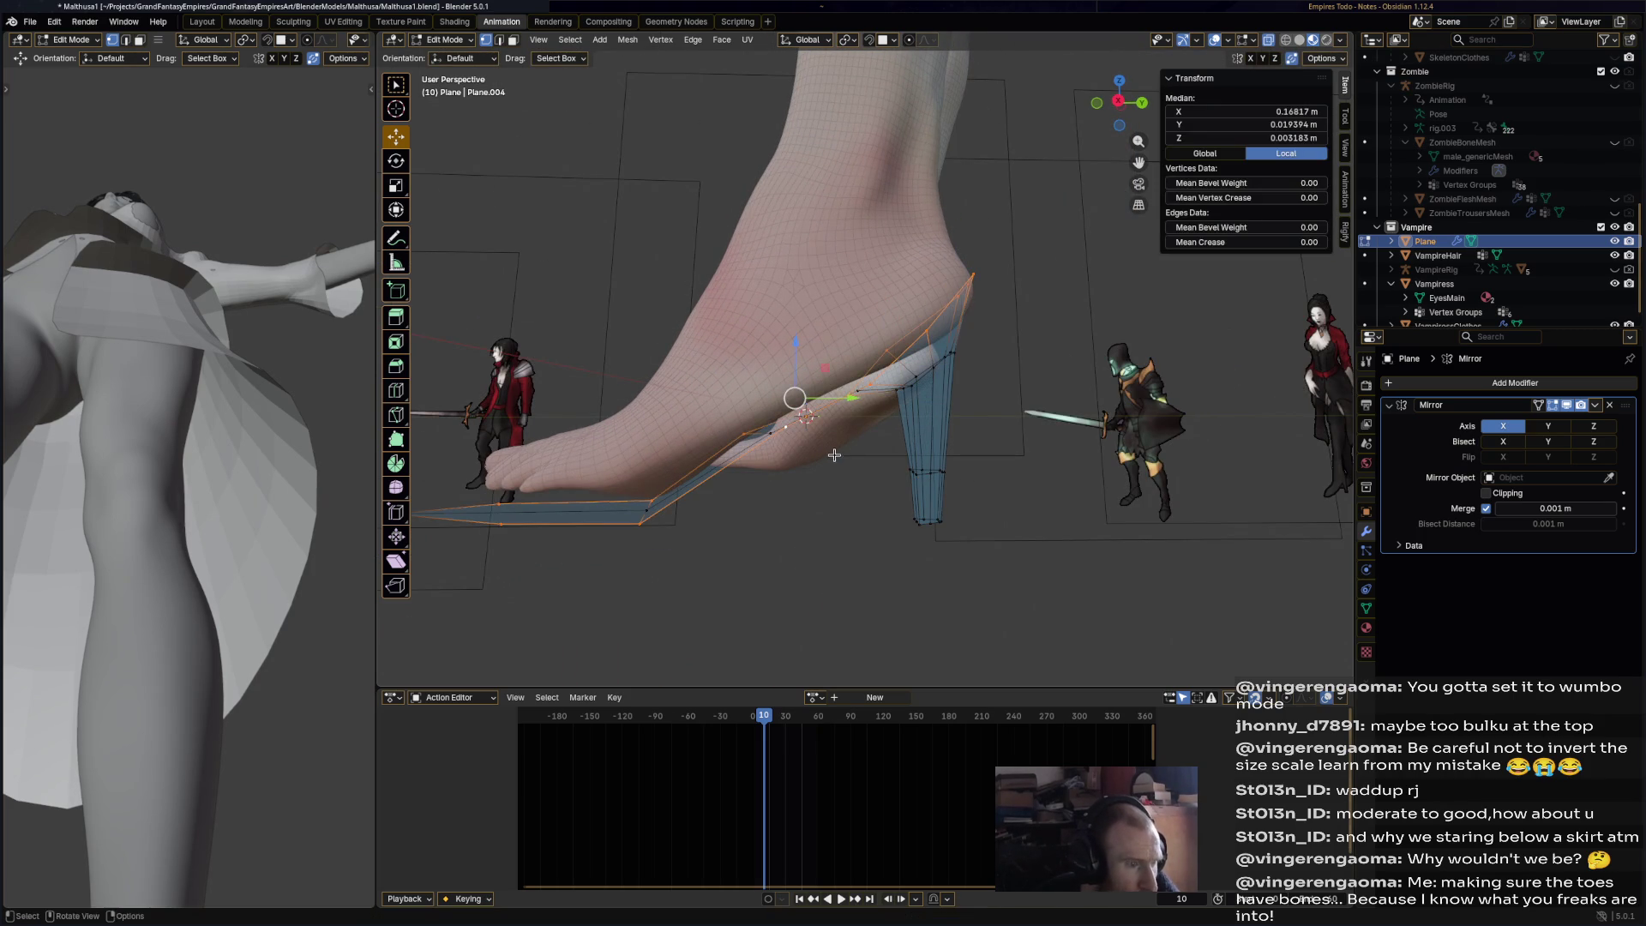
- From the side view, trial-move the sole edge loop and undo it
key("KP_3")
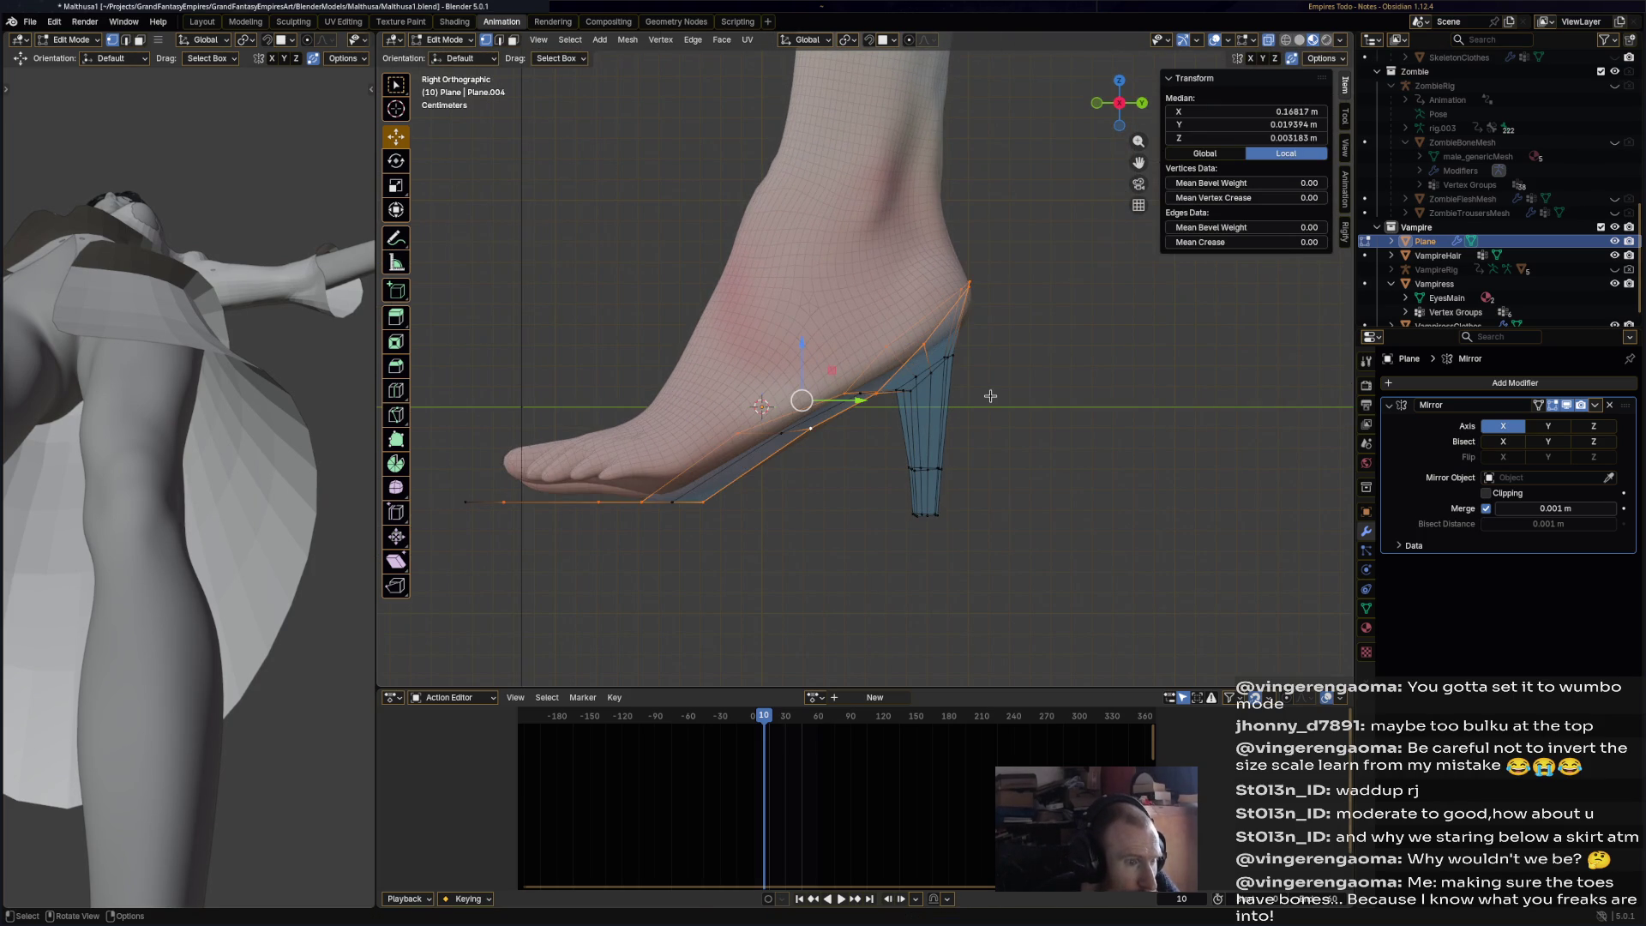
key("g")
left_click(992, 361)
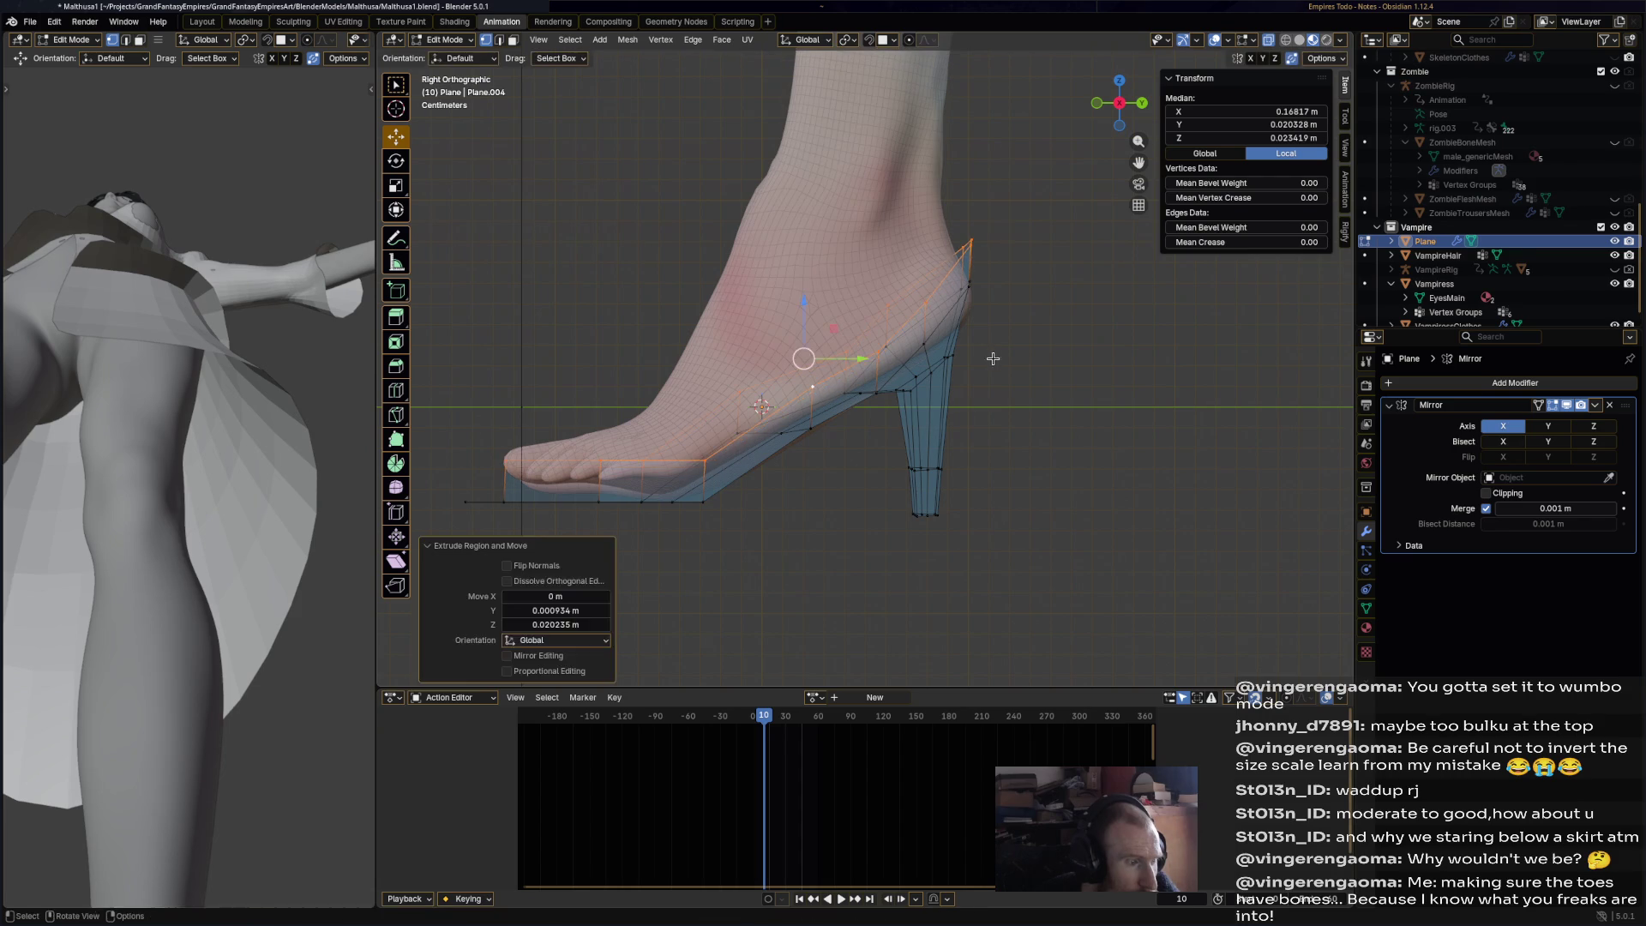
key("ctrl+z")
- Extrude the sole edge loop upward and scale the new rim to 0.864
key("e")
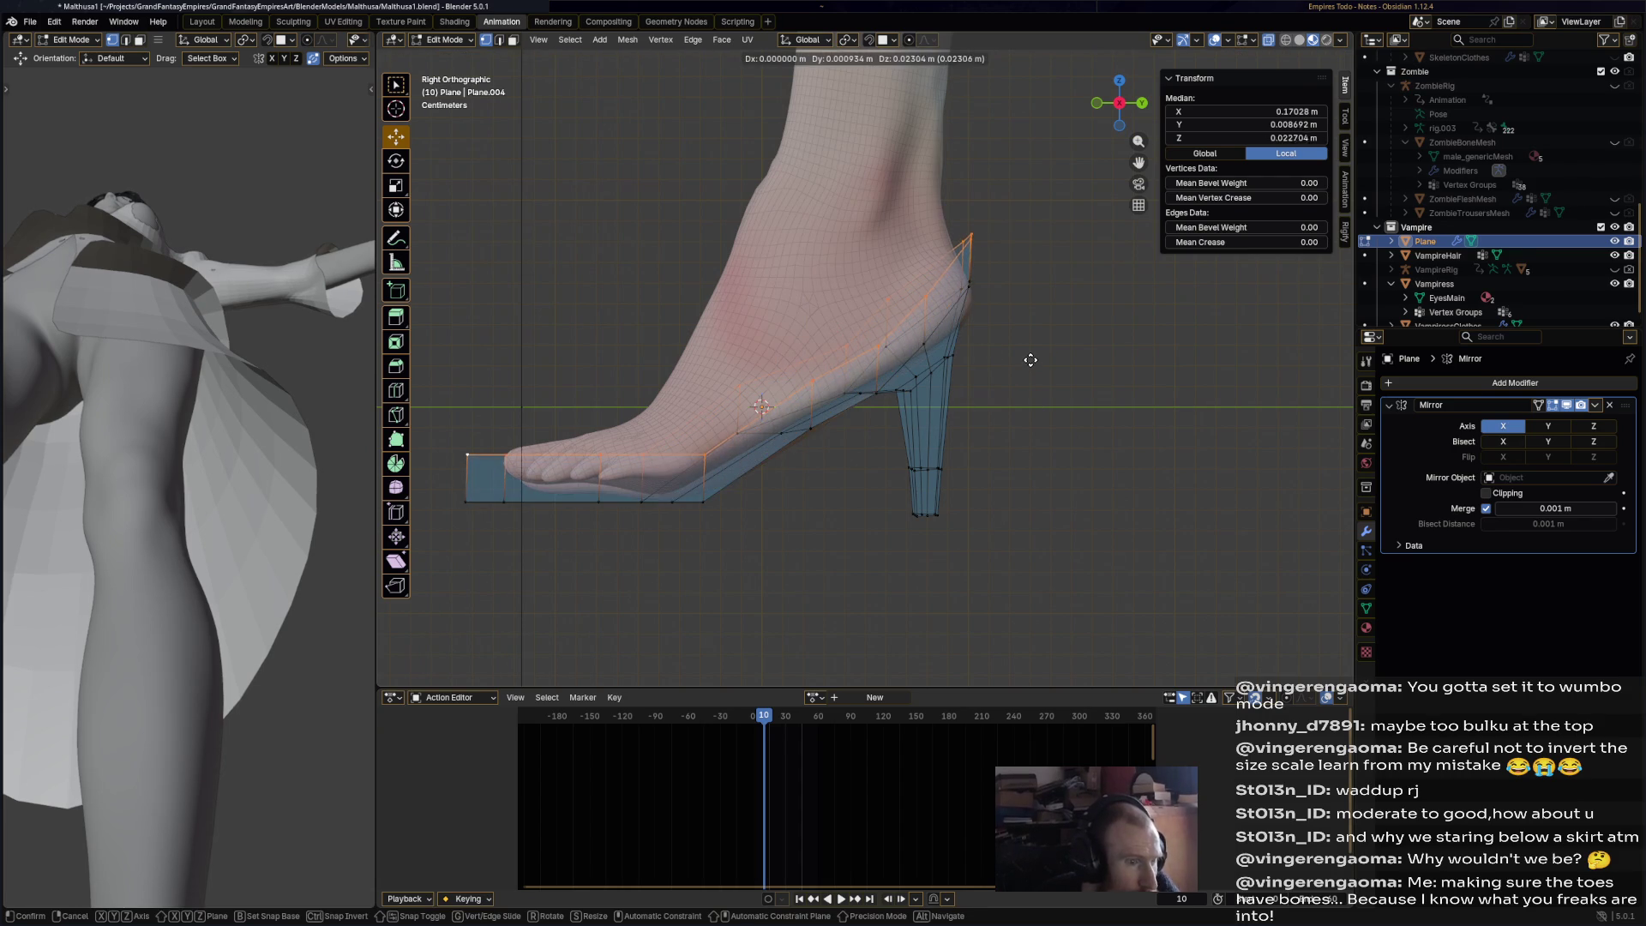
left_click(1031, 360)
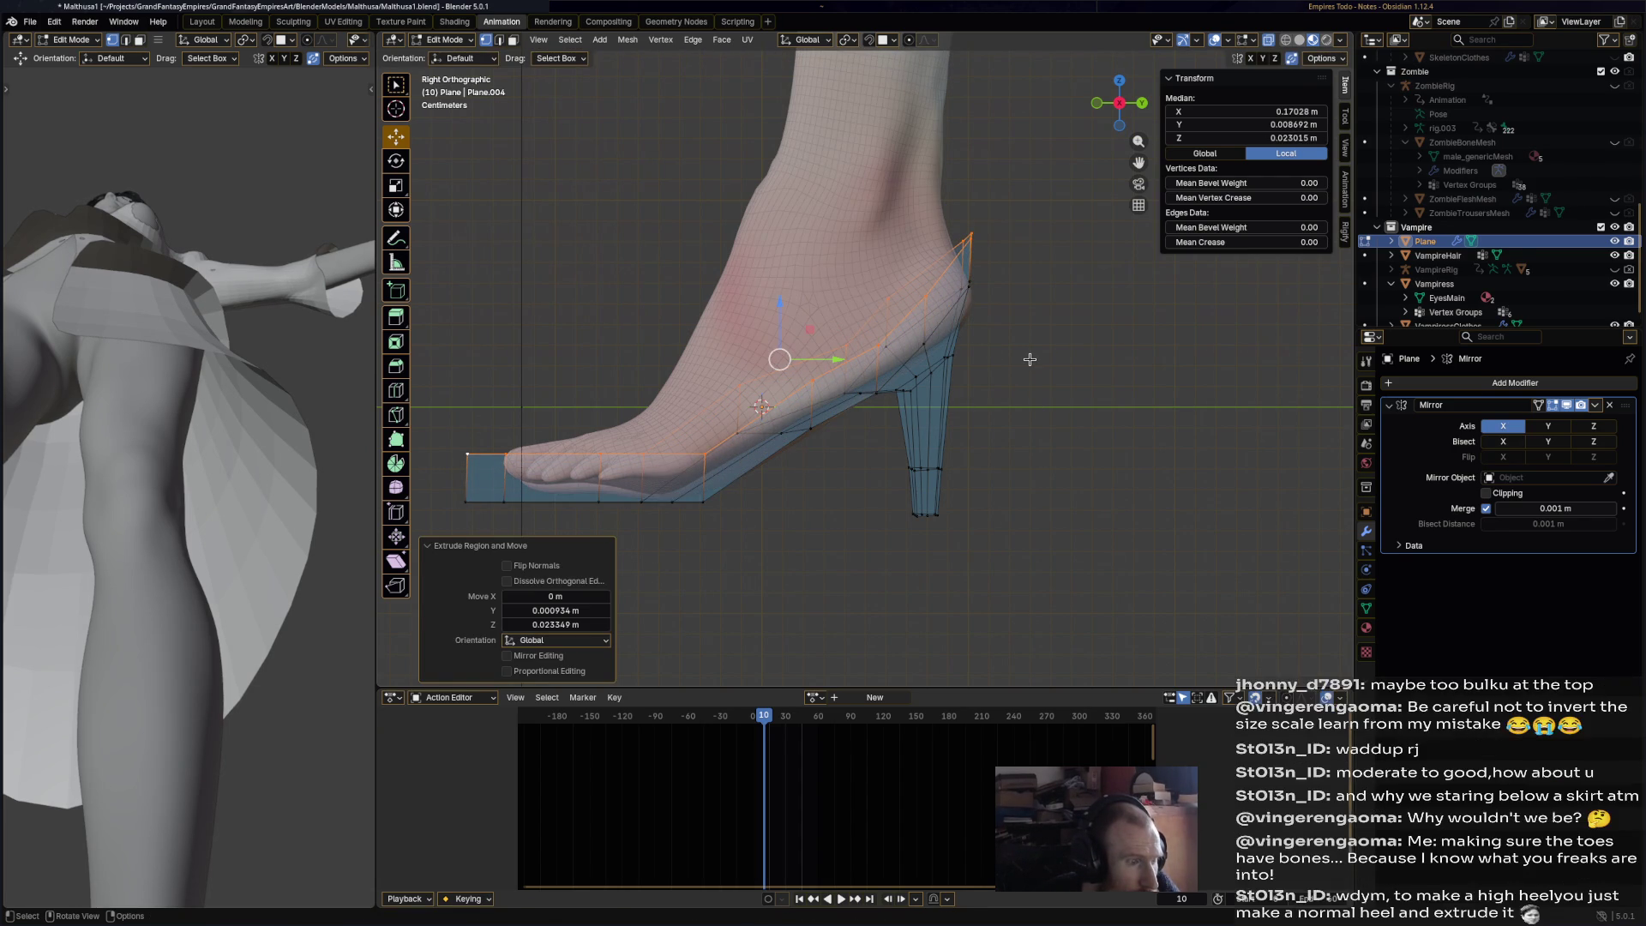
key("s")
left_click(996, 359)
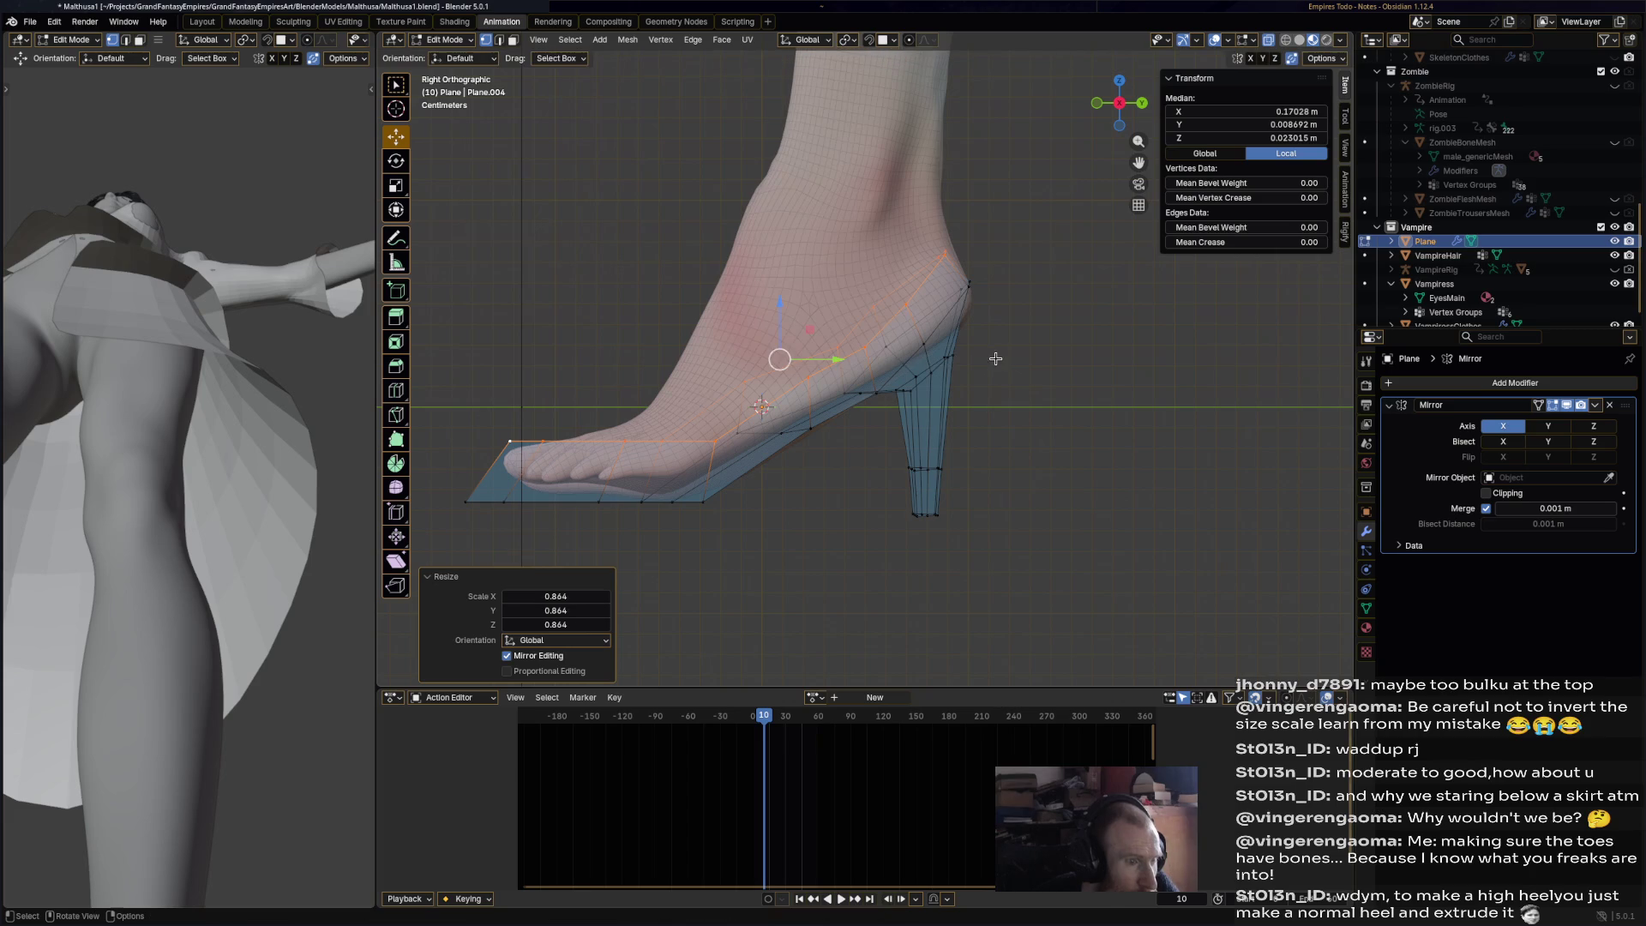
left_click(1029, 401)
mouse_move(1029, 401)
middle_mouse_down()
mouse_move(1077, 423)
mouse_move(1016, 461)
mouse_move(1021, 500)
mouse_move(1020, 409)
middle_mouse_up()
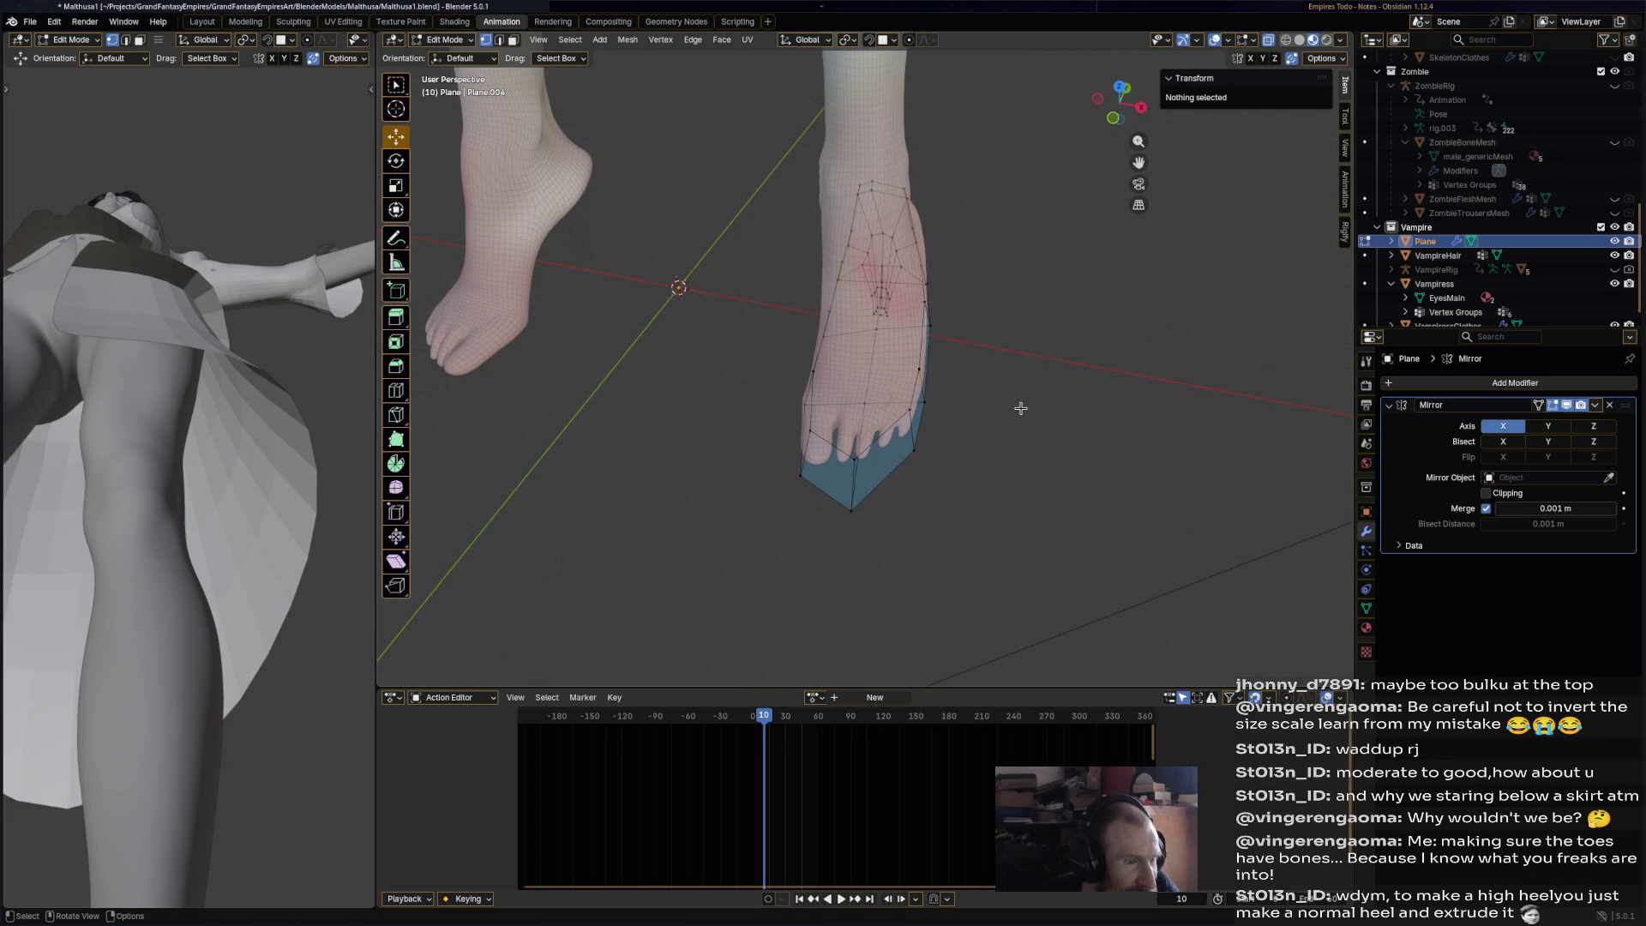
- Reposition the two vertices at the top of the heel up and to the right
mouse_move(941, 467)
middle_mouse_down()
mouse_move(859, 383)
mouse_move(1052, 254)
mouse_move(1029, 335)
mouse_move(810, 342)
mouse_move(753, 334)
mouse_move(748, 309)
mouse_move(733, 329)
middle_mouse_up()
left_click(756, 287)
left_click(731, 284, "shift")
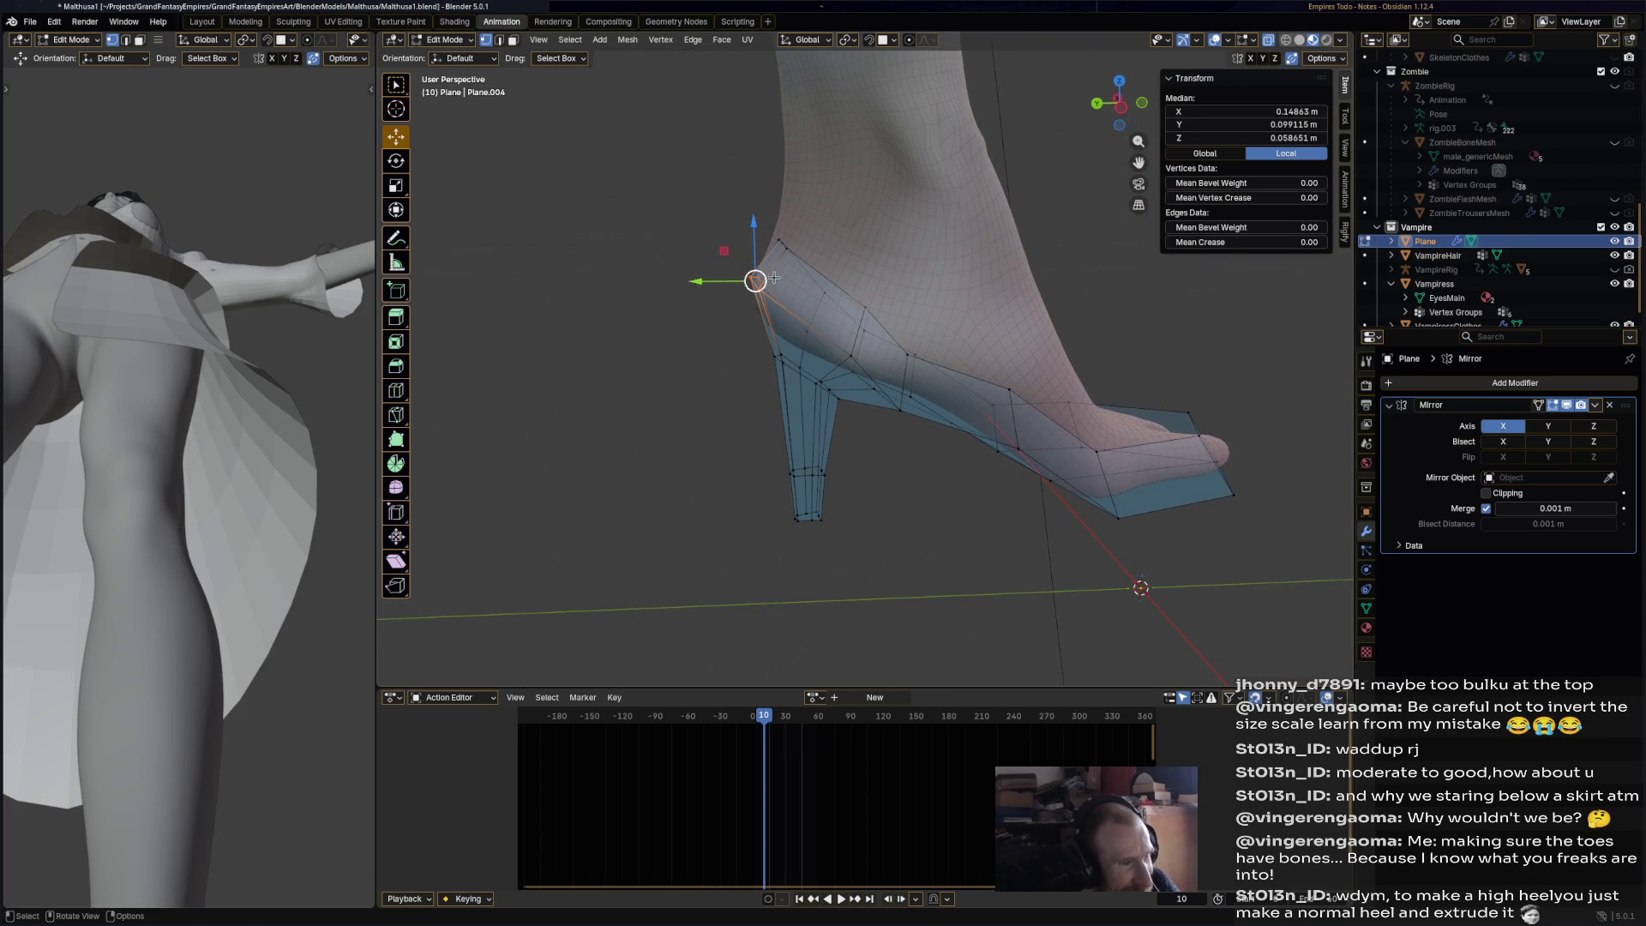
key("g")
left_click(722, 285)
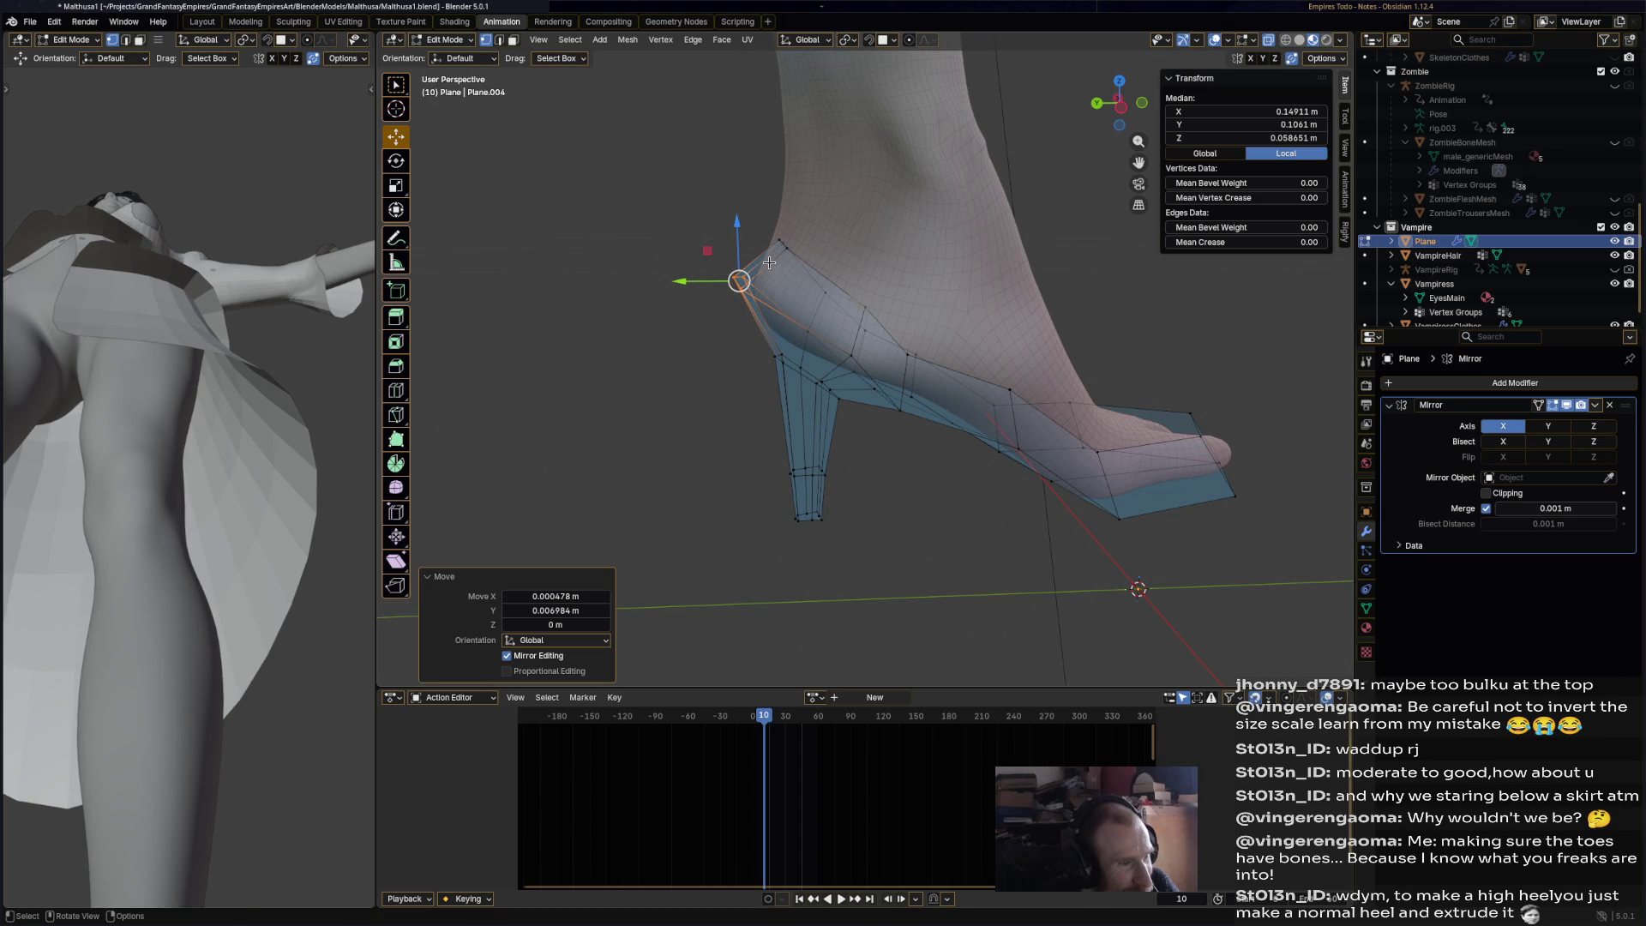
key("g")
left_click_drag(782, 243, 761, 239)
left_click(778, 252)
mouse_move(778, 252)
middle_mouse_down()
mouse_move(735, 322)
mouse_move(1169, 343)
mouse_move(986, 334)
middle_mouse_up()
- Shift the back-of-heel vertices sideways along the X axis
key("alt+a")
left_click(858, 327)
left_click(857, 324, "shift")
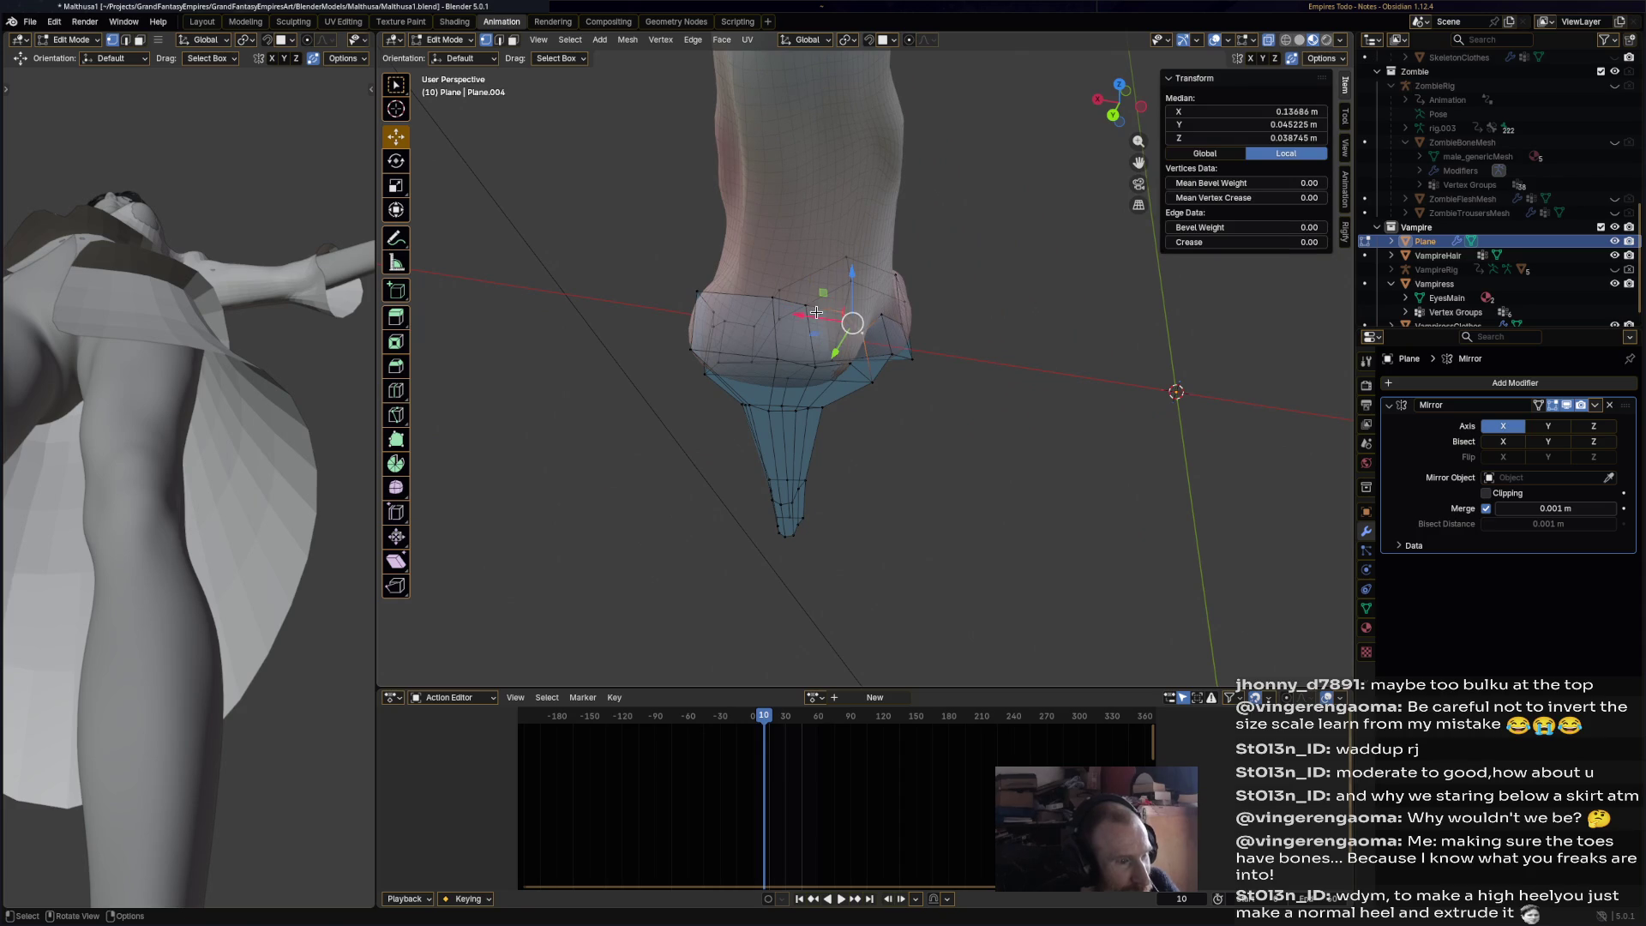
key("g")
key("x")
left_click(833, 321)
left_click(875, 323, "shift")
key("g")
key("x")
left_click(882, 334)
- Move a toe-area vertex along X and pull another shoe vertex down and left
mouse_move(882, 334)
middle_mouse_down()
mouse_move(683, 308)
mouse_move(746, 353)
mouse_move(719, 254)
mouse_move(783, 342)
mouse_move(771, 300)
middle_mouse_up()
left_click(782, 266)
key("g")
key("x")
left_click(797, 321)
left_click(774, 357)
mouse_move(774, 357)
middle_mouse_down()
mouse_move(834, 360)
mouse_move(785, 396)
middle_mouse_up()
key("g")
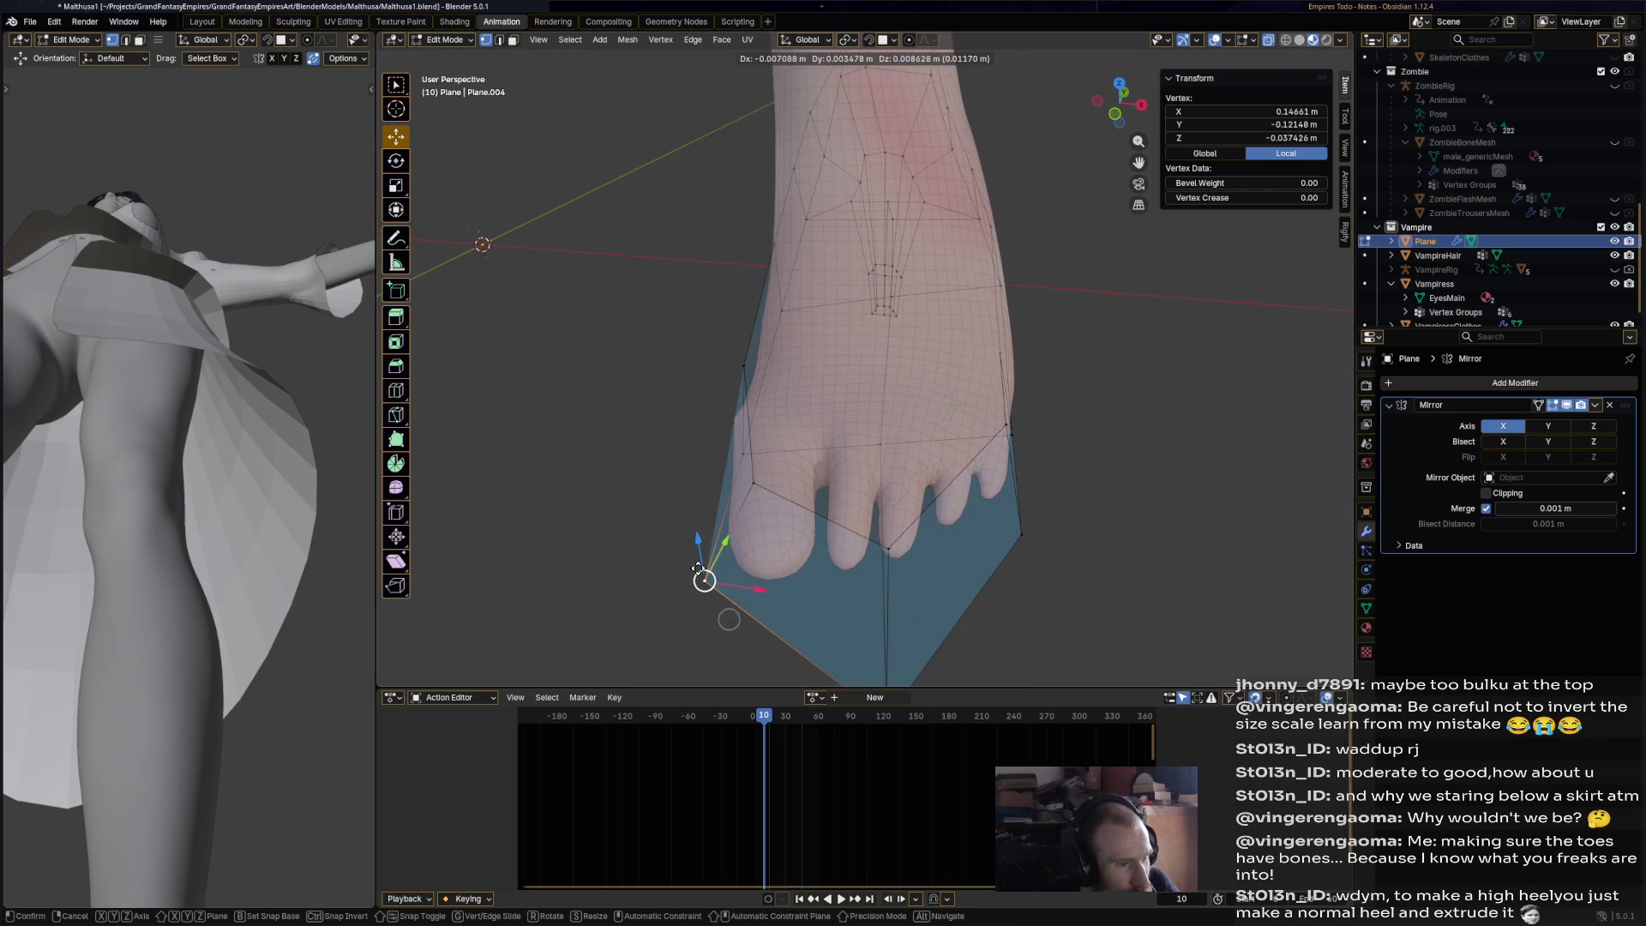
left_click(798, 564)
- Adjust the shoe's tip vertex and a vertex beside the toes
mouse_move(798, 564)
middle_mouse_down()
mouse_move(908, 539)
mouse_move(645, 313)
middle_mouse_up()
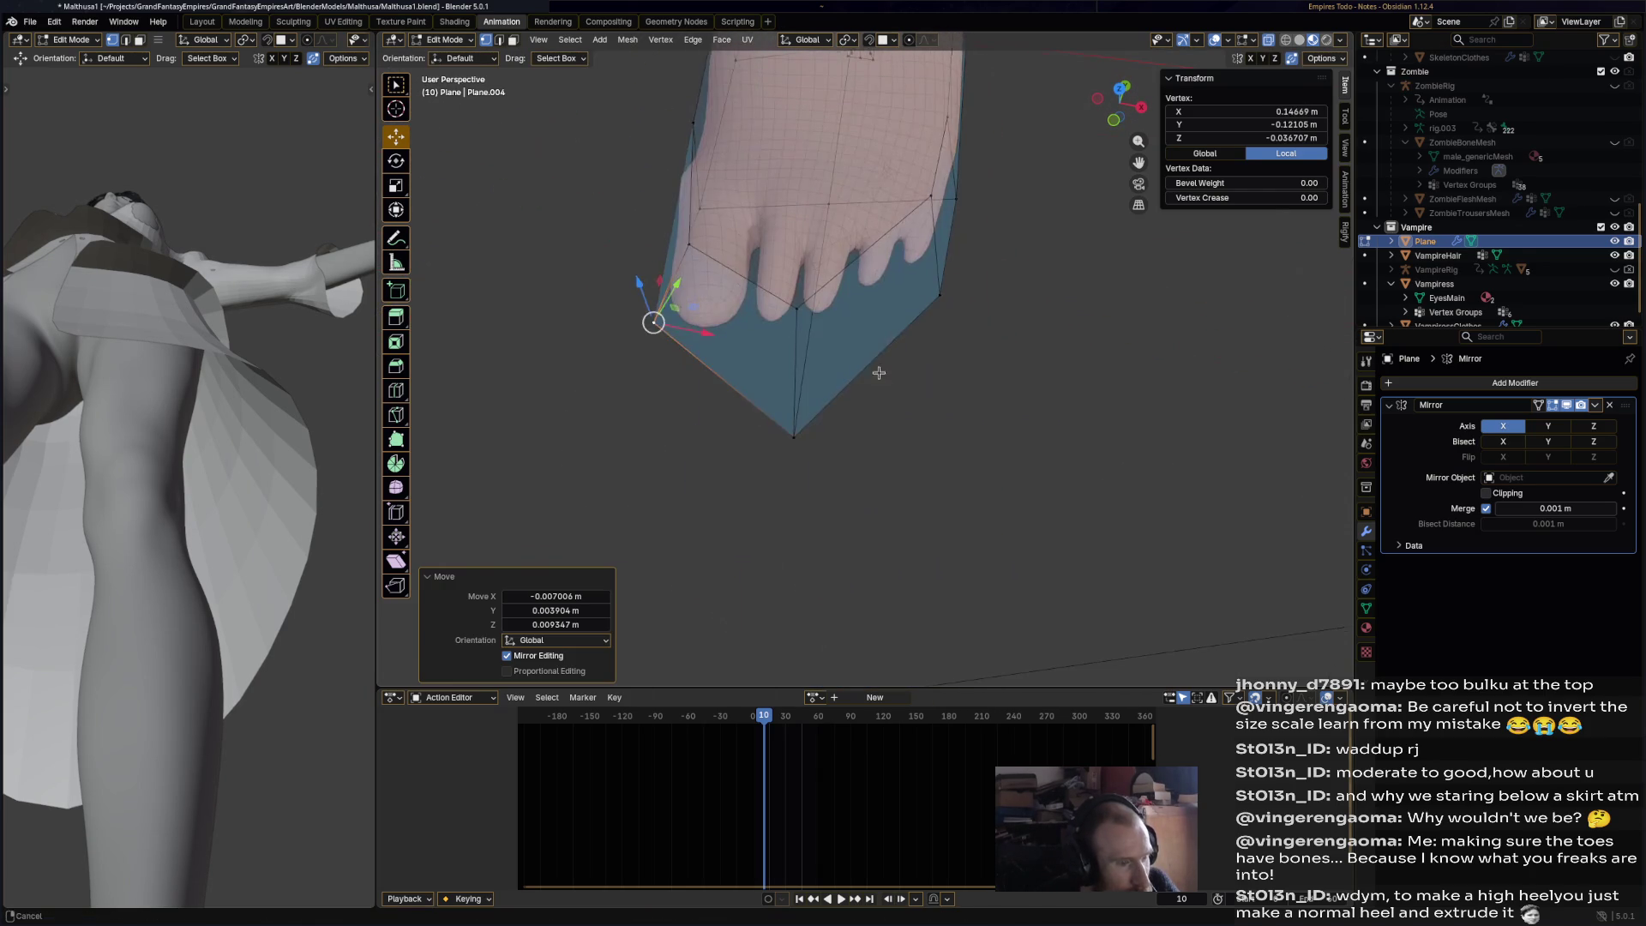
key("g")
left_click(725, 478)
left_click(794, 305)
key("g")
left_click(786, 295)
- Shape a toe-edge vertex, raising it along Y and refining its position
middle_click_drag(785, 296, 649, 247)
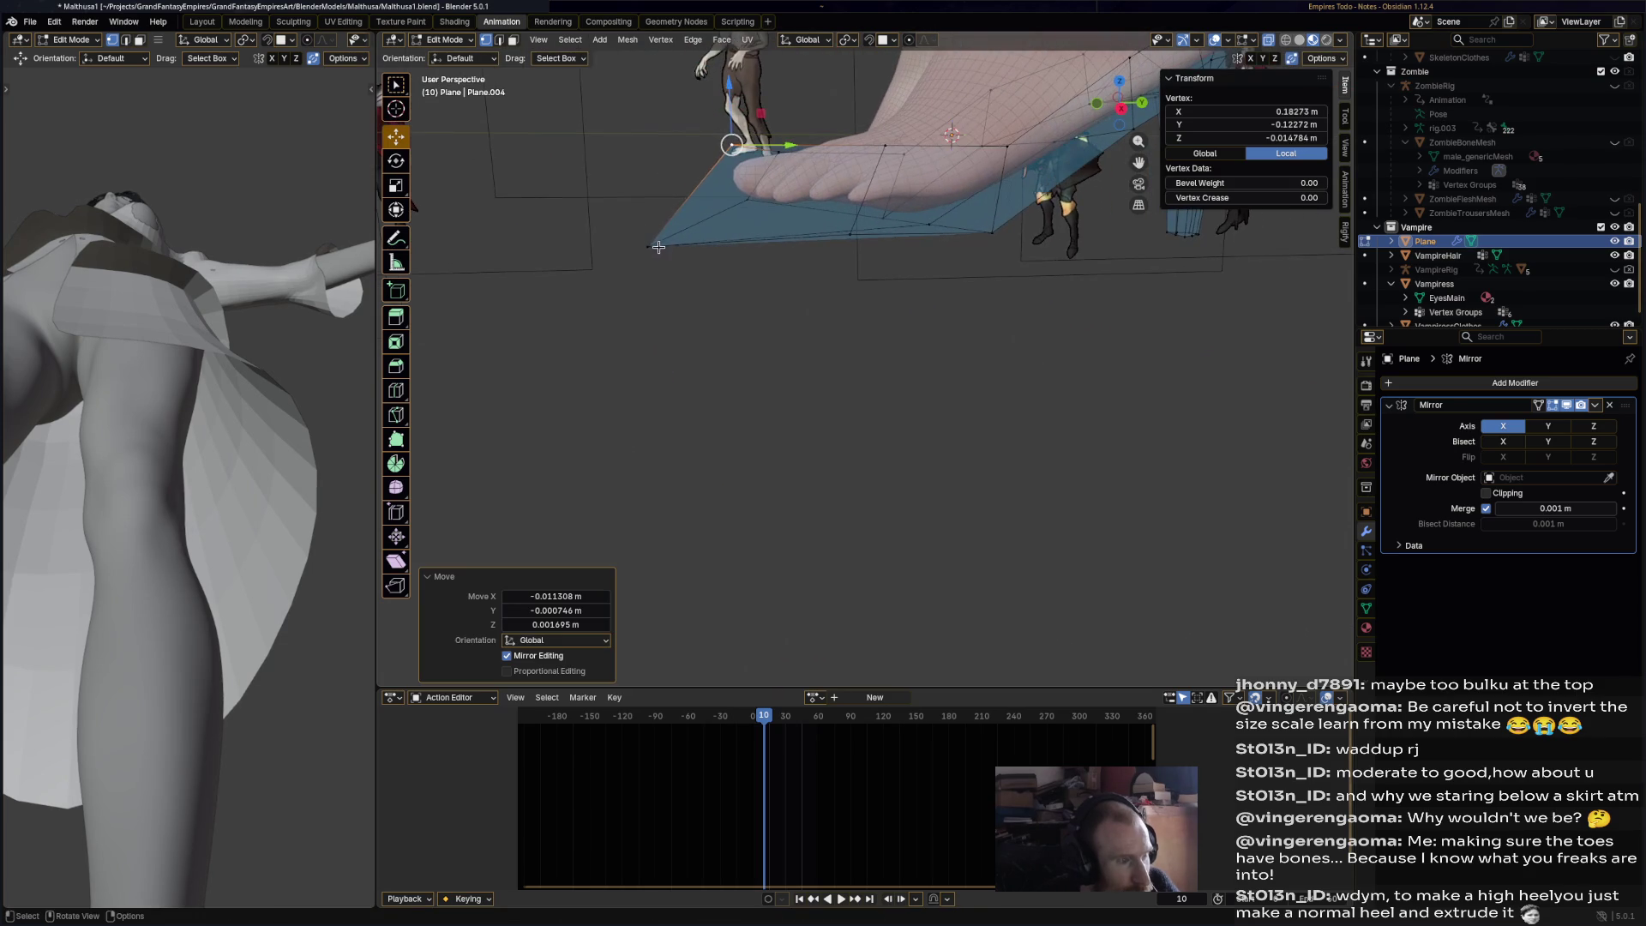
left_click(647, 246)
key("g")
left_click(656, 219)
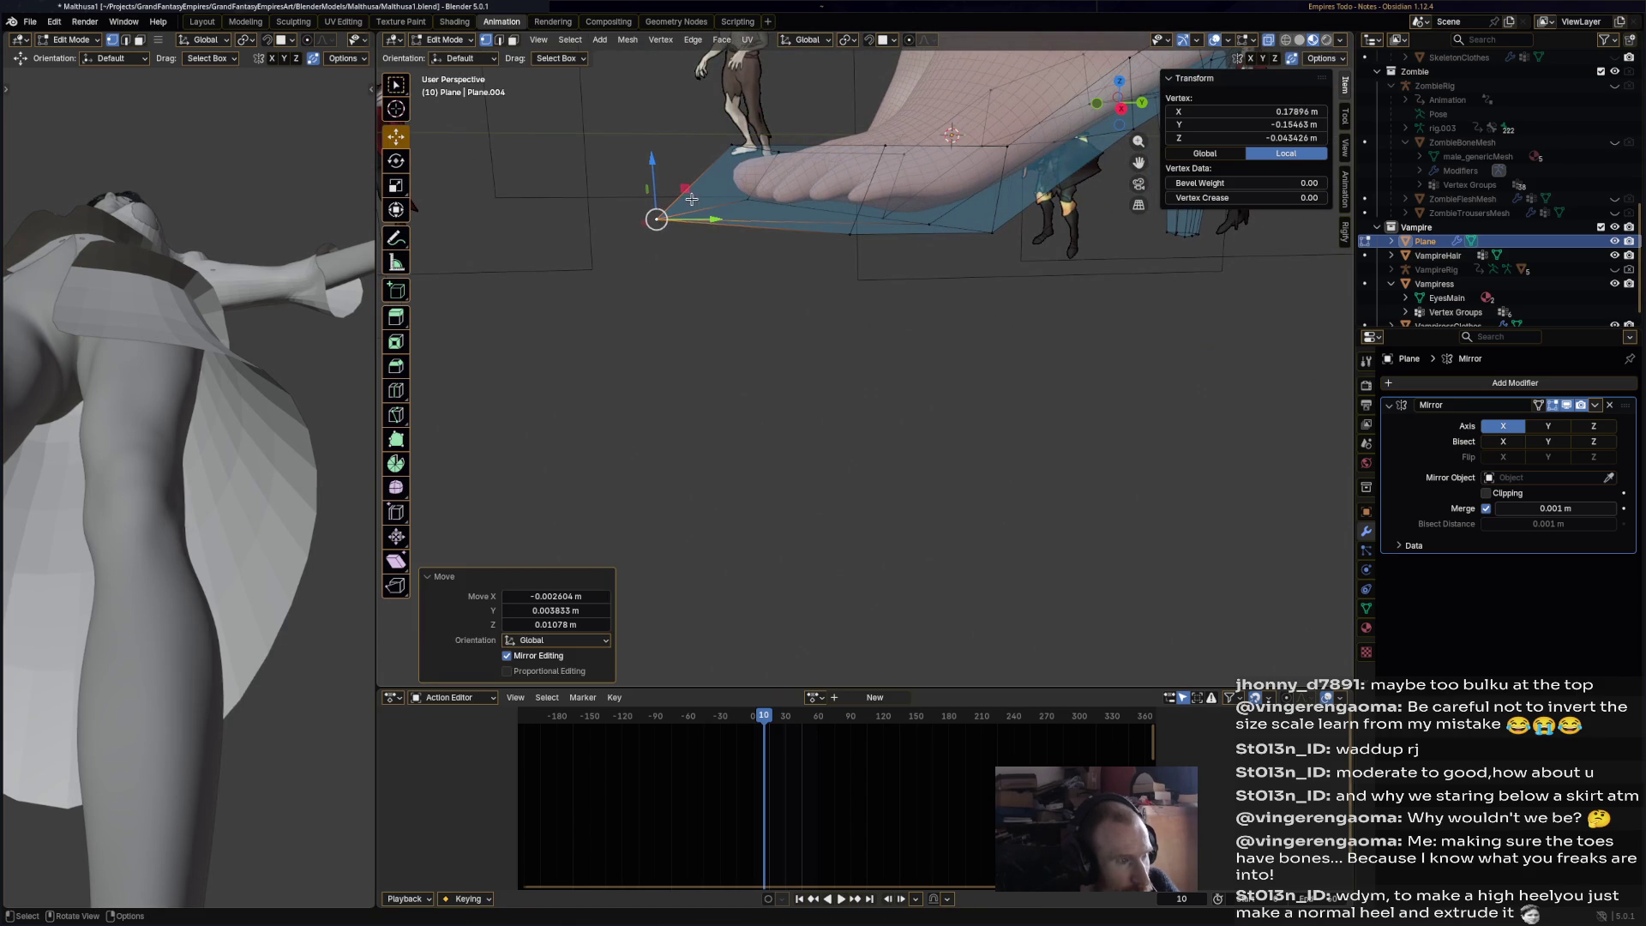
key("g")
key("y")
left_click(665, 190)
key("g")
left_click(744, 136)
- Reposition a vertex on the foot's outer edge in two moves
mouse_move(745, 135)
middle_mouse_down()
mouse_move(1005, 274)
mouse_move(914, 311)
middle_mouse_up()
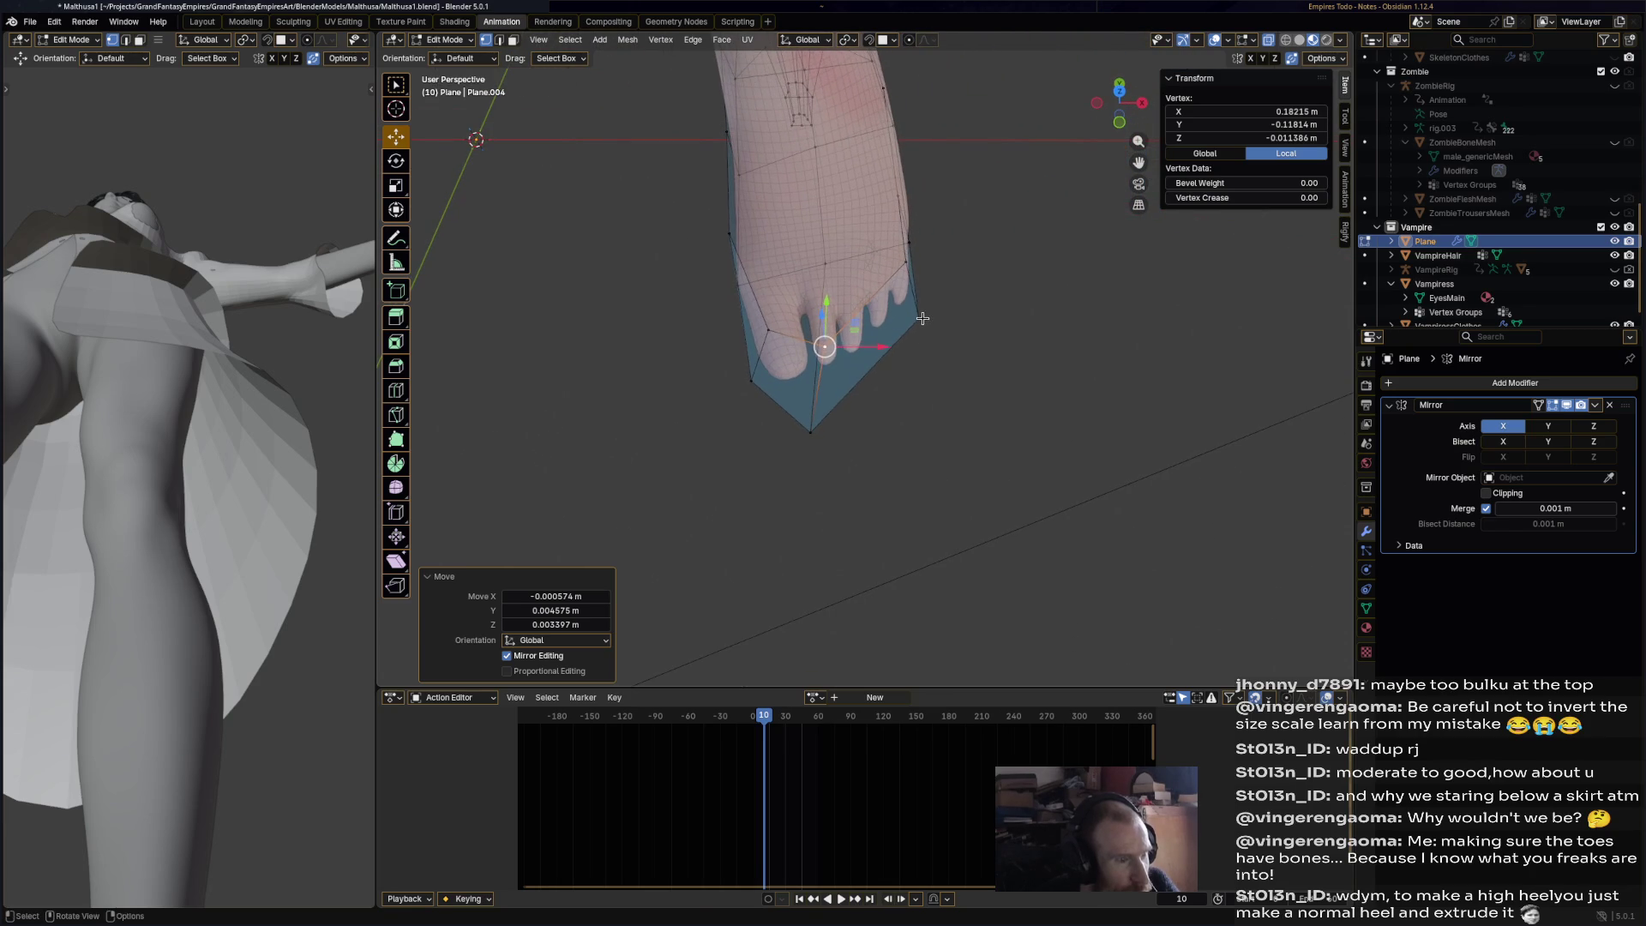
left_click(906, 319)
key("g")
left_click(911, 273)
key("g")
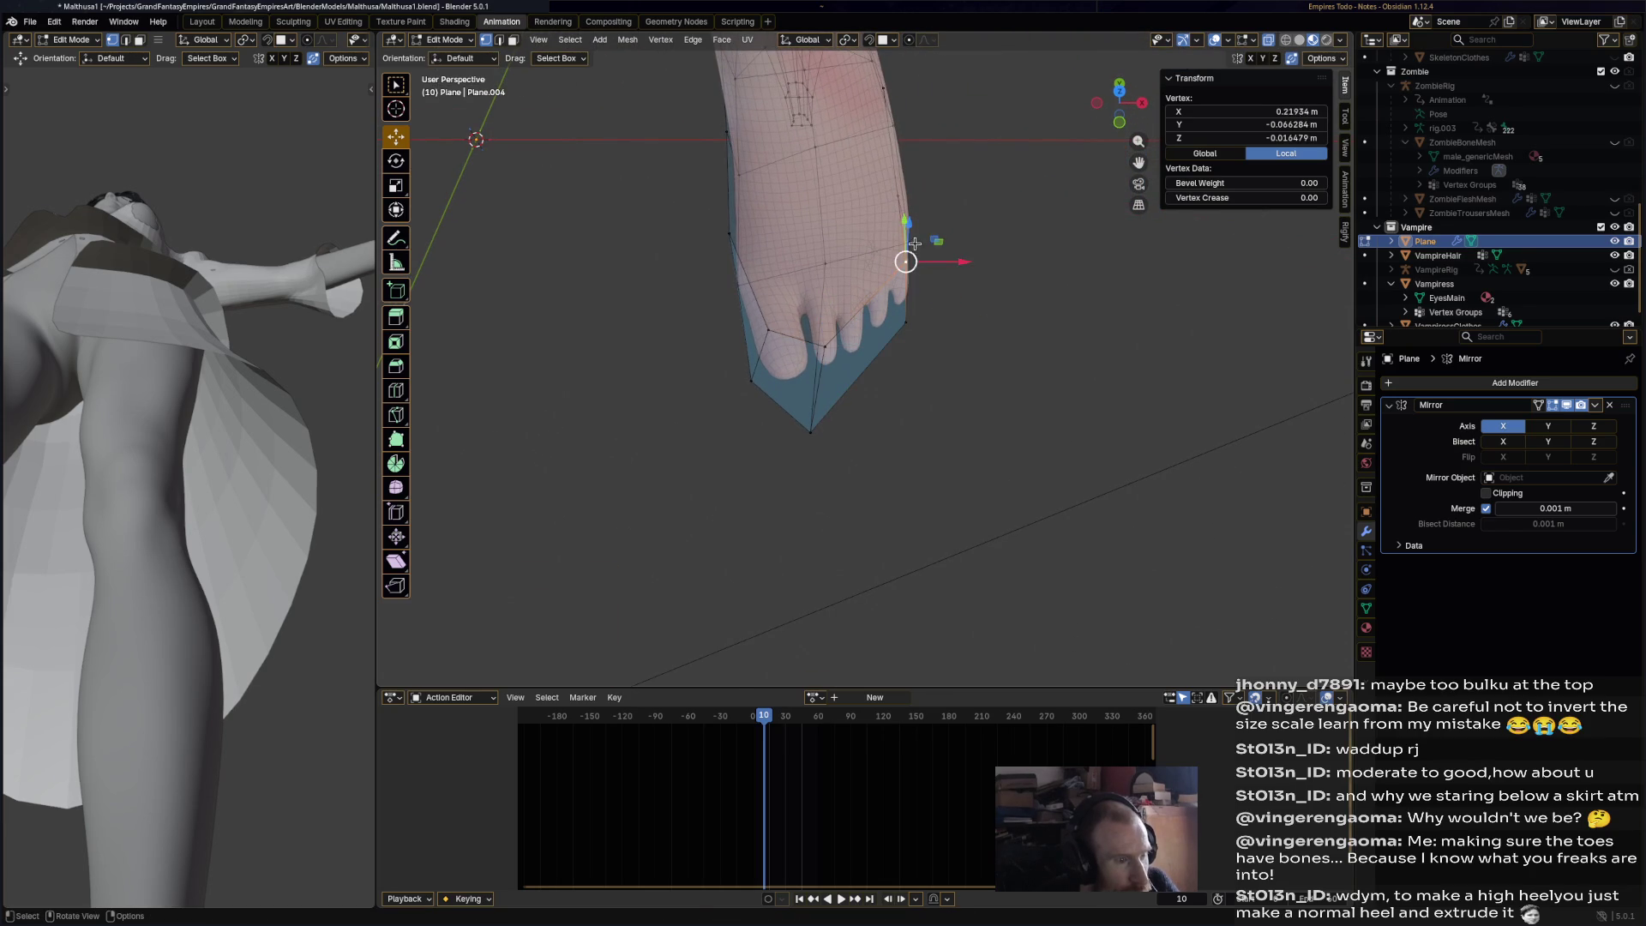
left_click(917, 249)
- Select the shoe's upper rim edge loop
mouse_move(917, 249)
middle_mouse_down()
mouse_move(828, 166)
mouse_move(884, 306)
mouse_move(913, 242)
mouse_move(917, 287)
mouse_move(952, 309)
middle_mouse_up()
left_click(913, 243, "alt")
left_click(872, 329)
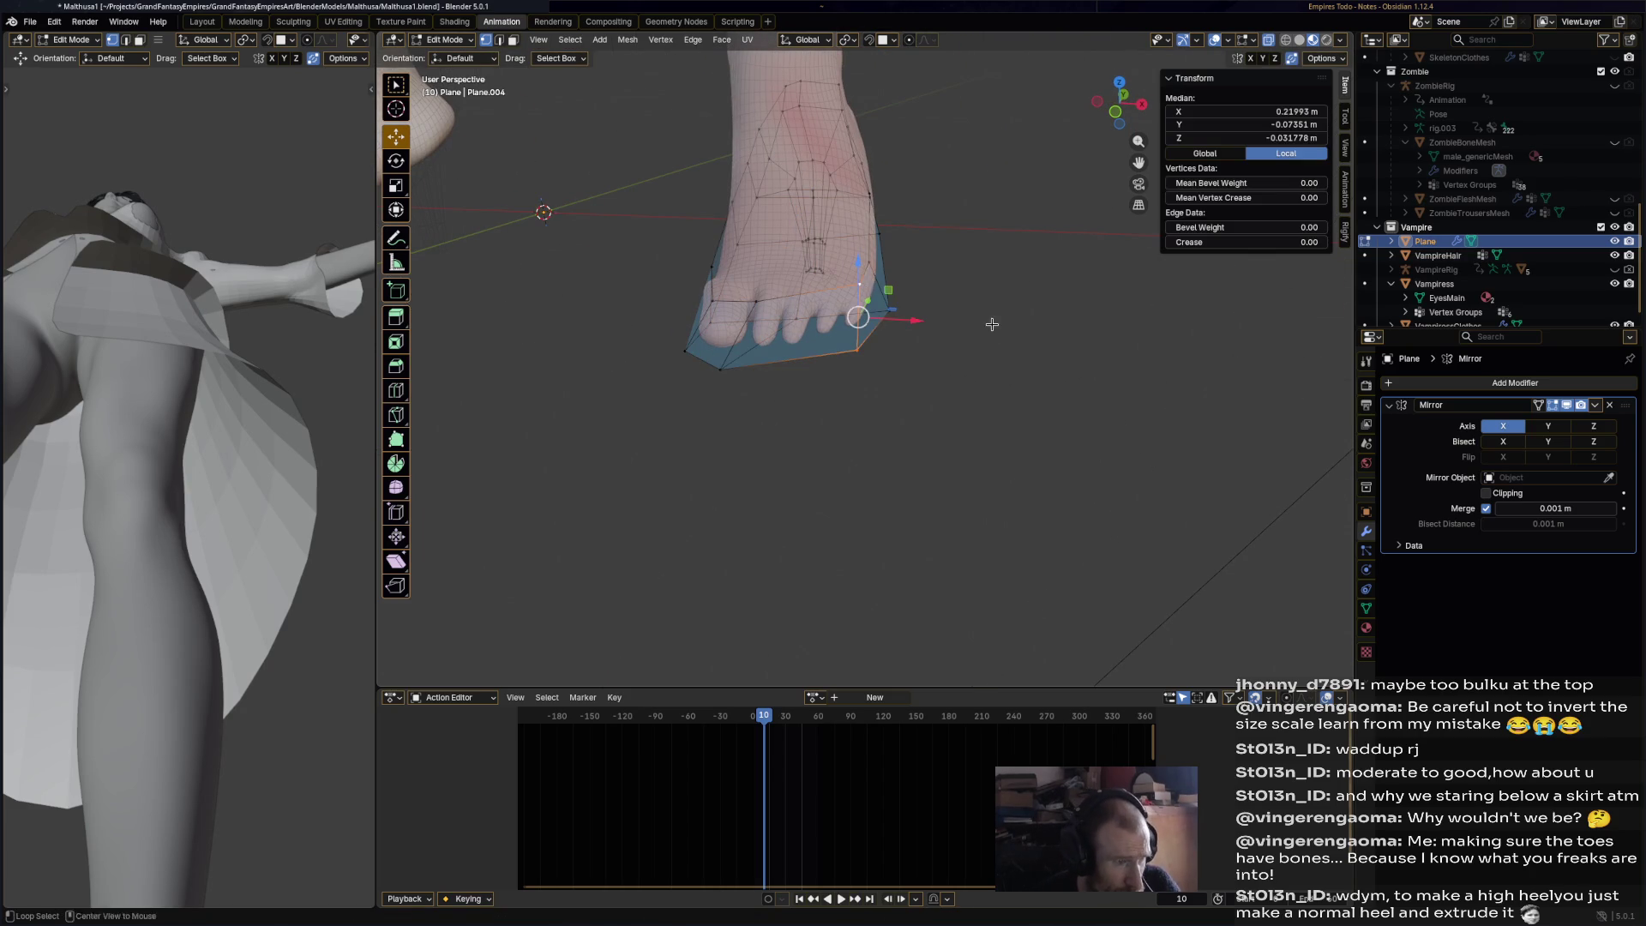
left_click(1039, 331)
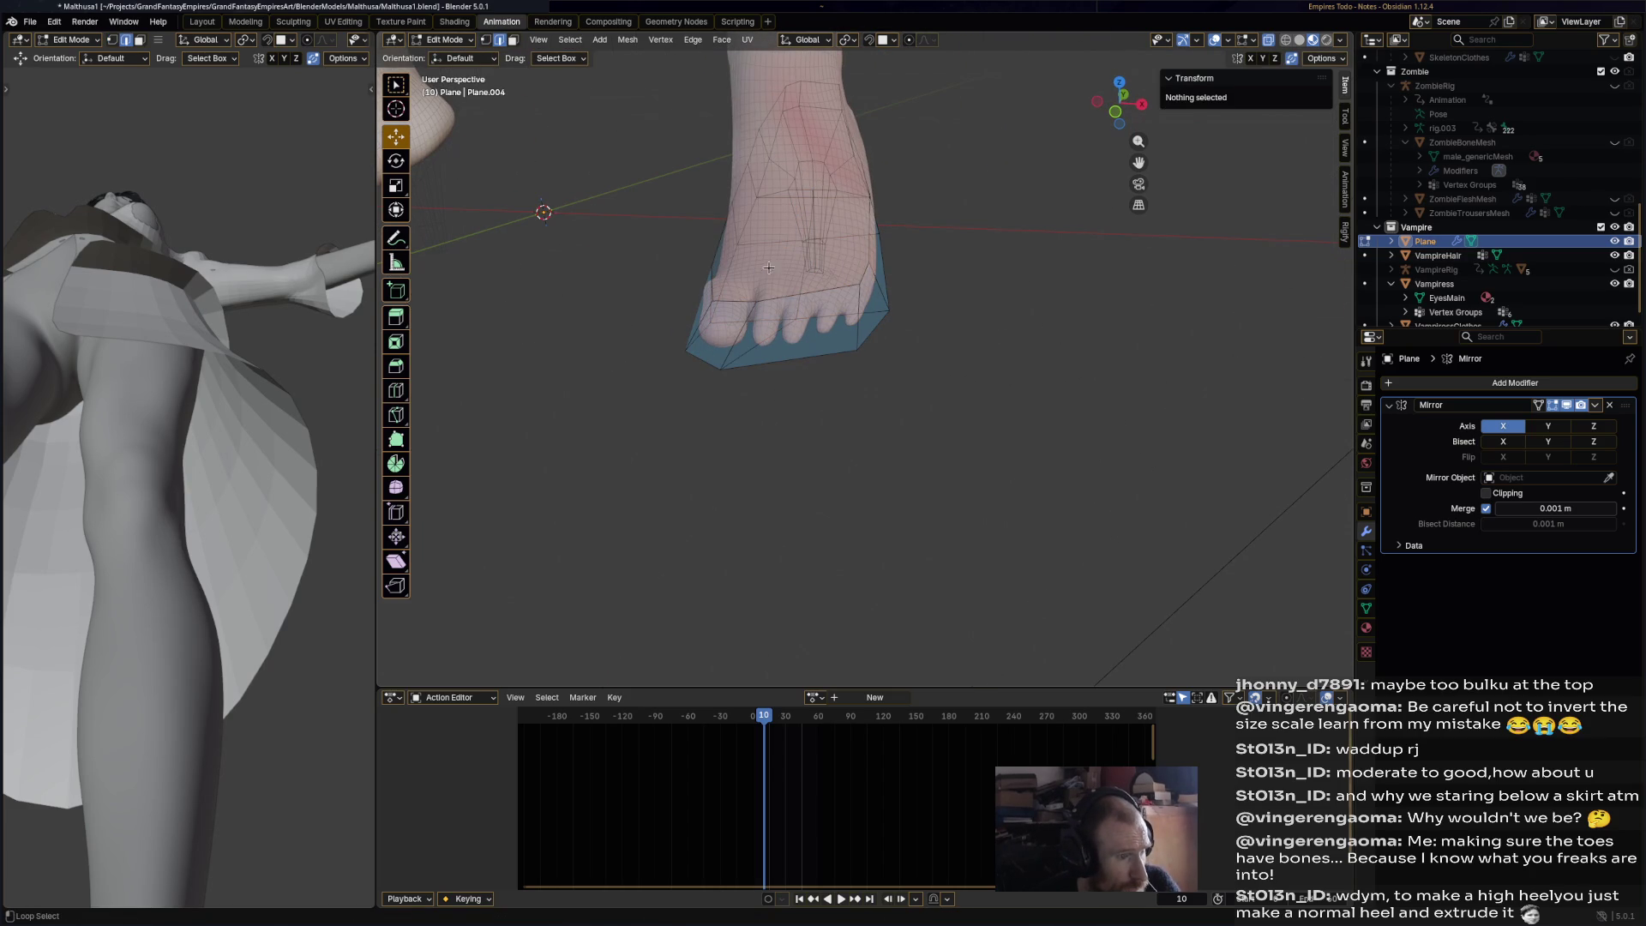
left_click(801, 294, "alt")
left_click(821, 286, "alt")
mouse_move(821, 286)
middle_mouse_down()
mouse_move(805, 209)
mouse_move(909, 283)
mouse_move(924, 331)
middle_mouse_up()
- Extrude the shoe's upper rim upward and narrow it slightly
key("g")
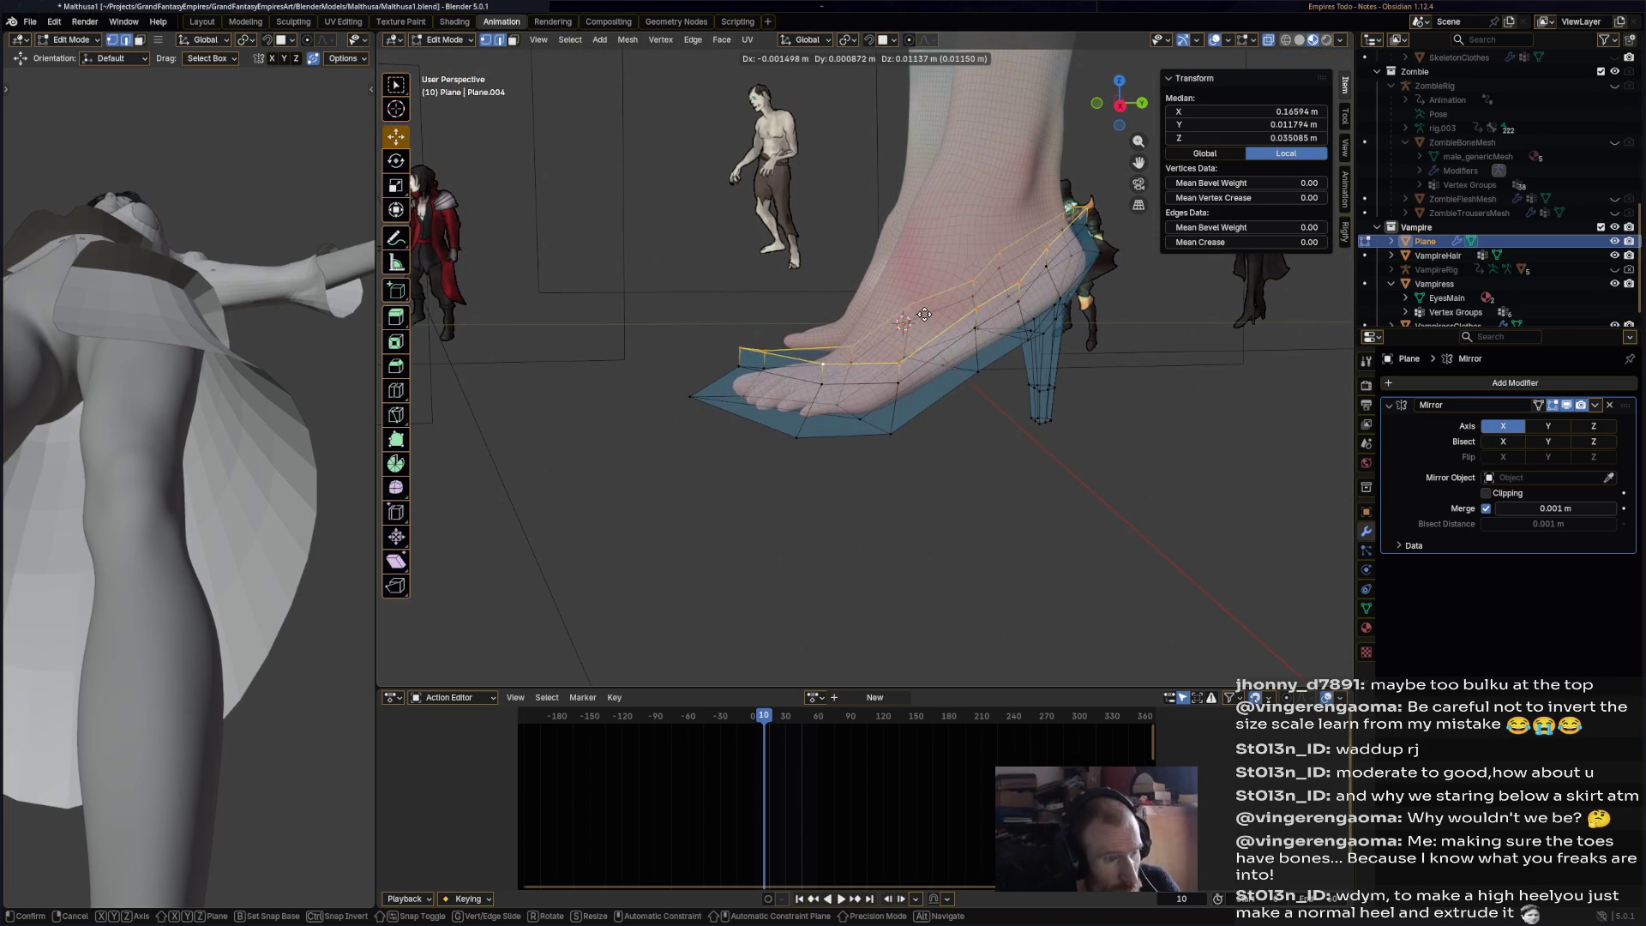
left_click(923, 306)
key("s")
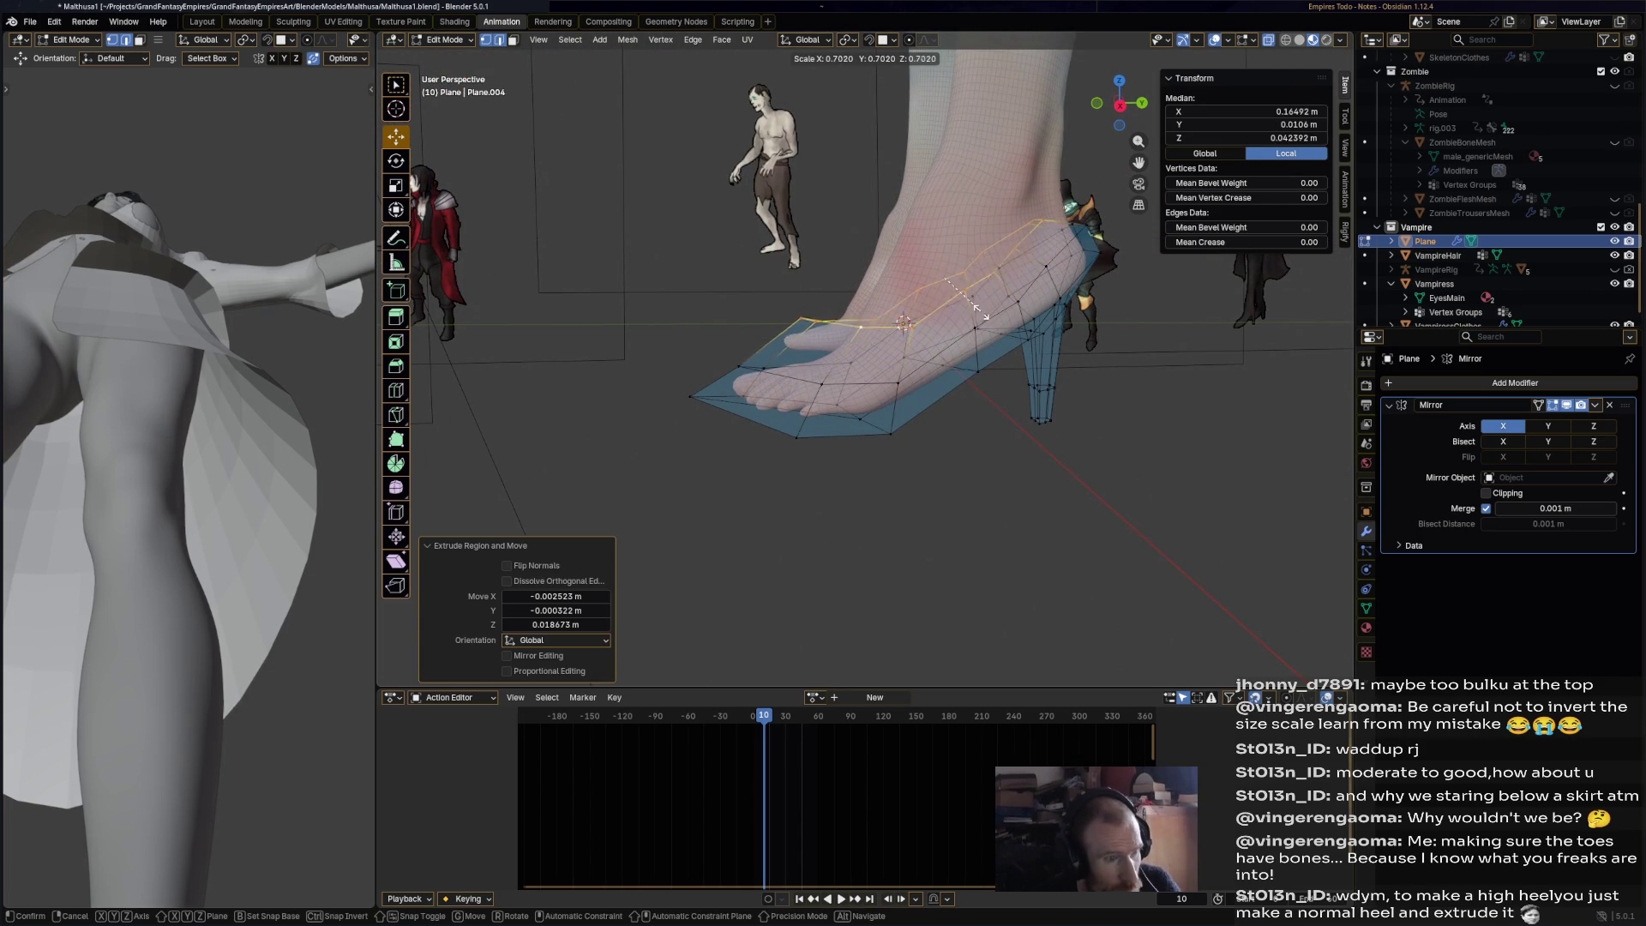
left_click(977, 309)
mouse_move(978, 309)
middle_mouse_down()
mouse_move(999, 363)
mouse_move(950, 379)
mouse_move(764, 289)
mouse_move(812, 286)
middle_mouse_up()
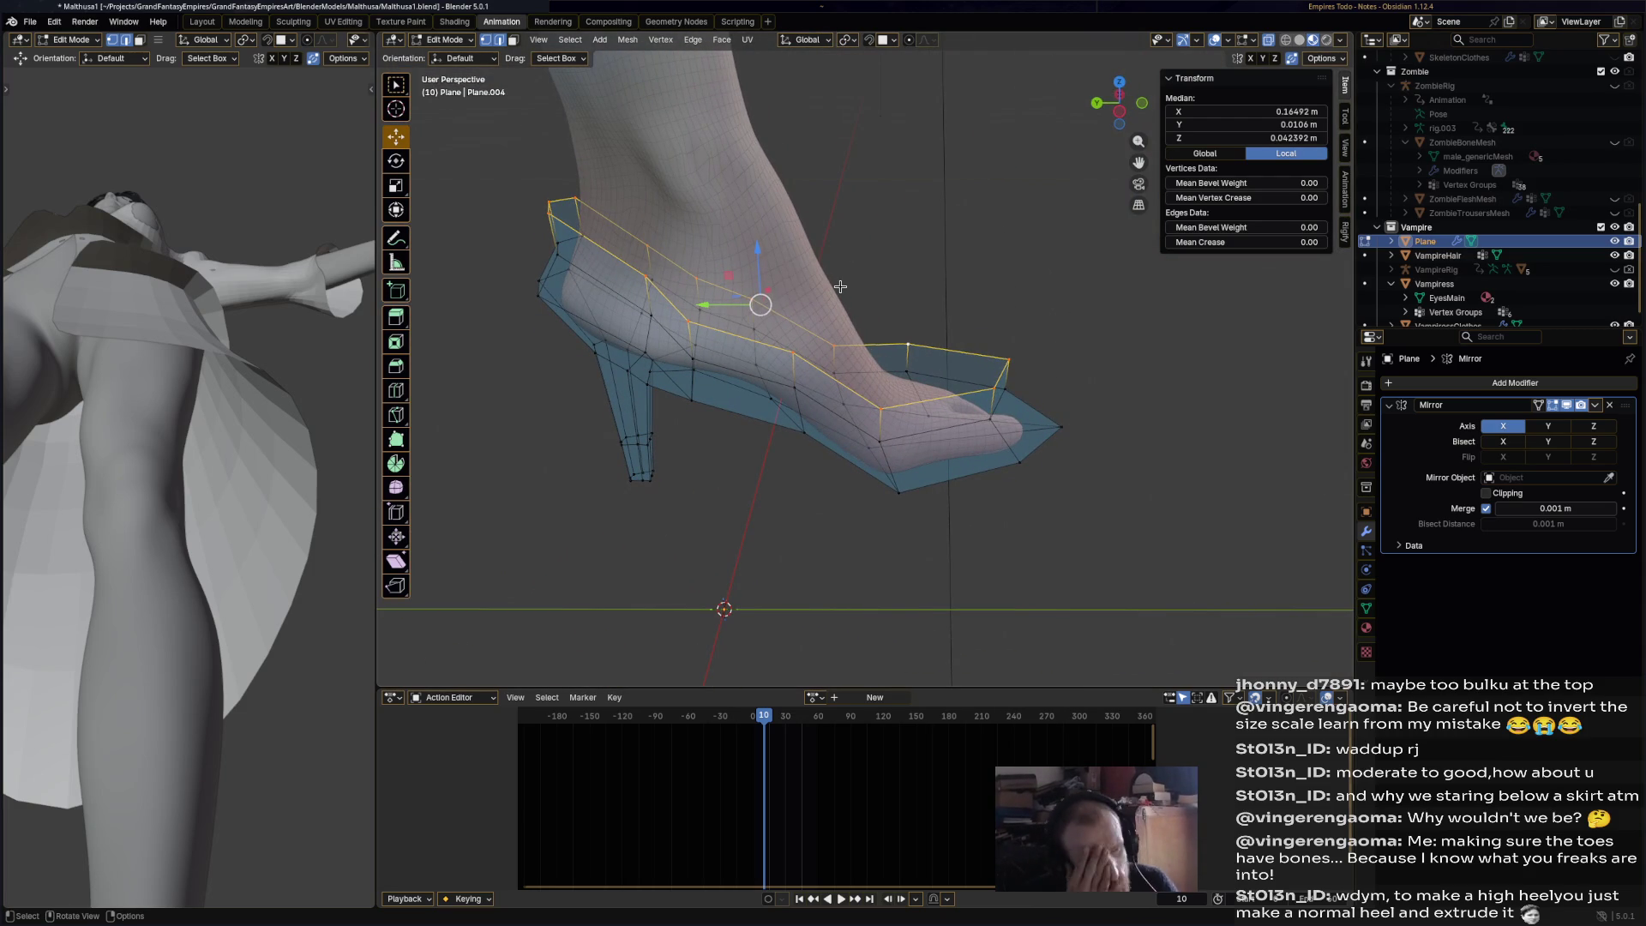
middle_click_drag(829, 288, 871, 357, "shift")
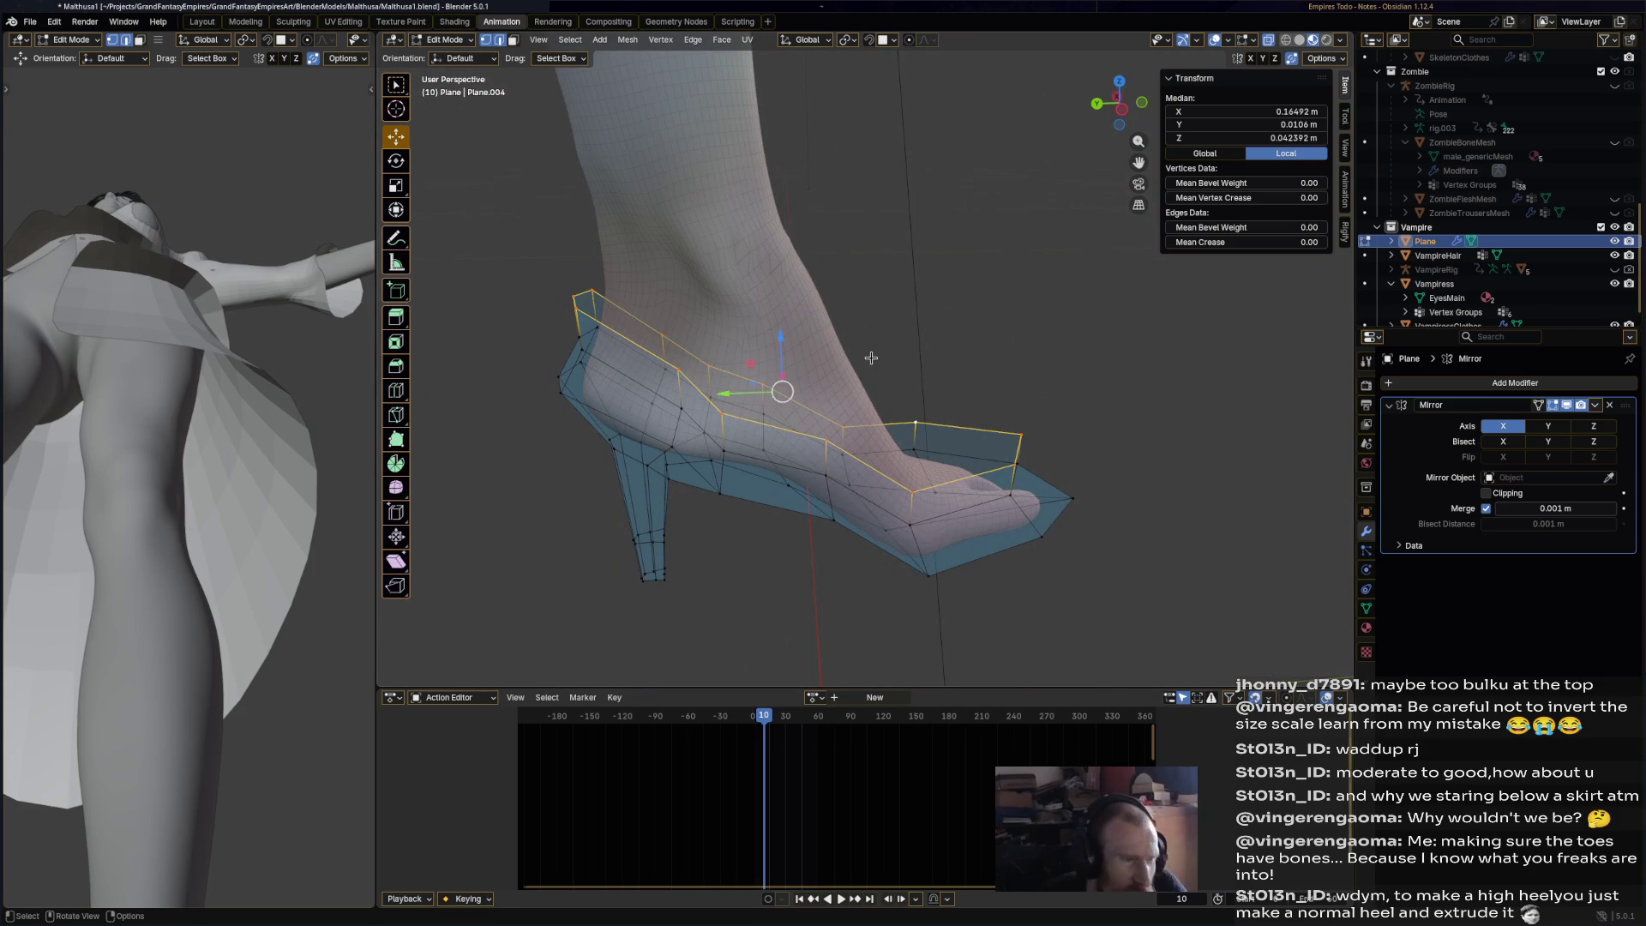
- Scale the top rim loop down to 0.921 so it hugs the instep
key("s")
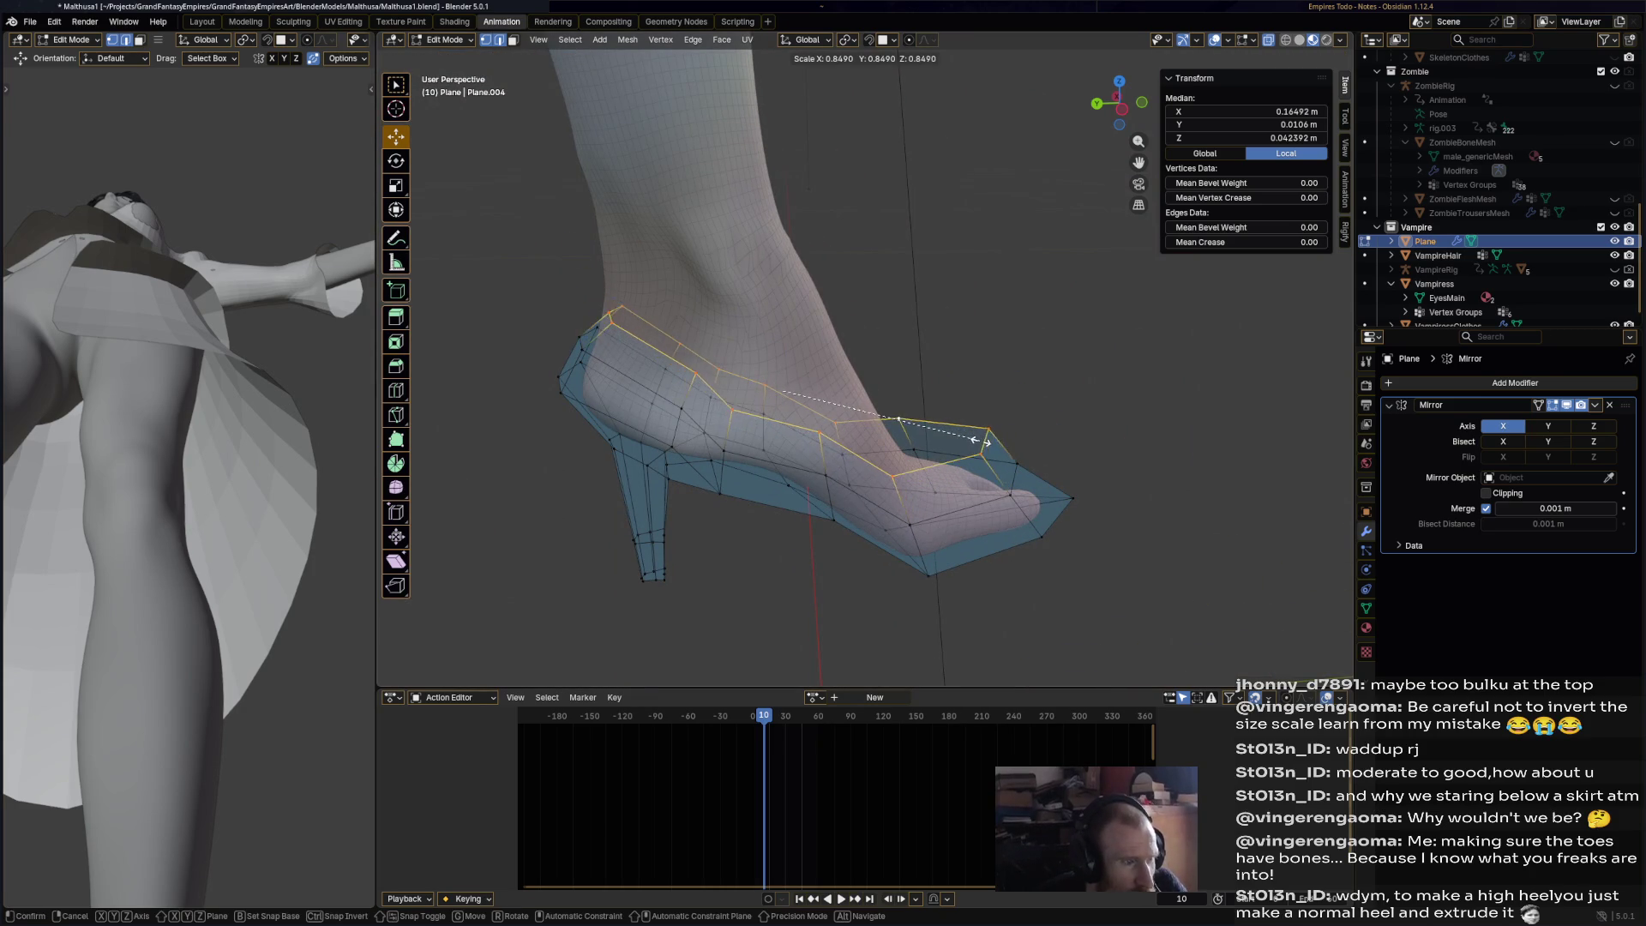
left_click(995, 443)
mouse_move(772, 378)
middle_mouse_down()
mouse_move(703, 313)
mouse_move(852, 336)
middle_mouse_up()
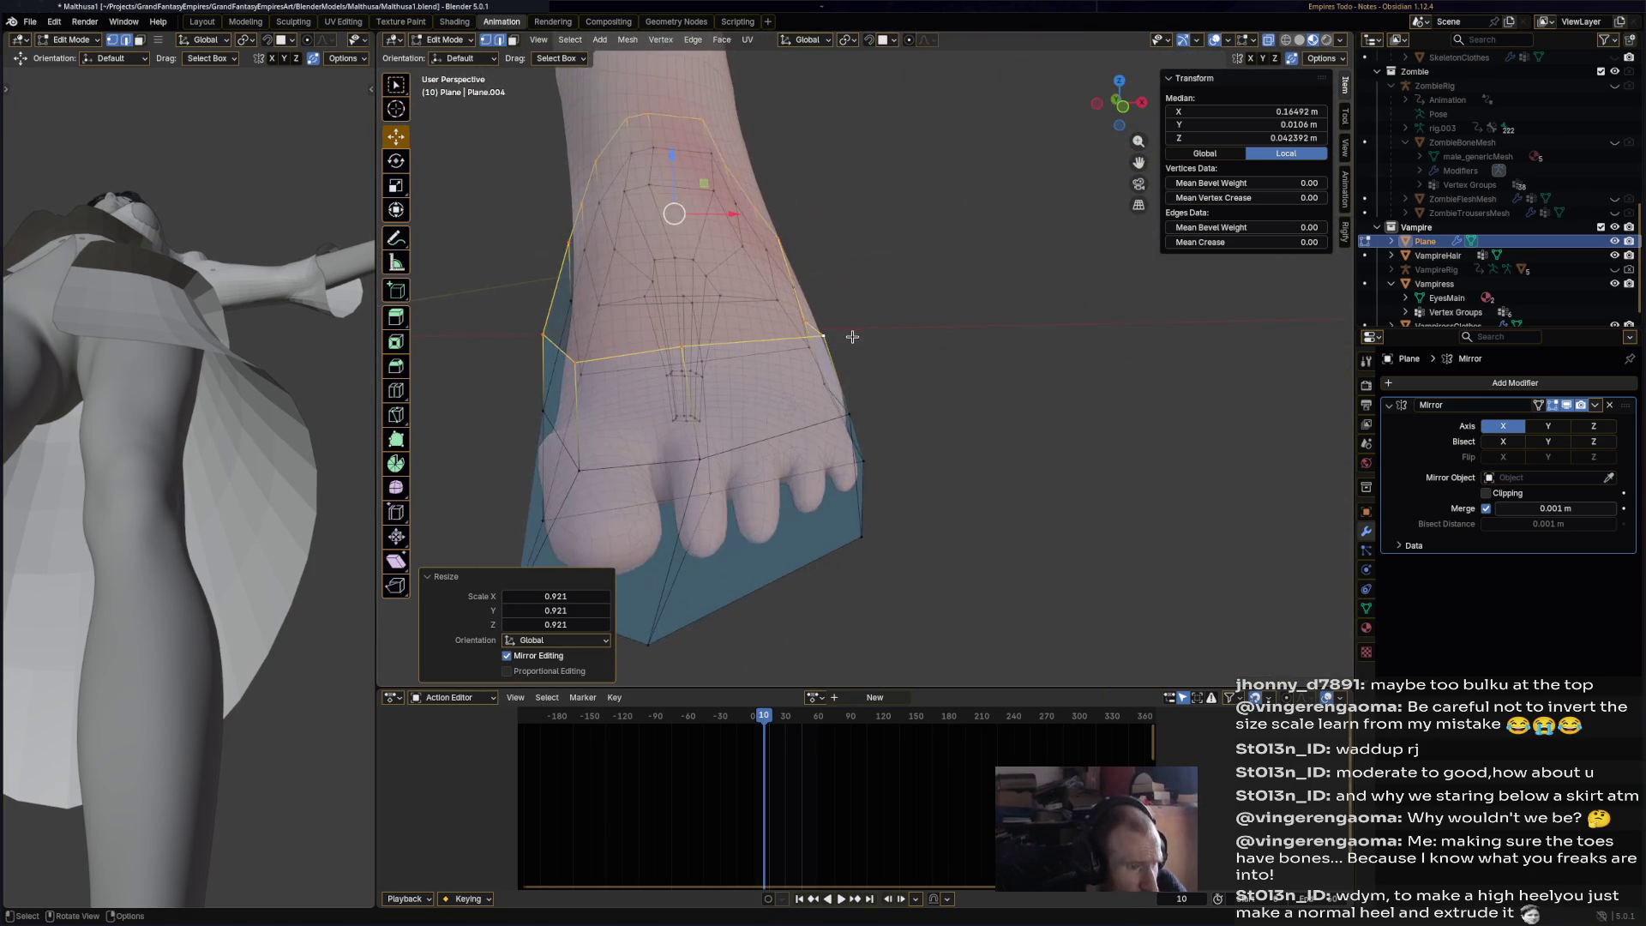
middle_click_drag(702, 391, 441, 177)
left_click(950, 392)
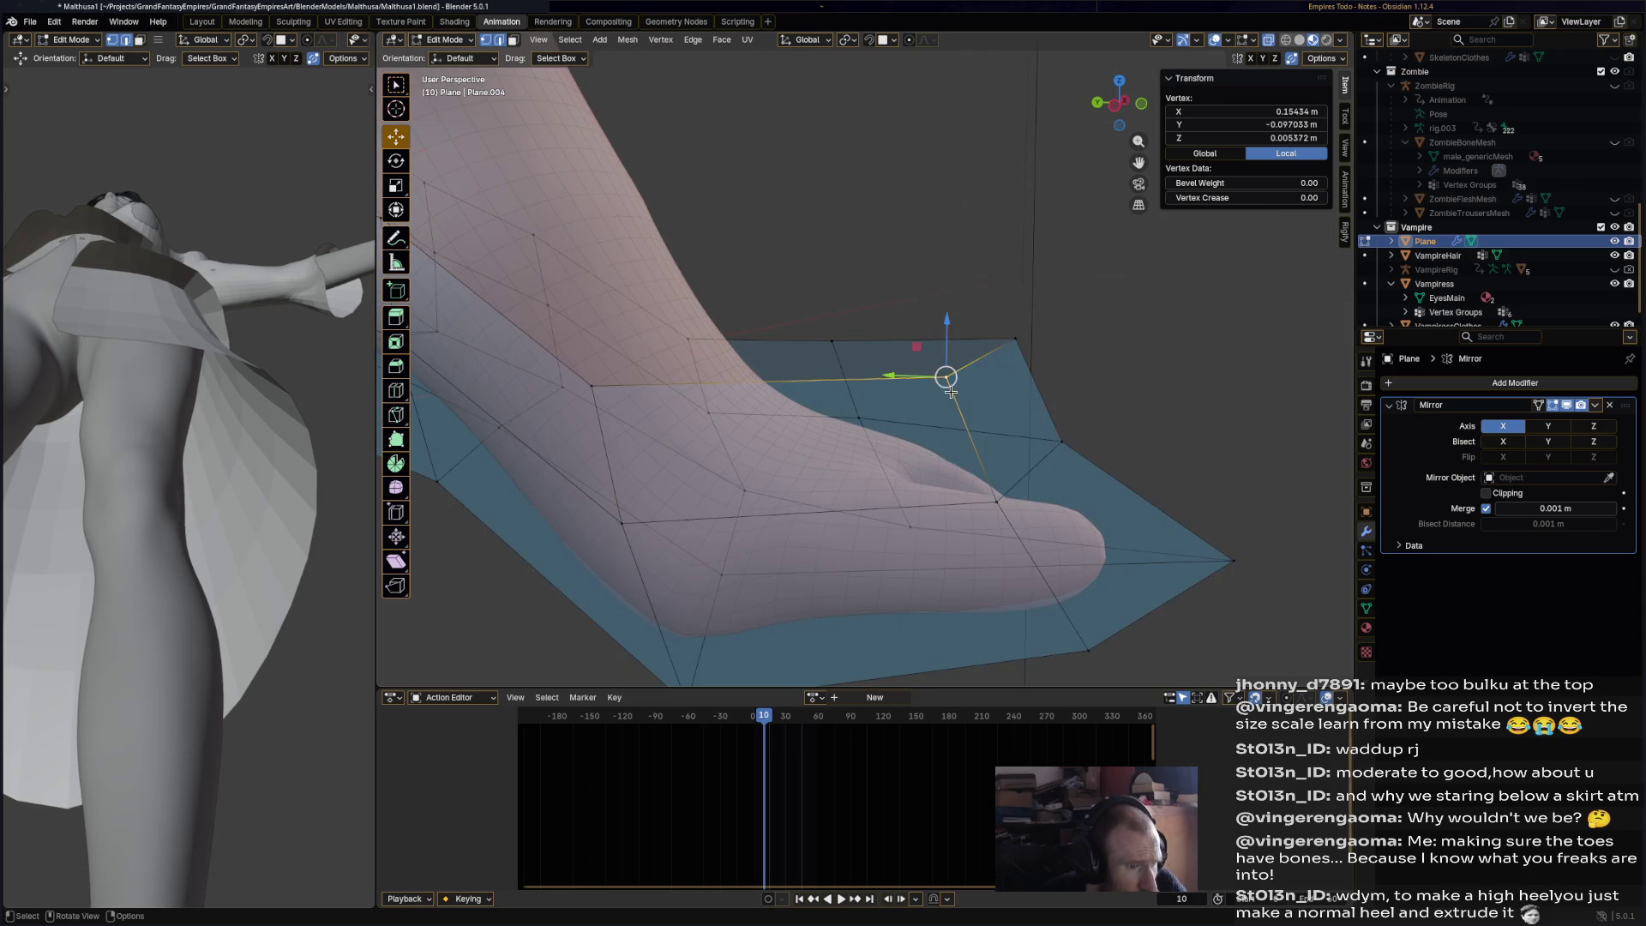
- Pull the shoe's top-rim and toe vertices in snugly against the foot
mouse_move(945, 378)
middle_mouse_down()
mouse_move(901, 171)
mouse_move(952, 308)
middle_mouse_up()
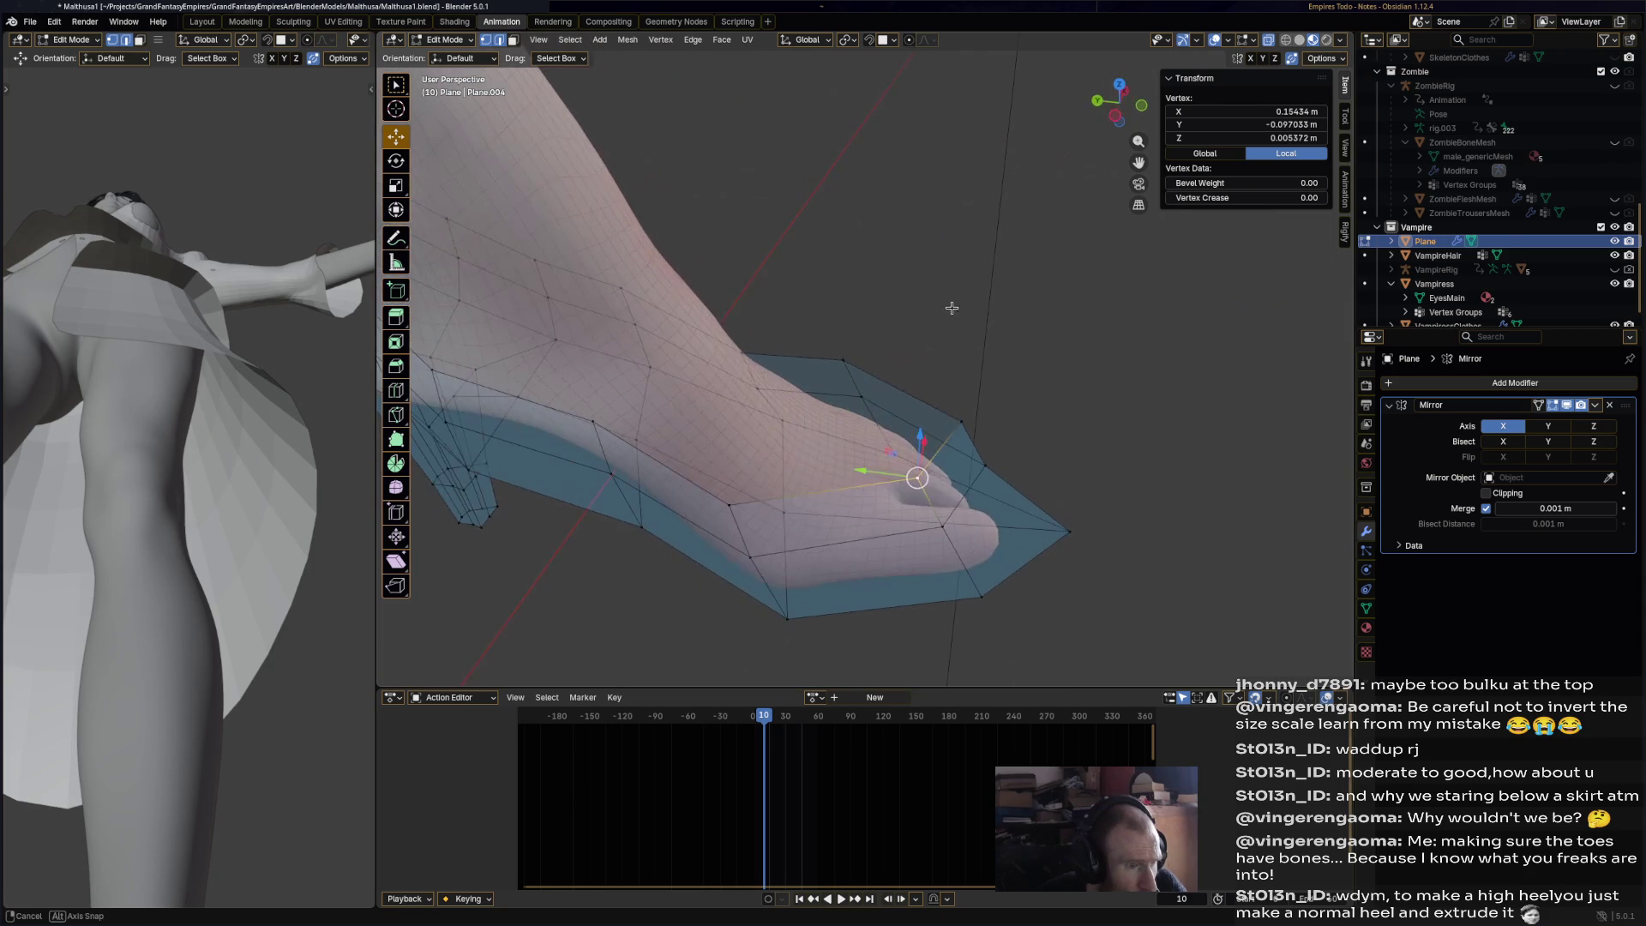
left_click(958, 419, "shift")
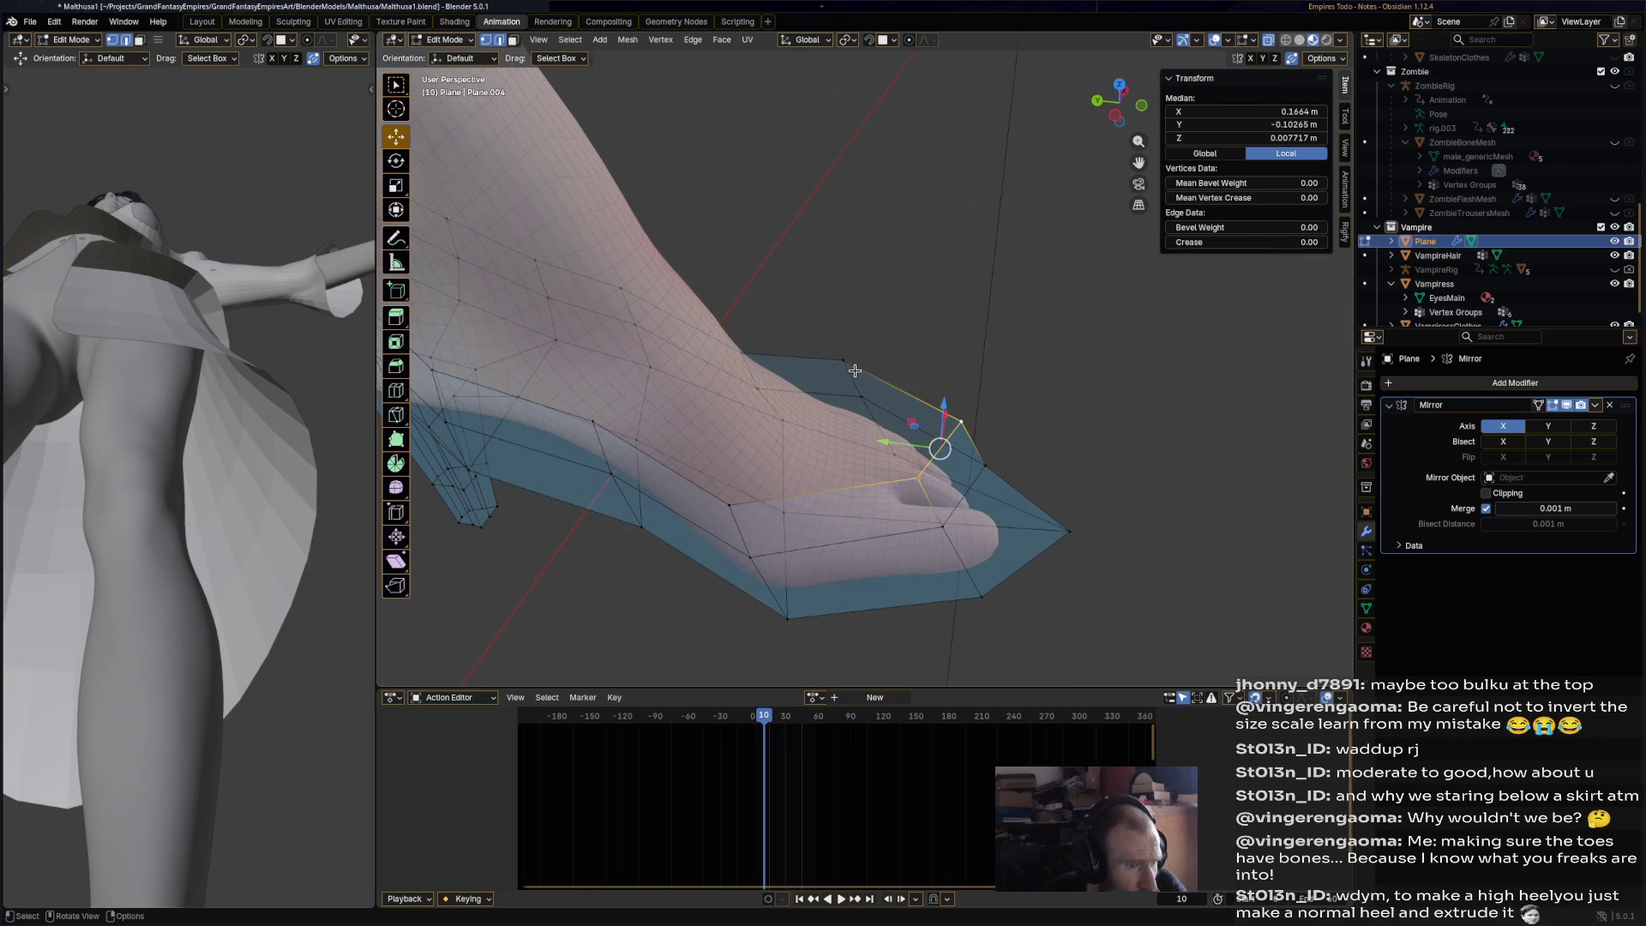
left_click(958, 422)
middle_click_drag(857, 360, 884, 480)
key("g")
left_click(887, 537)
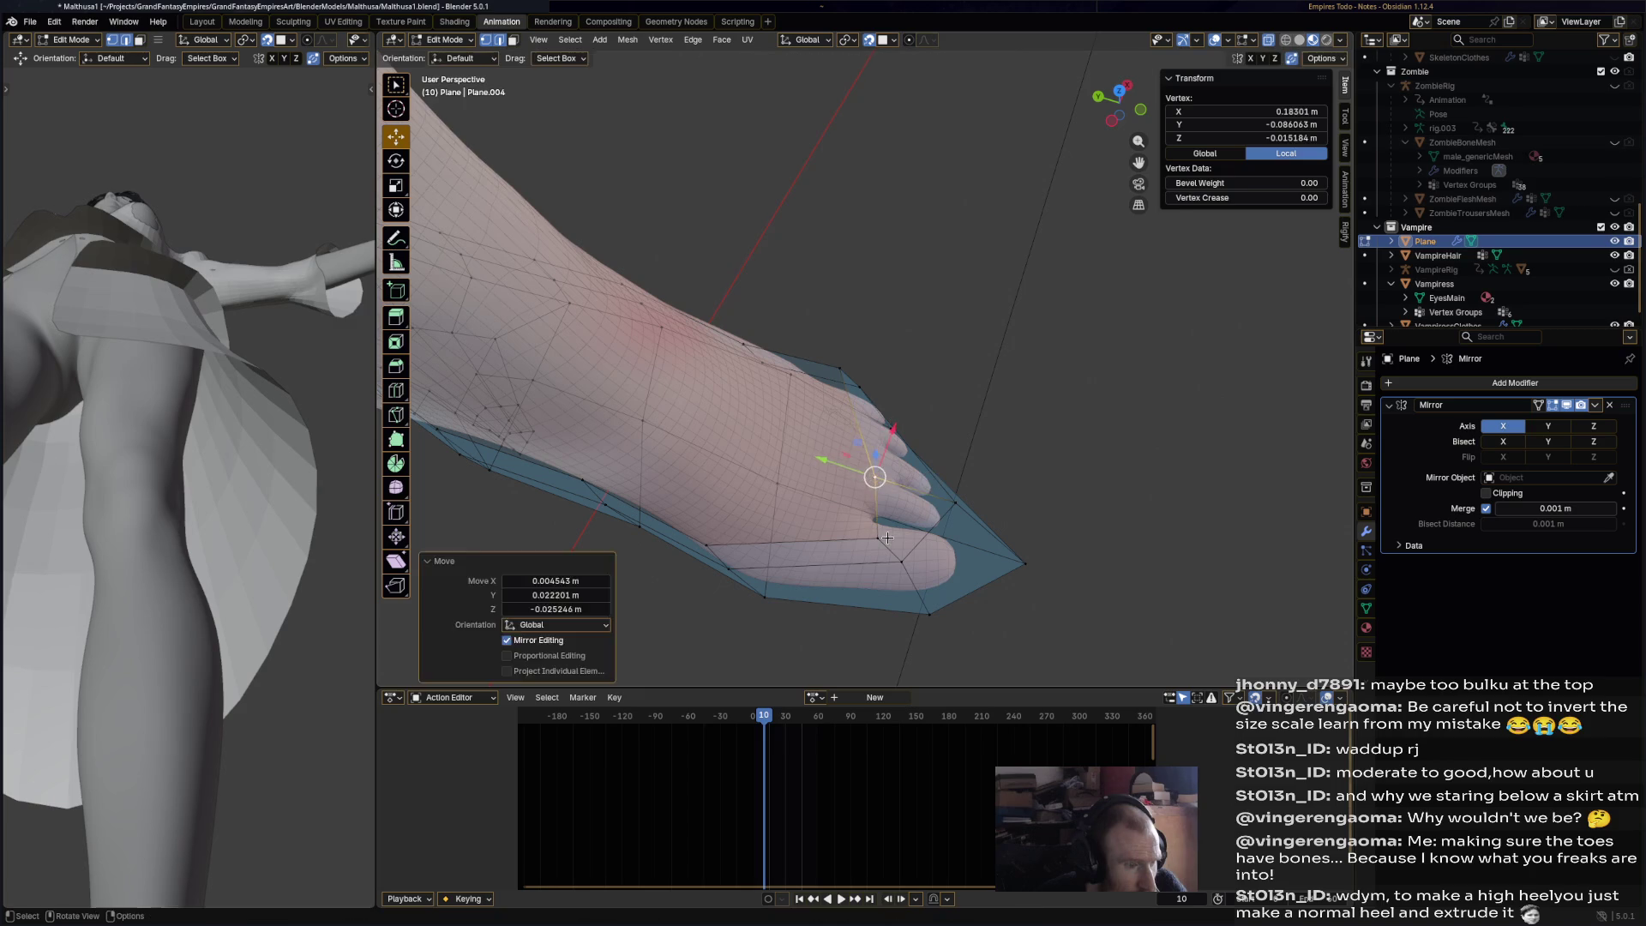
left_click(888, 540, "shift")
key("g")
left_click(872, 535)
key("ctrl+z")
left_click(869, 534)
key("g")
left_click(854, 463)
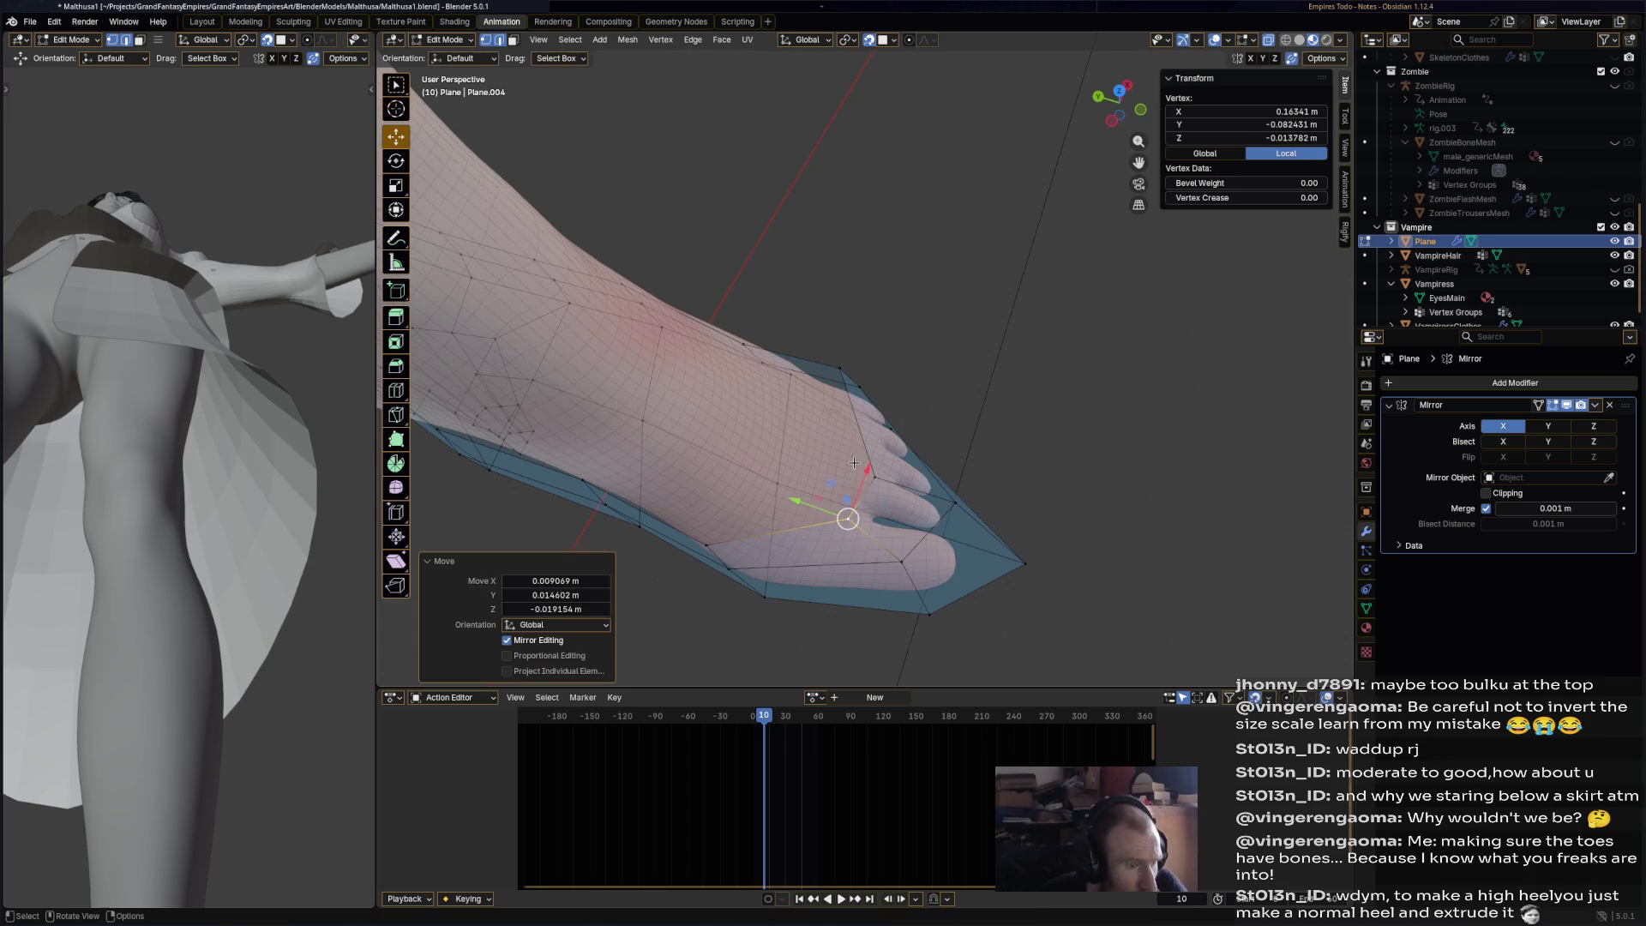
left_click(842, 368)
key("g")
left_click(836, 371)
mouse_move(836, 370)
middle_mouse_down()
mouse_move(866, 358)
mouse_move(849, 354)
middle_mouse_up()
key("g")
left_click(859, 318)
key("g")
key("Escape")
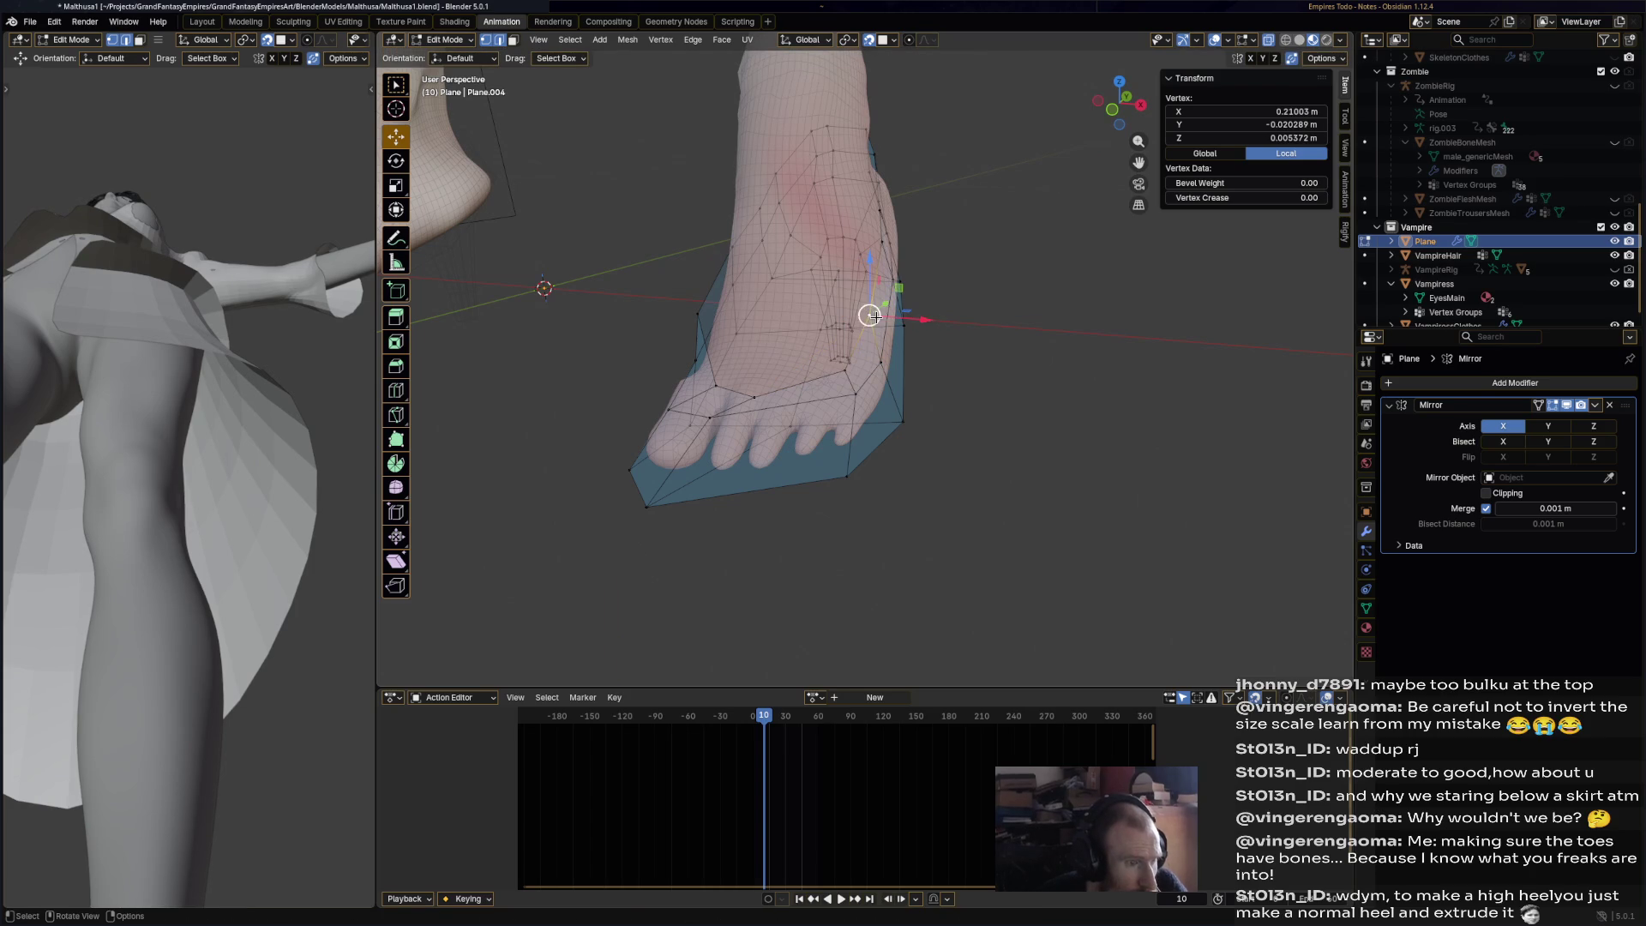
key("g")
left_click(873, 318)
- Tuck the upper heel vertices in tight against the back of the foot
middle_click_drag(873, 318, 894, 362)
key("ctrl+z")
left_click(907, 352, "ctrl")
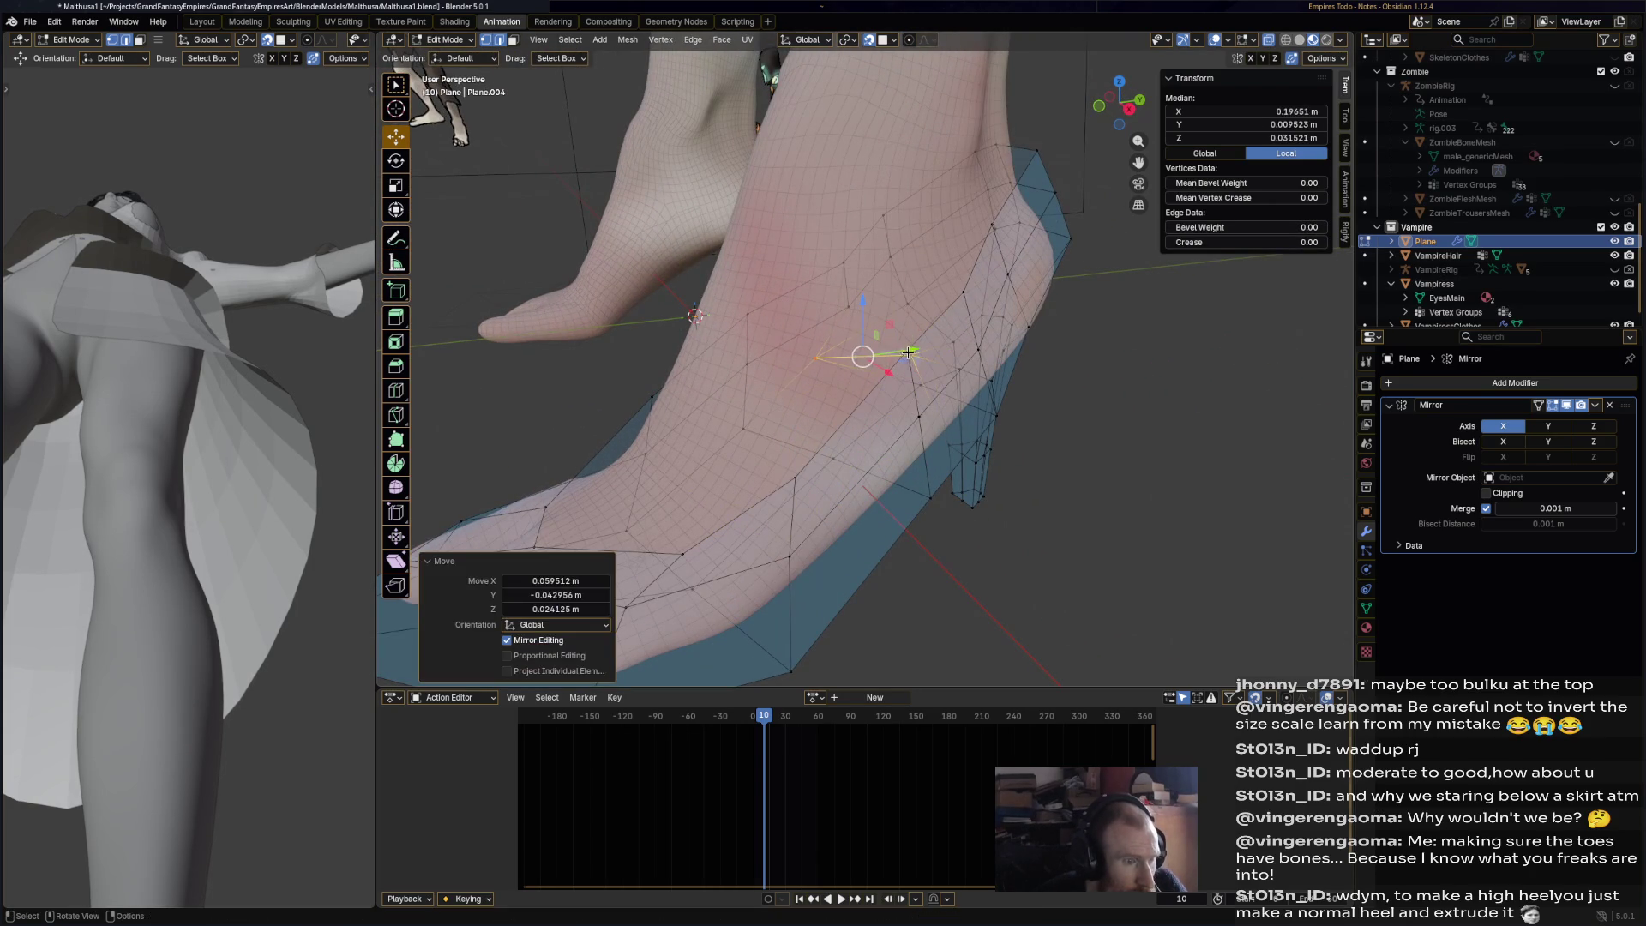
left_click(919, 349)
key("g")
left_click(922, 355)
left_click(963, 294)
key("g")
left_click(978, 286)
left_click(992, 227)
key("g")
left_click(1004, 234)
left_click(1003, 228)
key("g")
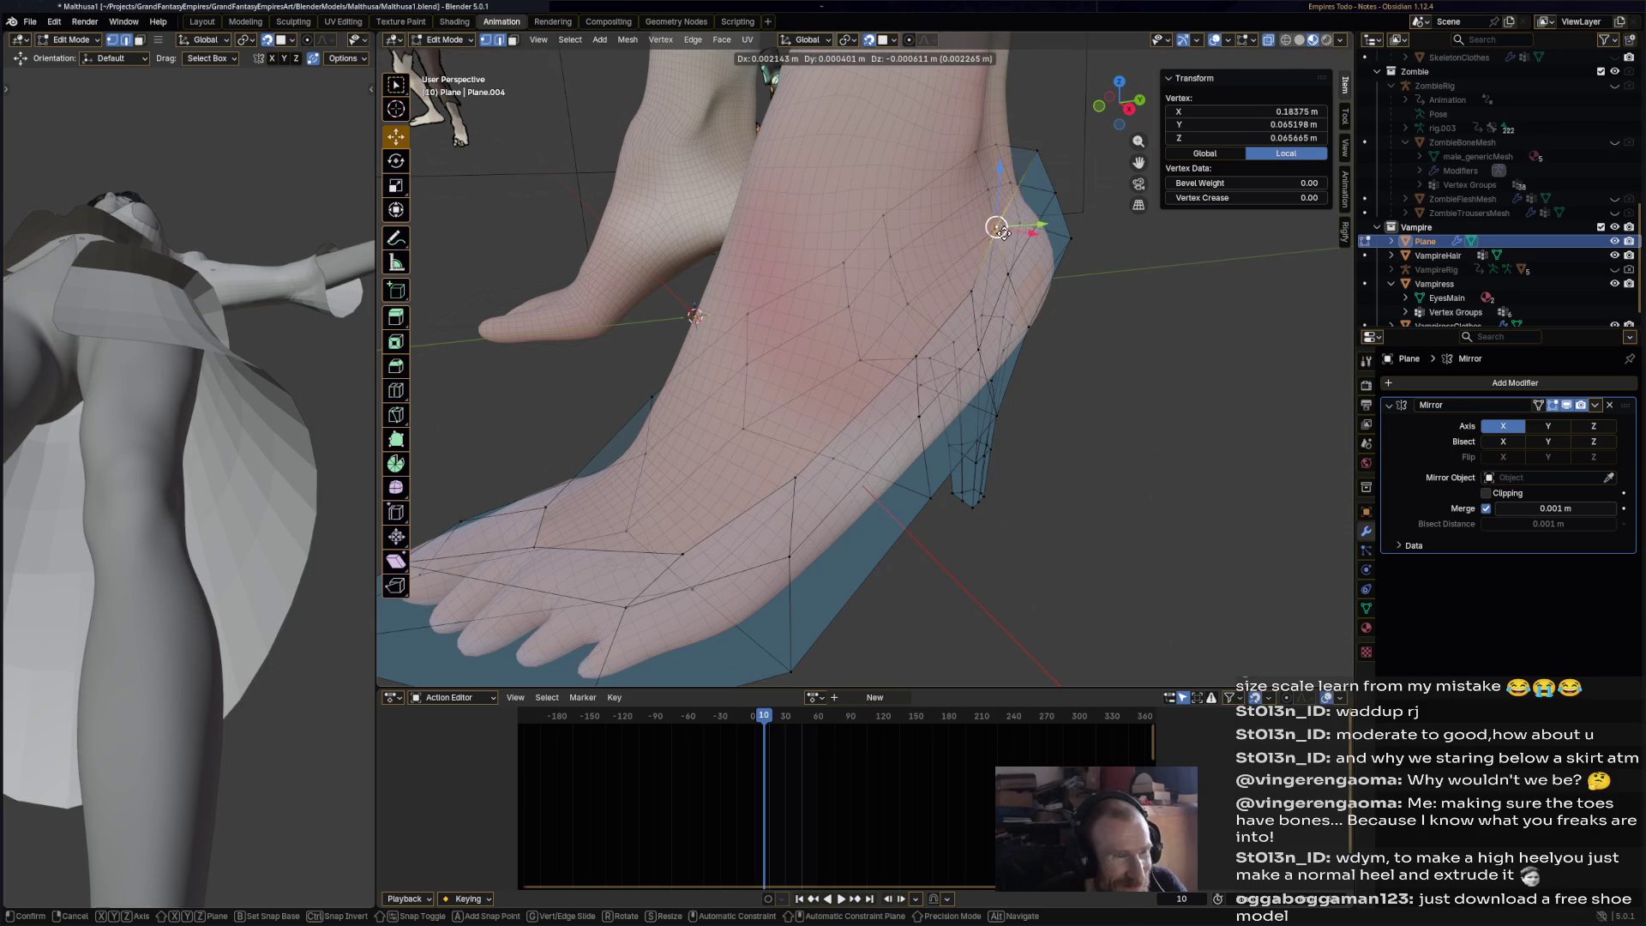
left_click(1003, 232)
- Pull the lower heel vertices down and outward to shape the stiletto heel
mouse_move(1003, 227)
middle_mouse_down()
mouse_move(883, 295)
mouse_move(1047, 301)
mouse_move(882, 363)
mouse_move(843, 302)
middle_mouse_up()
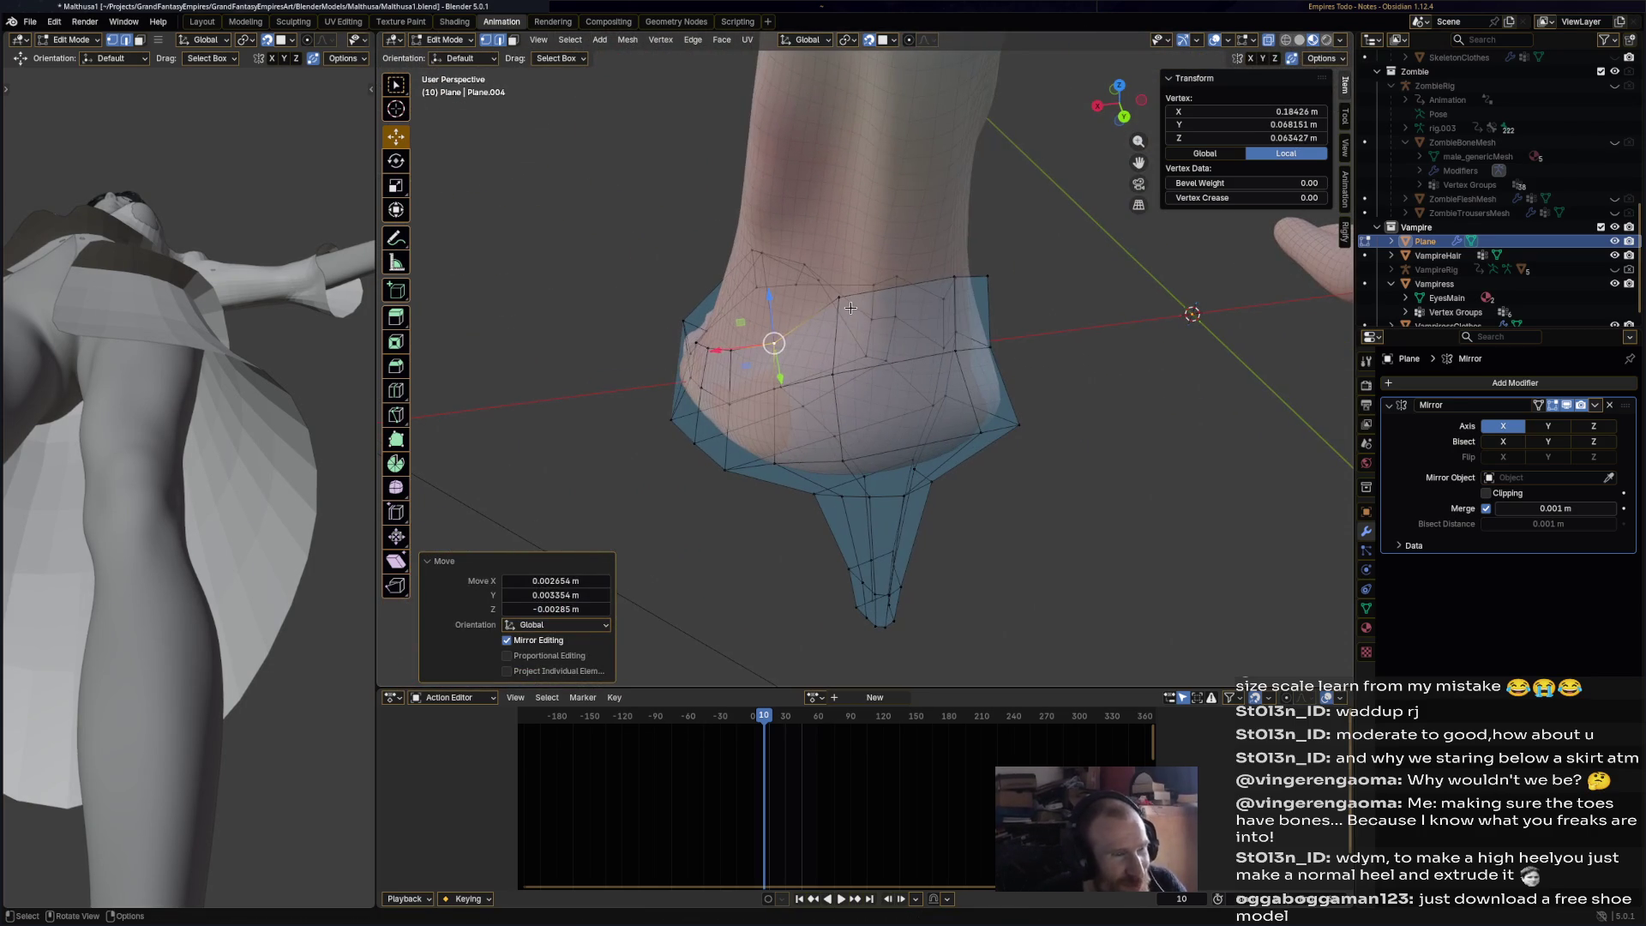
left_click(842, 299)
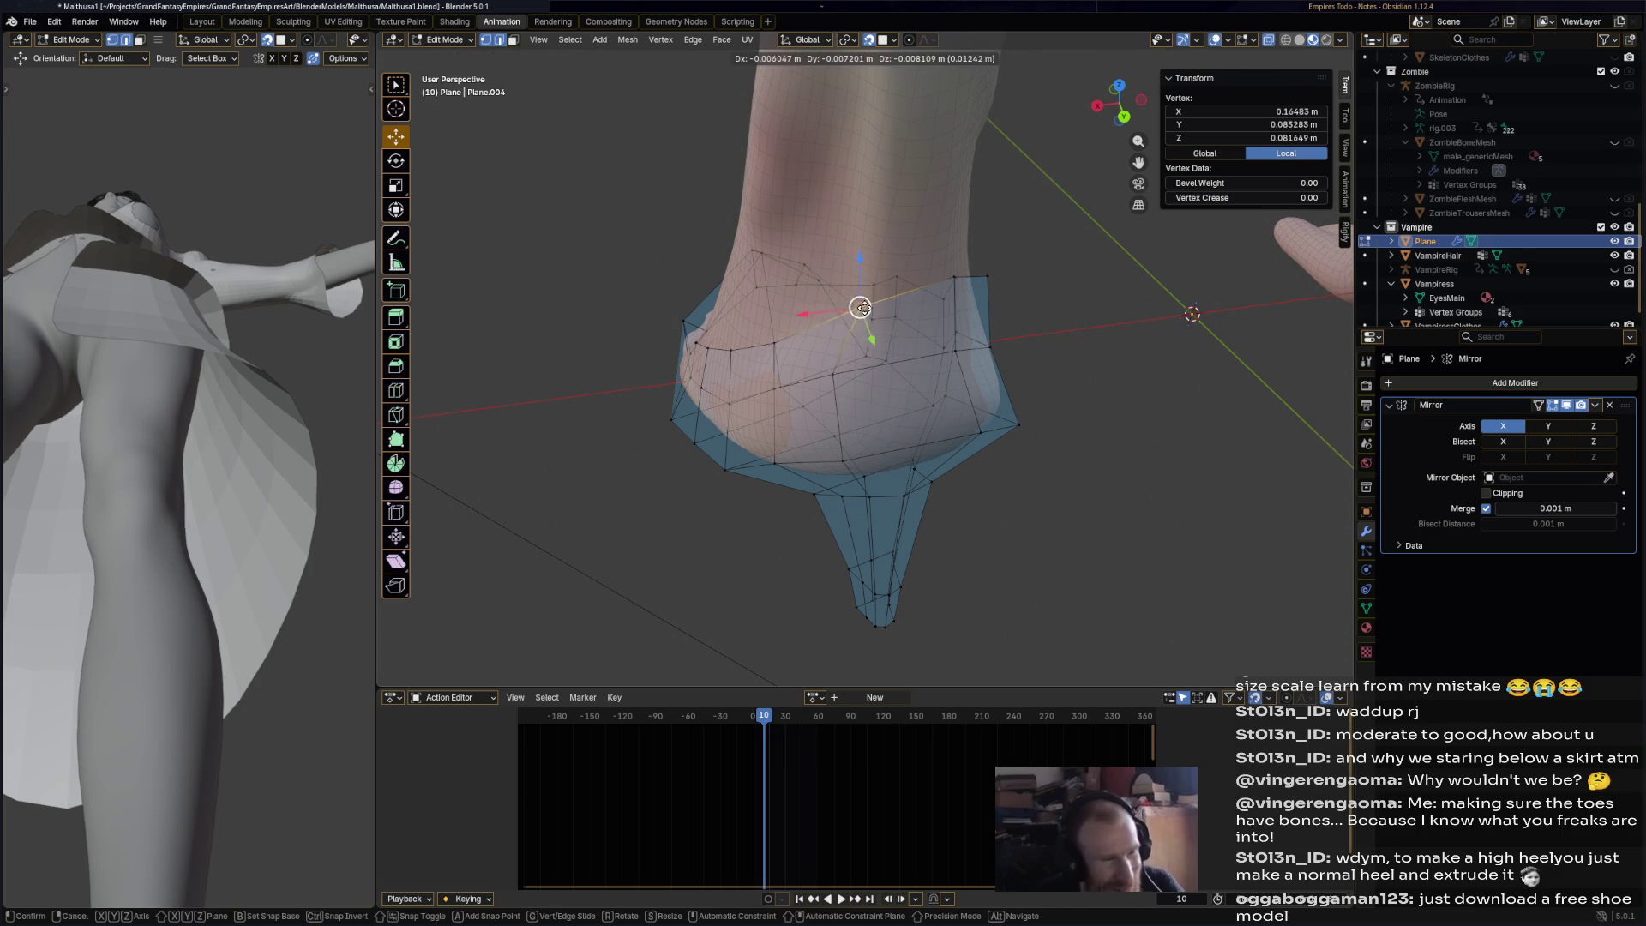
left_click(862, 307, "alt")
middle_click_drag(867, 309, 900, 308)
left_click(1000, 301, "alt+shift")
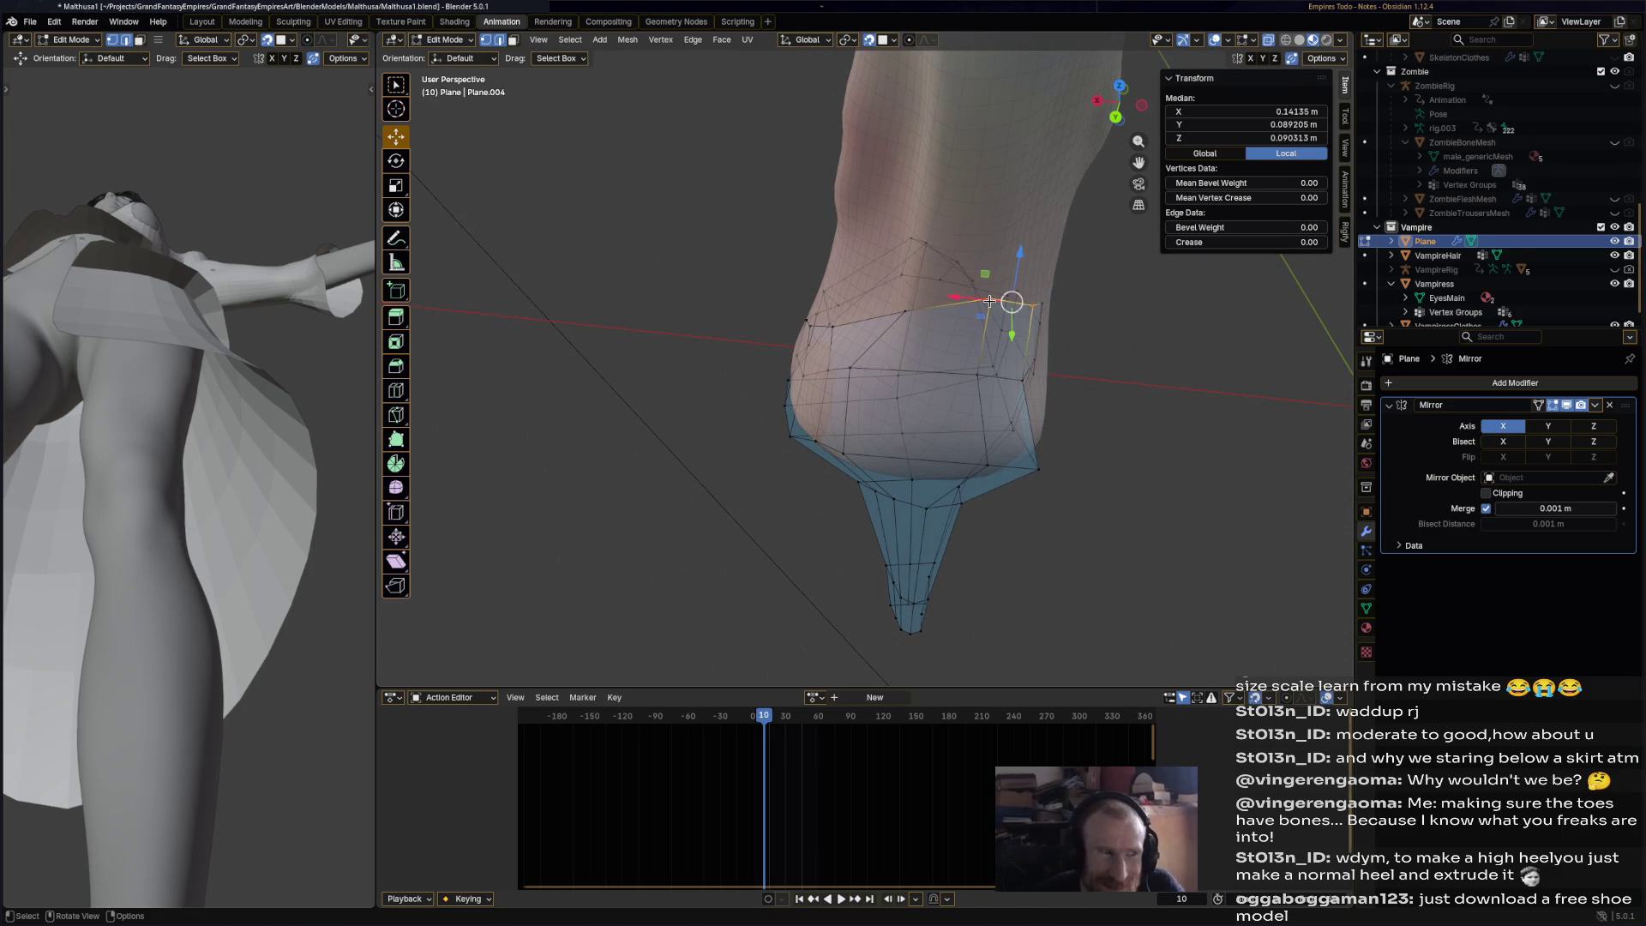
left_click(990, 301)
left_click_drag(985, 294, 977, 312)
mouse_move(977, 312)
middle_mouse_down()
mouse_move(941, 304)
mouse_move(925, 323)
middle_mouse_up()
left_click(880, 260)
left_click_drag(881, 260, 894, 292)
left_click(1048, 344)
mouse_move(1048, 344)
left_mouse_down()
mouse_move(1032, 375)
mouse_move(1097, 403)
mouse_move(1009, 435)
left_mouse_up()
left_click(1081, 472)
mouse_move(1101, 461)
middle_mouse_down()
mouse_move(787, 295)
mouse_move(859, 312)
mouse_move(856, 331)
mouse_move(990, 428)
middle_mouse_up()
left_click(857, 285)
left_click_drag(989, 428, 992, 422)
mouse_move(993, 422)
middle_mouse_down()
mouse_move(922, 388)
mouse_move(917, 529)
middle_mouse_up()
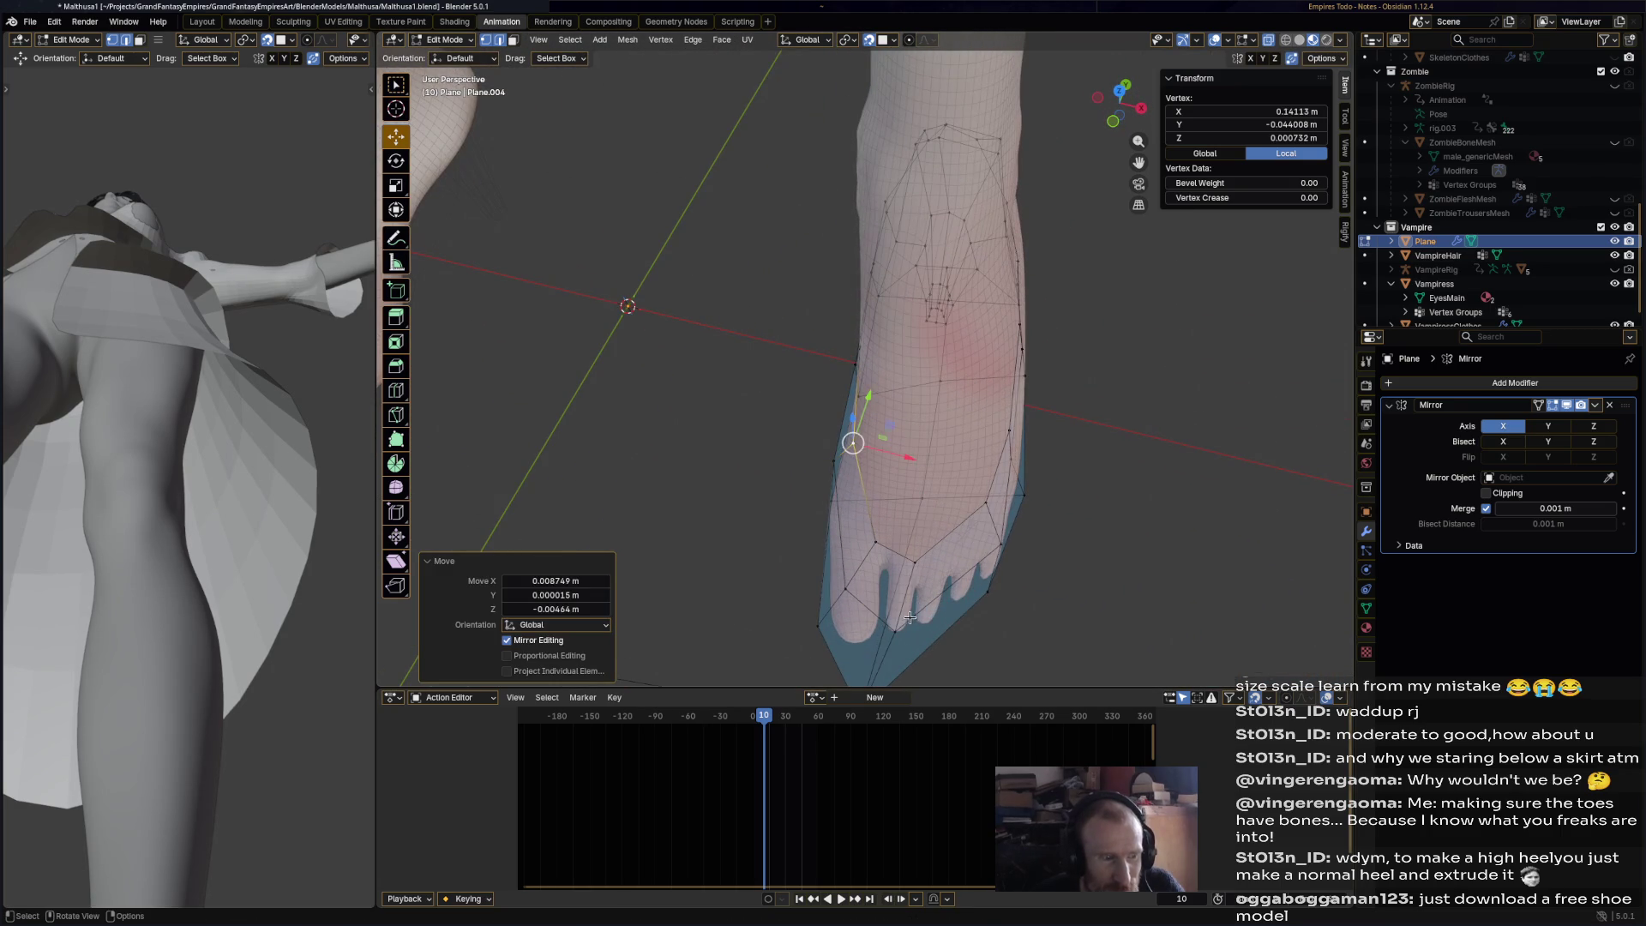
left_click(898, 634)
mouse_move(898, 634)
middle_mouse_down()
mouse_move(891, 347)
mouse_move(804, 281)
mouse_move(780, 478)
middle_mouse_up()
- Grow a selection into a face patch on the foot and activate Poly Build
left_click(1041, 363)
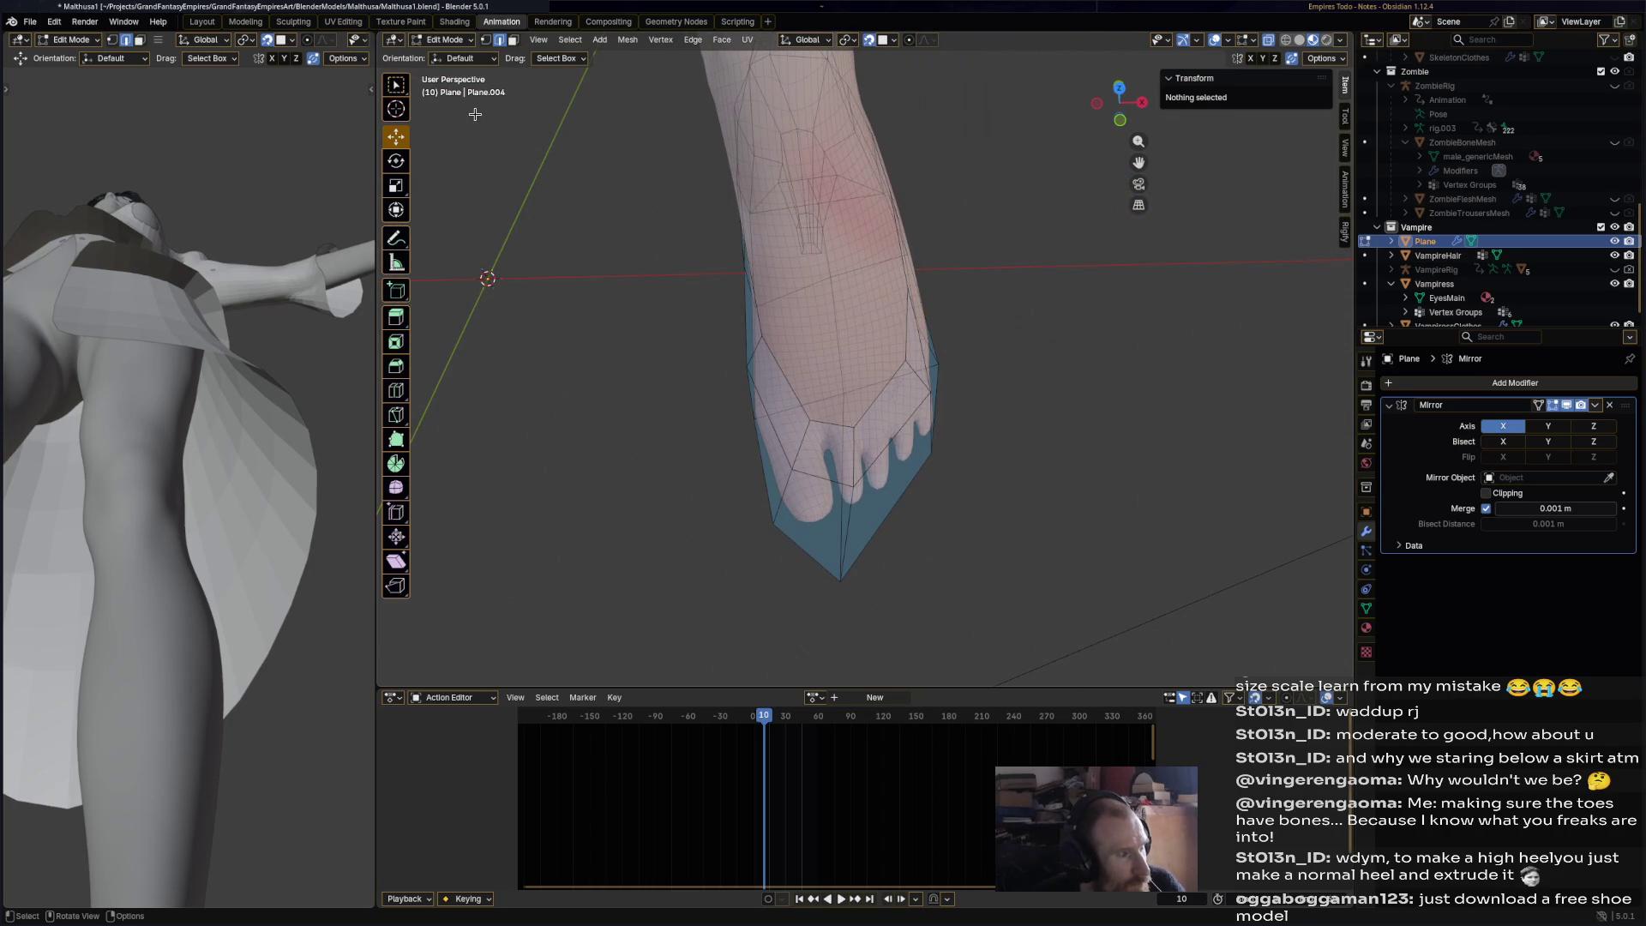
left_click(761, 332)
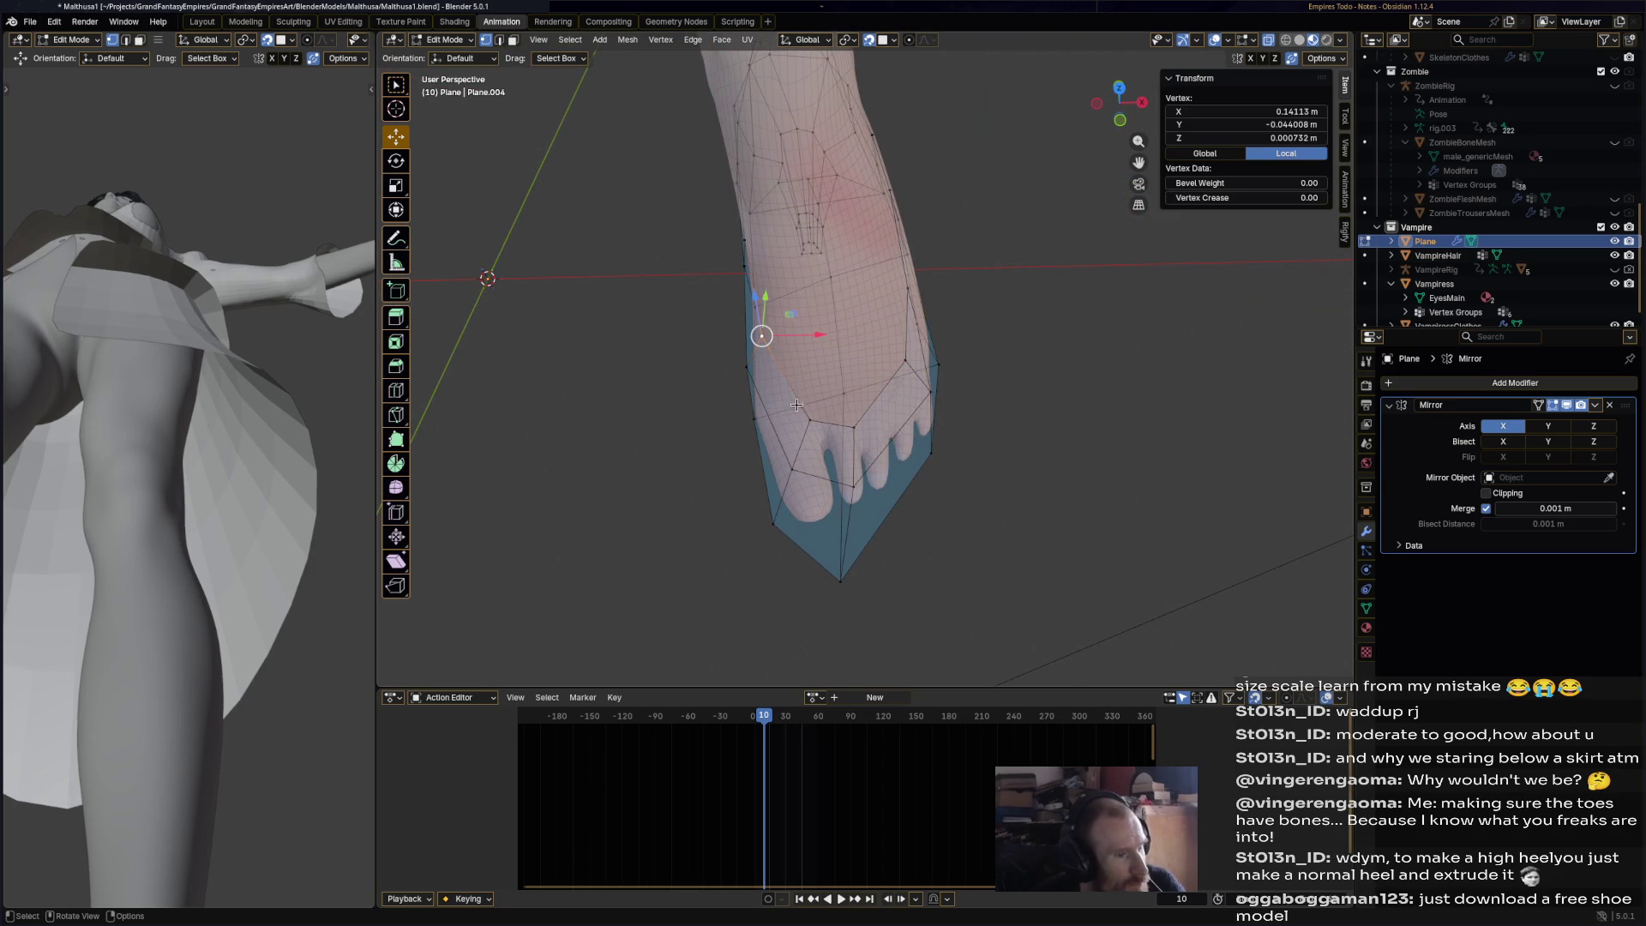
left_click(841, 416, "alt")
left_click(847, 423)
key("ctrl+KP_Add")
mouse_move(913, 304)
middle_mouse_down()
mouse_move(992, 344)
mouse_move(934, 357)
middle_mouse_up()
mouse_move(654, 395)
middle_mouse_down()
mouse_move(785, 438)
mouse_move(778, 412)
mouse_move(868, 360)
mouse_move(784, 455)
mouse_move(763, 424)
mouse_move(660, 399)
mouse_move(459, 417)
mouse_move(816, 409)
mouse_move(776, 430)
middle_mouse_up()
scroll(728, 393, "down", 2)
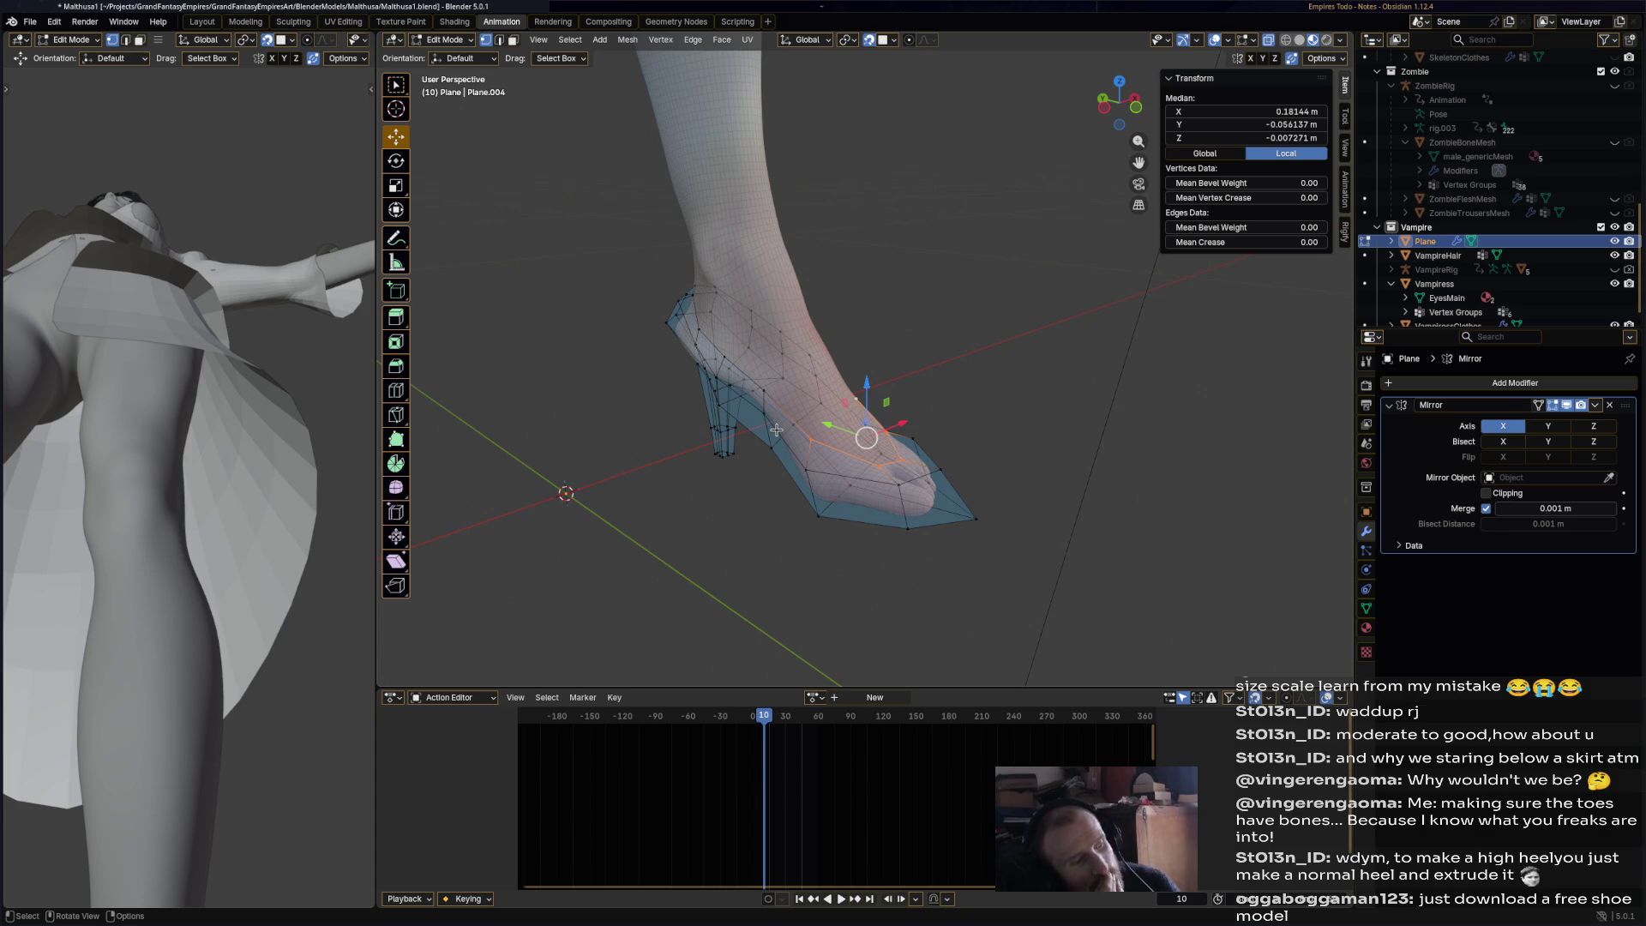
scroll(734, 392, "up", 2)
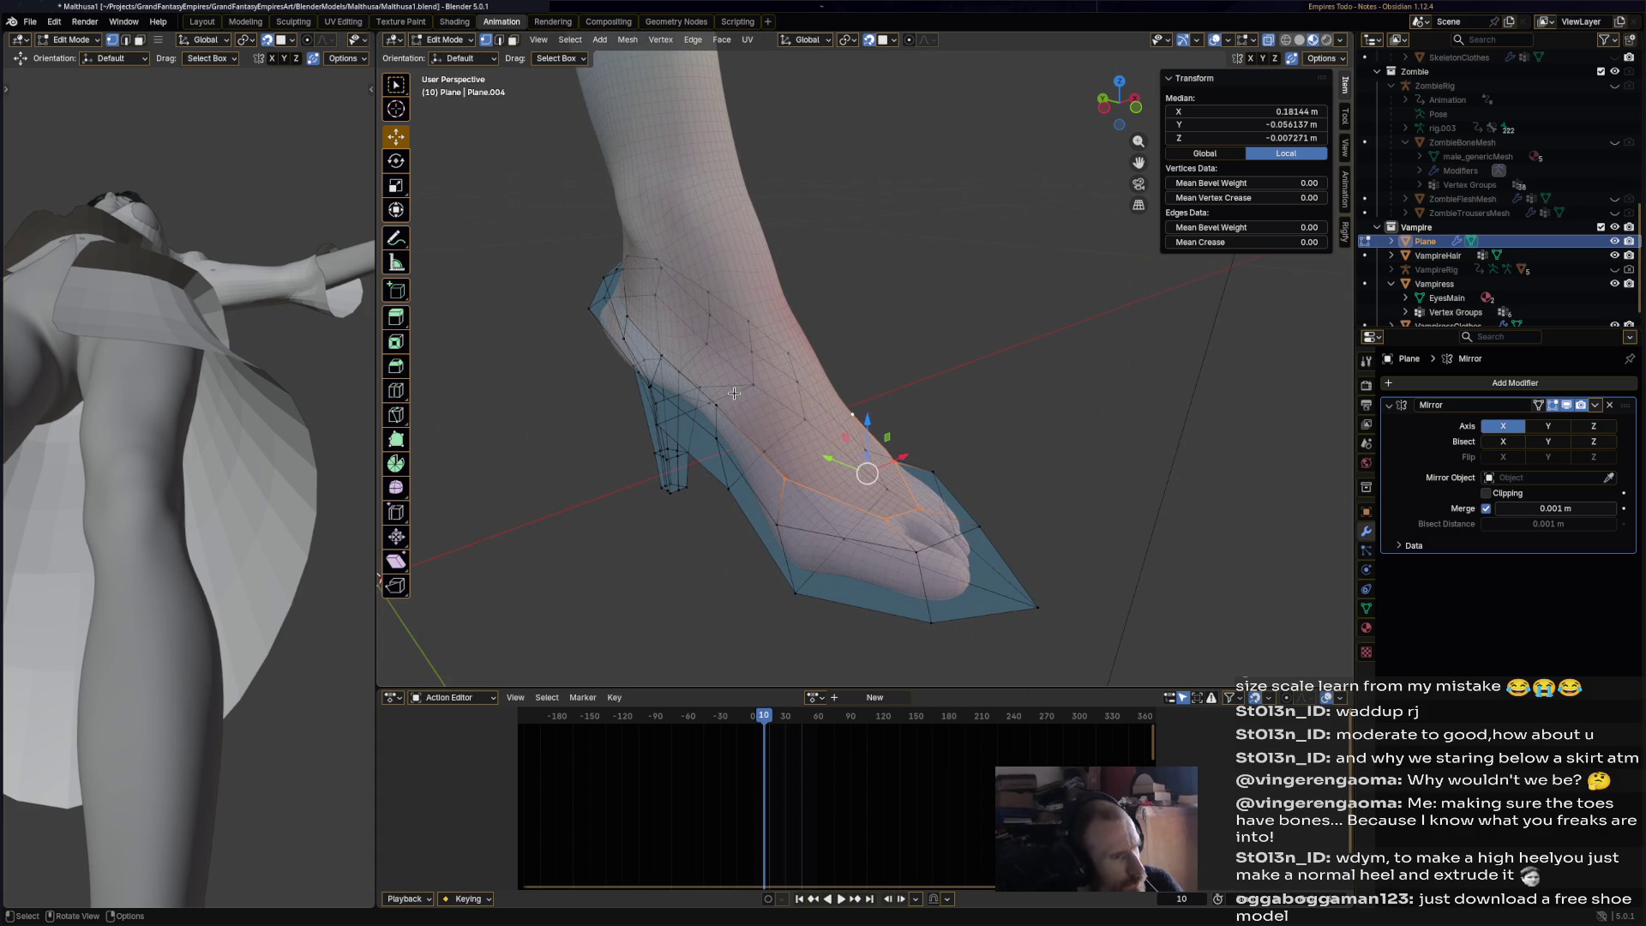
left_click(396, 439)
mouse_move(686, 403)
middle_mouse_down()
mouse_move(724, 386)
mouse_move(453, 68)
middle_mouse_up()
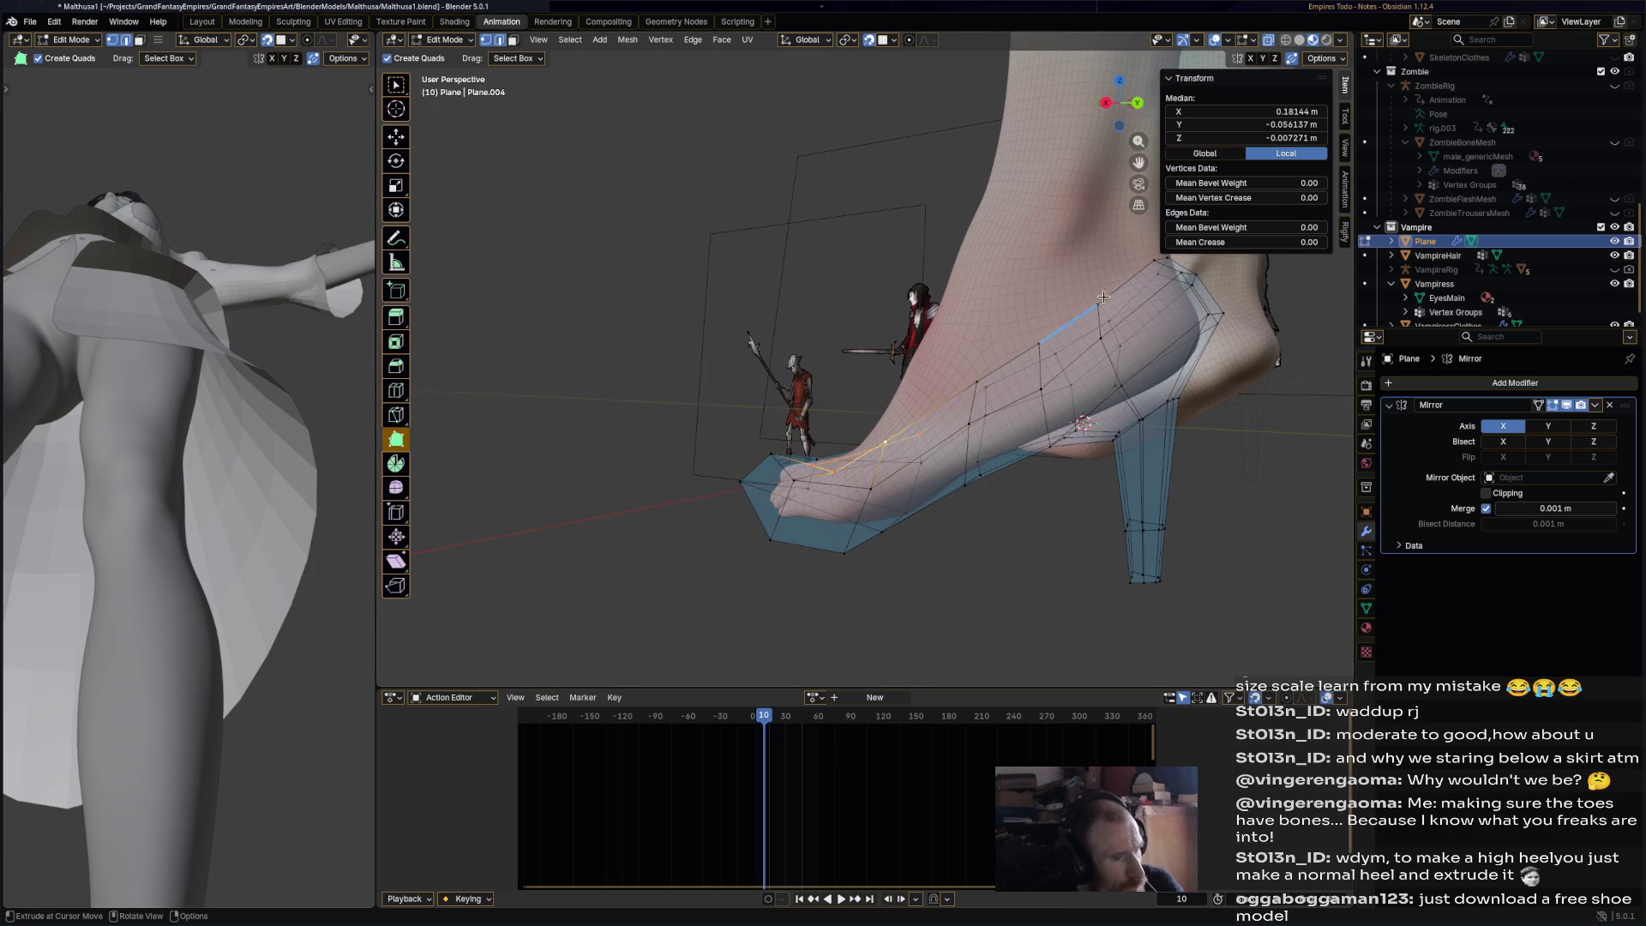
- Build two new quads off the shoe's top boundary edges with Poly Build
mouse_move(1061, 310)
left_mouse_down()
mouse_move(1002, 276)
mouse_move(1041, 297)
mouse_move(1100, 296)
mouse_move(1097, 277)
left_mouse_up()
middle_click_drag(1096, 277, 1006, 282)
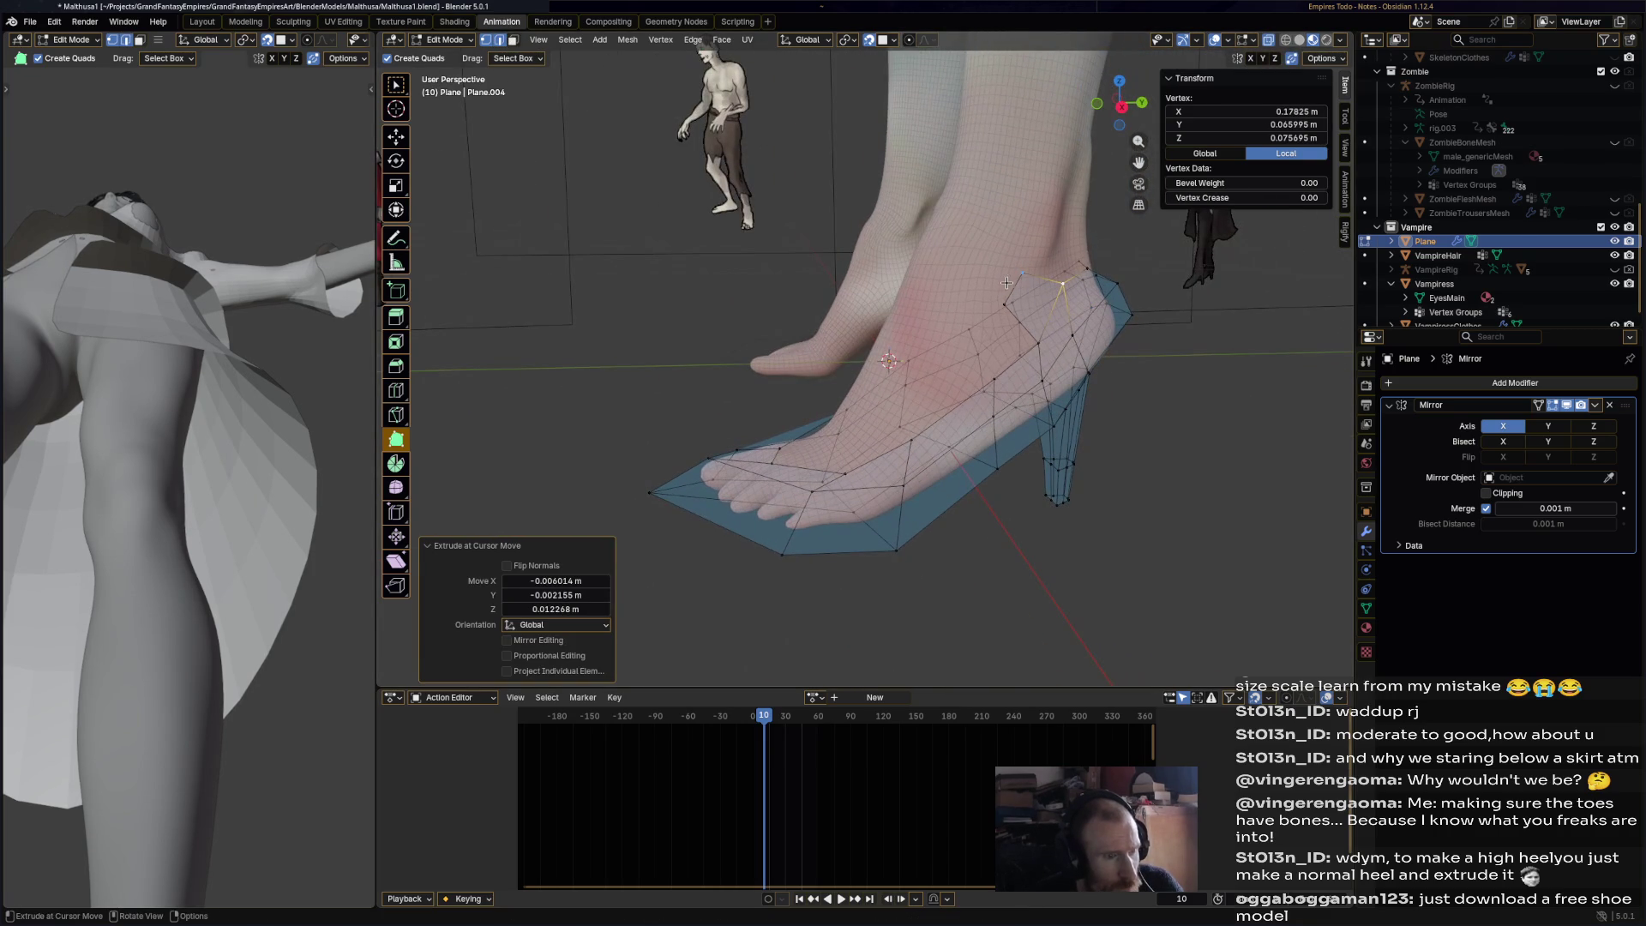
left_click_drag(972, 268, 943, 296)
mouse_move(943, 295)
middle_mouse_down()
mouse_move(1084, 296)
mouse_move(875, 283)
mouse_move(992, 306)
mouse_move(731, 361)
mouse_move(770, 310)
mouse_move(746, 276)
mouse_move(811, 375)
mouse_move(686, 324)
mouse_move(873, 316)
middle_mouse_up()
- Reposition a boundary edge and extrude it upward toward the instep
left_click(811, 376, "shift")
key("g")
left_click(867, 360)
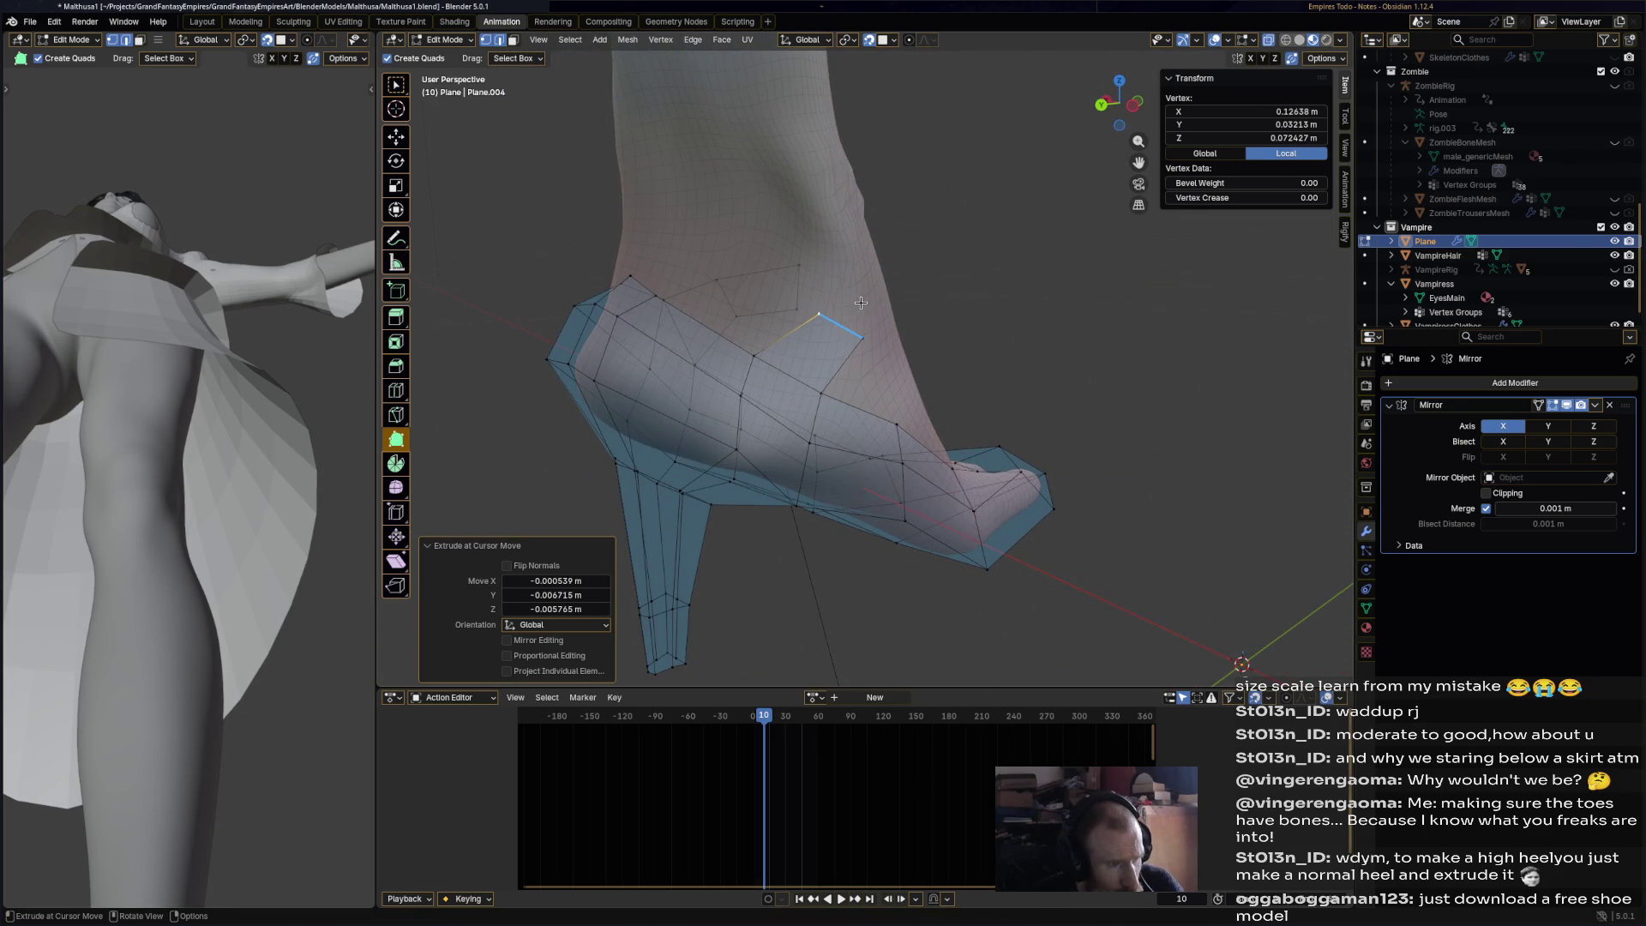
left_click(862, 337, "shift")
key("e")
left_click(892, 313)
left_click(864, 290)
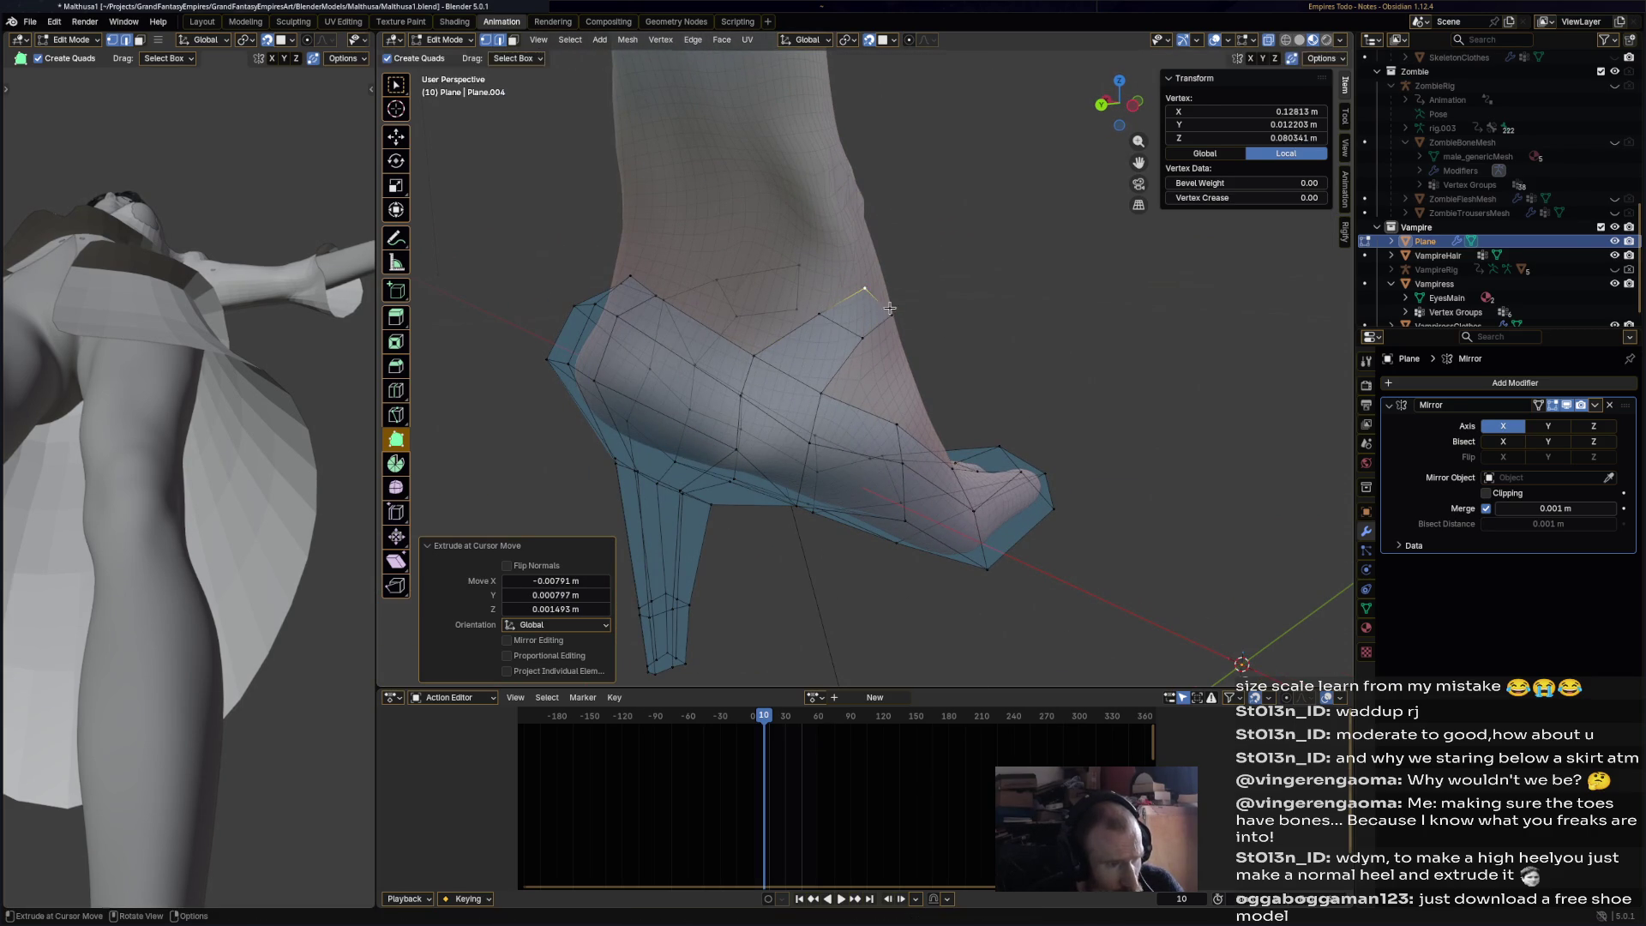
right_click(883, 322, "ctrl")
- Extrude a rim edge along the foot and pull it up over the instep
middle_click_drag(843, 322, 709, 314)
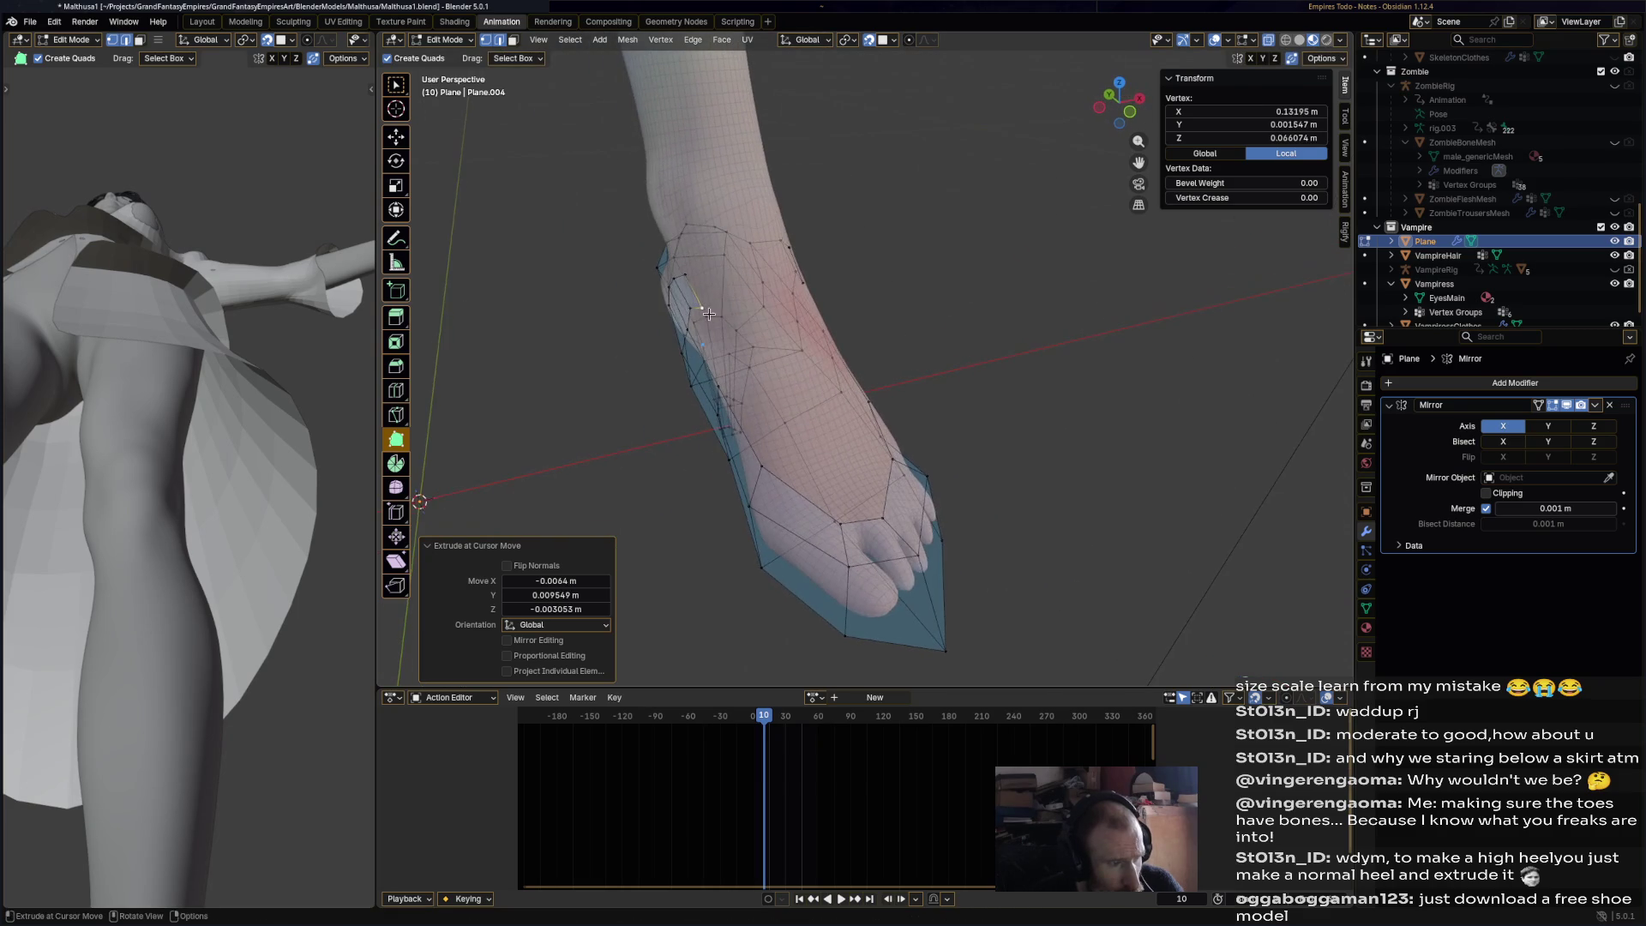
left_click(702, 305, "shift")
key("e")
left_click(763, 299)
left_click(747, 266)
mouse_move(721, 266)
middle_mouse_down()
mouse_move(693, 270)
mouse_move(912, 305)
mouse_move(963, 295)
middle_mouse_up()
left_click_drag(951, 306, 942, 290)
mouse_move(942, 290)
middle_mouse_down()
mouse_move(1041, 266)
mouse_move(797, 288)
middle_mouse_up()
- Nudge the shoe's upper vertices up to shape the edge at the ankle
key("g")
left_click(878, 282)
key("g")
left_click(905, 285)
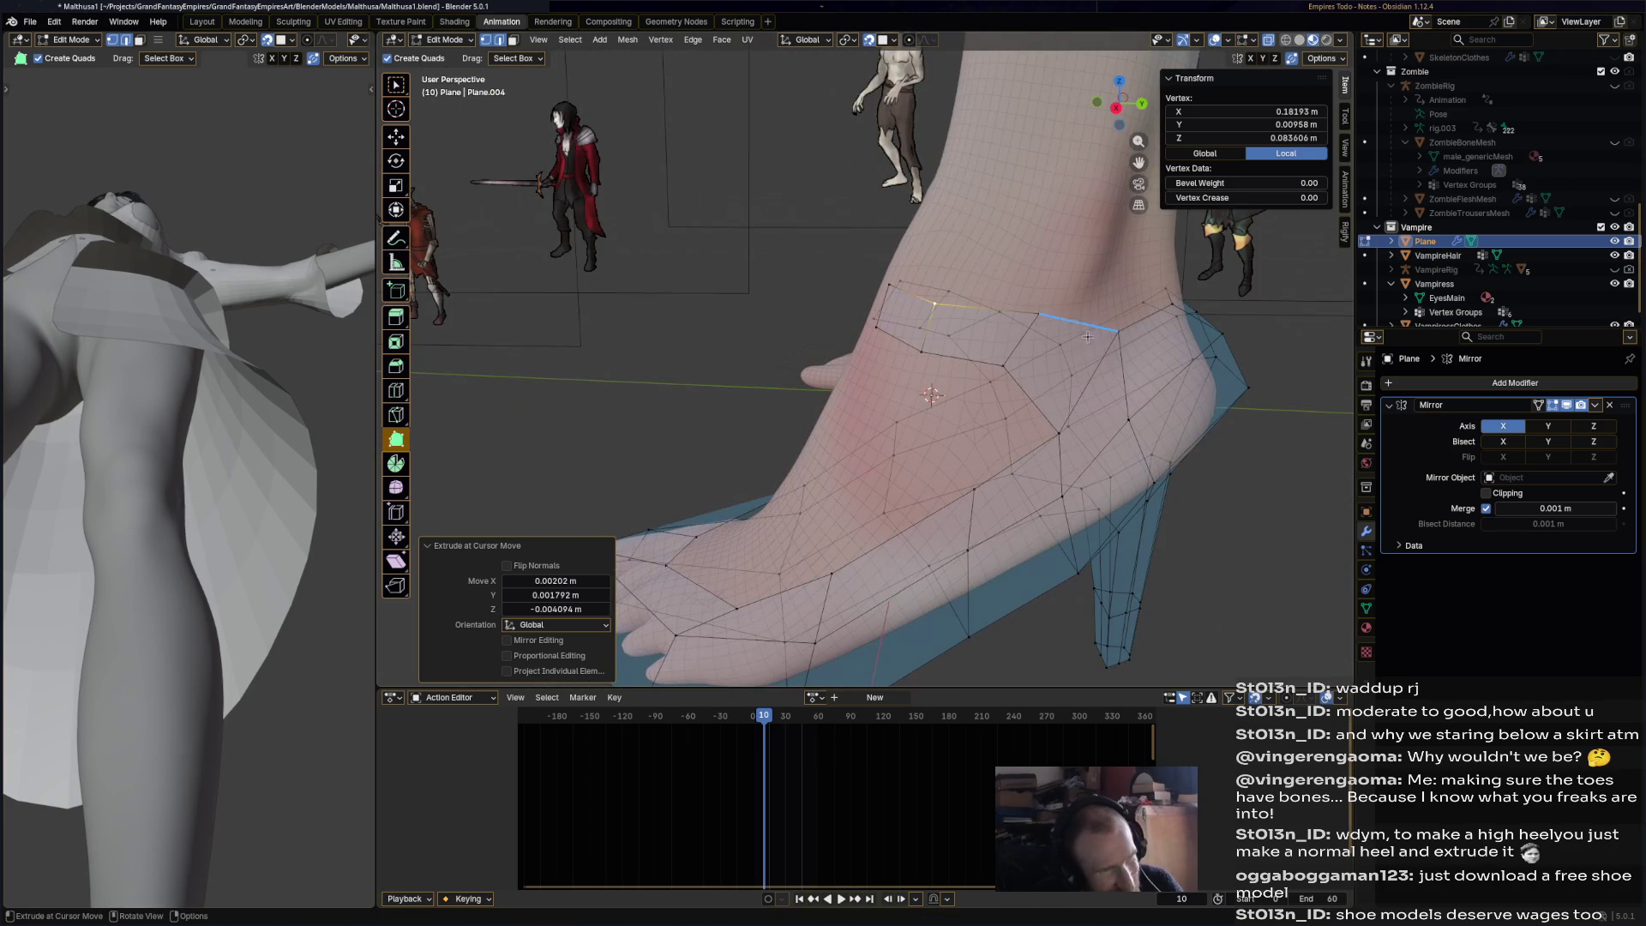
left_click(1037, 311)
middle_click_drag(1037, 314, 887, 352)
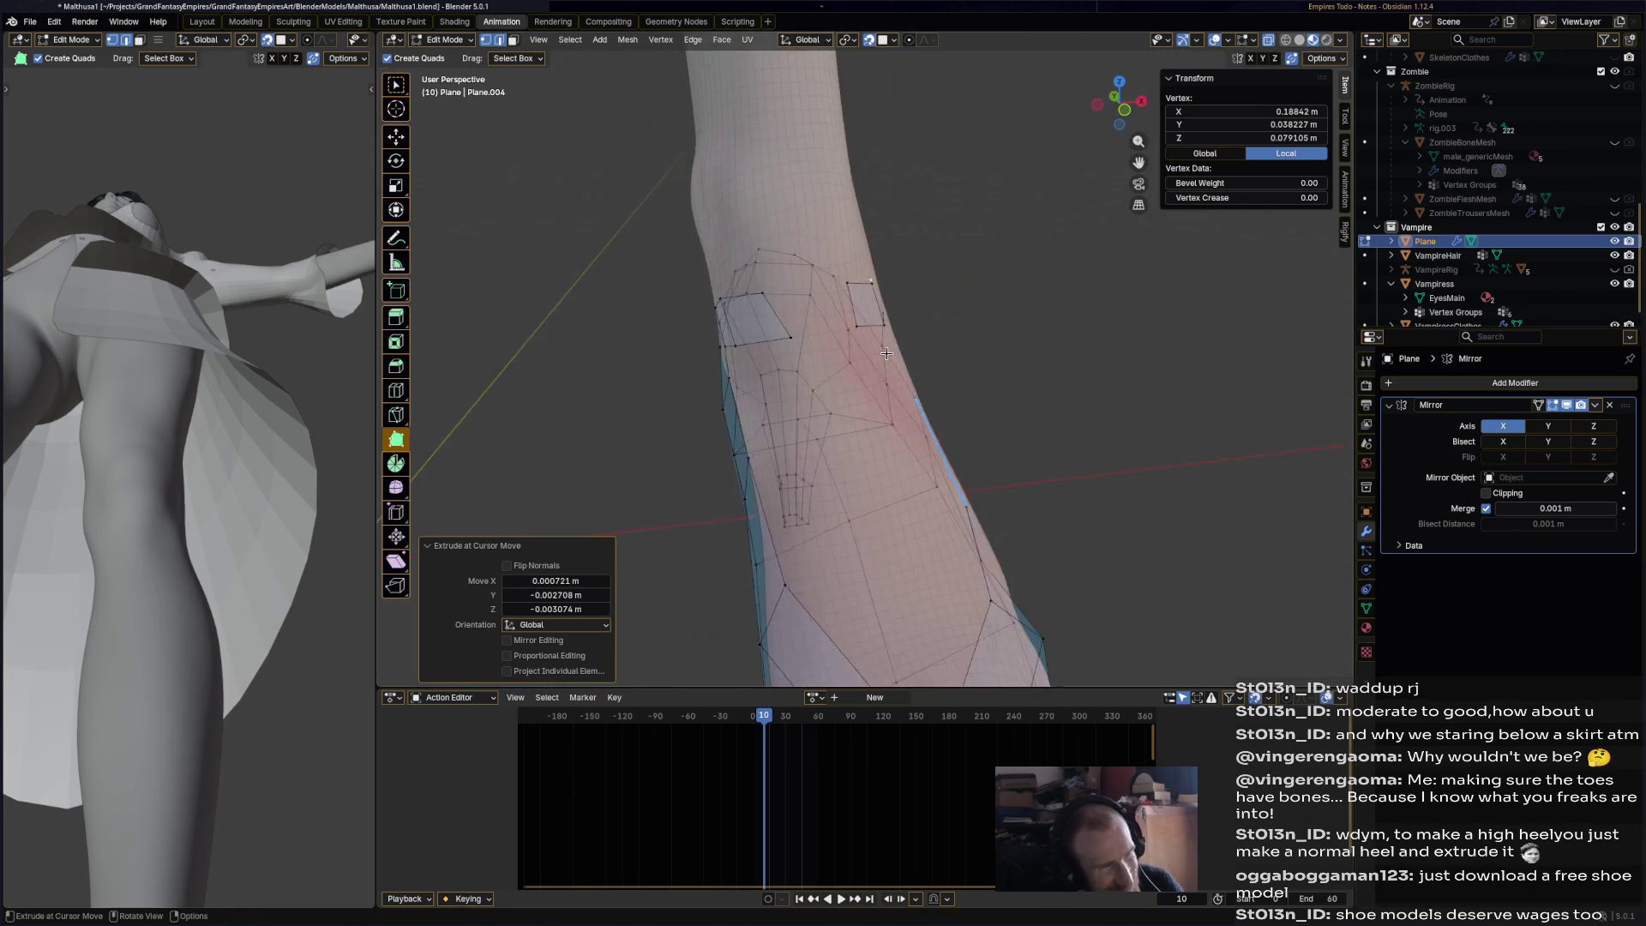
left_click(776, 314)
key("g")
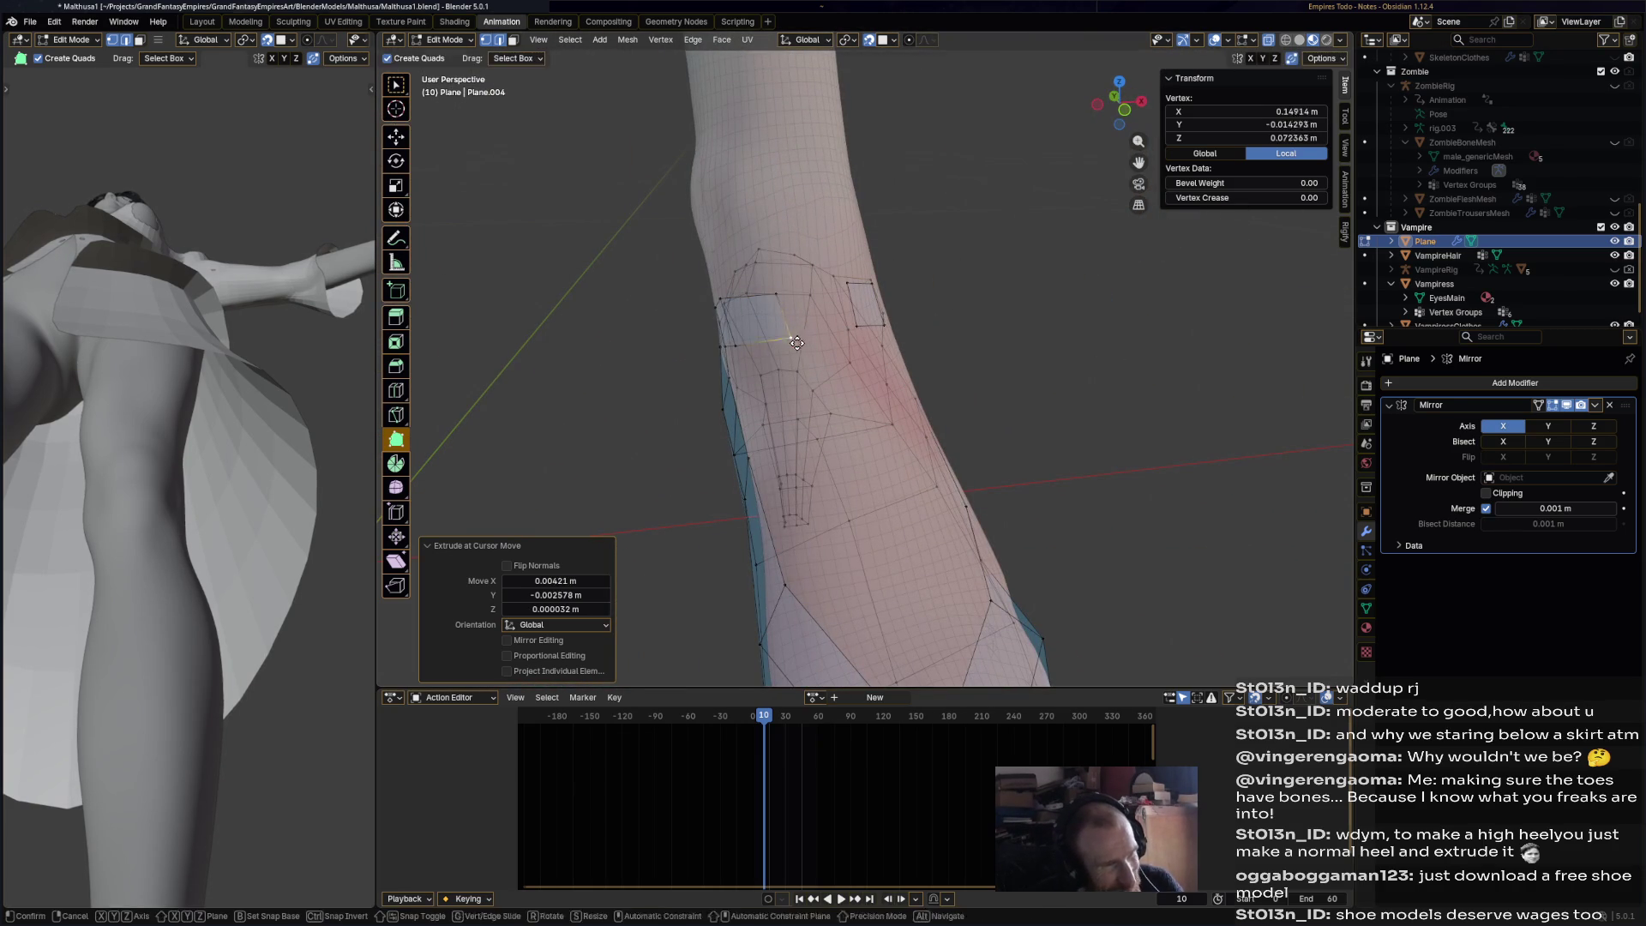
left_click(785, 297)
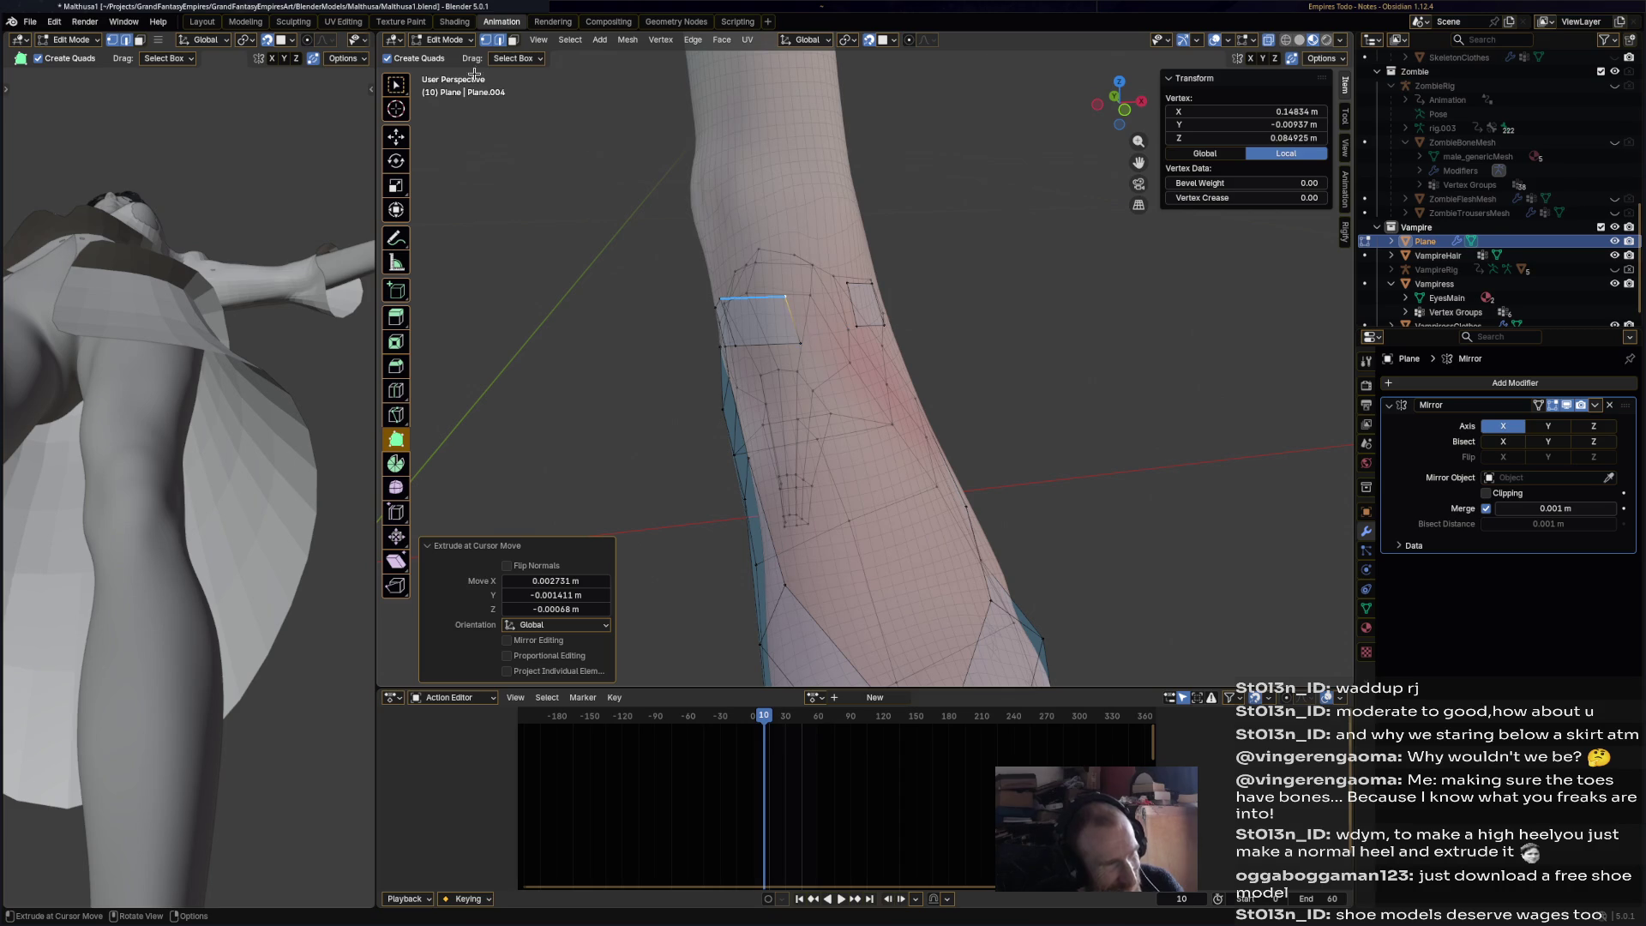
left_click(396, 135)
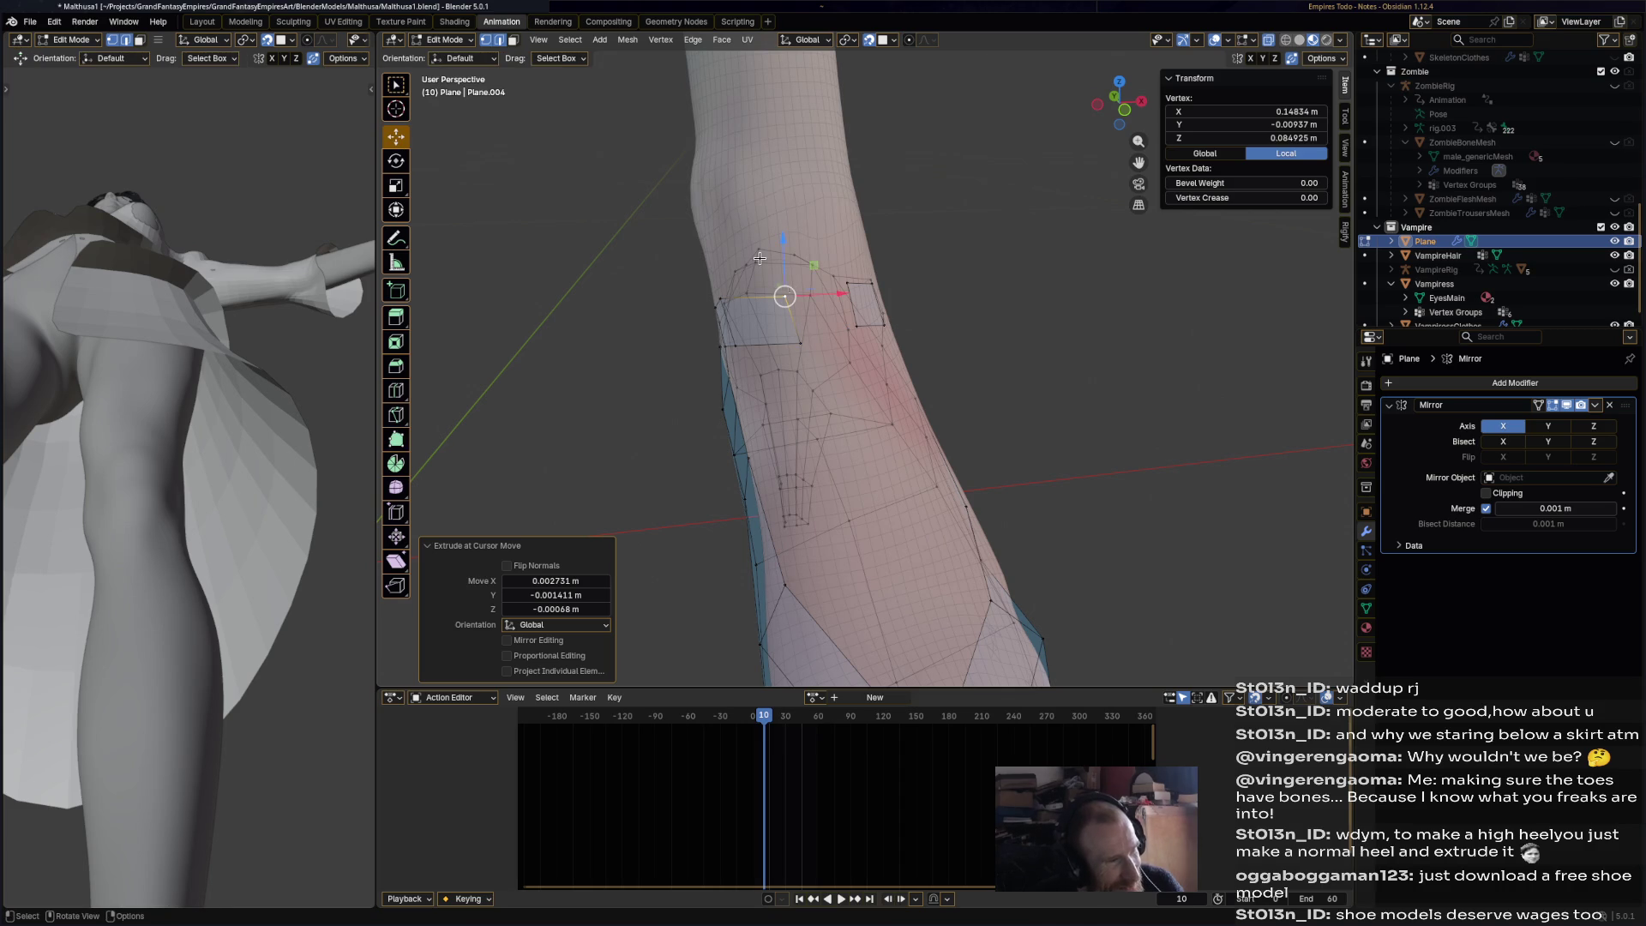
left_click(799, 347, "shift")
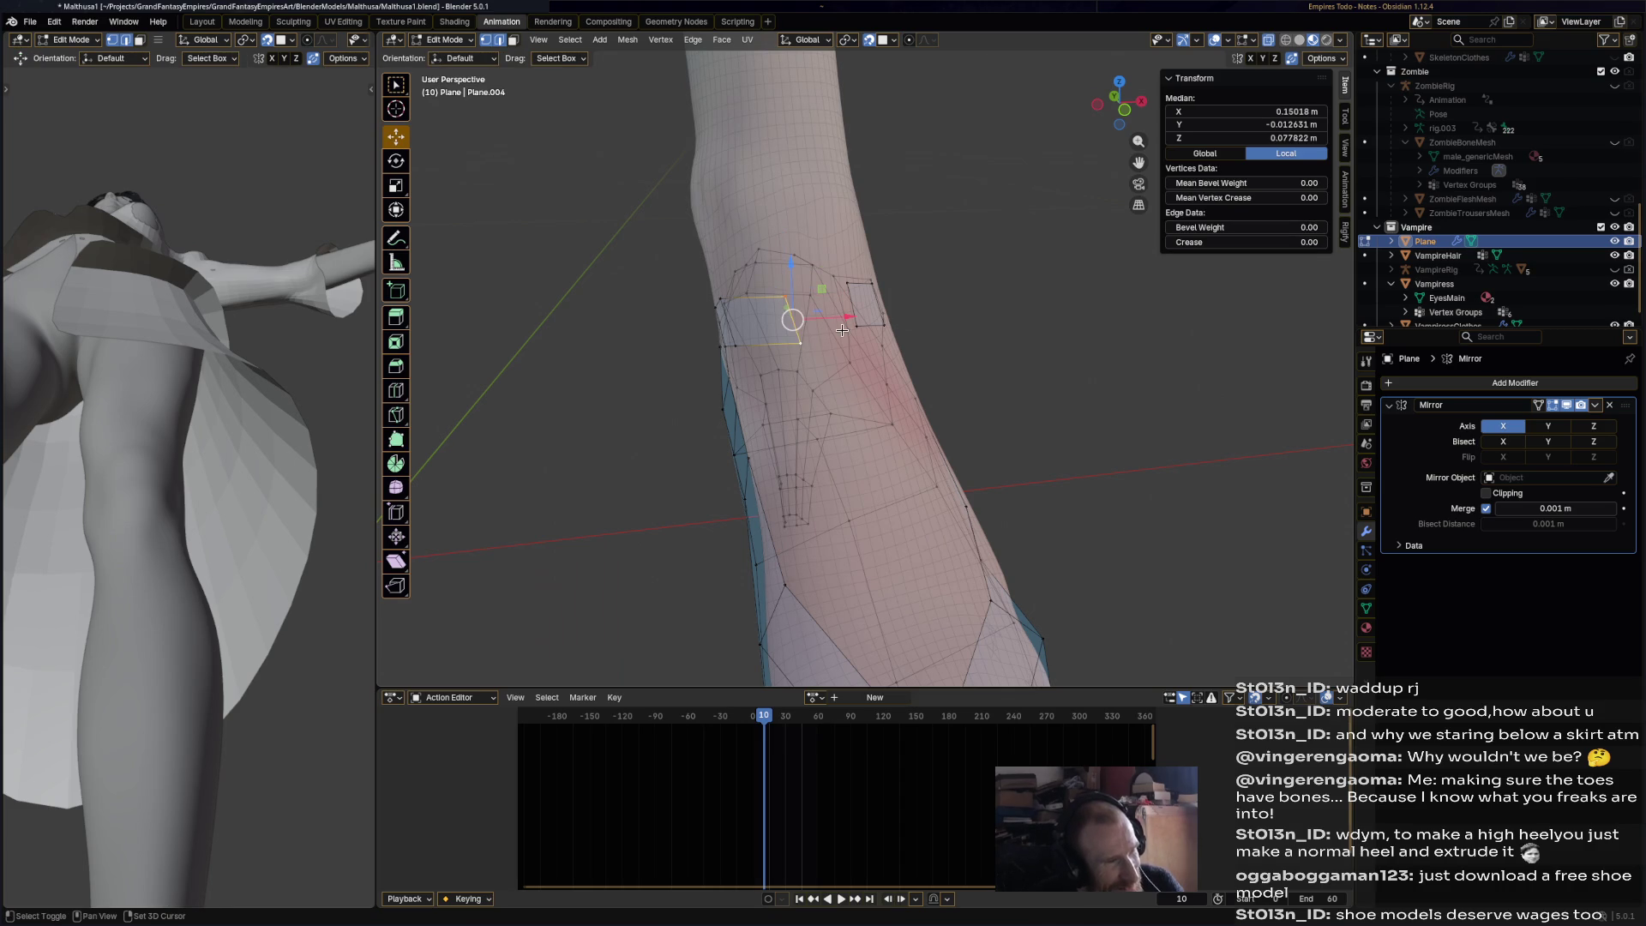
left_click(1046, 448)
scroll(995, 412, "down", 10)
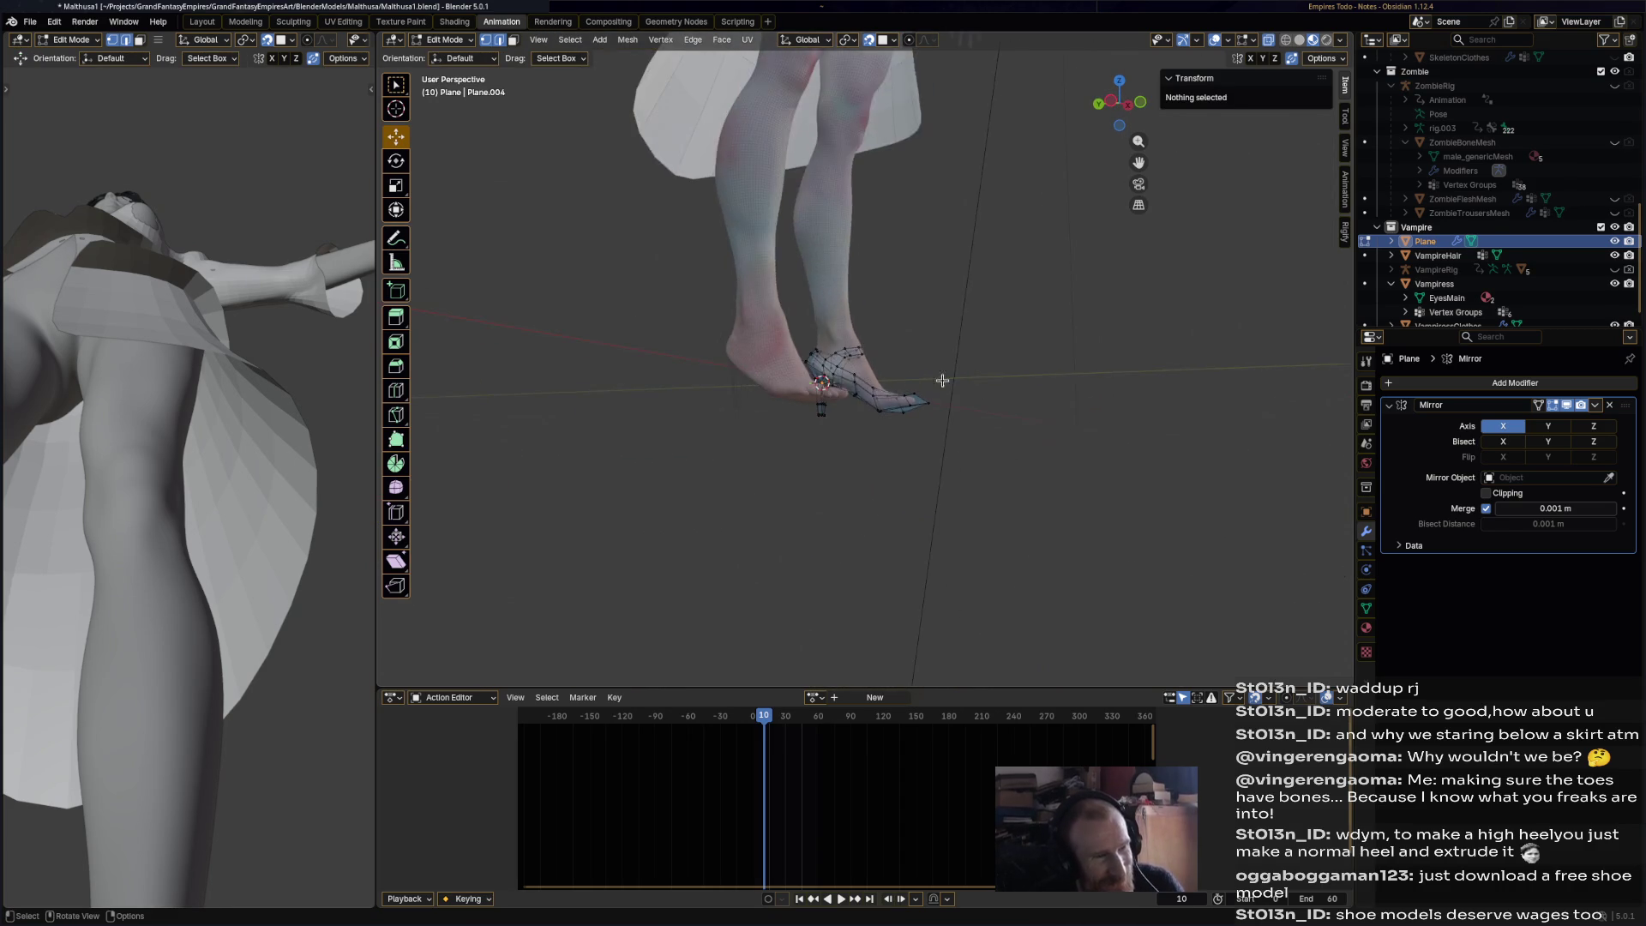
scroll(892, 373, "up", 8)
left_click(678, 359)
left_click_drag(679, 359, 681, 314)
- Switch to Object Mode and view both stiletto shoes from the side
middle_click_drag(681, 314, 896, 379)
scroll(896, 379, "down", 5)
mouse_move(893, 446)
middle_mouse_down()
mouse_move(910, 518)
mouse_move(998, 505)
mouse_move(798, 460)
mouse_move(857, 459)
middle_mouse_up()
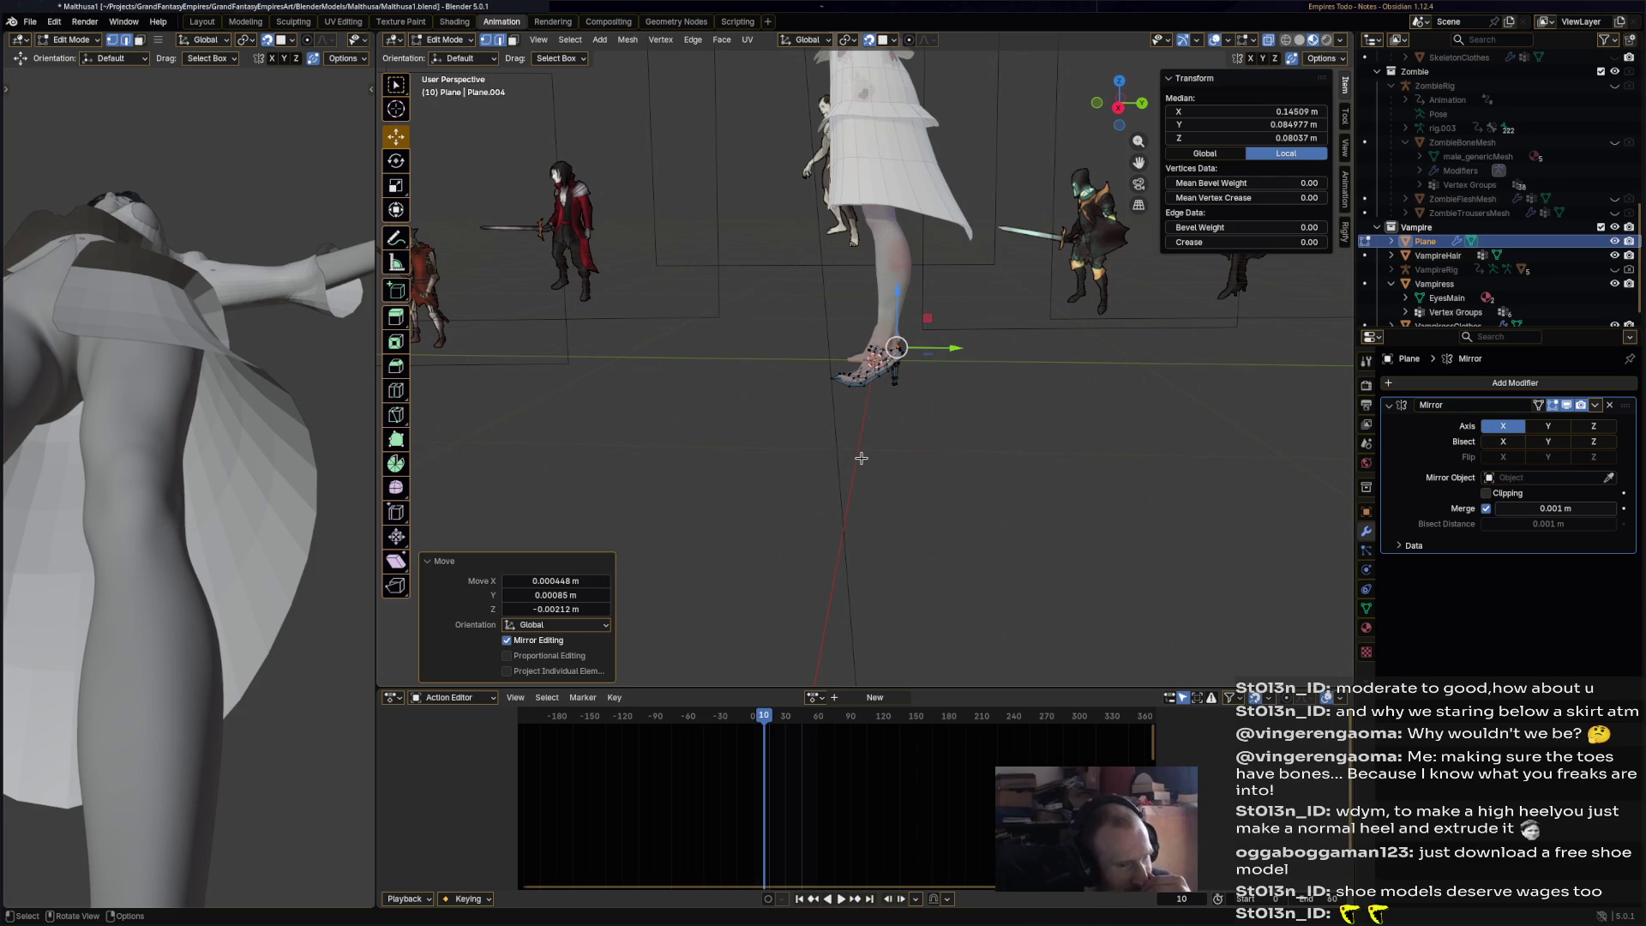
scroll(893, 457, "up", 8)
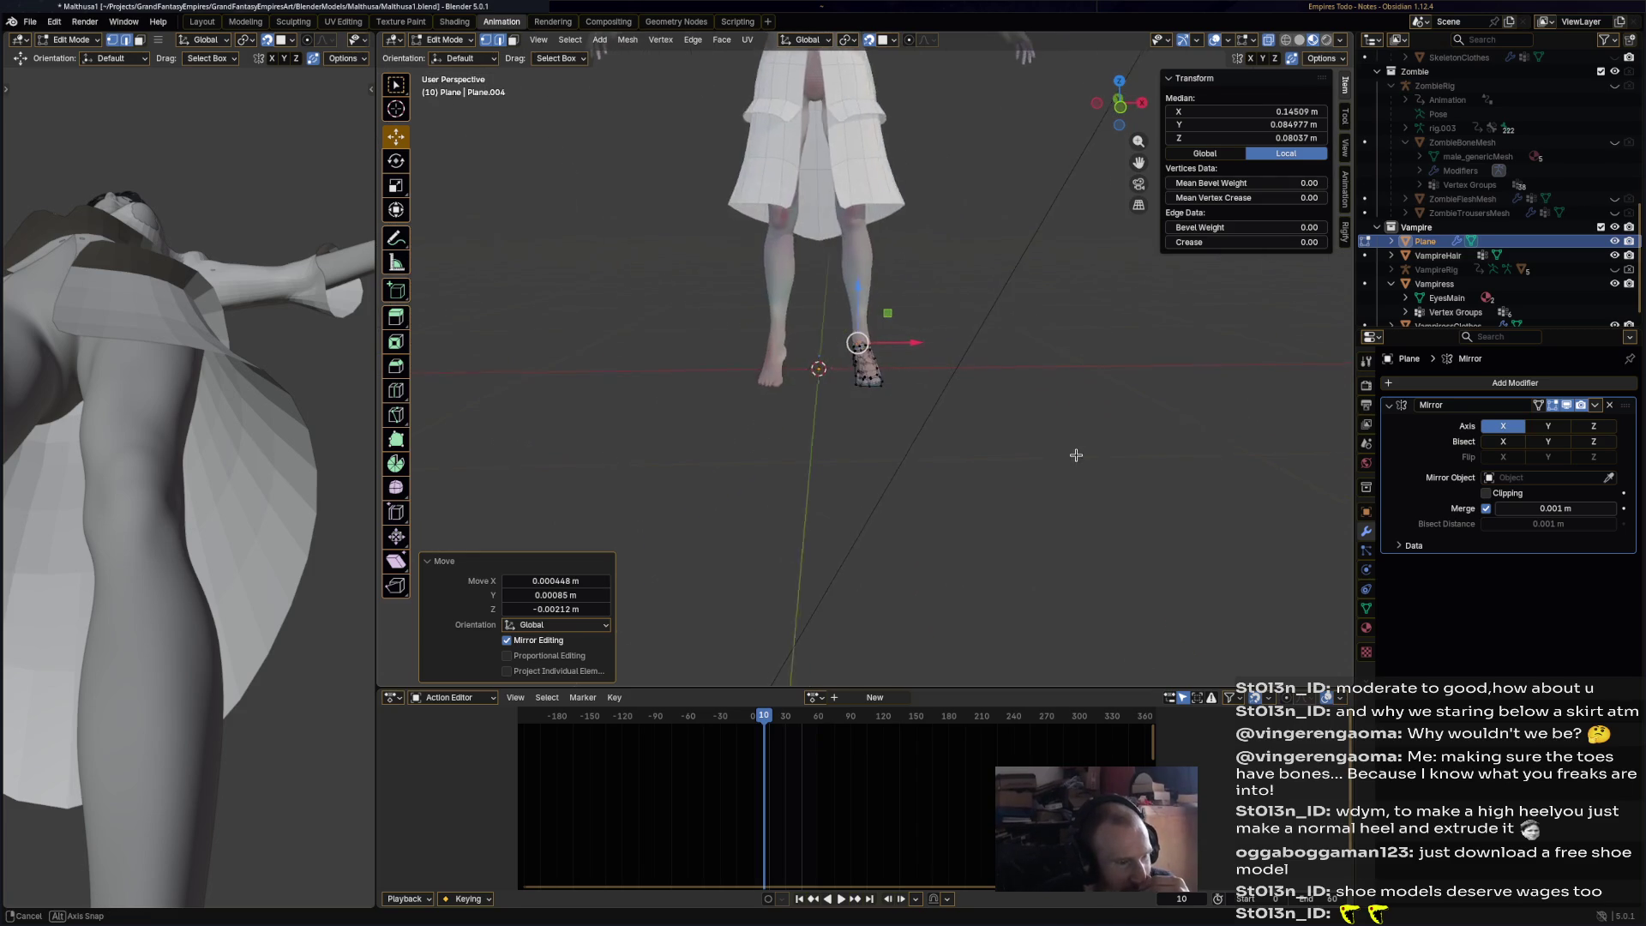
mouse_move(888, 453)
middle_mouse_down()
mouse_move(772, 257)
mouse_move(554, 152)
middle_mouse_up()
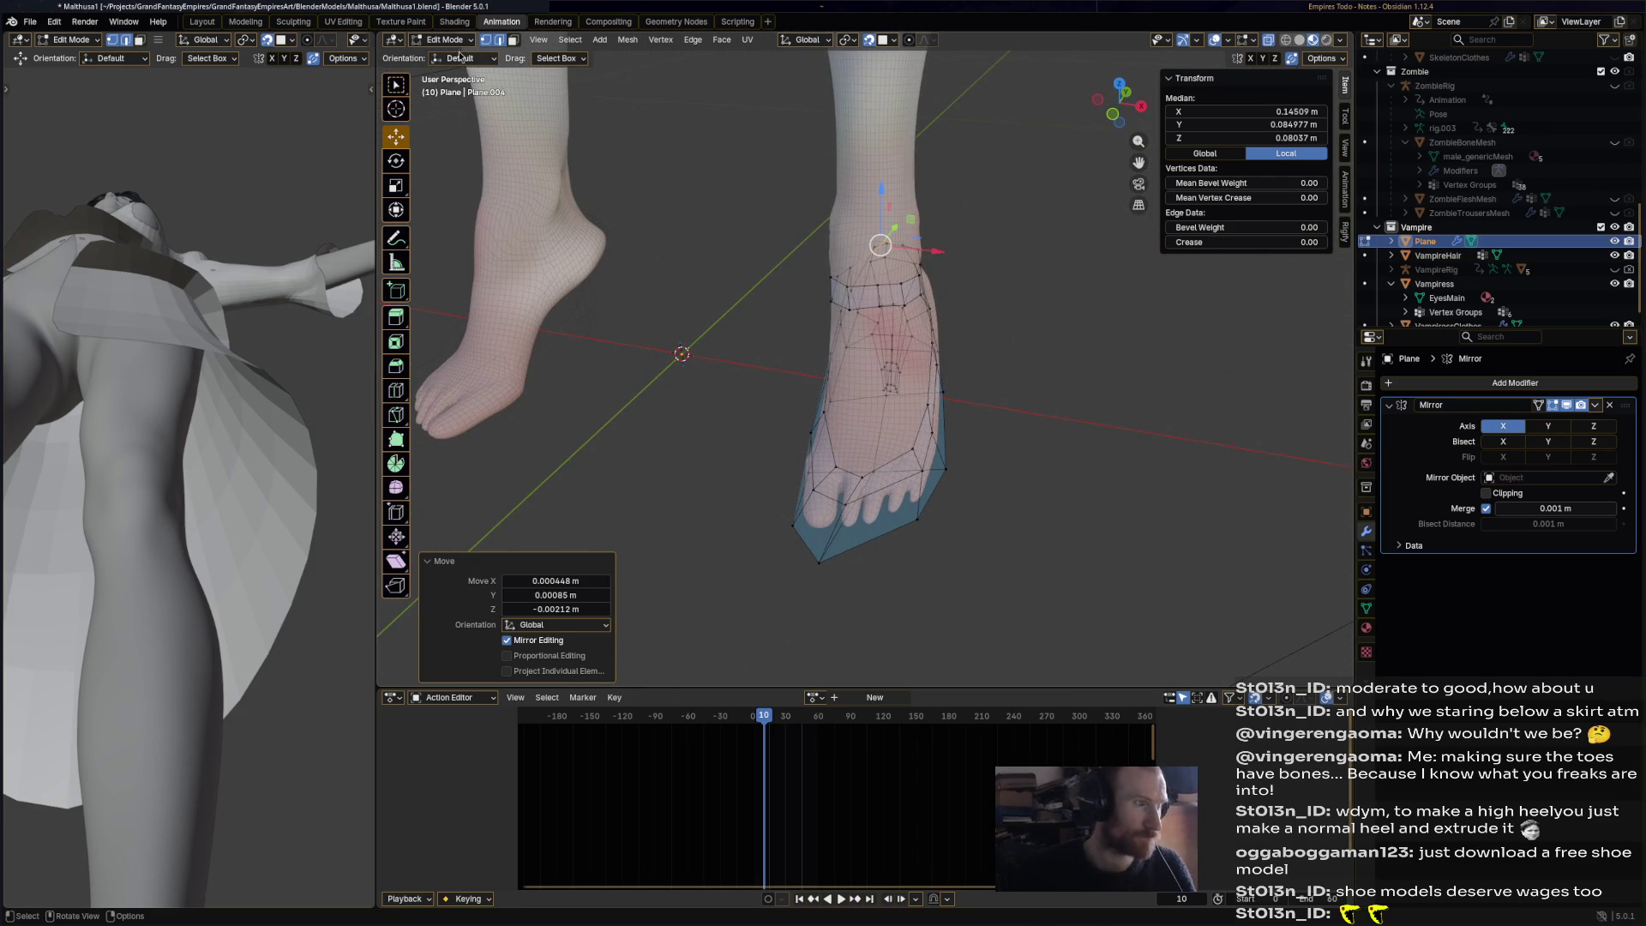
middle_click_drag(881, 421, 885, 425)
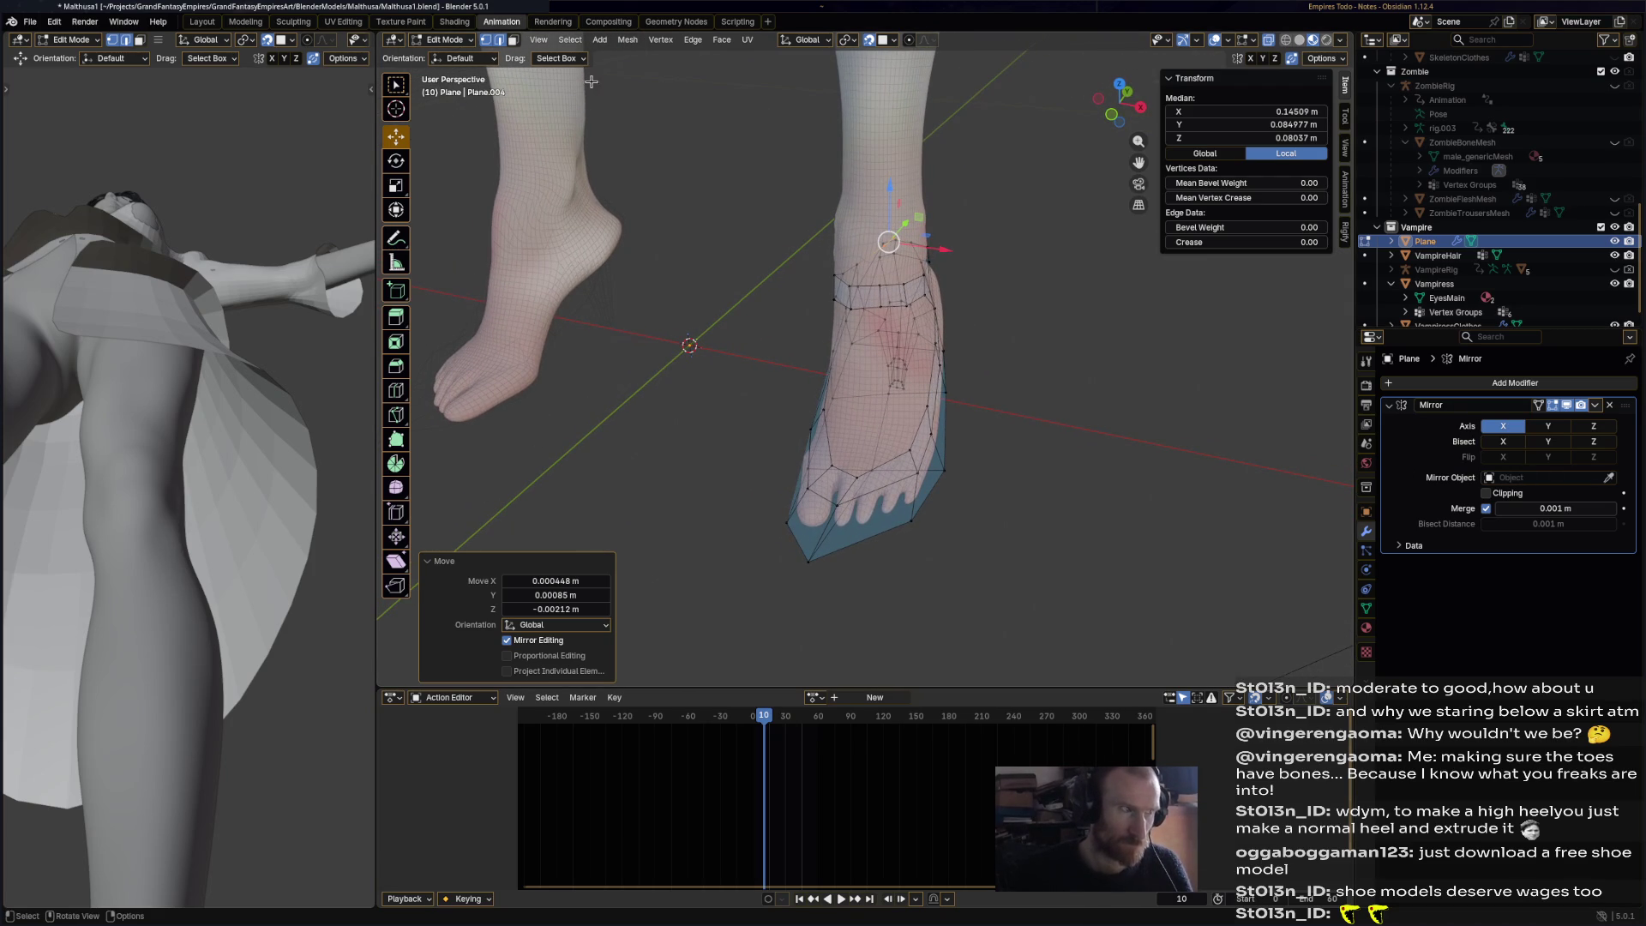
left_click(452, 39)
left_click(441, 57)
scroll(735, 446, "down", 3)
mouse_move(729, 455)
middle_mouse_down()
mouse_move(990, 394)
mouse_move(615, 407)
mouse_move(670, 460)
mouse_move(627, 203)
middle_mouse_up()
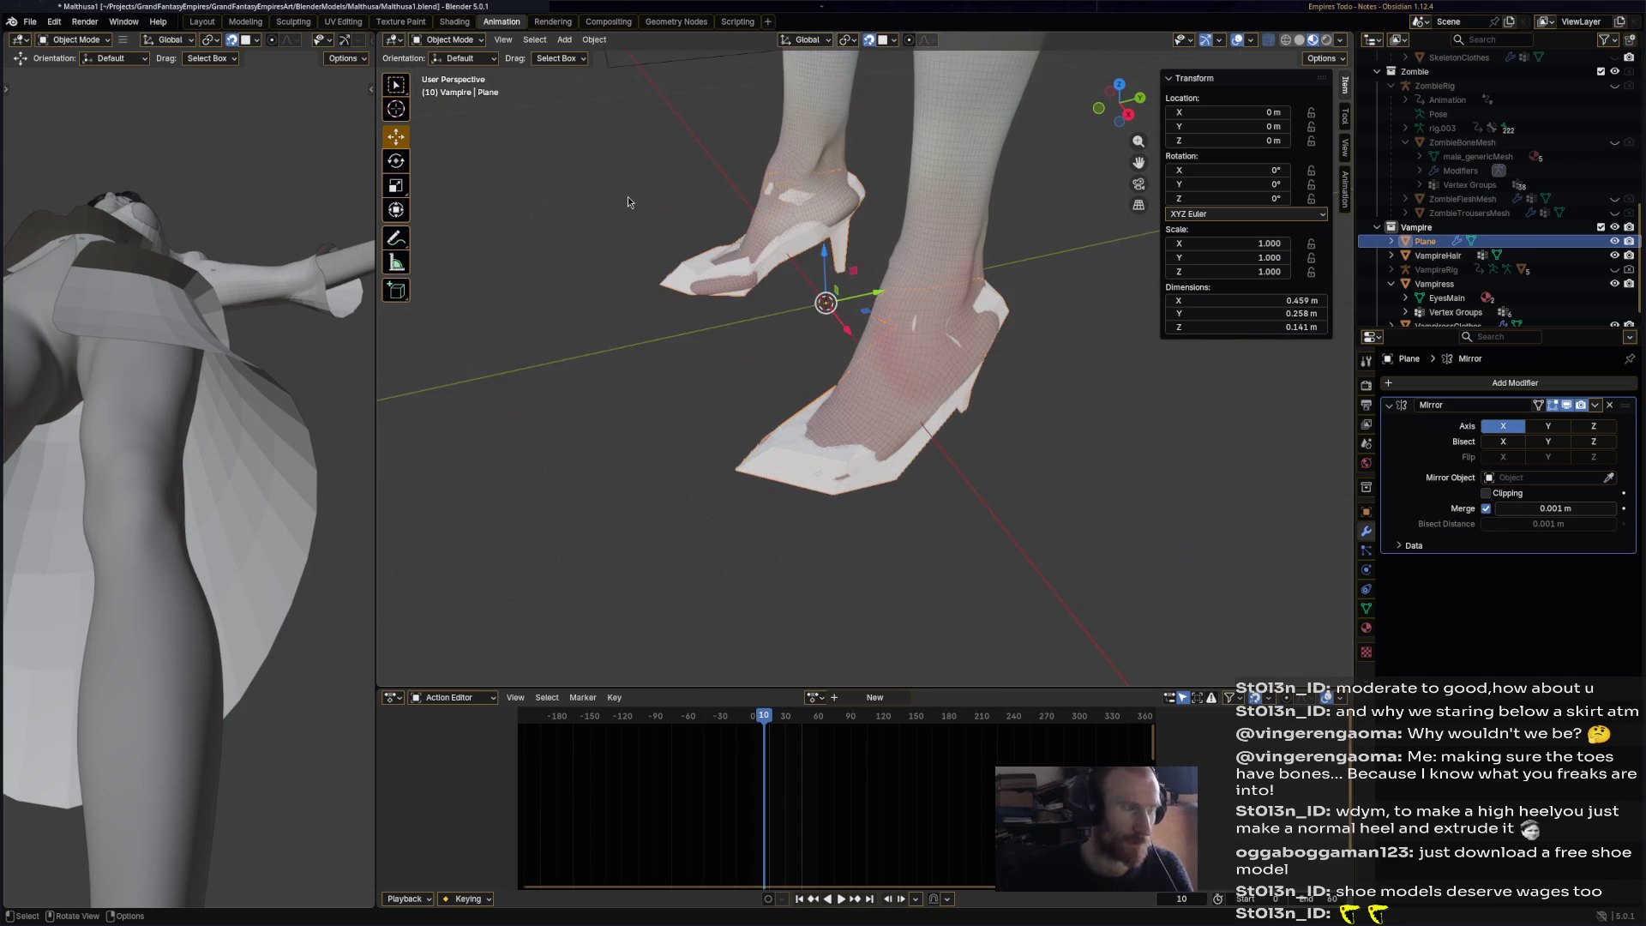
- Add a Subdivision modifier to the shoe mesh from Object Mode
left_click(448, 40)
left_click(455, 72)
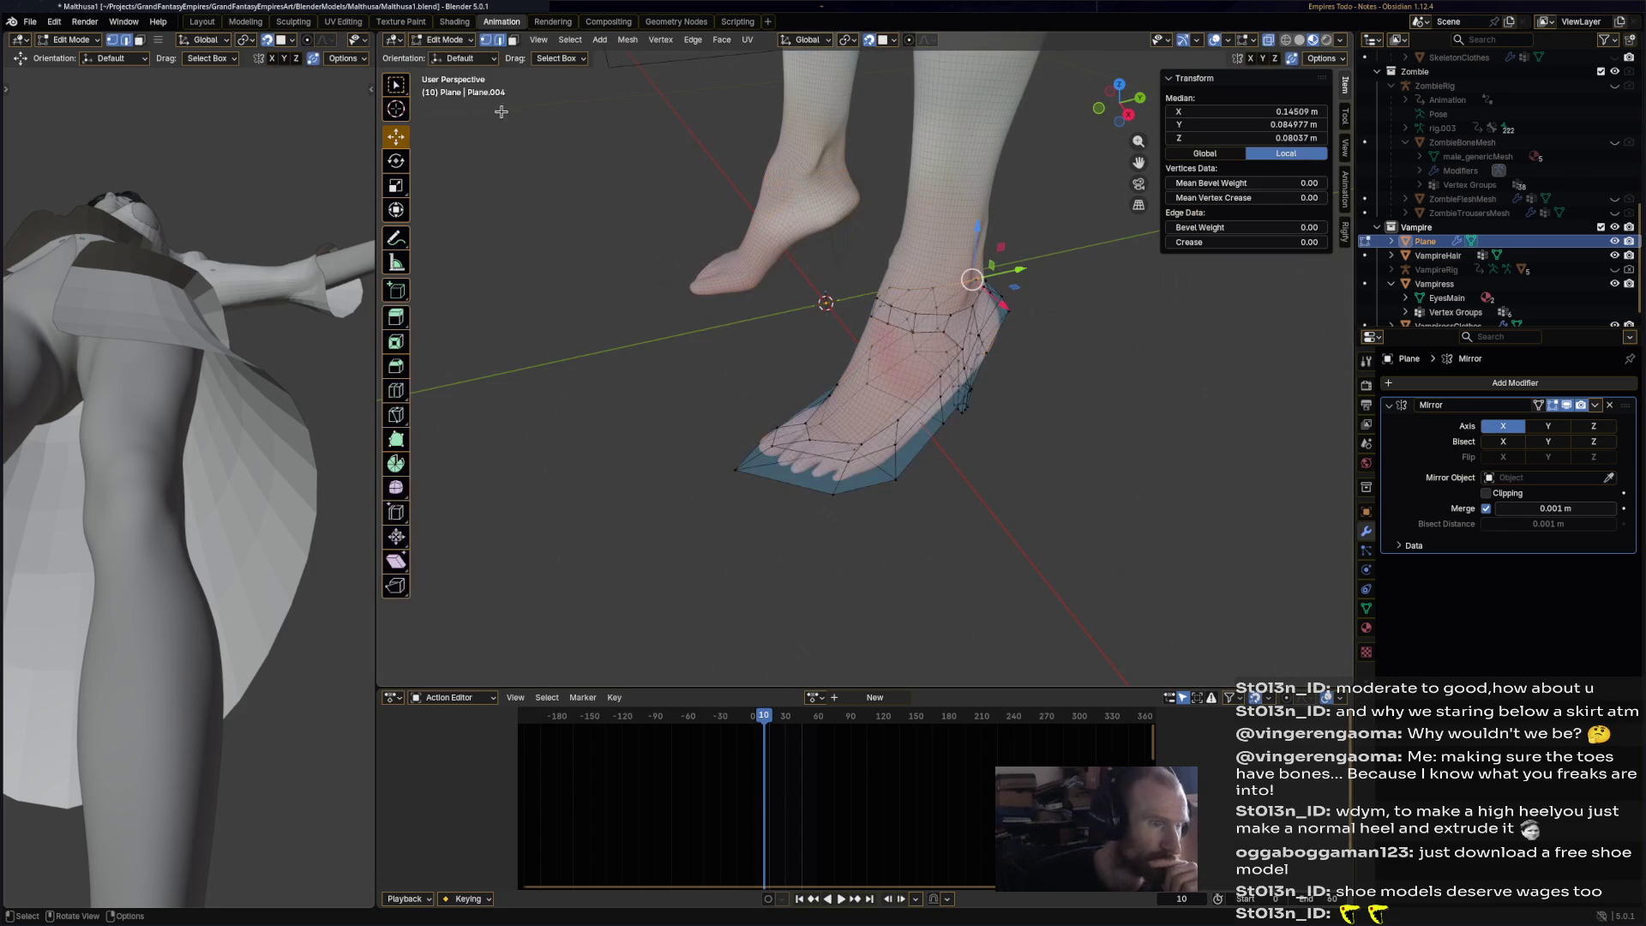
left_click(448, 39)
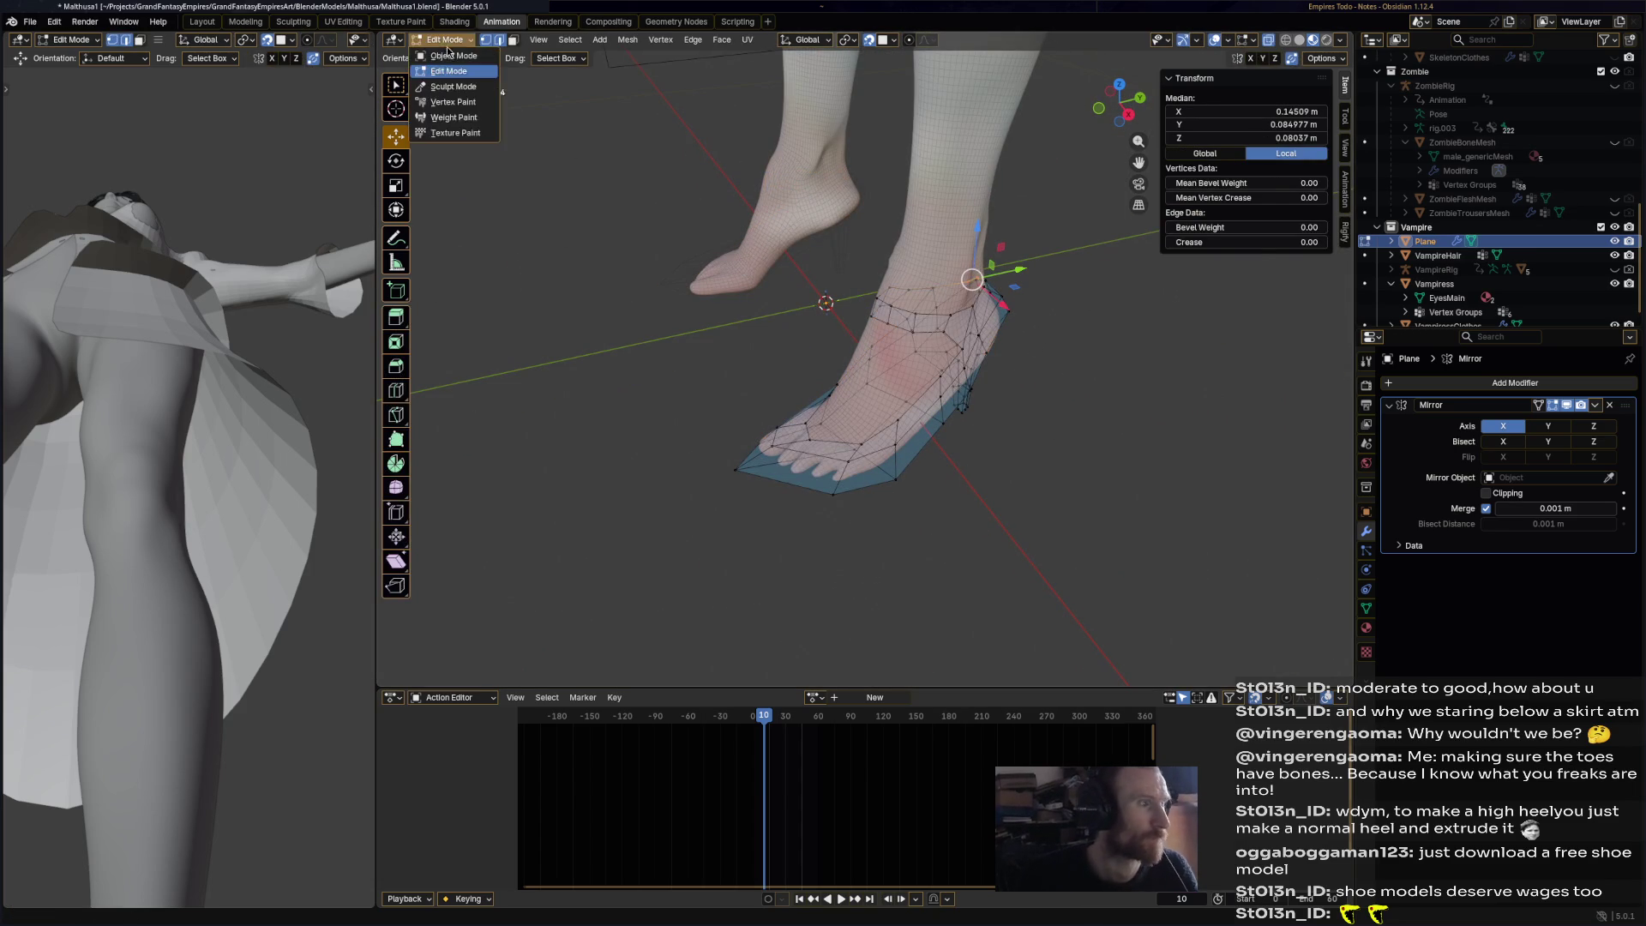
left_click(450, 58)
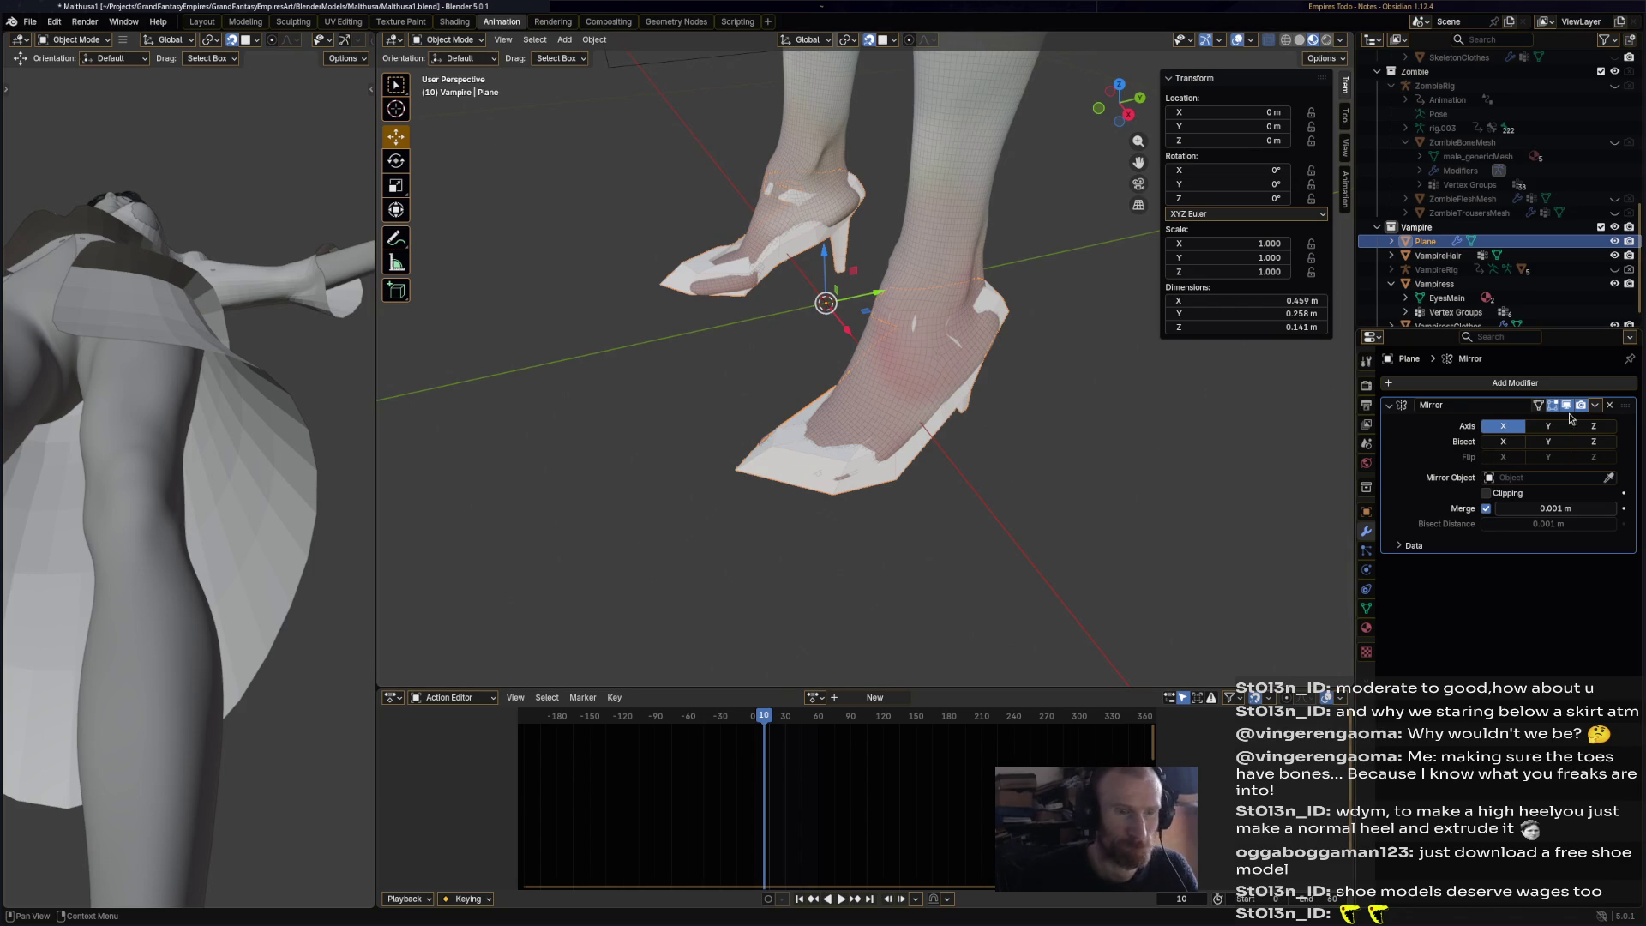
left_click(1592, 391)
mouse_move(1582, 394)
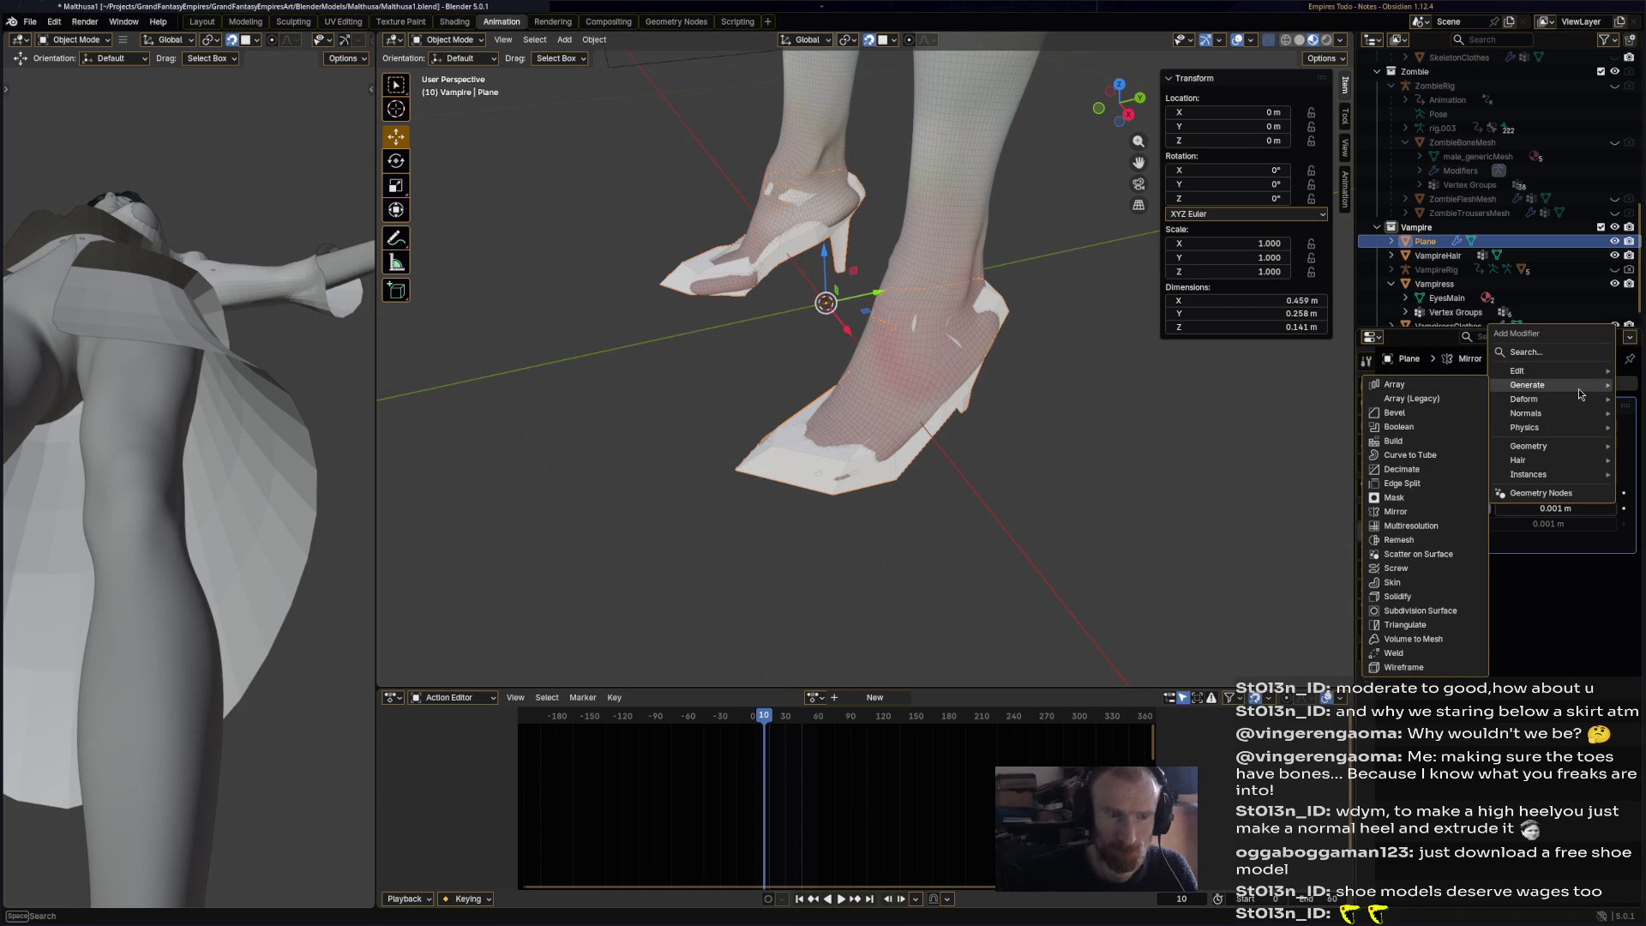
left_click(1449, 611)
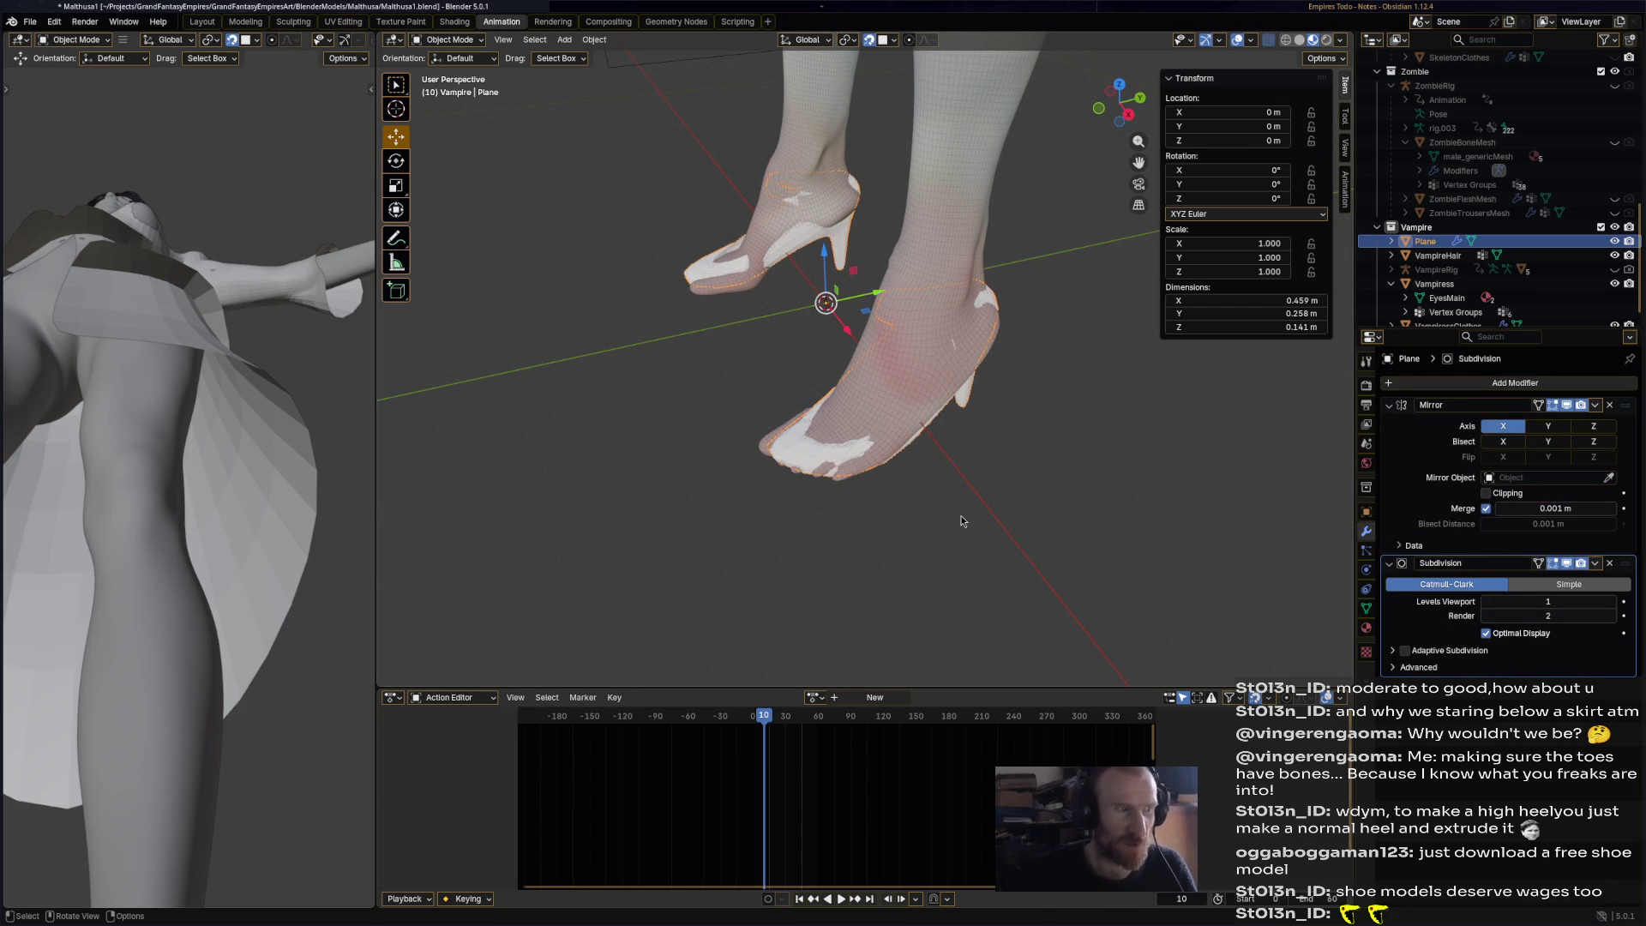
mouse_move(961, 520)
middle_mouse_down()
mouse_move(1062, 485)
mouse_move(1060, 525)
middle_mouse_up()
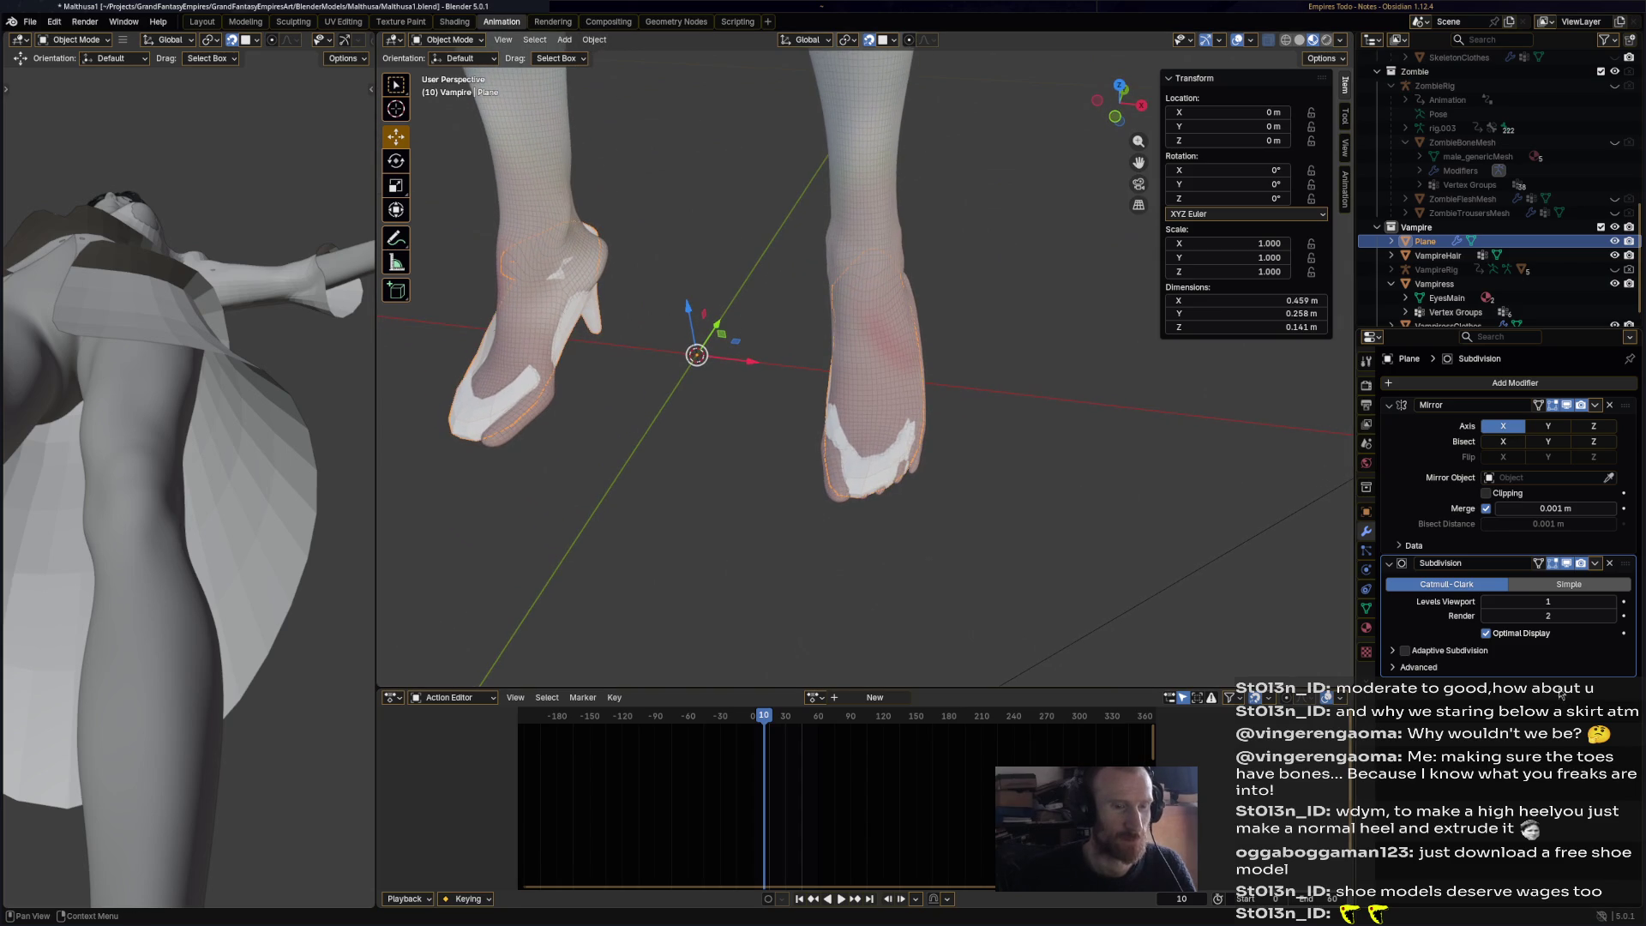
- Set the Subdivision modifier's Advanced UV Smooth option to None
left_click(1395, 667)
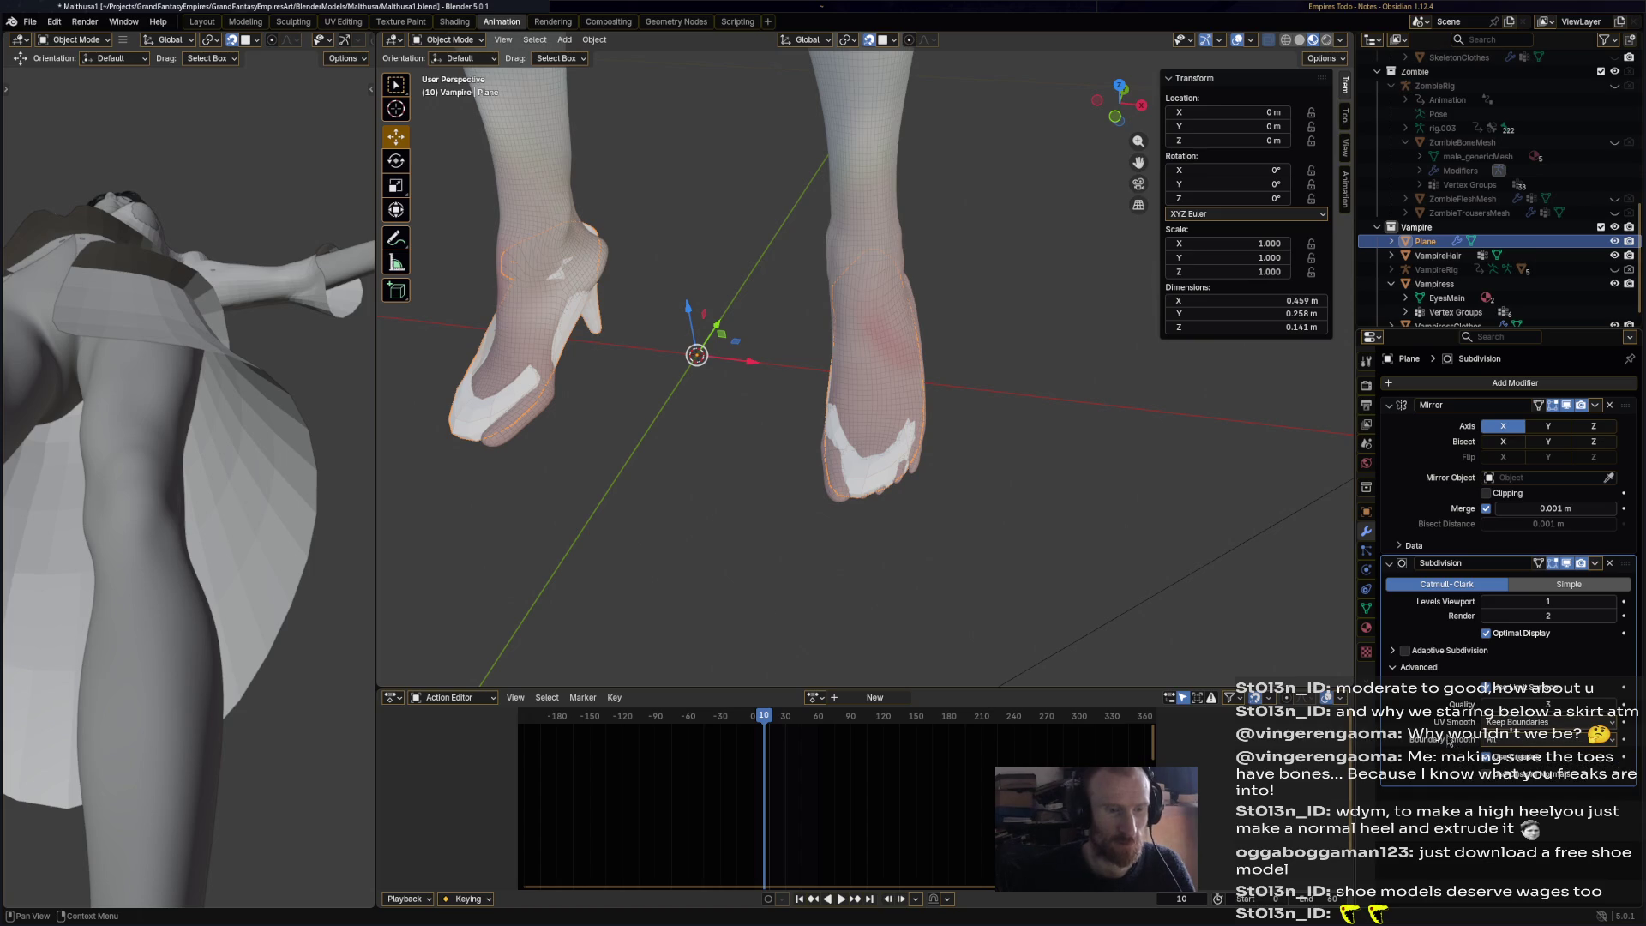
left_click(1509, 742)
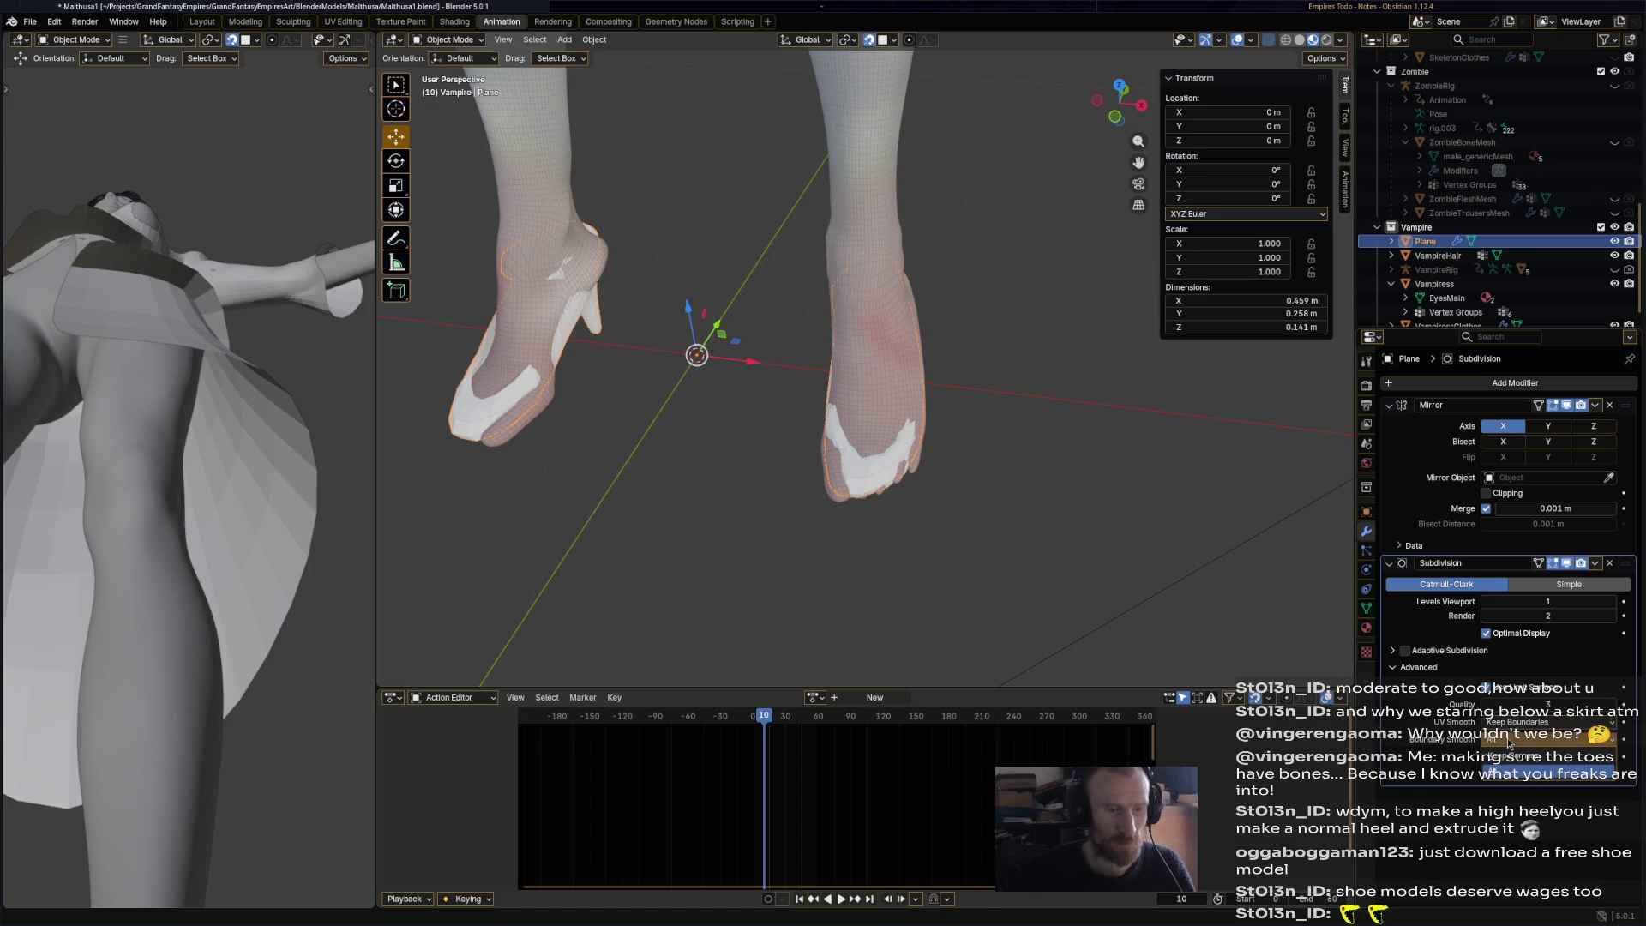
left_click(1511, 758)
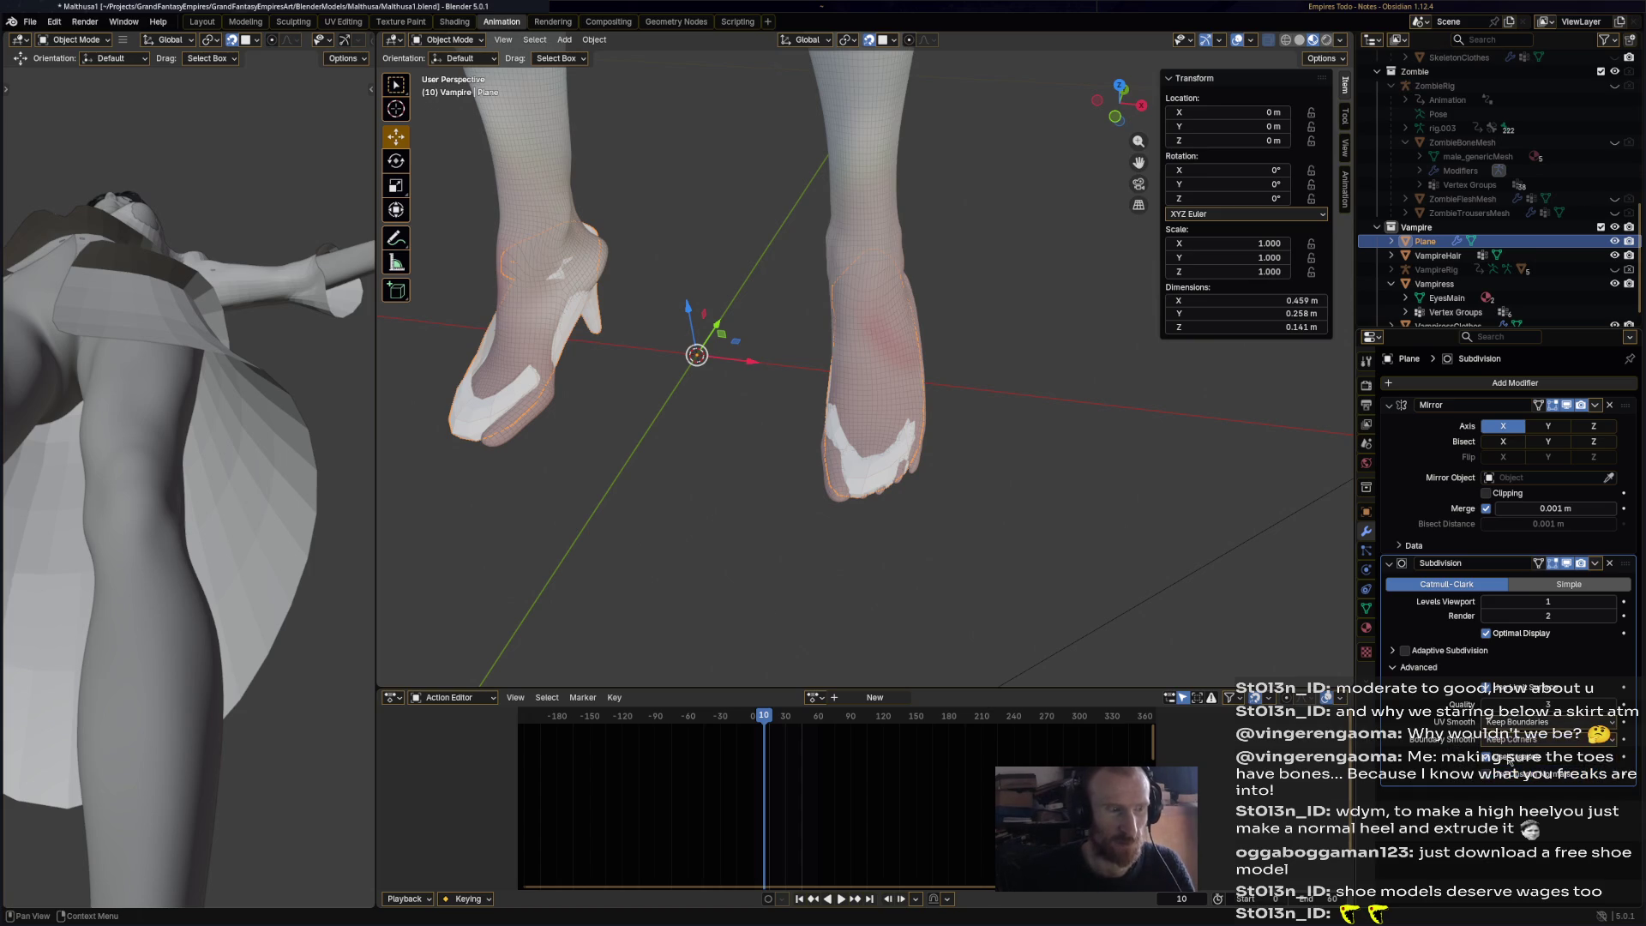
left_click(1509, 751)
left_click(1507, 777)
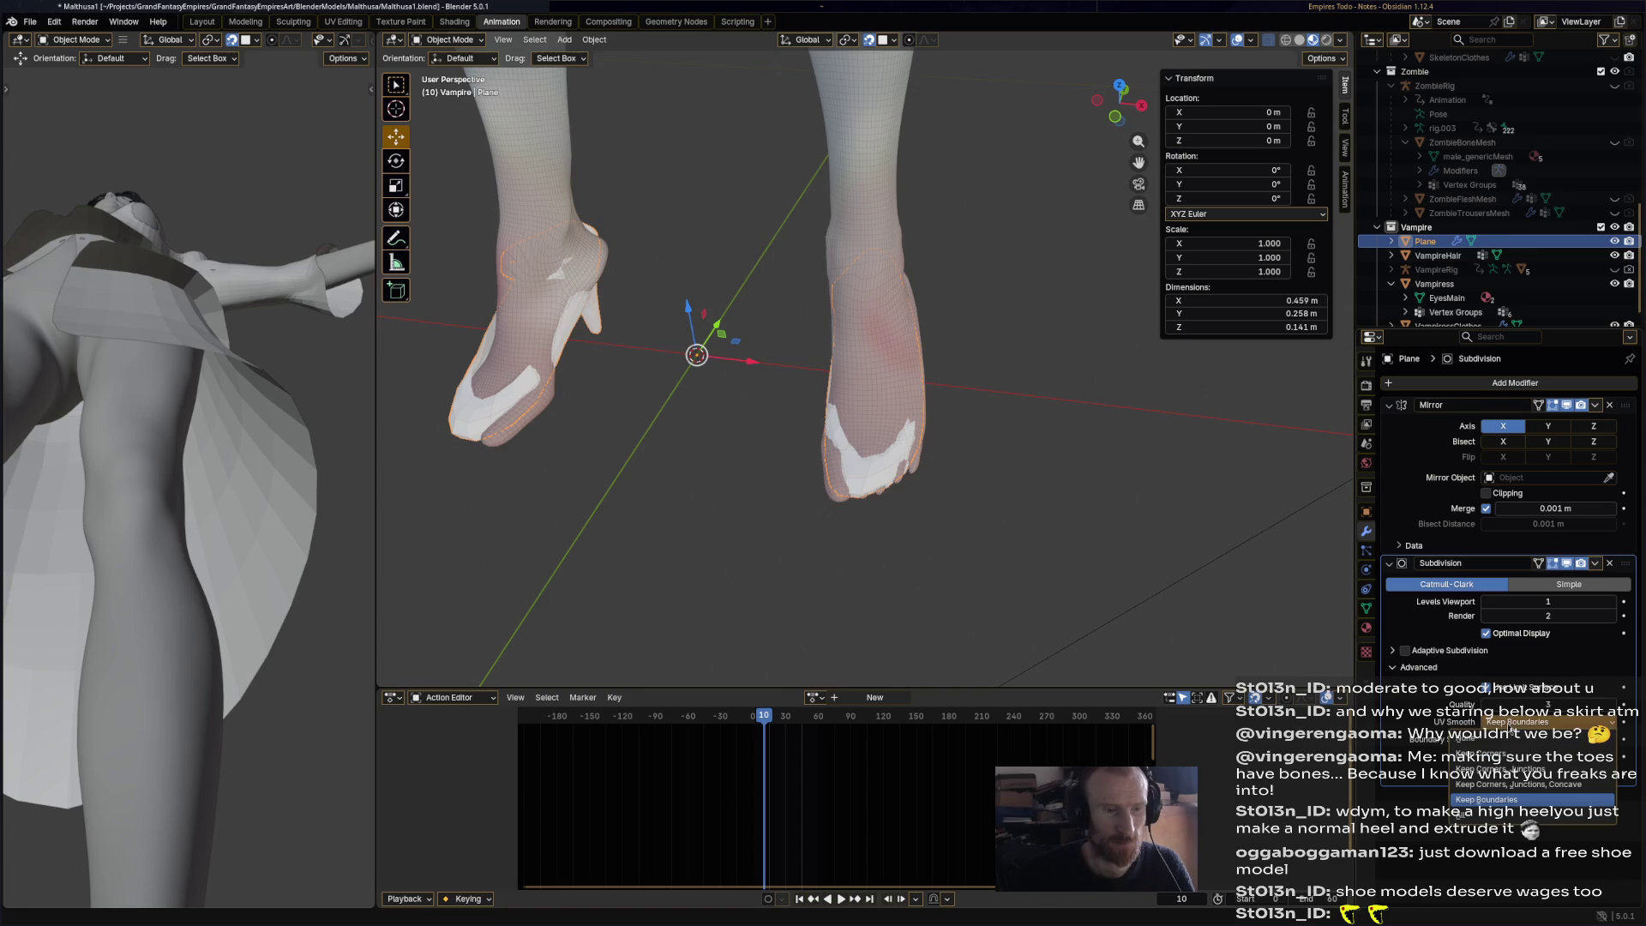
left_click(1509, 742)
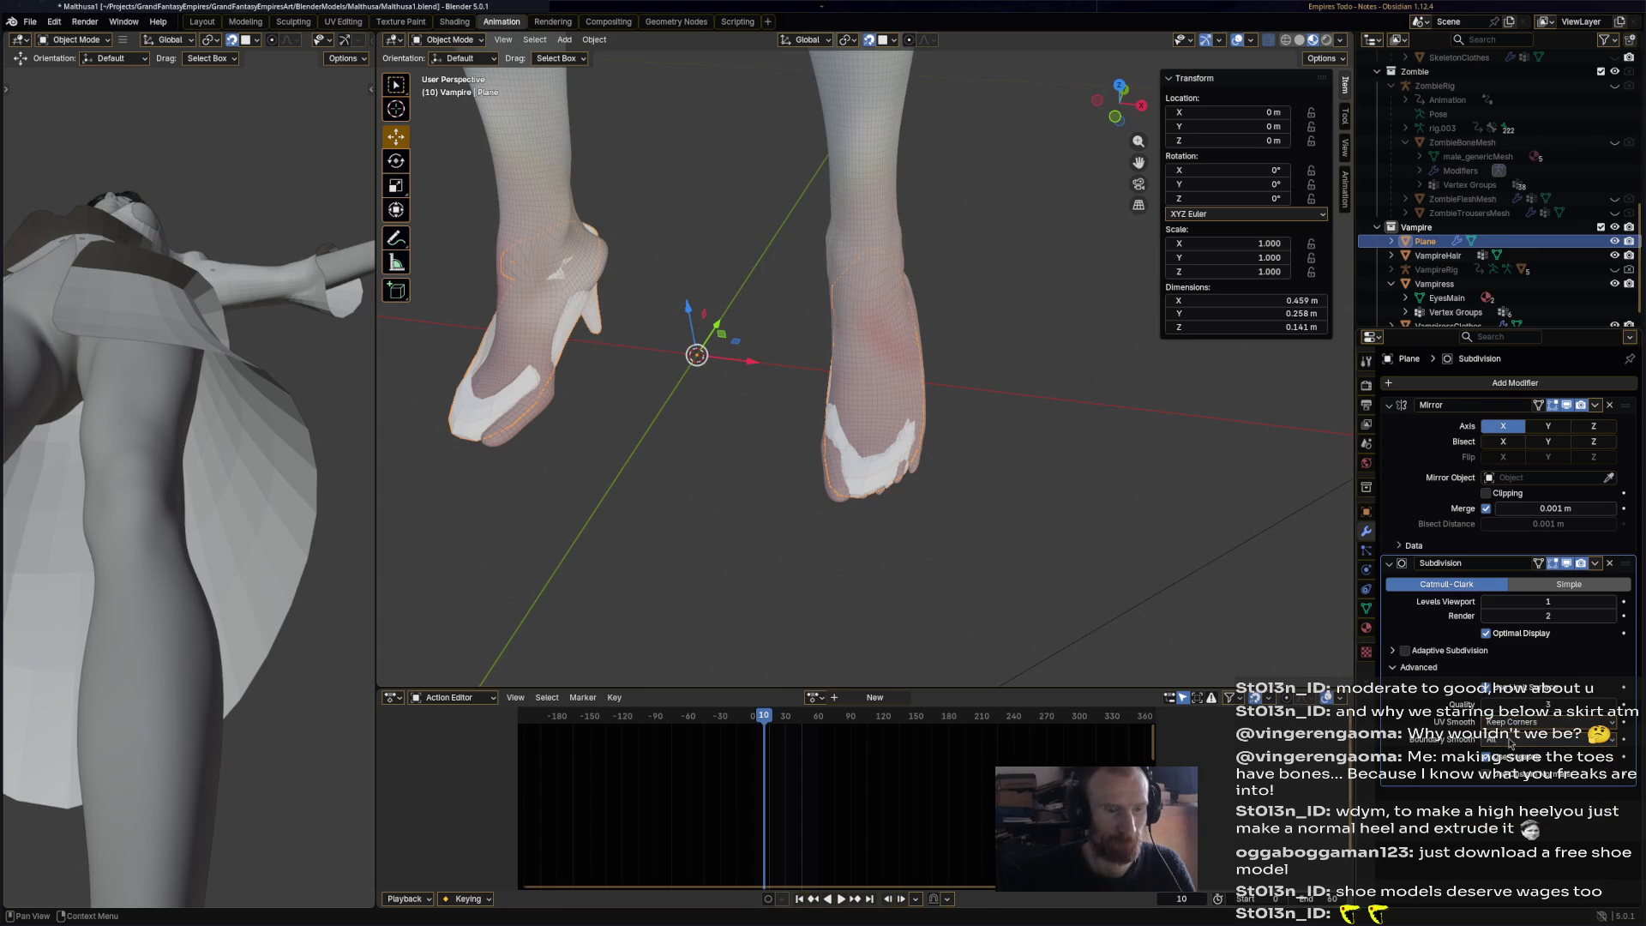
left_click(1511, 722)
left_click(1515, 787)
left_click(1516, 725)
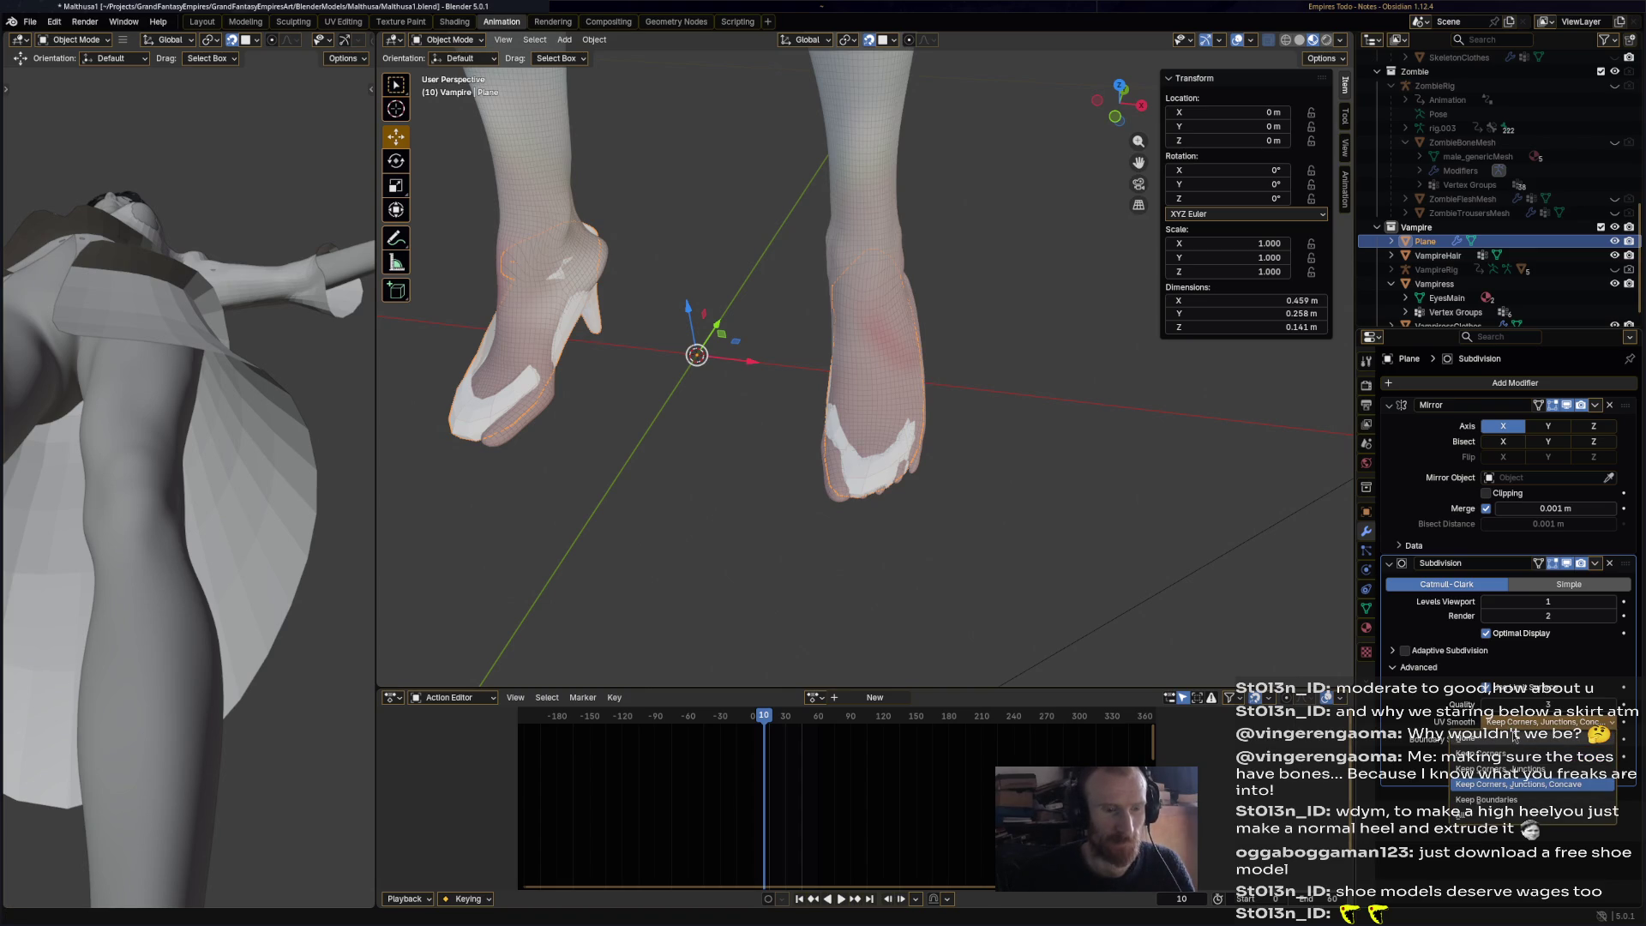
left_click(1514, 736)
left_click(1507, 724)
left_click(1513, 724)
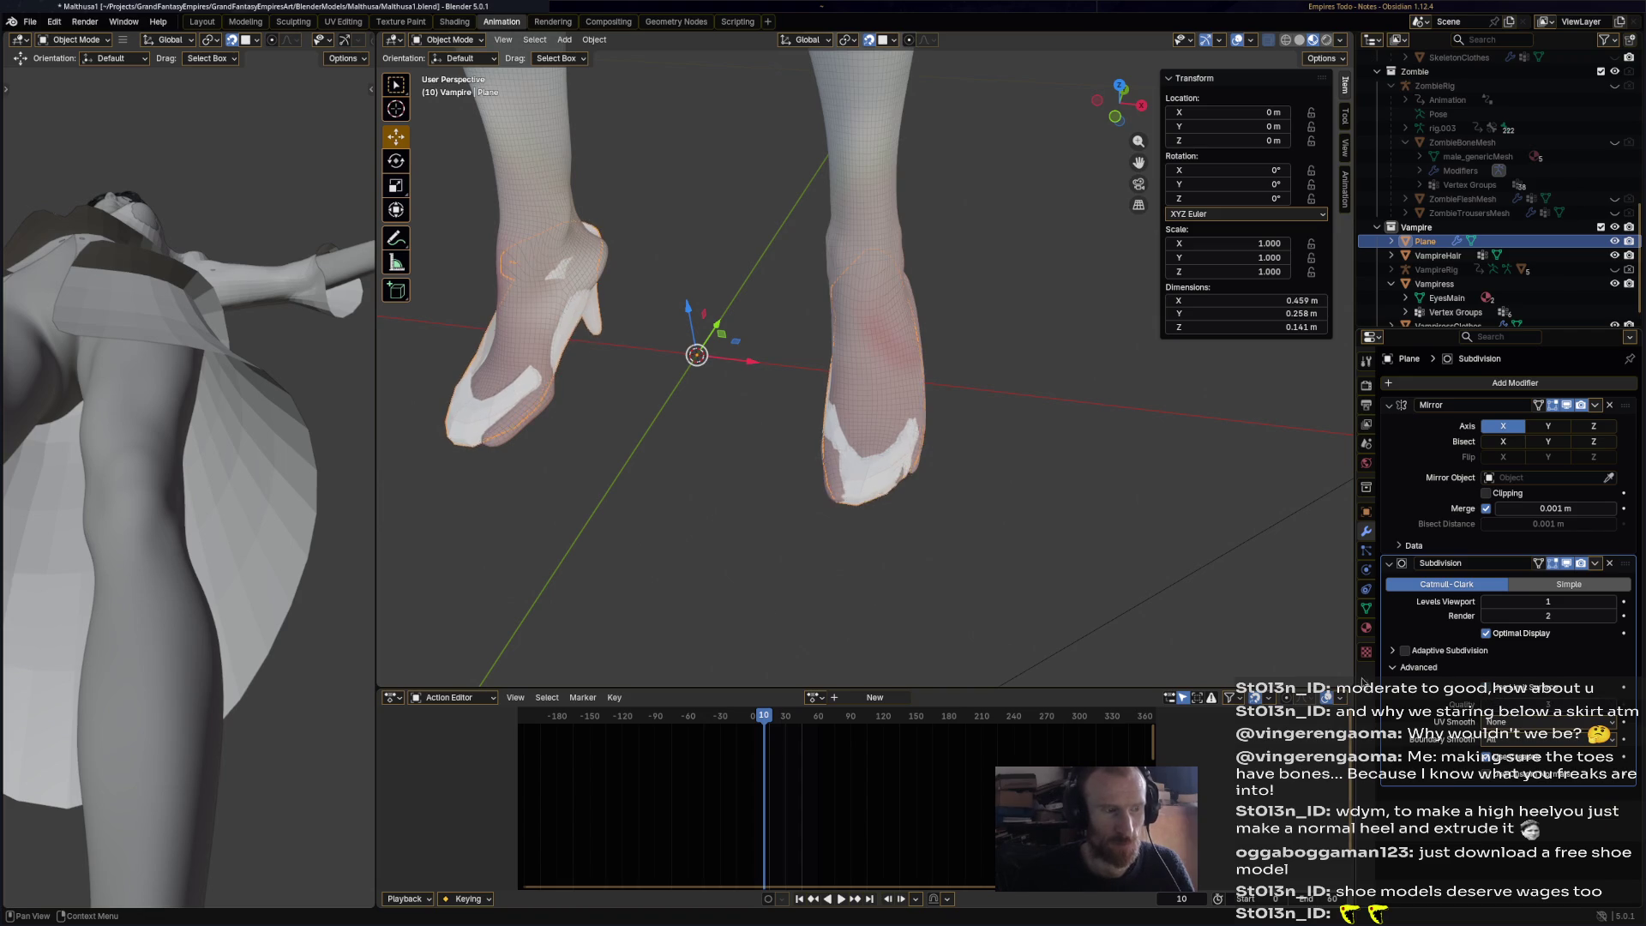
- Save the file as Malthusa1.blend
scroll(889, 614, "up", 5)
scroll(909, 420, "down", 3)
mouse_move(909, 420)
middle_mouse_down()
mouse_move(854, 420)
mouse_move(737, 373)
mouse_move(877, 387)
mouse_move(925, 446)
mouse_move(1134, 525)
middle_mouse_up()
key("ctrl+s")
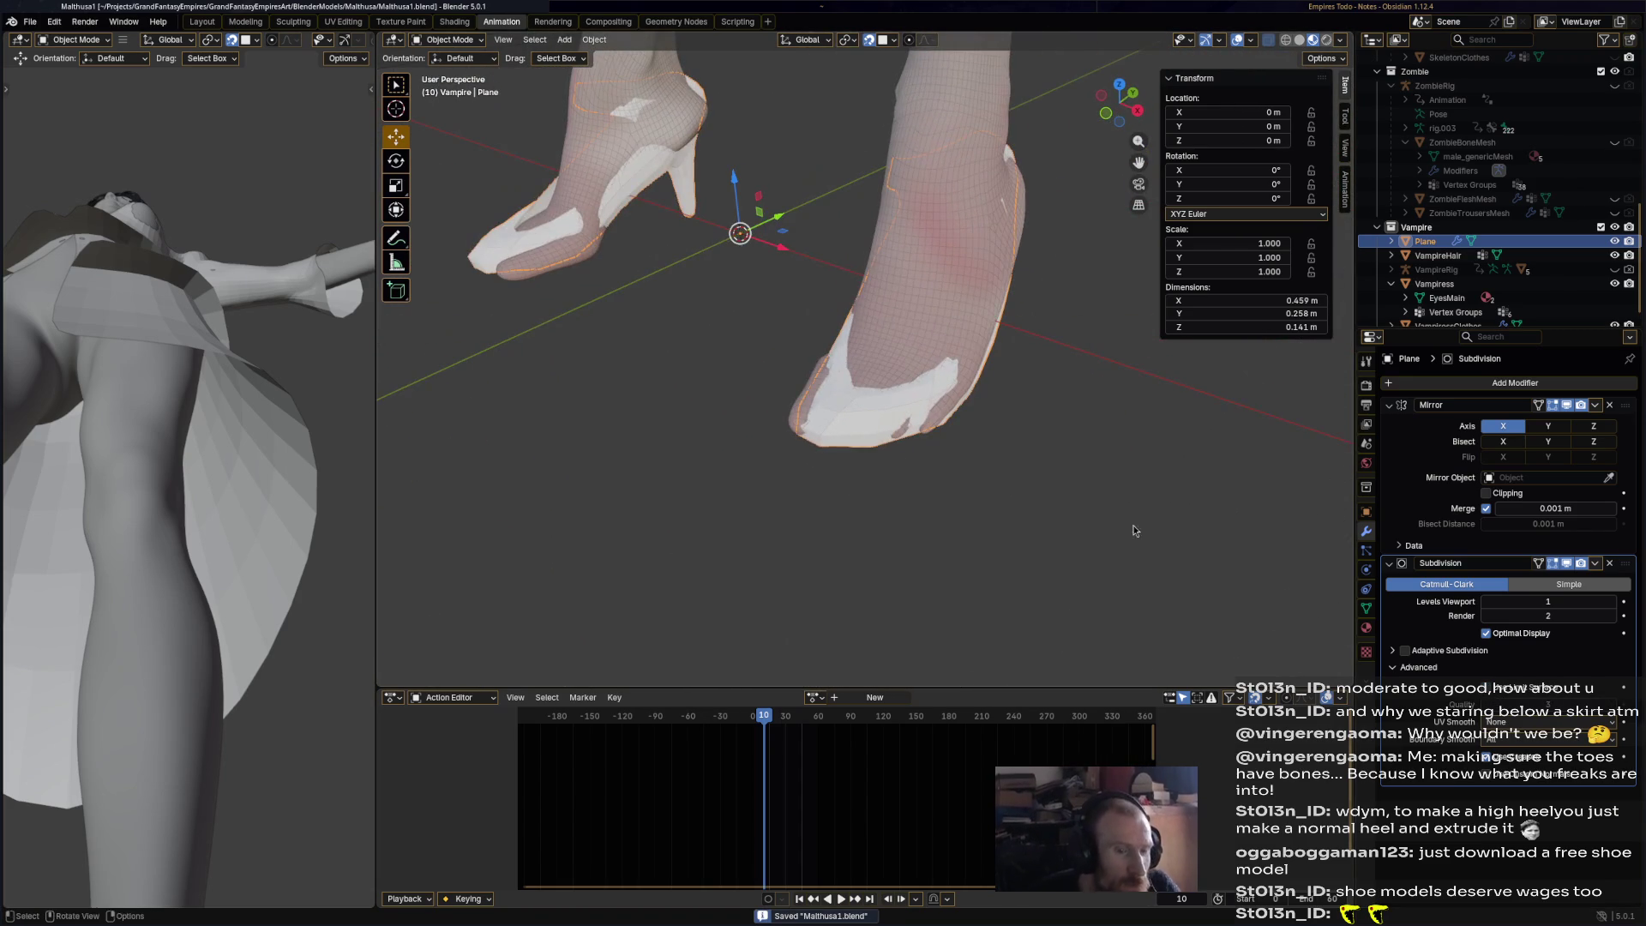
- Briefly toggle Adaptive Subdivision, then apply the shoe's Subdivision modifier so only Mirror remains
left_click(1394, 651)
left_click(1404, 651)
left_click(1404, 652)
mouse_move(858, 411)
middle_mouse_down()
mouse_move(727, 424)
mouse_move(969, 419)
middle_mouse_up()
left_click(1595, 565)
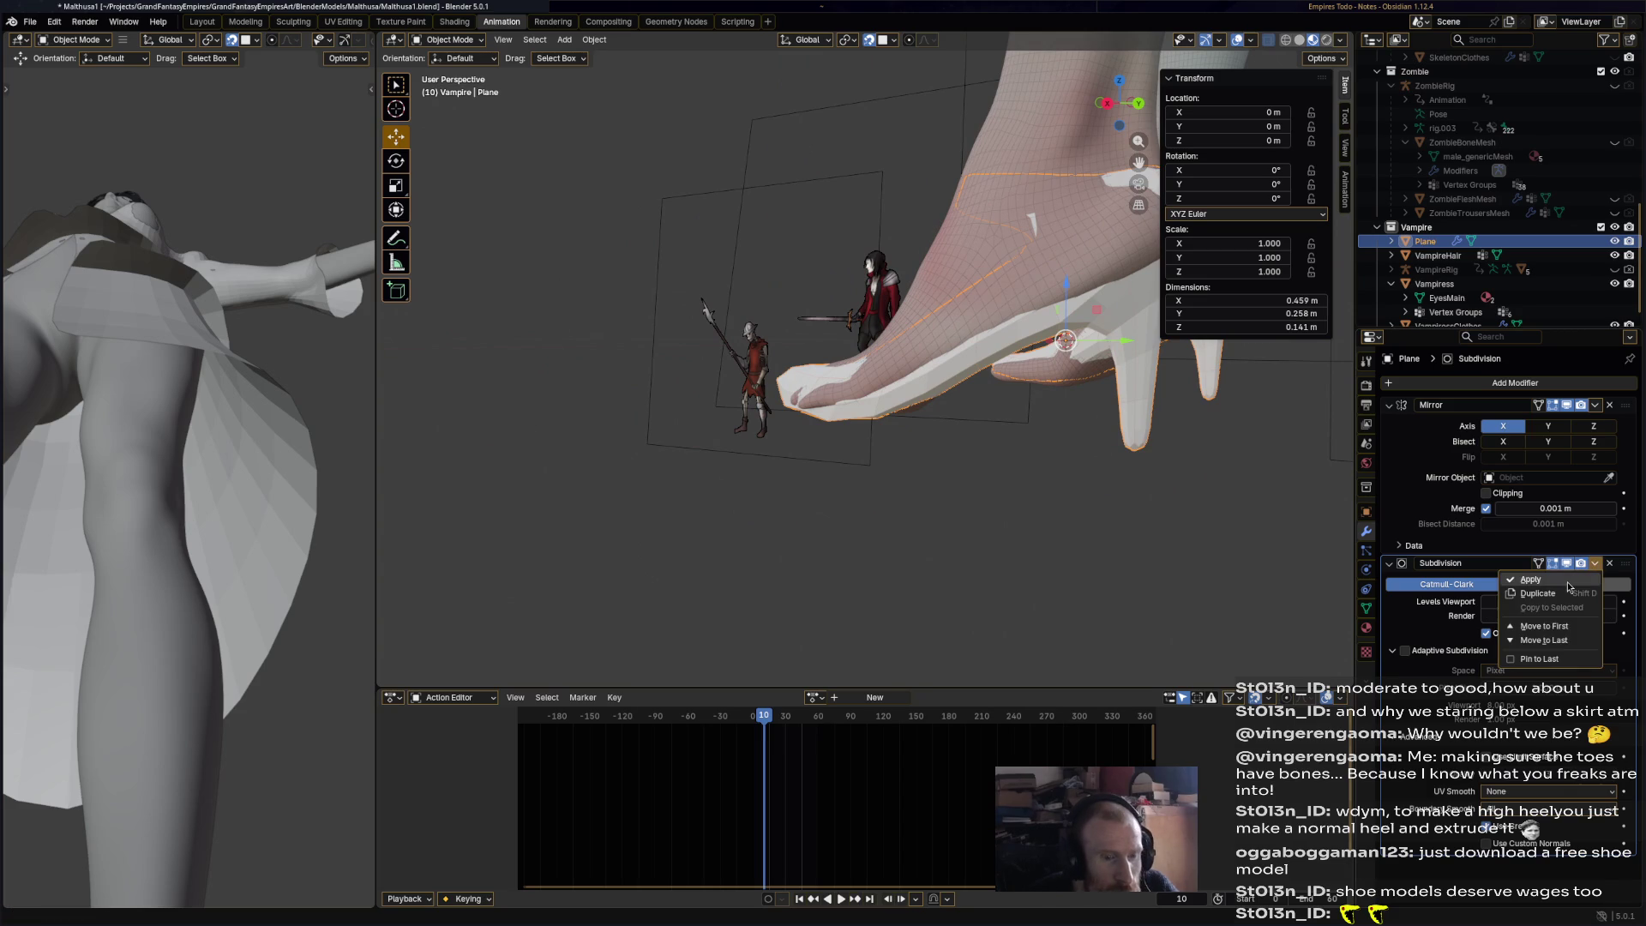
left_click(1531, 579)
- Switch the shoe mesh into Sculpt Mode
middle_click_drag(909, 429, 972, 449)
left_click(454, 40)
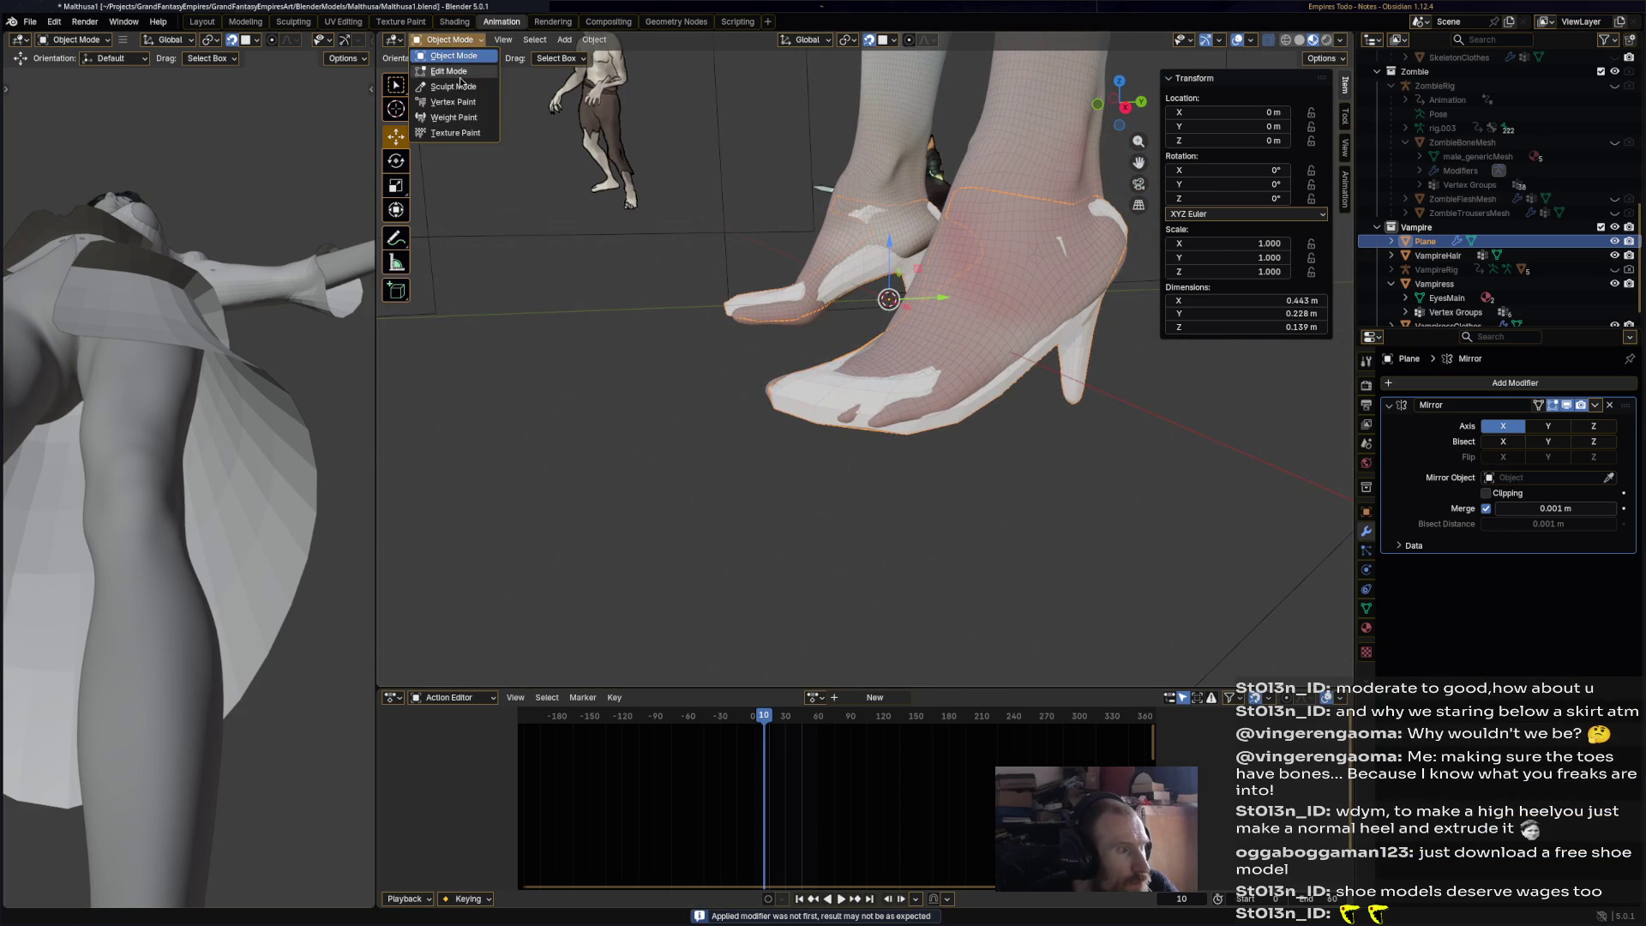
left_click(447, 85)
middle_click_drag(858, 386, 954, 440)
- Inflate the shoe's toe and heel surface and fill in the heel cup hollow
scroll(943, 446, "up", 2)
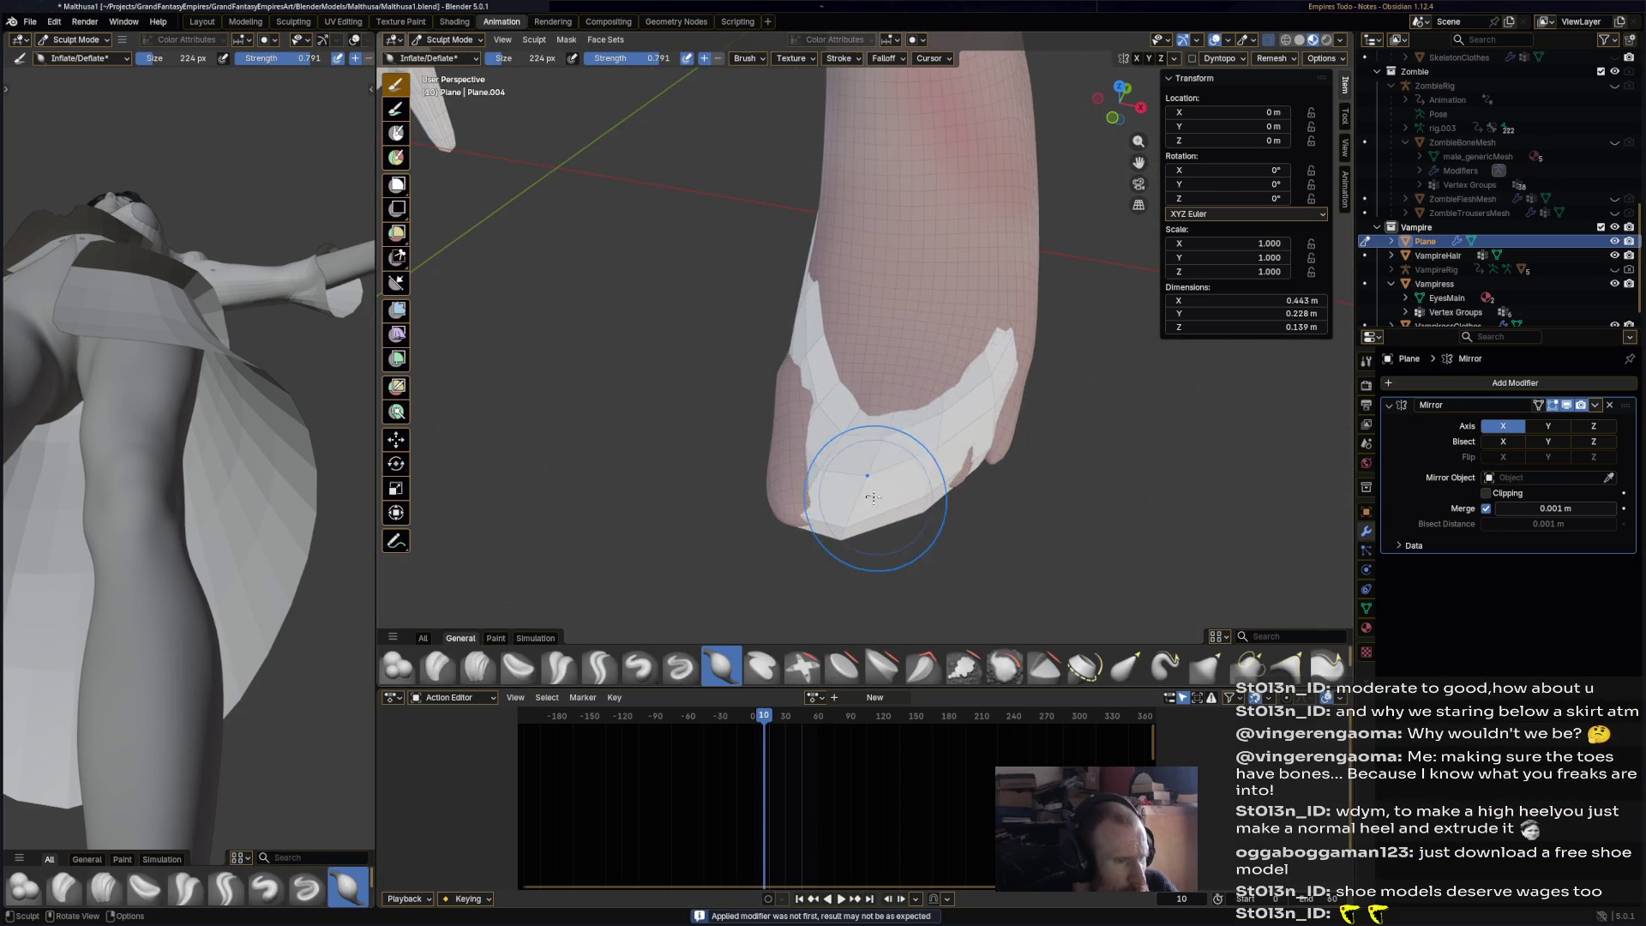
mouse_move(815, 481)
left_mouse_down()
mouse_move(844, 459)
mouse_move(799, 495)
mouse_move(772, 470)
mouse_move(797, 496)
mouse_move(832, 494)
left_mouse_up()
mouse_move(810, 425)
left_mouse_down()
mouse_move(785, 403)
mouse_move(781, 416)
left_mouse_up()
mouse_move(781, 403)
left_mouse_down()
mouse_move(782, 429)
mouse_move(790, 368)
mouse_move(788, 483)
mouse_move(816, 496)
mouse_move(918, 485)
mouse_move(985, 460)
mouse_move(1015, 399)
mouse_move(961, 376)
left_mouse_up()
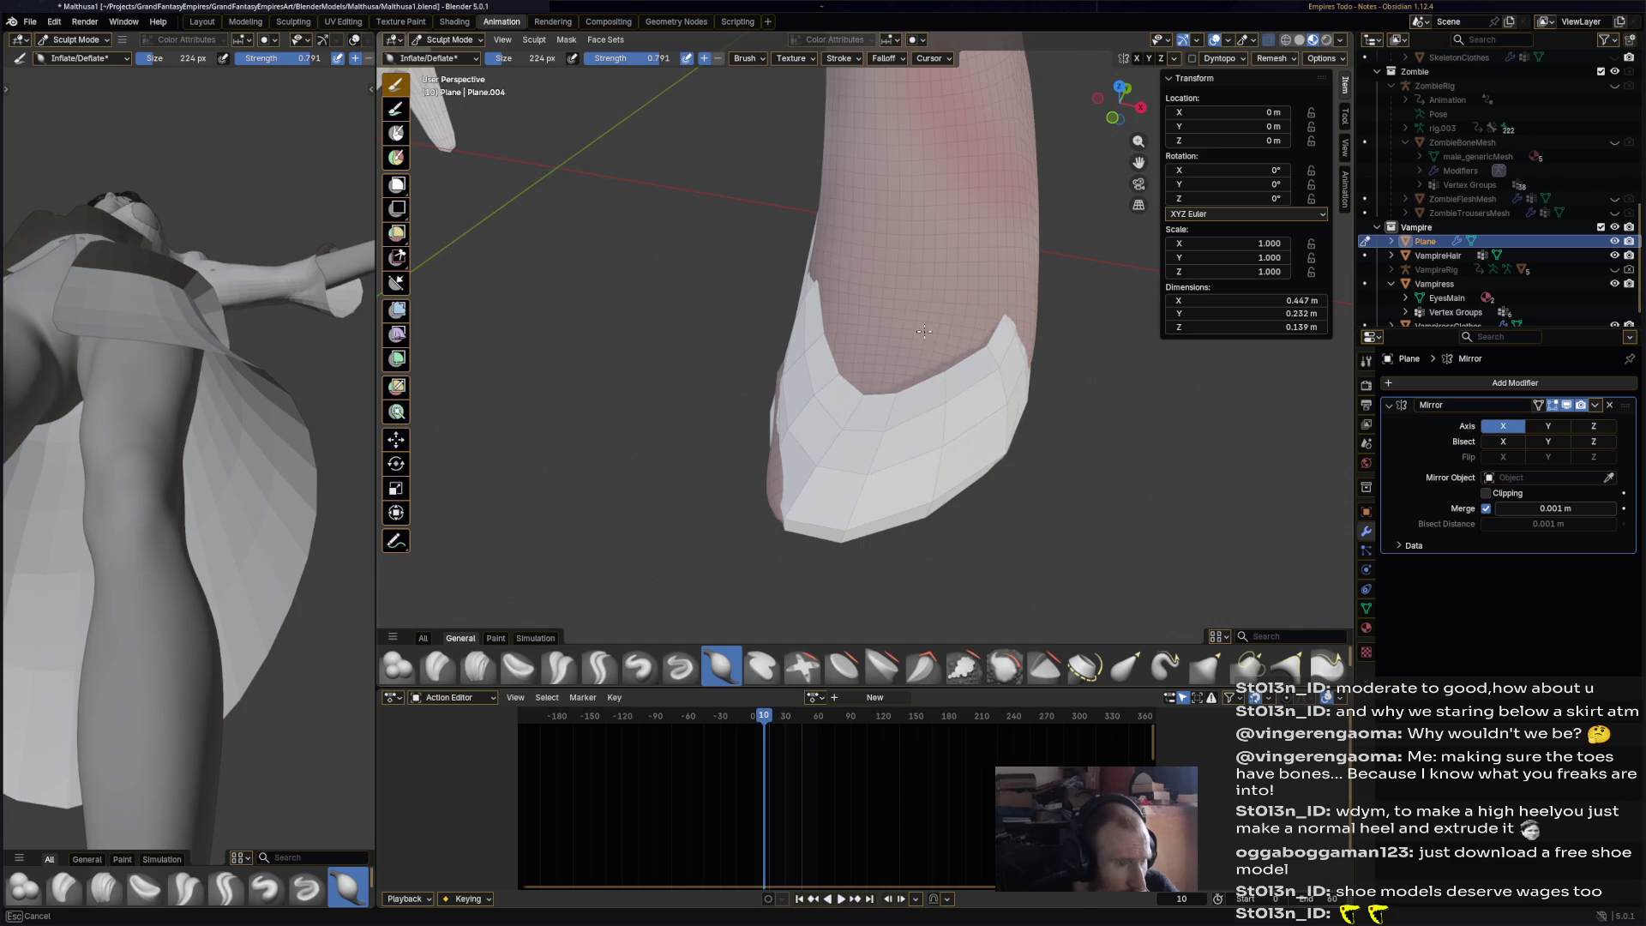
mouse_move(806, 302)
middle_mouse_down()
mouse_move(846, 423)
mouse_move(992, 514)
mouse_move(900, 459)
mouse_move(913, 463)
mouse_move(785, 433)
mouse_move(801, 424)
mouse_move(754, 463)
mouse_move(718, 322)
middle_mouse_up()
left_click_drag(719, 322, 721, 294)
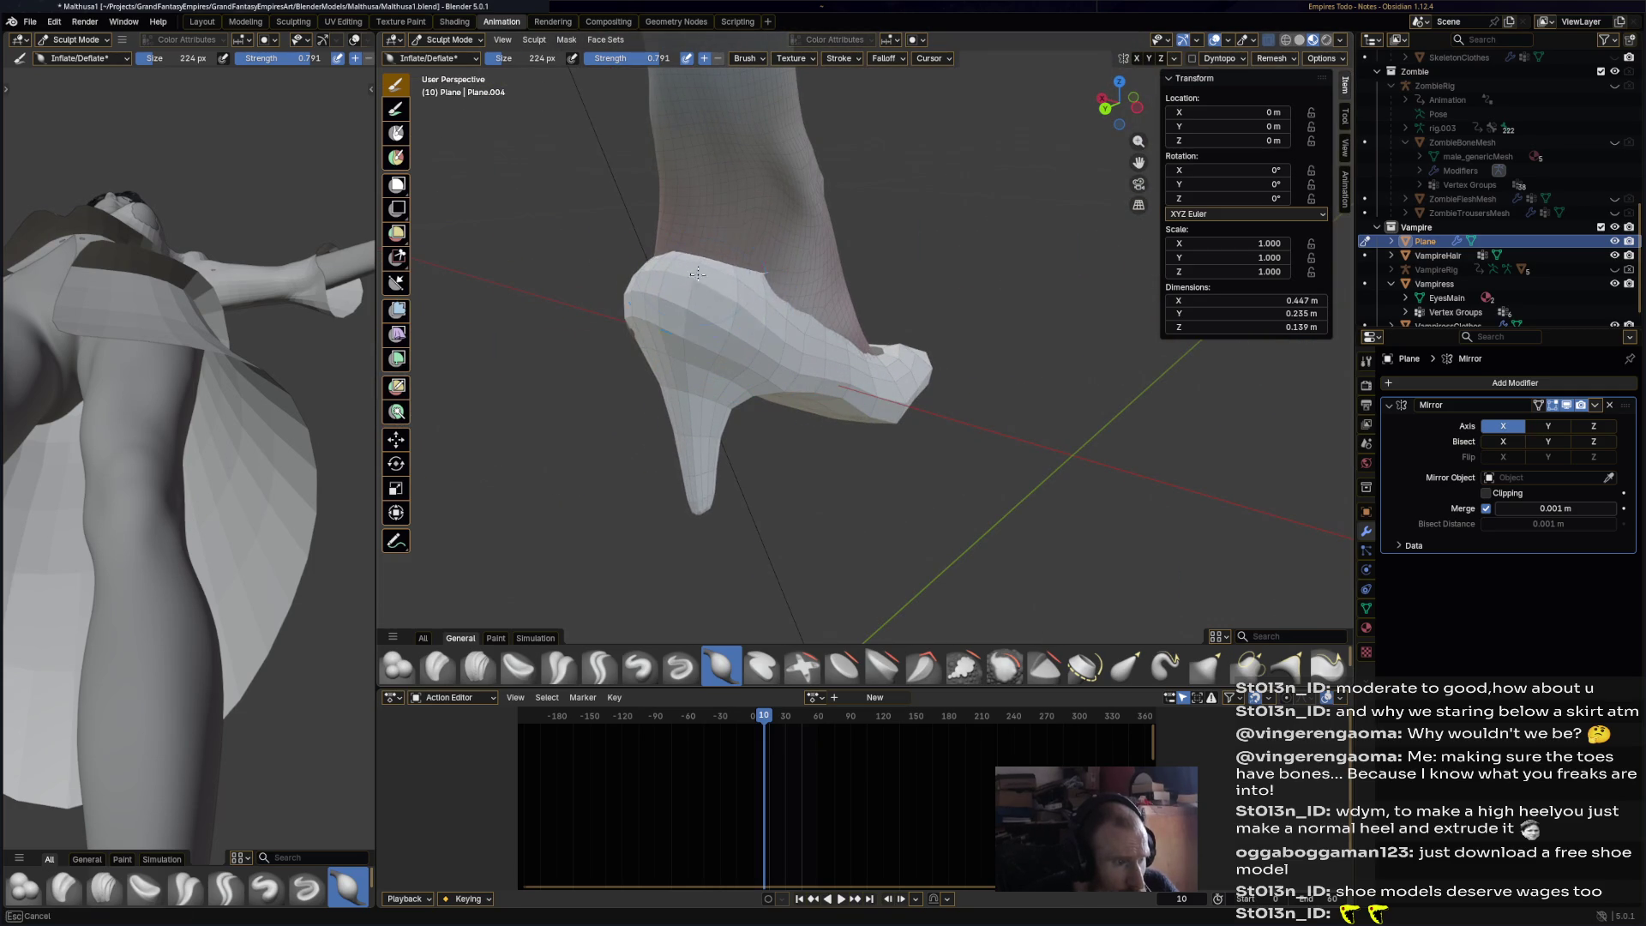
- Pull up the side flap by the heel cup and reshape the strap edge and shoe sides
mouse_move(778, 301)
middle_mouse_down()
mouse_move(698, 250)
mouse_move(704, 316)
middle_mouse_up()
left_click_drag(704, 316, 815, 256)
mouse_move(781, 281)
middle_mouse_down()
mouse_move(690, 257)
mouse_move(677, 229)
mouse_move(960, 227)
middle_mouse_up()
mouse_move(961, 228)
left_mouse_down()
mouse_move(1044, 215)
mouse_move(1021, 317)
mouse_move(935, 429)
left_mouse_up()
mouse_move(934, 428)
middle_mouse_down()
mouse_move(823, 356)
mouse_move(845, 403)
middle_mouse_up()
mouse_move(851, 464)
middle_mouse_down()
mouse_move(1018, 475)
mouse_move(974, 543)
middle_mouse_up()
left_click_drag(974, 543, 978, 569)
mouse_move(978, 569)
middle_mouse_down()
mouse_move(1002, 495)
mouse_move(986, 481)
mouse_move(1020, 463)
mouse_move(1000, 440)
mouse_move(858, 418)
mouse_move(764, 434)
mouse_move(673, 481)
mouse_move(801, 518)
mouse_move(836, 590)
middle_mouse_up()
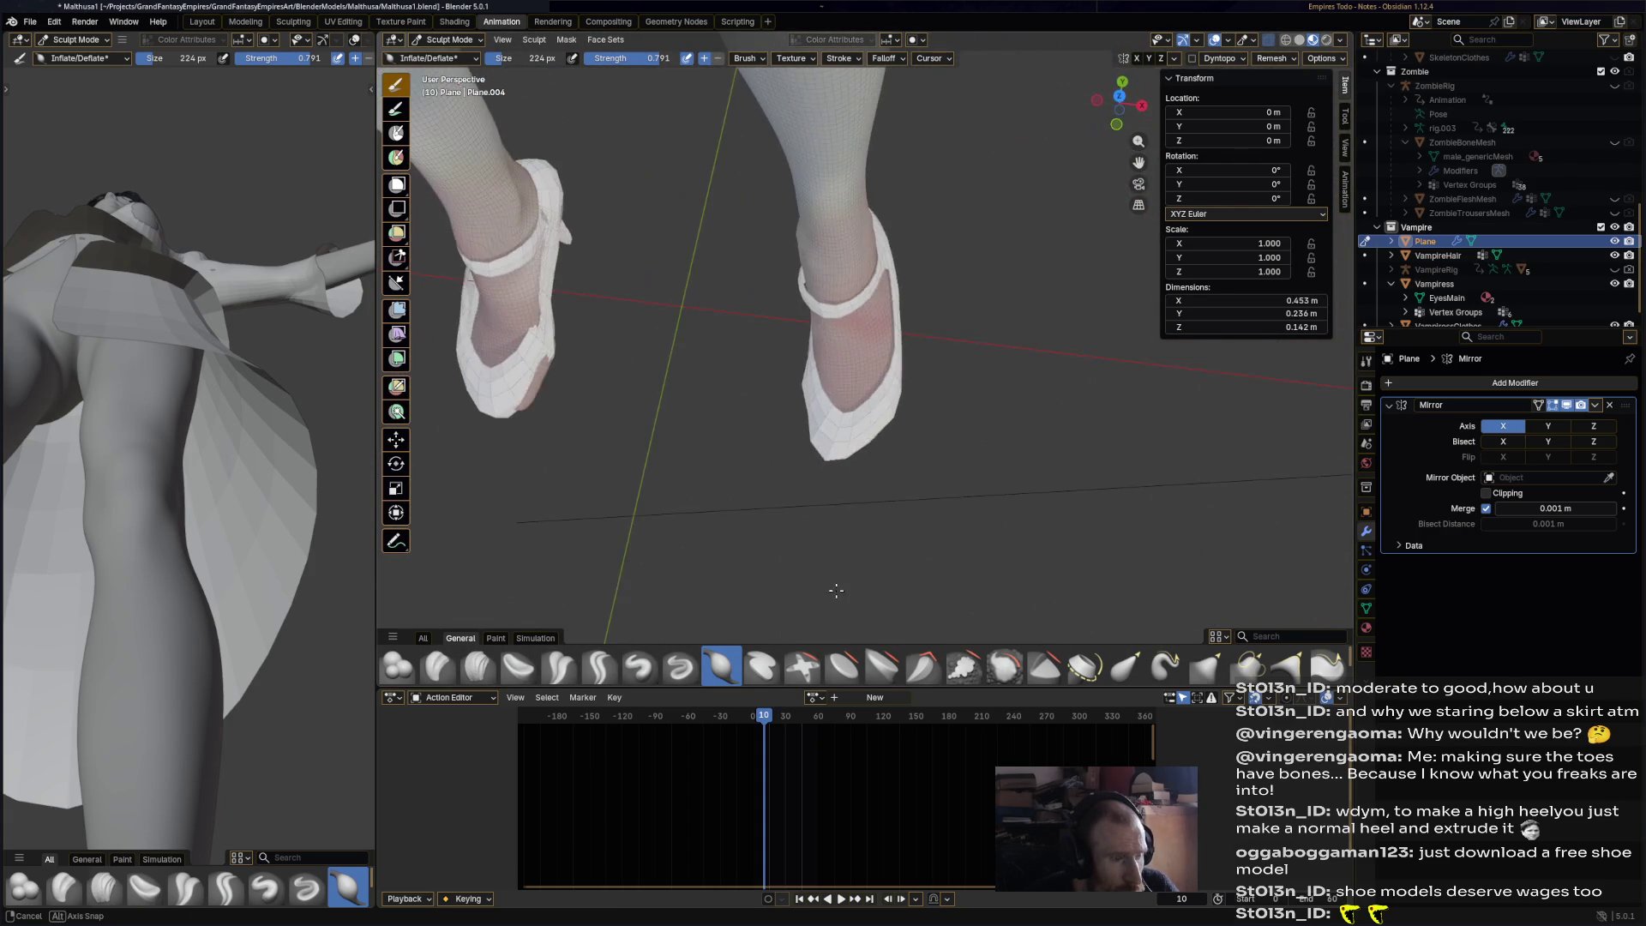
- Try stretching the shoe toe with Elastic Grab, cancel it, and reframe the left shoe
left_click(1126, 666)
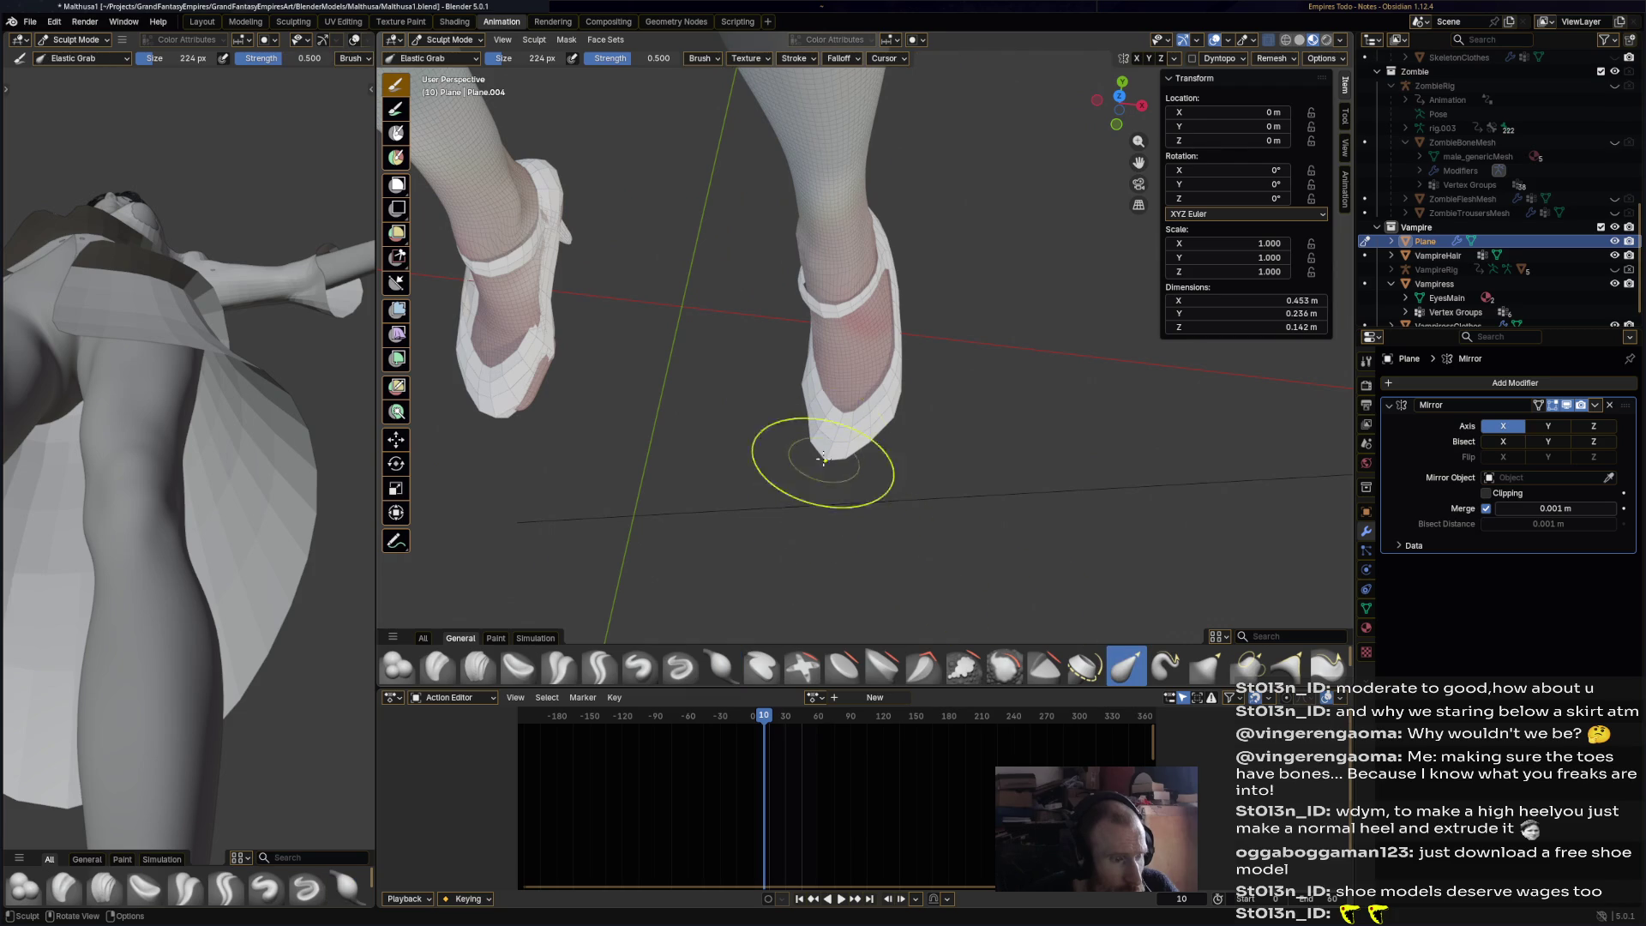
left_click_drag(826, 459, 824, 506)
key("Escape")
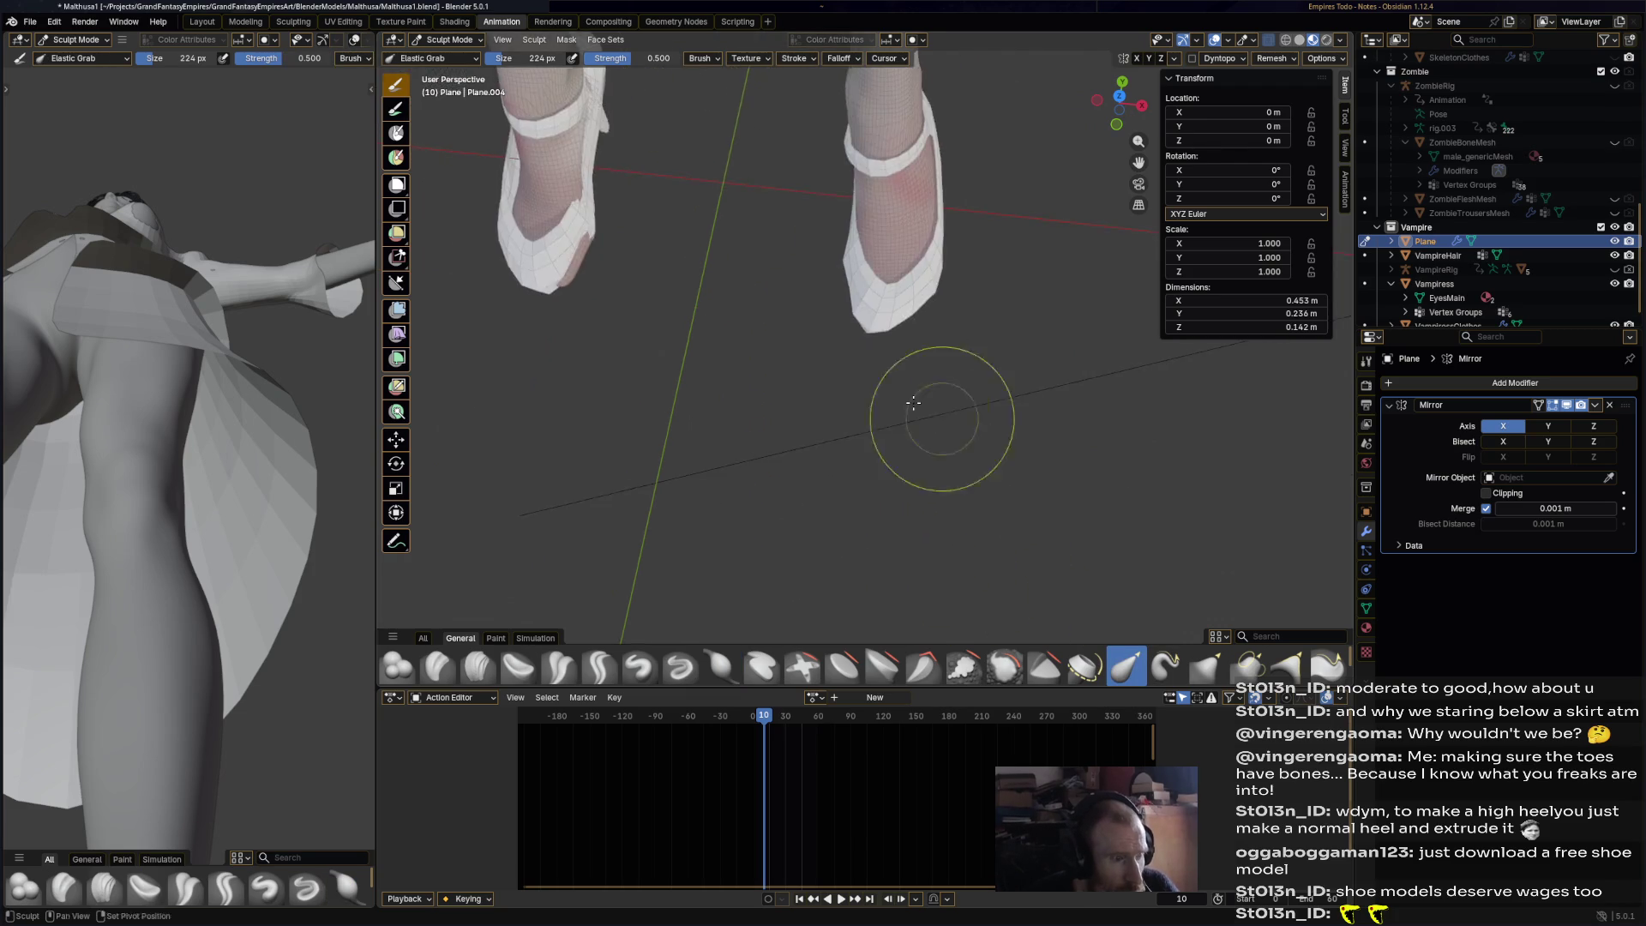
scroll(912, 349, "up", 5)
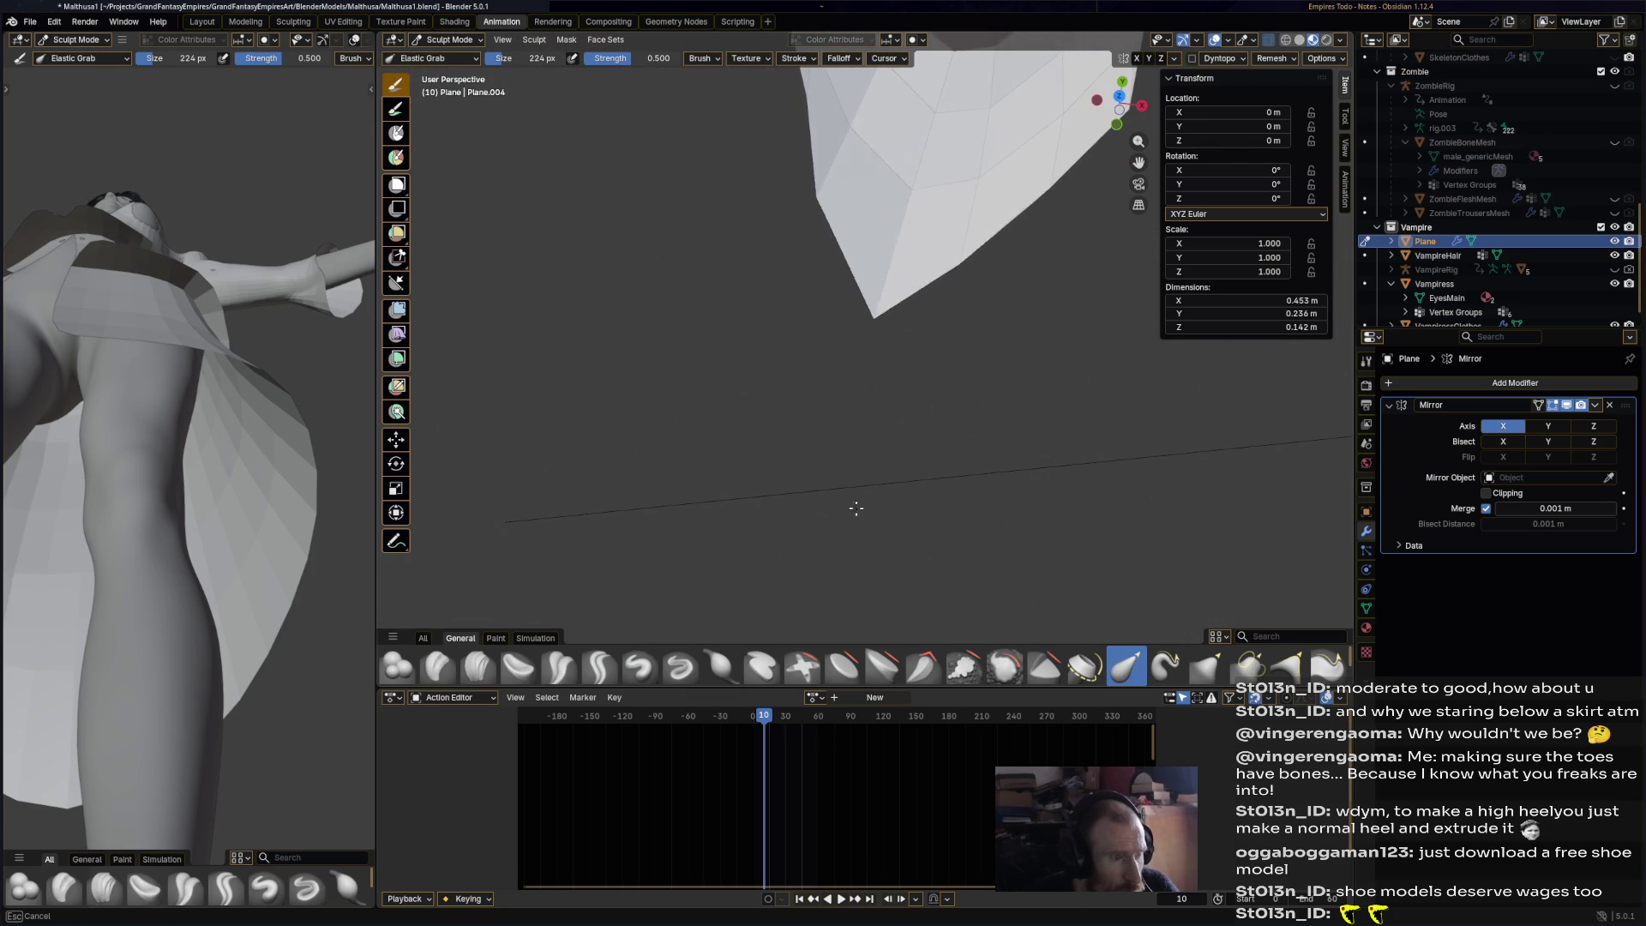
scroll(946, 393, "down", 5)
mouse_move(853, 368)
middle_mouse_down()
mouse_move(893, 463)
mouse_move(875, 454)
mouse_move(1033, 515)
mouse_move(837, 432)
middle_mouse_up()
scroll(796, 440, "up", 4)
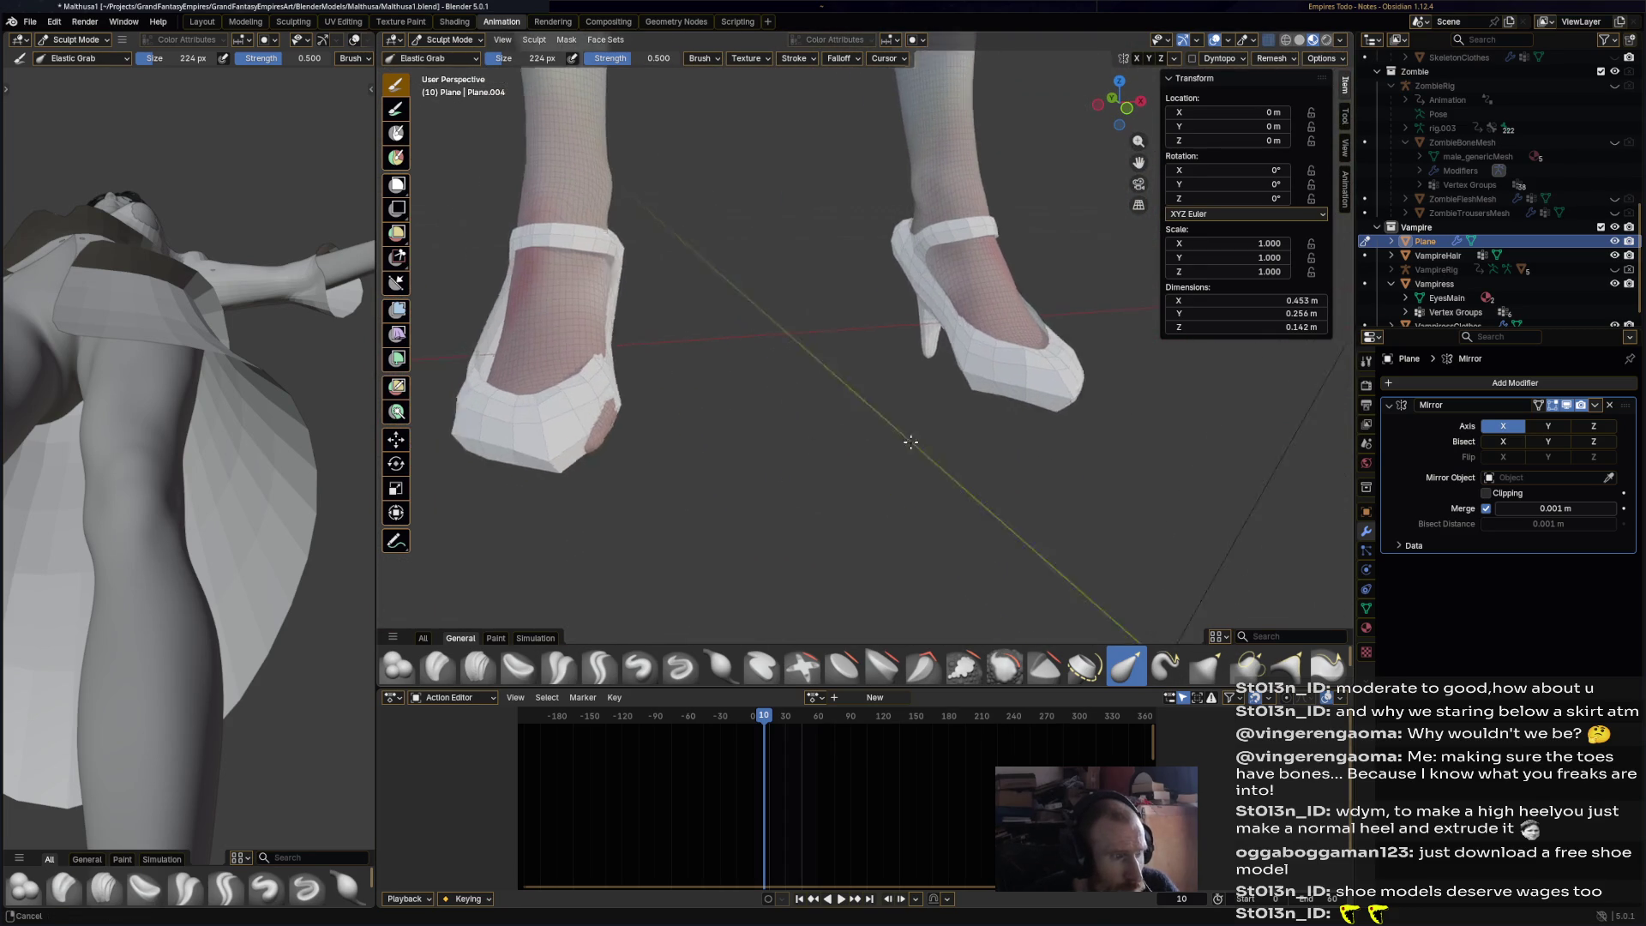
mouse_move(678, 387)
middle_mouse_down()
mouse_move(741, 484)
mouse_move(843, 478)
mouse_move(797, 467)
mouse_move(908, 356)
mouse_move(985, 364)
mouse_move(931, 298)
mouse_move(1023, 286)
mouse_move(1011, 360)
middle_mouse_up()
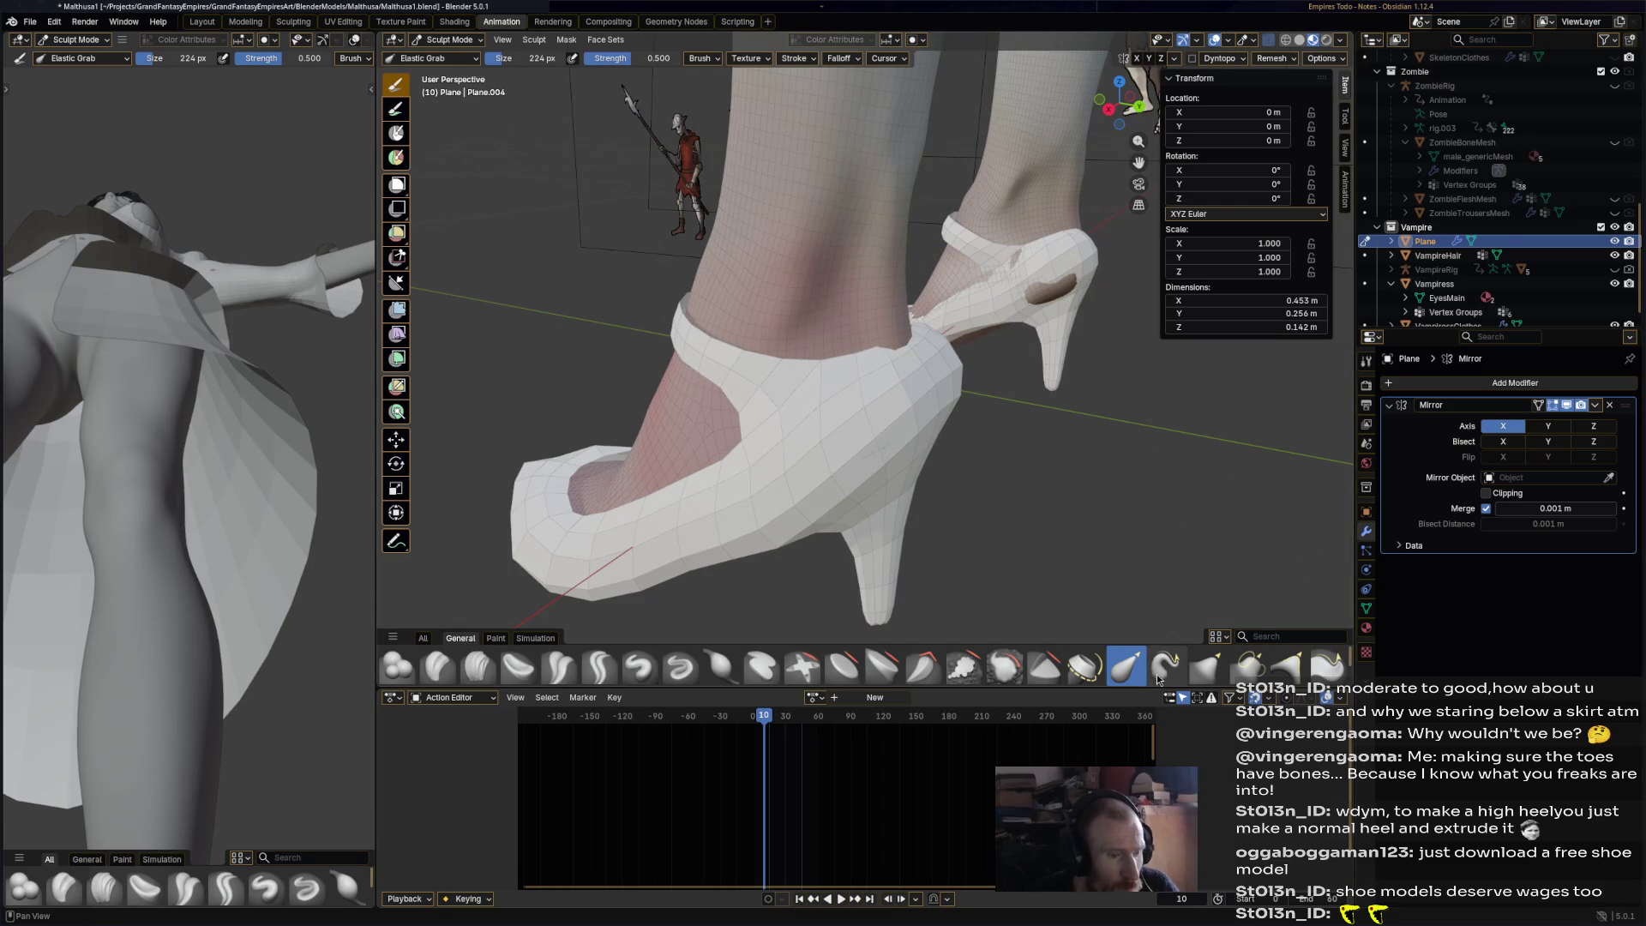
- Set the brush size to 75 px and inflate the rim at the back of the heel
key("f")
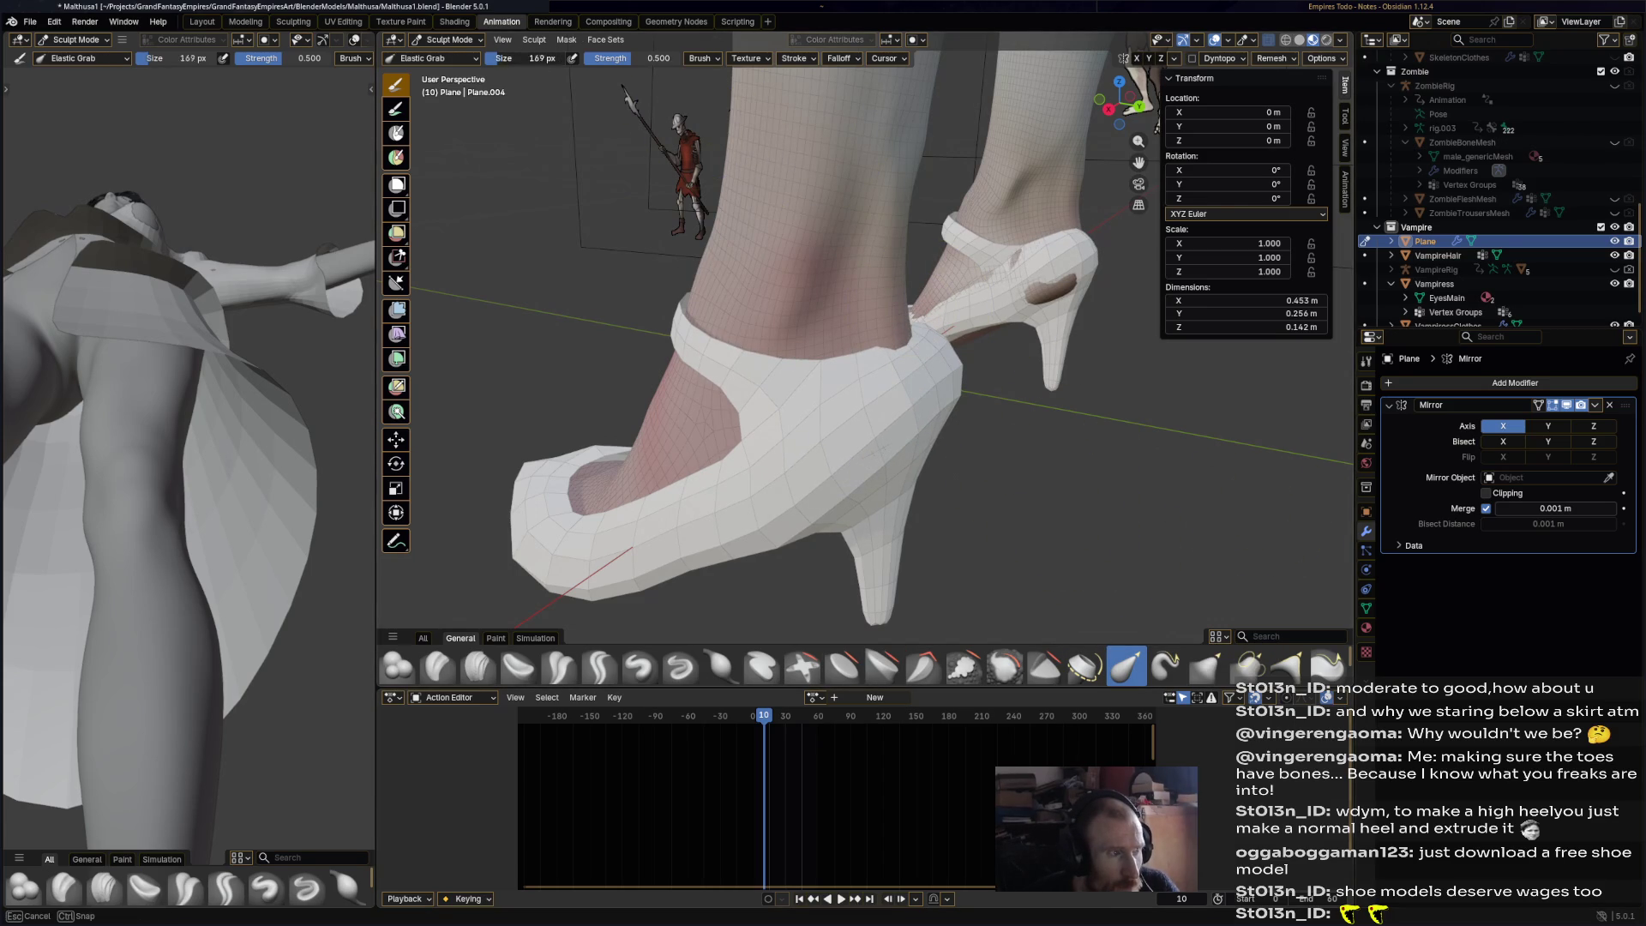
left_click(790, 255)
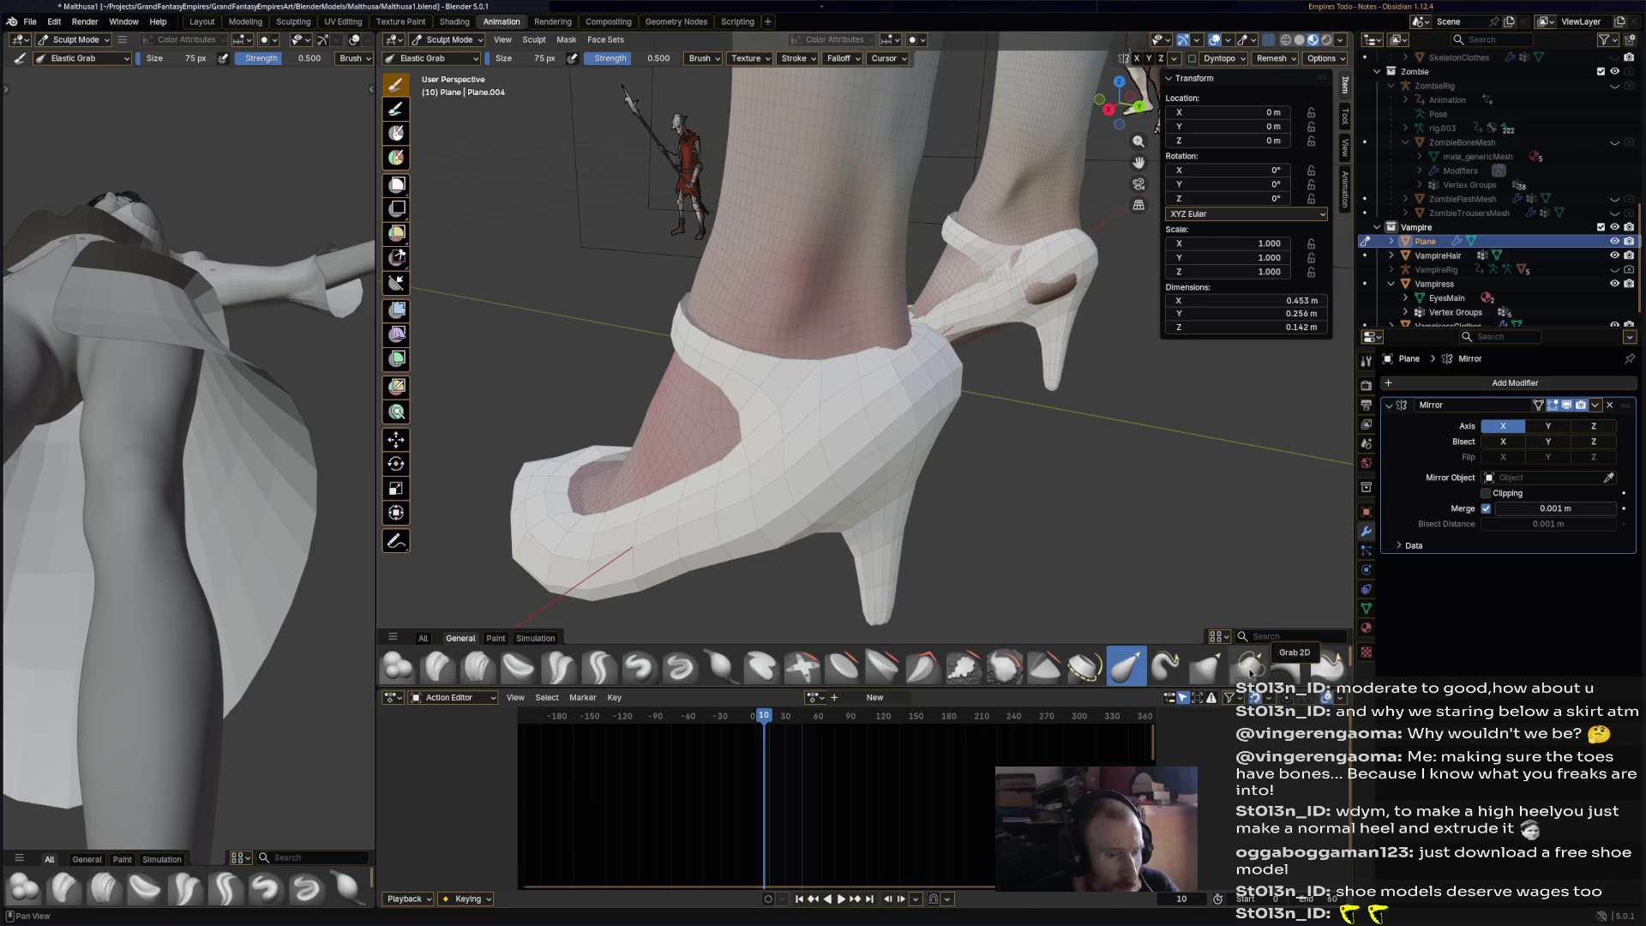
left_click(1220, 676)
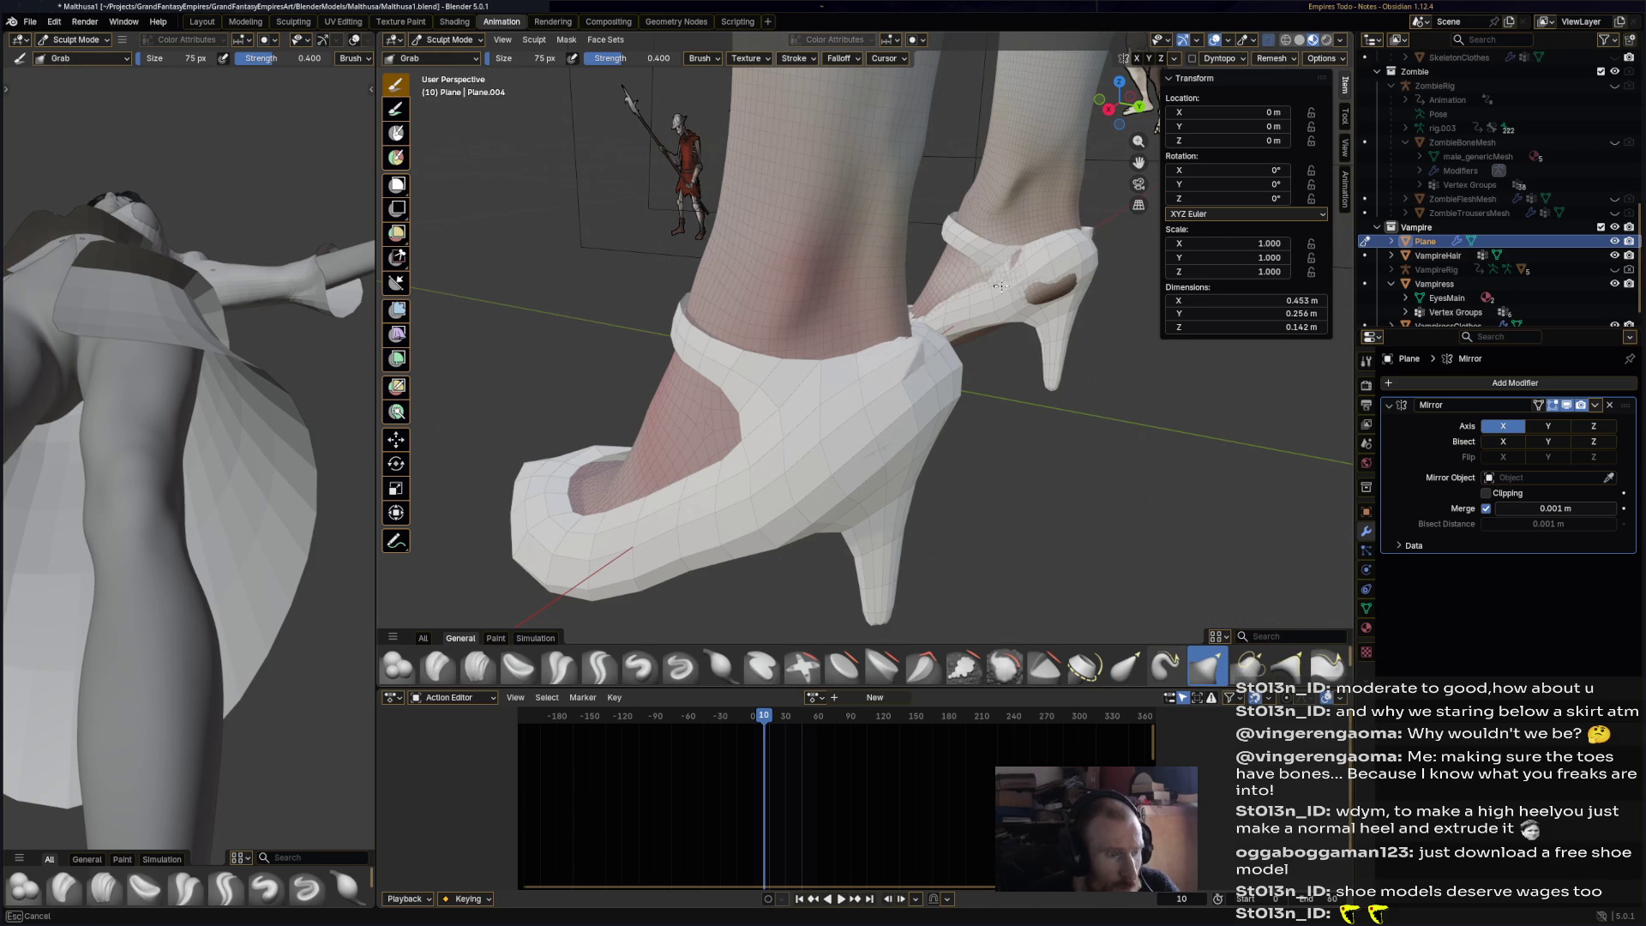
left_click(721, 667)
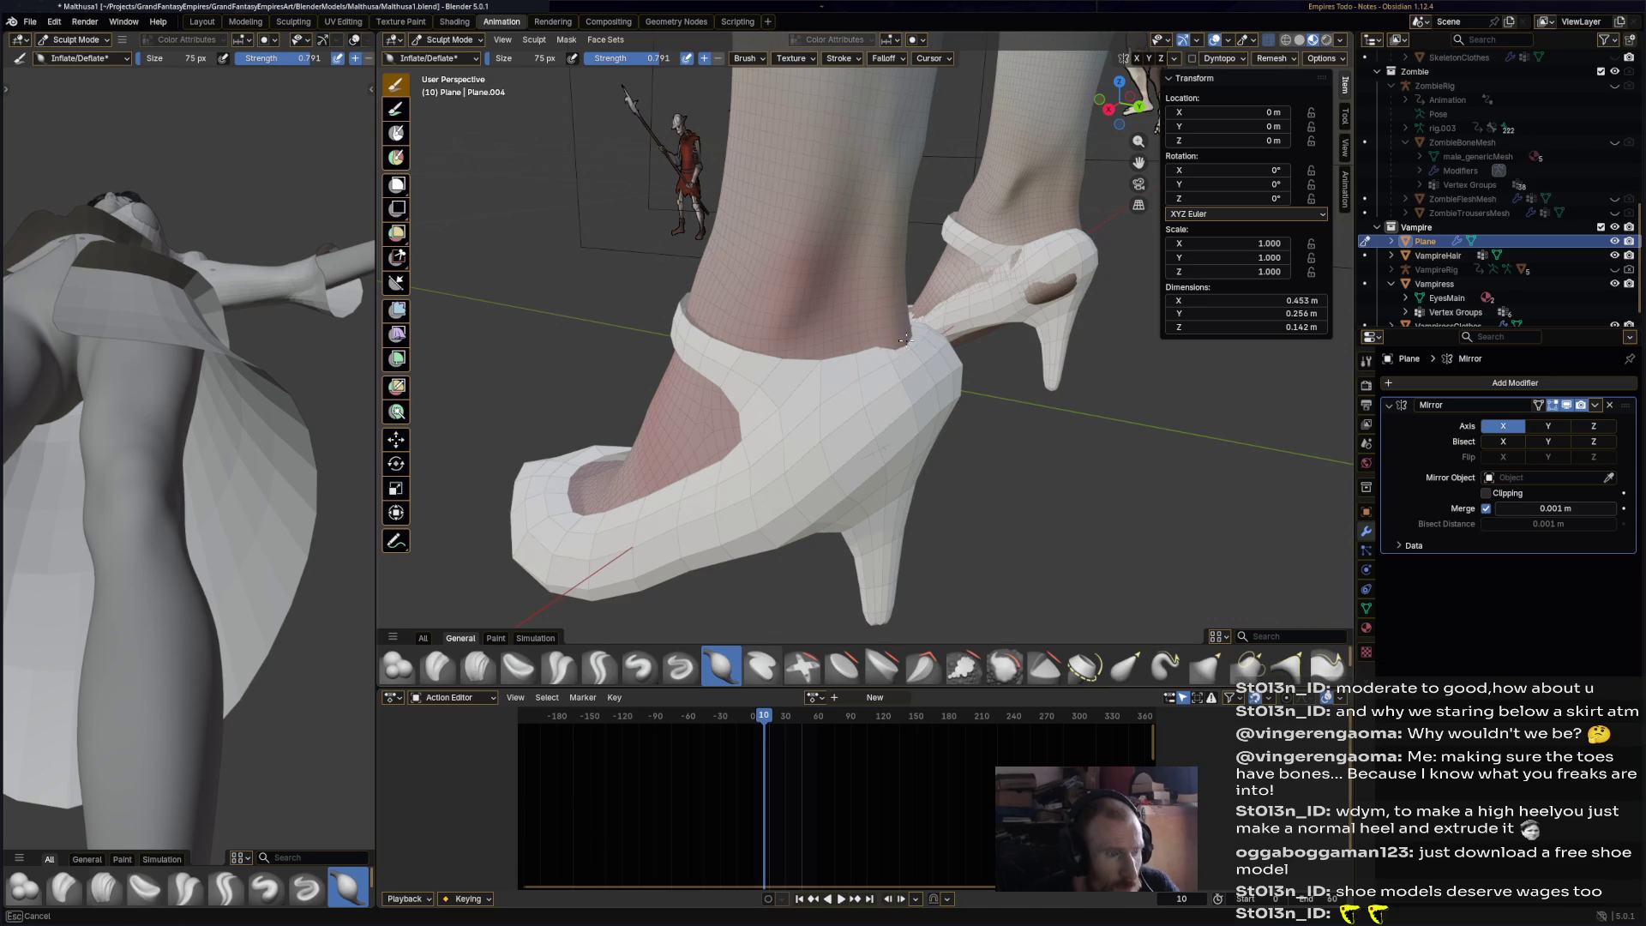
left_click_drag(929, 311, 922, 324)
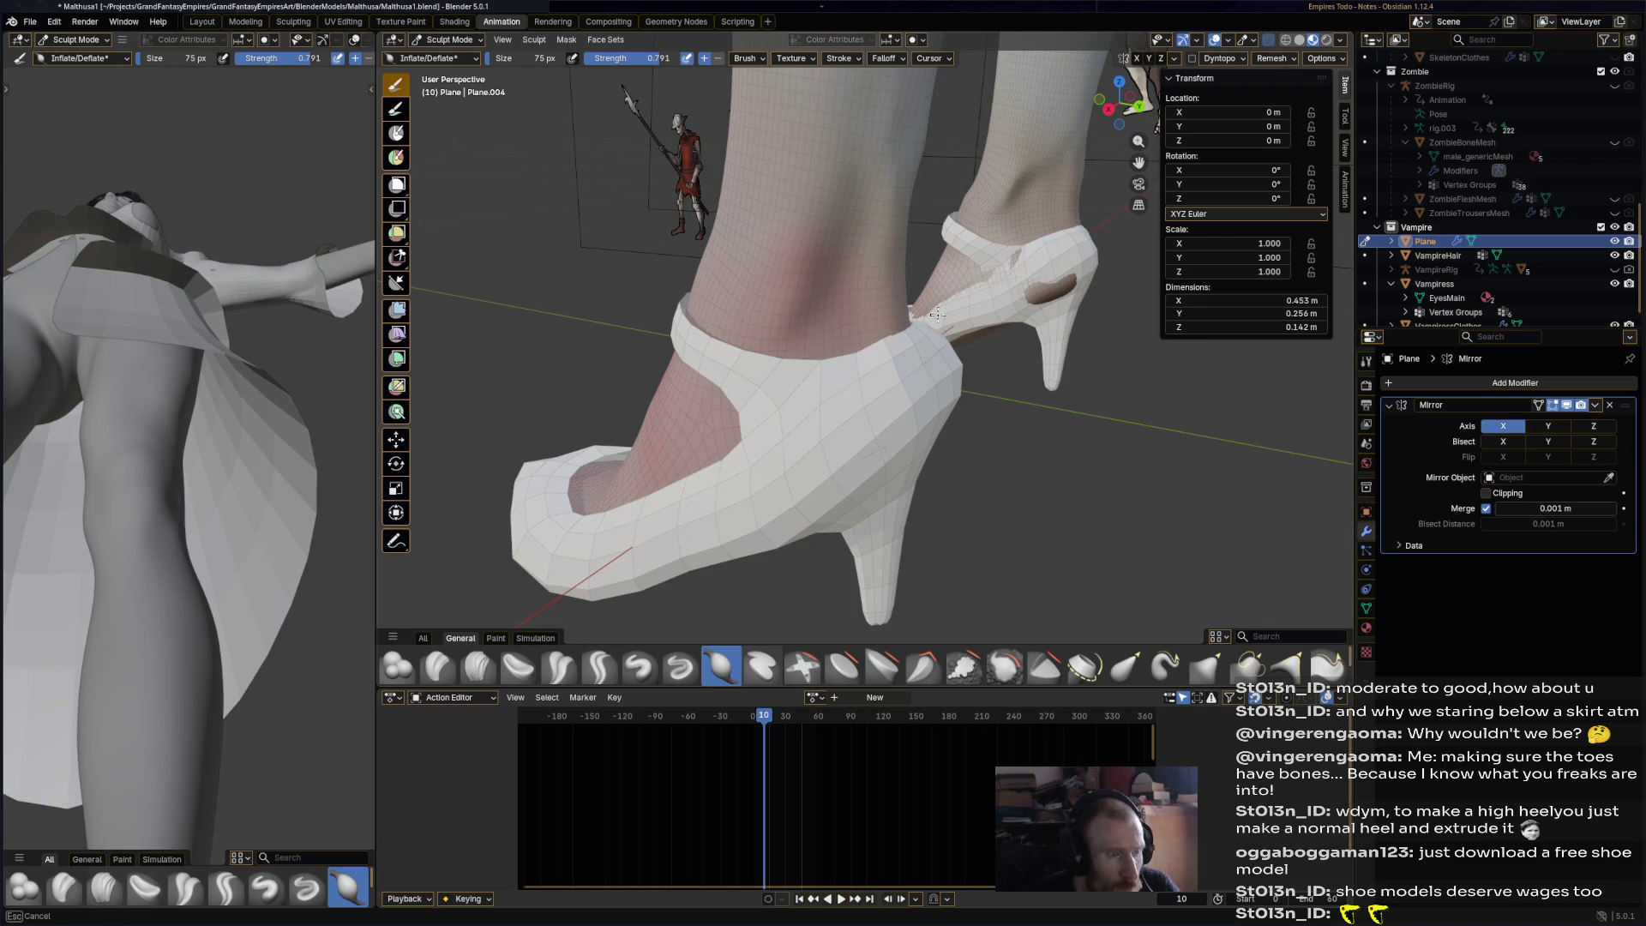
mouse_move(867, 352)
middle_mouse_down()
mouse_move(838, 360)
mouse_move(970, 392)
mouse_move(955, 444)
middle_mouse_up()
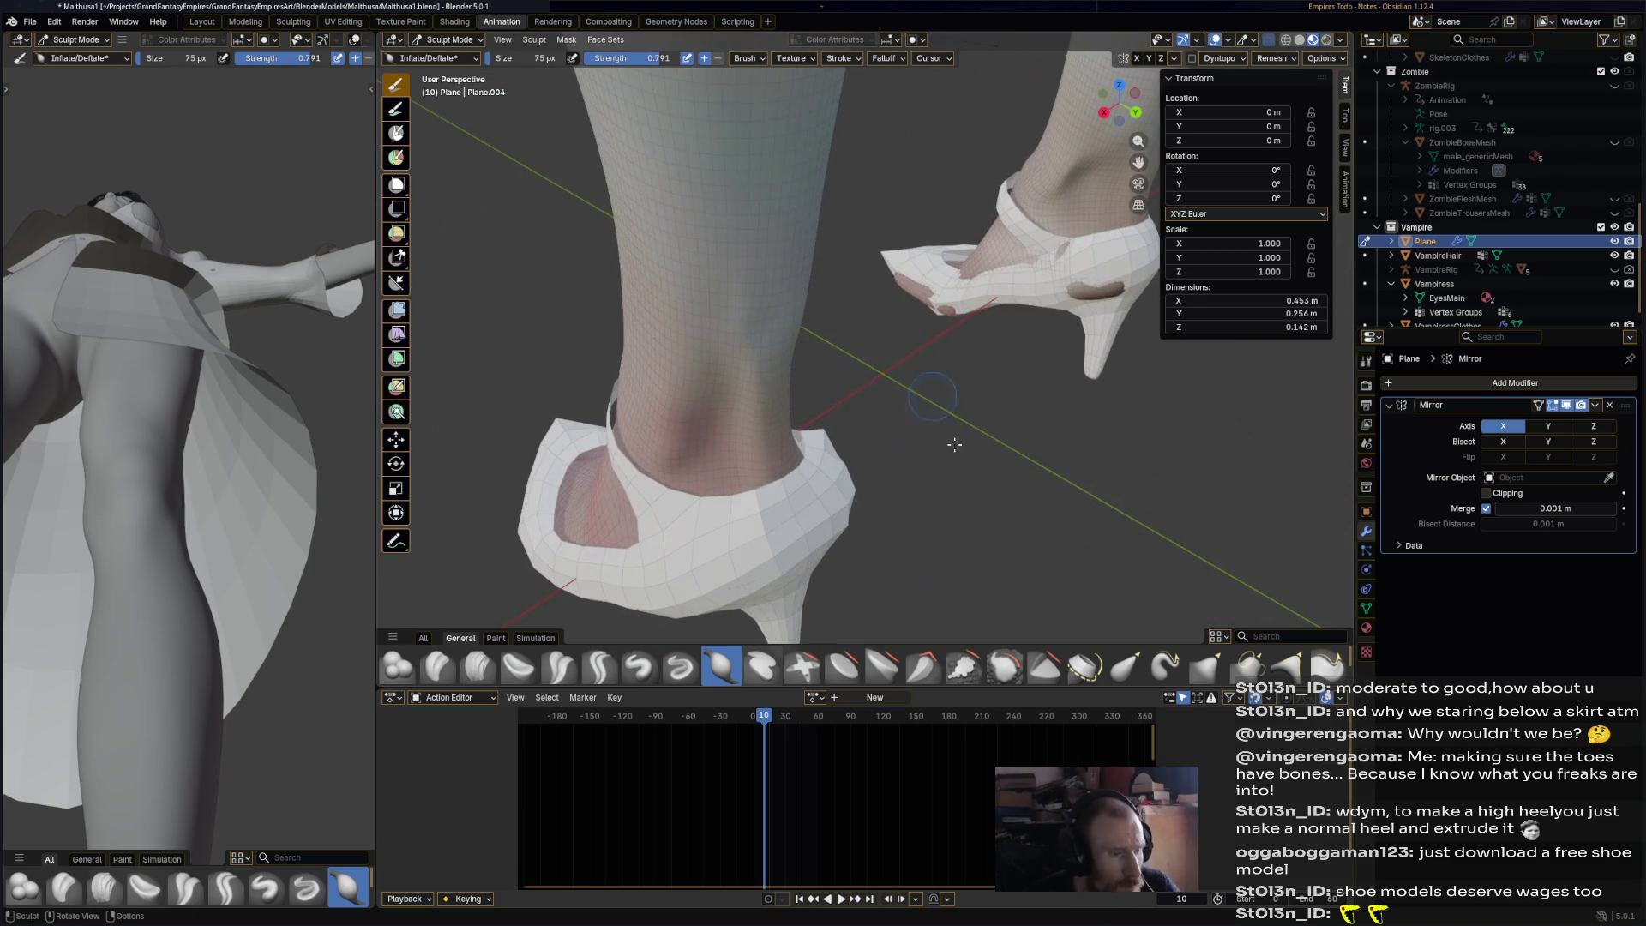
left_click(1006, 667)
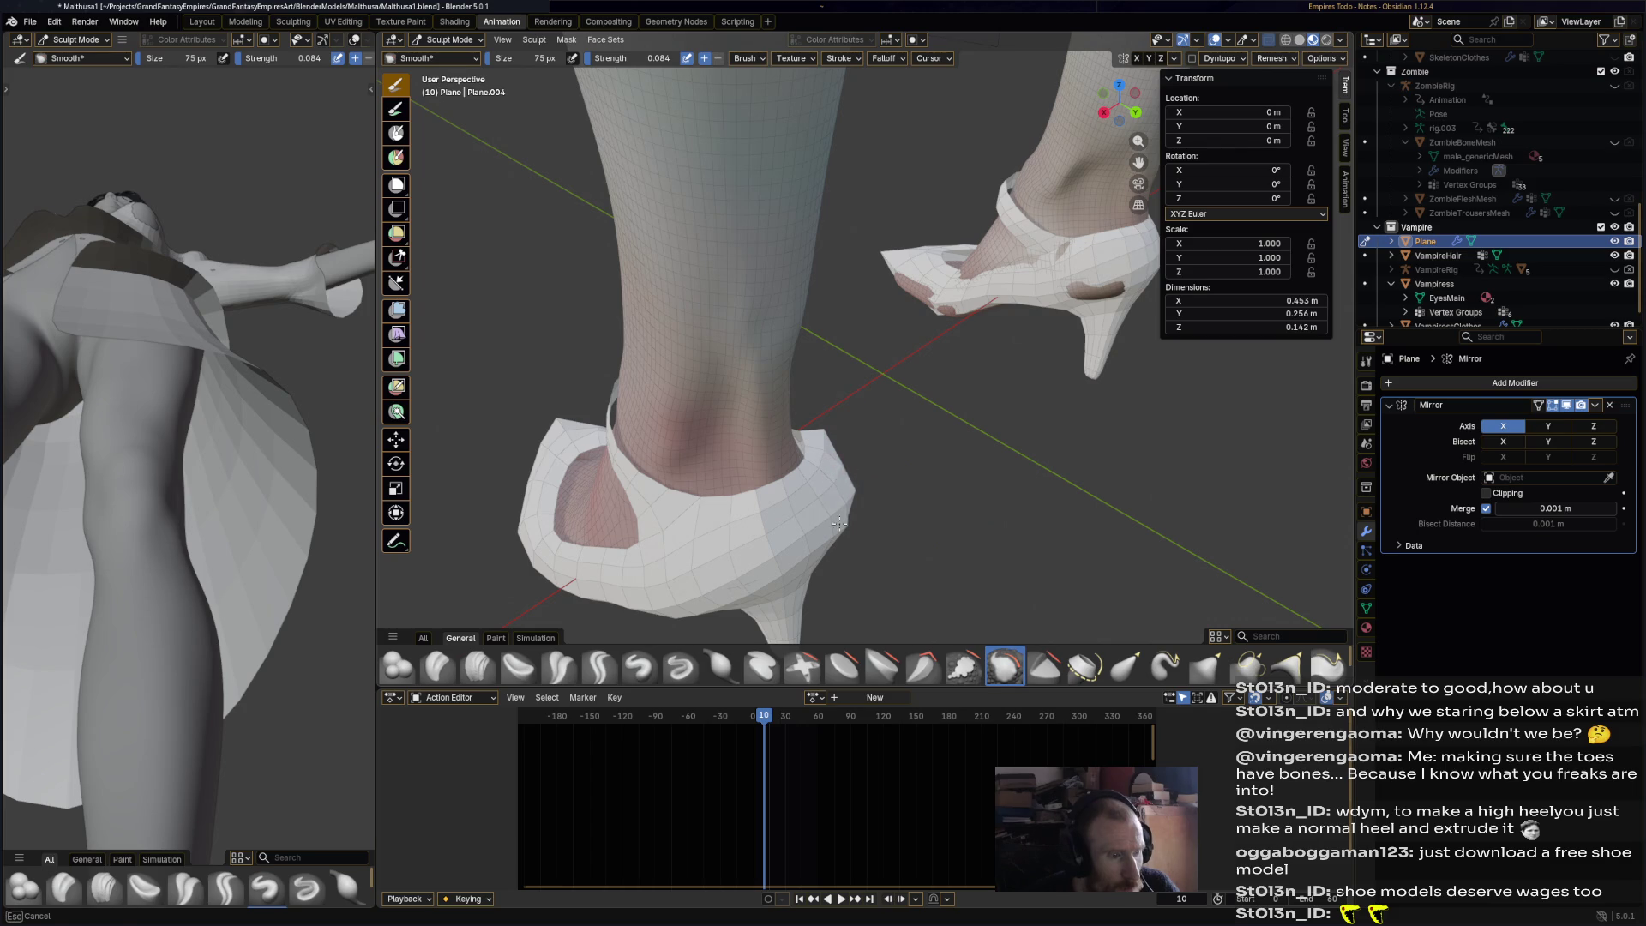
- Set the Smooth brush to 146 px size and 0.210 strength
middle_click_drag(842, 462, 839, 332)
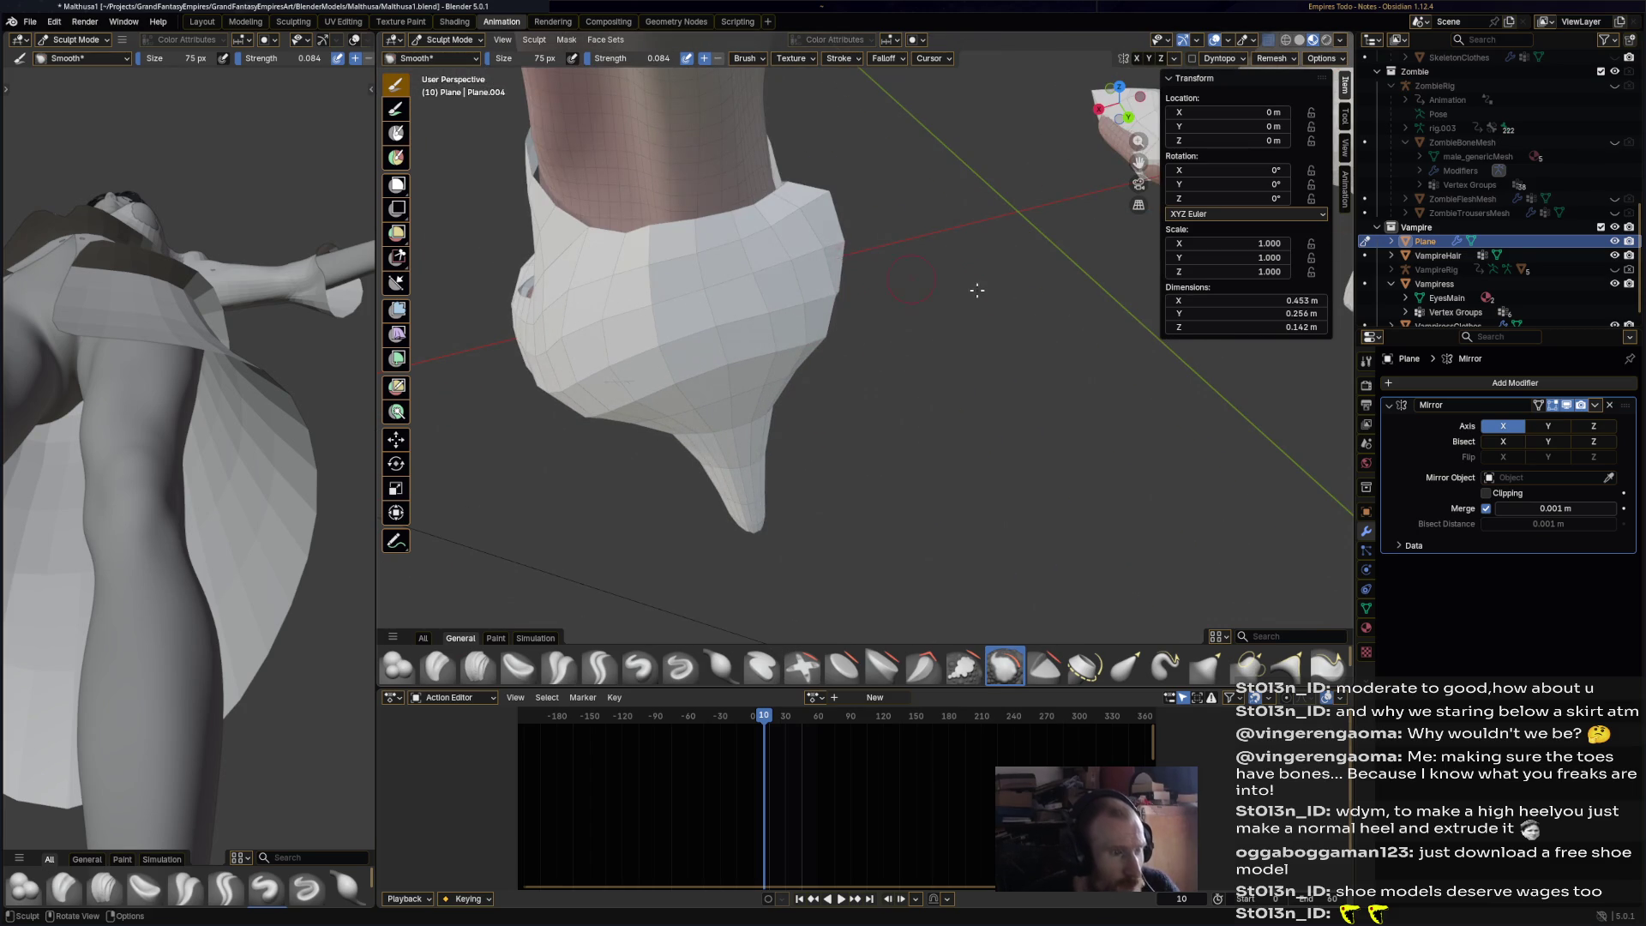
scroll(977, 291, "down", 4)
mouse_move(977, 291)
middle_mouse_down()
mouse_move(1029, 313)
mouse_move(507, 415)
middle_mouse_up()
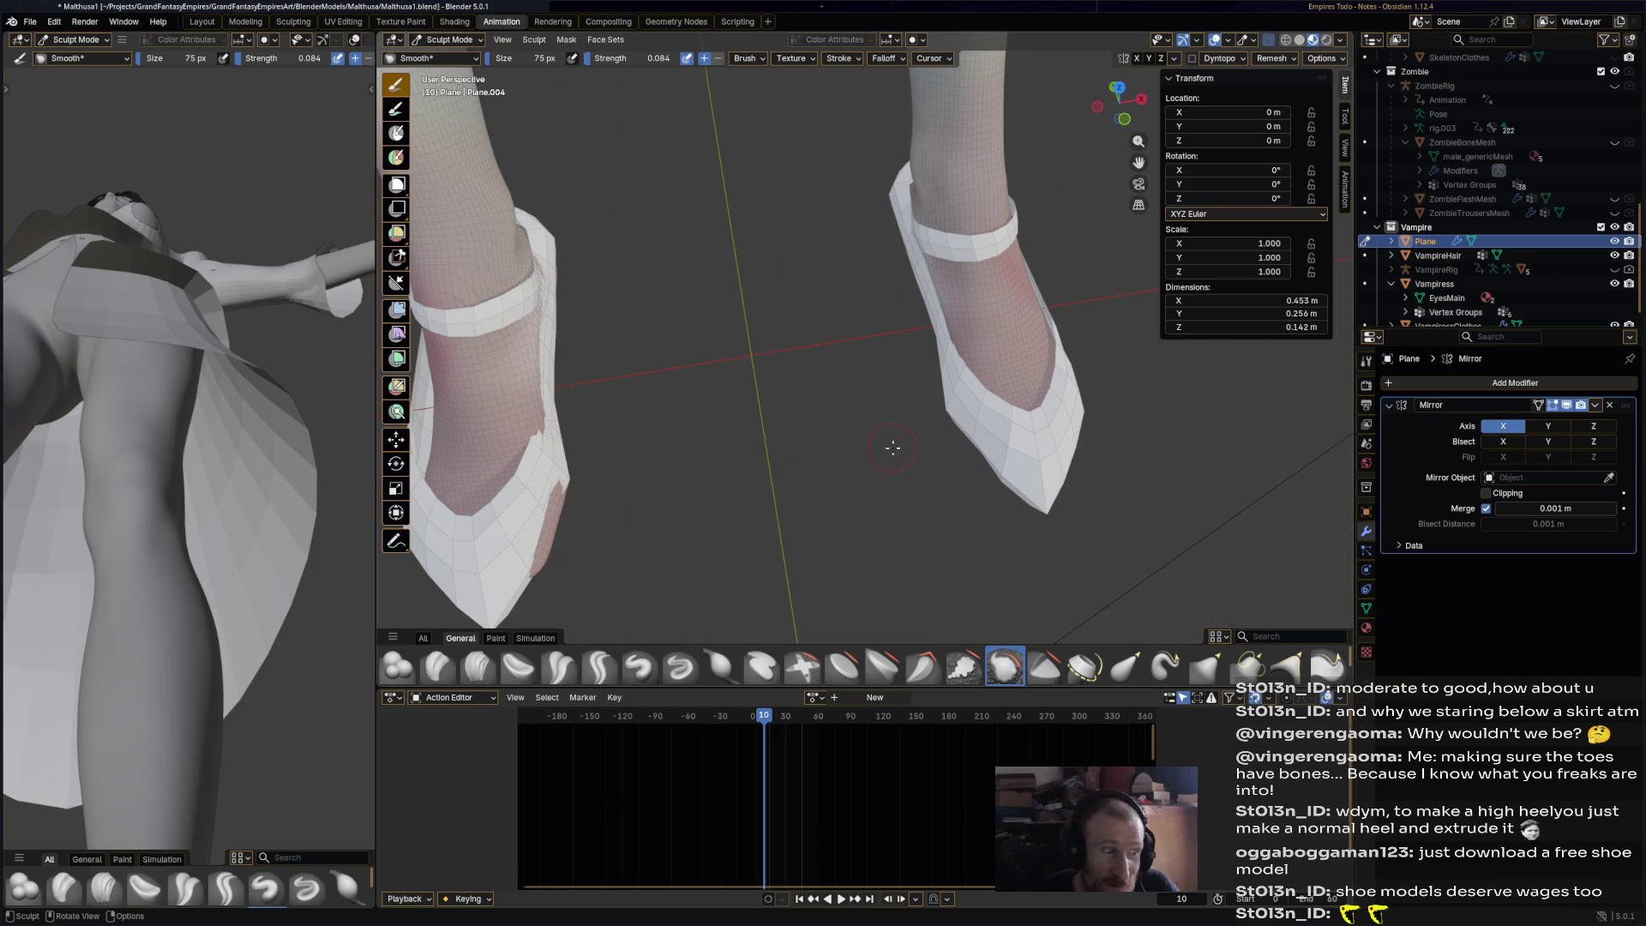
mouse_move(904, 438)
middle_mouse_down()
mouse_move(878, 389)
mouse_move(583, 393)
middle_mouse_up()
scroll(752, 202, "up", 5)
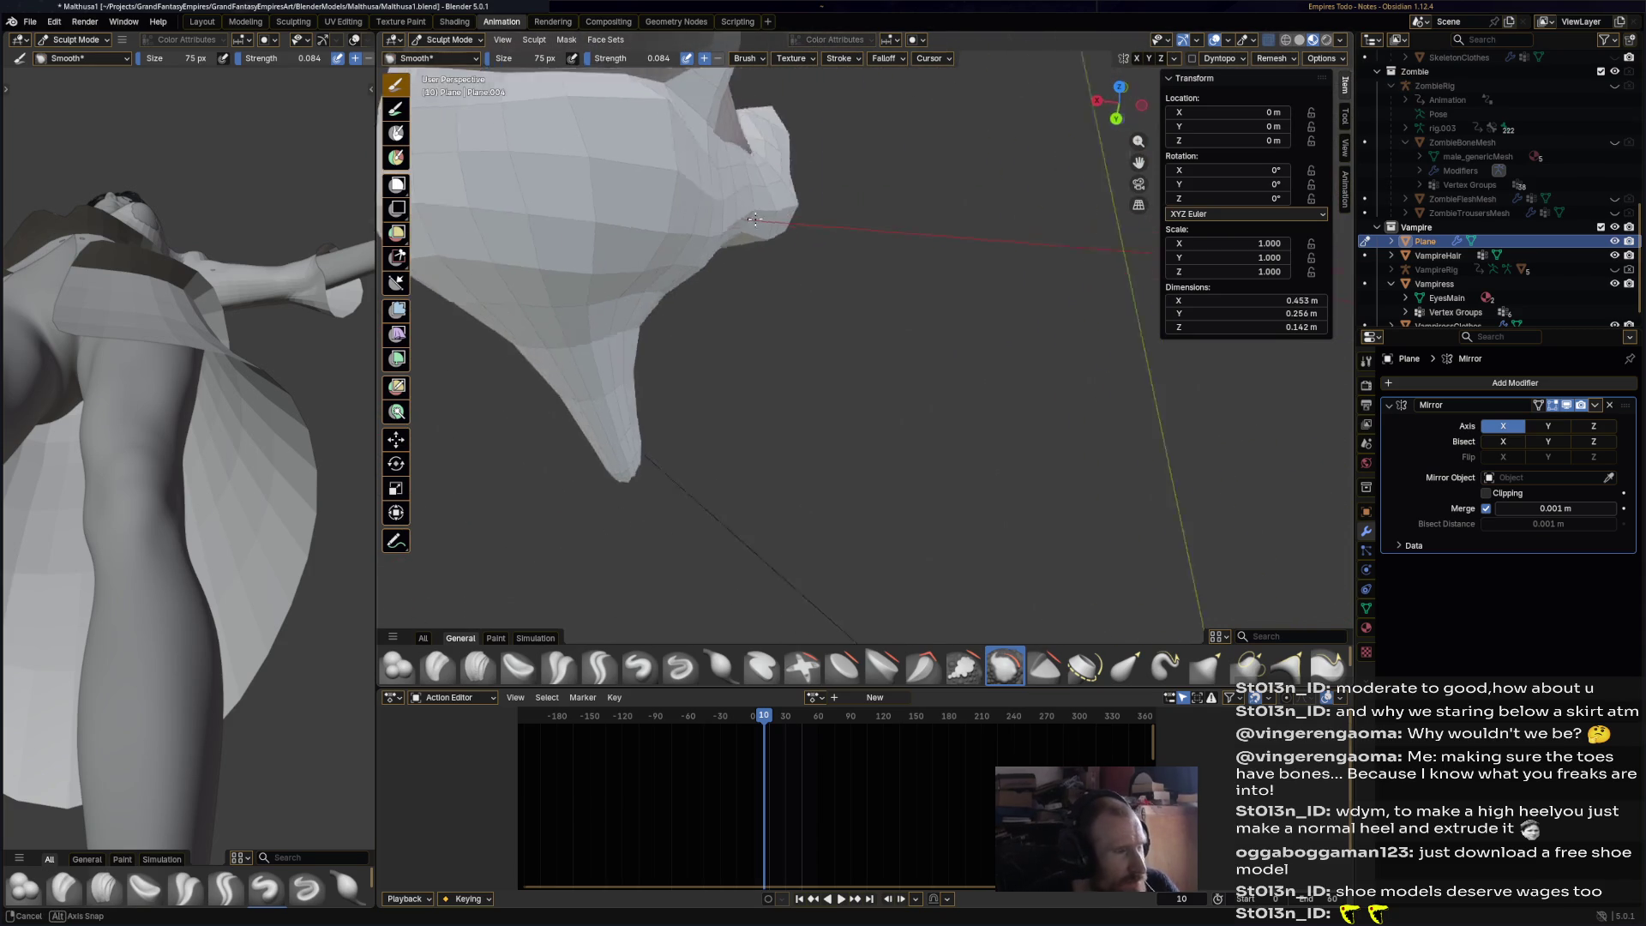
left_click_drag(532, 66, 566, 66)
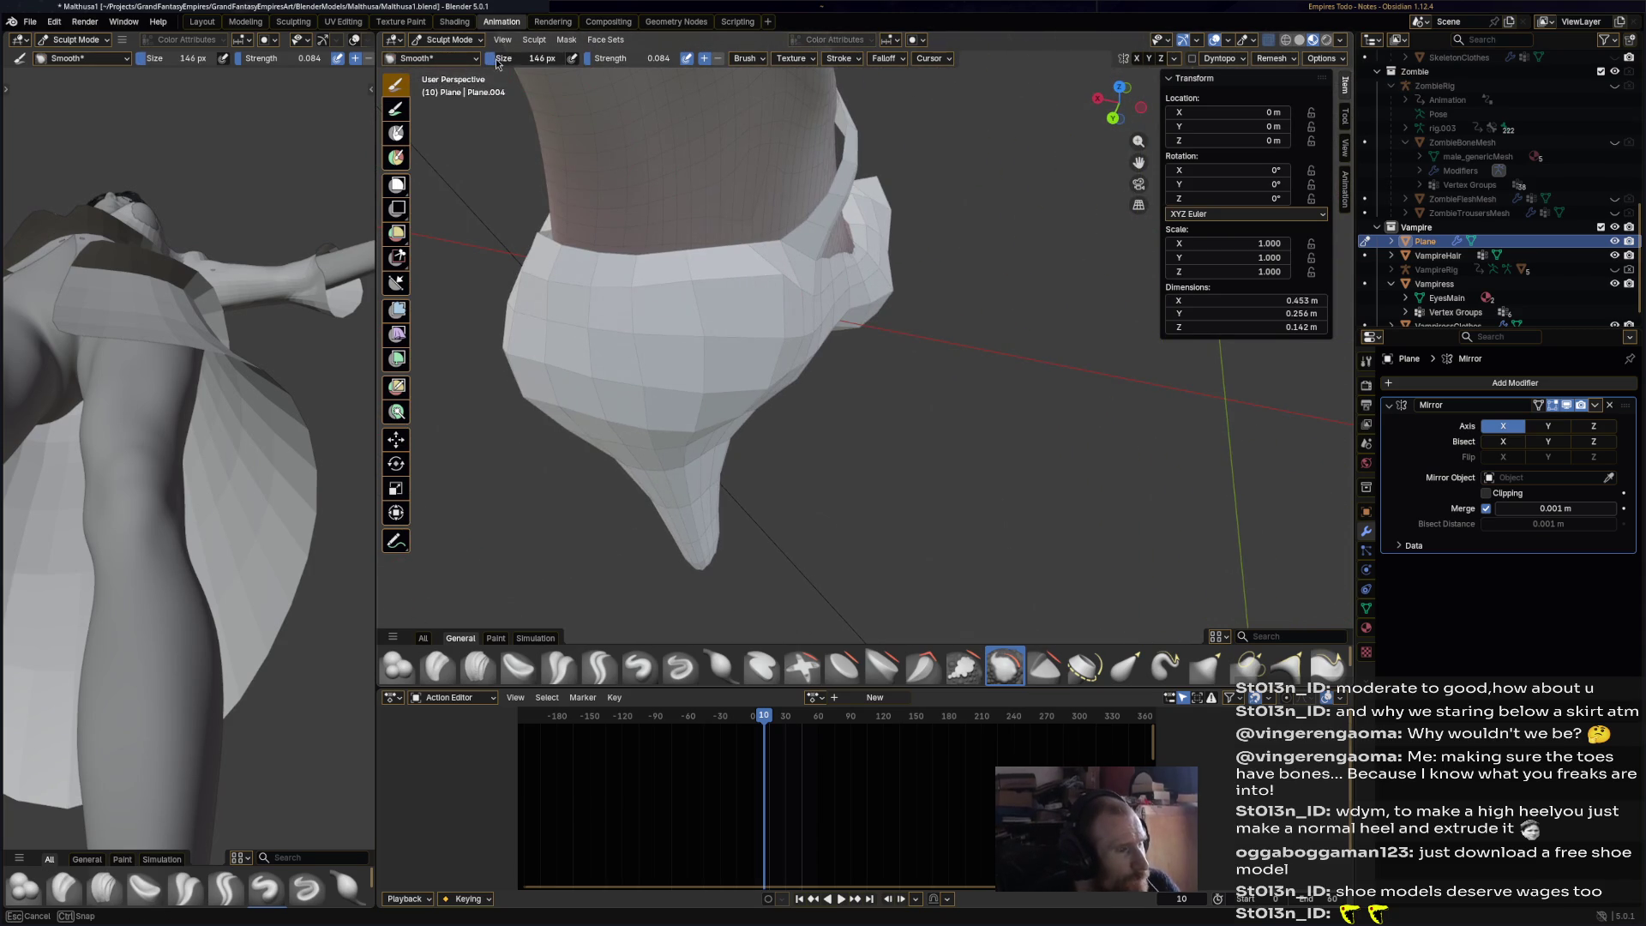
middle_click_drag(566, 66, 793, 327)
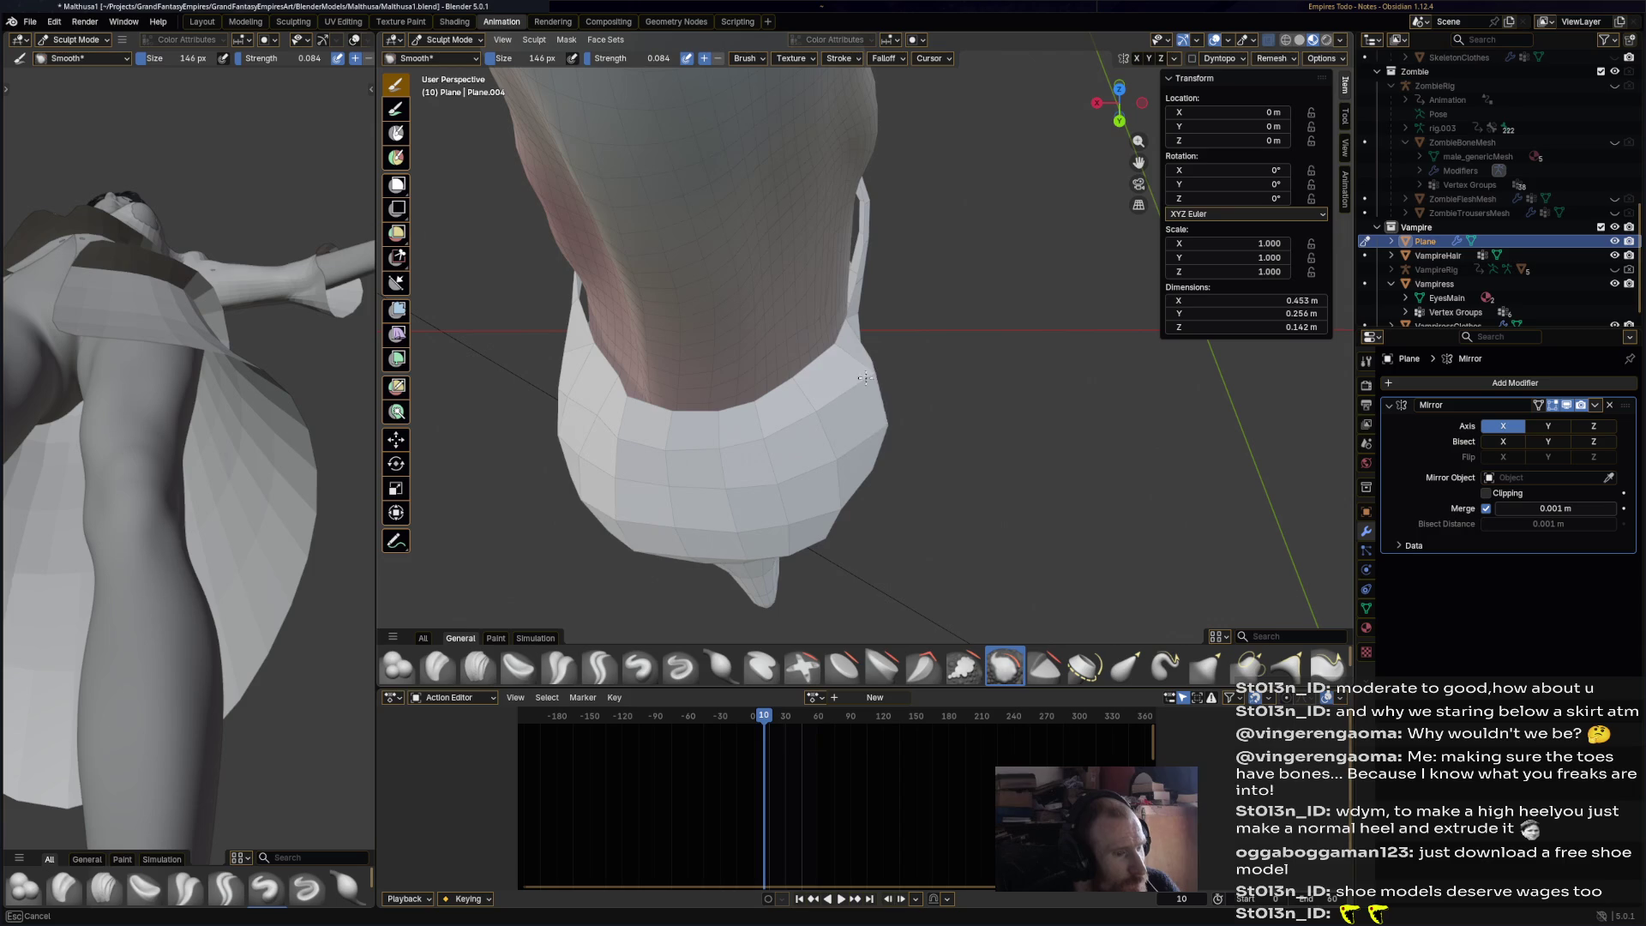
mouse_move(614, 58)
left_mouse_down()
mouse_move(635, 58)
mouse_move(614, 74)
left_mouse_up()
- Smooth the shoe's right-side edge and its lumpy surface
left_click_drag(828, 522, 862, 480)
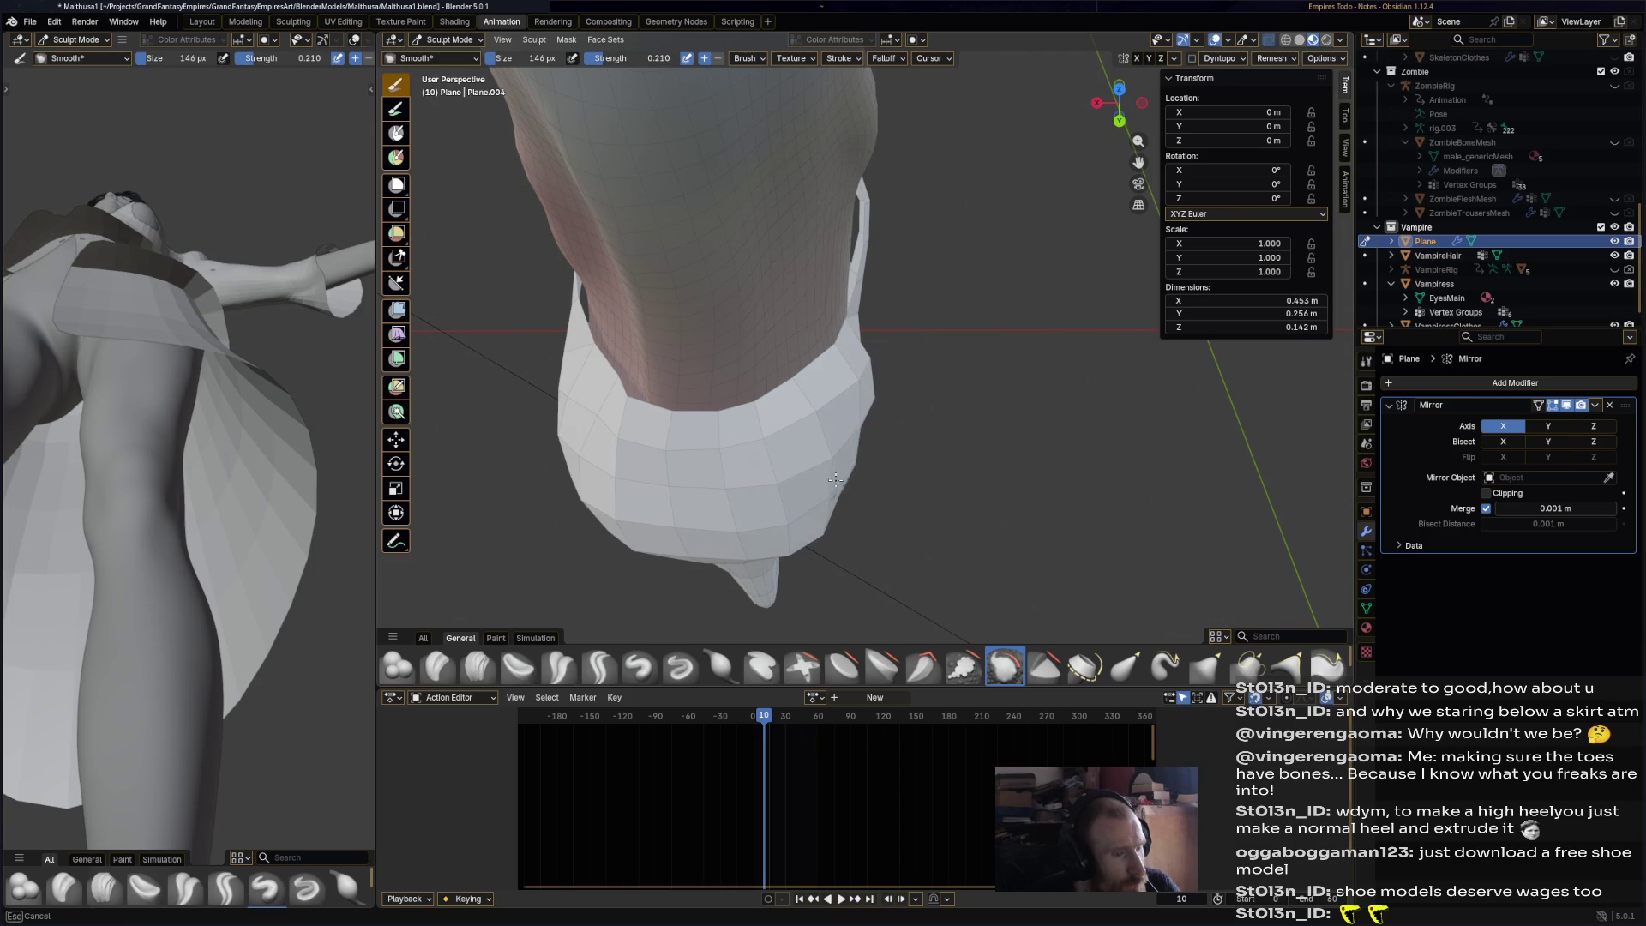
middle_click_drag(832, 436, 805, 373)
mouse_move(726, 291)
left_mouse_down()
mouse_move(757, 221)
mouse_move(682, 208)
mouse_move(776, 237)
mouse_move(695, 248)
left_mouse_up()
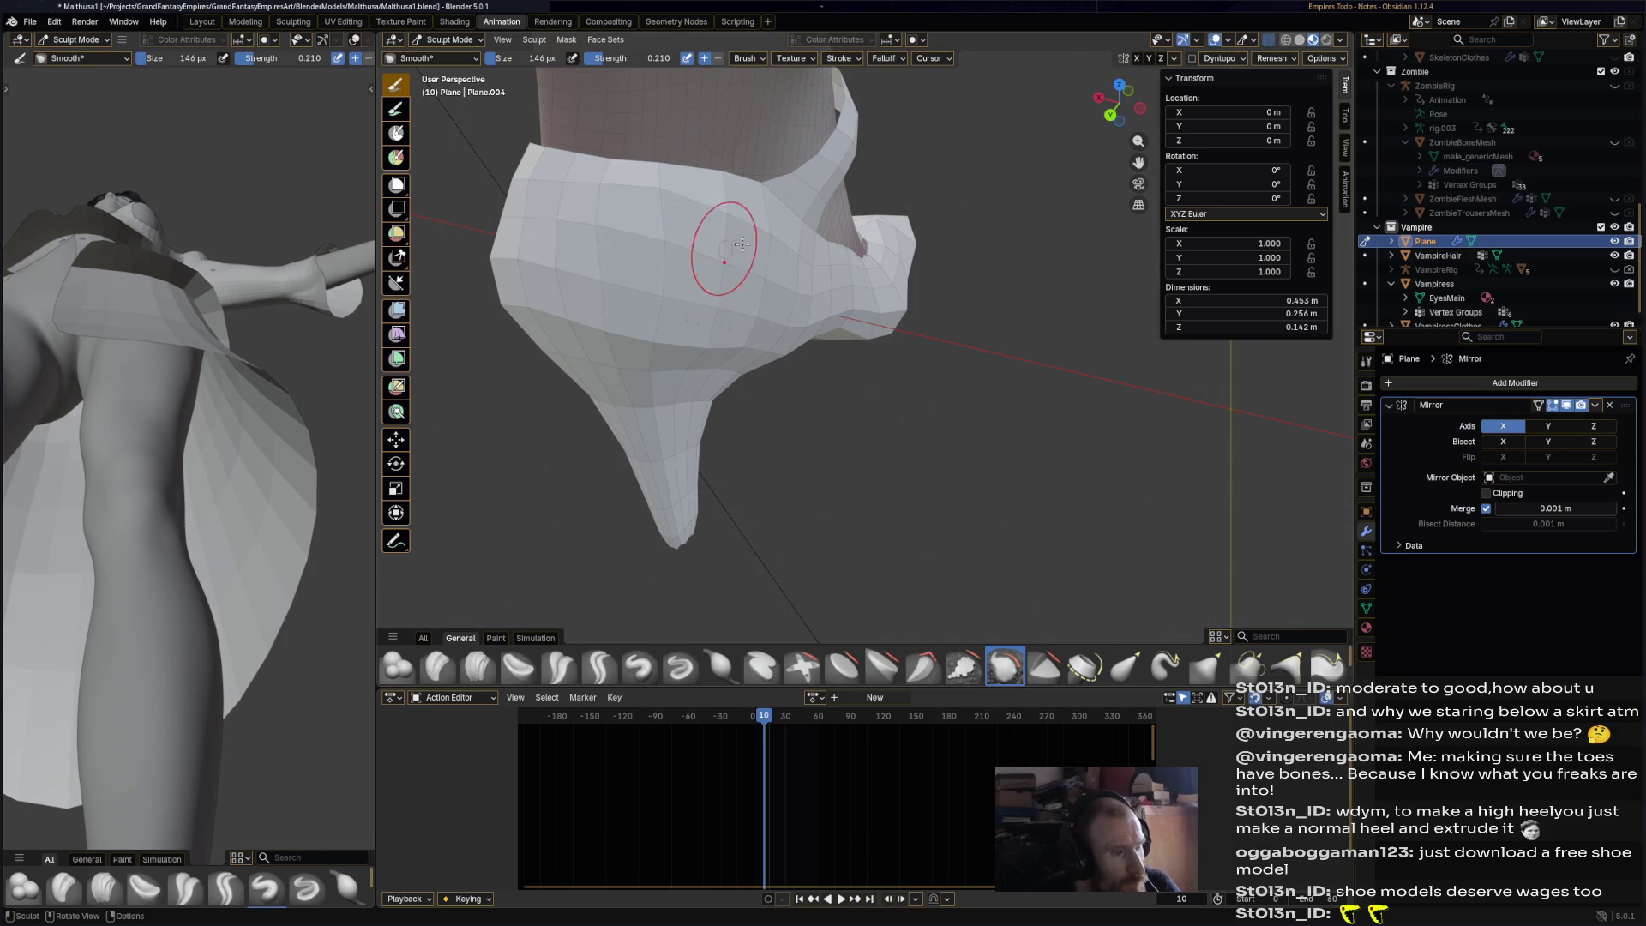
mouse_move(755, 304)
middle_mouse_down()
mouse_move(847, 440)
mouse_move(746, 411)
mouse_move(661, 320)
mouse_move(938, 310)
mouse_move(1063, 283)
mouse_move(921, 289)
mouse_move(912, 198)
mouse_move(1069, 479)
middle_mouse_up()
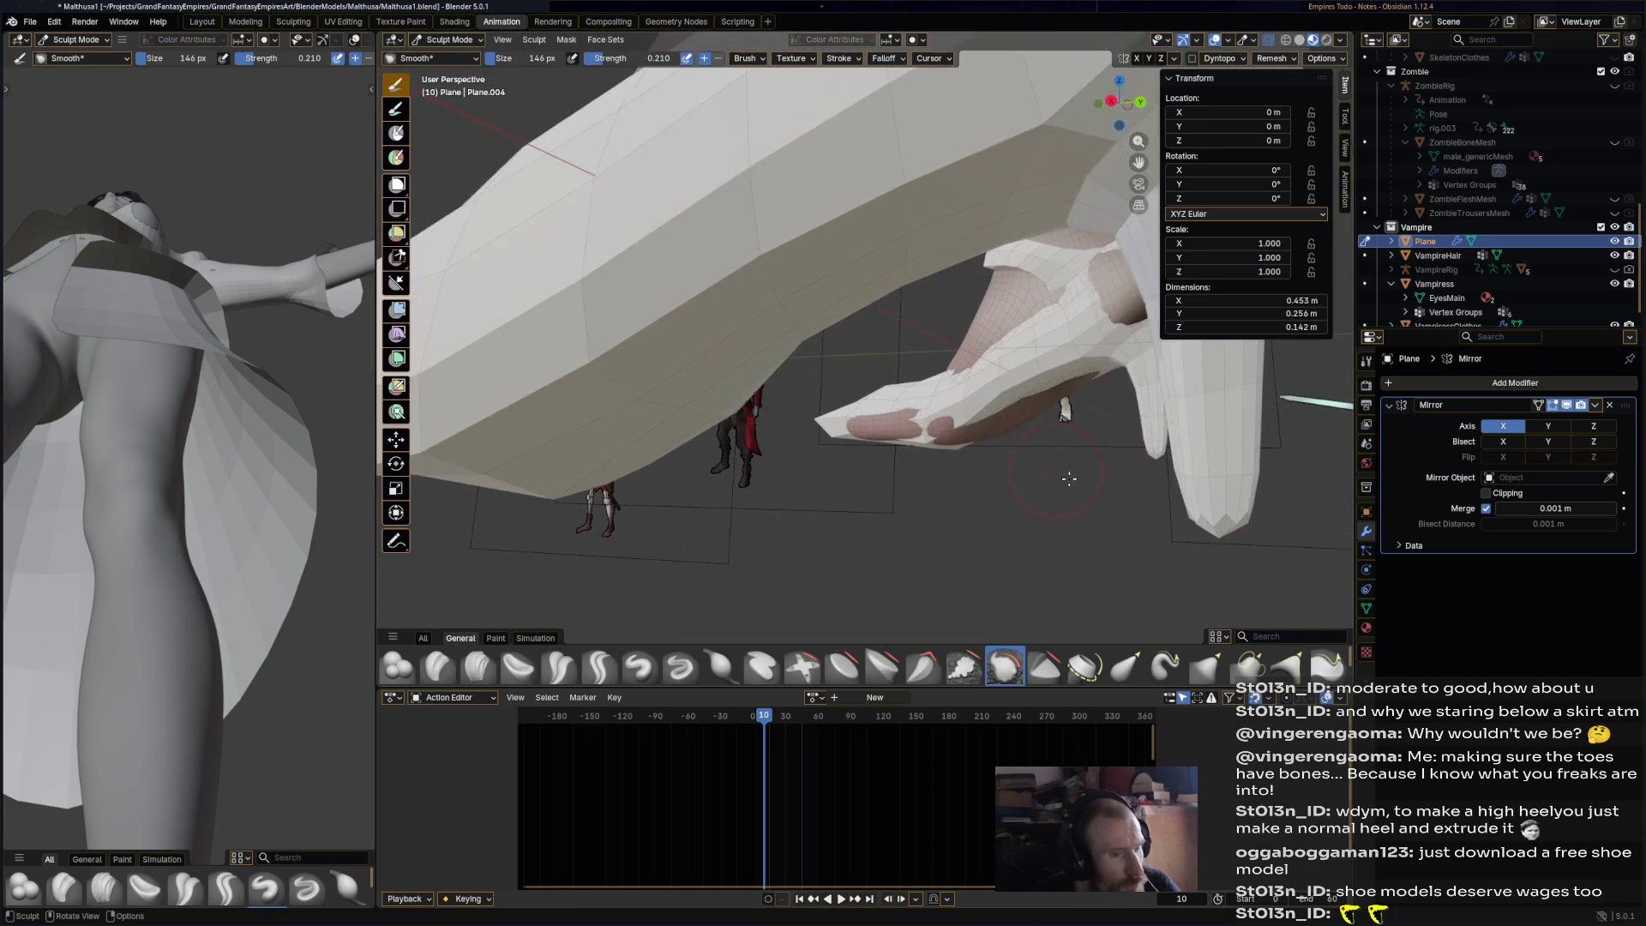
left_click(1176, 677)
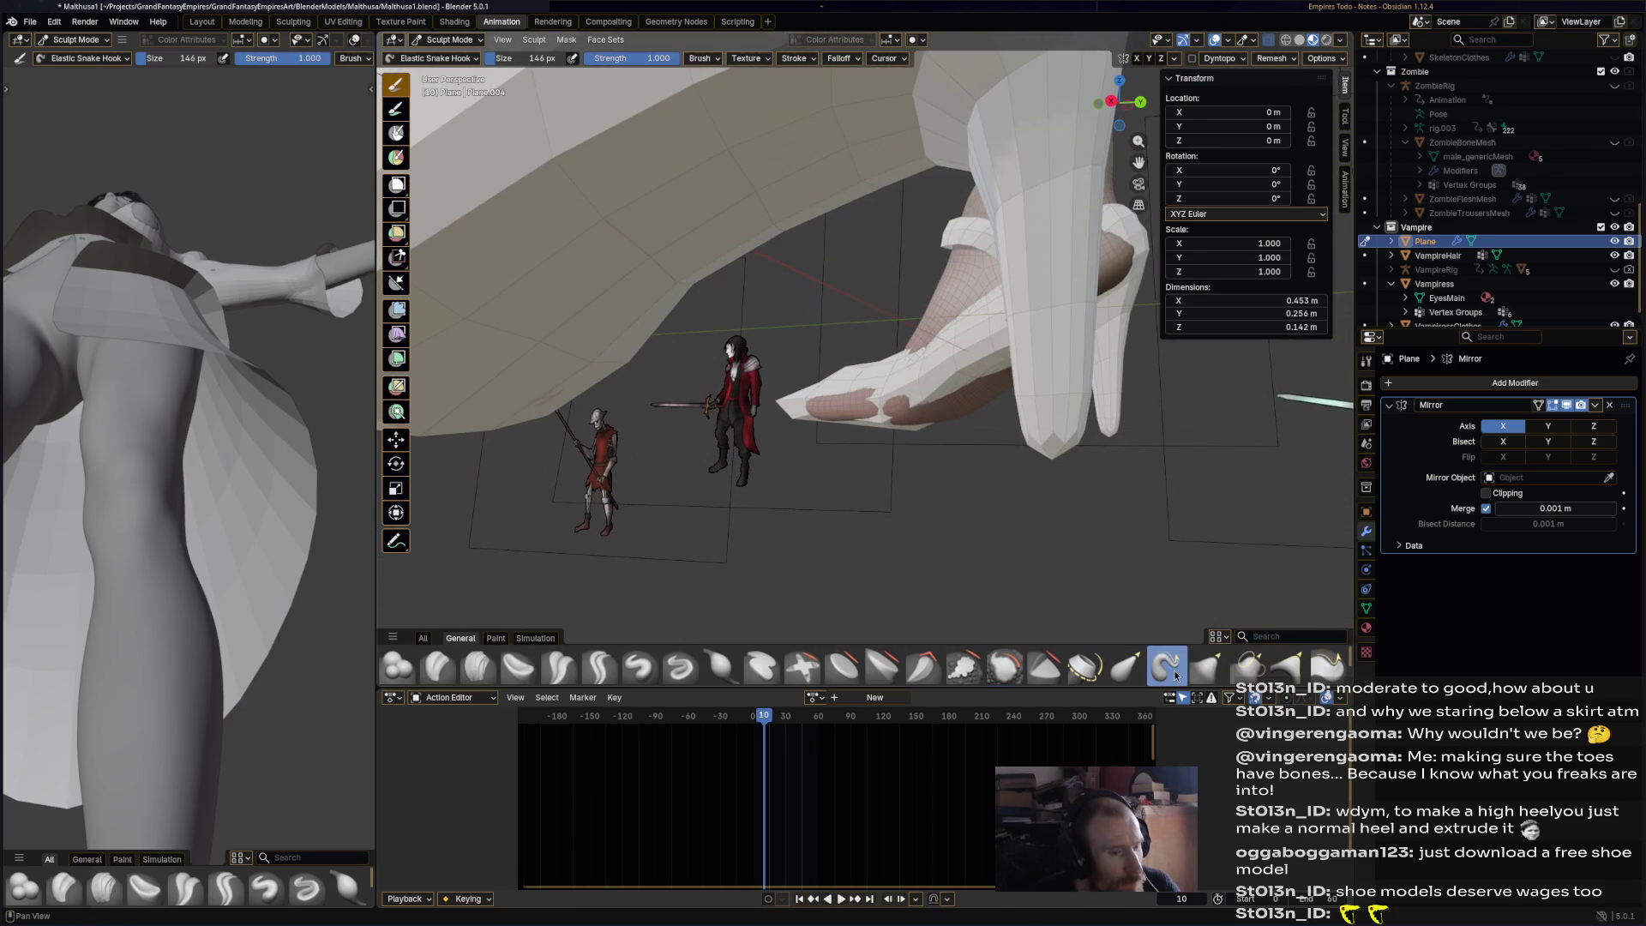
- Pull the heel tip down into a longer point with Elastic Snake Hook
left_click_drag(1053, 457, 1074, 636)
mouse_move(1047, 521)
middle_mouse_down()
mouse_move(949, 466)
mouse_move(985, 477)
mouse_move(1005, 443)
middle_mouse_up()
left_click_drag(1008, 402, 1000, 349)
mouse_move(1046, 449)
middle_mouse_down()
mouse_move(930, 537)
mouse_move(765, 467)
mouse_move(747, 477)
mouse_move(838, 489)
middle_mouse_up()
- Save Malthusa1.blend and pull back to view the whole vampiress
key("ctrl+s")
scroll(743, 481, "down", 3)
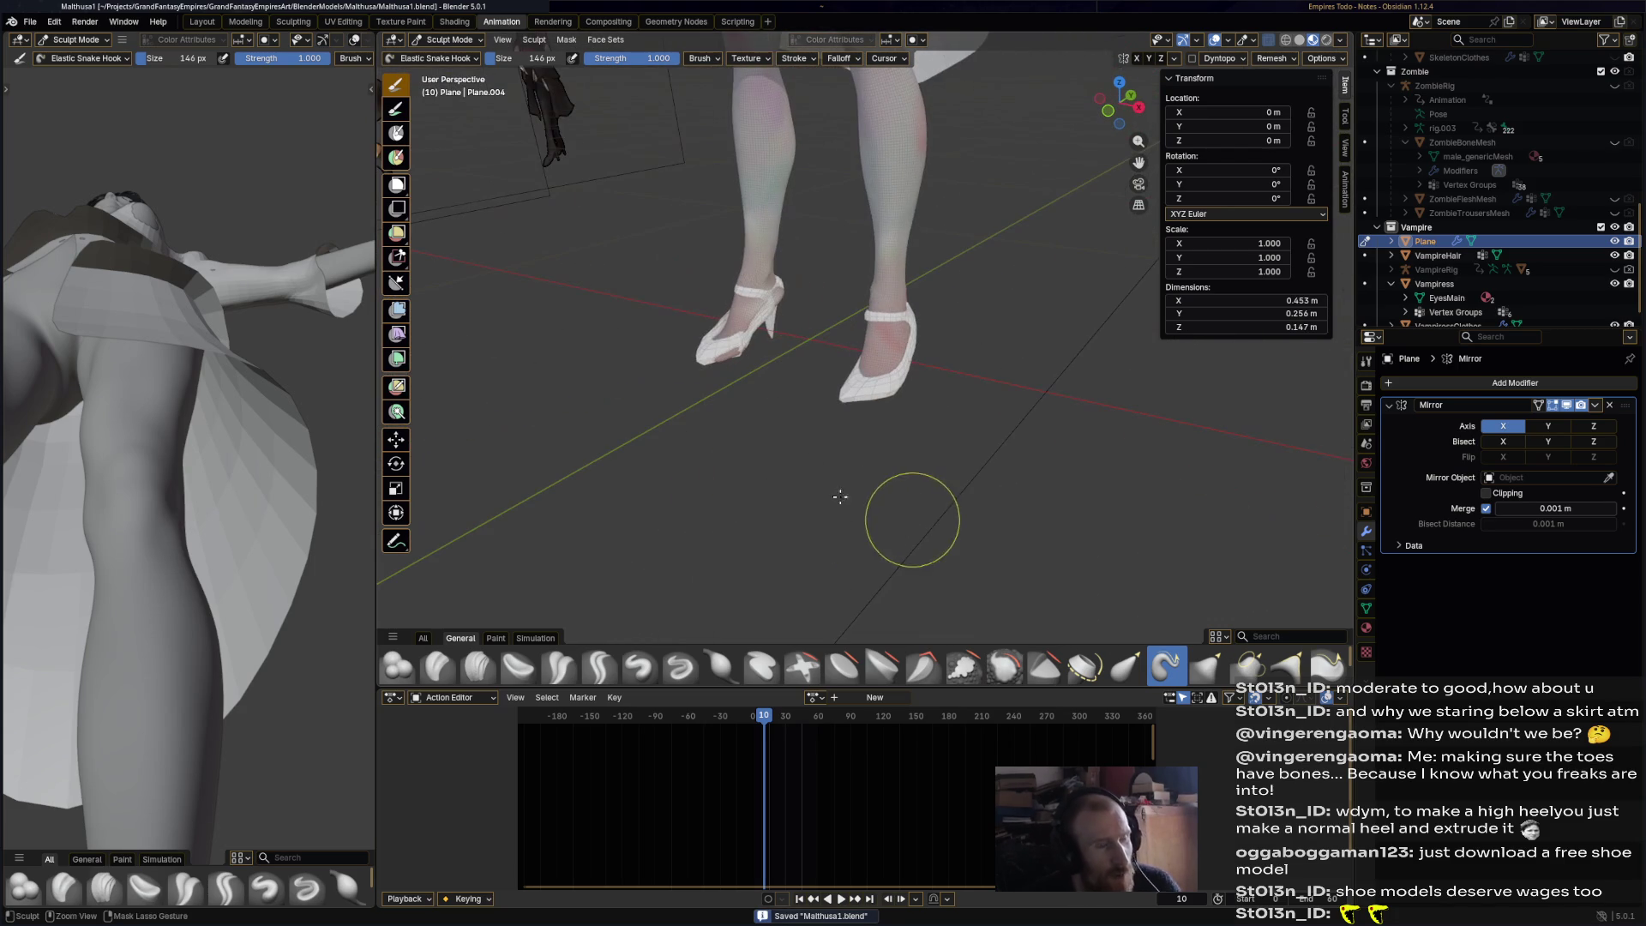
scroll(684, 302, "down", 3)
middle_click_drag(731, 351, 720, 308)
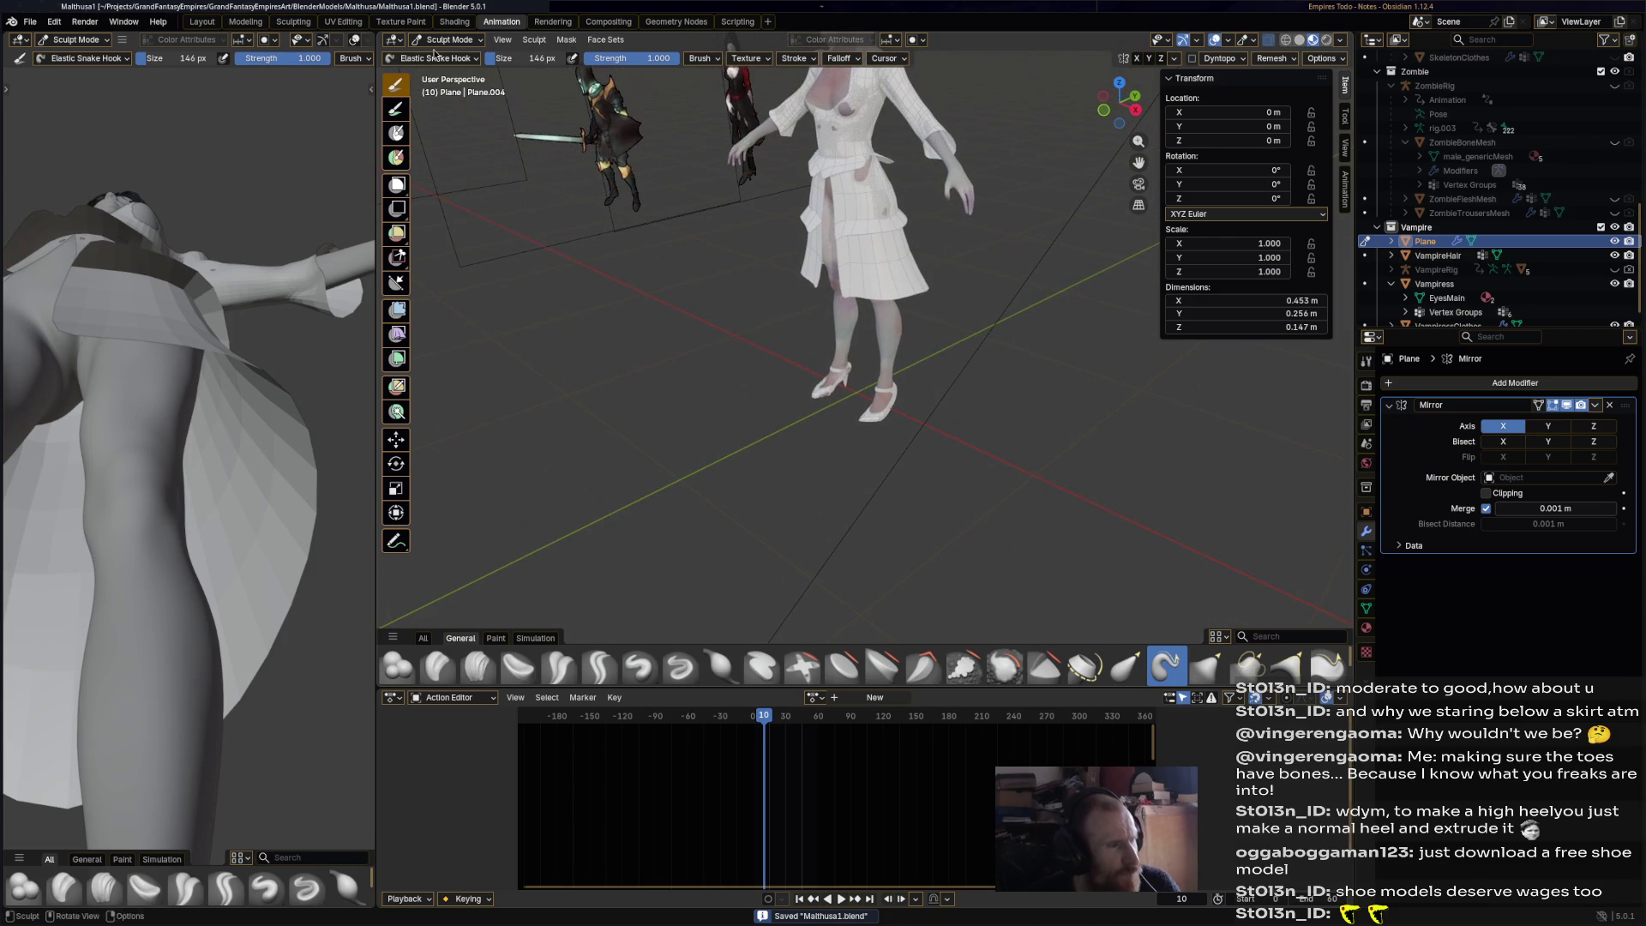
middle_click_drag(922, 351, 909, 351)
left_click(446, 39)
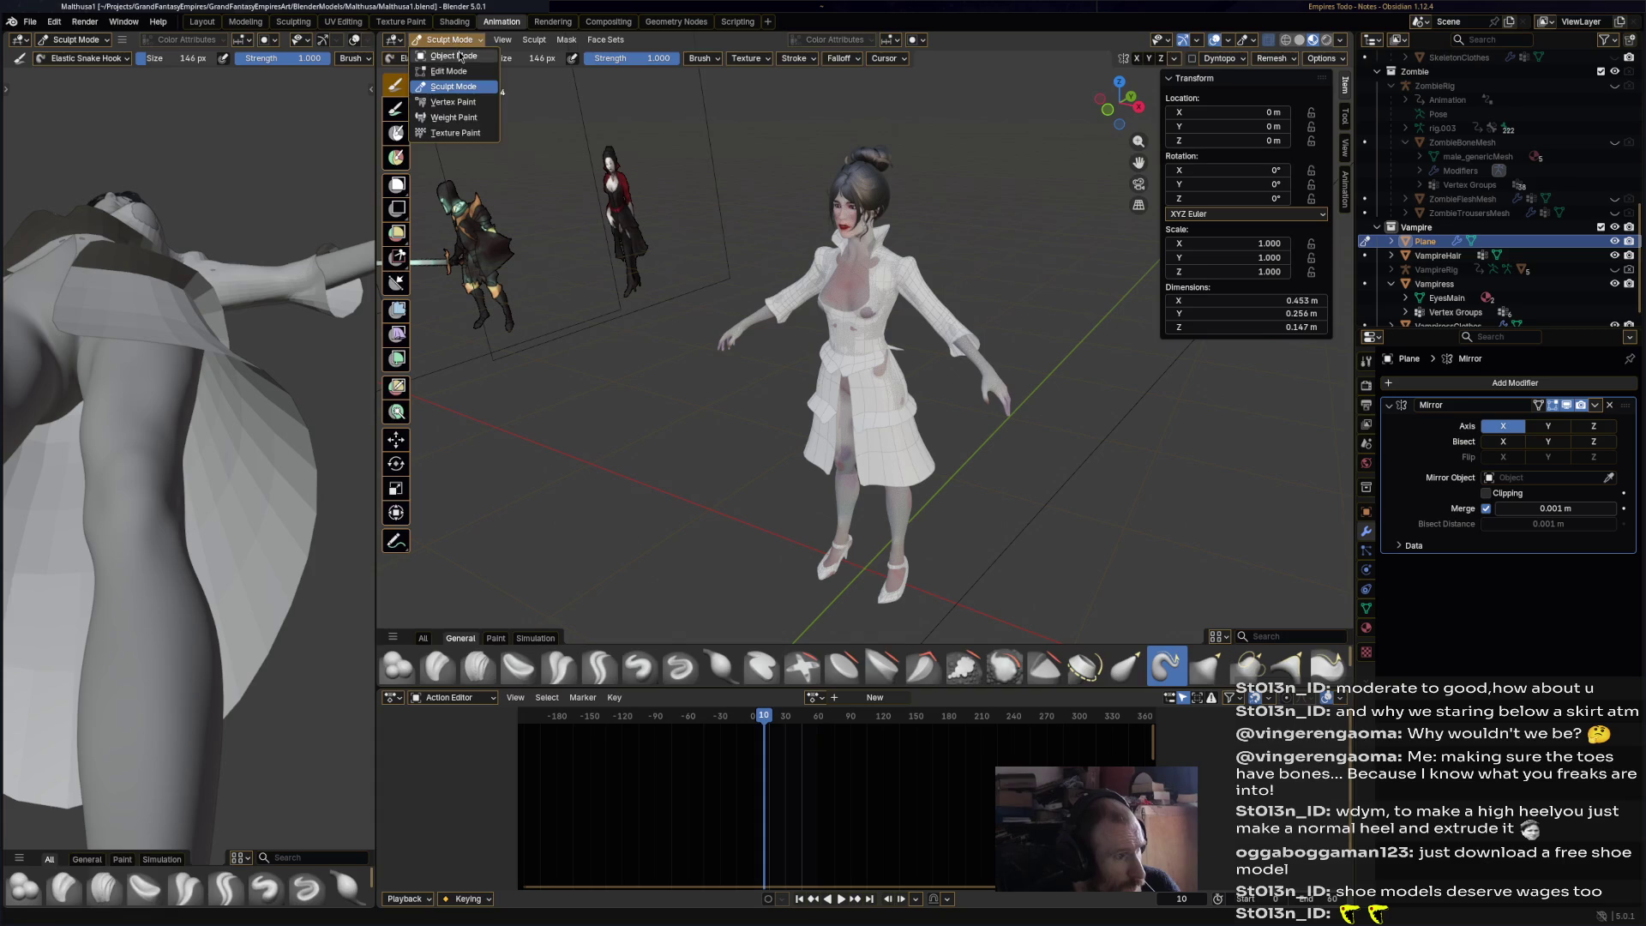
- Select the VampiressClothes coat and put it into Sculpt Mode
left_click(446, 53)
left_click(883, 335)
scroll(859, 290, "up", 4)
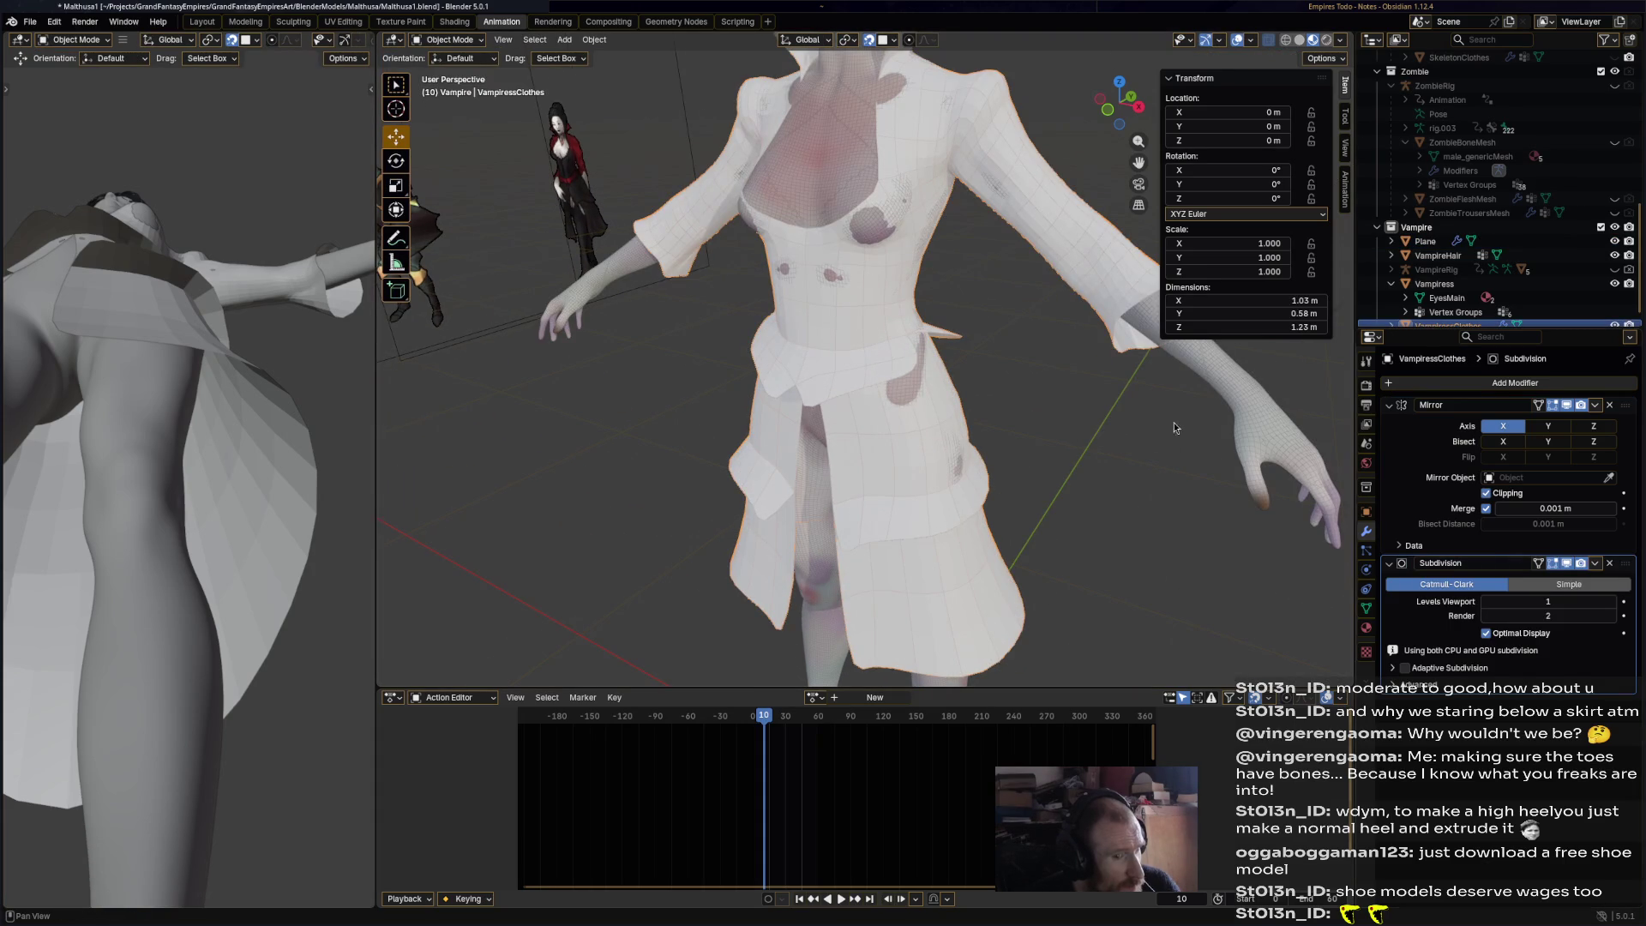
scroll(938, 259, "up", 2)
scroll(907, 265, "up", 2)
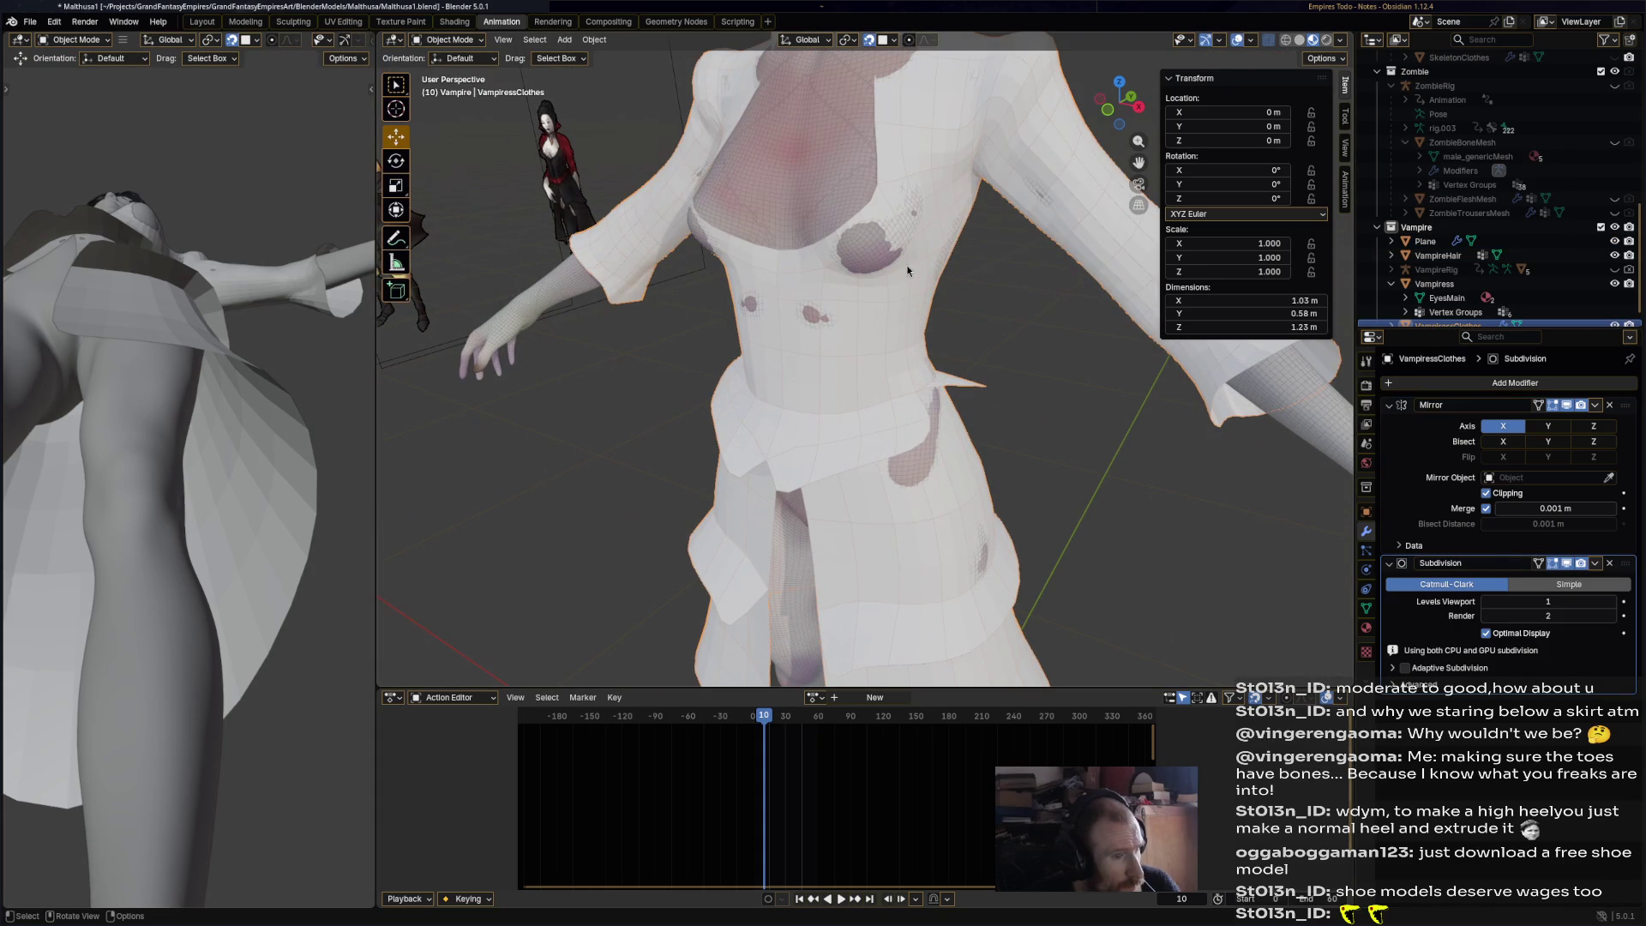
left_click(465, 40)
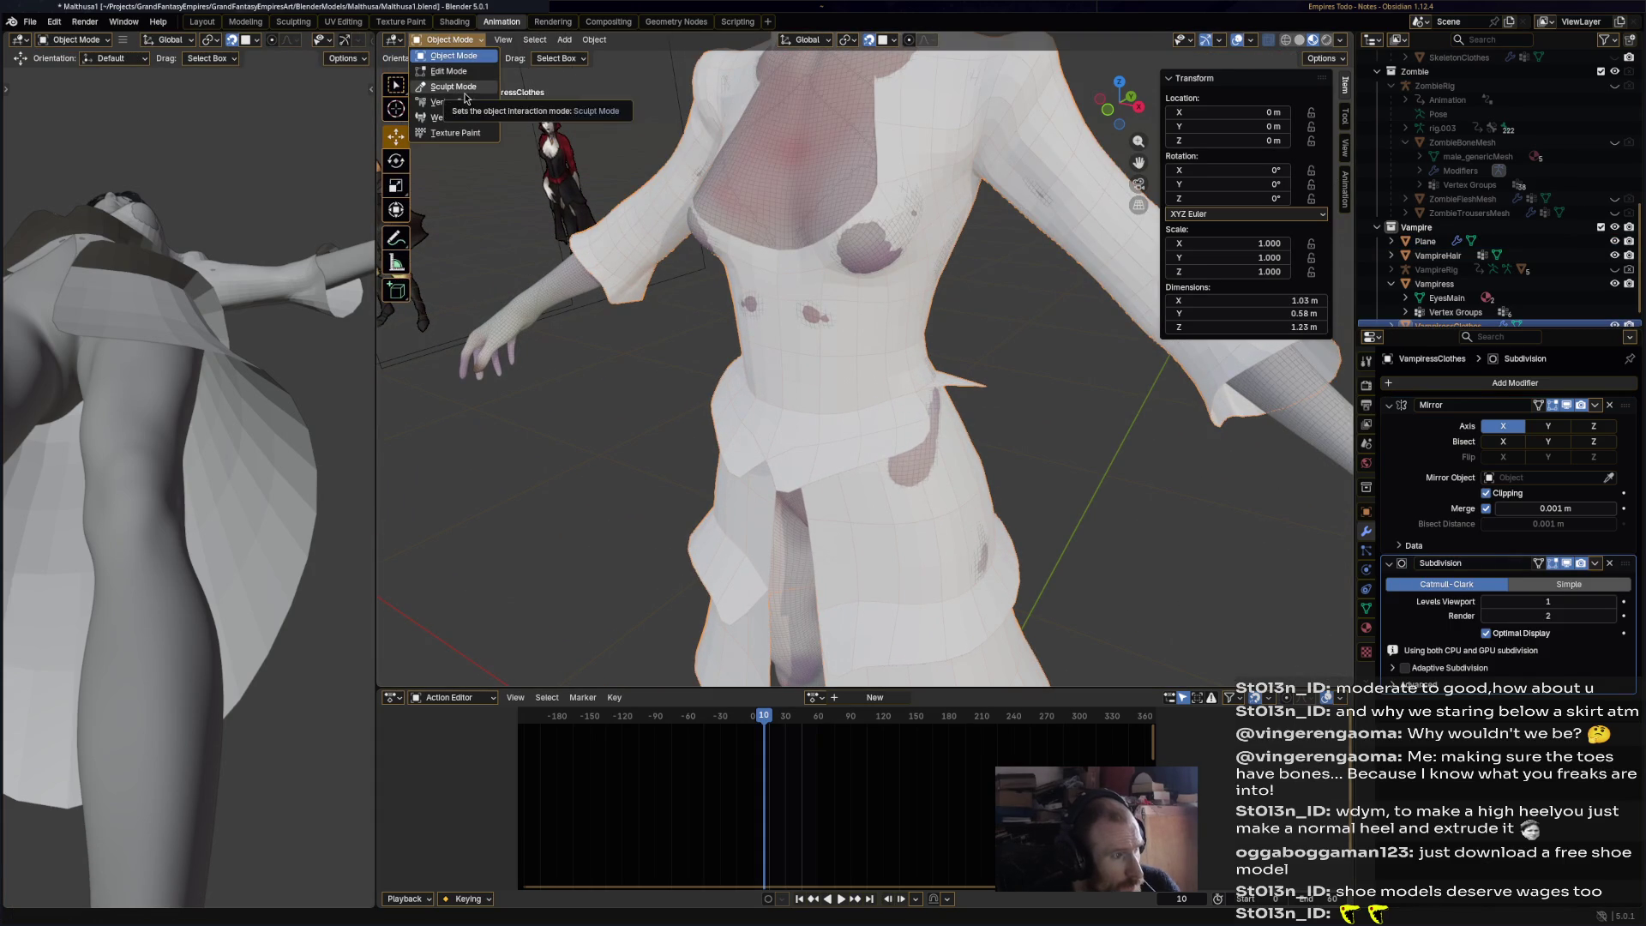
left_click(451, 82)
- Inflate the dents on the coat's chest and fill out the dress around the waist
key("i")
mouse_move(875, 253)
left_mouse_down()
mouse_move(889, 237)
mouse_move(823, 248)
left_mouse_up()
left_click_drag(798, 313, 918, 460)
middle_click_drag(919, 460, 801, 326)
mouse_move(723, 225)
left_mouse_down()
mouse_move(716, 190)
mouse_move(703, 206)
left_mouse_up()
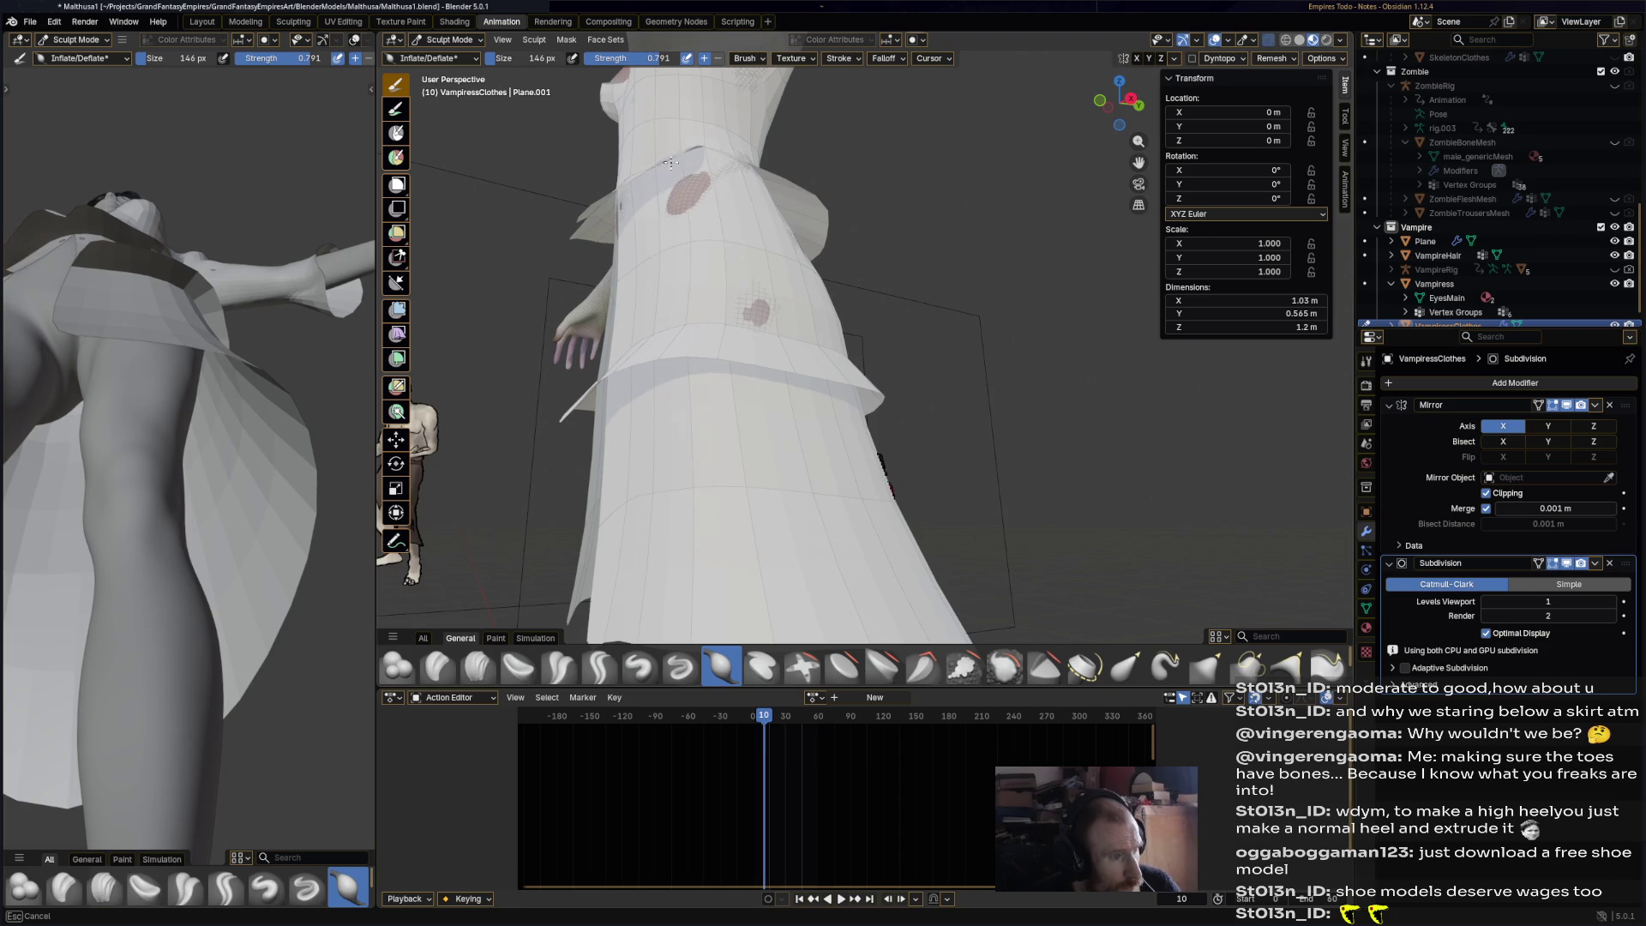
mouse_move(728, 254)
middle_mouse_down()
mouse_move(1025, 301)
mouse_move(1064, 437)
mouse_move(992, 349)
middle_mouse_up()
mouse_move(974, 404)
middle_mouse_down()
mouse_move(1015, 466)
mouse_move(669, 213)
mouse_move(629, 155)
middle_mouse_up()
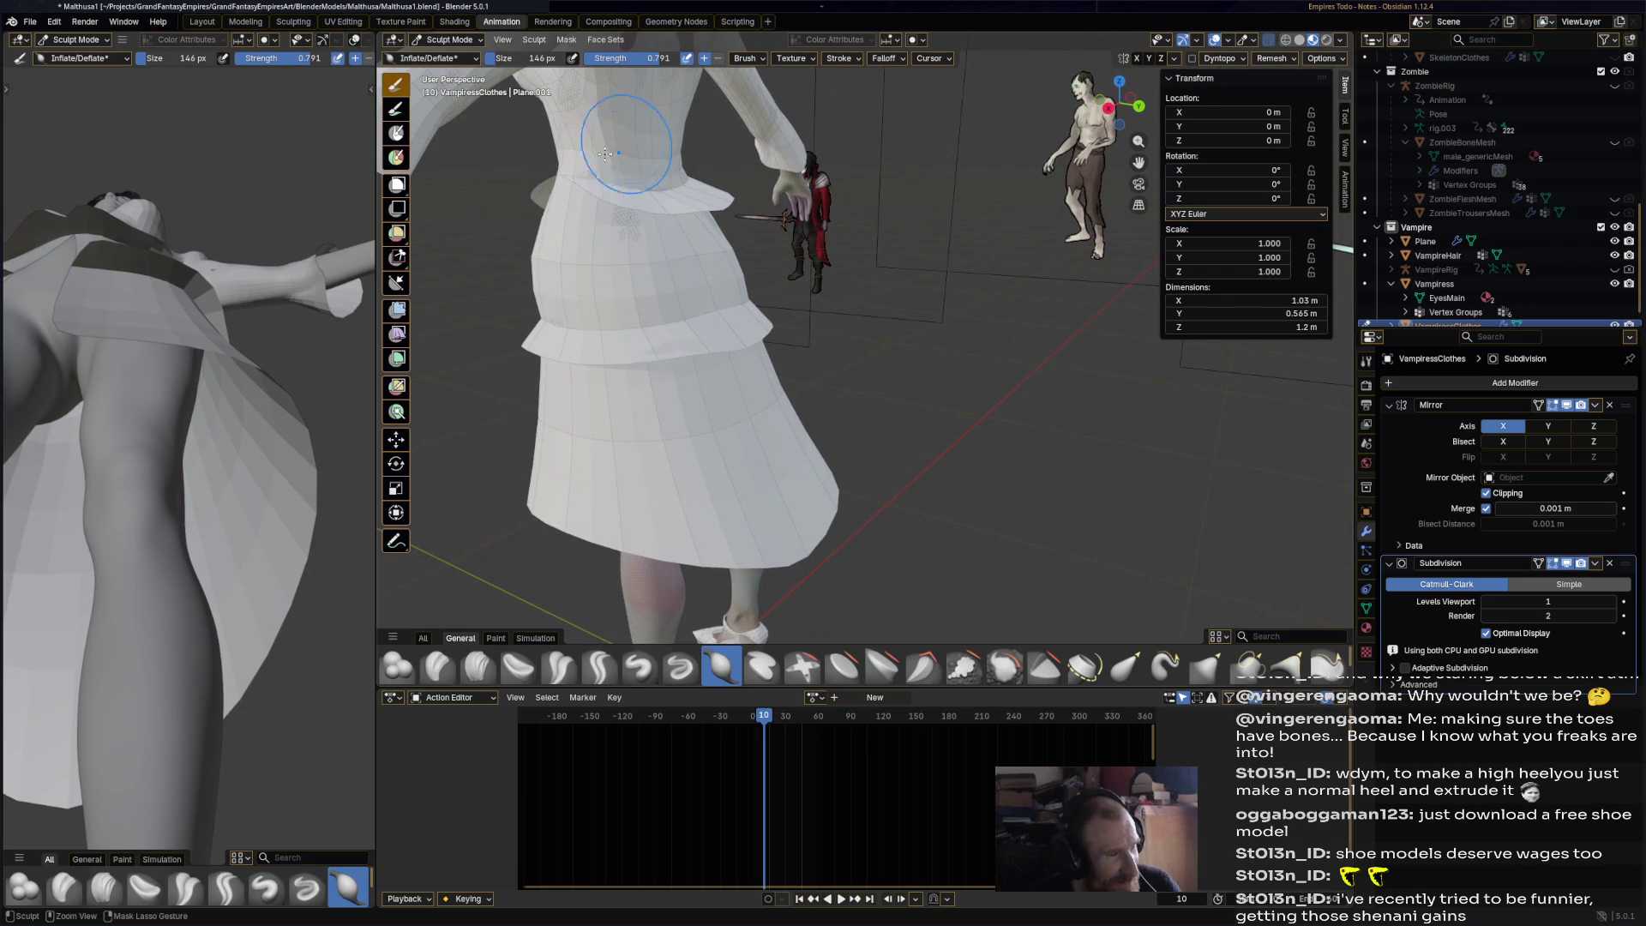
left_click_drag(633, 223, 599, 233)
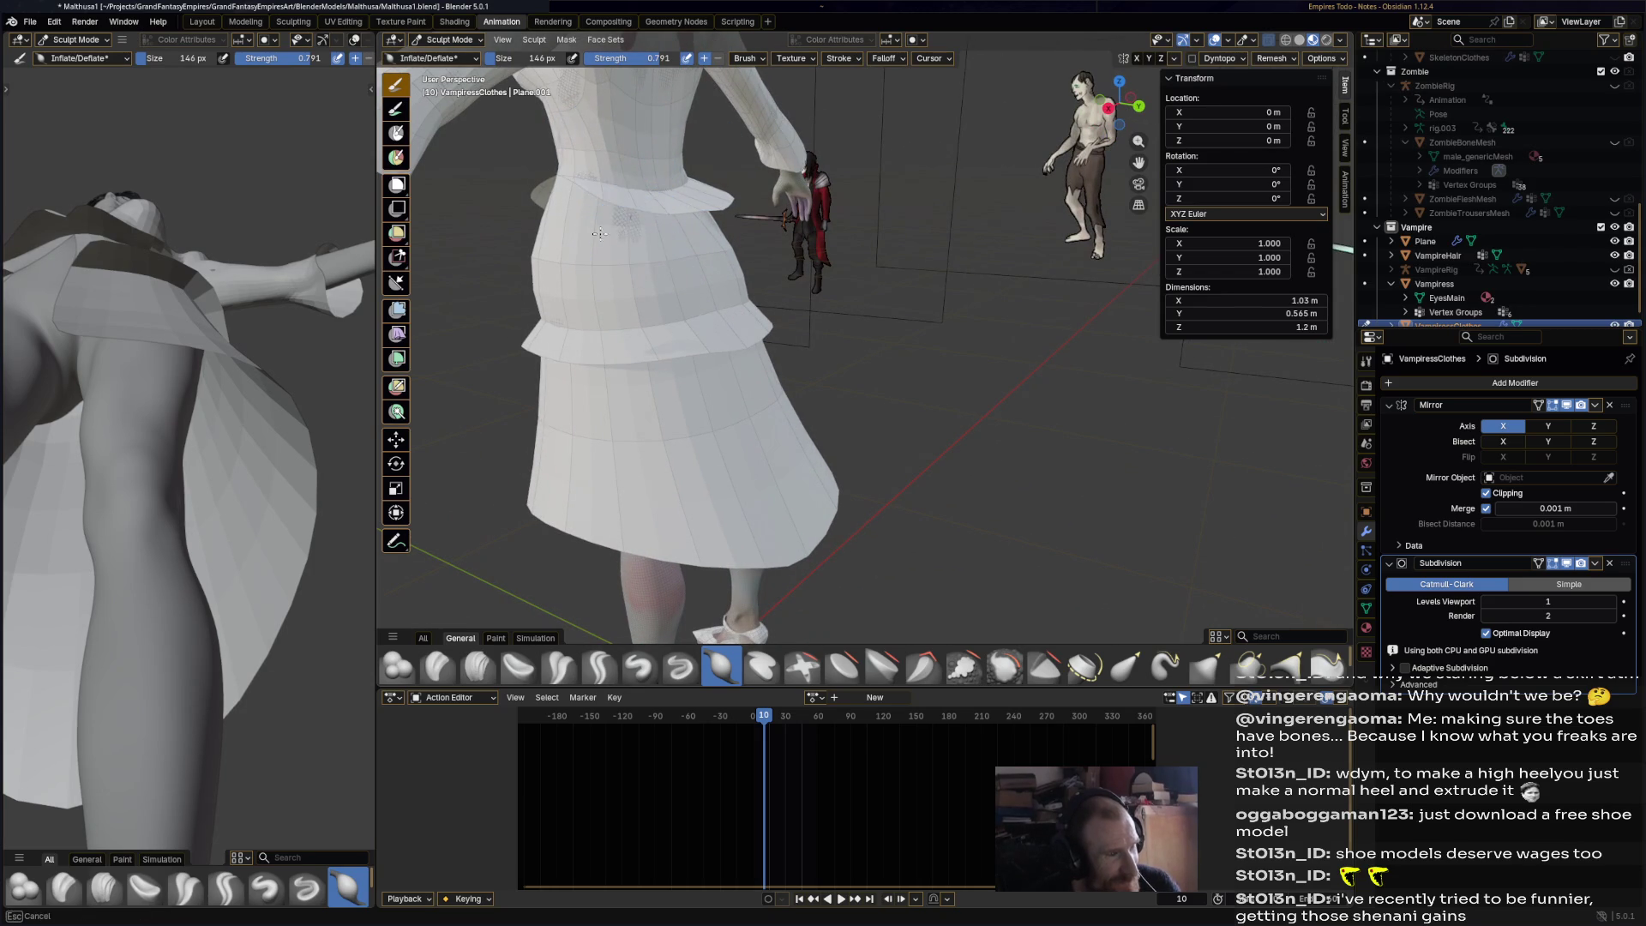
mouse_move(633, 245)
middle_mouse_down()
mouse_move(687, 202)
mouse_move(725, 223)
middle_mouse_up()
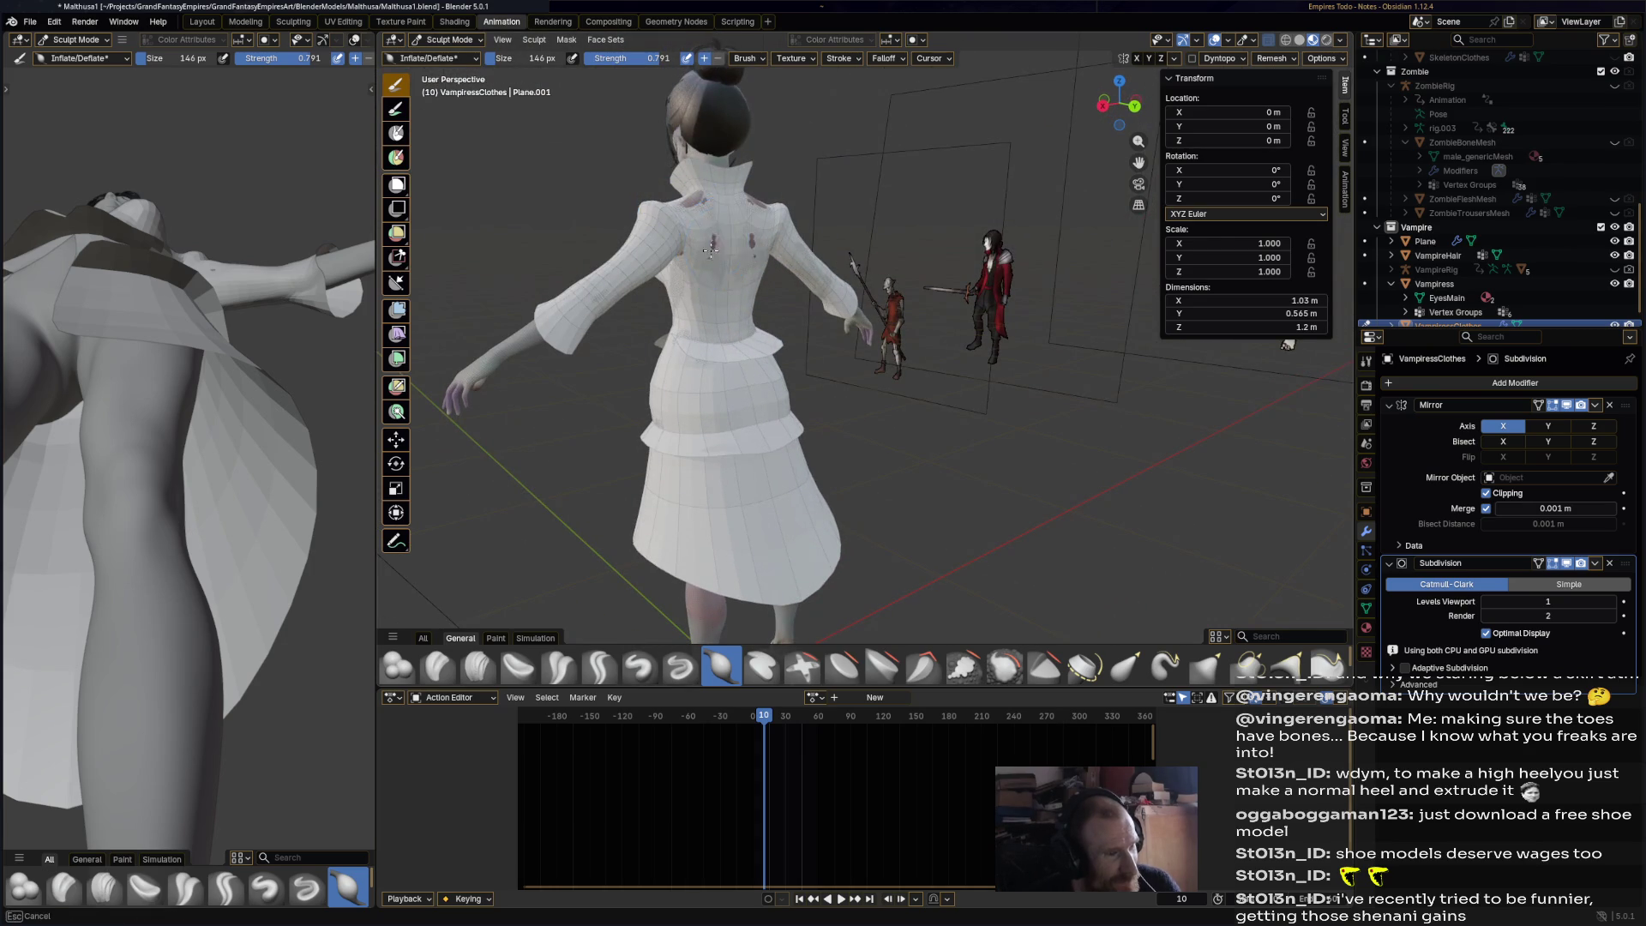
middle_click_drag(691, 231, 968, 312)
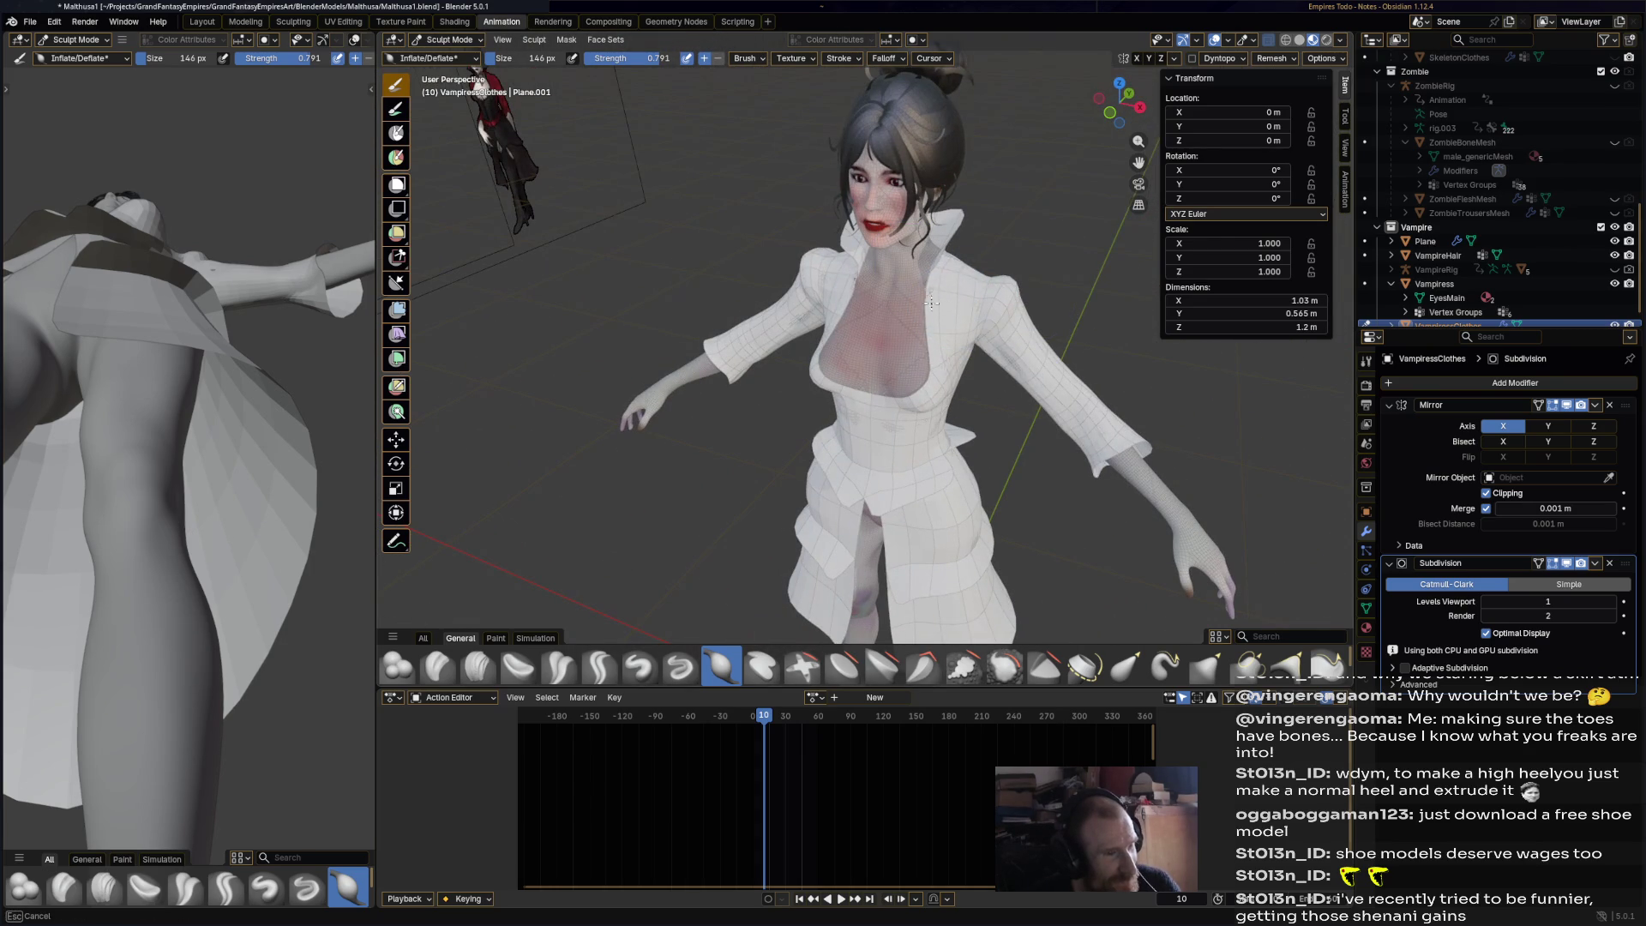
mouse_move(1019, 298)
middle_mouse_down()
mouse_move(1081, 403)
mouse_move(1018, 455)
mouse_move(889, 439)
mouse_move(951, 467)
mouse_move(939, 412)
middle_mouse_up()
- Save, then flare the coat hem outward and hook a front slit between the legs
key("ctrl+s")
left_click(1167, 667)
left_click_drag(939, 412, 967, 441)
middle_click_drag(967, 441, 803, 450)
left_click_drag(833, 445, 907, 441)
middle_click_drag(907, 441, 854, 443)
scroll(847, 442, "up", 2)
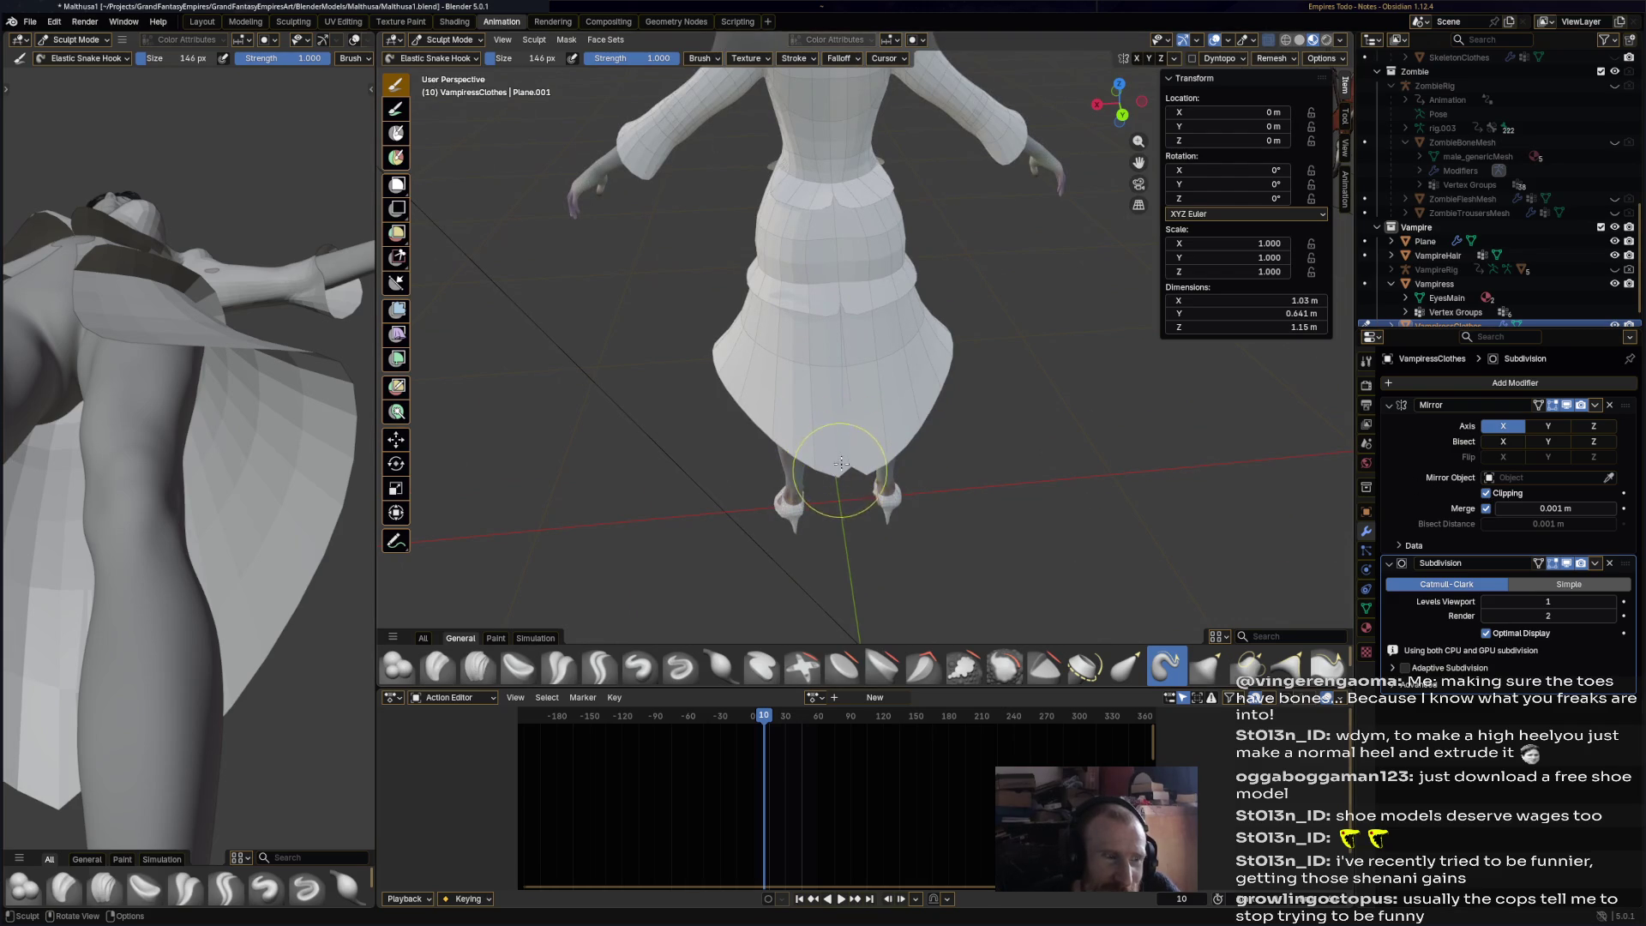
left_click_drag(837, 493, 839, 459)
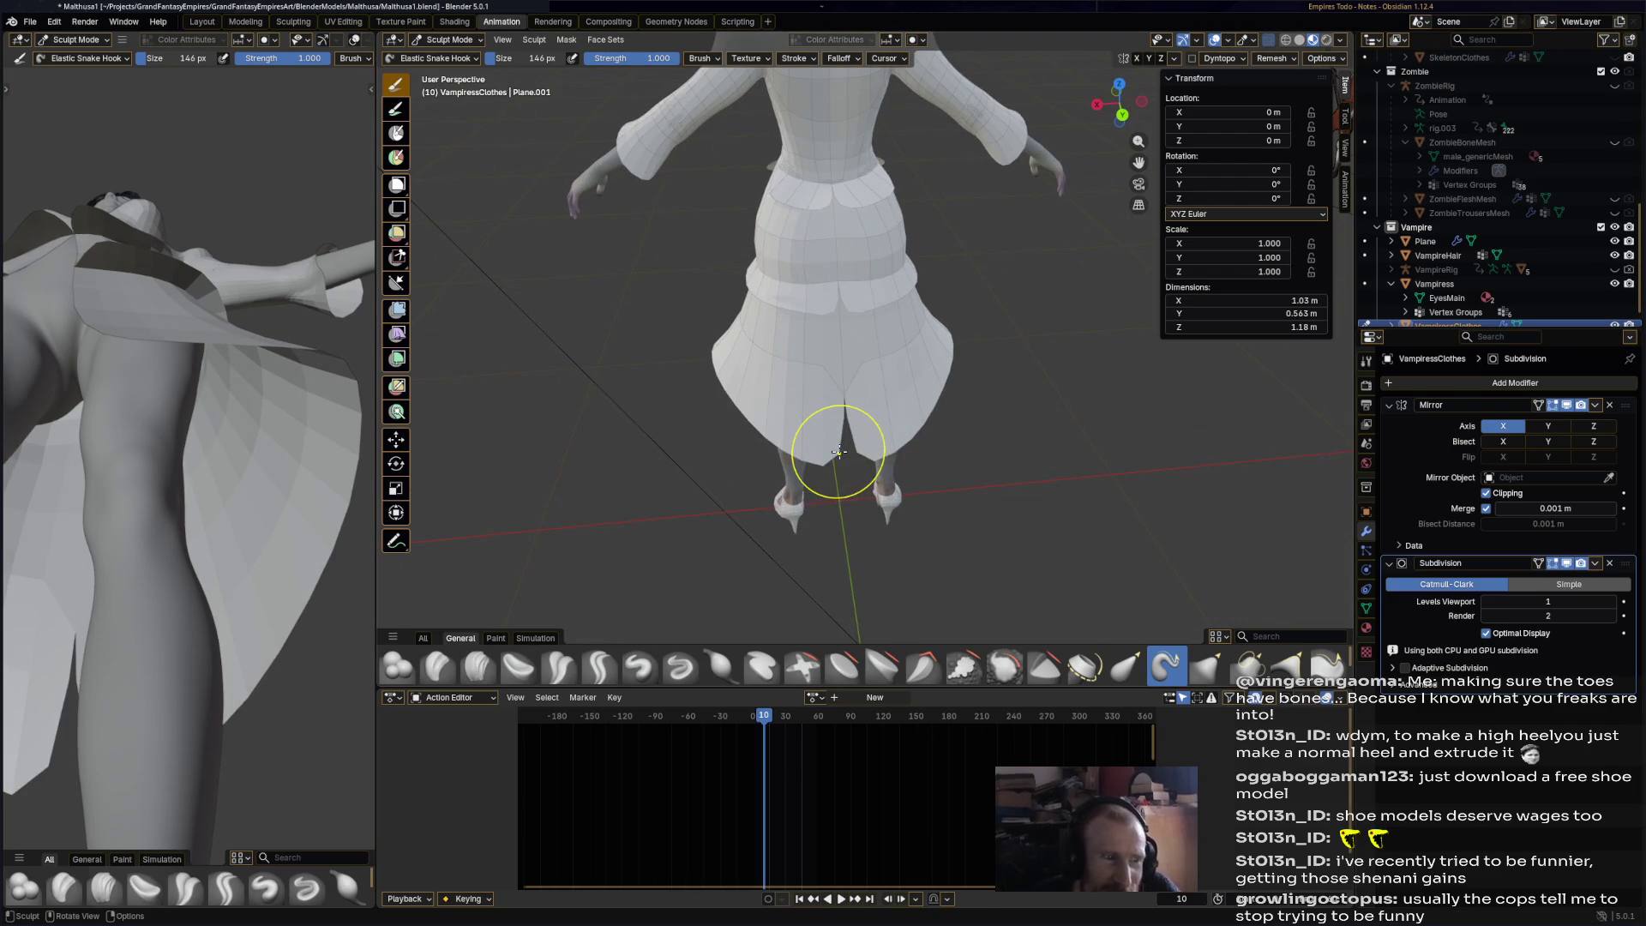
left_click(455, 45)
- Apply the Subdivision modifier to the VampiressClothes mesh
left_click(446, 72)
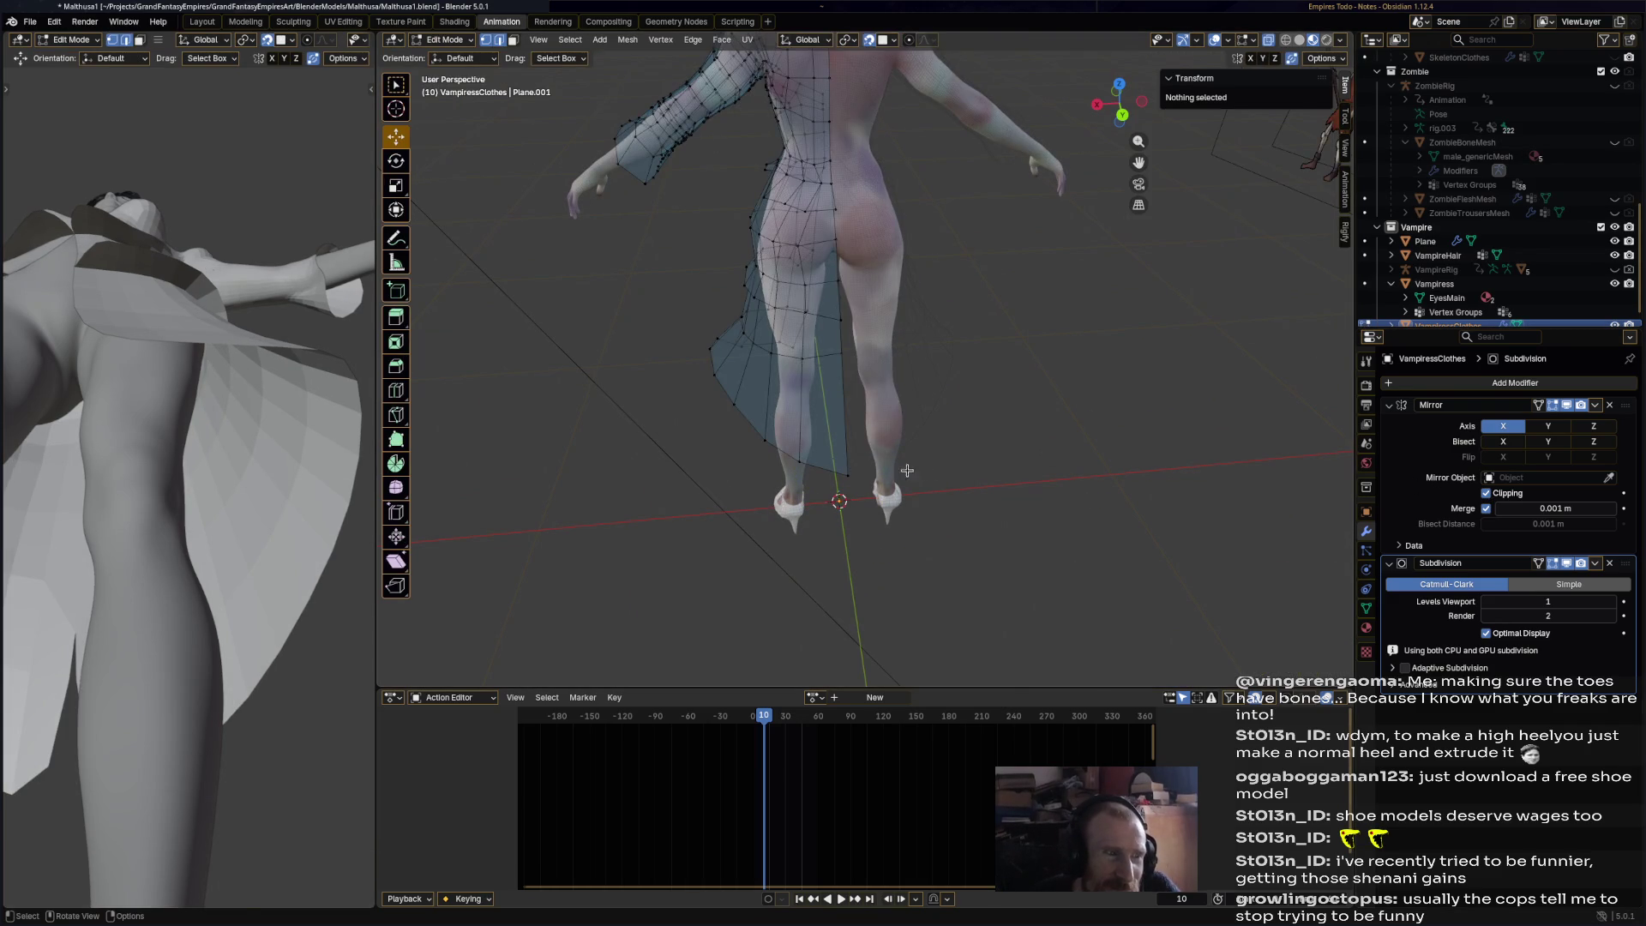
key("Tab")
left_click(1597, 565)
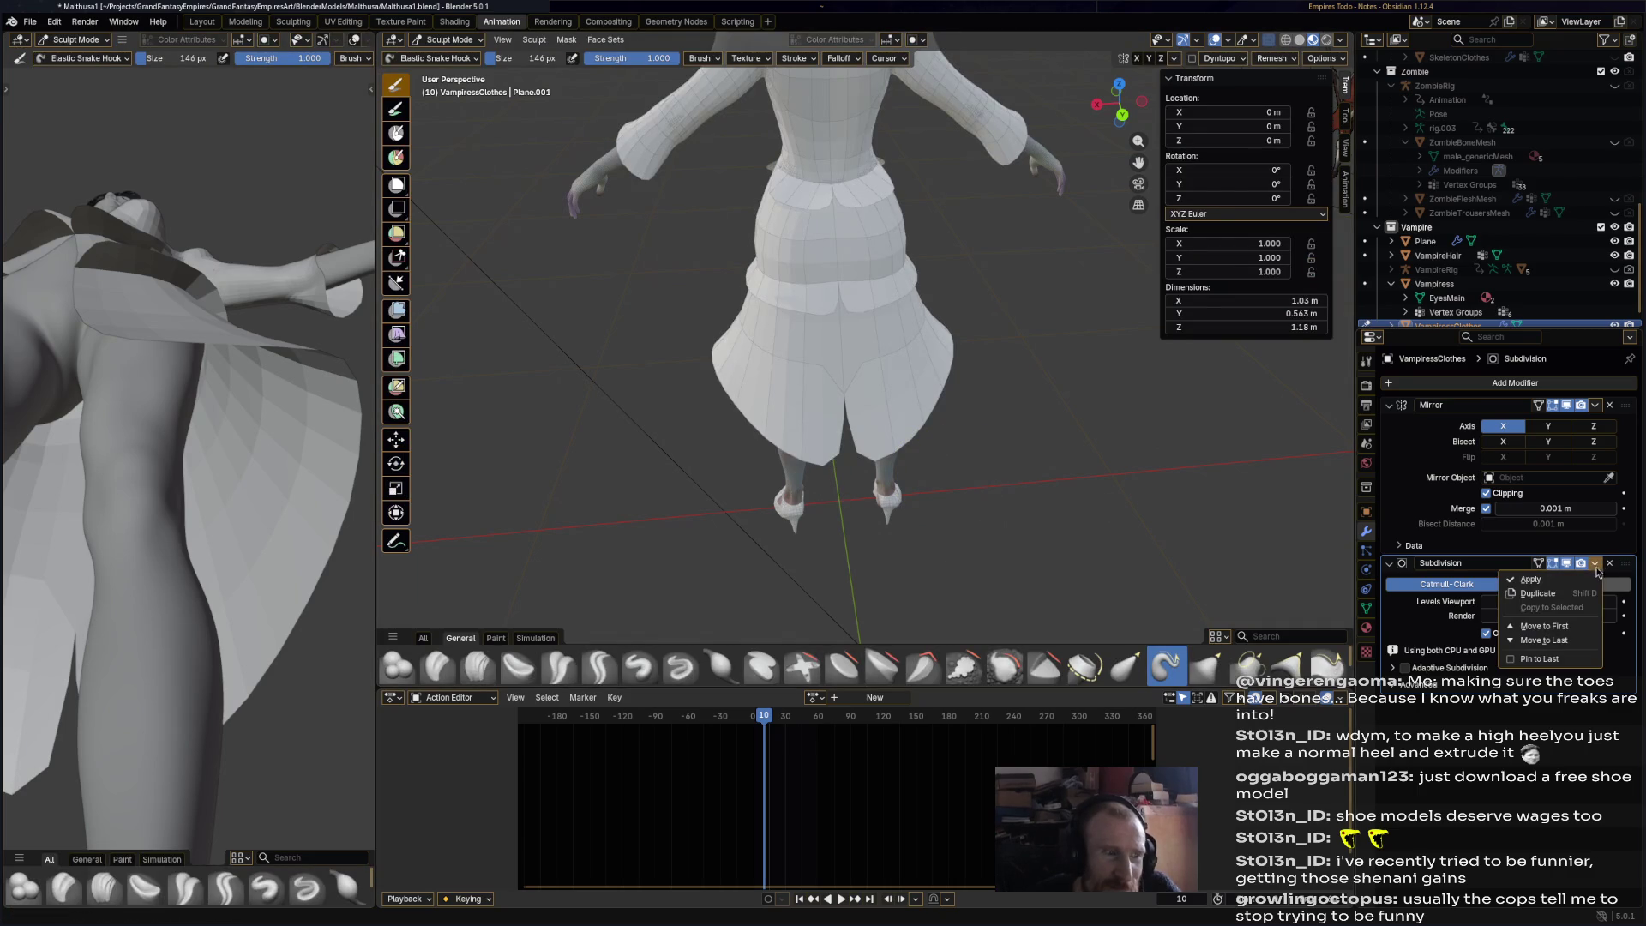
left_click(1583, 581)
- In Edit Mode, pull a few hem vertices to the right to open the skirt front
left_click(469, 42)
left_click(446, 74)
left_click(840, 452)
left_click_drag(840, 453, 909, 468)
left_click(844, 416)
left_click_drag(844, 415, 909, 415)
left_click(843, 362)
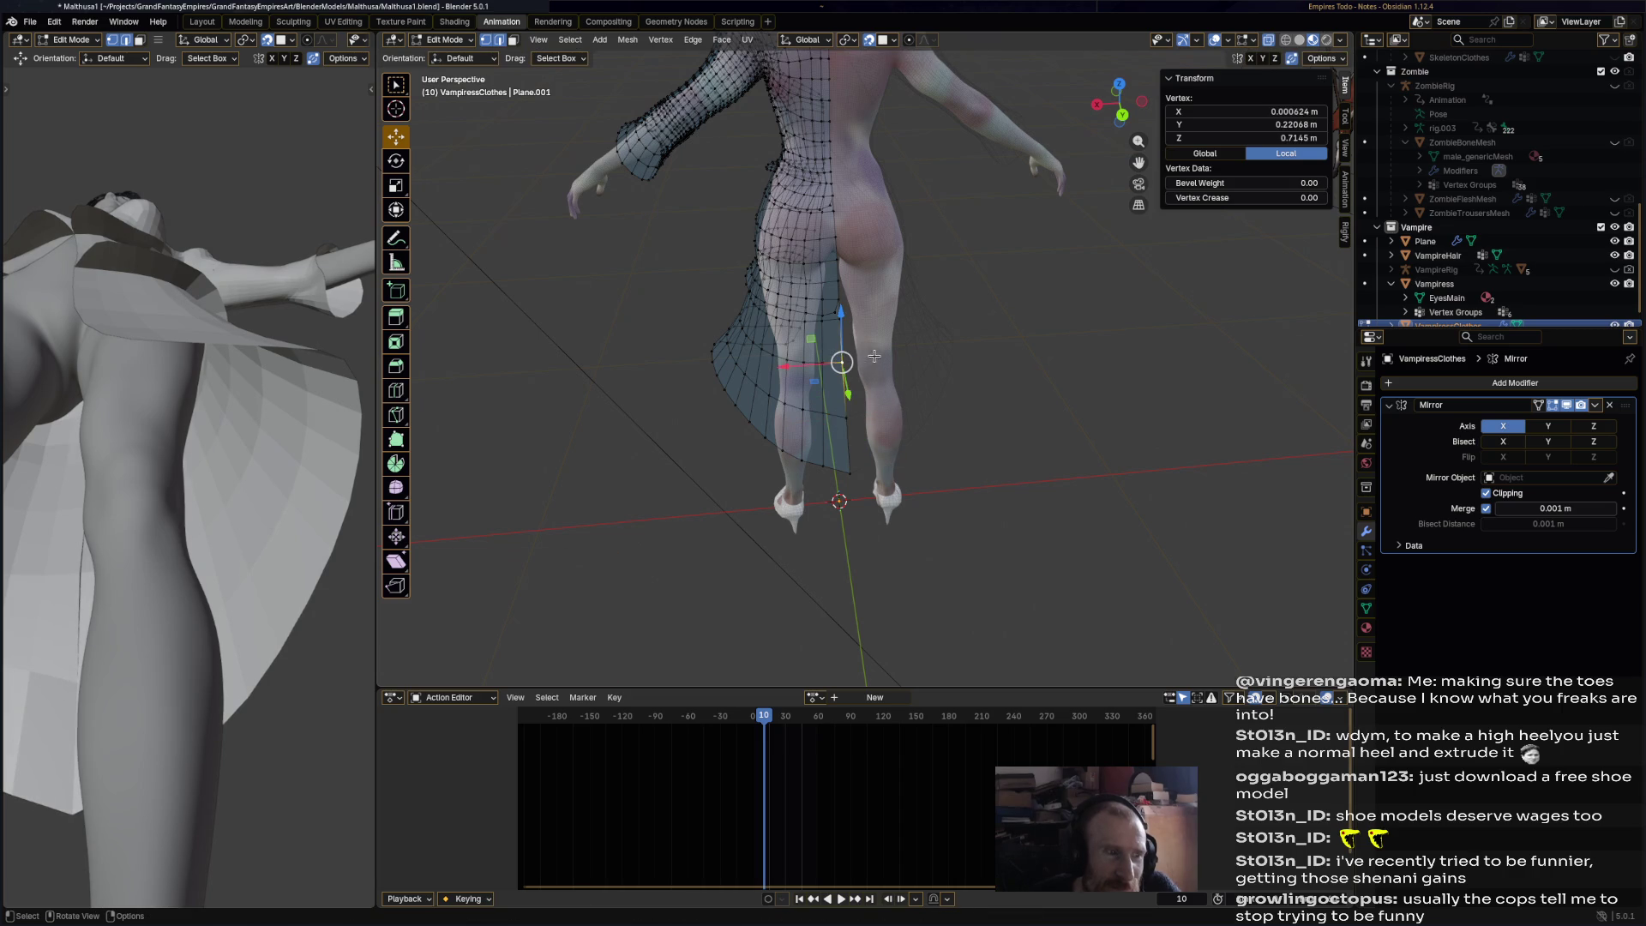
- Check the dress in Object Mode, then return to Edit Mode and move the seam vertex by the leg
left_click(446, 40)
left_click(450, 54)
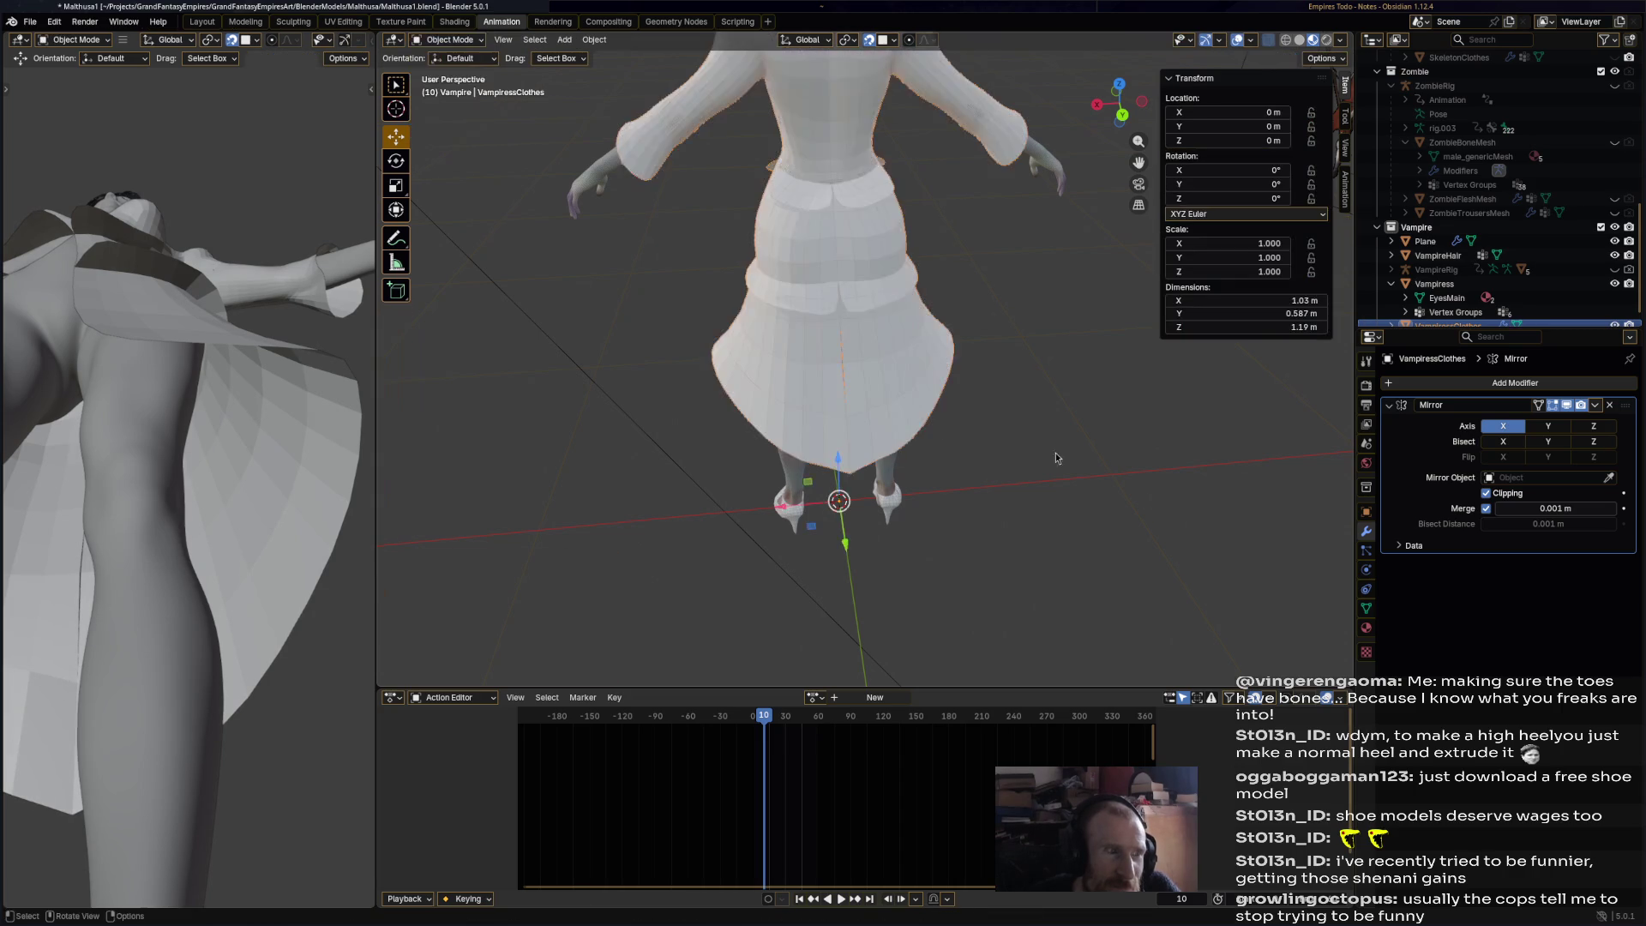
scroll(687, 242, "up", 3)
left_click(446, 39)
left_click(450, 69)
scroll(853, 332, "up", 2)
mouse_move(783, 368)
left_mouse_down()
mouse_move(885, 367)
mouse_move(865, 342)
left_mouse_up()
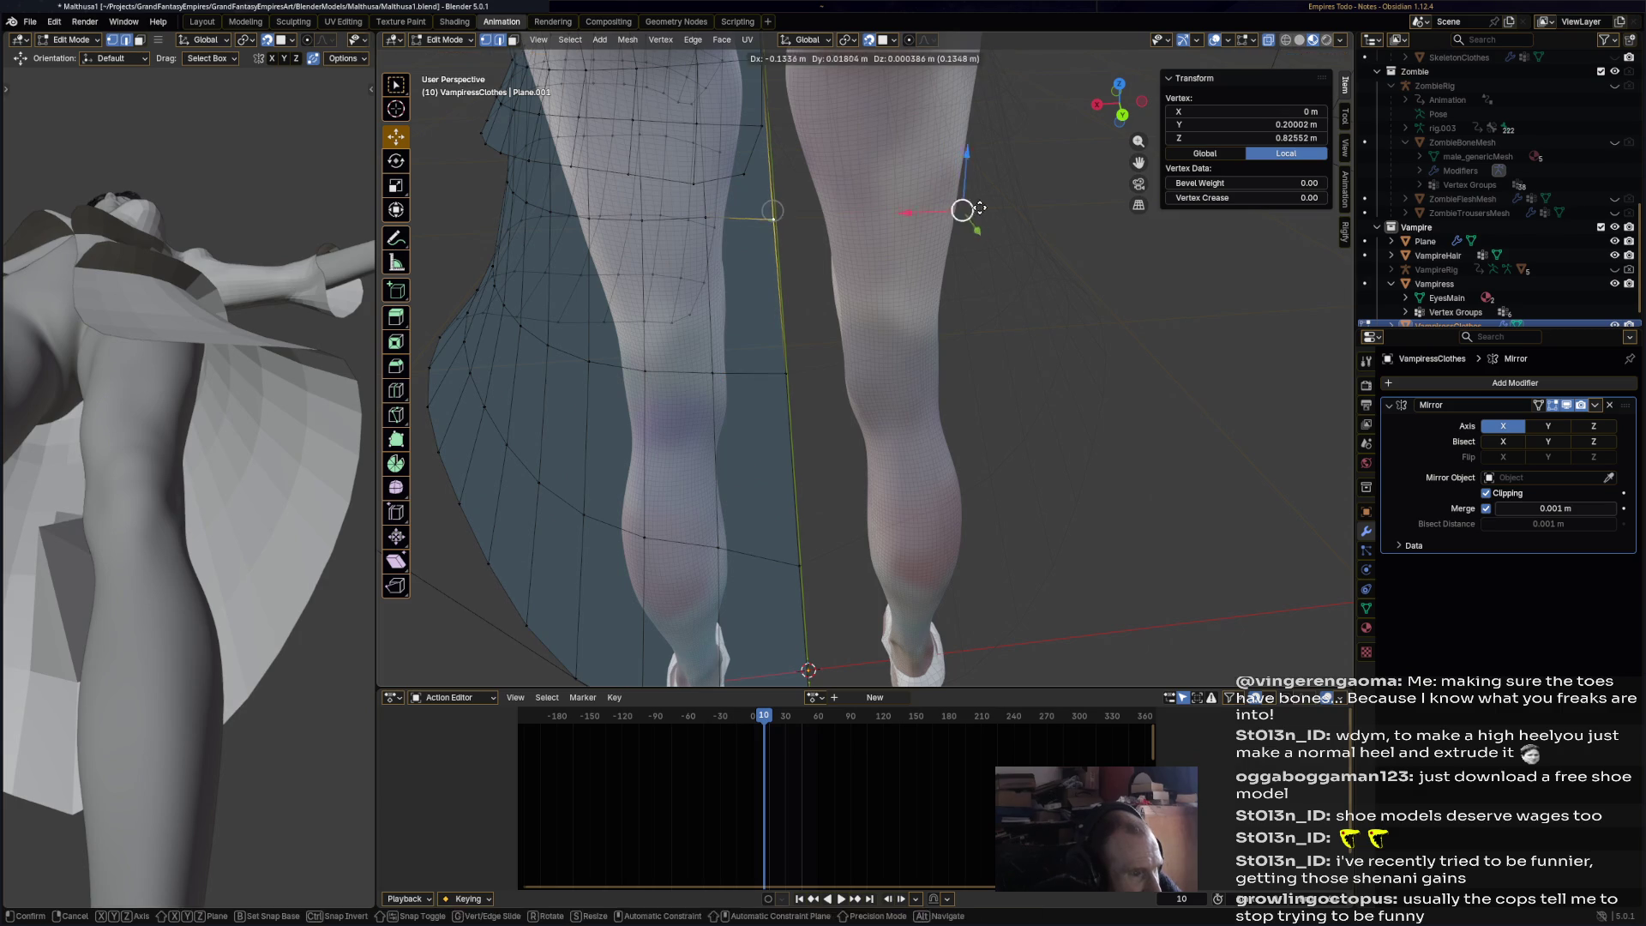
- Pull the dress seam vertices around the lower legs down toward the heels
left_click(814, 554, "shift")
left_click(800, 565)
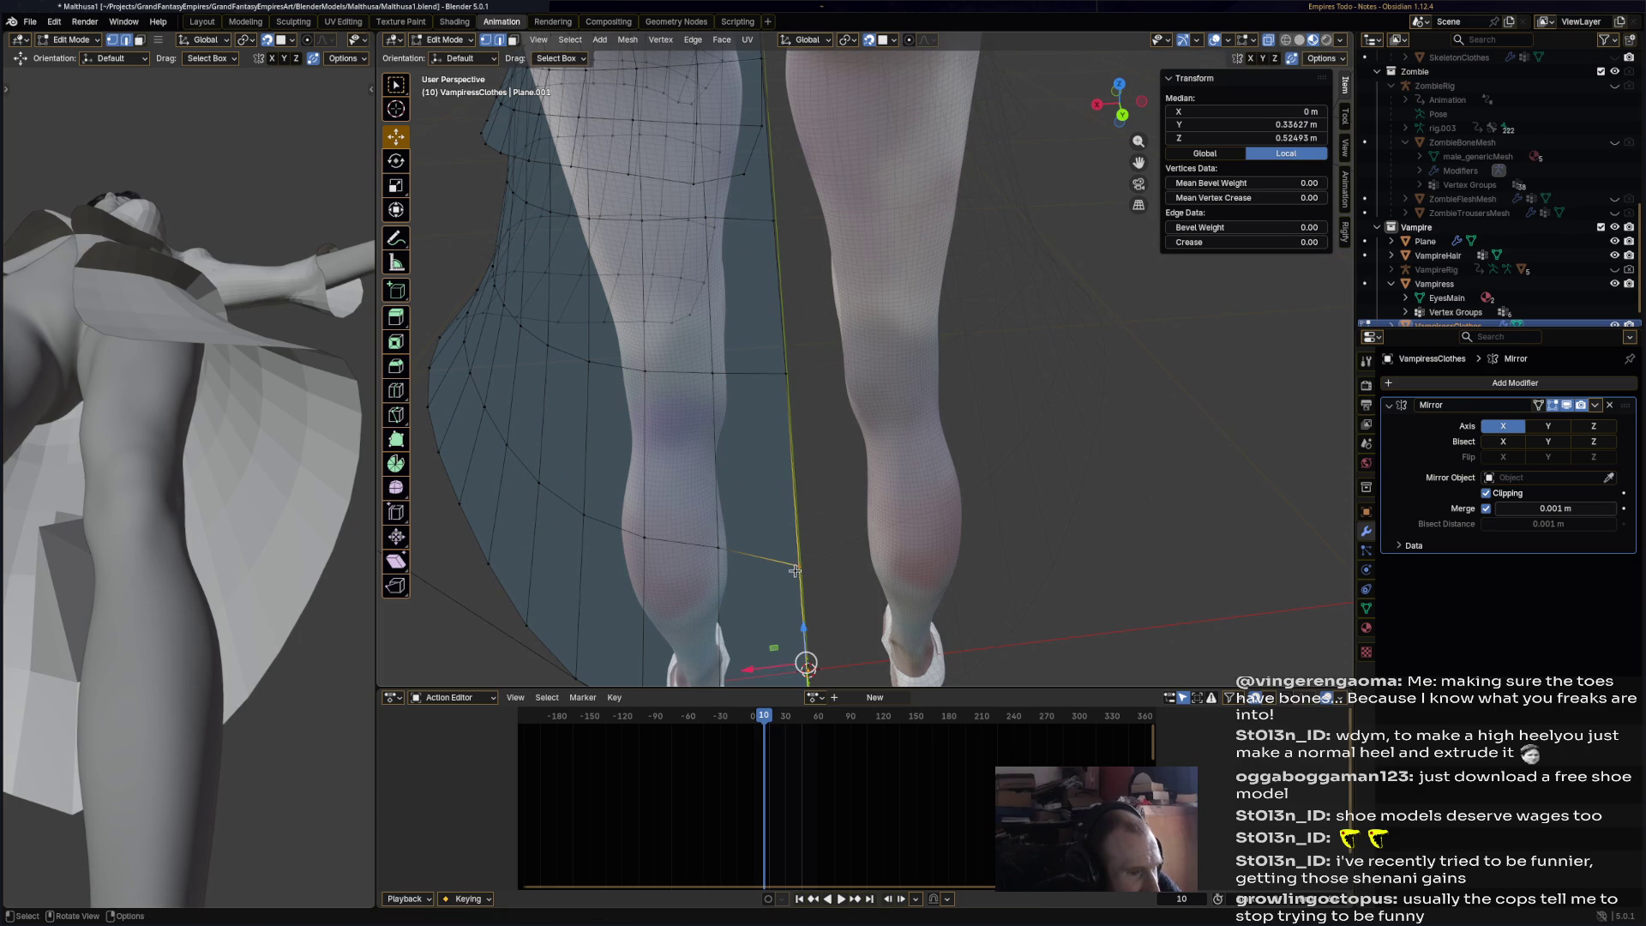
mouse_move(797, 562)
left_mouse_down()
mouse_move(941, 544)
mouse_move(949, 503)
left_mouse_up()
mouse_move(949, 503)
middle_mouse_down()
mouse_move(848, 77)
mouse_move(918, 274)
mouse_move(963, 488)
mouse_move(846, 368)
middle_mouse_up()
left_click(783, 430)
scroll(880, 362, "up", 3)
key("g")
left_click(1039, 368)
key("g")
left_click(1029, 484)
key("g")
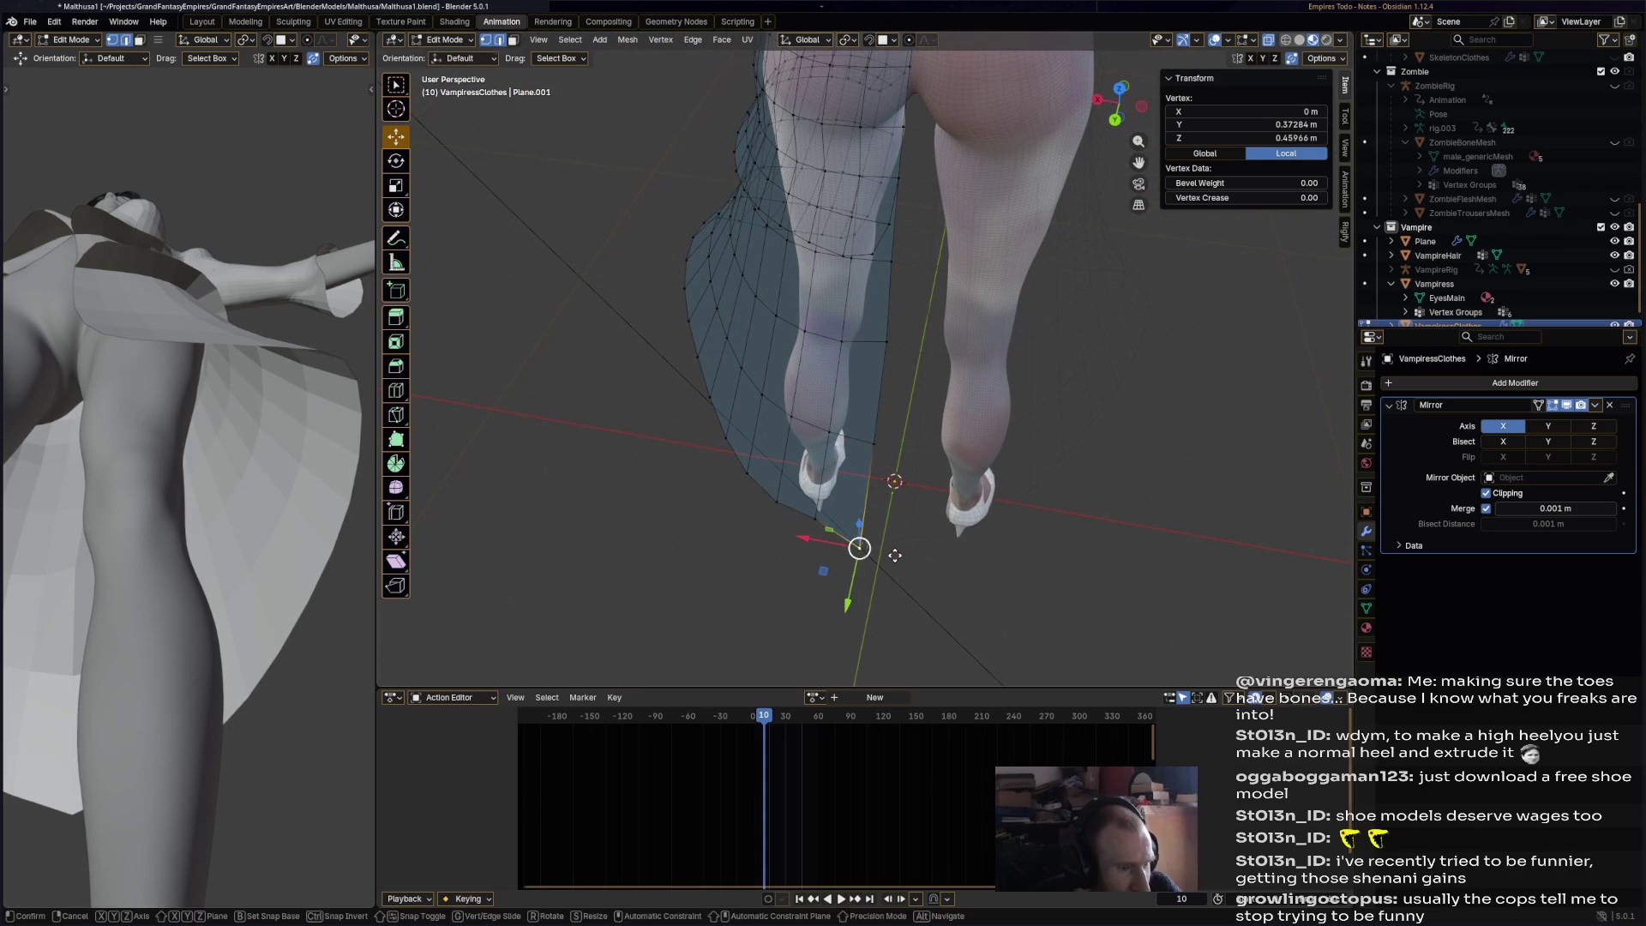
left_click(851, 652)
- Move the dress vertex by the upper leg in closer to the body
middle_click_drag(876, 287, 880, 323)
left_click(880, 323)
key("g")
left_click(900, 249)
key("g")
left_click(978, 249)
- Move the back and hip seam vertices into place, dropping one along Z only
middle_click_drag(979, 249, 909, 215)
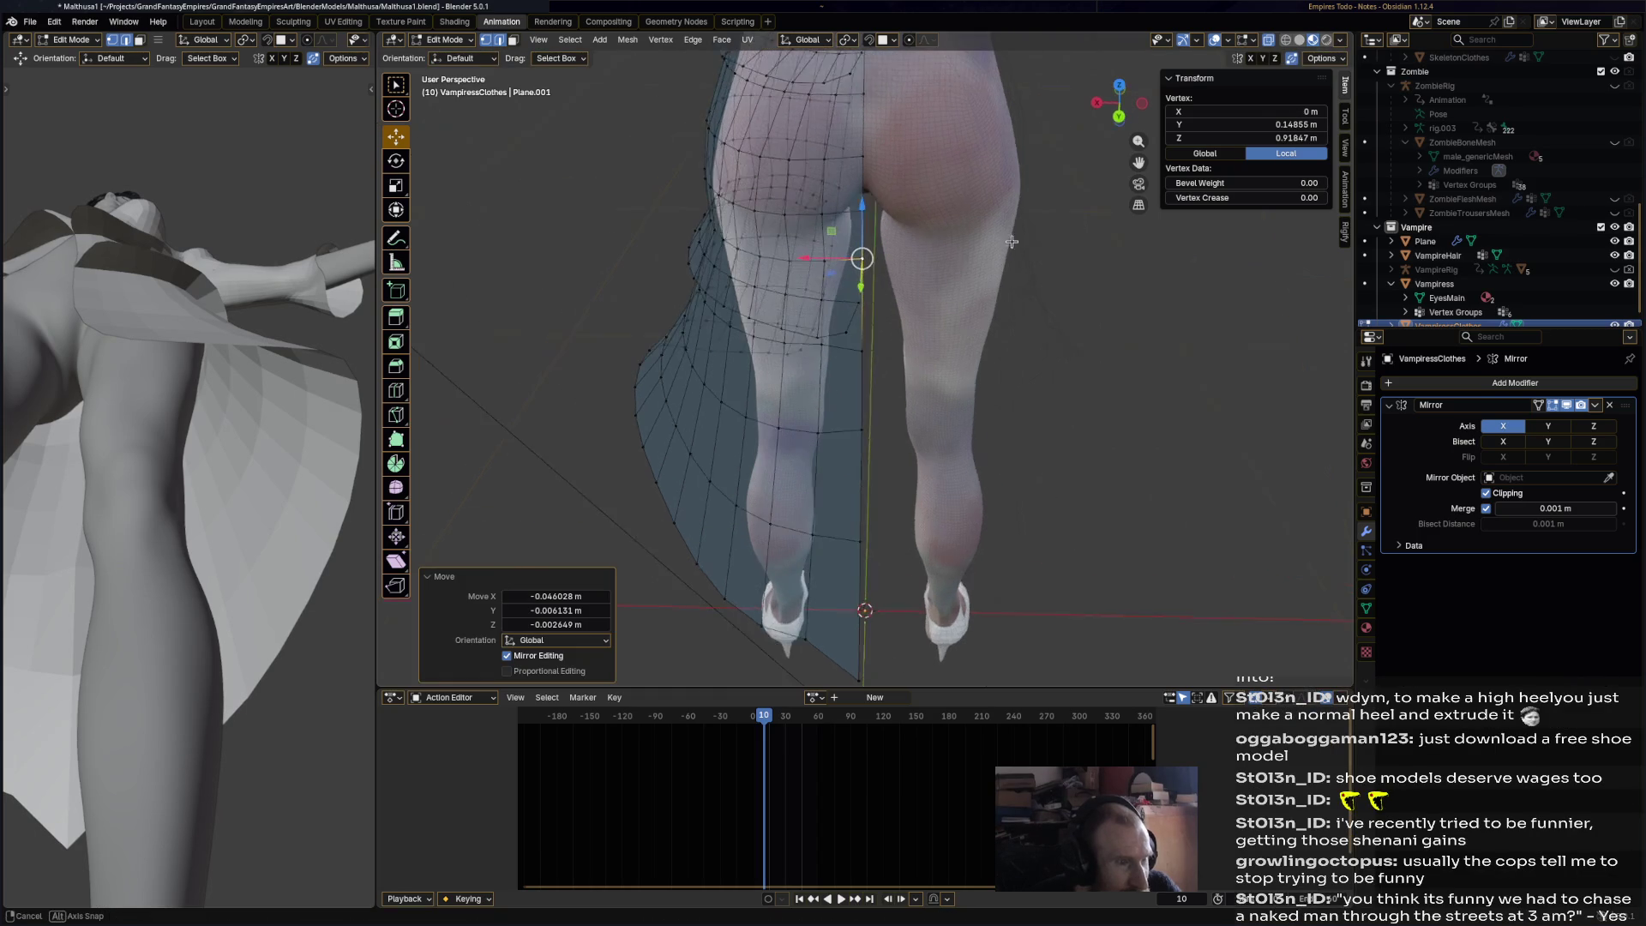
left_click(866, 202)
left_click(877, 194, "shift")
key("g")
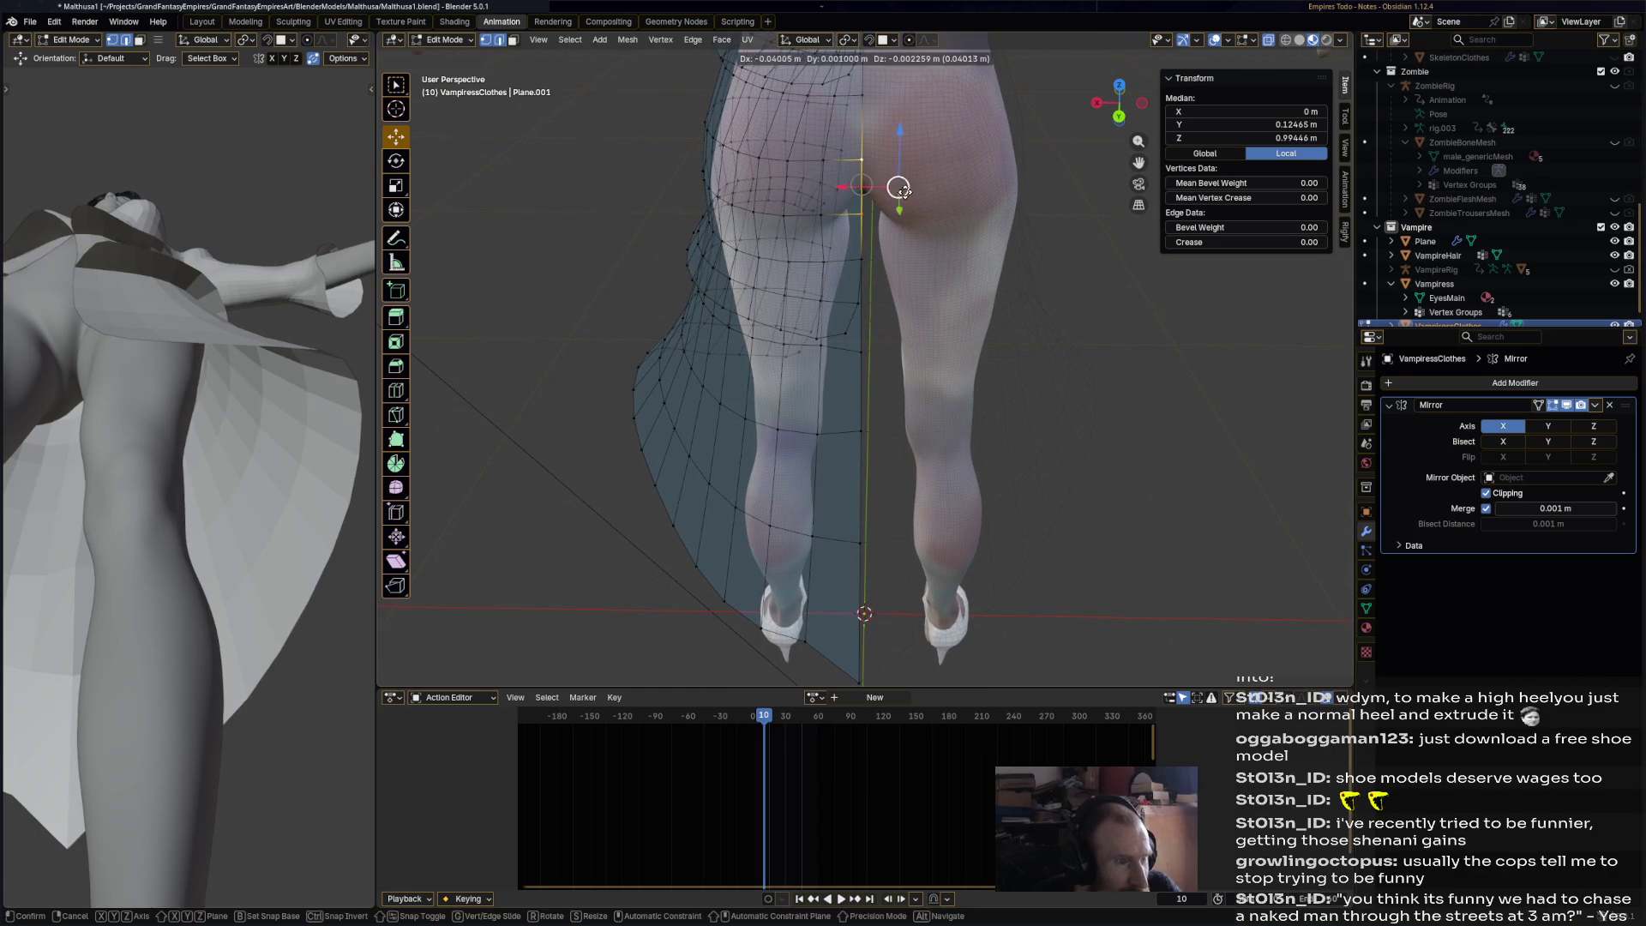
left_click(866, 184)
middle_click_drag(866, 185, 902, 306)
left_click(854, 217)
key("g")
key("z")
left_click(856, 225)
mouse_move(856, 224)
middle_mouse_down()
mouse_move(969, 350)
mouse_move(857, 325)
mouse_move(926, 317)
mouse_move(880, 313)
middle_mouse_up()
scroll(969, 350, "down", 5)
scroll(880, 313, "up", 8)
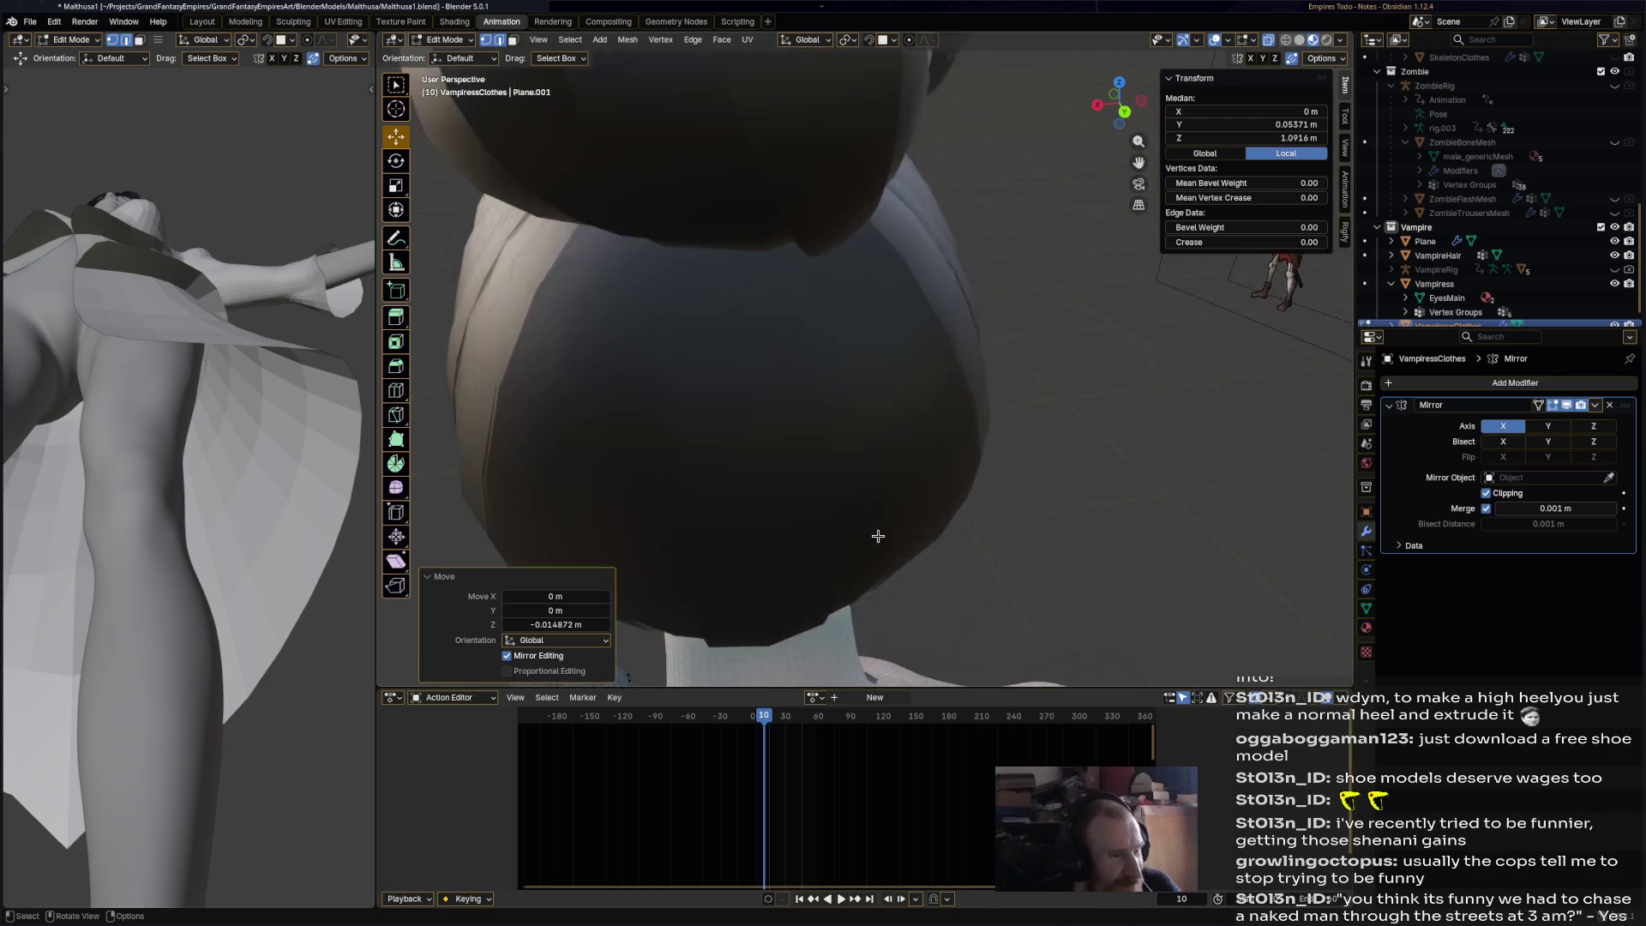
- Reshape the collar by dragging the neckline vertices closer to the neck
middle_click_drag(875, 540, 768, 514, "shift")
left_click(745, 484)
left_click(762, 508, "shift")
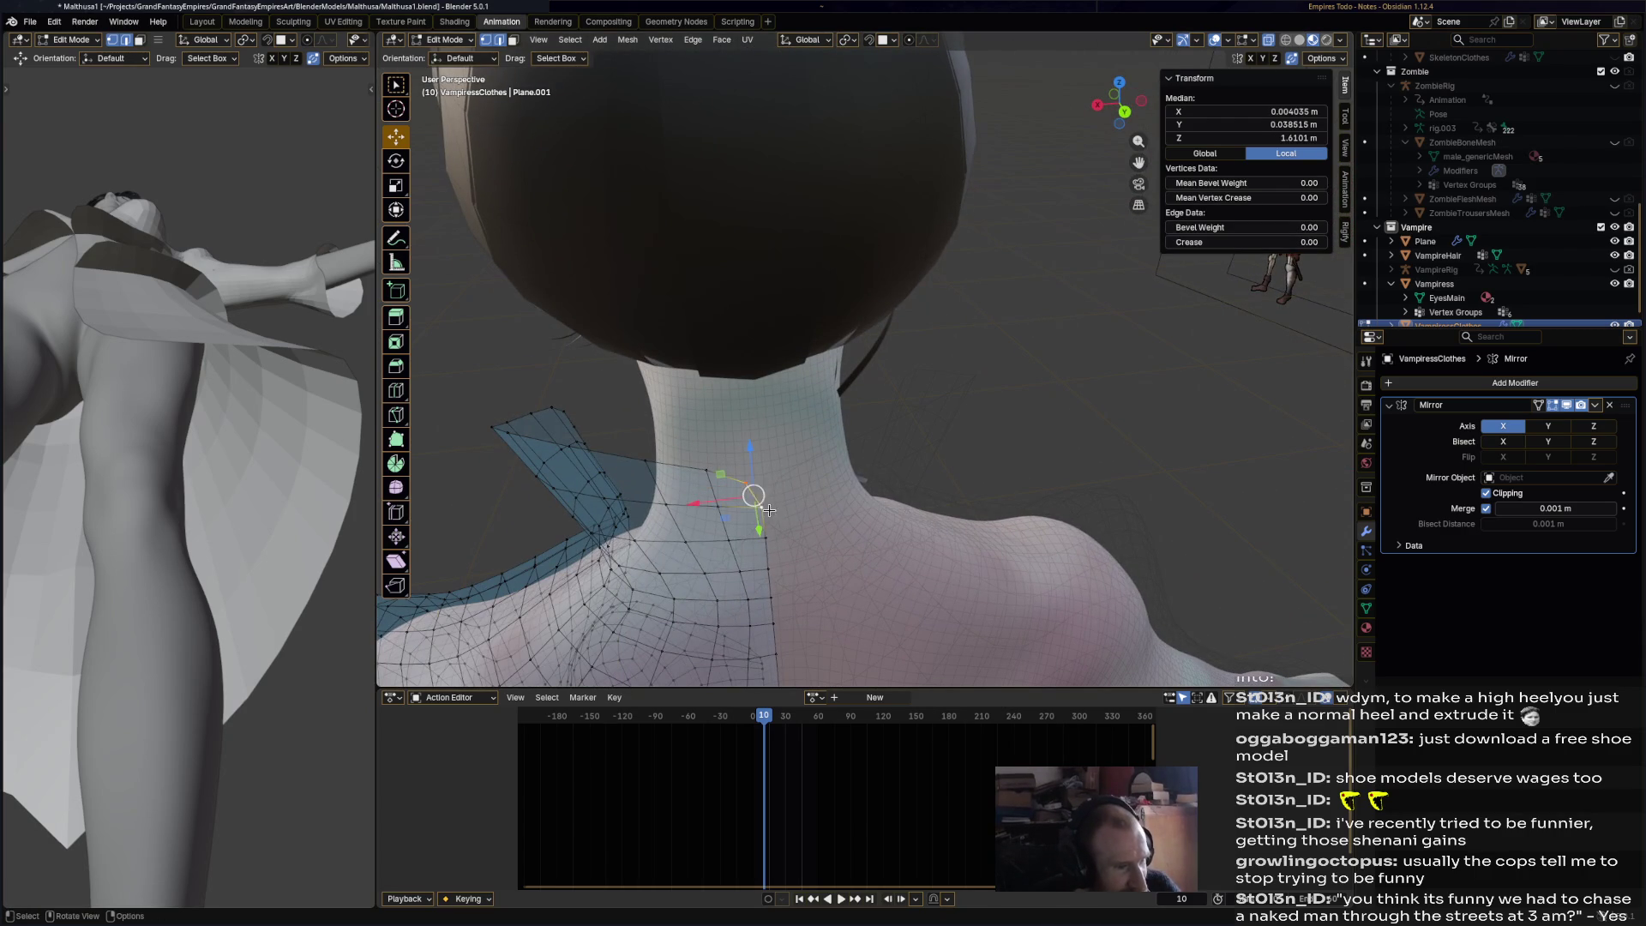
mouse_move(757, 499)
left_mouse_down()
mouse_move(856, 471)
mouse_move(769, 493)
mouse_move(807, 587)
mouse_move(775, 566)
mouse_move(778, 606)
left_mouse_up()
left_click(768, 541)
left_click(768, 542, "shift")
left_click(777, 603)
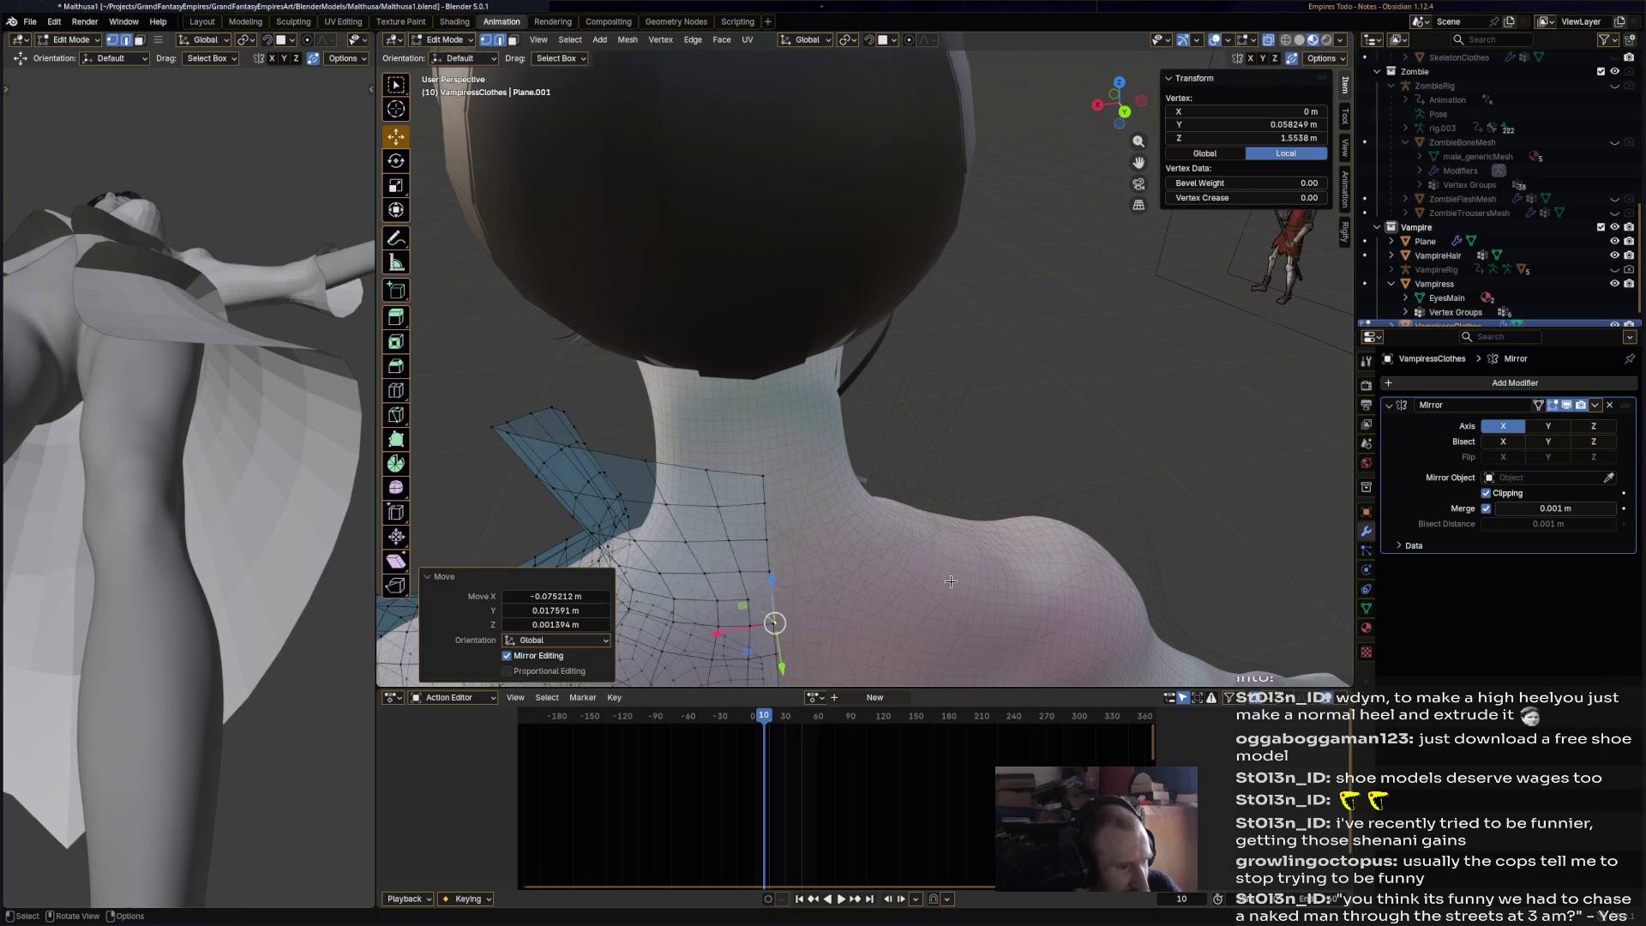
- Check the front of the torso, save Malthusa1.blend and return to Object Mode
scroll(860, 573, "down", 3)
mouse_move(783, 512)
middle_mouse_down()
mouse_move(987, 463)
mouse_move(994, 328)
middle_mouse_up()
scroll(986, 463, "down", 3)
scroll(990, 452, "up", 4)
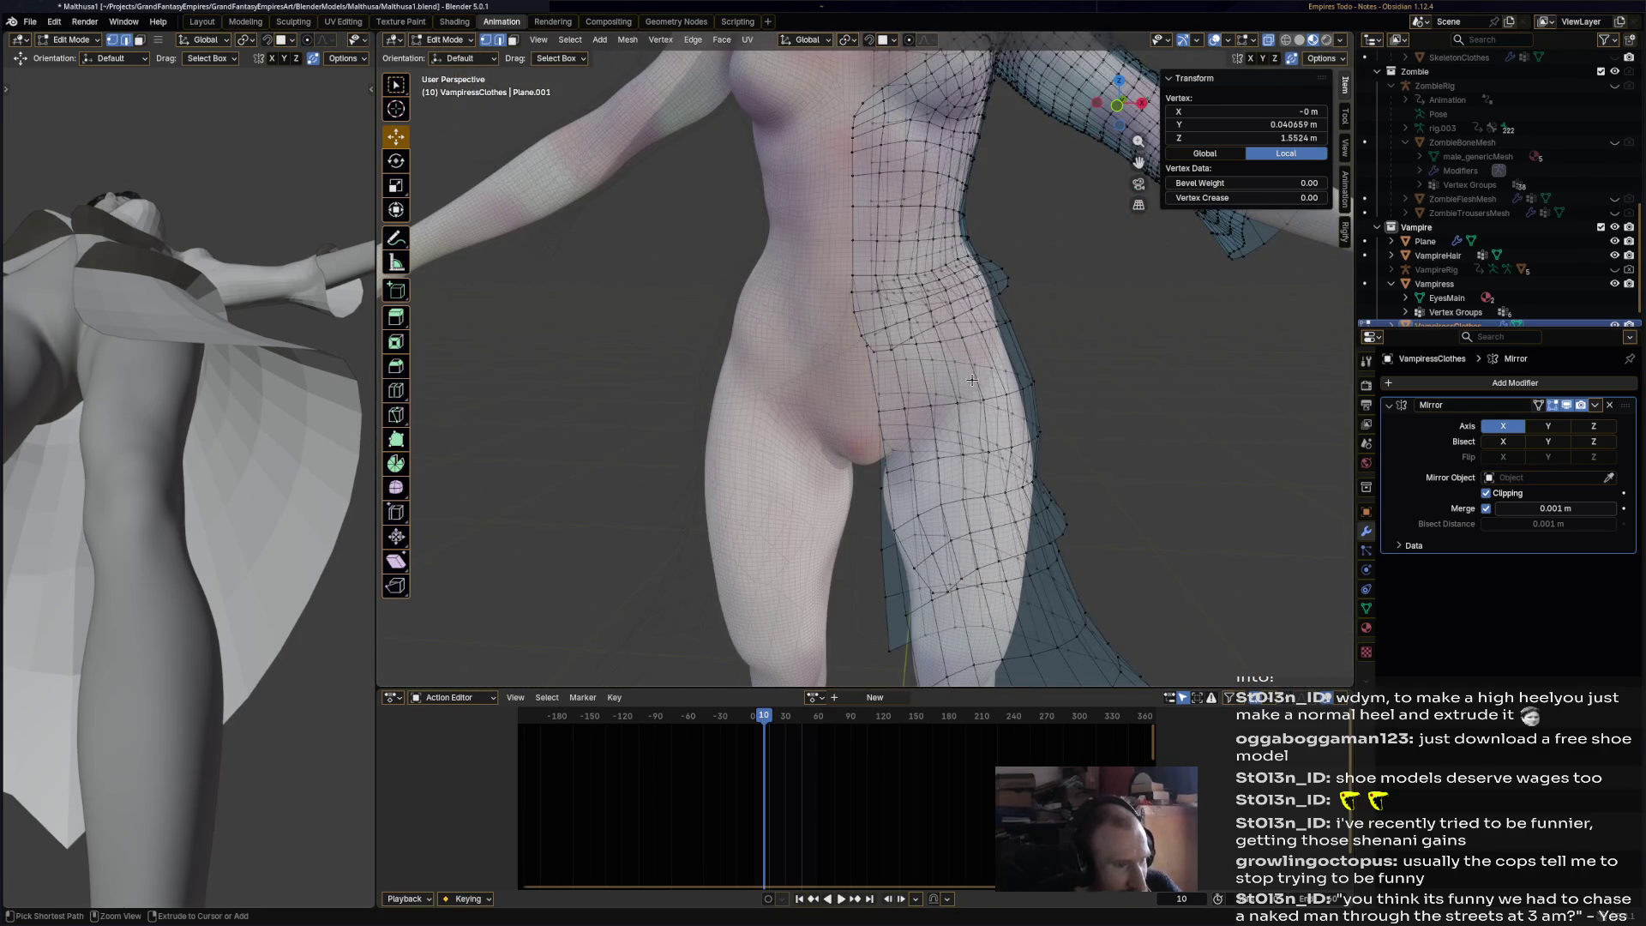
scroll(972, 380, "down", 6)
key("ctrl+s")
key("Tab")
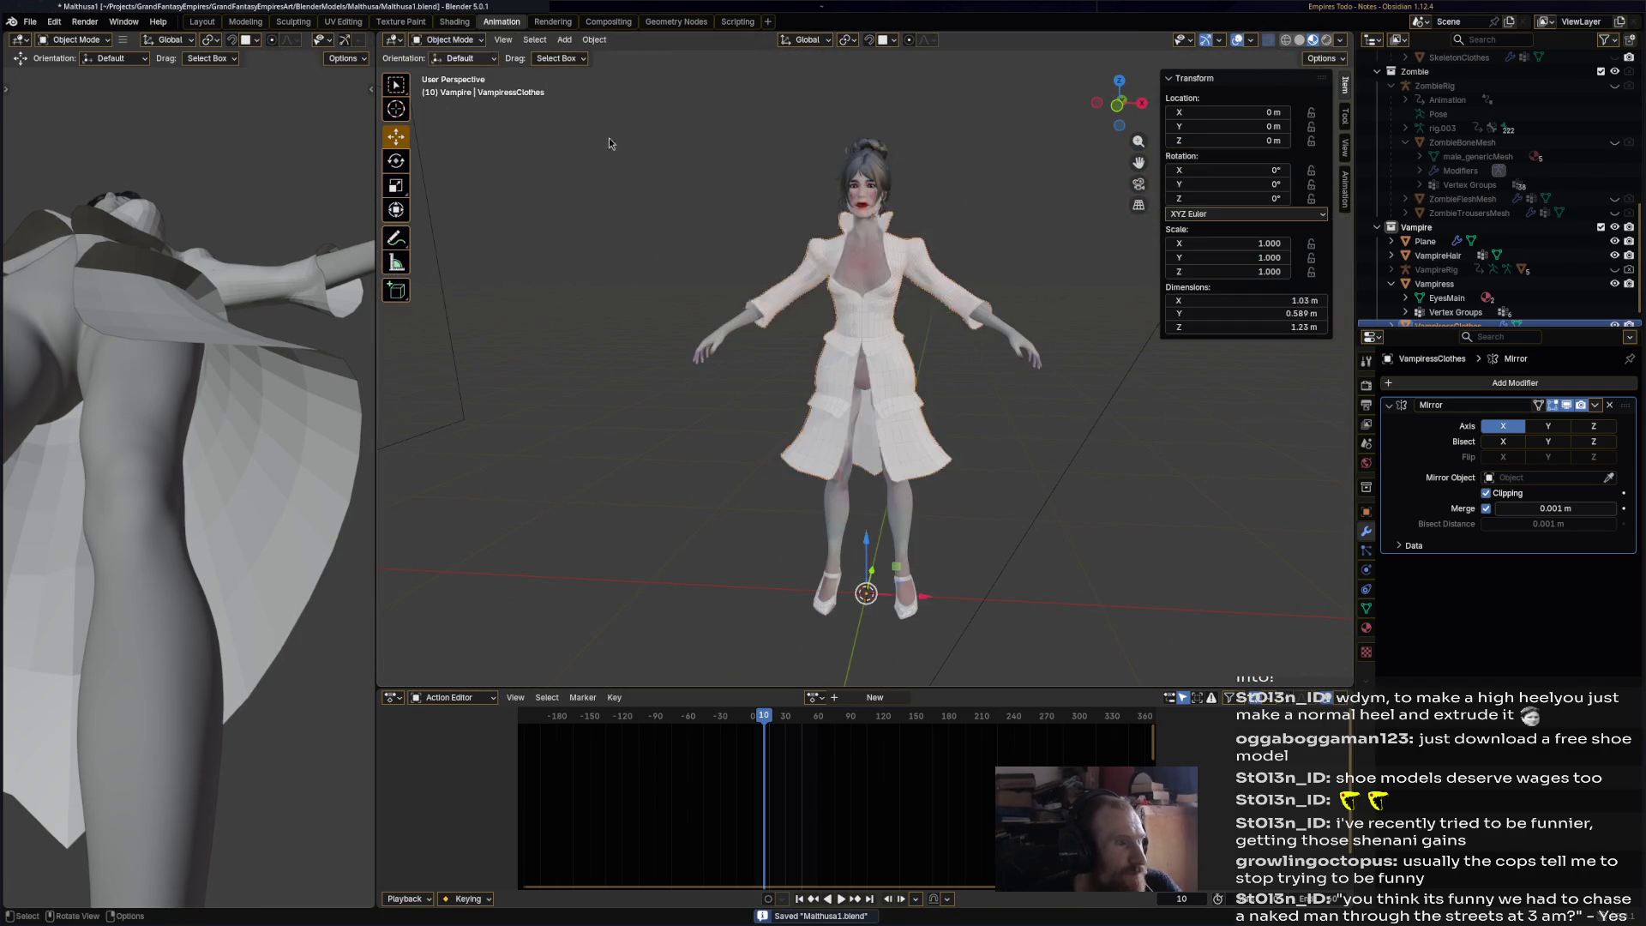
- Put the clothes mesh into Edit Mode and select vertices near the collarbone
scroll(999, 385, "down", 6)
middle_click_drag(933, 353, 852, 298)
scroll(909, 344, "up", 3)
scroll(857, 188, "up", 7)
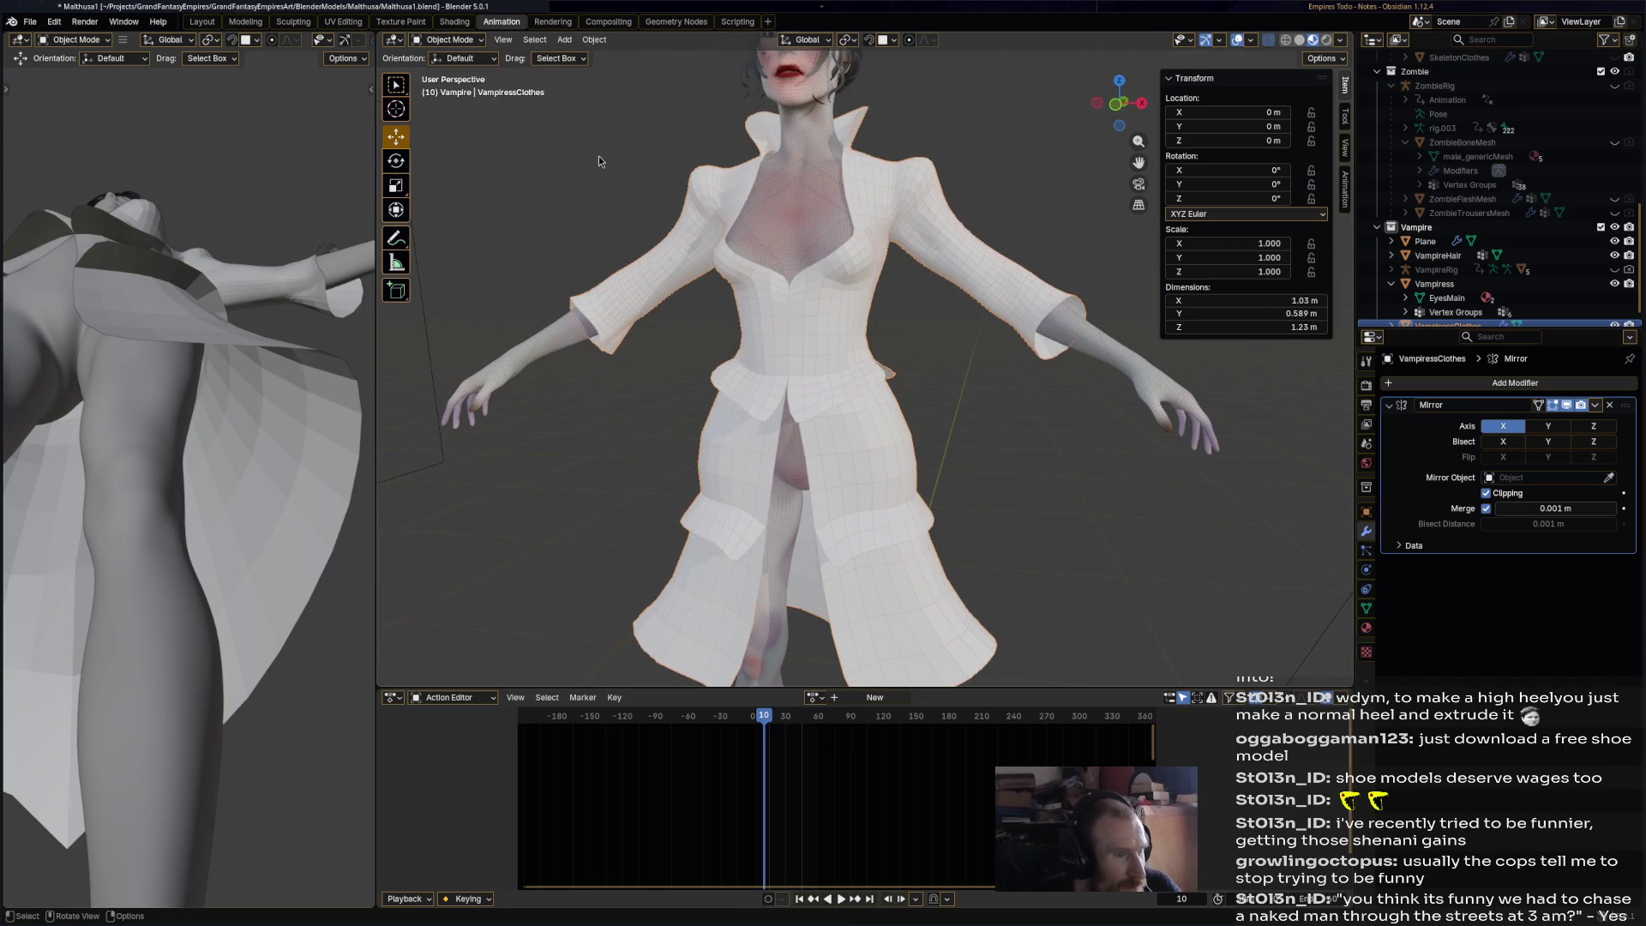
left_click(463, 40)
left_click(468, 72)
scroll(873, 154, "up", 3)
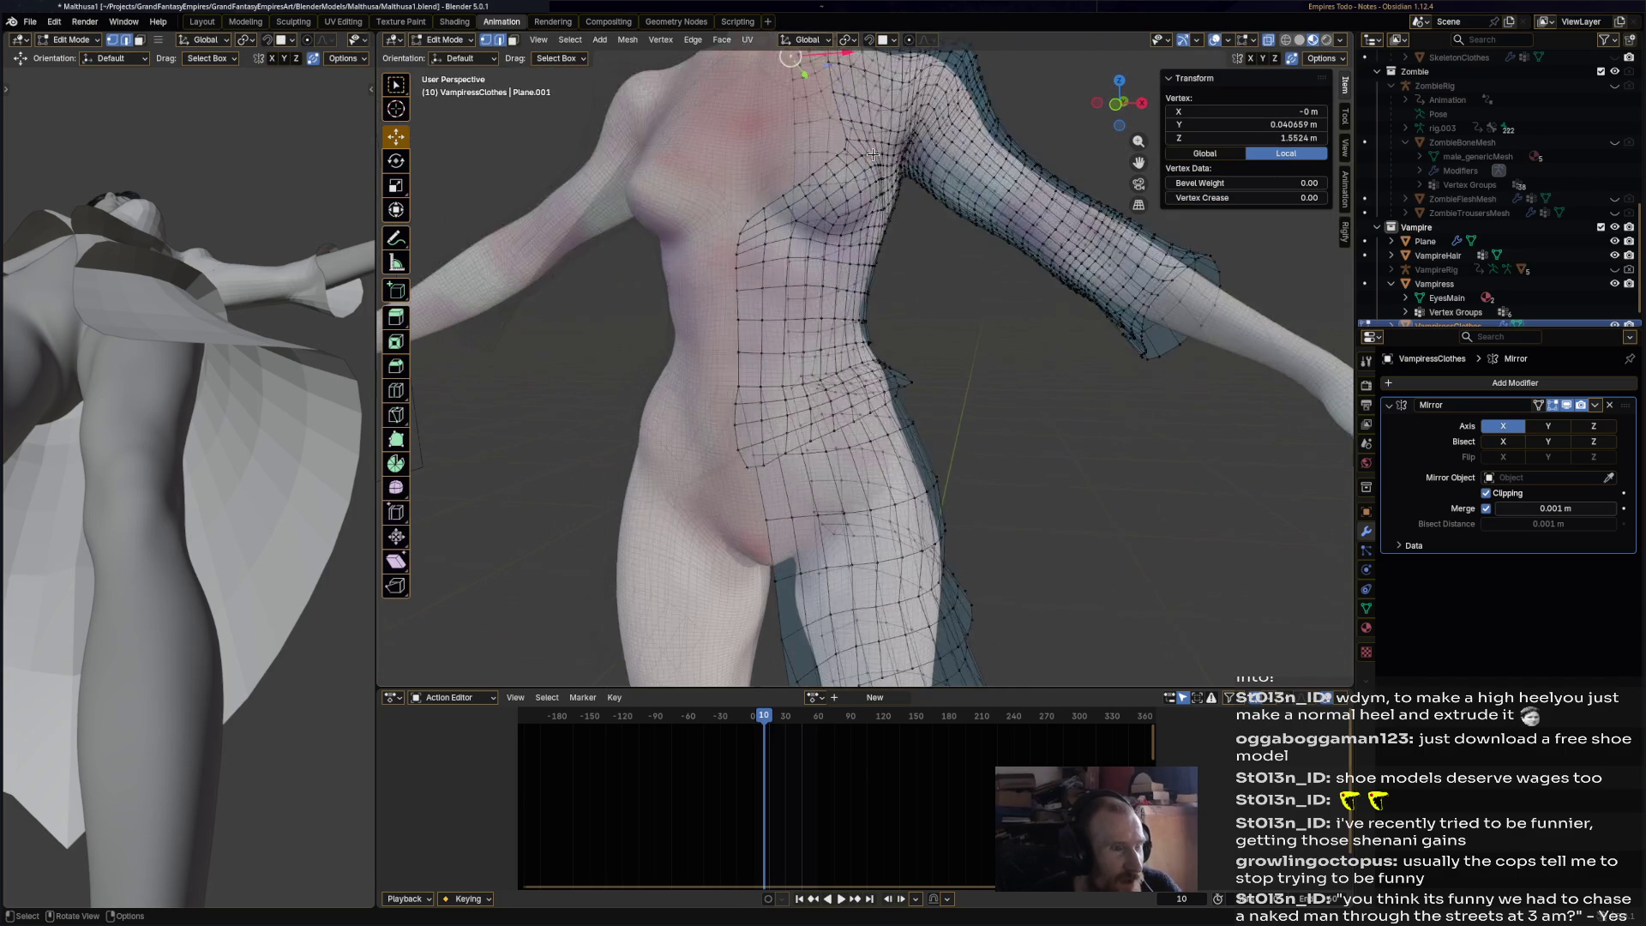
left_click(848, 143, "alt")
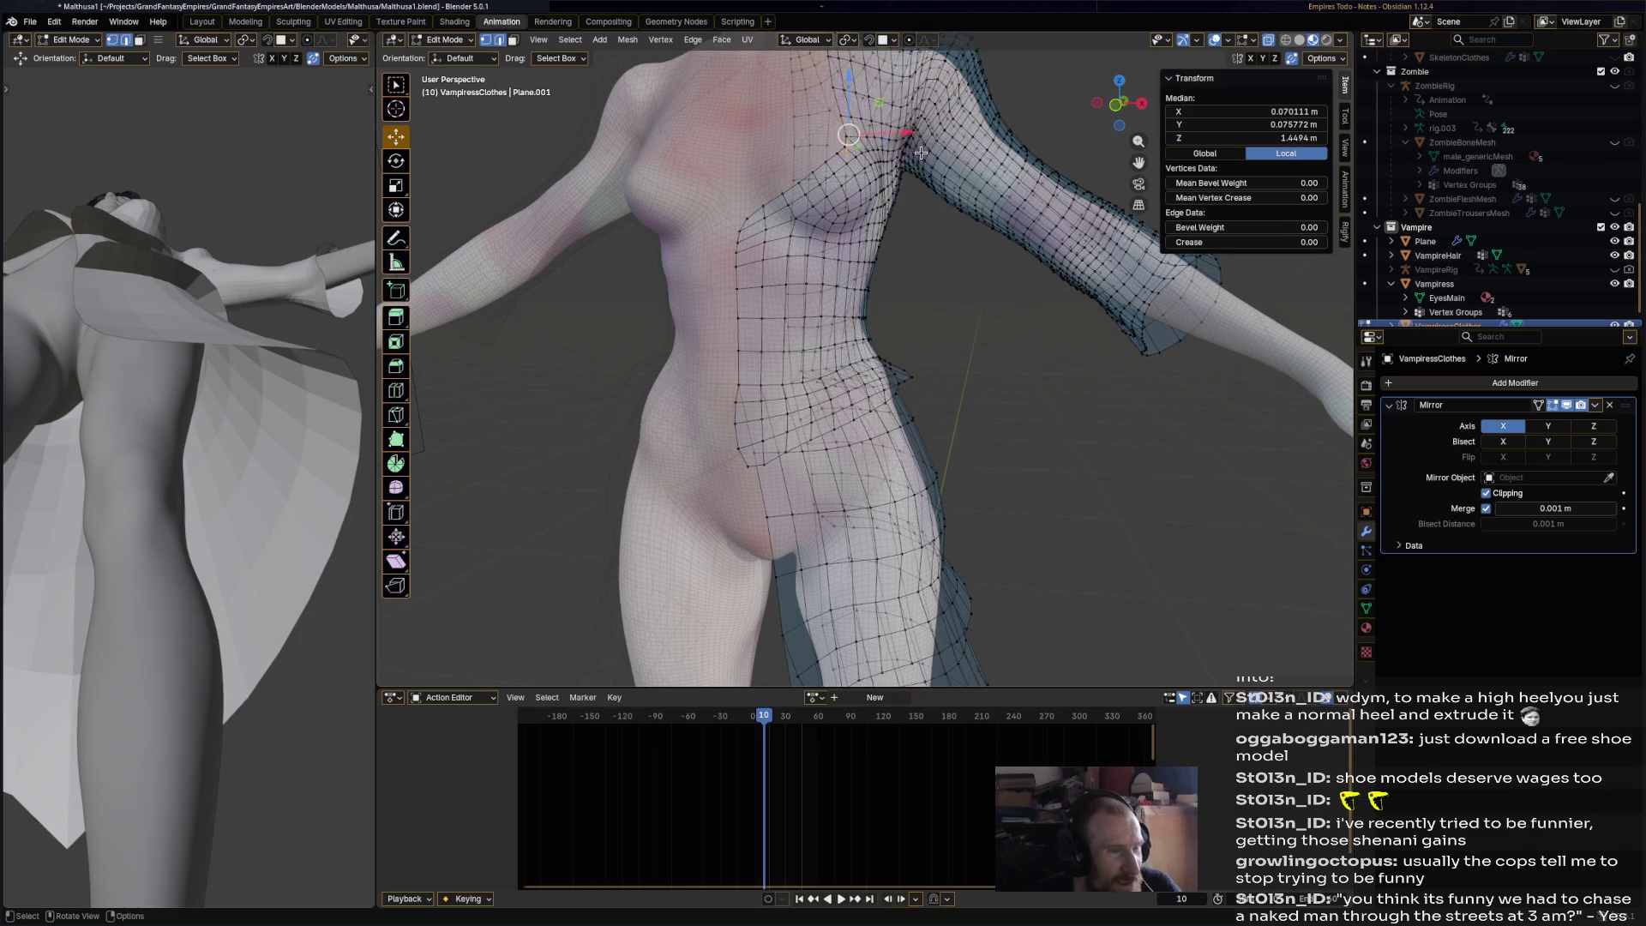
mouse_move(921, 153)
middle_mouse_down()
mouse_move(827, 253)
mouse_move(898, 310)
mouse_move(755, 197)
mouse_move(531, 72)
middle_mouse_up()
- In face select, fill-select a region of clothing faces near the hip
left_click(512, 39)
mouse_move(998, 335)
middle_mouse_down()
mouse_move(978, 362)
mouse_move(999, 406)
mouse_move(1058, 364)
mouse_move(984, 293)
middle_mouse_up()
left_click(978, 368)
left_click(1096, 345, "ctrl+shift")
left_click(1049, 344)
- Nudge a hip vertex of the clothes upward in vertex select
left_click(1138, 355)
middle_click_drag(1138, 355, 500, 105)
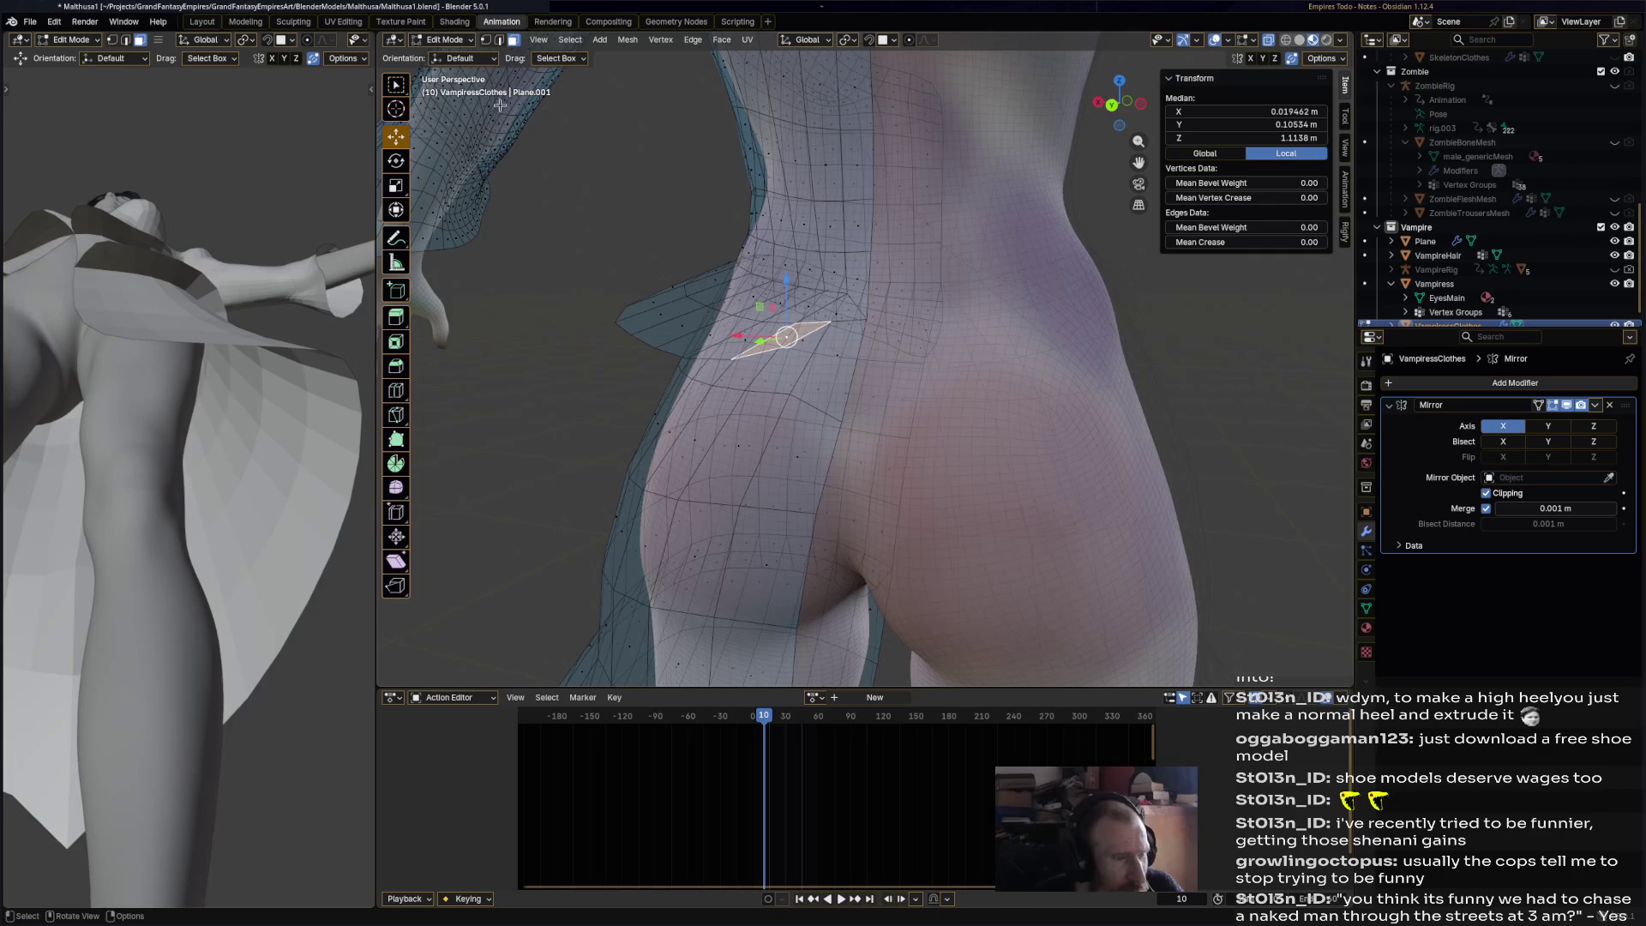
left_click(485, 40)
left_click_drag(870, 311, 870, 286)
middle_click_drag(870, 286, 559, 75)
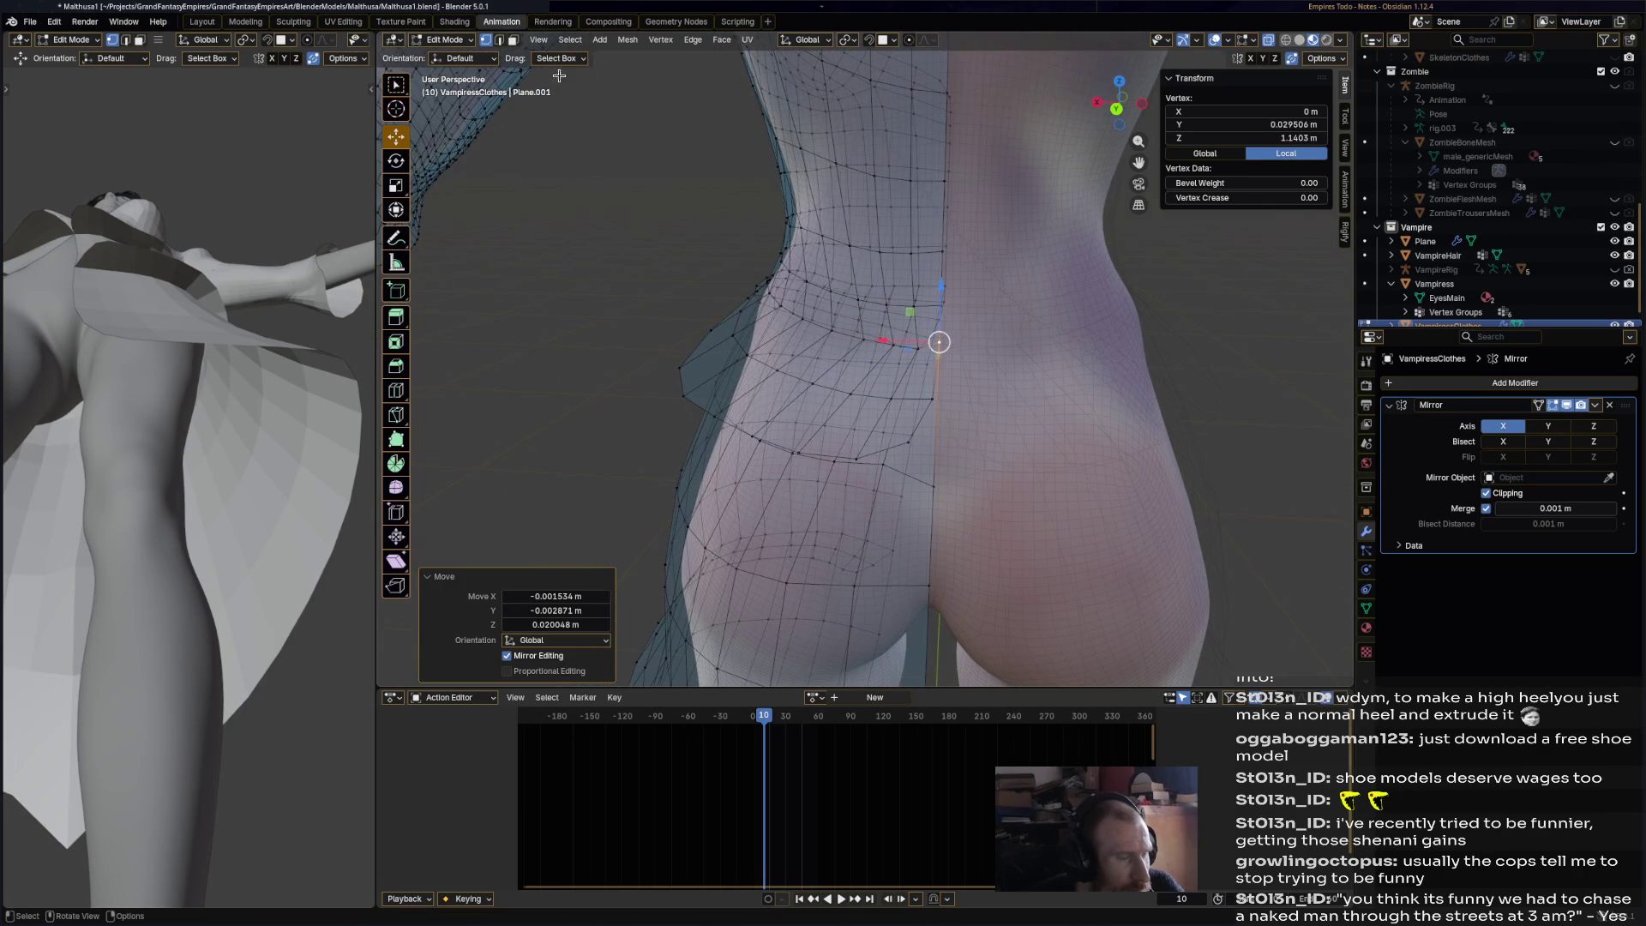
- Select face strips from the lower back up the spine and along the shoulder edge
left_click(512, 40)
left_click(888, 424)
scroll(934, 344, "down", 3)
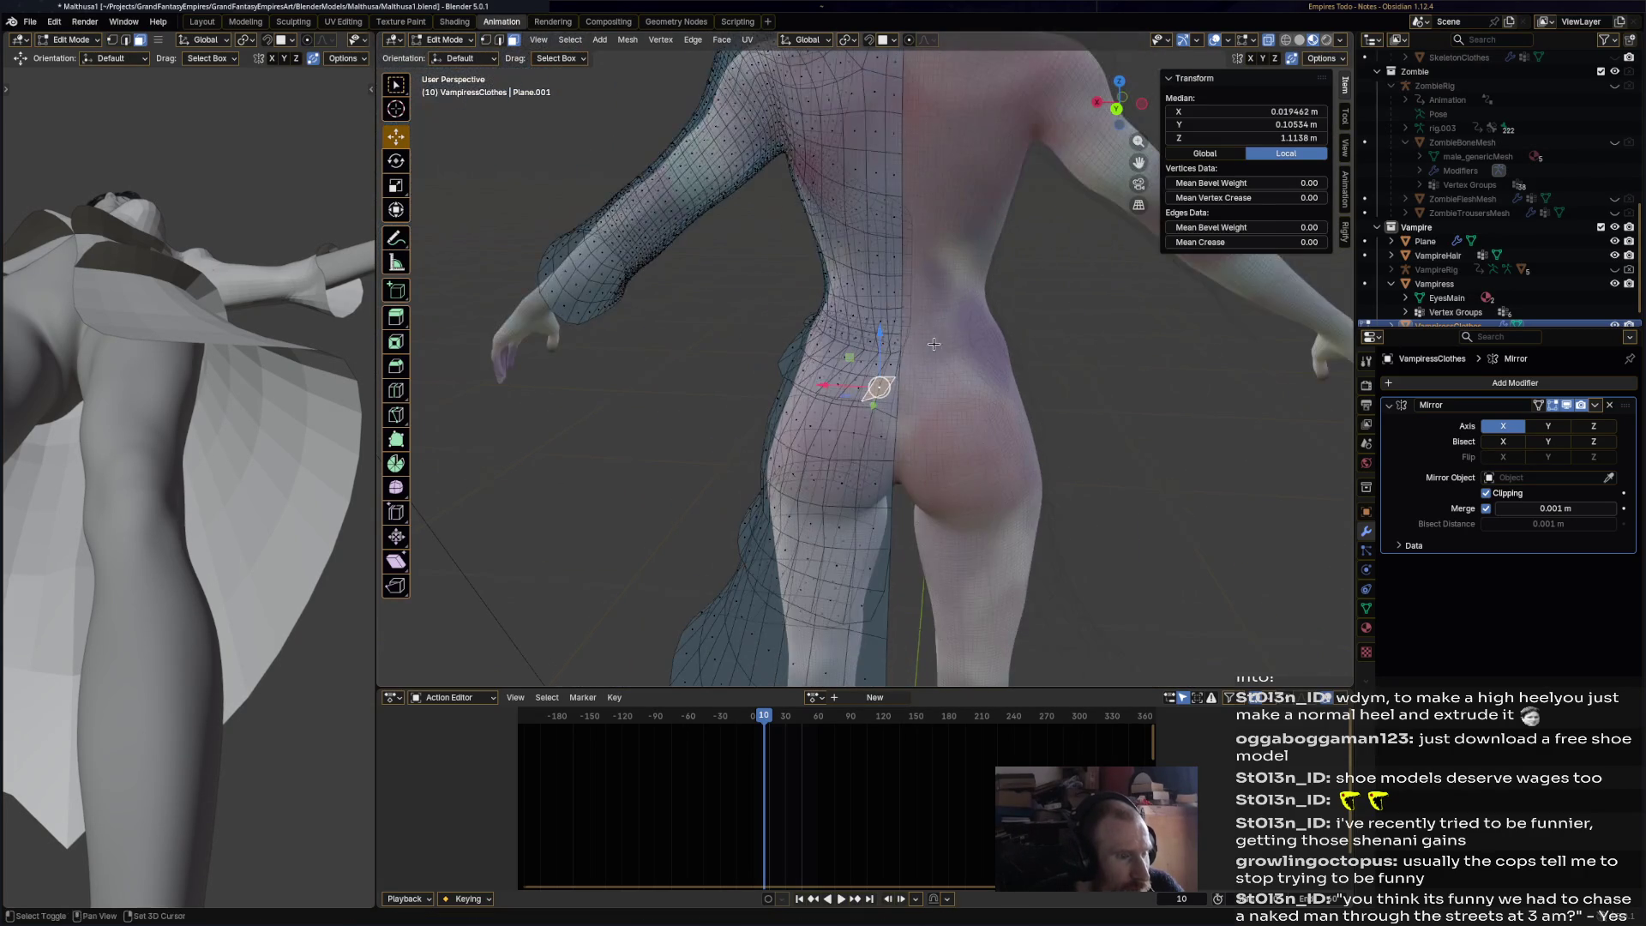
middle_click_drag(877, 281, 908, 421, "shift")
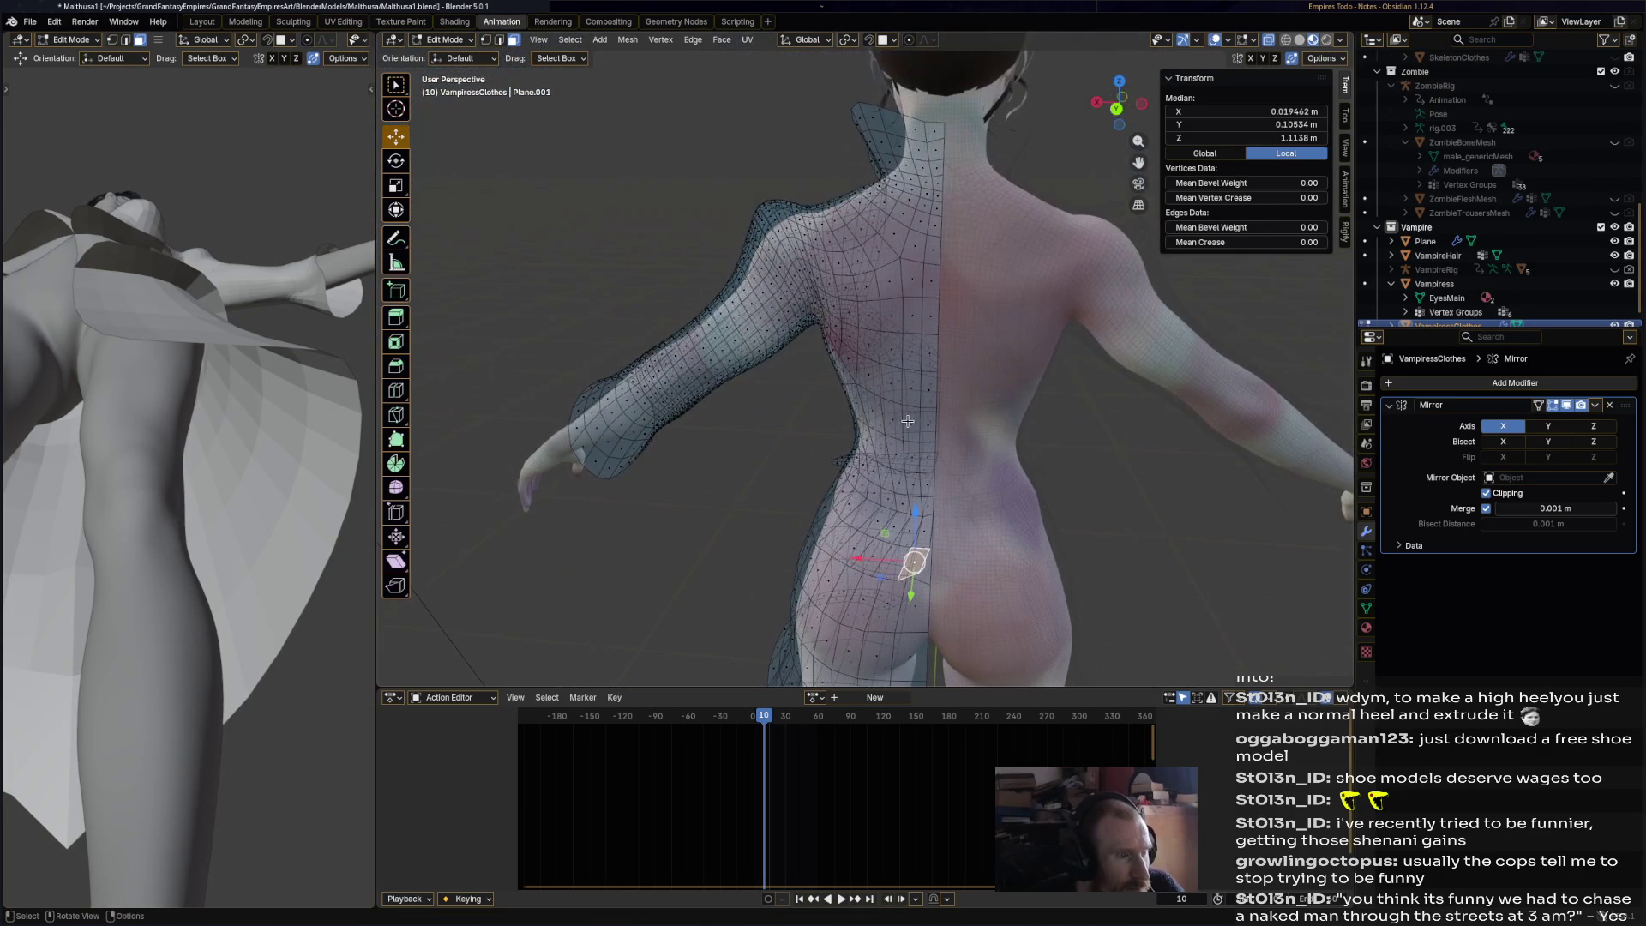
left_click(931, 147, "ctrl+shift")
mouse_move(930, 148)
middle_mouse_down()
mouse_move(1047, 236)
mouse_move(992, 237)
middle_mouse_up()
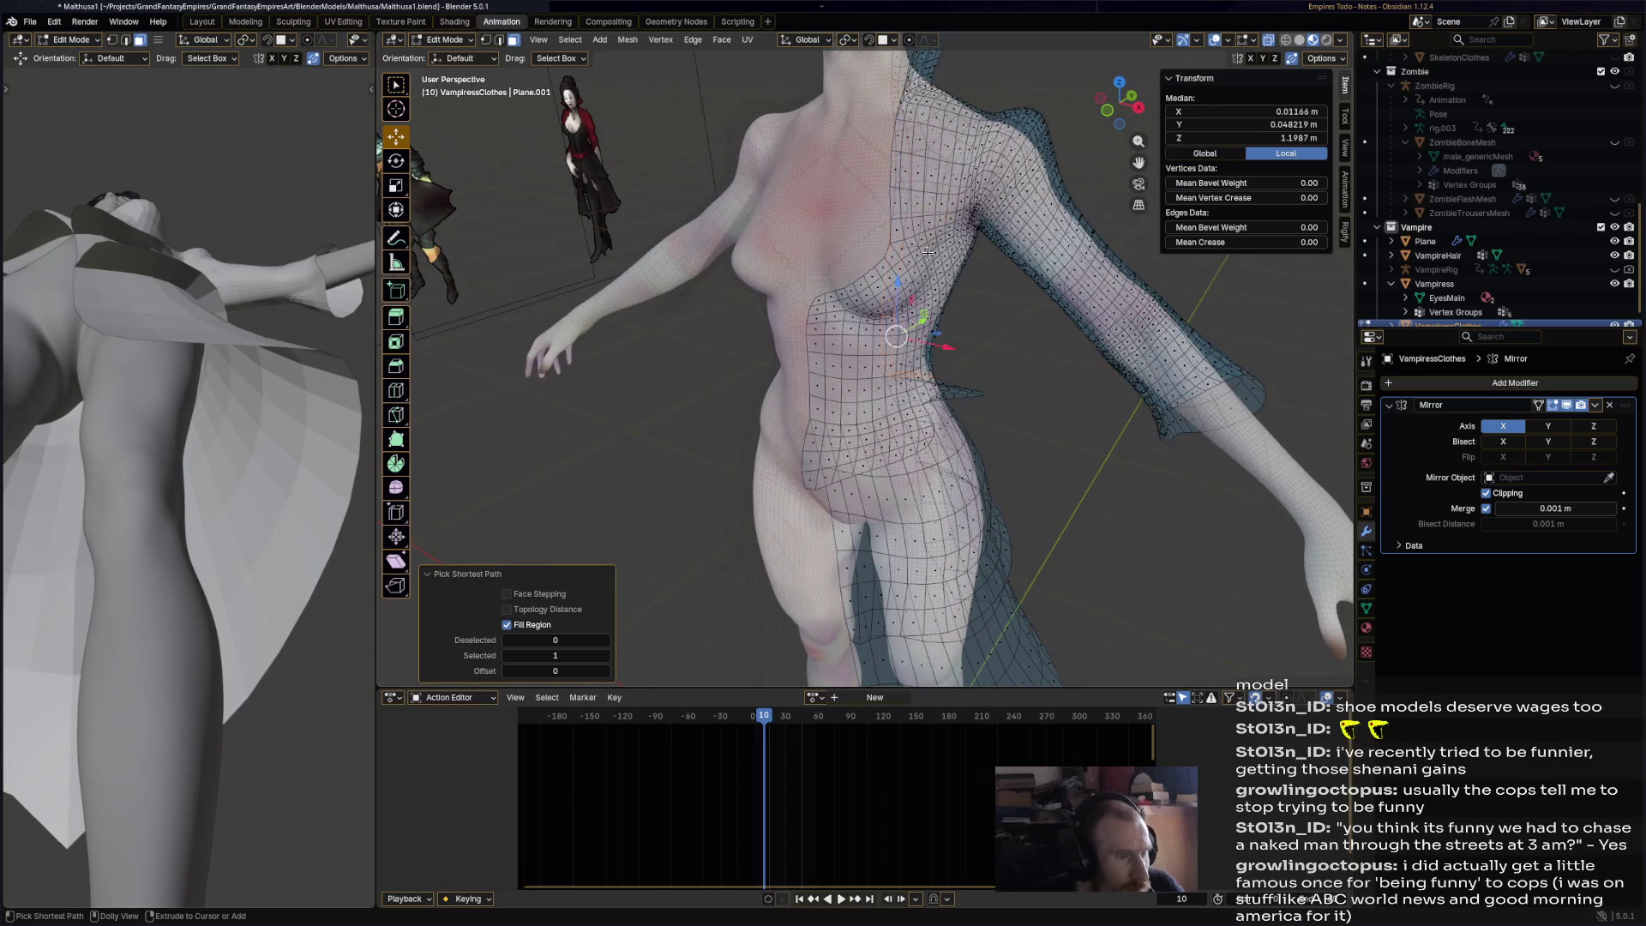
left_click(938, 266)
left_click(893, 236, "ctrl+shift")
mouse_move(961, 302)
middle_mouse_down()
mouse_move(961, 426)
mouse_move(943, 424)
mouse_move(1018, 421)
mouse_move(1030, 545)
middle_mouse_up()
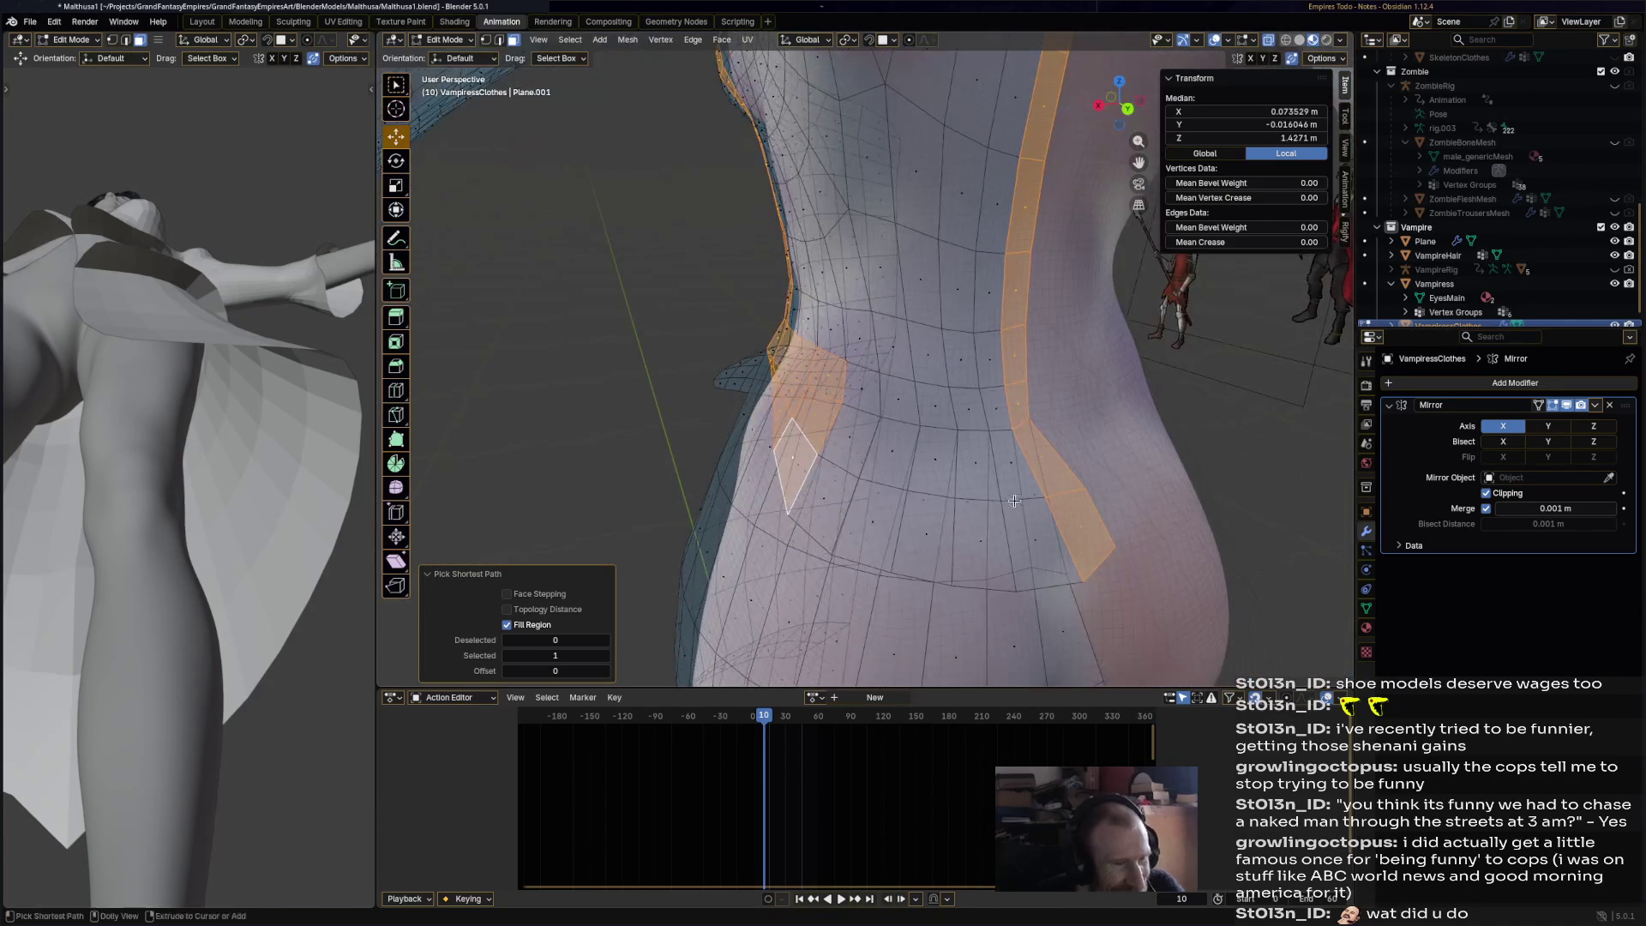
- Fill-select a band of clothing faces up the side of the torso
left_click(1030, 546, "ctrl")
left_click(862, 400, "ctrl+shift")
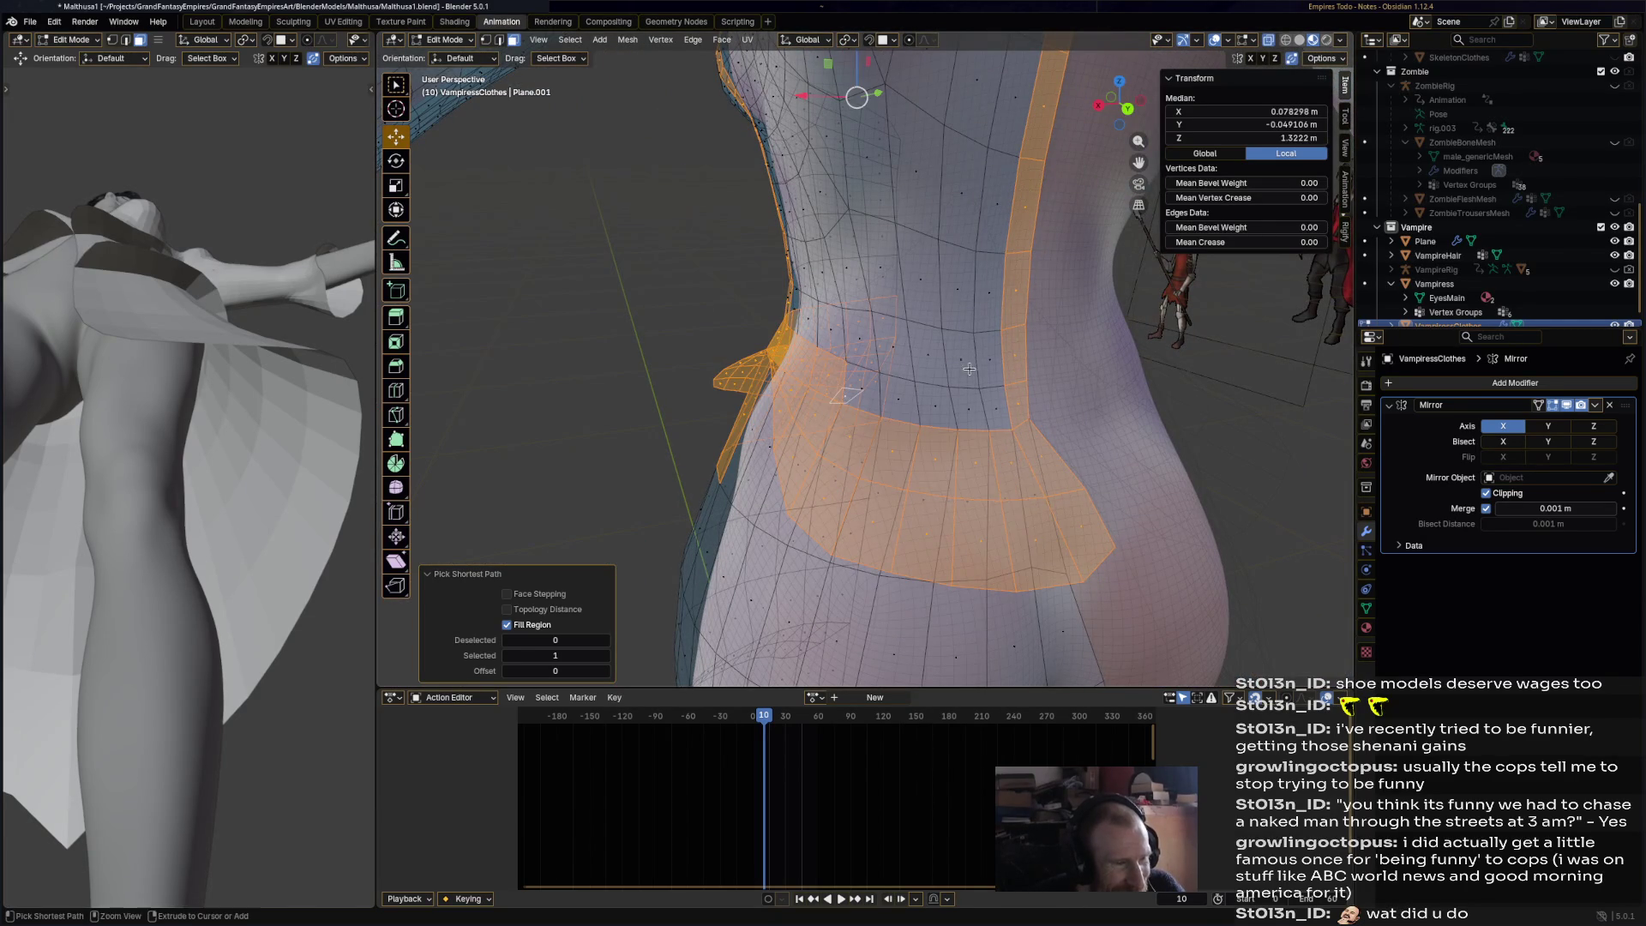
key("ctrl+z")
key("ctrl+shift+z")
left_click(1000, 198, "ctrl+shift")
mouse_move(1018, 364)
middle_mouse_down()
mouse_move(780, 184)
mouse_move(729, 188)
mouse_move(602, 334)
mouse_move(792, 379)
middle_mouse_up()
scroll(765, 130, "down", 5)
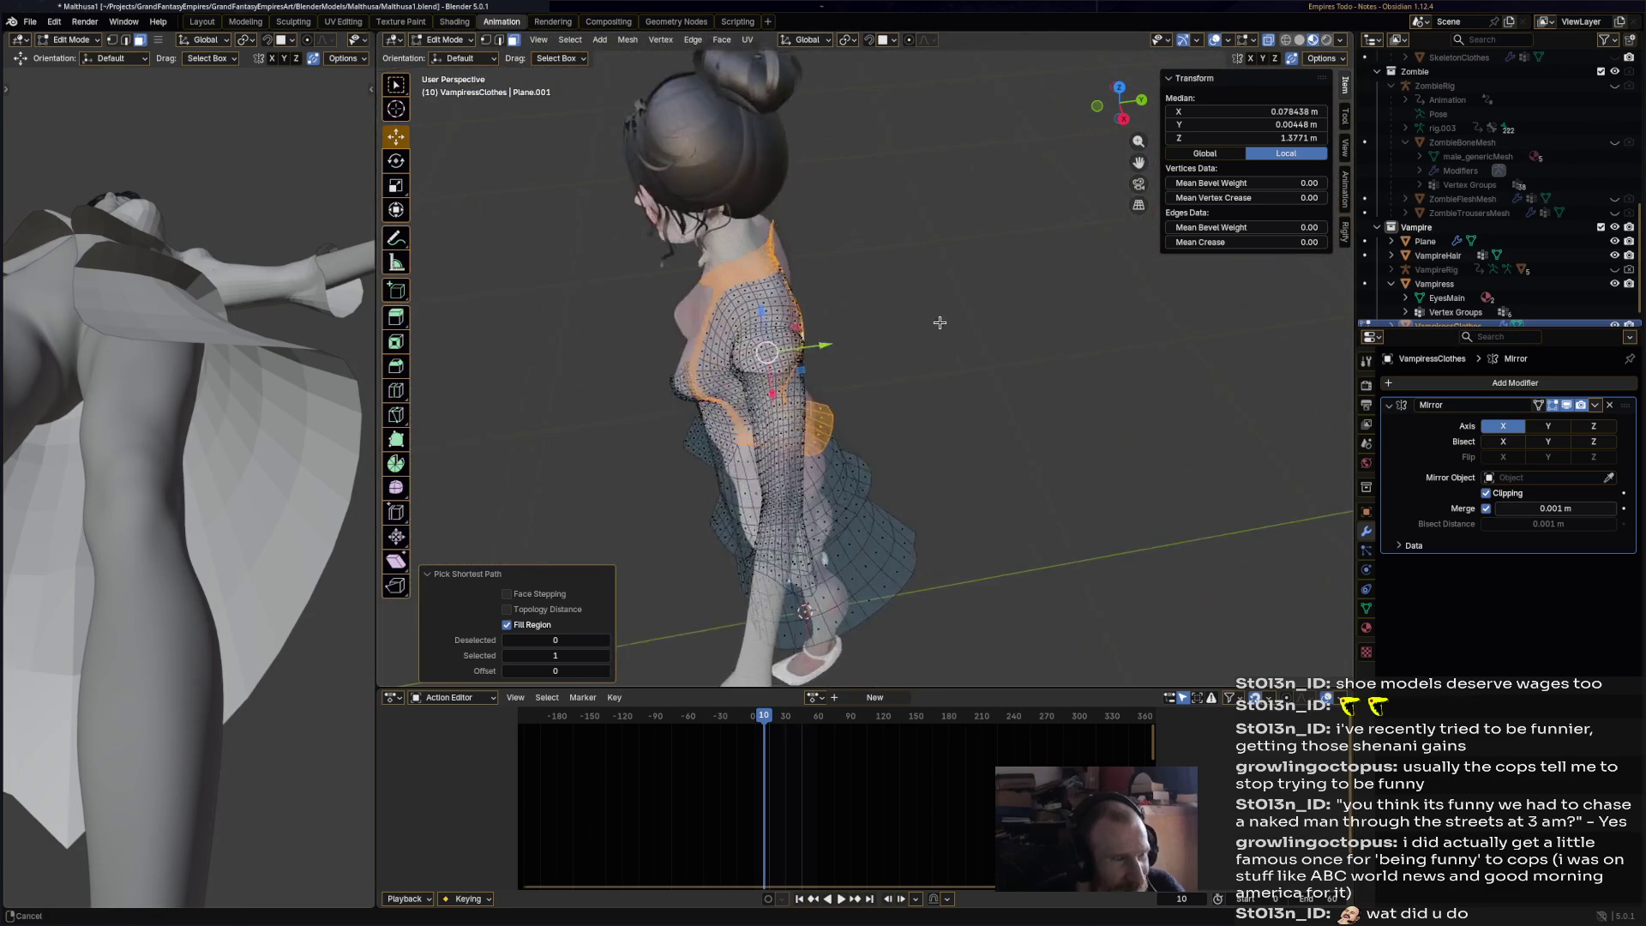
scroll(792, 379, "up", 5)
scroll(792, 379, "up", 3)
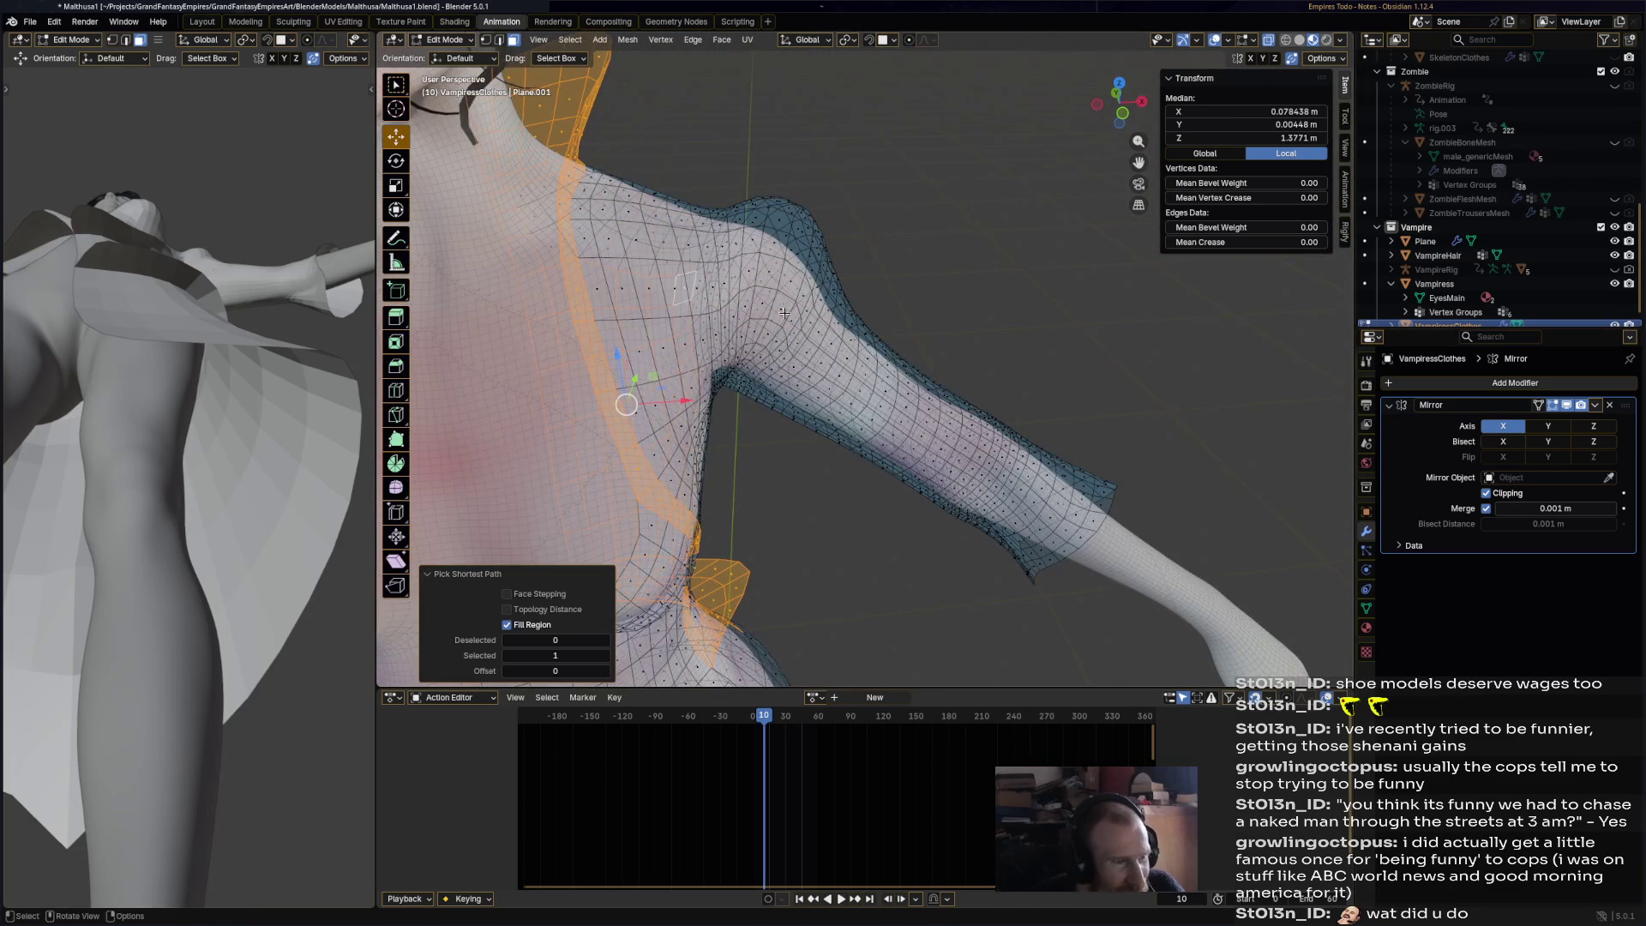
- Extend the face selection to the shoulder, armpit, torso side and chest
left_click(795, 280, "ctrl")
middle_click_drag(795, 279, 807, 254)
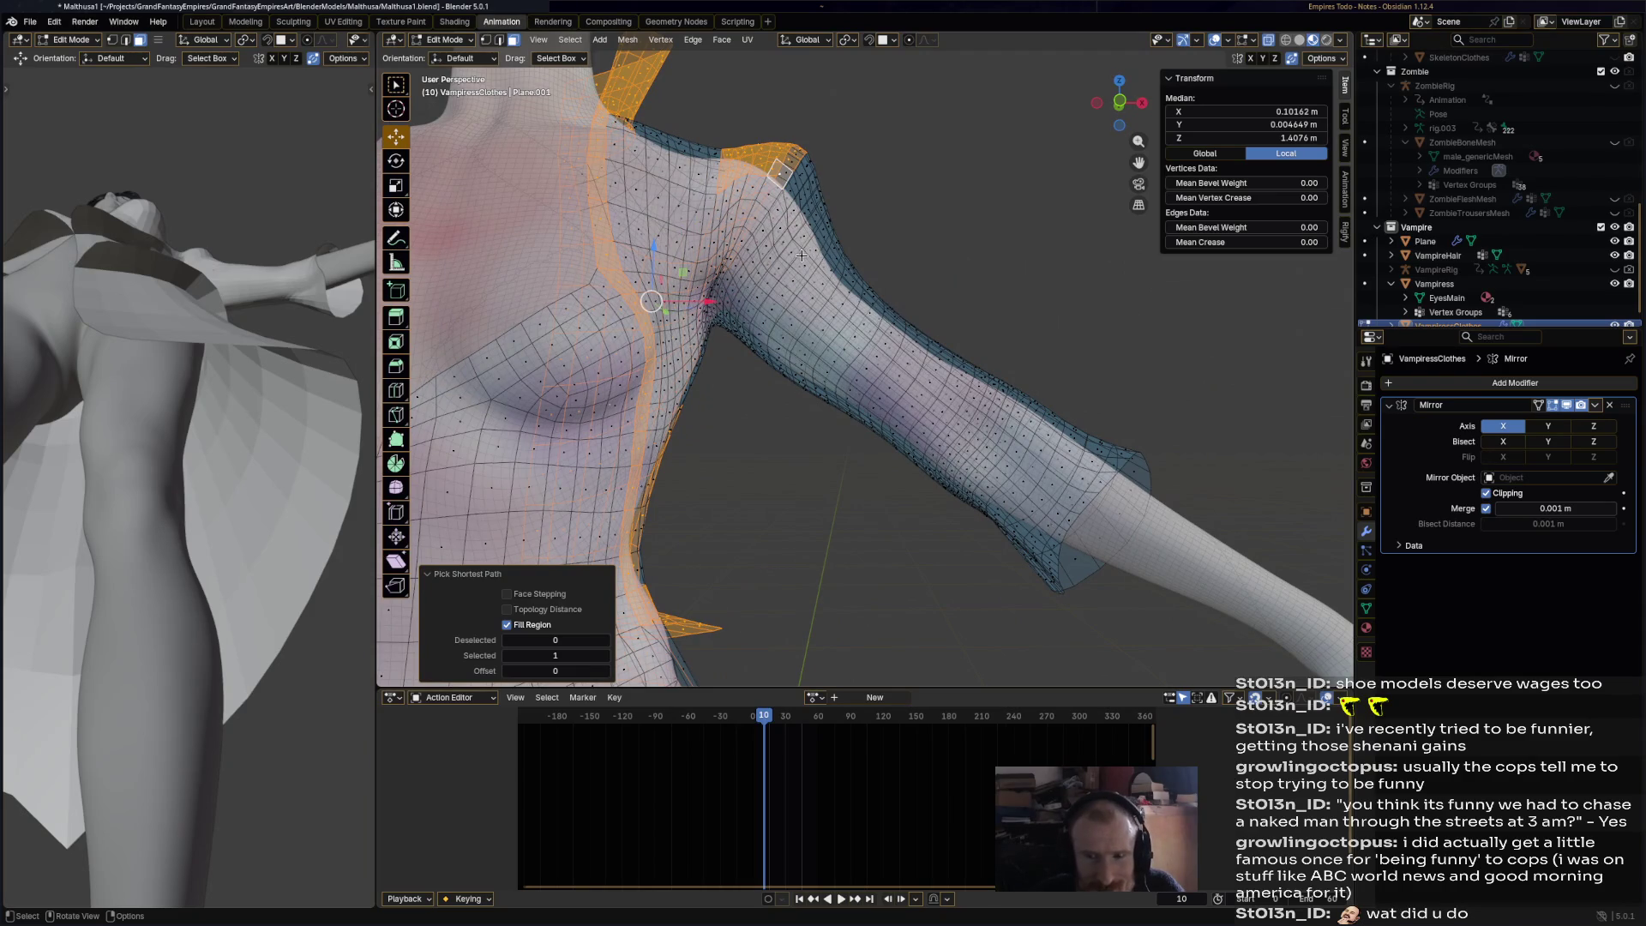
mouse_move(702, 346)
middle_mouse_down()
mouse_move(682, 353)
mouse_move(730, 363)
mouse_move(668, 506)
middle_mouse_up()
left_click(713, 341, "ctrl")
left_click(656, 540, "ctrl")
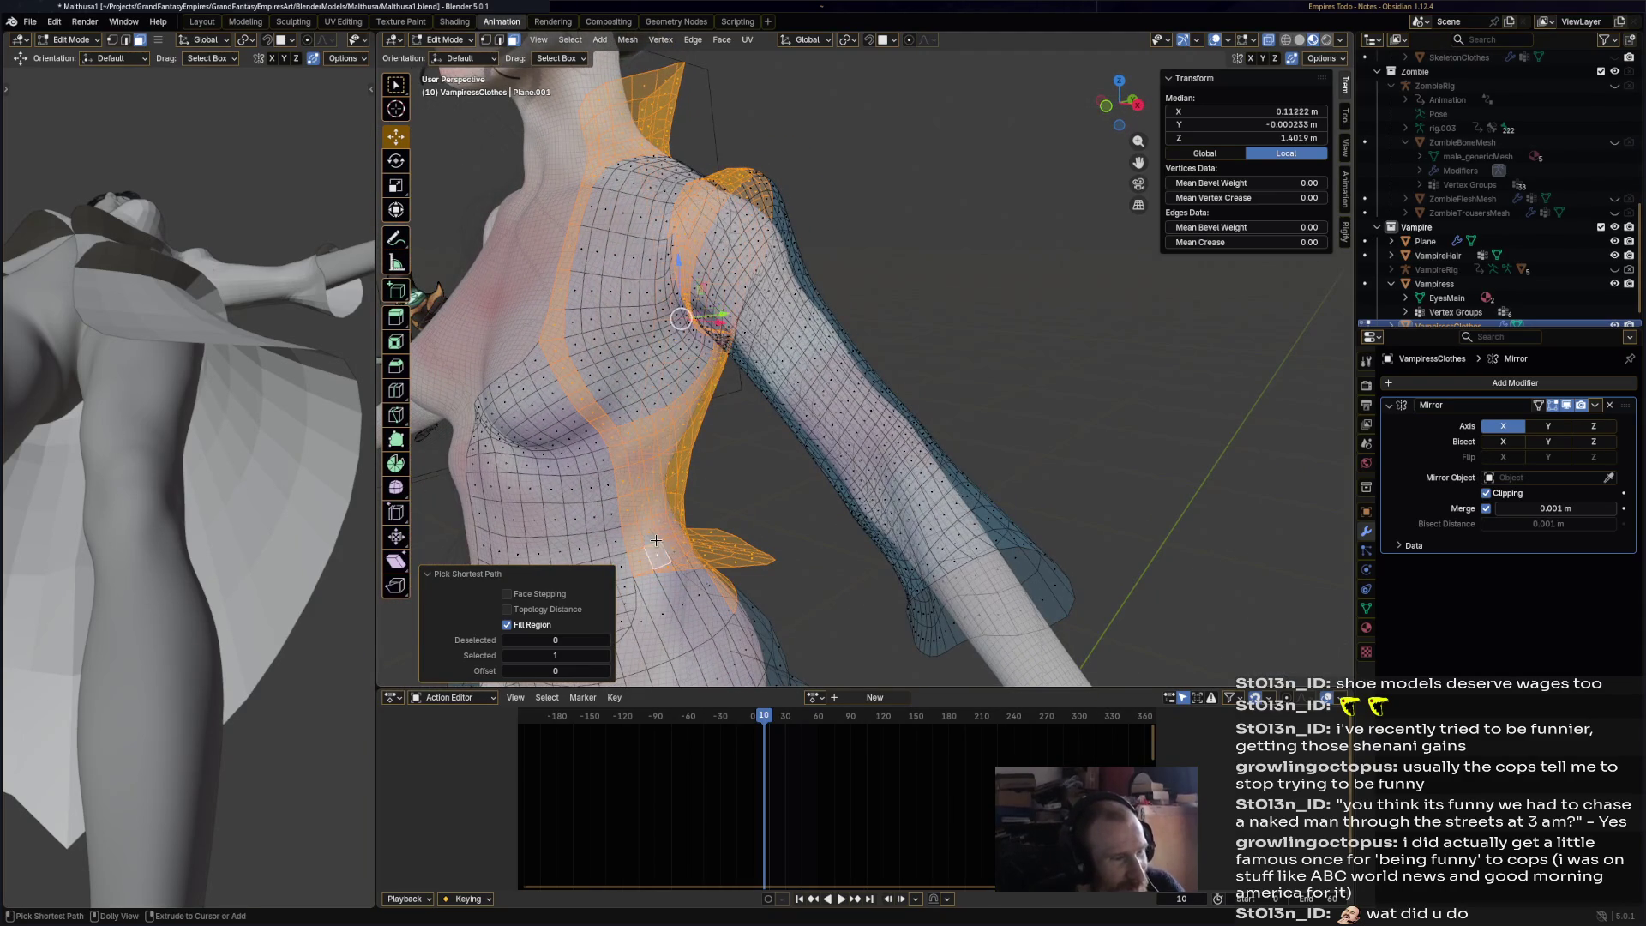
left_click(579, 295, "ctrl")
middle_click_drag(579, 295, 687, 272)
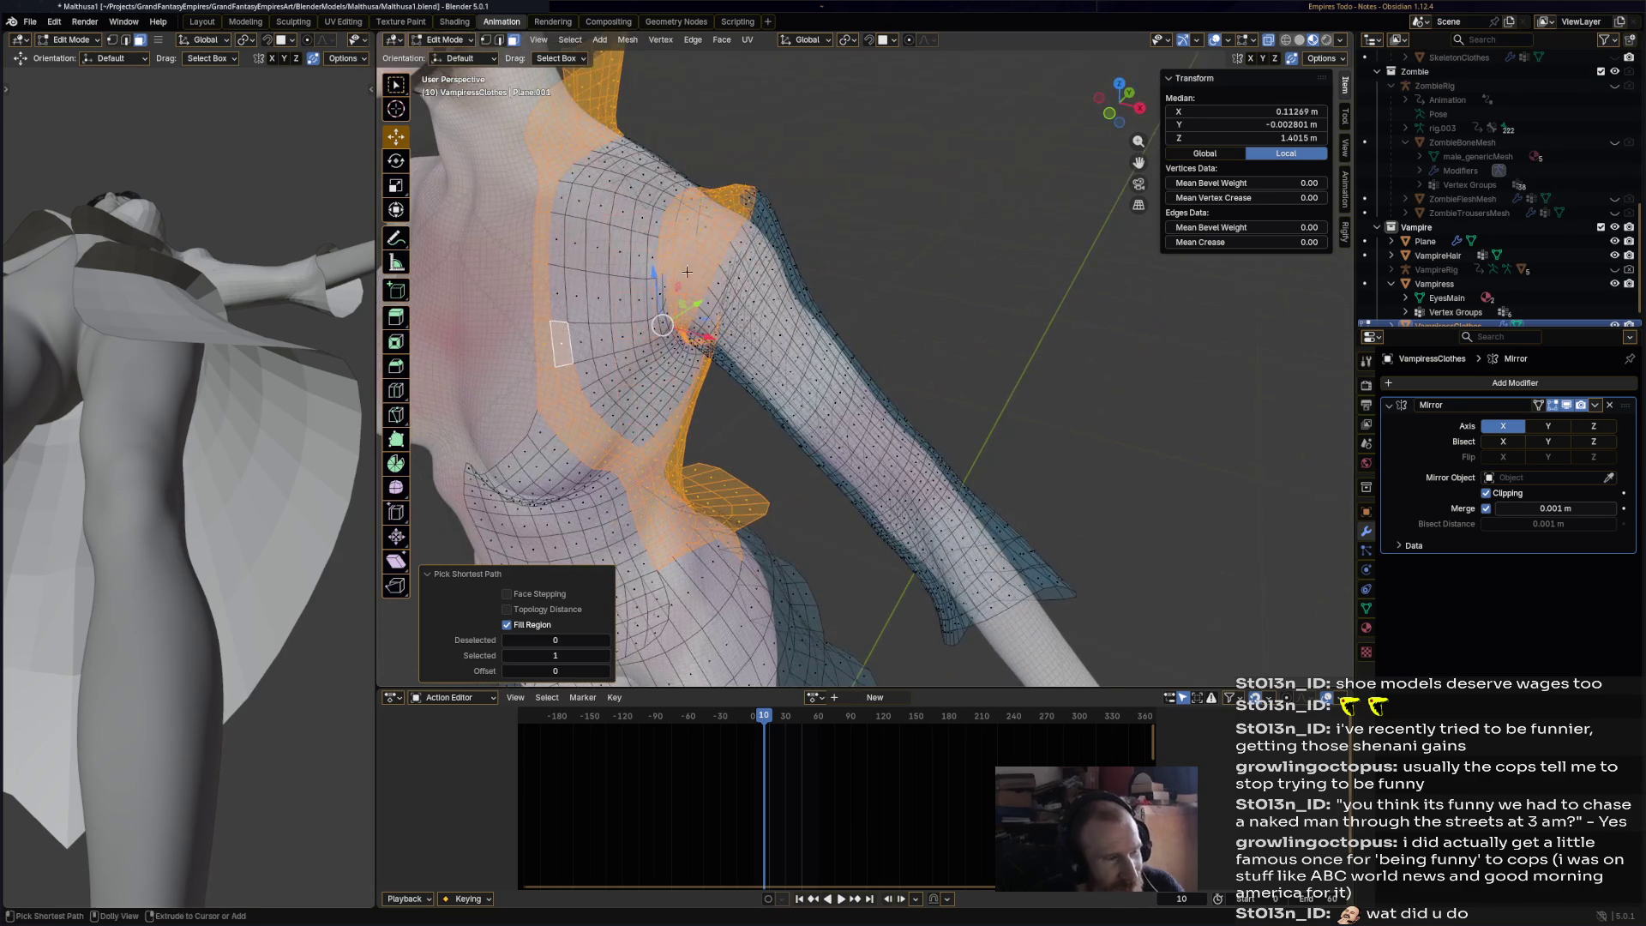
left_click(656, 298, "ctrl")
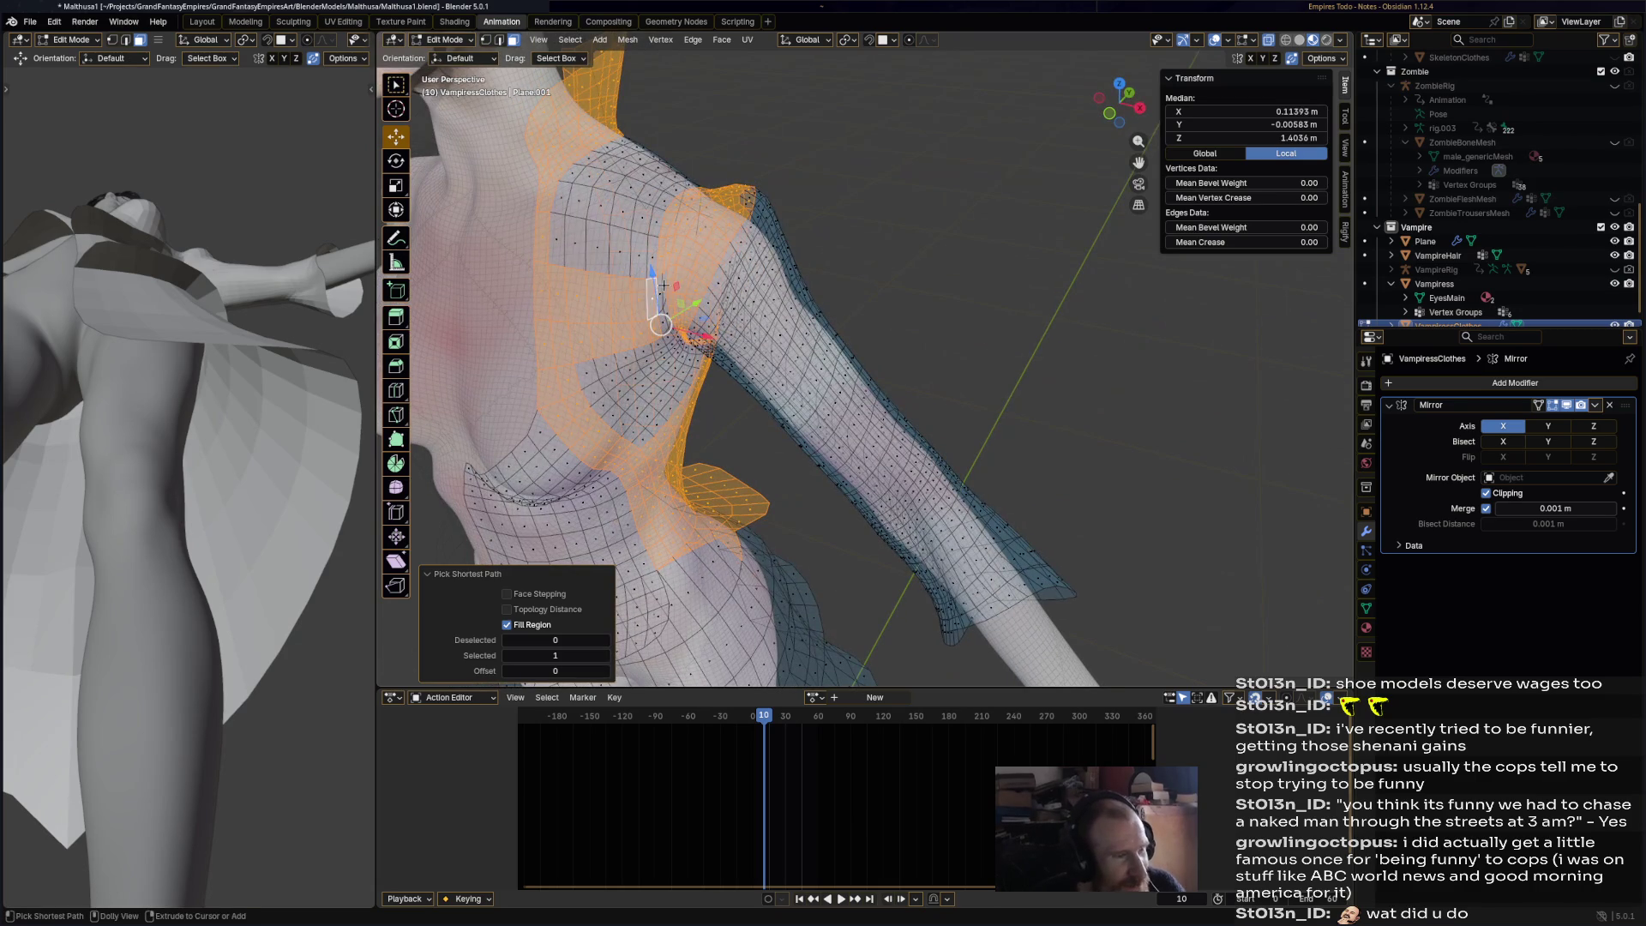
key("ctrl+z")
key("ctrl+shift+z")
- Grow the selection over the shoulder, across the upper chest and around the armpit
left_click(644, 434, "ctrl")
mouse_move(645, 435)
middle_mouse_down()
mouse_move(736, 330)
mouse_move(636, 383)
middle_mouse_up()
middle_click_drag(553, 334, 618, 339)
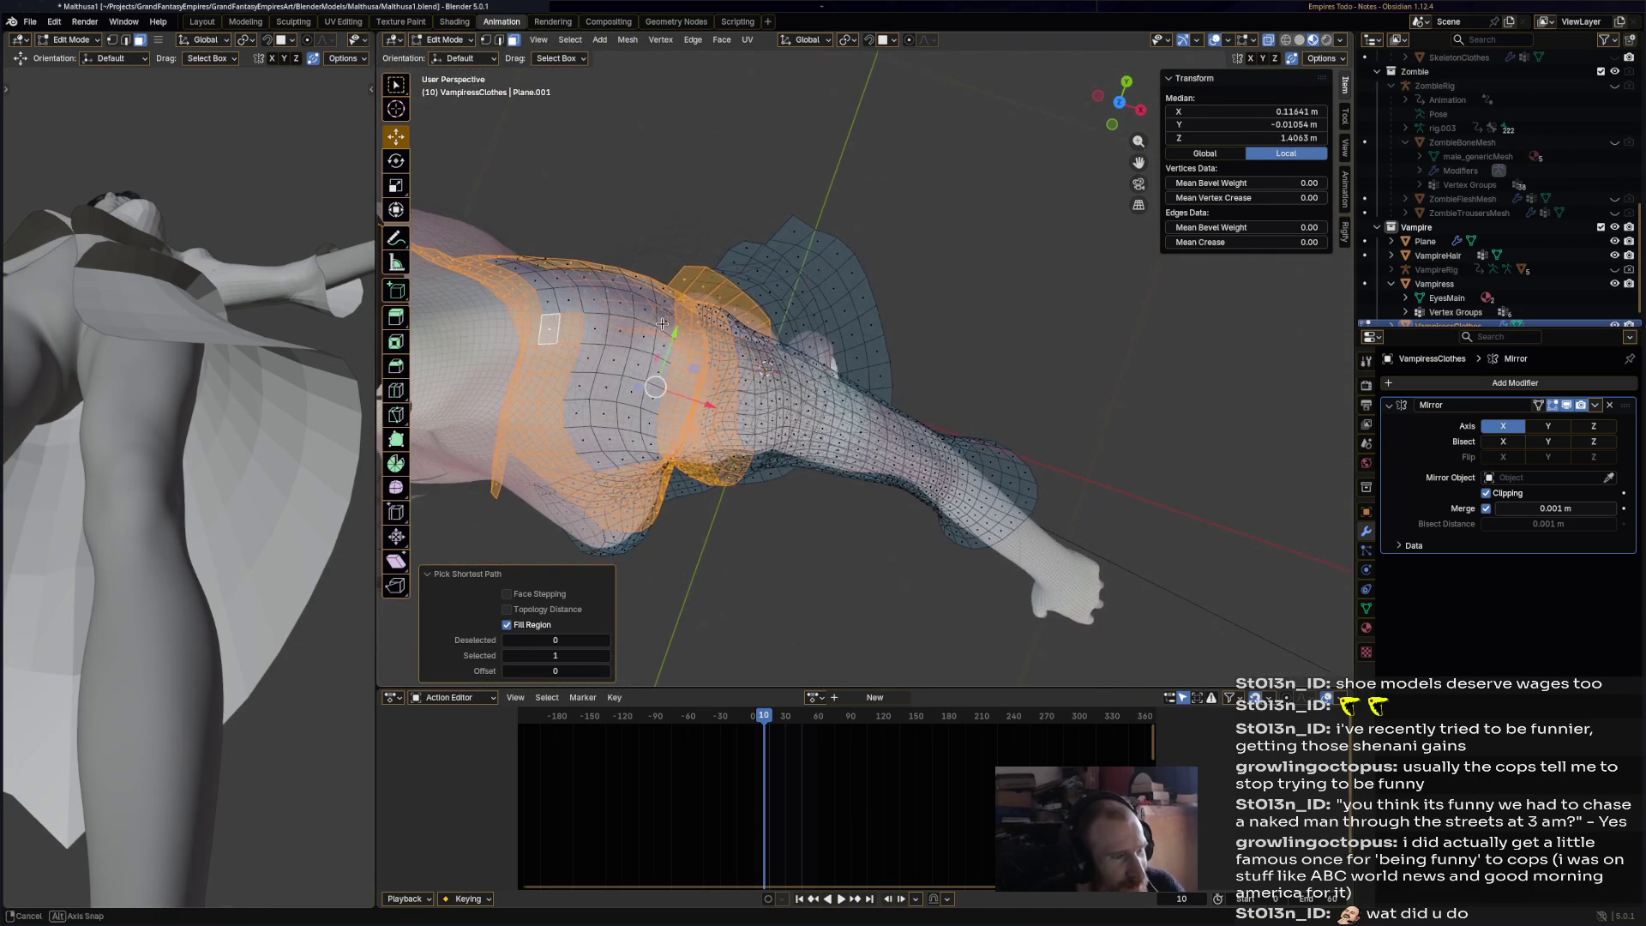
left_click(667, 340, "ctrl")
left_click(650, 446, "ctrl+shift")
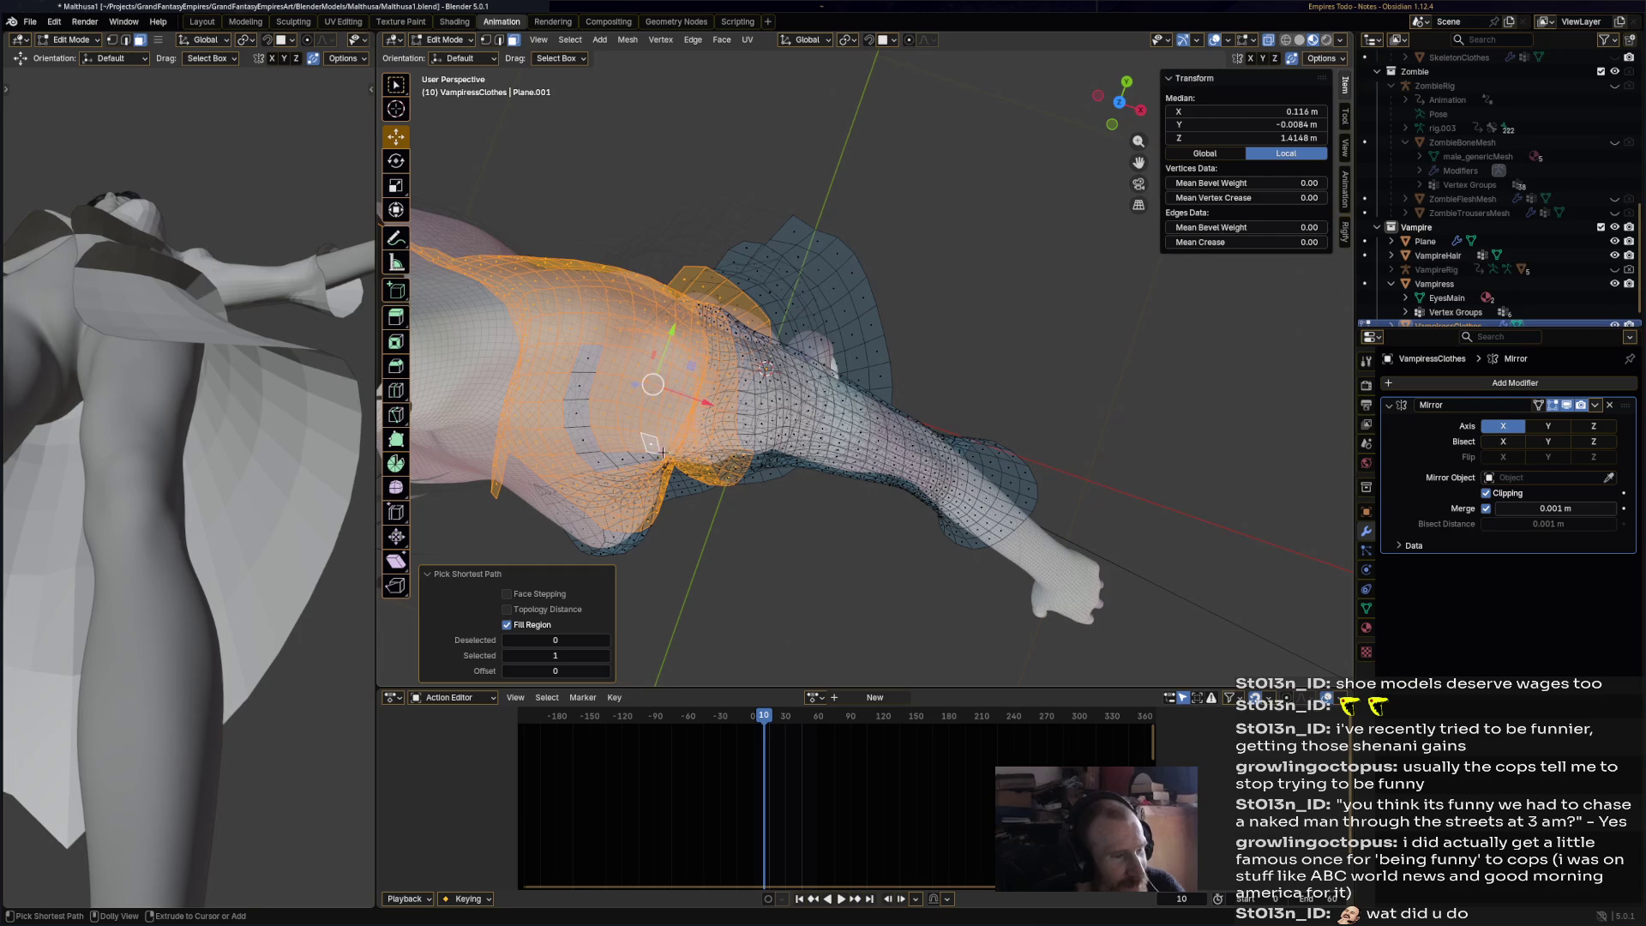
mouse_move(596, 360)
middle_mouse_down()
mouse_move(506, 265)
mouse_move(753, 265)
mouse_move(980, 193)
middle_mouse_up()
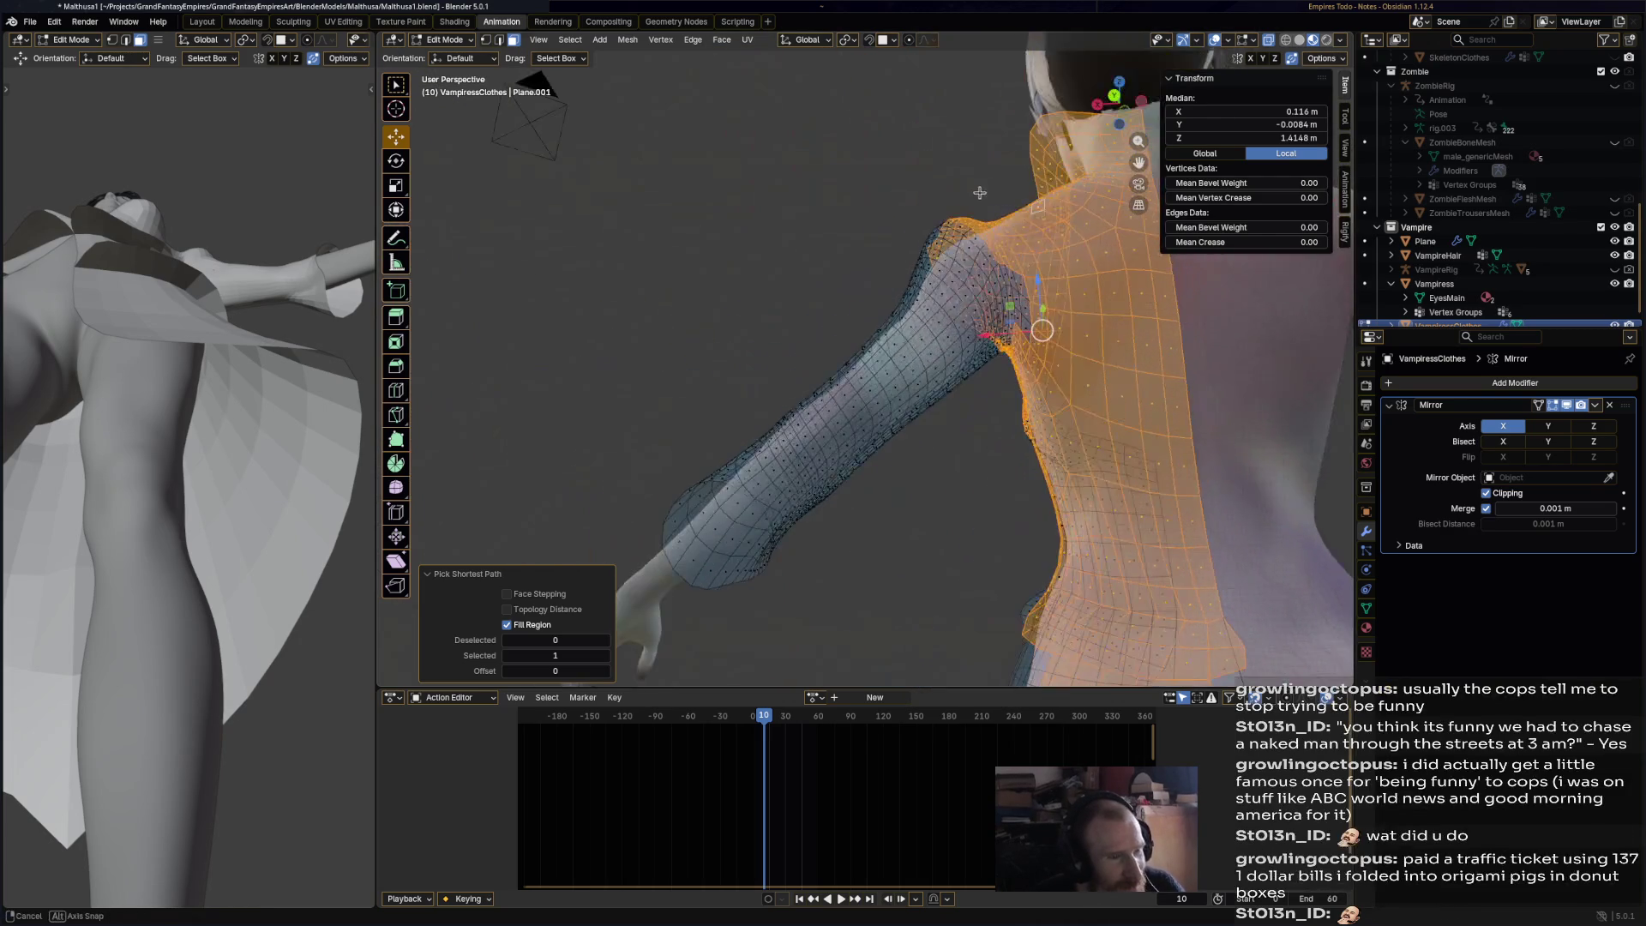
left_click(1021, 316, "ctrl")
mouse_move(1021, 311)
middle_mouse_down()
mouse_move(1013, 396)
mouse_move(1173, 360)
mouse_move(801, 341)
mouse_move(882, 363)
mouse_move(857, 370)
mouse_move(862, 471)
mouse_move(837, 531)
middle_mouse_up()
scroll(879, 446, "up", 4)
scroll(879, 447, "down", 6)
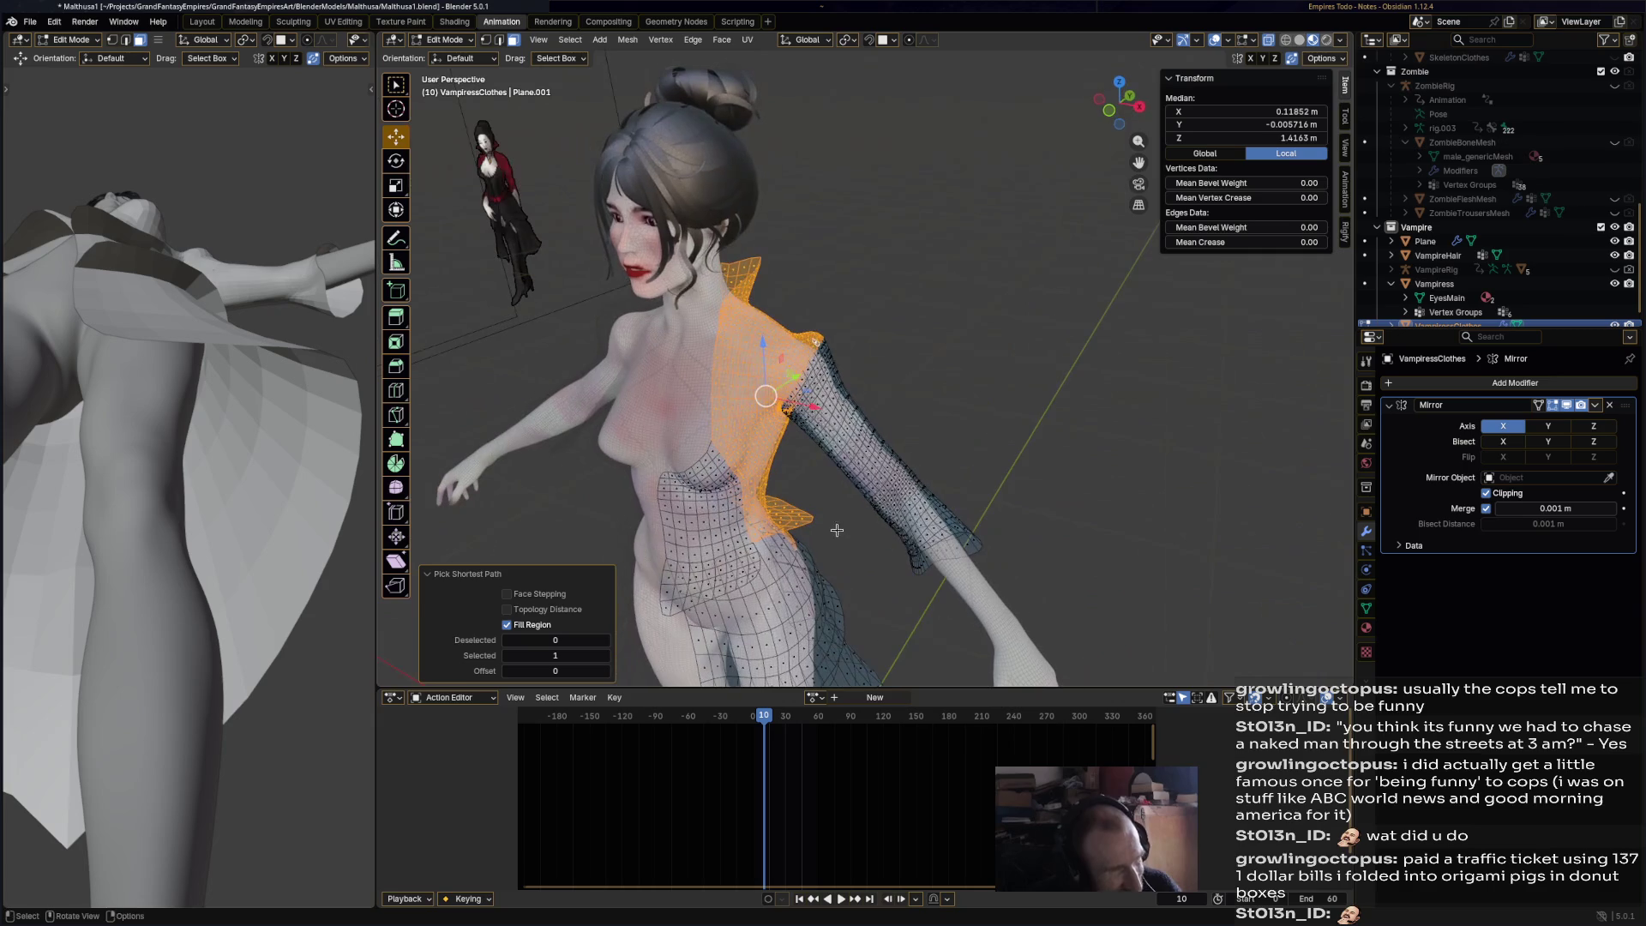
- Offset the selected chest and shoulder faces using Extrude Along Normals
left_click(396, 317)
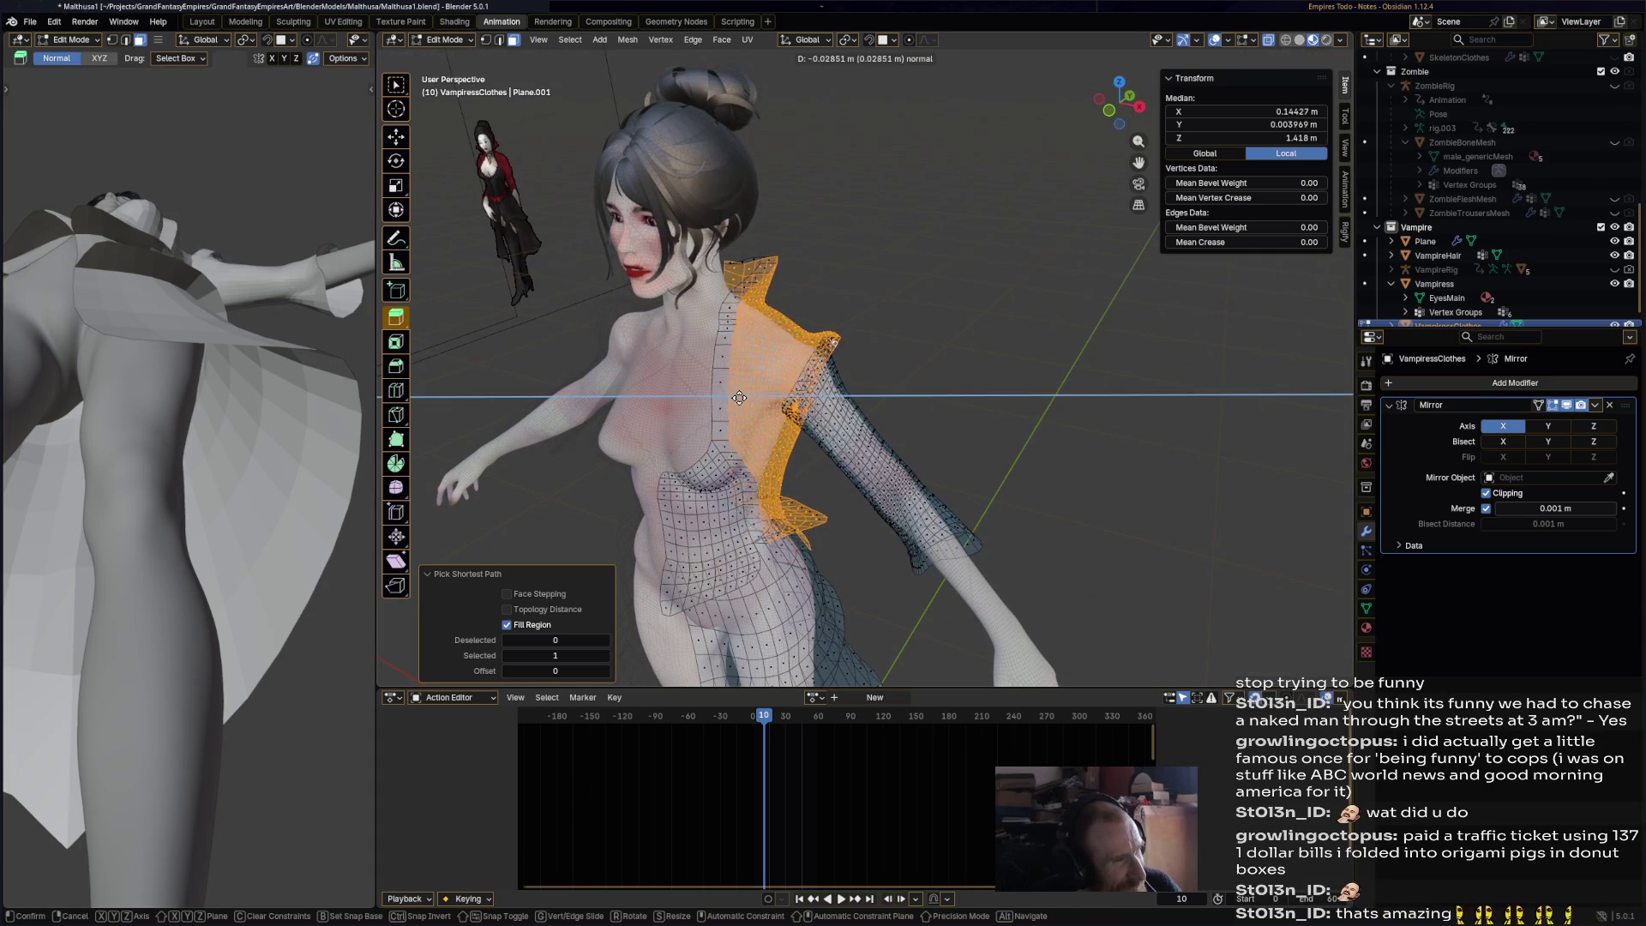
left_click_drag(404, 322, 445, 379)
left_click_drag(699, 396, 762, 398)
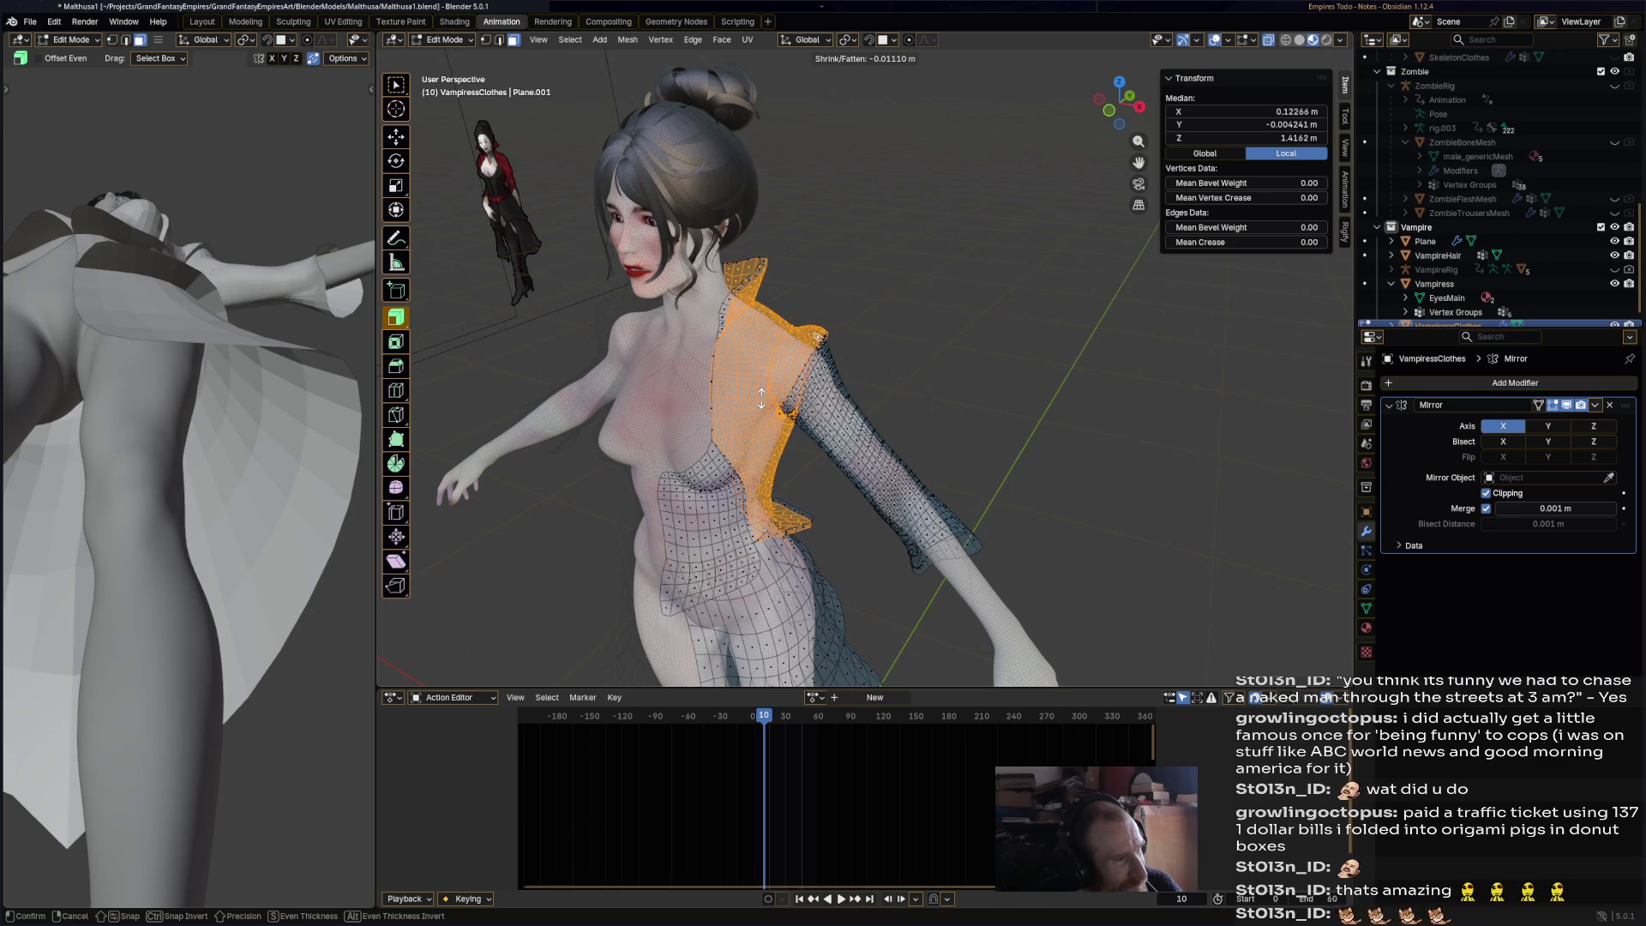
left_click_drag(759, 396, 762, 399)
middle_click_drag(776, 401, 763, 400)
mouse_move(876, 469)
middle_mouse_down()
mouse_move(833, 257)
mouse_move(1037, 475)
middle_mouse_up()
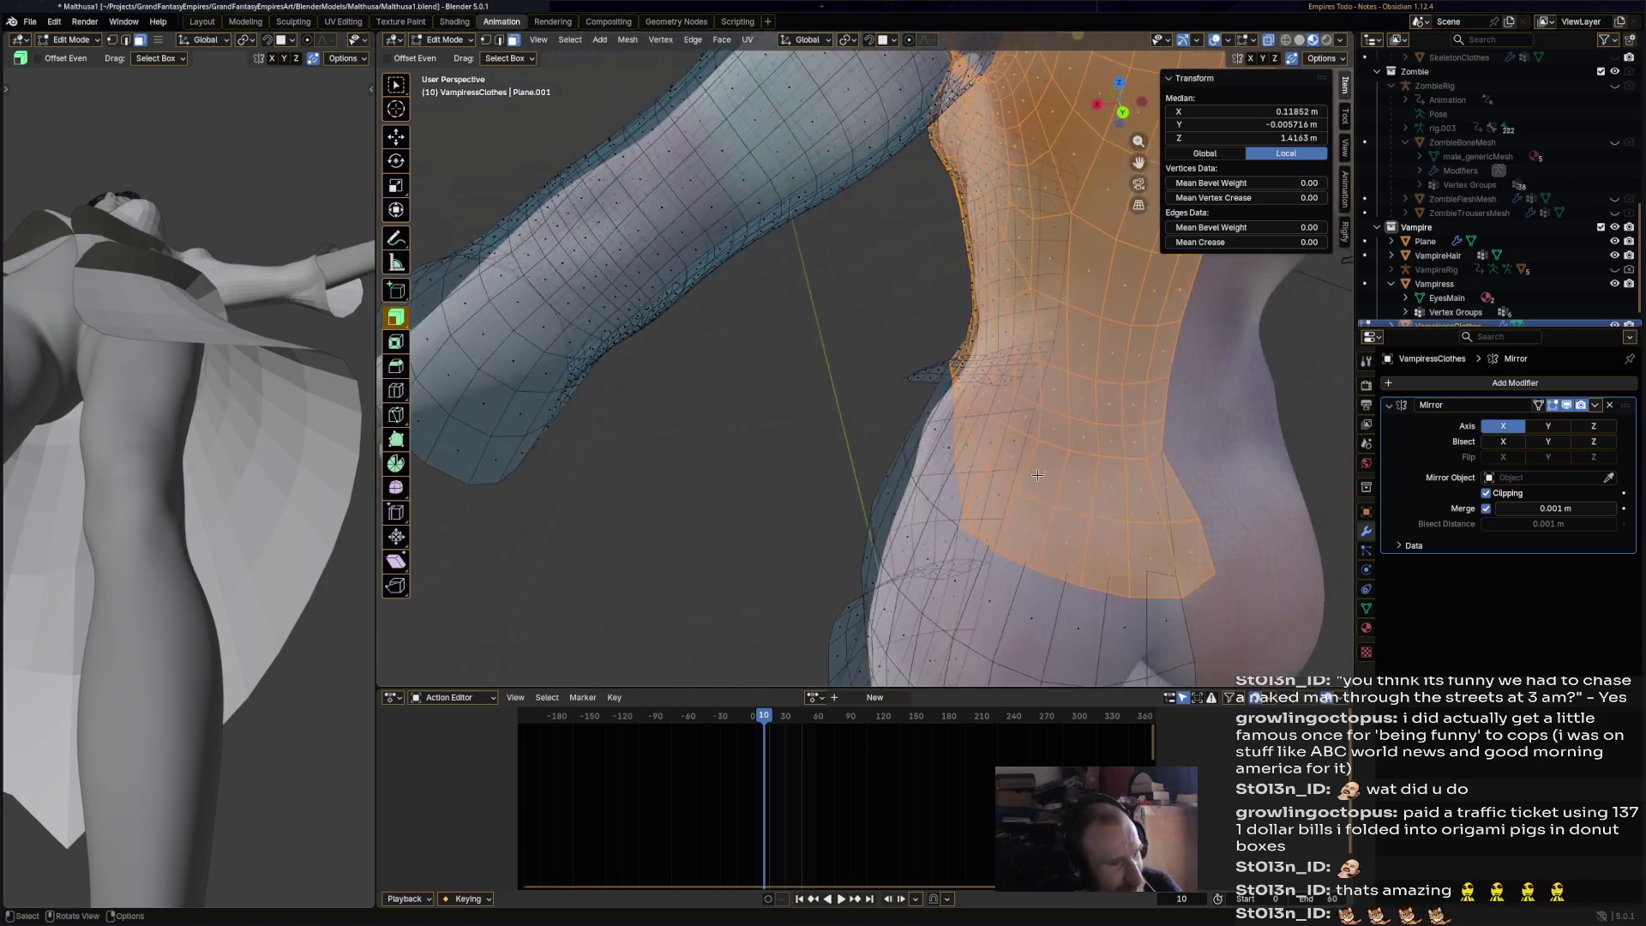
- With the Move tool, deselect the faces around the hips and waist
left_click(396, 139)
mouse_move(1149, 551)
left_mouse_down("ctrl")
mouse_move(1144, 496)
mouse_move(1110, 488)
mouse_move(1085, 558)
mouse_move(986, 523)
mouse_move(1012, 455)
mouse_move(970, 495)
mouse_move(943, 420)
left_mouse_up("ctrl")
mouse_move(943, 421)
middle_mouse_down()
mouse_move(906, 640)
mouse_move(887, 454)
middle_mouse_up()
mouse_move(887, 454)
left_mouse_down("ctrl")
mouse_move(909, 429)
mouse_move(885, 446)
mouse_move(1042, 495)
left_mouse_up("ctrl")
middle_click_drag(1053, 478, 1057, 367)
left_click(1057, 367, "shift")
left_click(1060, 367, "shift")
left_click(1065, 366, "shift")
left_click(1072, 366, "shift")
left_click(1079, 365, "shift")
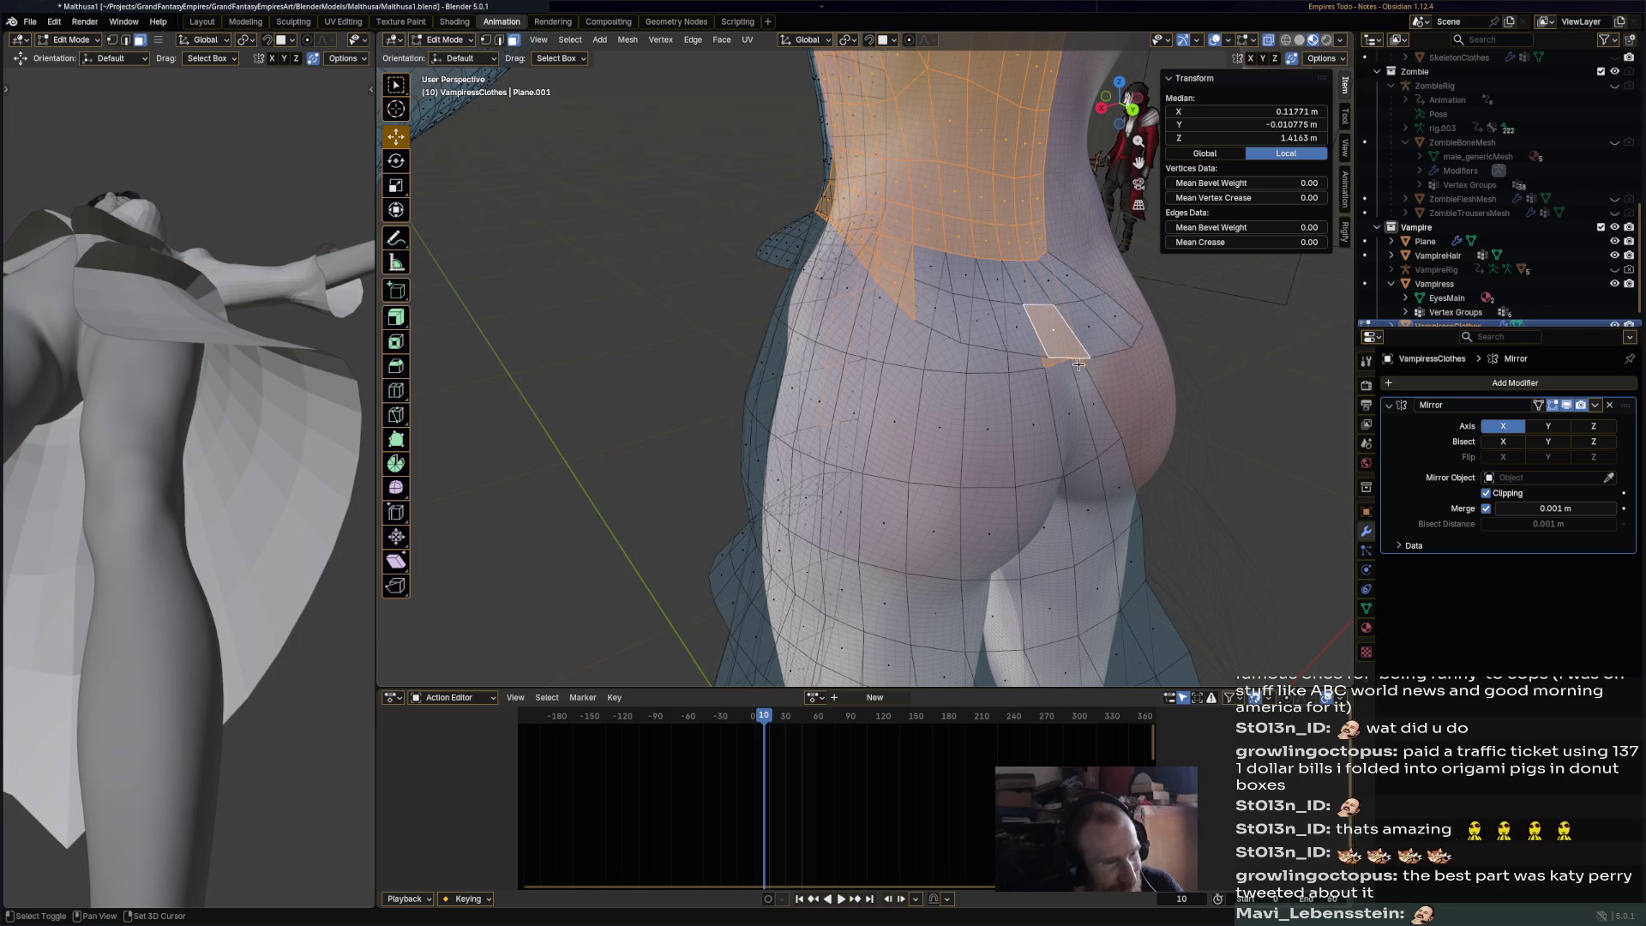
left_click(1079, 364, "shift")
mouse_move(1078, 365)
middle_mouse_down()
mouse_move(1184, 531)
mouse_move(857, 479)
middle_mouse_up()
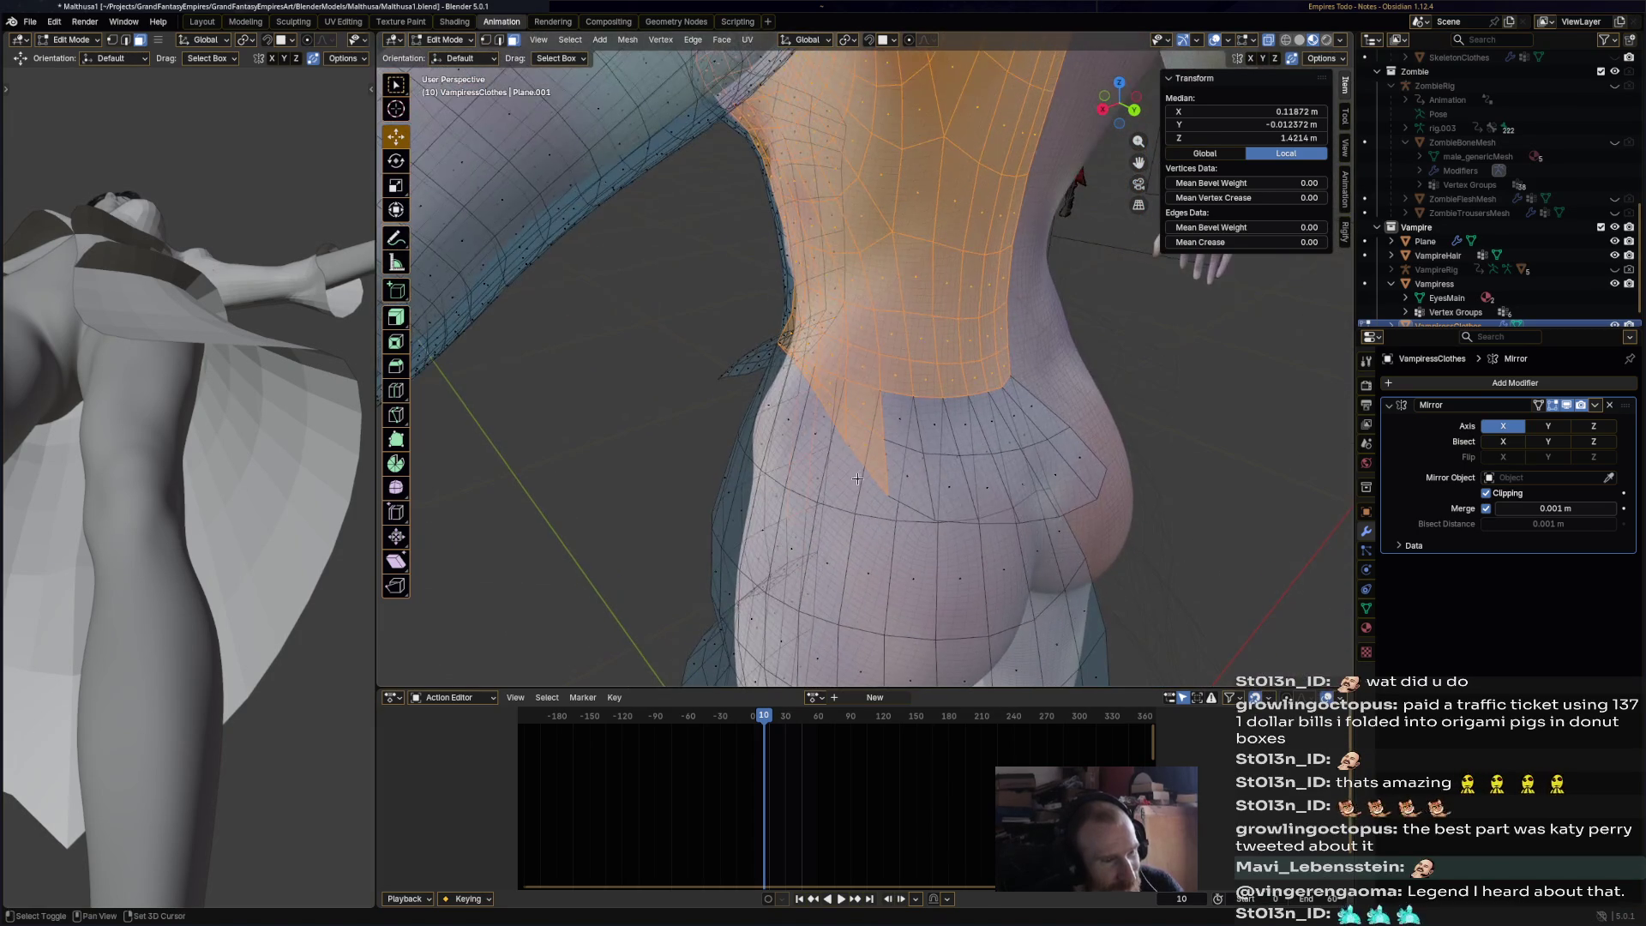
- Orbit around the waist, hip and neck to inspect the cloth edges
mouse_move(830, 386)
middle_mouse_down()
mouse_move(981, 430)
mouse_move(862, 387)
middle_mouse_up()
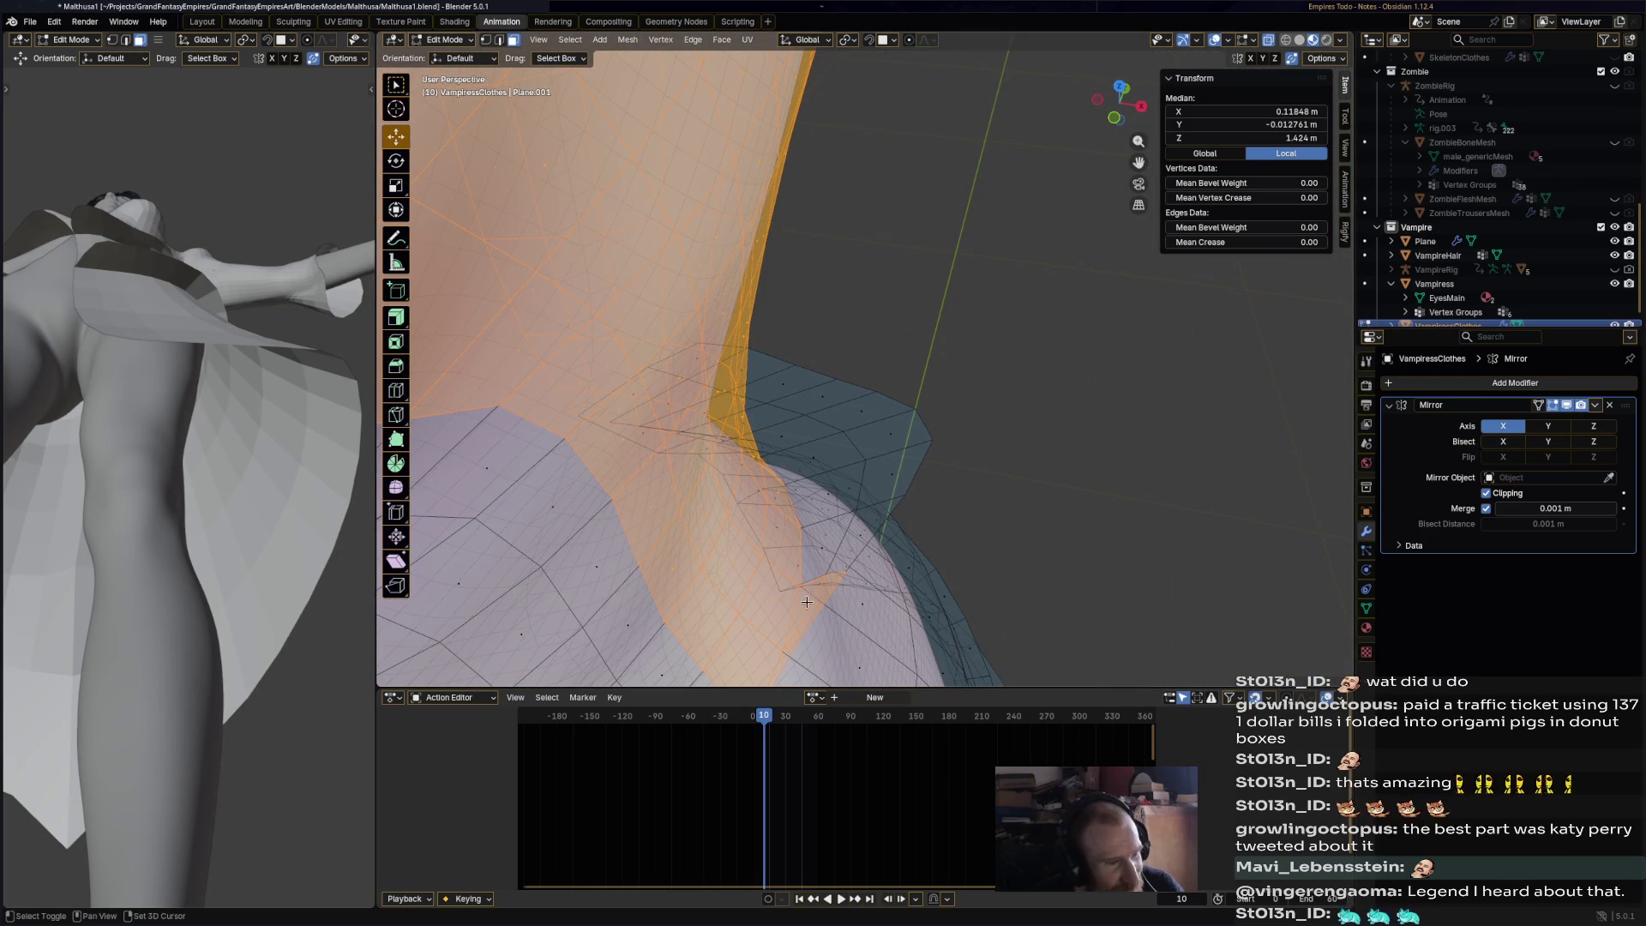
middle_click_drag(876, 614, 847, 357)
mouse_move(961, 388)
middle_mouse_down()
mouse_move(693, 301)
mouse_move(945, 349)
mouse_move(913, 259)
mouse_move(841, 266)
middle_mouse_up()
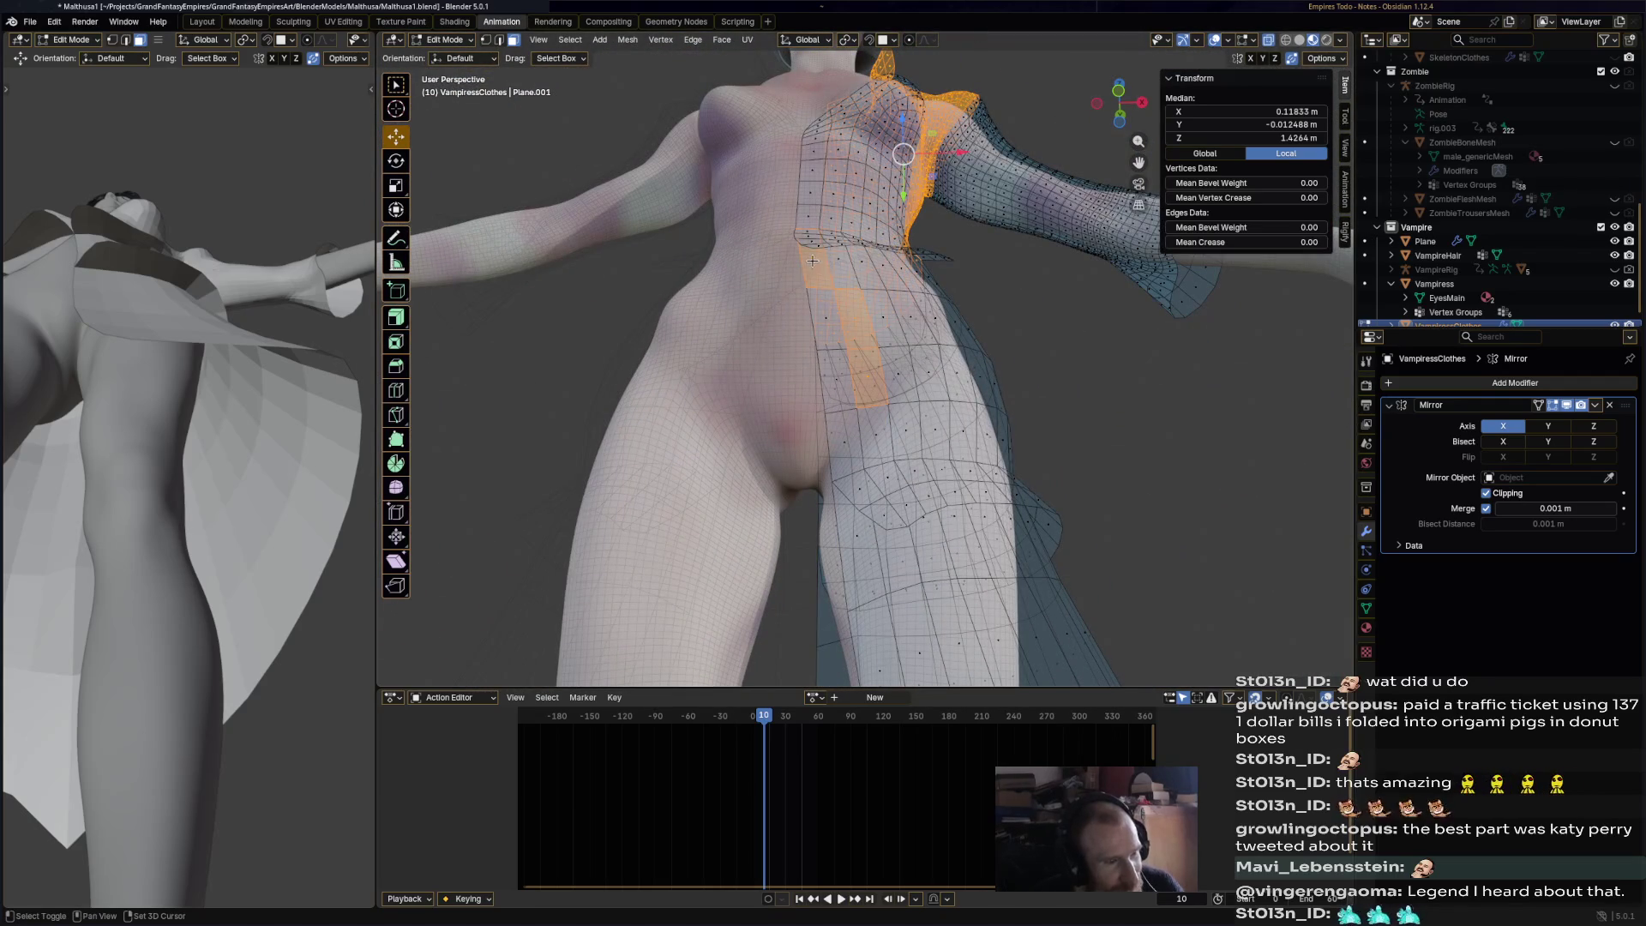
mouse_move(867, 369)
middle_mouse_down()
mouse_move(884, 421)
mouse_move(943, 380)
mouse_move(1088, 341)
mouse_move(1022, 360)
mouse_move(1050, 403)
mouse_move(1007, 441)
middle_mouse_up()
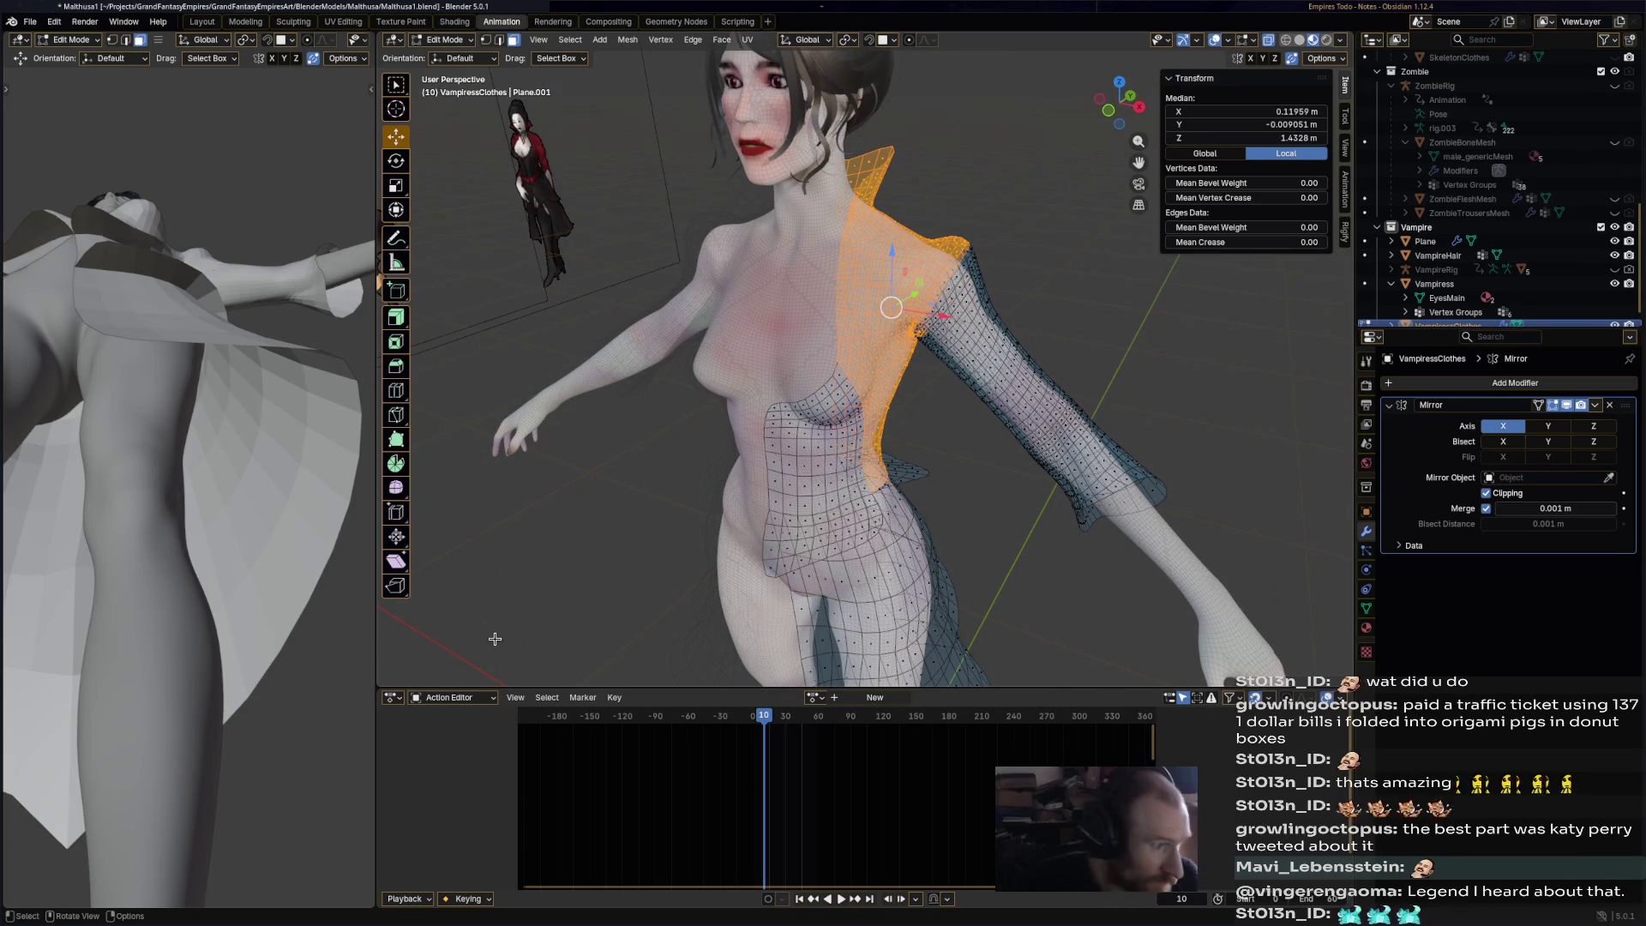
mouse_move(1012, 480)
middle_mouse_down()
mouse_move(1038, 568)
mouse_move(1057, 427)
mouse_move(980, 431)
middle_mouse_up()
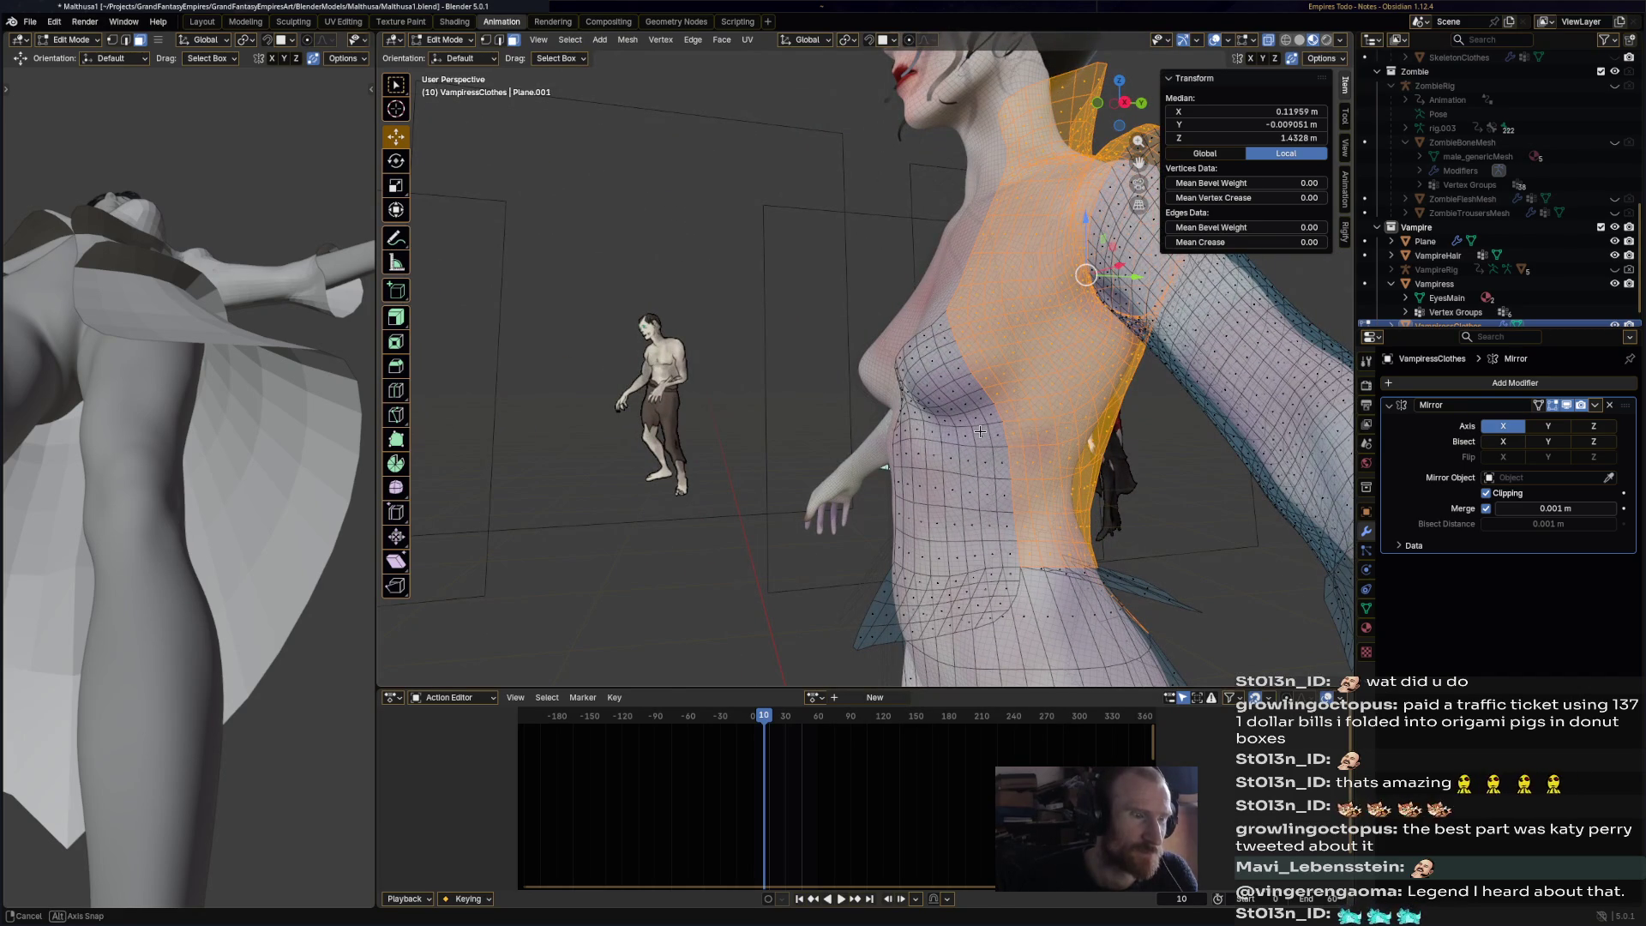
- Fill-select a band of faces around the waist plus a strip up the spine
left_click(1052, 570)
middle_click_drag(1052, 570, 1066, 497)
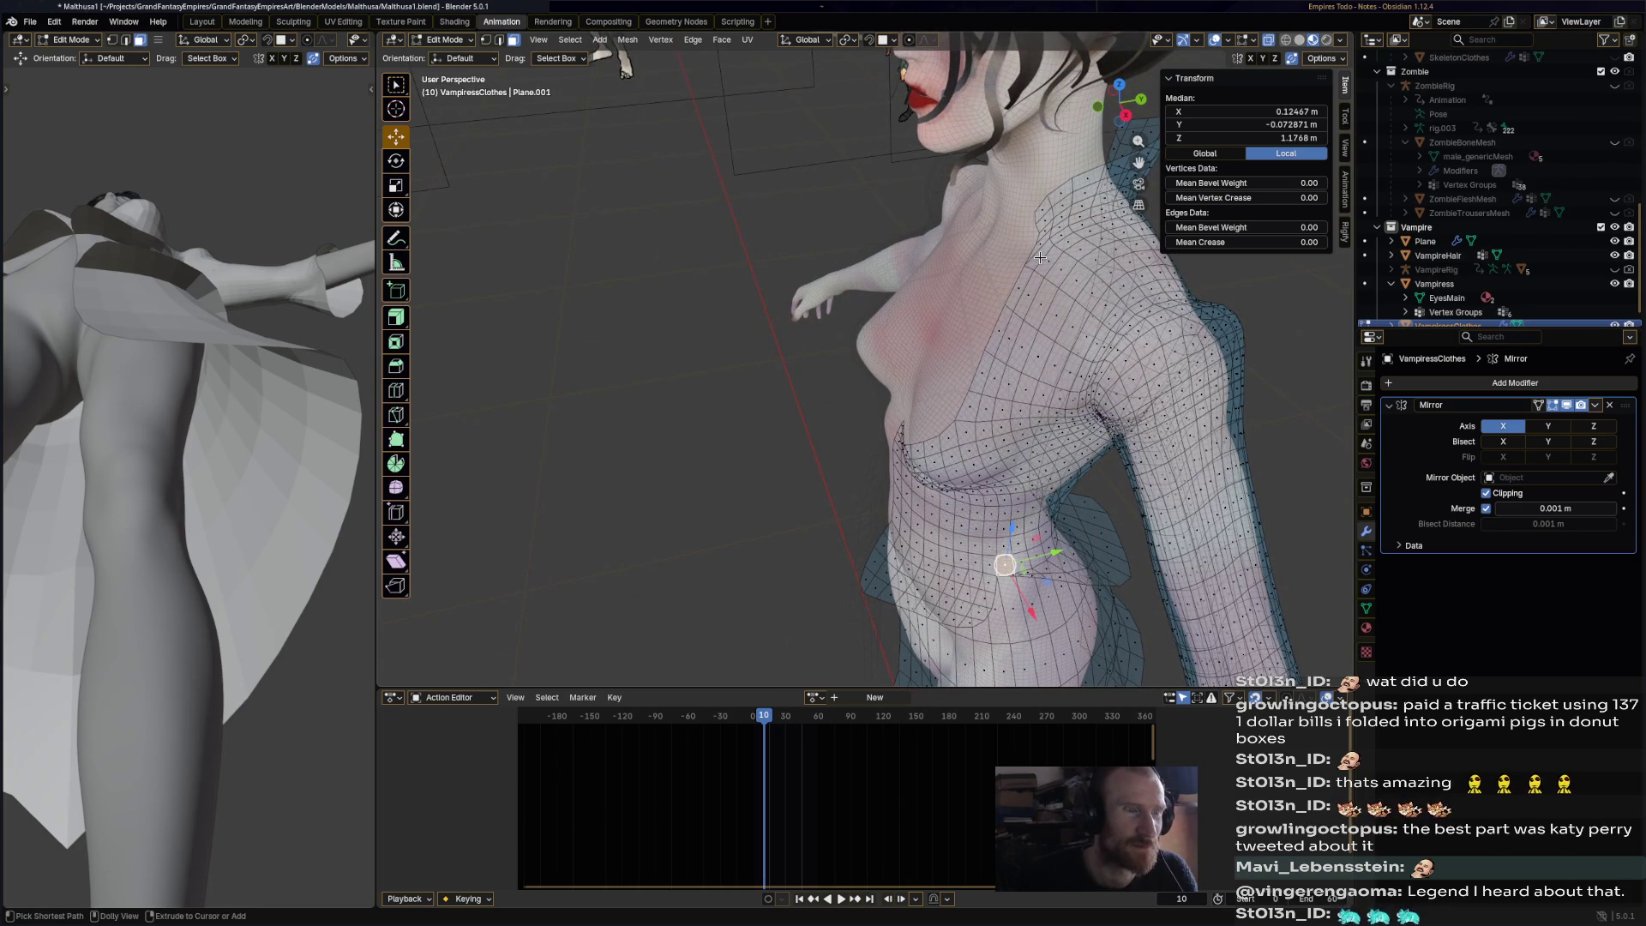
left_click(1112, 226, "ctrl+shift")
mouse_move(1112, 225)
middle_mouse_down()
mouse_move(729, 240)
mouse_move(1054, 278)
mouse_move(1023, 349)
mouse_move(839, 352)
mouse_move(1062, 288)
mouse_move(986, 602)
mouse_move(969, 557)
mouse_move(1059, 570)
mouse_move(788, 528)
mouse_move(856, 206)
middle_mouse_up()
left_click(1063, 289, "ctrl")
key("ctrl+z")
left_click(969, 557, "ctrl")
left_click(928, 542, "ctrl")
left_click(837, 143, "ctrl")
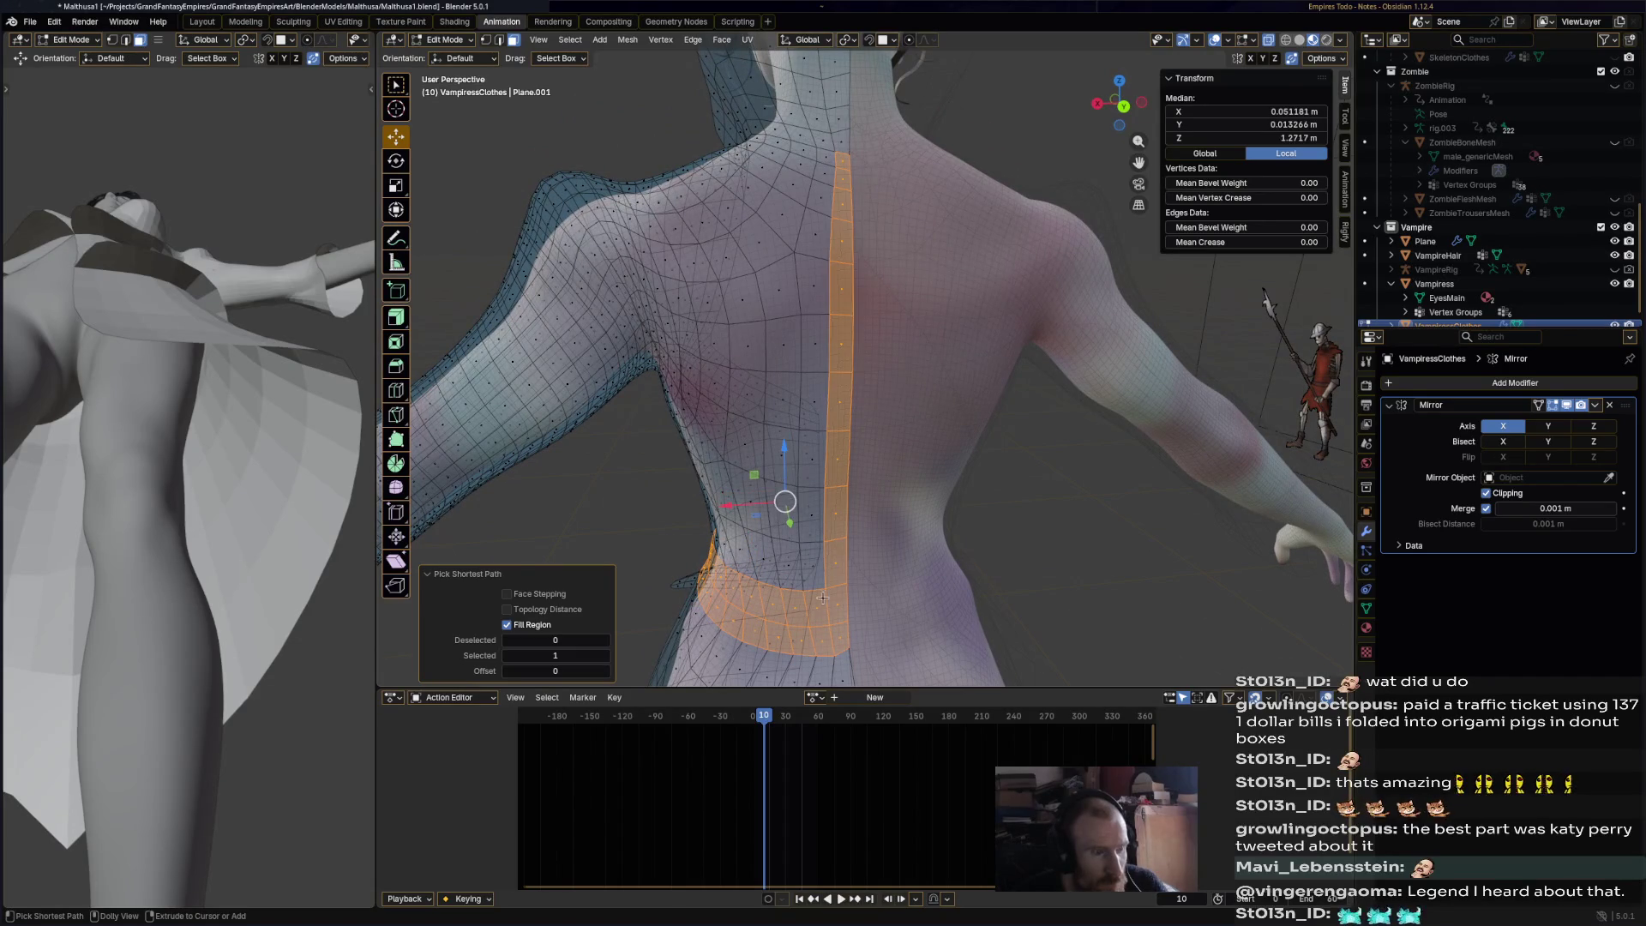
- Select face strips running up the front of the dress from waist to neck
left_click(823, 570, "shift")
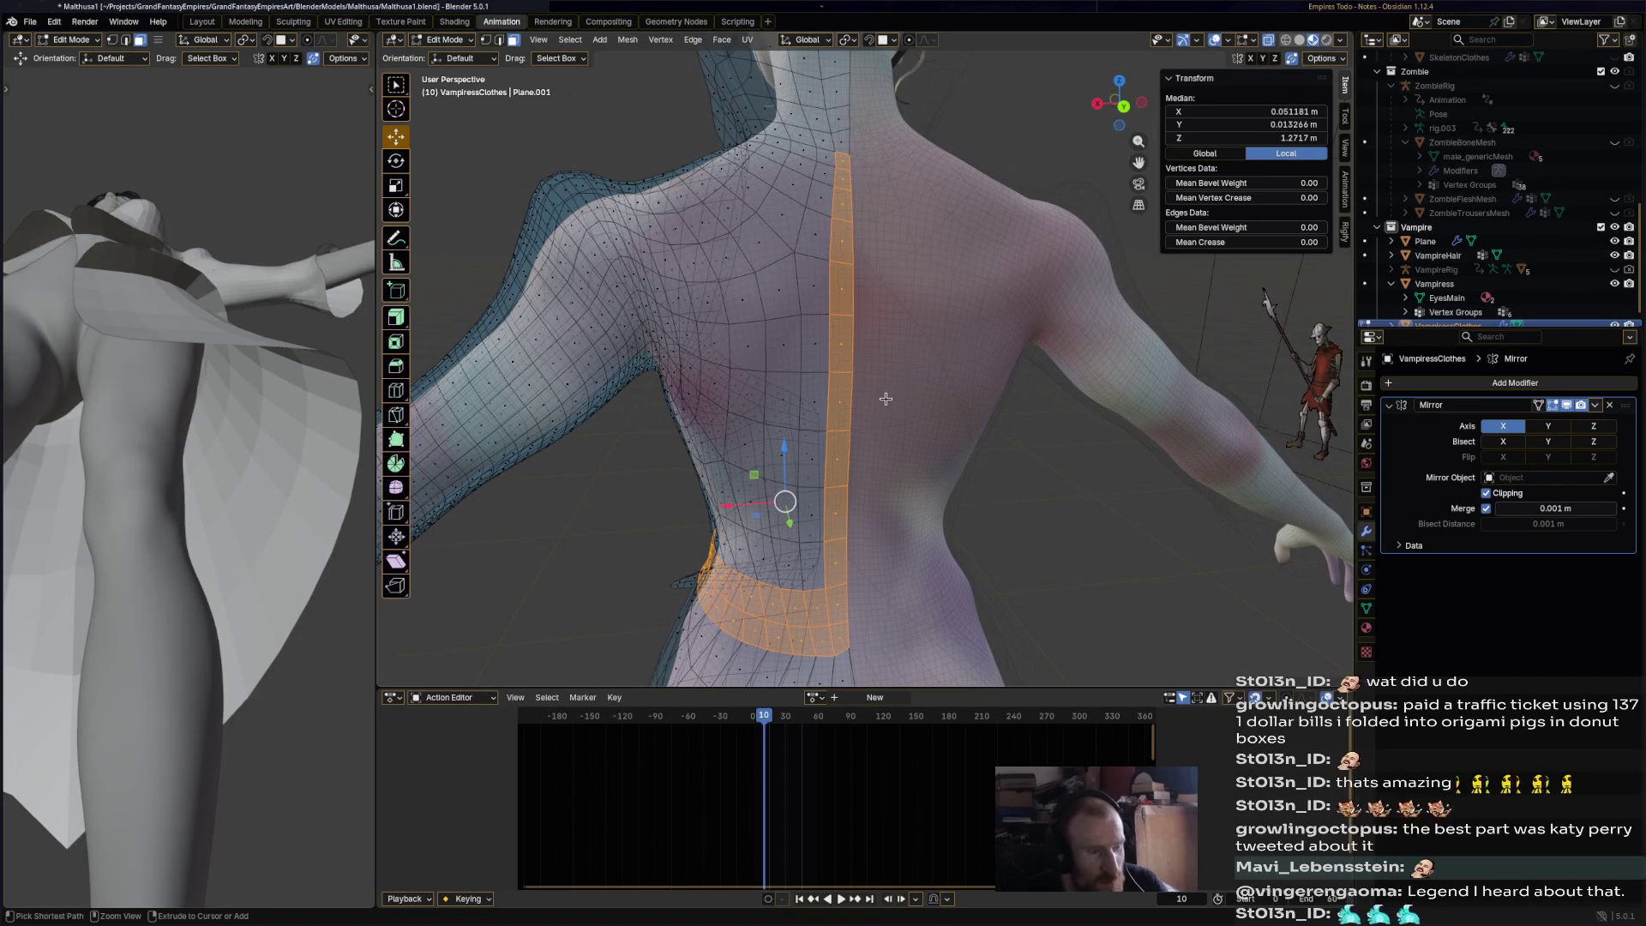
key("ctrl+z")
mouse_move(886, 398)
middle_mouse_down()
mouse_move(1012, 447)
mouse_move(993, 487)
mouse_move(1034, 306)
middle_mouse_up()
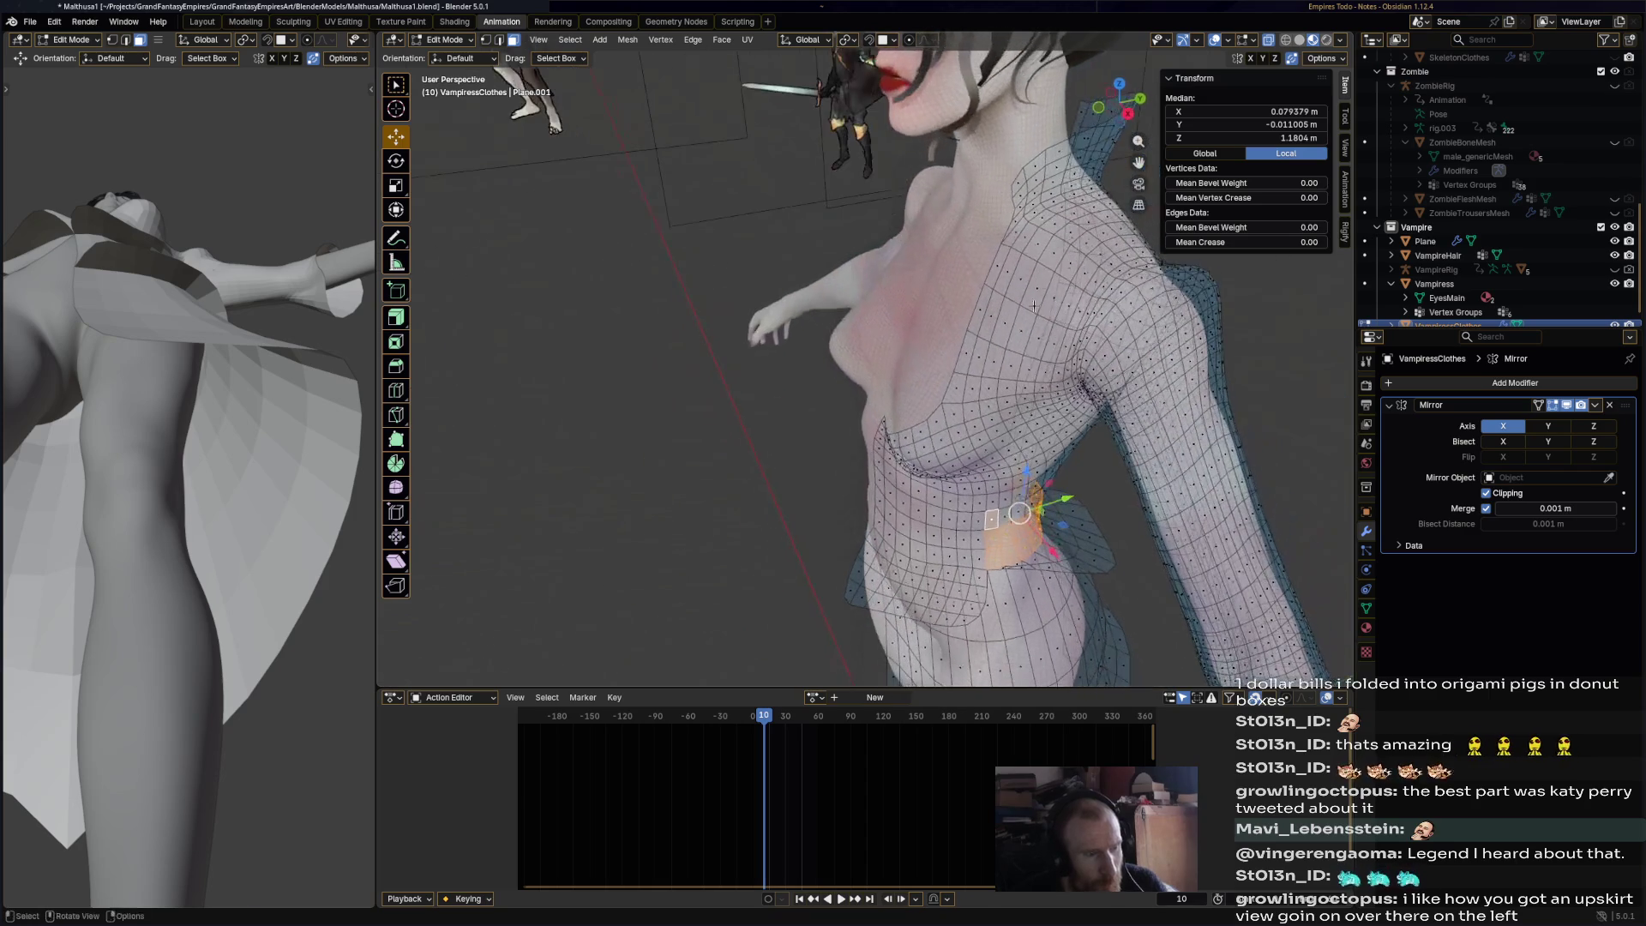
left_click(1013, 235, "ctrl+shift")
mouse_move(223, 360)
middle_mouse_down()
mouse_move(163, 494)
mouse_move(184, 463)
middle_mouse_up()
middle_click_drag(1029, 215, 1041, 282)
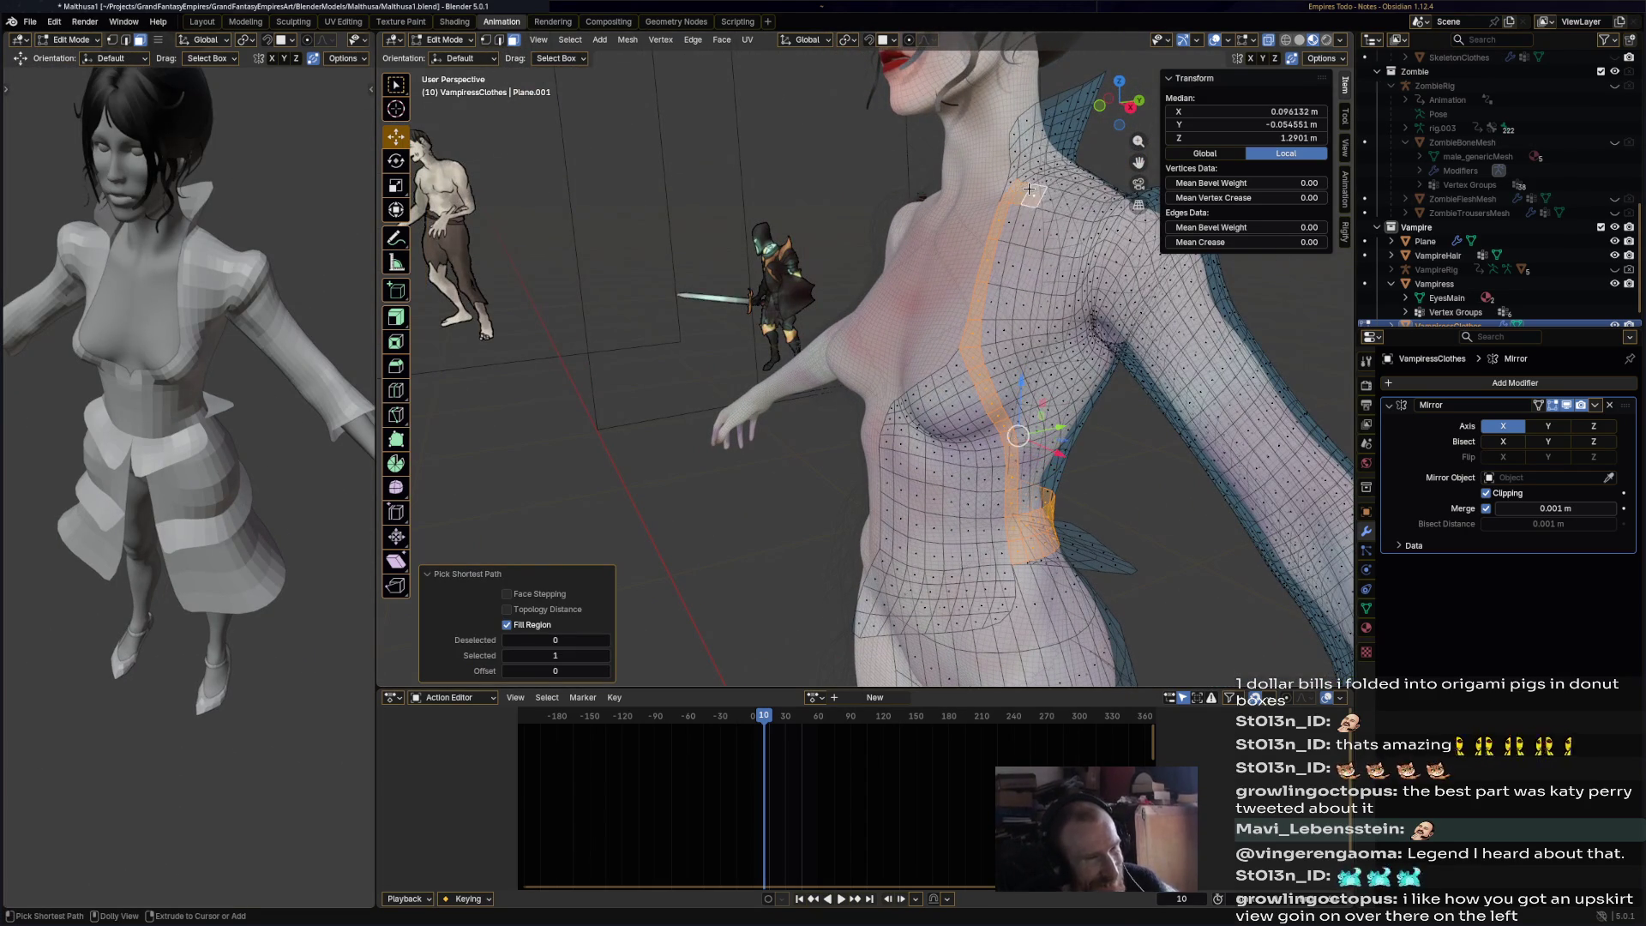
left_click(1029, 495, "ctrl+shift")
middle_click_drag(1029, 496, 1035, 372)
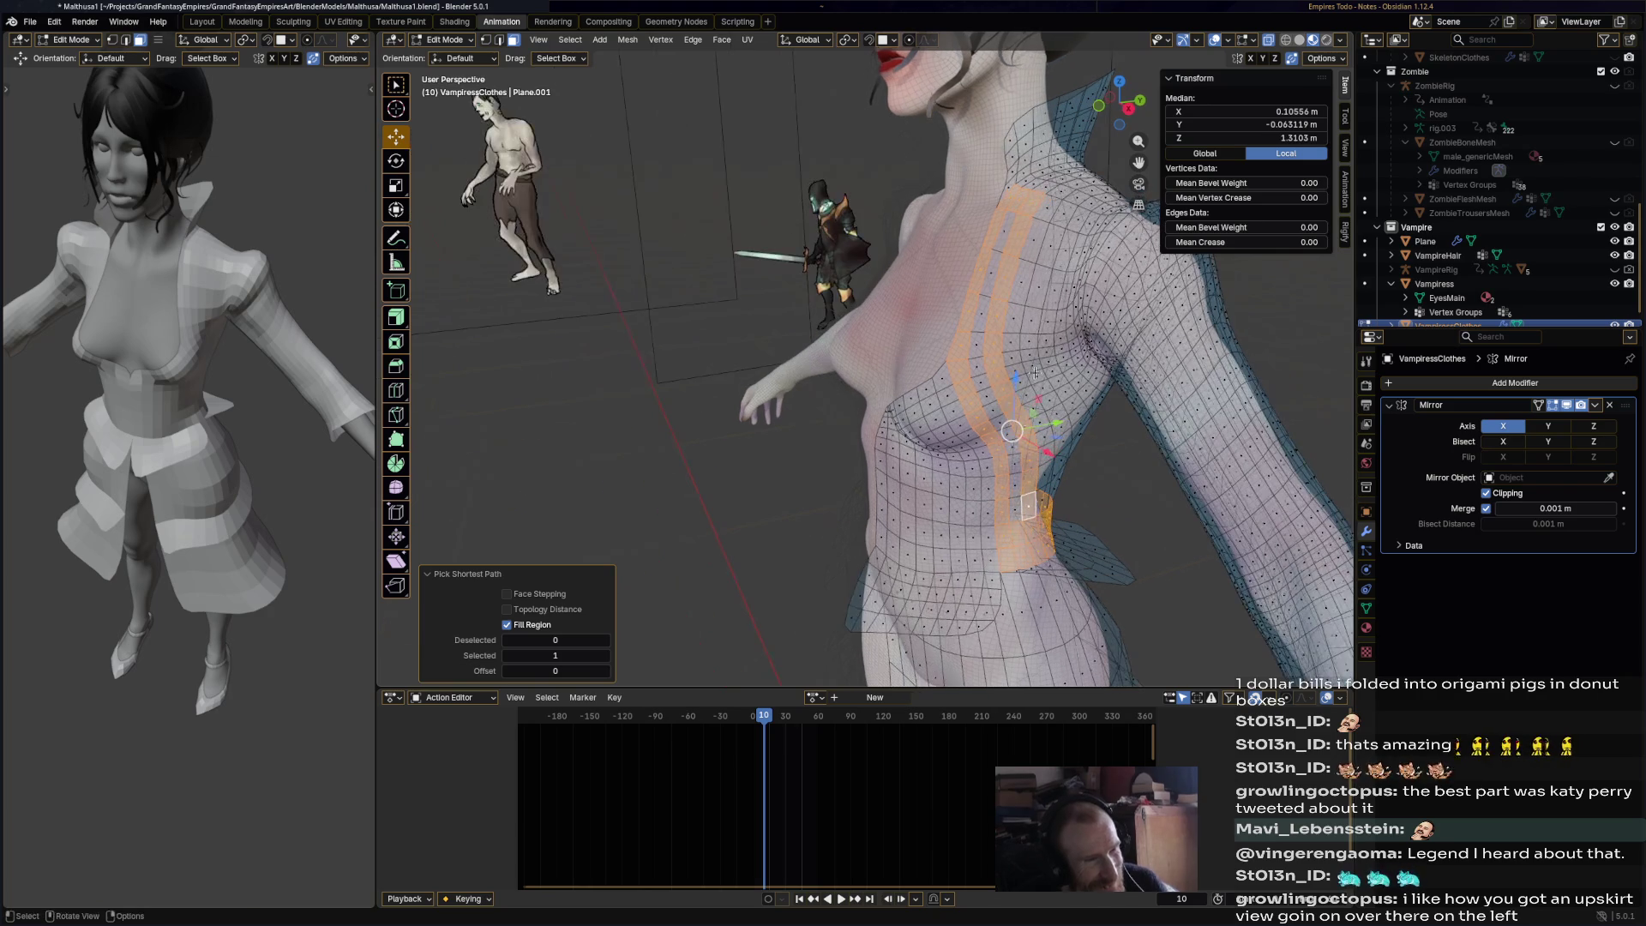
mouse_move(1059, 218)
middle_mouse_down()
mouse_move(895, 325)
mouse_move(831, 330)
mouse_move(804, 289)
mouse_move(891, 331)
mouse_move(754, 292)
mouse_move(496, 168)
middle_mouse_up()
left_click(803, 289, "shift")
left_click(879, 349, "ctrl+shift")
- Offset the selected strip inward along its normals by -0.0103 m
left_click(401, 321)
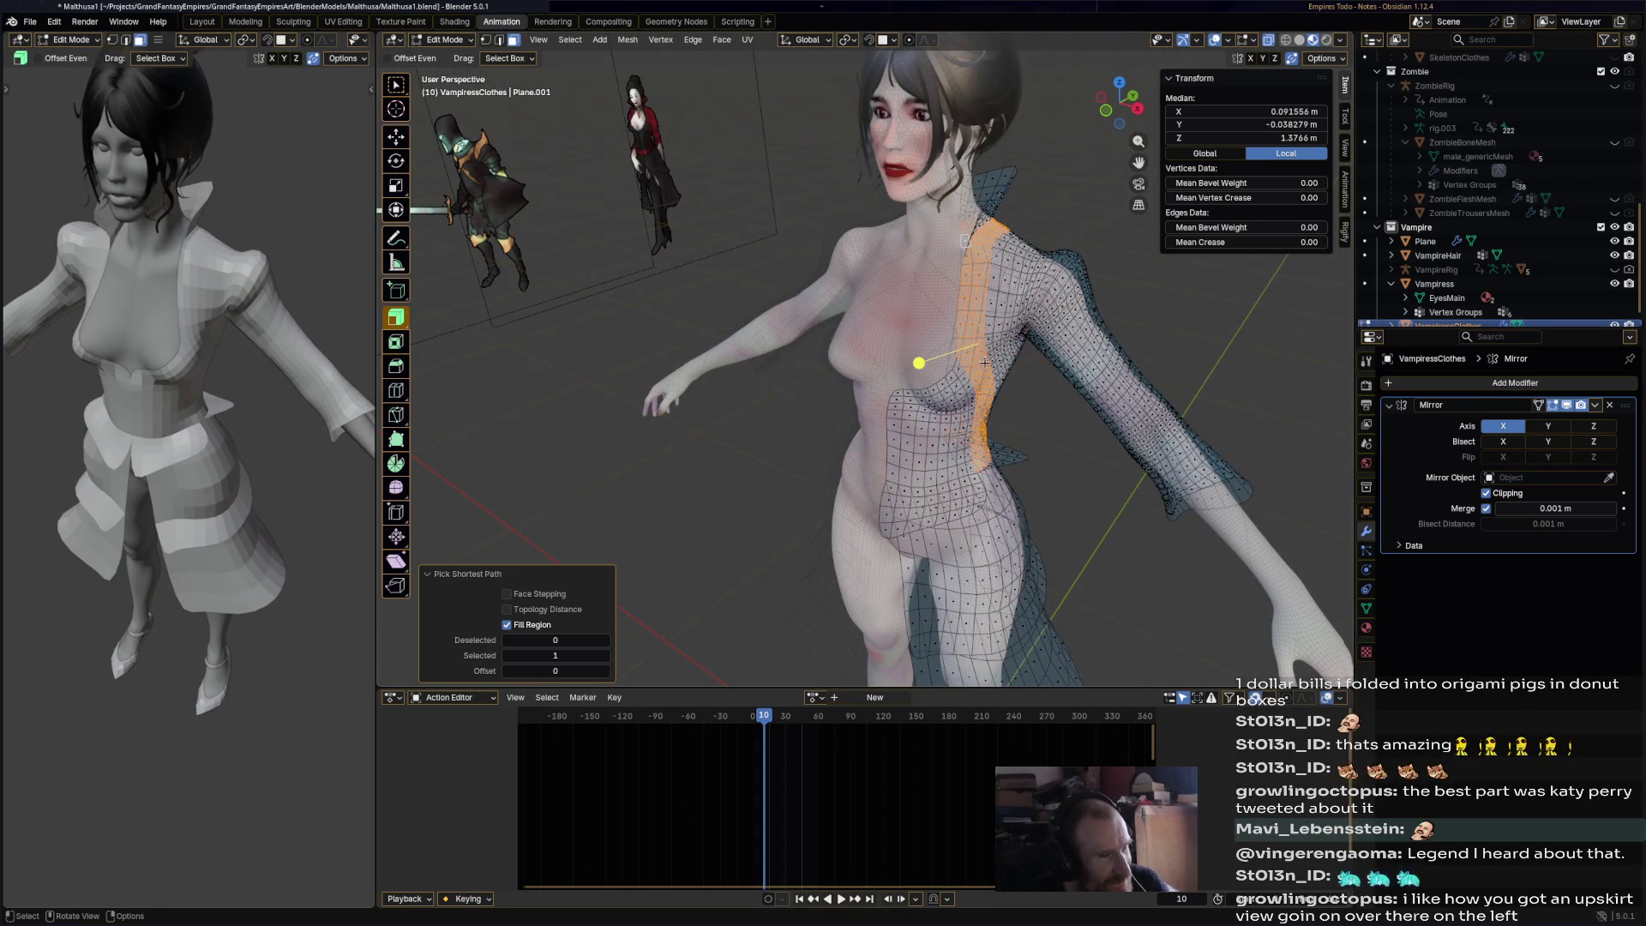
left_click_drag(916, 361, 900, 366)
mouse_move(1046, 249)
middle_mouse_down()
mouse_move(977, 244)
mouse_move(950, 332)
middle_mouse_up()
key("ctrl+z")
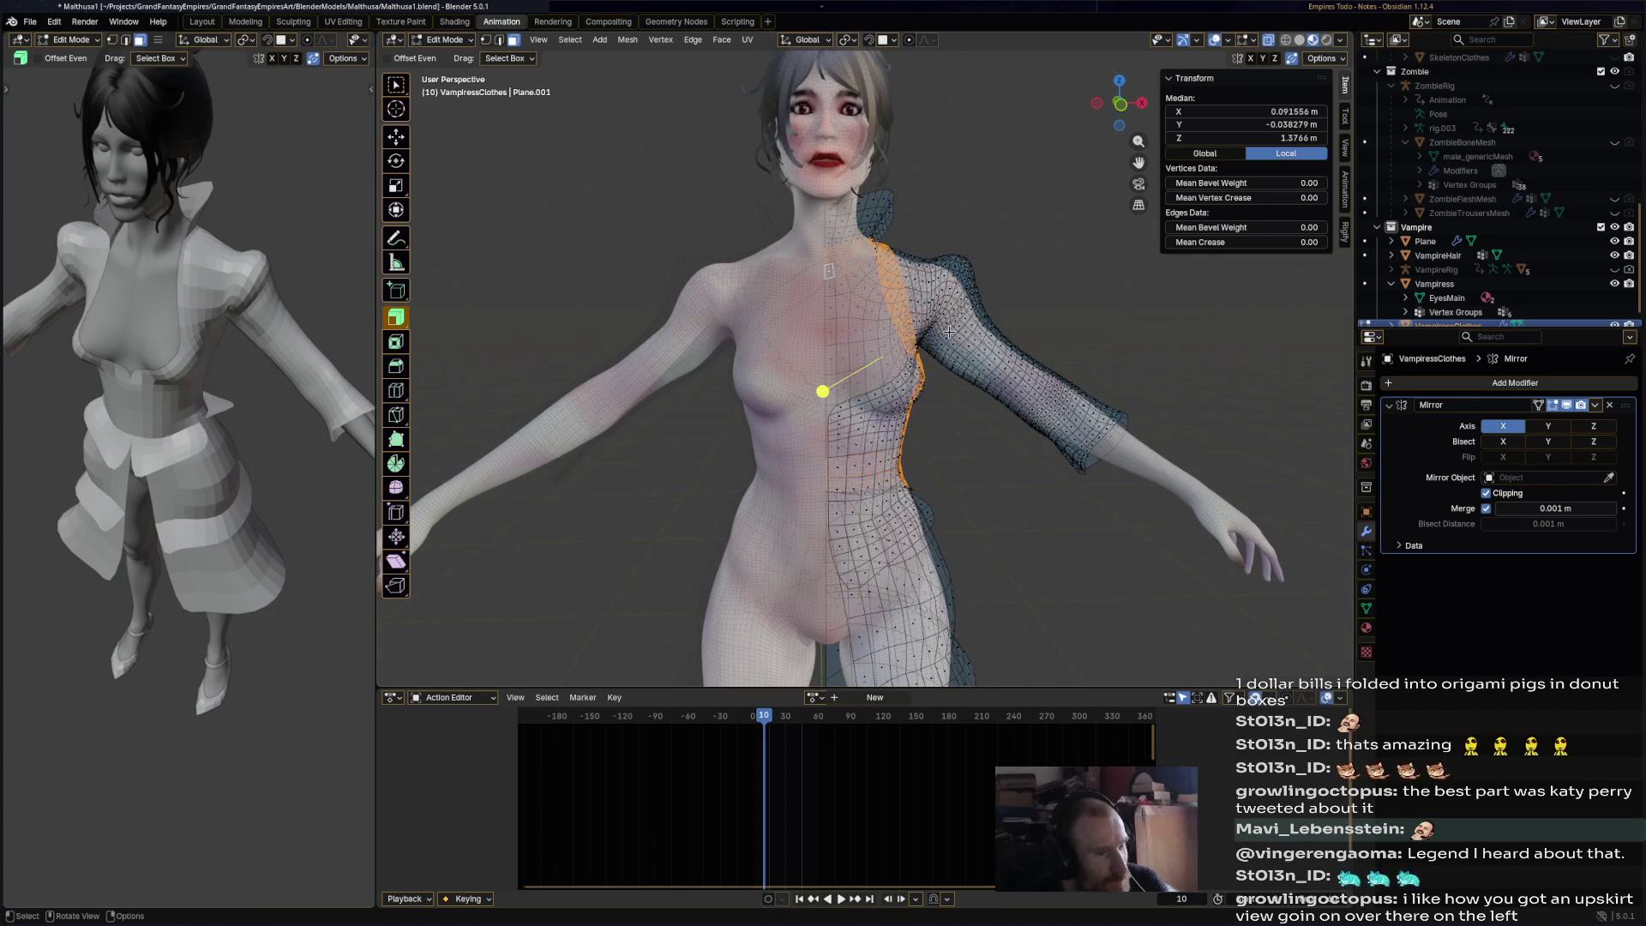
left_click(829, 391)
- Switch the clothing mesh into Sculpt Mode and frame the torso front
mouse_move(829, 391)
middle_mouse_down()
mouse_move(989, 352)
mouse_move(600, 172)
middle_mouse_up()
scroll(560, 157, "up", 3)
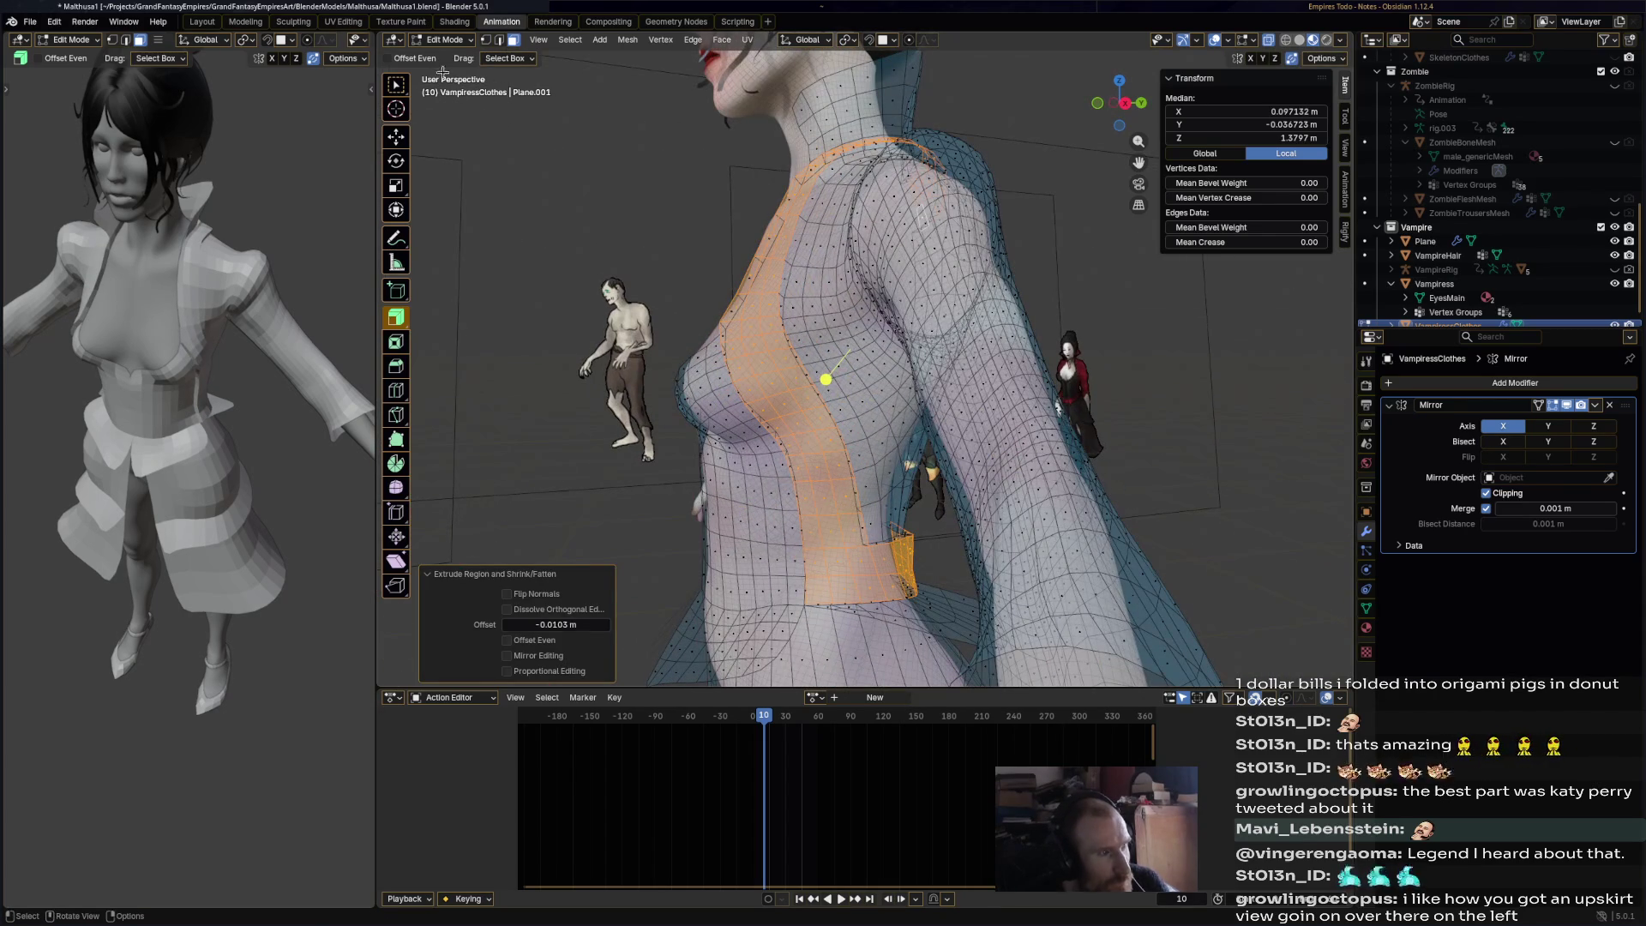
left_click(444, 40)
left_click(453, 87)
middle_click_drag(600, 257, 847, 255)
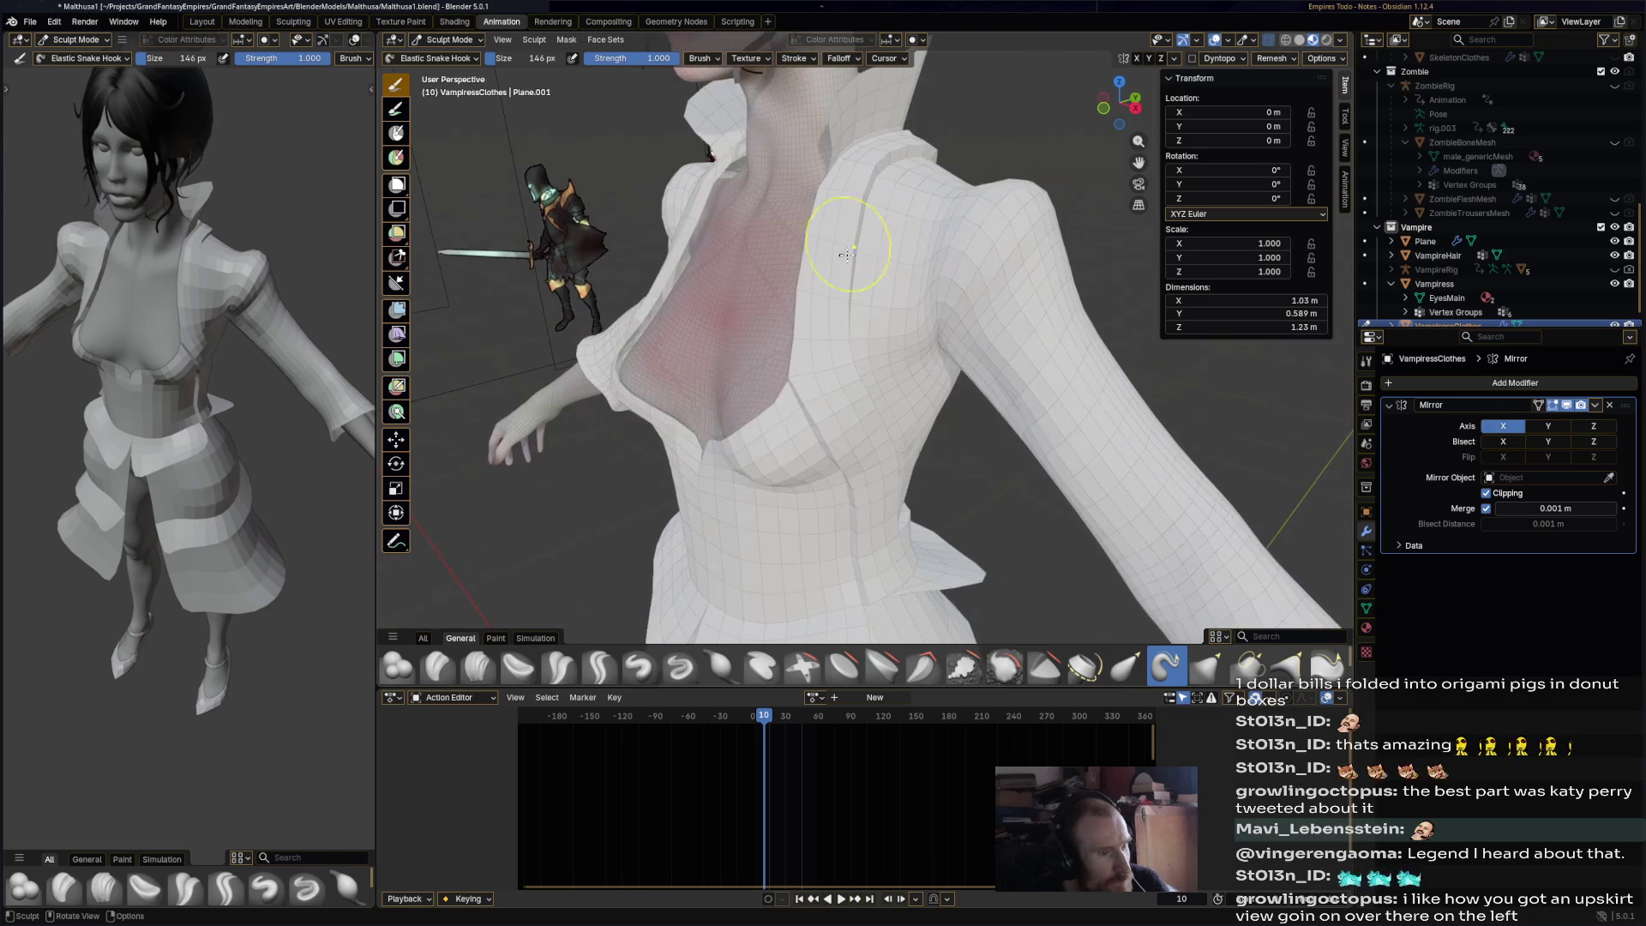
- Smooth the jacket surface at the shoulder and review the waist and front
left_click(1000, 665)
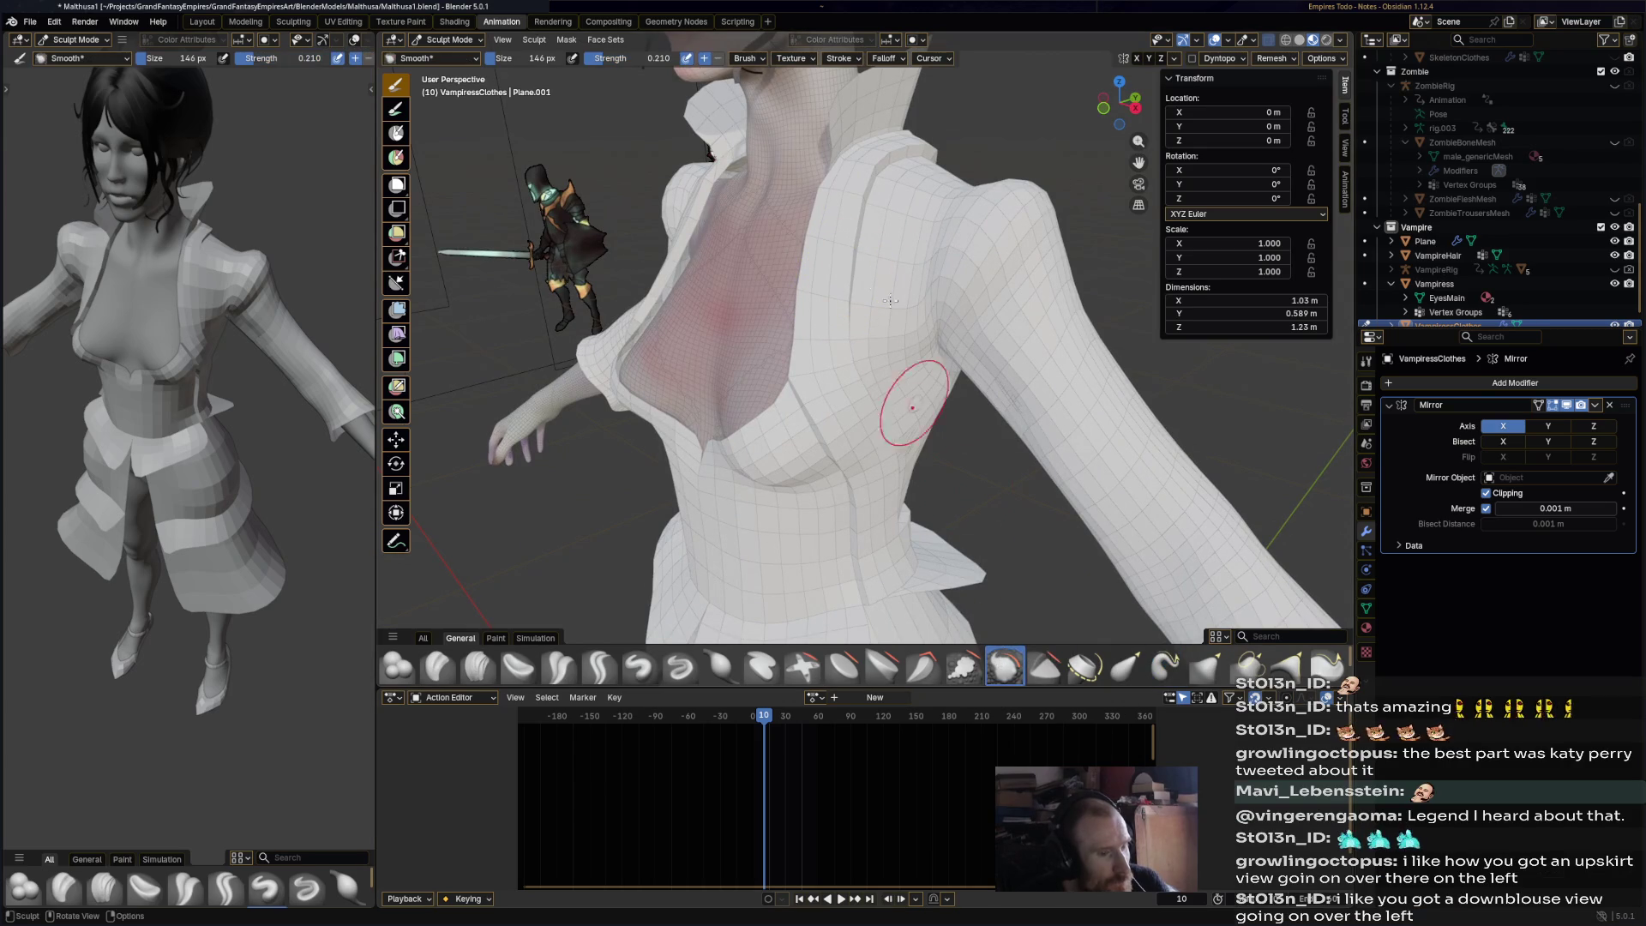
left_click_drag(857, 250, 851, 283)
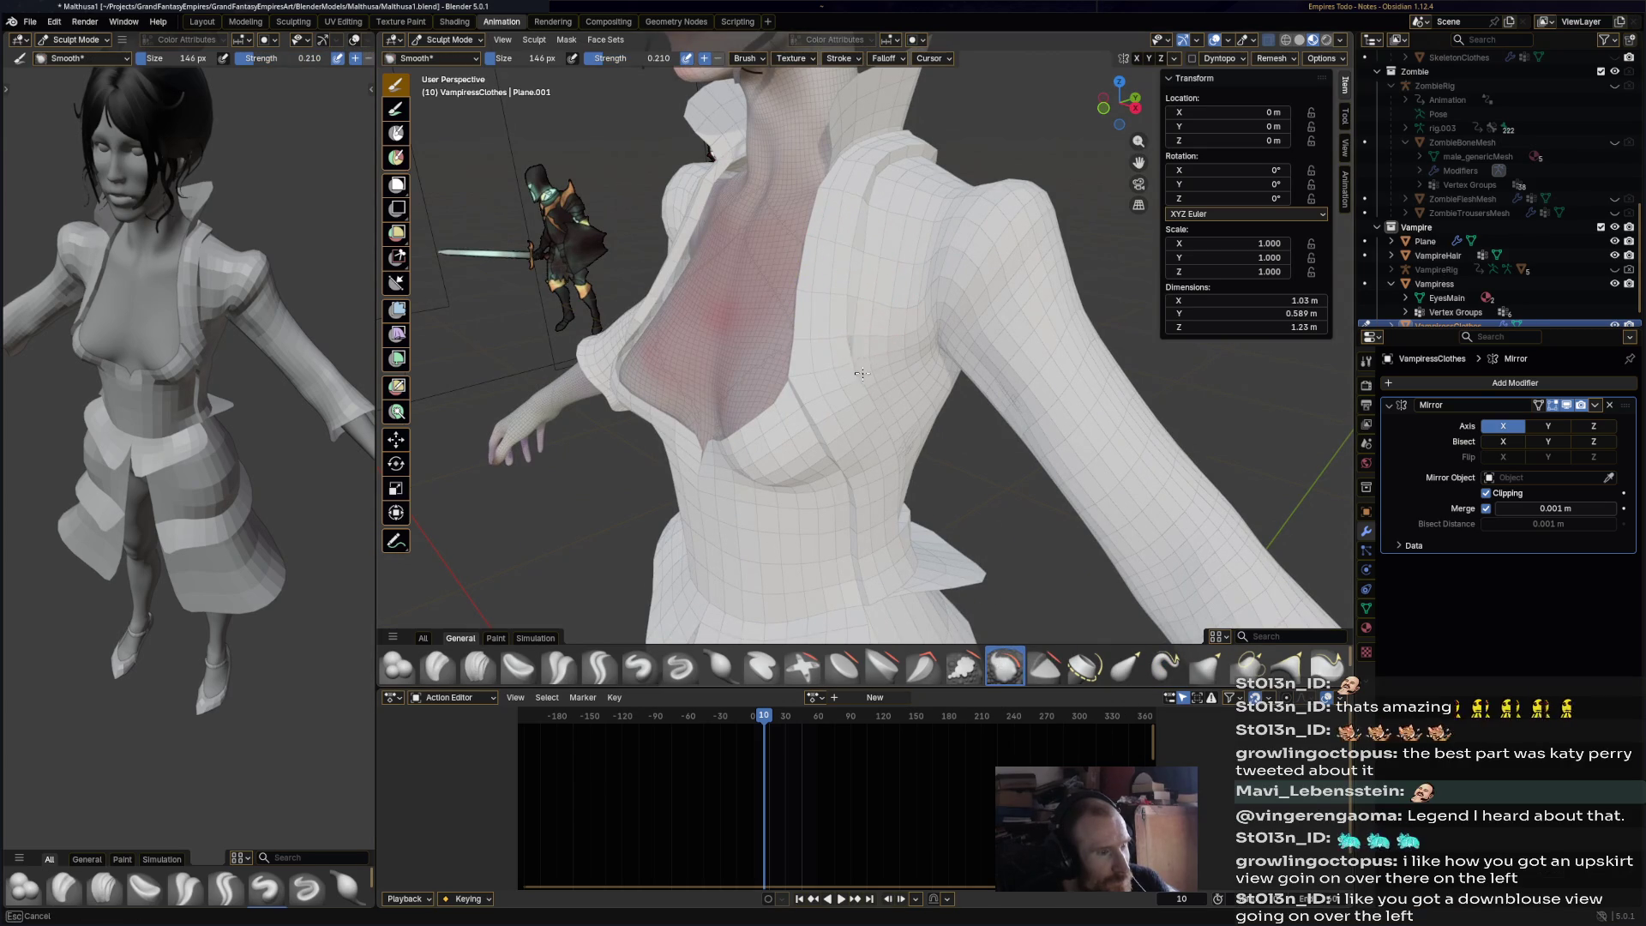
mouse_move(879, 325)
middle_mouse_down("shift")
mouse_move(849, 288)
mouse_move(845, 325)
middle_mouse_up("shift")
mouse_move(849, 262)
middle_mouse_down()
mouse_move(882, 240)
mouse_move(838, 228)
middle_mouse_up()
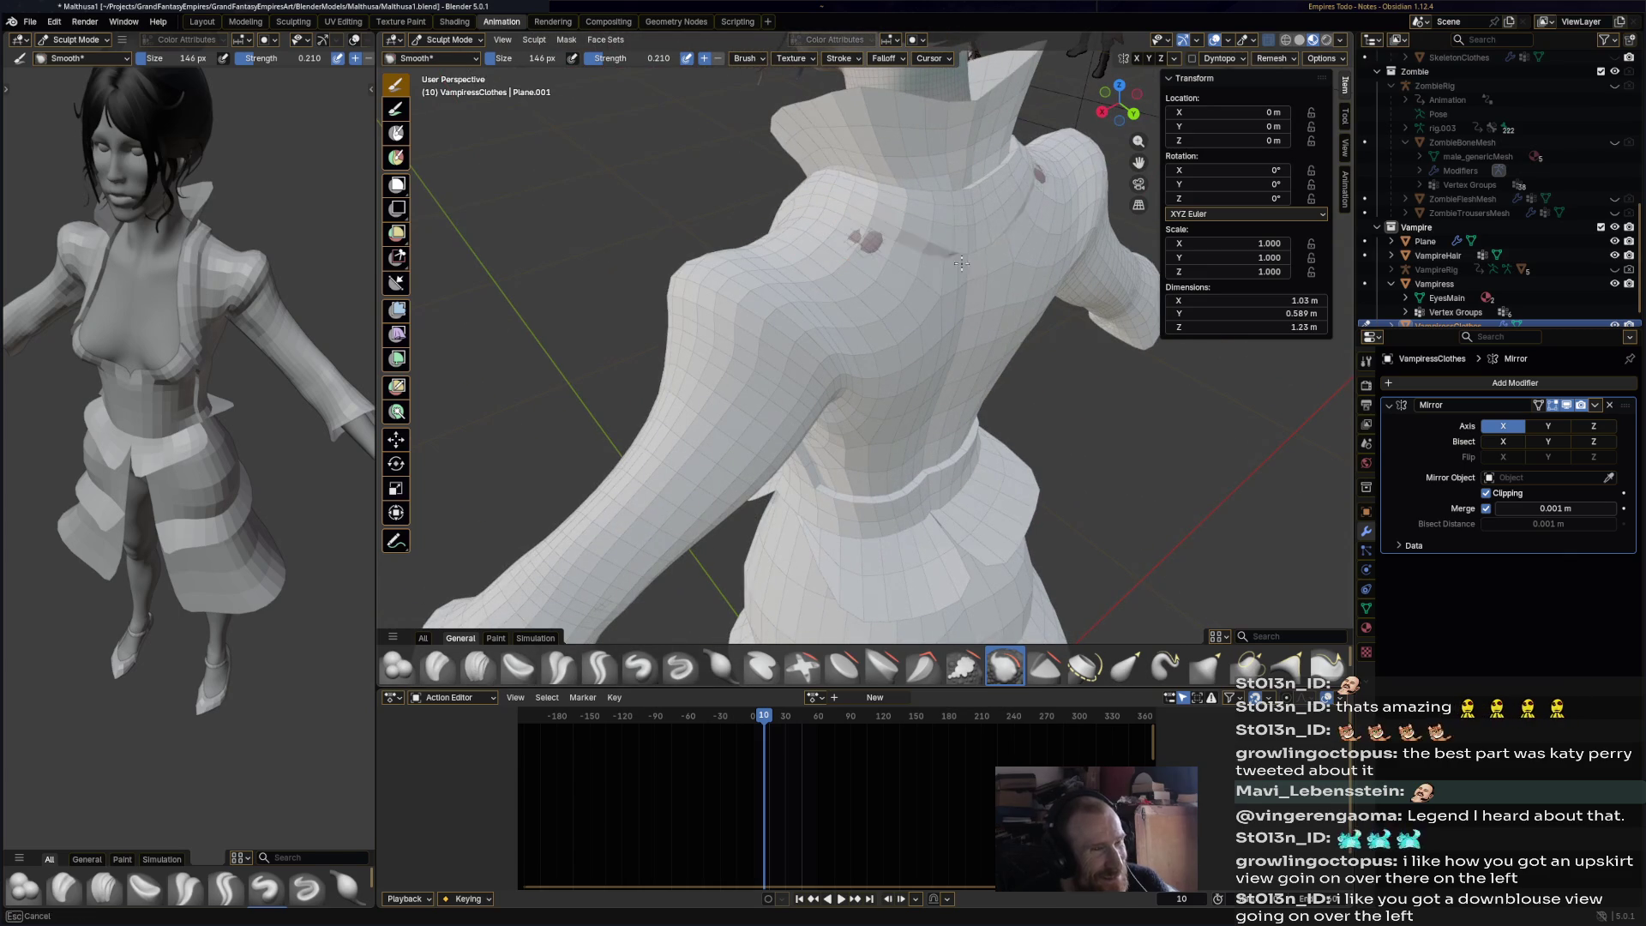
mouse_move(978, 294)
middle_mouse_down()
mouse_move(851, 350)
mouse_move(765, 439)
middle_mouse_up()
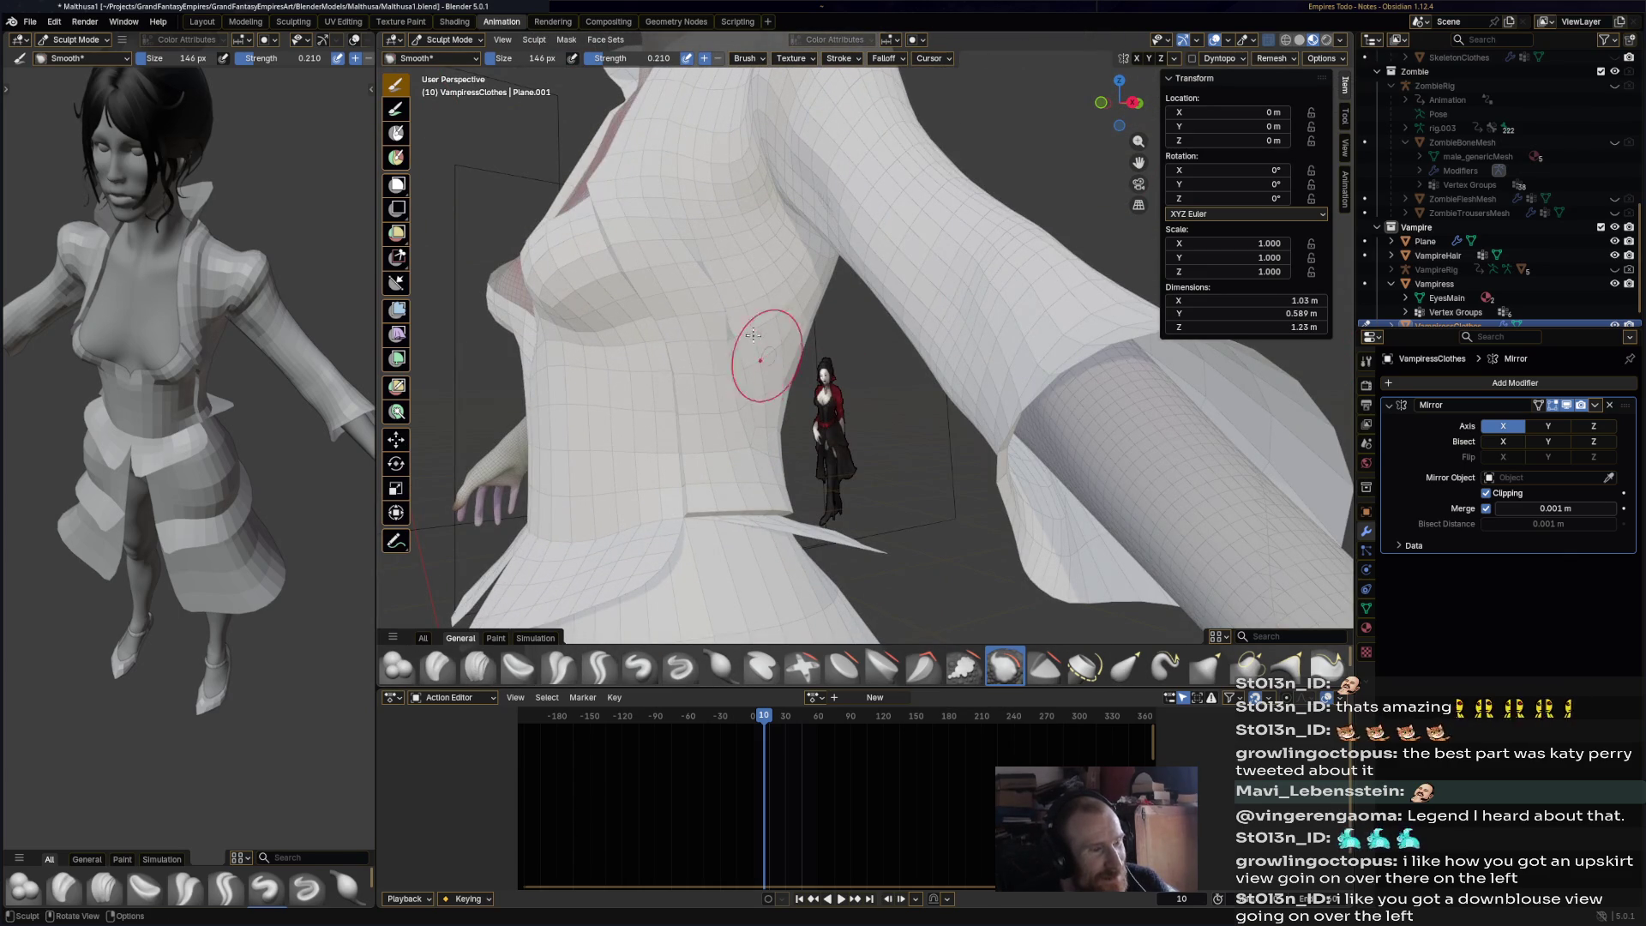
mouse_move(690, 274)
middle_mouse_down()
mouse_move(746, 292)
mouse_move(915, 280)
mouse_move(793, 294)
mouse_move(849, 295)
middle_mouse_up()
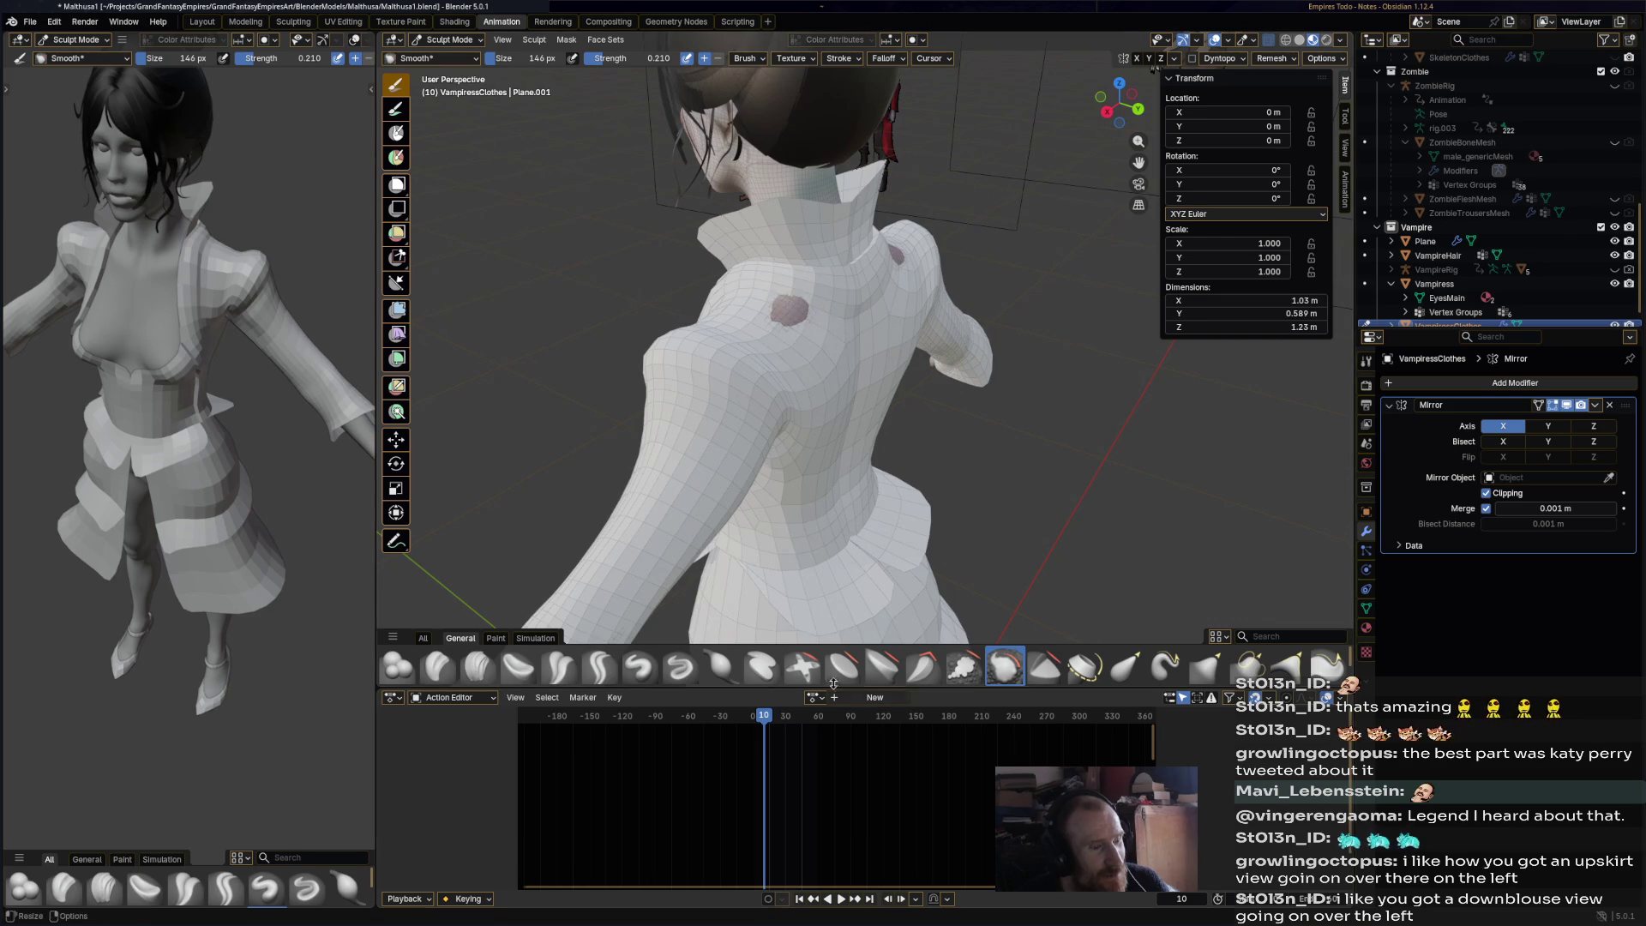
- Select the Inflate/Deflate brush and save the file
left_click(720, 665)
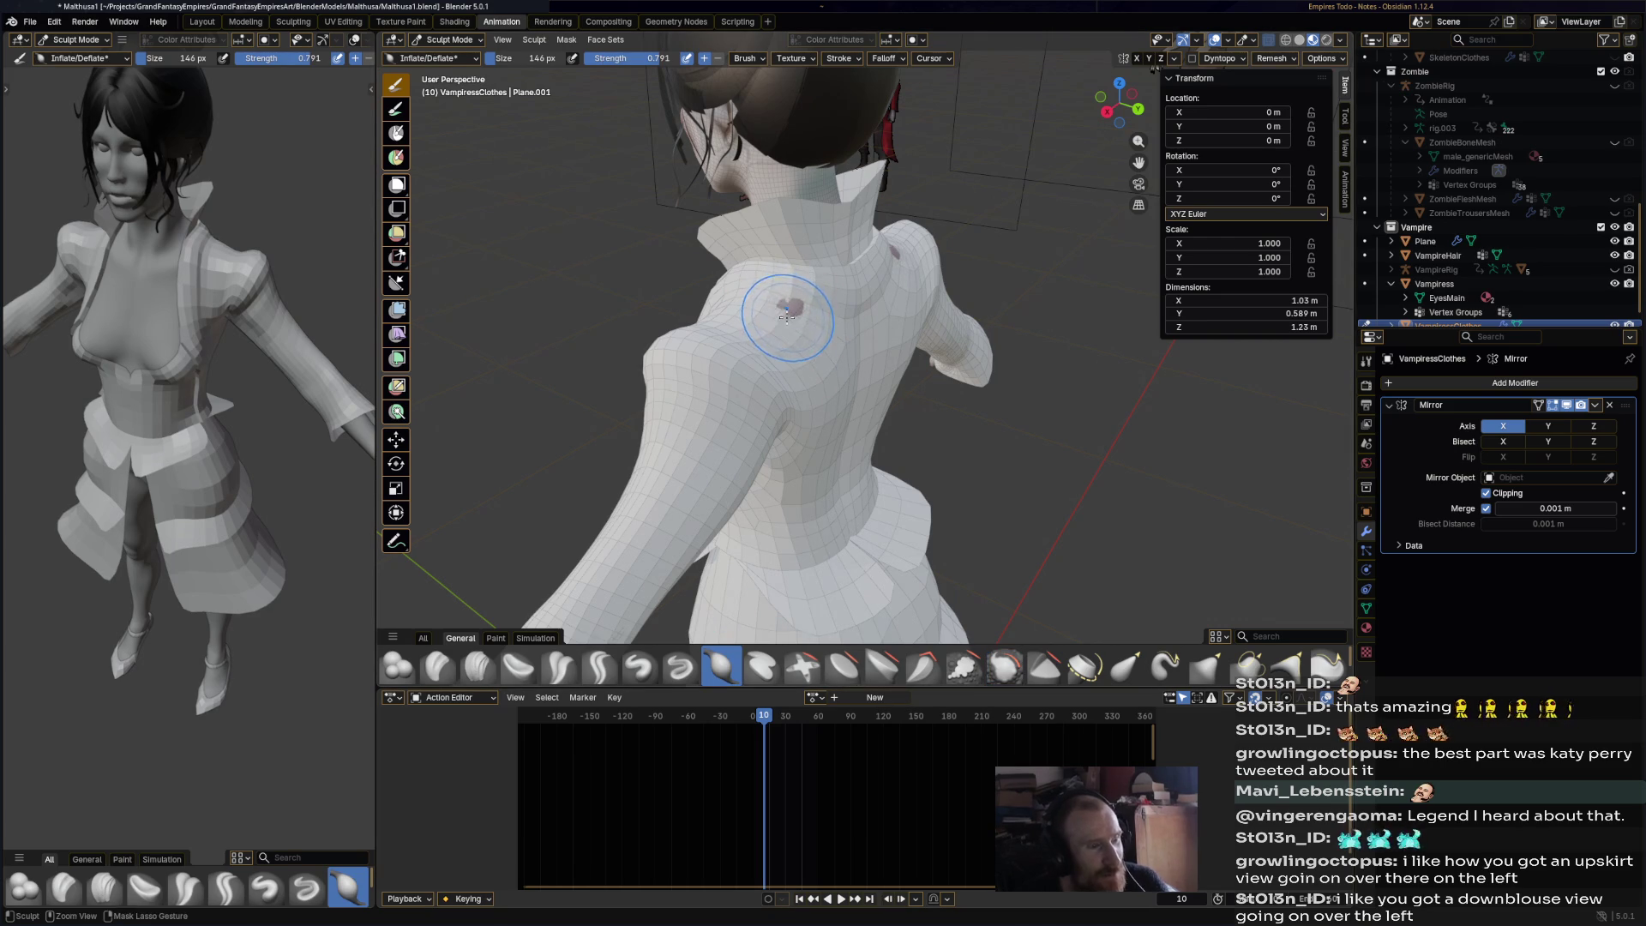
mouse_move(806, 300)
middle_mouse_down()
mouse_move(921, 280)
mouse_move(1023, 291)
mouse_move(1038, 343)
middle_mouse_up()
key("ctrl+s")
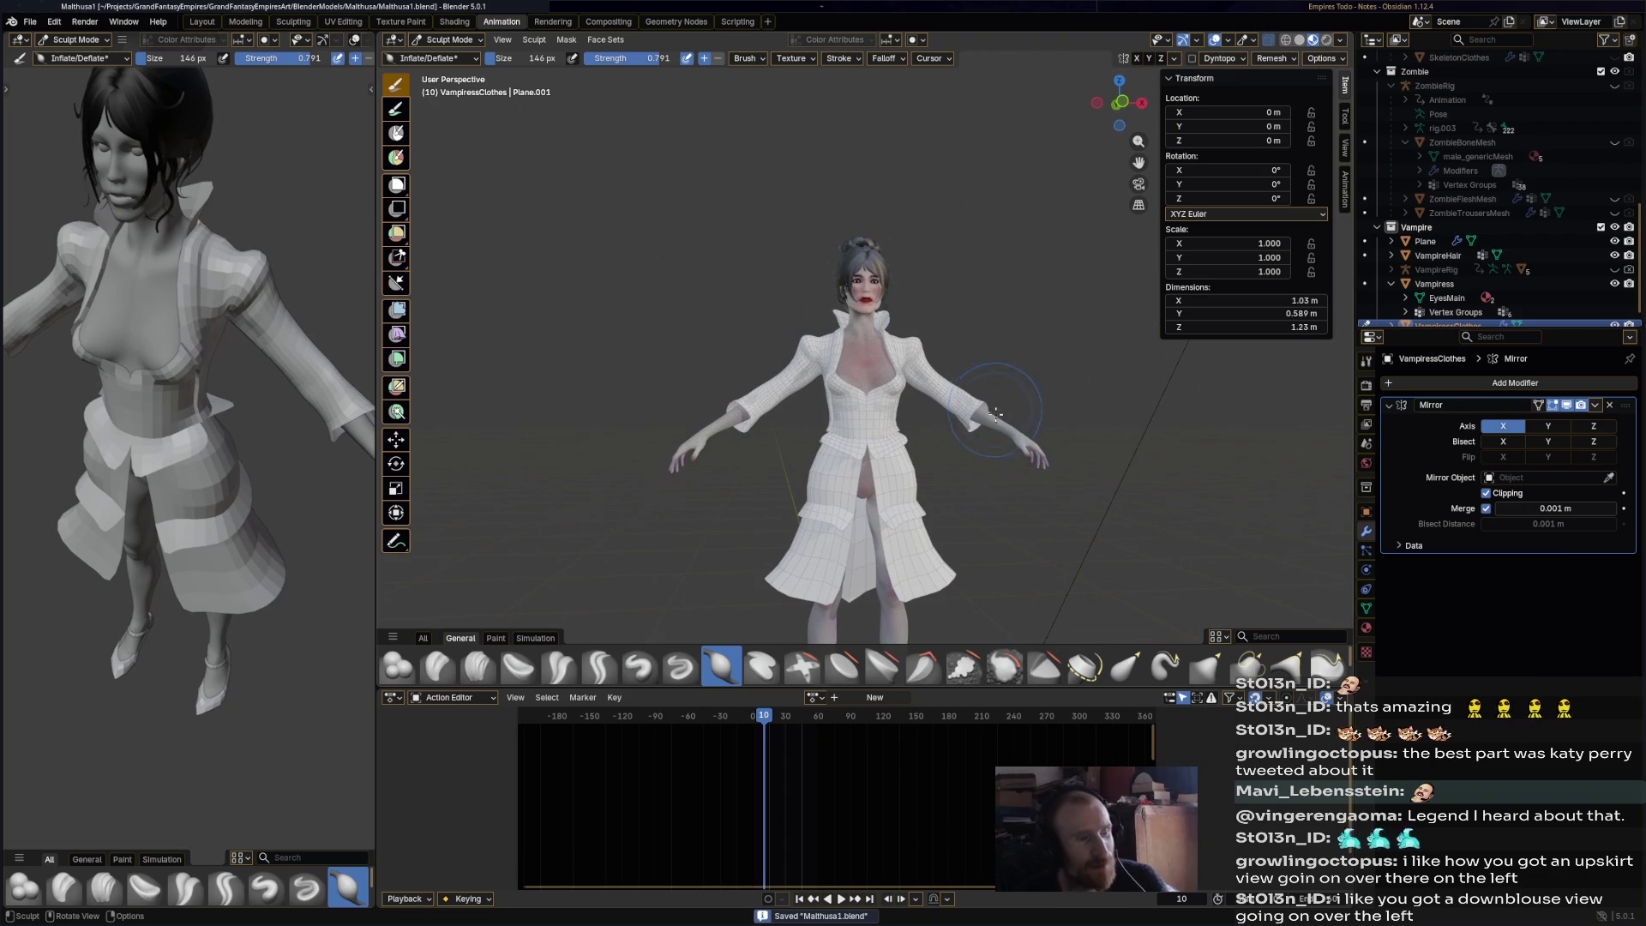
scroll(970, 426, "up", 6)
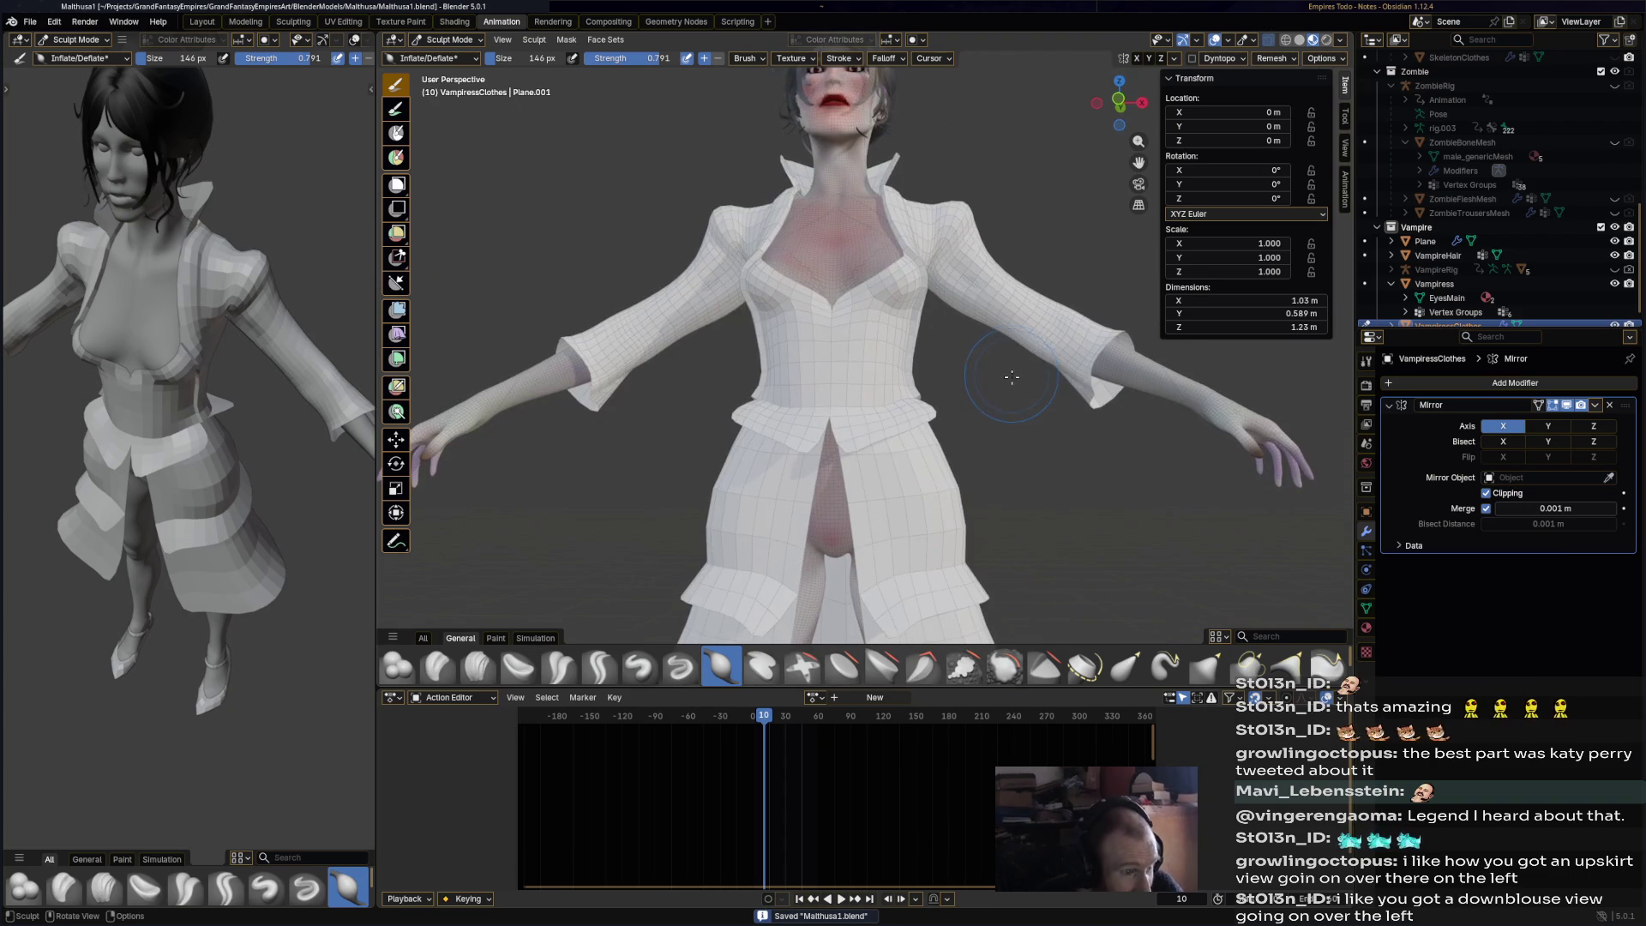
scroll(1007, 391, "up", 3)
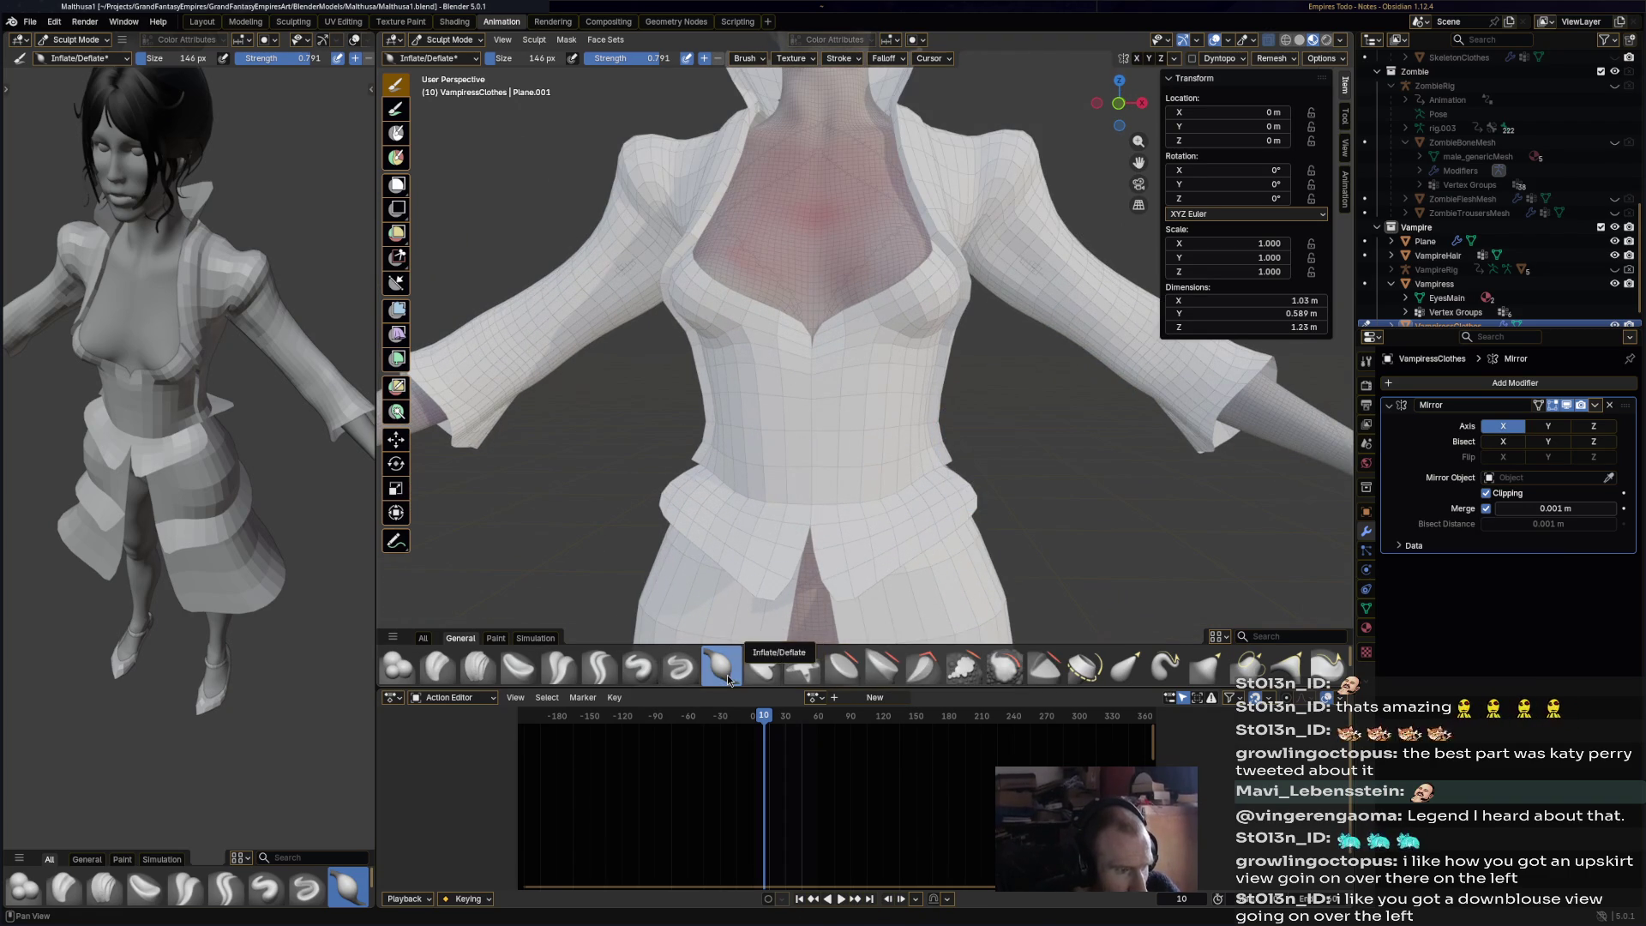
- Pull the coat waist and front flap inward with Elastic Grab, then save Malthusa1.blend
left_click(1126, 667)
mouse_move(956, 439)
left_mouse_down()
mouse_move(939, 478)
mouse_move(952, 501)
mouse_move(939, 484)
left_mouse_up()
mouse_move(939, 484)
middle_mouse_down()
mouse_move(890, 469)
mouse_move(907, 459)
middle_mouse_up()
mouse_move(908, 459)
left_mouse_down()
mouse_move(901, 377)
mouse_move(867, 349)
mouse_move(896, 360)
mouse_move(901, 306)
left_mouse_up()
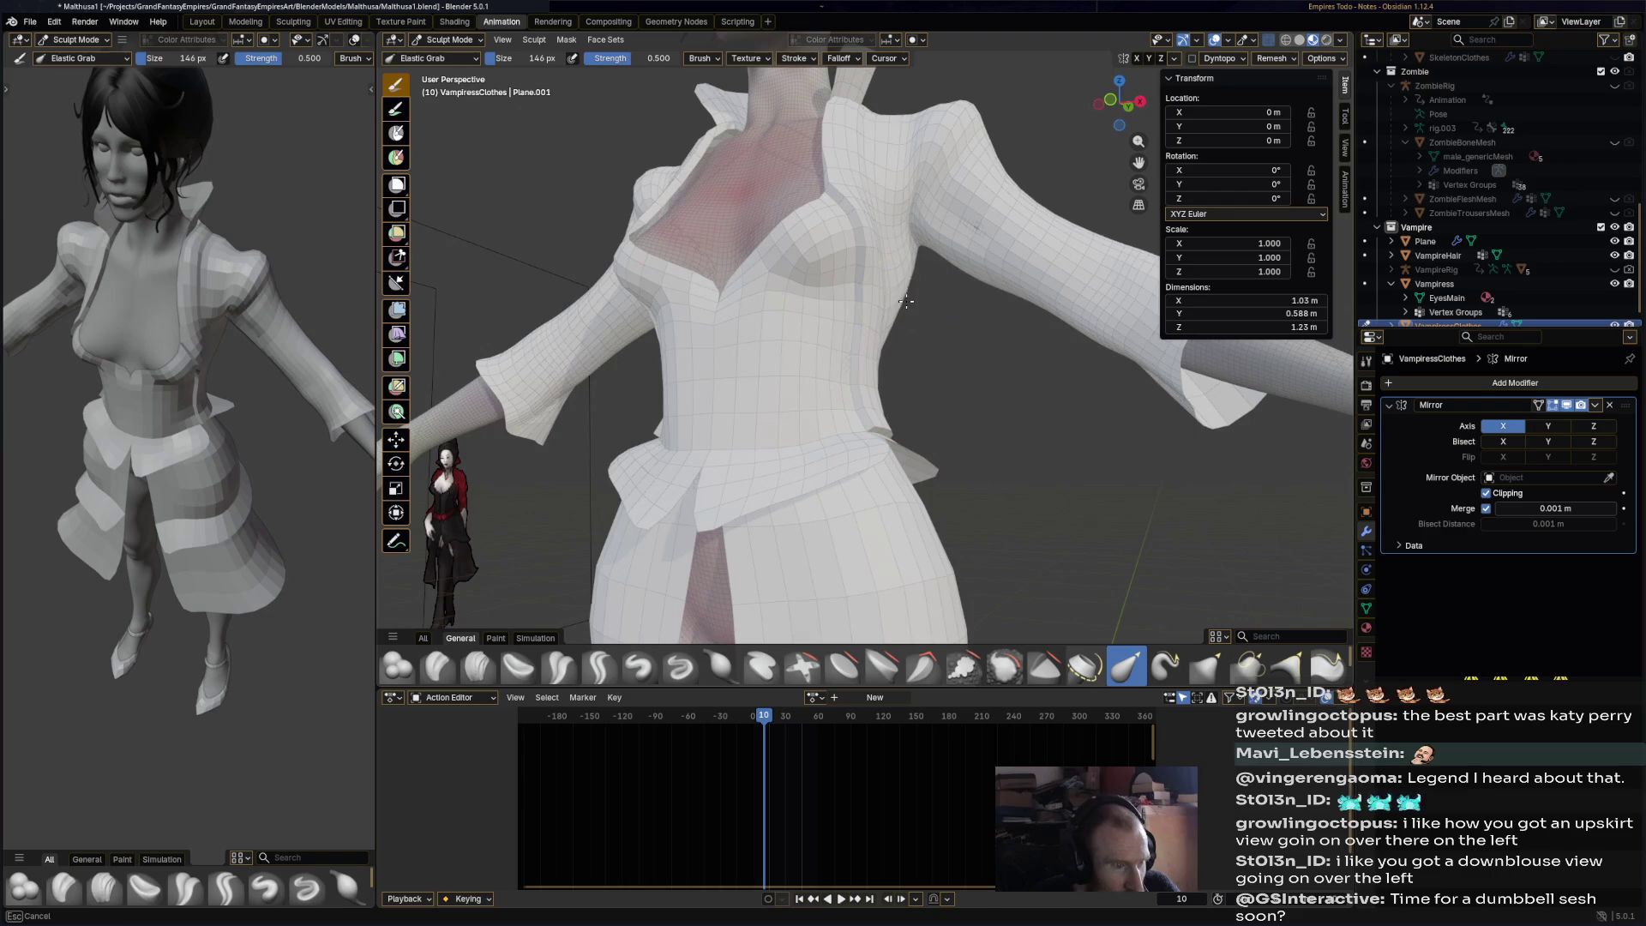
scroll(926, 343, "down", 6)
mouse_move(951, 367)
middle_mouse_down()
mouse_move(1020, 376)
mouse_move(908, 378)
middle_mouse_up()
key("ctrl+s")
- Return to Object Mode and apply 30° Shade Auto Smooth to the coat
left_click(449, 40)
left_click(450, 56)
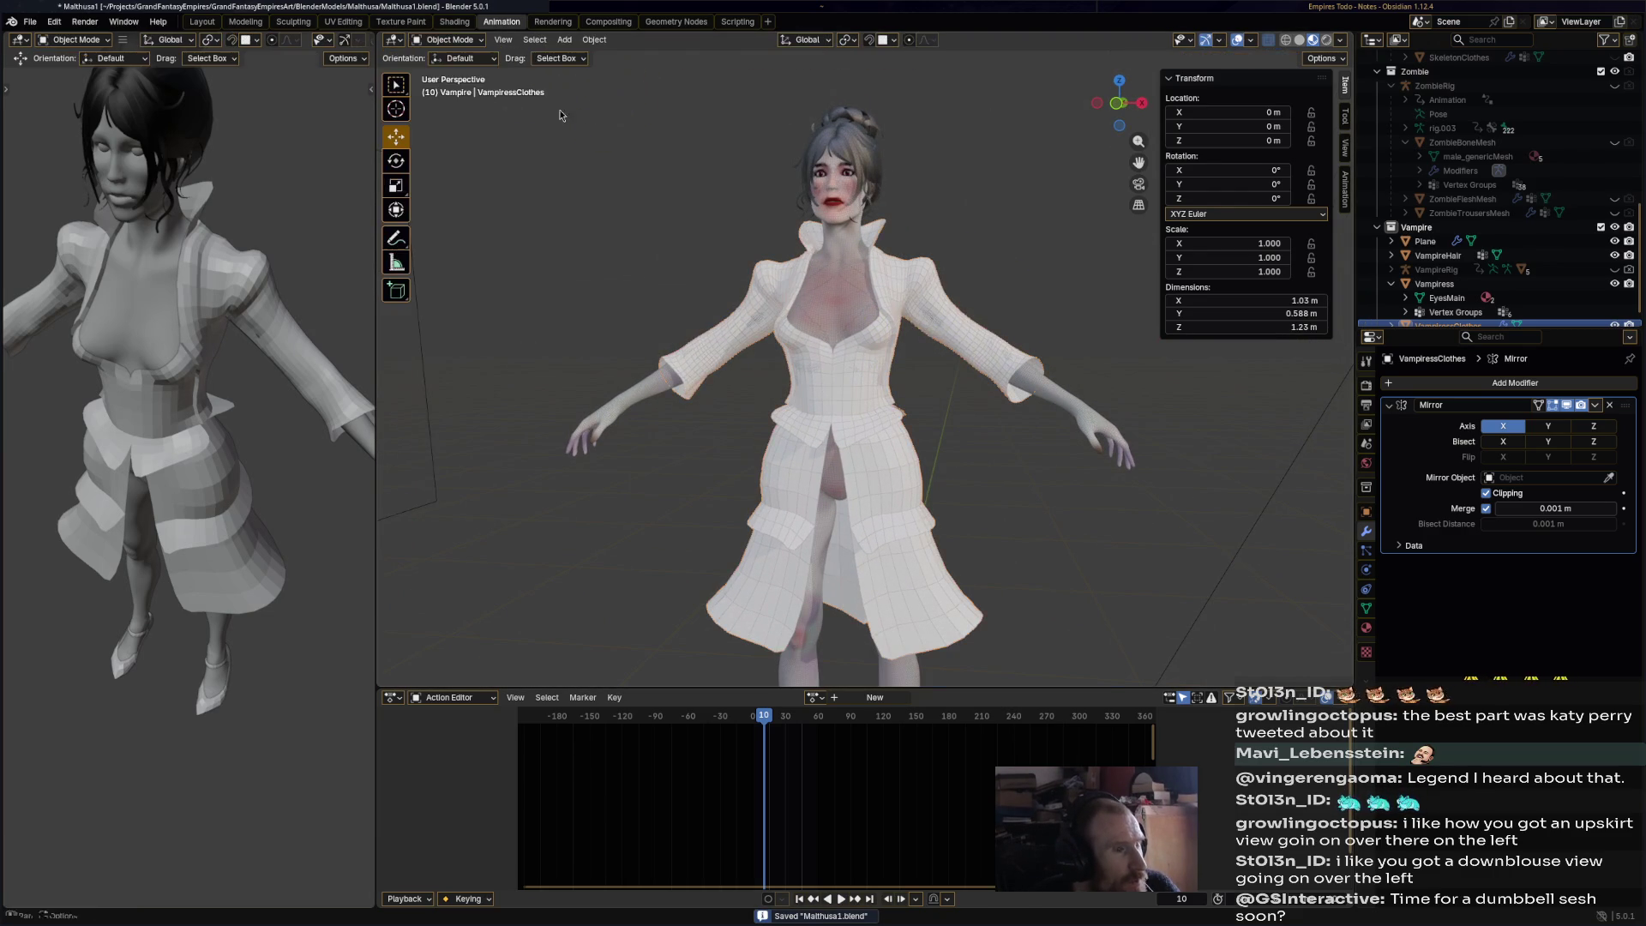
left_click(595, 40)
left_click(673, 375)
- Save the file and select the Vampiress body
mouse_move(1084, 535)
middle_mouse_down()
mouse_move(1003, 528)
mouse_move(1076, 534)
mouse_move(1089, 417)
mouse_move(1036, 429)
mouse_move(895, 397)
middle_mouse_up()
key("ctrl+s")
scroll(1087, 420, "down", 4)
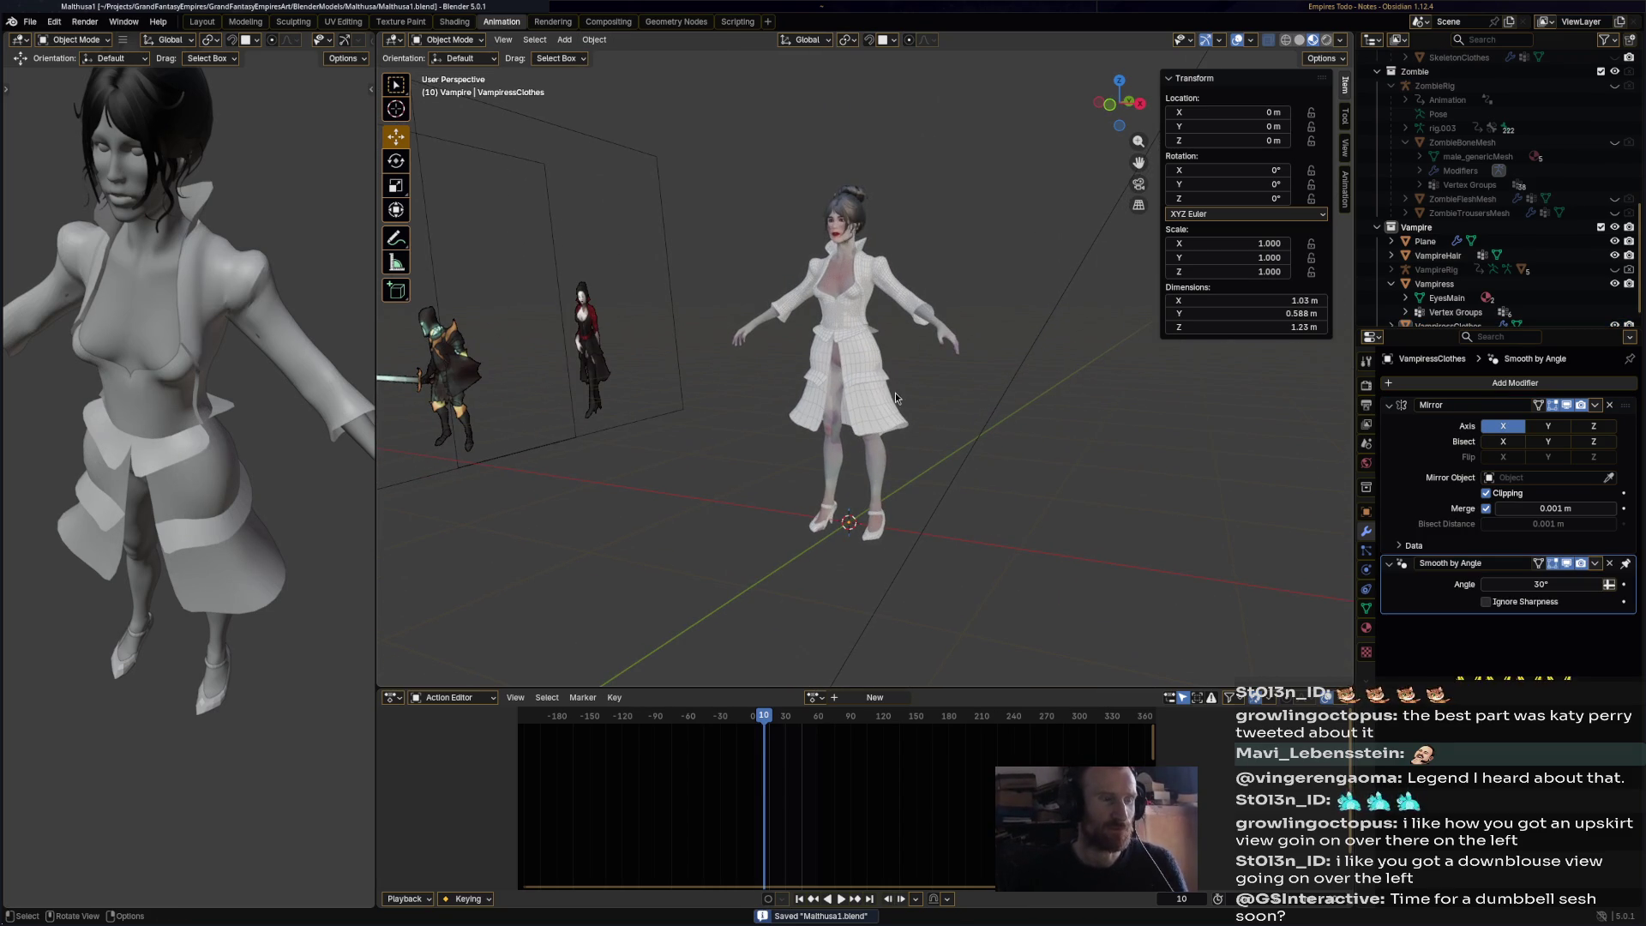
left_click(866, 463)
left_click(450, 39)
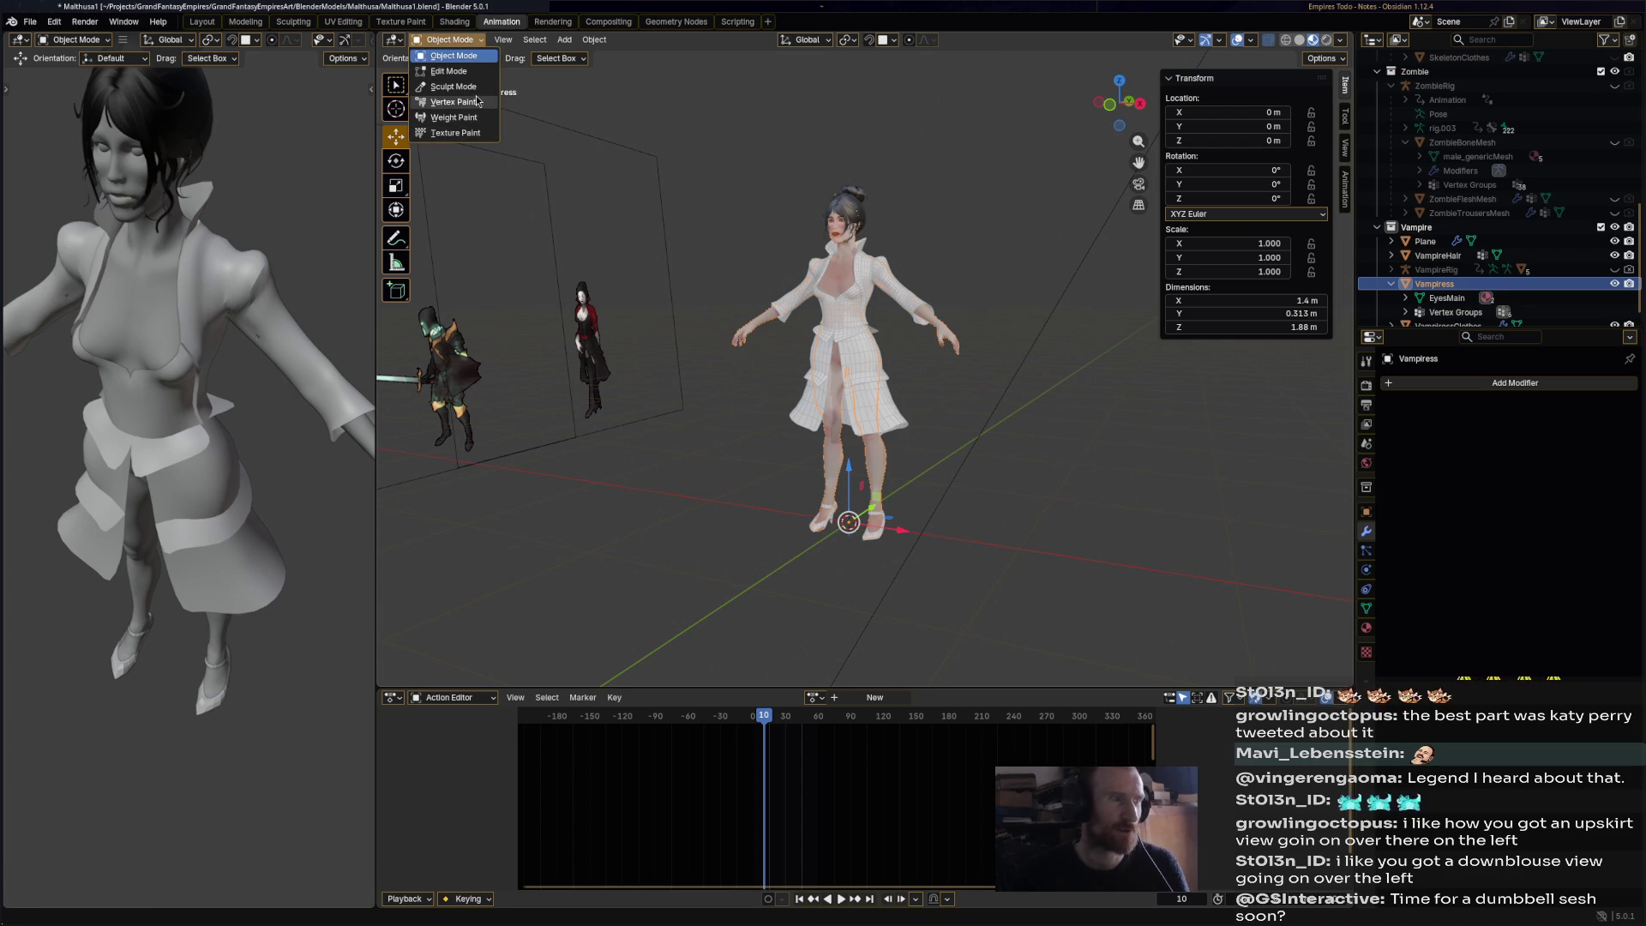
- Put the body into Vertex Paint mode with the brush colour set to black
left_click(478, 101)
middle_click_drag(857, 433, 826, 433)
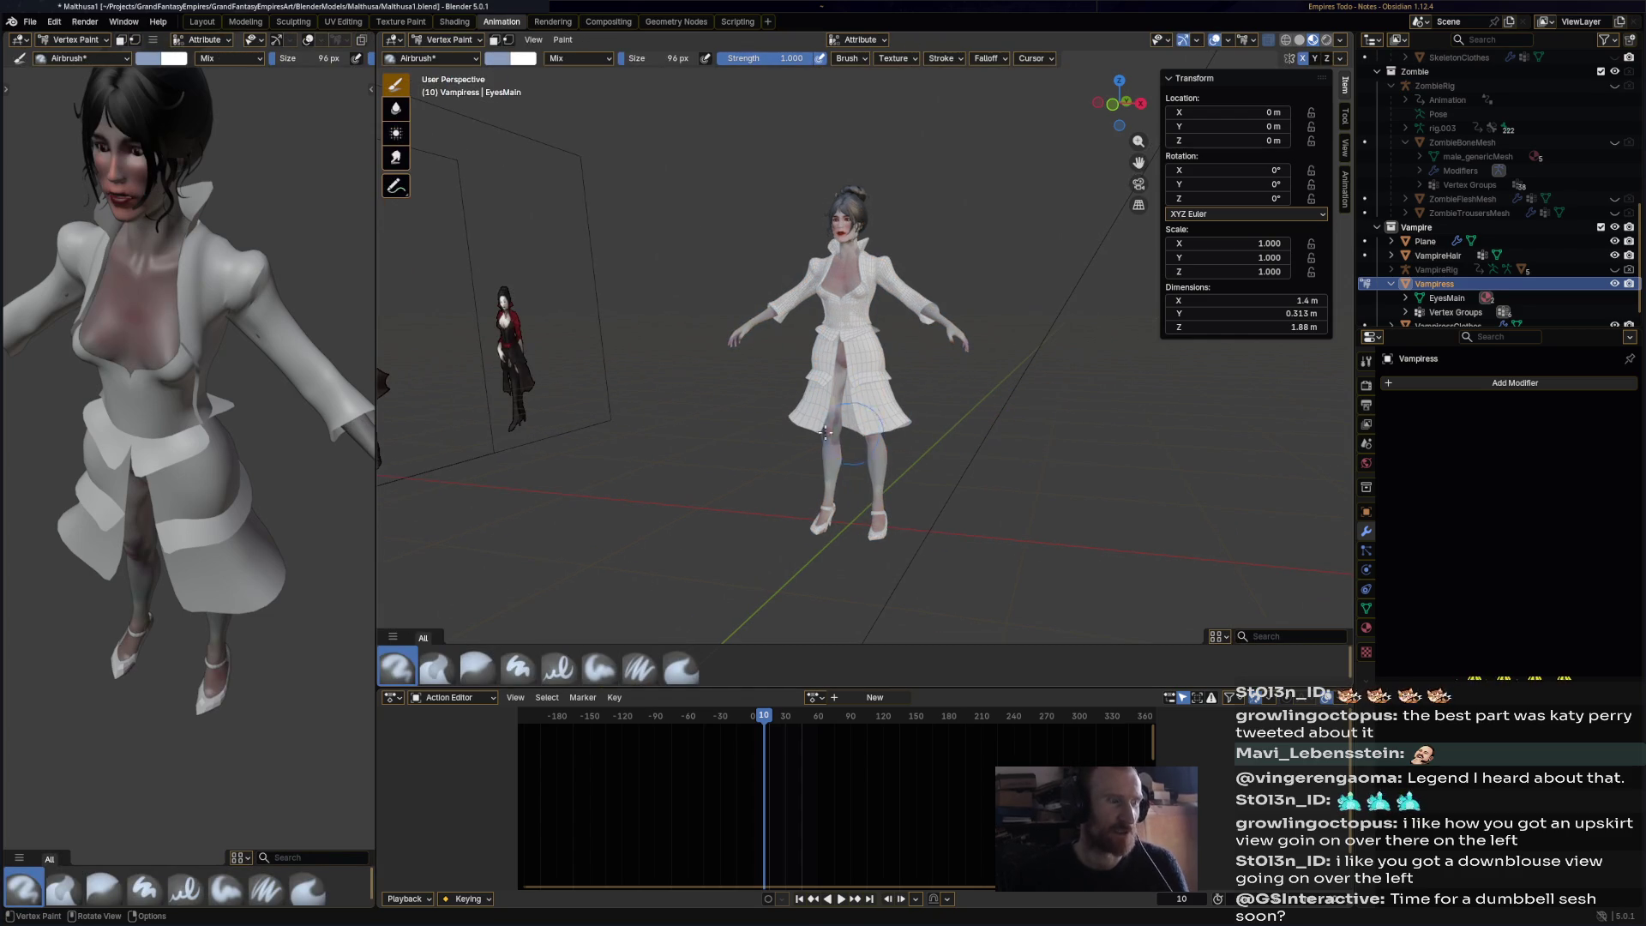
left_click(1366, 363)
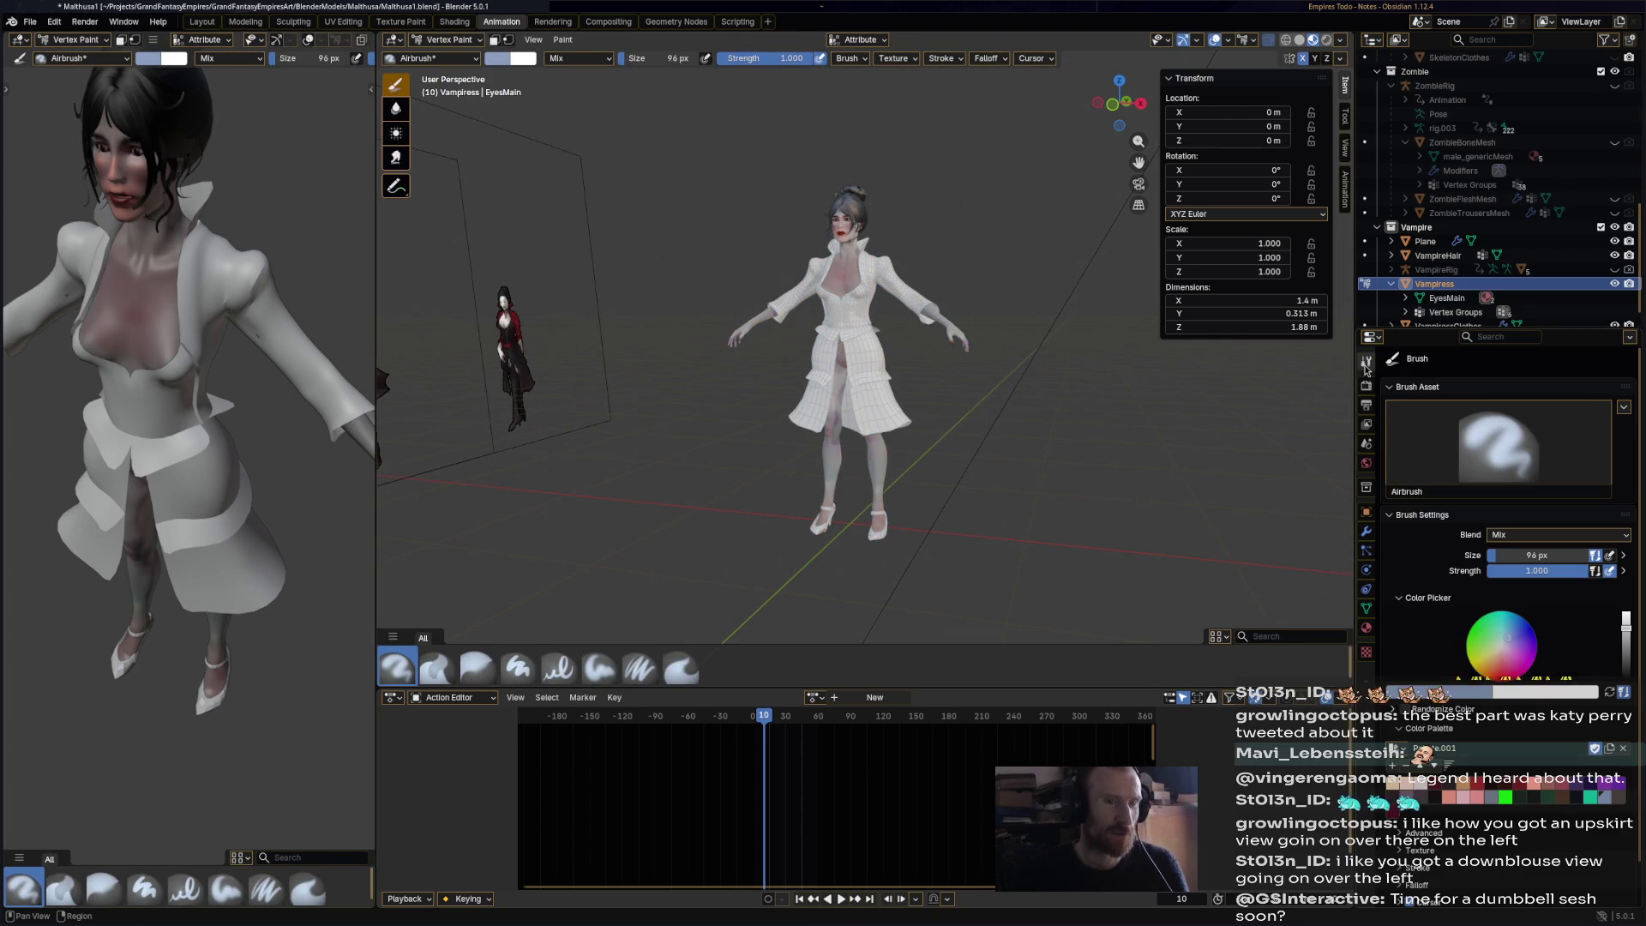
left_click(1577, 799)
- Airbrush both legs black from under the coat down to the ankles
left_click_drag(852, 443, 875, 526)
mouse_move(874, 489)
middle_mouse_down()
mouse_move(952, 480)
mouse_move(978, 445)
mouse_move(878, 517)
middle_mouse_up()
middle_click_drag(967, 469, 778, 510)
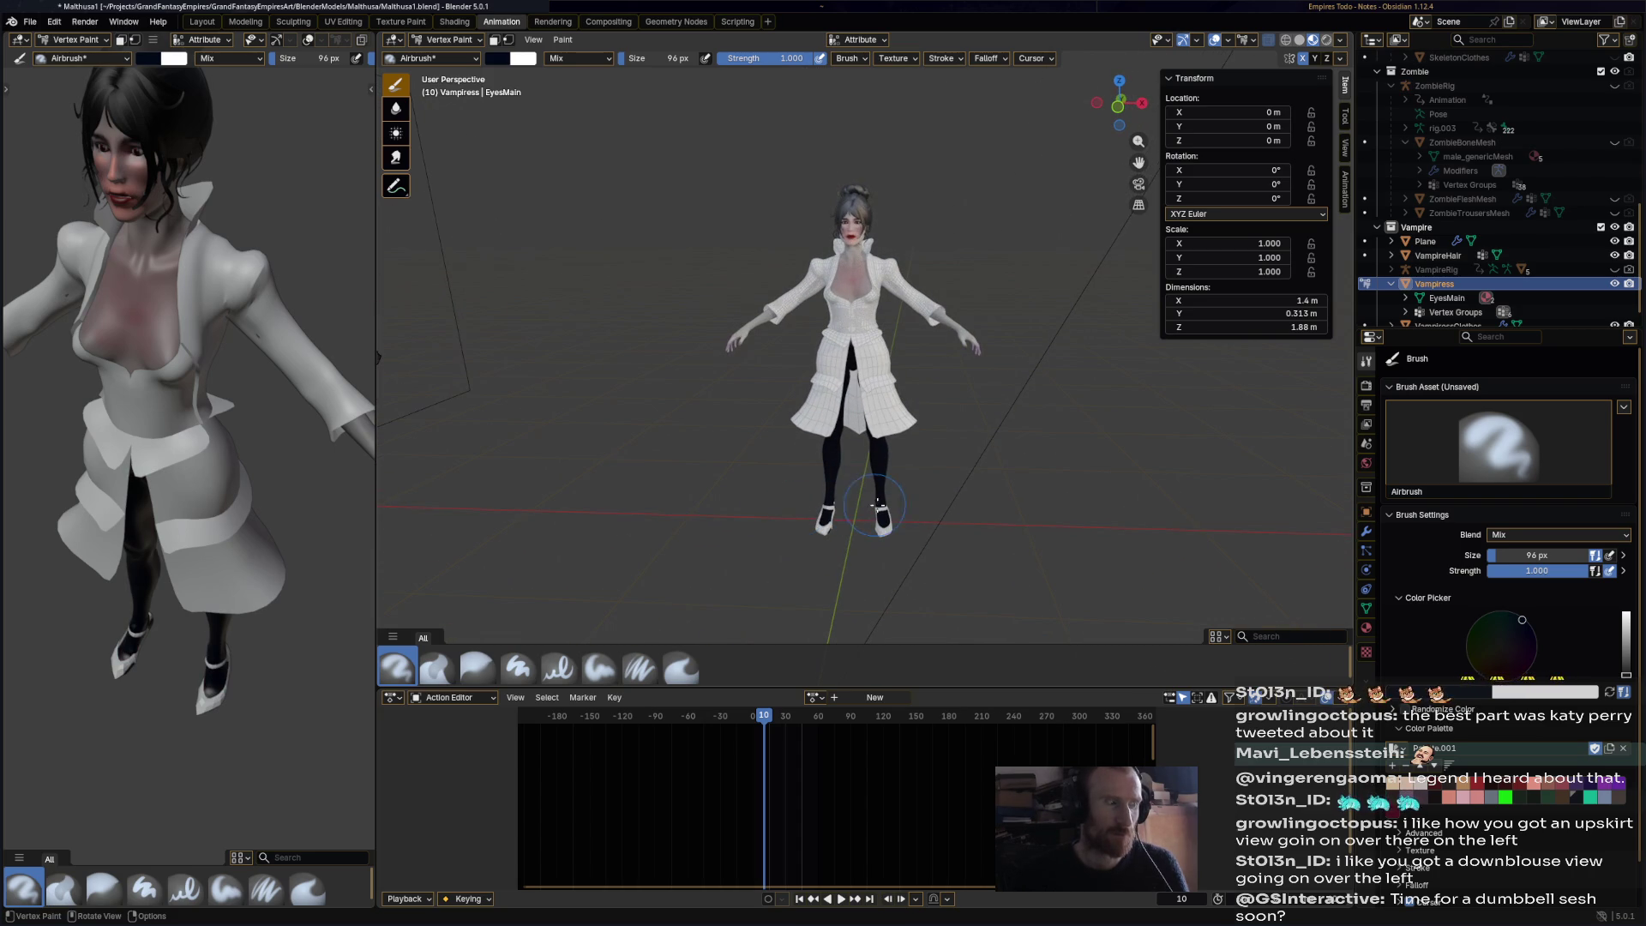
middle_click_drag(895, 506, 887, 352)
scroll(909, 365, "up", 5)
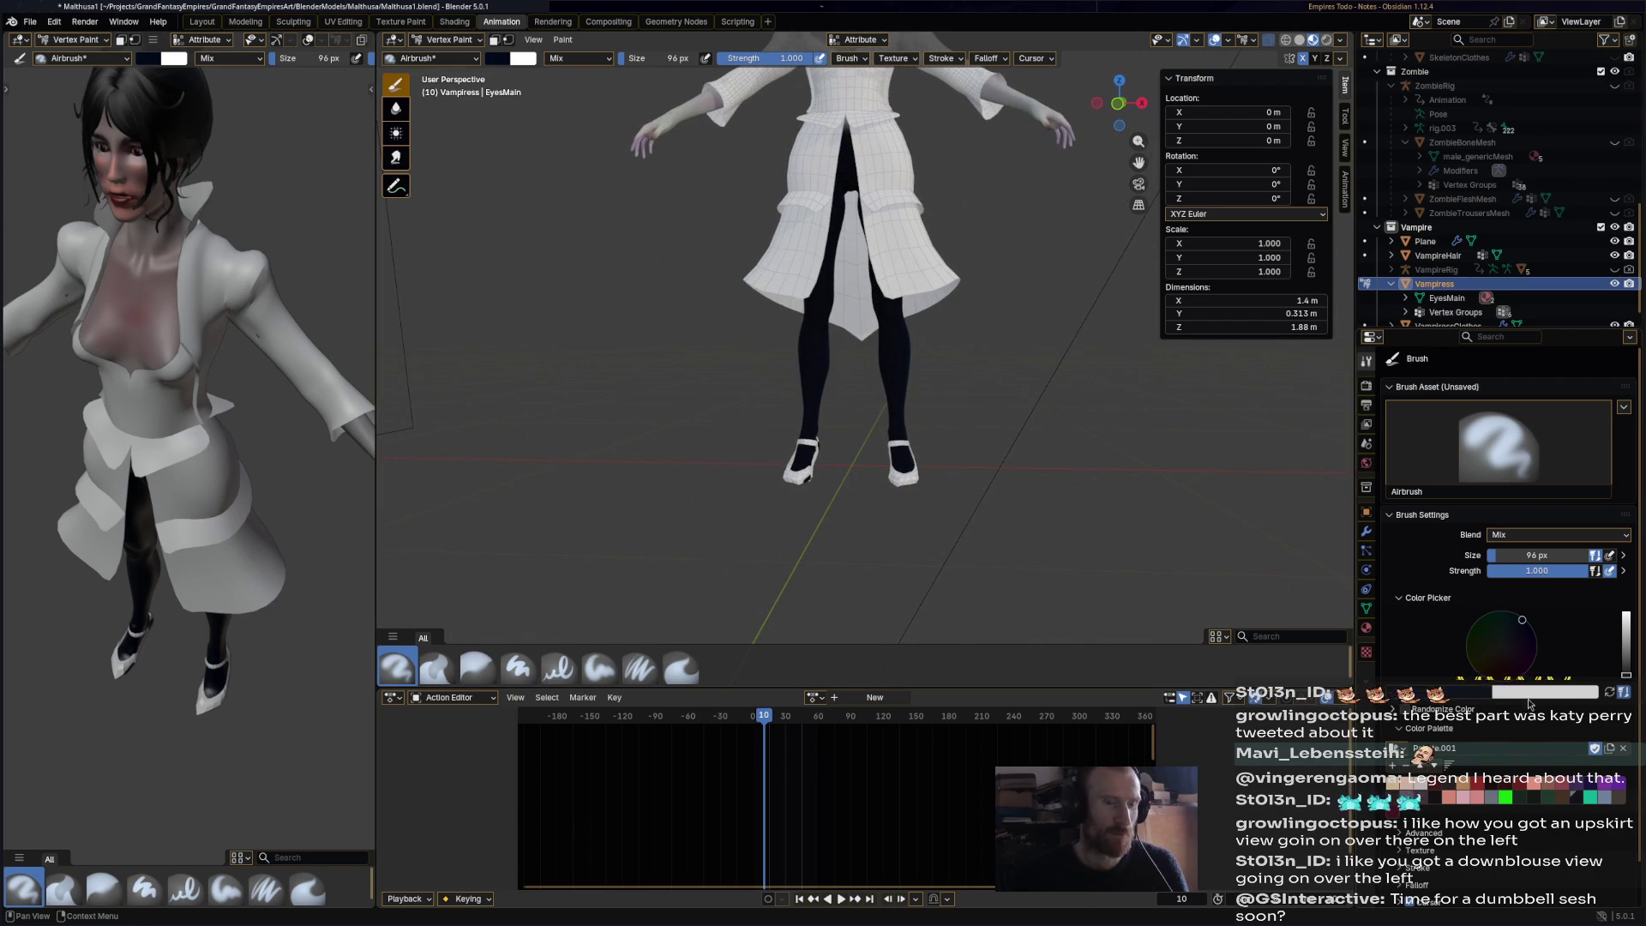
left_click_drag(1616, 674, 1618, 674)
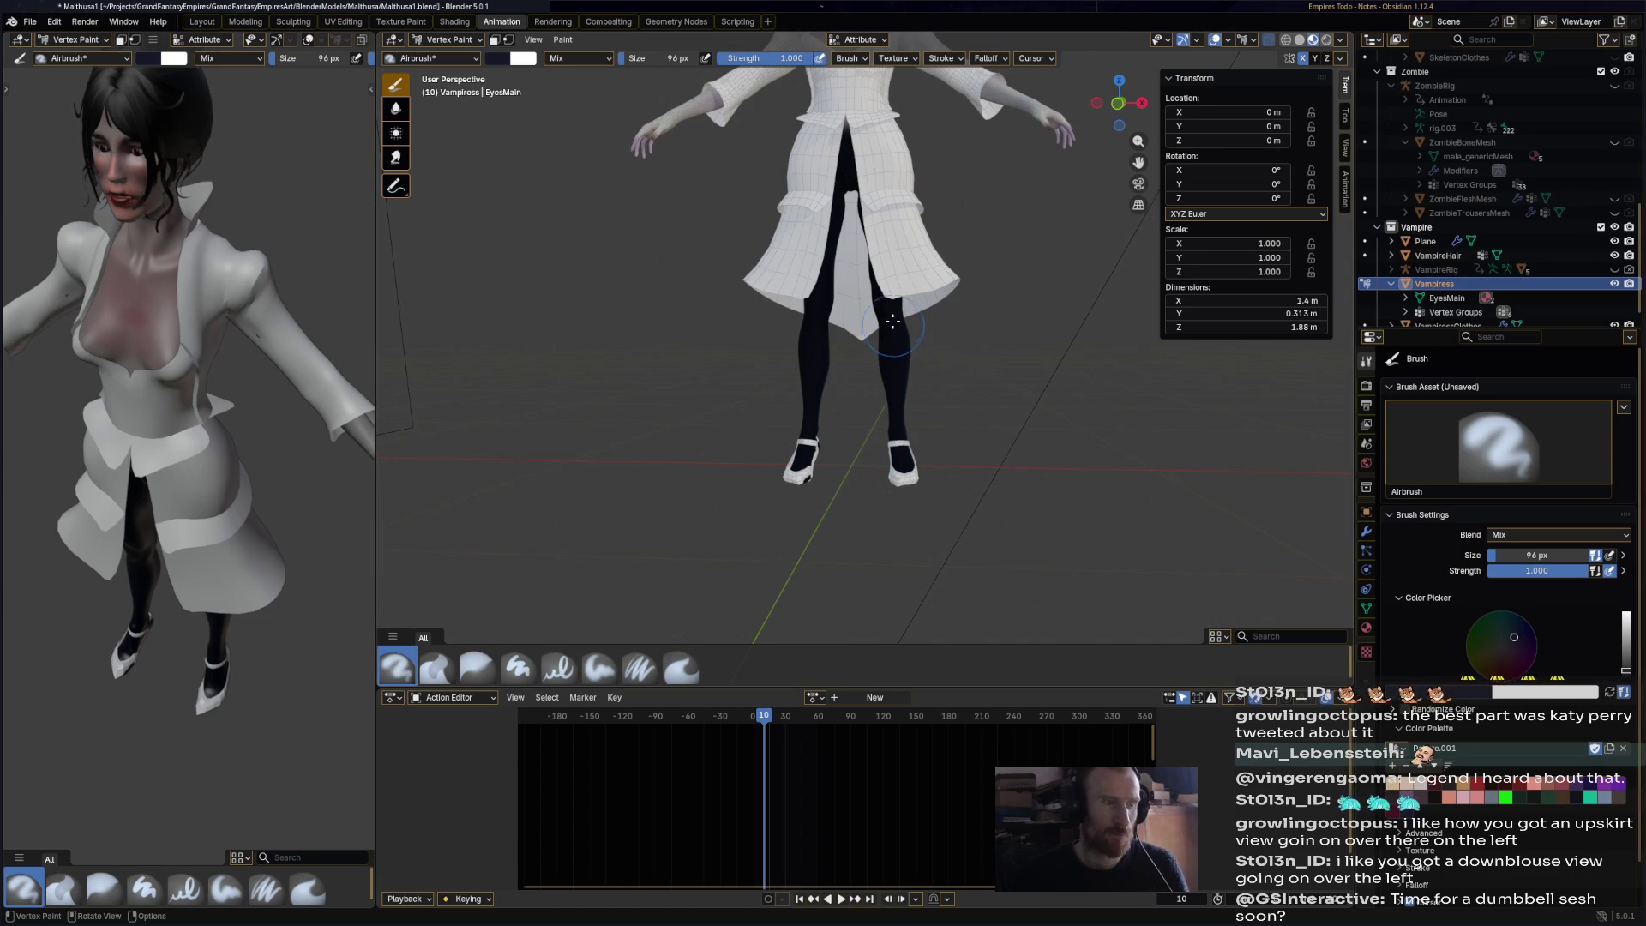
middle_click_drag(937, 448, 842, 367)
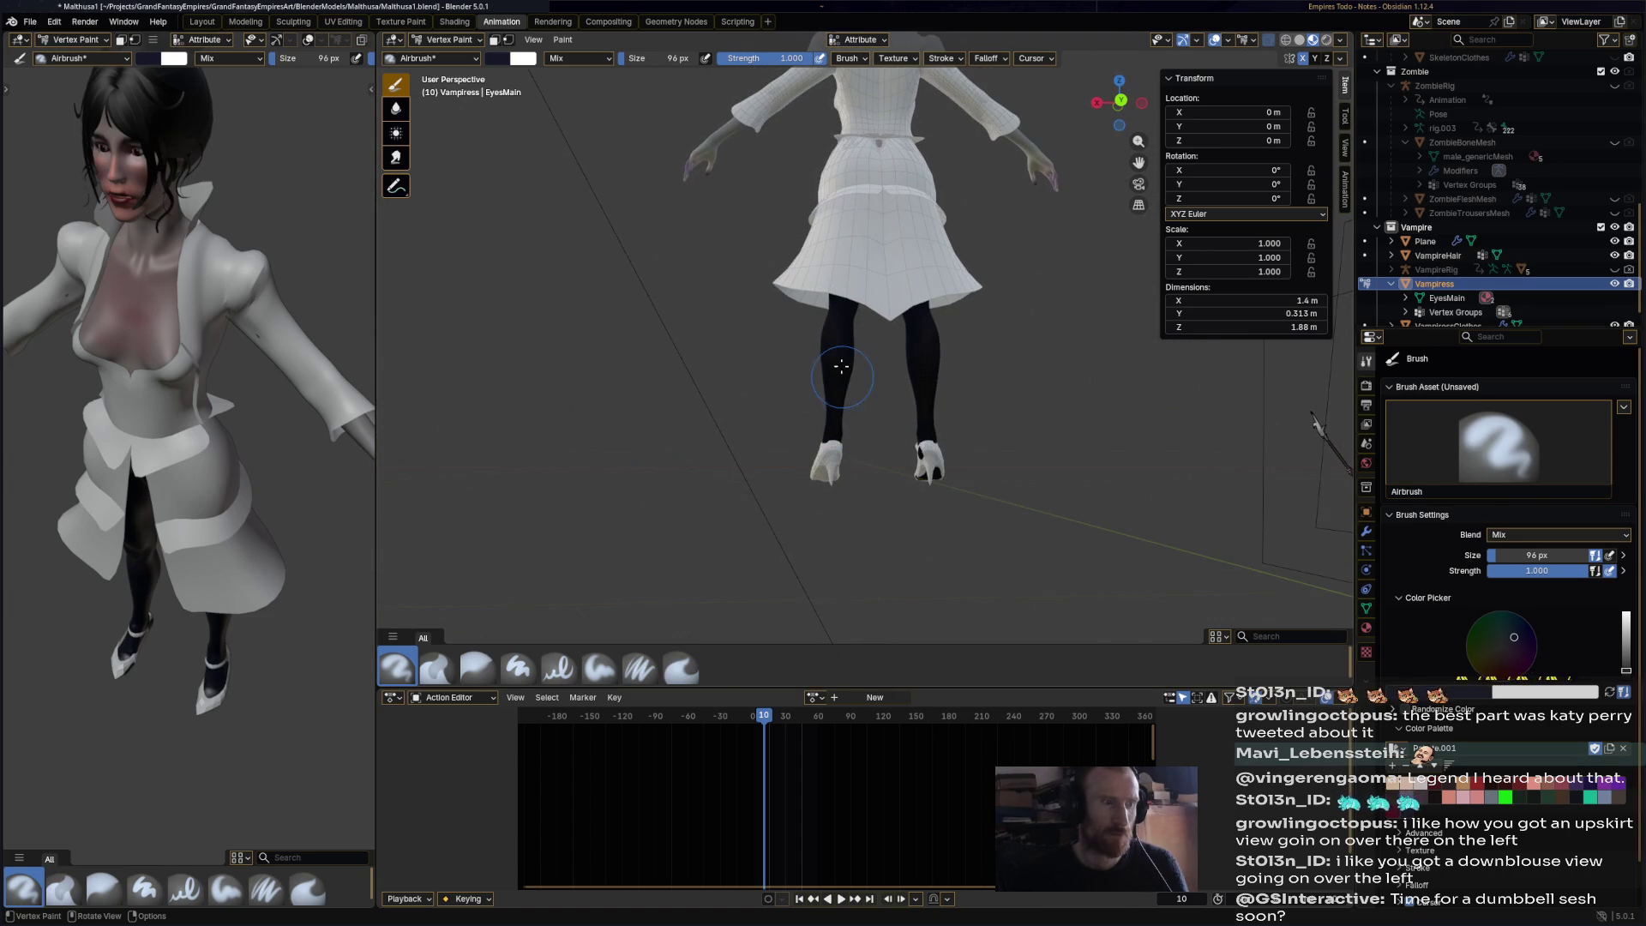
middle_click_drag(964, 409, 953, 287)
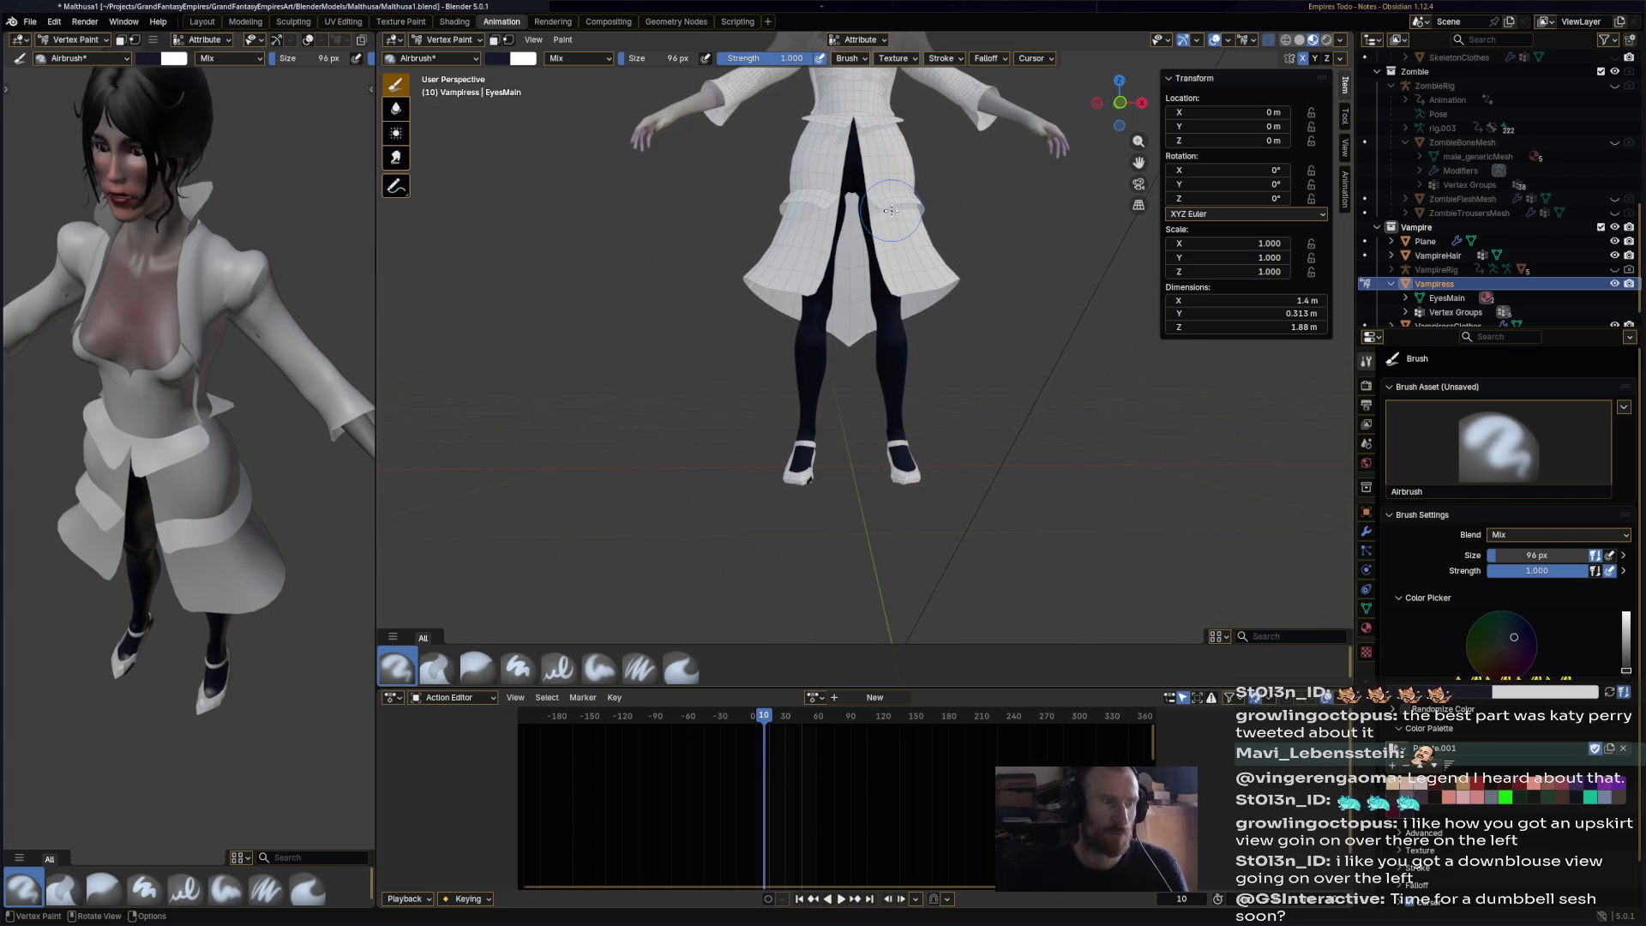
- Switch from the Blur brush to the Smear brush at strength 0.600
left_click(482, 676)
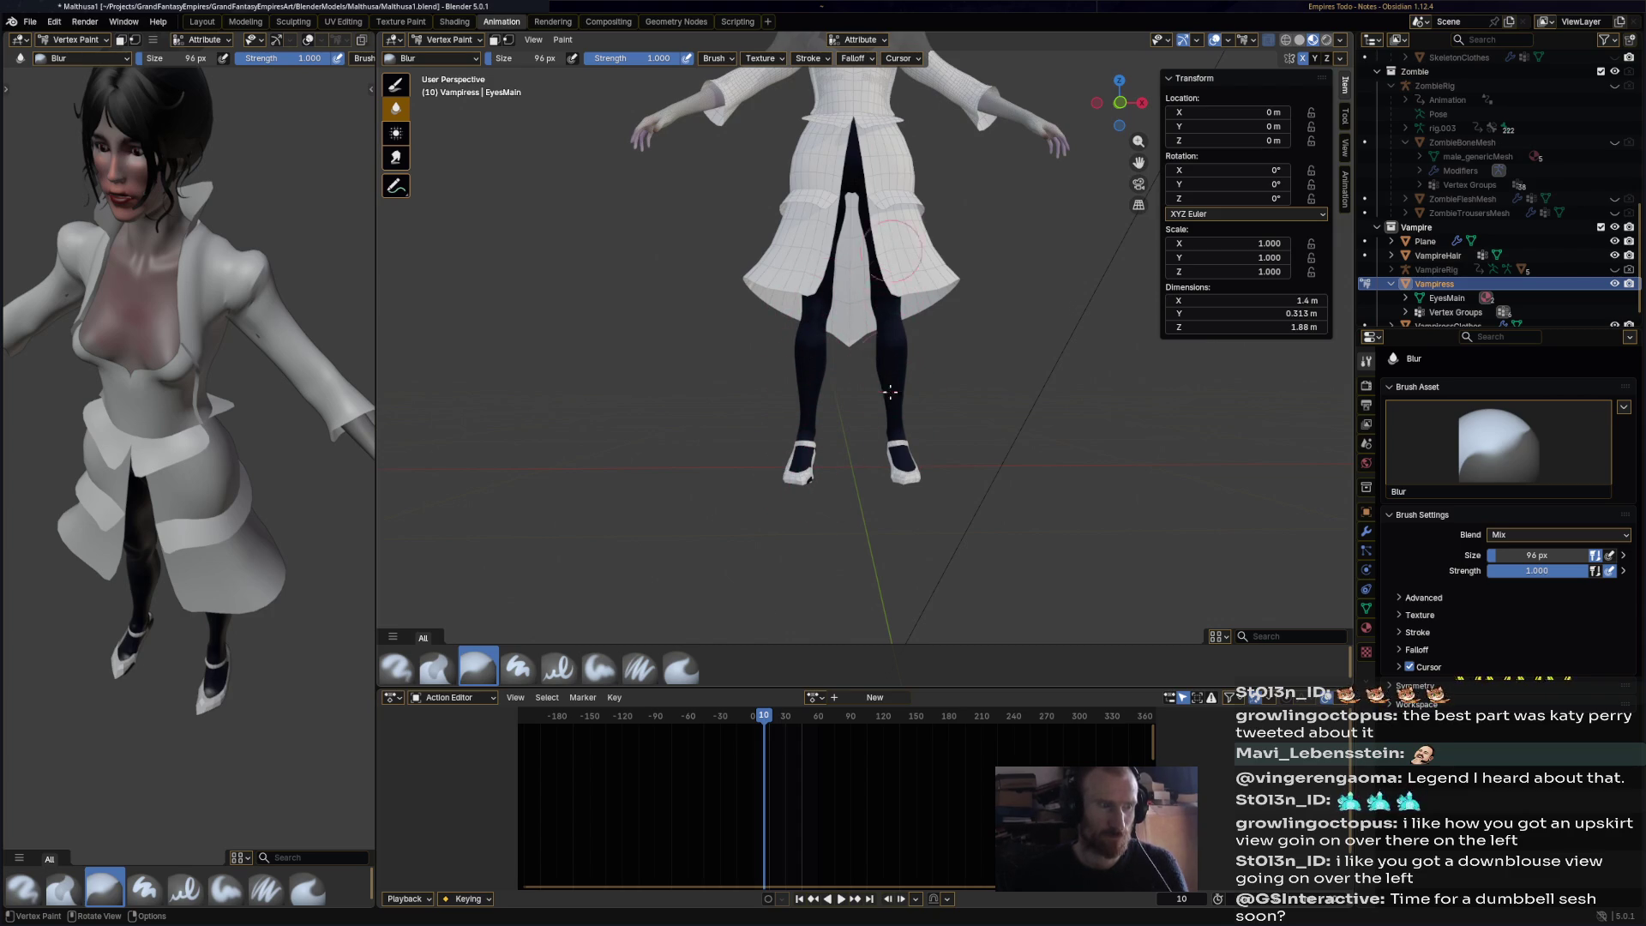
mouse_move(913, 351)
middle_mouse_down()
mouse_move(1103, 371)
mouse_move(1072, 377)
middle_mouse_up()
left_click(681, 668)
middle_click_drag(815, 515, 929, 319)
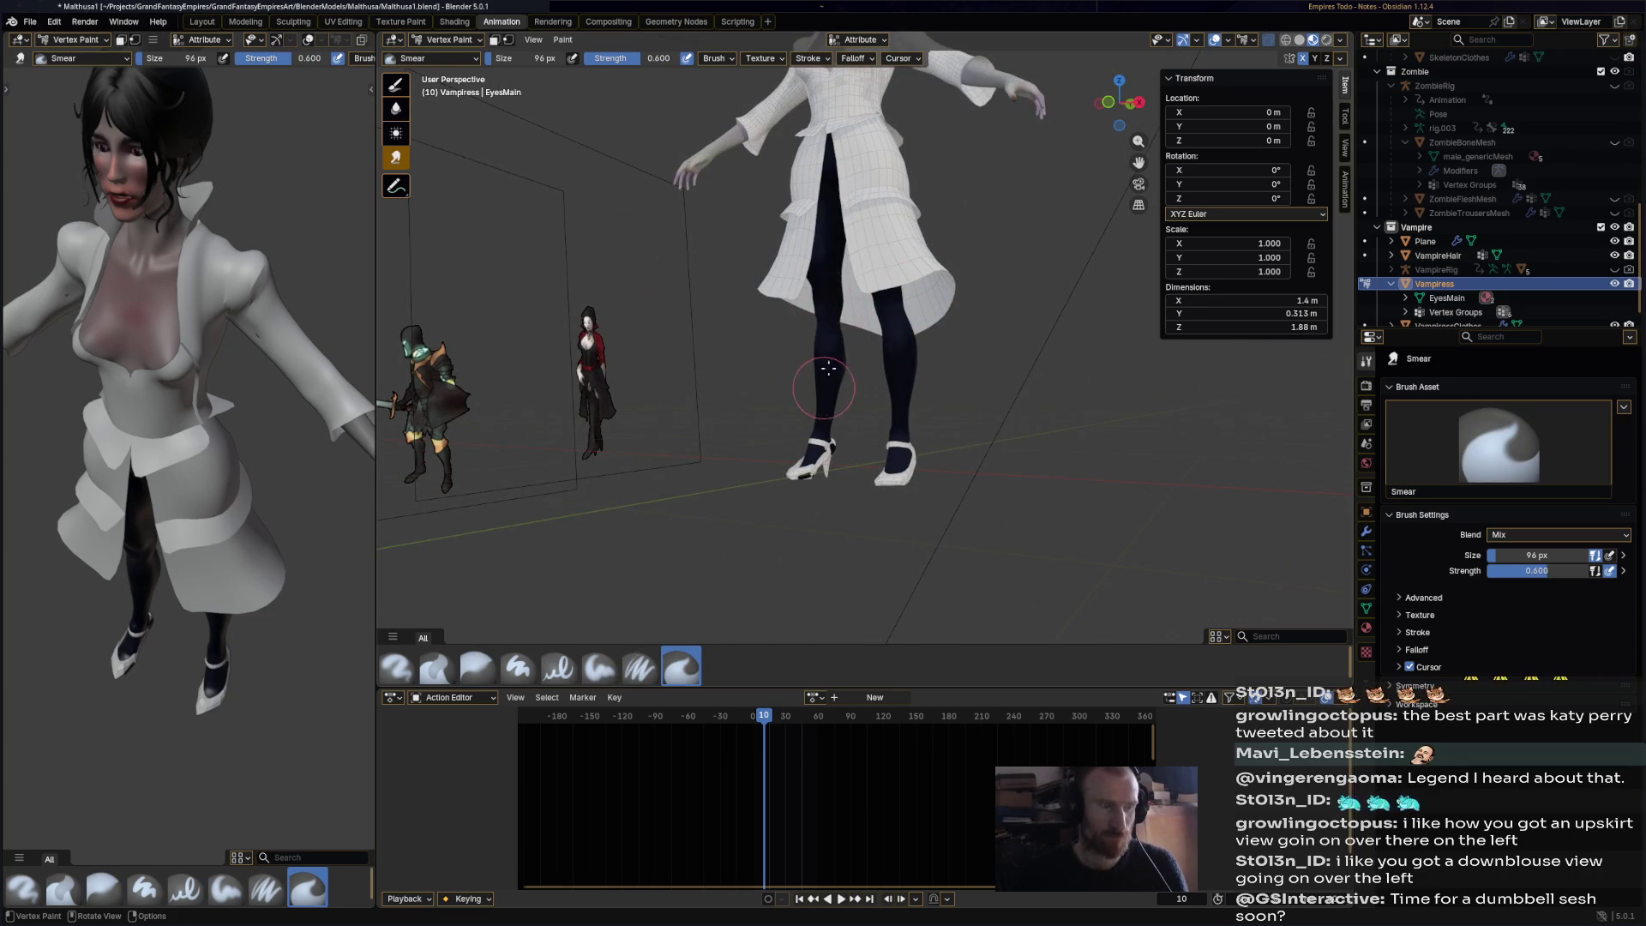
mouse_move(824, 300)
middle_mouse_down()
mouse_move(888, 445)
mouse_move(838, 337)
mouse_move(857, 360)
mouse_move(1090, 429)
mouse_move(992, 386)
mouse_move(1029, 411)
mouse_move(943, 325)
middle_mouse_up()
- Save Malthusa1.blend and frame the coat hem, legs and shoes
key("ctrl+s")
scroll(944, 325, "up", 3)
middle_click_drag(918, 429, 942, 204, "shift")
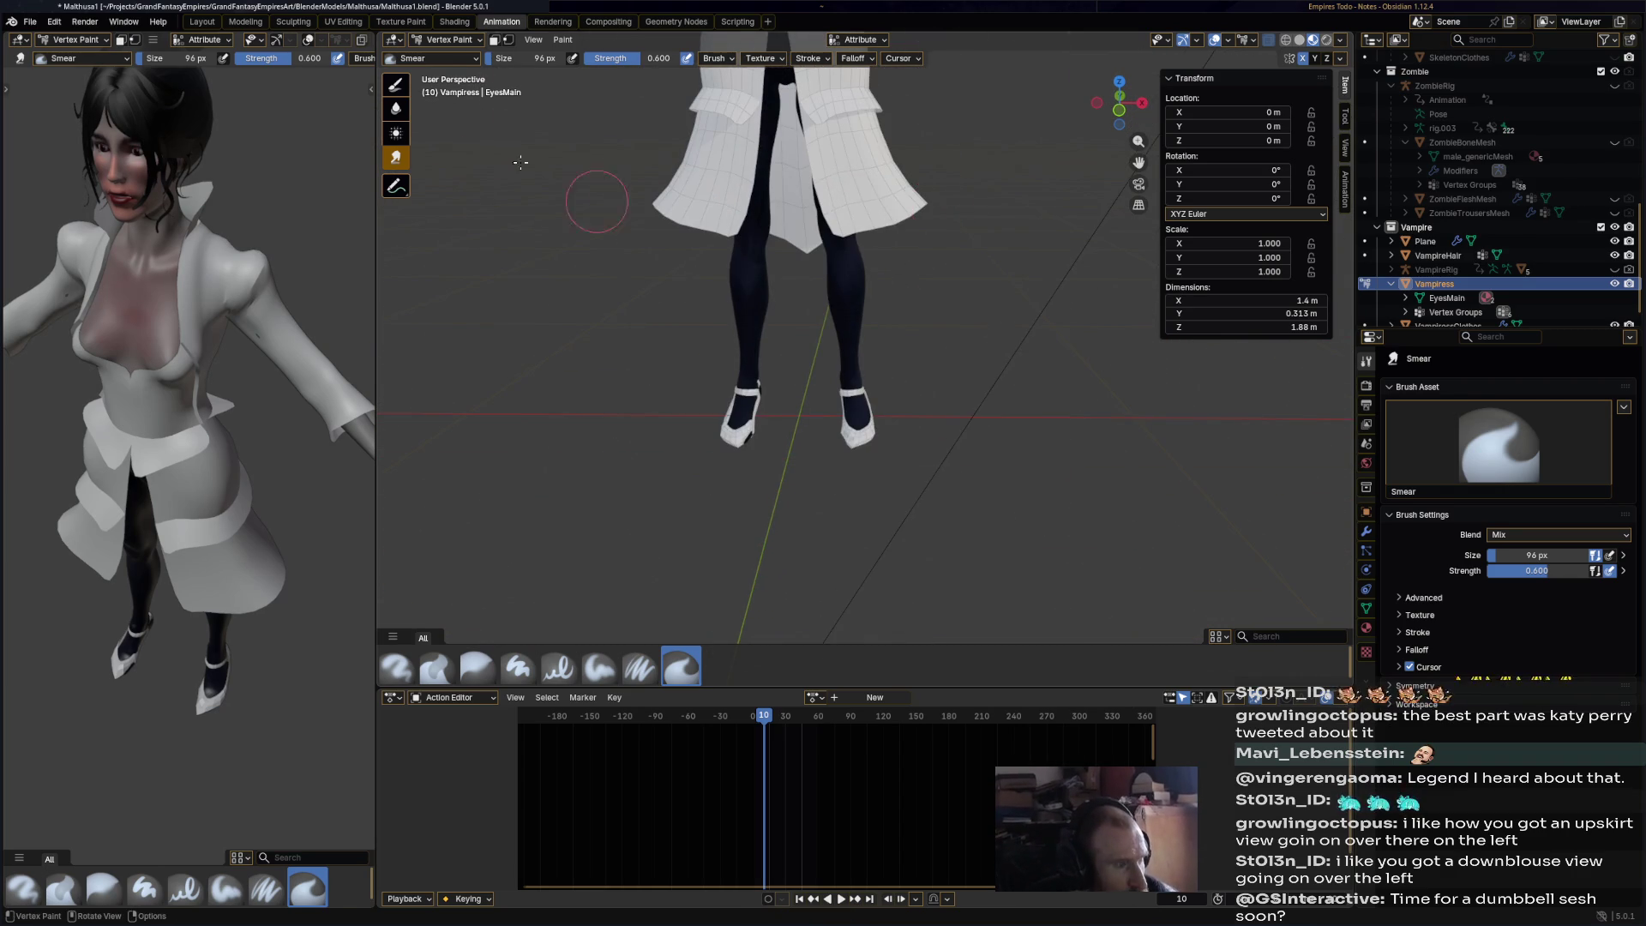
left_click(455, 40)
- Return to Object Mode and select the shoes object
left_click(456, 53)
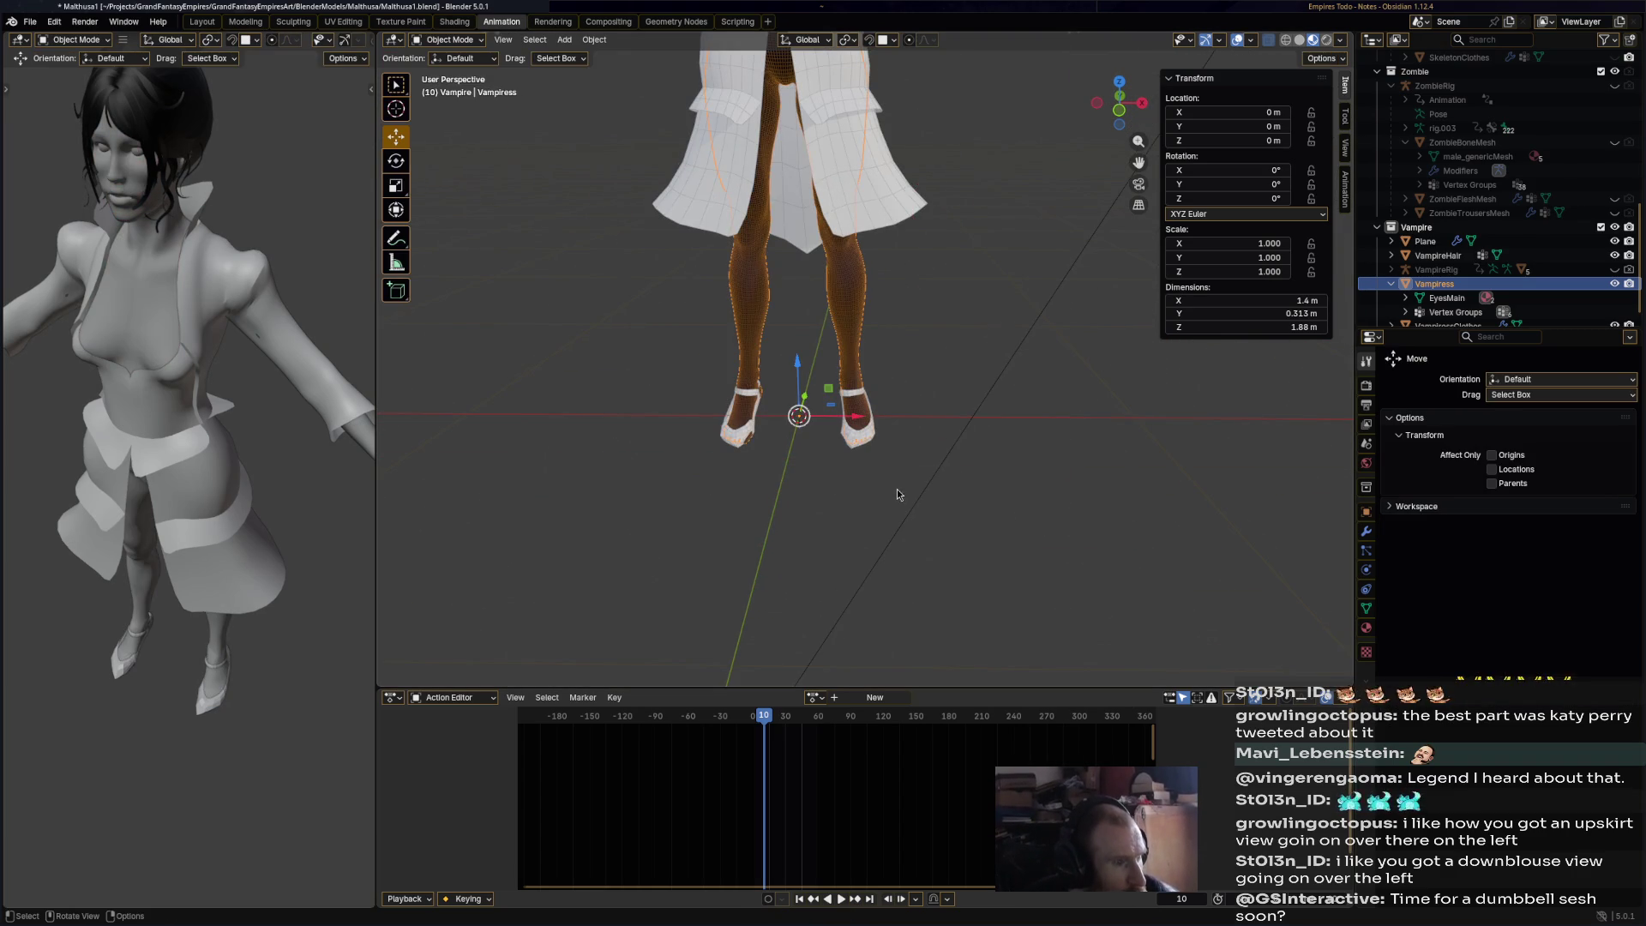
left_click(871, 442)
mouse_move(981, 455)
middle_mouse_down()
mouse_move(847, 448)
mouse_move(909, 437)
middle_mouse_up()
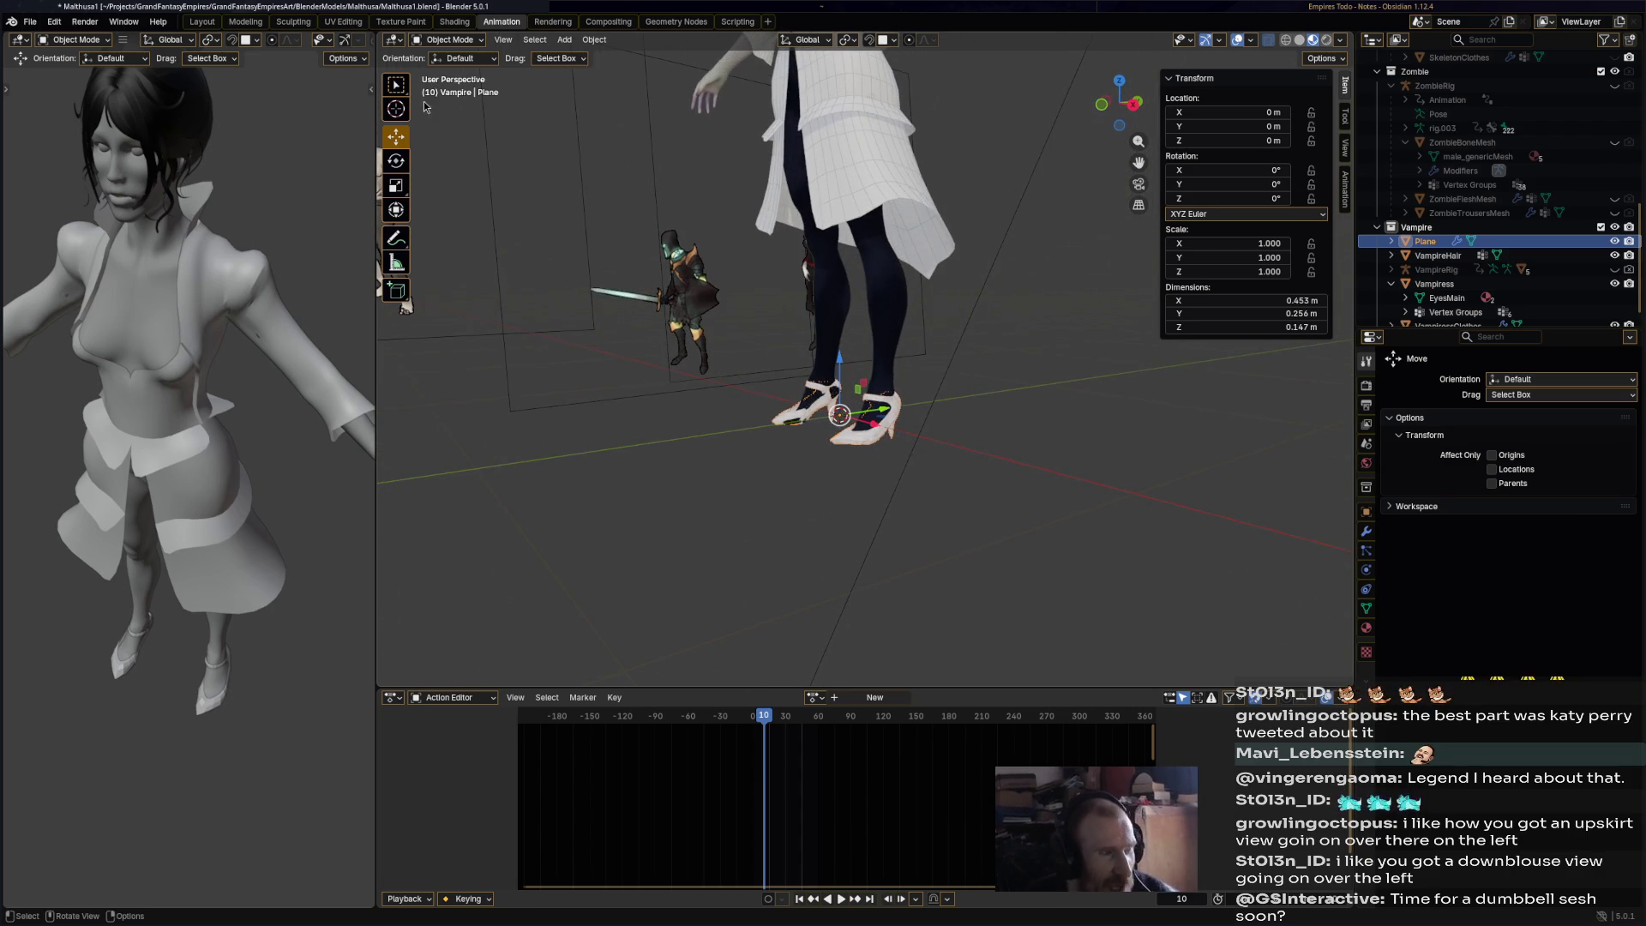
left_click(471, 43)
mouse_move(873, 307)
middle_mouse_down()
mouse_move(904, 289)
mouse_move(976, 291)
mouse_move(915, 445)
middle_mouse_up()
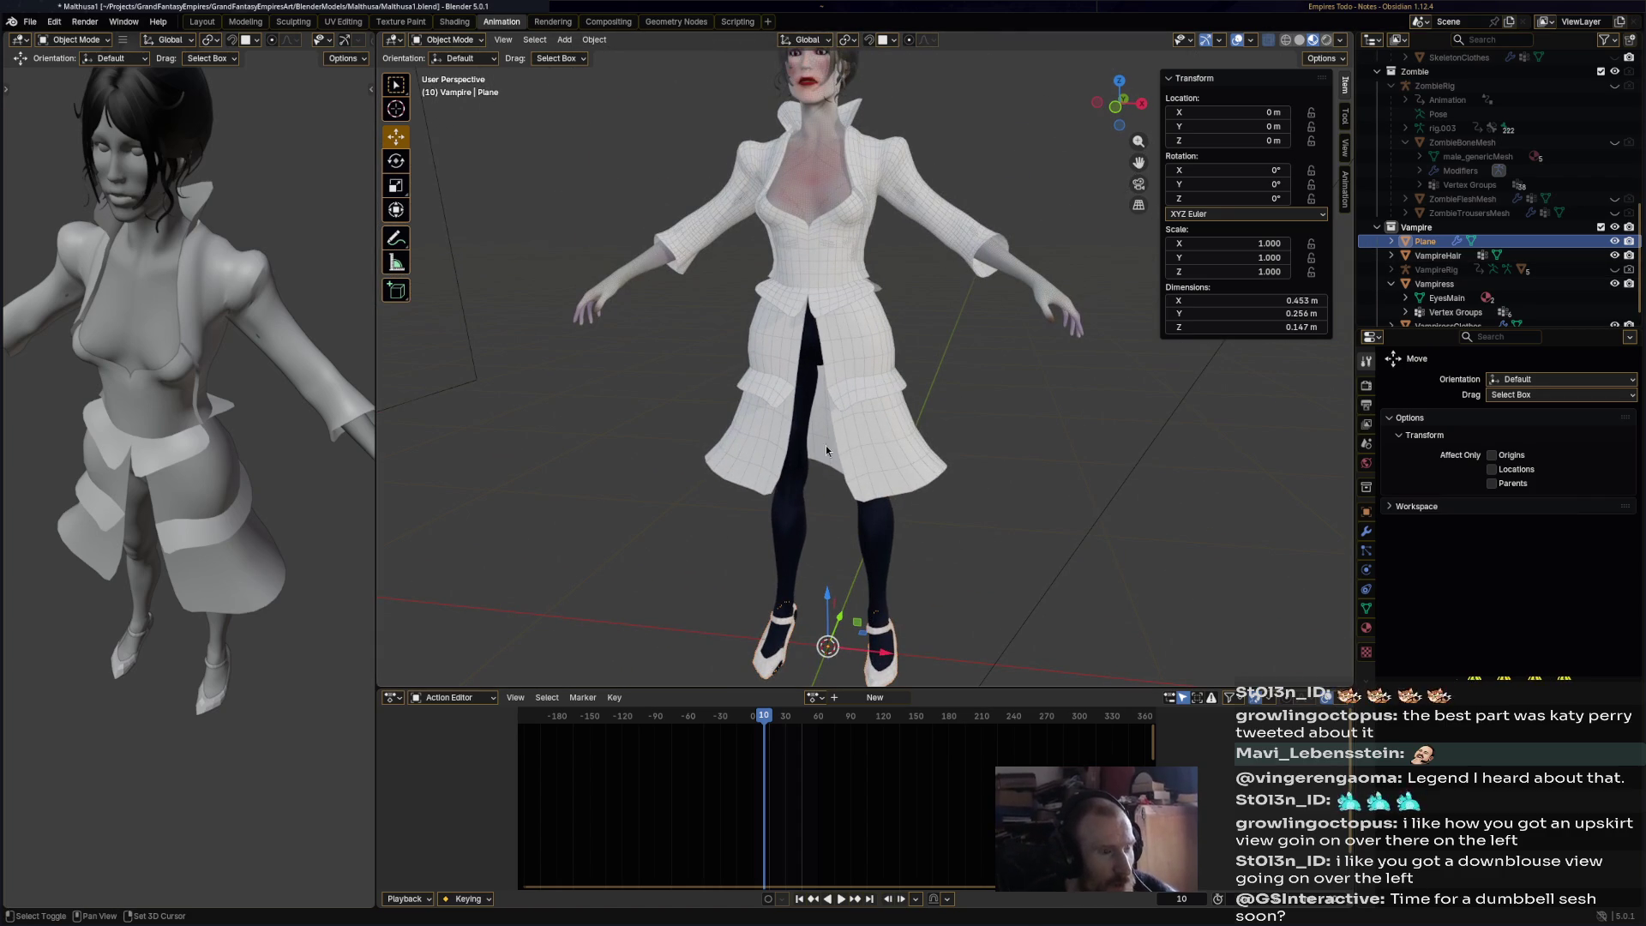
- Rename the Plane object to 'Shoes' in the Outliner
double_click(1425, 241)
scroll(1549, 268, "down", 1)
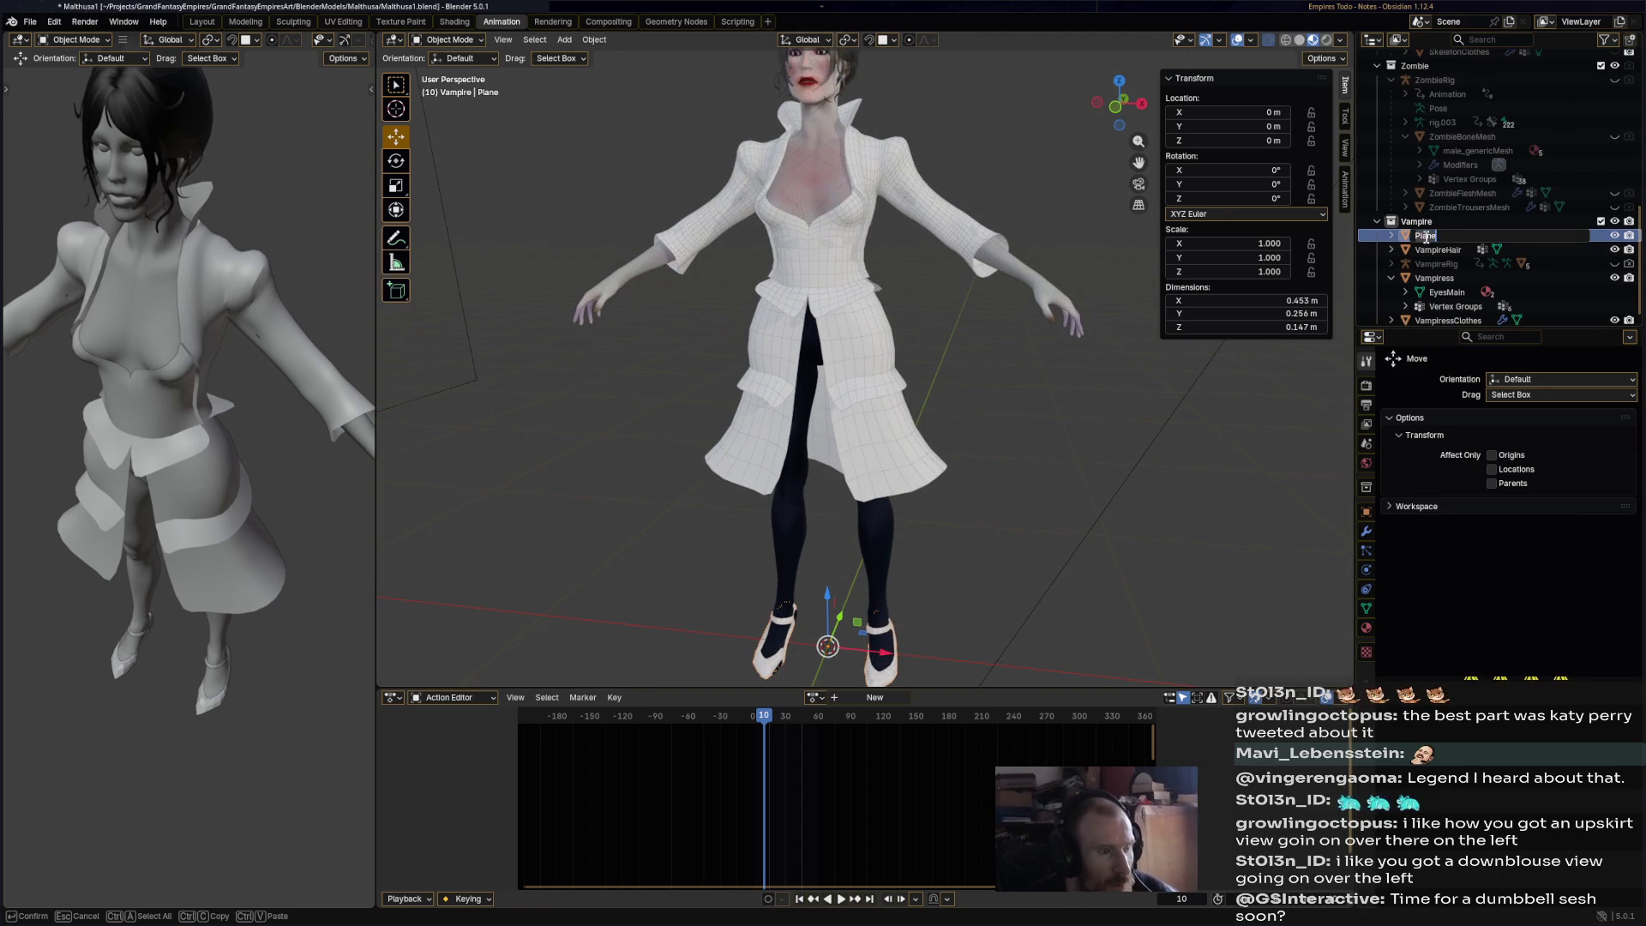
type("Shoes")
key("Return")
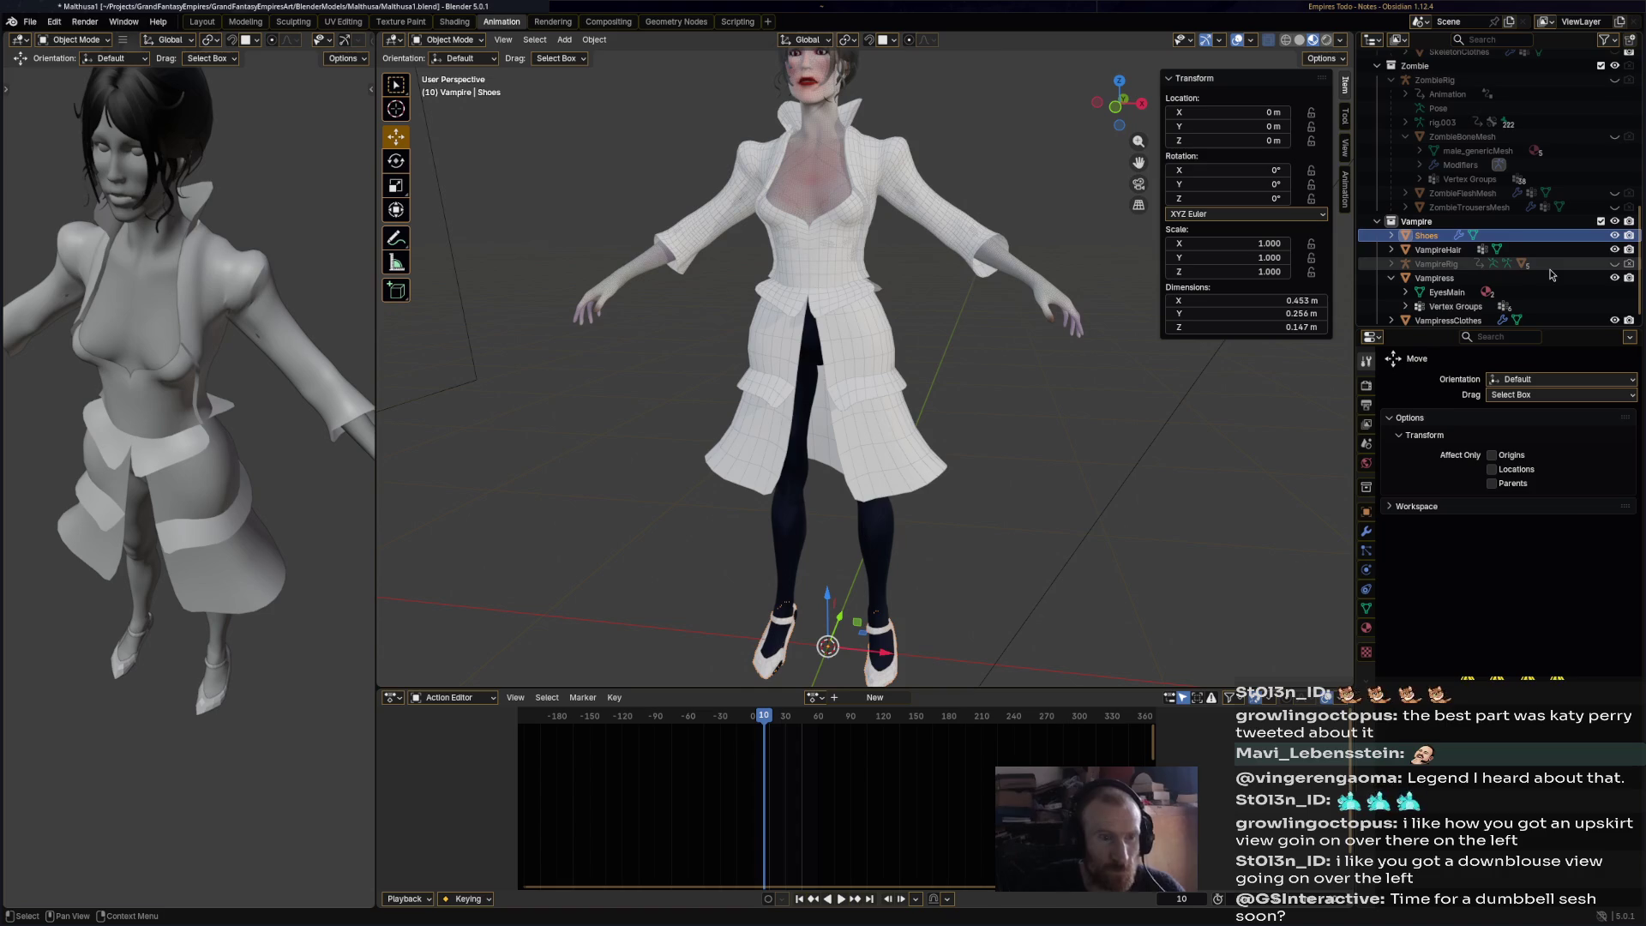
- Select VampiressClothes and switch to the Shading workspace
scroll(1458, 296, "down", 1)
left_click(1441, 314)
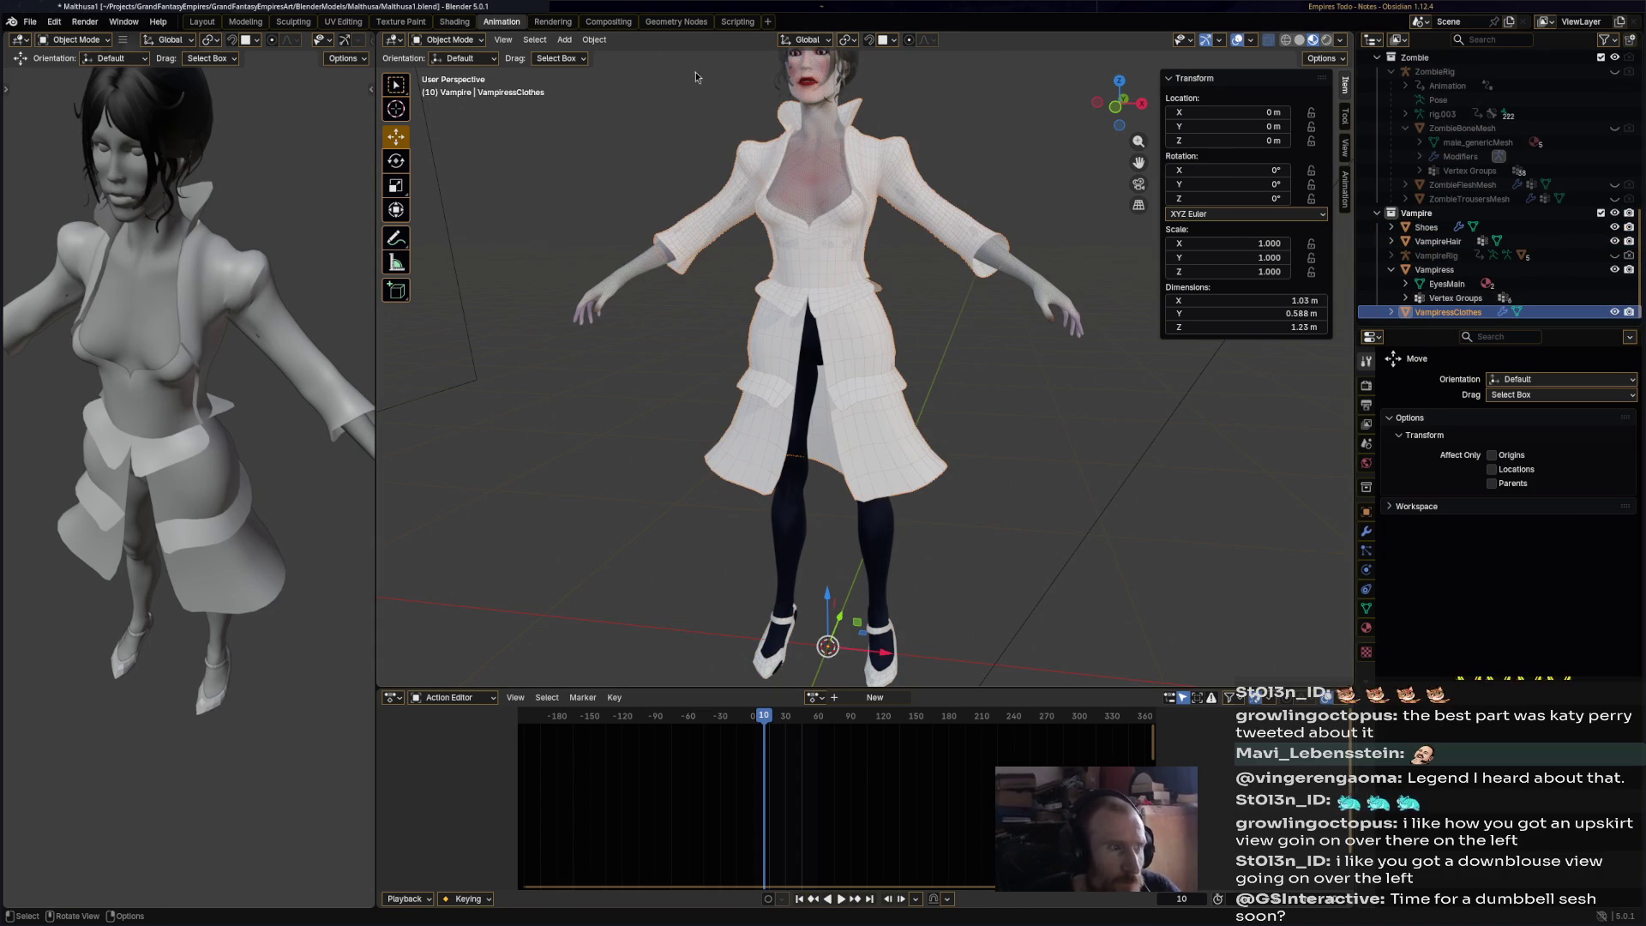
left_click(454, 21)
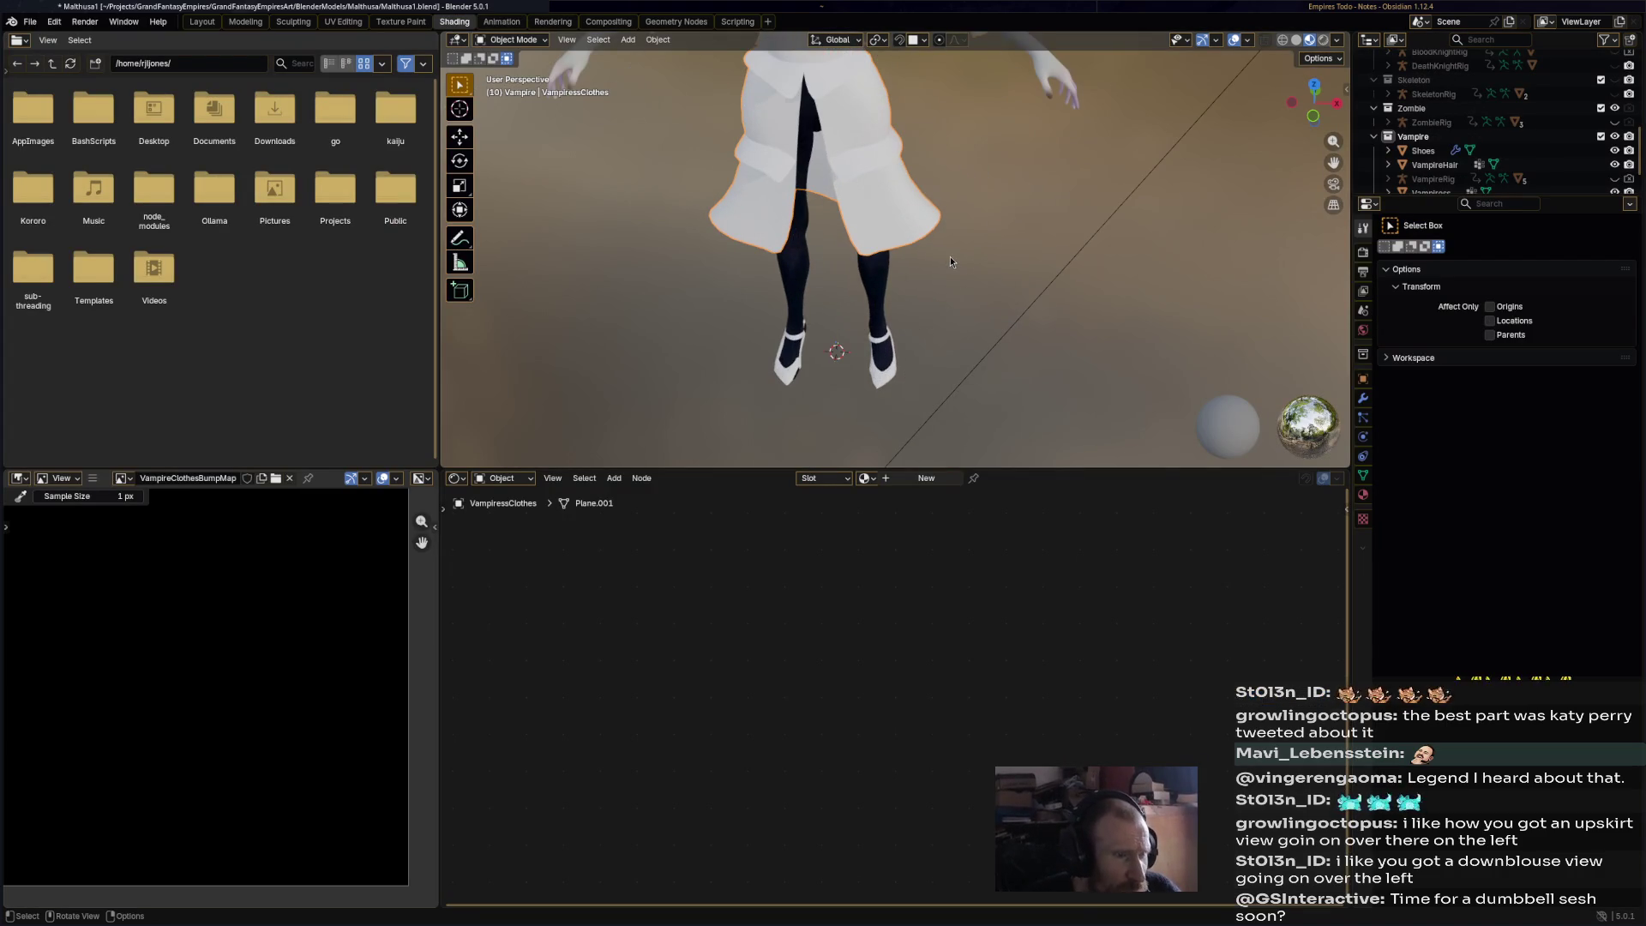
- Give the Shoes the VampiressClothes material
left_click(900, 366)
mouse_move(922, 384)
middle_mouse_down()
mouse_move(963, 305)
mouse_move(939, 460)
middle_mouse_up()
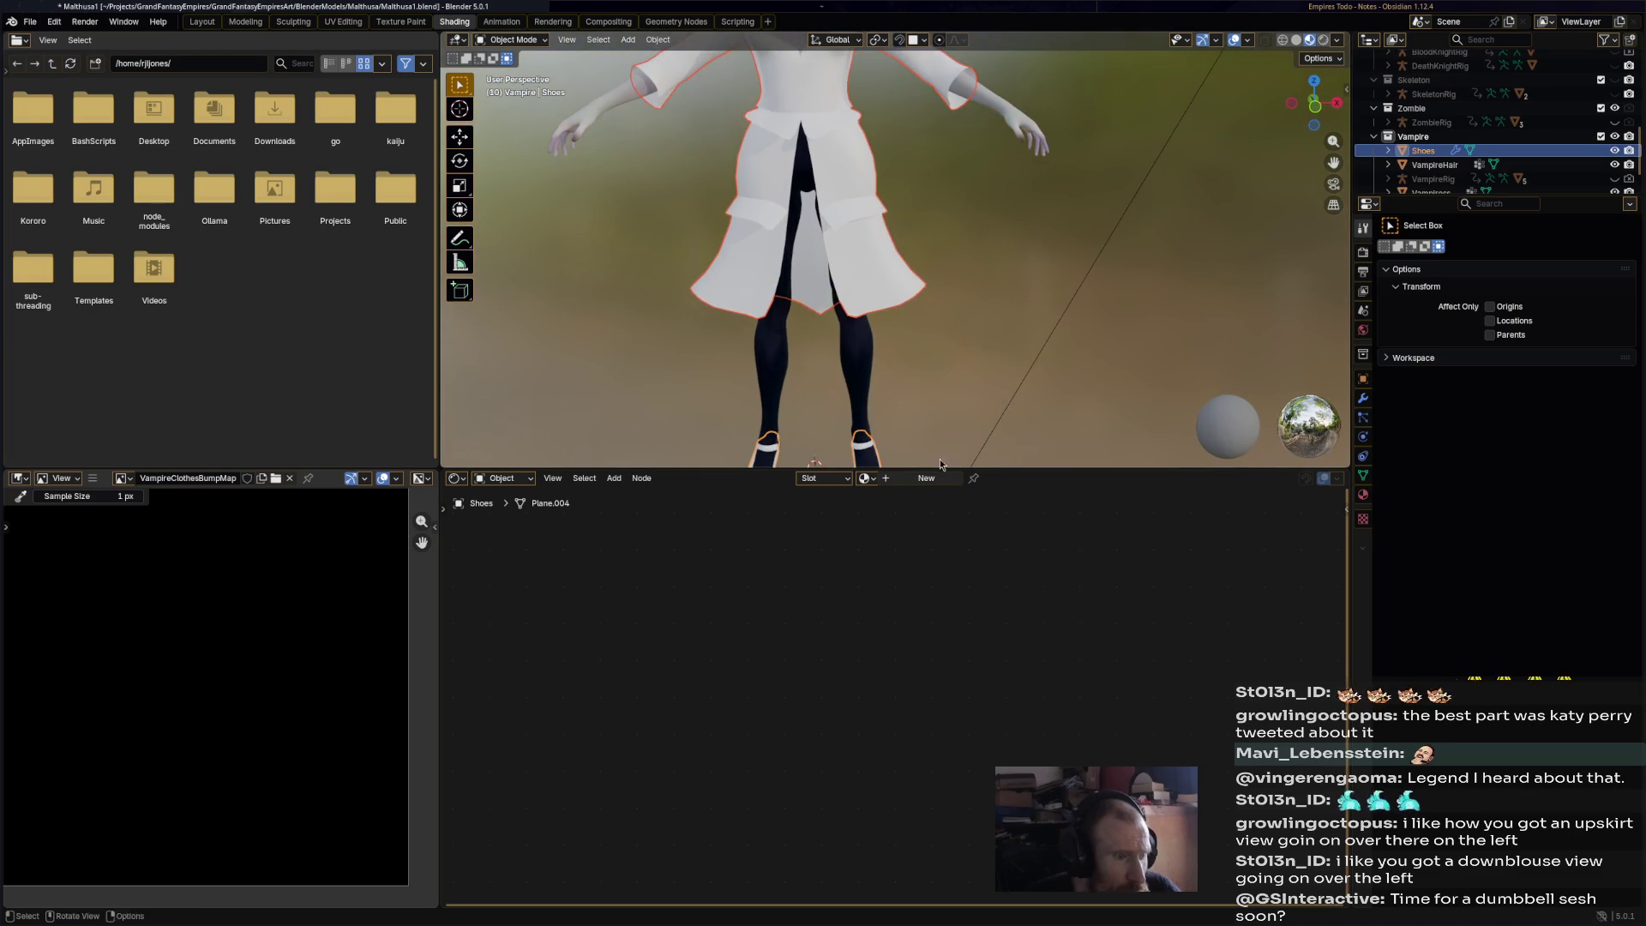
left_click(923, 479)
double_click(903, 479)
type("Cam")
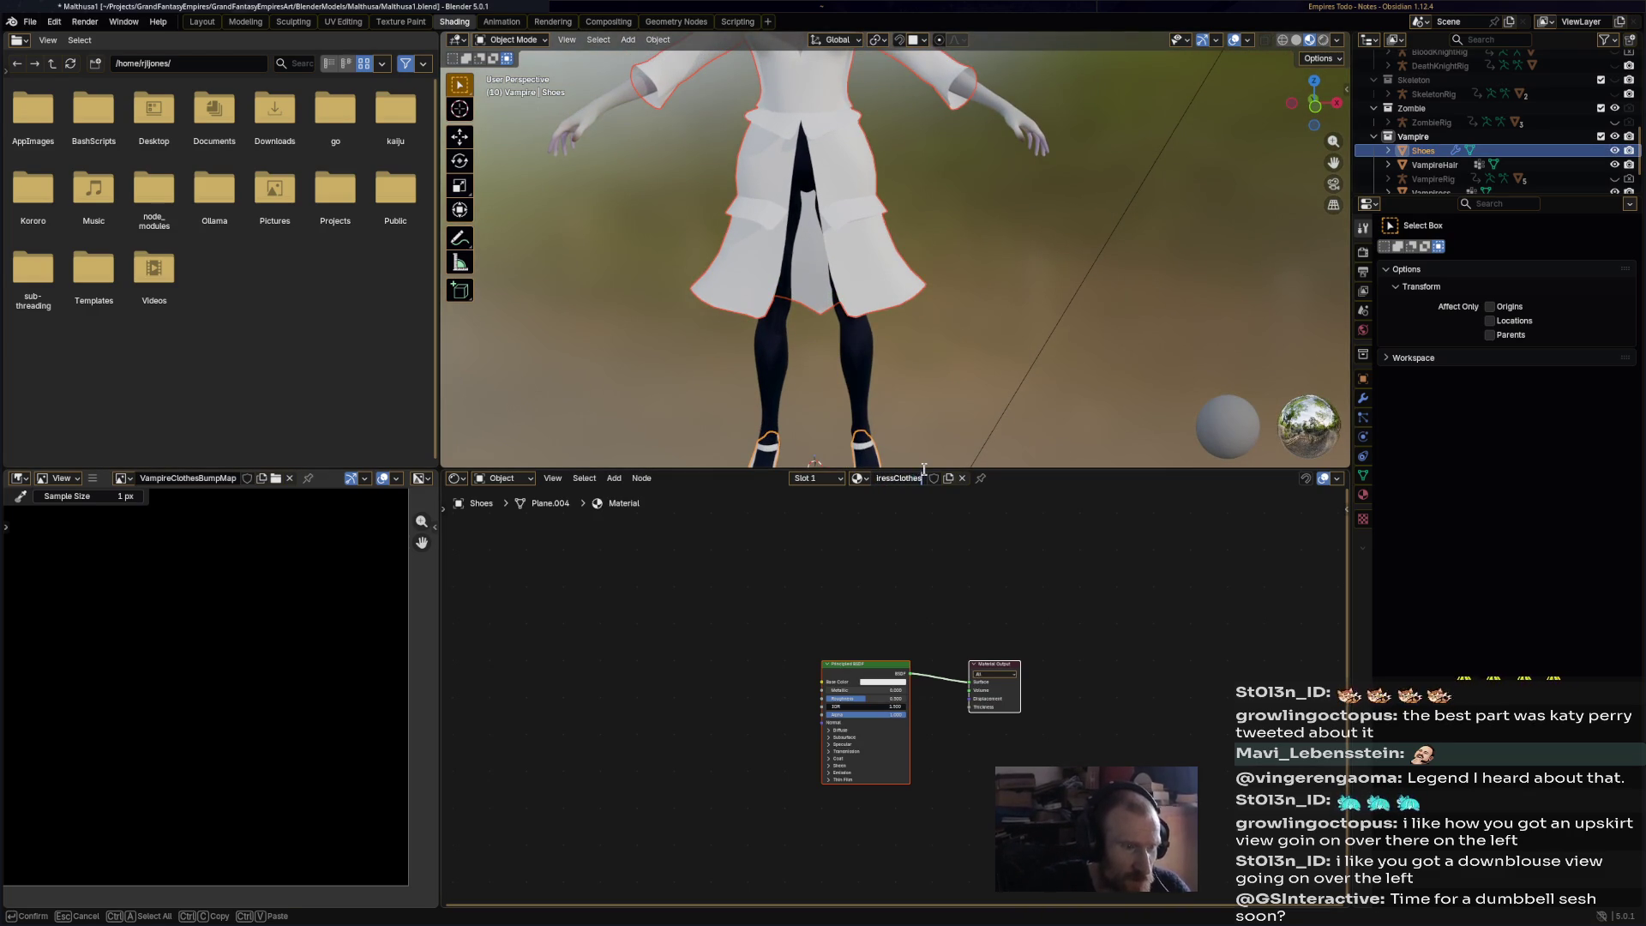
key("Return")
- Add a Color Attribute node and connect it to the shoes' Base Color
middle_click_drag(997, 398, 1005, 330, "shift")
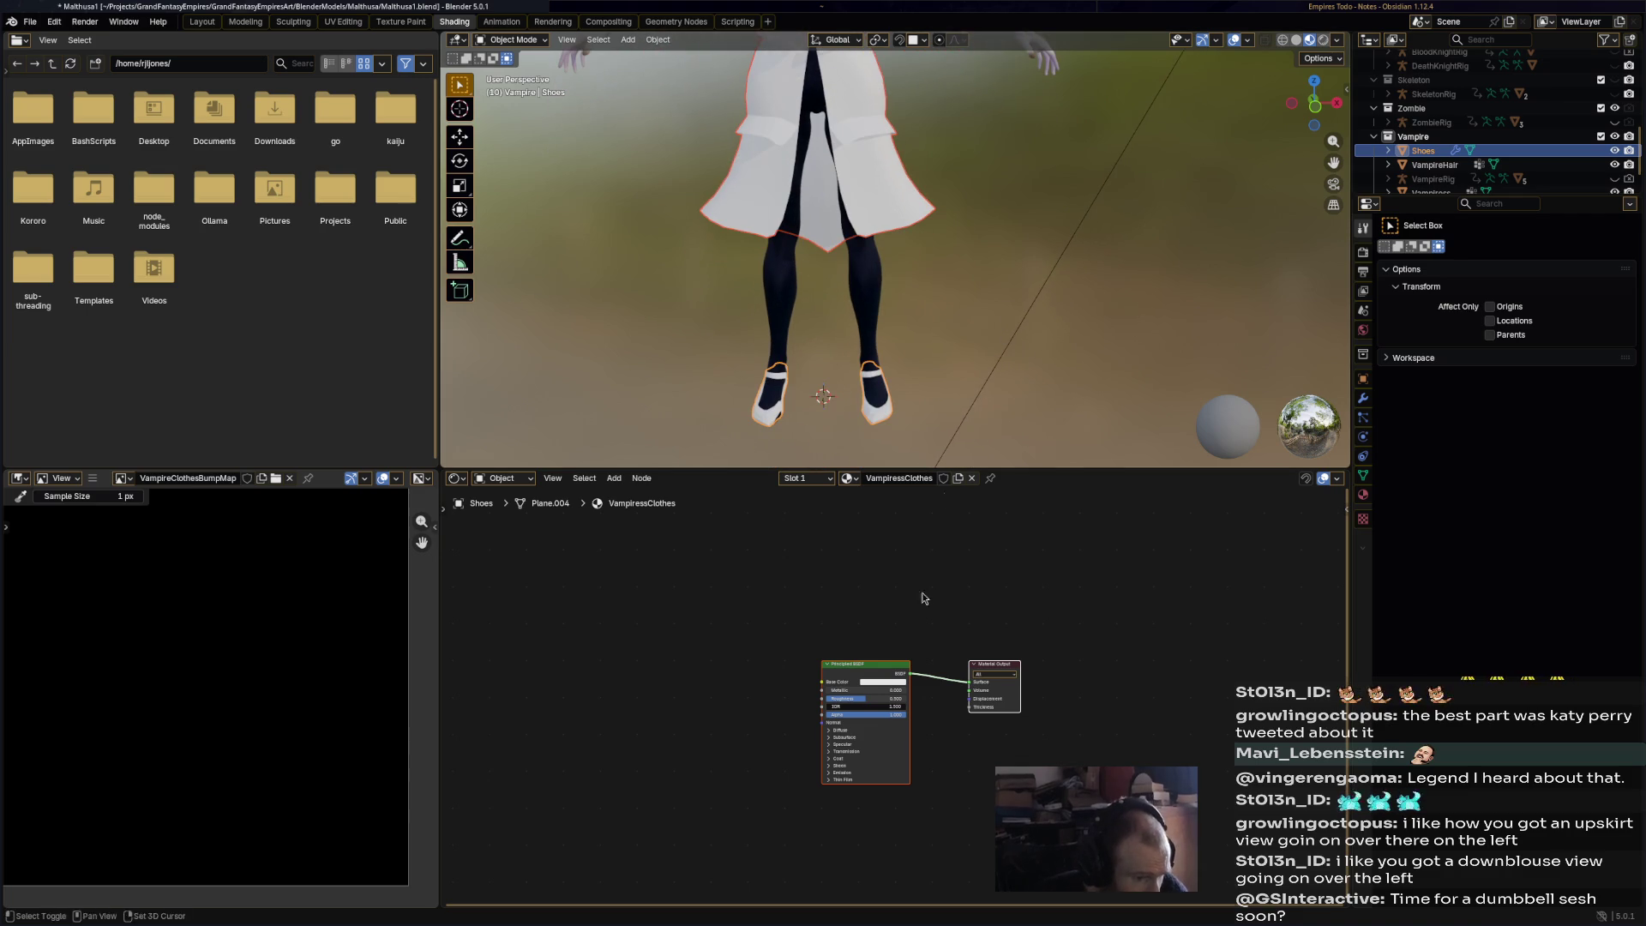
right_click(702, 647)
mouse_move(817, 653)
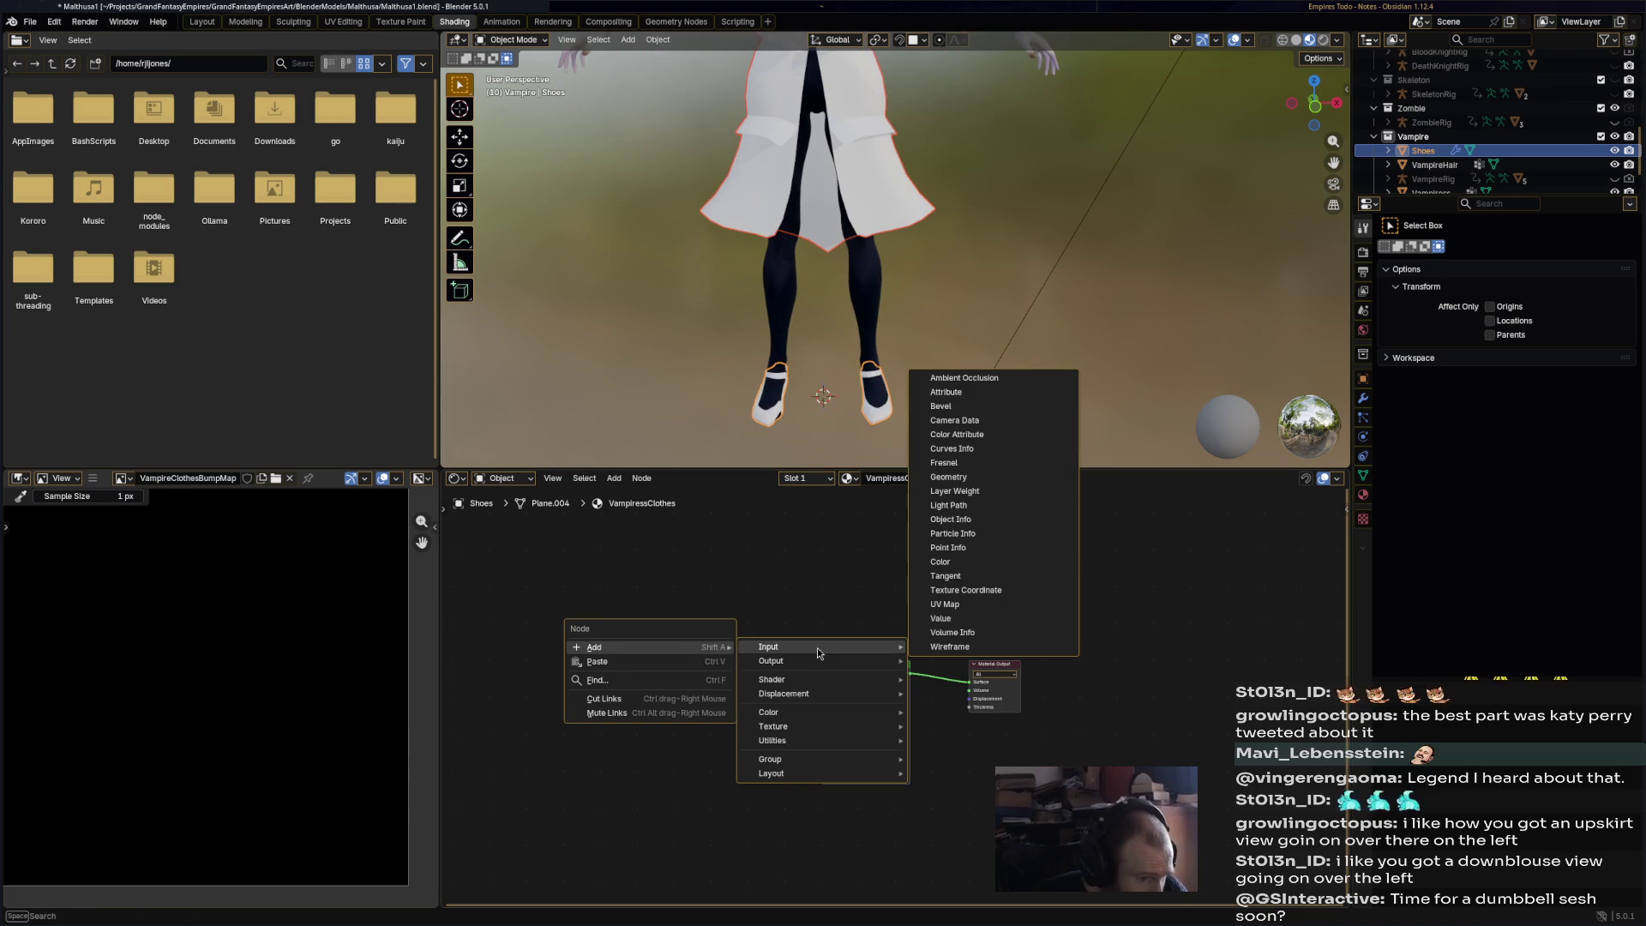
left_click(992, 434)
left_click(692, 539)
left_click_drag(756, 630, 821, 682)
left_click(723, 639)
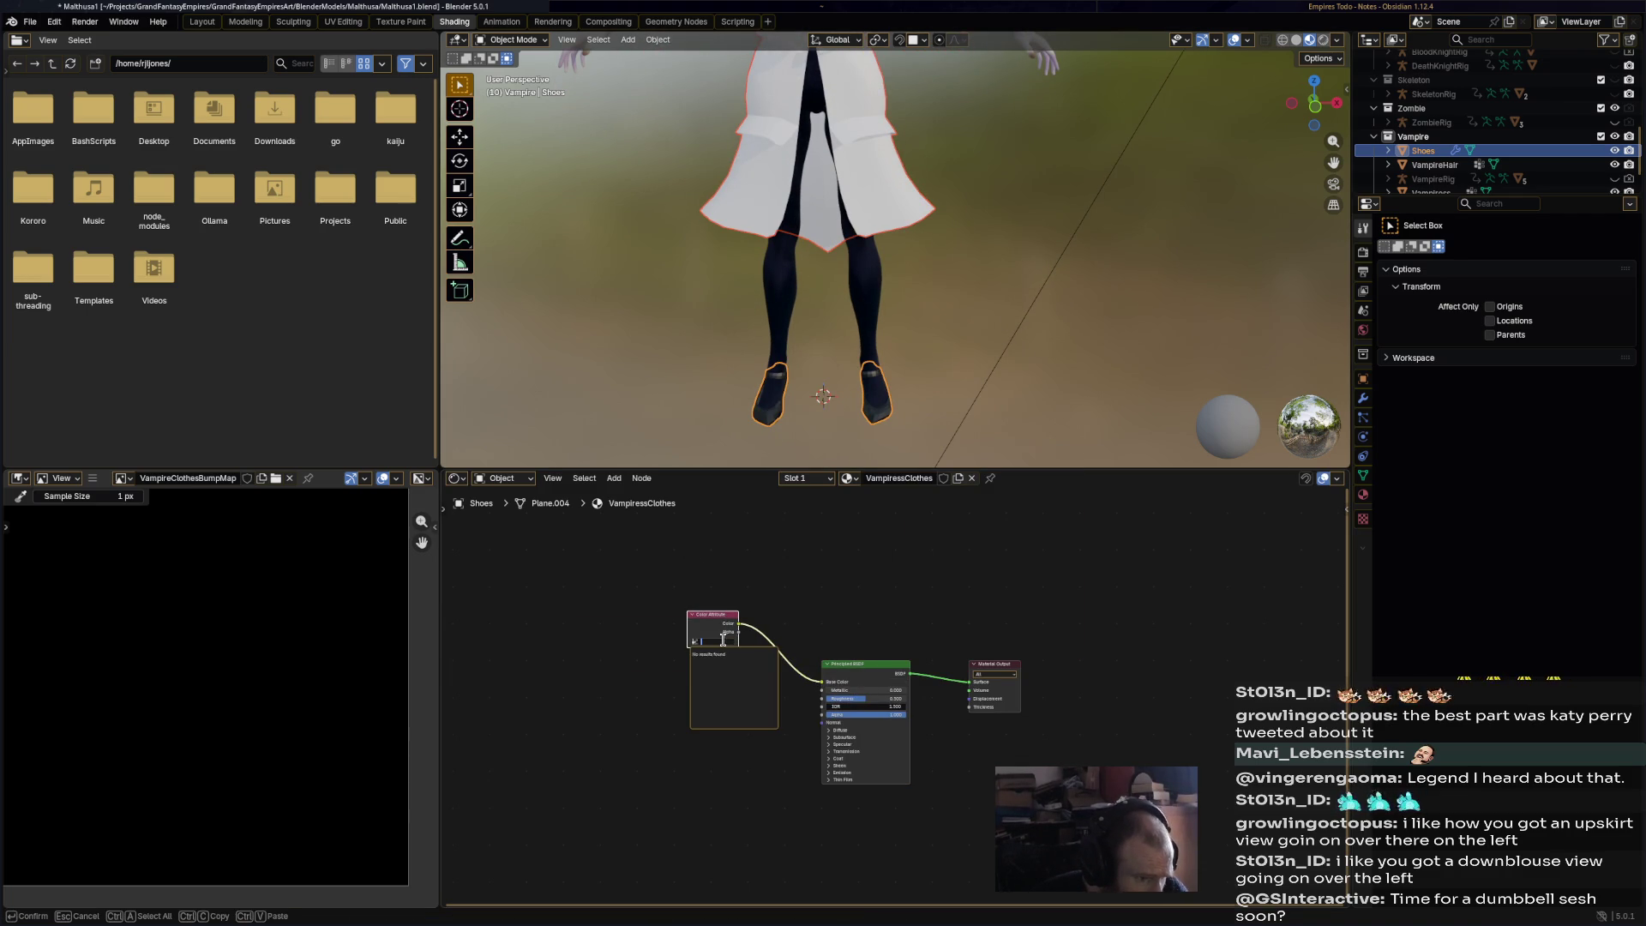
- Switch the shoes into Vertex Paint mode
left_click(513, 40)
left_click(547, 102)
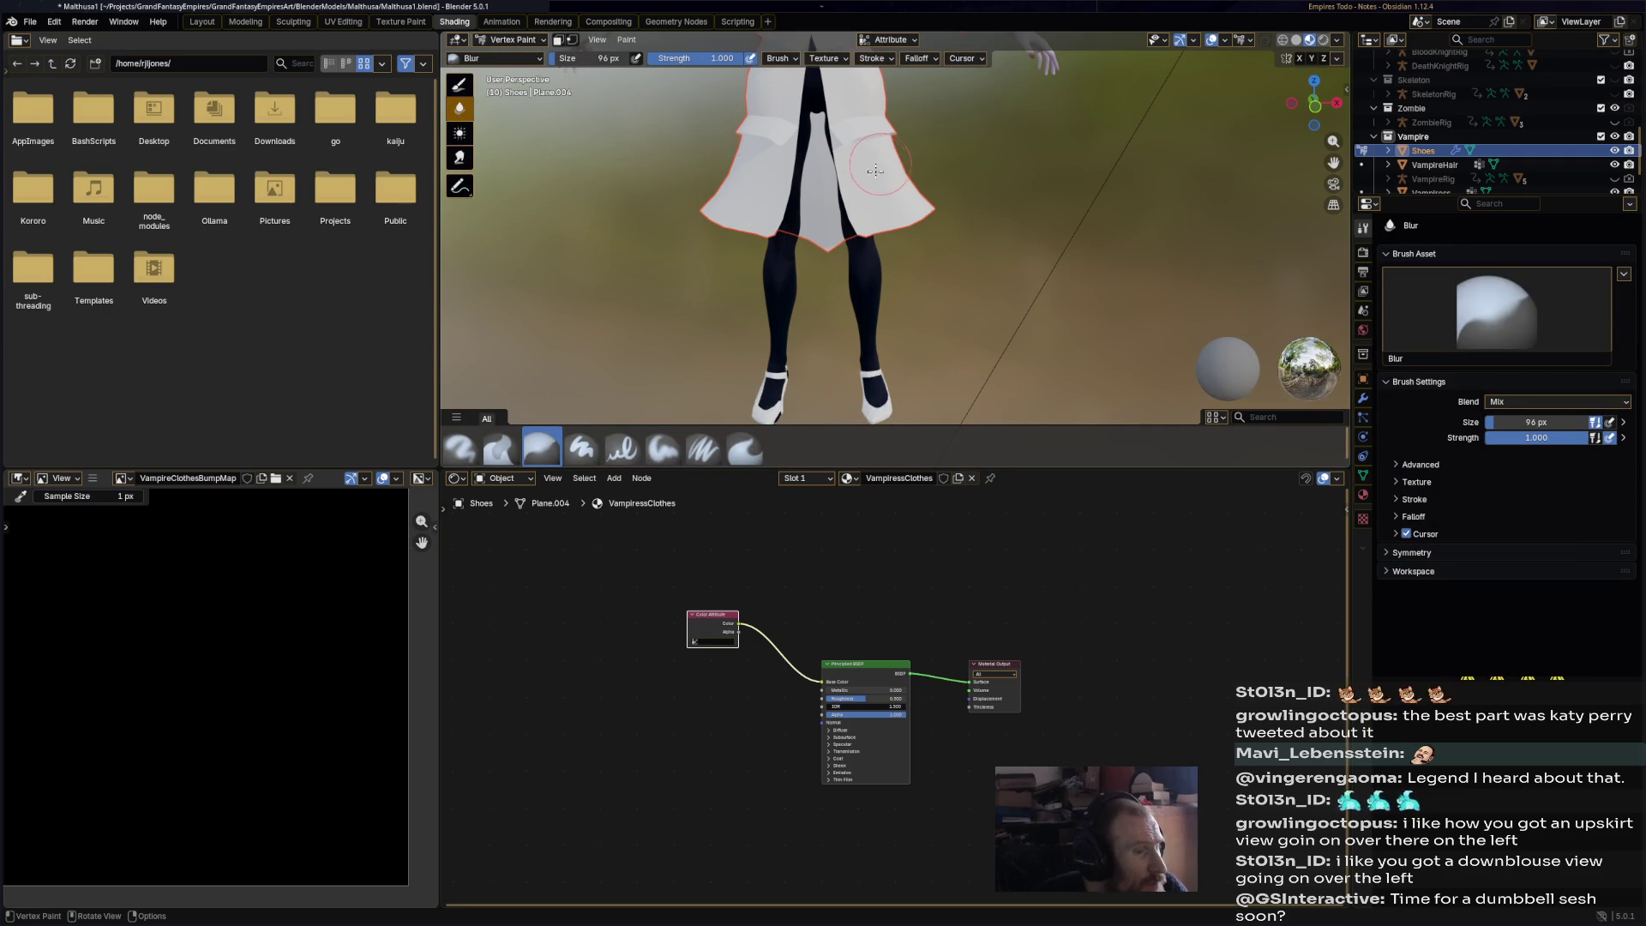
left_click(525, 40)
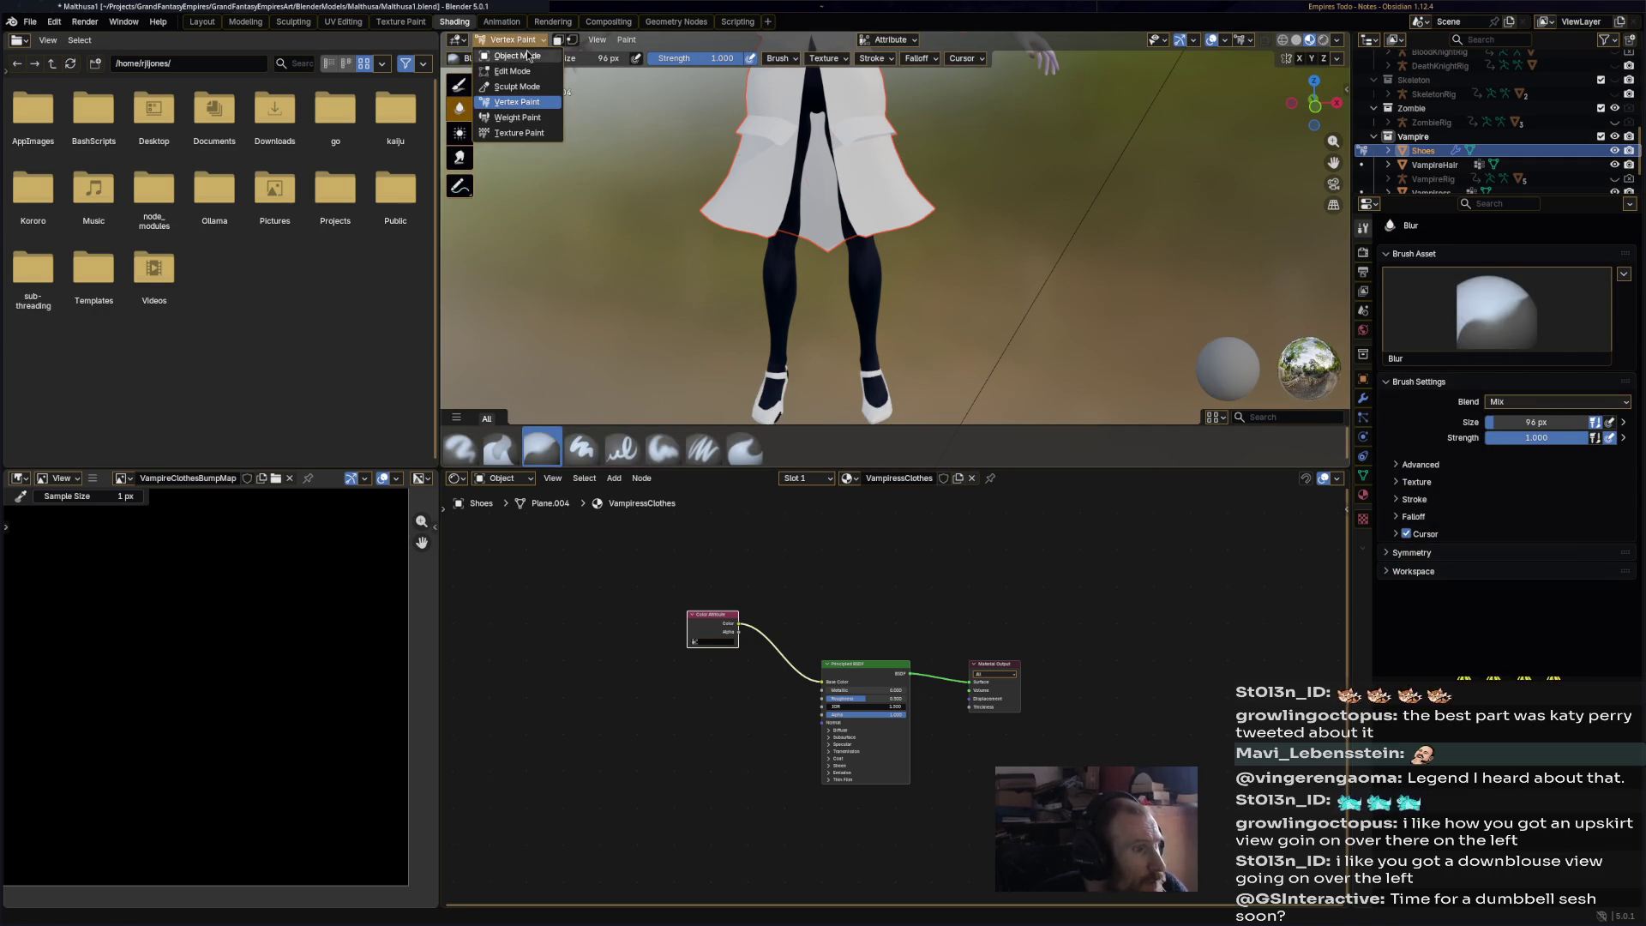
- Check the coat in Vertex Paint, then back in Object Mode assign it VampiressClothes
left_click(515, 56)
left_click(519, 40)
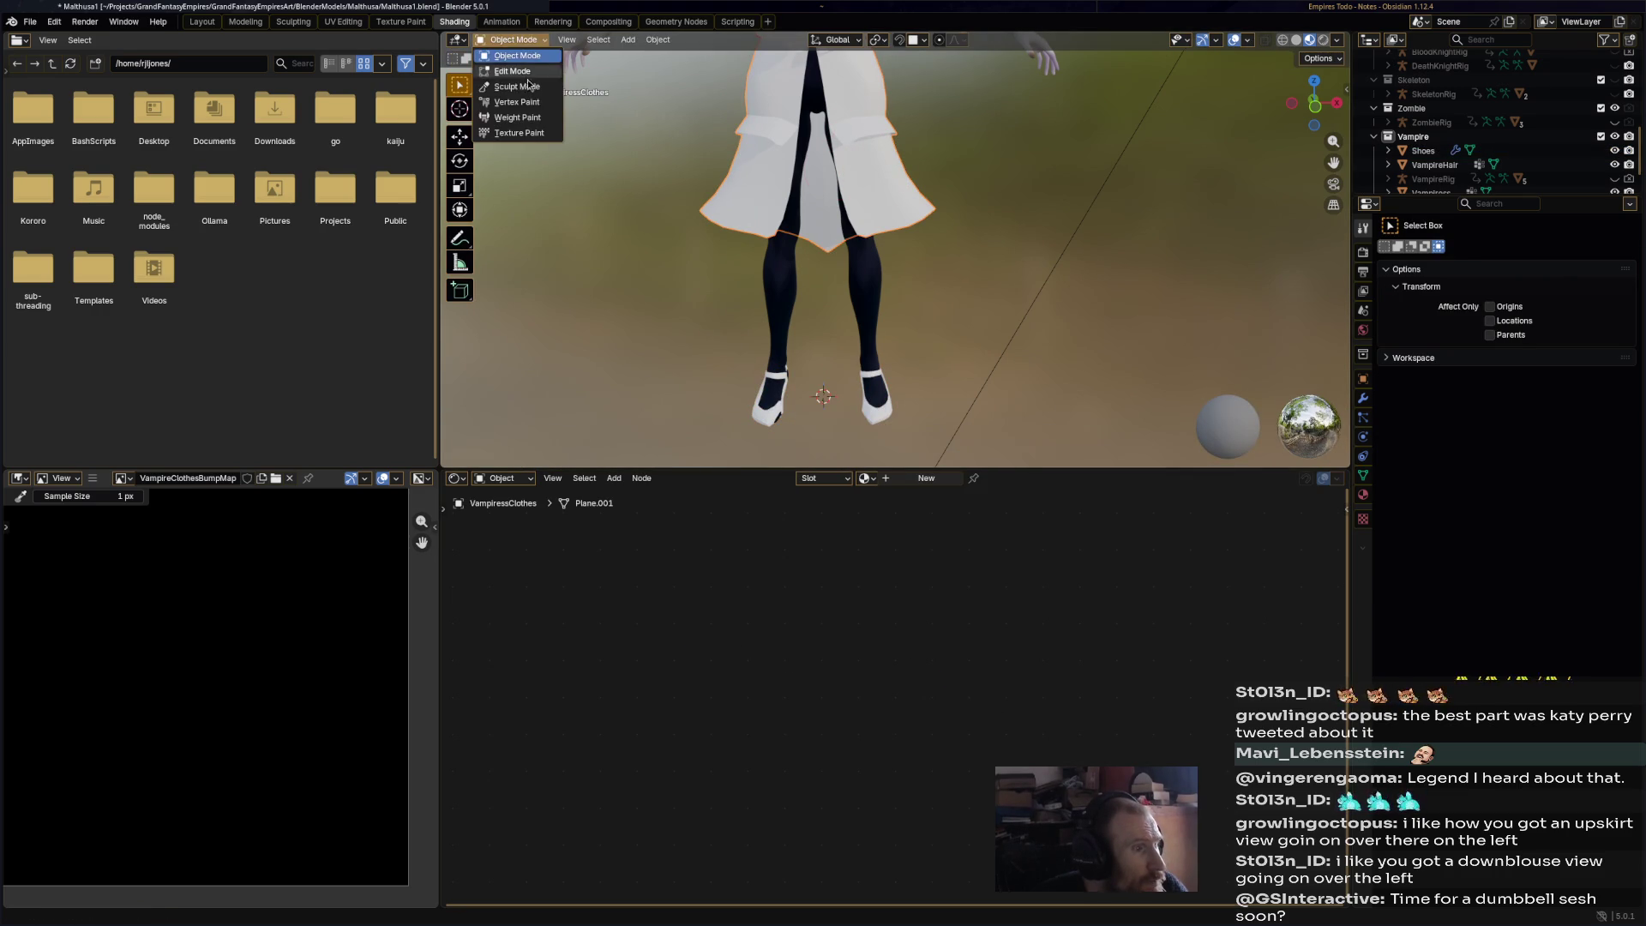
left_click(515, 103)
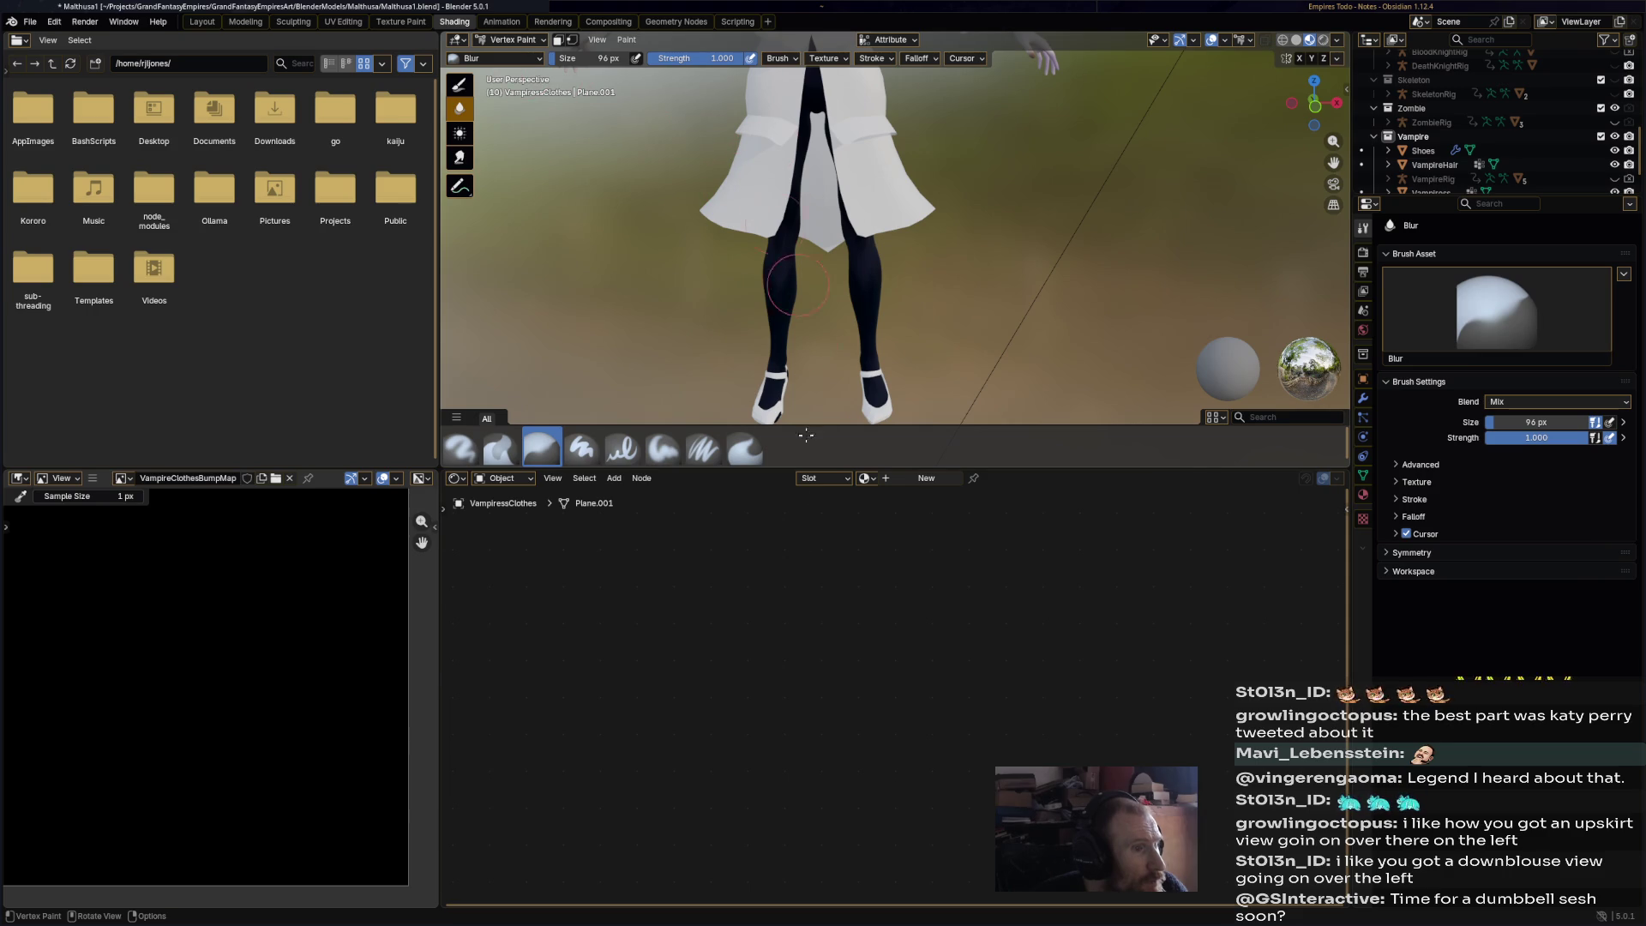
left_click(514, 41)
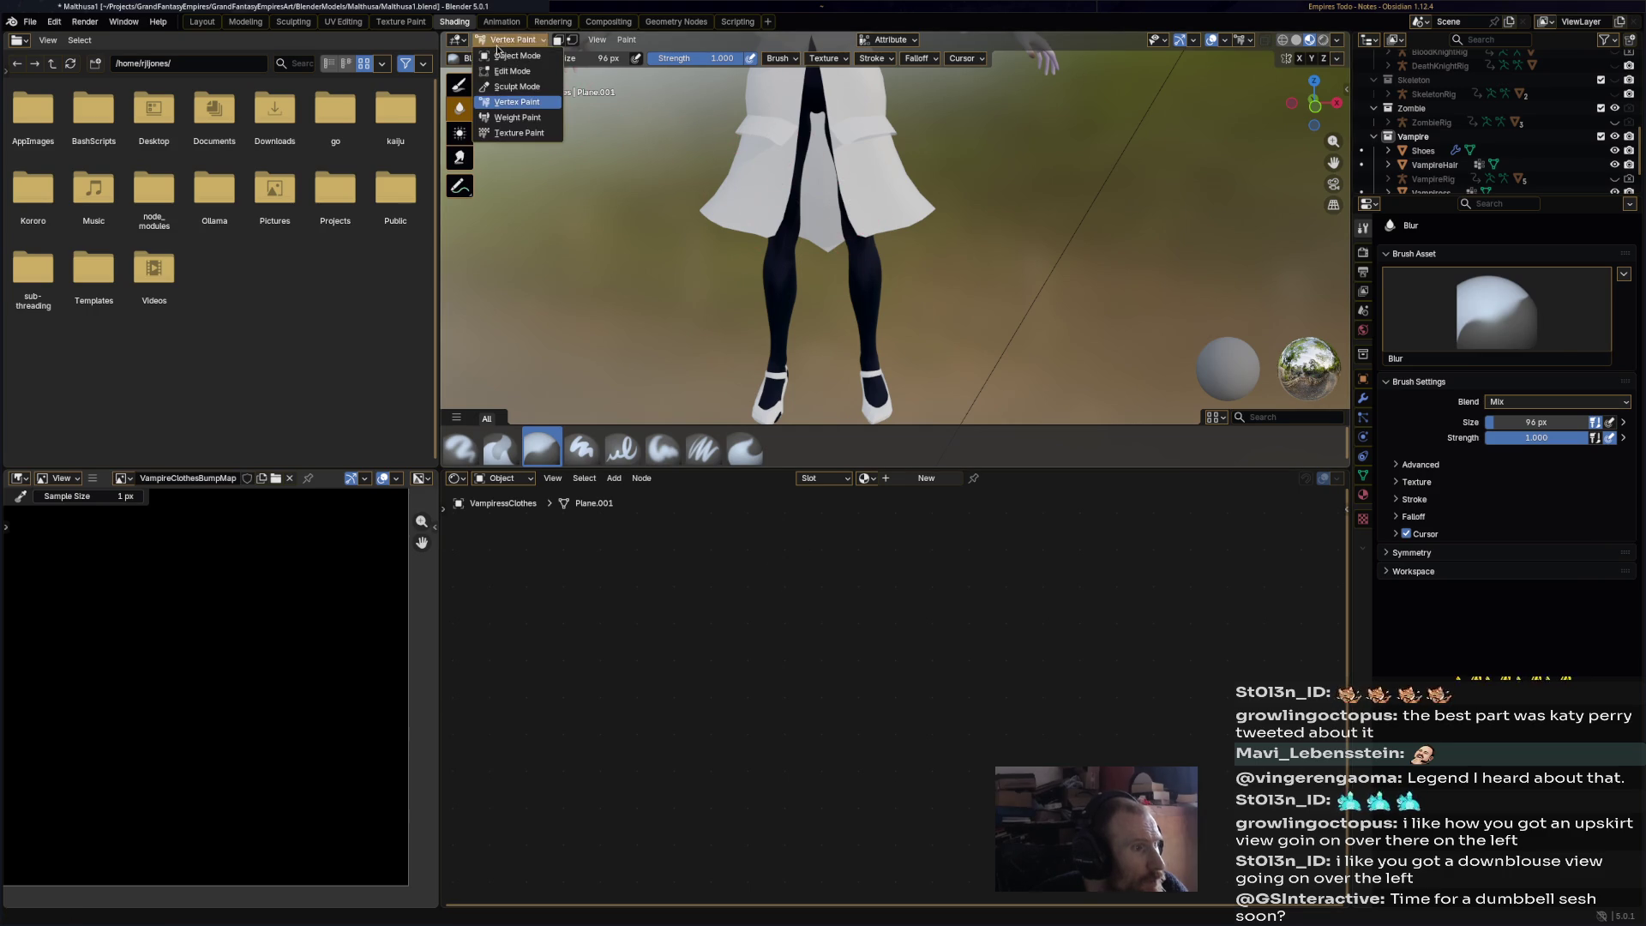
left_click(515, 56)
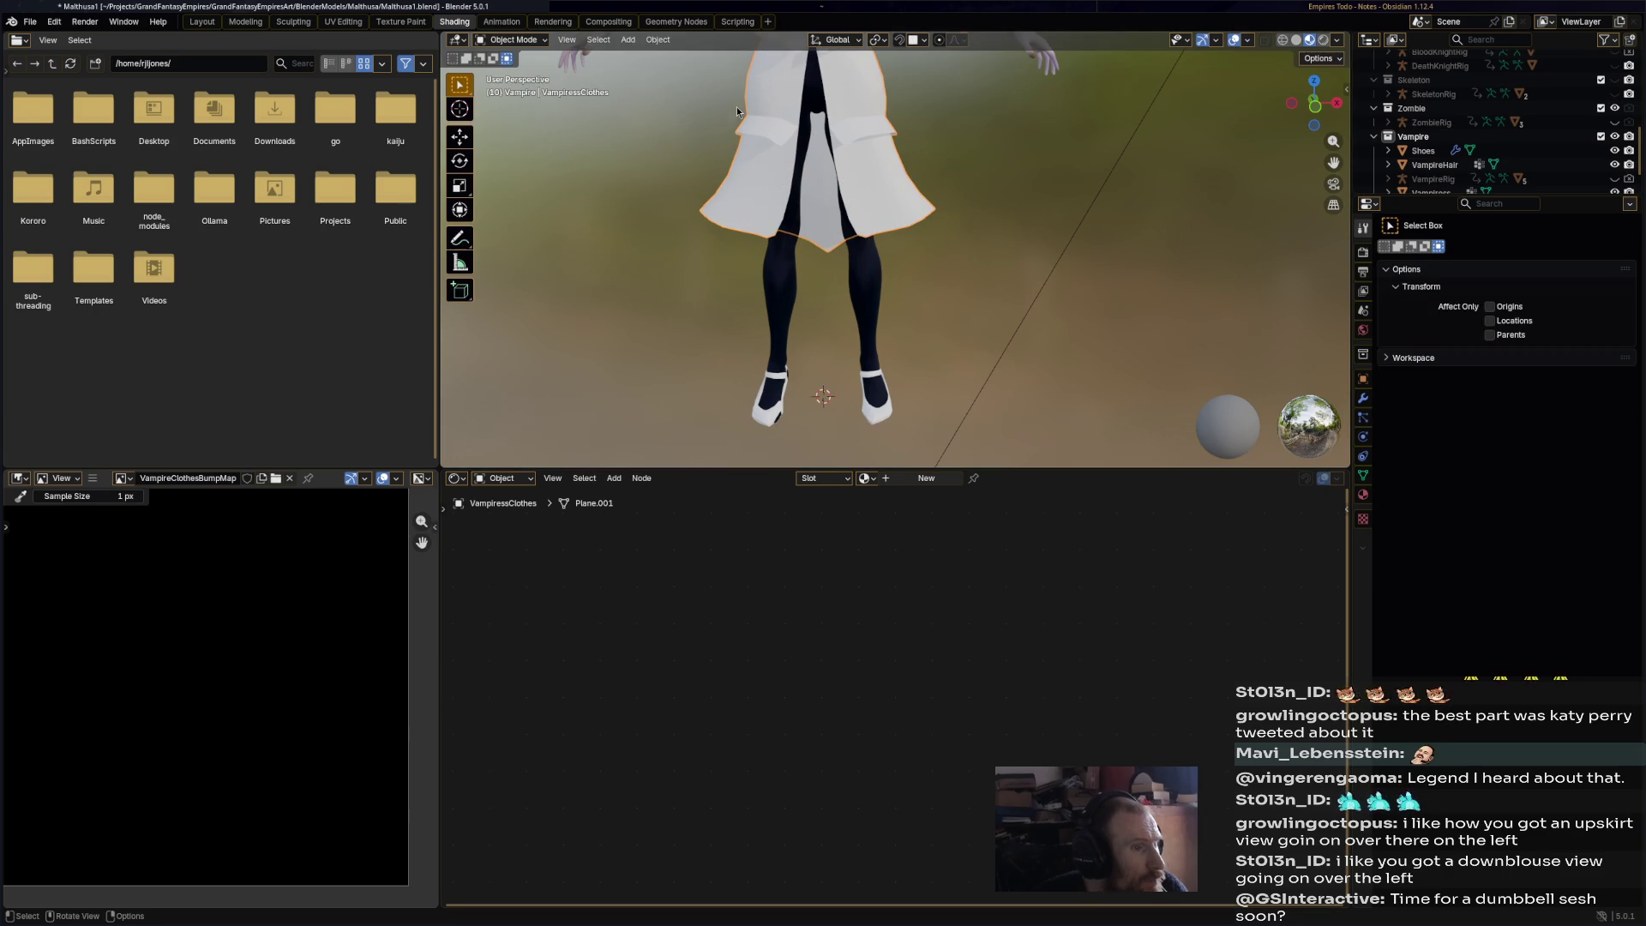
left_click(872, 482)
scroll(932, 610, "down", 3)
scroll(944, 600, "down", 5)
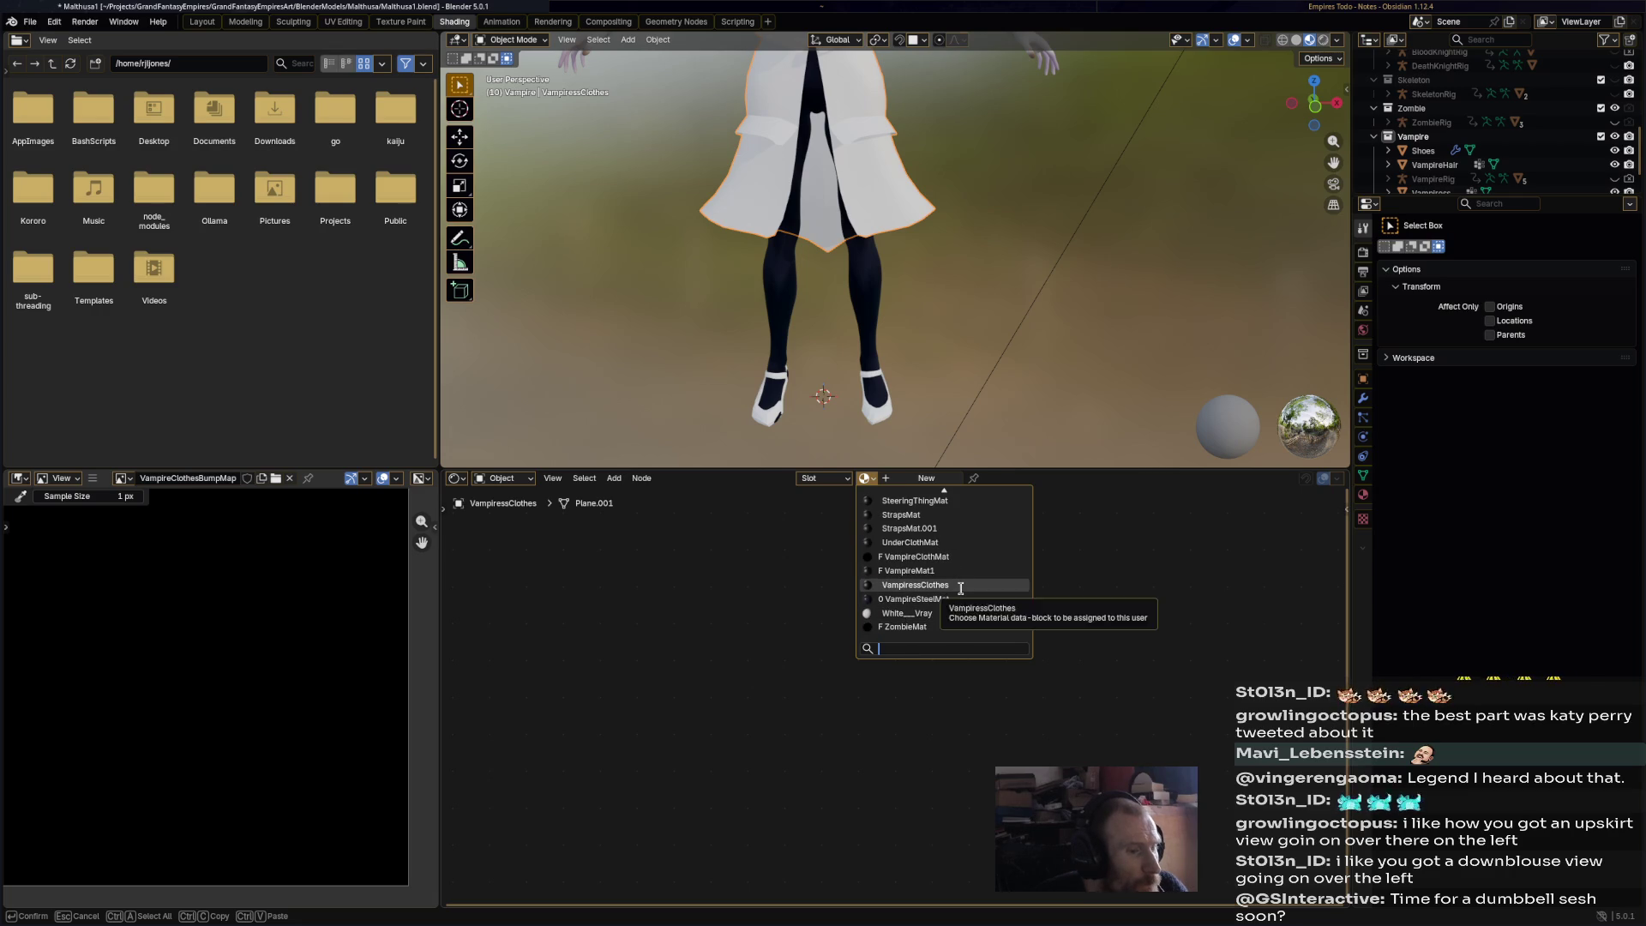
left_click(960, 586)
- Set the Color Attribute node's layer to Attribute and reposition the node
left_click(721, 647)
left_click(729, 656)
left_click_drag(713, 621, 735, 668)
middle_click_drag(857, 559, 890, 680)
mouse_move(930, 326)
middle_mouse_down("shift")
mouse_move(931, 367)
mouse_move(958, 370)
mouse_move(912, 398)
middle_mouse_up("shift")
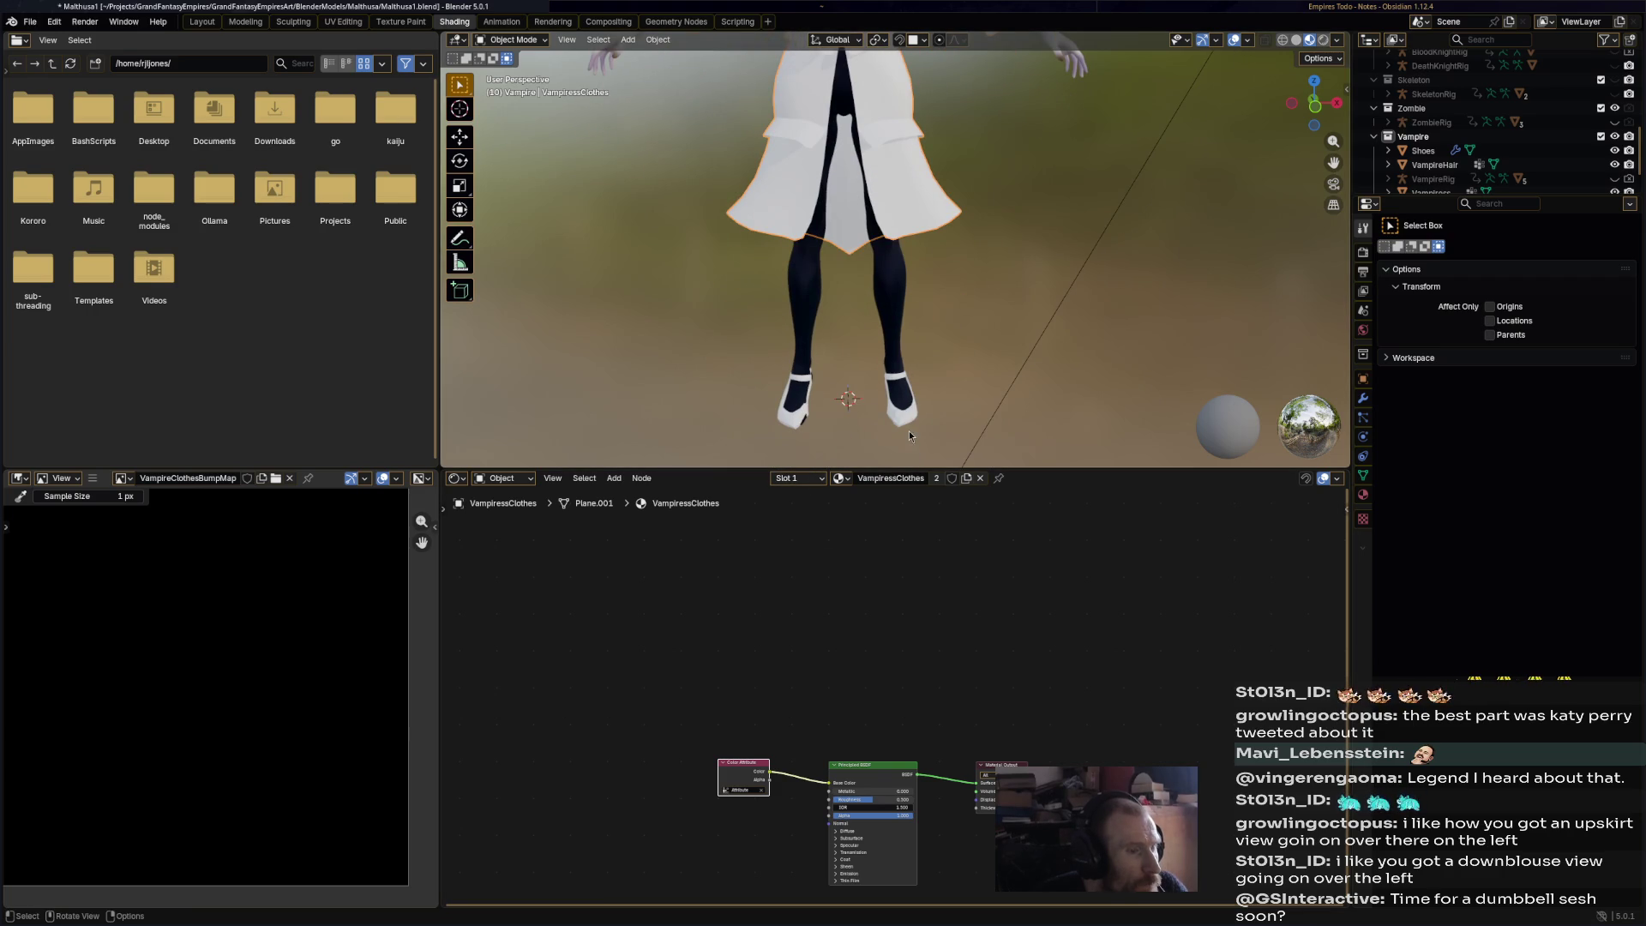
- Select the shoes and switch them into Sculpt Mode
left_click(906, 426)
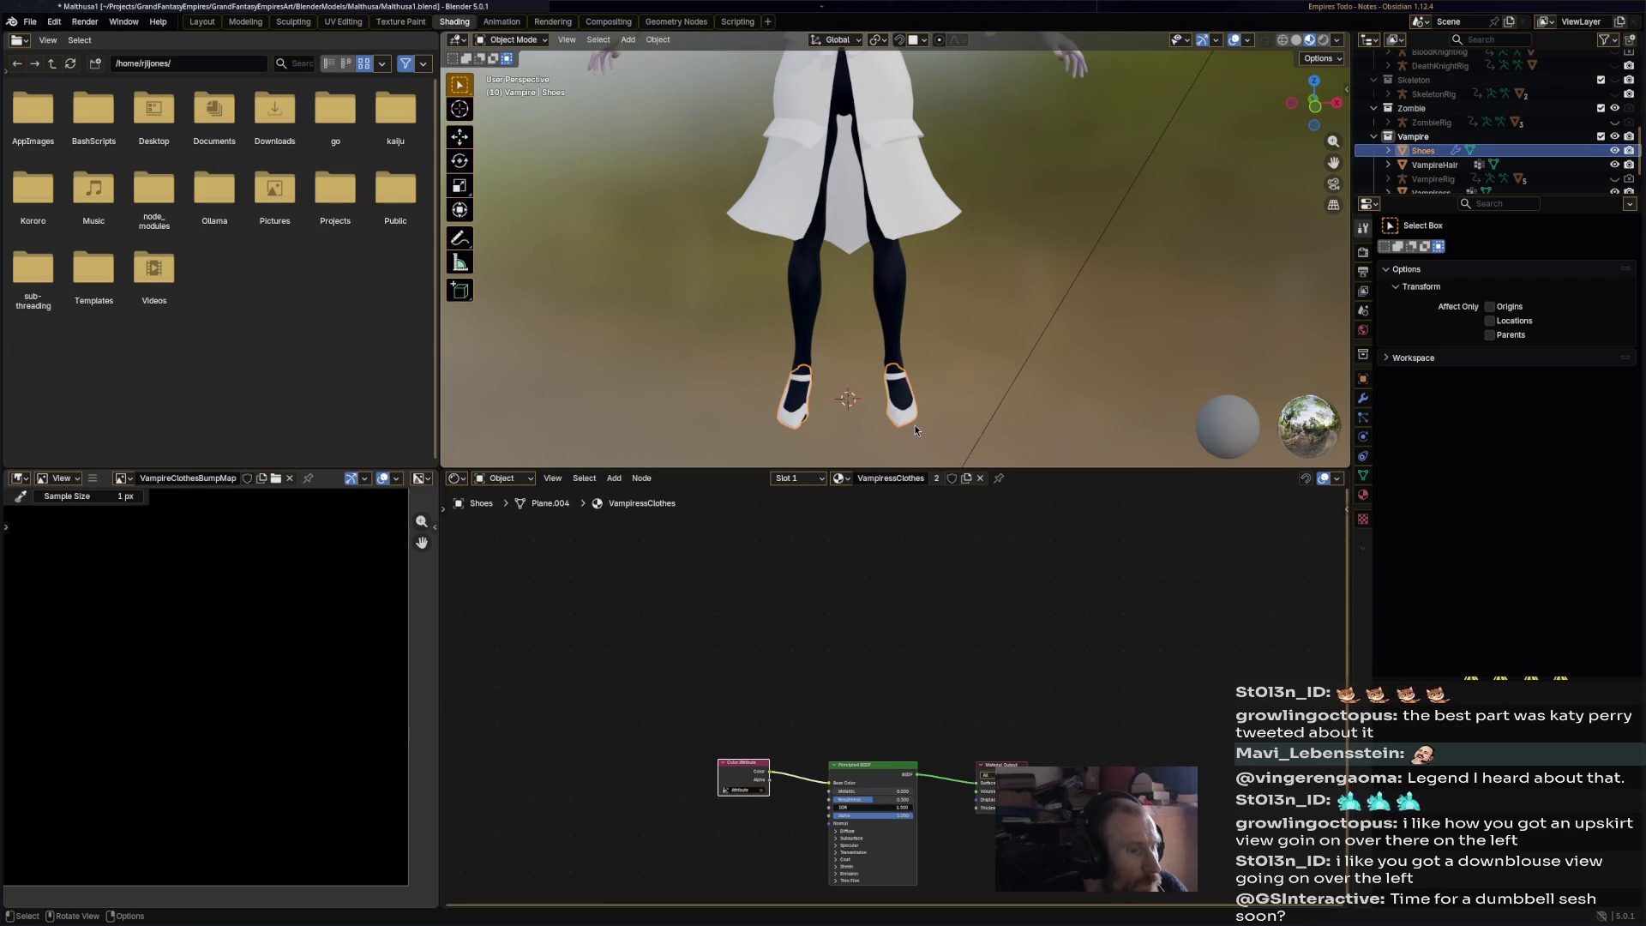
left_click(907, 180)
left_click(899, 420)
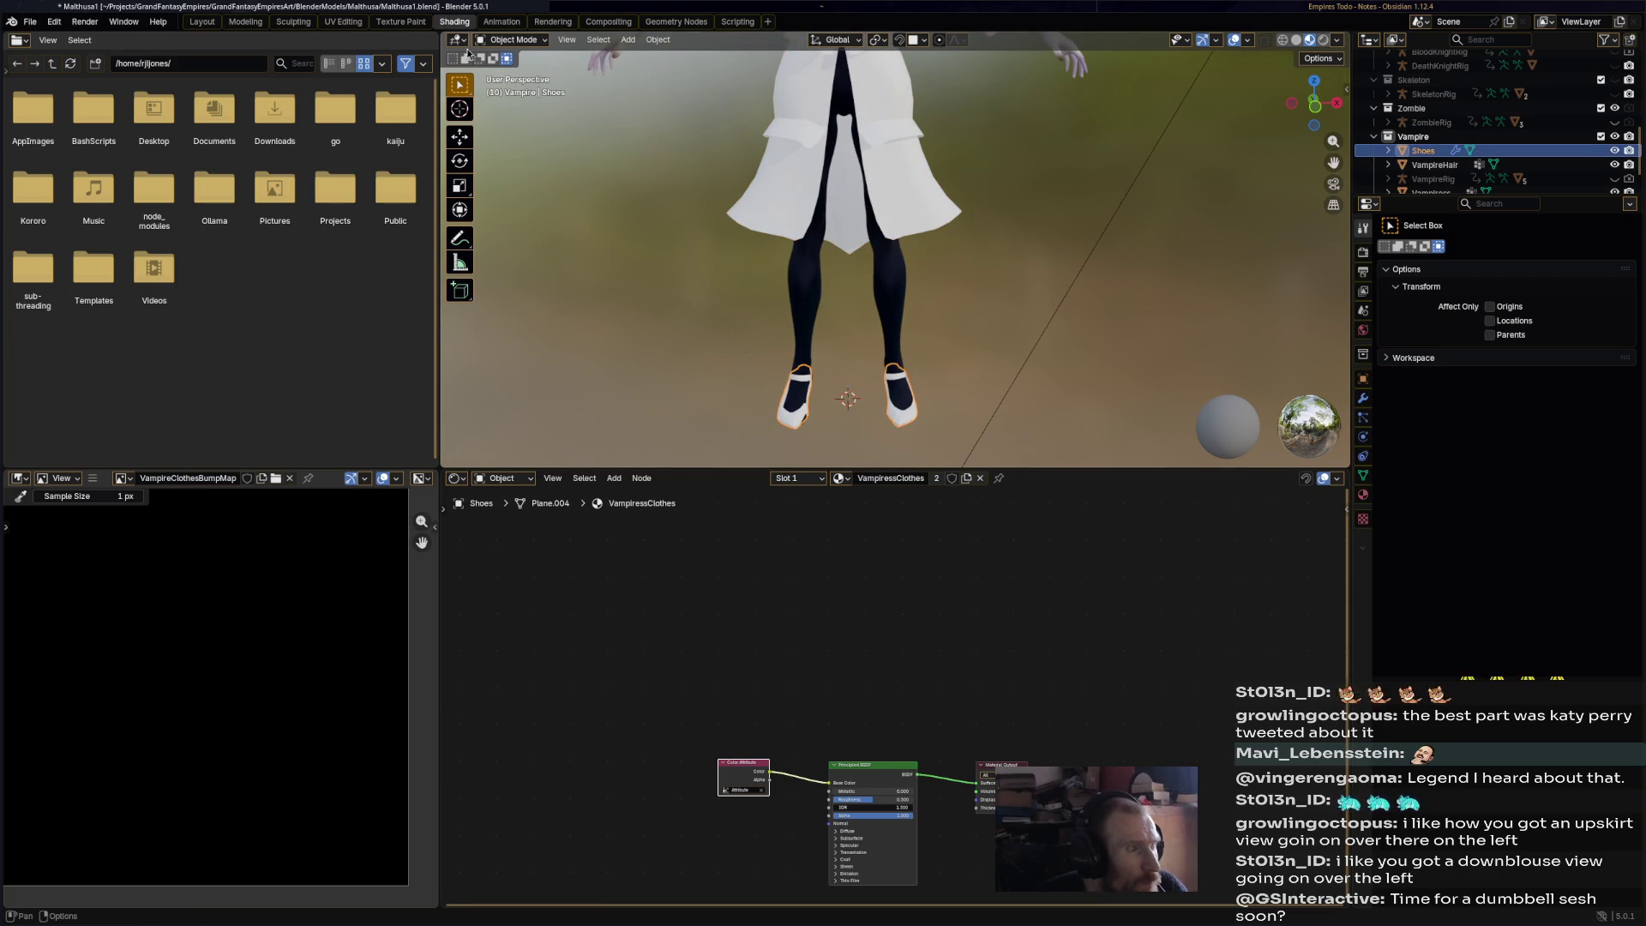
left_click(513, 40)
left_click(507, 86)
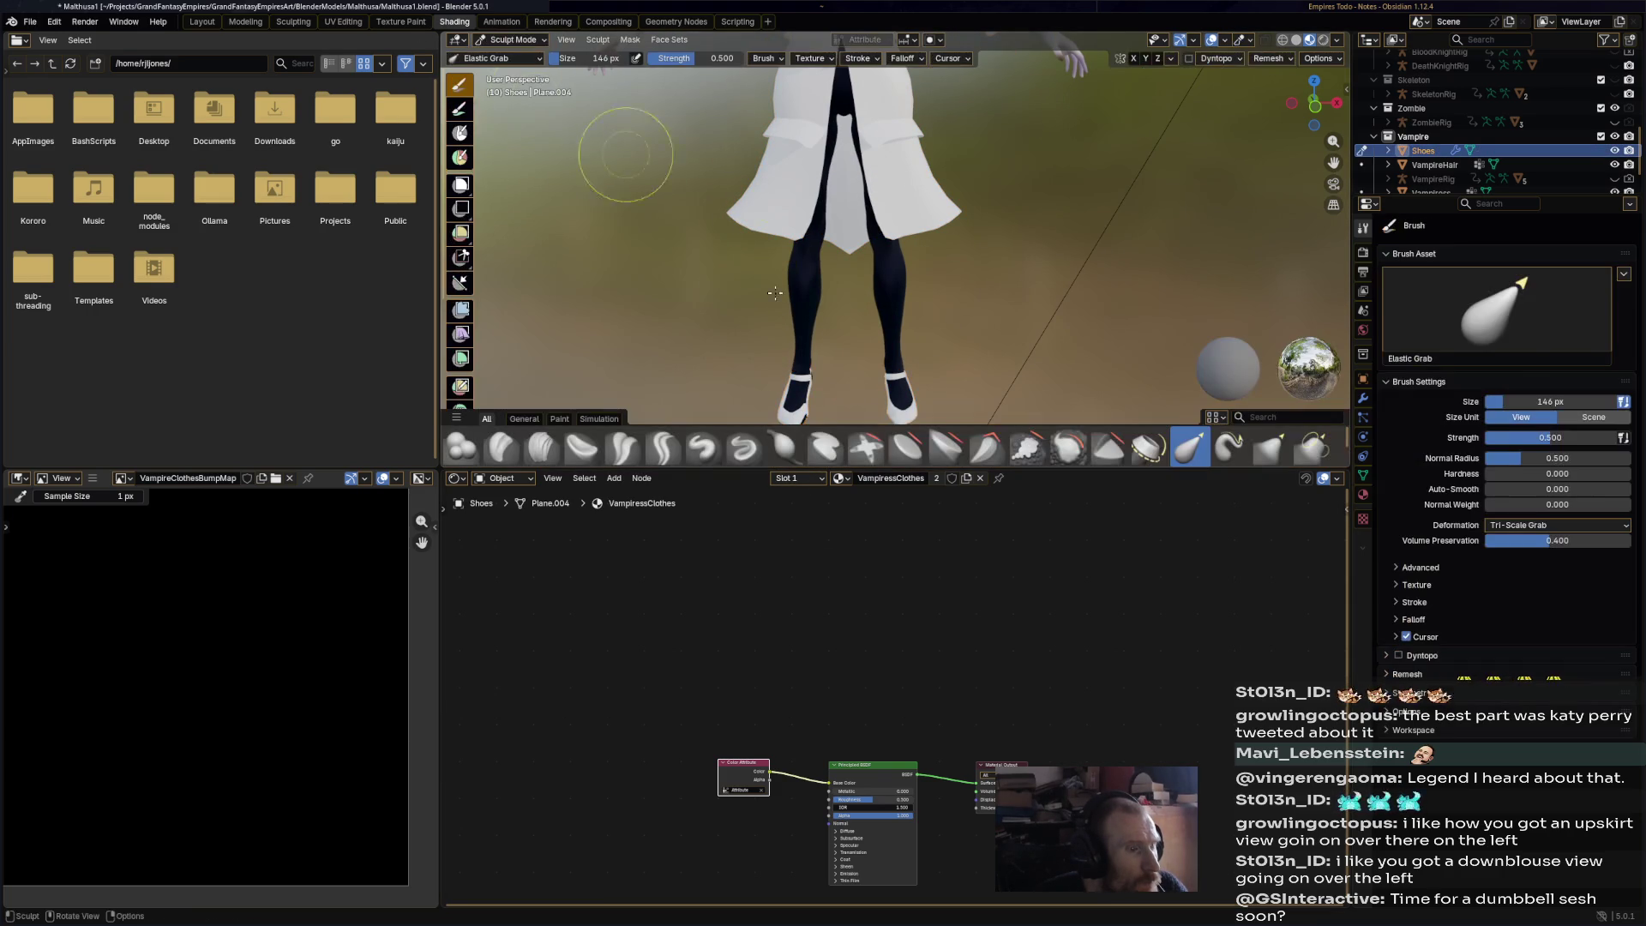
scroll(878, 242, "up", 5)
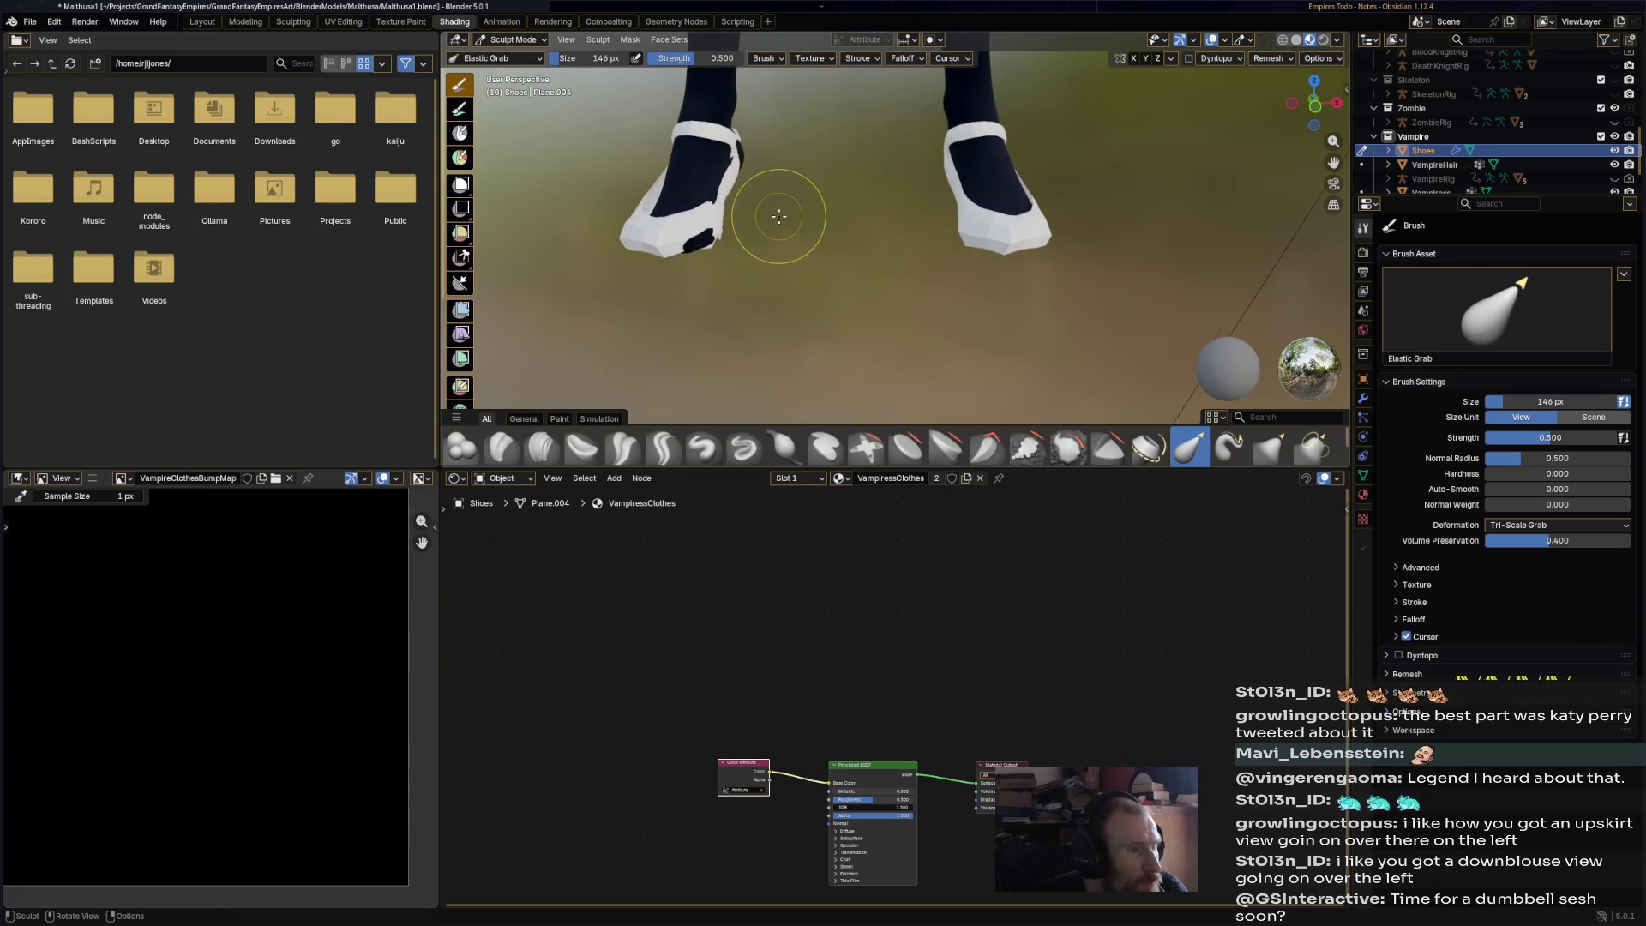
- Apply the shoes' Mirror modifier from Object Mode
left_click(514, 39)
left_click(506, 74)
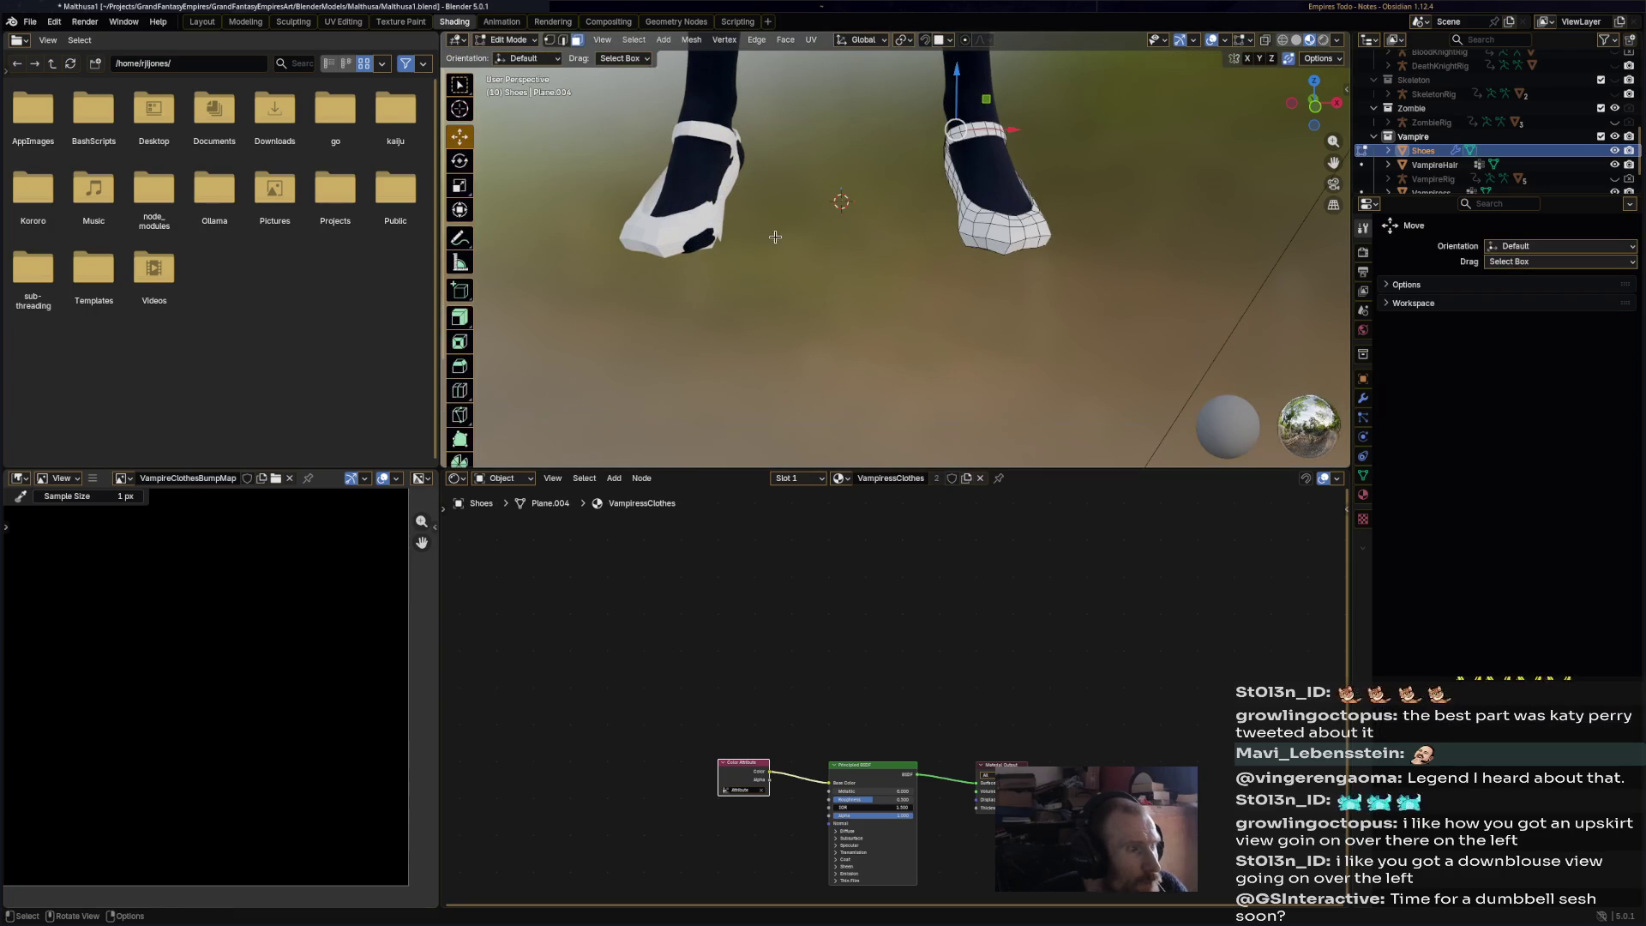
left_click(514, 39)
left_click(513, 60)
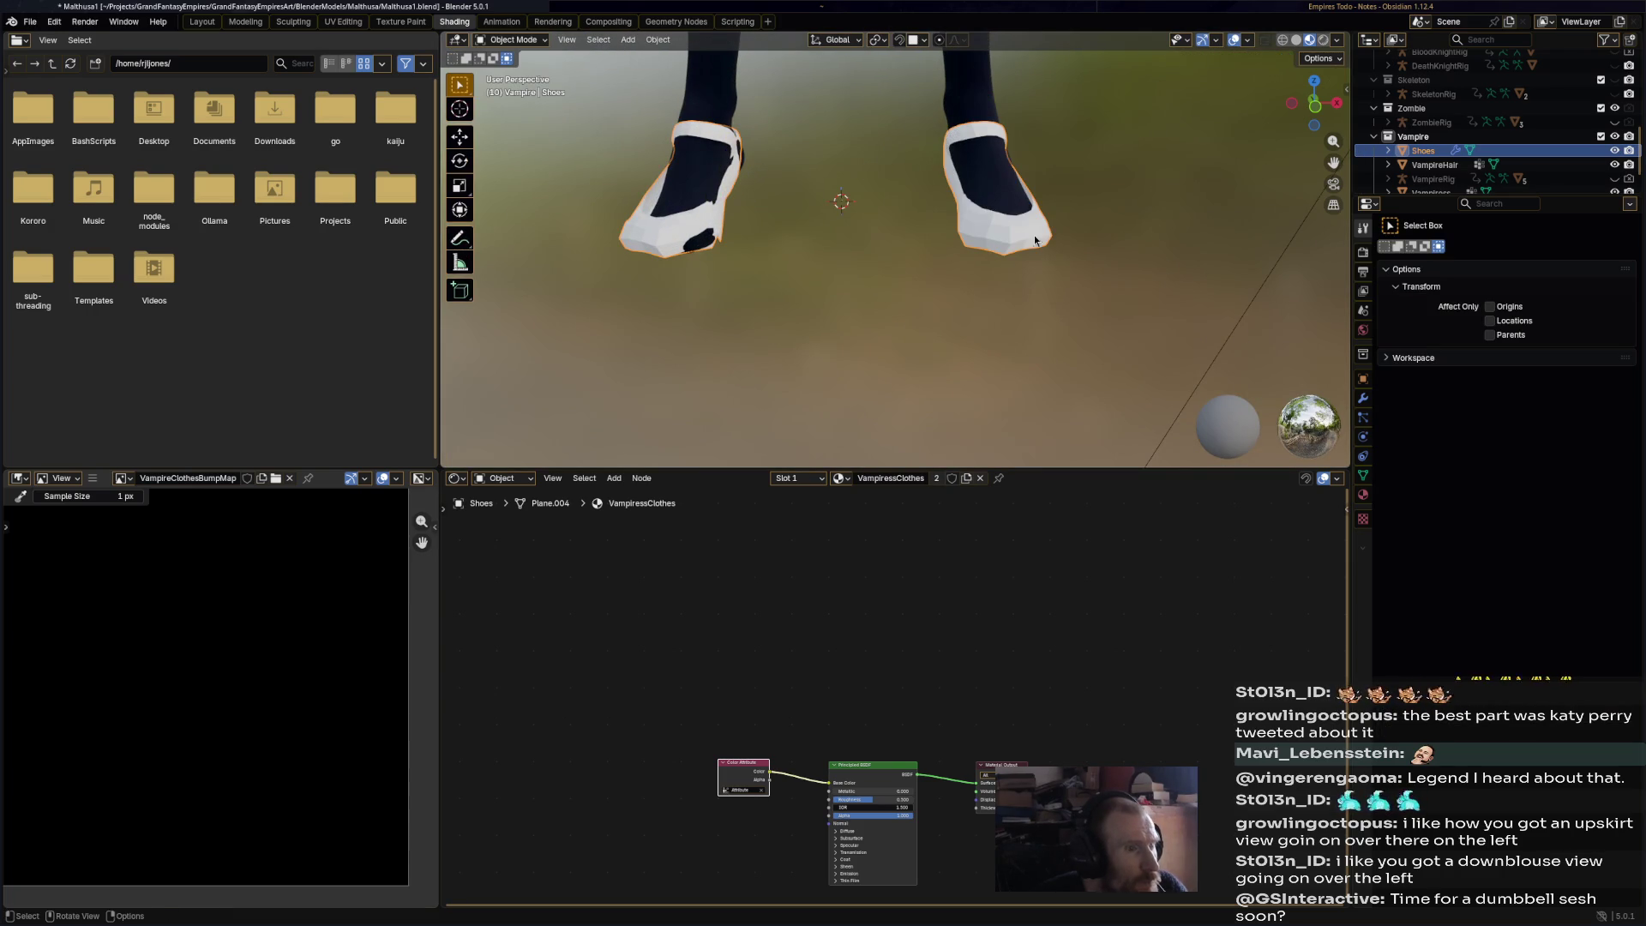
left_click(1363, 398)
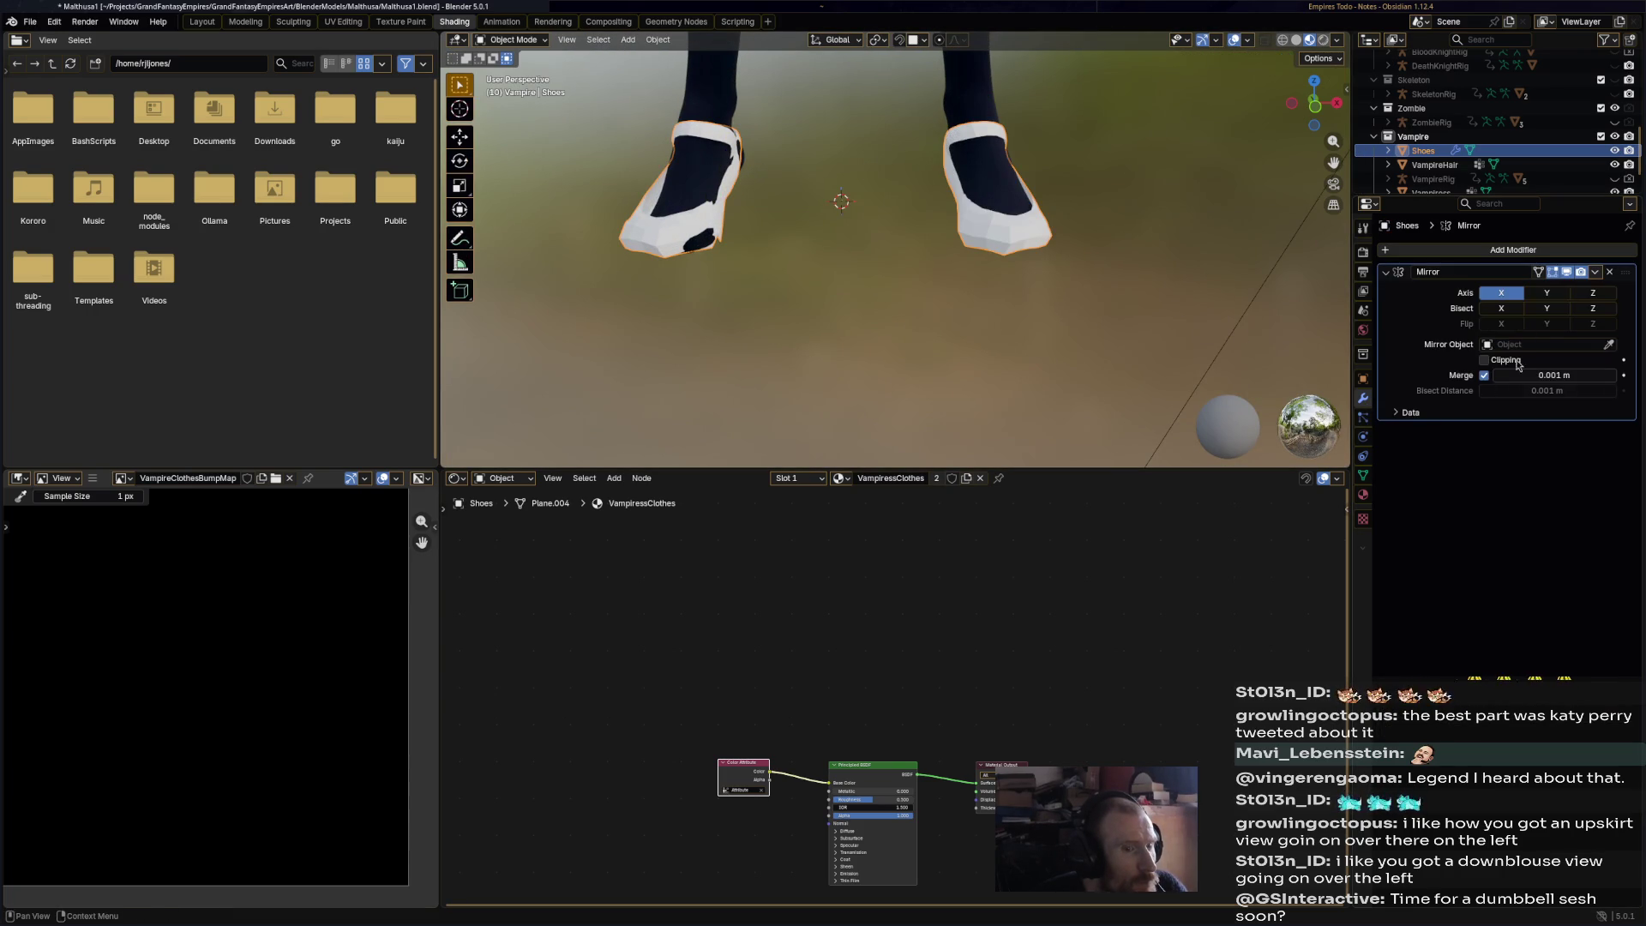
left_click(1595, 272)
left_click(1535, 290)
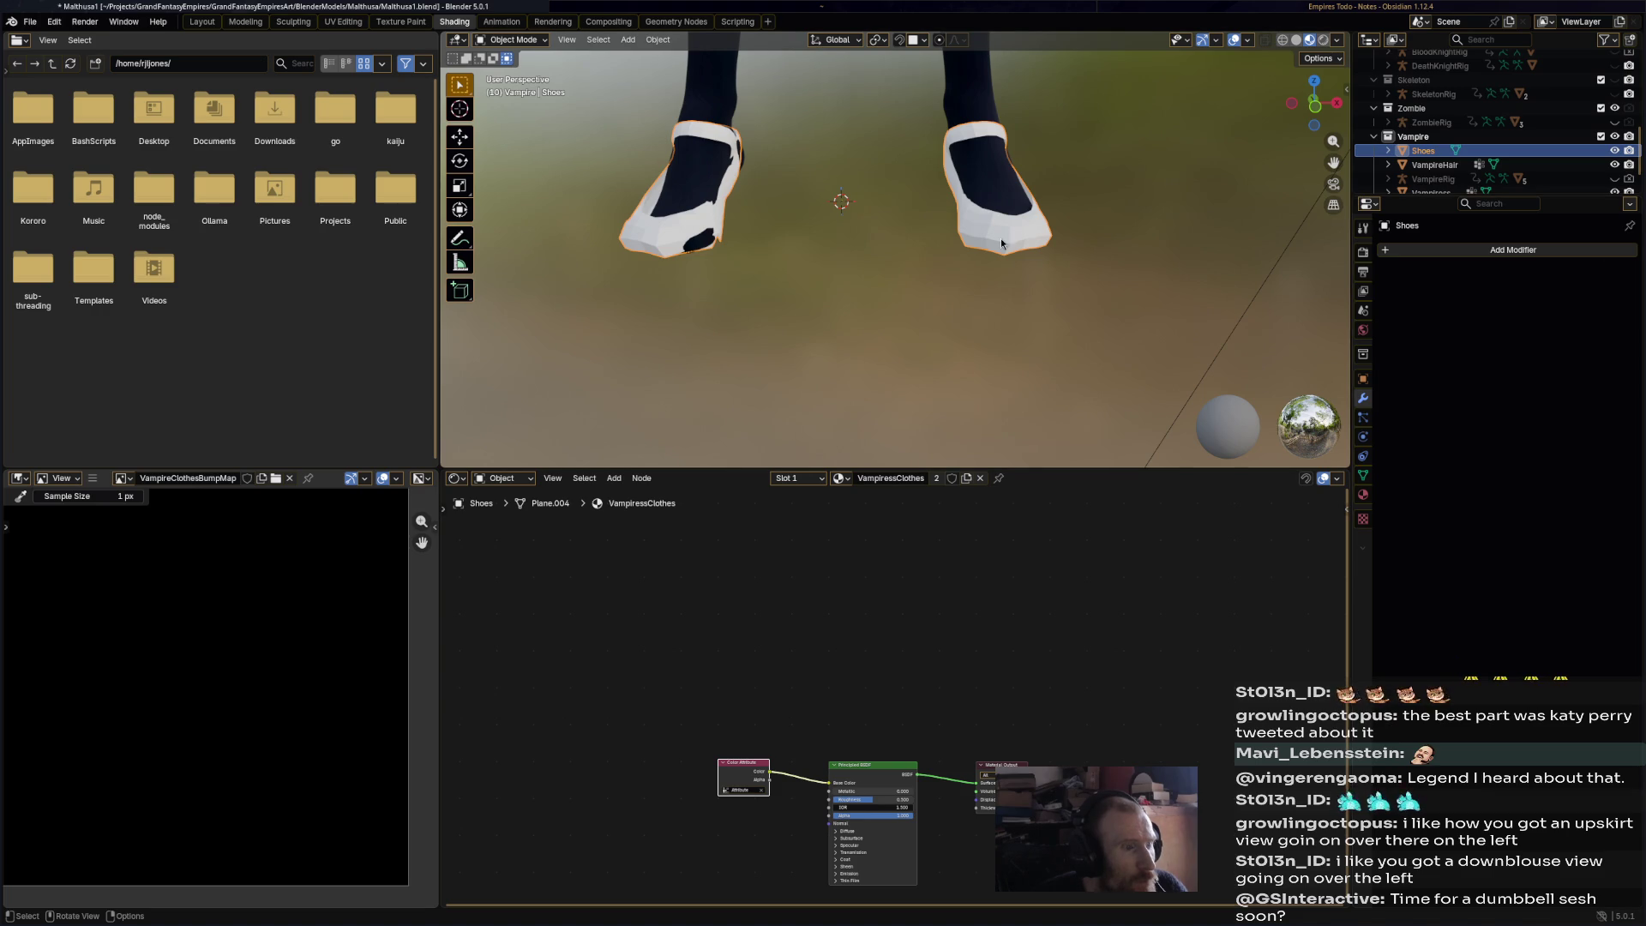
- Enter Edit Mode on the shoes, select all geometry, then deselect it
left_click(515, 39)
left_click(513, 79)
key("a")
key("alt+a")
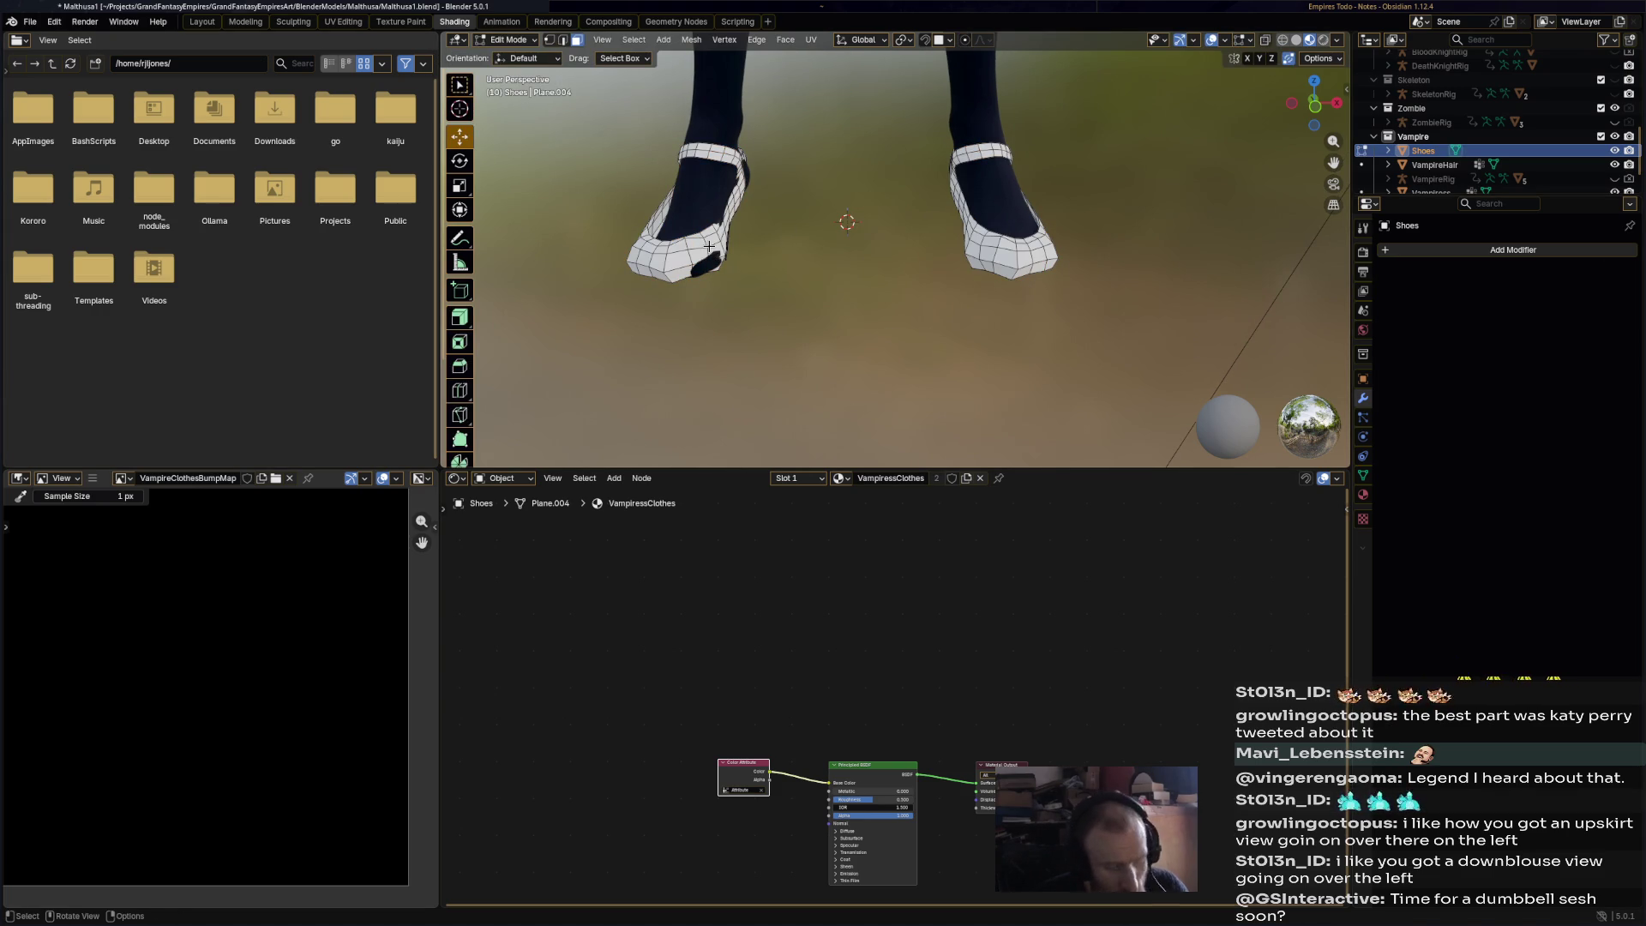
- Select the left shoe's linked mesh with L, slide it along X and rotate it
key("l")
key("g")
key("x")
left_click(773, 209)
mouse_move(773, 208)
middle_mouse_down()
mouse_move(1037, 282)
mouse_move(935, 261)
mouse_move(765, 172)
mouse_move(1023, 244)
mouse_move(1026, 170)
mouse_move(1000, 221)
middle_mouse_up()
key("r")
left_click(1044, 243)
- Fine-tune the shoe's position, size and rotation against the foot
left_click_drag(959, 246, 954, 245)
key("s")
left_click(969, 242)
key("r")
left_click(997, 219)
mouse_move(997, 219)
middle_mouse_down()
mouse_move(969, 284)
mouse_move(886, 232)
middle_mouse_up()
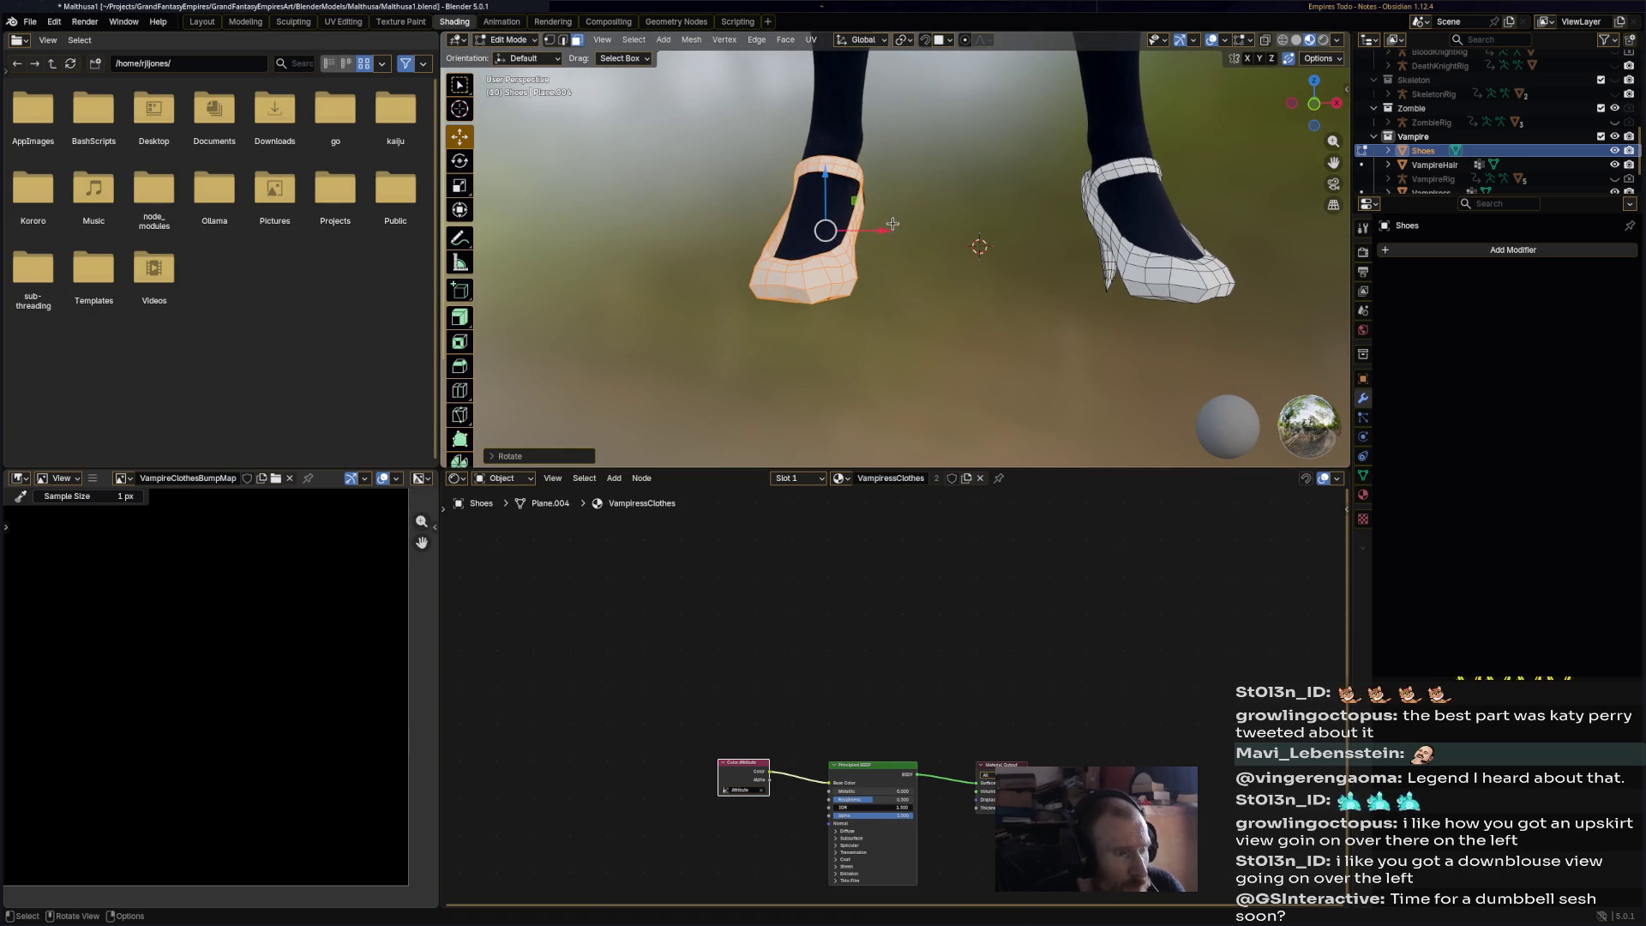
- Shift the shoe along the X axis and rescale it
key("g")
key("x")
left_click(826, 231)
key("s")
left_click(826, 232)
middle_click_drag(826, 232, 860, 313)
- Rotate the shoe again and slide it sideways along X into place
key("r")
left_click(943, 243)
middle_click_drag(943, 243, 889, 212)
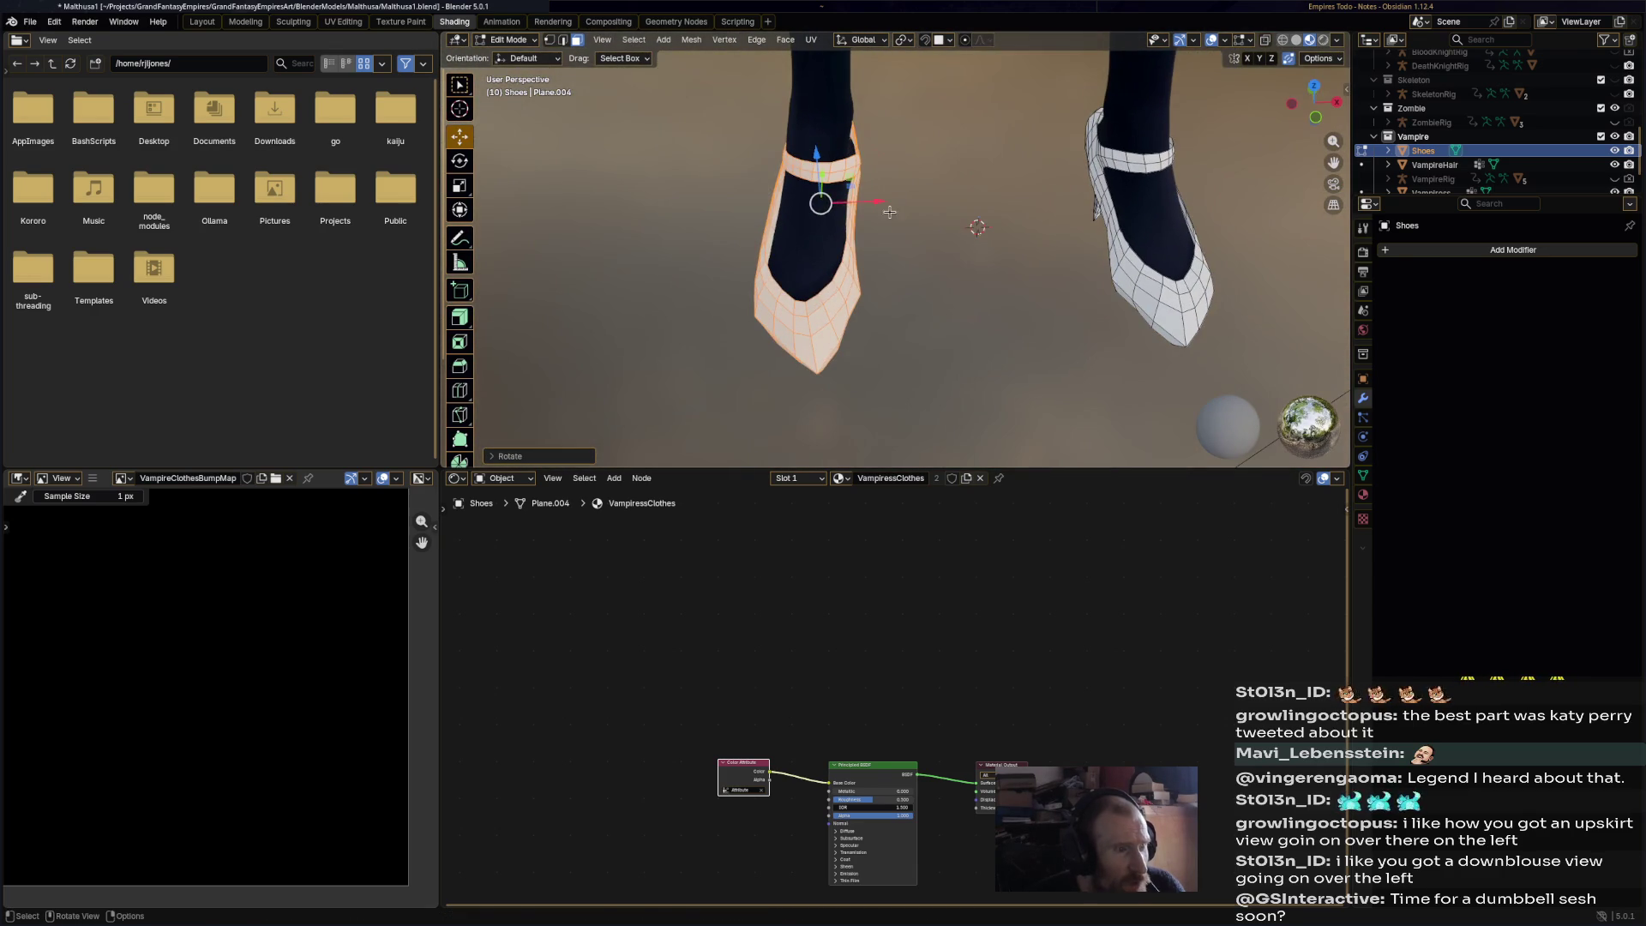
left_click_drag(889, 212, 891, 208)
left_click(889, 208)
mouse_move(889, 208)
middle_mouse_down()
mouse_move(1014, 333)
mouse_move(1149, 305)
mouse_move(865, 281)
mouse_move(858, 258)
mouse_move(952, 275)
middle_mouse_up()
- Select the whole right shoe with Ctrl+L and scale it to fit its foot
left_click(1015, 333)
key("ctrl+l")
key("s")
left_click(1154, 305)
- Select the whole left shoe with Ctrl+L, then rotate and move it onto the foot
left_click(866, 281)
key("ctrl+l")
scroll(913, 240, "up", 2)
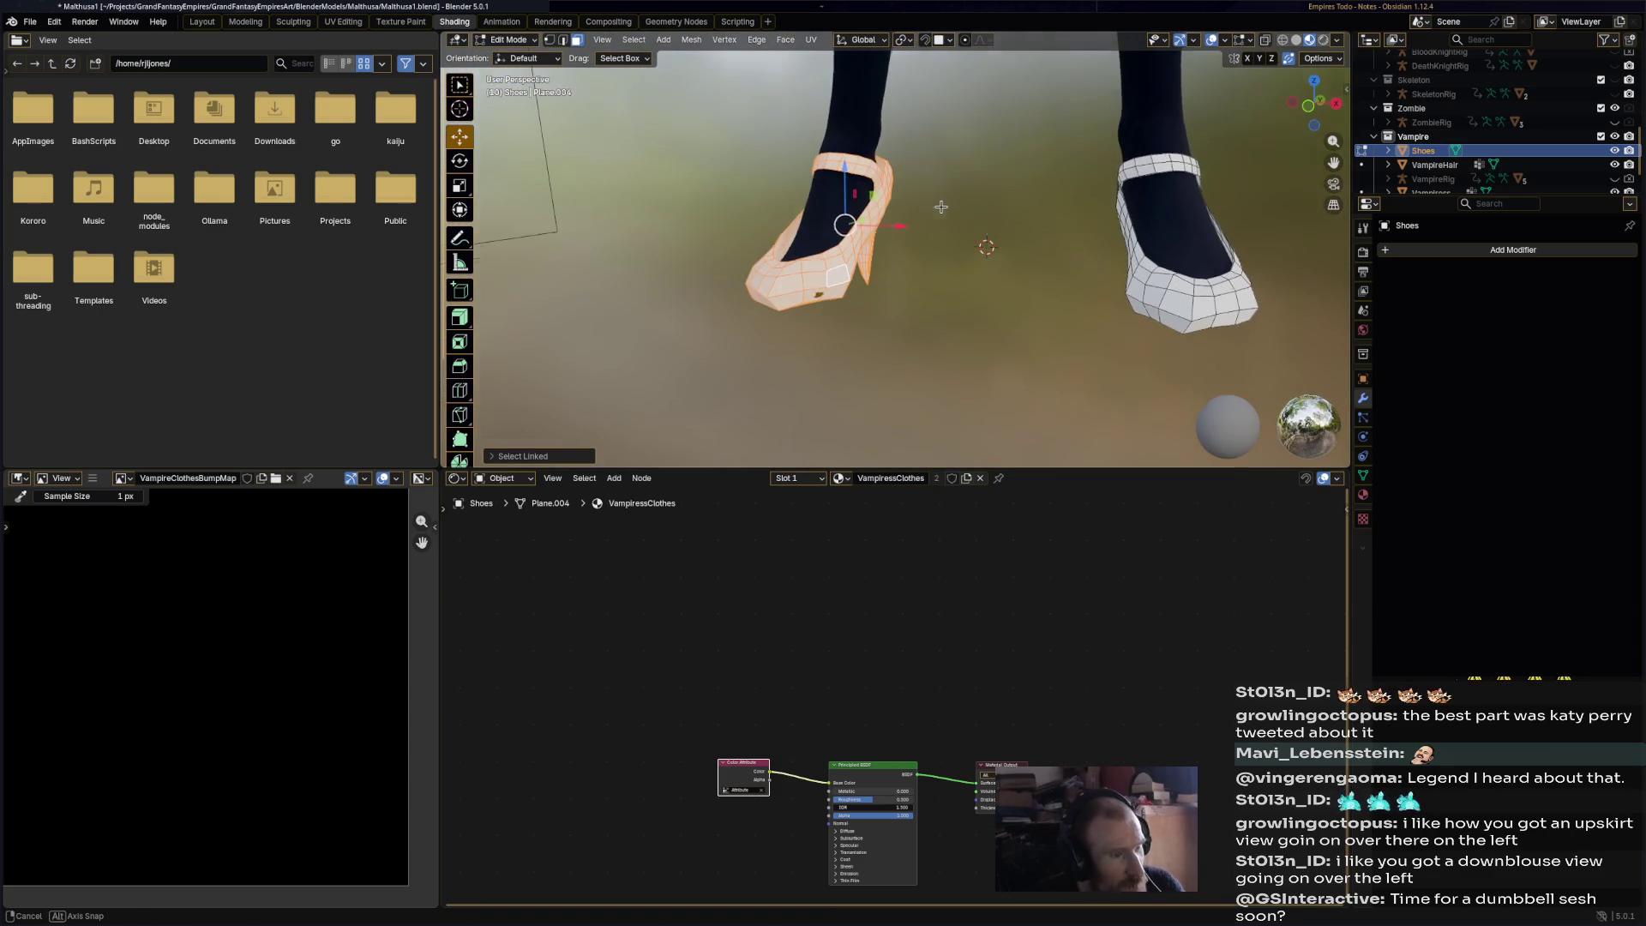
key("r")
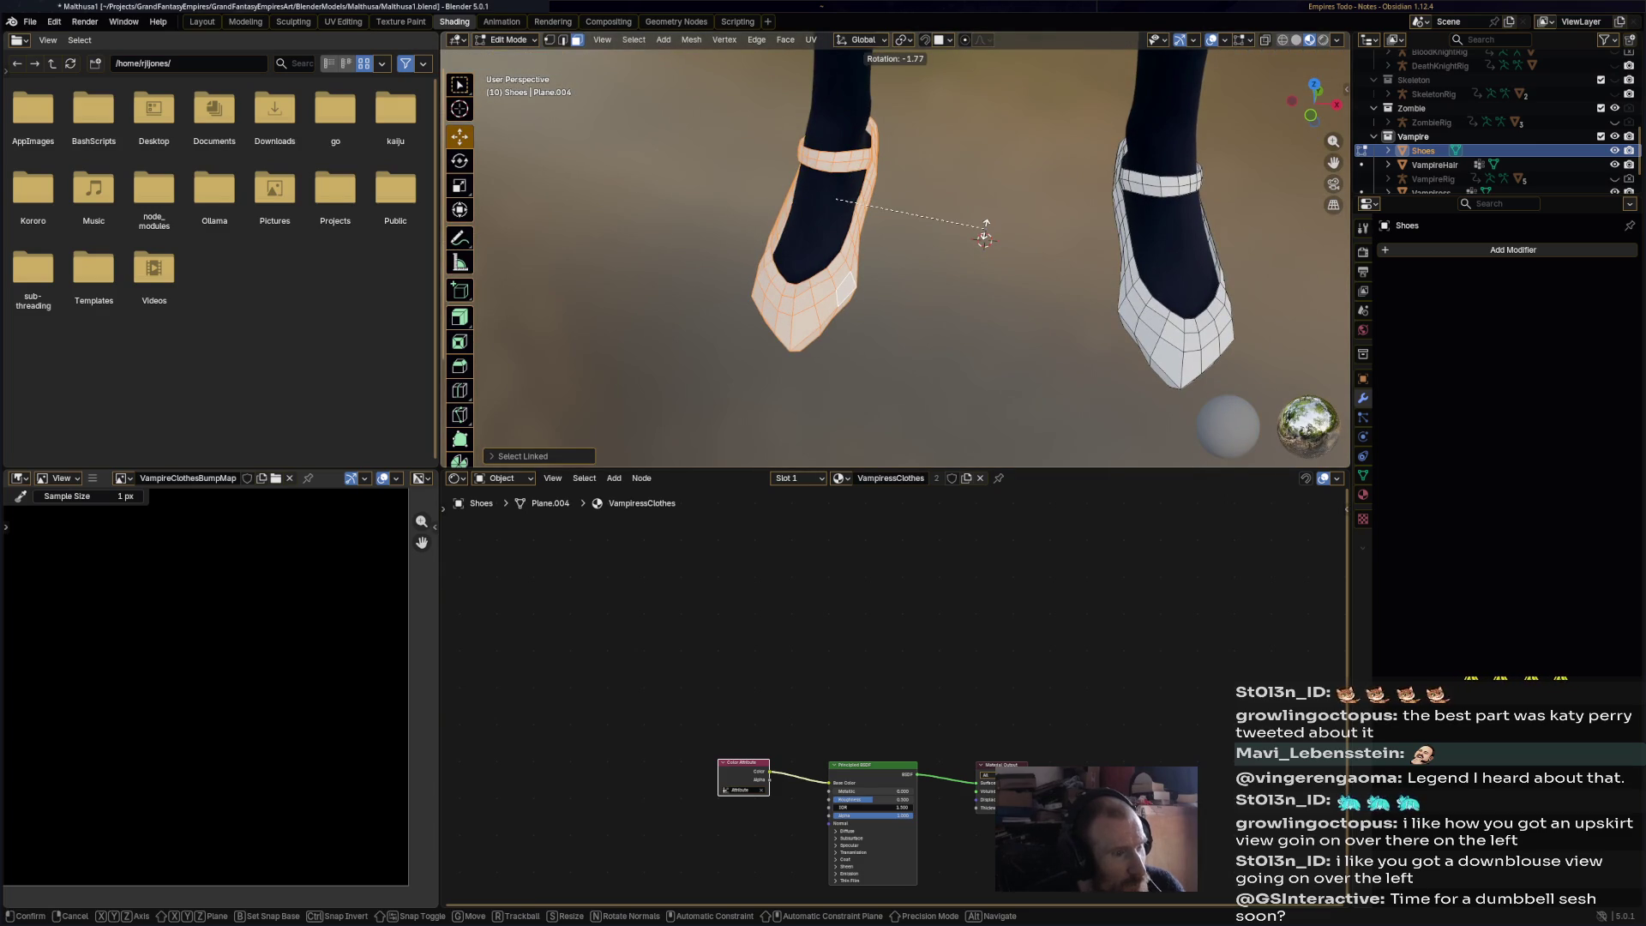
left_click(985, 238)
mouse_move(985, 241)
middle_mouse_down()
mouse_move(961, 244)
mouse_move(1063, 215)
mouse_move(1168, 145)
mouse_move(998, 262)
middle_mouse_up()
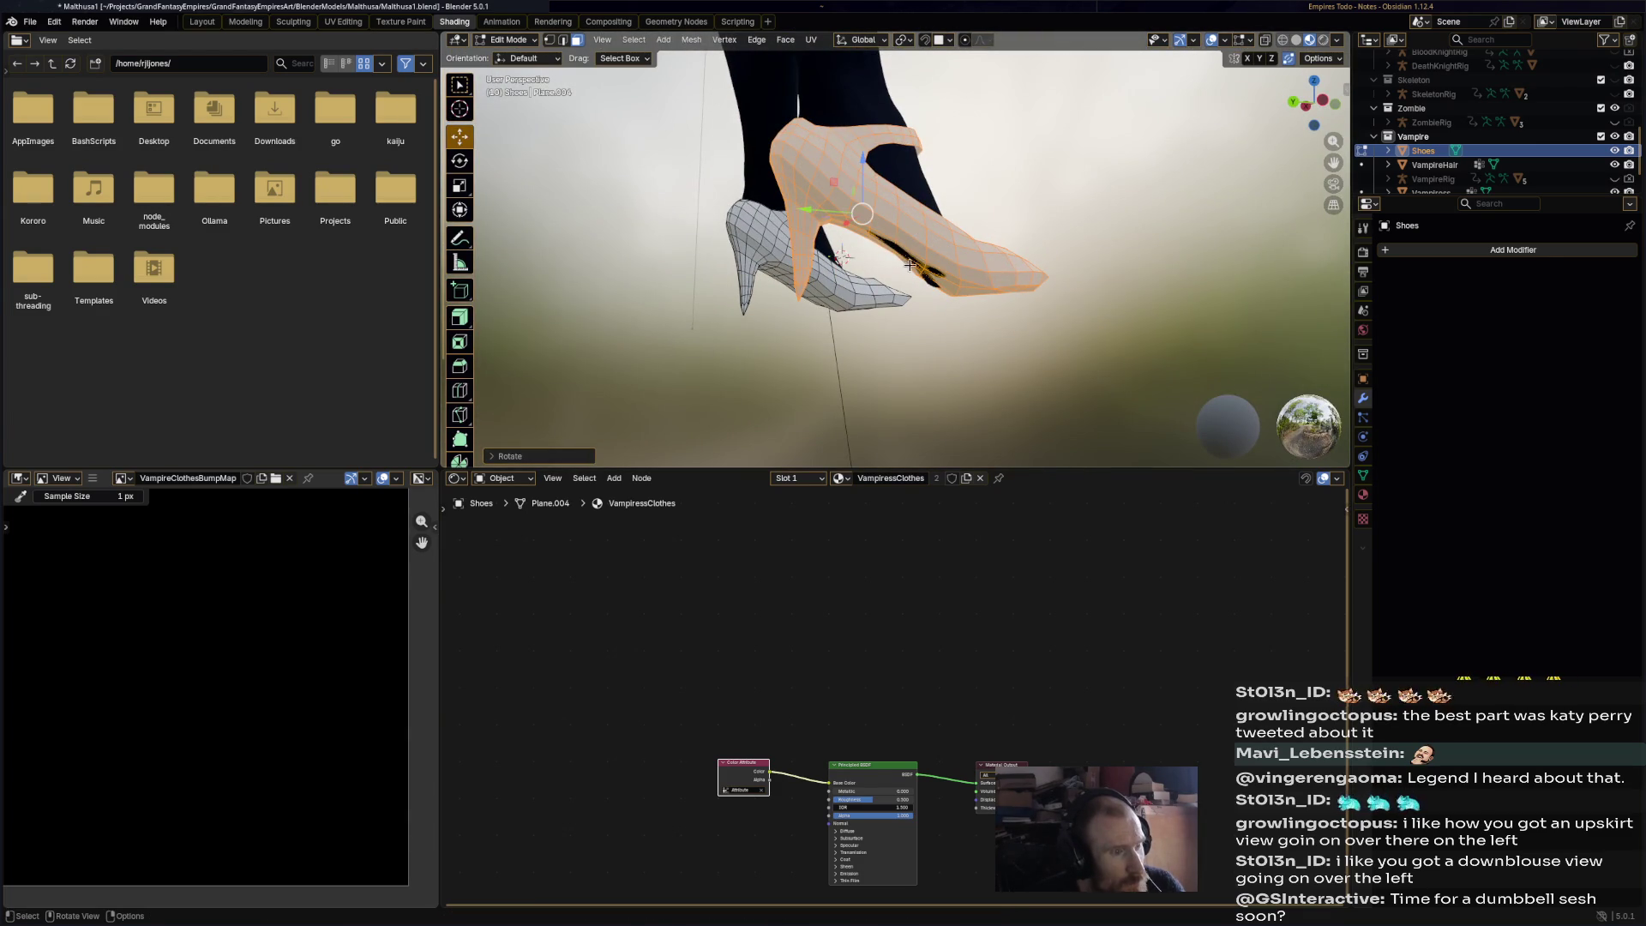
left_click_drag(869, 218, 873, 223)
mouse_move(873, 223)
middle_mouse_down()
mouse_move(1025, 244)
mouse_move(1097, 322)
mouse_move(977, 322)
mouse_move(1170, 277)
mouse_move(858, 201)
middle_mouse_up()
- Scale the left shoe slightly, deselect it, and save Malthusa1.blend
key("s")
left_click(1021, 240)
left_click(976, 322)
scroll(1085, 305, "up", 3)
scroll(866, 206, "down", 3)
key("ctrl+s")
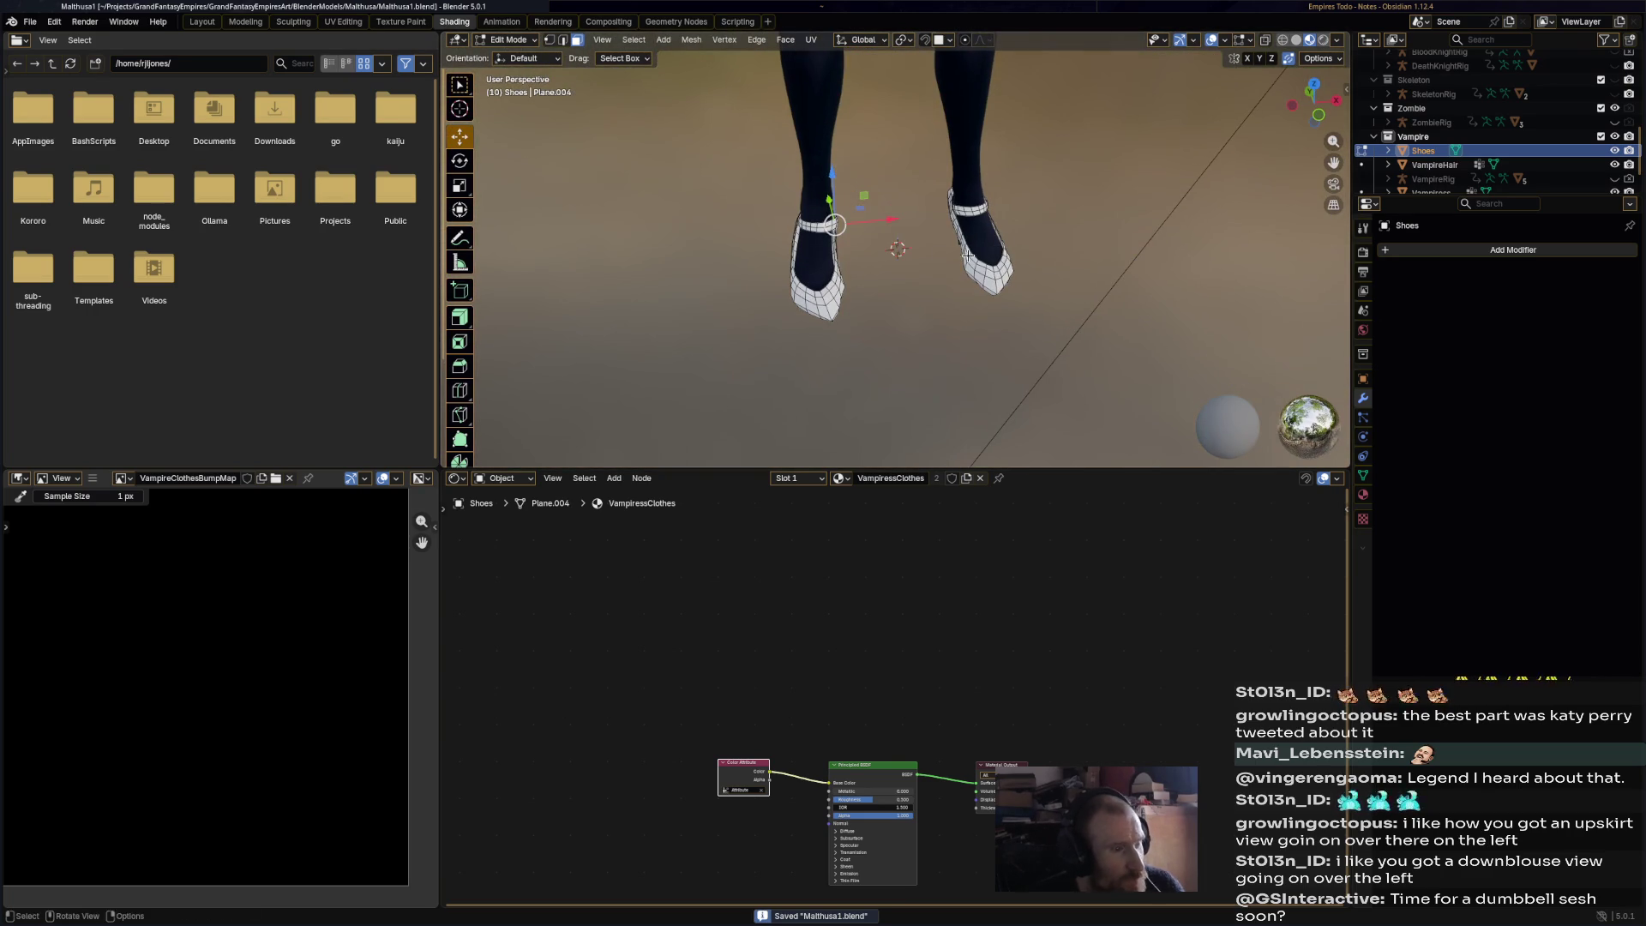
left_click(519, 40)
- Put the shoes in Edit Mode and assign VampiressClothes to the whole mesh from Slot 1
left_click(520, 49)
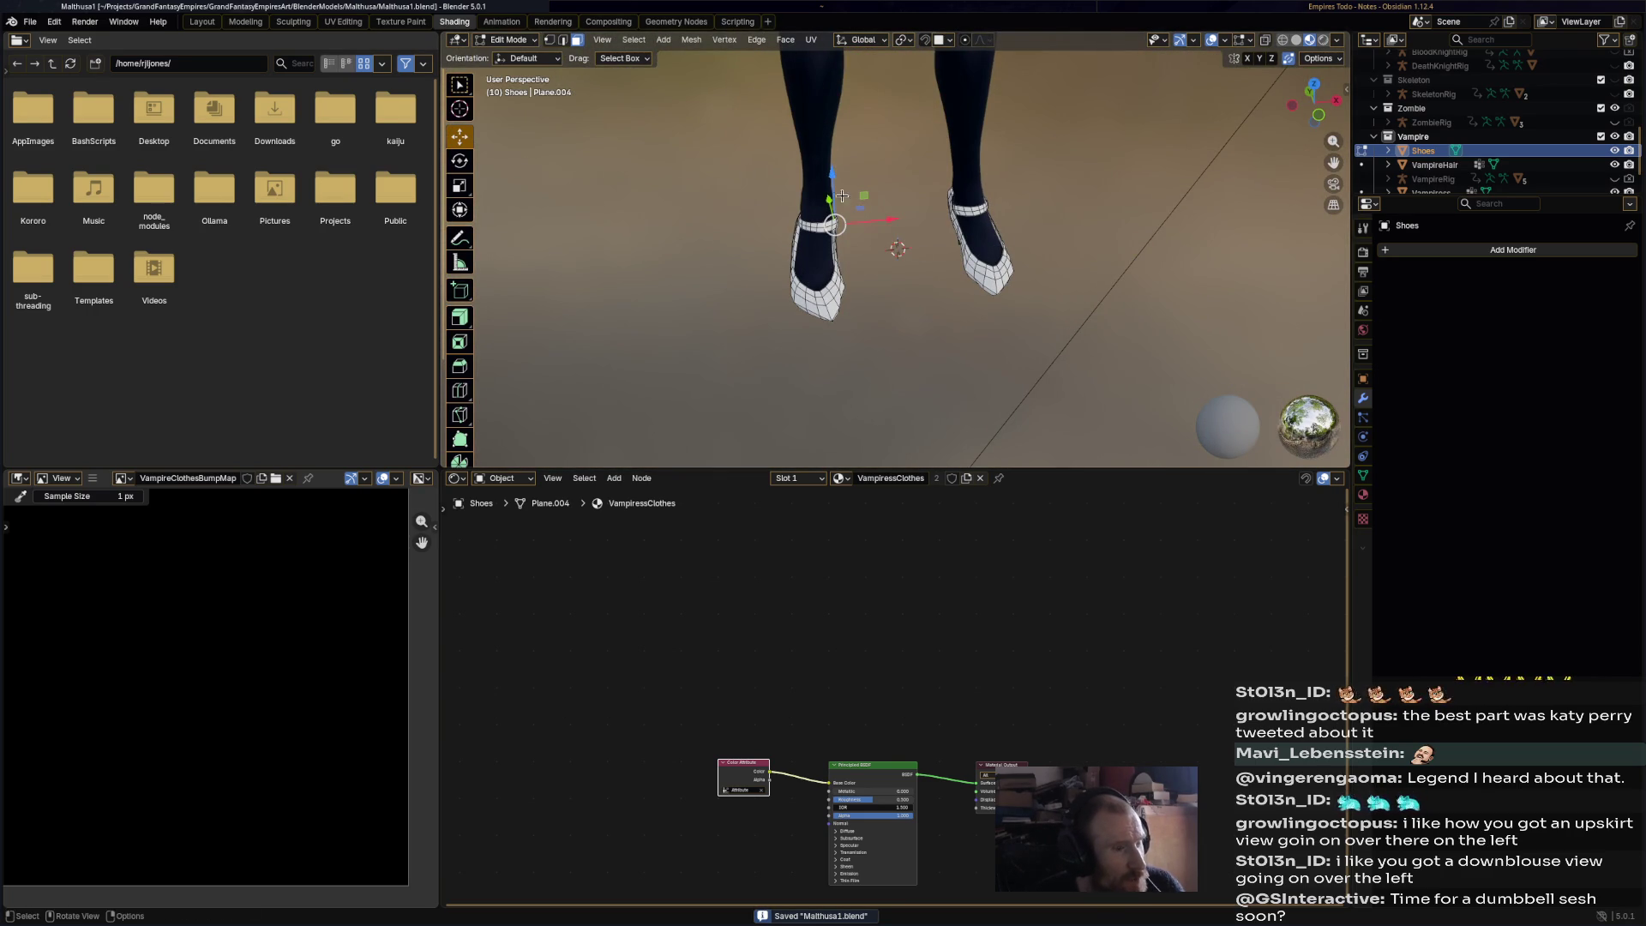
left_click(531, 42)
left_click(535, 104)
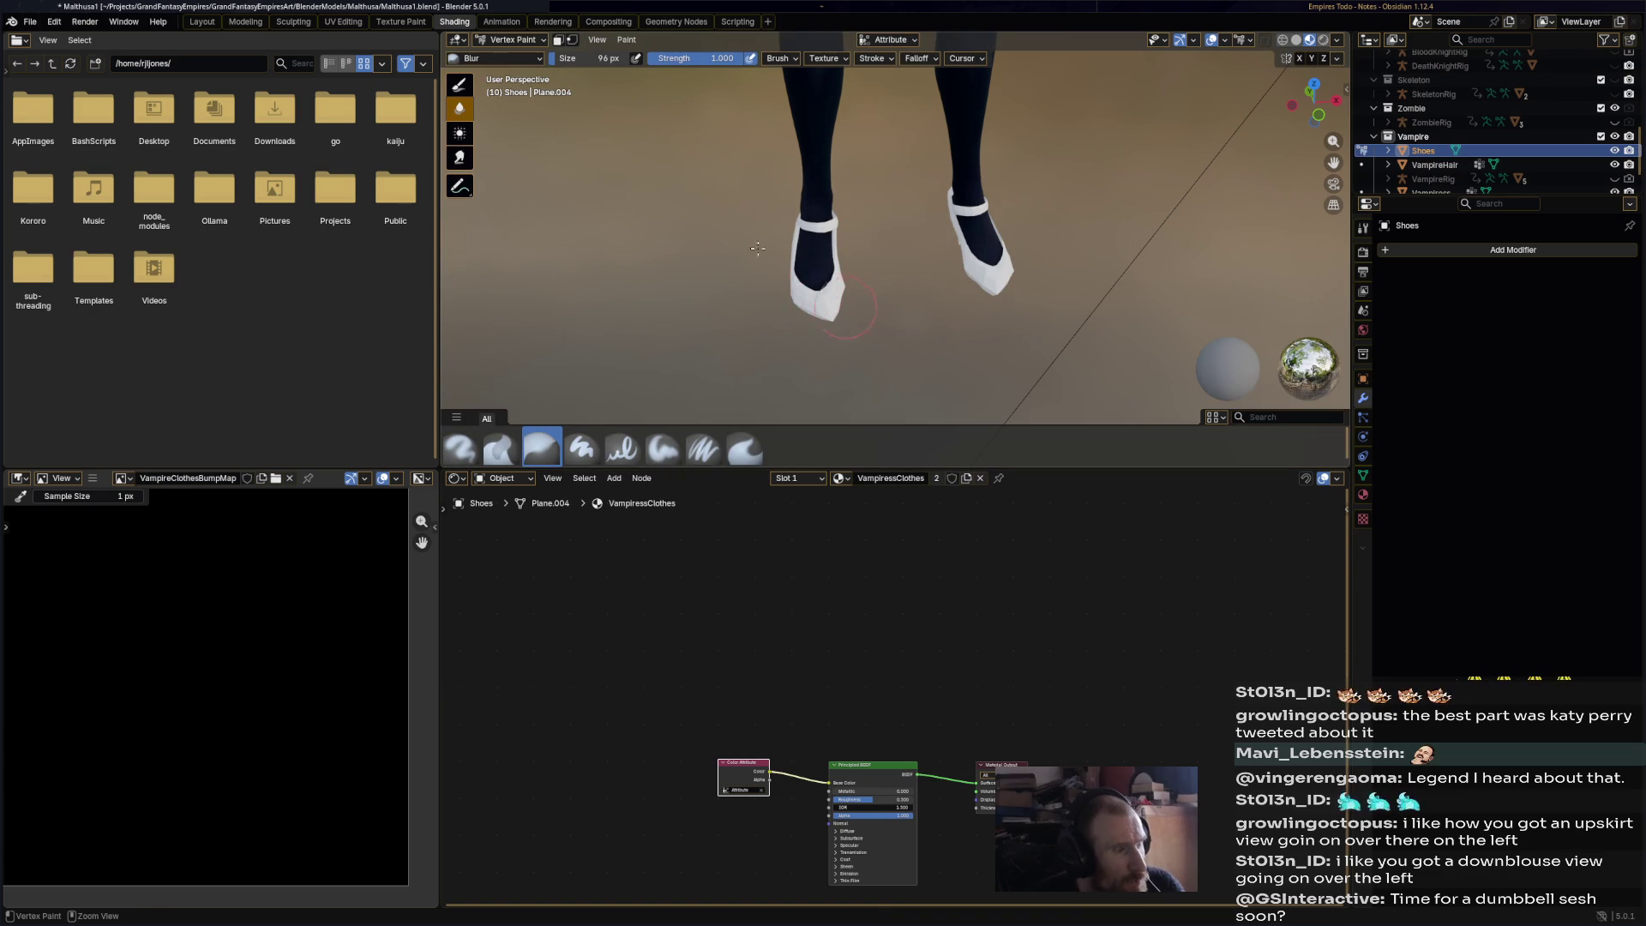
left_click(513, 39)
left_click(523, 60)
left_click(513, 40)
left_click(514, 75)
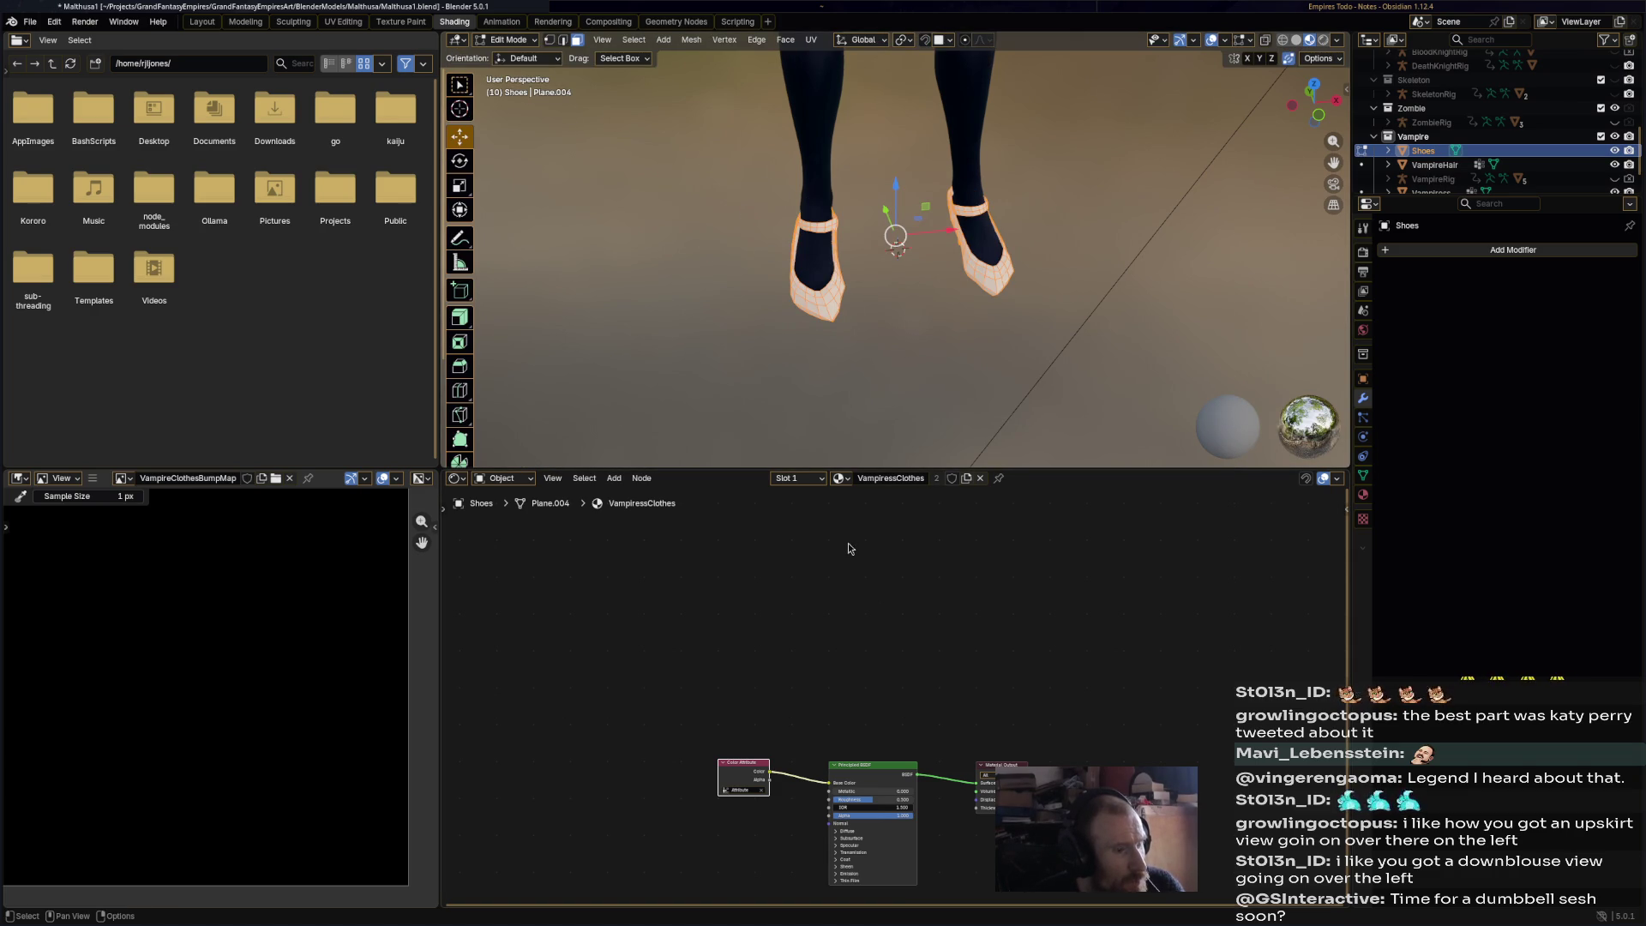
left_click(821, 479)
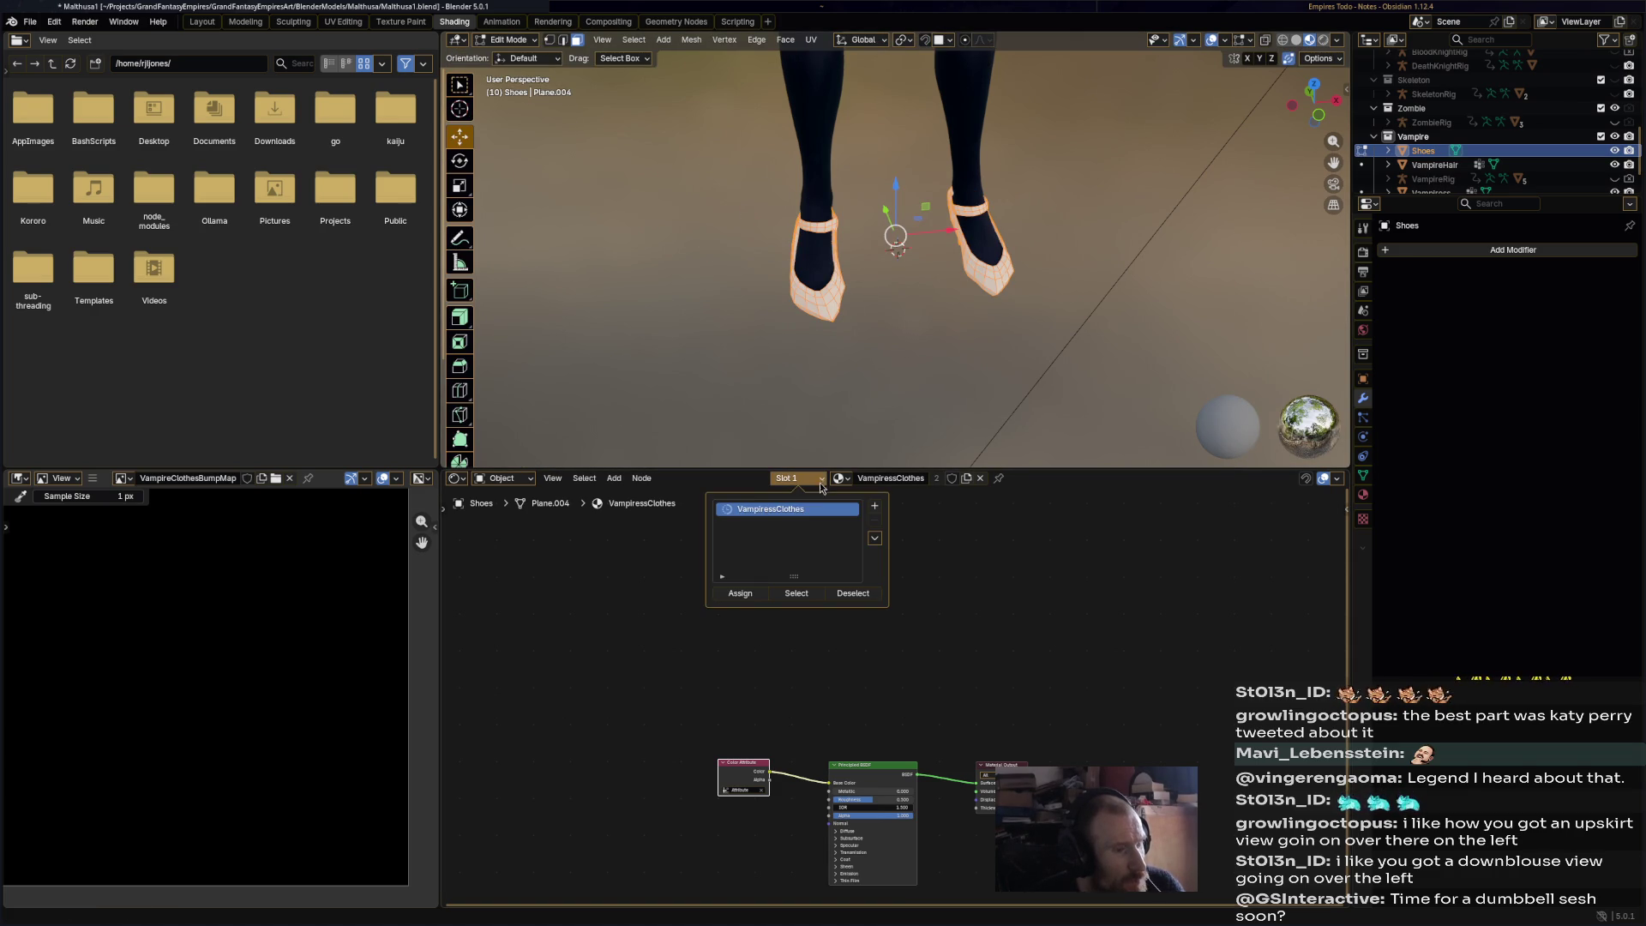
left_click(742, 593)
- Switch the shoes to Vertex Paint with the Airbrush and a dark red palette colour
left_click(512, 39)
left_click(514, 106)
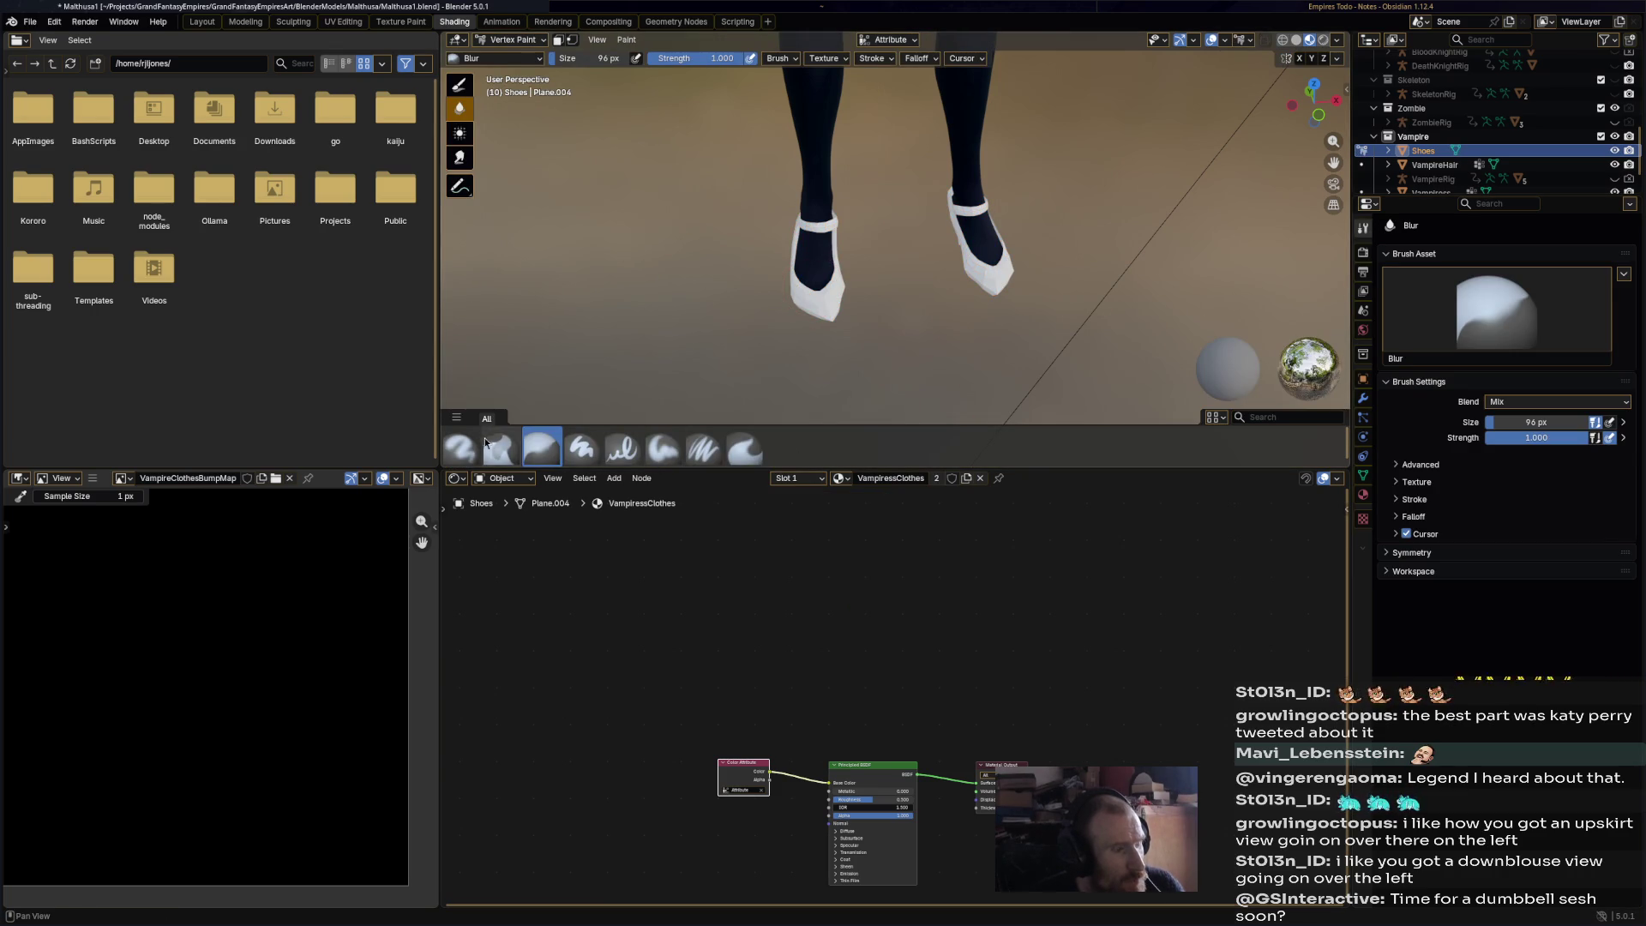
left_click(477, 445)
left_click(1392, 680)
- Airbrush both shoes, brightening the colour to crimson for the toes and front shoe
left_click_drag(808, 247, 834, 279)
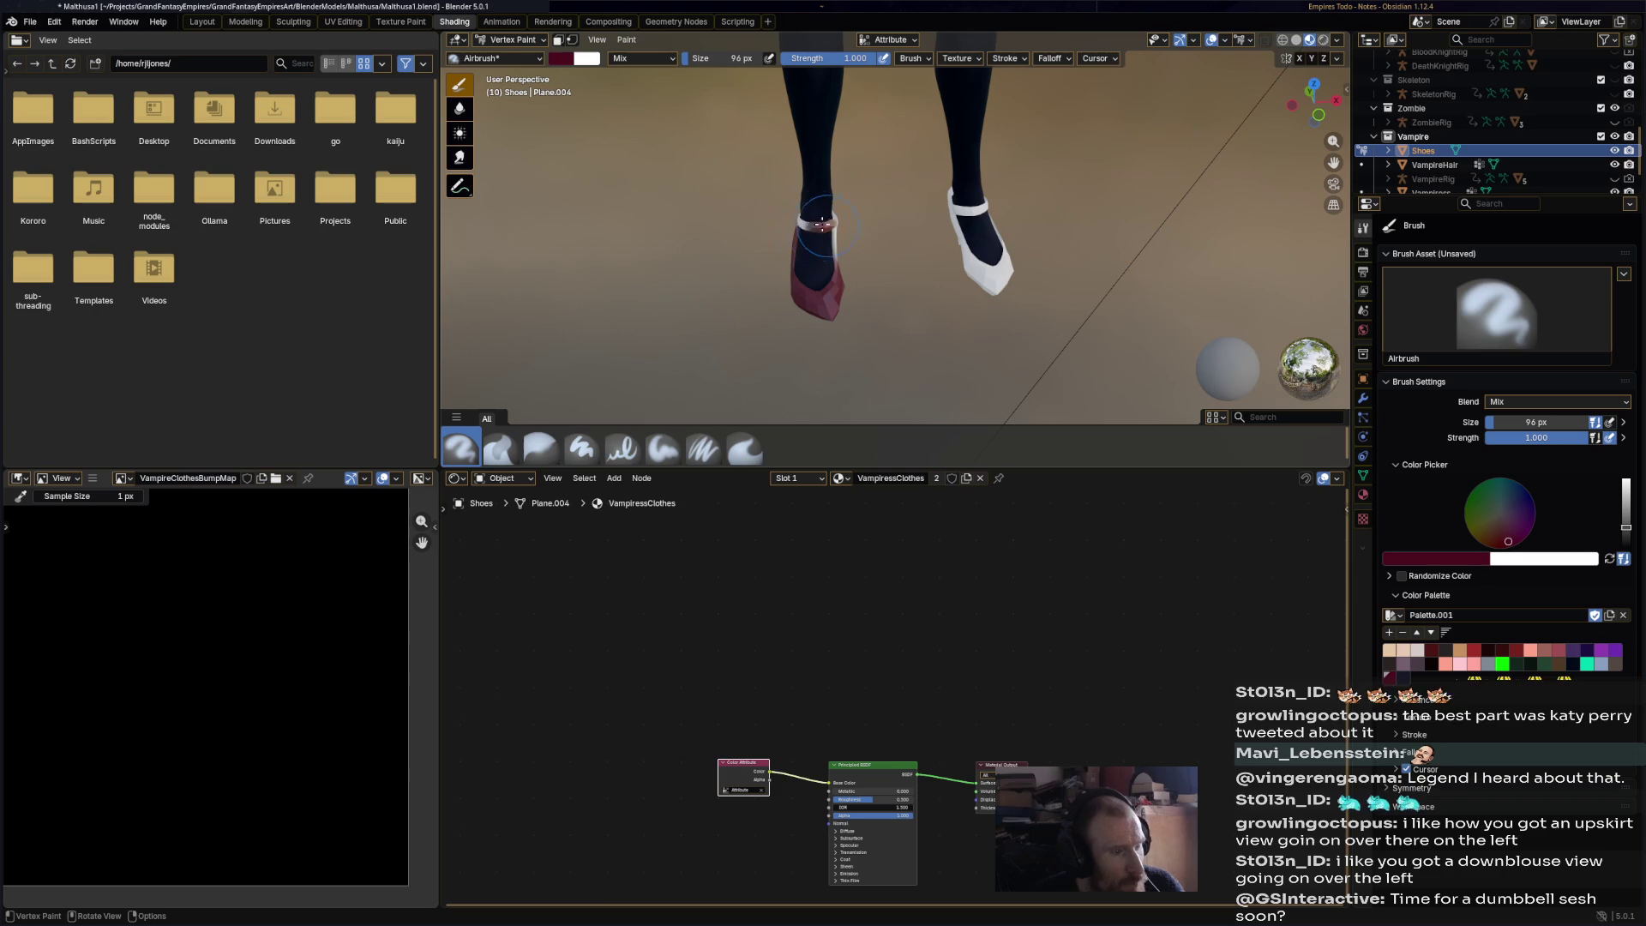
left_click_drag(1625, 527, 1626, 510)
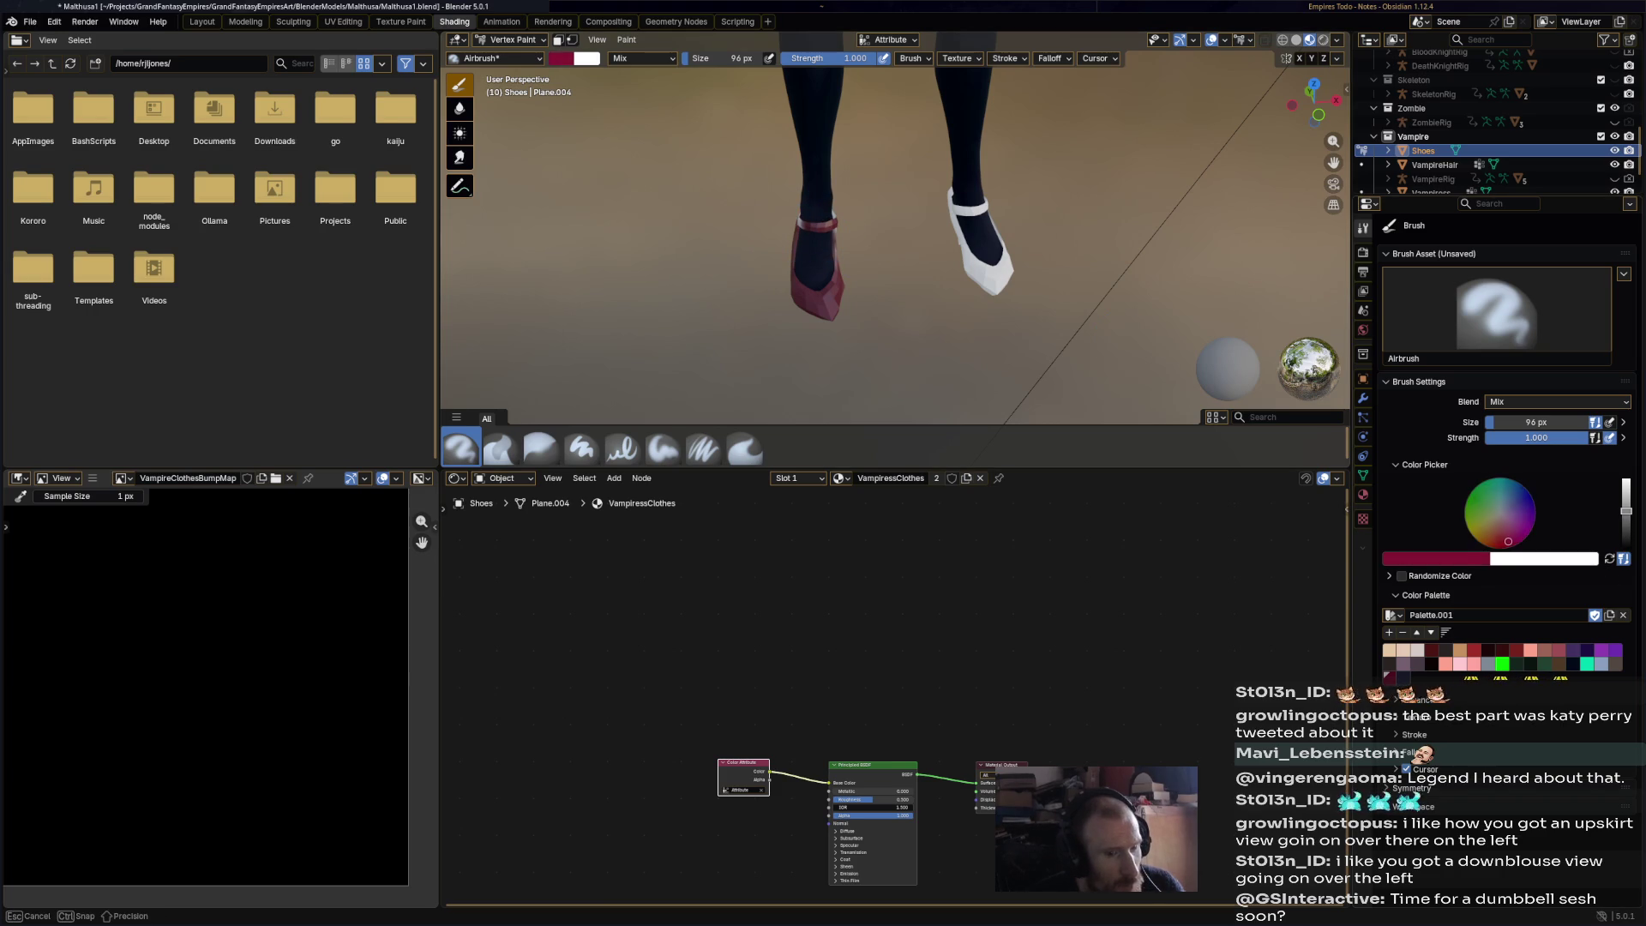
left_click_drag(827, 327, 797, 278)
mouse_move(826, 281)
middle_mouse_down()
mouse_move(806, 248)
mouse_move(1027, 267)
mouse_move(909, 273)
middle_mouse_up()
left_click_drag(909, 273, 814, 313)
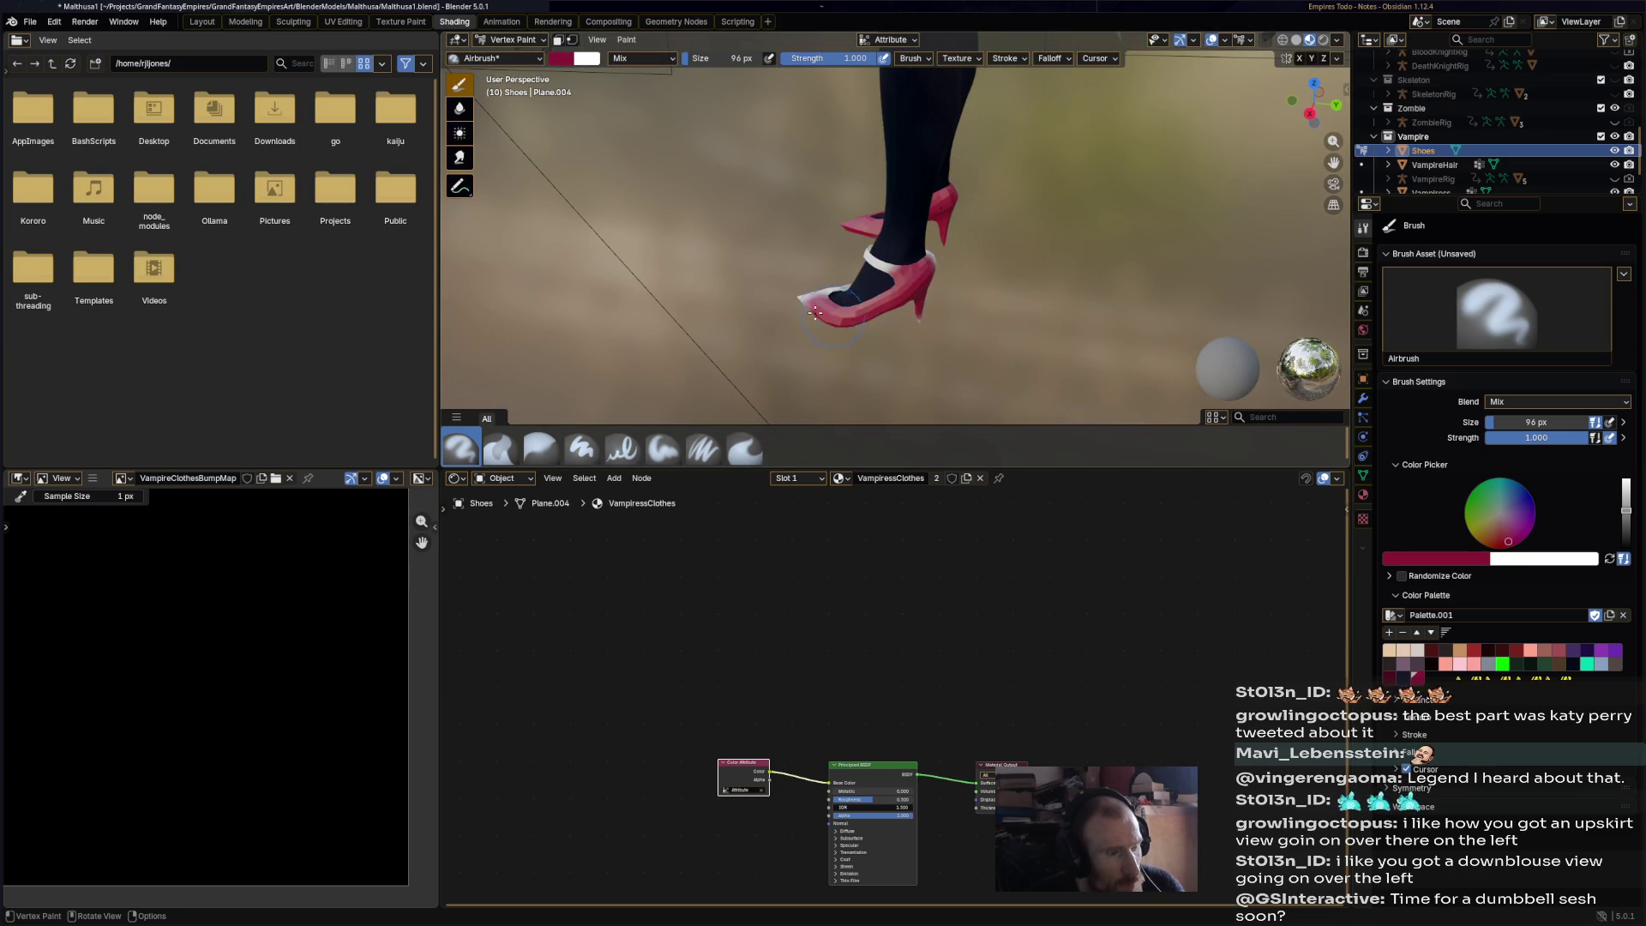
mouse_move(932, 260)
middle_mouse_down()
mouse_move(980, 267)
mouse_move(856, 217)
mouse_move(952, 207)
middle_mouse_up()
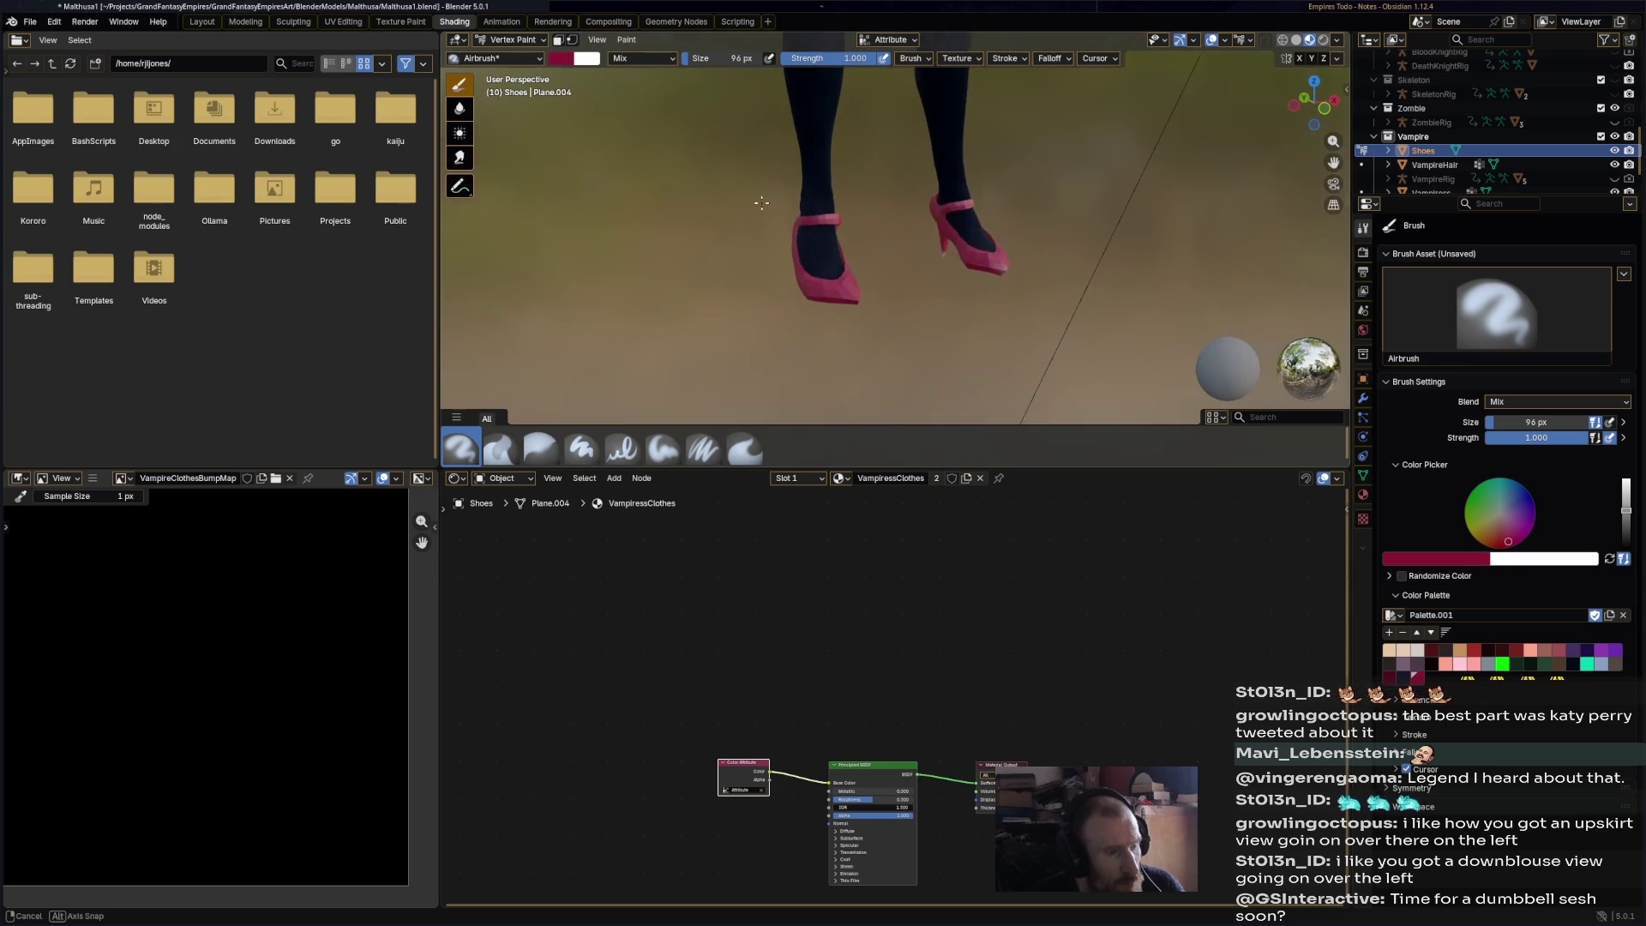
mouse_move(1029, 248)
middle_mouse_down()
mouse_move(972, 273)
mouse_move(995, 314)
mouse_move(970, 320)
mouse_move(1012, 309)
middle_mouse_up()
- Save Malthusa1.blend and return the shoes to Object Mode
scroll(1017, 307, "down", 5)
key("ctrl+s")
left_click(511, 40)
left_click(506, 53)
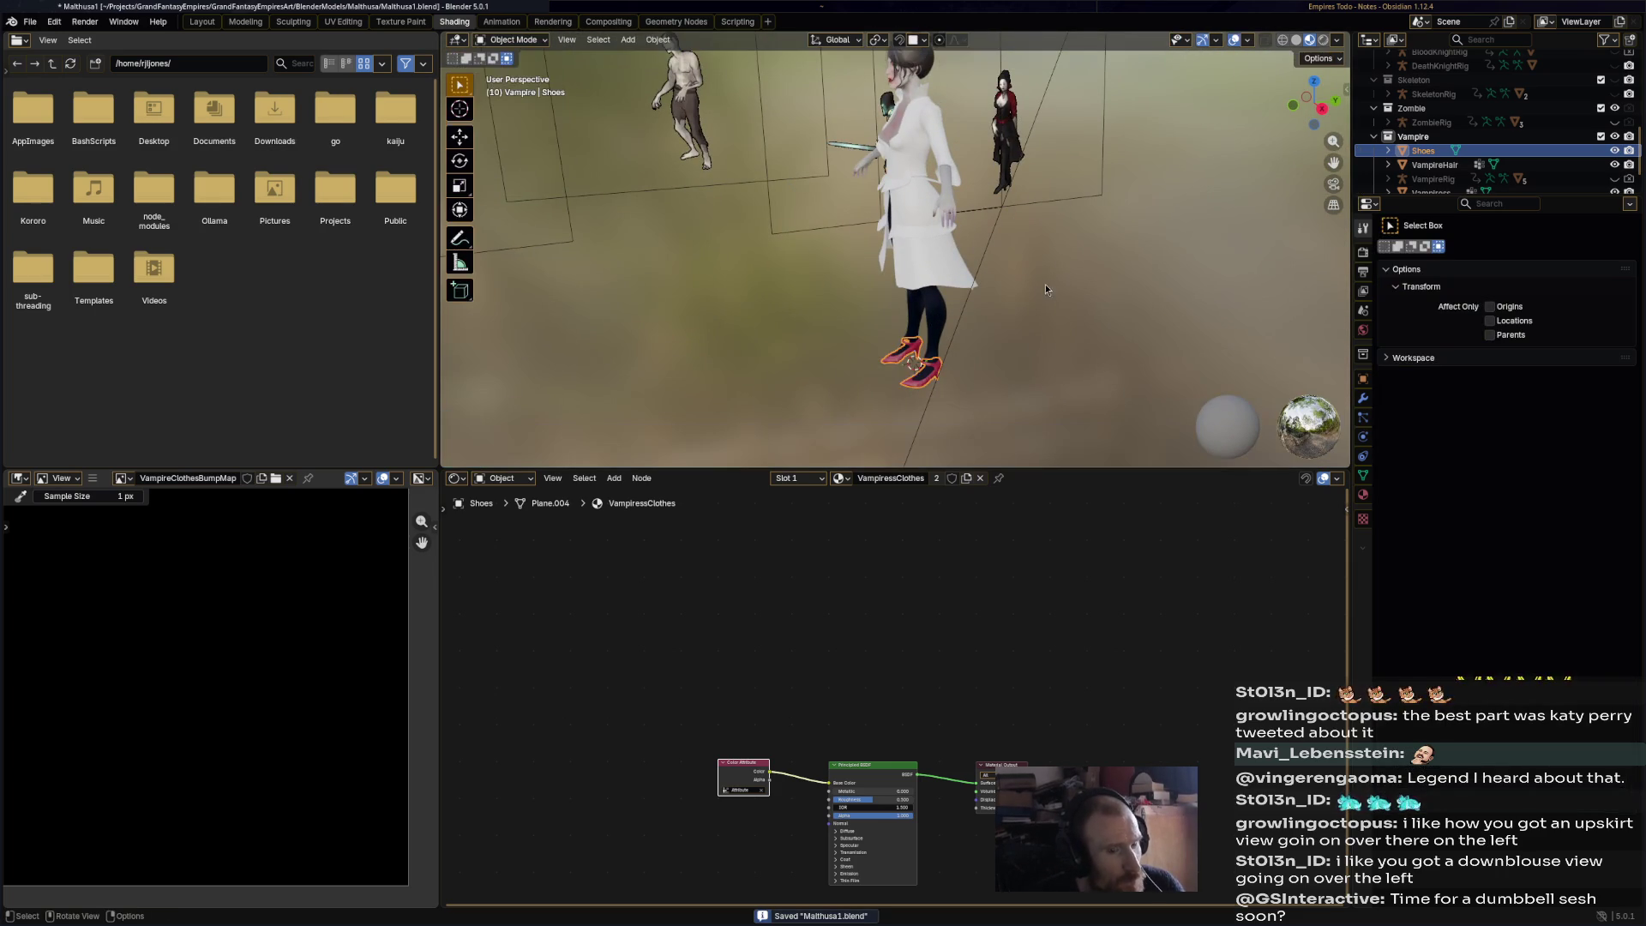
- Apply Object > Shade Auto Smooth to the shoes
scroll(915, 213, "up", 2)
middle_click_drag(919, 212, 970, 384)
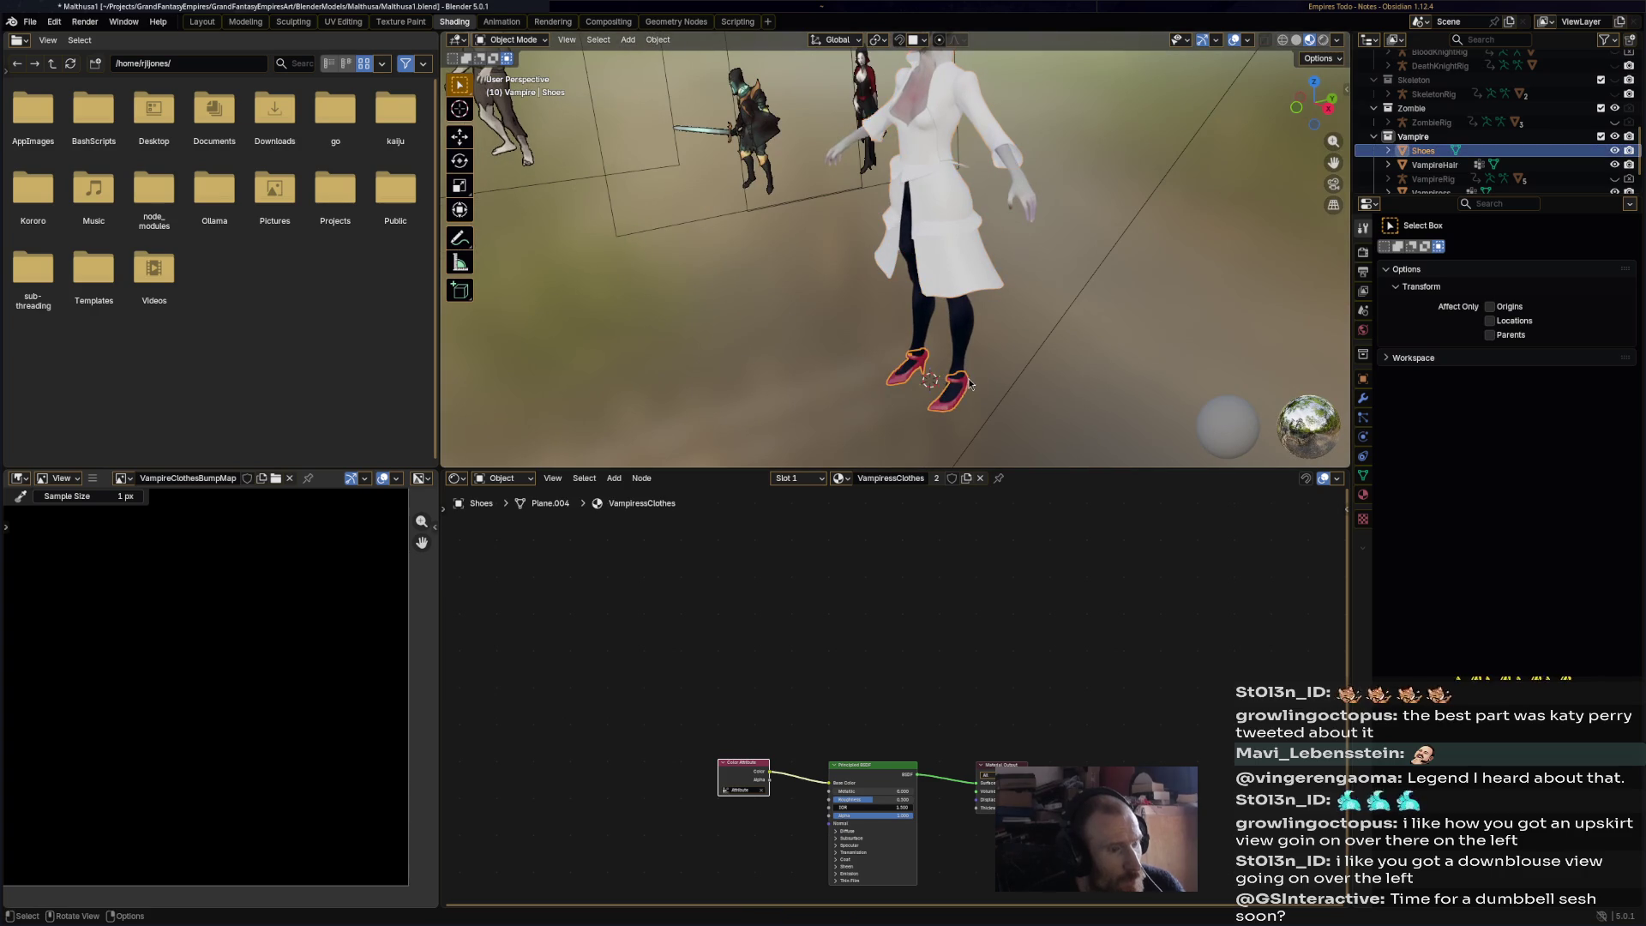
left_click(598, 39)
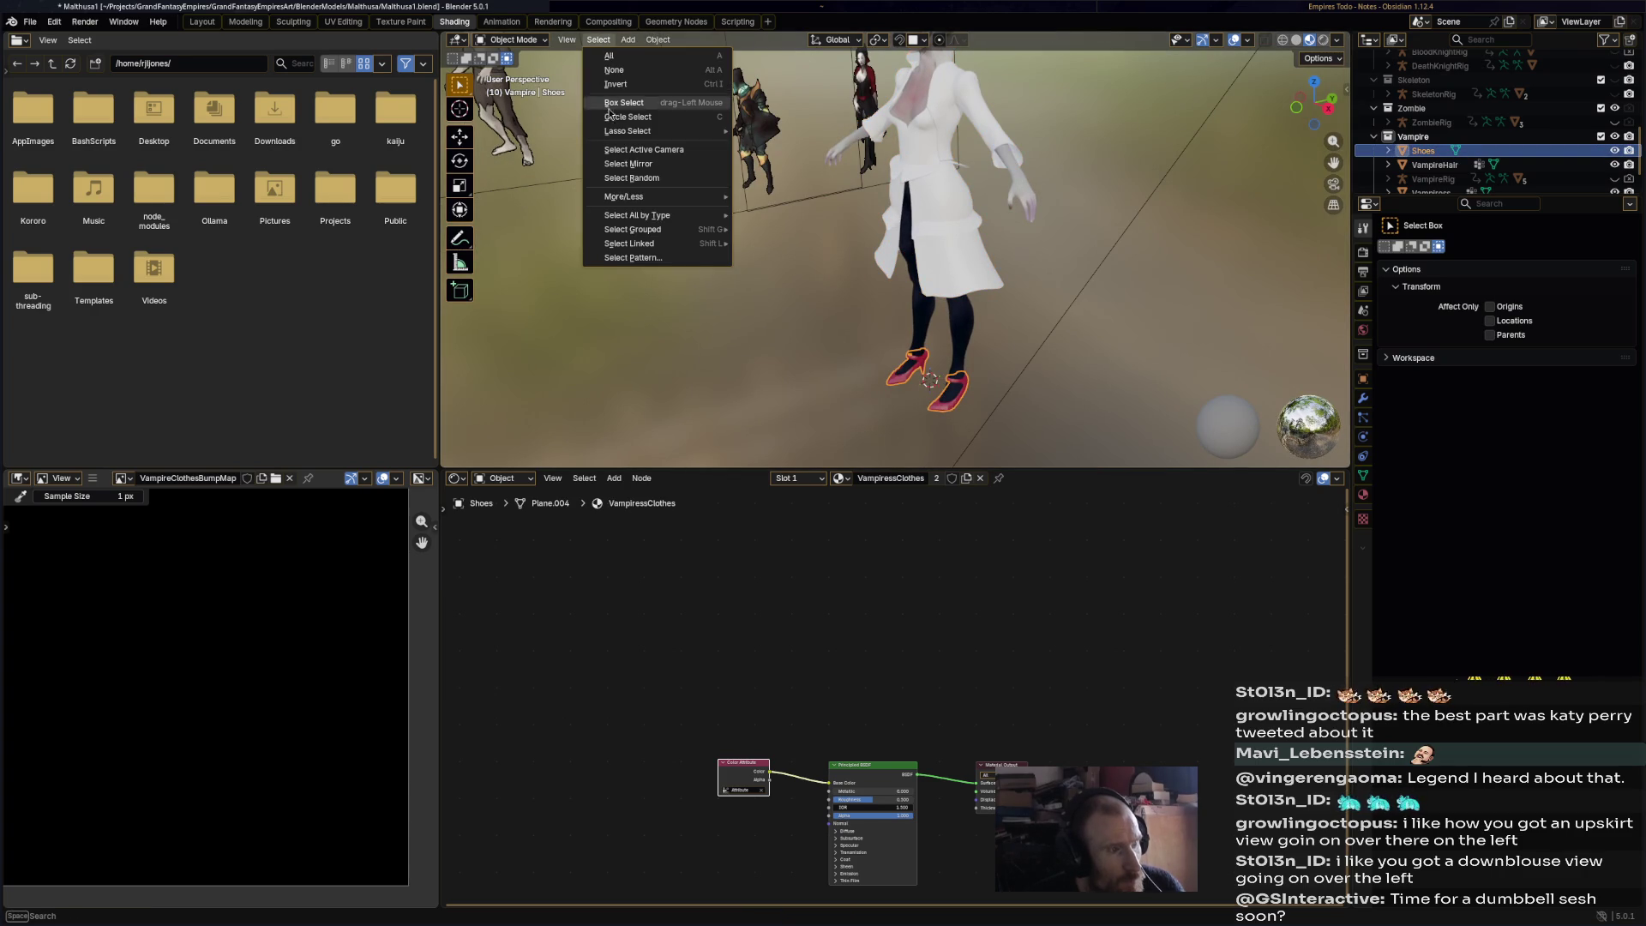
left_click(658, 39)
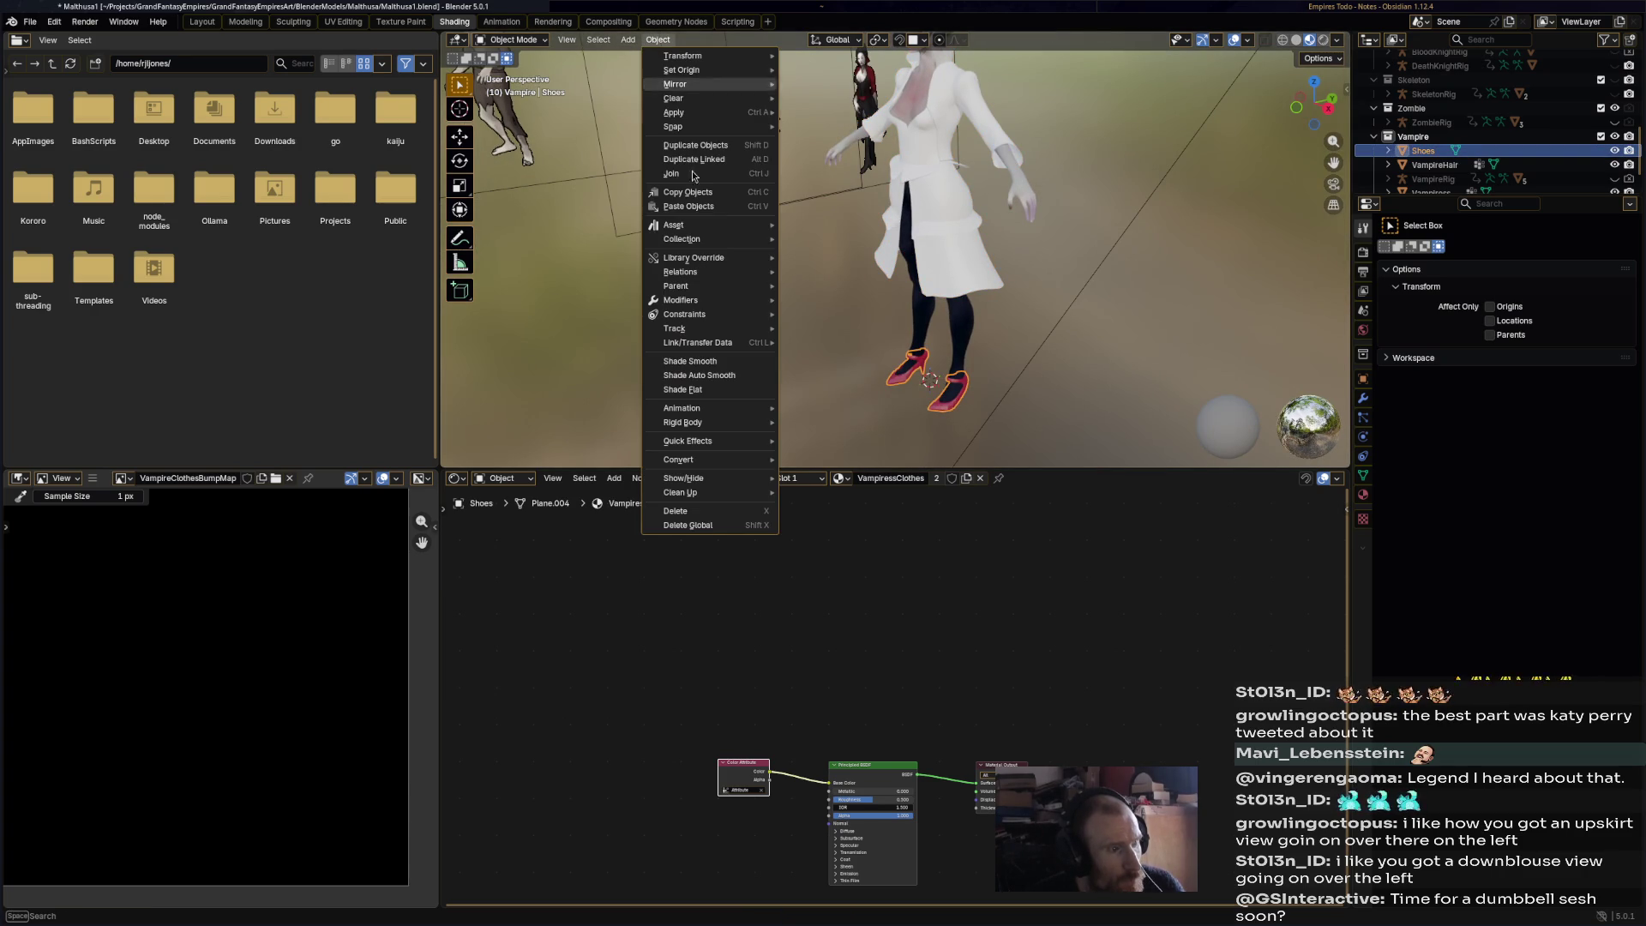
left_click(727, 371)
- Select the white coat and switch it into Vertex Paint mode
left_click(928, 261)
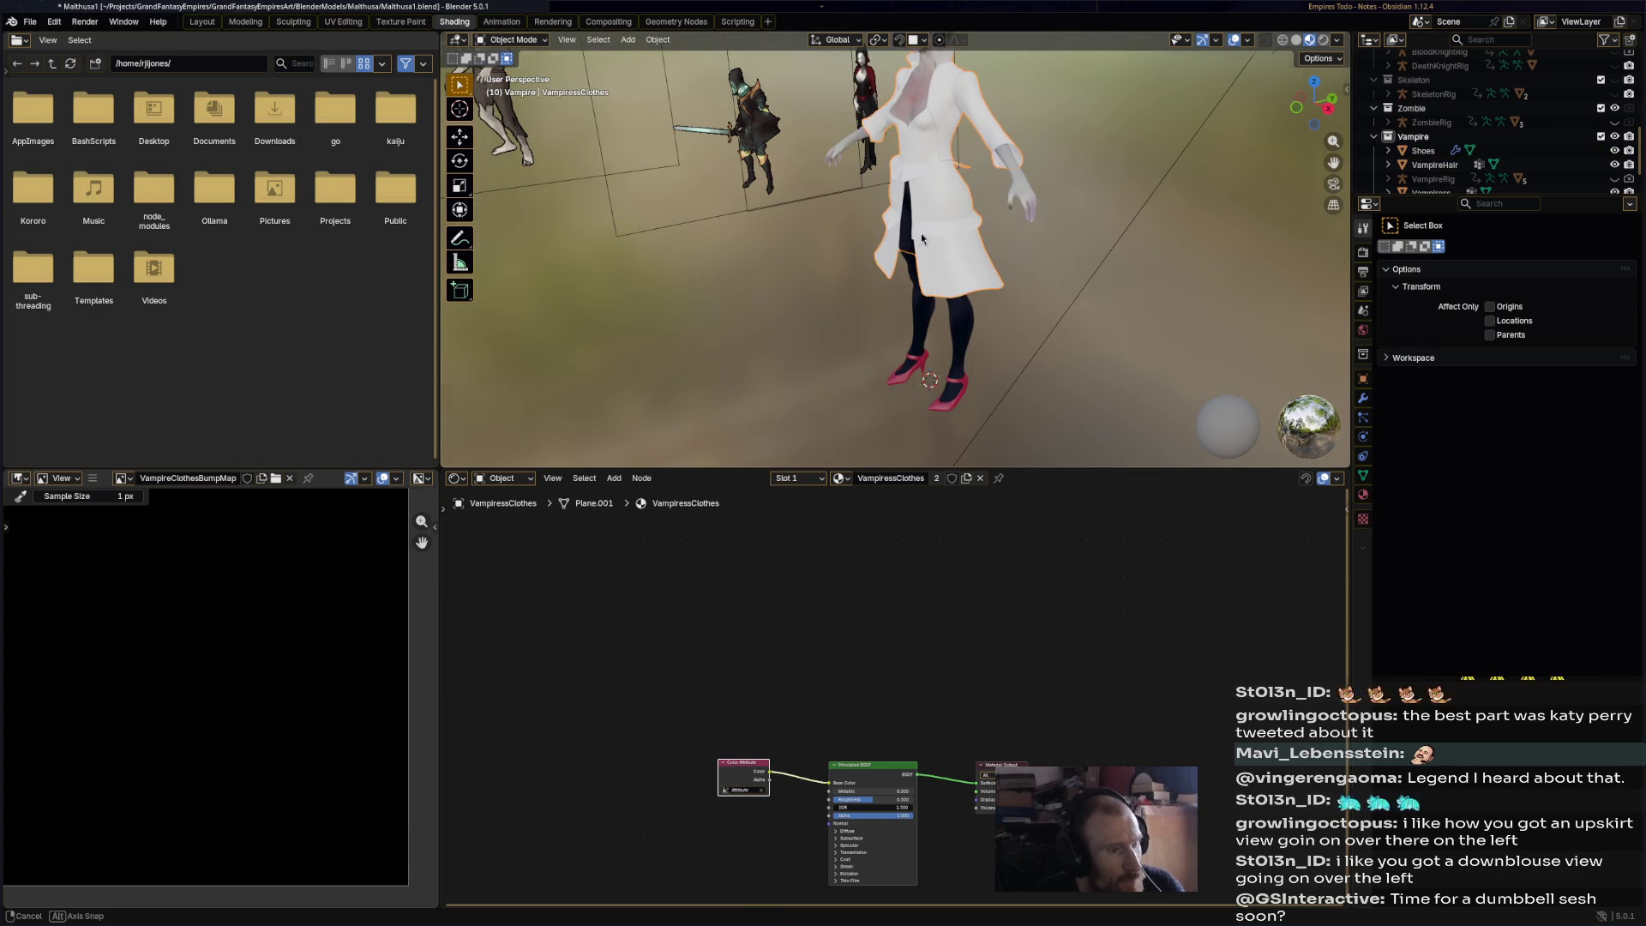
middle_click_drag(961, 253, 641, 68)
left_click(513, 40)
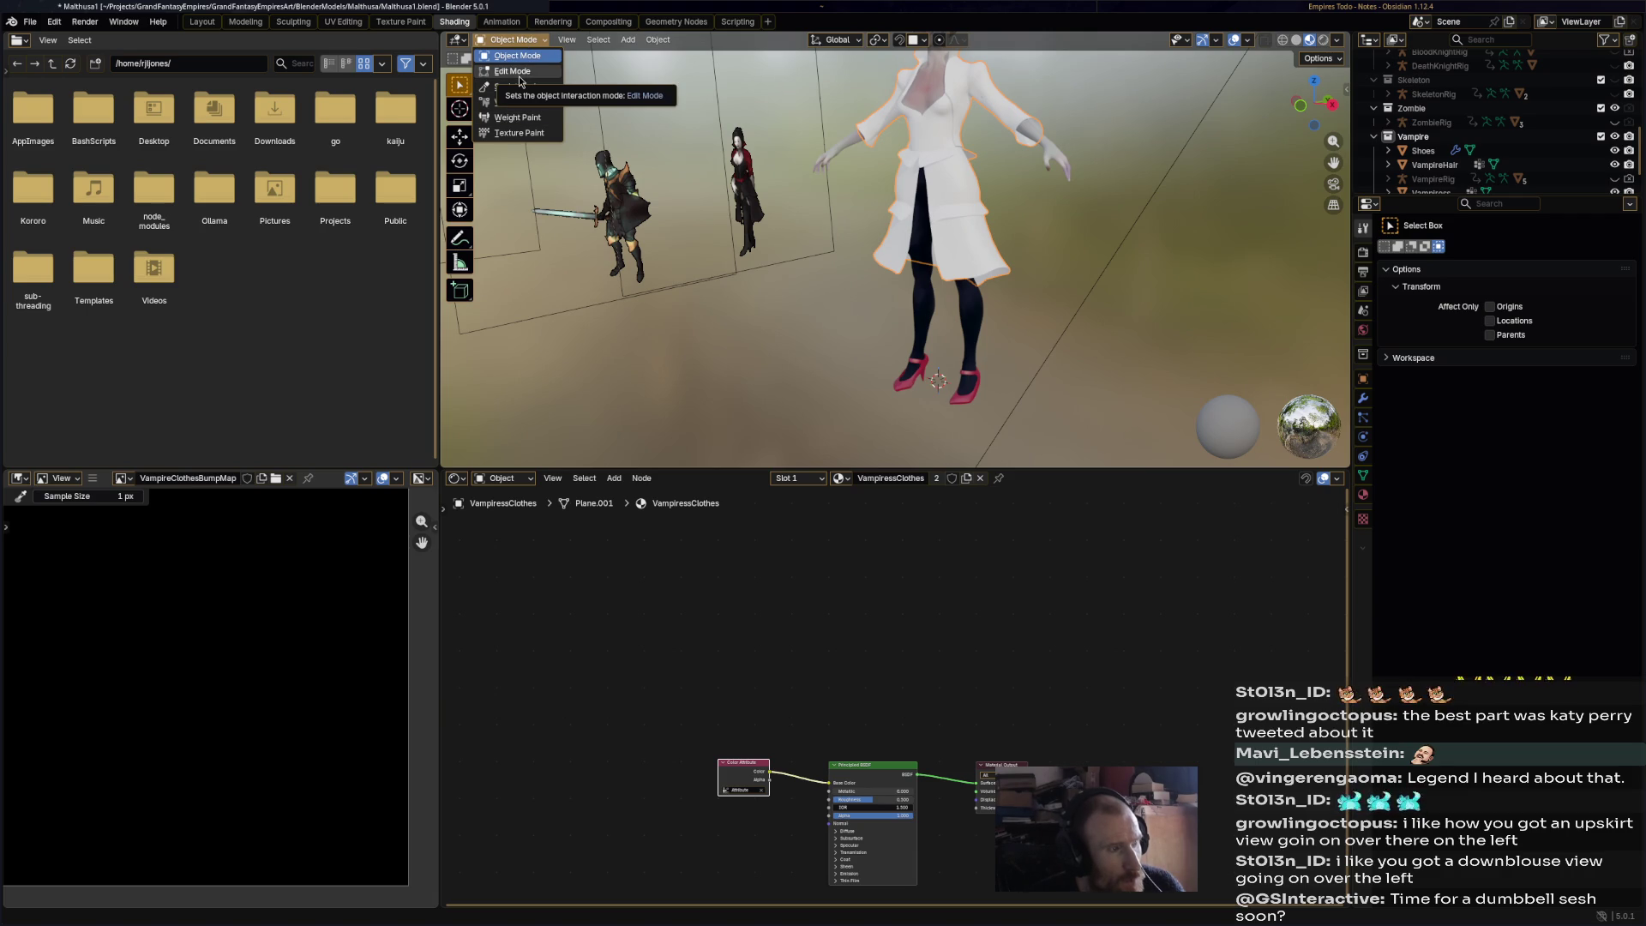
left_click(526, 102)
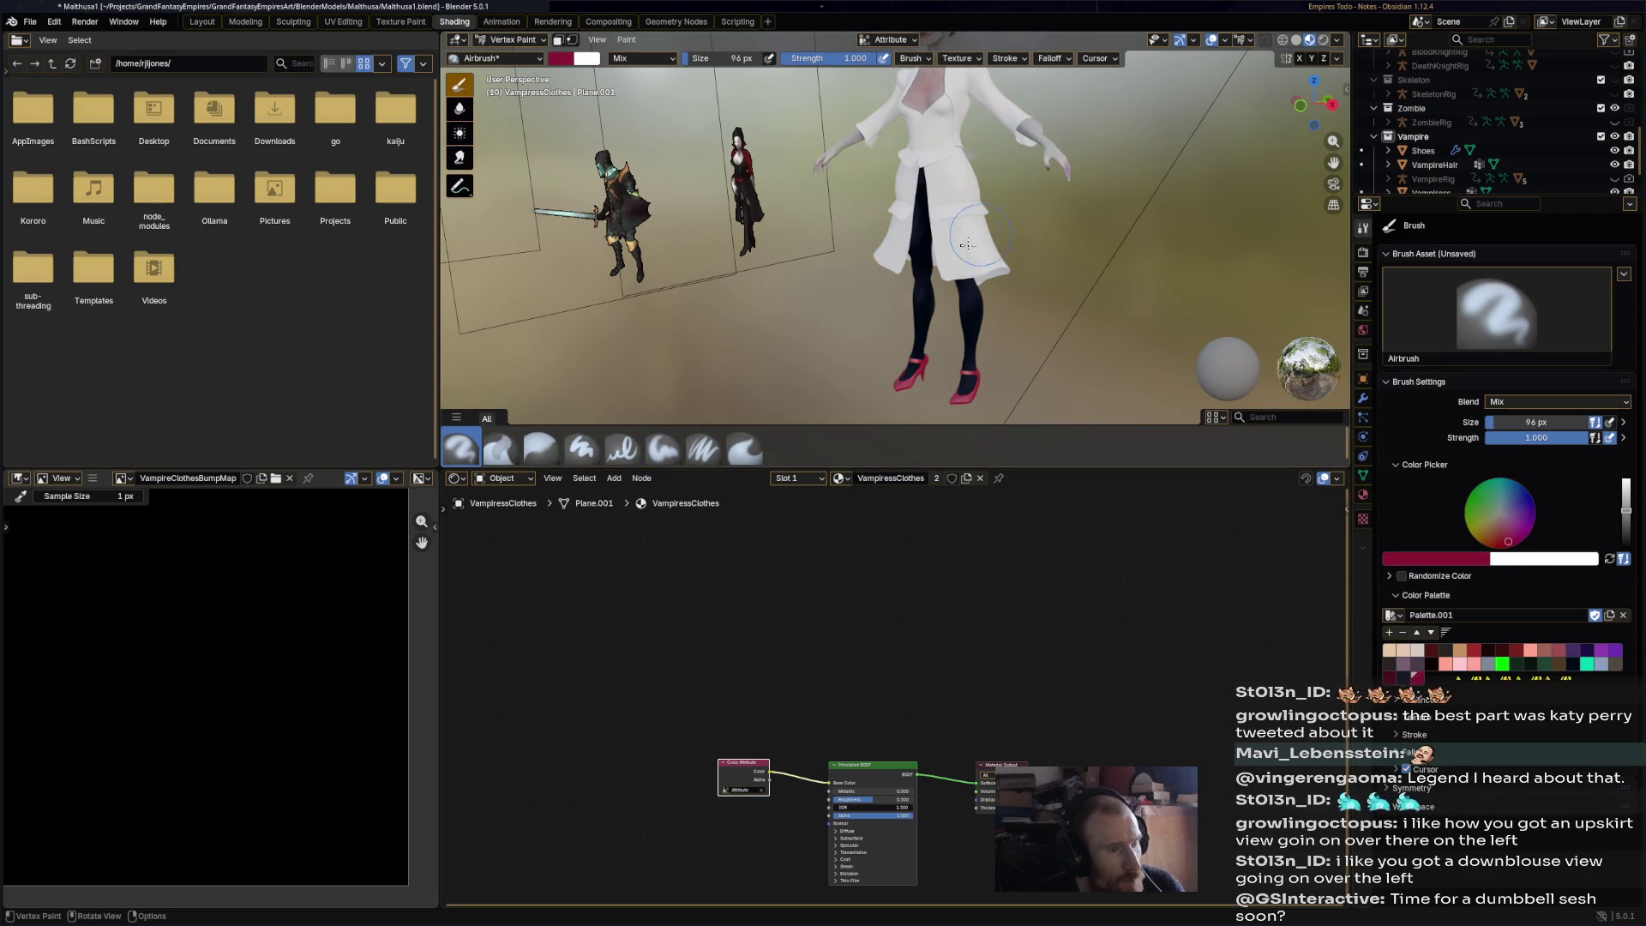
- Undo a stray red patch, then paint the coat's skirt near-black
left_click_drag(967, 246, 988, 250)
middle_click_drag(1008, 243, 1049, 248)
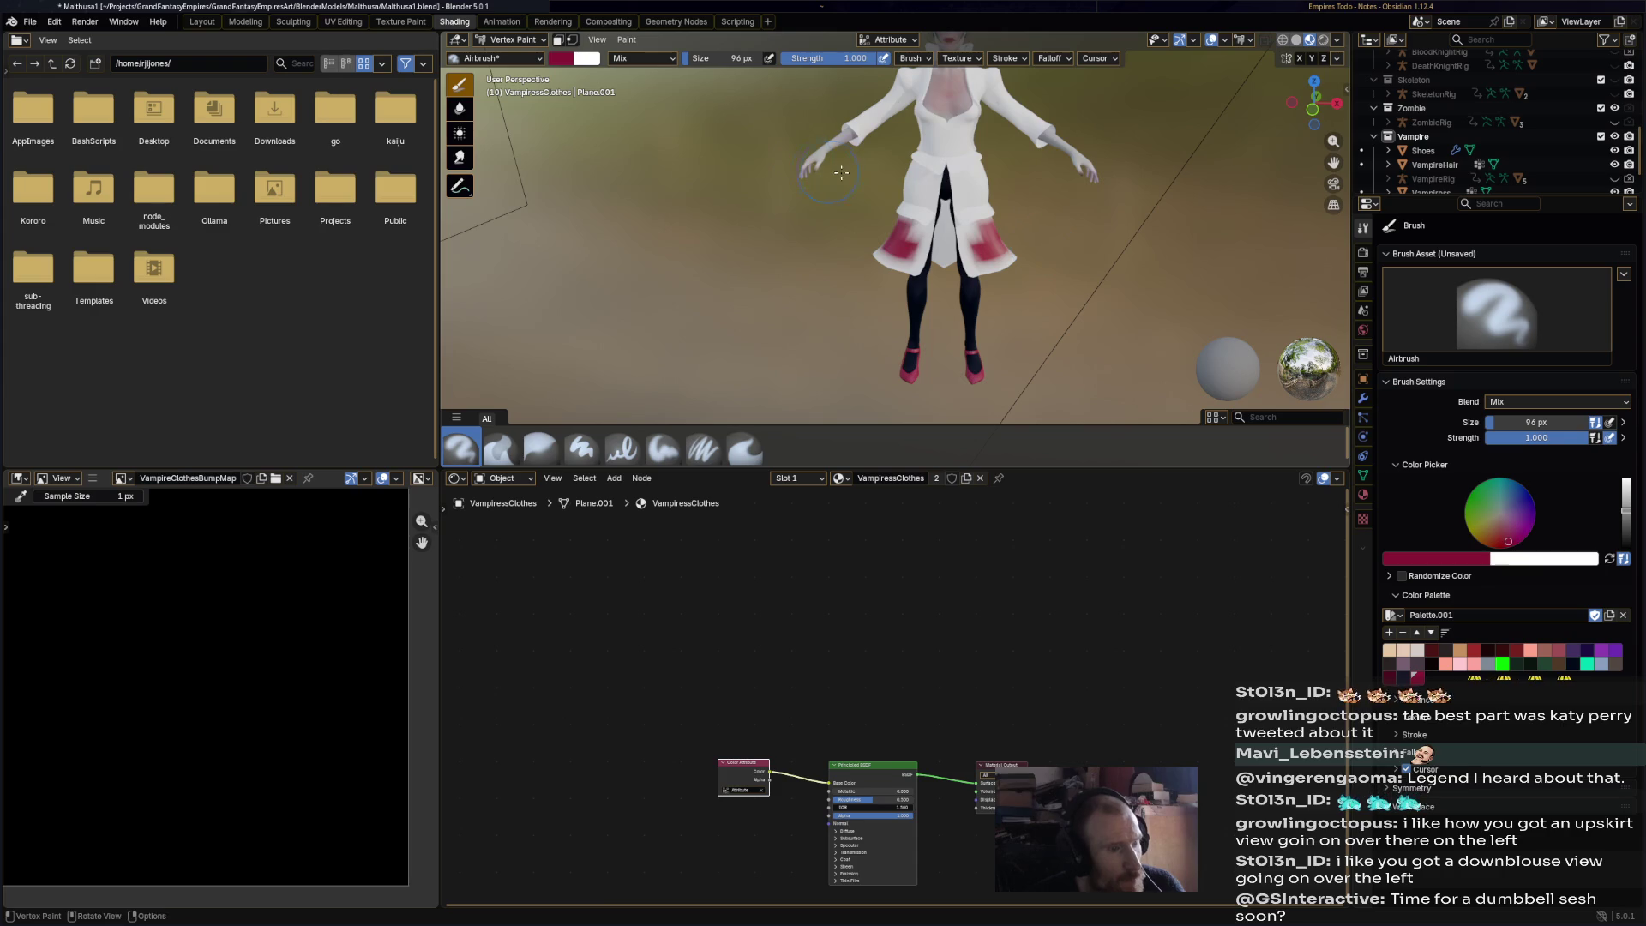
key("ctrl+z")
middle_click_drag(841, 172, 982, 348)
left_click(1404, 680)
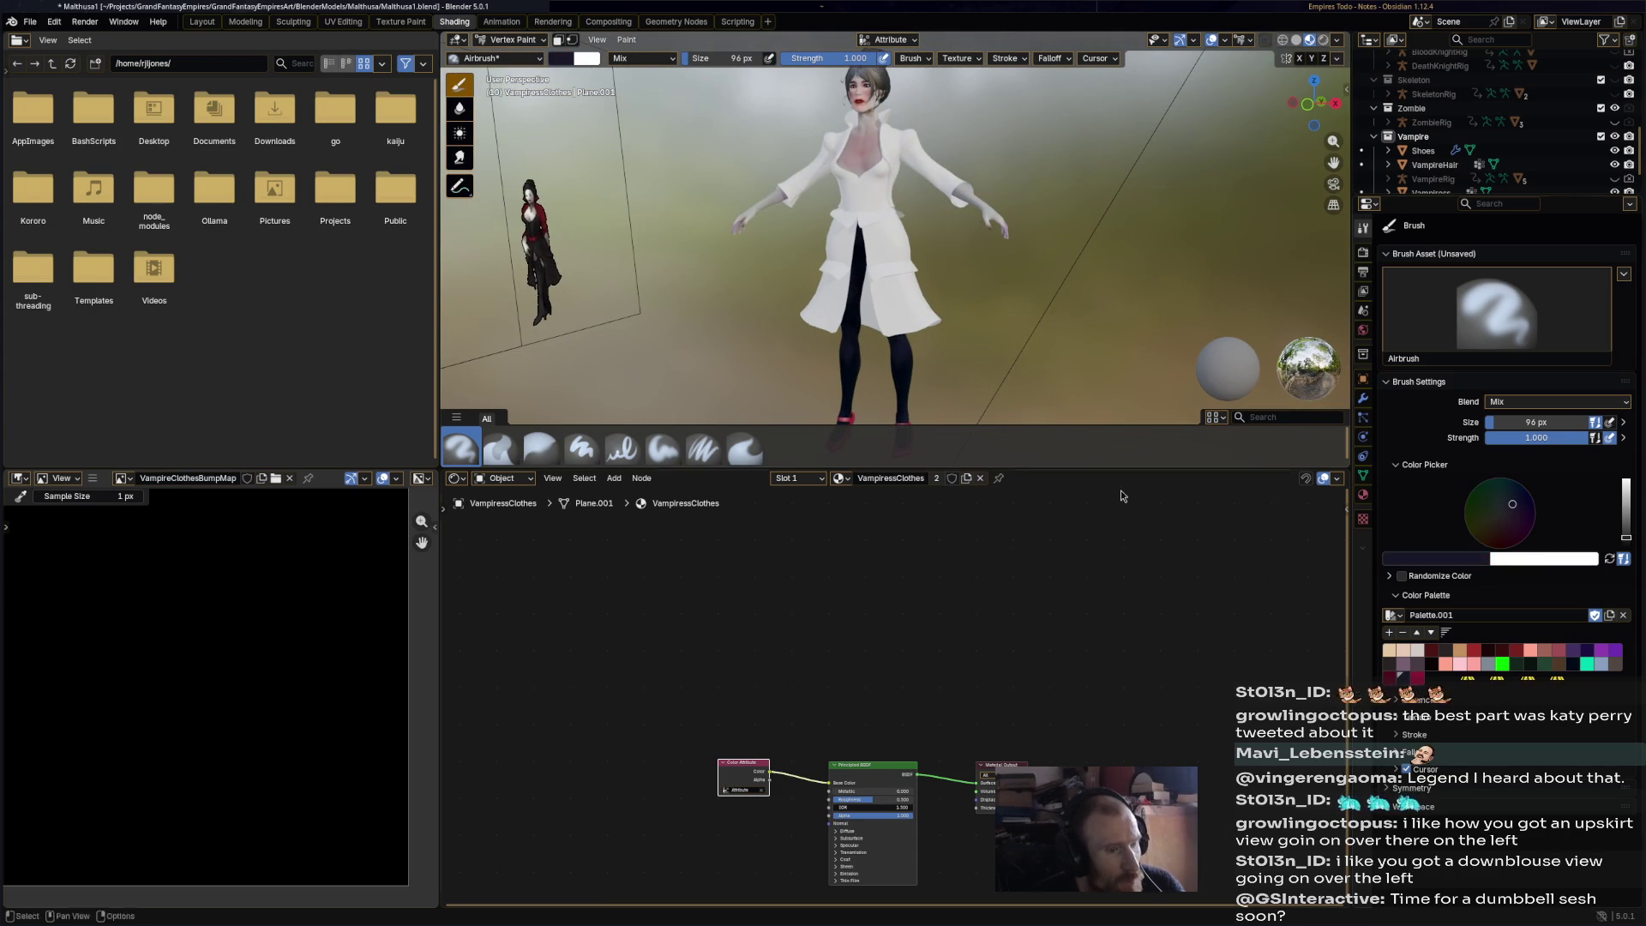
mouse_move(896, 260)
left_mouse_down()
mouse_move(866, 248)
mouse_move(857, 305)
mouse_move(915, 282)
mouse_move(892, 285)
mouse_move(866, 237)
mouse_move(867, 177)
left_mouse_up()
mouse_move(908, 326)
middle_mouse_down()
mouse_move(943, 319)
mouse_move(907, 313)
middle_mouse_up()
left_click_drag(907, 313, 873, 225)
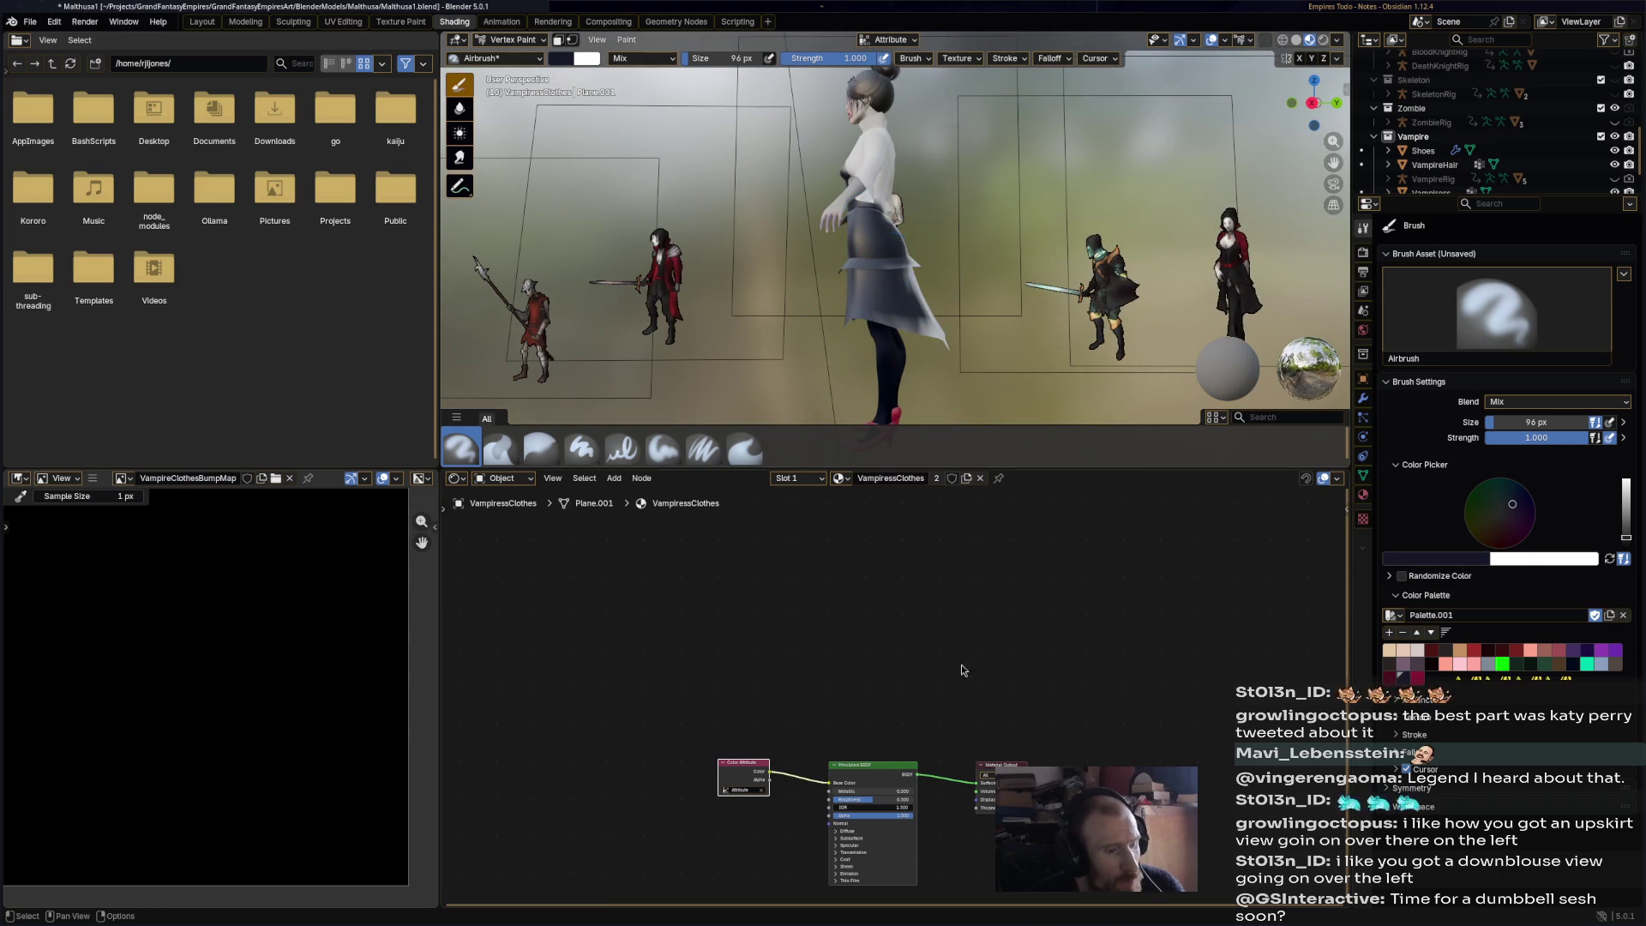
- Raise the coat material's Roughness to about 0.71 and darken the light patch on the skirt hem
mouse_move(883, 801)
left_mouse_down()
mouse_move(901, 800)
mouse_move(879, 776)
mouse_move(883, 791)
left_mouse_up()
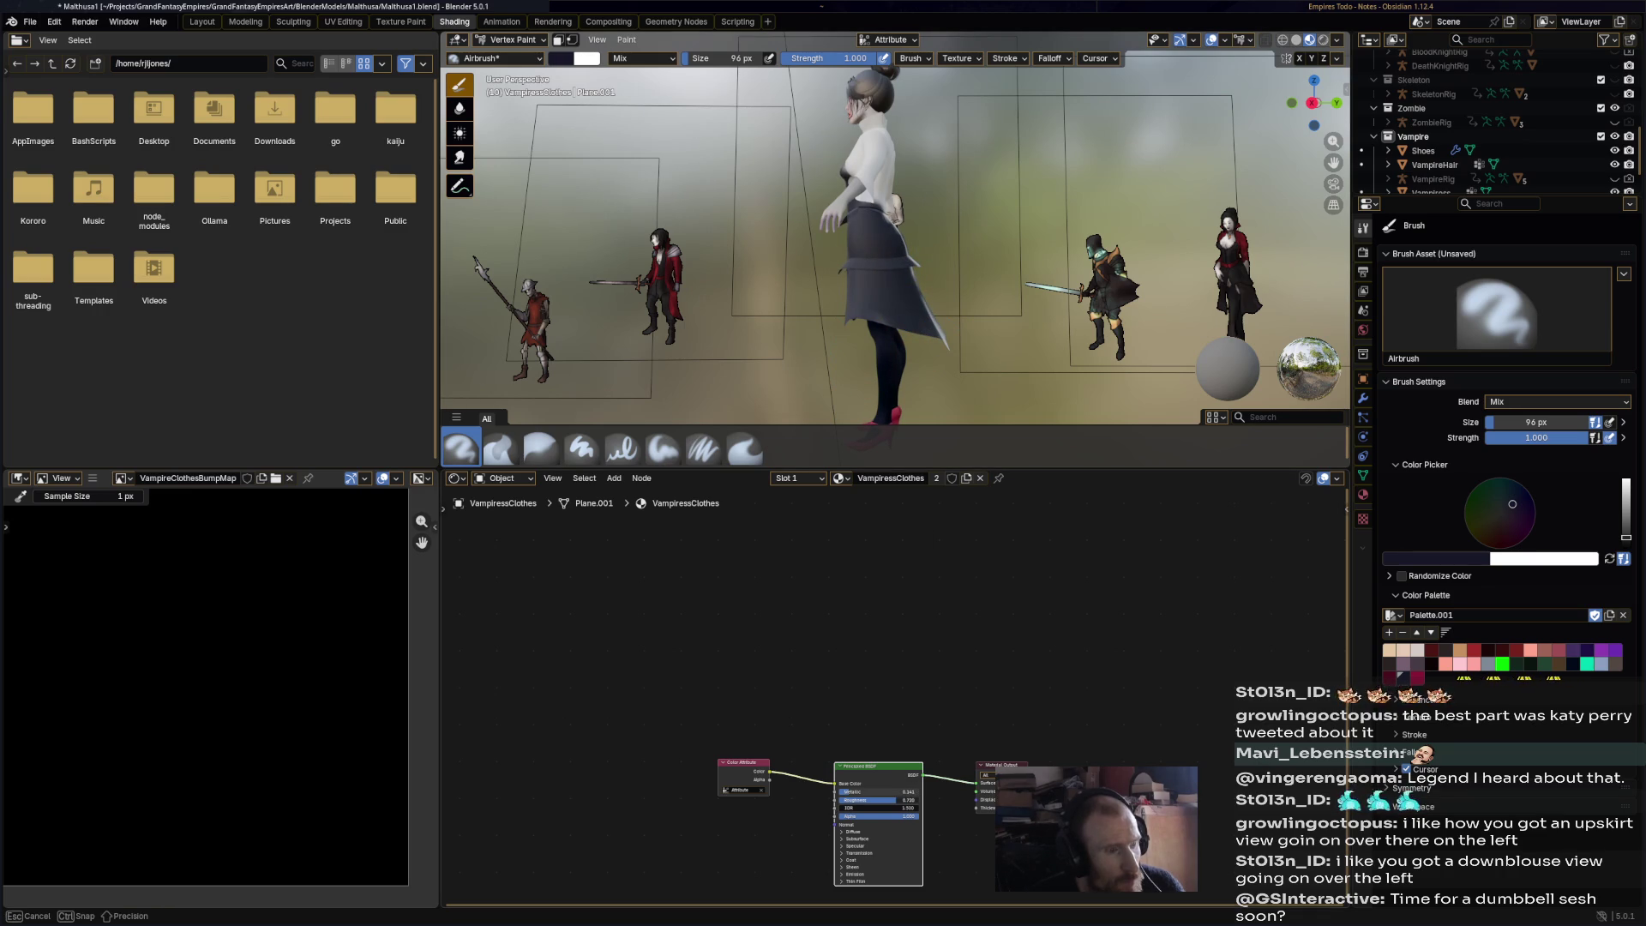
middle_click_drag(999, 403, 903, 248)
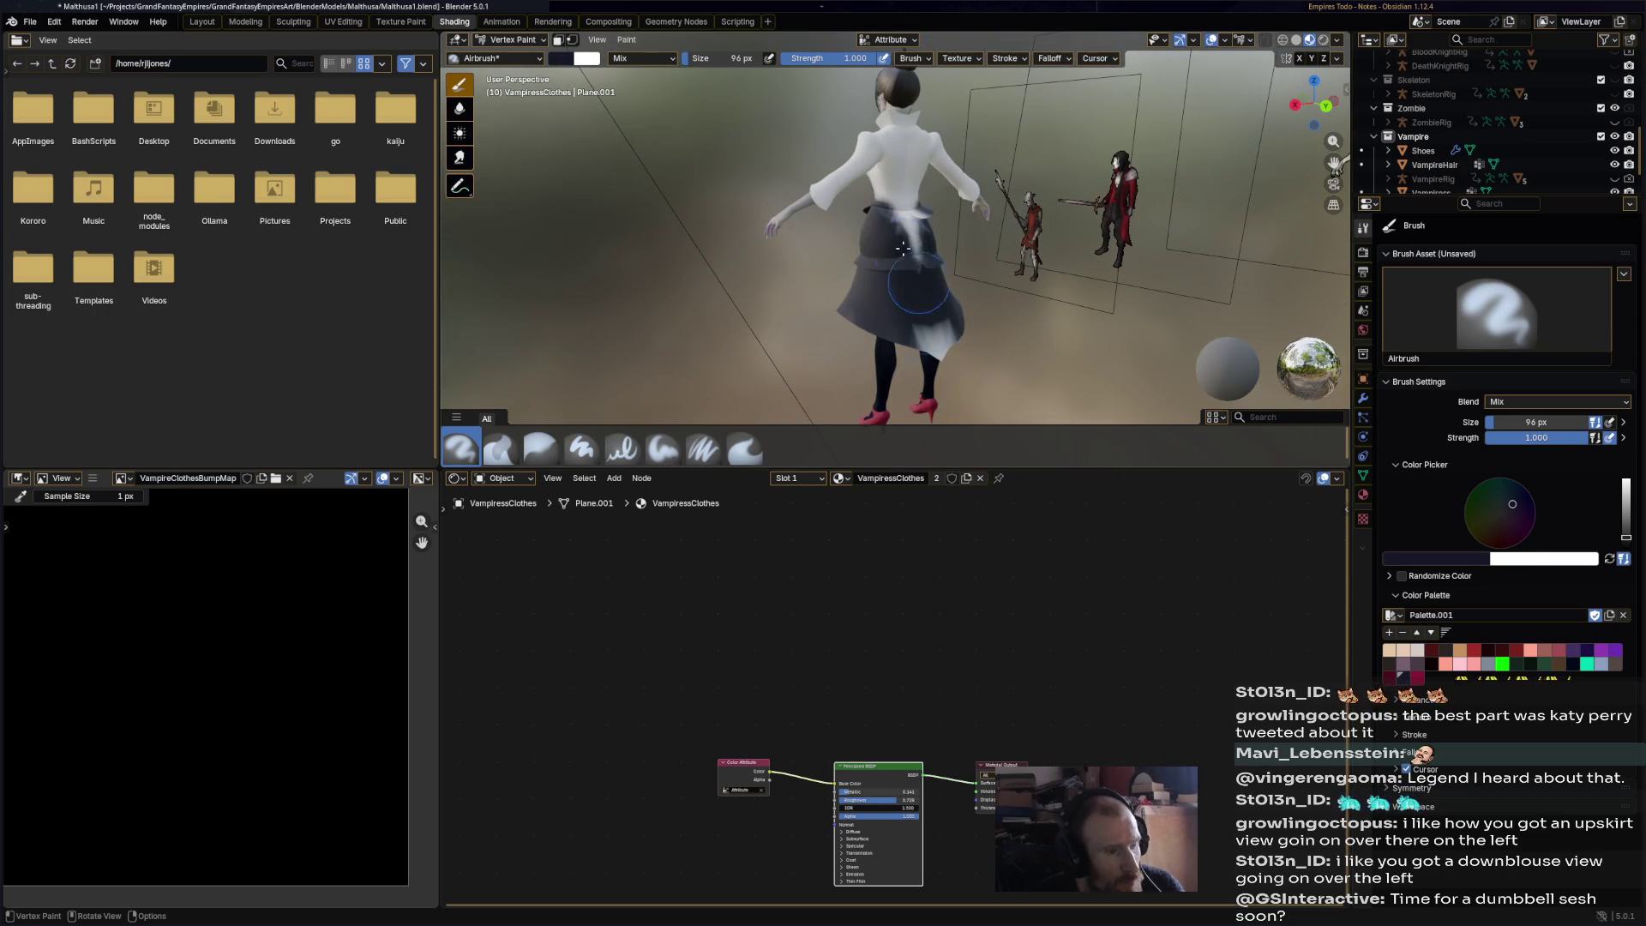
left_click_drag(934, 340, 918, 338)
middle_click_drag(904, 317, 1038, 285)
mouse_move(898, 166)
middle_mouse_down()
mouse_move(899, 287)
mouse_move(843, 275)
mouse_move(695, 310)
mouse_move(951, 249)
middle_mouse_up()
- Try a crimson waist band, undo it, and turn on face selection masking
scroll(952, 249, "up", 6)
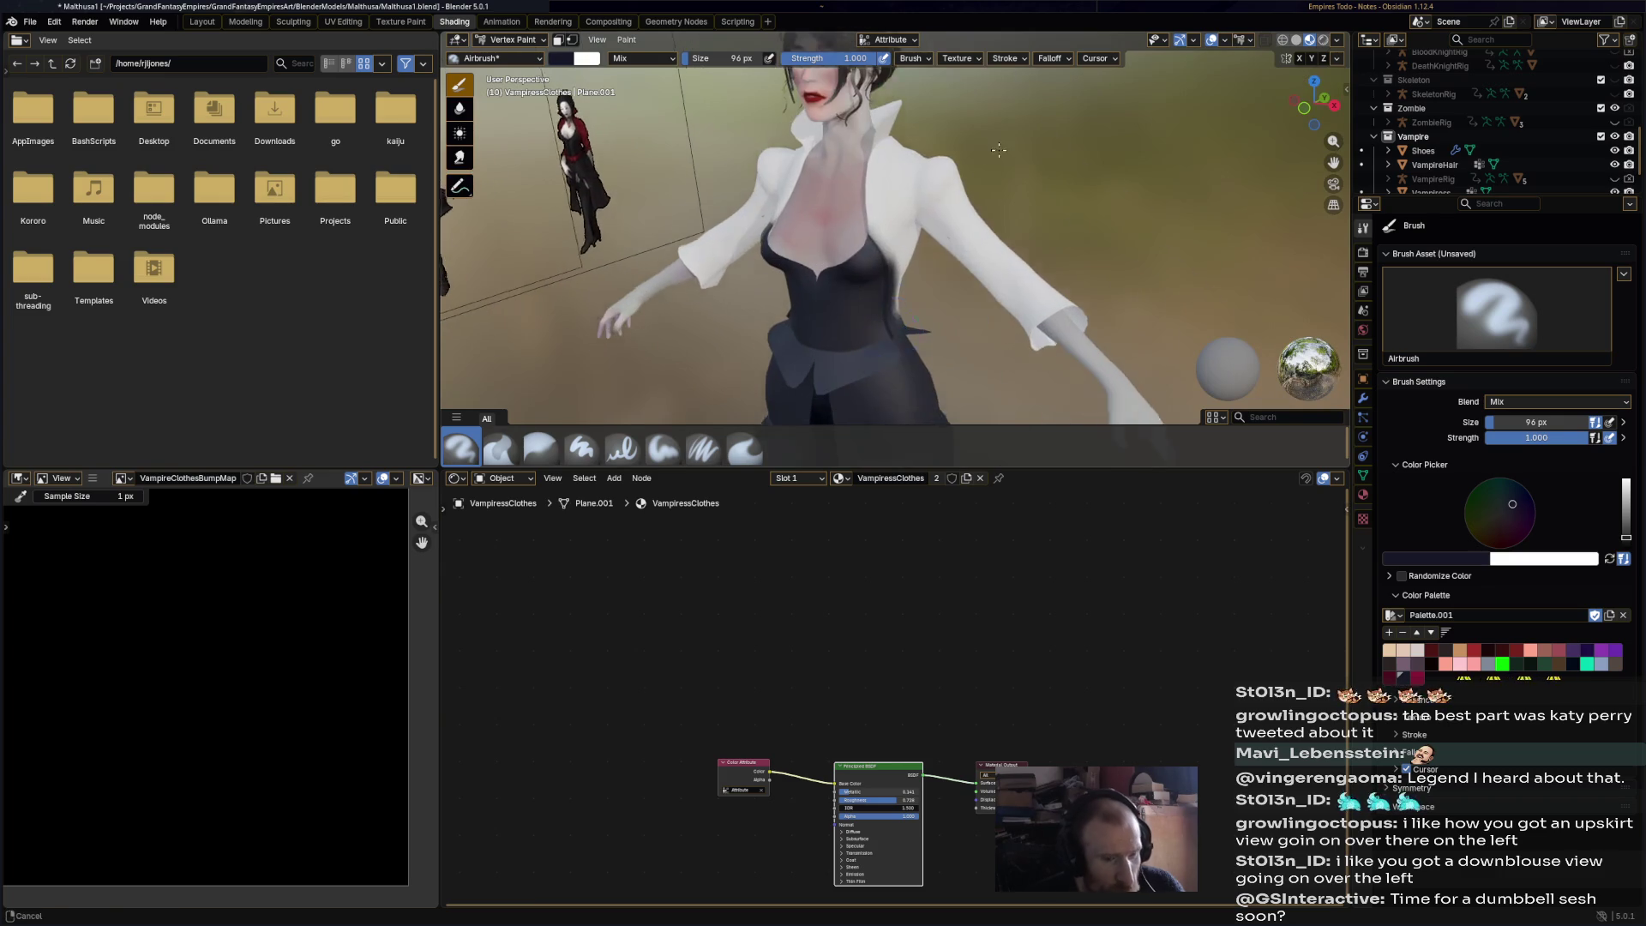
left_click(1416, 679)
scroll(1019, 329, "up", 8)
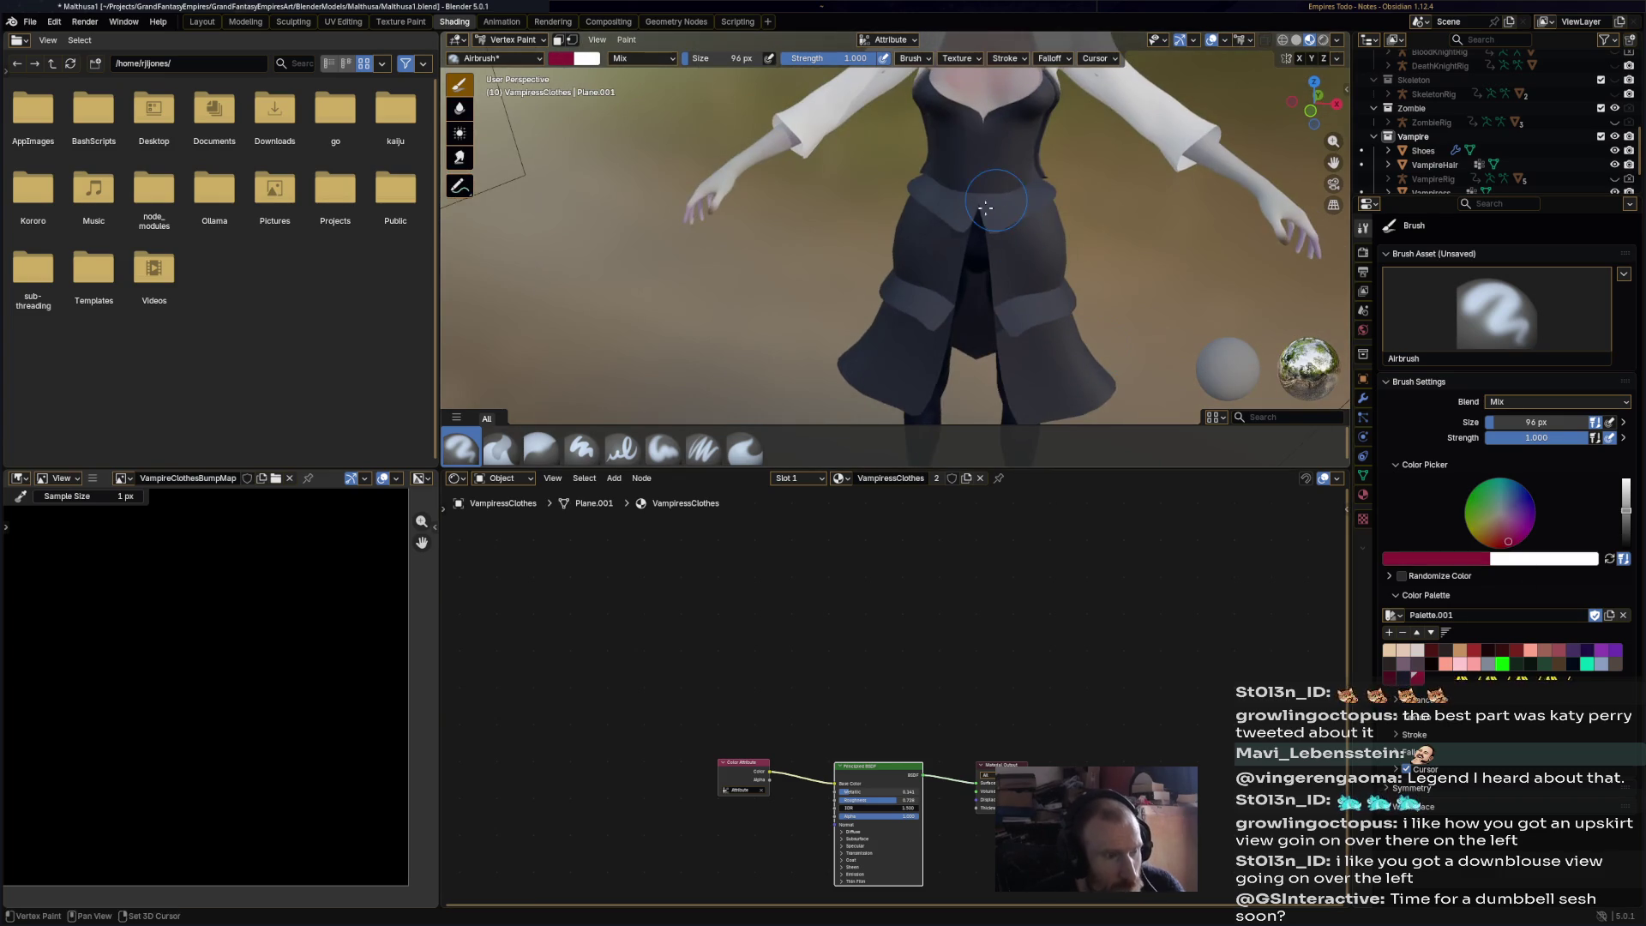
left_click_drag(1020, 329, 1002, 306)
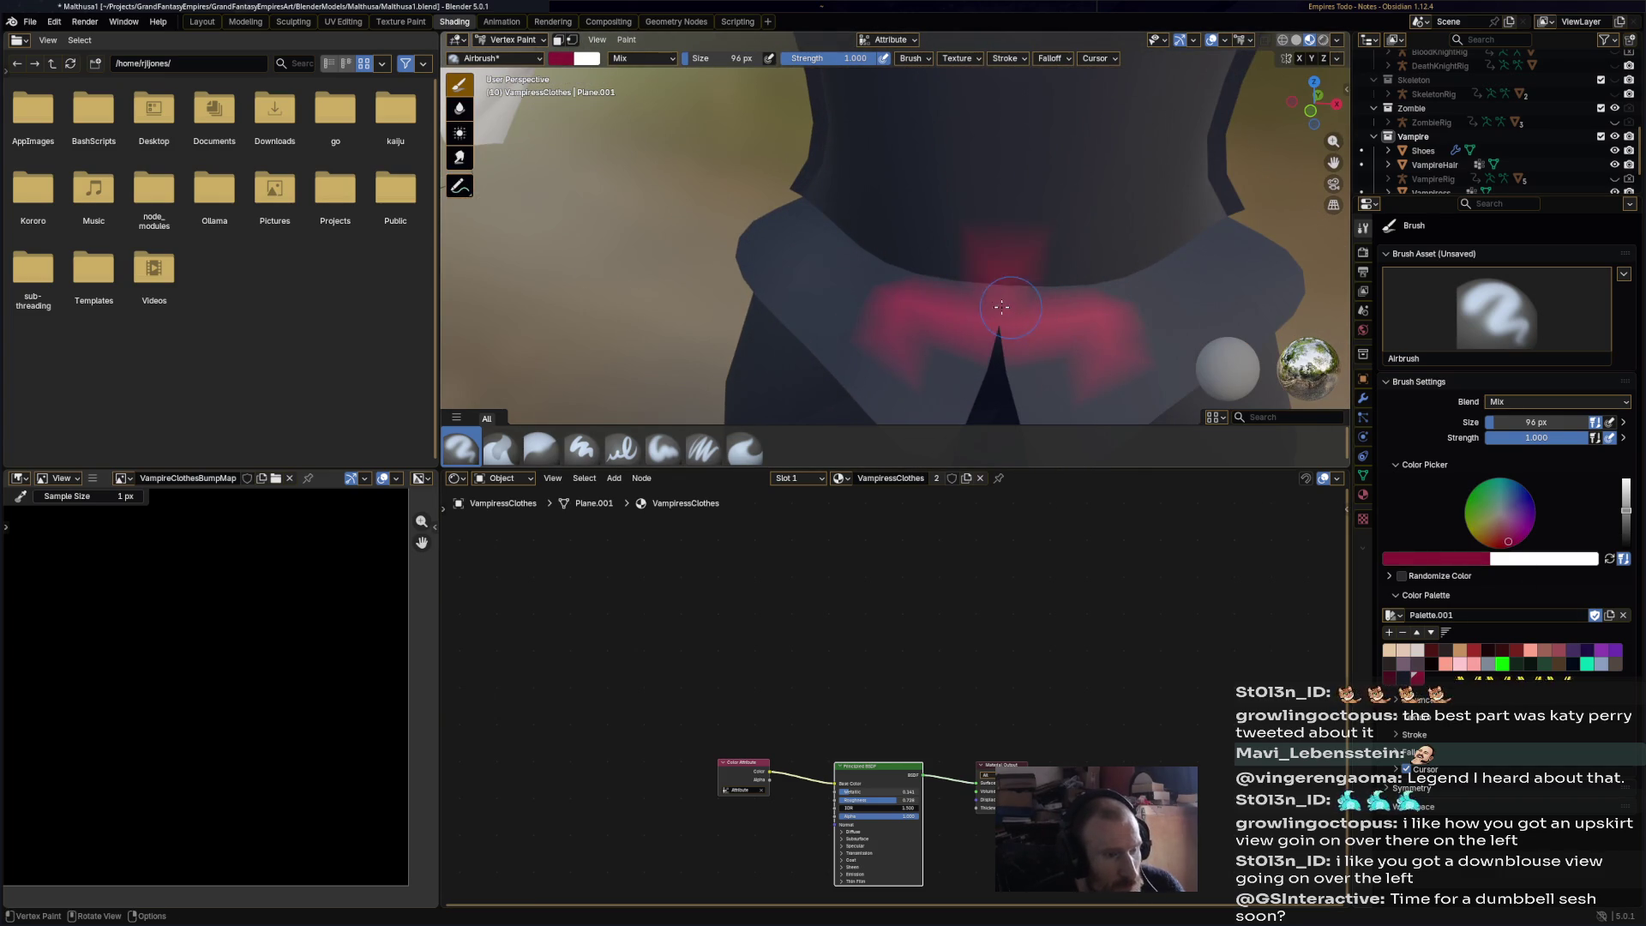
key("ctrl+z")
left_click(557, 41)
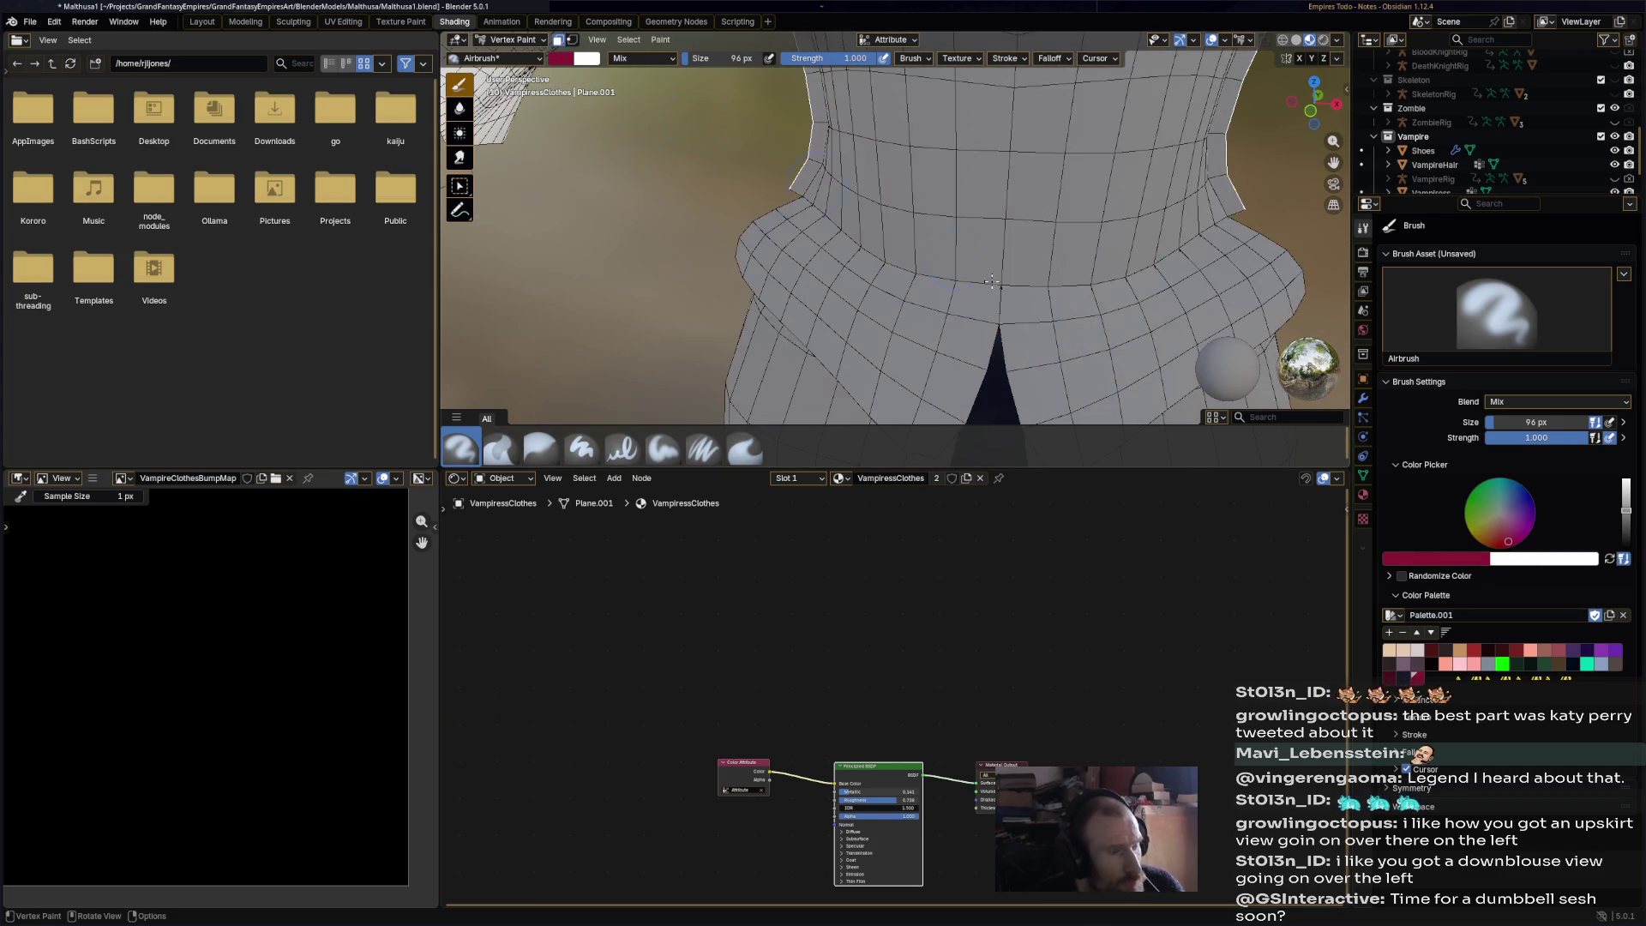
left_click(515, 22)
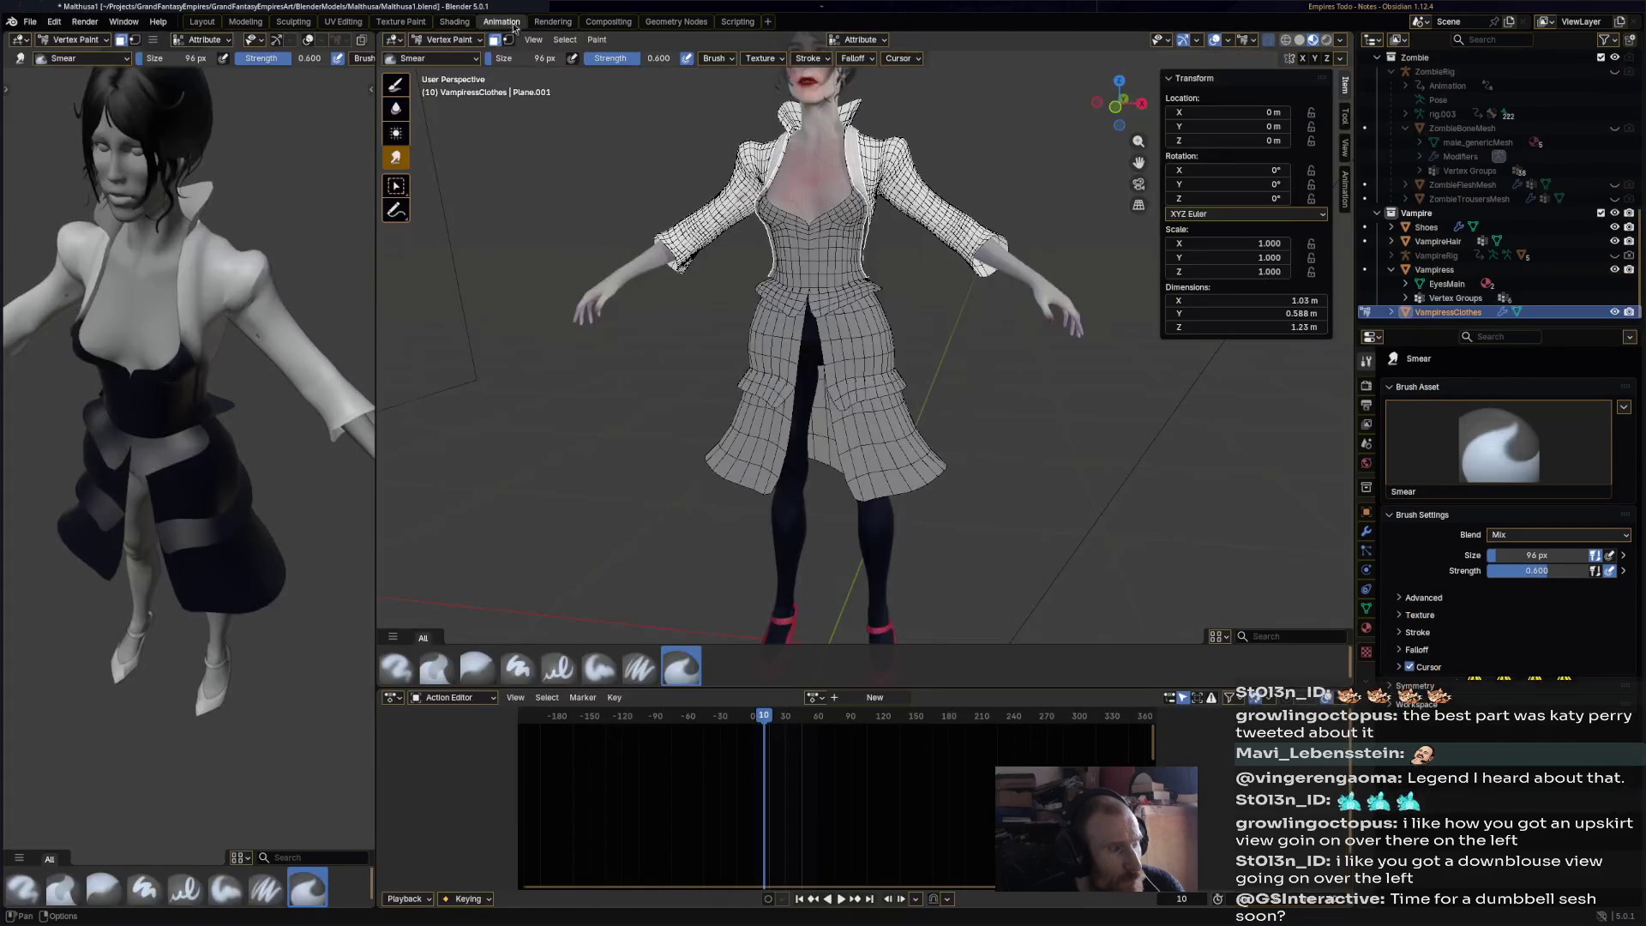
- Enter Edit Mode on the coat, pick a hip face, and bring up the Mirror modifier's menu
left_click(446, 39)
left_click(442, 68)
left_click(718, 242)
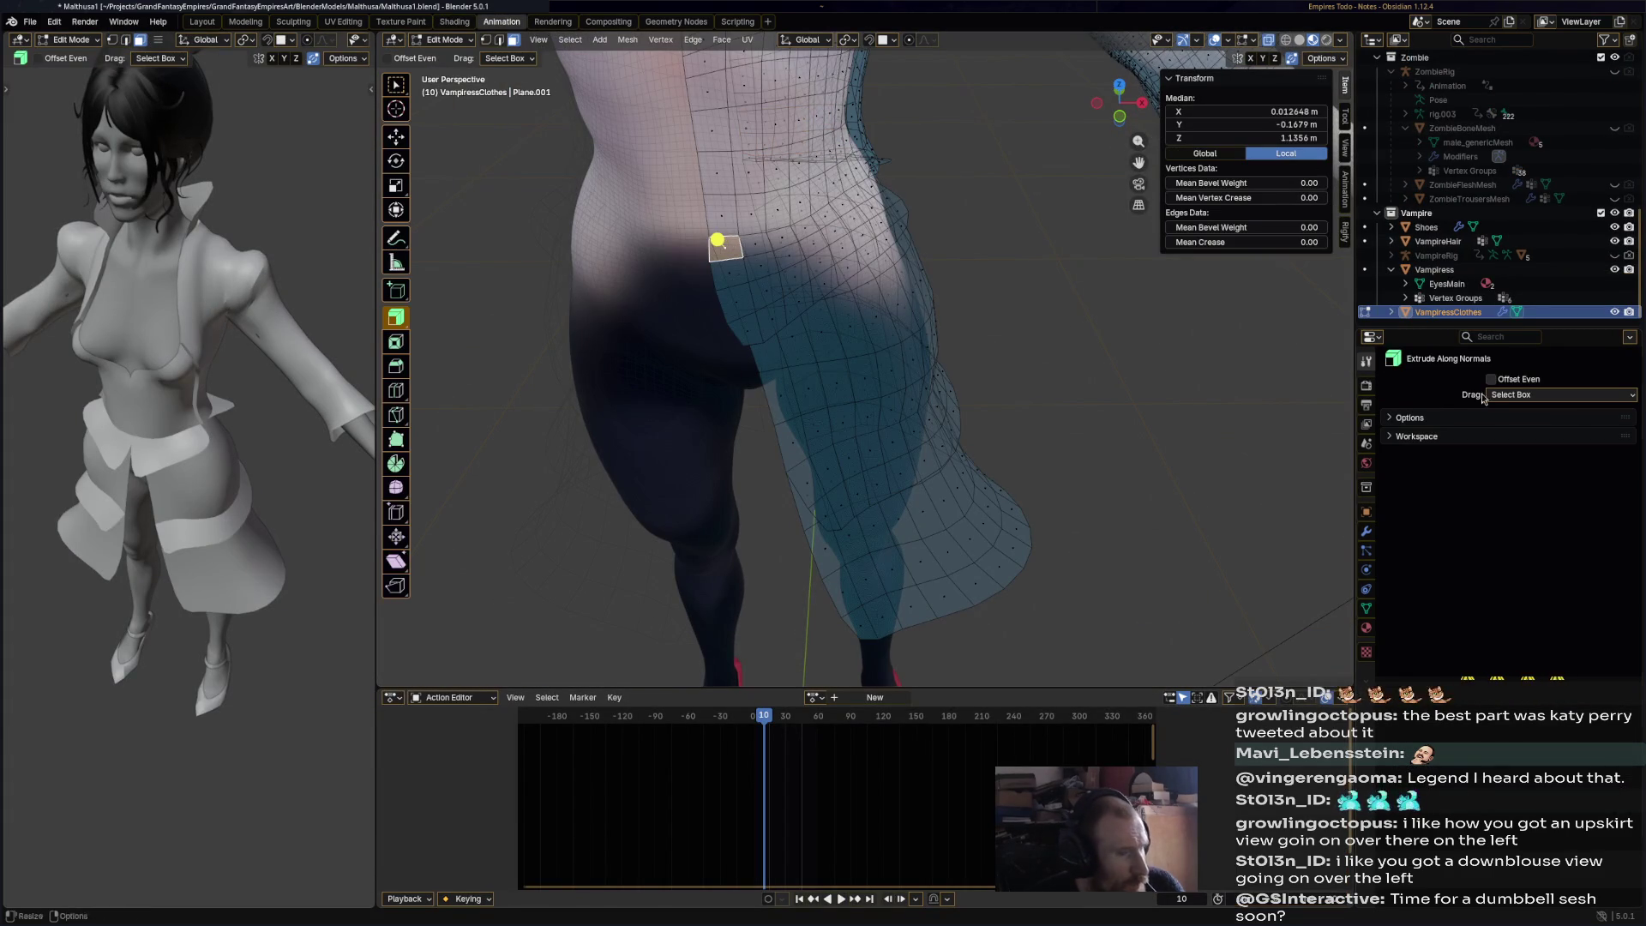
left_click(1368, 532)
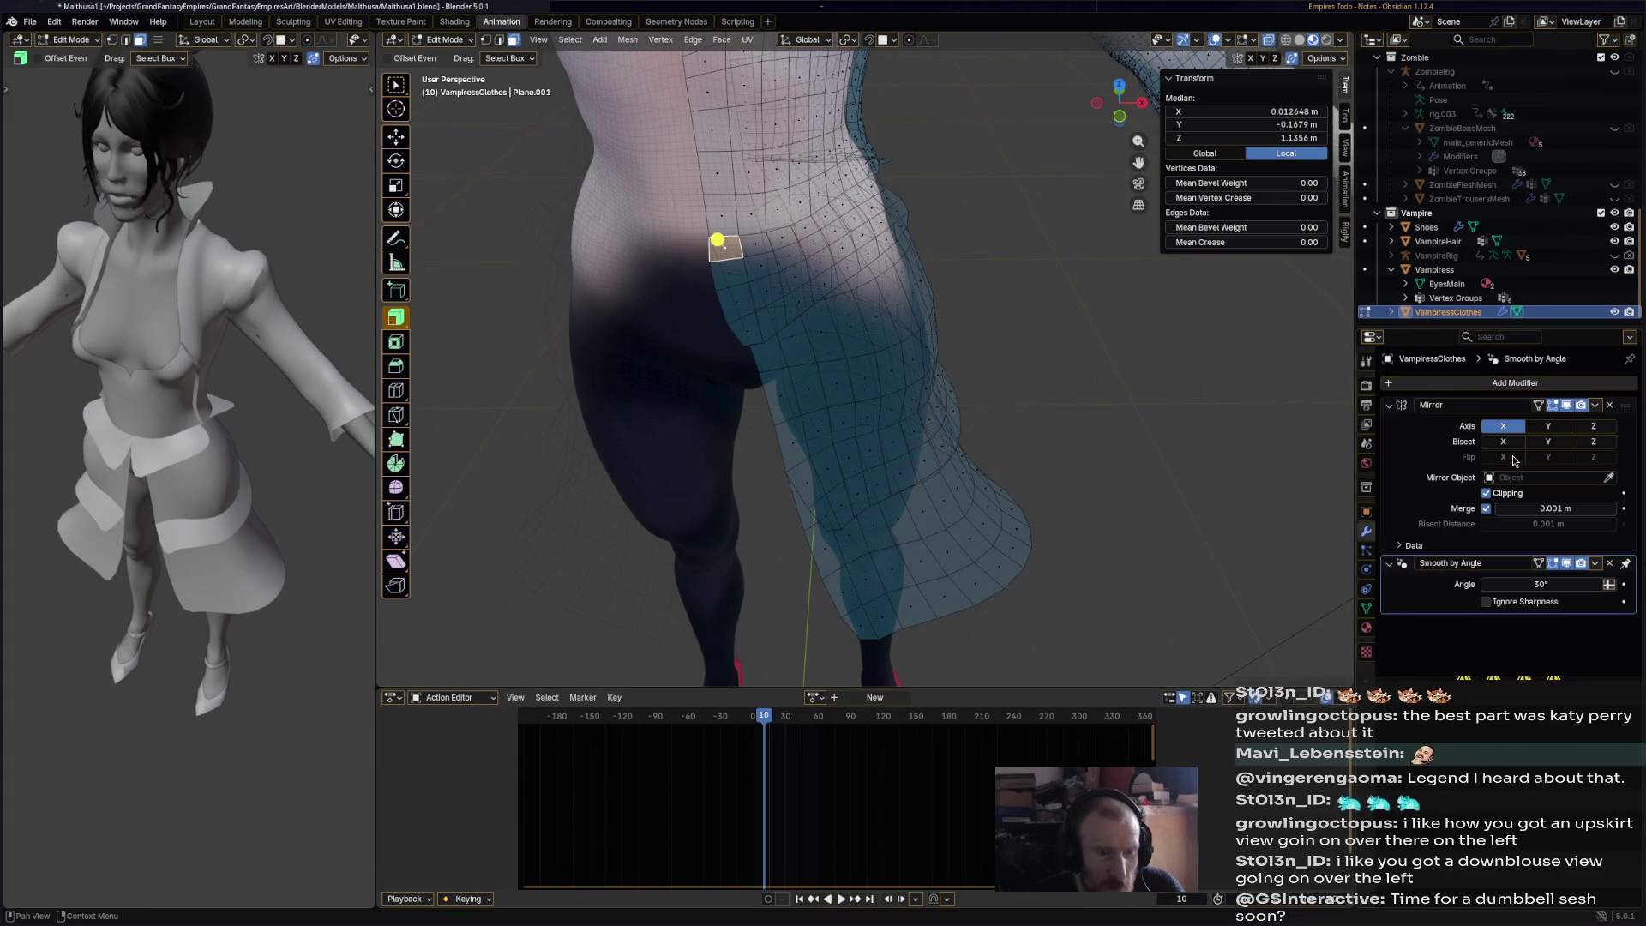
left_click(1595, 405)
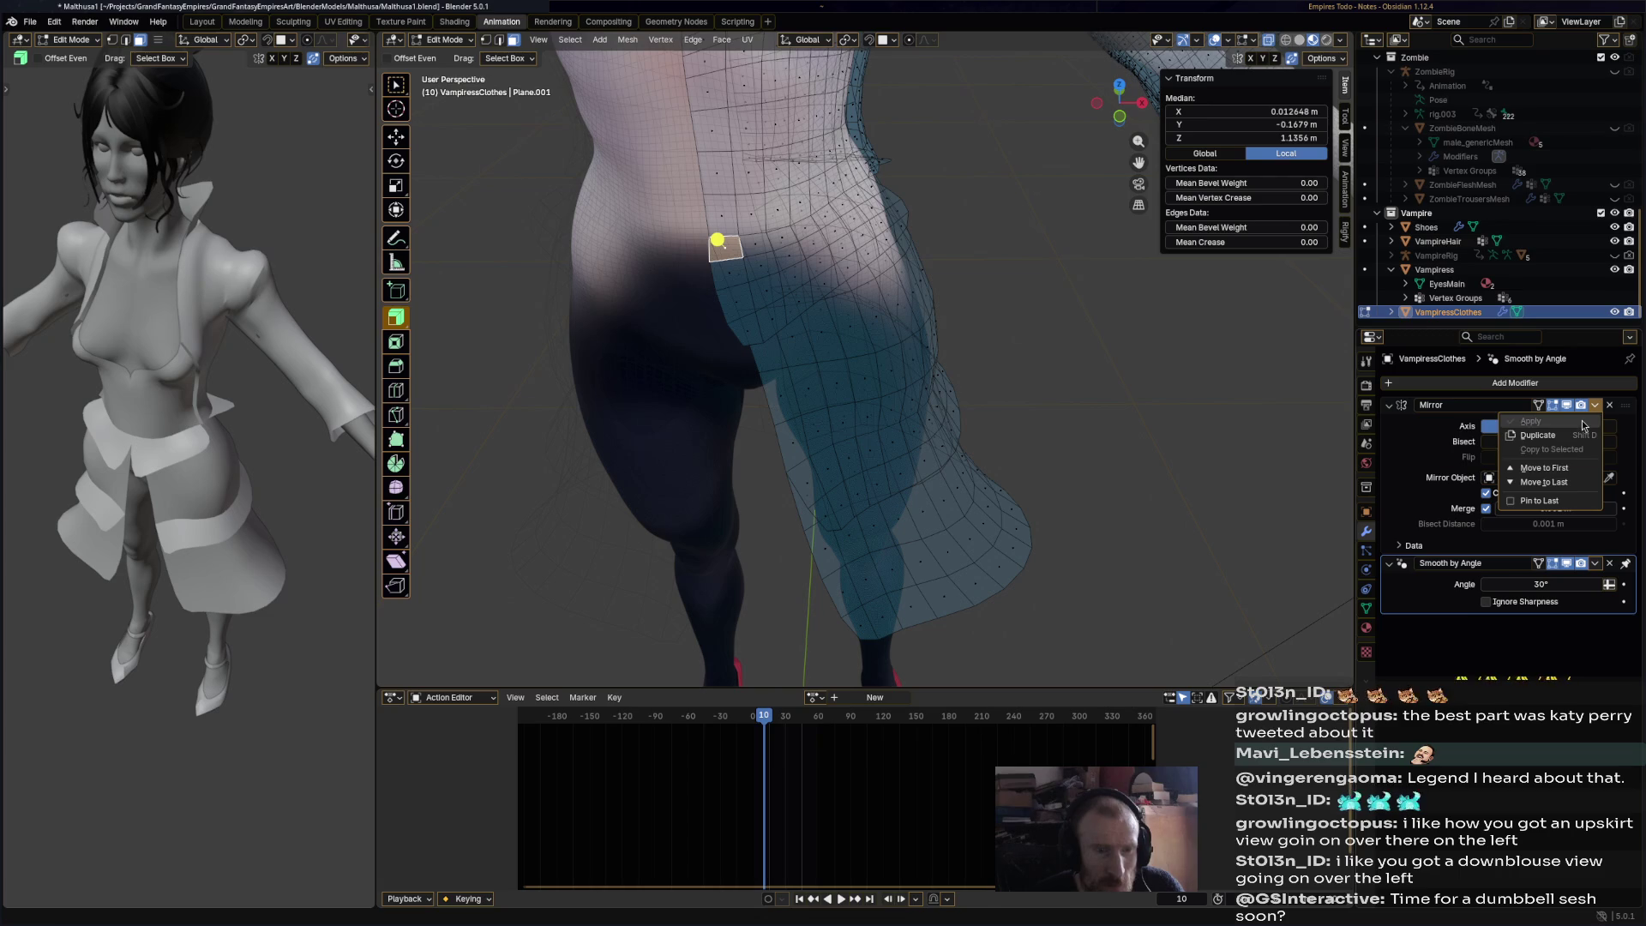
- Apply the Mirror modifier from Object Mode and move to the Texture Paint workspace
left_click(445, 40)
left_click(446, 53)
left_click(1595, 405)
left_click(1556, 422)
left_click(401, 21)
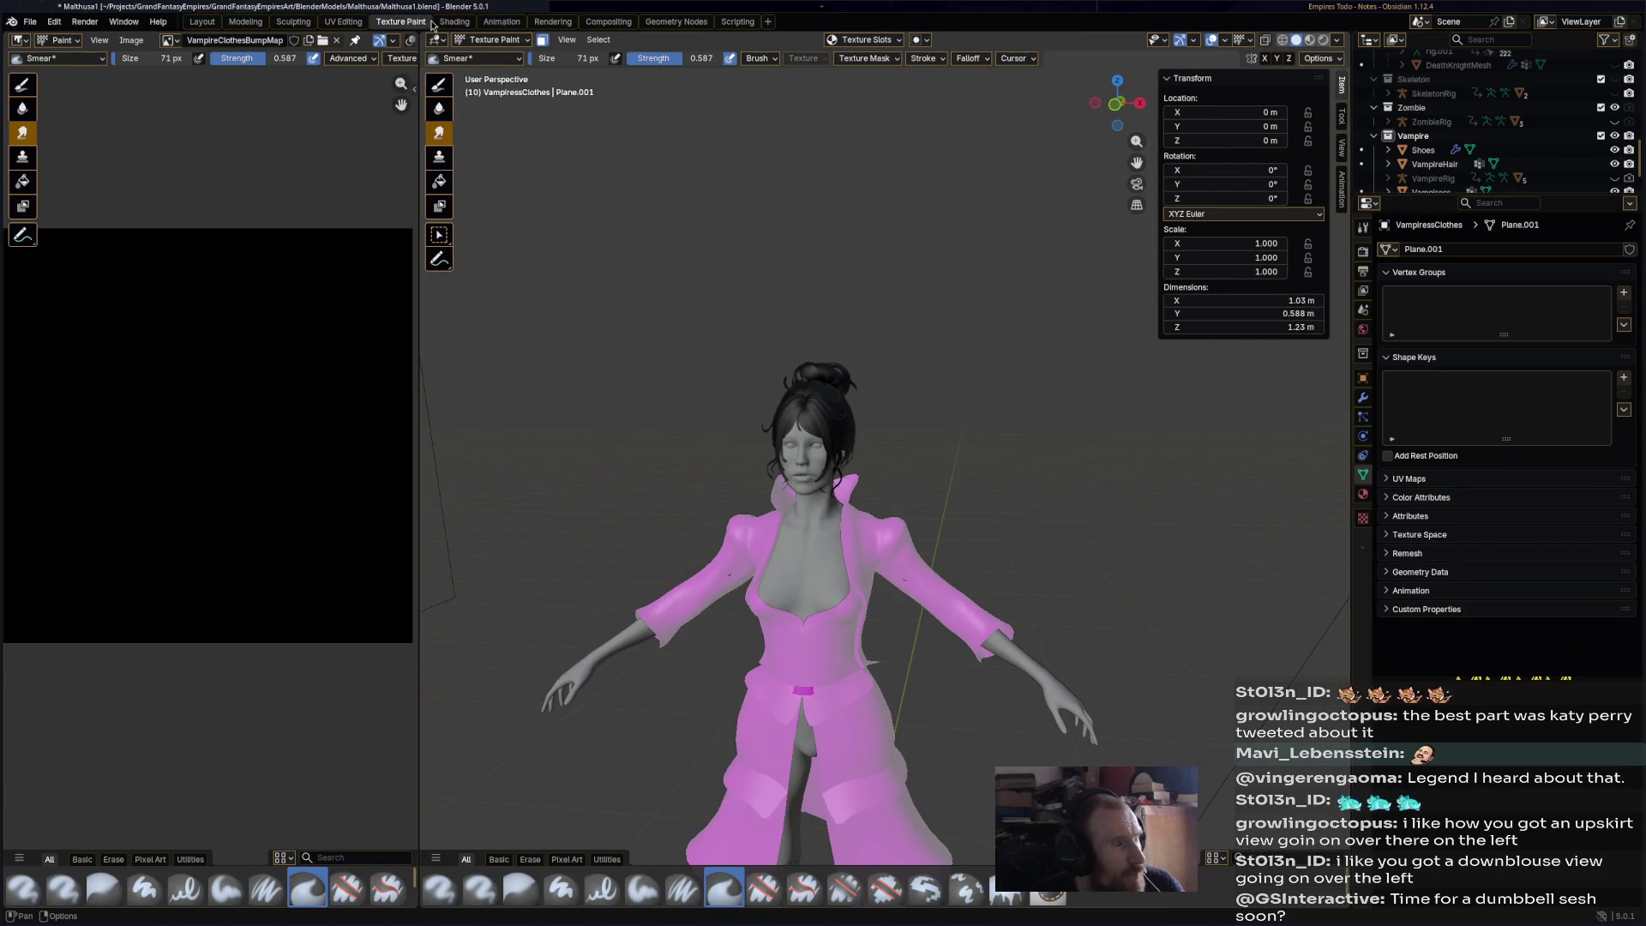